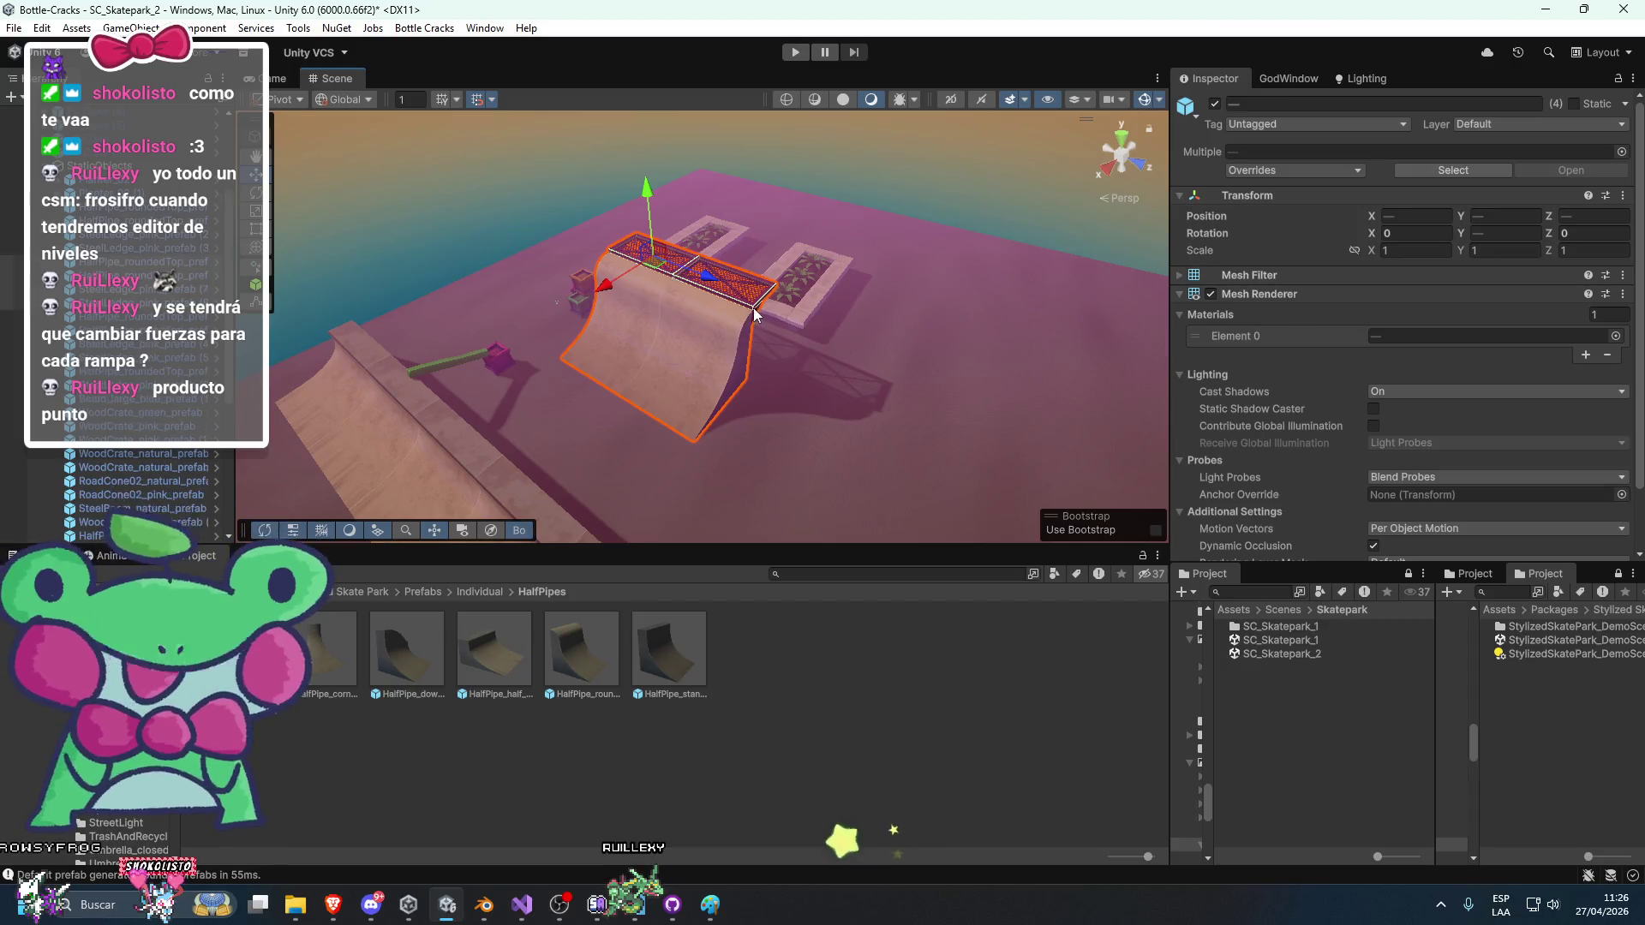
Turn the inner-corner half-pipe 180° and slide it toward X 18, Z 19.
mouse_move(705, 283)
mouse_down()
mouse_move(856, 397)
mouse_move(1068, 405)
mouse_move(883, 220)
mouse_move(697, 380)
mouse_move(699, 263)
mouse_move(697, 386)
mouse_move(688, 343)
mouse_move(716, 406)
mouse_move(706, 364)
mouse_move(671, 351)
mouse_up()
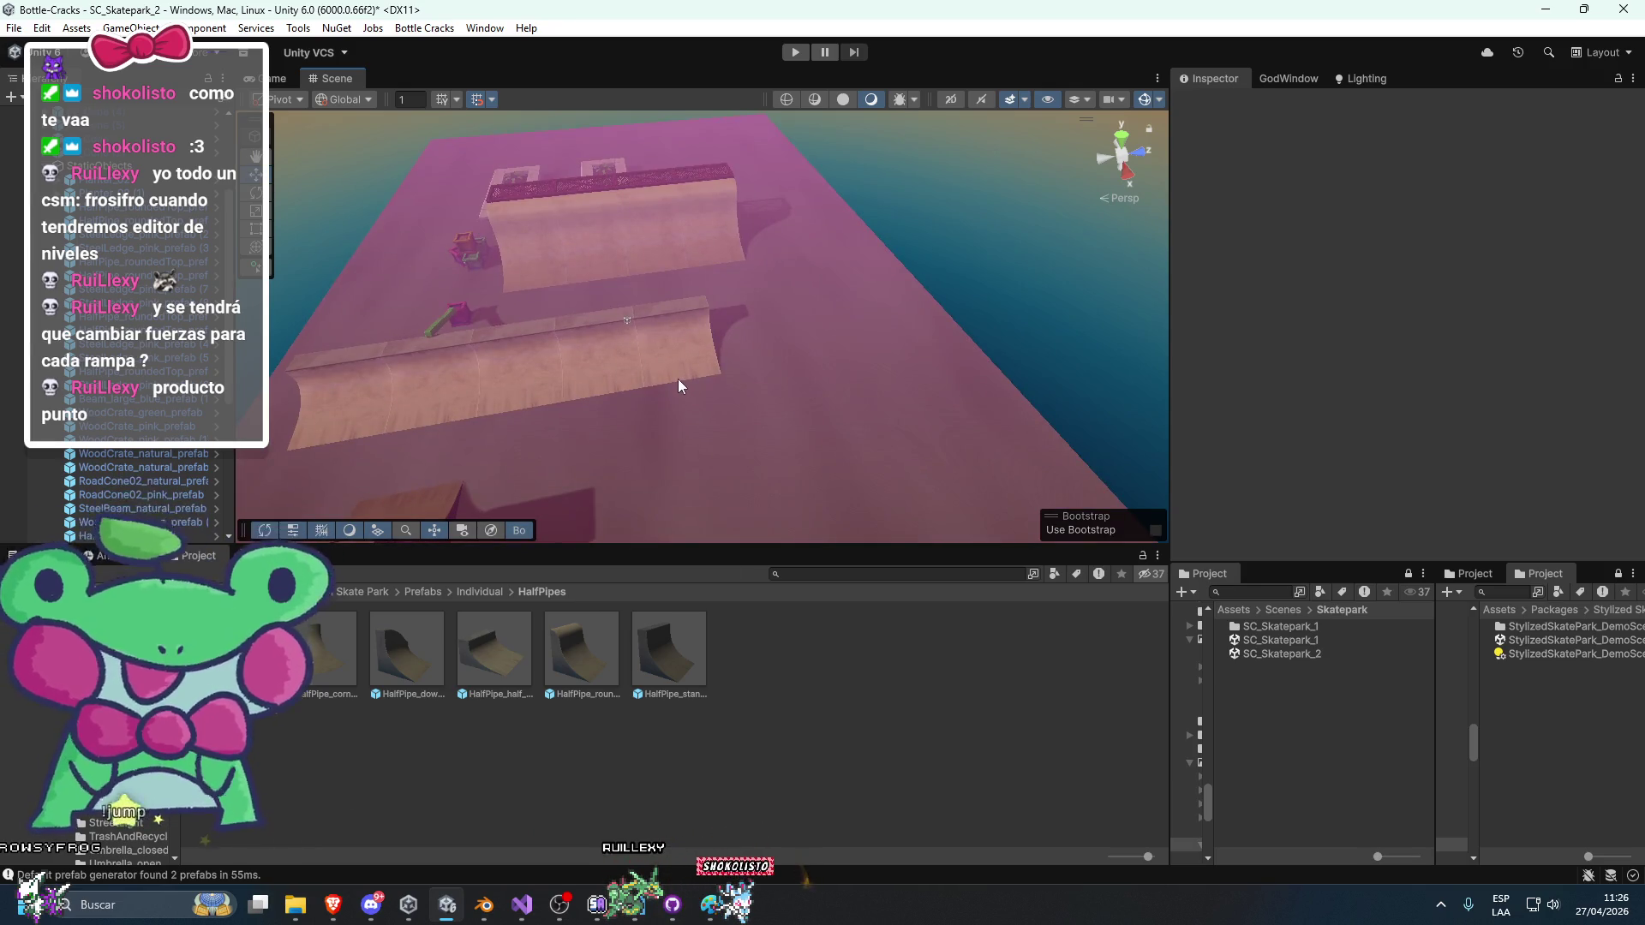
click(677, 380)
mouse_move(1033, 223)
mouse_down()
mouse_move(1056, 230)
mouse_move(828, 331)
mouse_move(487, 367)
mouse_move(716, 358)
mouse_move(644, 339)
mouse_move(663, 384)
mouse_move(678, 382)
mouse_move(439, 390)
mouse_move(629, 326)
mouse_move(519, 366)
mouse_move(740, 502)
mouse_move(798, 426)
mouse_up()
click(644, 338)
click(798, 426)
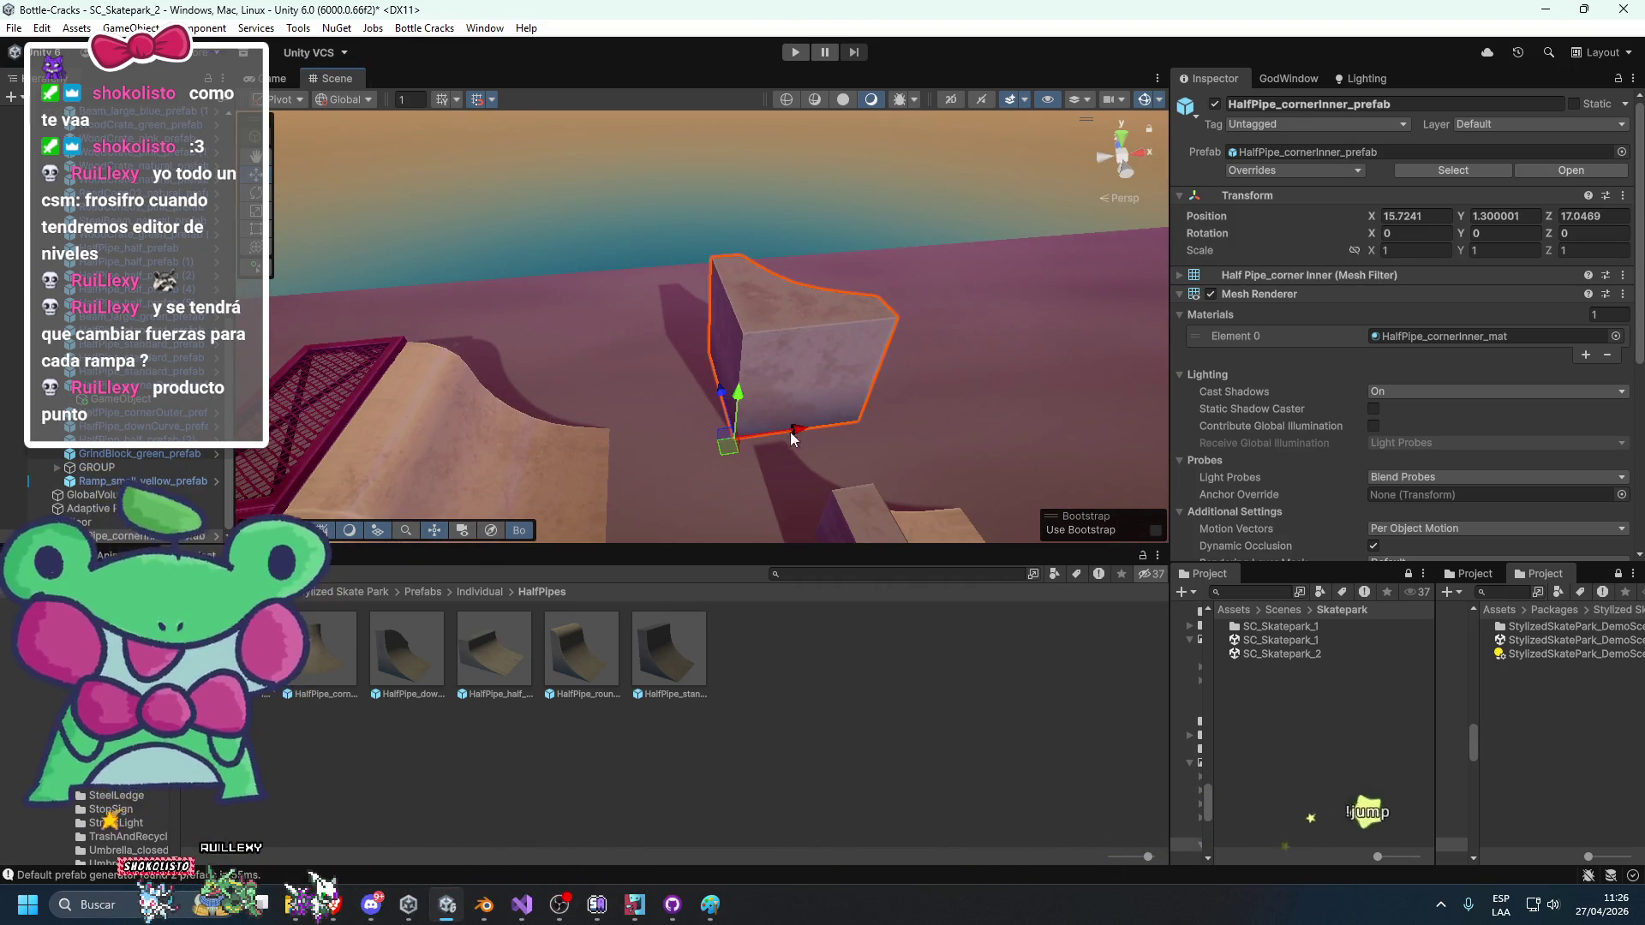
key(e)
drag(727, 496, 258, 489)
key(w)
mouse_move(847, 324)
mouse_down()
mouse_move(739, 433)
mouse_move(798, 405)
mouse_move(800, 428)
mouse_move(818, 422)
mouse_up()
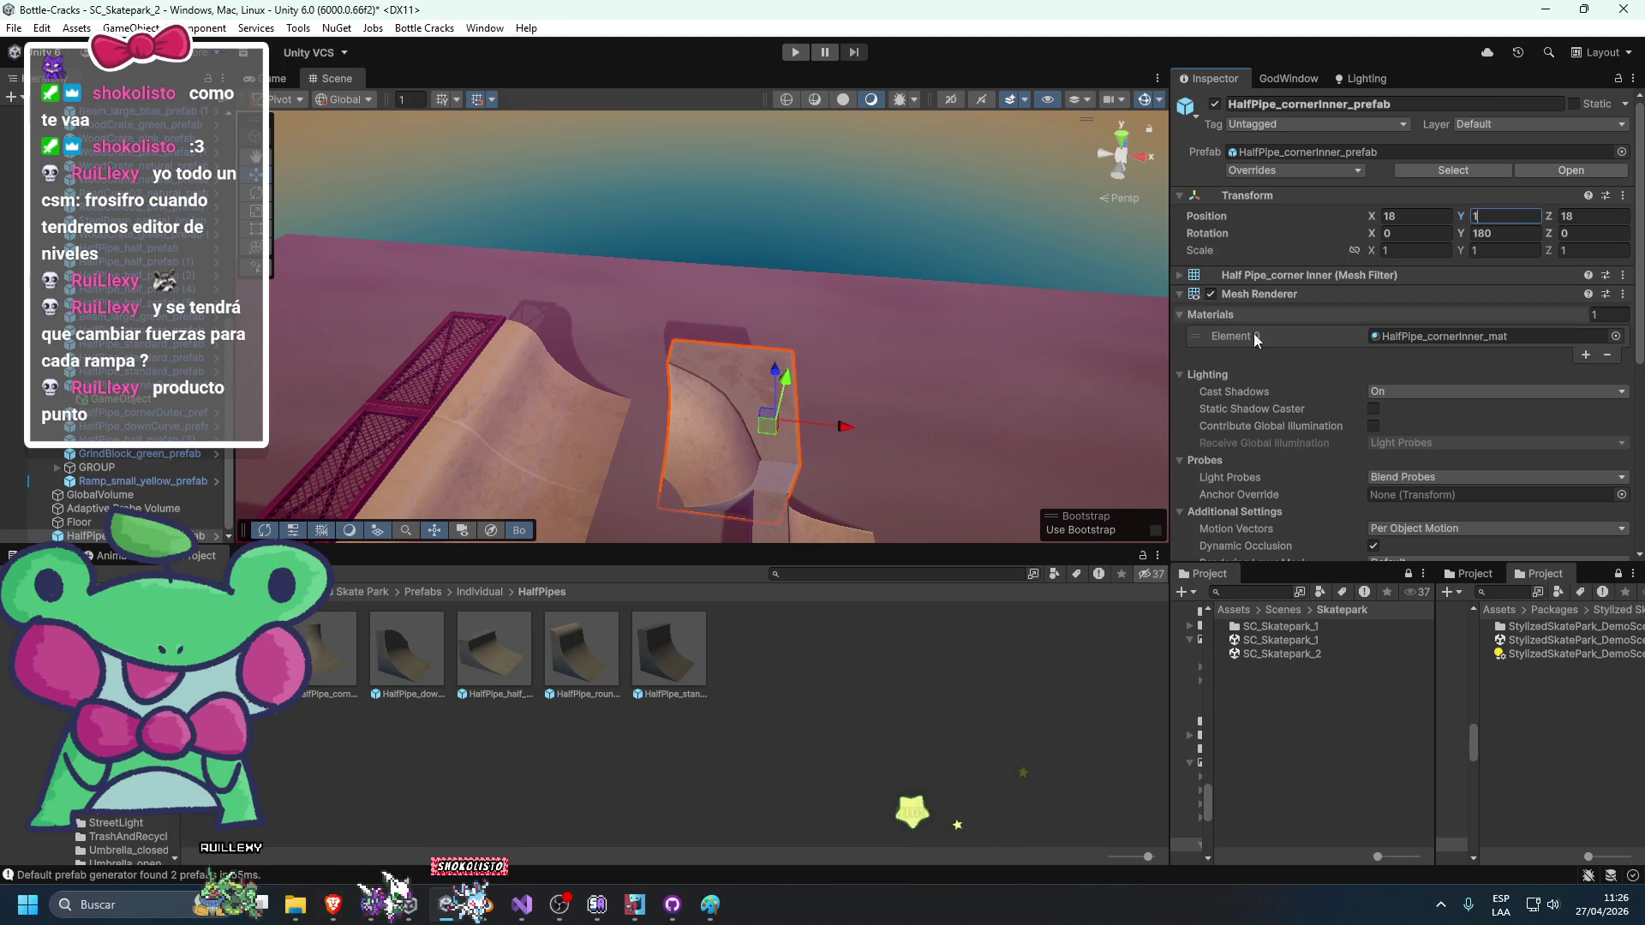
Drag in a down-curve half-pipe piece, turn it to -90 and move it to X 18, Z 16.
click(783, 527)
key(f)
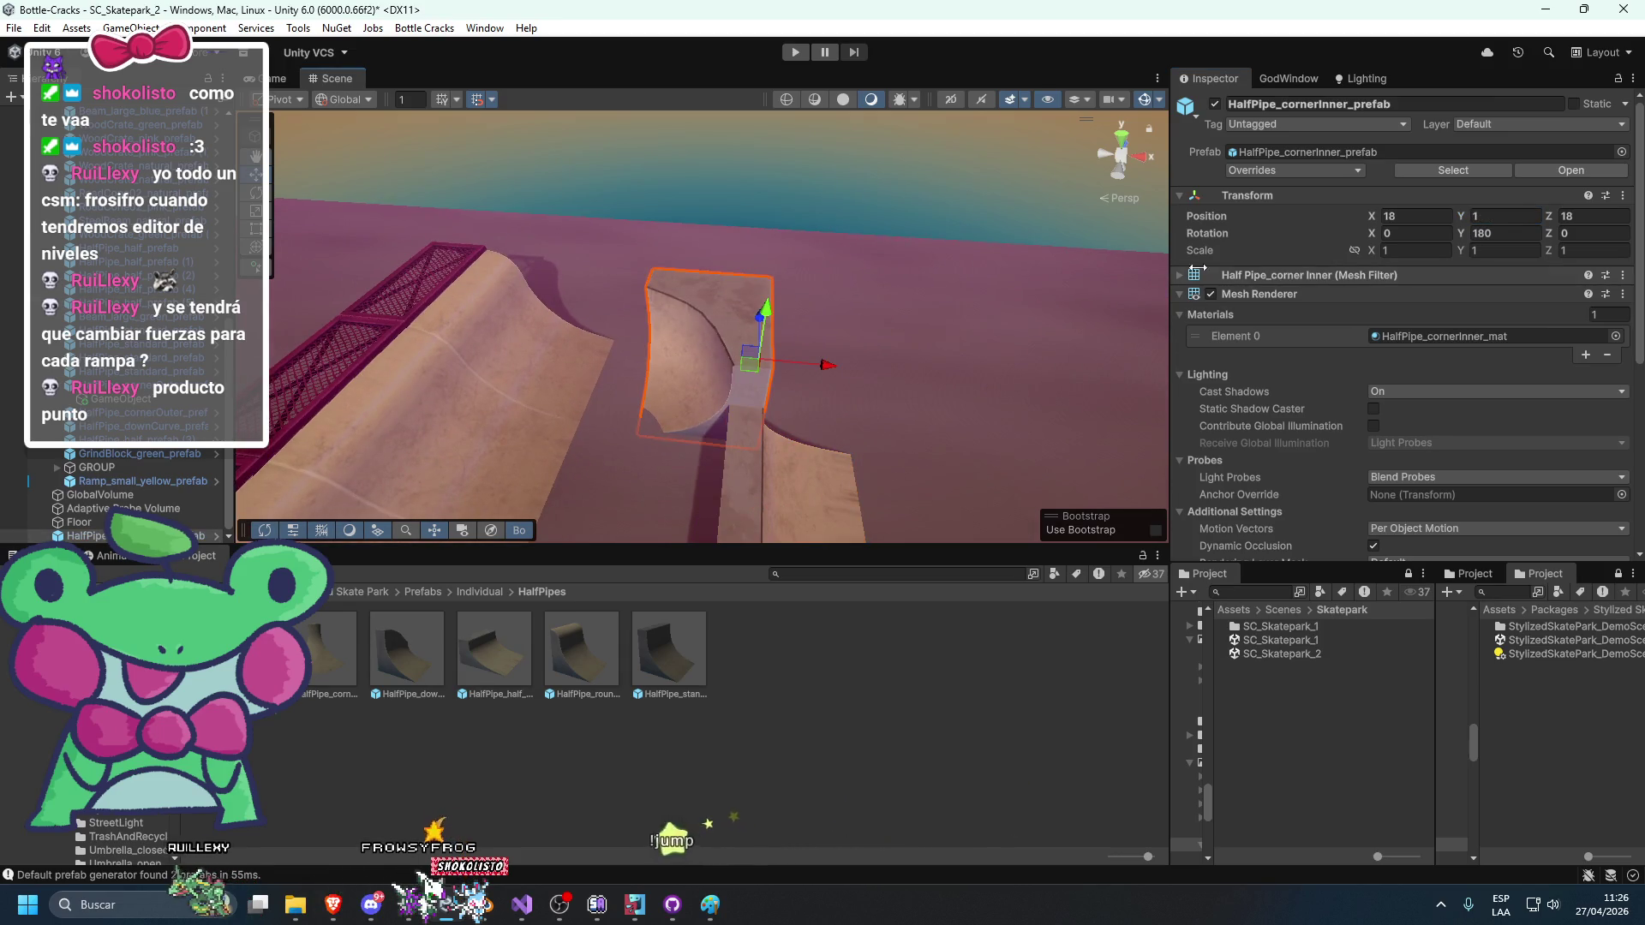
mouse_move(1022, 297)
mouse_down()
mouse_move(441, 338)
mouse_move(957, 278)
mouse_move(804, 355)
mouse_up()
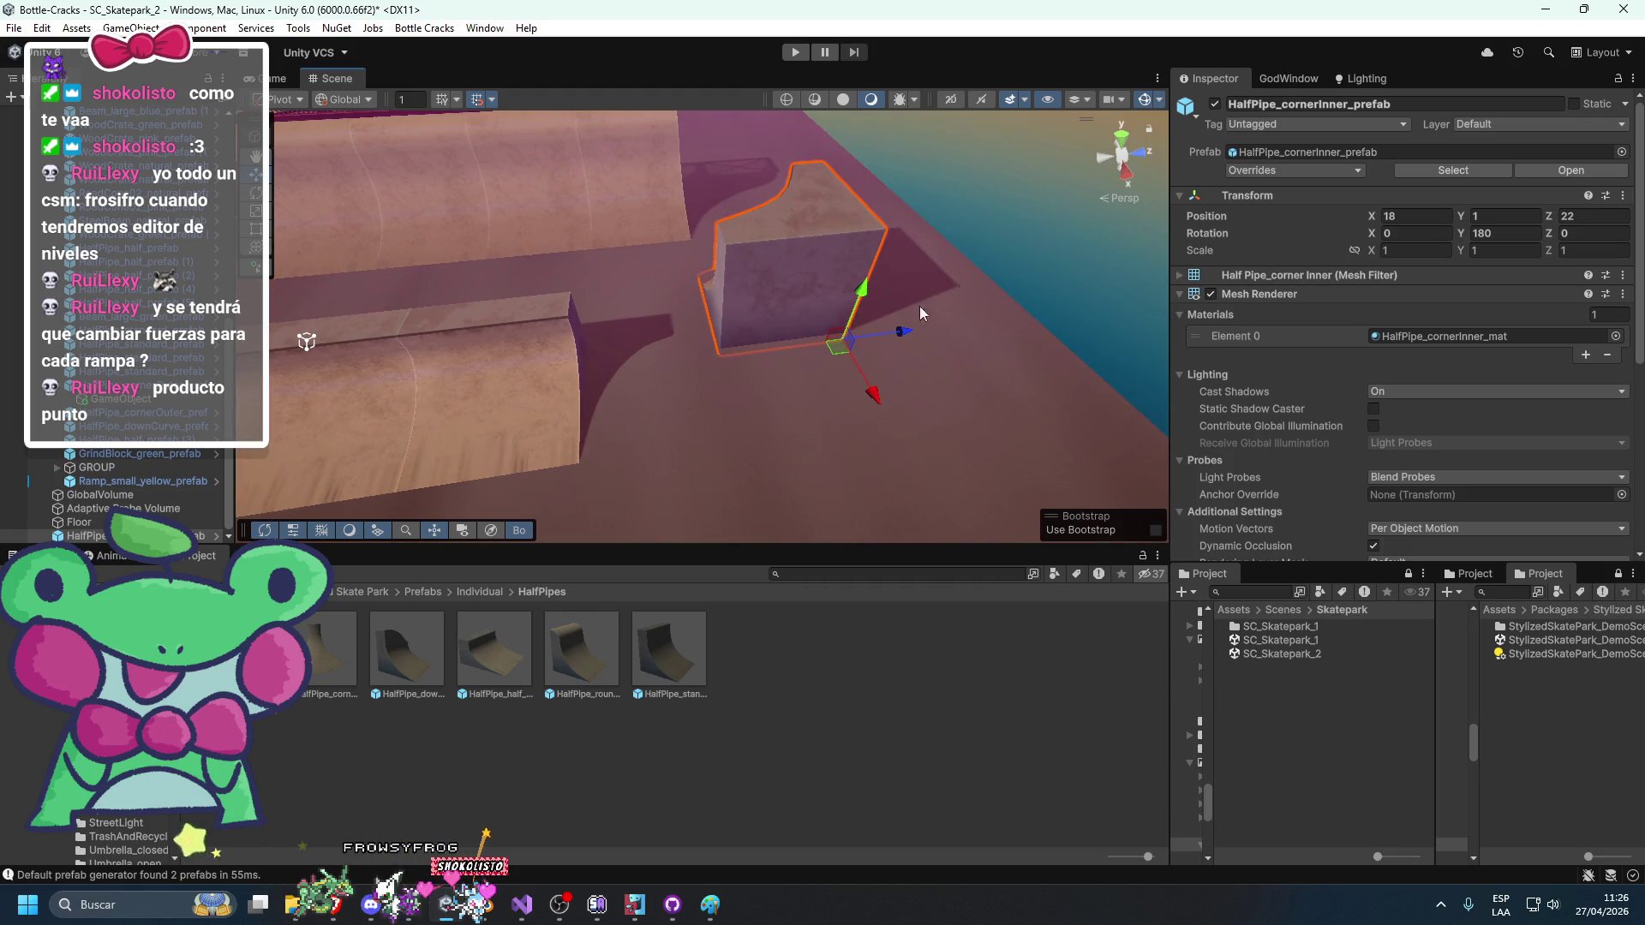
mouse_move(479, 669)
mouse_down()
mouse_move(627, 366)
mouse_move(594, 353)
mouse_move(404, 460)
mouse_move(860, 370)
mouse_up()
key(e)
key(w)
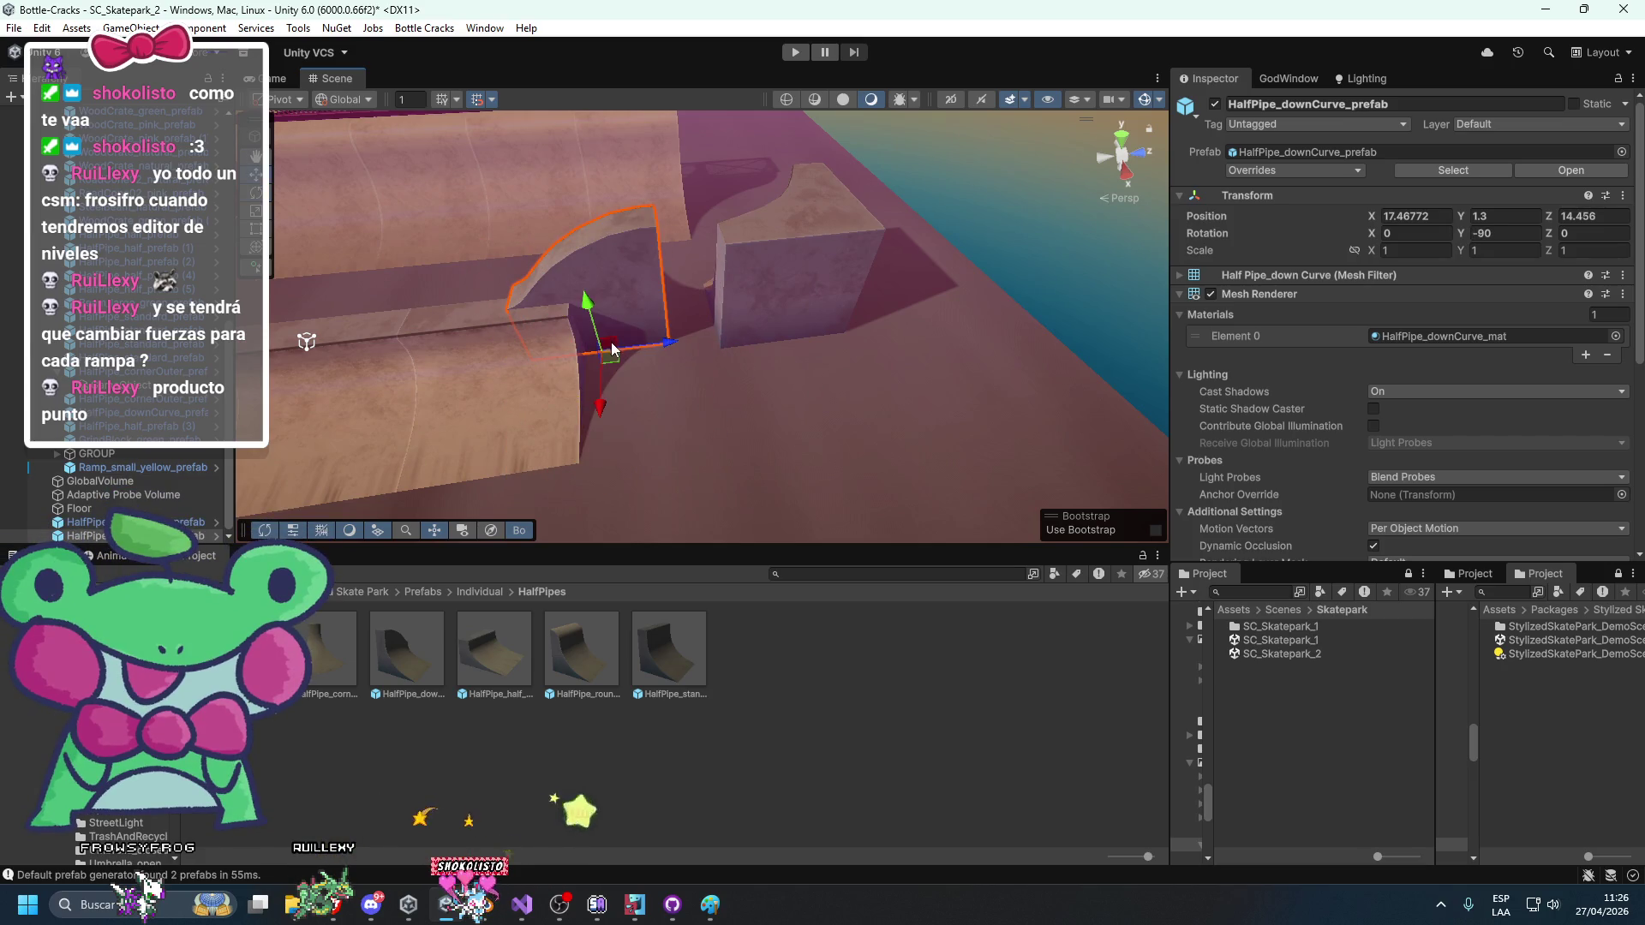
drag(612, 348, 659, 379)
Pick out the inner-corner half-pipe among the overlapping ramps and set its Y position to 1.
click(867, 264)
mouse_move(867, 264)
mouse_down()
mouse_move(844, 250)
mouse_move(801, 277)
mouse_move(636, 251)
mouse_move(849, 240)
mouse_move(817, 348)
mouse_up()
click(636, 250)
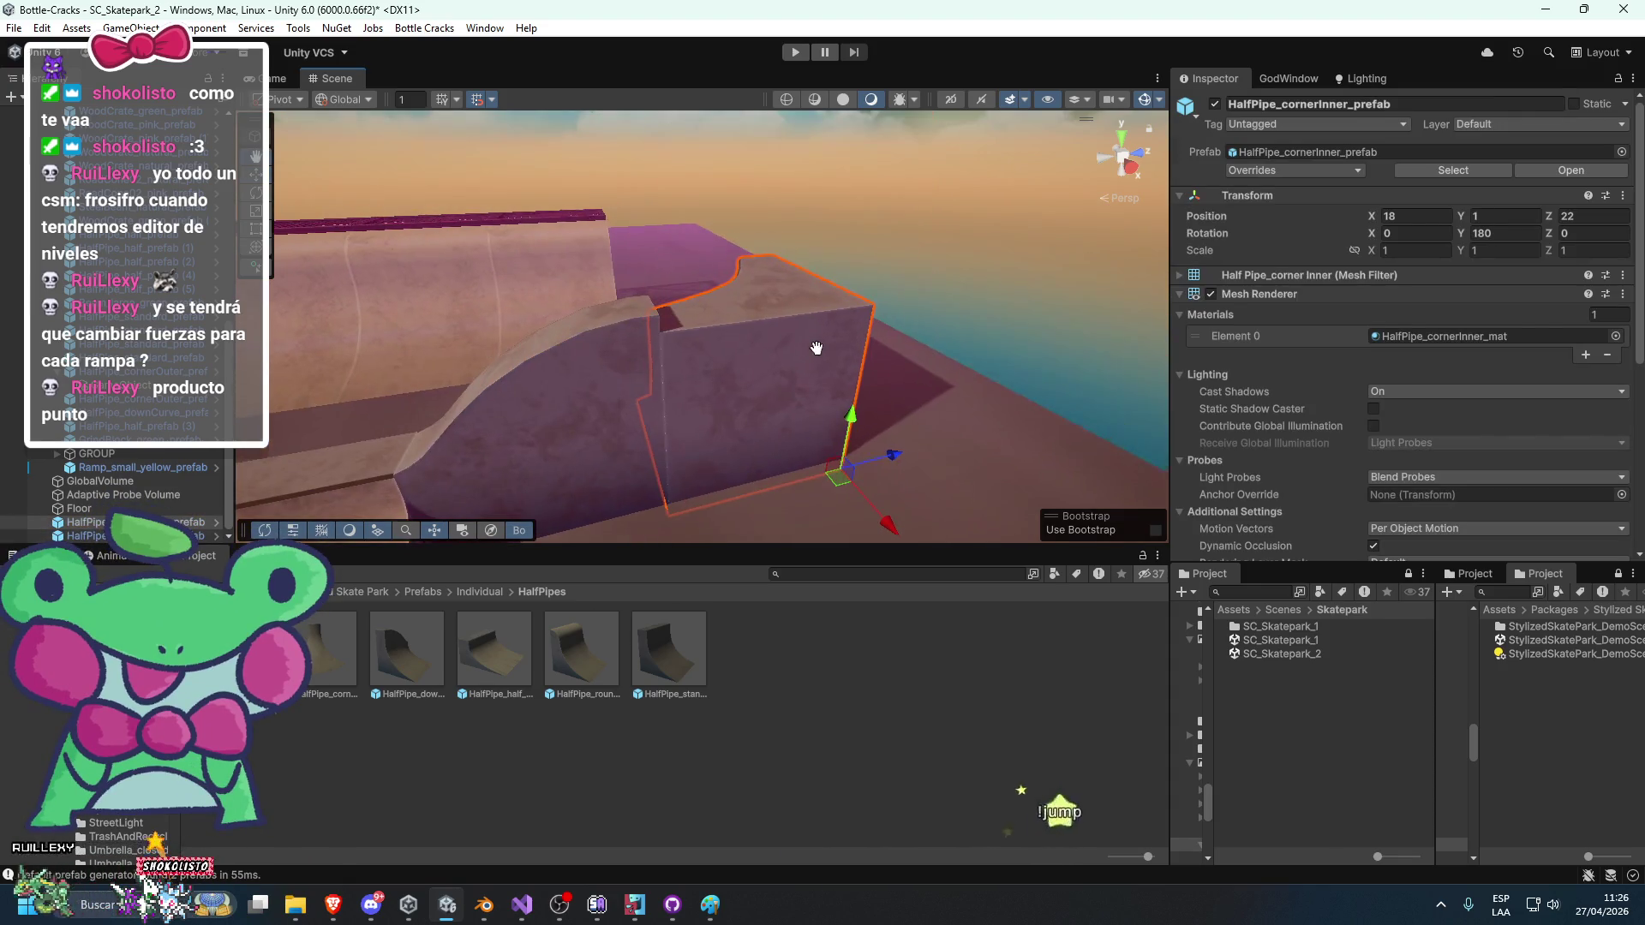
click(845, 386)
click(840, 410)
click(821, 382)
click(820, 381)
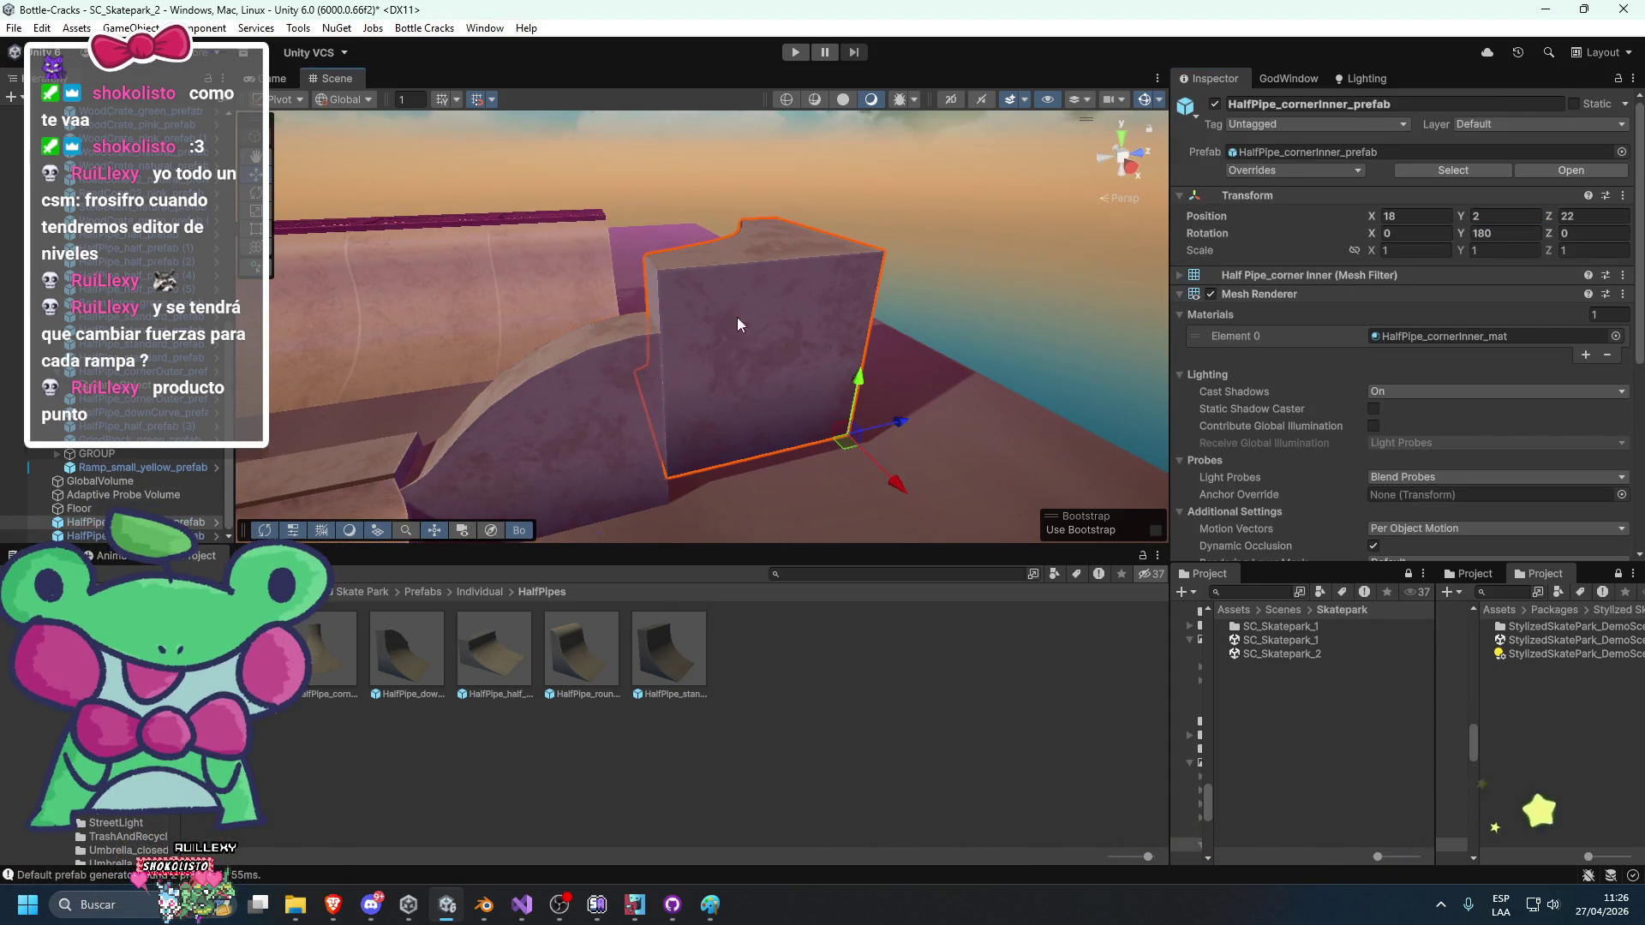
key(BackSpace)
text(1)
key(Return)
scroll(903, 321, up, 5)
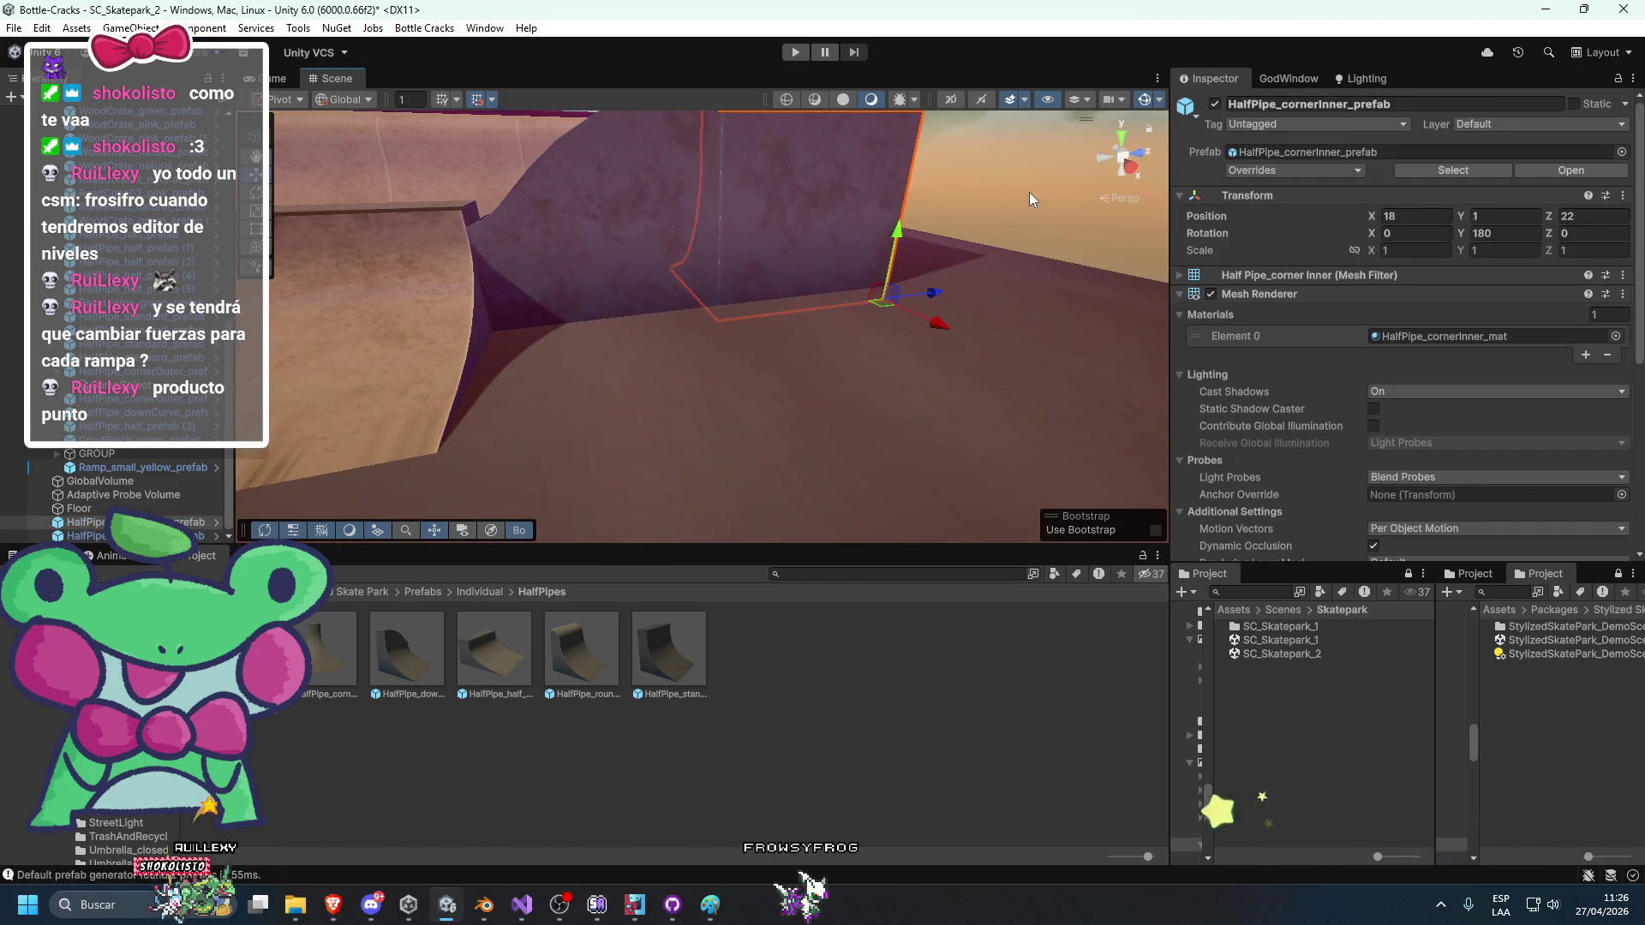
Select and frame the down-curve, rounded-top and half half-pipe pieces to check their placement.
click(539, 371)
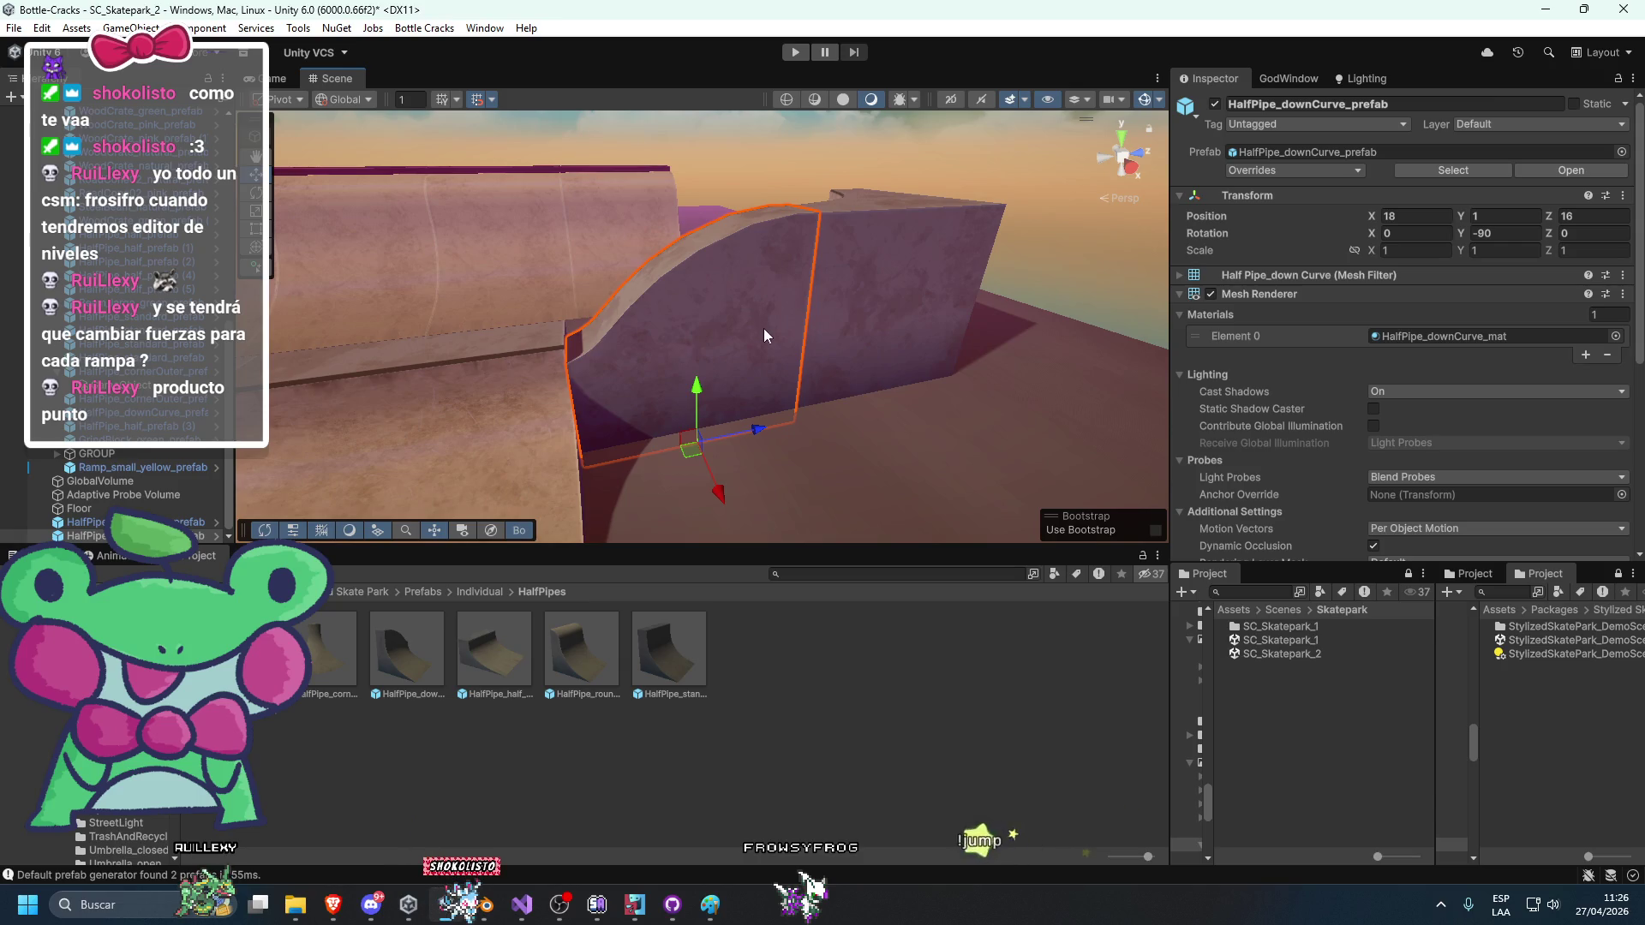
click(782, 230)
mouse_move(783, 231)
mouse_down()
mouse_move(873, 267)
mouse_move(762, 277)
mouse_up()
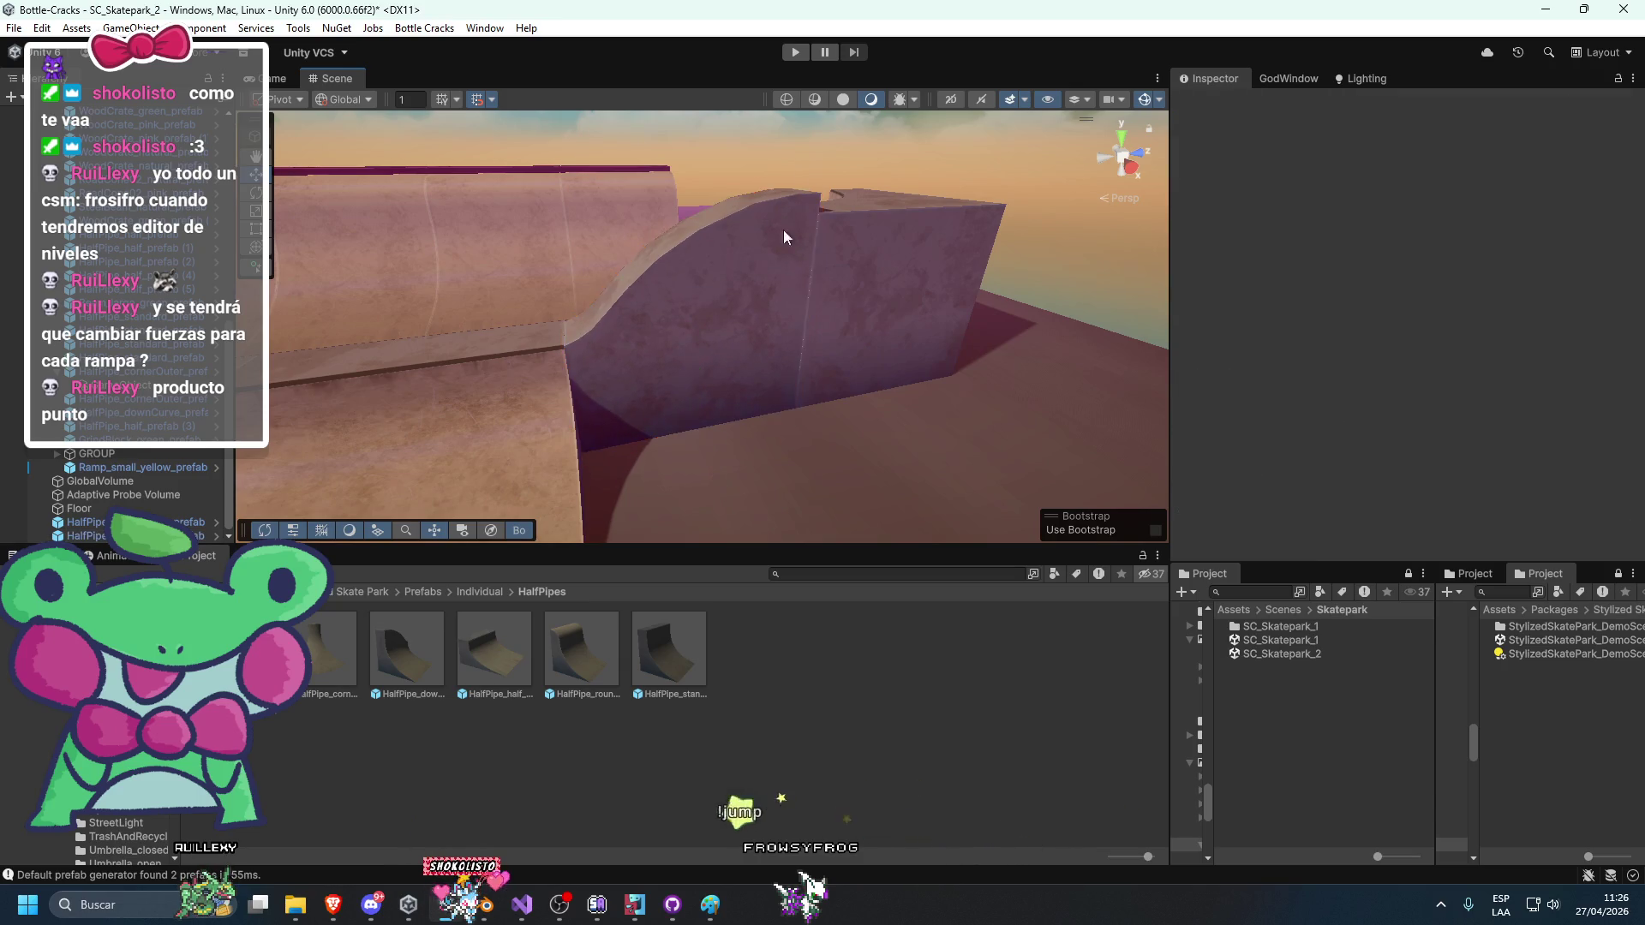
key(w)
click(797, 289)
key(f)
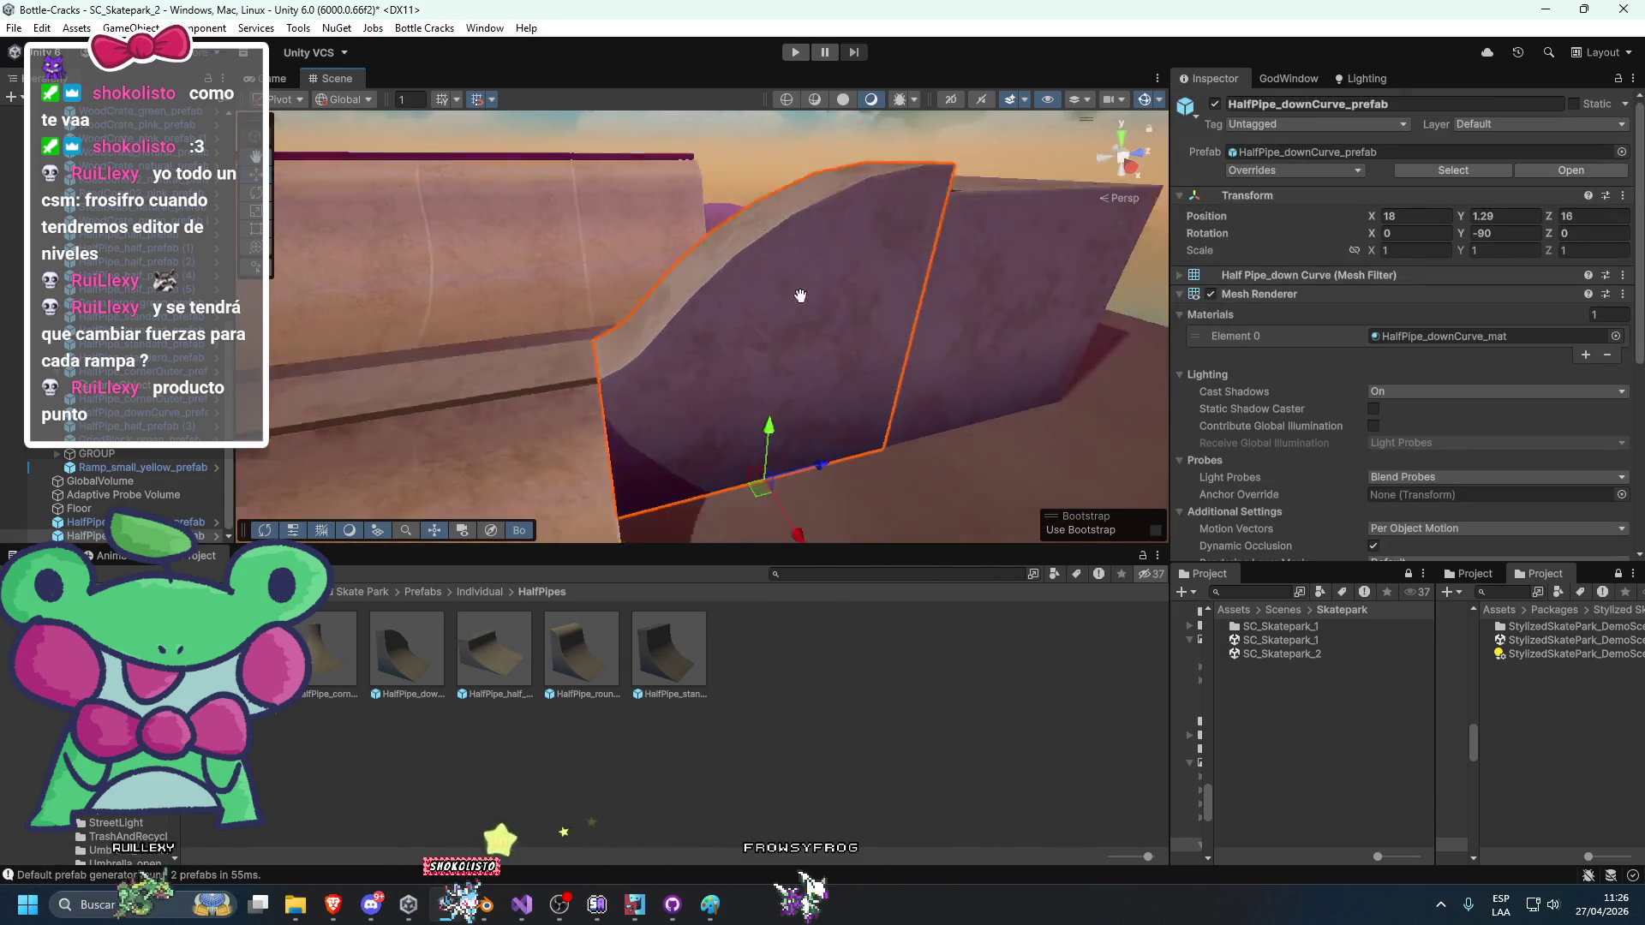
click(569, 412)
key(f)
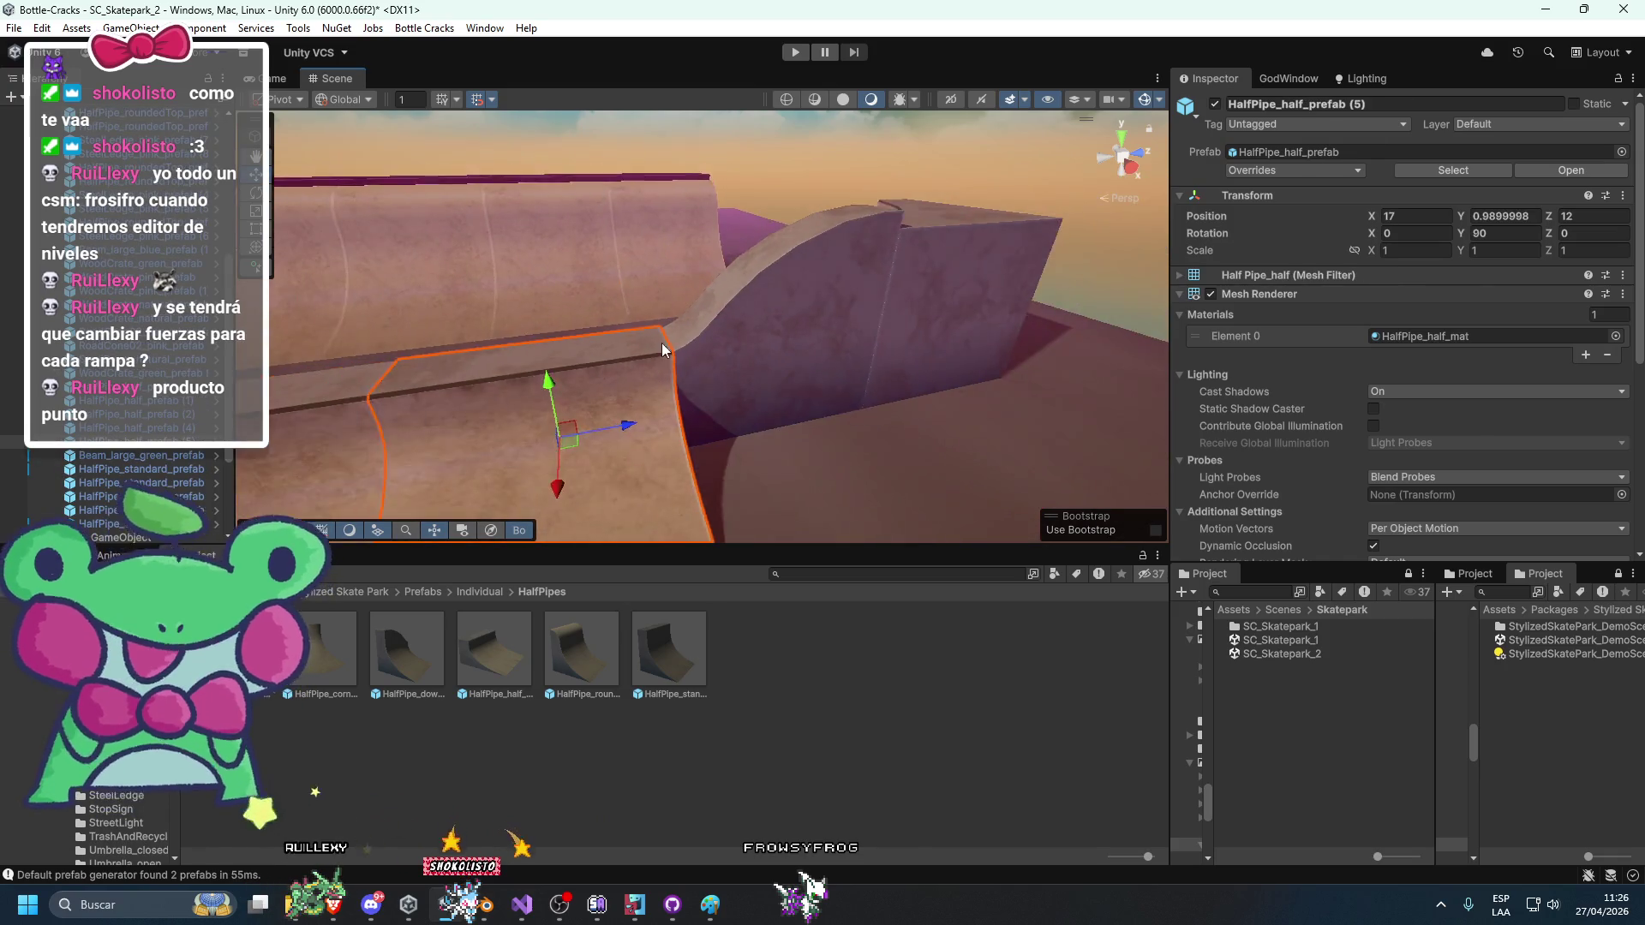
Lower the raised down-curve half-pipe piece to height 1.
click(716, 374)
mouse_move(715, 374)
mouse_down()
mouse_move(630, 408)
mouse_move(963, 324)
mouse_move(780, 328)
mouse_move(871, 343)
mouse_move(808, 389)
mouse_move(848, 394)
mouse_move(774, 386)
mouse_move(921, 432)
mouse_move(646, 439)
mouse_move(863, 289)
mouse_move(986, 277)
mouse_up()
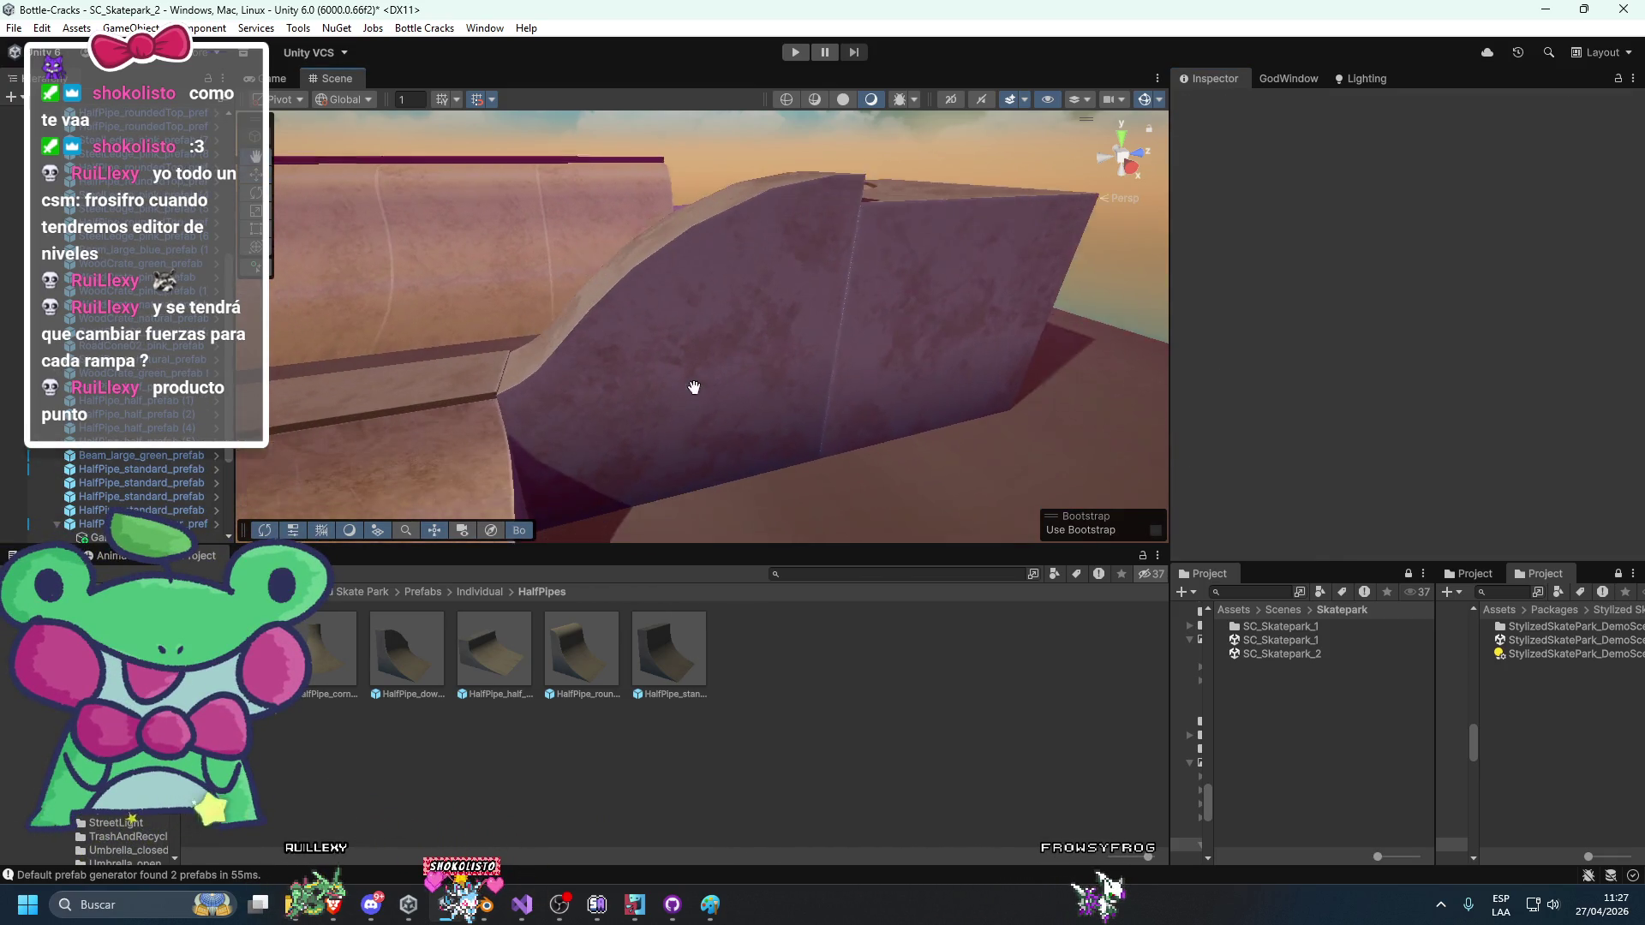
click(719, 364)
click(988, 279)
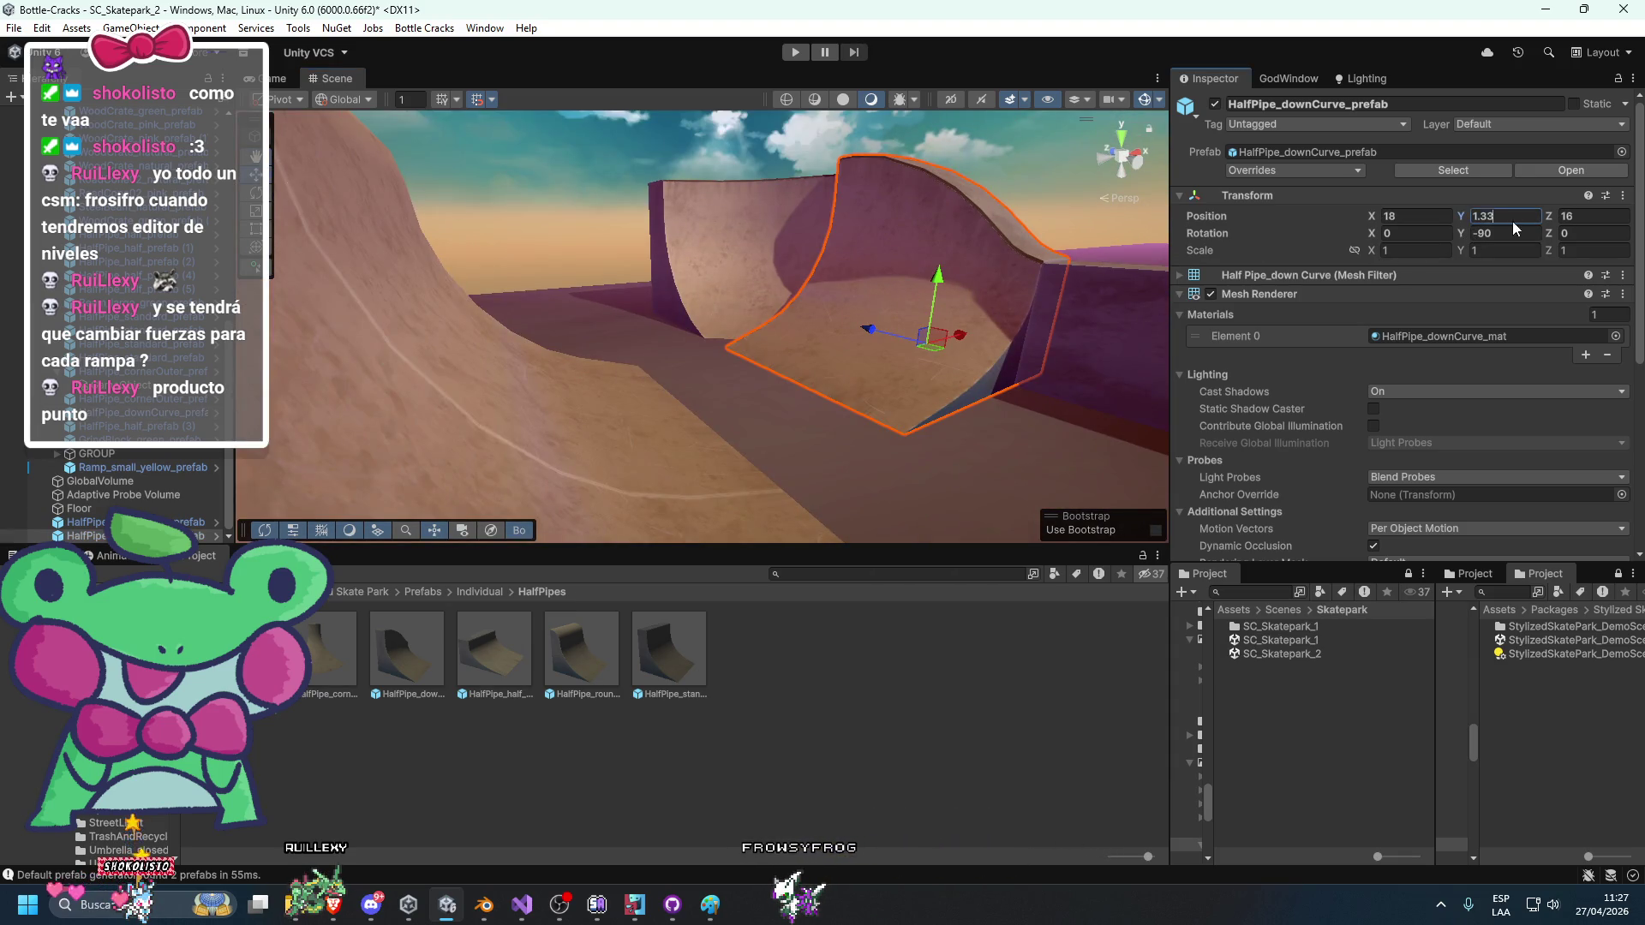
key(BackSpace)
key(BackSpace)
key(BackSpace)
mouse_move(975, 396)
mouse_down()
mouse_move(824, 443)
mouse_move(825, 400)
mouse_move(709, 379)
mouse_move(508, 381)
mouse_up()
Move the second down-curve copy into the wall at 18, 1, 16, turned 270°.
key(w)
click(624, 366)
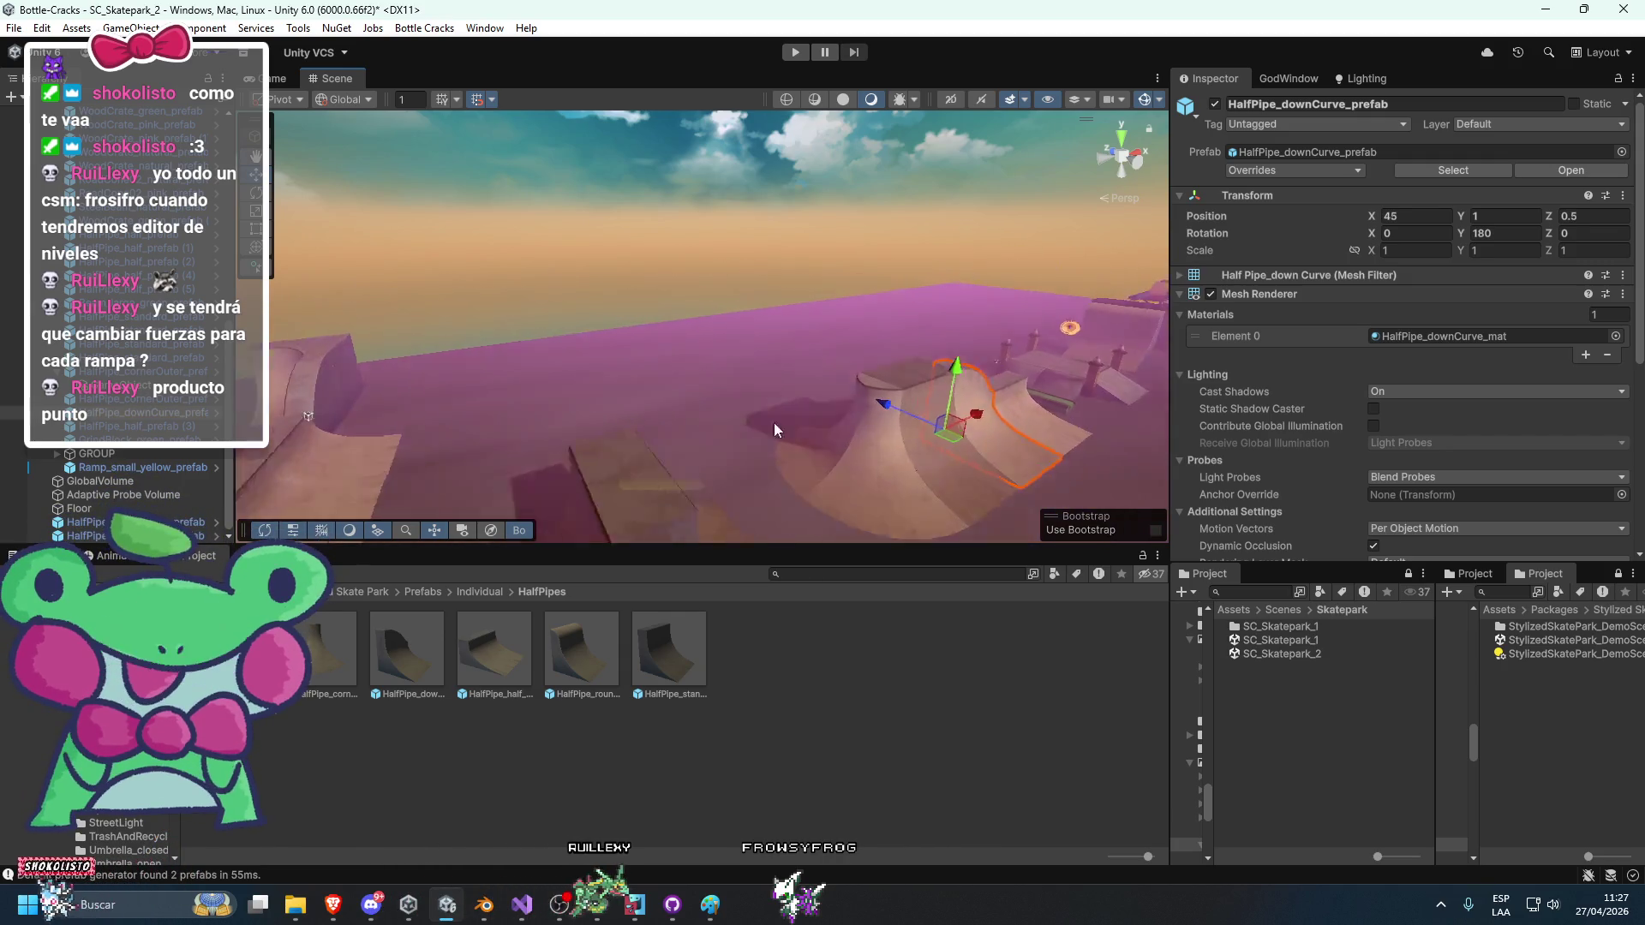
drag(775, 431, 778, 405)
drag(490, 390, 914, 400)
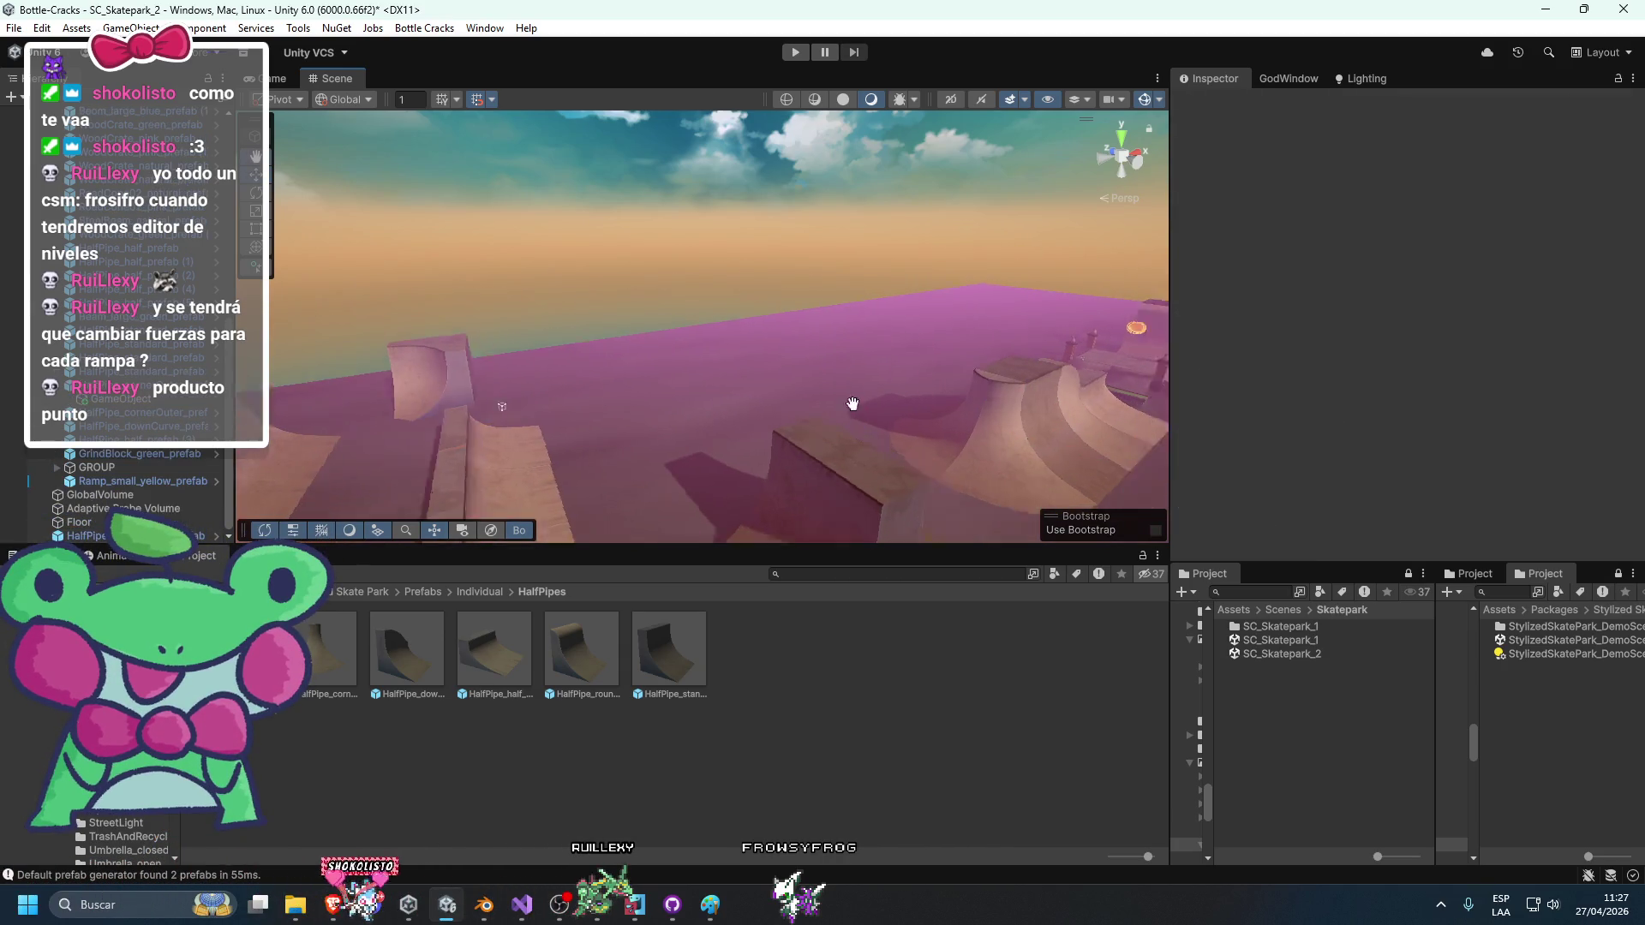
click(908, 399)
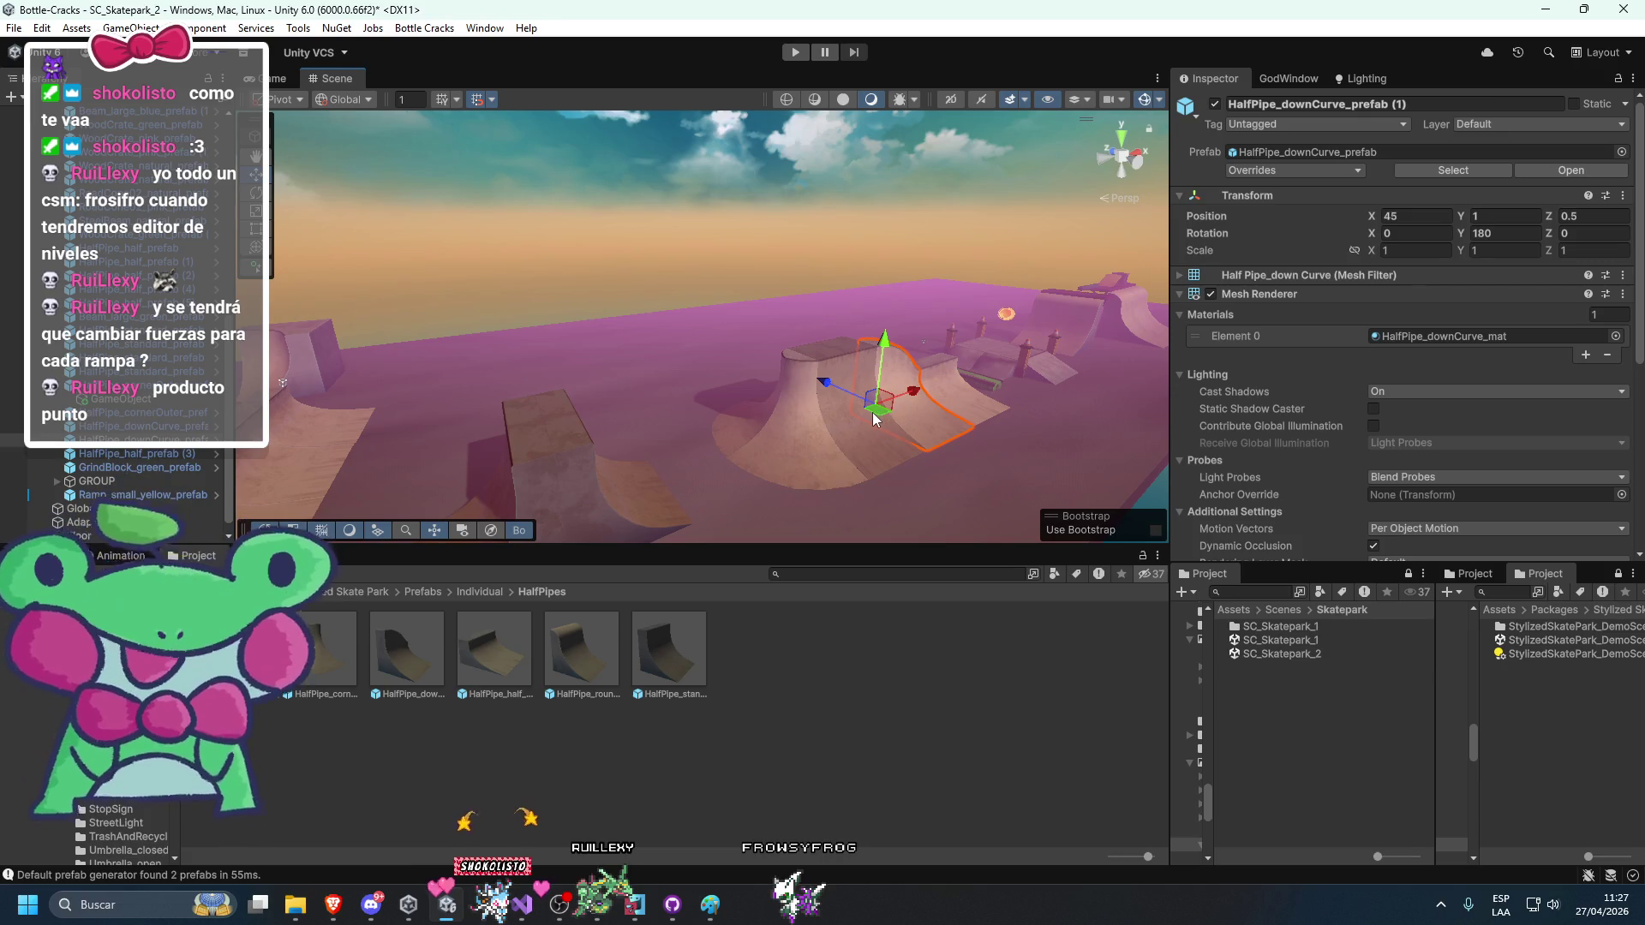
key(f)
drag(291, 420, 647, 441)
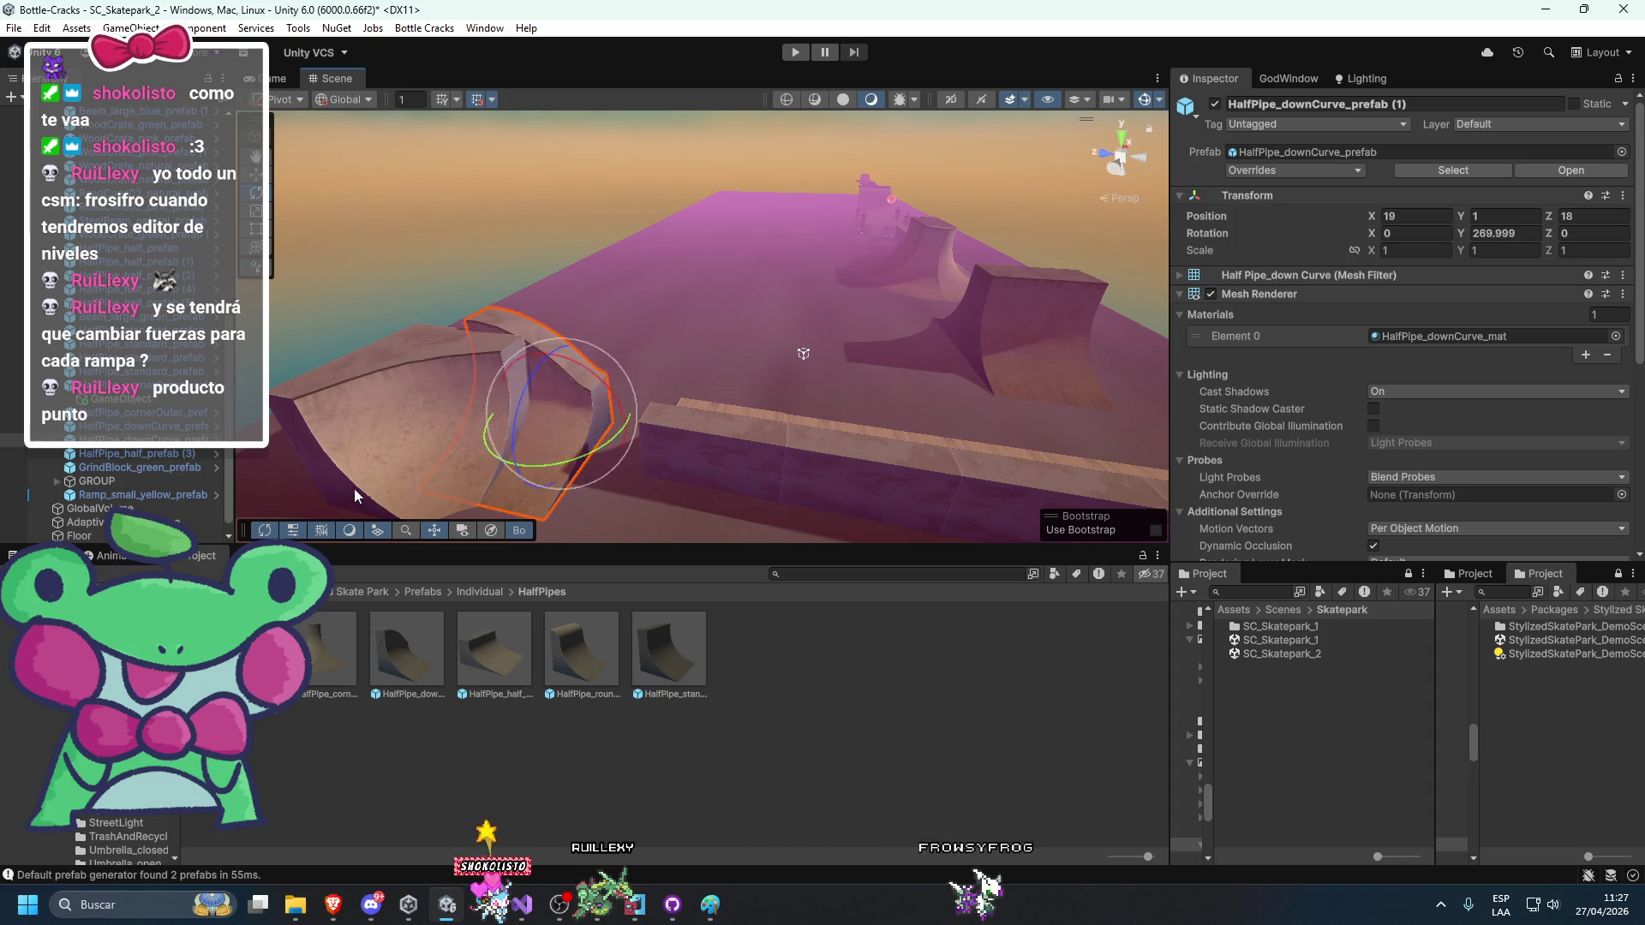
drag(592, 461, 598, 468)
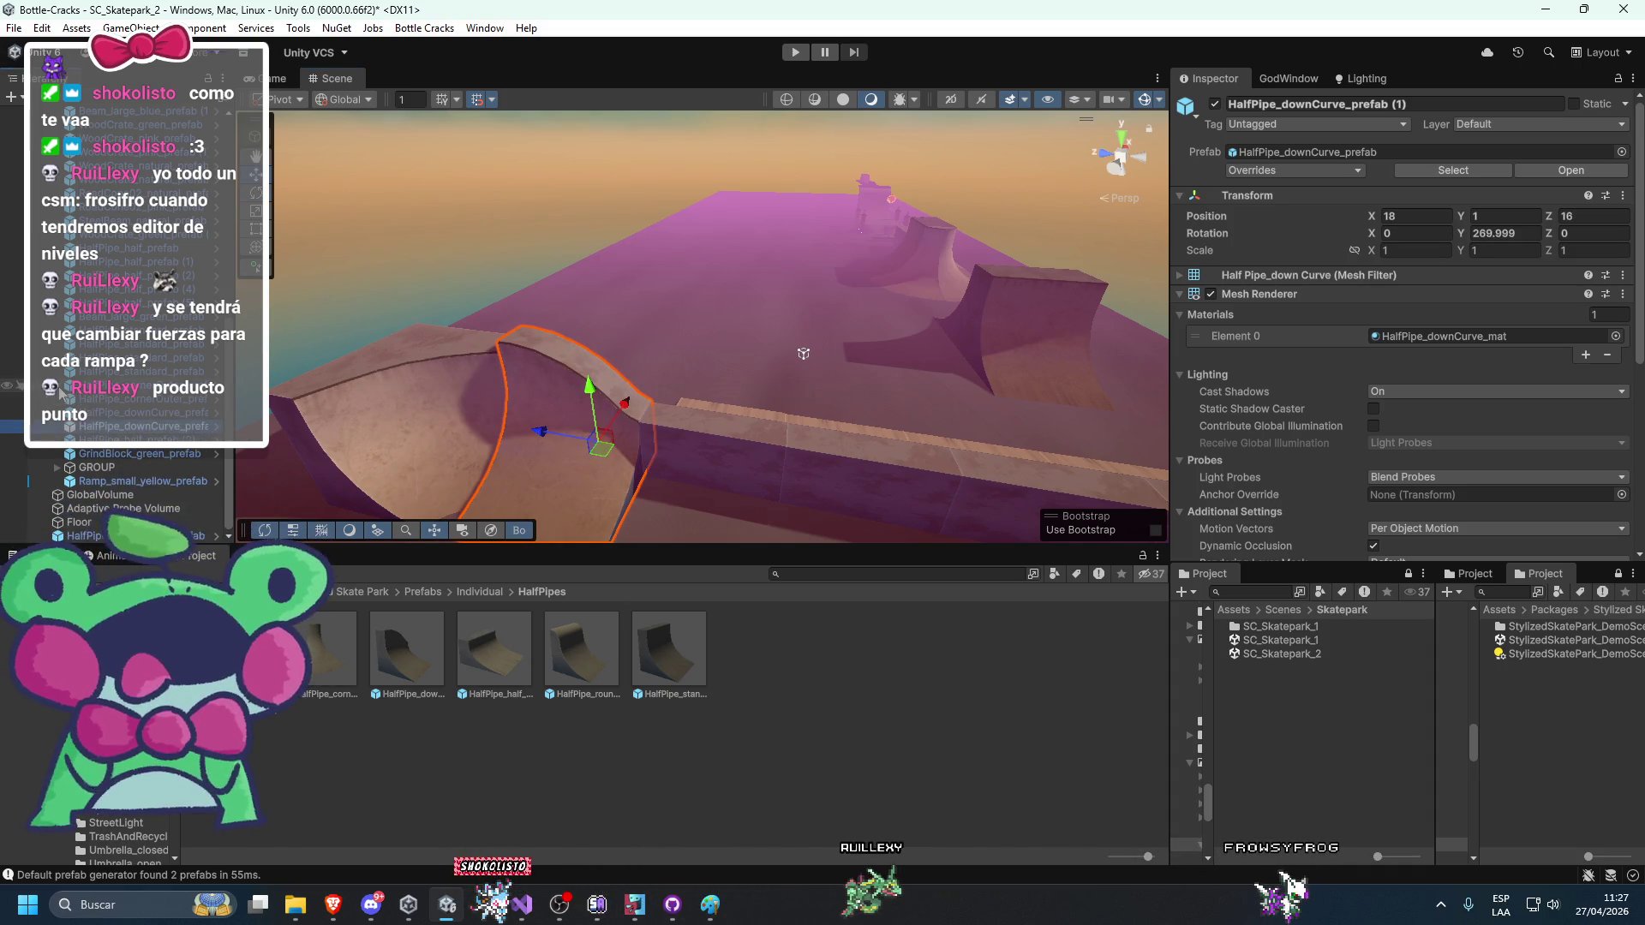
click(87, 455)
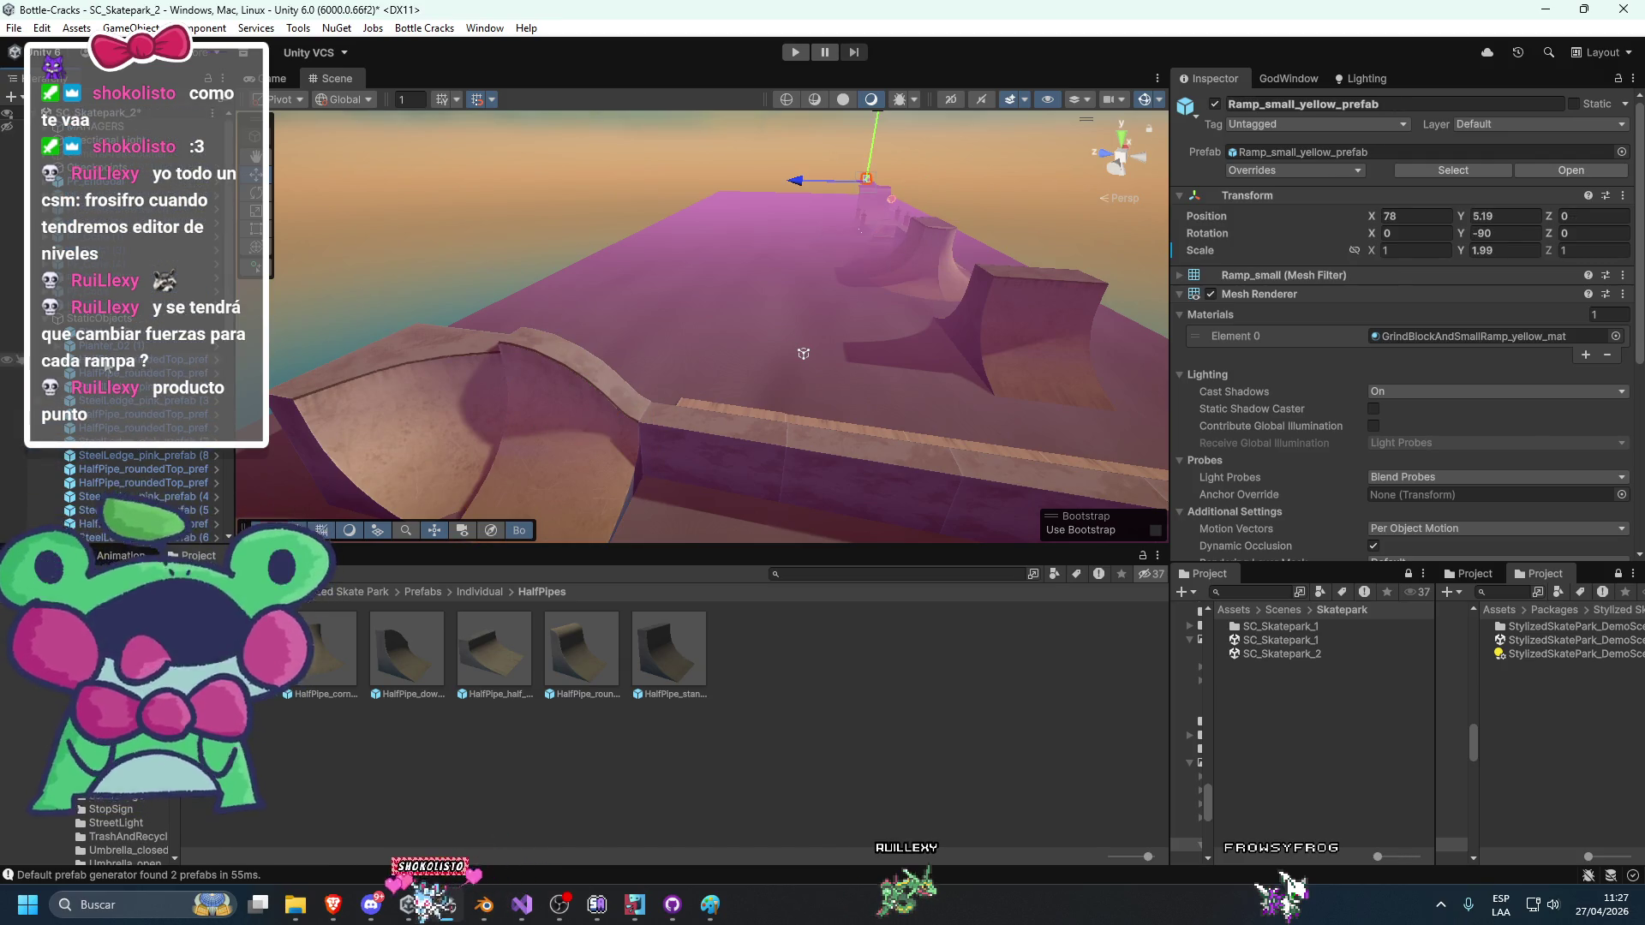
shift+click(36, 321)
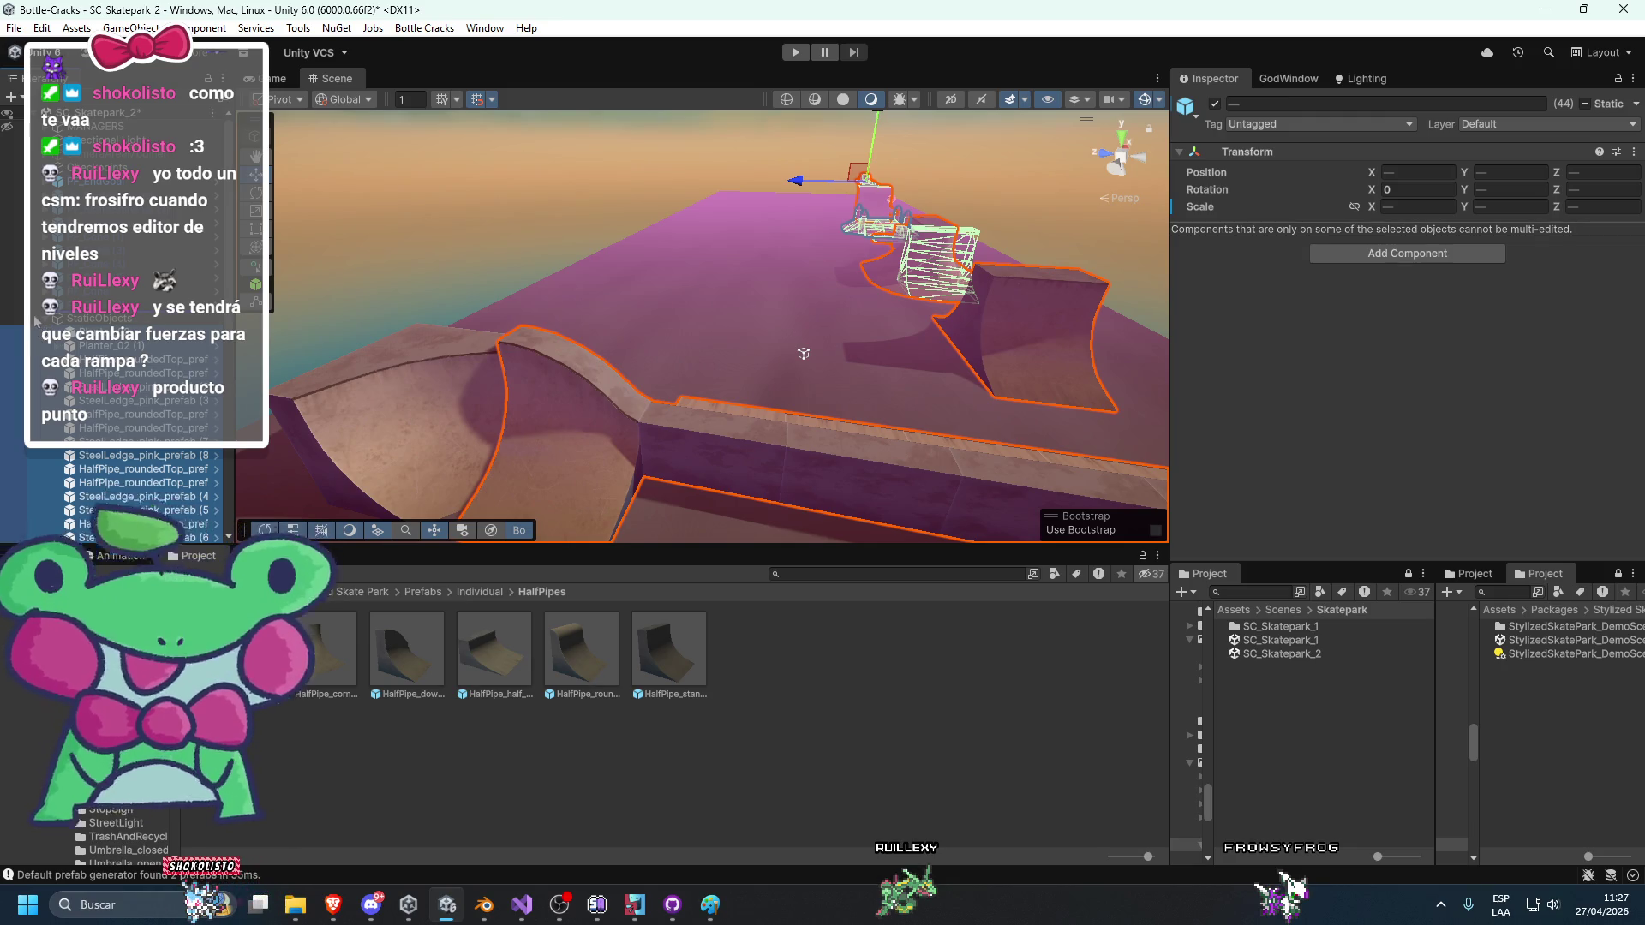
click(548, 373)
mouse_move(565, 439)
mouse_down()
mouse_move(802, 387)
mouse_move(644, 354)
mouse_move(480, 363)
mouse_move(824, 342)
mouse_up()
click(1026, 467)
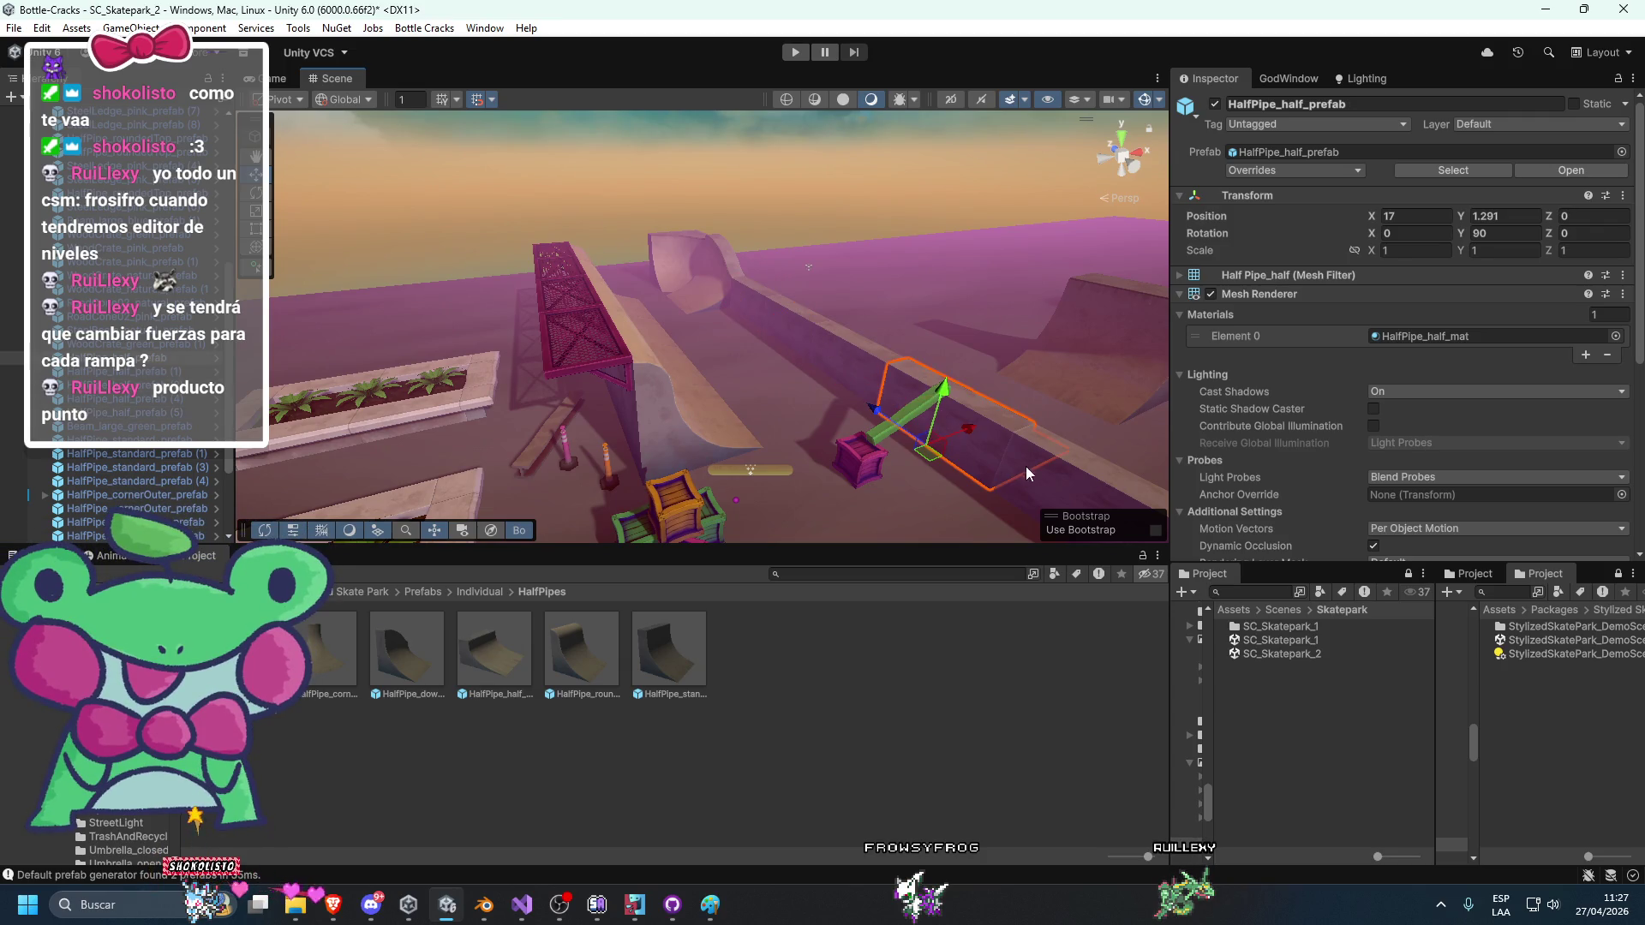
drag(1026, 466, 828, 448)
mouse_move(721, 328)
mouse_down()
mouse_move(628, 381)
mouse_move(686, 381)
mouse_up()
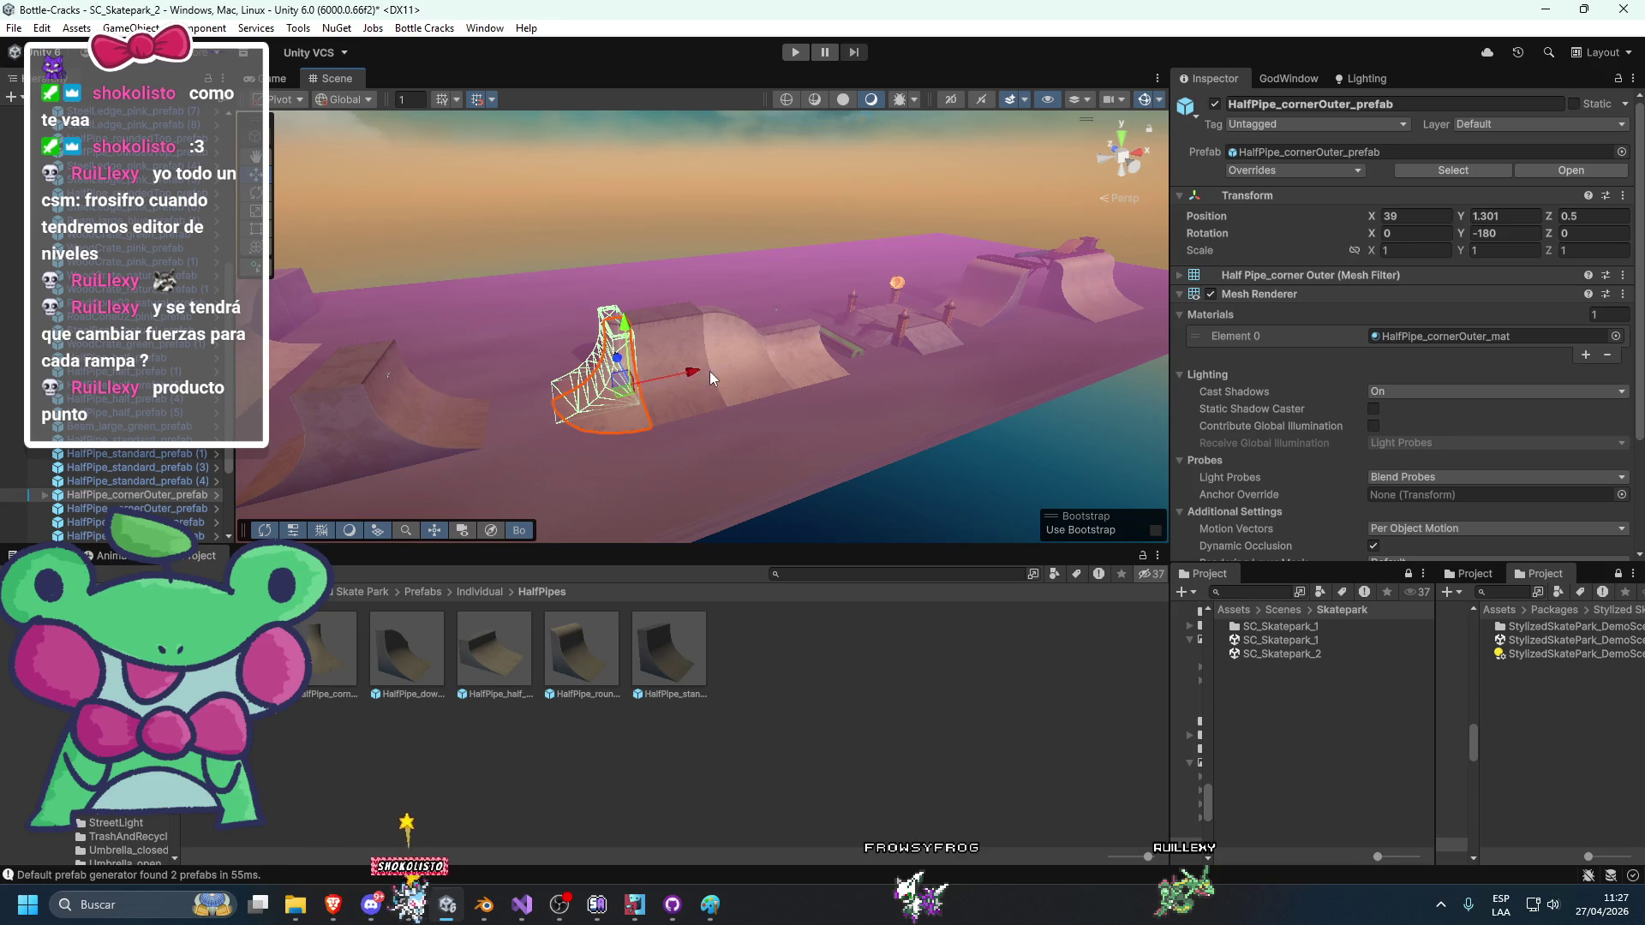
drag(577, 428, 704, 395)
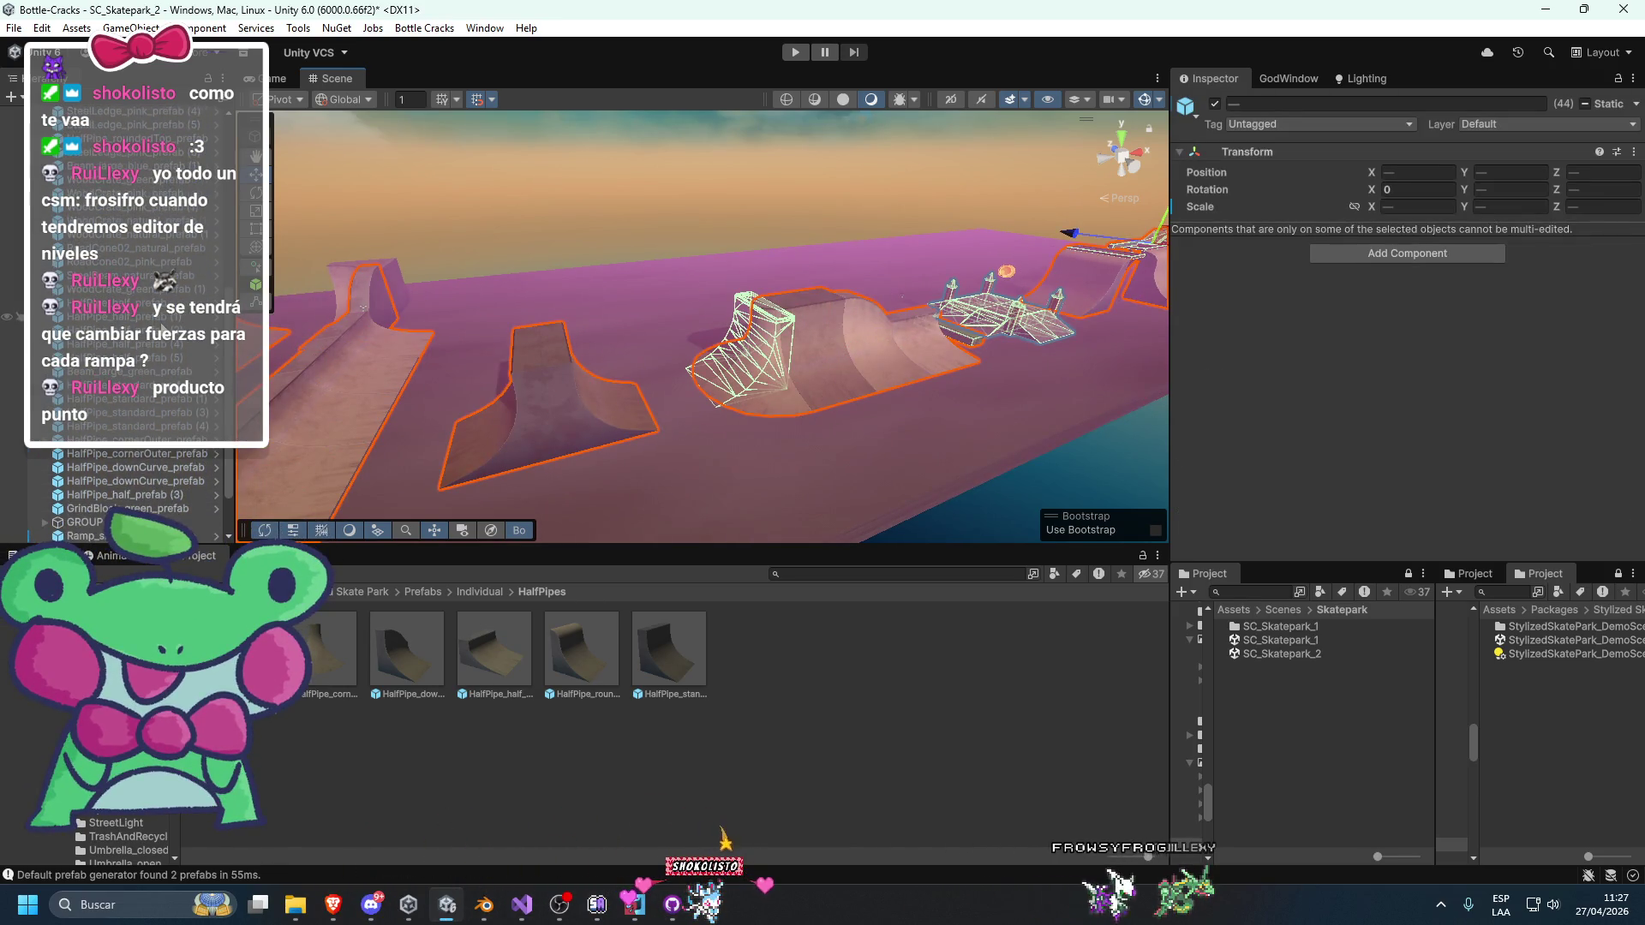
scroll(129, 386, up, 5)
click(100, 318)
key(Down)
key(Down)
key(Down)
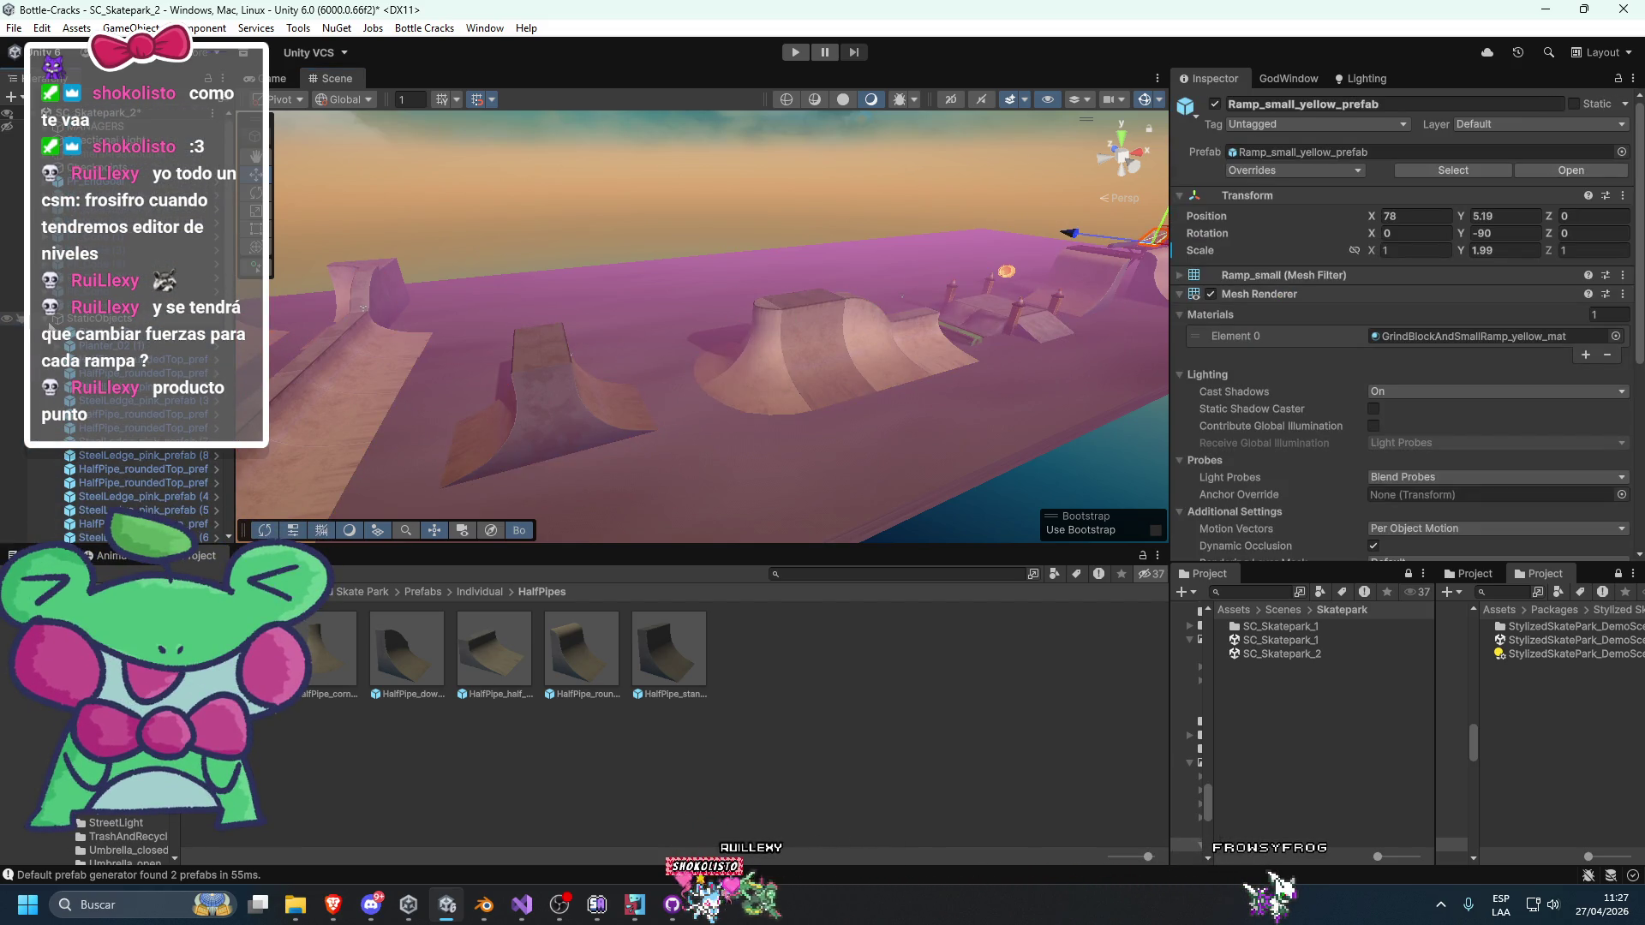
click(103, 331)
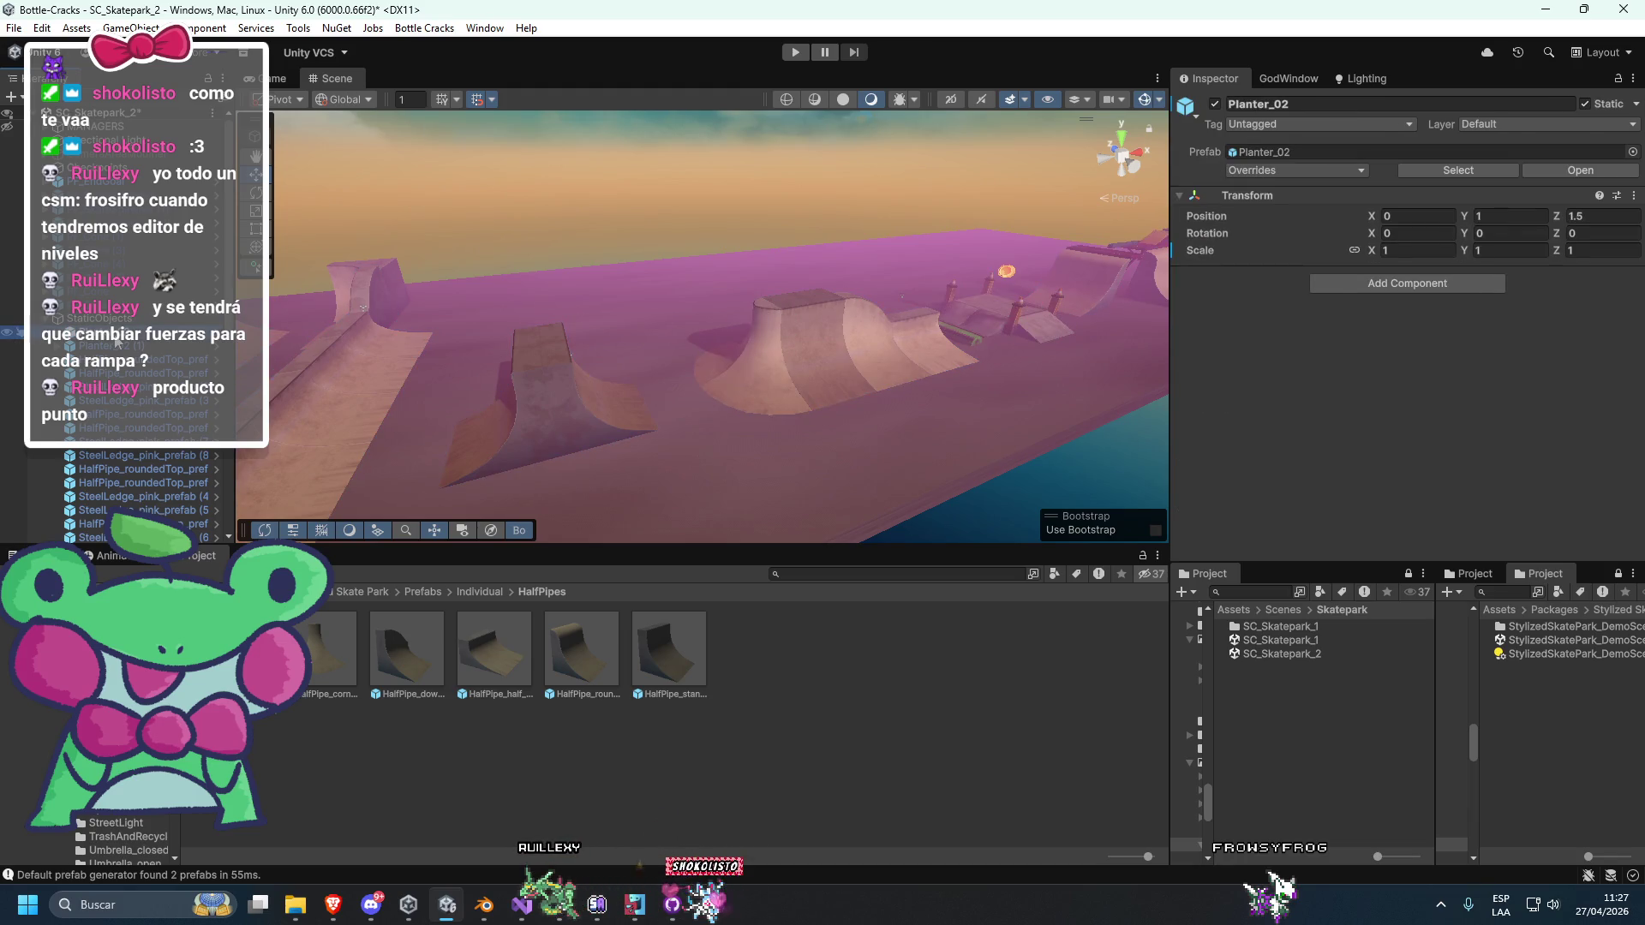
key(f)
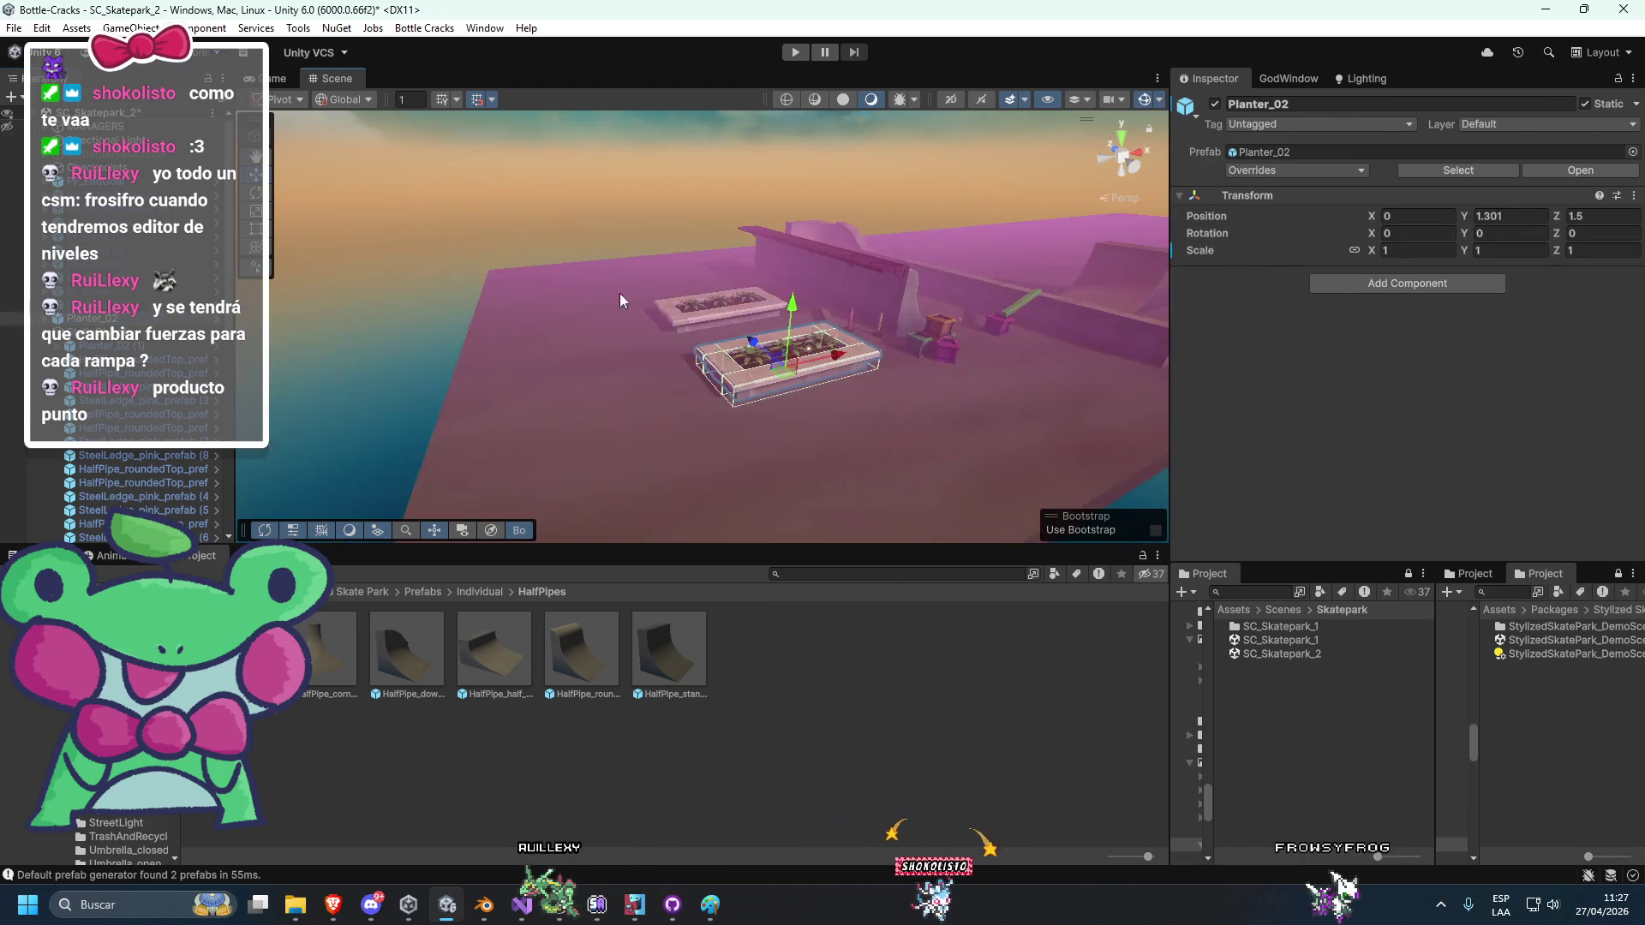
drag(598, 307, 230, 357)
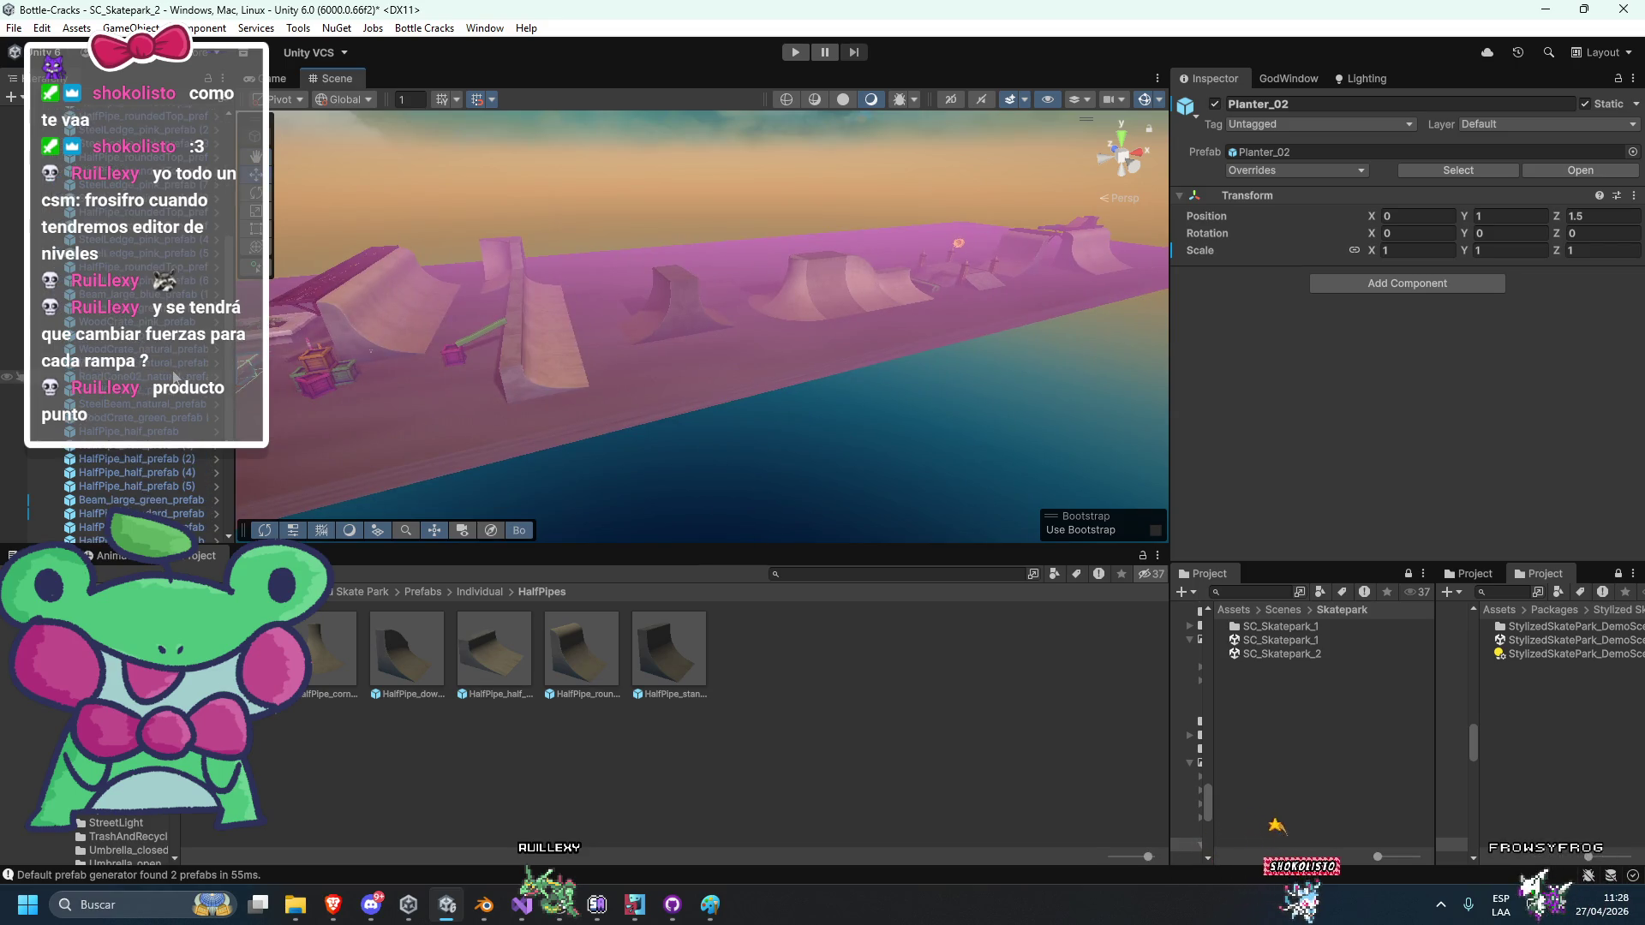
click(120, 476)
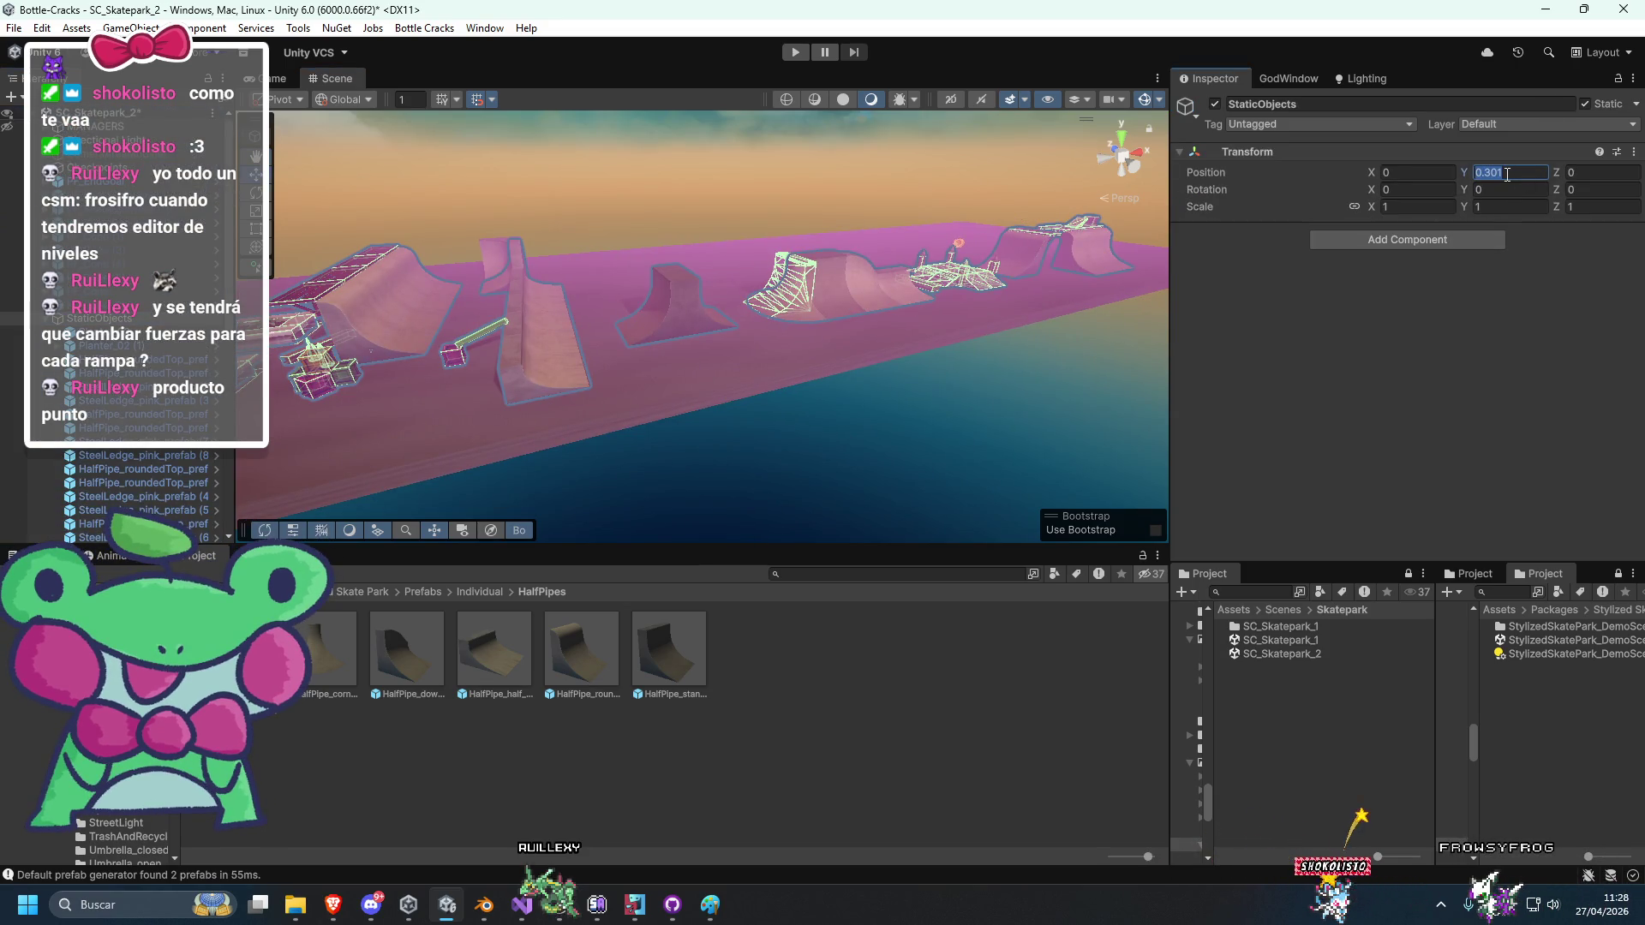
Frame the StaticObjects group and select all 44 of its objects.
key(f)
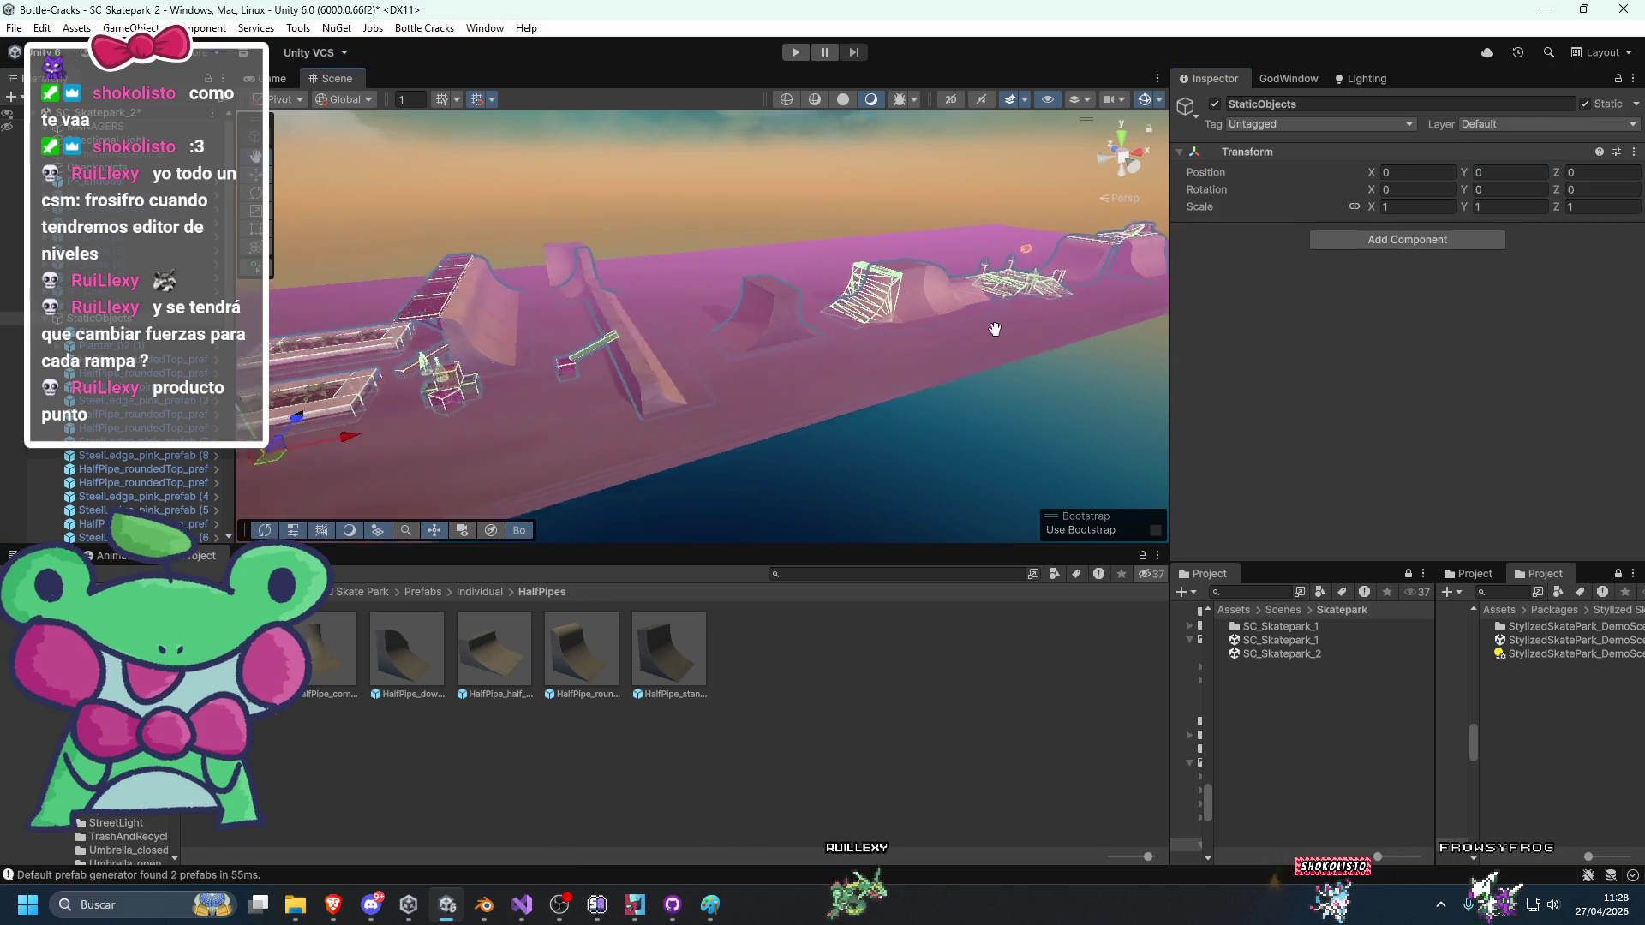
key(ctrl+a)
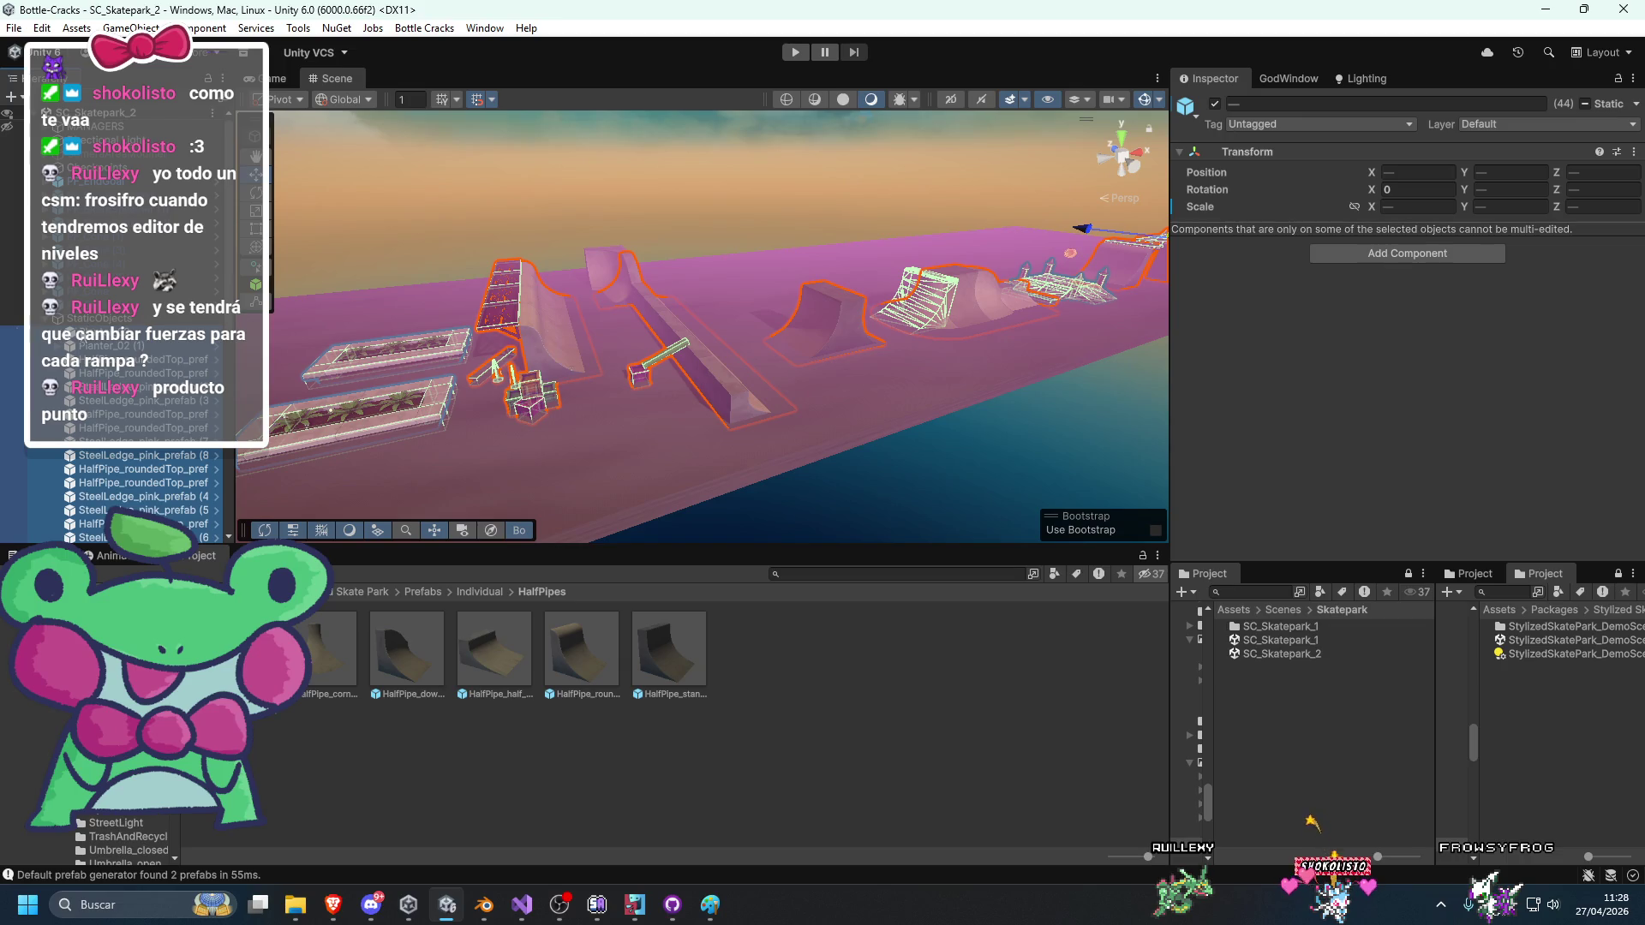
scroll(129, 316, down, 5)
Locate the half half-pipe pieces and frame the down-curve half-pipe piece (1).
click(82, 317)
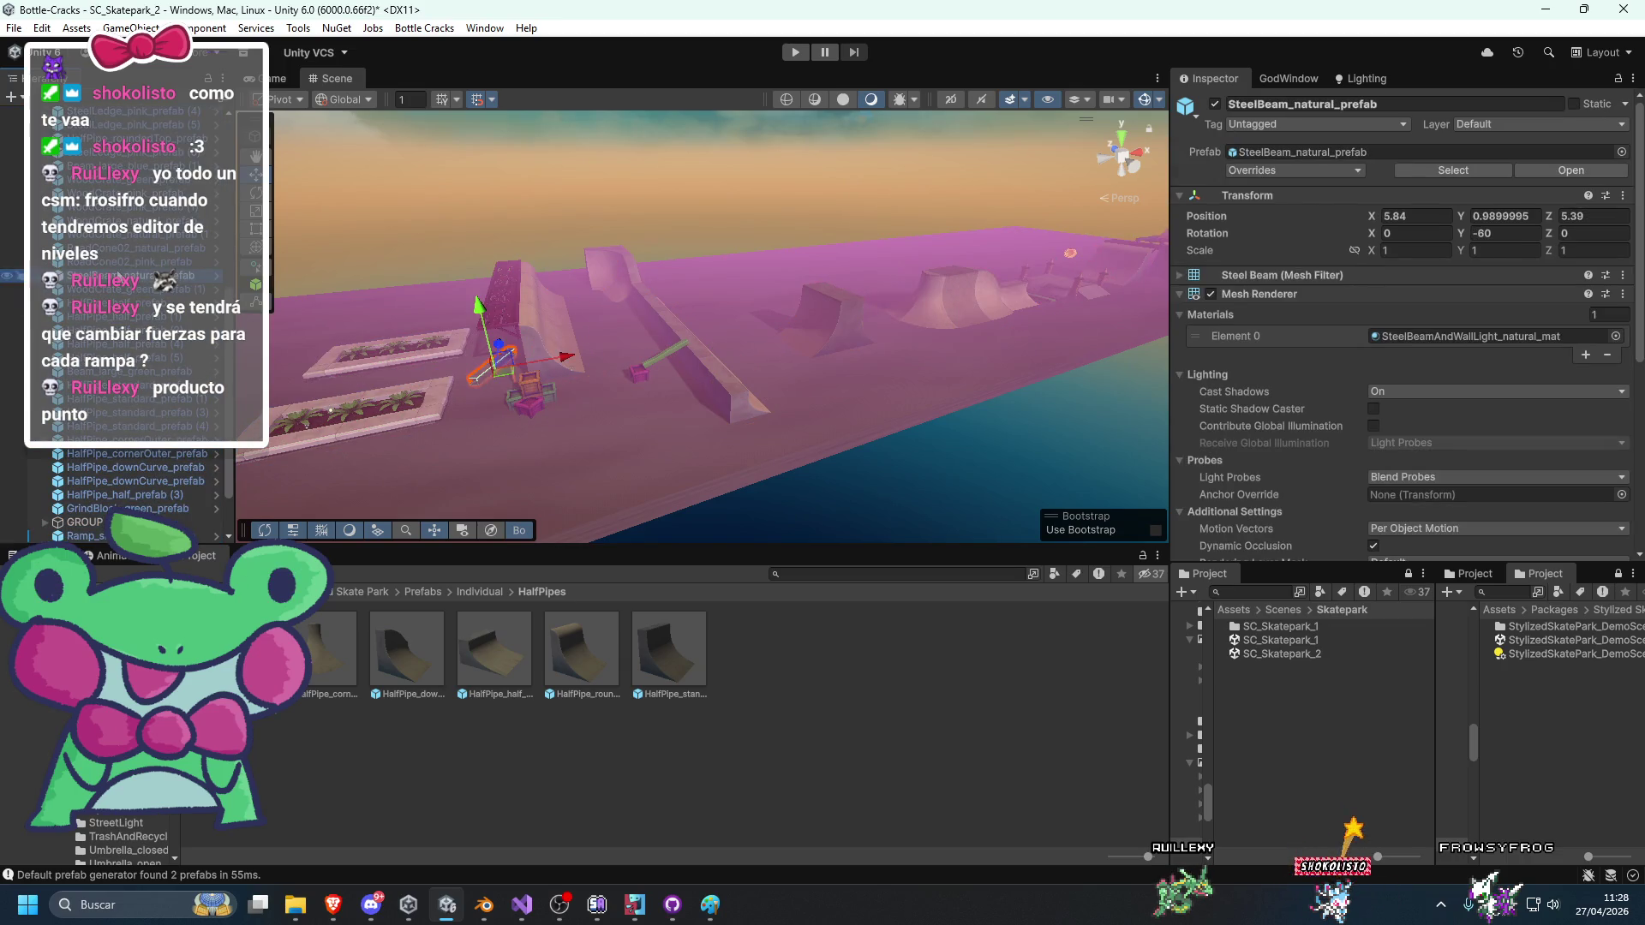
double_click(104, 344)
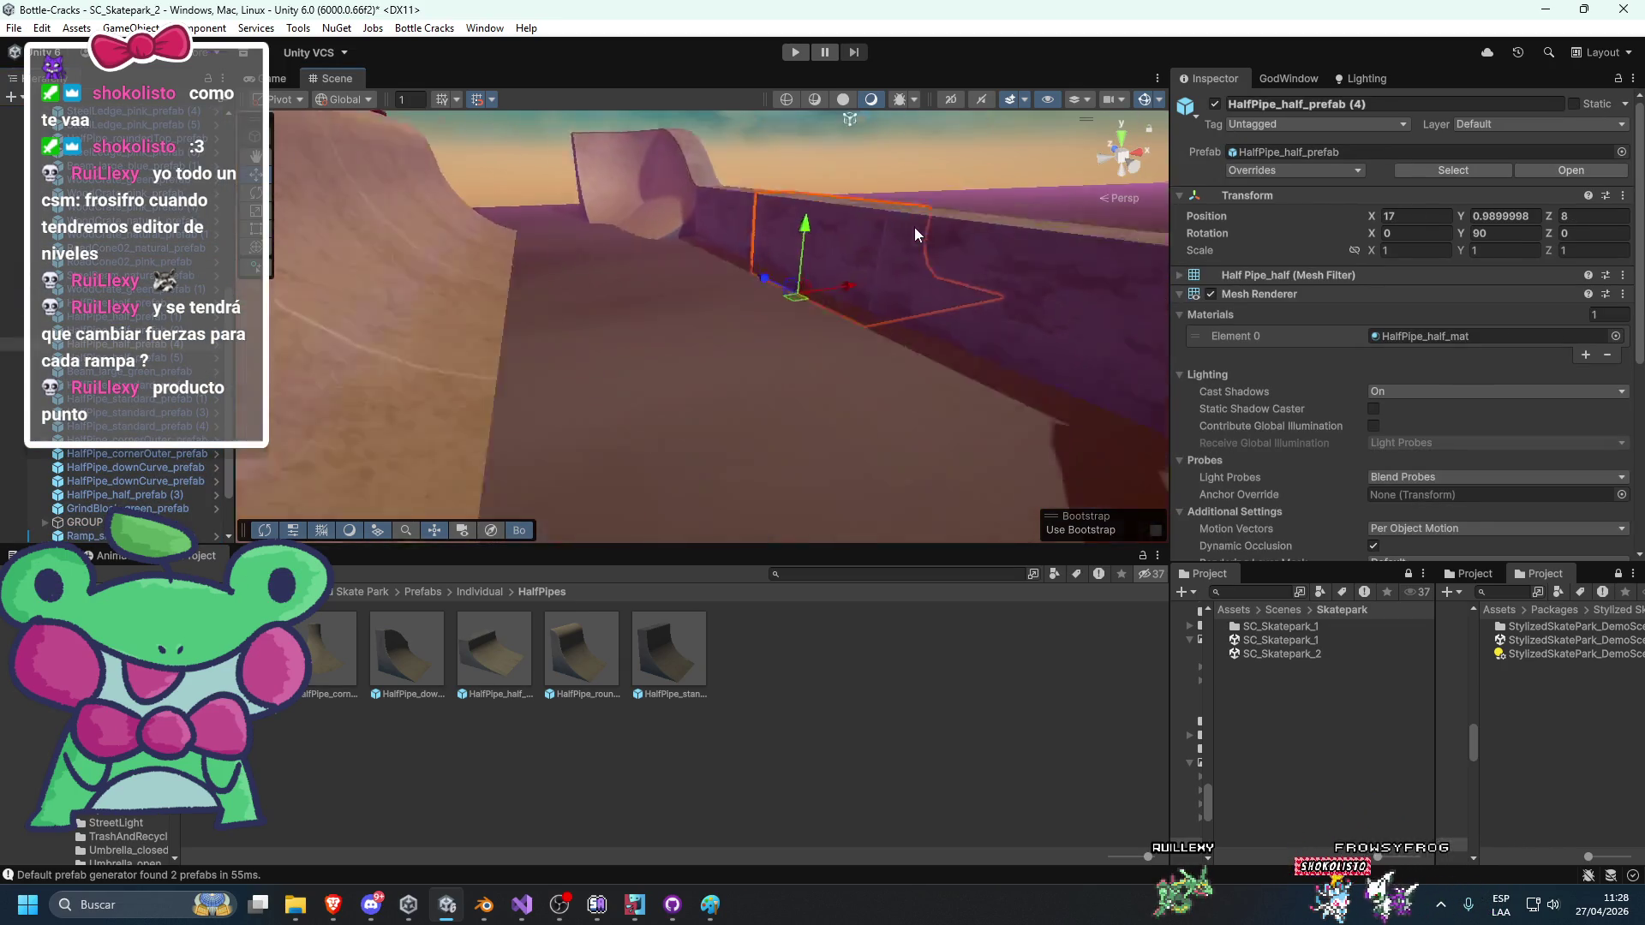
click(728, 350)
key(f)
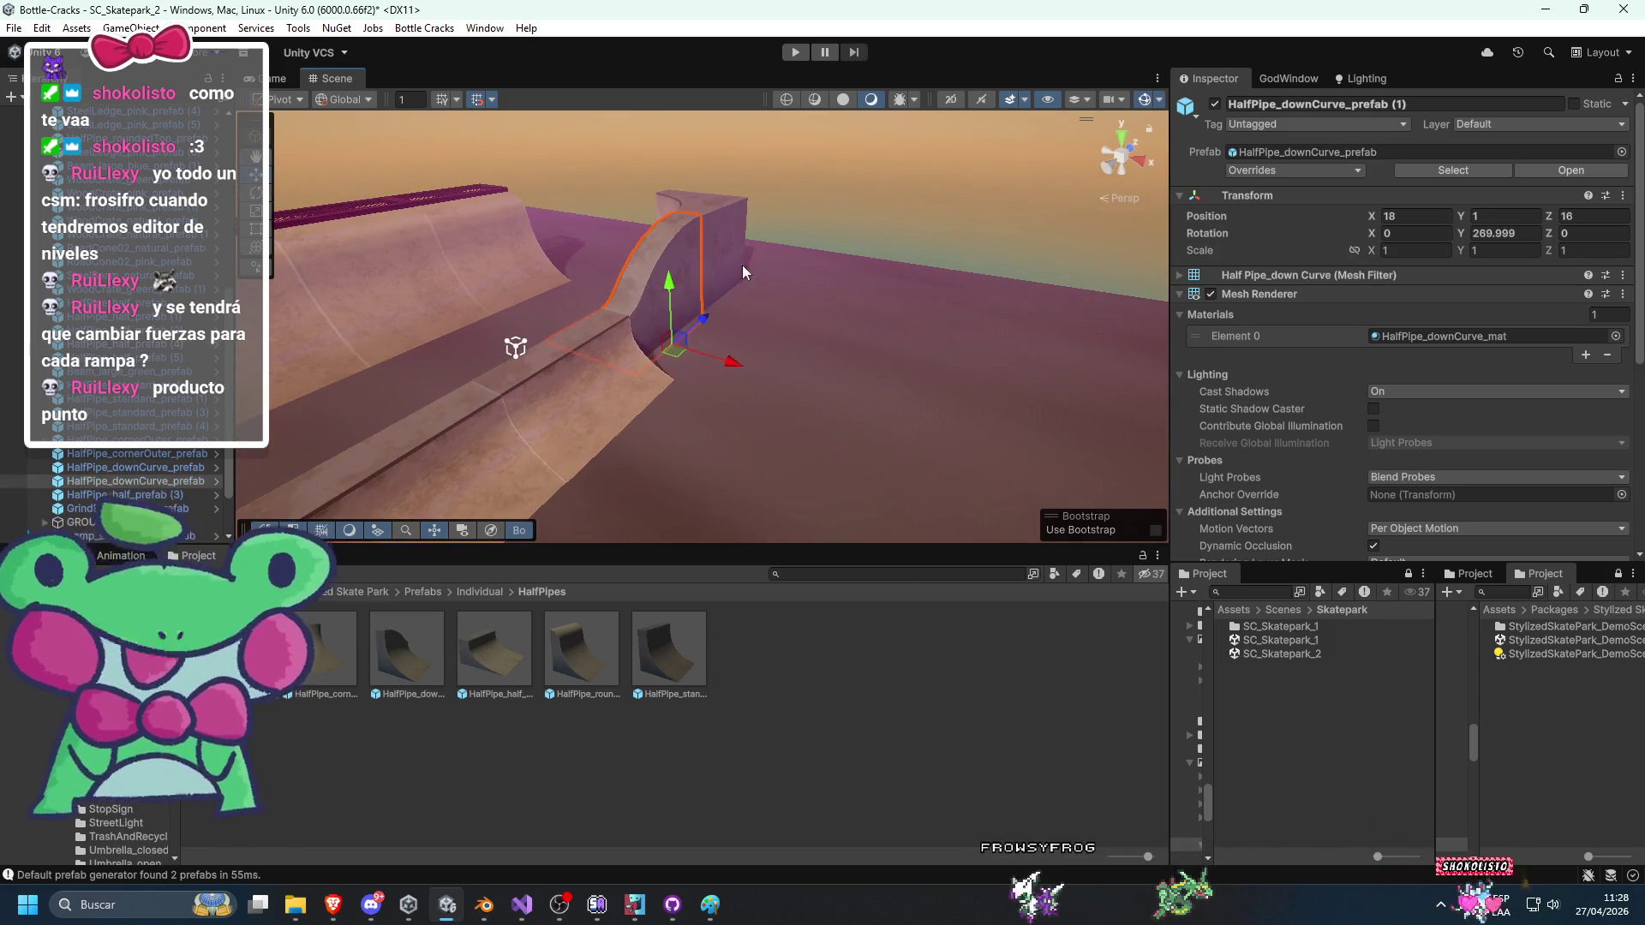
click(696, 416)
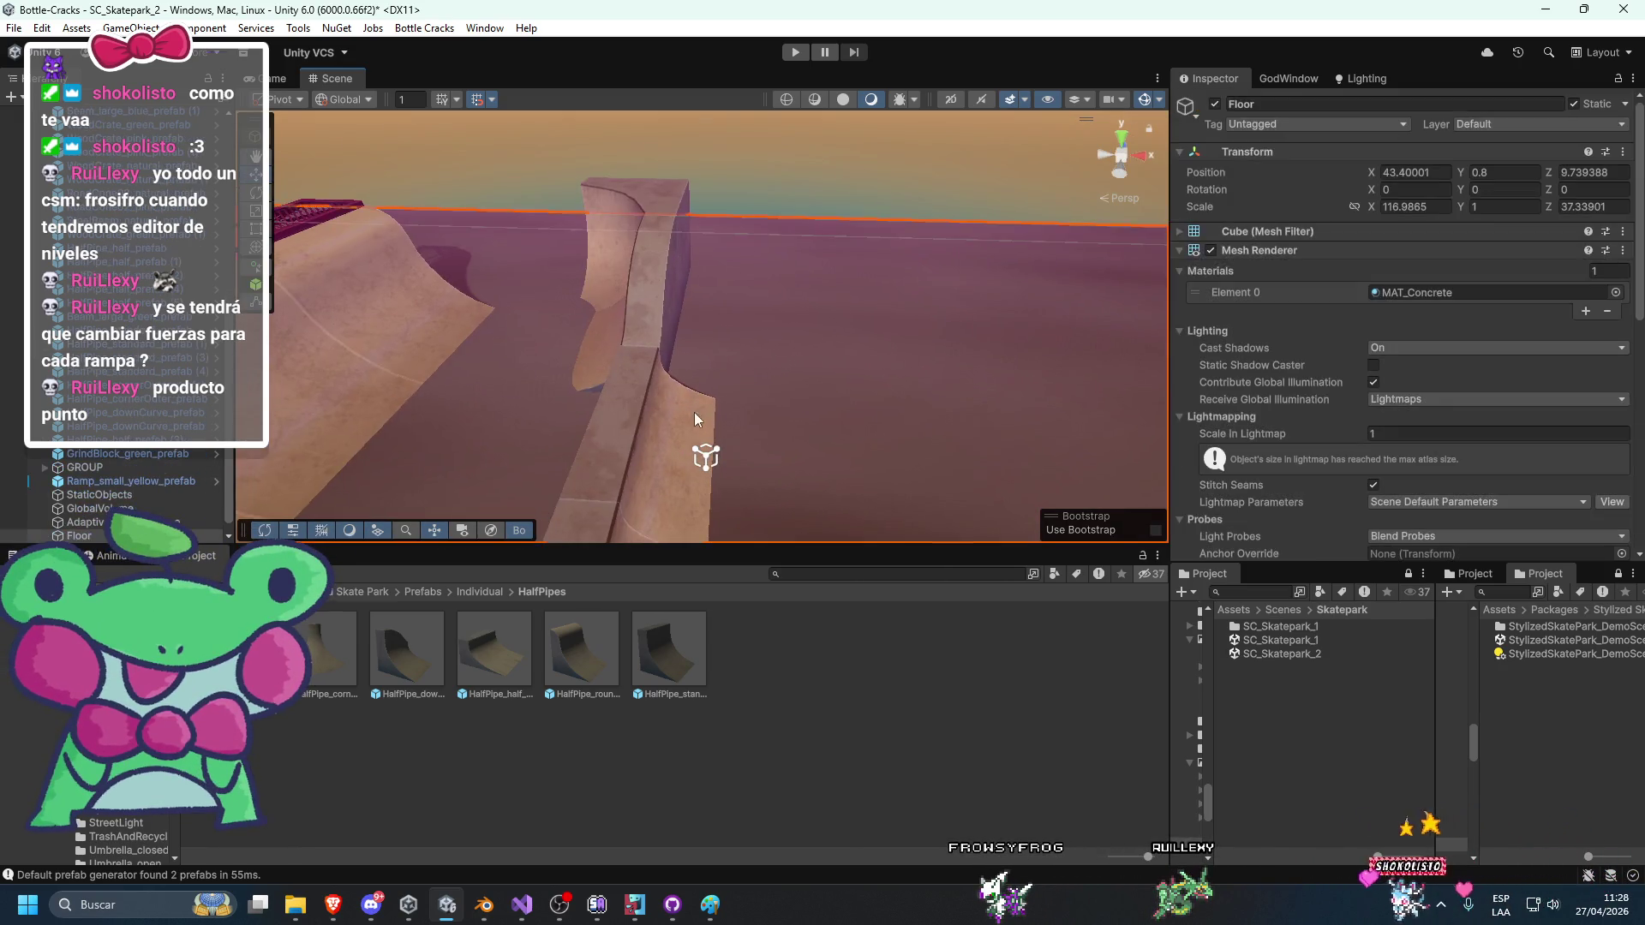
Set the Floor's Position Y to 0.5, correcting an initial 0.3 entry.
key(f)
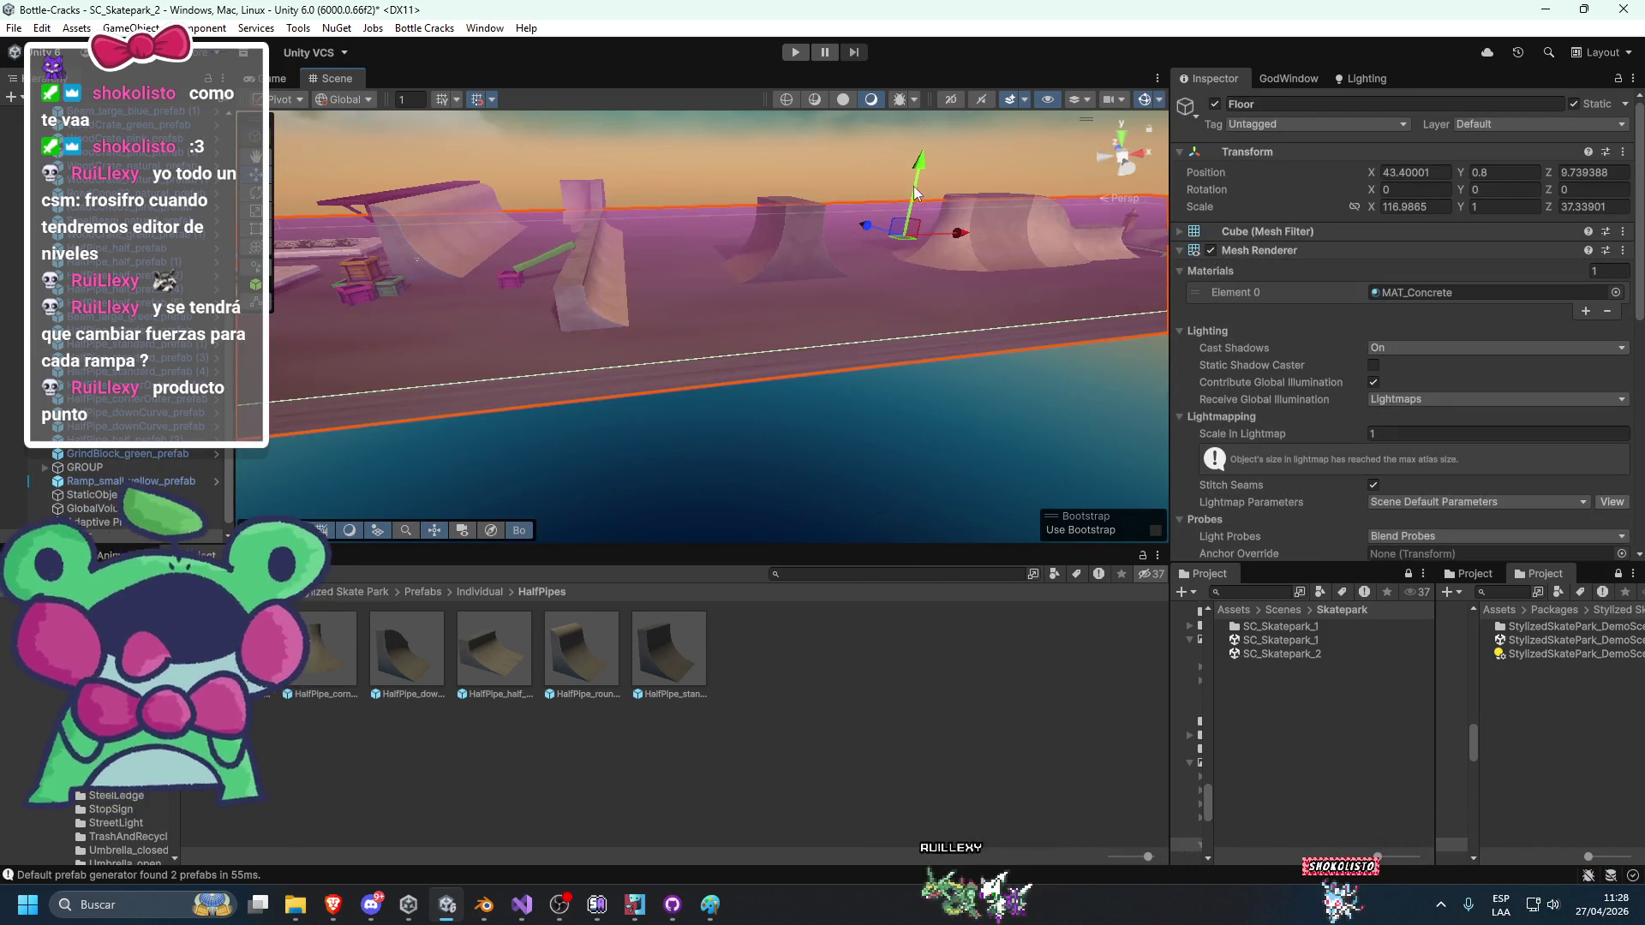
text(0)
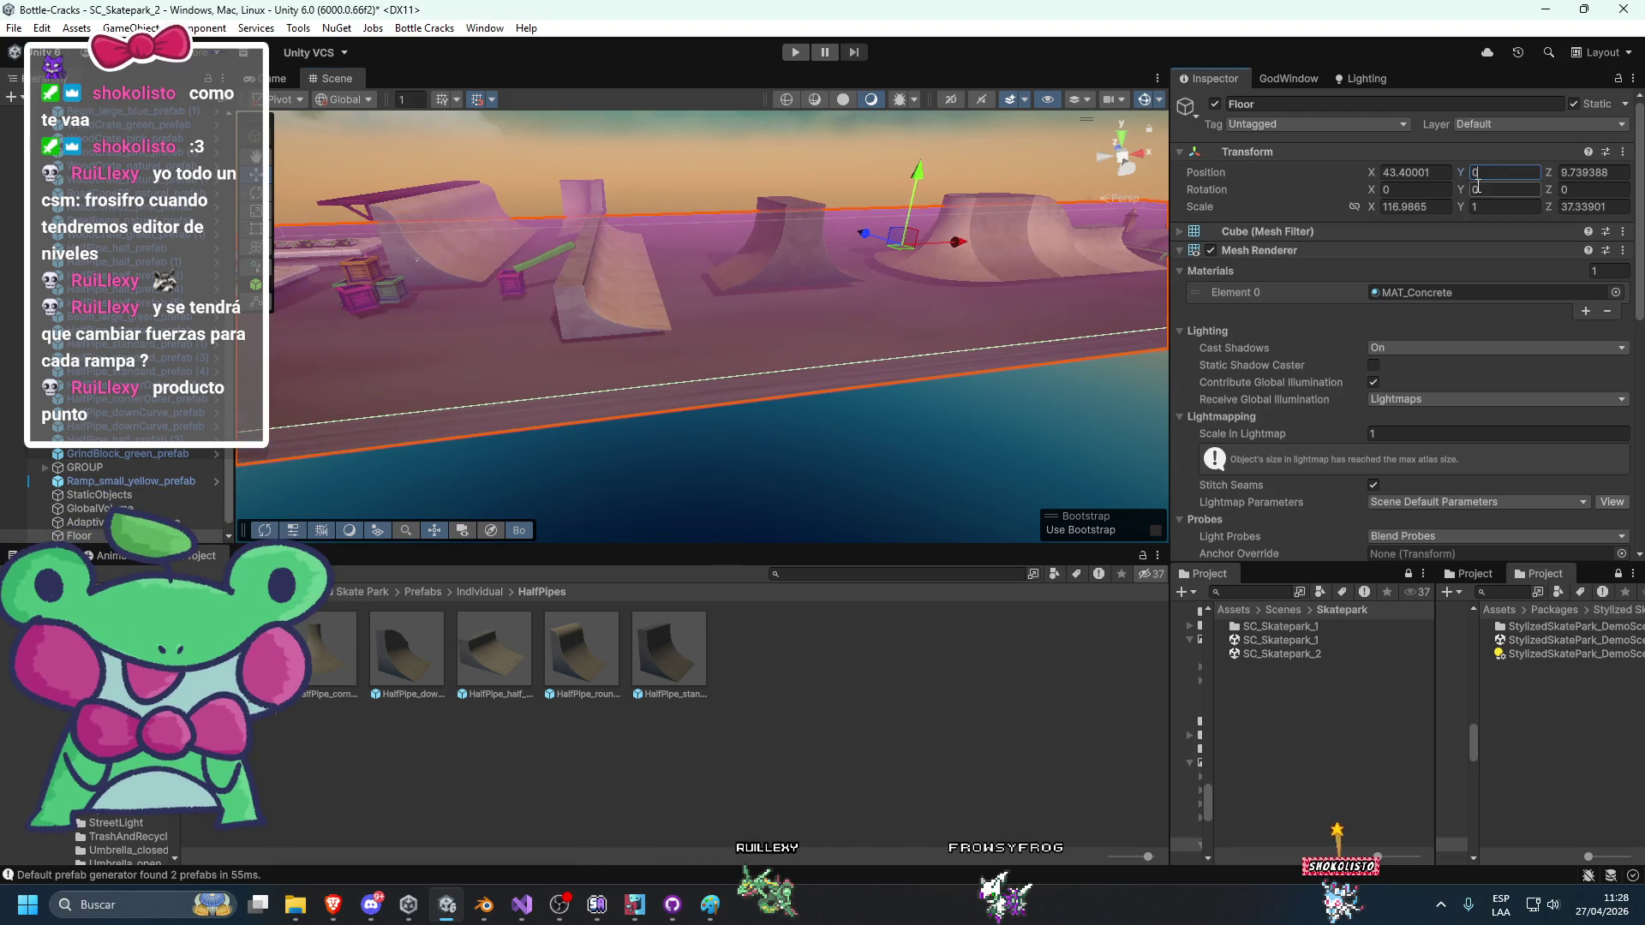
text(.3)
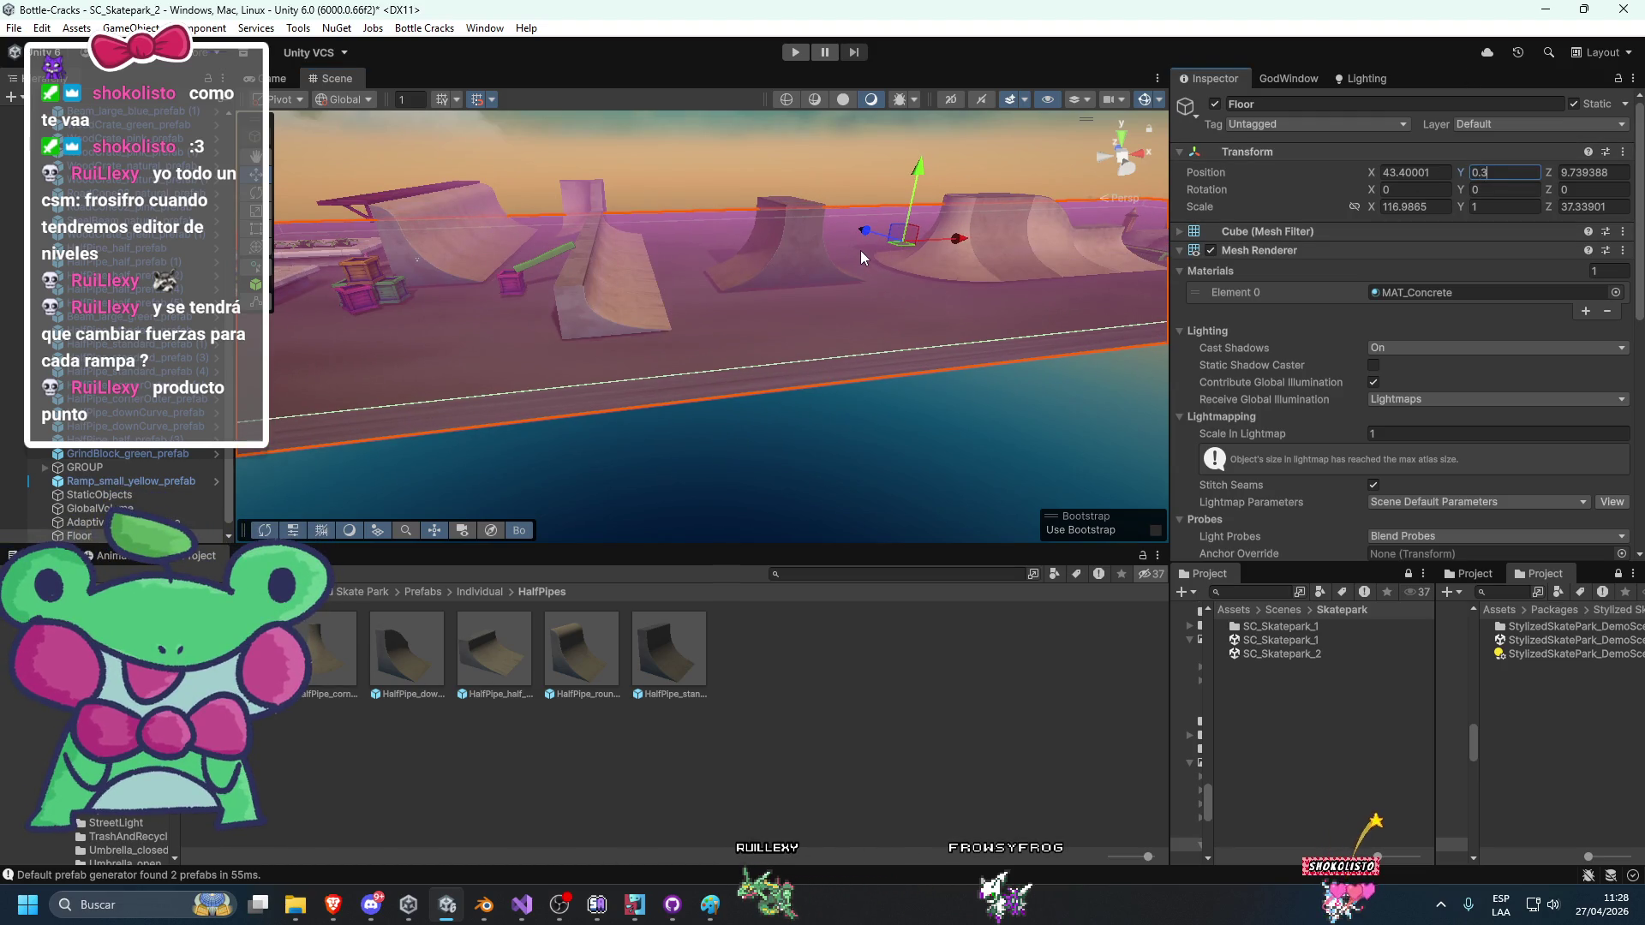
click(860, 251)
mouse_move(801, 403)
mouse_down()
mouse_move(740, 374)
mouse_move(1212, 294)
mouse_up()
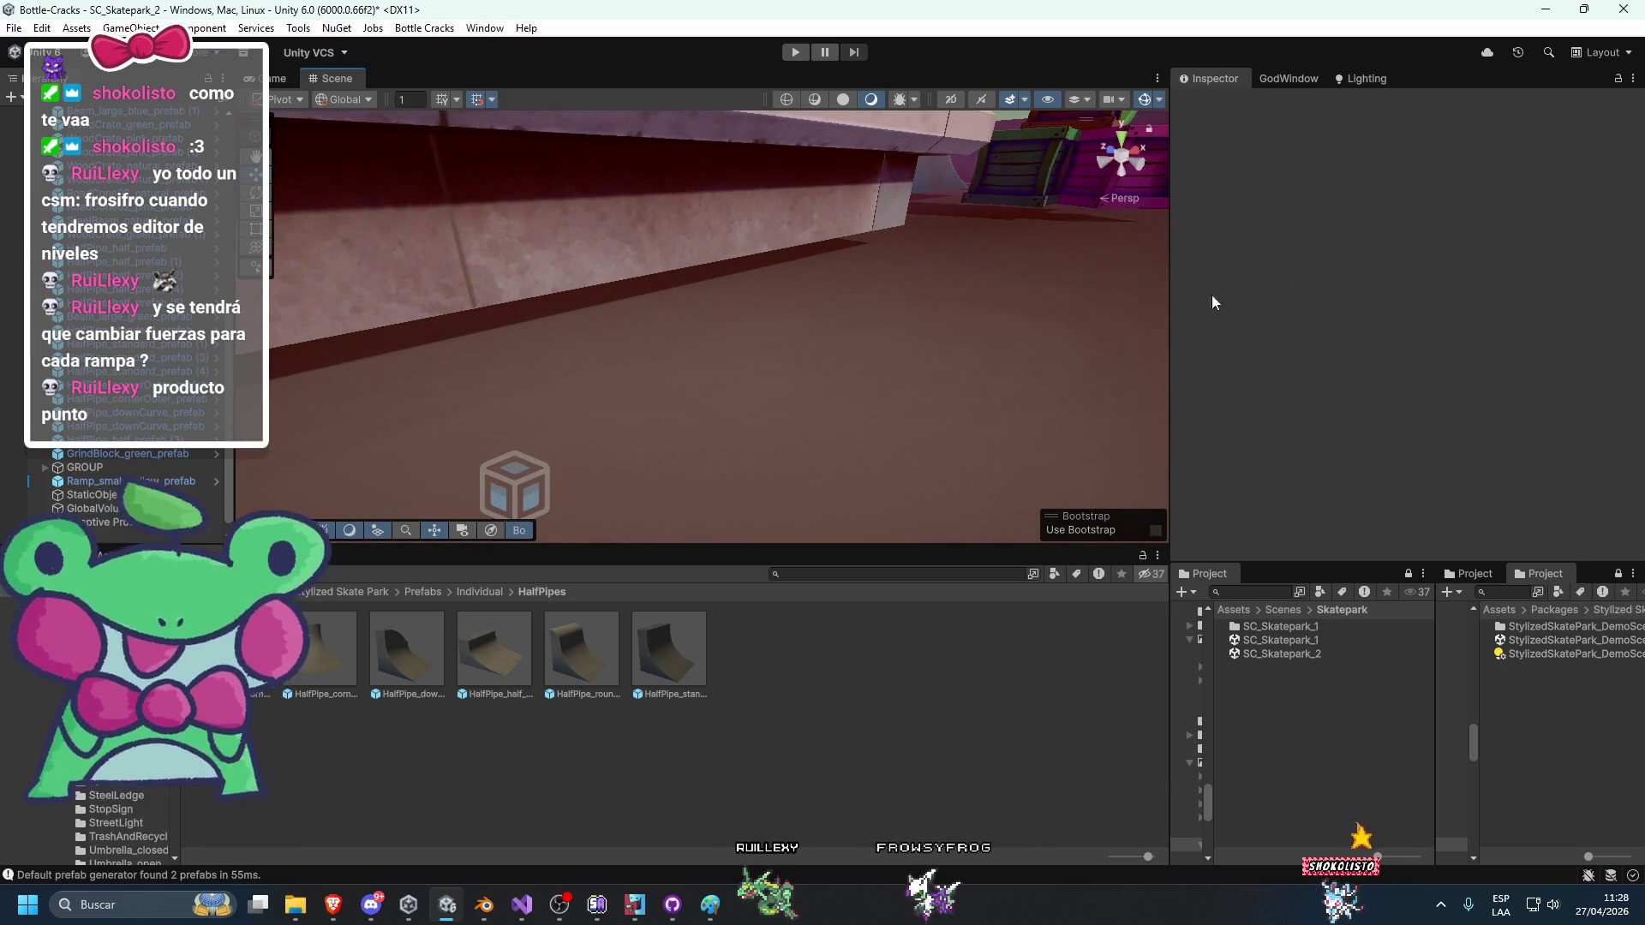
key(ctrl+z)
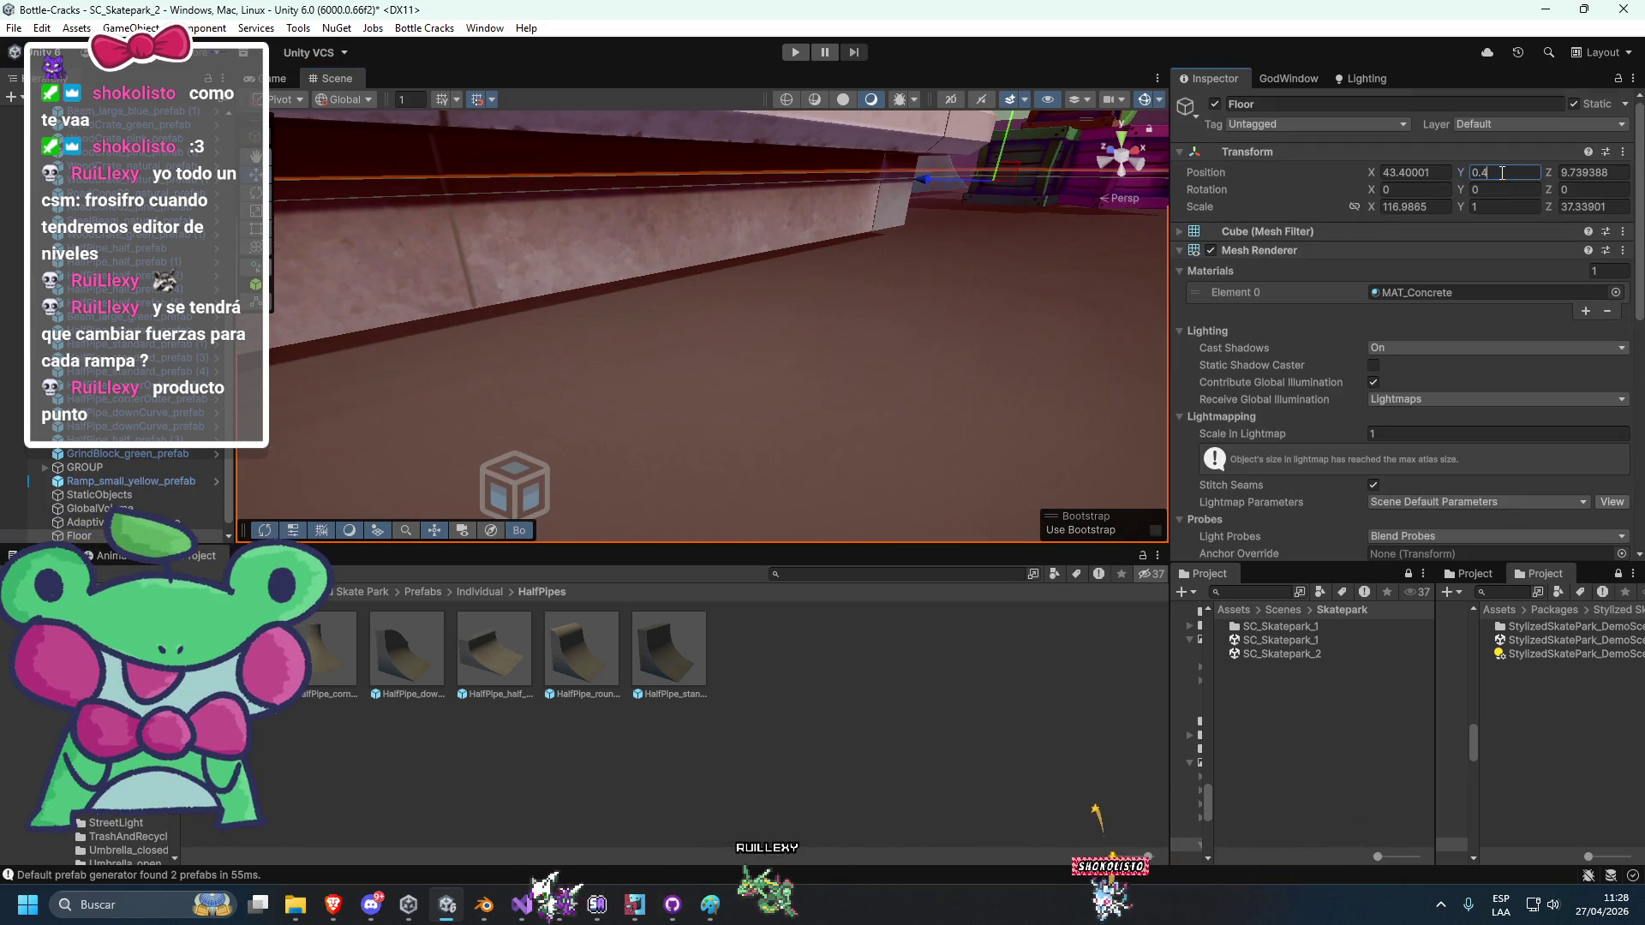
key(BackSpace)
text(5)
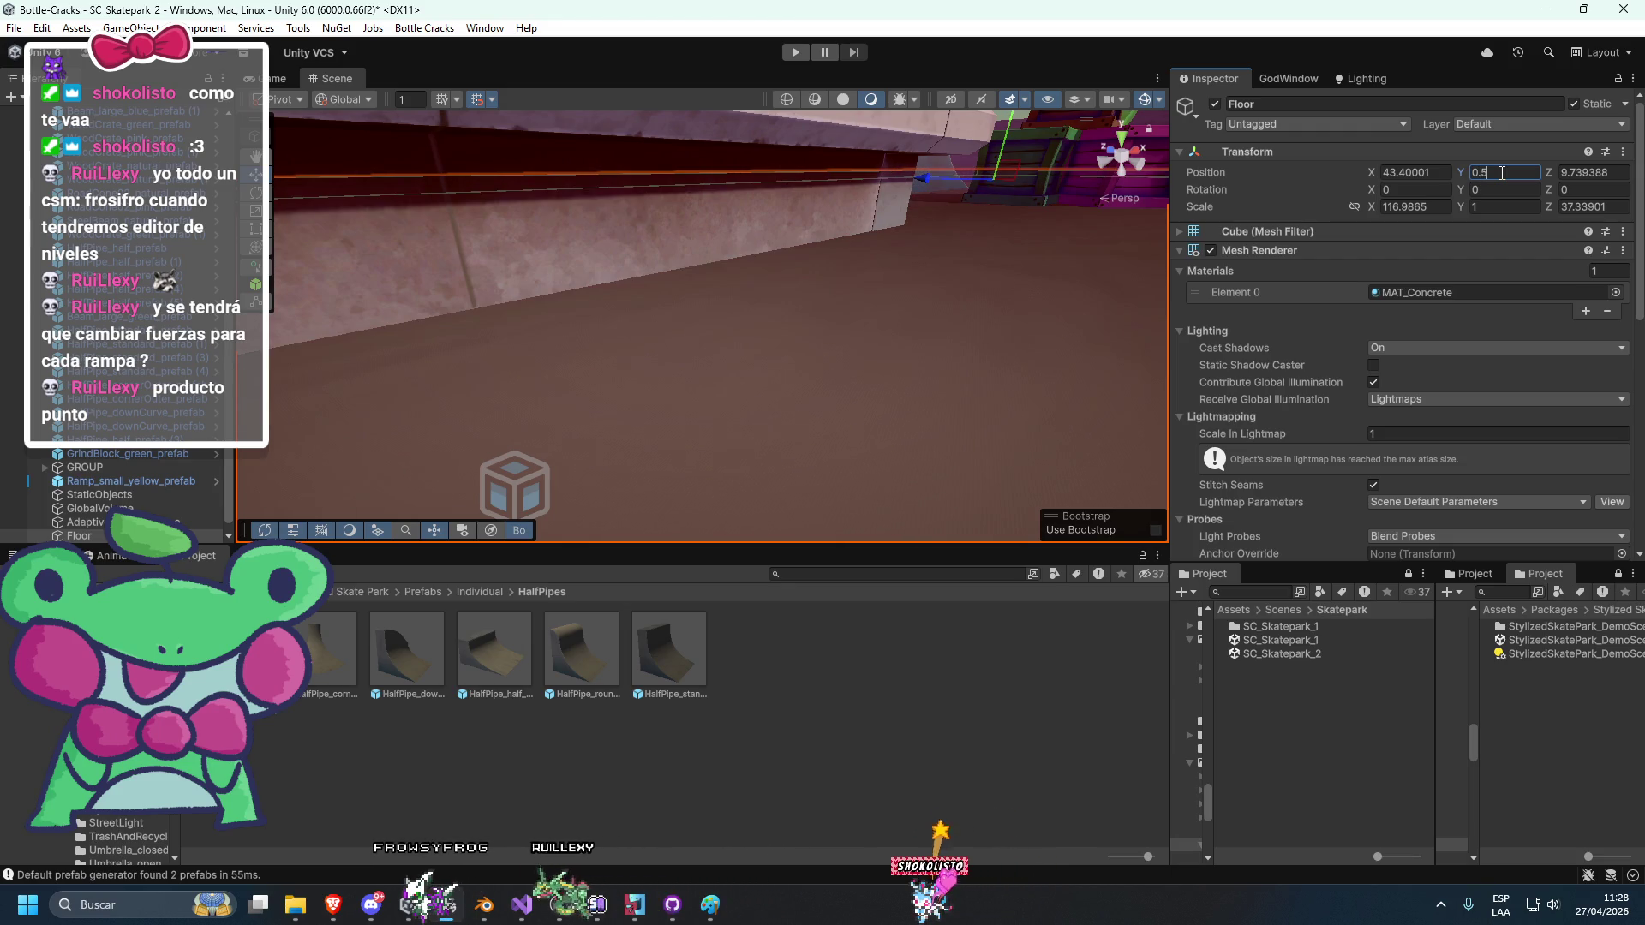
click(1216, 104)
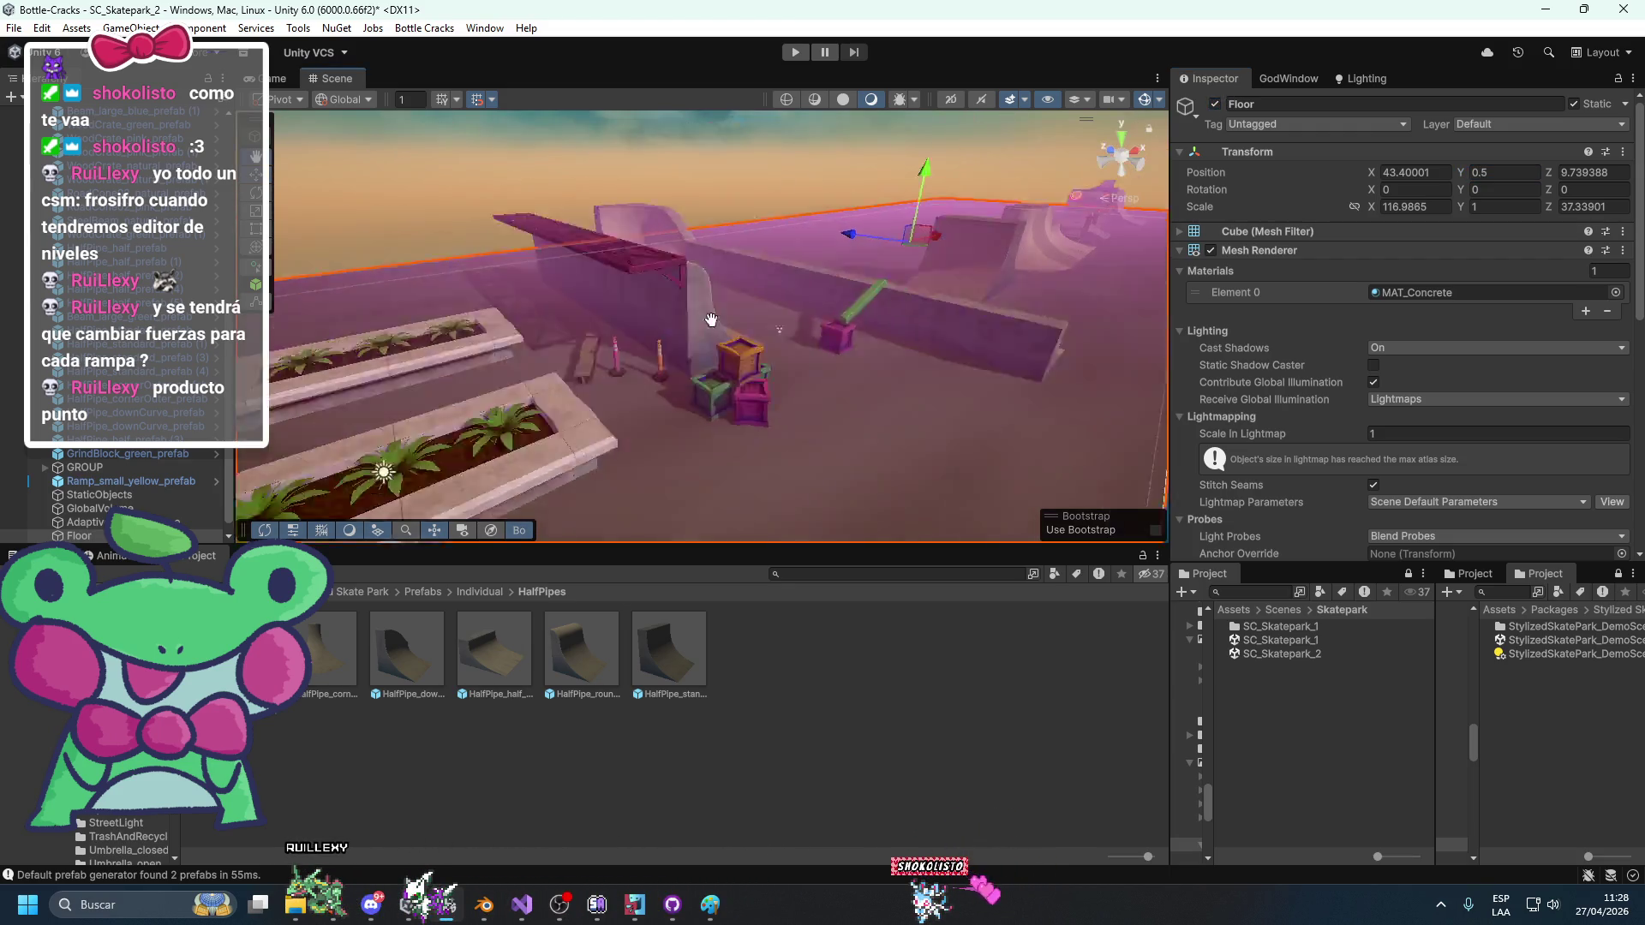
click(821, 205)
Rotate the inner-corner half-pipe at 18, 1, 22 from 180° to 90°.
mouse_move(670, 227)
mouse_down()
mouse_move(665, 349)
mouse_move(643, 338)
mouse_move(472, 530)
mouse_move(577, 412)
mouse_up()
click(882, 393)
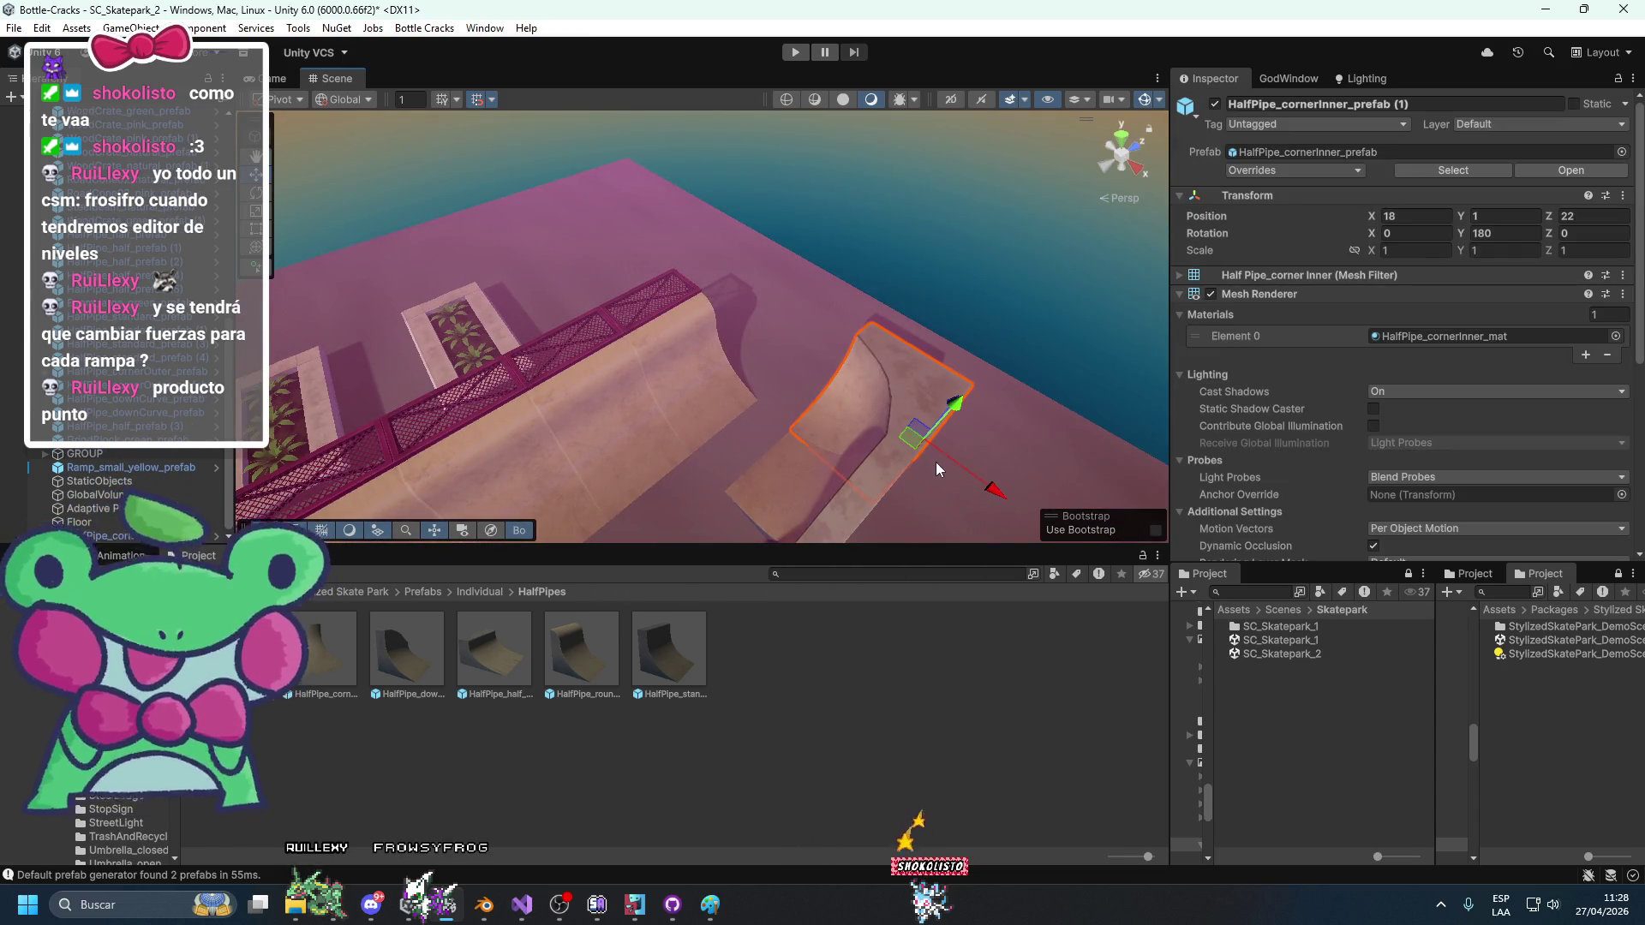
key(e)
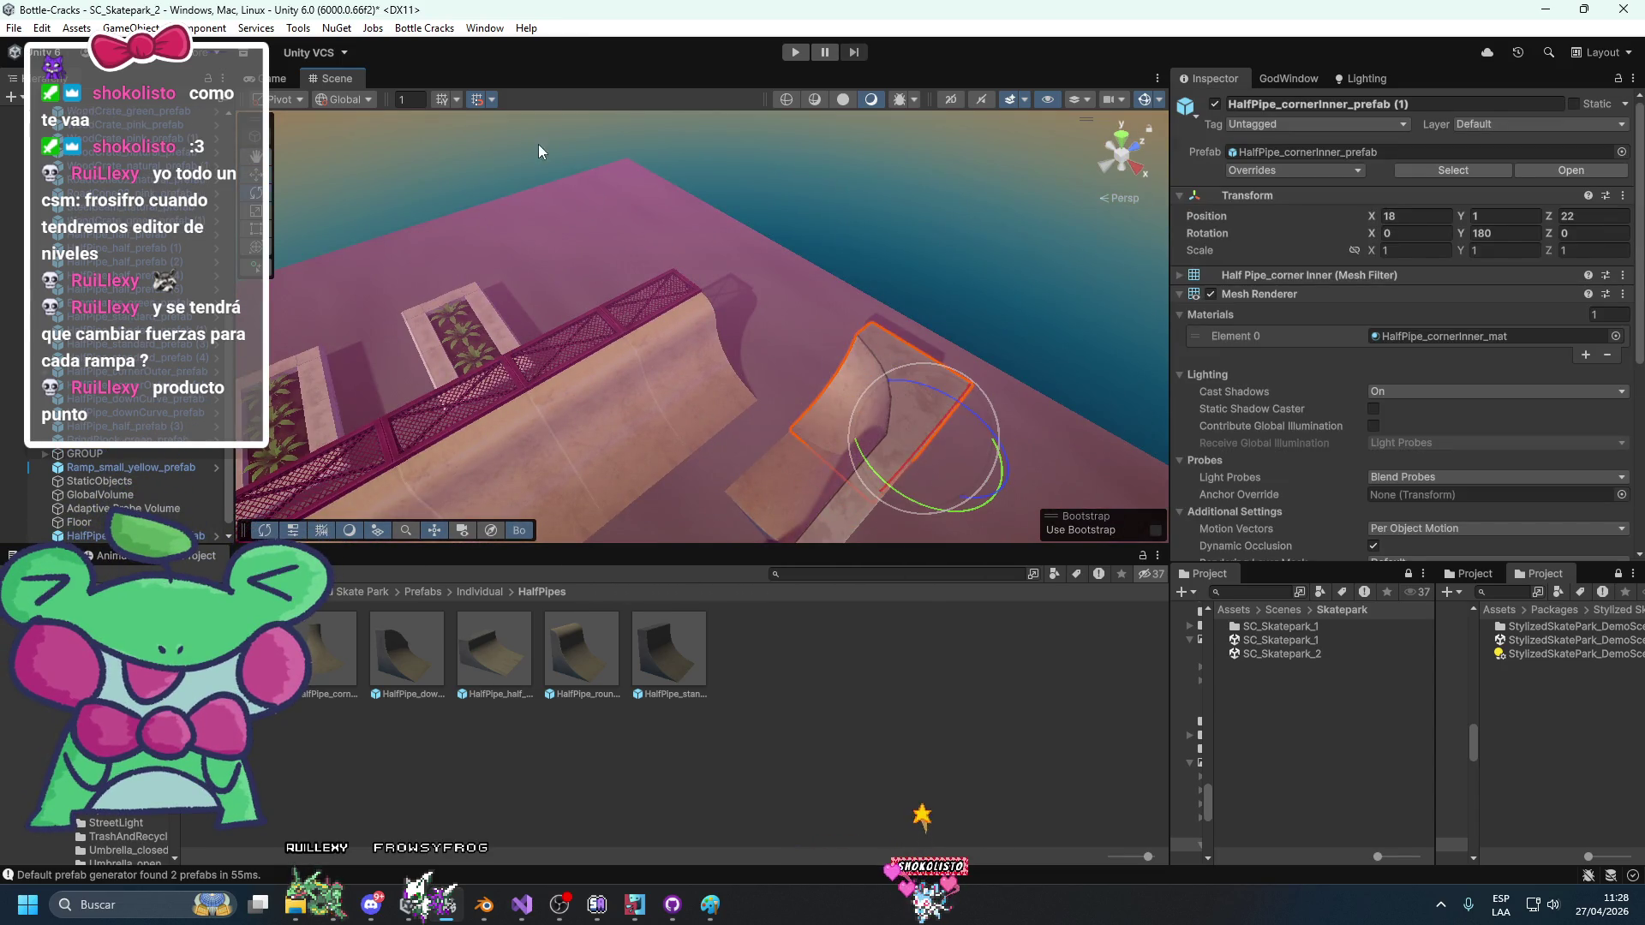
drag(539, 151, 835, 363)
key(ctrl+z)
key(w)
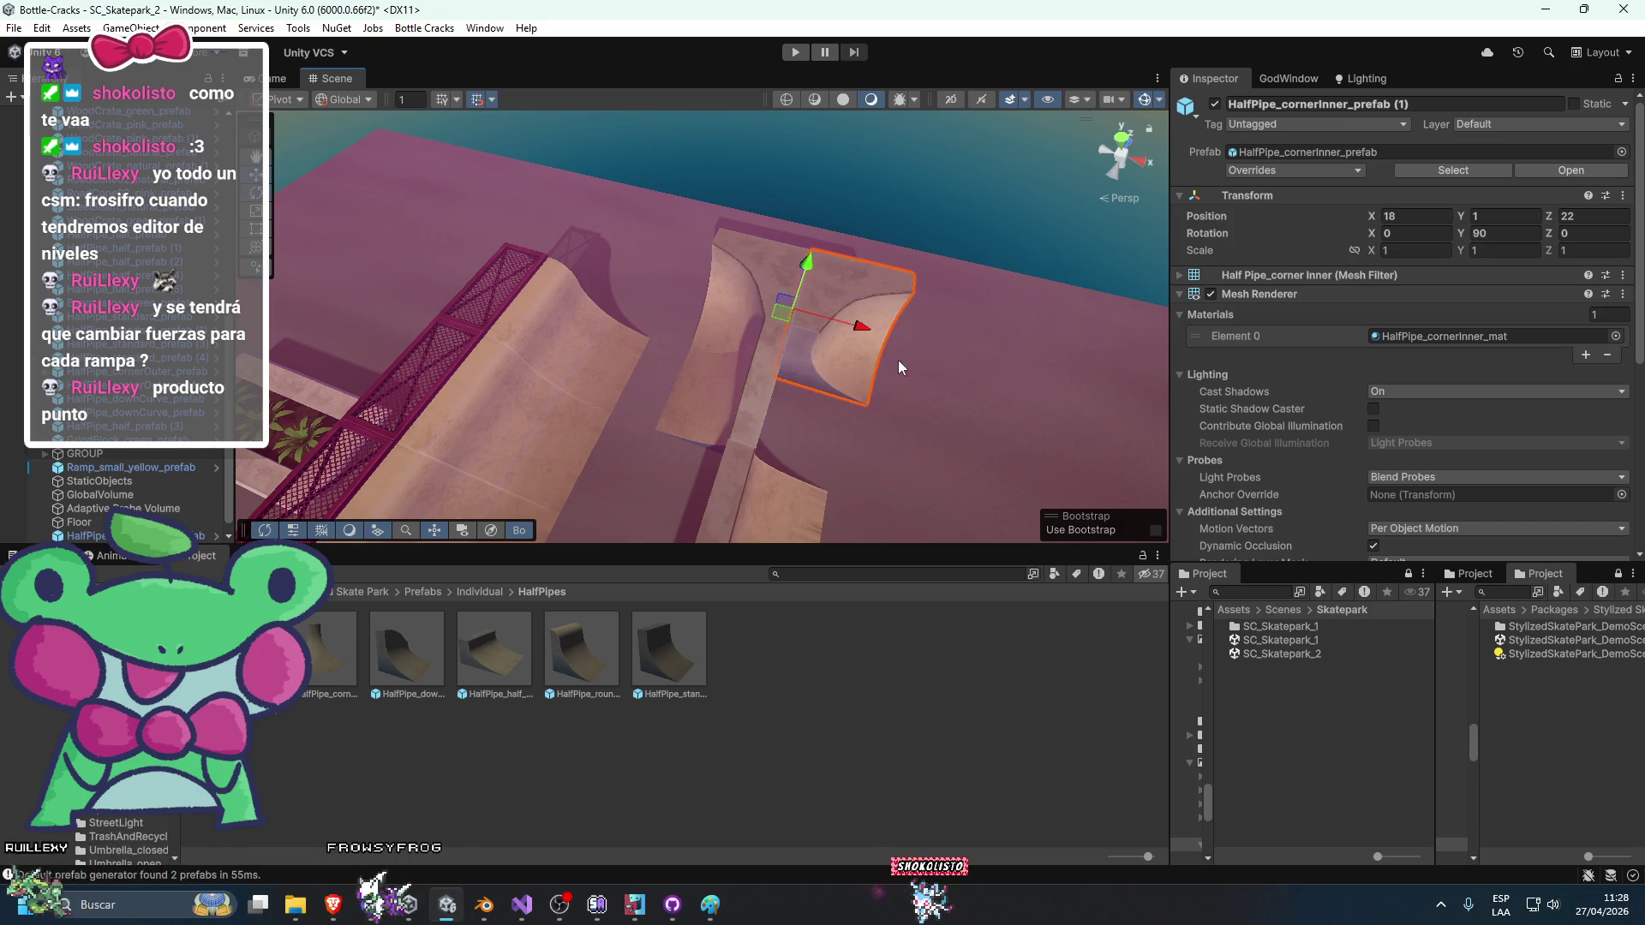
key(f)
click(672, 299)
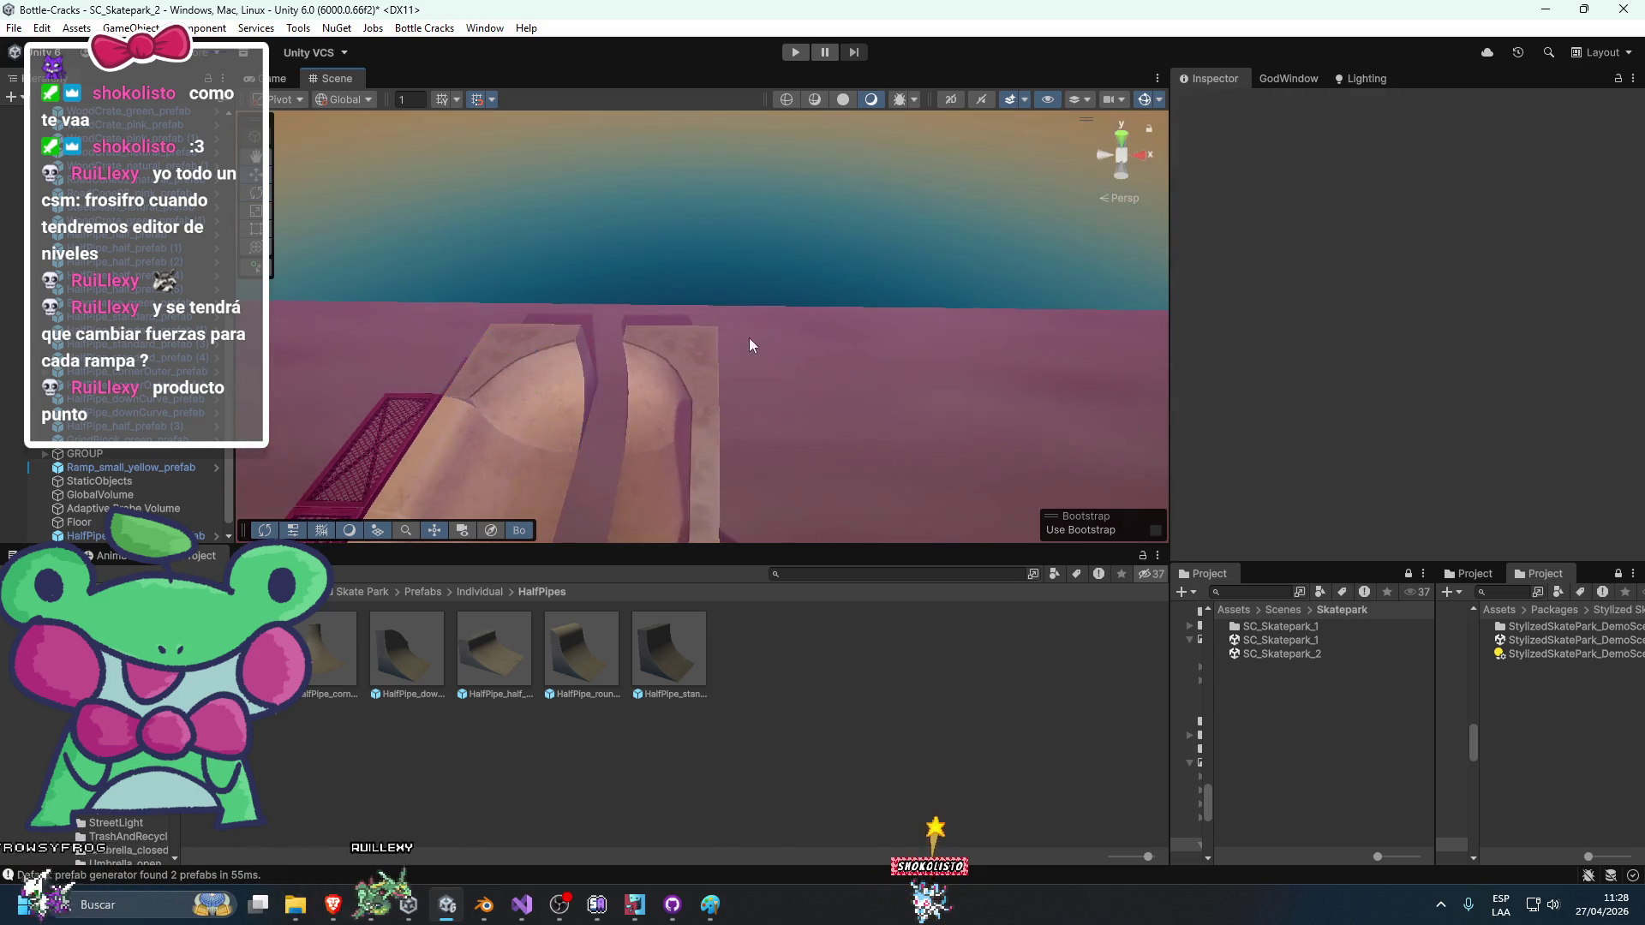
mouse_move(841, 115)
mouse_down()
mouse_move(739, 306)
mouse_move(768, 263)
mouse_move(708, 420)
mouse_move(838, 289)
mouse_move(716, 299)
mouse_move(734, 120)
mouse_move(770, 189)
mouse_move(739, 390)
mouse_move(874, 186)
mouse_move(814, 283)
mouse_move(931, 310)
mouse_move(852, 276)
mouse_move(711, 283)
mouse_move(696, 381)
mouse_move(813, 295)
mouse_move(790, 312)
mouse_up()
Slide a half-pipe piece along X and turn it into place at X 16.
click(700, 335)
click(699, 341)
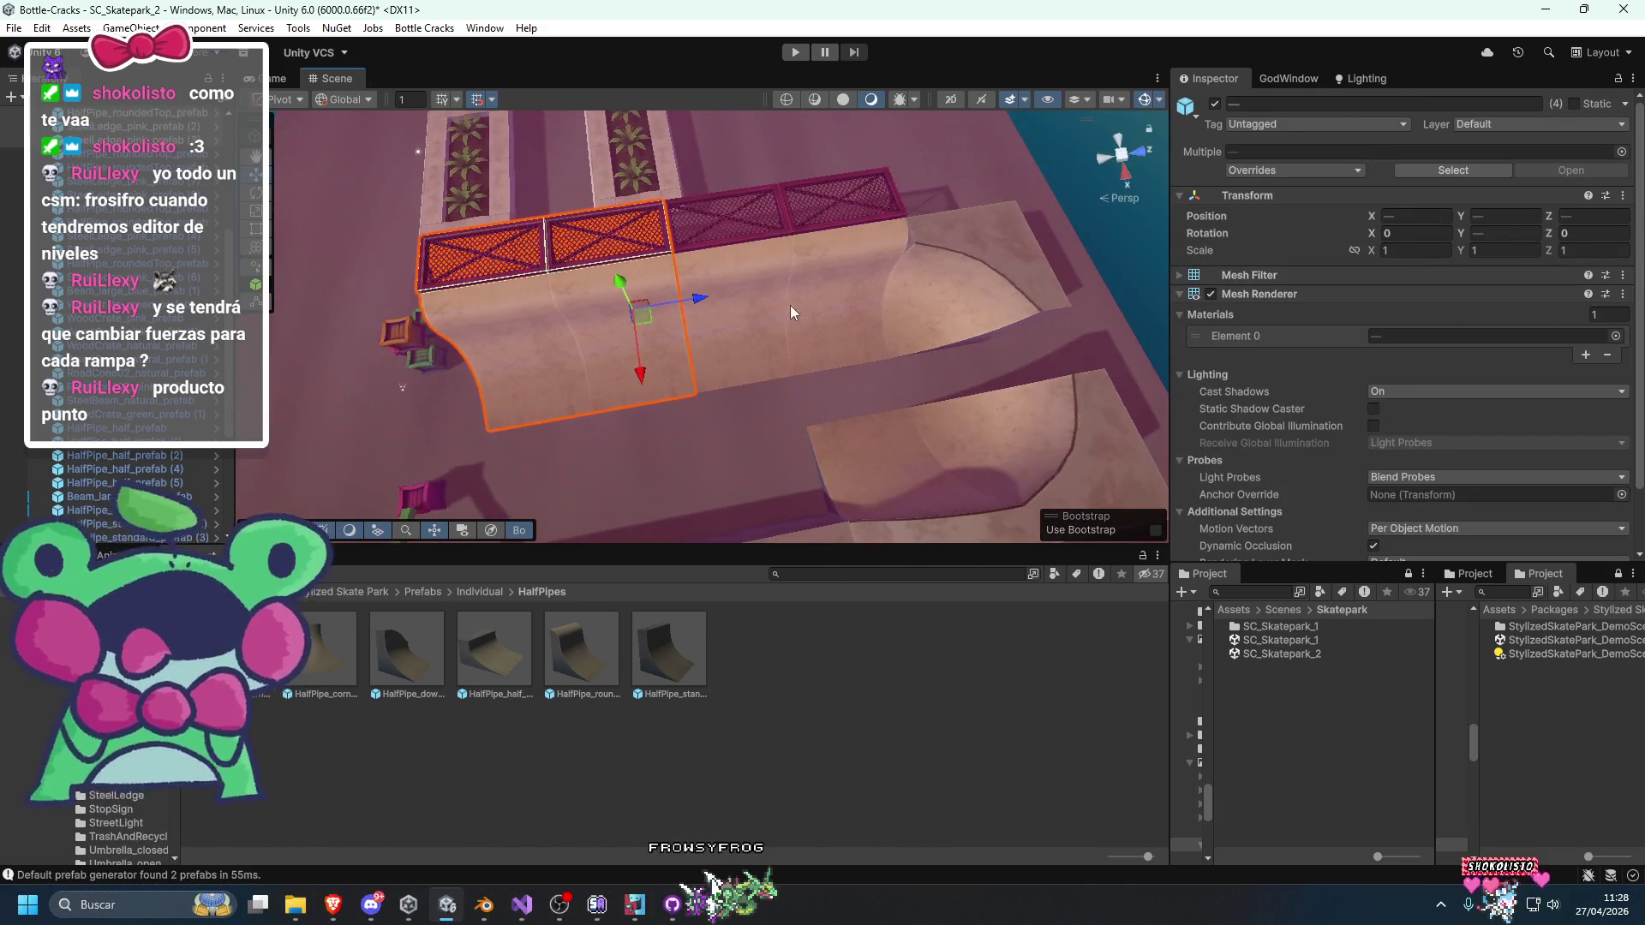
mouse_move(964, 329)
mouse_down()
mouse_move(984, 364)
mouse_move(1053, 176)
mouse_move(882, 390)
mouse_move(802, 380)
mouse_move(922, 339)
mouse_move(846, 370)
mouse_move(836, 342)
mouse_move(753, 359)
mouse_move(793, 382)
mouse_move(758, 381)
mouse_up()
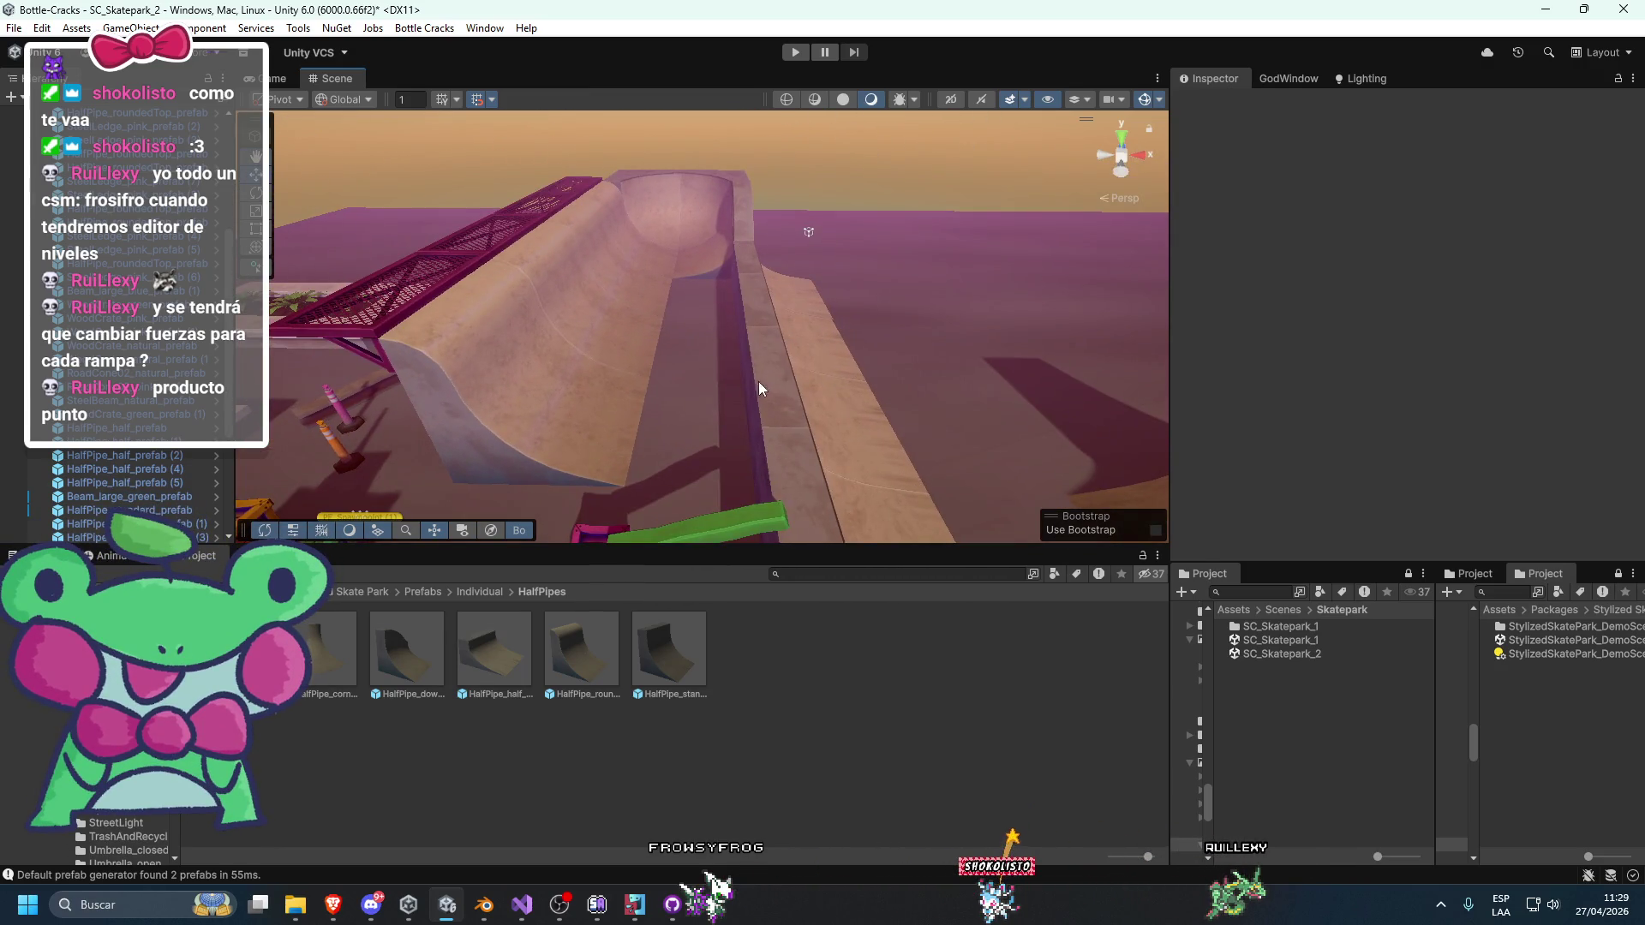
click(759, 382)
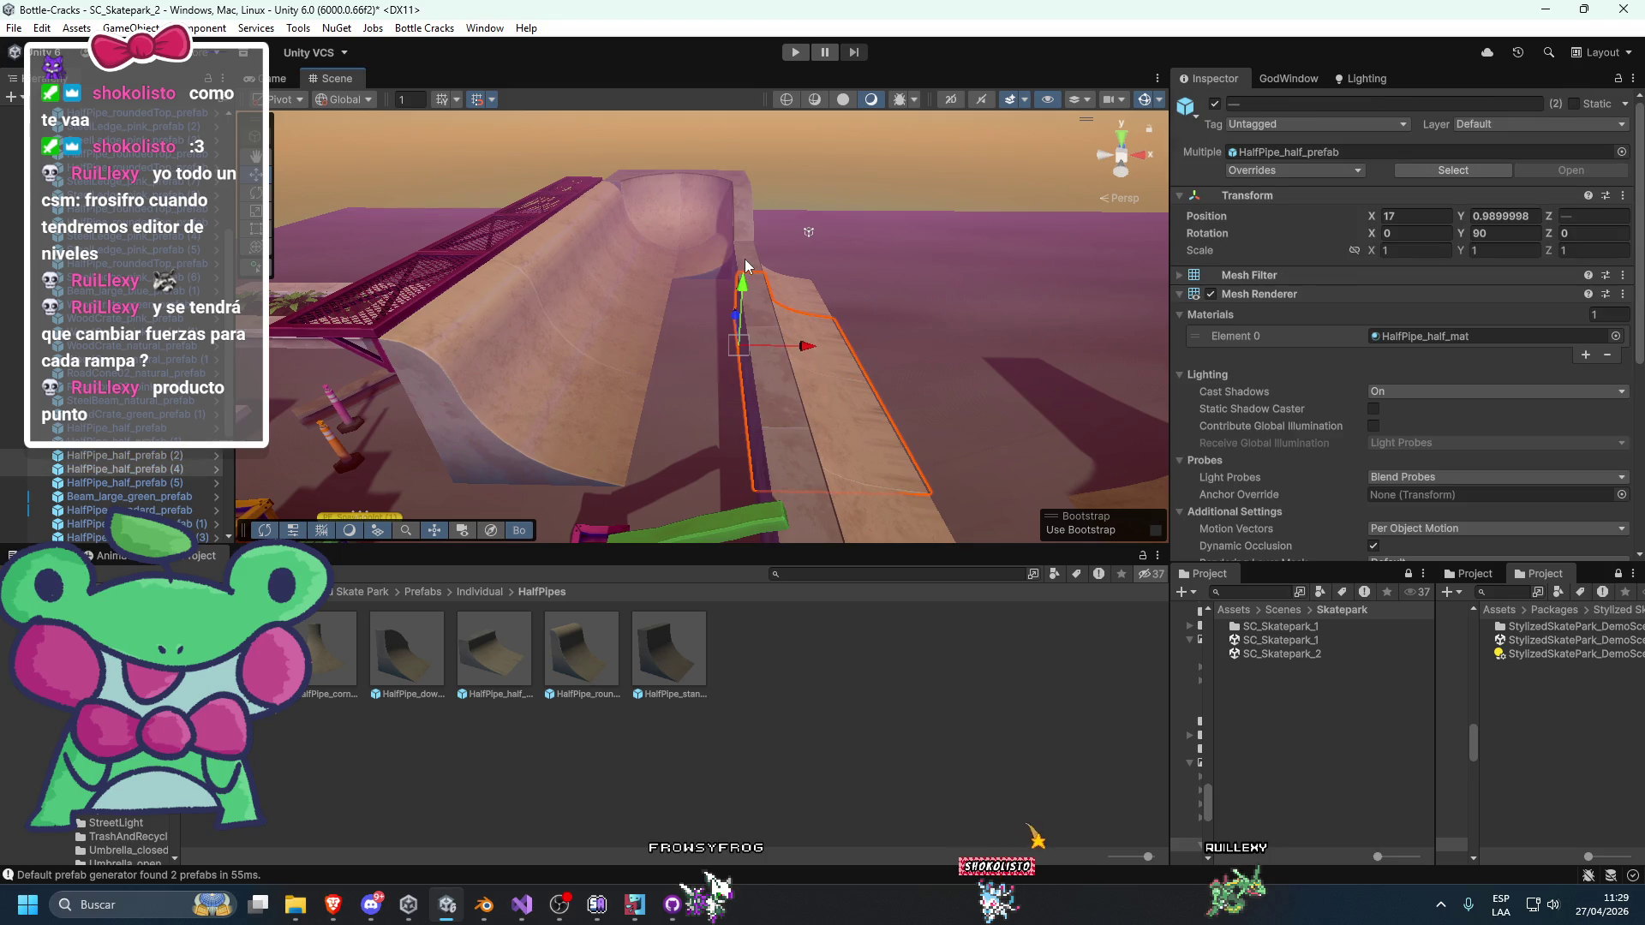
drag(801, 341, 617, 385)
key(w)
drag(733, 366, 798, 362)
click(855, 150)
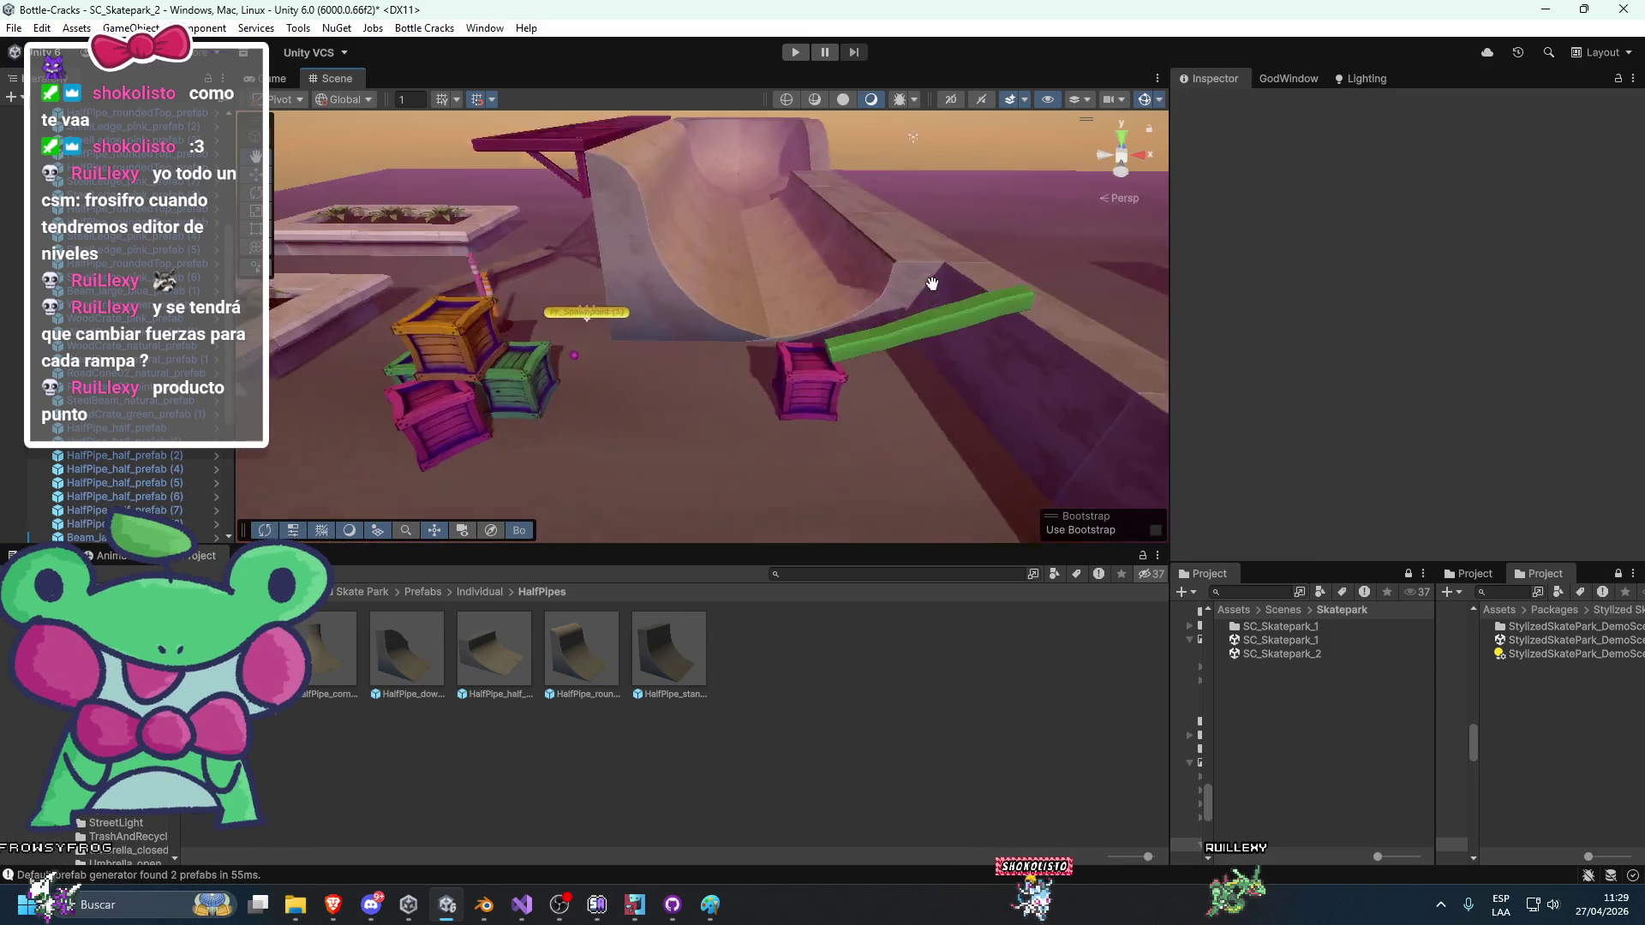
Turn the rounded-top half-pipe piece to 270 degrees.
mouse_move(819, 388)
mouse_down()
mouse_move(773, 410)
mouse_move(764, 443)
mouse_move(770, 420)
mouse_move(782, 427)
mouse_up()
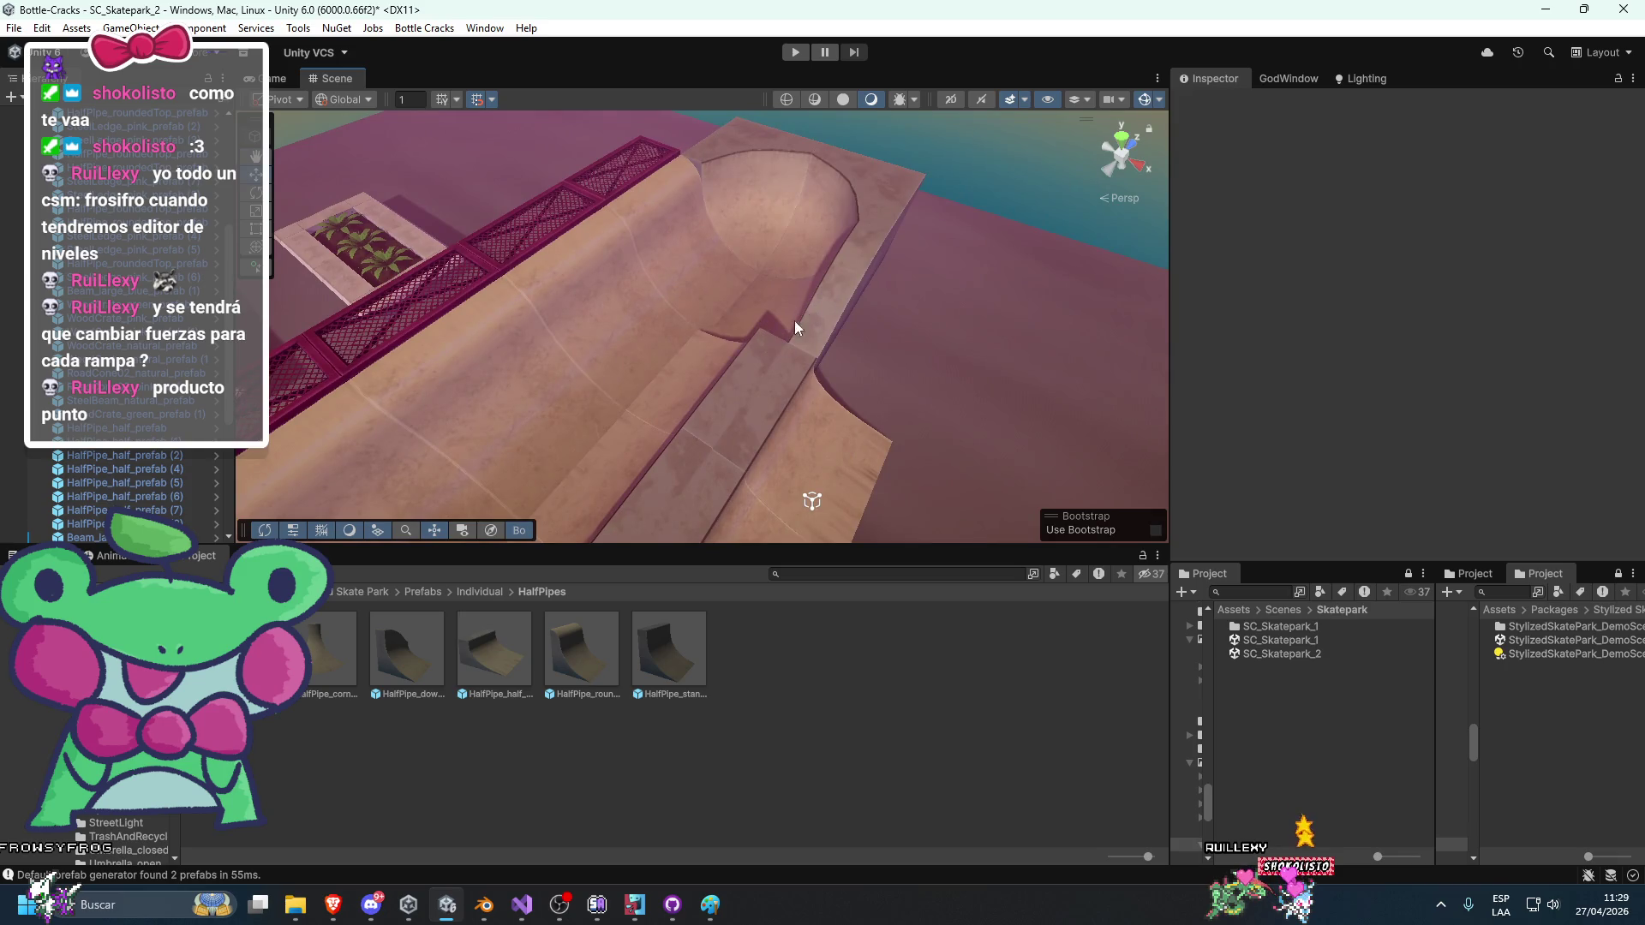
click(794, 319)
drag(730, 371, 814, 334)
mouse_move(692, 446)
mouse_down()
mouse_move(911, 321)
mouse_move(889, 322)
mouse_move(878, 340)
mouse_move(973, 316)
mouse_move(908, 348)
mouse_up()
click(695, 346)
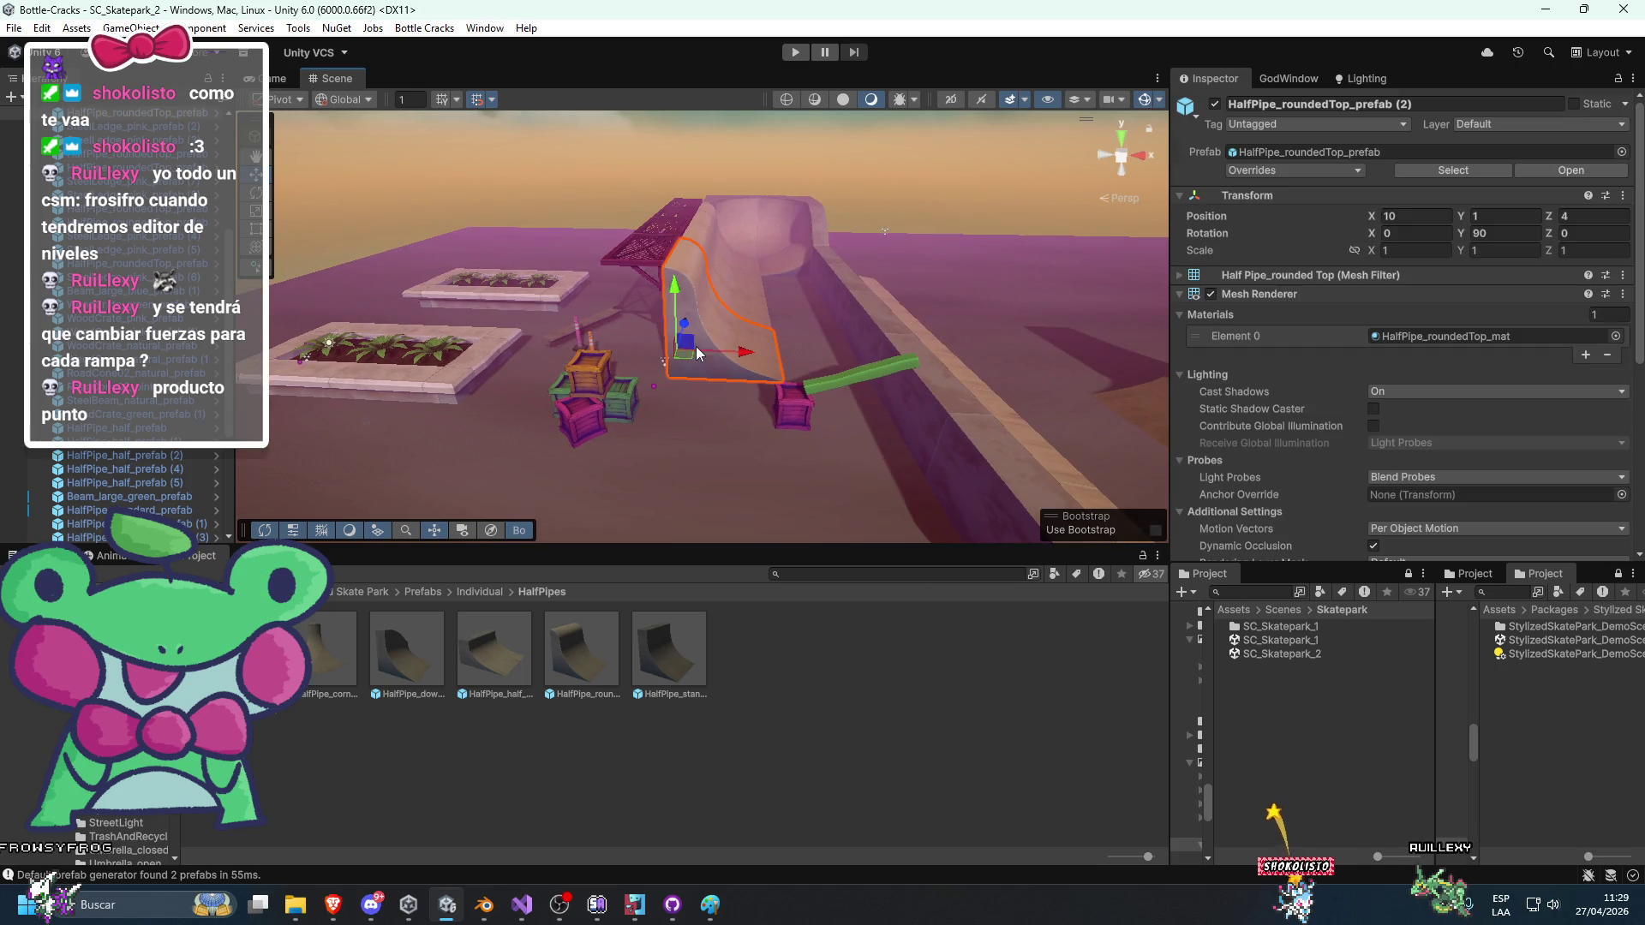
mouse_move(786, 333)
mouse_down()
mouse_move(754, 361)
mouse_move(283, 441)
mouse_up()
key(e)
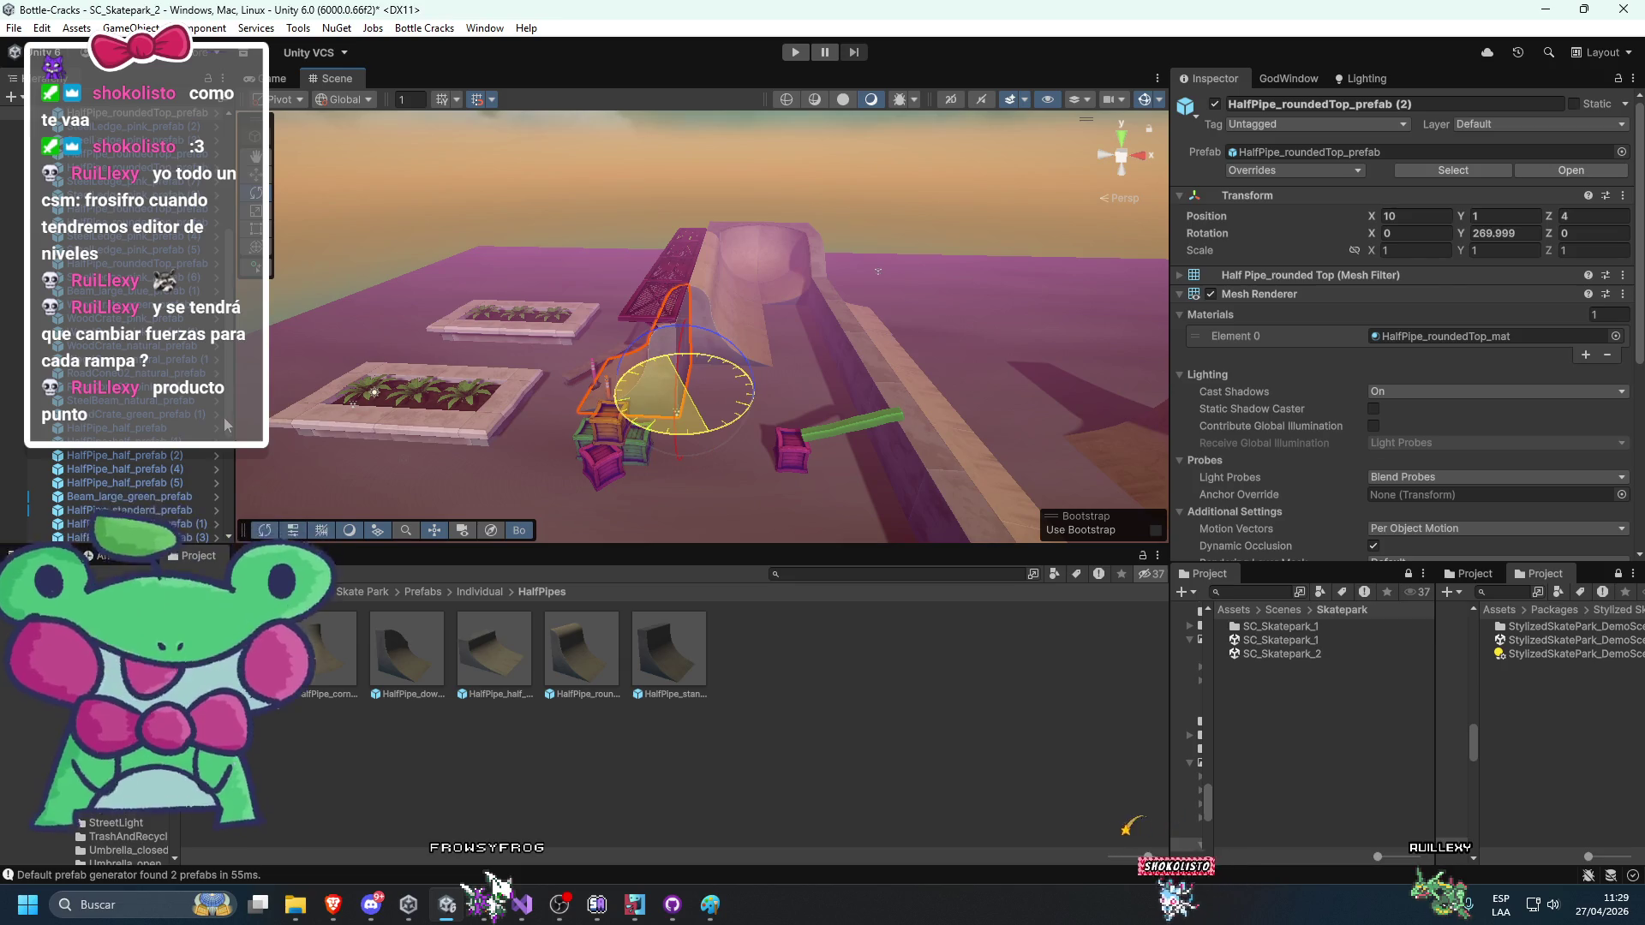
mouse_move(704, 359)
mouse_down()
mouse_move(742, 268)
mouse_move(747, 453)
mouse_move(639, 318)
mouse_up()
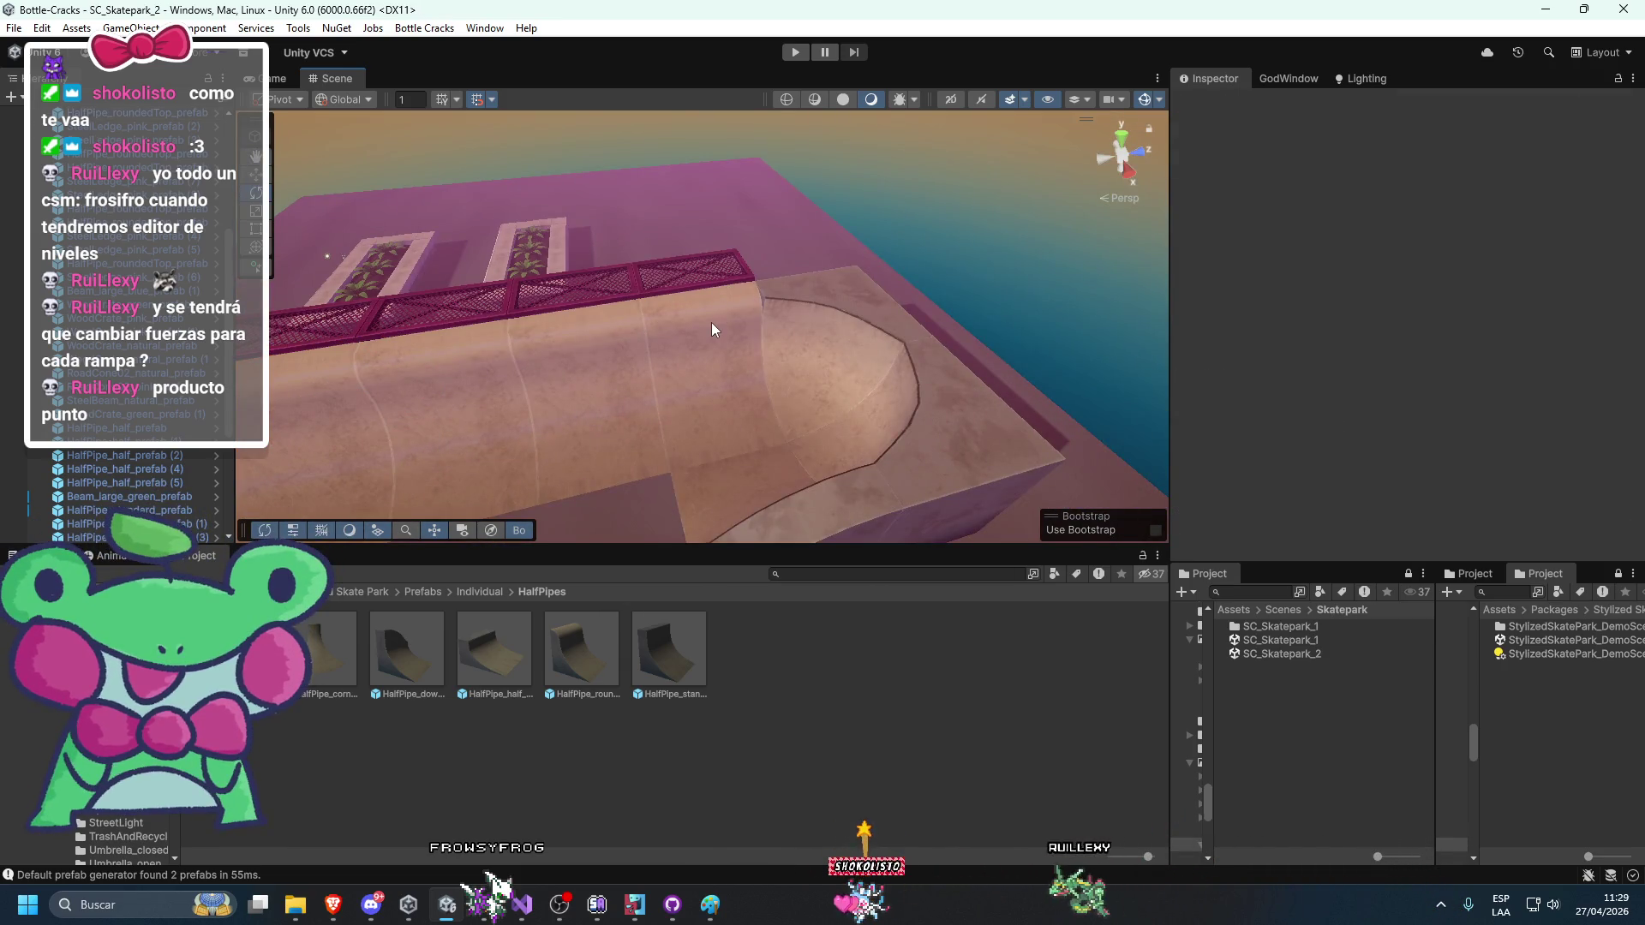
Rotate the half-pipe with its mesh walkway and line it up with the rail.
click(693, 285)
mouse_move(728, 420)
mouse_down()
mouse_move(739, 406)
mouse_move(742, 481)
mouse_move(728, 474)
mouse_up()
key(w)
click(879, 334)
mouse_move(879, 335)
mouse_down()
mouse_move(1076, 369)
mouse_move(986, 426)
mouse_move(1012, 380)
mouse_up()
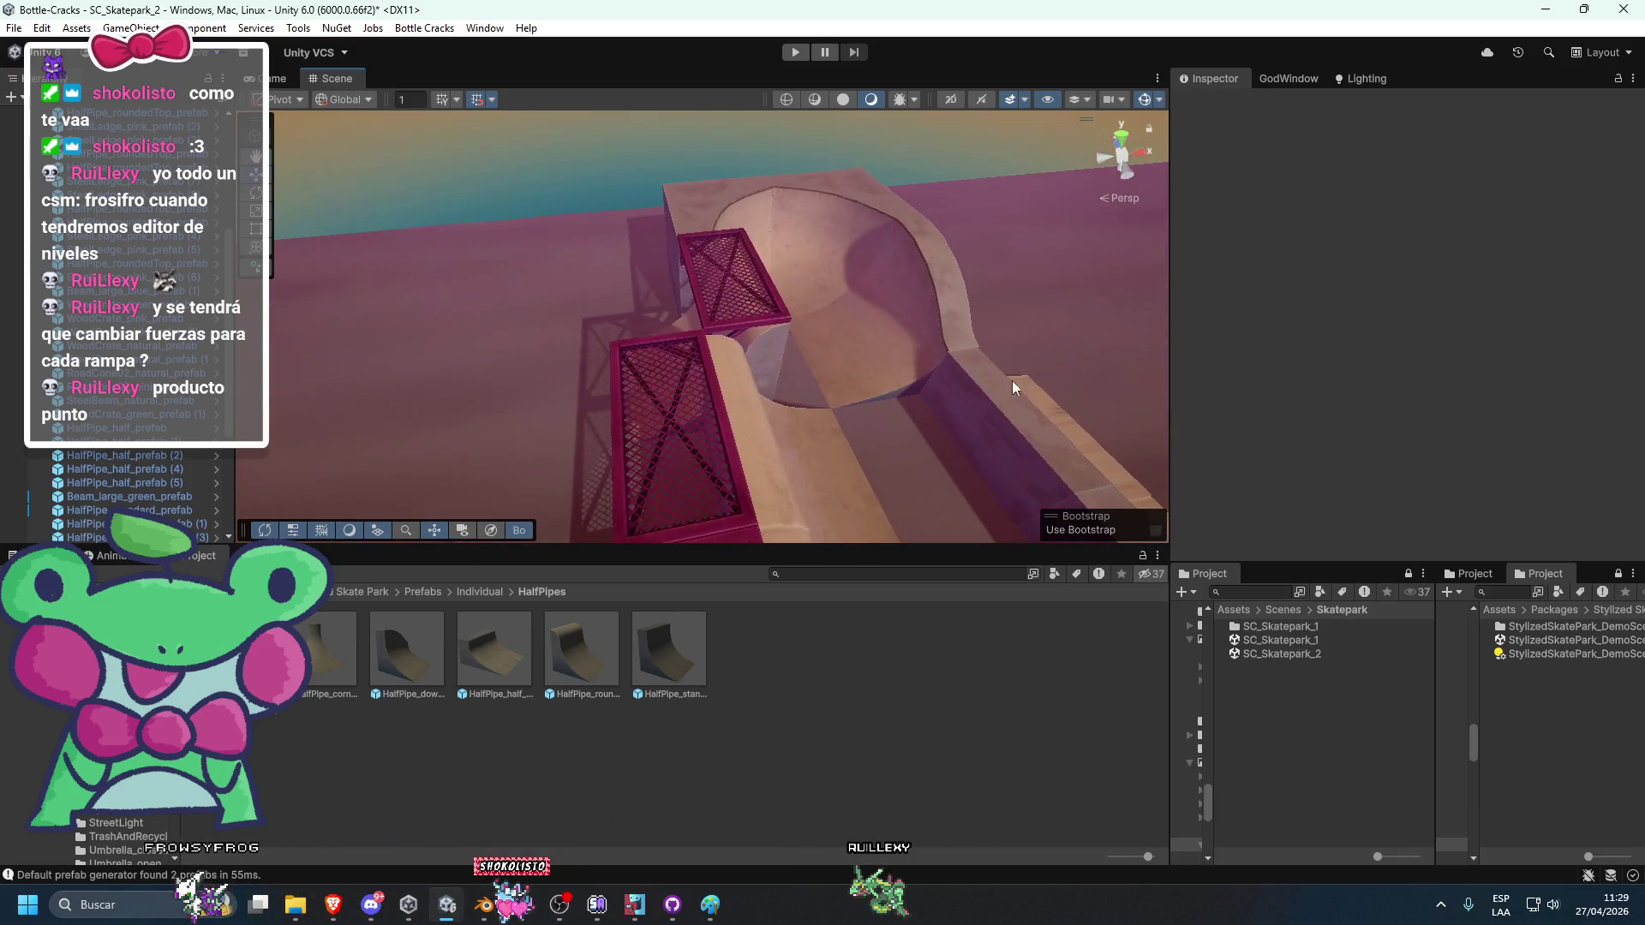
click(759, 365)
click(690, 189)
mouse_move(690, 189)
mouse_down()
mouse_move(763, 299)
mouse_move(837, 319)
mouse_move(810, 286)
mouse_move(654, 316)
mouse_up()
Delete two surplus half-pipe pieces and the upper and lower red mesh walkways.
click(625, 287)
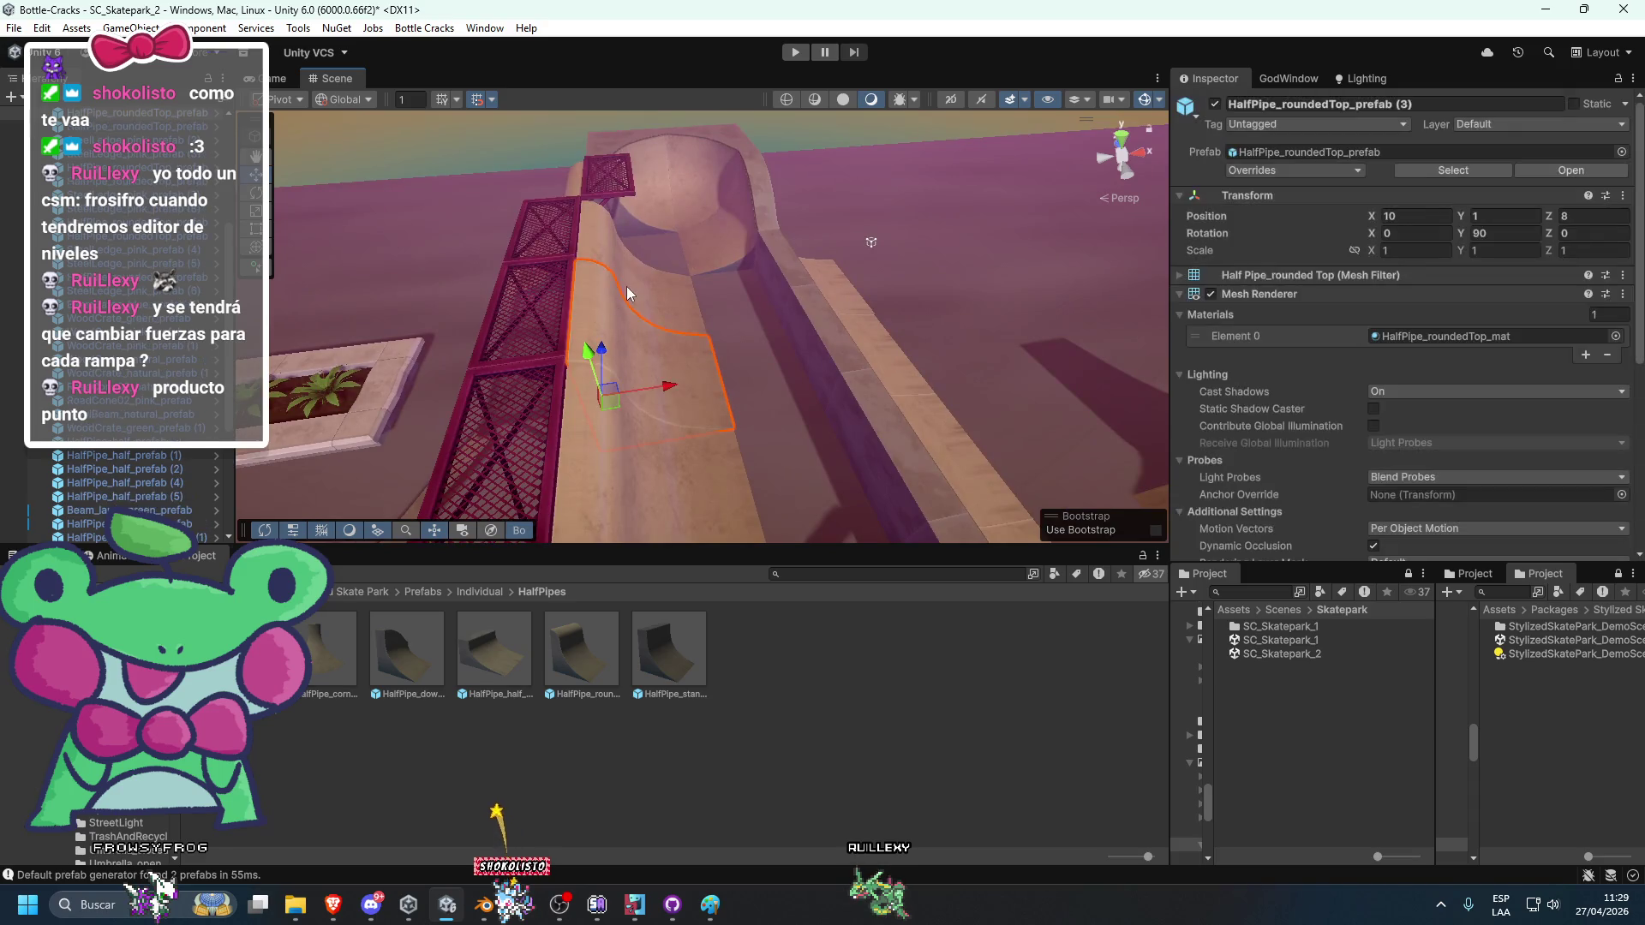
key(Delete)
click(606, 261)
key(Delete)
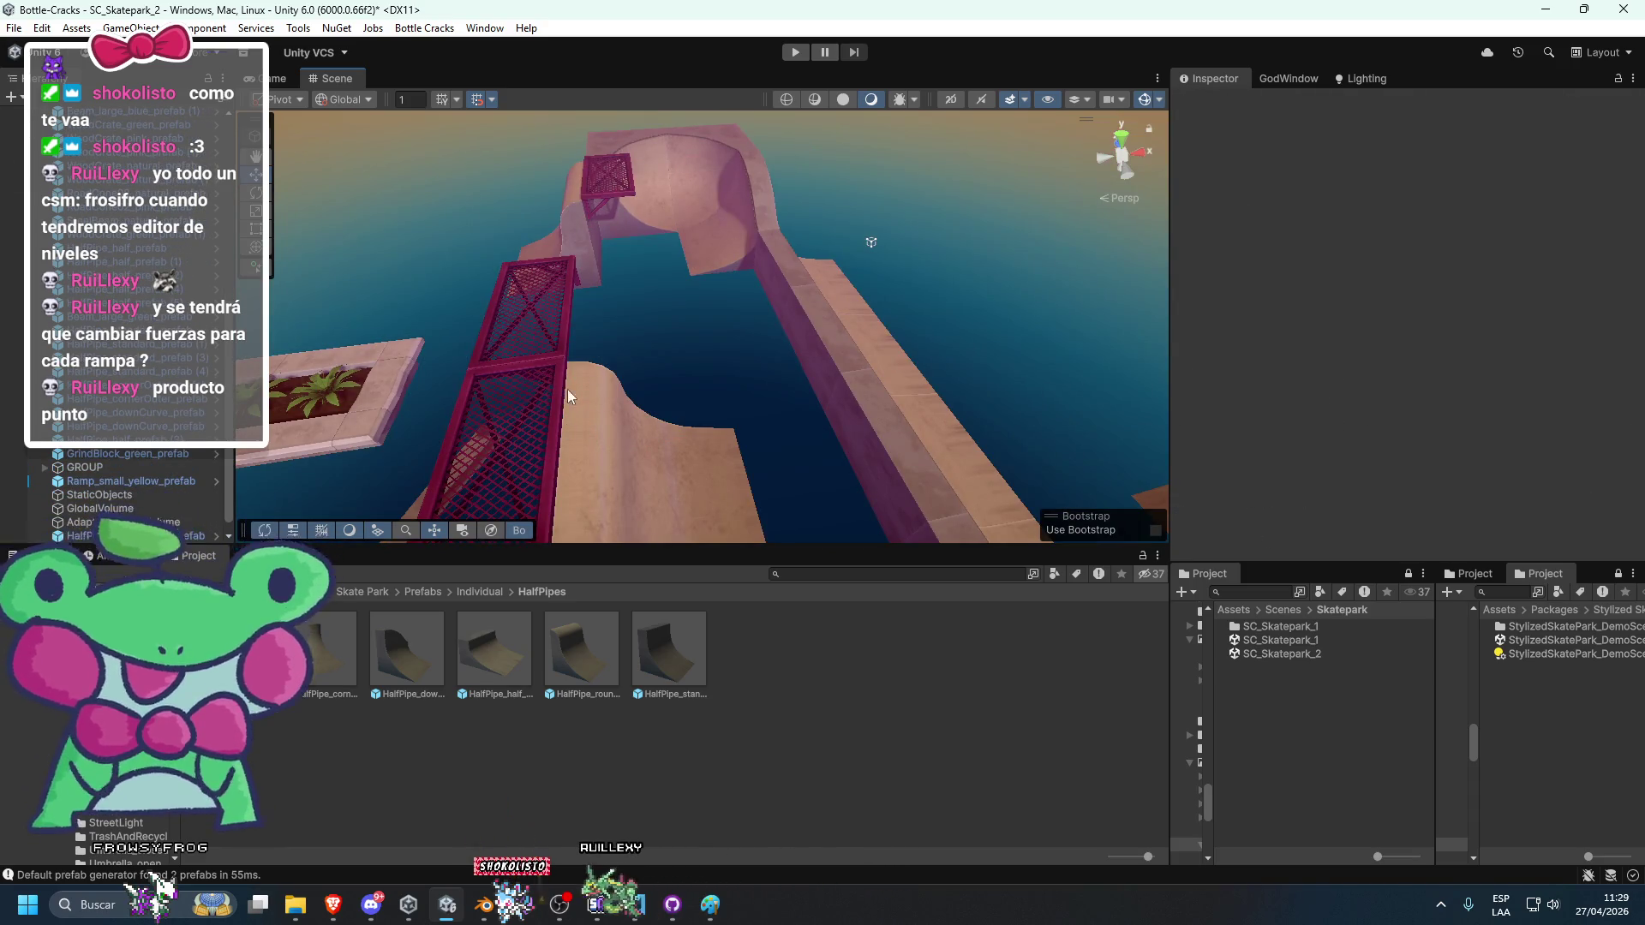
click(558, 360)
key(Delete)
click(540, 408)
key(Delete)
mouse_move(582, 412)
mouse_down()
mouse_move(662, 379)
mouse_move(703, 408)
mouse_move(701, 377)
mouse_up()
click(654, 347)
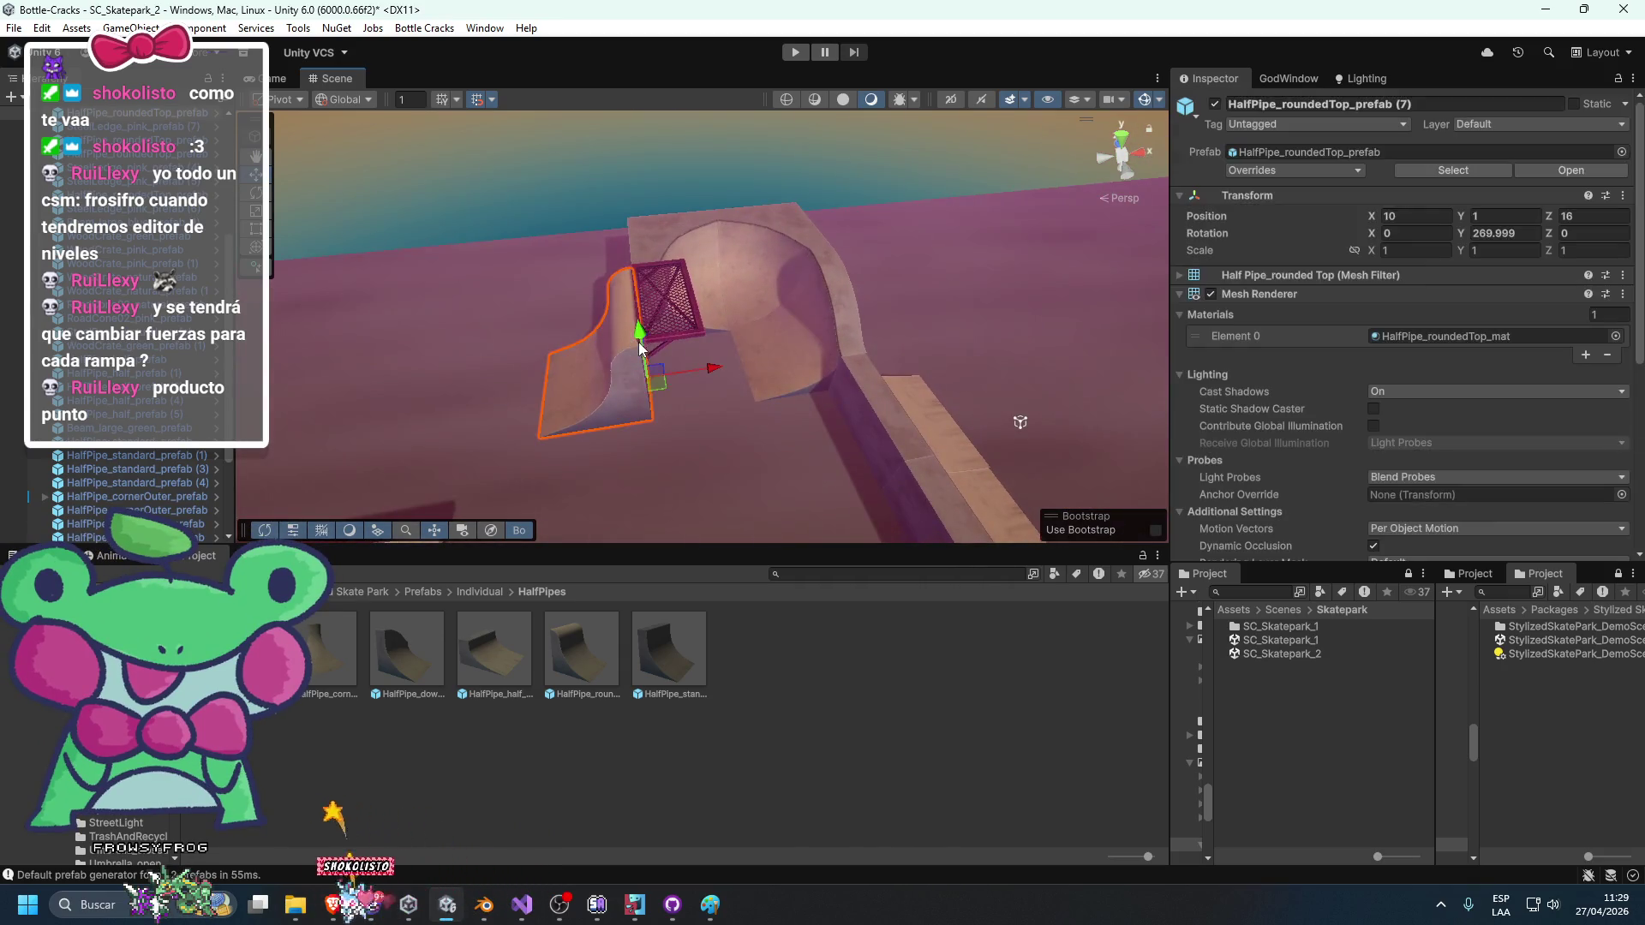
mouse_move(654, 347)
mouse_down()
mouse_move(793, 347)
mouse_move(697, 387)
mouse_move(785, 412)
mouse_move(704, 379)
mouse_move(683, 394)
mouse_move(827, 407)
mouse_move(741, 423)
mouse_move(972, 419)
mouse_move(752, 236)
mouse_move(855, 335)
mouse_move(927, 340)
mouse_move(834, 330)
mouse_move(833, 354)
mouse_up()
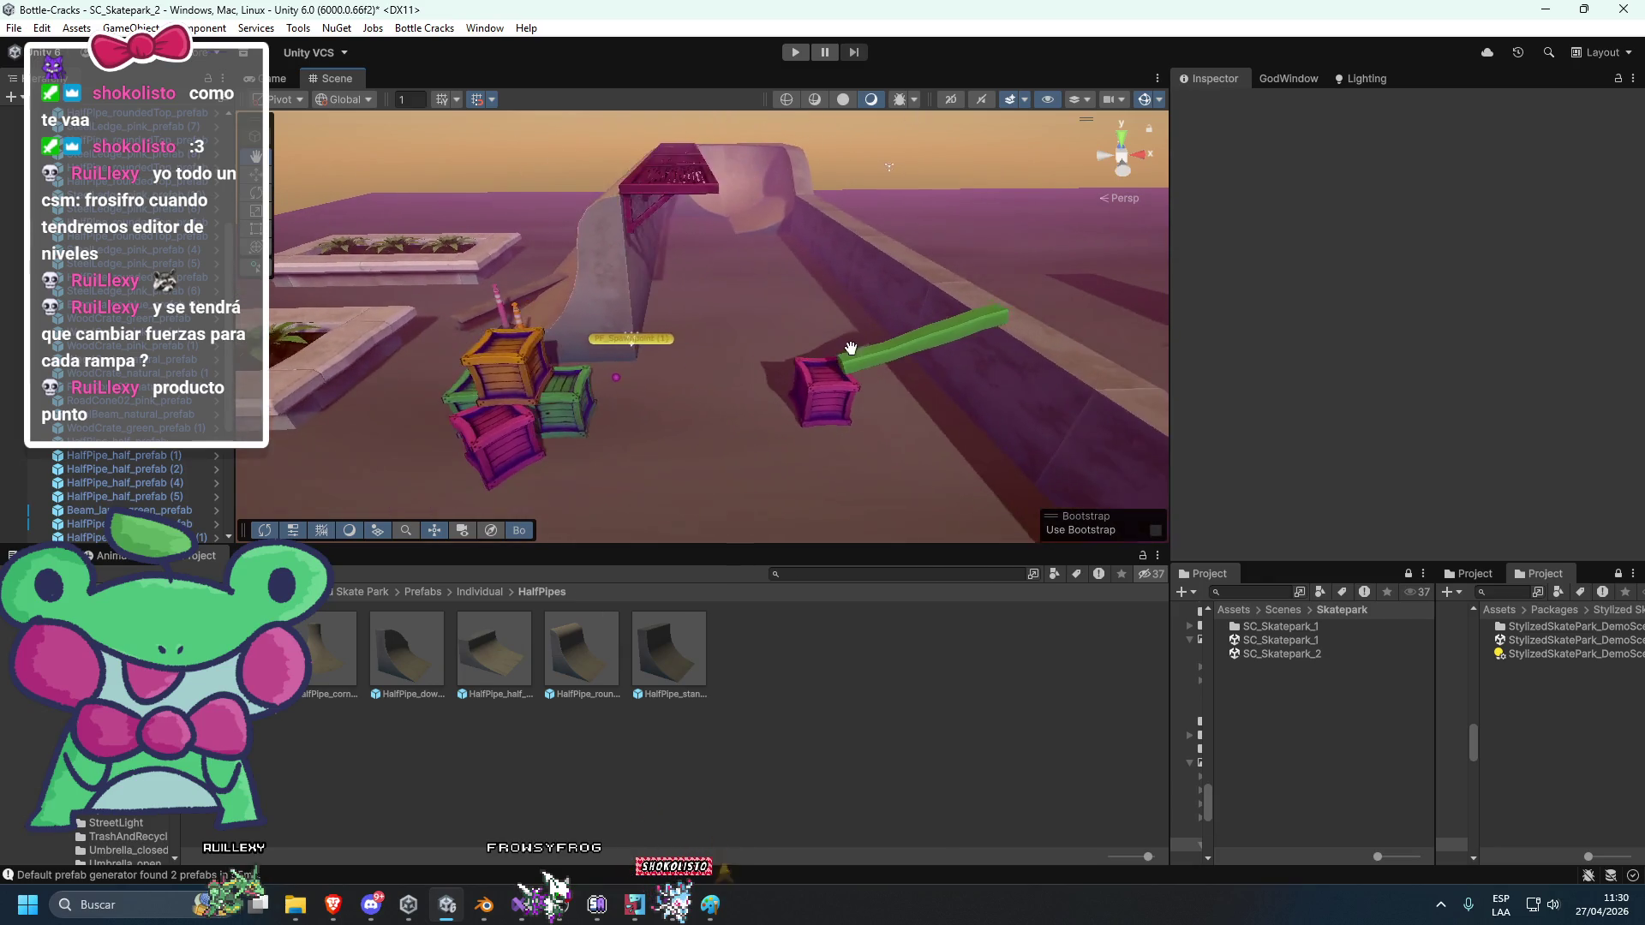
Undo recent edits to restore the rounded half-pipe piece beside the pink crate.
key(ctrl+z)
scroll(829, 346, up, 2)
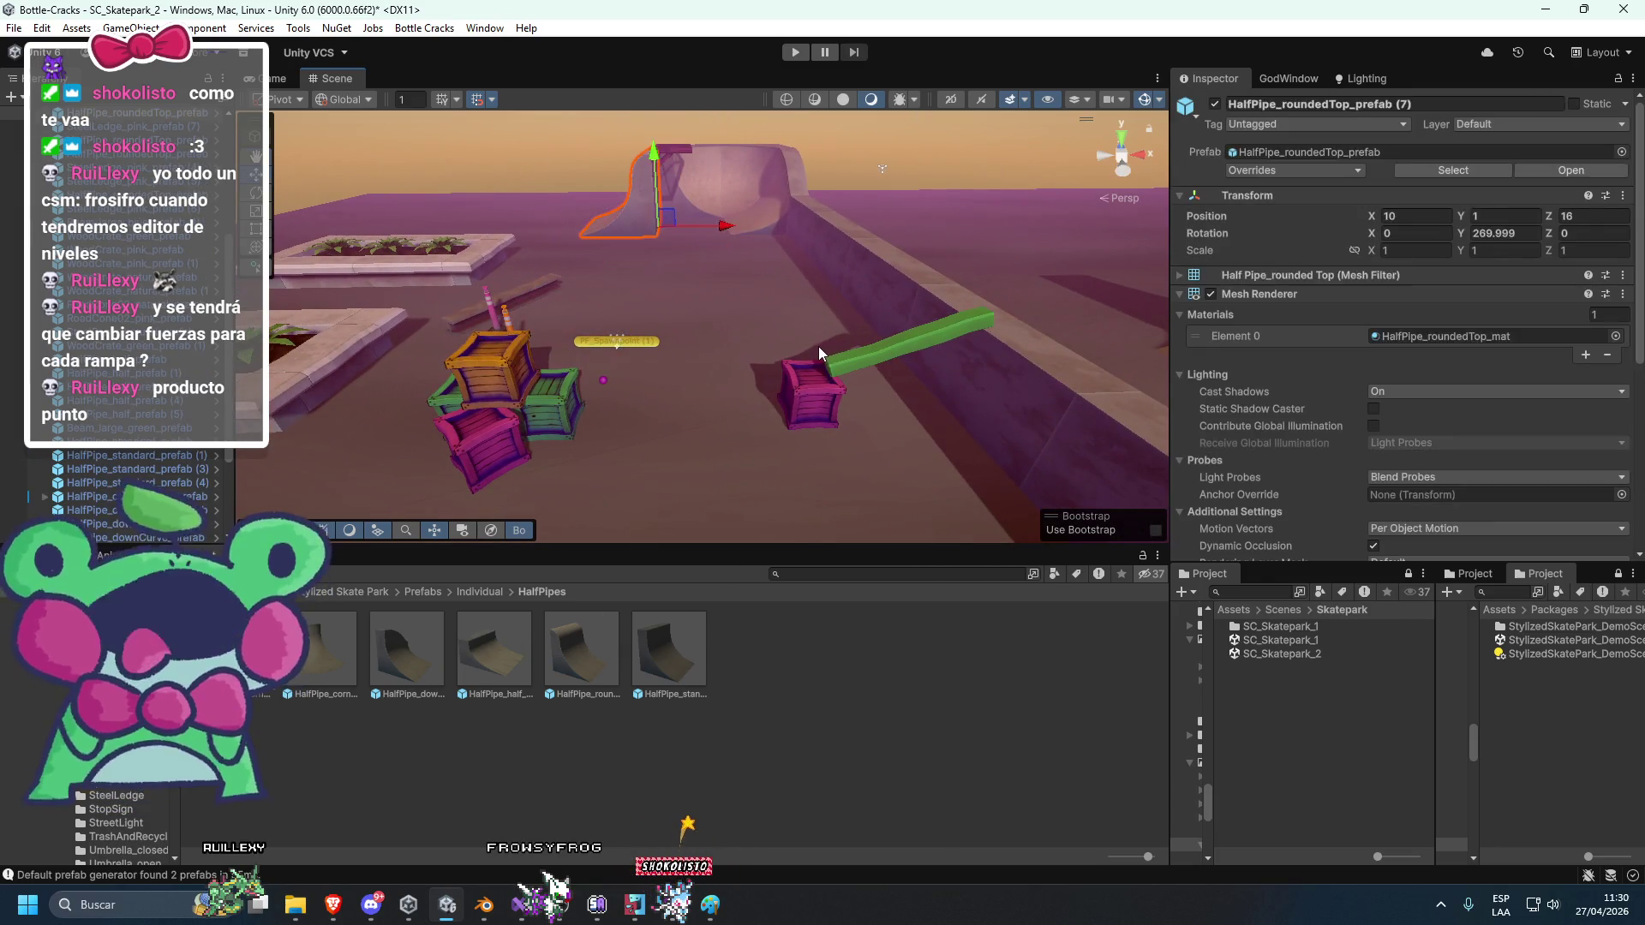
key(ctrl+z)
key(ctrl+z)
key(ctrl+z)
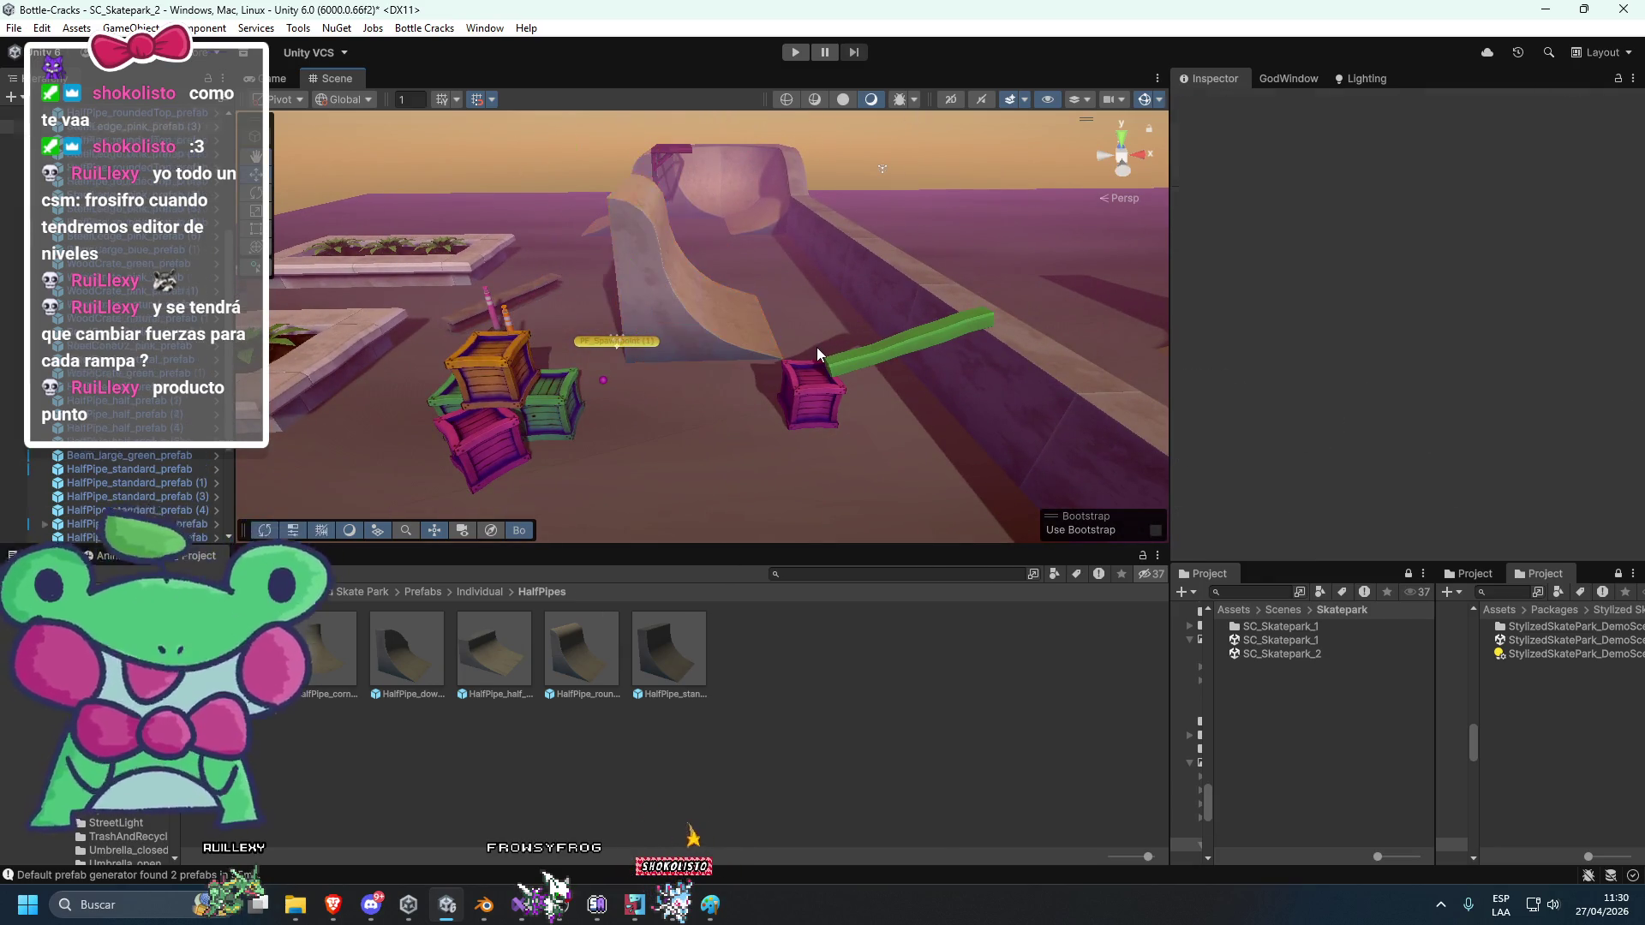
key(ctrl+y)
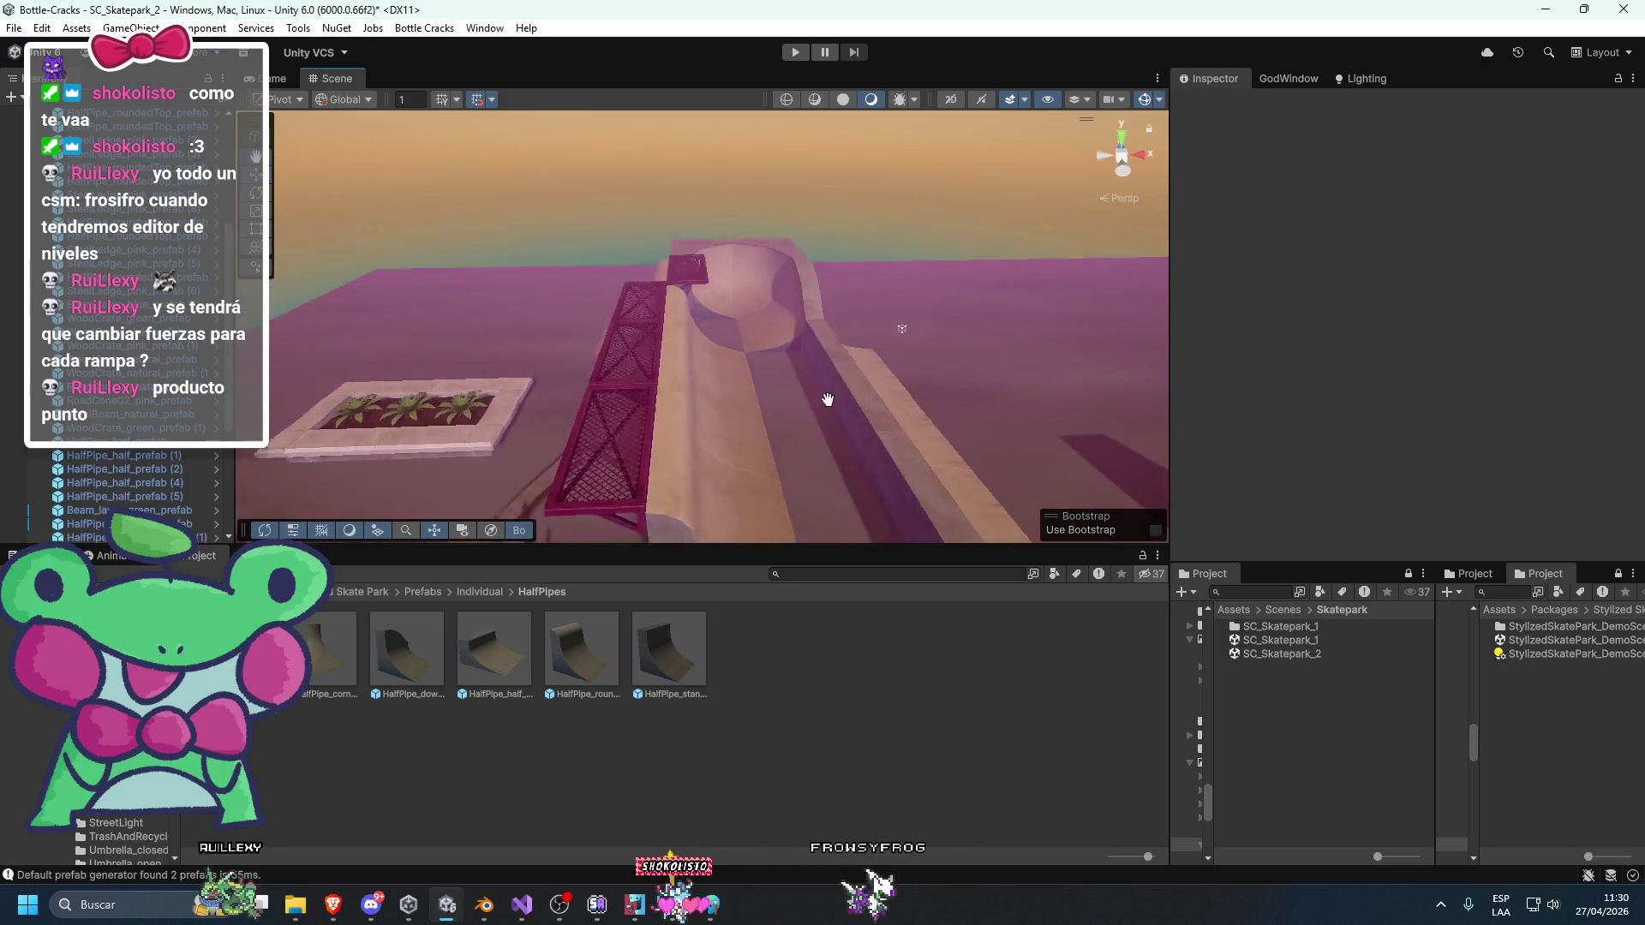
key(ctrl+z)
key(ctrl+z)
key(ctrl+z)
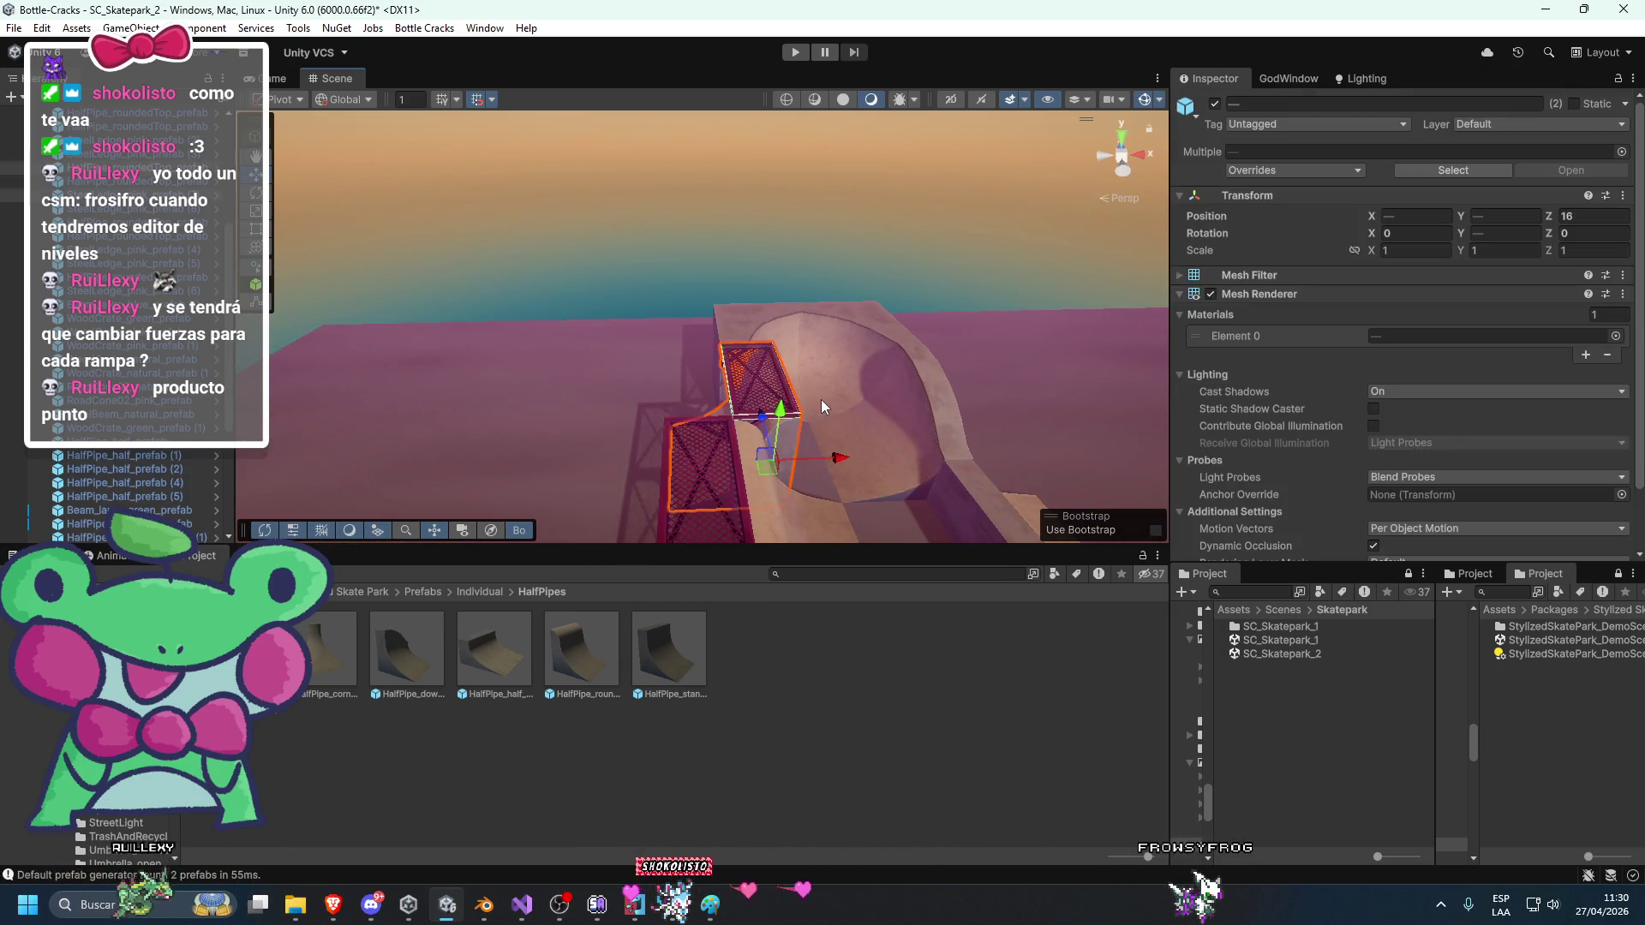
mouse_move(757, 298)
mouse_down()
mouse_move(703, 273)
mouse_move(682, 361)
mouse_move(793, 309)
mouse_move(724, 296)
mouse_up()
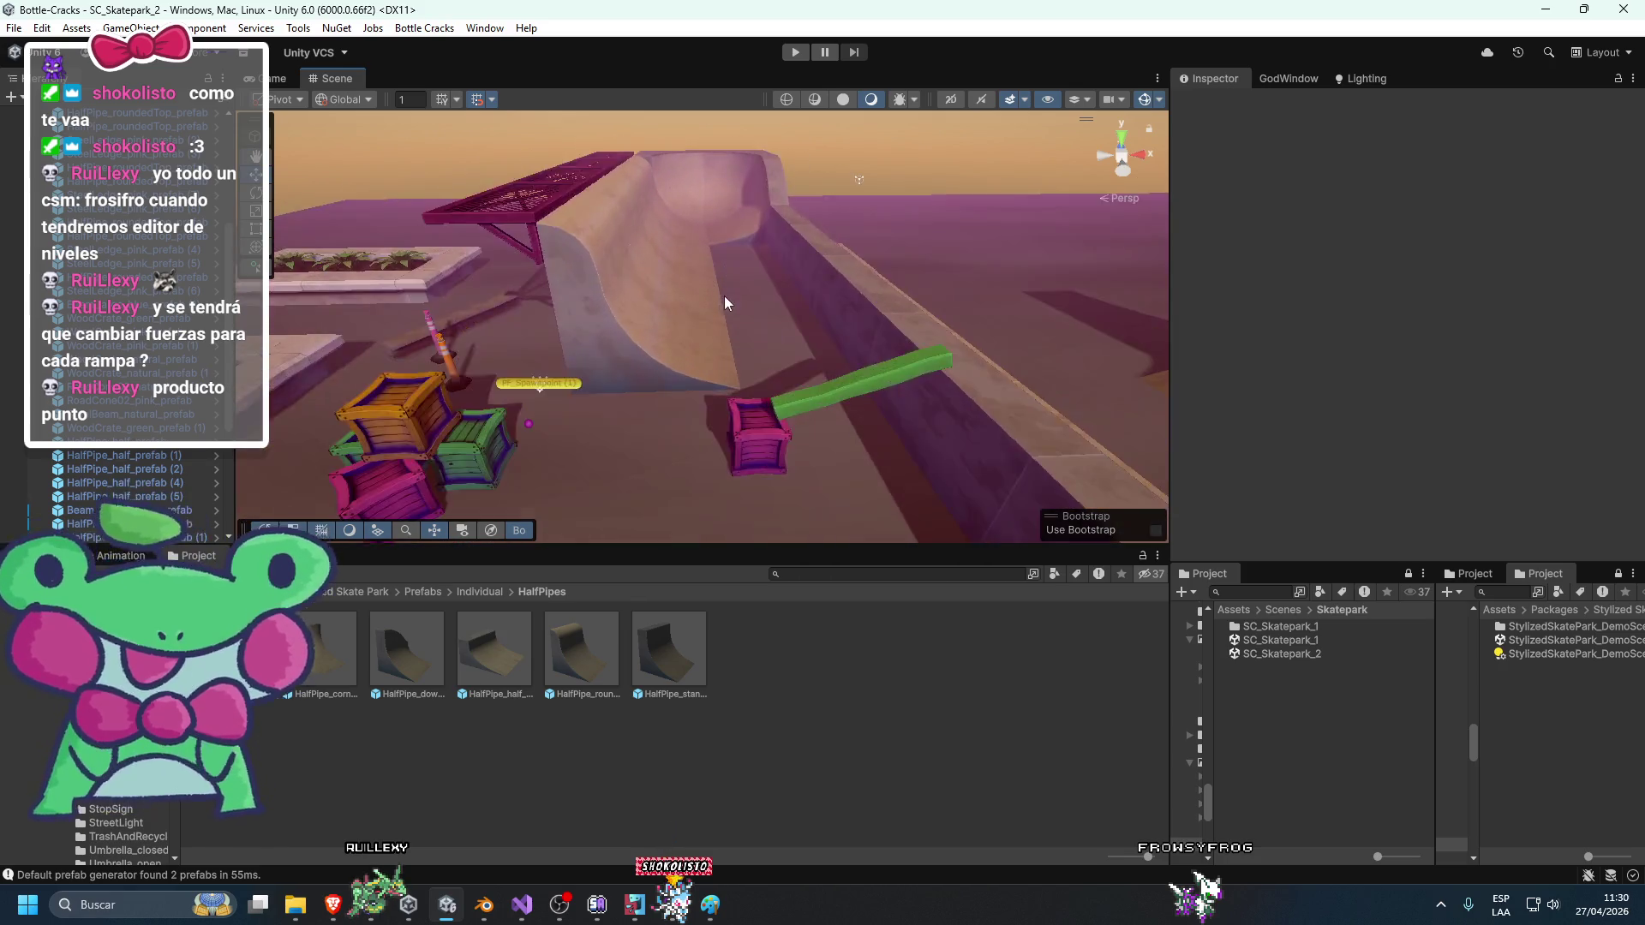
scroll(723, 297, up, 5)
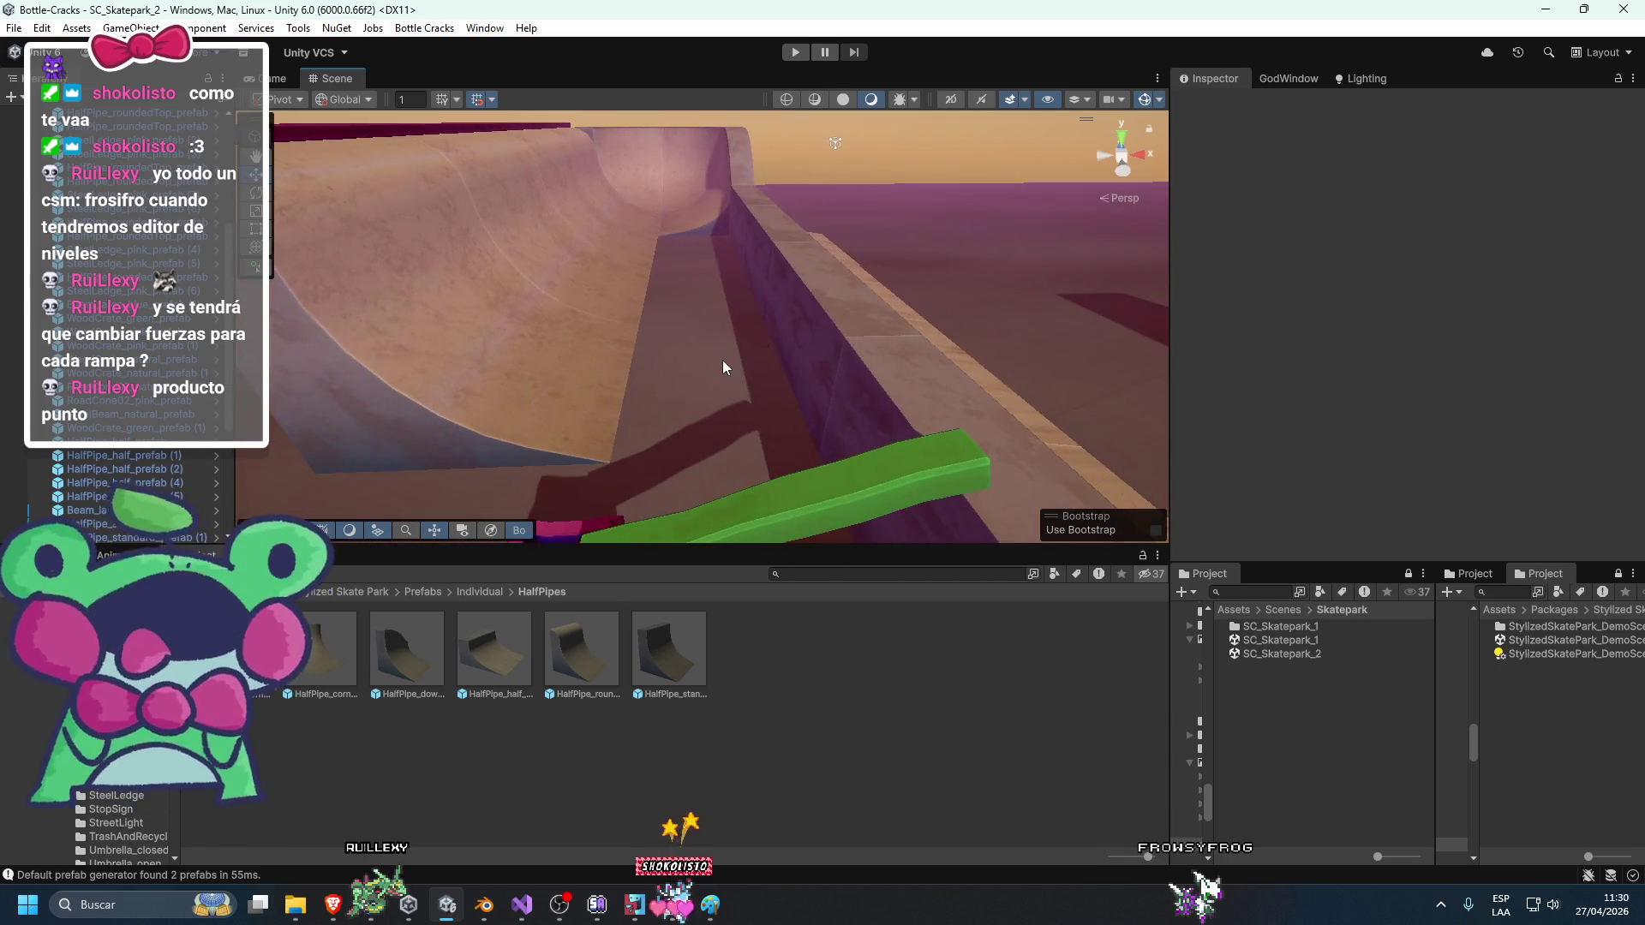
scroll(722, 360, down, 5)
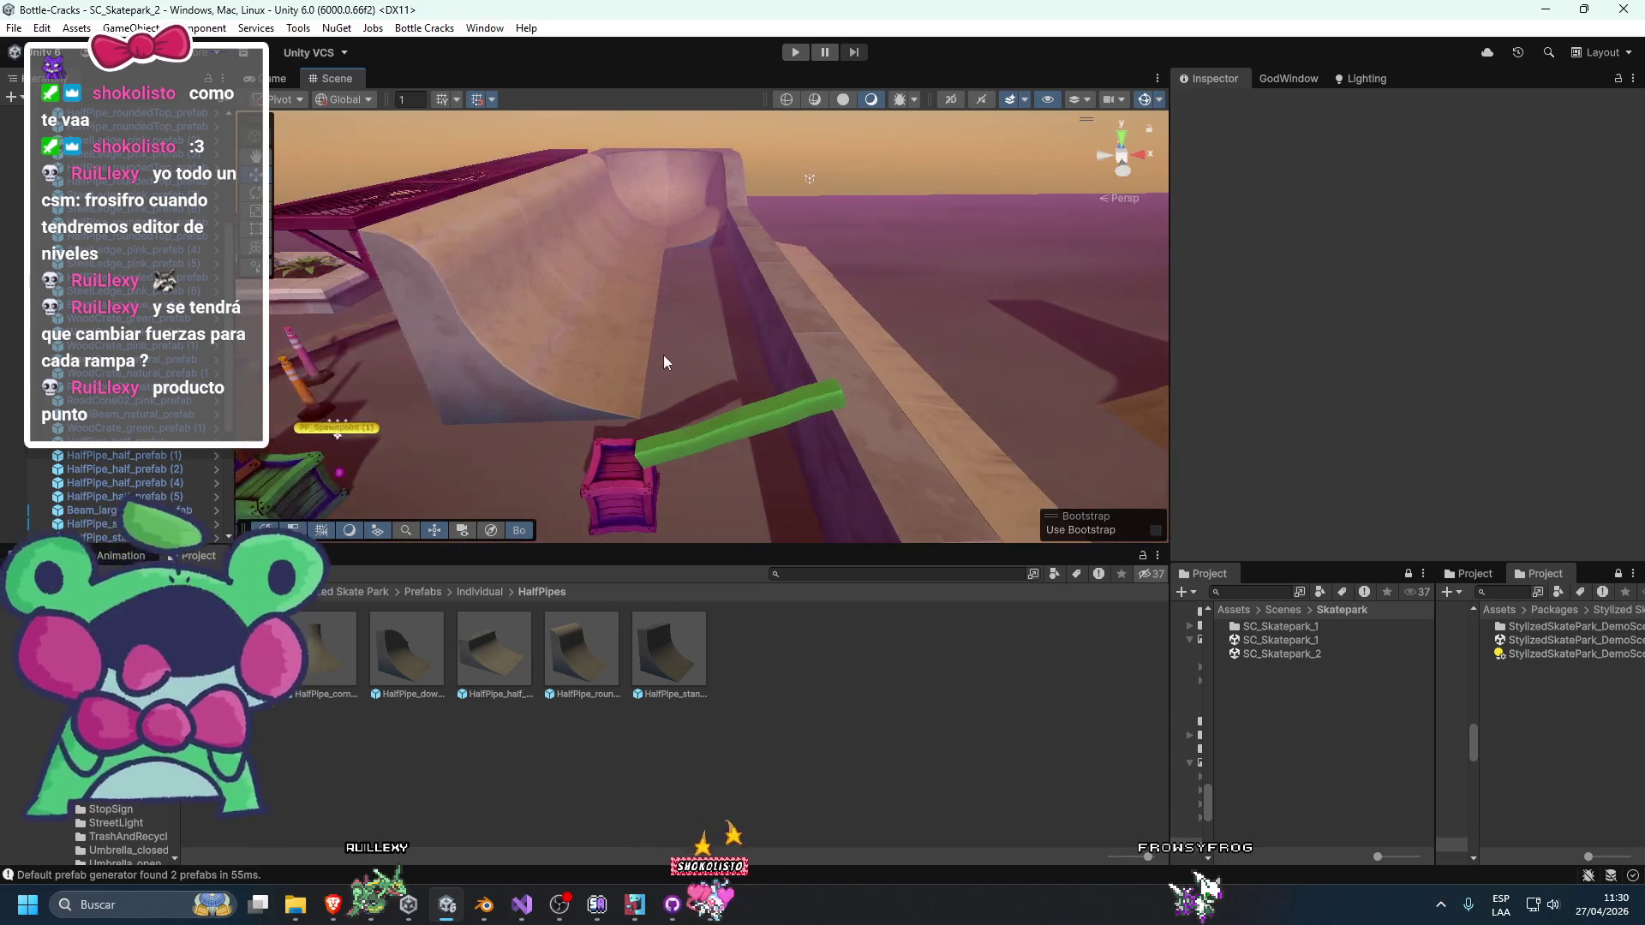
Select the crate, inner-corner and neighbouring standard half-pipe pieces to inspect them.
click(527, 431)
click(802, 212)
mouse_move(804, 221)
mouse_down()
mouse_move(719, 287)
mouse_move(900, 283)
mouse_move(798, 283)
mouse_move(778, 417)
mouse_move(588, 409)
mouse_up()
click(587, 408)
mouse_move(829, 423)
mouse_down()
mouse_move(818, 394)
mouse_move(562, 620)
mouse_move(813, 444)
mouse_move(619, 343)
mouse_move(826, 335)
mouse_move(670, 390)
mouse_move(660, 374)
mouse_move(598, 458)
mouse_up()
click(733, 496)
shift+click(715, 457)
Multi-select six ramp pieces to check them, then duplicate the inner-corner half-pipe piece.
click(824, 336)
click(734, 422)
drag(734, 423, 755, 423)
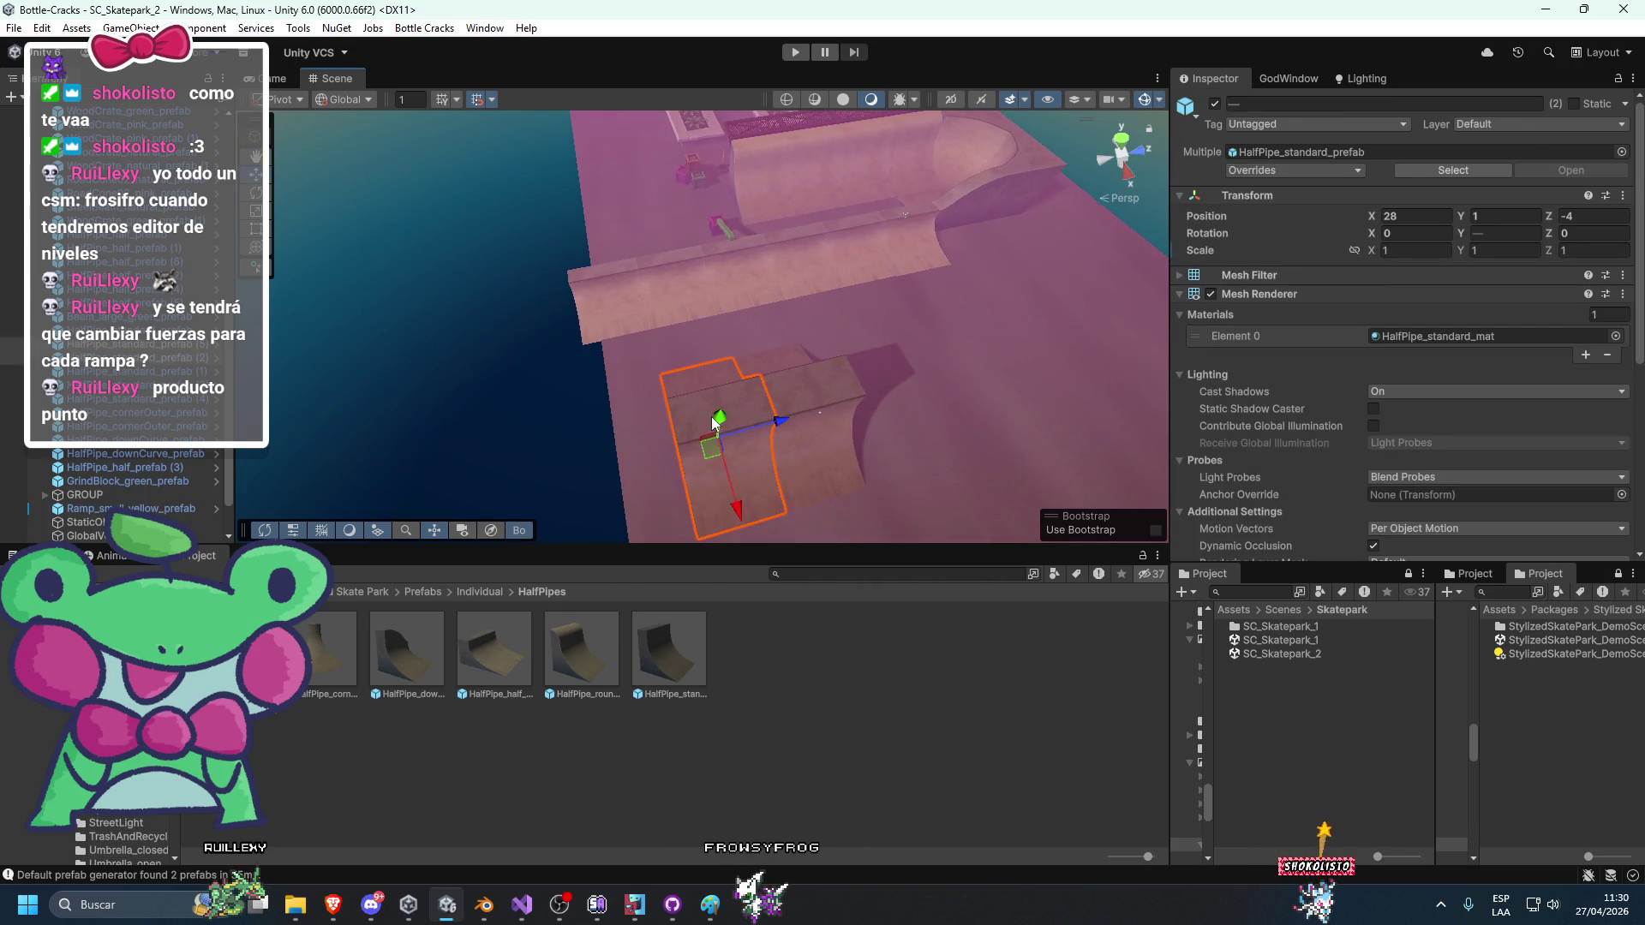
shift+click(703, 451)
shift+click(738, 422)
shift+click(847, 400)
mouse_move(848, 400)
mouse_down()
mouse_move(798, 402)
mouse_move(1042, 357)
mouse_move(773, 398)
mouse_move(1046, 371)
mouse_move(937, 358)
mouse_move(767, 382)
mouse_move(908, 375)
mouse_move(791, 316)
mouse_up()
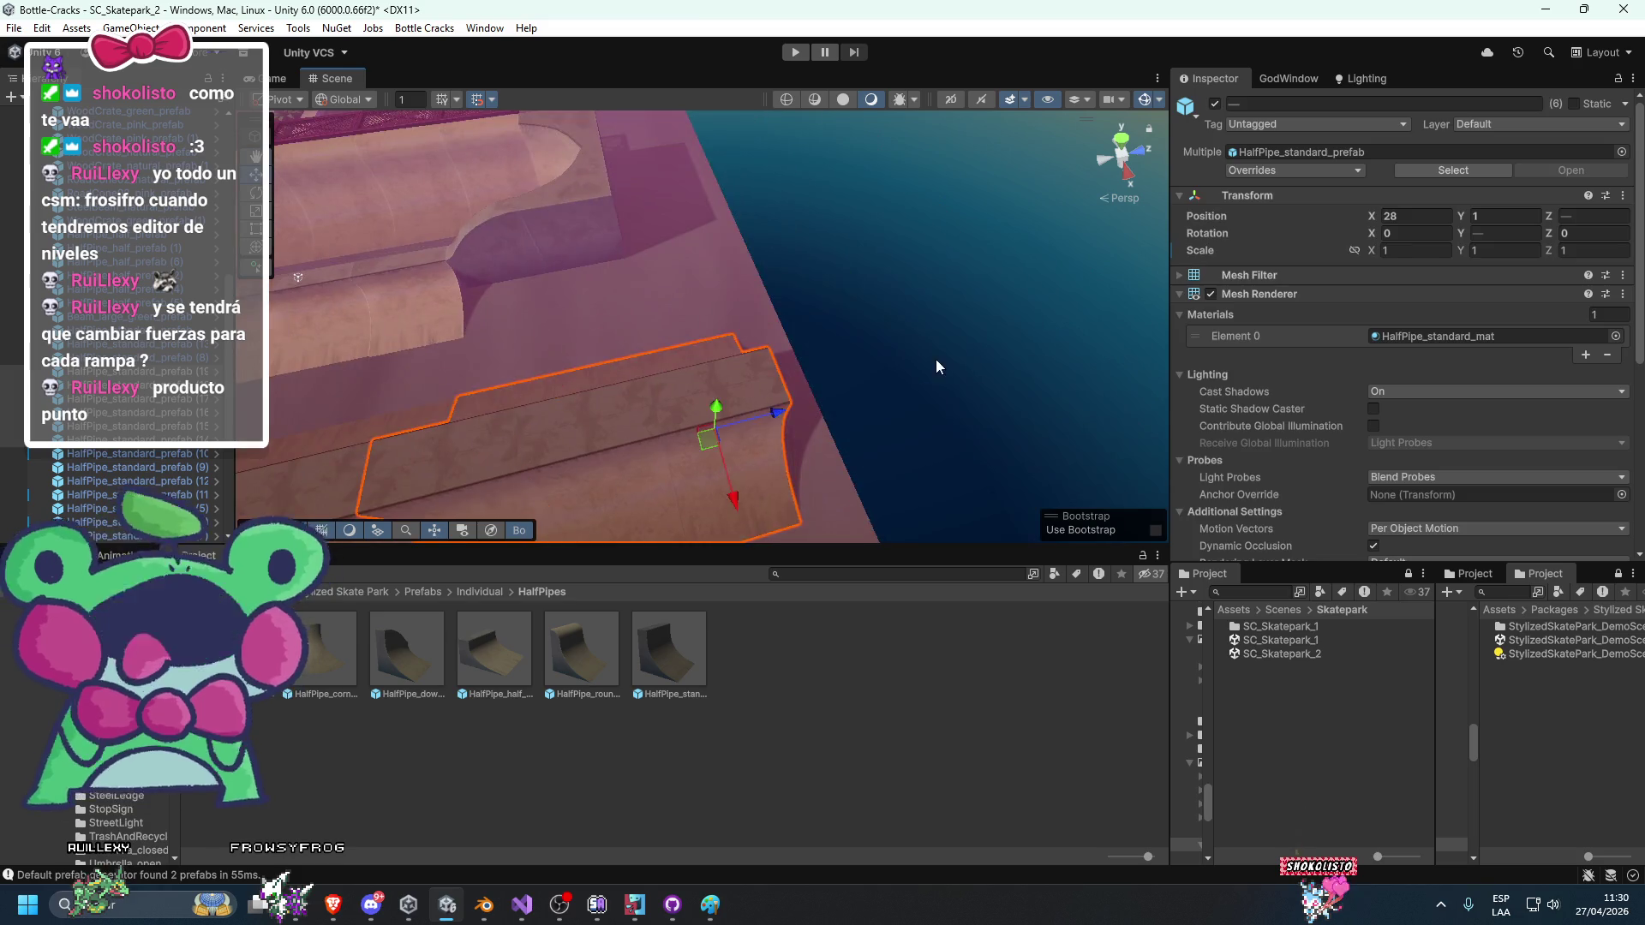
click(768, 381)
click(635, 316)
key(ctrl+d)
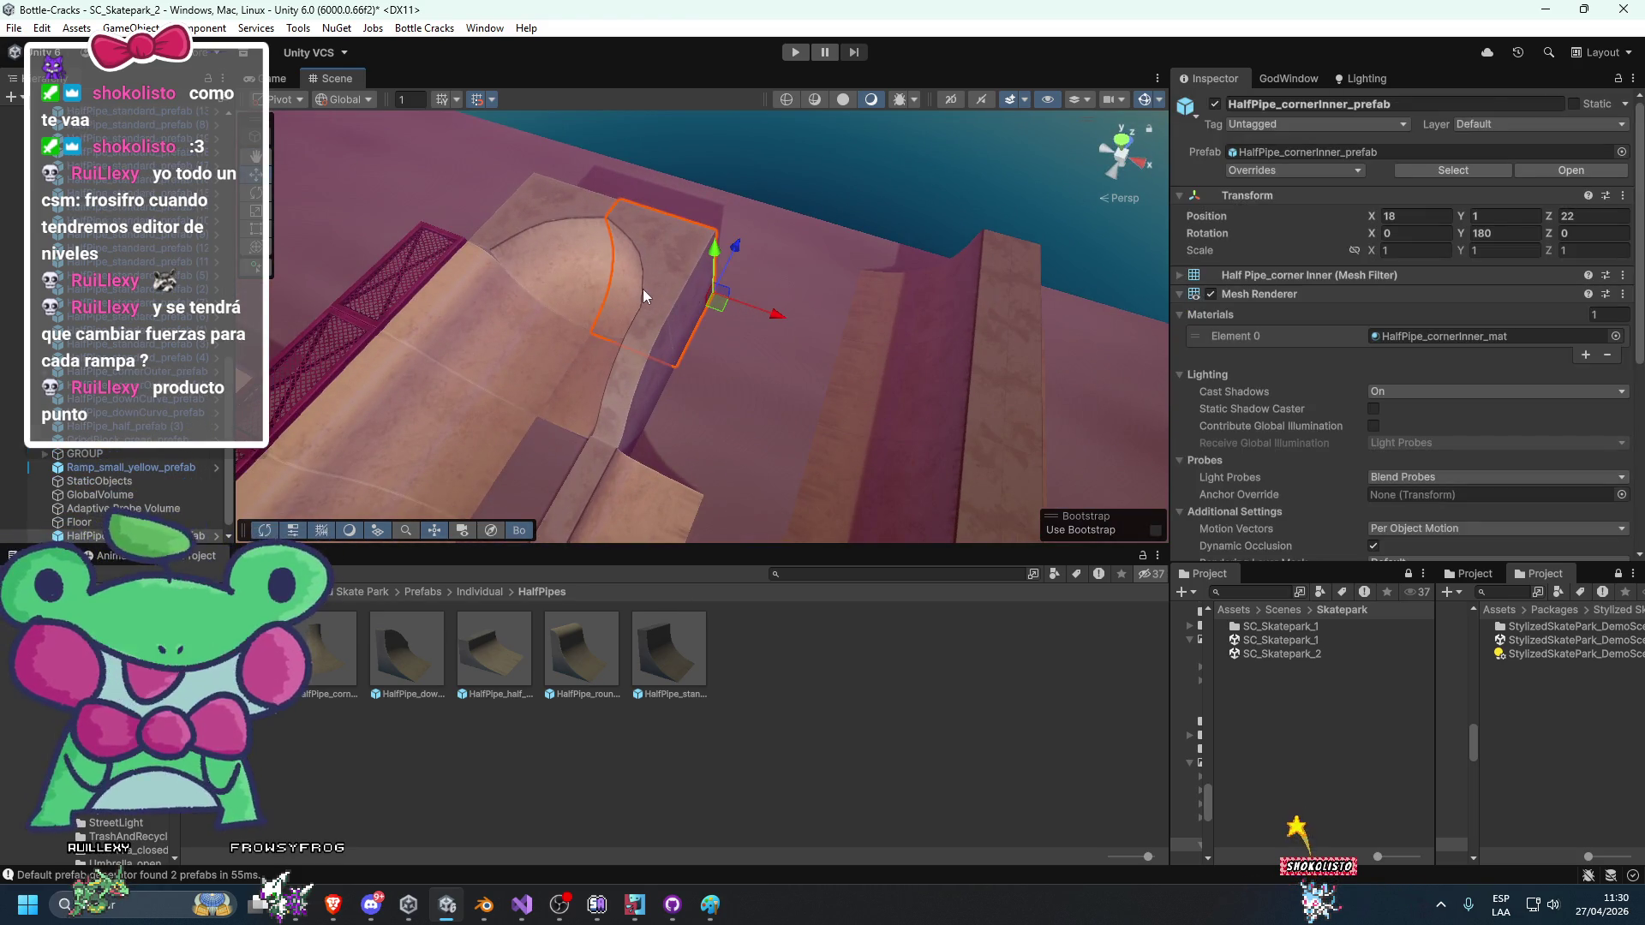
Shift the corner copy along X to 22.
drag(761, 316, 971, 403)
key(e)
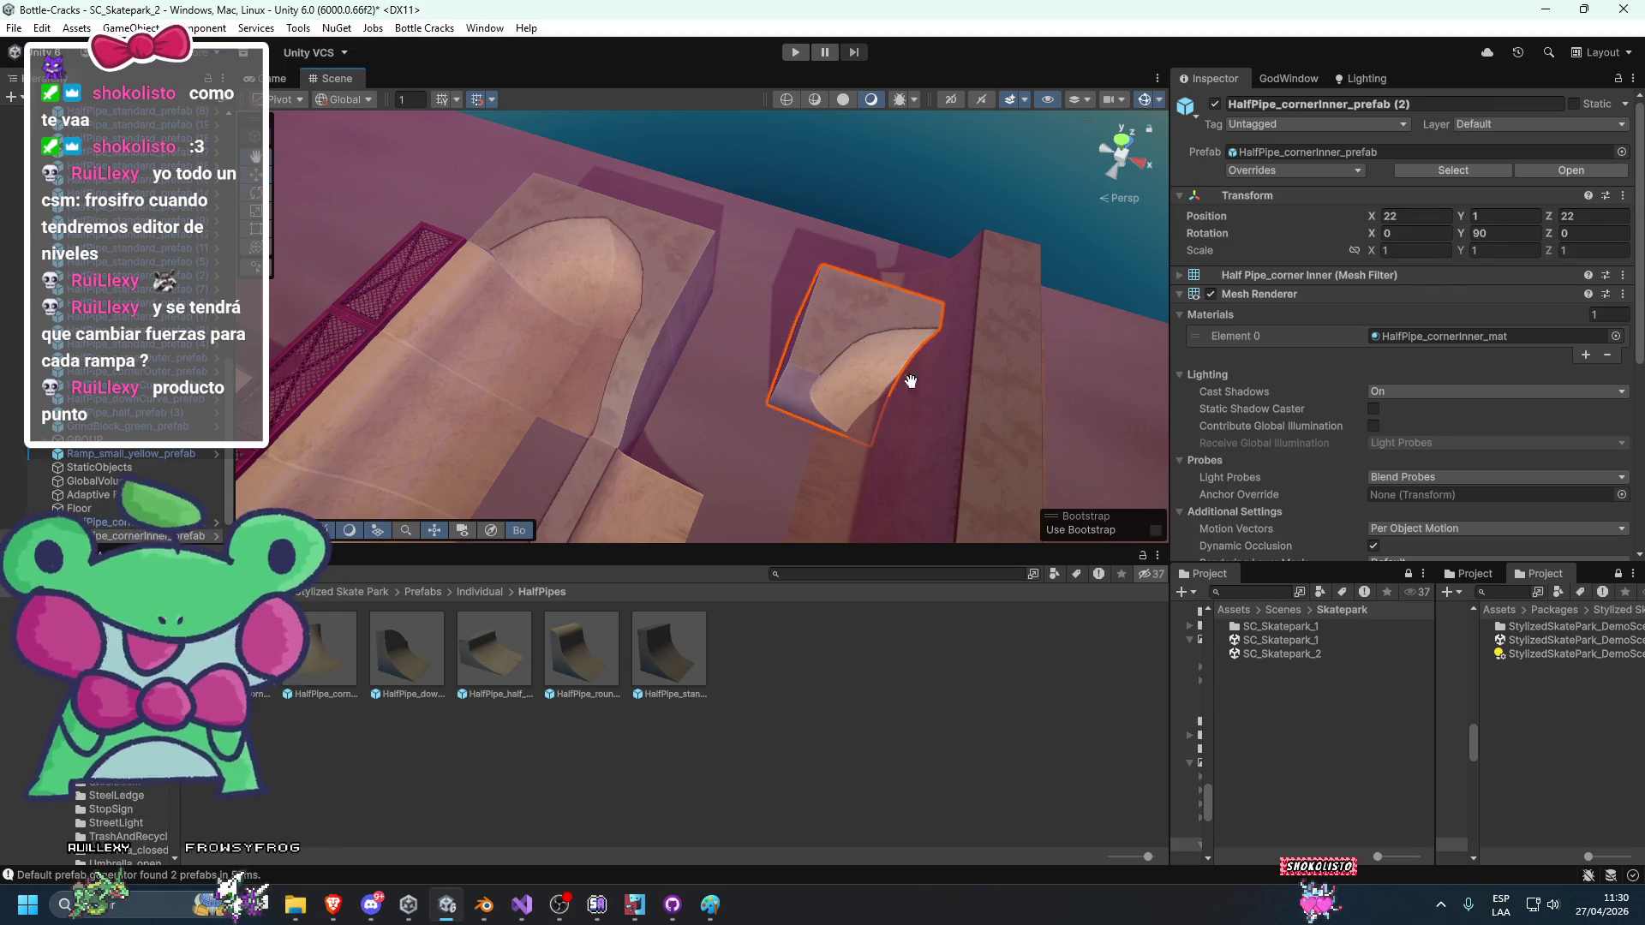
mouse_move(766, 336)
mouse_down()
mouse_move(892, 286)
mouse_move(909, 213)
mouse_move(881, 327)
mouse_move(692, 359)
mouse_move(599, 354)
mouse_up()
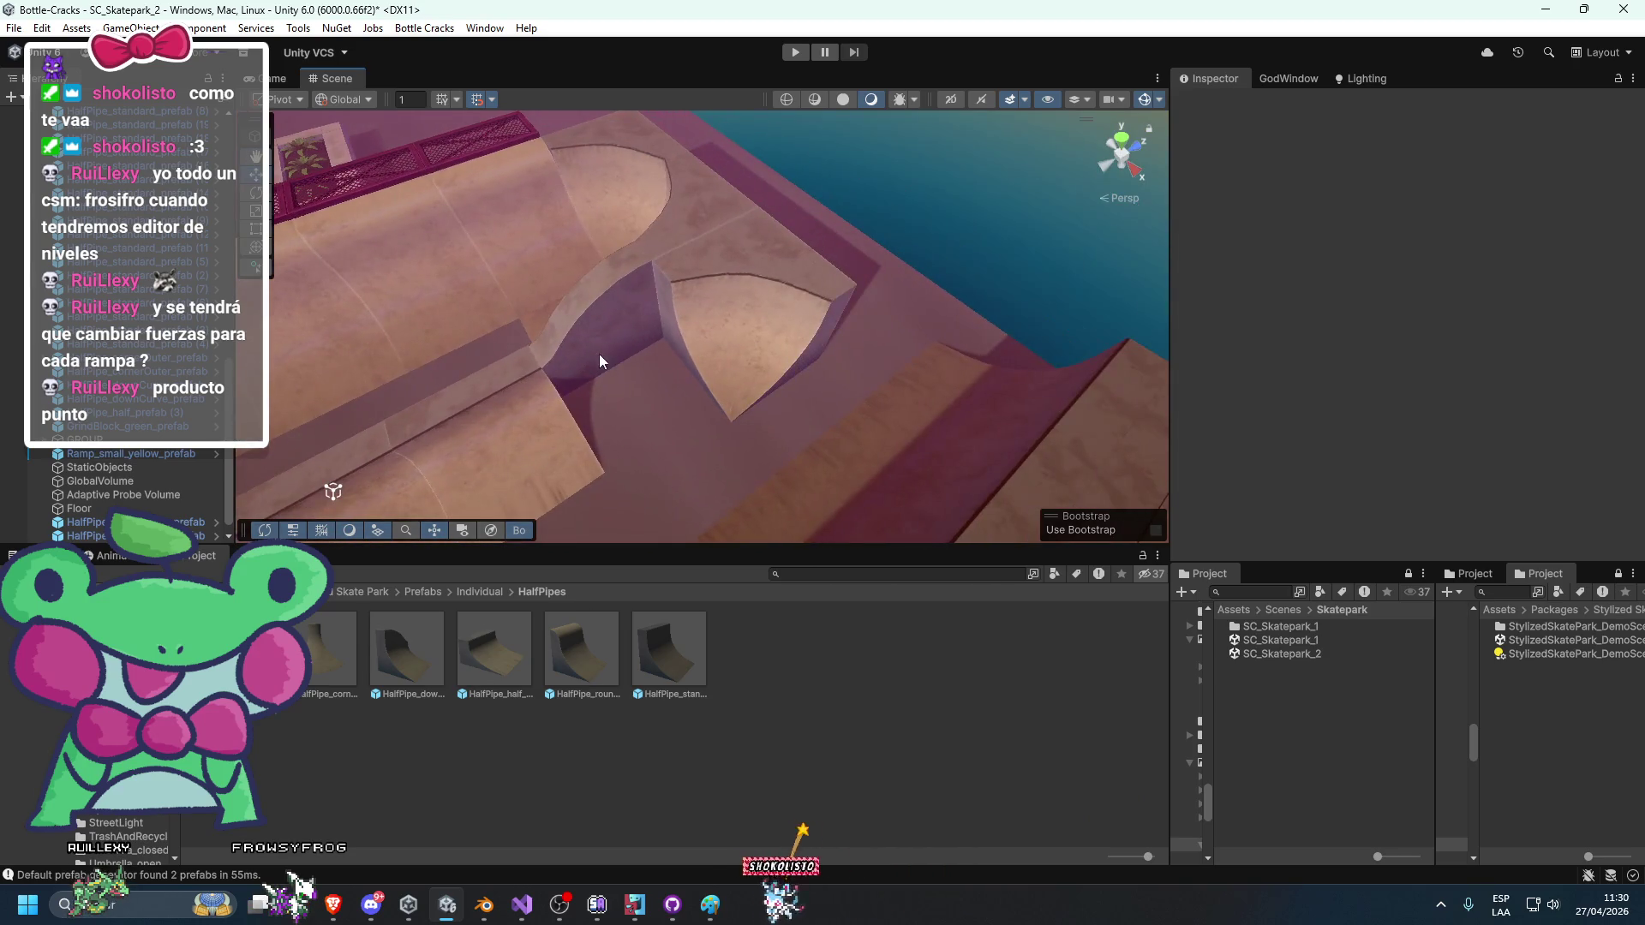
Rotate the HalfPipe_downCurve piece to Y 90 and move it to X 18.
click(599, 353)
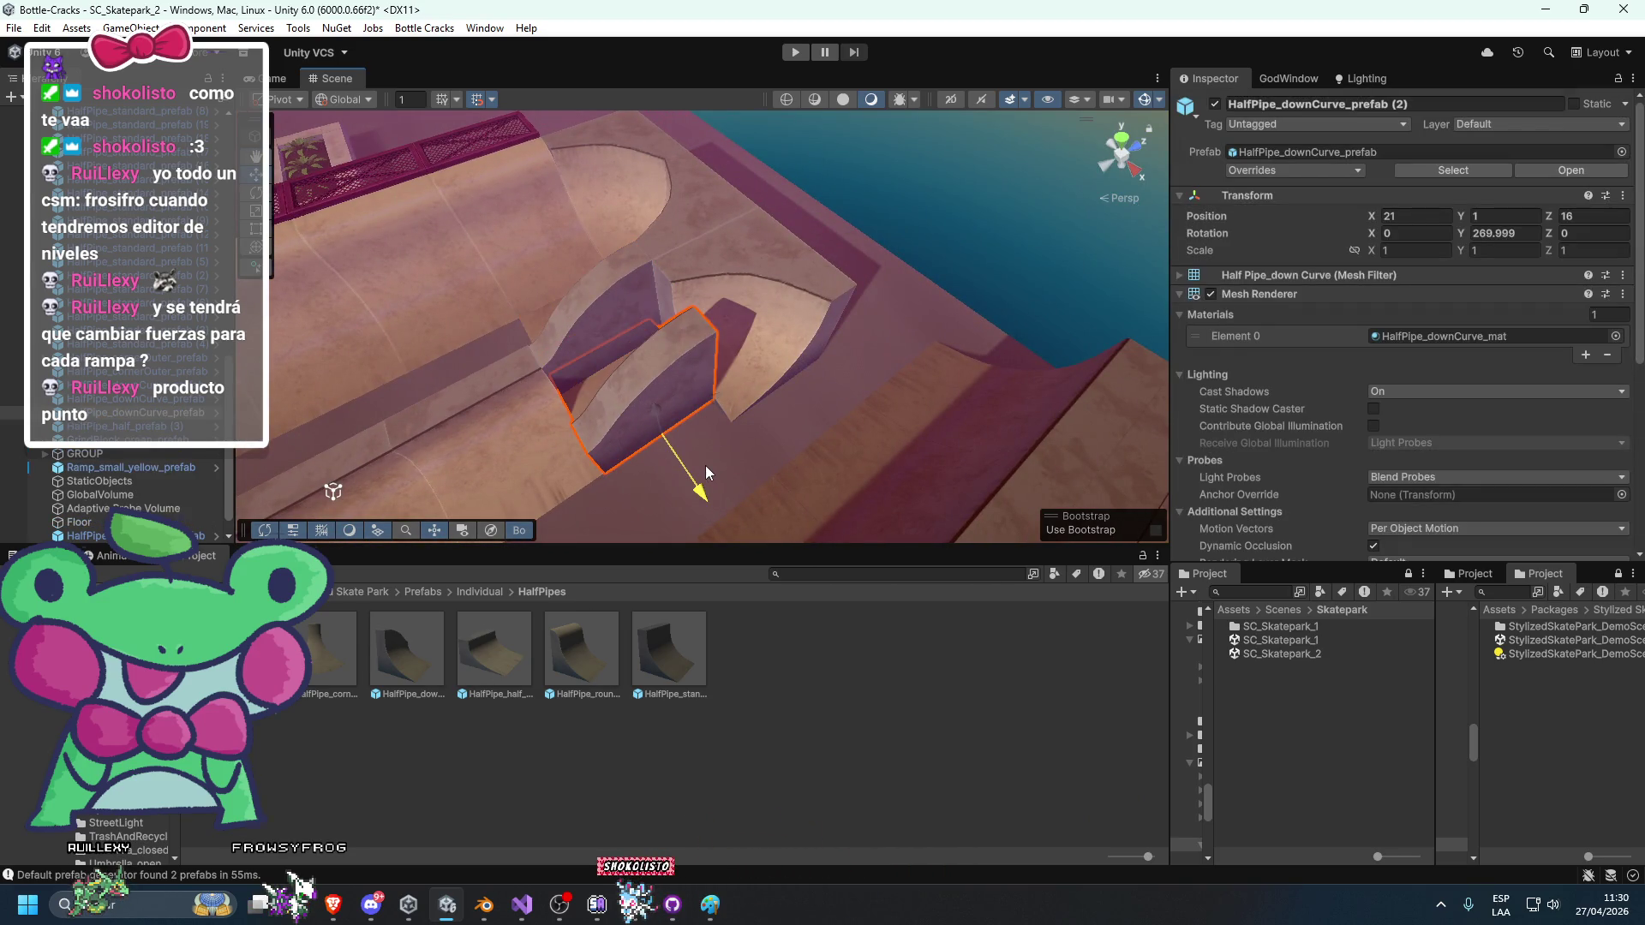
key(e)
mouse_move(614, 490)
mouse_down()
mouse_move(772, 490)
mouse_move(1163, 299)
mouse_move(1383, 260)
mouse_move(1351, 286)
mouse_up()
key(f)
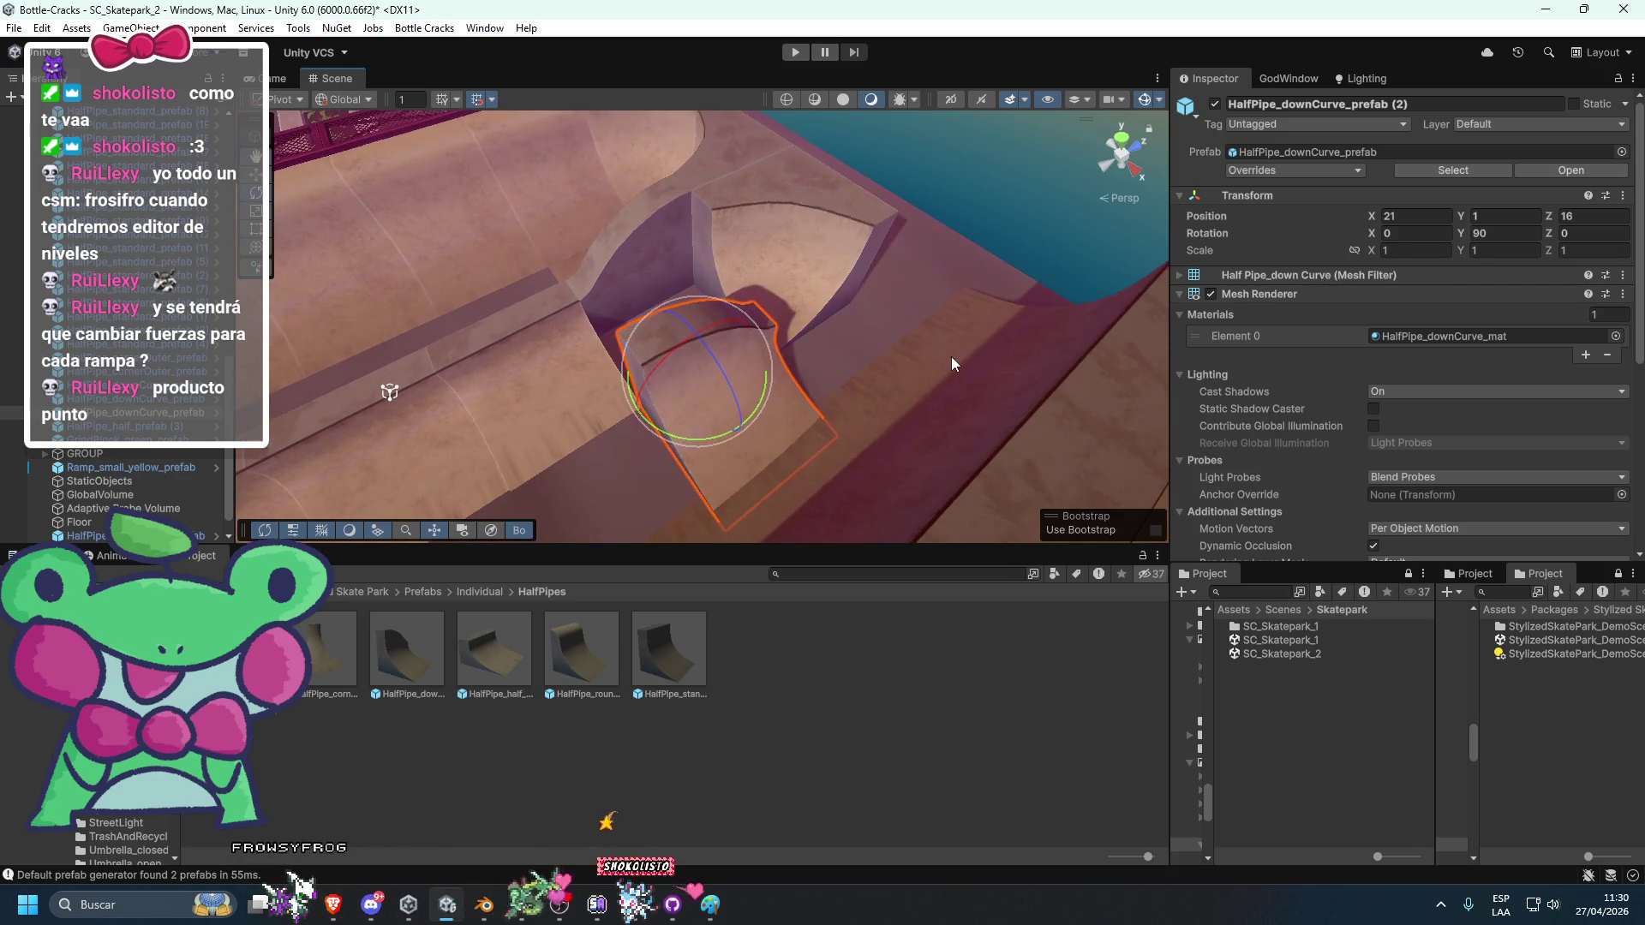
drag(868, 385, 882, 313)
key(w)
drag(759, 368, 696, 316)
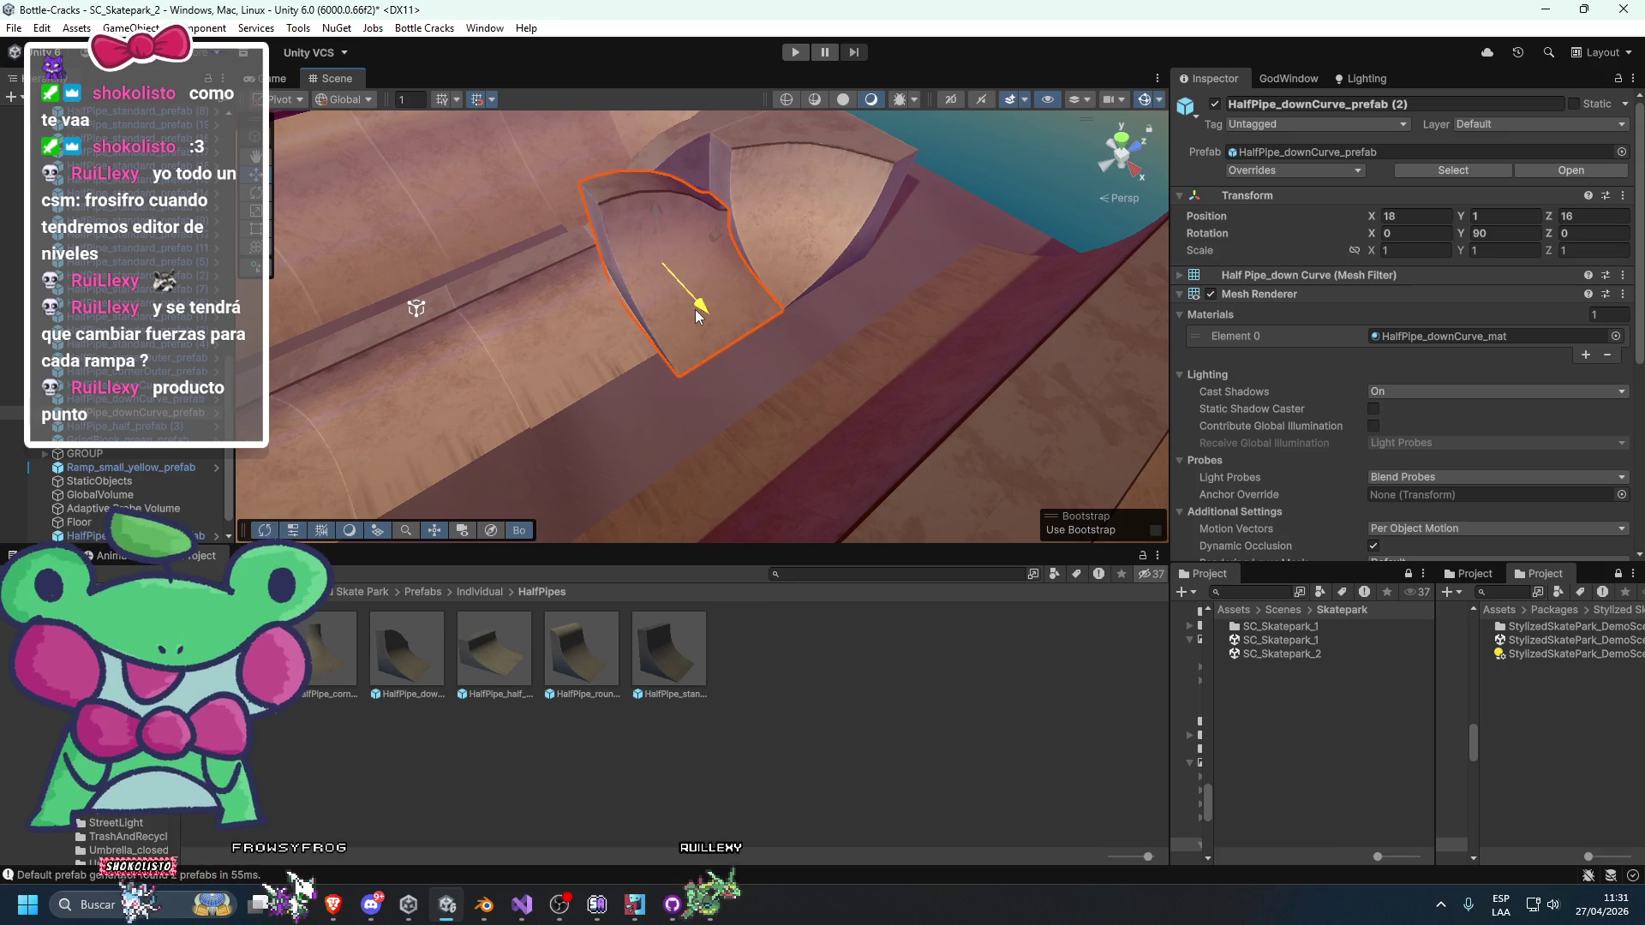
key(f)
click(1382, 250)
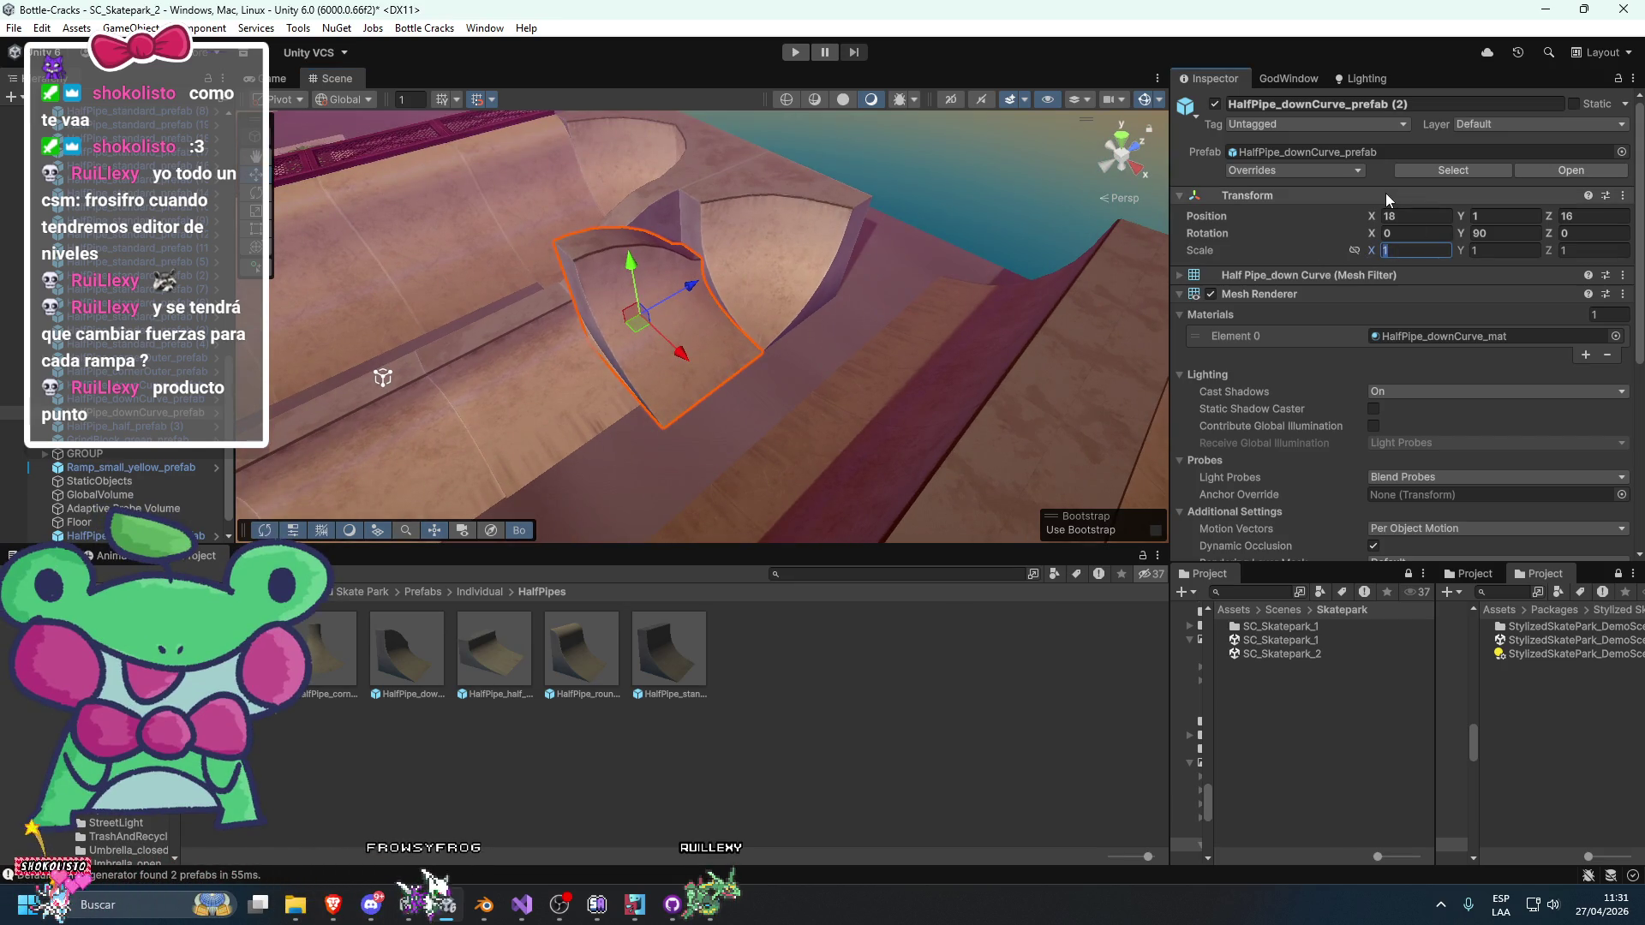
text(-1)
Locate and frame the standard half-pipe sections that need removing.
mouse_move(981, 172)
mouse_down()
mouse_move(922, 245)
mouse_move(887, 221)
mouse_move(881, 338)
mouse_move(654, 378)
mouse_move(745, 385)
mouse_move(831, 334)
mouse_up()
click(802, 310)
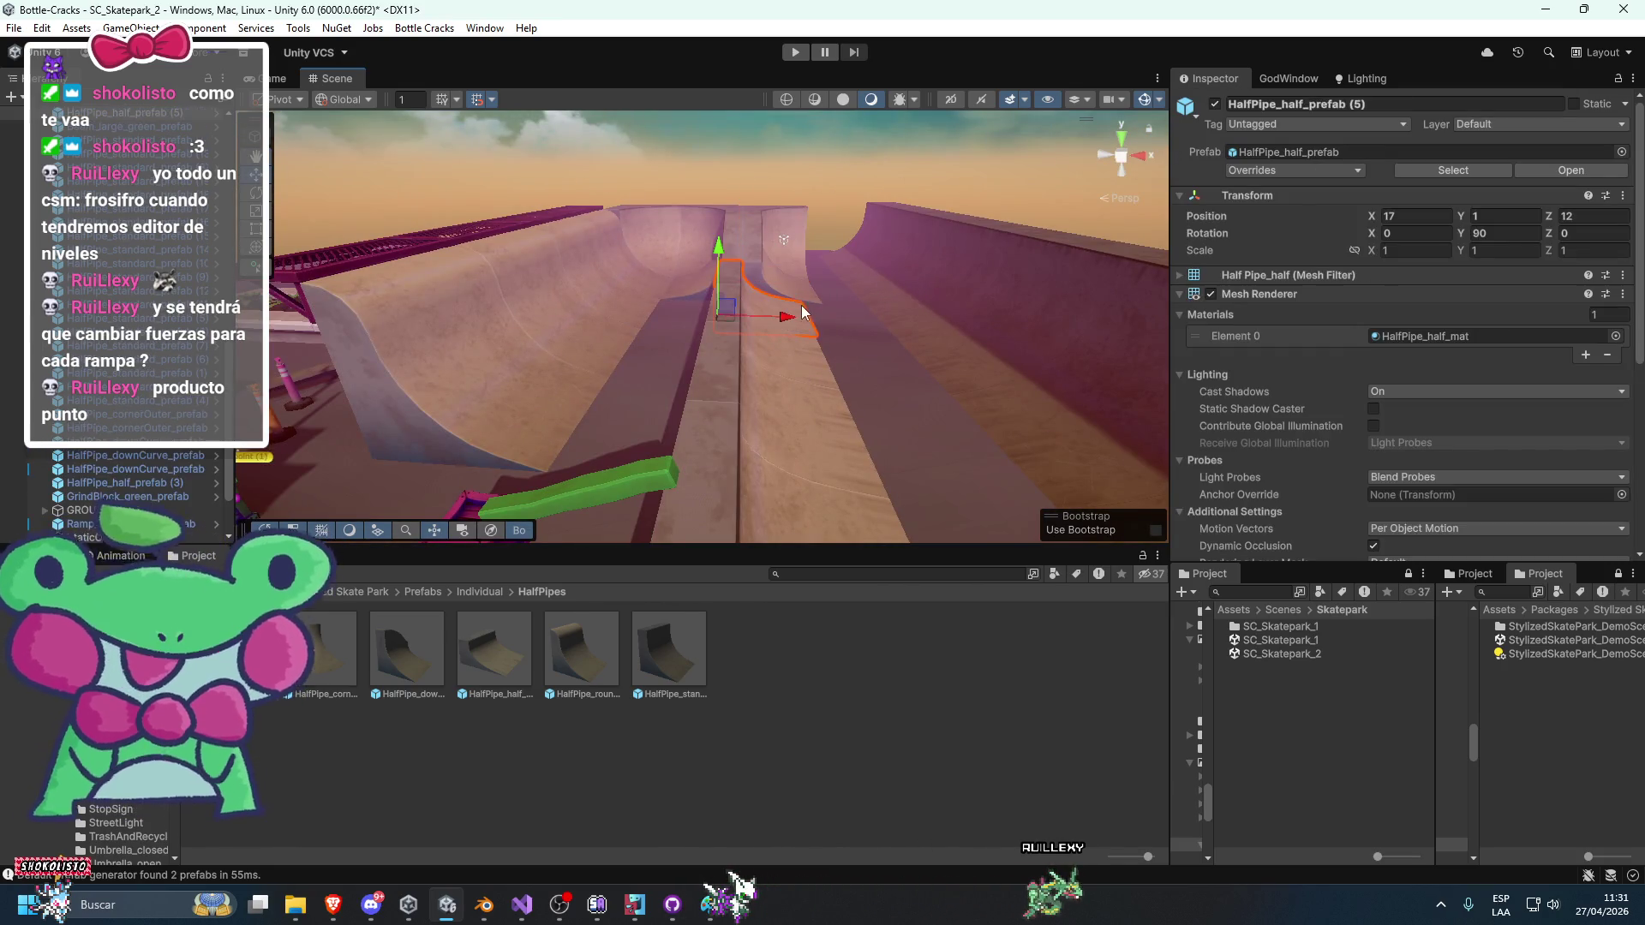
mouse_move(800, 277)
mouse_down()
mouse_move(823, 268)
mouse_move(806, 347)
mouse_move(753, 375)
mouse_move(772, 372)
mouse_move(747, 306)
mouse_move(631, 266)
mouse_move(730, 300)
mouse_move(714, 319)
mouse_move(779, 311)
mouse_move(764, 258)
mouse_move(682, 297)
mouse_up()
click(728, 375)
click(772, 333)
key(f)
mouse_move(614, 347)
mouse_down()
mouse_move(749, 395)
mouse_move(736, 379)
mouse_up()
Delete half-pipe section (13), three neighbouring sections and the other down-curve piece.
click(684, 382)
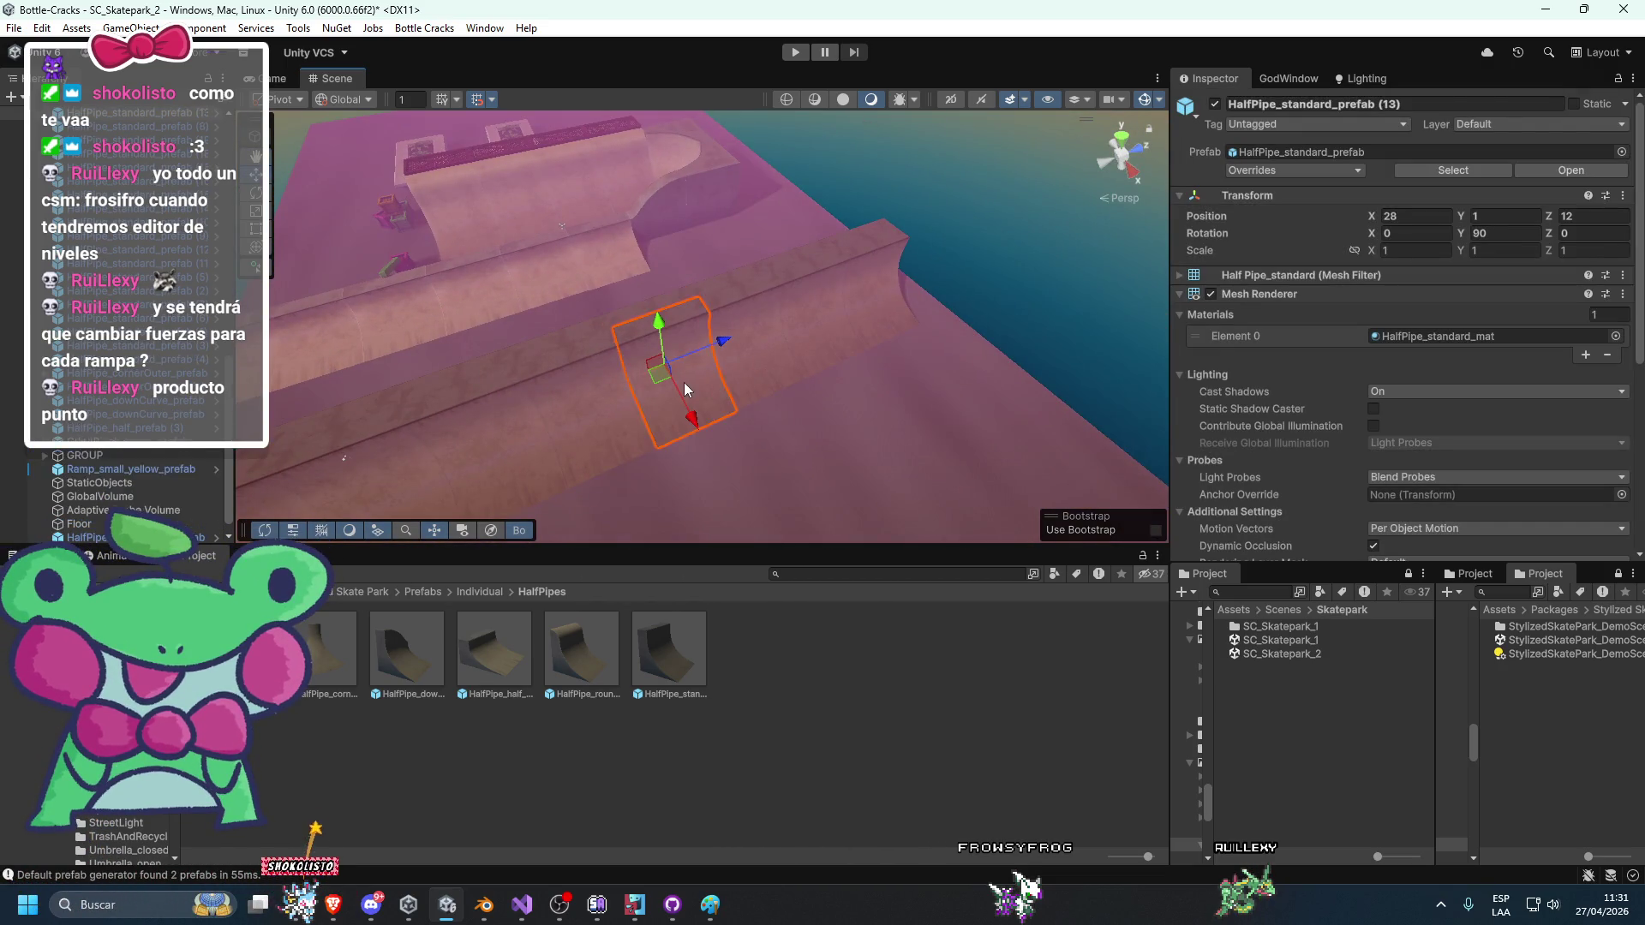
key(Delete)
click(747, 308)
key(Delete)
click(795, 284)
key(Delete)
click(961, 341)
key(Delete)
mouse_move(960, 343)
mouse_down()
mouse_move(957, 321)
mouse_move(892, 331)
mouse_move(1042, 265)
mouse_move(969, 275)
mouse_move(948, 379)
mouse_move(801, 367)
mouse_move(727, 319)
mouse_up()
click(726, 320)
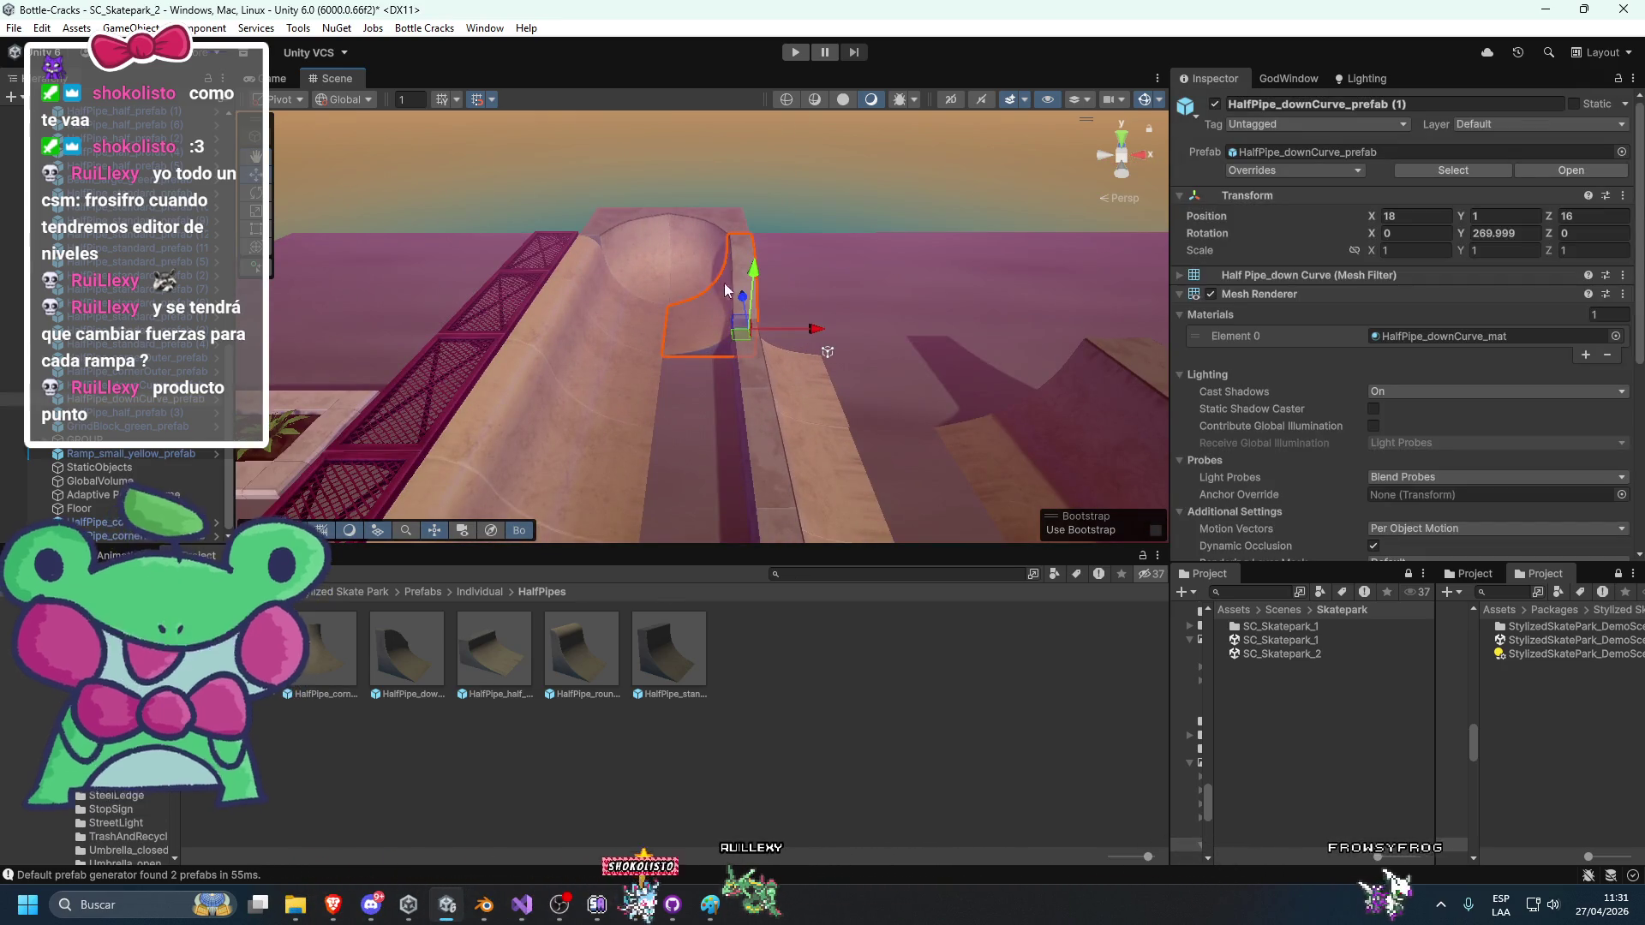
key(Delete)
Reposition the half half-pipe piece (5) and review the remaining pieces.
mouse_move(662, 263)
mouse_down()
mouse_move(745, 224)
mouse_move(899, 220)
mouse_move(776, 270)
mouse_move(693, 393)
mouse_up()
click(769, 273)
mouse_move(593, 400)
mouse_down()
mouse_move(727, 374)
mouse_move(675, 393)
mouse_up()
click(571, 286)
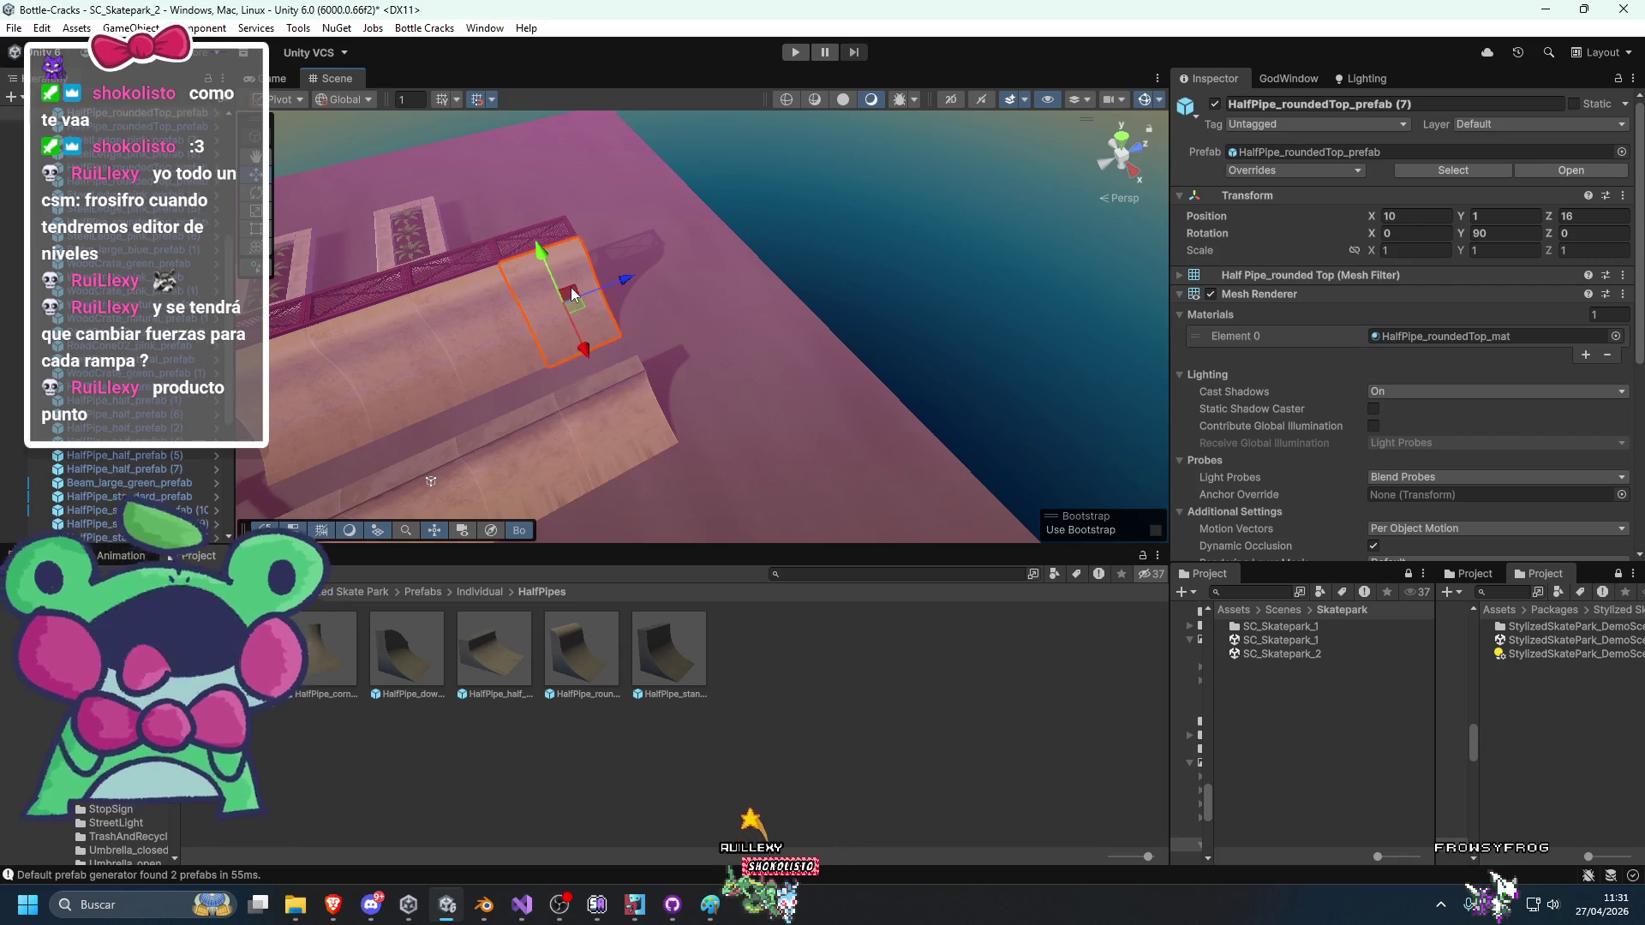
click(536, 240)
mouse_move(537, 240)
mouse_down()
mouse_move(965, 287)
mouse_move(700, 371)
mouse_move(724, 382)
mouse_move(685, 282)
mouse_move(760, 415)
mouse_move(770, 373)
mouse_move(635, 416)
mouse_up()
click(752, 351)
Place a new SteelLedge_pink_prefab from the Project panel on the half-pipe top.
click(700, 365)
click(635, 415)
click(1250, 151)
mouse_move(729, 445)
mouse_down()
mouse_move(662, 467)
mouse_move(736, 426)
mouse_up()
mouse_move(580, 648)
mouse_down()
mouse_move(771, 414)
mouse_move(781, 382)
mouse_up()
key(w)
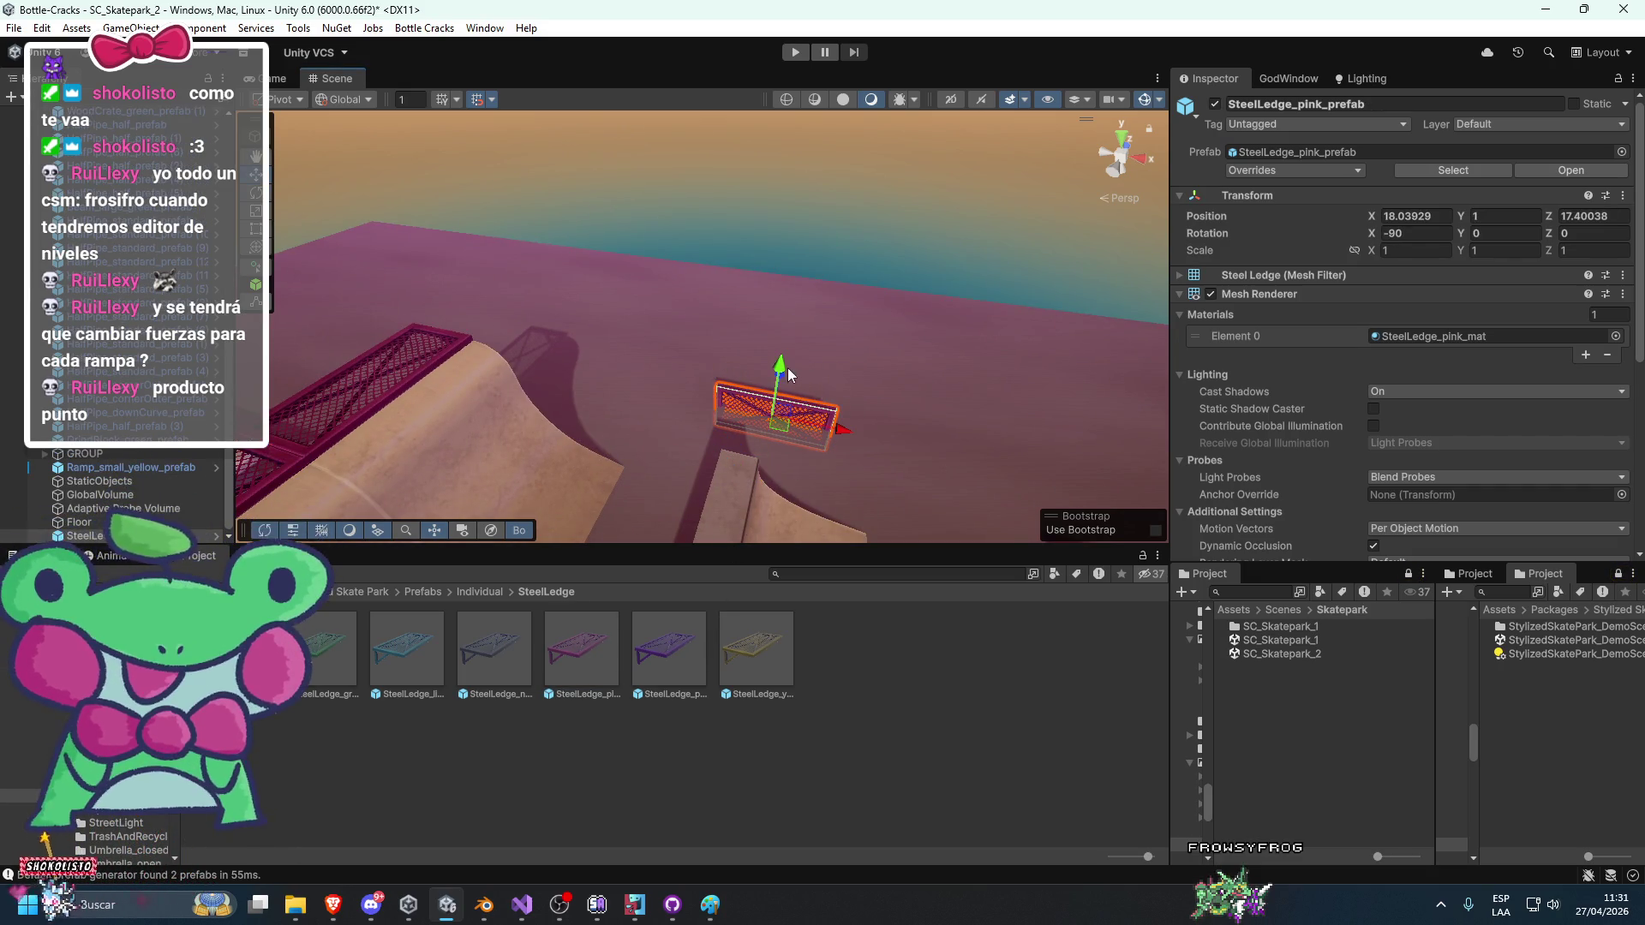
Duplicate the pink ledge and line the copy up end-to-end at X 14, Y 2, Z 17.4.
click(771, 343)
mouse_move(837, 329)
mouse_down()
mouse_move(764, 295)
mouse_move(648, 332)
mouse_move(589, 378)
mouse_move(720, 423)
mouse_move(771, 392)
mouse_move(600, 424)
mouse_move(715, 428)
mouse_move(522, 379)
mouse_move(676, 410)
mouse_move(738, 399)
mouse_move(593, 210)
mouse_move(868, 385)
mouse_move(862, 432)
mouse_move(1016, 420)
mouse_move(851, 360)
mouse_move(705, 389)
mouse_move(725, 435)
mouse_move(745, 428)
mouse_up()
click(806, 403)
key(ctrl+d)
shift+click(610, 420)
click(868, 386)
click(745, 428)
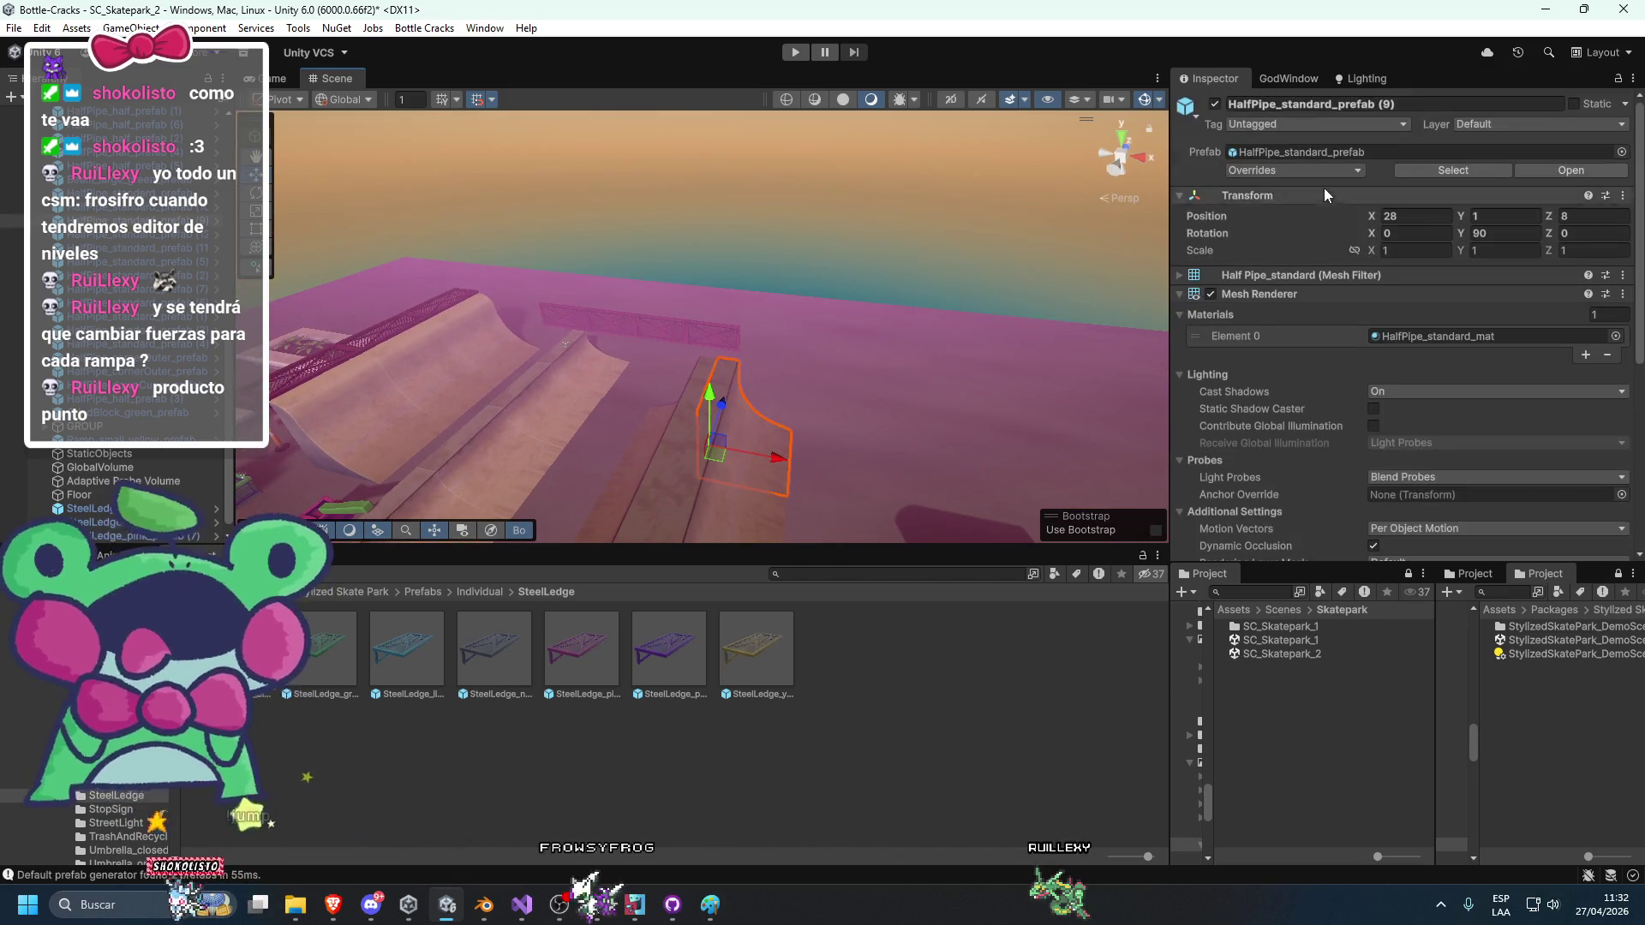
Turn the inner corner half-pipe piece 90 degrees and slide it to Z 14.
click(1301, 152)
mouse_move(1084, 238)
mouse_down()
mouse_move(891, 406)
mouse_move(857, 385)
mouse_move(879, 370)
mouse_move(753, 436)
mouse_up()
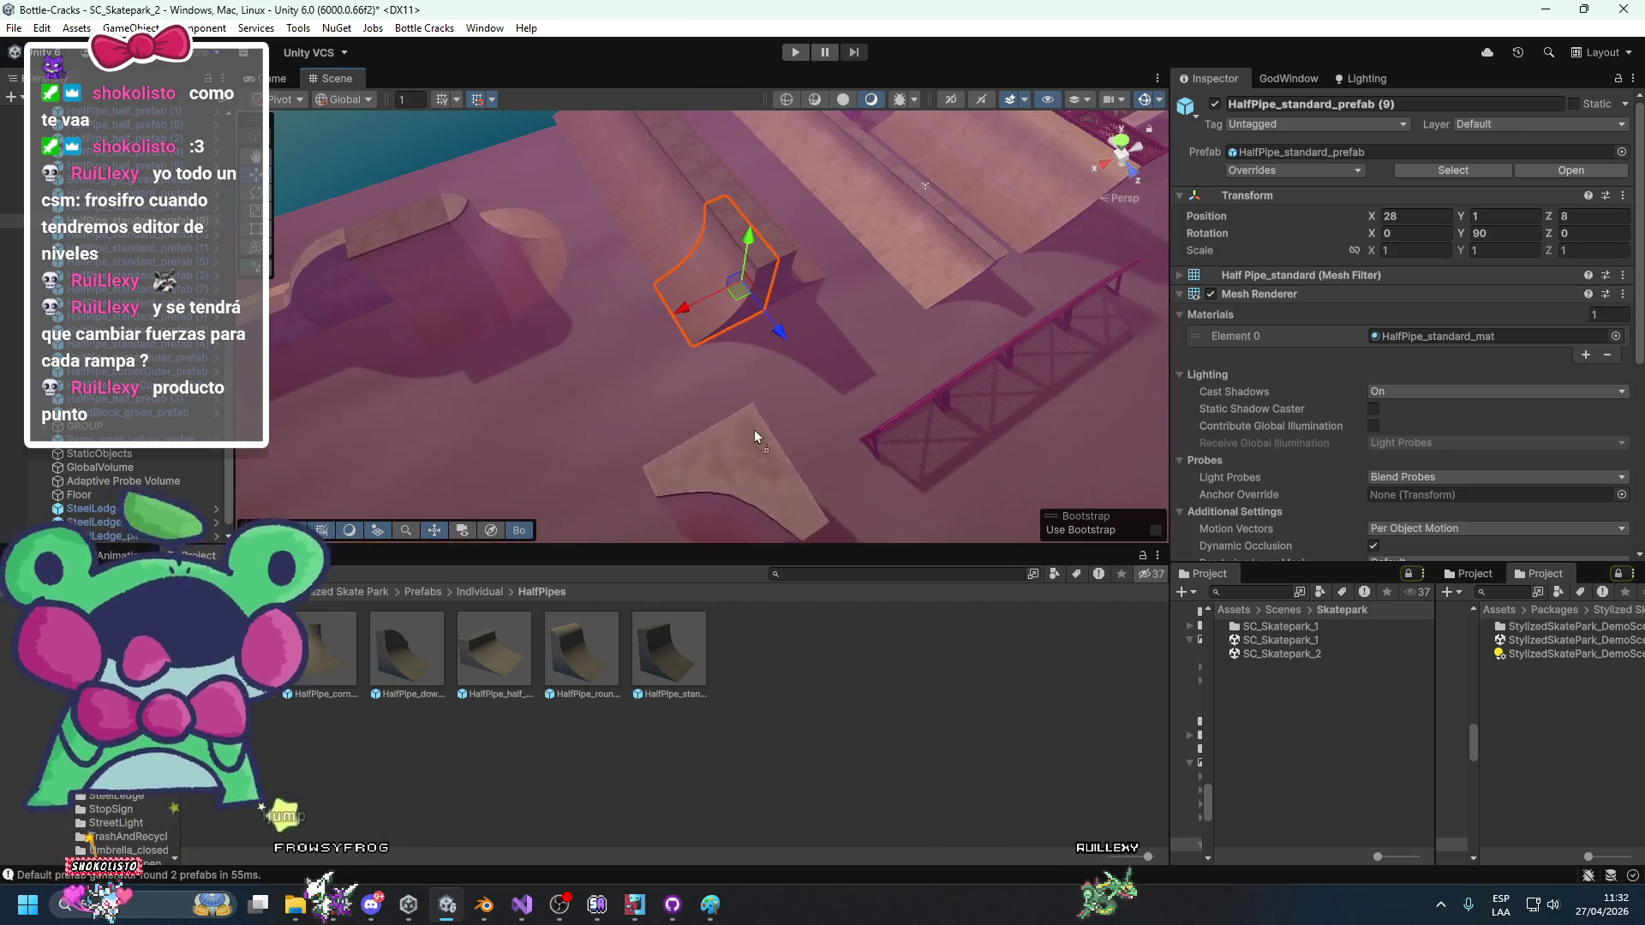
click(764, 309)
key(e)
mouse_move(763, 371)
mouse_down()
mouse_move(516, 400)
mouse_move(541, 408)
mouse_up()
key(w)
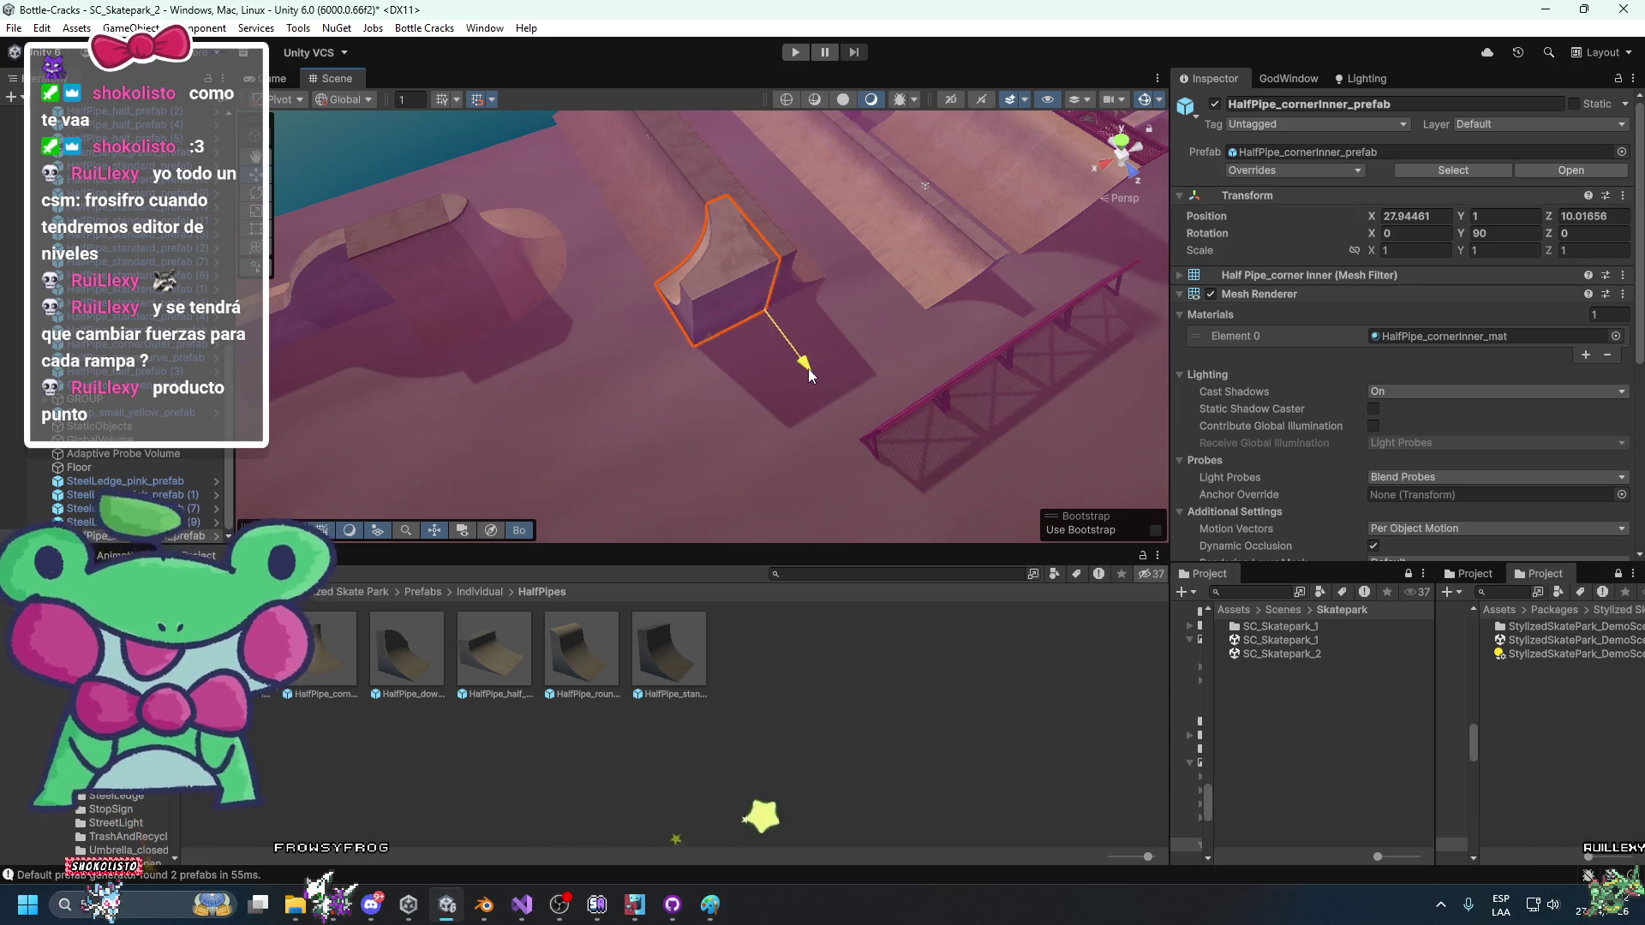
drag(809, 369, 889, 431)
click(1411, 215)
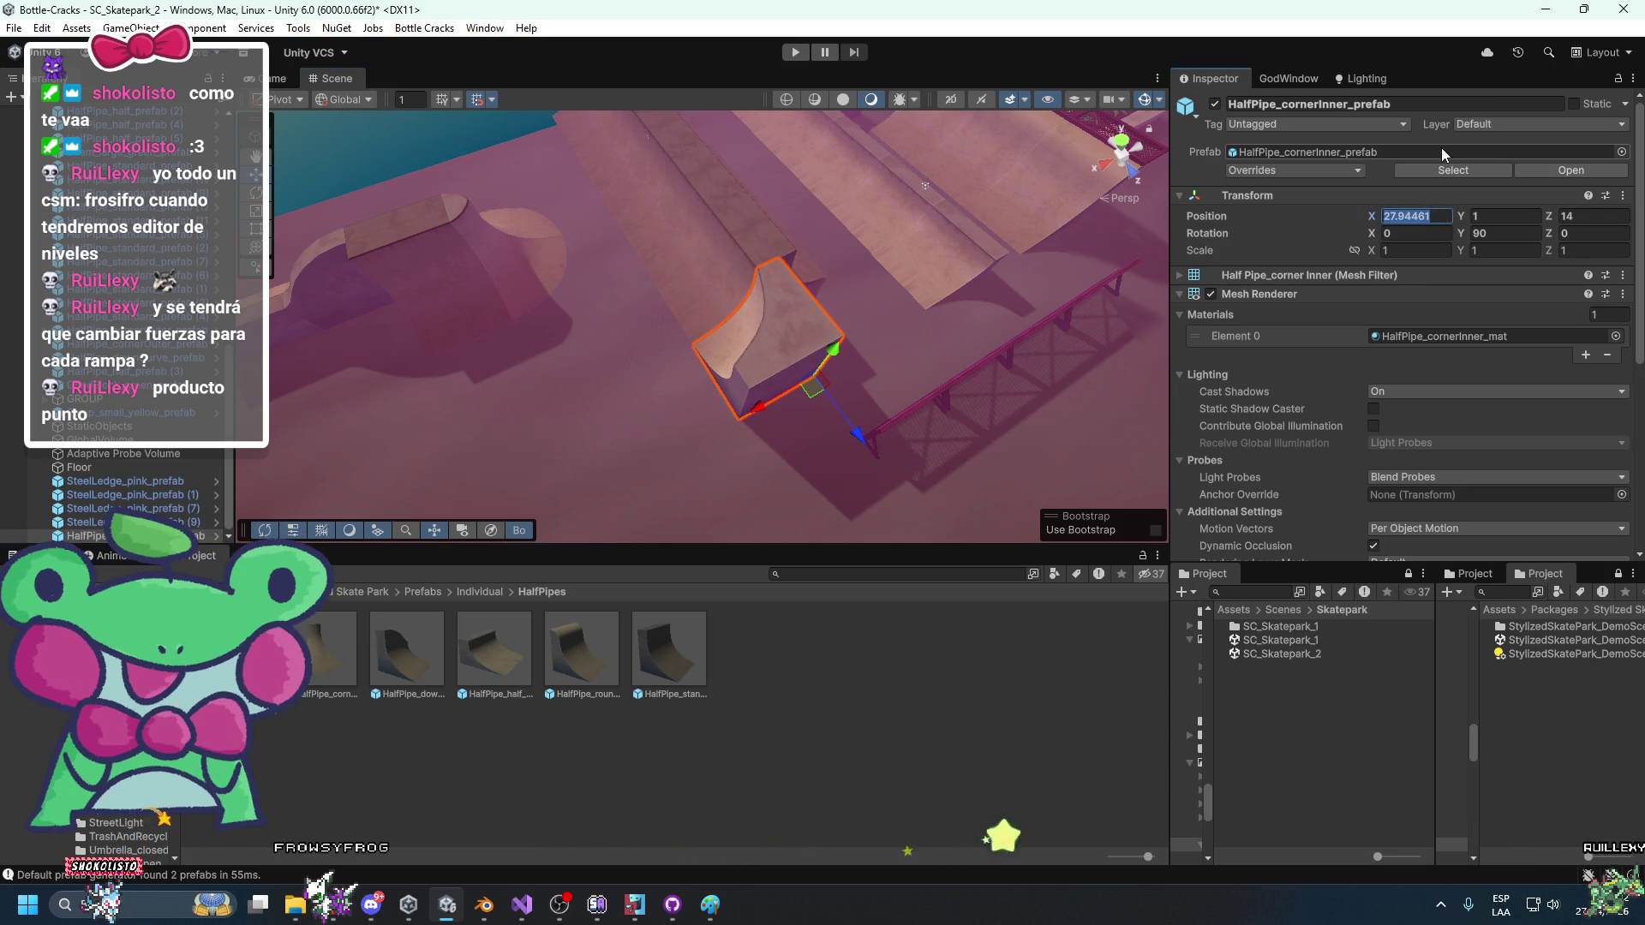
Duplicate the outer corner half-pipe piece and move the copy toward the fence.
mouse_move(692, 161)
mouse_down()
mouse_move(881, 181)
mouse_move(870, 328)
mouse_move(670, 431)
mouse_move(901, 428)
mouse_move(723, 428)
mouse_move(955, 454)
mouse_move(814, 343)
mouse_move(765, 381)
mouse_move(856, 441)
mouse_move(884, 433)
mouse_move(839, 430)
mouse_move(956, 448)
mouse_move(848, 382)
mouse_move(831, 306)
mouse_move(783, 373)
mouse_up()
click(780, 334)
key(f)
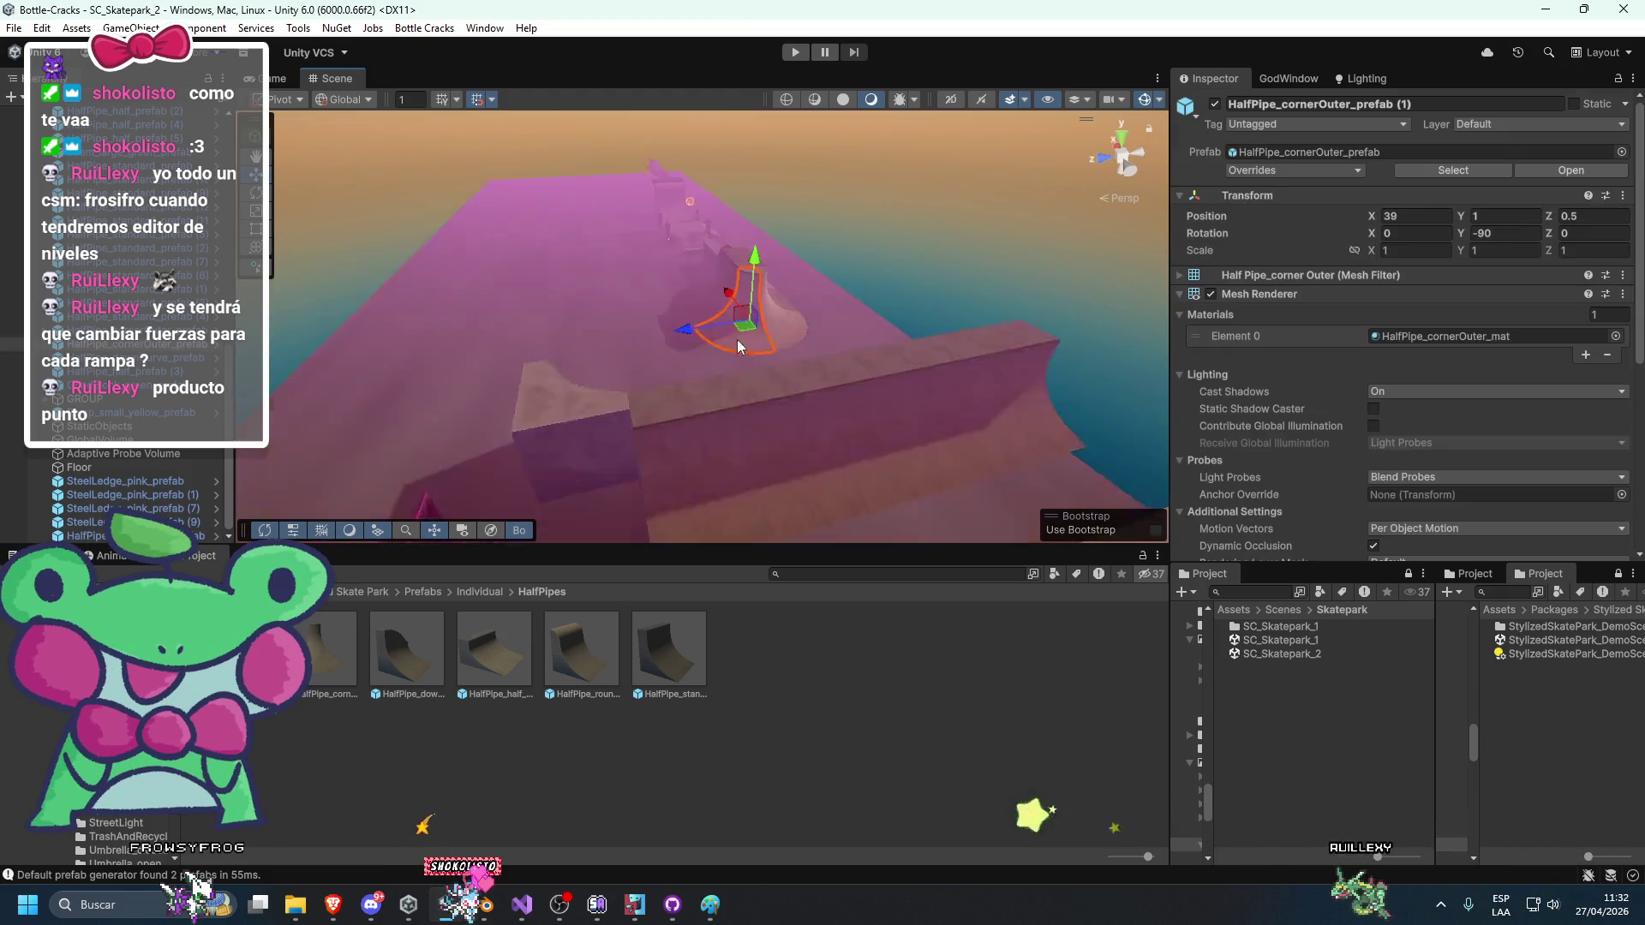
key(ctrl+d)
mouse_move(796, 344)
mouse_down()
mouse_move(697, 516)
mouse_move(710, 506)
mouse_up()
click(898, 274)
mouse_move(898, 274)
mouse_down()
mouse_move(731, 333)
mouse_move(495, 269)
mouse_move(789, 305)
mouse_move(716, 352)
mouse_move(621, 361)
mouse_move(685, 348)
mouse_move(768, 366)
mouse_move(629, 318)
mouse_up()
Move standard half-pipe section (13) to X 30, Z 10.
click(623, 395)
click(624, 316)
click(843, 302)
mouse_move(844, 301)
mouse_down()
mouse_move(903, 360)
mouse_move(836, 390)
mouse_move(895, 342)
mouse_move(409, 458)
mouse_up()
click(754, 395)
mouse_move(755, 395)
mouse_down()
mouse_move(691, 403)
mouse_move(909, 475)
mouse_move(894, 490)
mouse_up()
key(e)
key(w)
mouse_move(695, 399)
mouse_down()
mouse_move(670, 444)
mouse_move(764, 377)
mouse_move(701, 424)
mouse_up()
click(937, 285)
mouse_move(938, 283)
mouse_down()
mouse_move(778, 391)
mouse_move(875, 407)
mouse_move(1069, 354)
mouse_move(973, 353)
mouse_move(974, 301)
mouse_move(774, 323)
mouse_move(796, 341)
mouse_up()
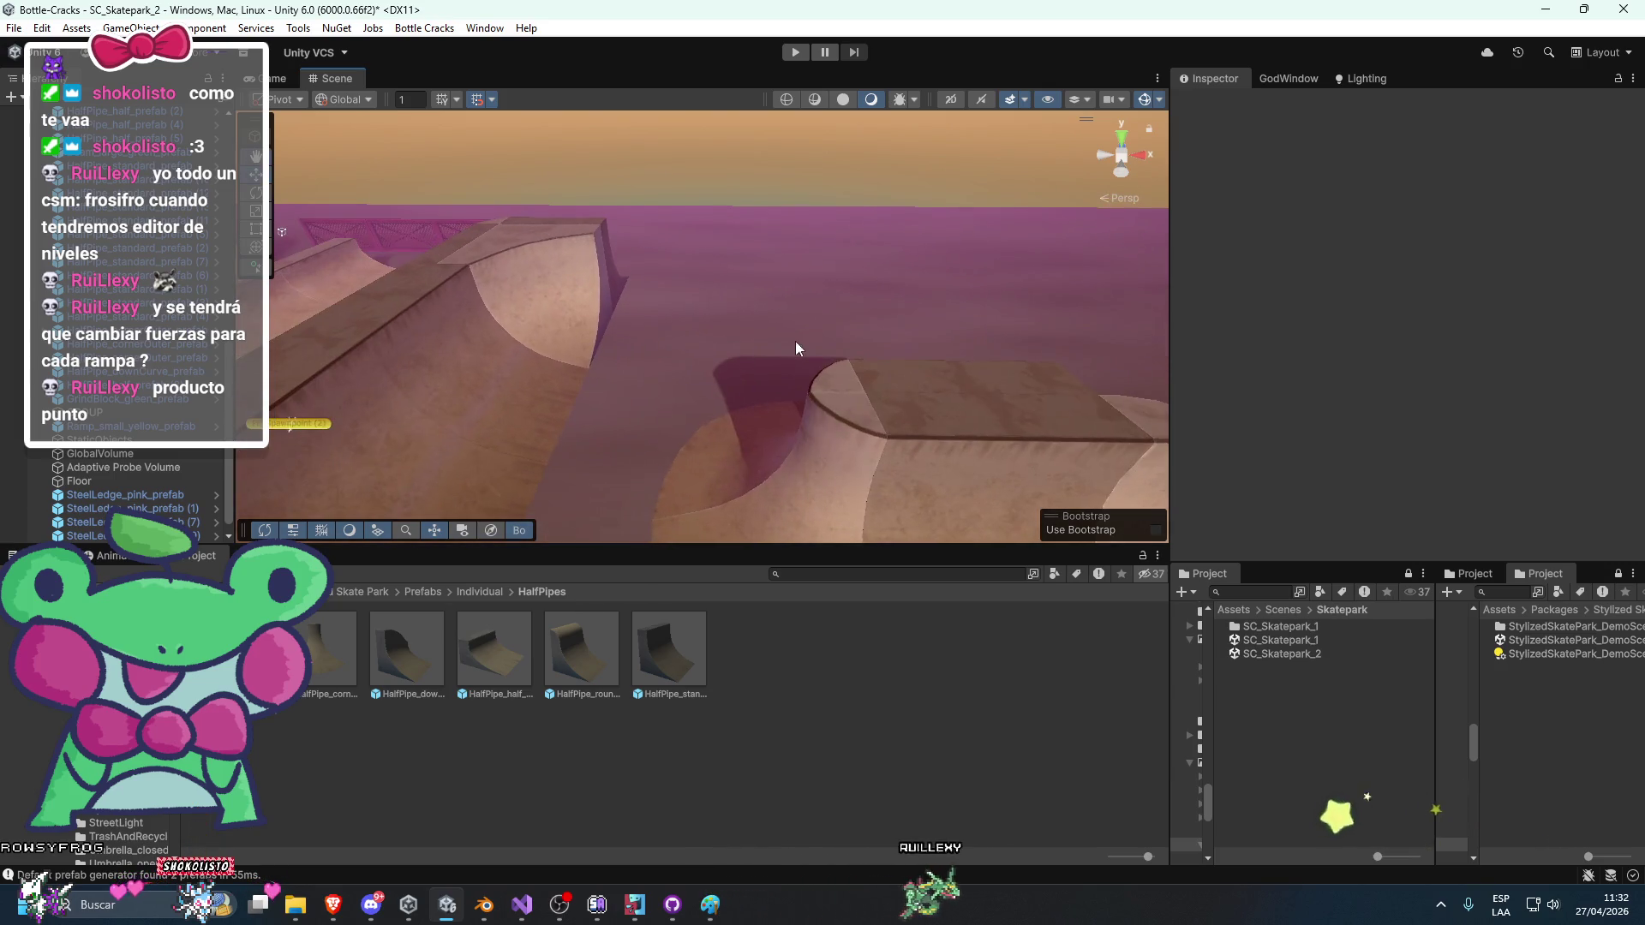
Rotate half-pipe section (14) to 180 degrees and line it up at X 34.
click(508, 371)
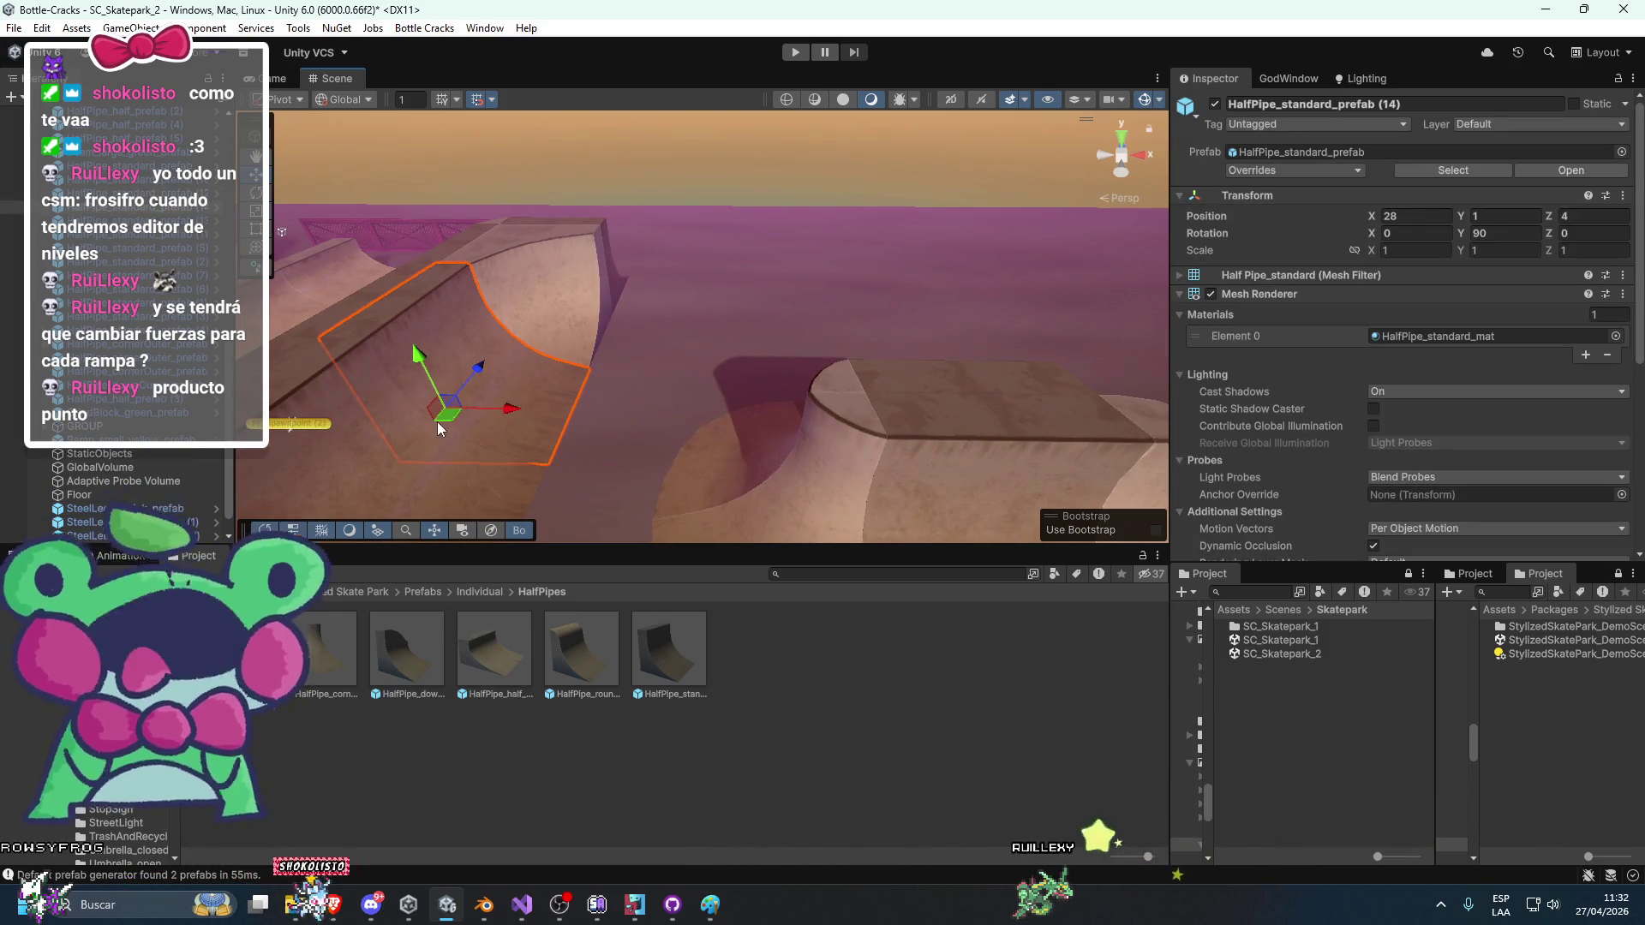
click(625, 343)
key(e)
drag(659, 365, 435, 442)
key(w)
drag(641, 359, 672, 336)
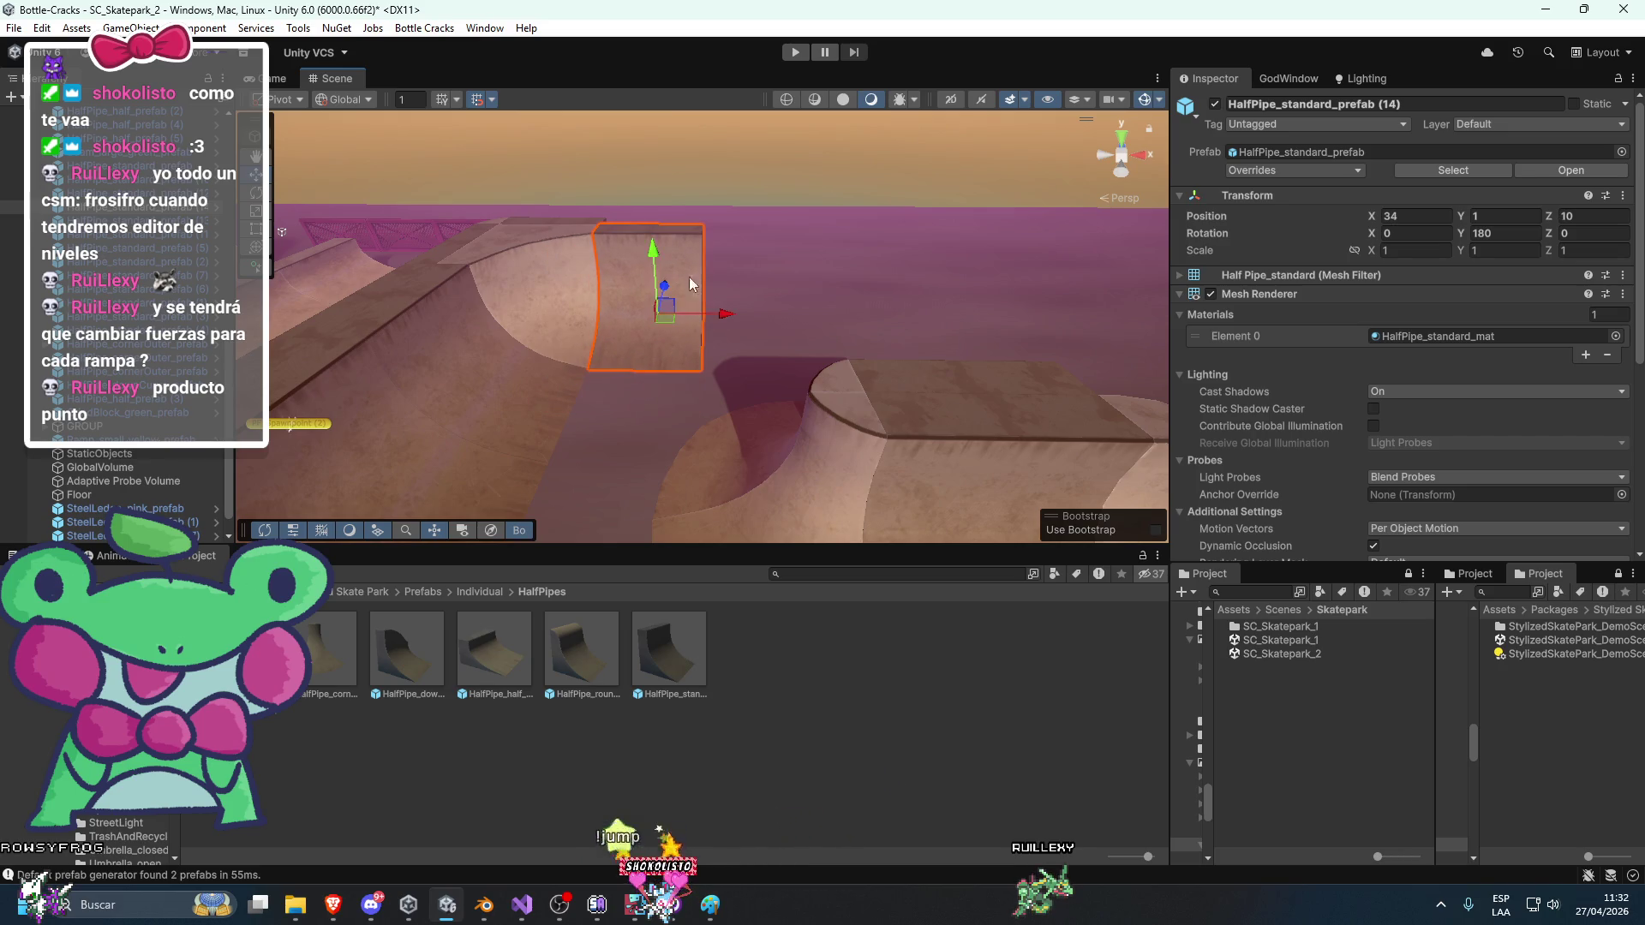
click(690, 275)
mouse_move(689, 277)
mouse_down()
mouse_move(894, 251)
mouse_move(789, 273)
mouse_move(711, 371)
mouse_move(778, 374)
mouse_move(821, 399)
mouse_move(824, 380)
mouse_up()
Duplicate section (15) and an outer corner, placing the corner copy at X 40, Z 8.
click(705, 371)
key(ctrl+d)
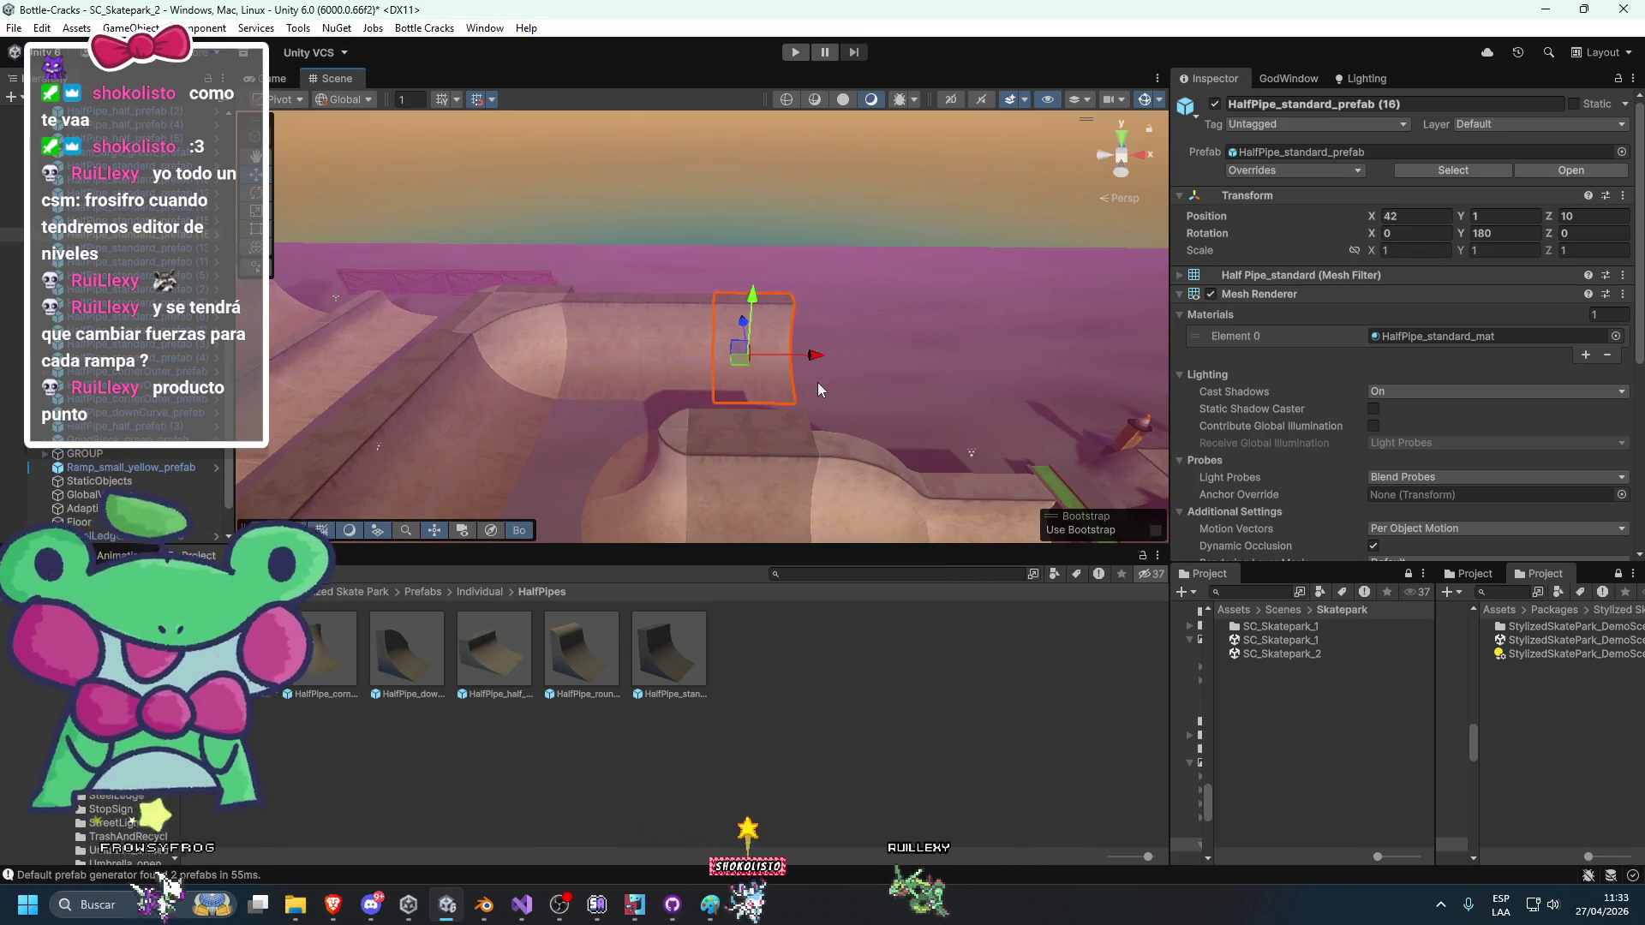
click(715, 386)
mouse_move(714, 385)
mouse_down()
mouse_move(749, 403)
mouse_move(599, 475)
mouse_up()
click(600, 474)
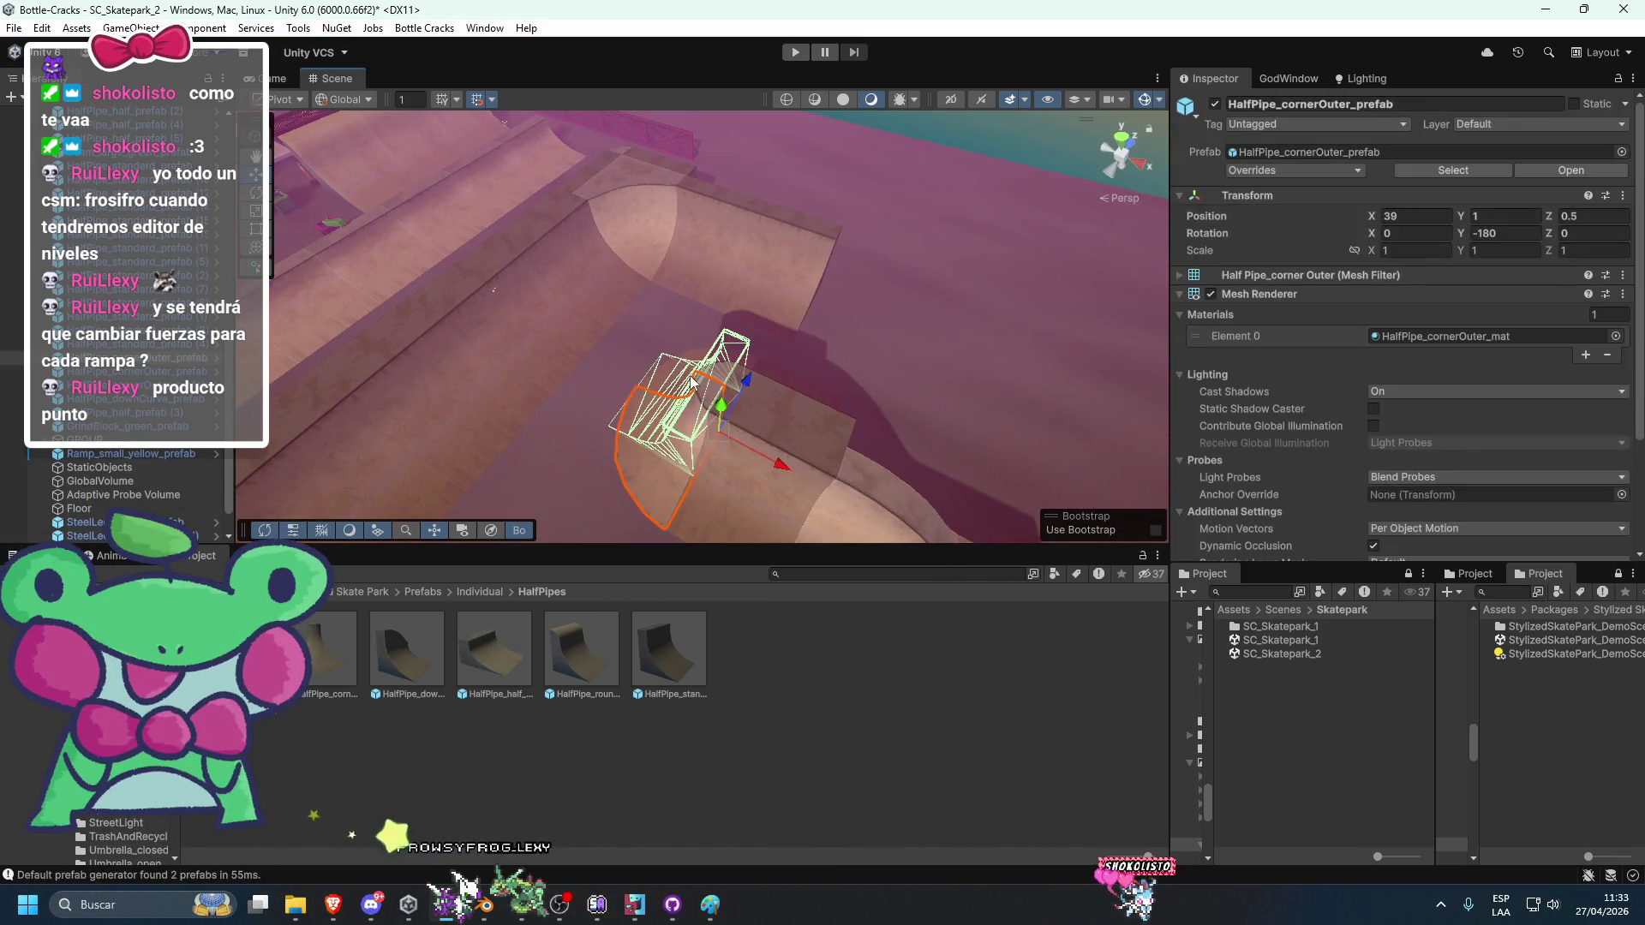
drag(867, 337, 815, 354)
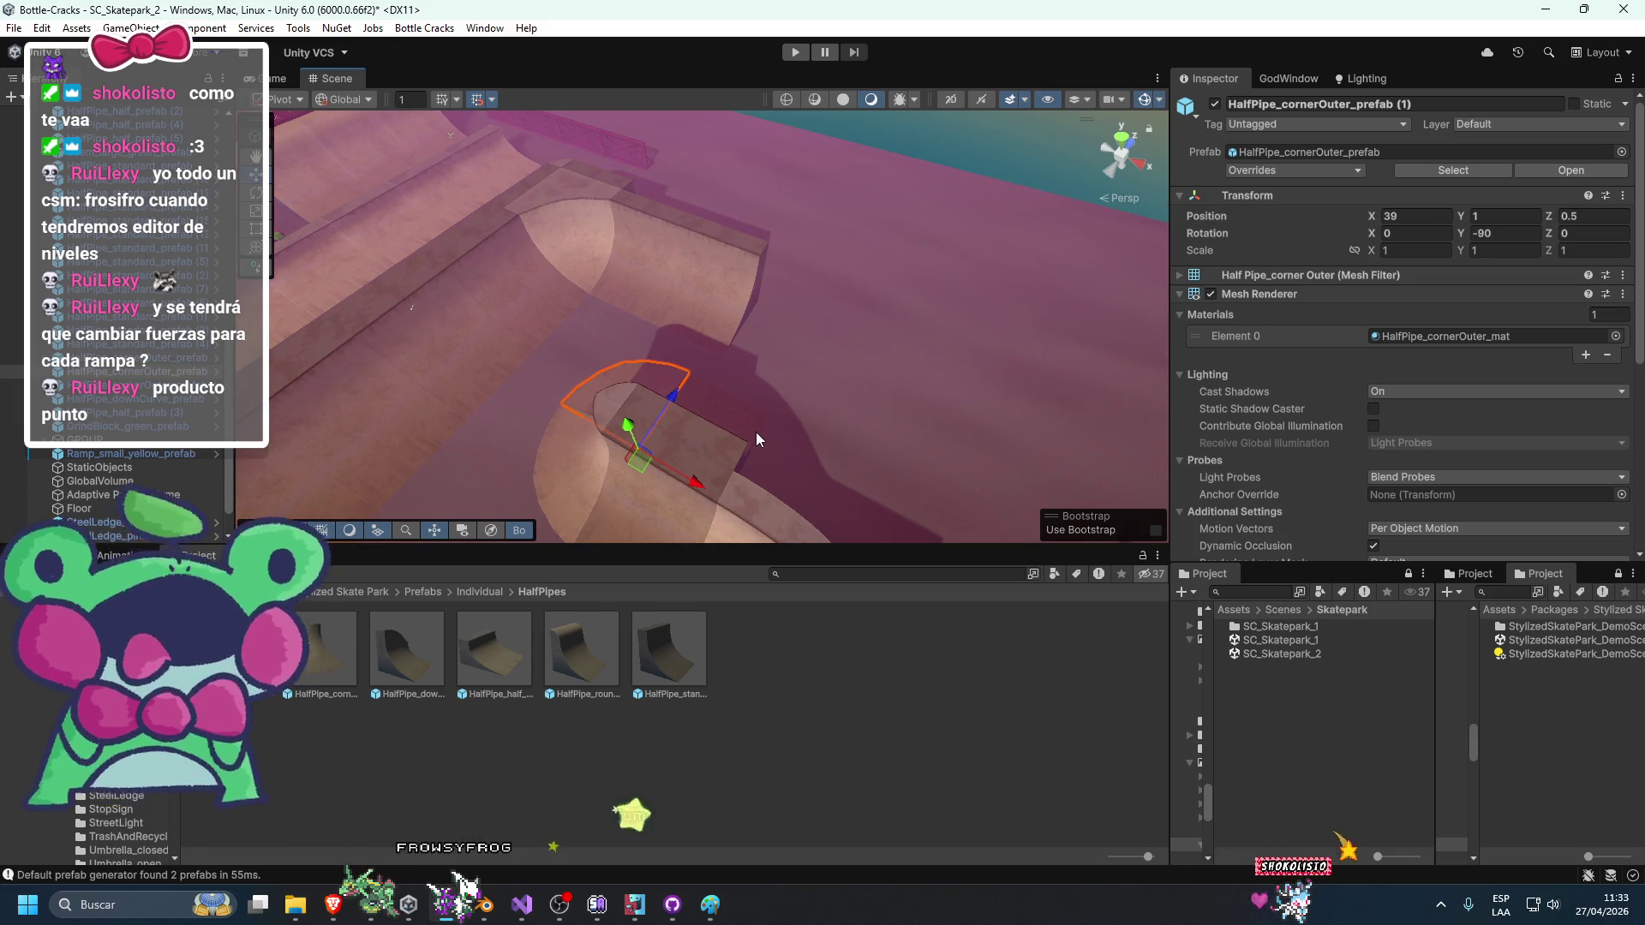
key(ctrl+d)
mouse_move(659, 465)
mouse_down()
mouse_move(849, 365)
mouse_move(503, 356)
mouse_move(392, 322)
mouse_up()
key(e)
key(w)
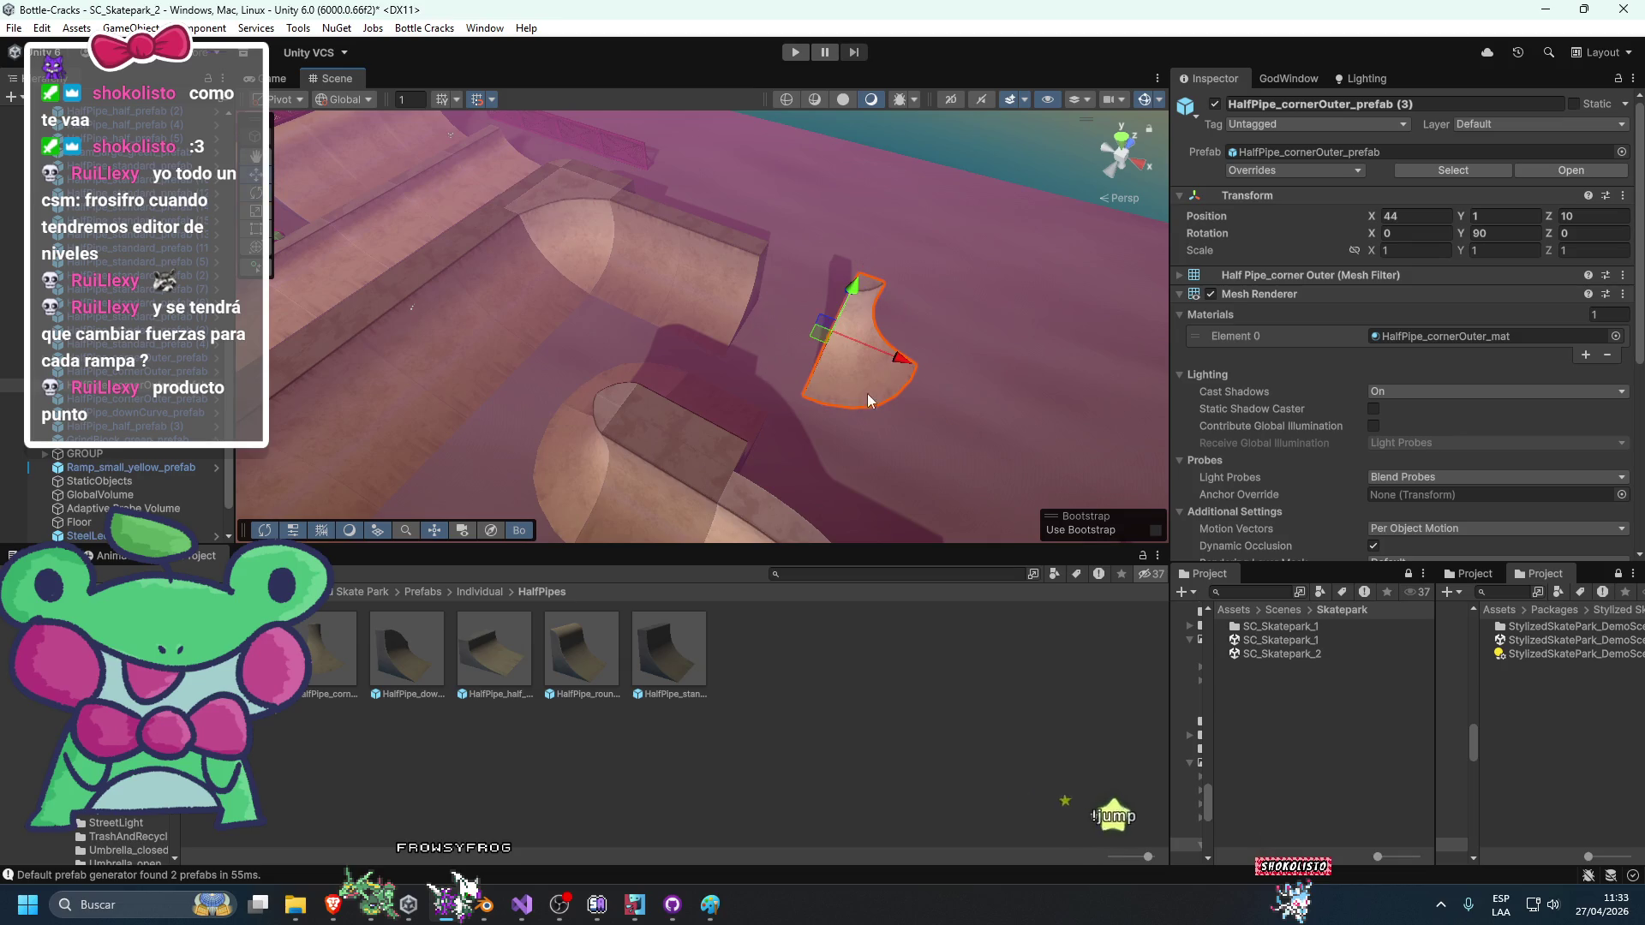
mouse_move(842, 352)
mouse_down()
mouse_move(742, 324)
mouse_move(756, 314)
mouse_move(553, 431)
mouse_move(577, 394)
mouse_move(729, 403)
mouse_move(772, 373)
mouse_move(731, 215)
mouse_up()
scroll(756, 314, up, 3)
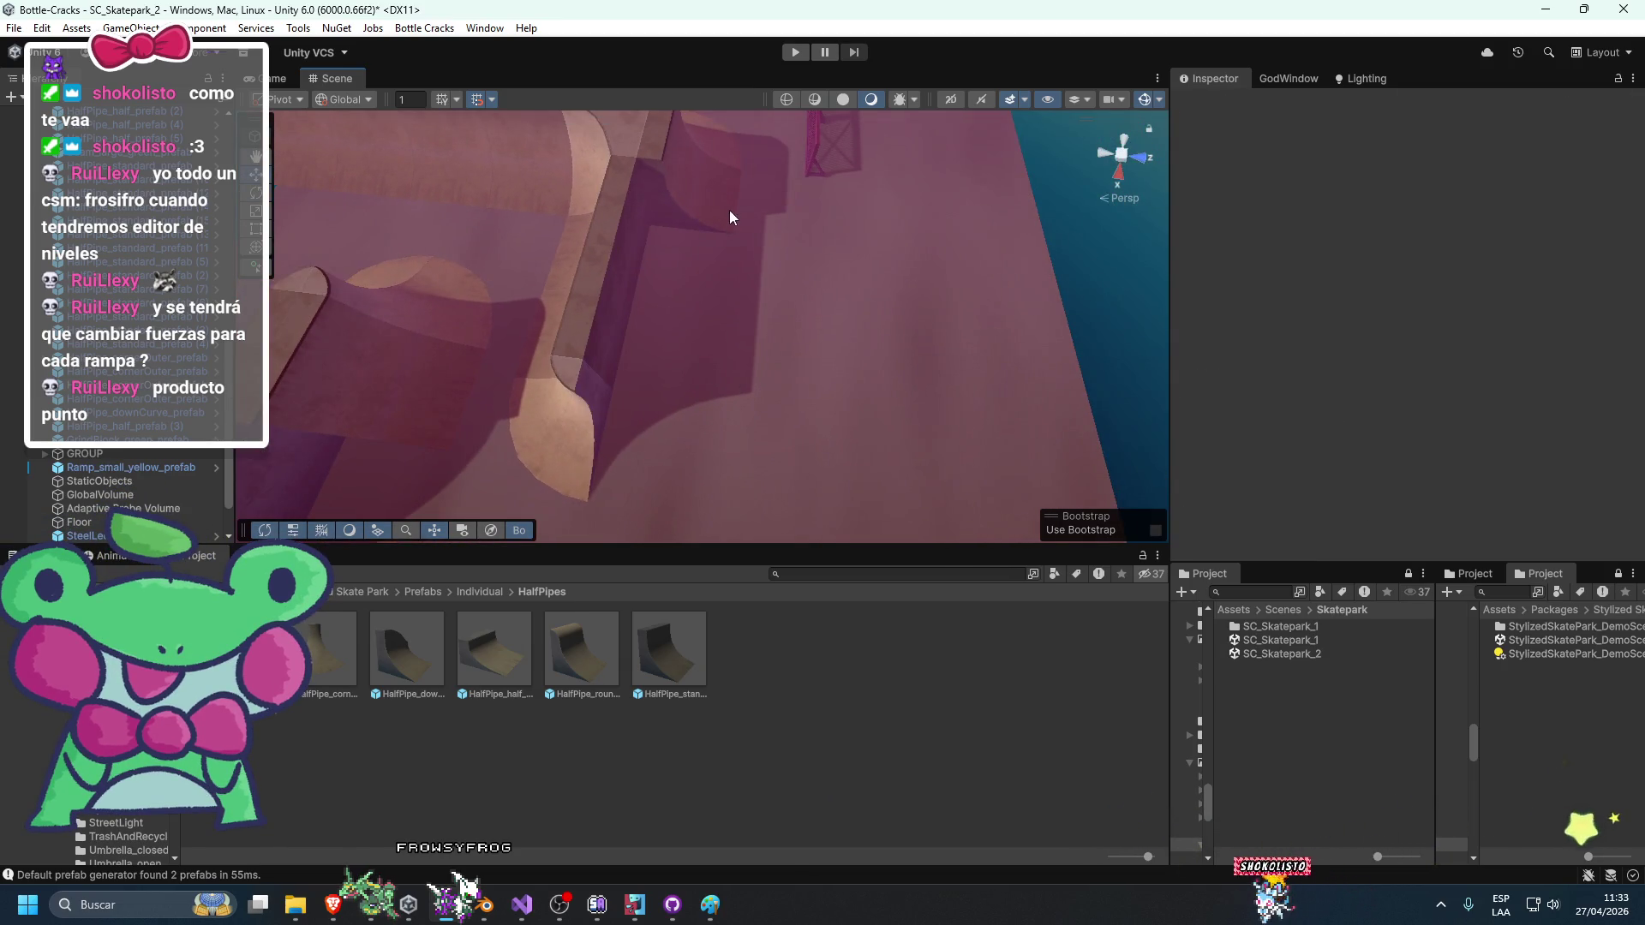
Duplicate half-pipe section (13) twice, moving the first copy to X 34.
click(732, 214)
scroll(767, 324, down, 2)
key(ctrl+d)
mouse_move(684, 299)
mouse_down()
mouse_move(495, 384)
mouse_move(583, 388)
mouse_move(966, 227)
mouse_move(798, 330)
mouse_move(862, 408)
mouse_move(937, 377)
mouse_move(901, 305)
mouse_move(660, 418)
mouse_move(472, 458)
mouse_move(679, 425)
mouse_move(811, 434)
mouse_up()
key(ctrl+d)
click(967, 227)
Turn outer corner piece (4) and move it to Z 9.
click(679, 425)
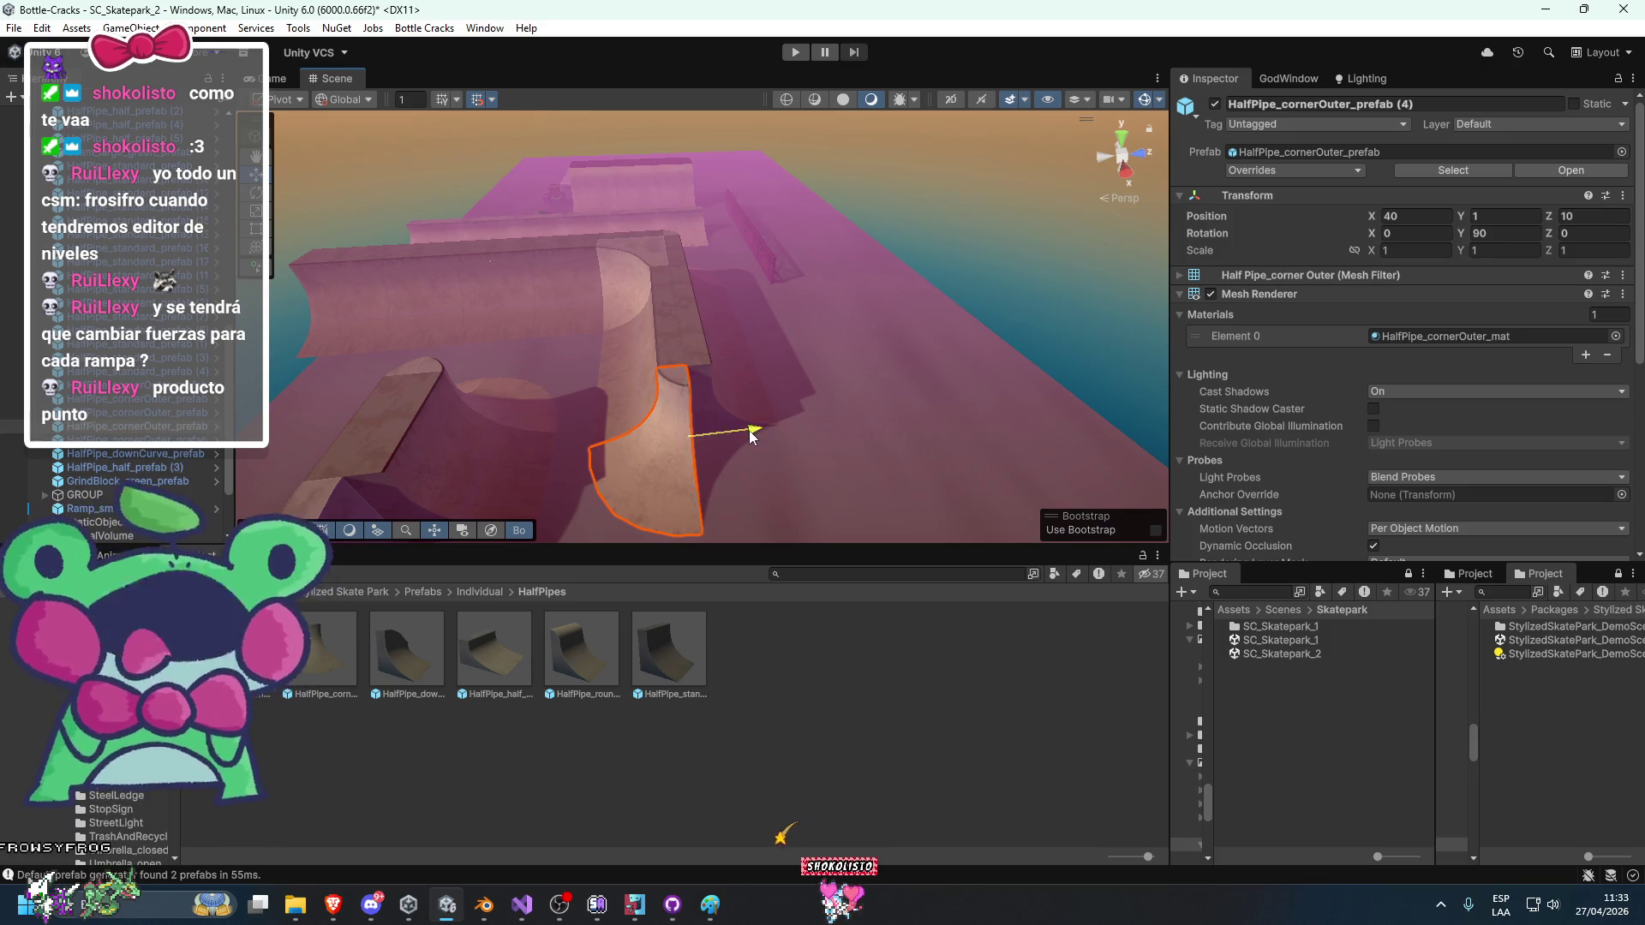
key(e)
mouse_move(697, 454)
mouse_down()
mouse_move(1035, 516)
mouse_move(892, 587)
mouse_up()
key(w)
drag(789, 433, 730, 436)
click(976, 240)
mouse_move(974, 240)
alt+mouse_down()
mouse_move(959, 391)
mouse_move(726, 365)
mouse_move(732, 399)
mouse_move(801, 368)
mouse_move(745, 356)
alt+mouse_up()
Select six half-pipe pieces, set the handle to Center and rotate them together.
click(730, 399)
shift+click(677, 318)
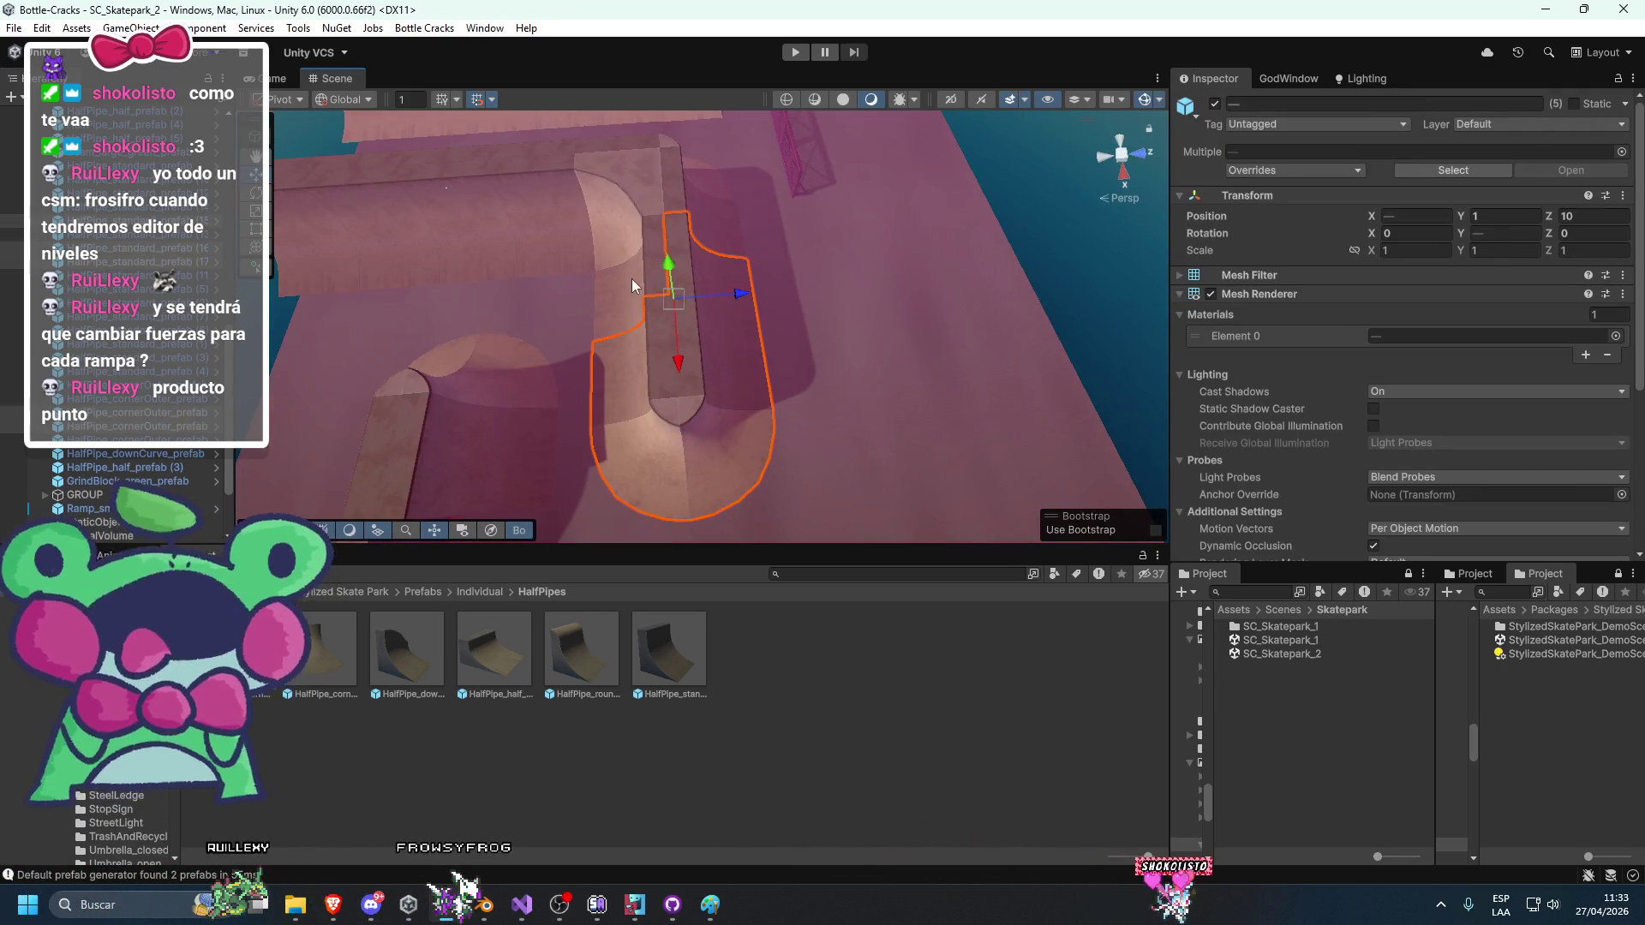
click(341, 99)
click(359, 120)
click(283, 99)
click(295, 137)
mouse_move(677, 402)
alt+mouse_down()
mouse_move(827, 376)
mouse_move(553, 311)
mouse_move(583, 350)
mouse_move(727, 369)
mouse_move(810, 359)
mouse_move(535, 260)
mouse_move(755, 303)
mouse_move(834, 356)
mouse_move(771, 312)
mouse_move(755, 251)
mouse_move(770, 160)
mouse_move(857, 257)
mouse_move(860, 331)
mouse_move(828, 374)
mouse_move(859, 377)
mouse_move(739, 437)
alt+mouse_up()
key(e)
key(w)
click(770, 160)
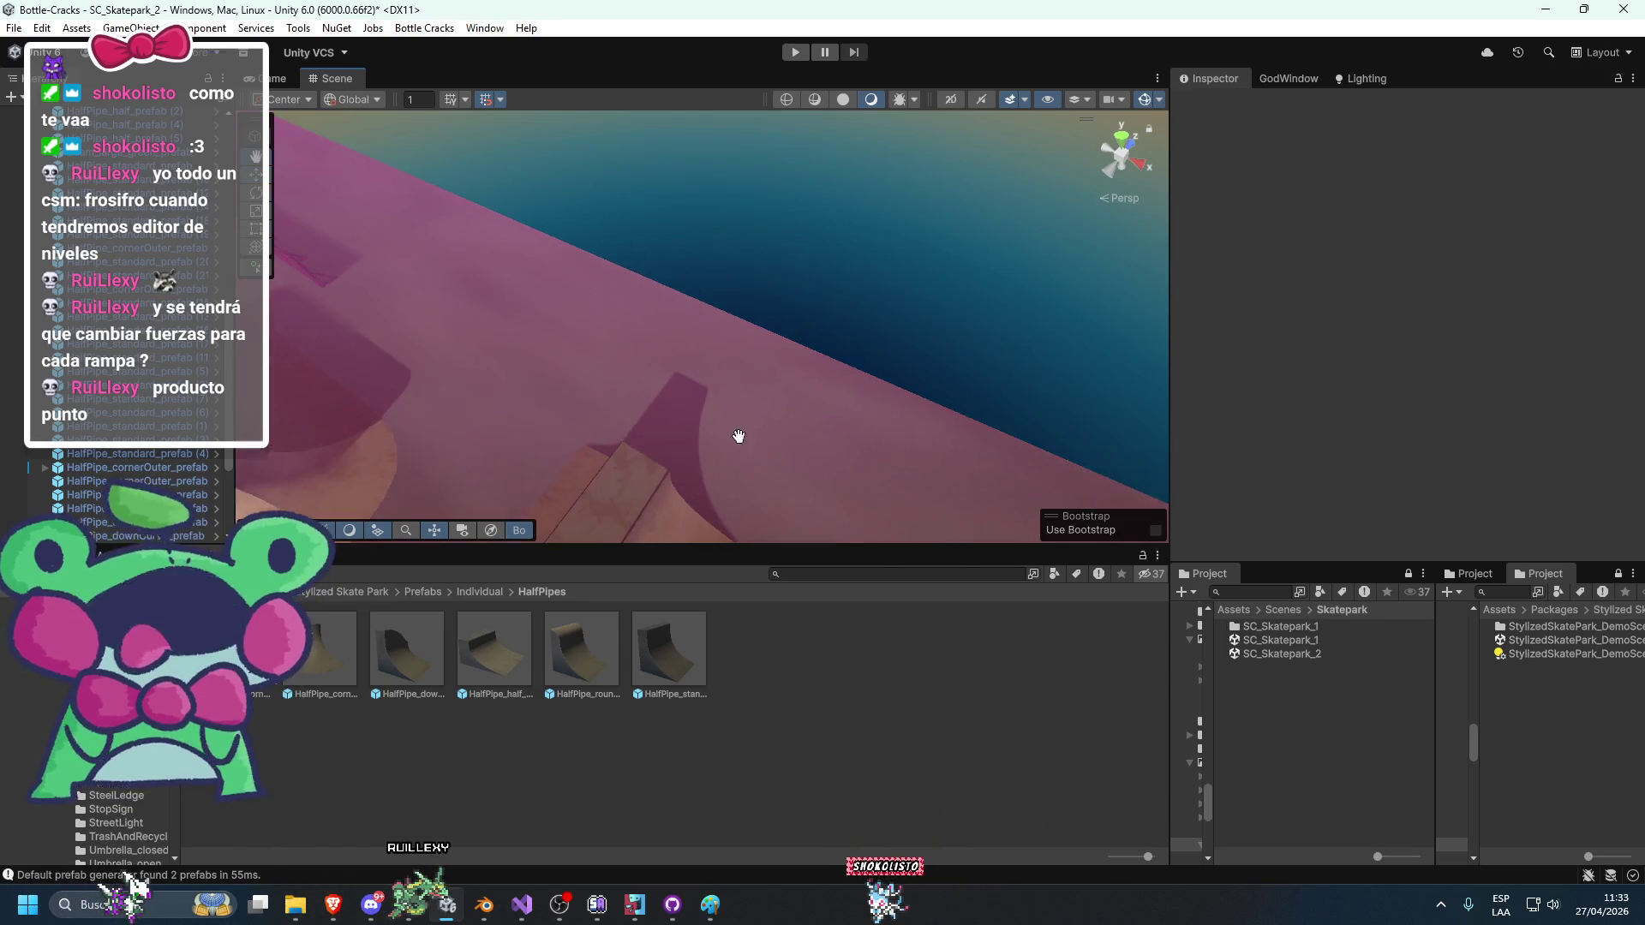
double_click(1543, 641)
mouse_move(811, 511)
mouse_down()
mouse_move(907, 342)
mouse_move(685, 369)
mouse_up()
double_click(1292, 653)
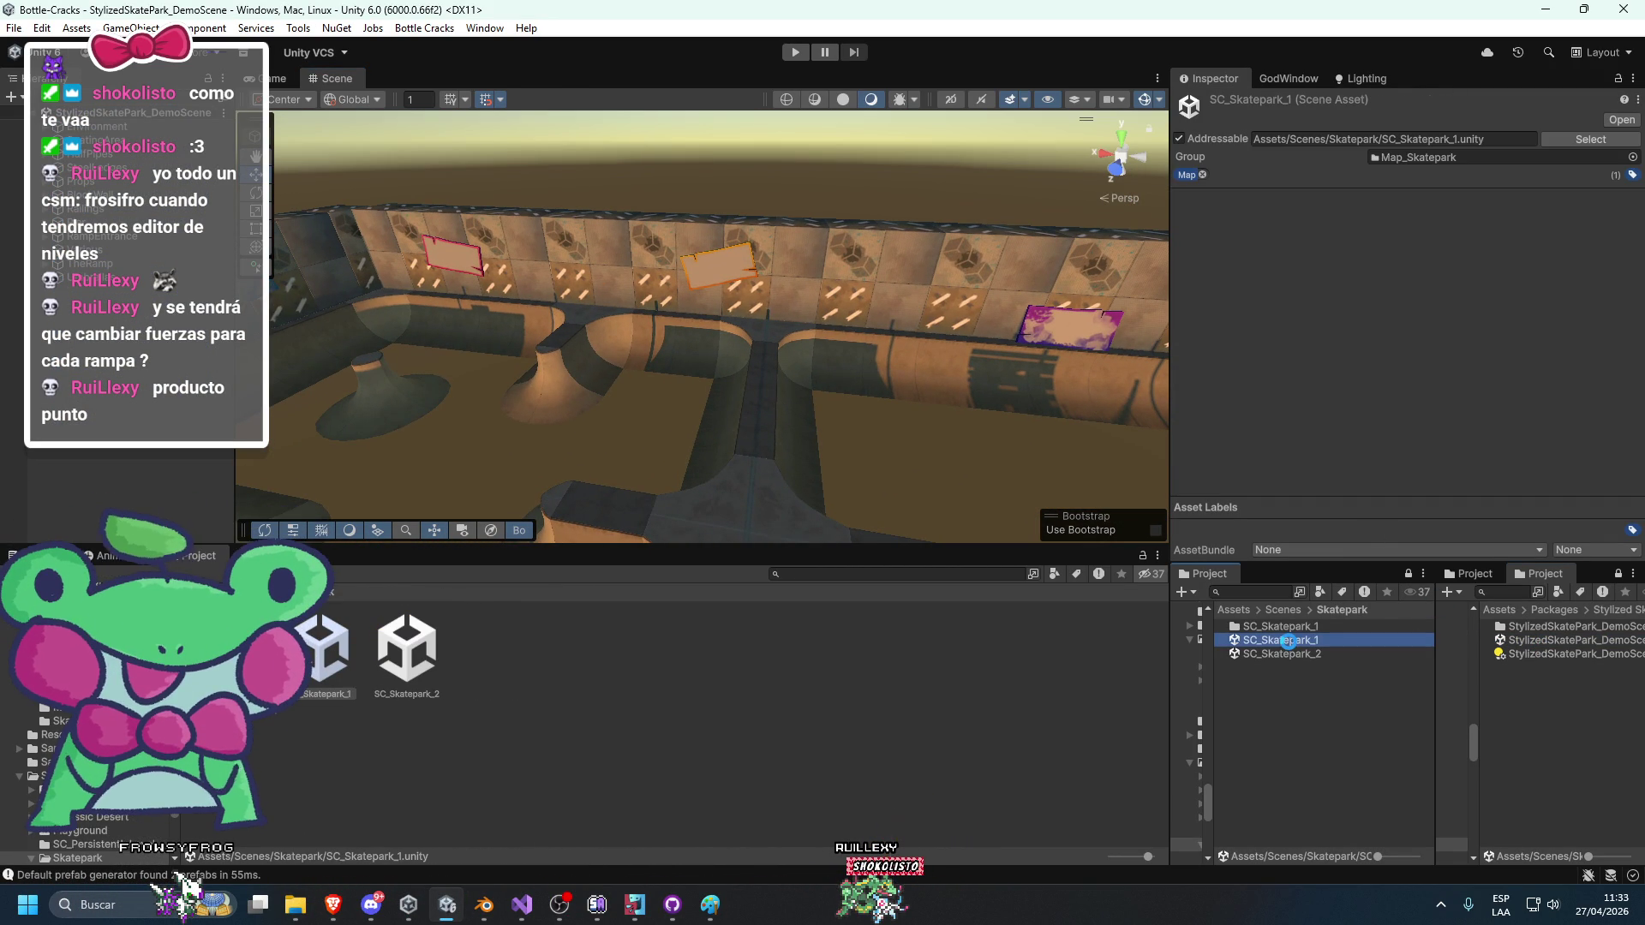
double_click(1325, 642)
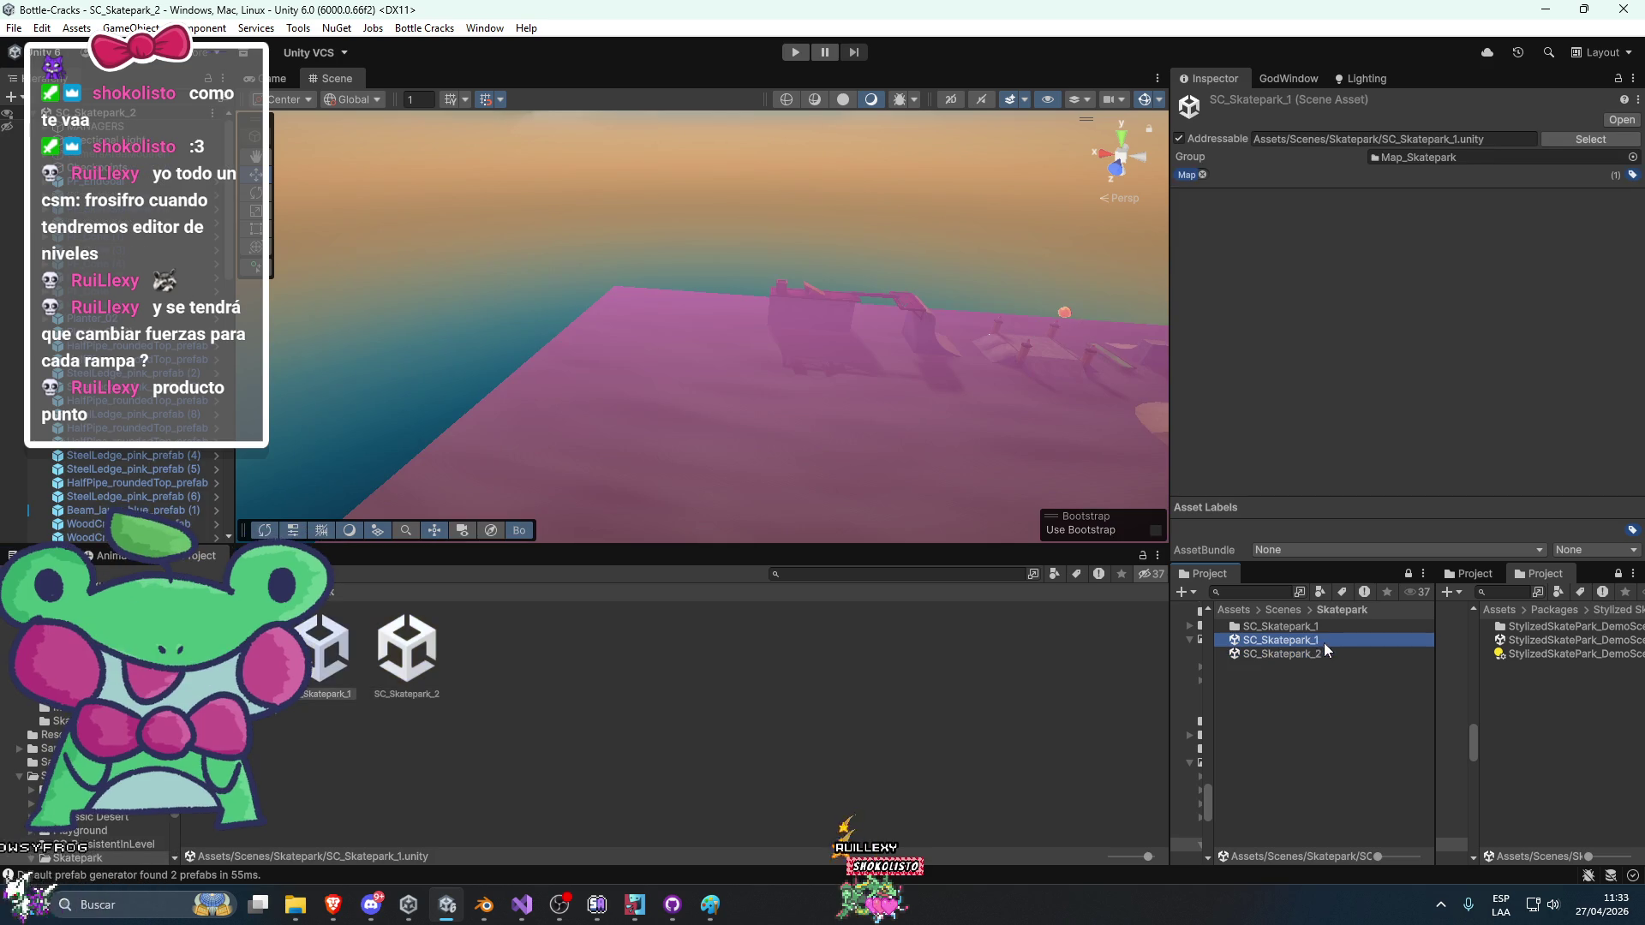
click(1586, 655)
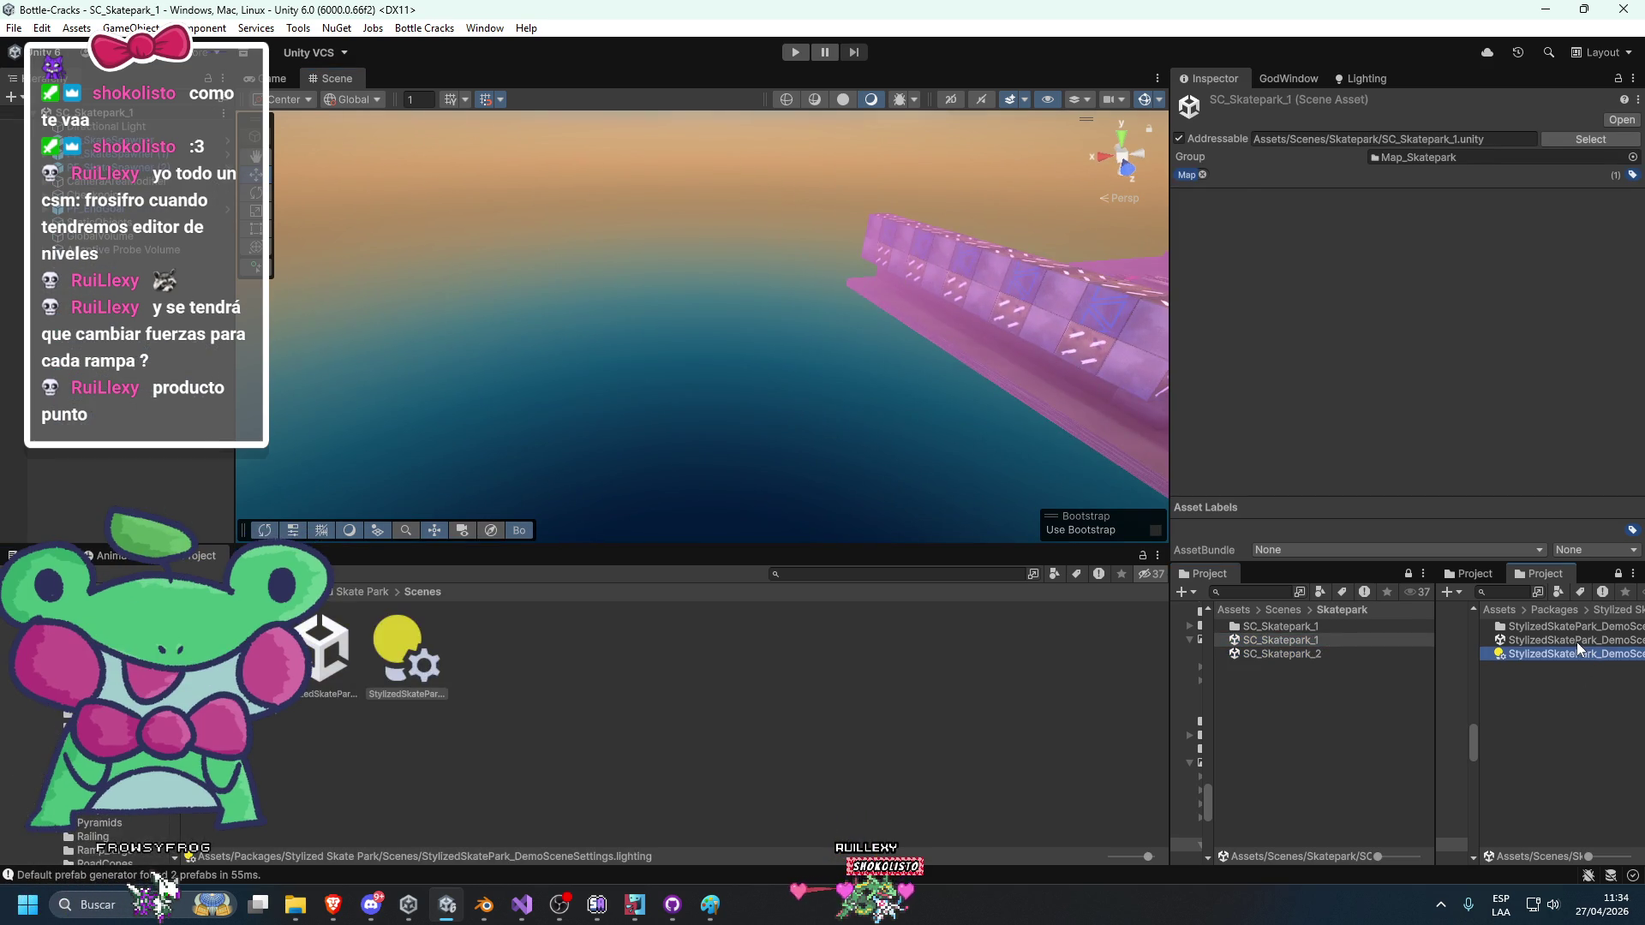
double_click(1574, 642)
click(683, 339)
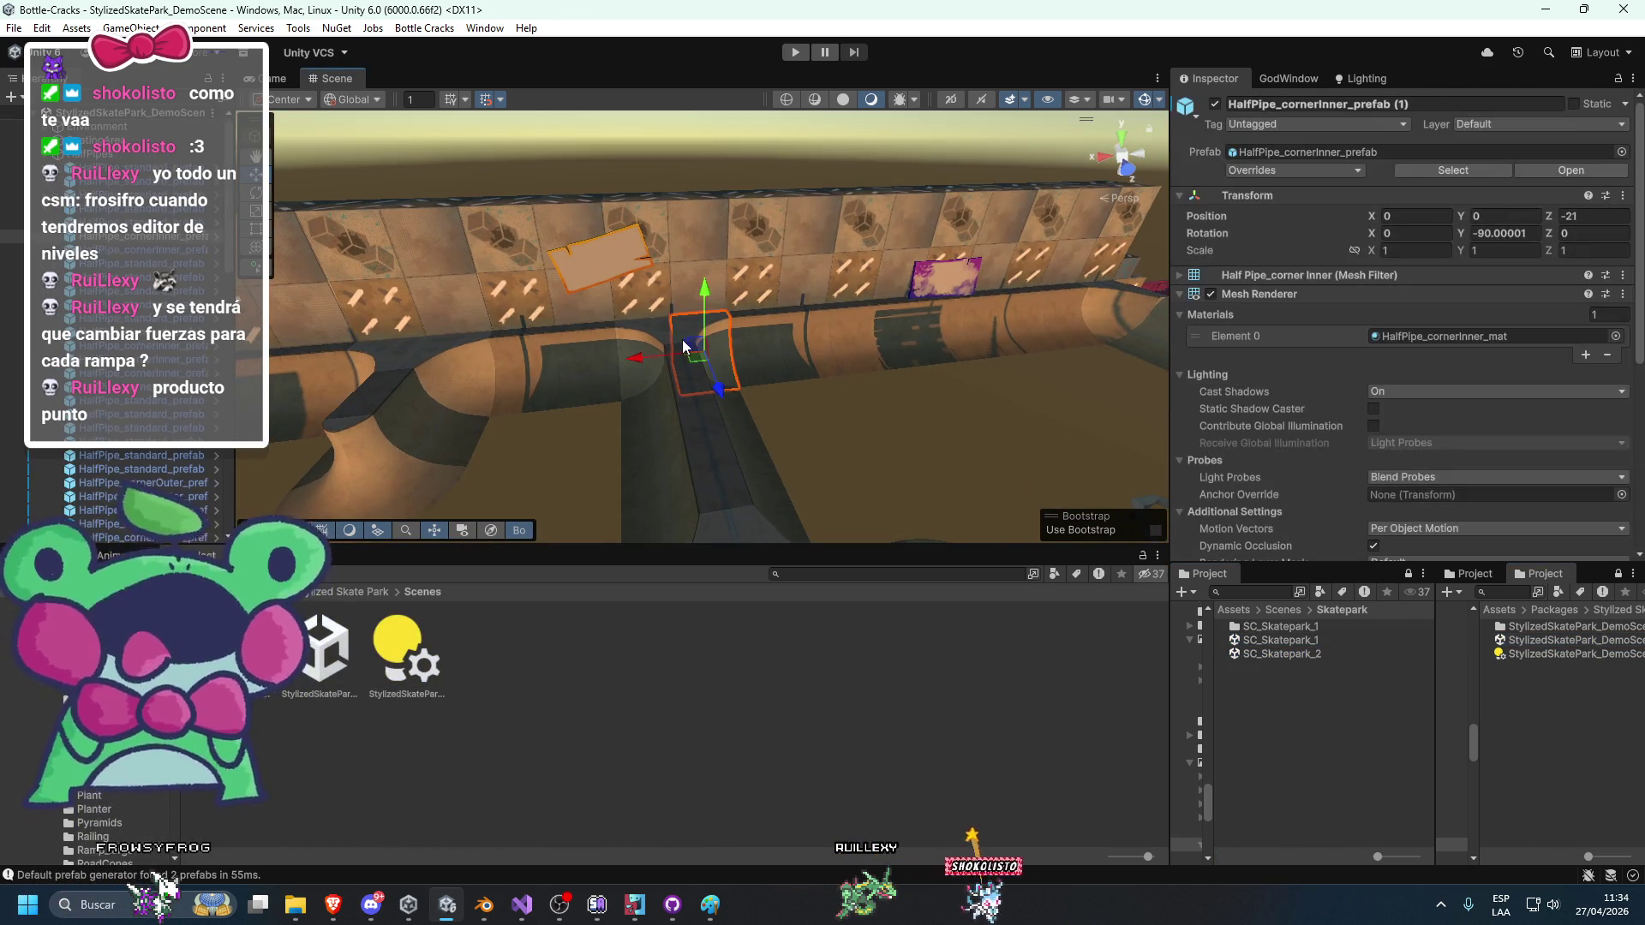
key(f)
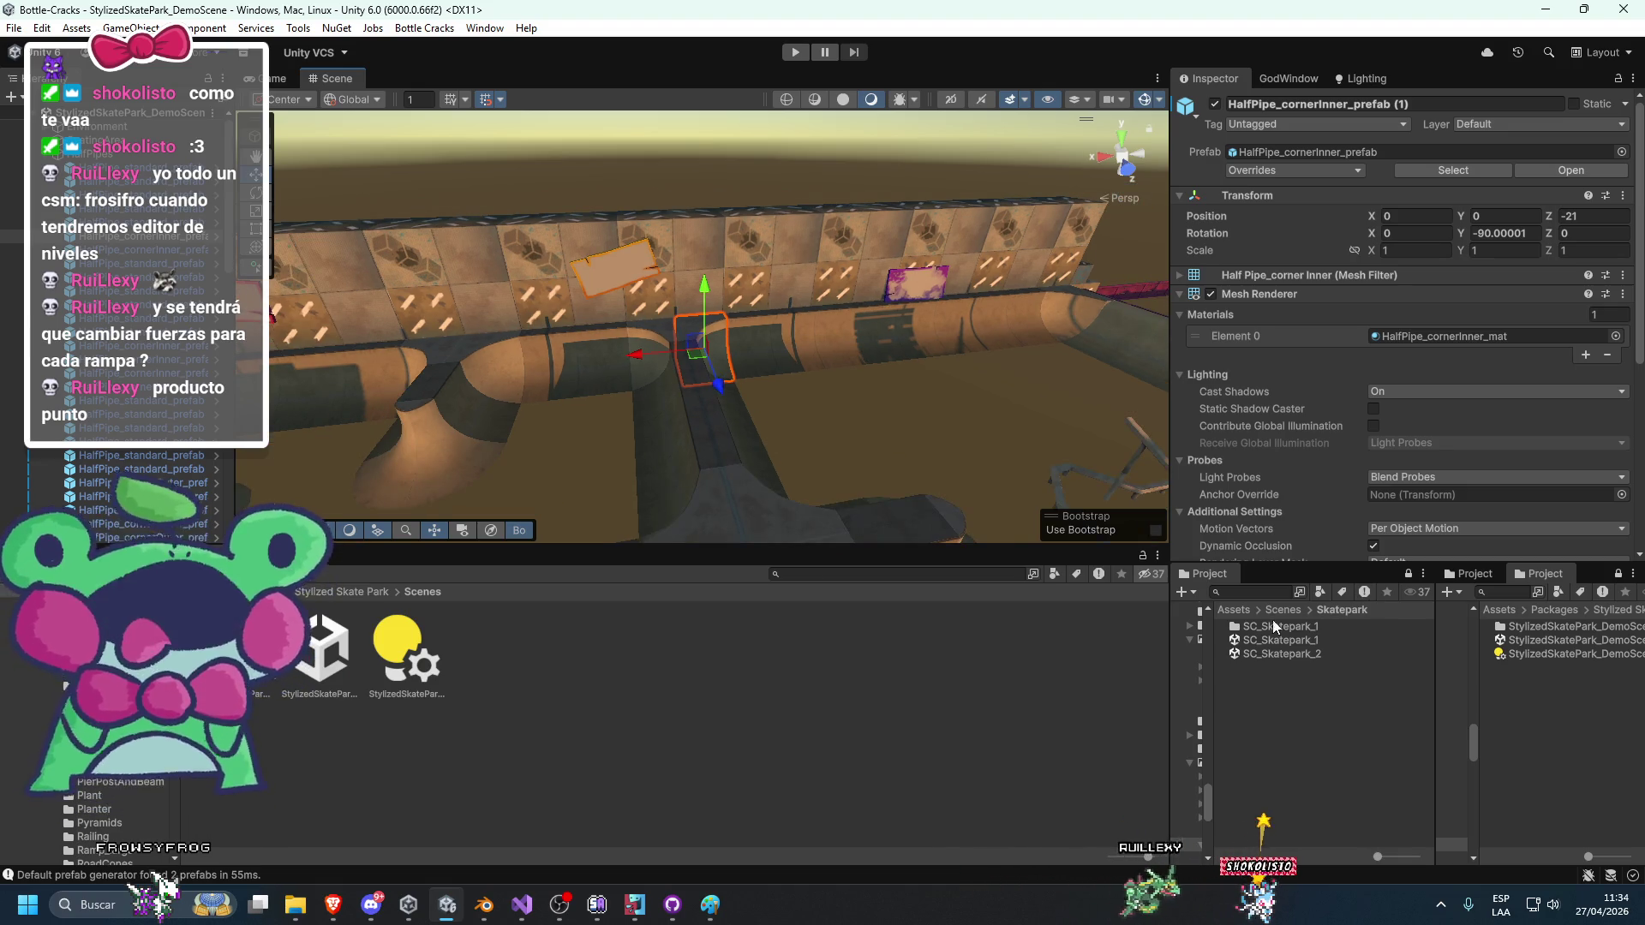
click(1281, 640)
click(1290, 654)
double_click(1290, 656)
mouse_move(873, 414)
mouse_down()
mouse_move(660, 409)
mouse_move(947, 507)
mouse_move(966, 433)
mouse_move(857, 399)
mouse_move(867, 316)
mouse_move(944, 316)
mouse_move(791, 447)
mouse_move(783, 425)
mouse_move(775, 451)
mouse_move(478, 489)
mouse_move(573, 428)
mouse_move(599, 438)
mouse_up()
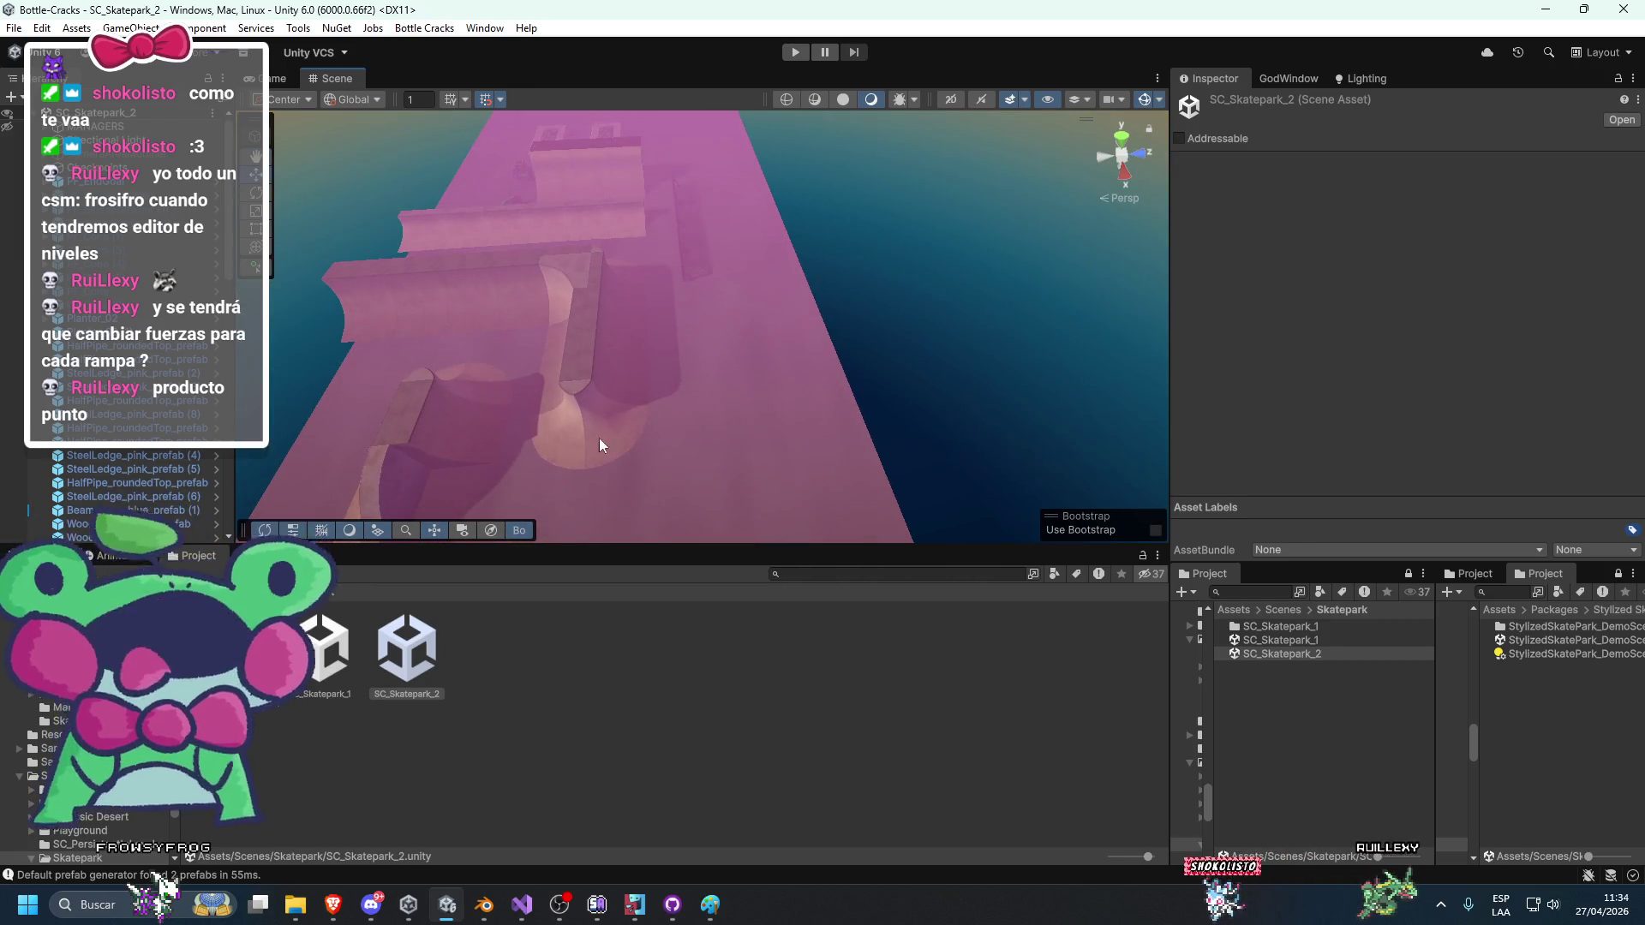
click(580, 270)
Move the inner corner half-pipe piece across the park and turn it 90°.
mouse_move(657, 266)
mouse_down()
mouse_move(840, 357)
mouse_move(911, 458)
mouse_up()
key(f)
key(e)
mouse_move(771, 310)
mouse_down()
mouse_move(762, 384)
mouse_move(798, 408)
mouse_move(658, 424)
mouse_move(544, 388)
mouse_up()
key(w)
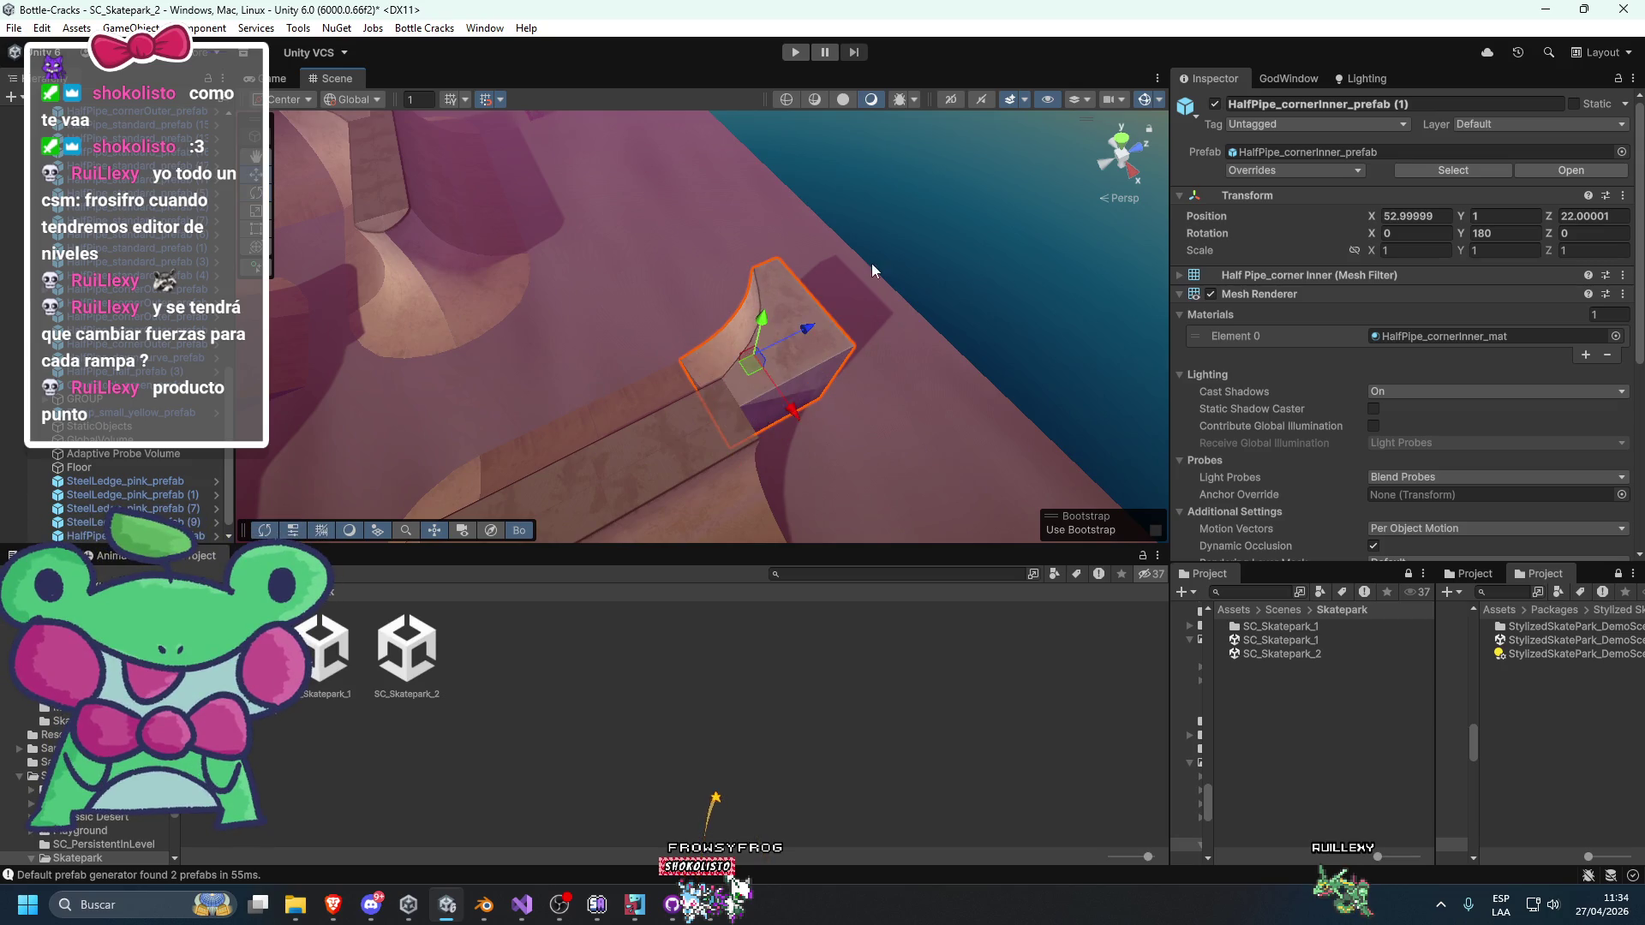
click(871, 268)
Duplicate standard half-pipe section (18) and slide the copies in line along the wall toward X 42.
mouse_move(919, 264)
mouse_down()
mouse_move(1040, 239)
mouse_move(898, 328)
mouse_move(853, 302)
mouse_move(814, 393)
mouse_move(837, 393)
mouse_move(700, 371)
mouse_move(870, 404)
mouse_up()
click(850, 406)
key(ctrl+d)
key(e)
key(w)
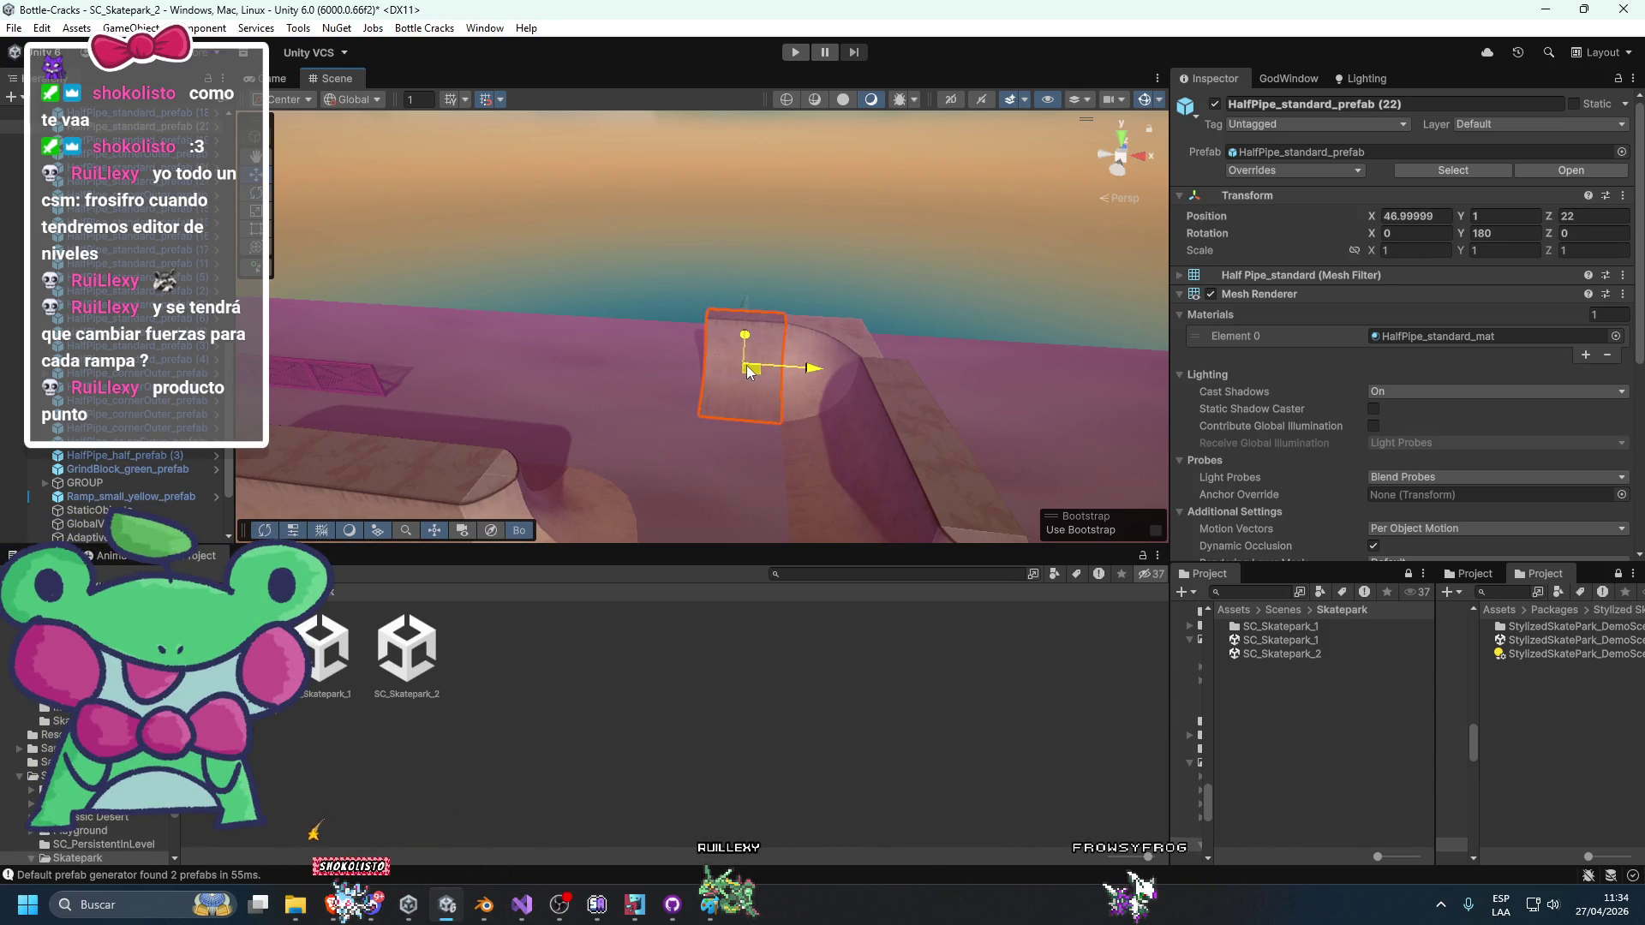
key(ctrl+d)
drag(871, 356, 764, 352)
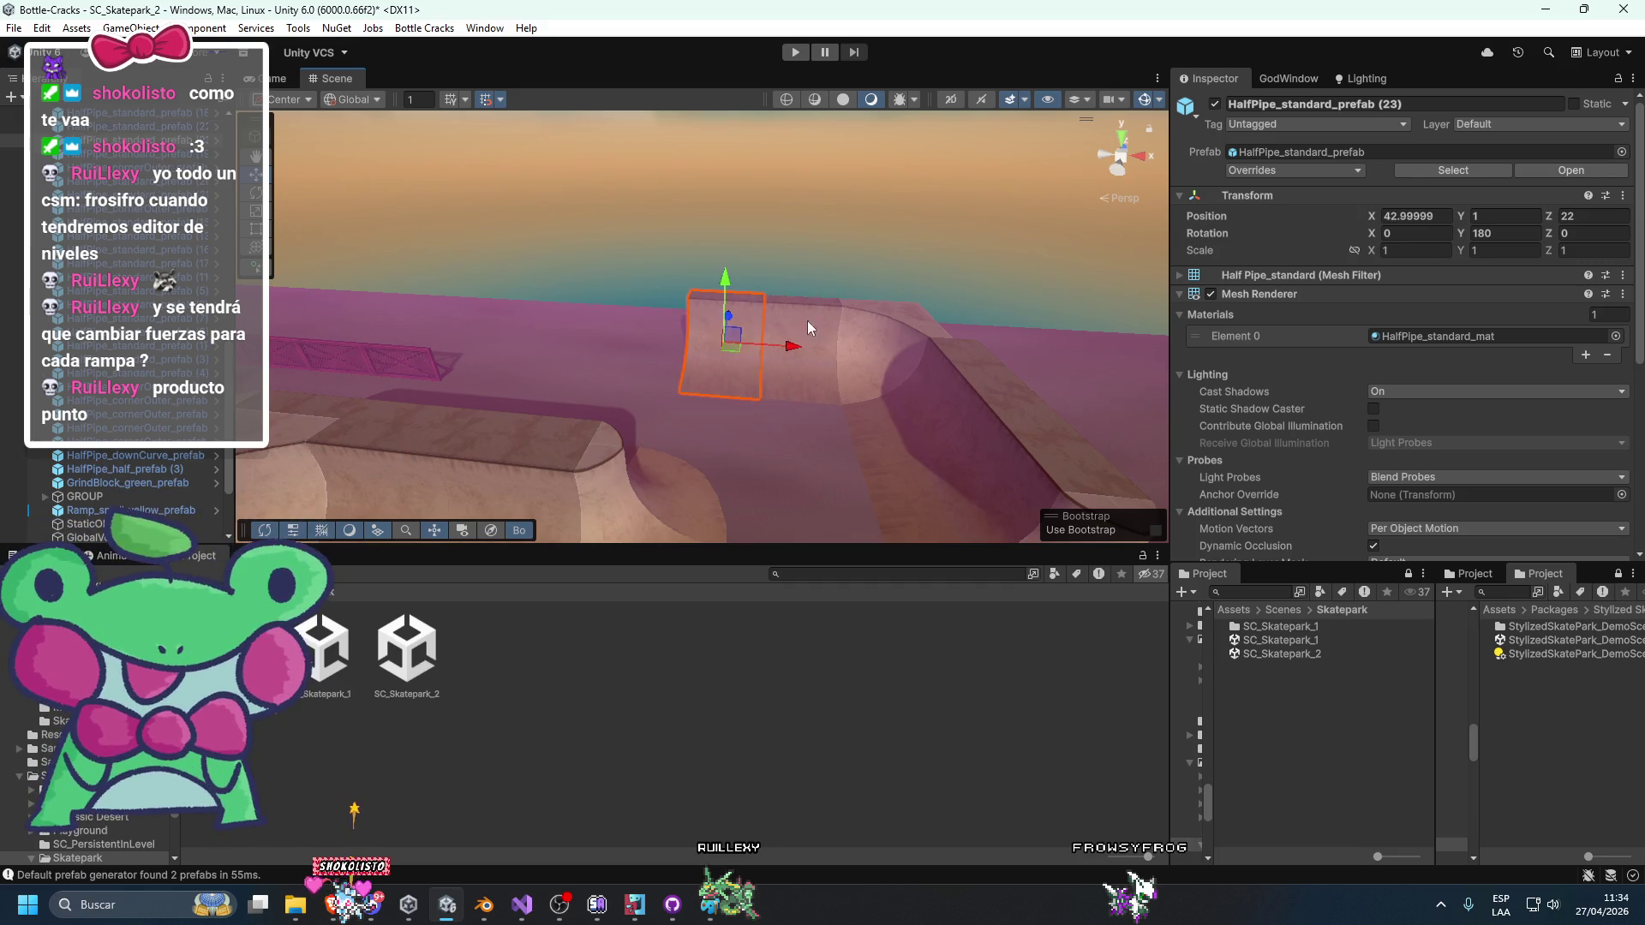
shift+click(808, 320)
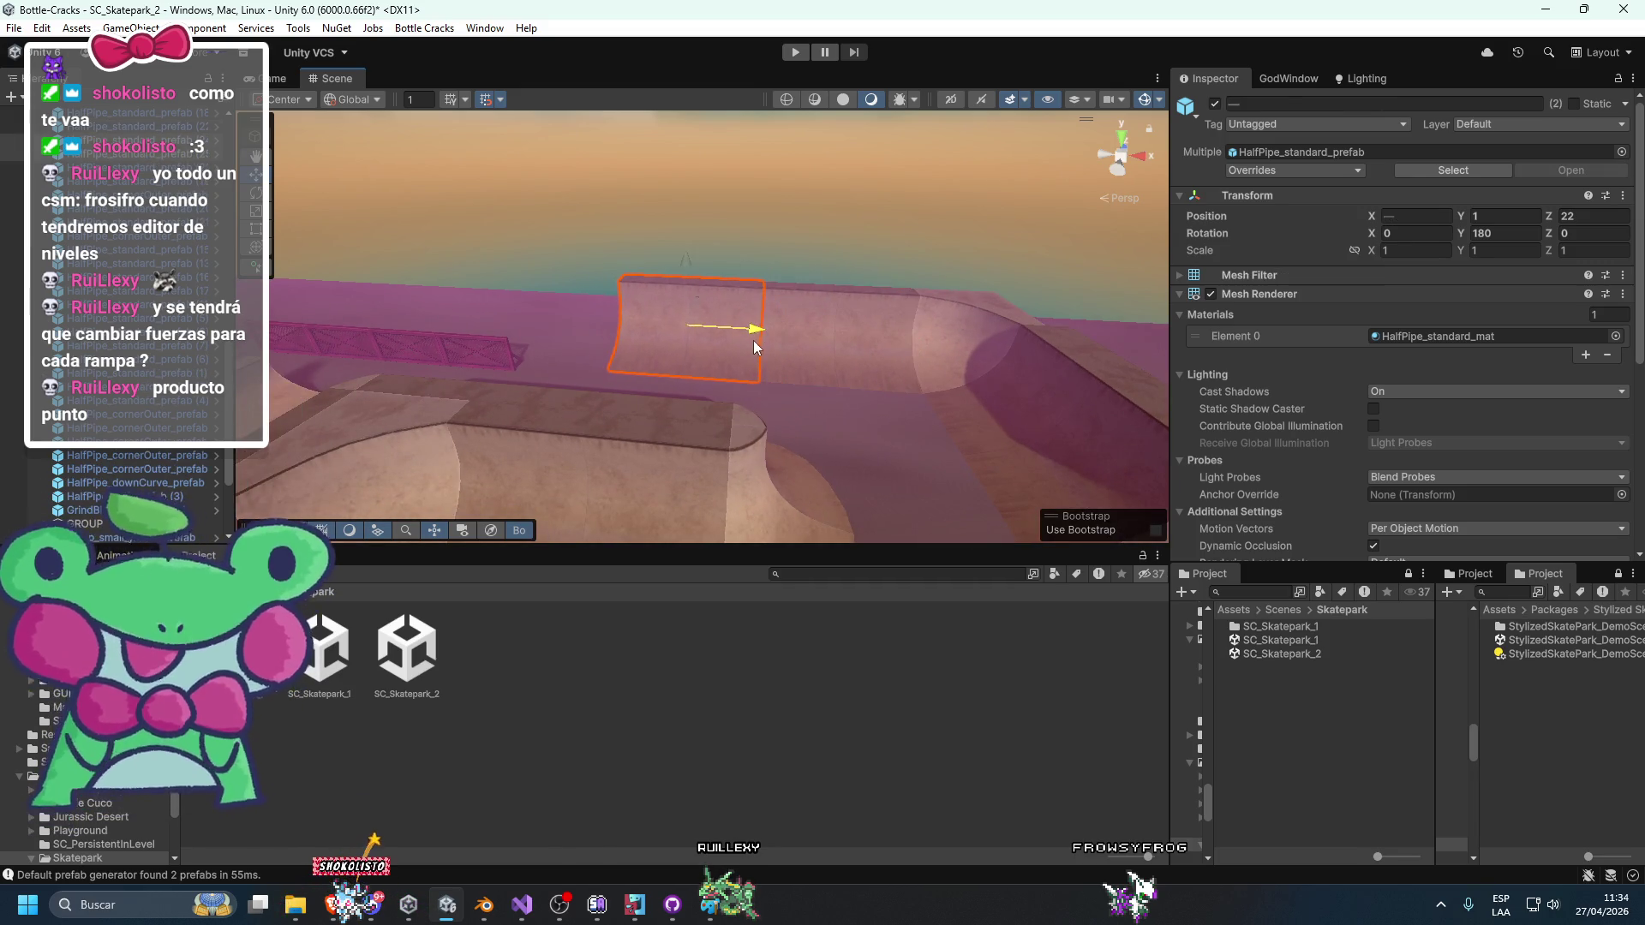
key(ctrl+d)
drag(753, 340, 701, 307)
click(721, 230)
mouse_move(721, 231)
mouse_down()
mouse_move(1098, 274)
mouse_move(886, 348)
mouse_up()
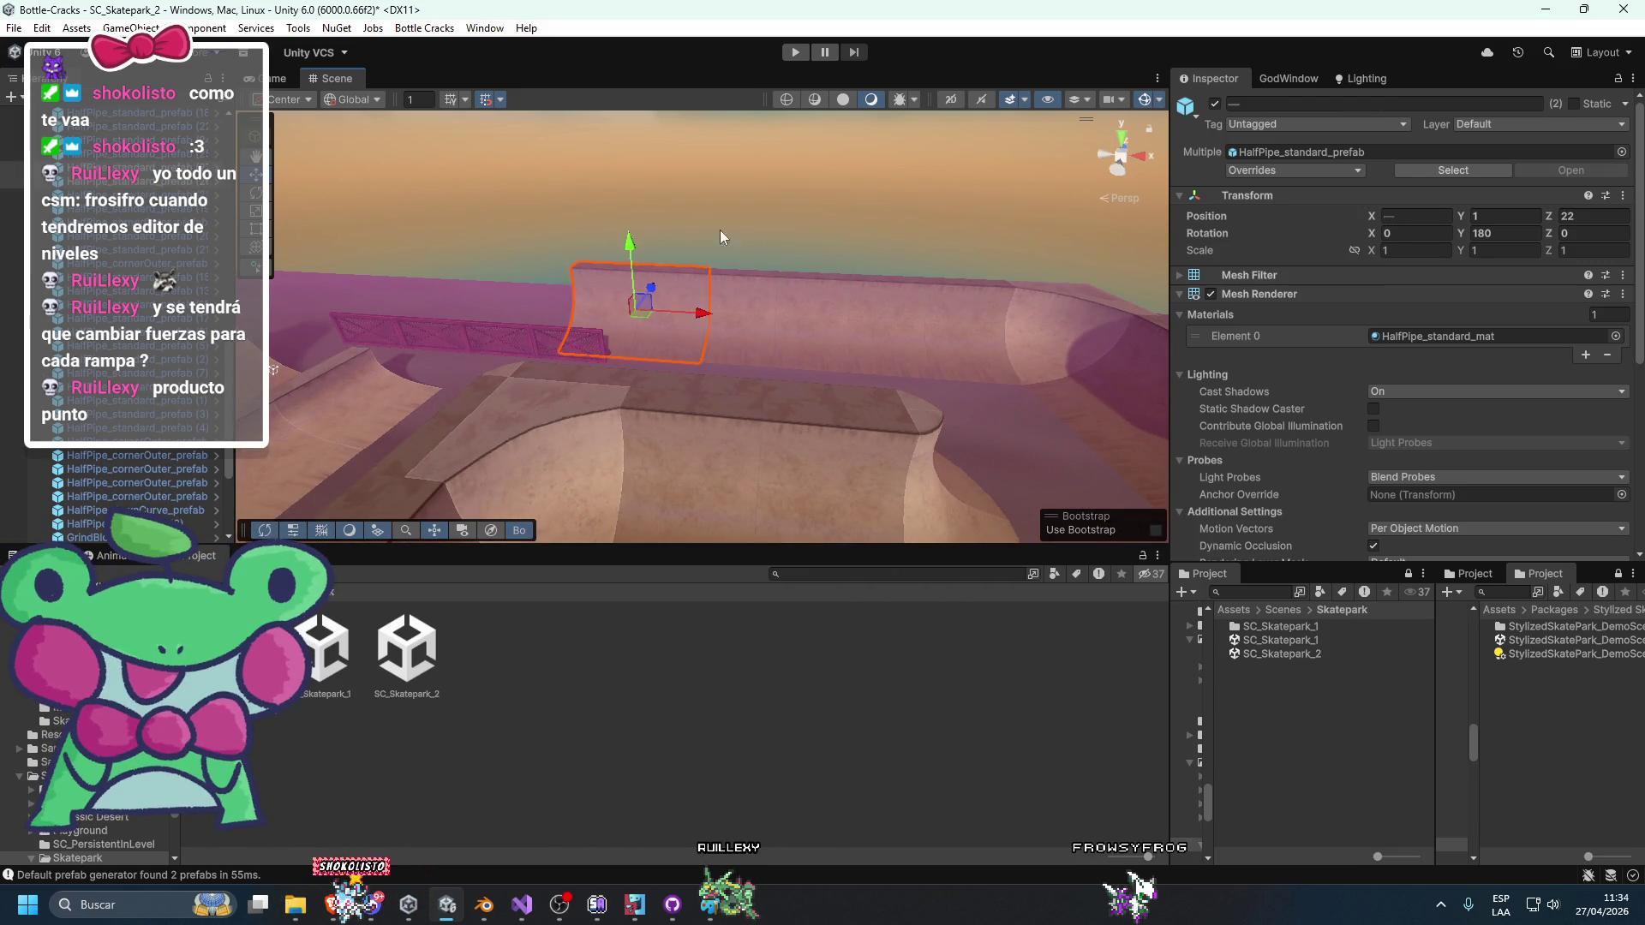
Select six pieces of the long half-pipe wall, then the inner corner piece.
click(754, 321)
mouse_move(755, 319)
mouse_down()
mouse_move(908, 312)
mouse_move(558, 349)
mouse_move(574, 351)
mouse_move(893, 306)
mouse_move(400, 315)
mouse_move(479, 248)
mouse_move(520, 175)
mouse_move(647, 183)
mouse_move(770, 248)
mouse_move(797, 231)
mouse_move(544, 400)
mouse_move(963, 338)
mouse_move(979, 287)
mouse_move(736, 404)
mouse_up()
click(889, 318)
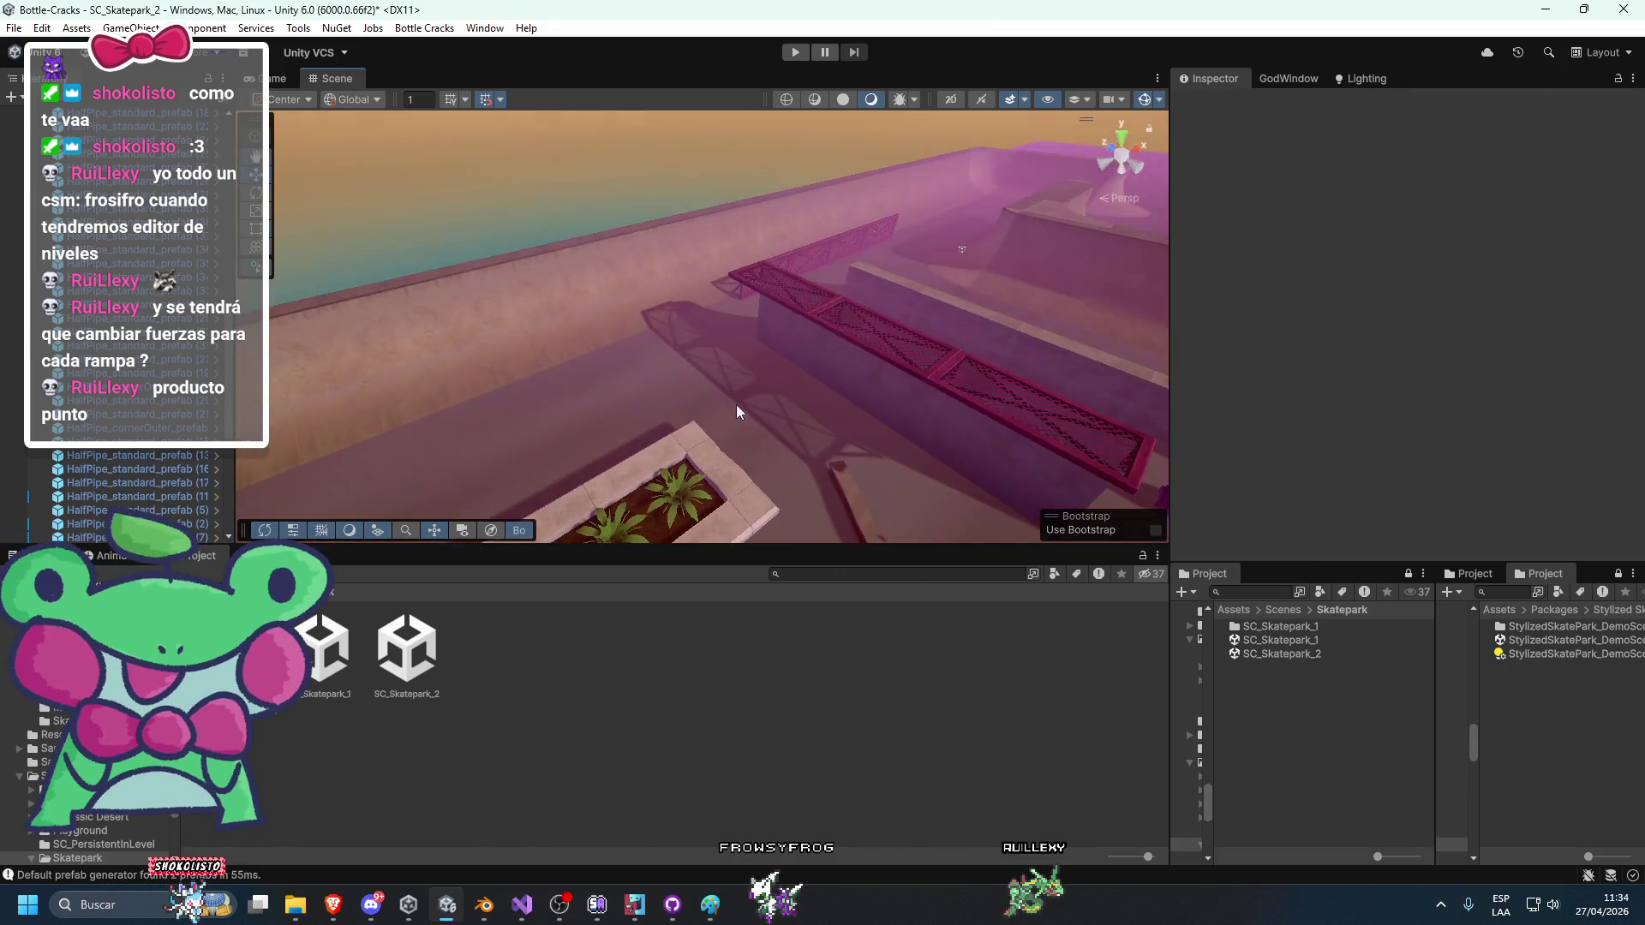
click(617, 360)
mouse_move(618, 361)
mouse_down()
mouse_move(583, 331)
mouse_move(629, 345)
mouse_move(573, 275)
mouse_move(516, 324)
mouse_move(799, 355)
mouse_move(726, 314)
mouse_move(710, 360)
mouse_move(799, 351)
mouse_move(828, 390)
mouse_move(992, 409)
mouse_move(917, 434)
mouse_move(762, 434)
mouse_move(553, 380)
mouse_move(781, 489)
mouse_move(572, 384)
mouse_move(597, 392)
mouse_up()
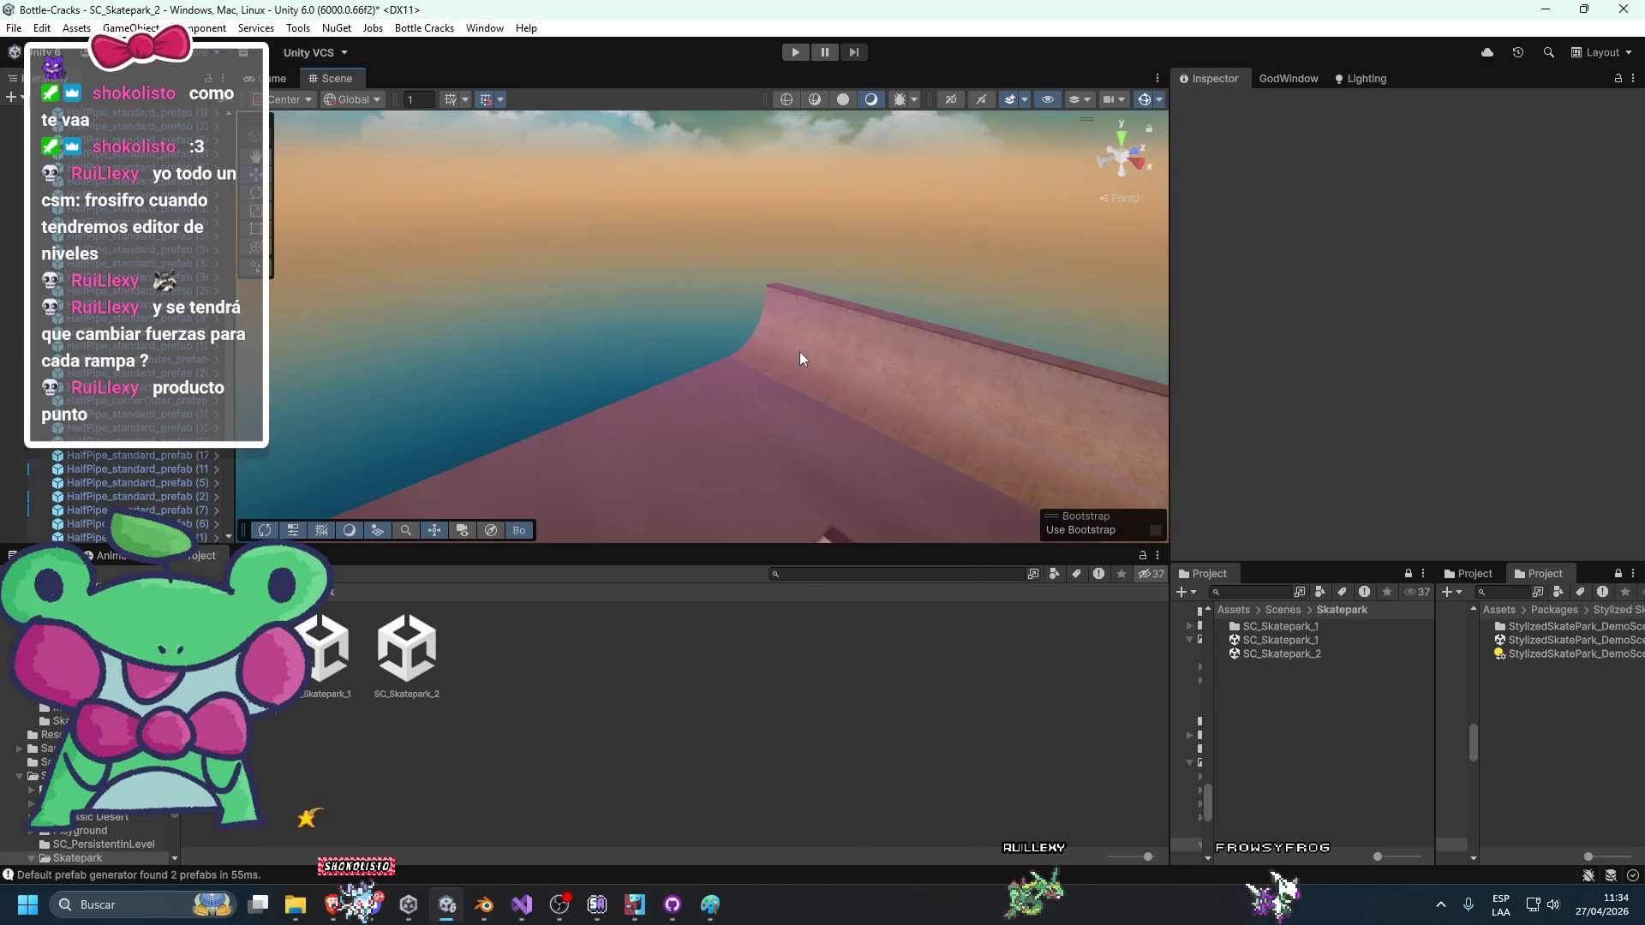
click(799, 351)
click(707, 410)
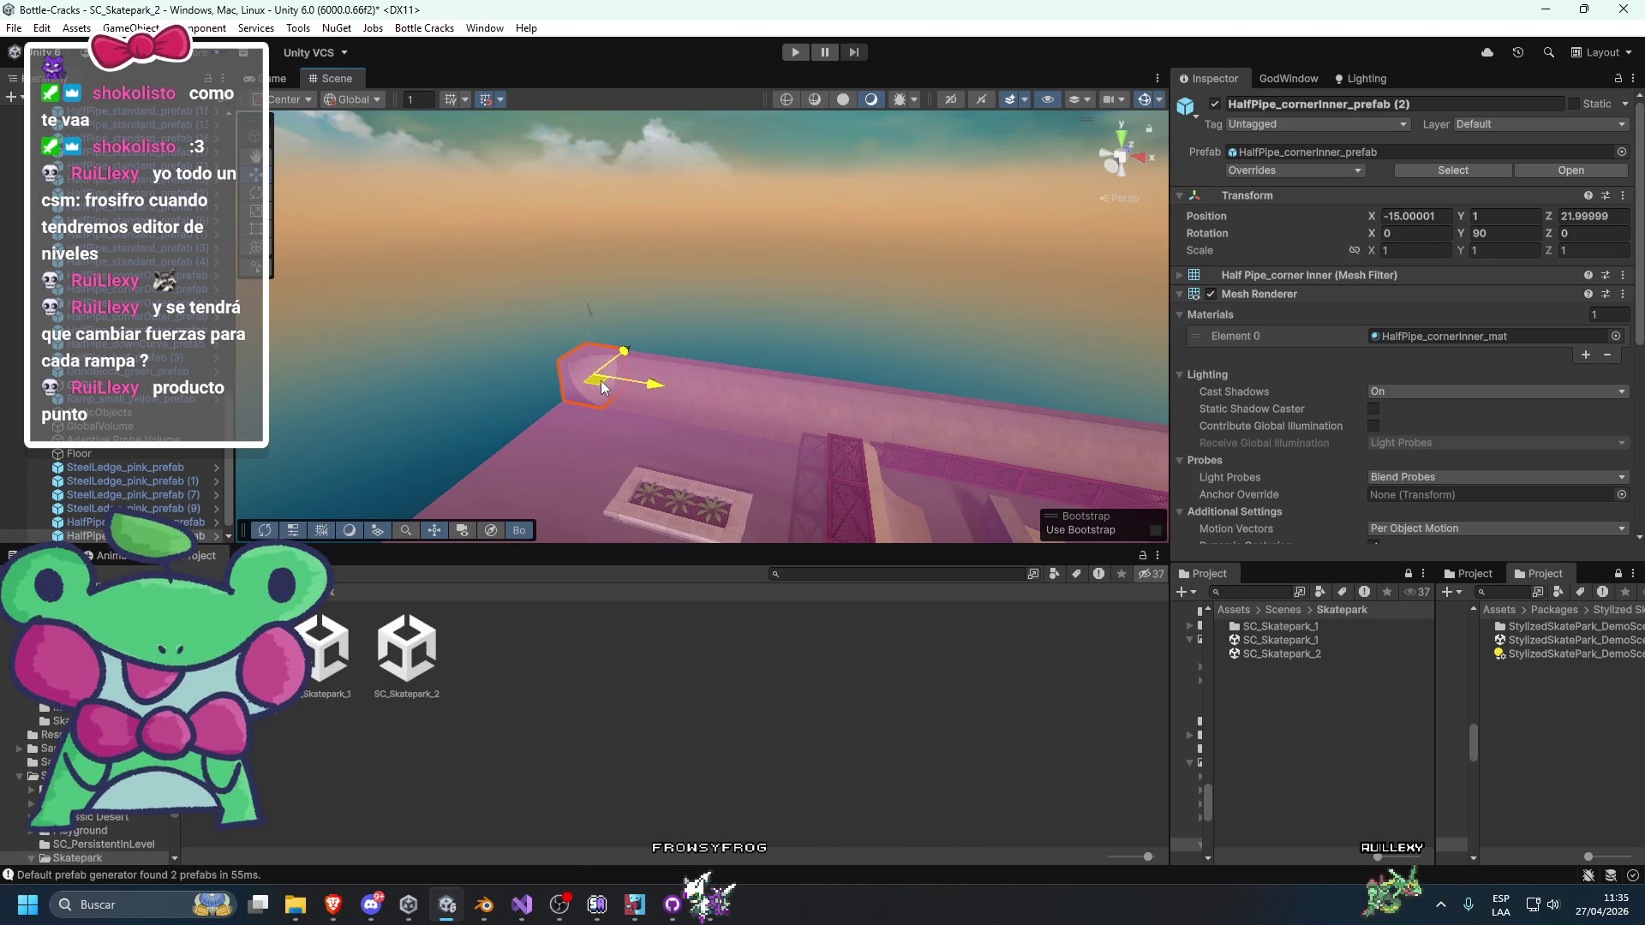
Turn three straight half-pipe pieces 90° on Y and line them up along the left wall.
click(574, 310)
drag(573, 310, 754, 361)
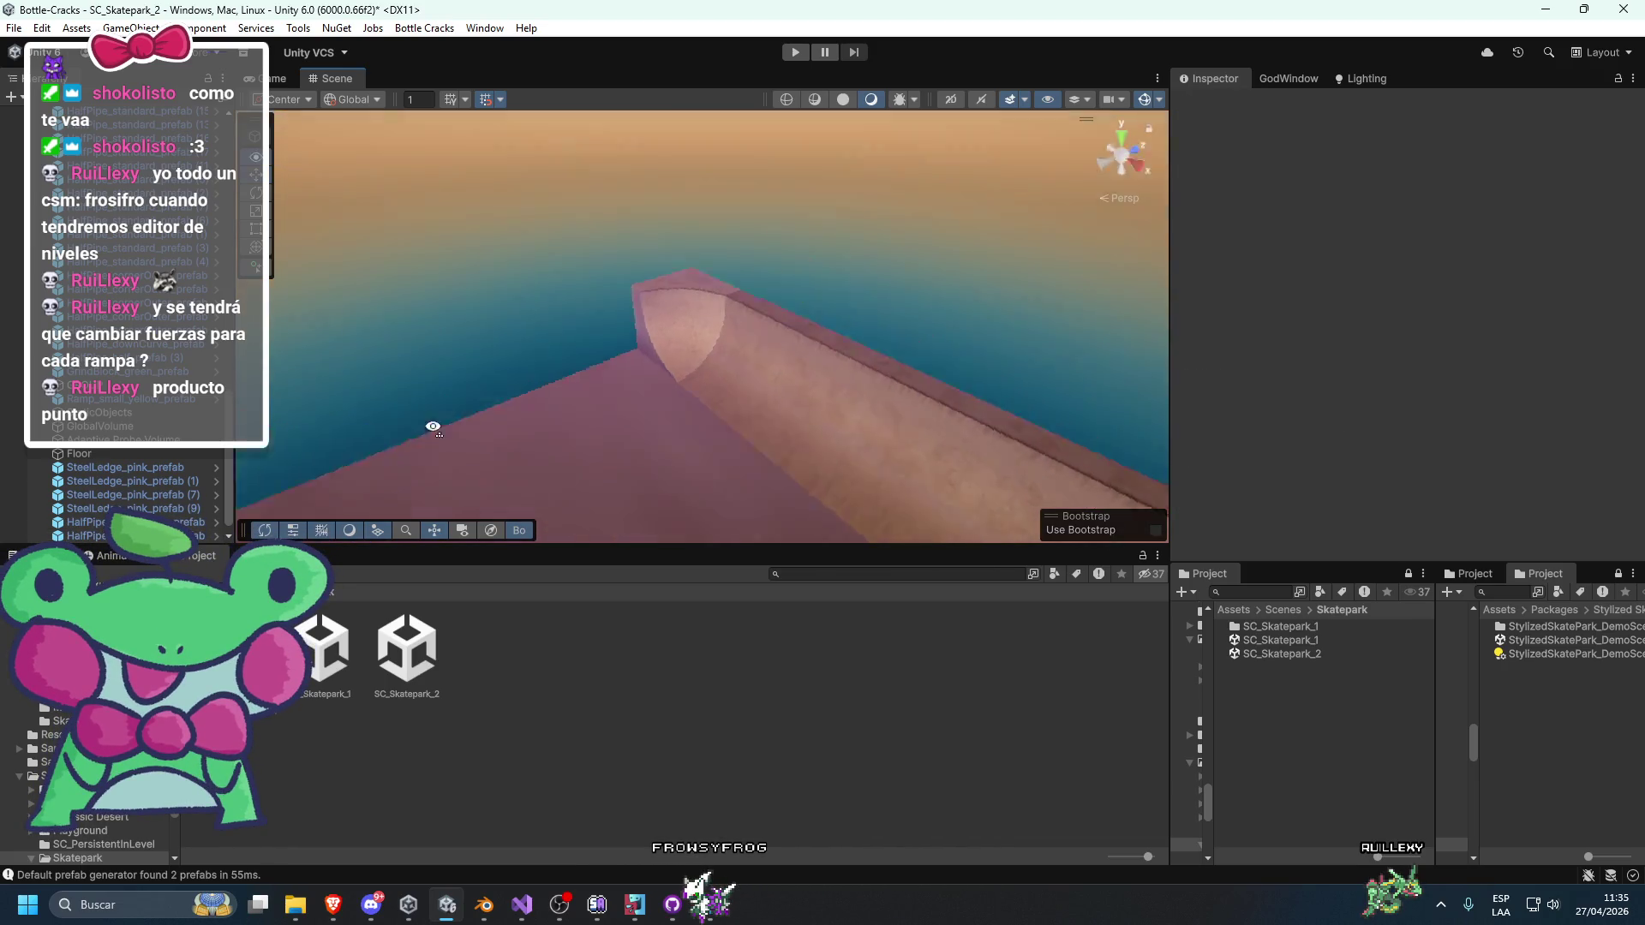
shift+click(876, 372)
mouse_move(878, 374)
mouse_down()
mouse_move(850, 405)
mouse_move(883, 443)
mouse_up()
key(e)
mouse_move(849, 352)
mouse_down()
mouse_move(616, 352)
mouse_move(837, 340)
mouse_up()
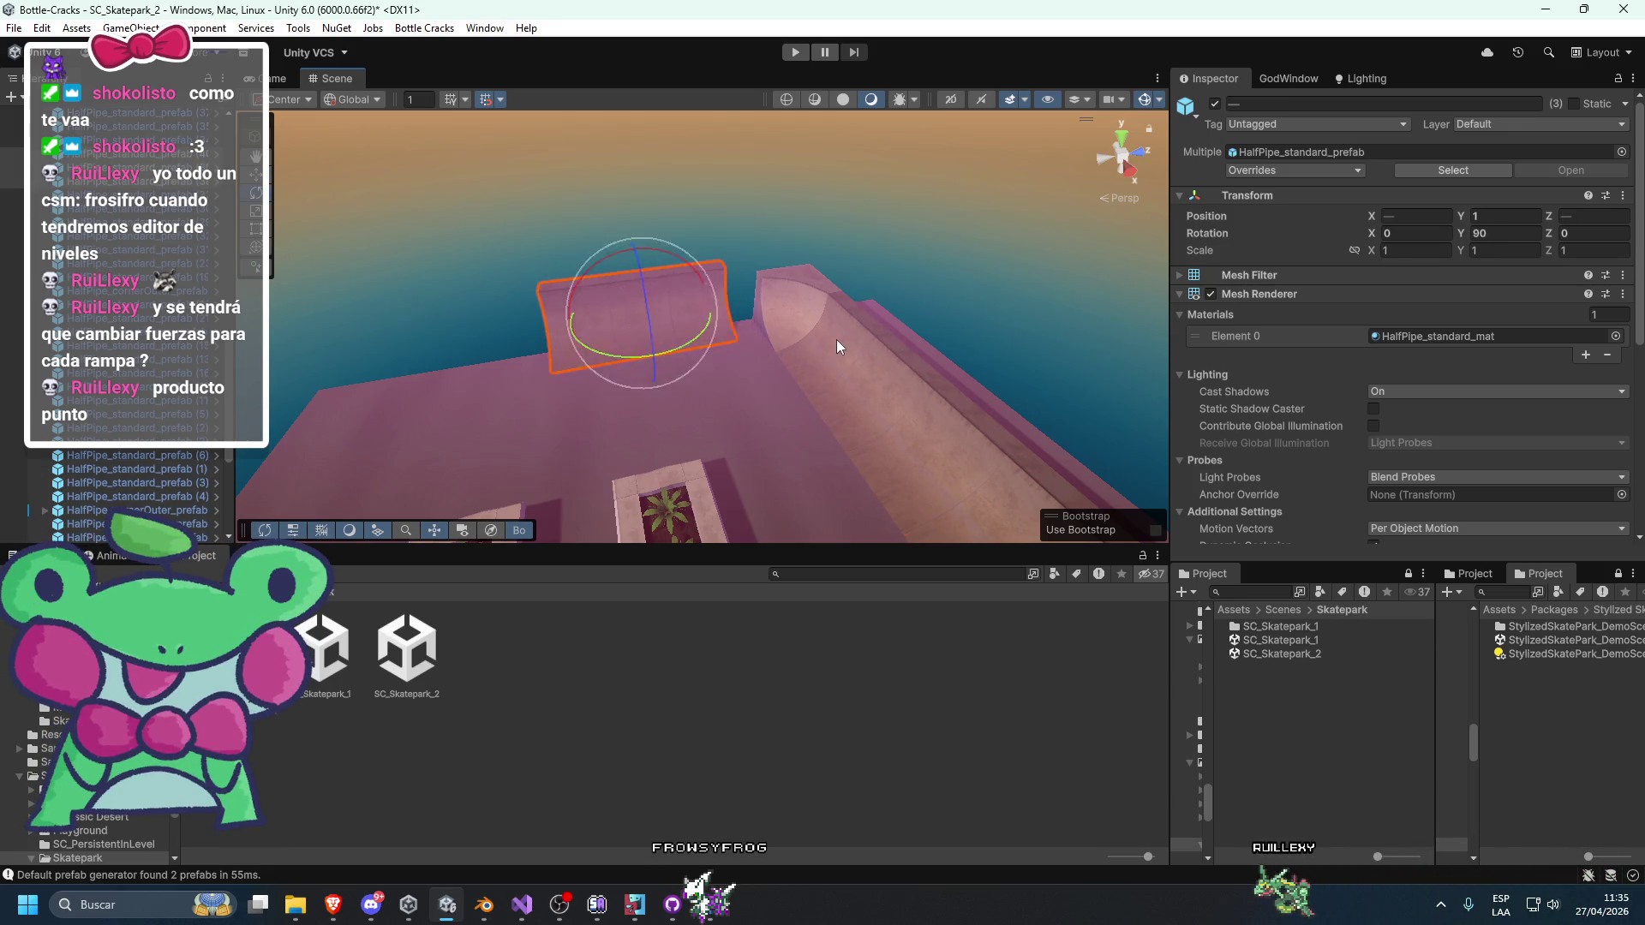
key(w)
drag(664, 340, 666, 345)
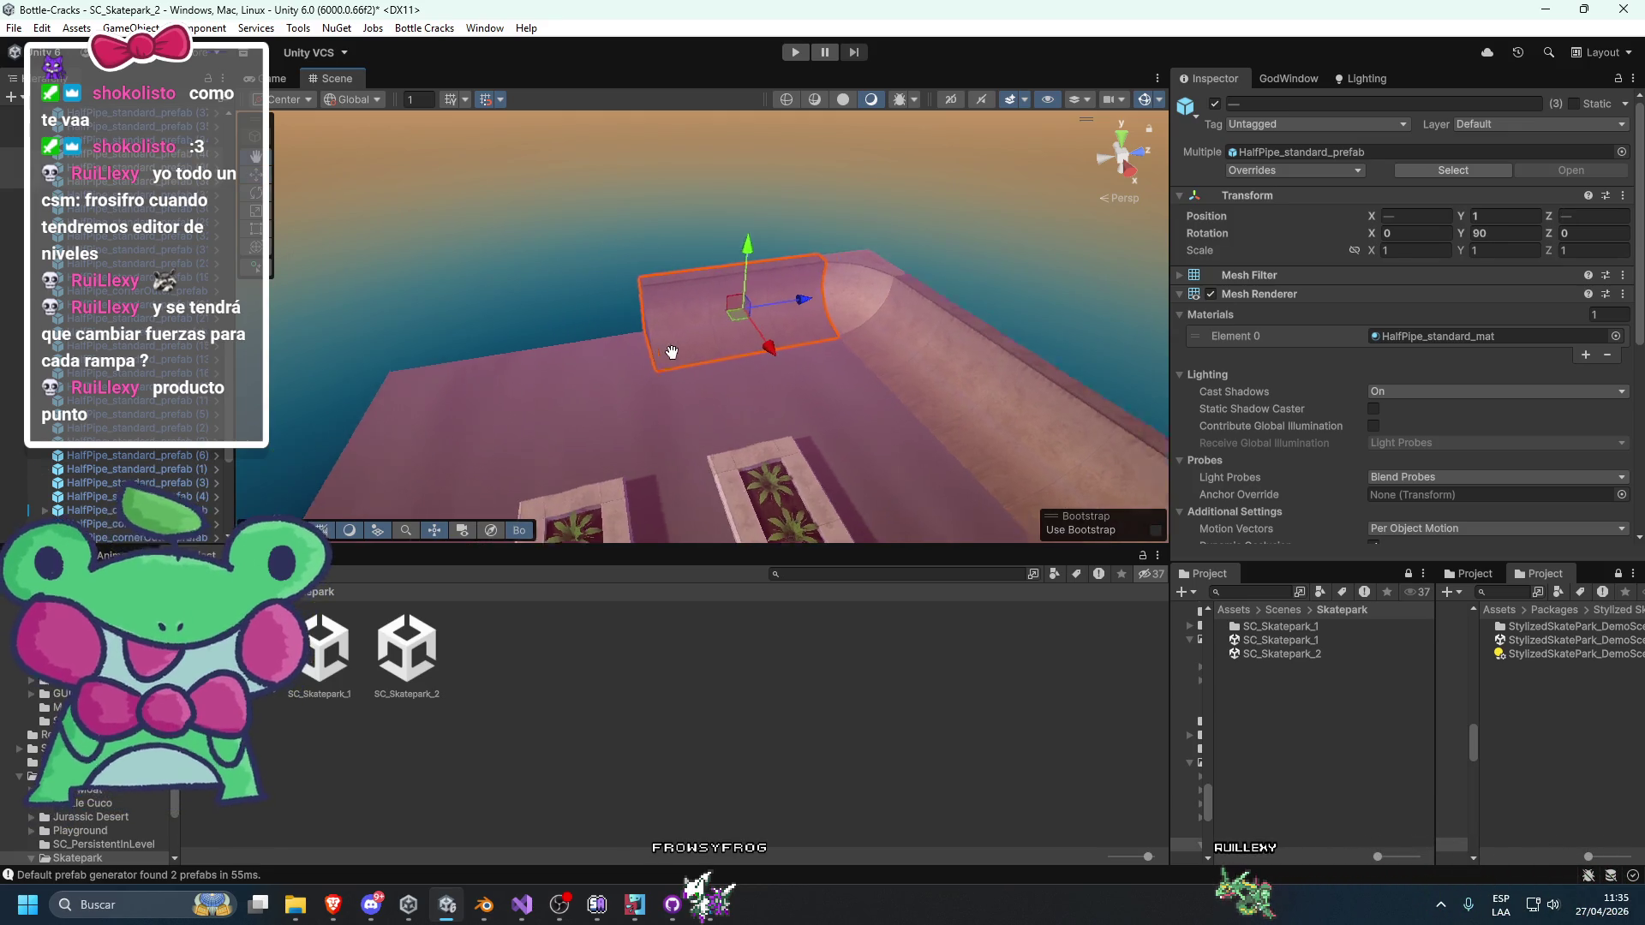
drag(827, 309, 527, 332)
Duplicate the pink railing segments beside the ramp.
click(447, 348)
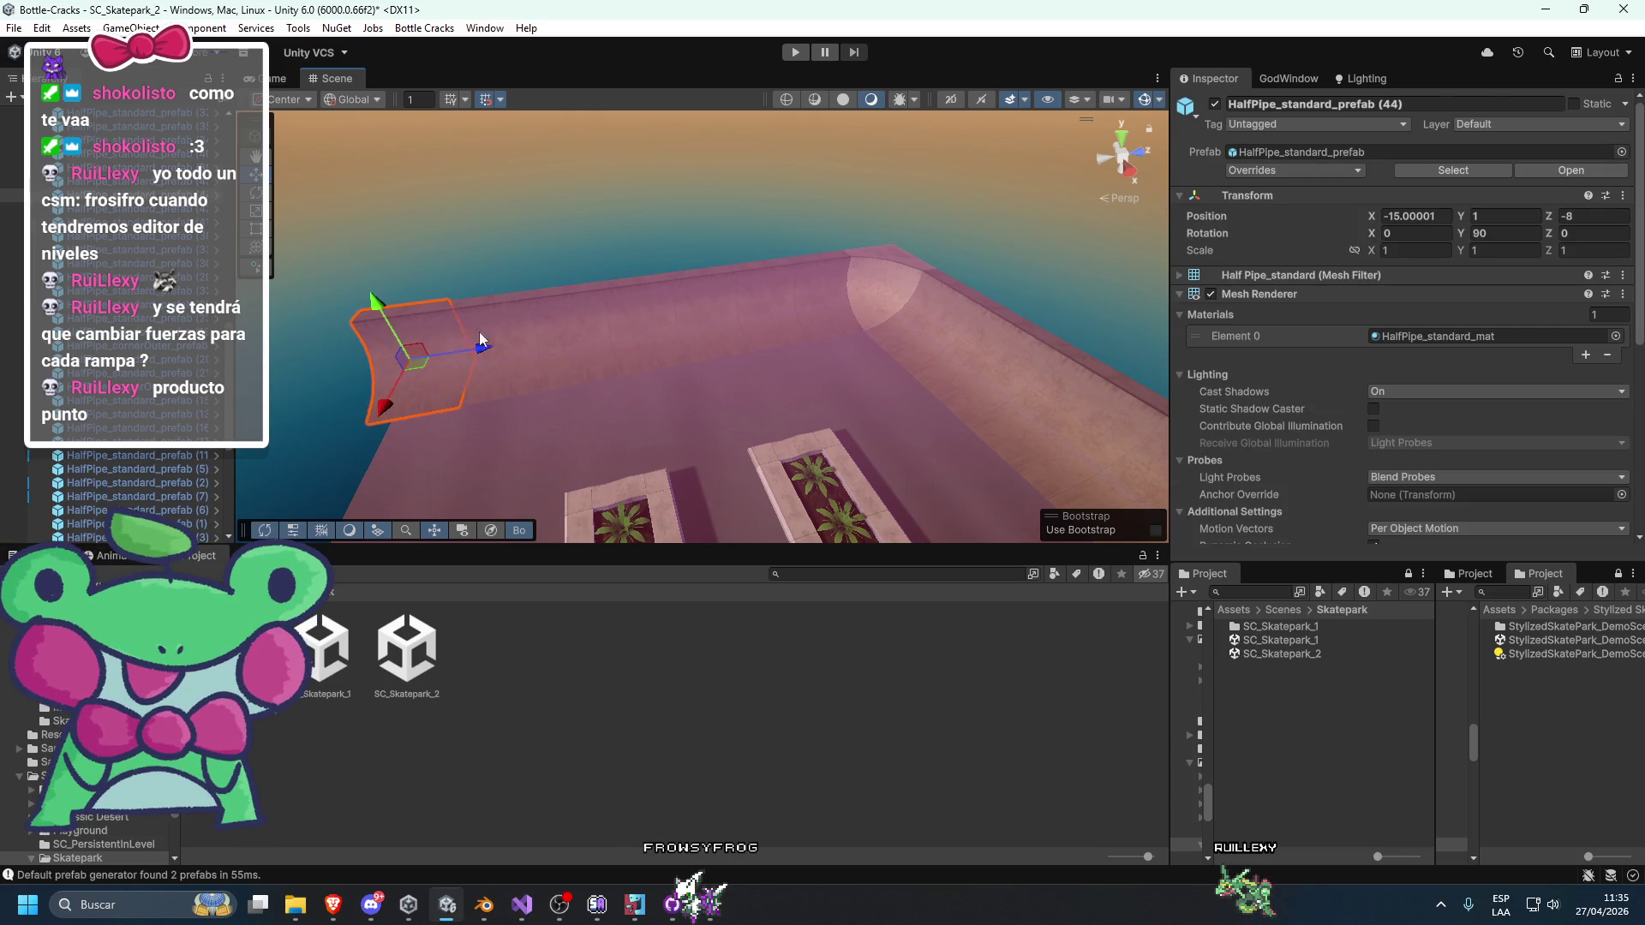
click(477, 349)
mouse_move(766, 334)
mouse_down()
mouse_move(829, 345)
mouse_move(885, 273)
mouse_move(864, 346)
mouse_move(785, 371)
mouse_move(826, 378)
mouse_move(767, 376)
mouse_move(807, 361)
mouse_move(832, 385)
mouse_move(624, 403)
mouse_move(694, 322)
mouse_up()
click(831, 379)
key(ctrl+d)
Delete the stray half-pipe pieces, including HalfPipe_standard_prefab (35).
click(646, 330)
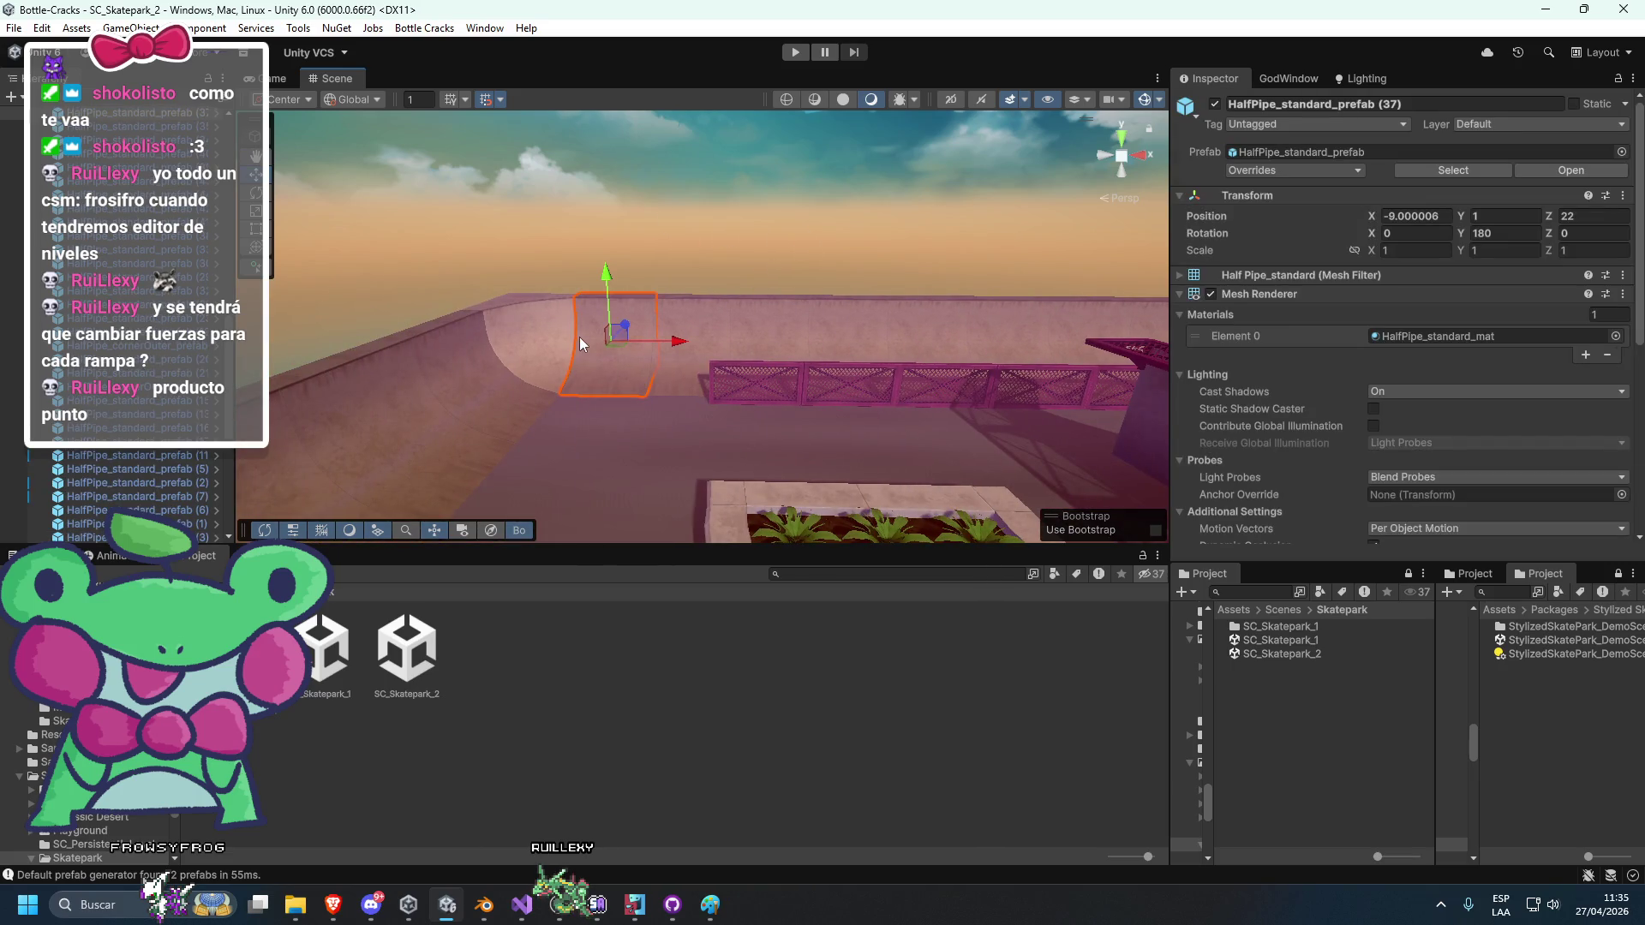
key(Delete)
key(ctrl+z)
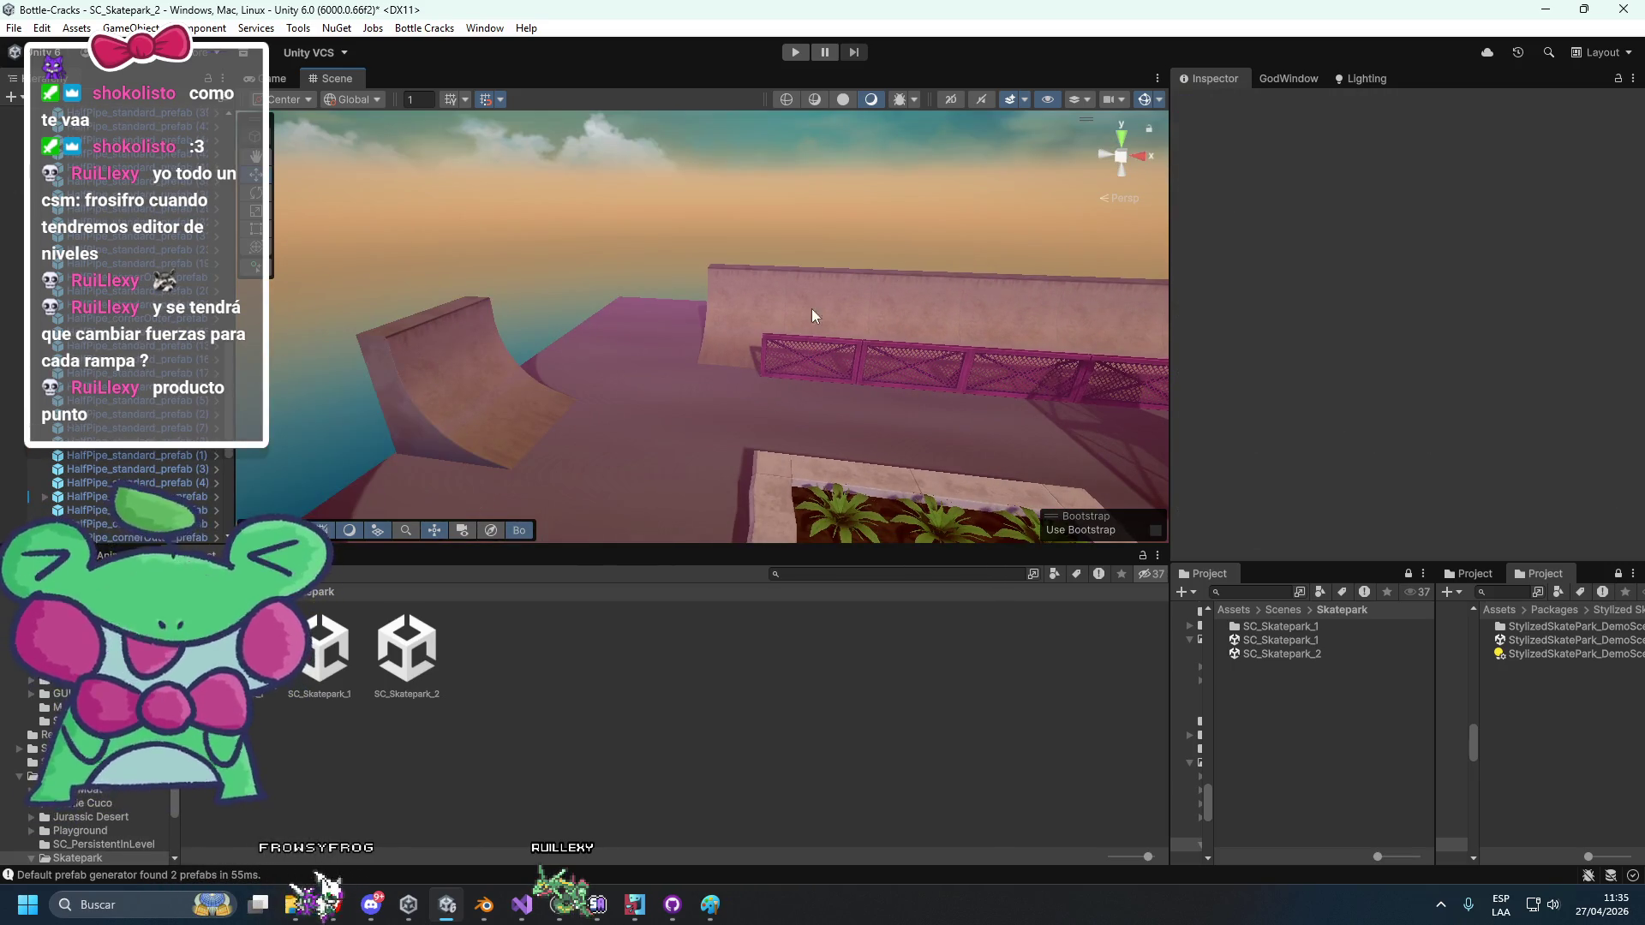
click(749, 316)
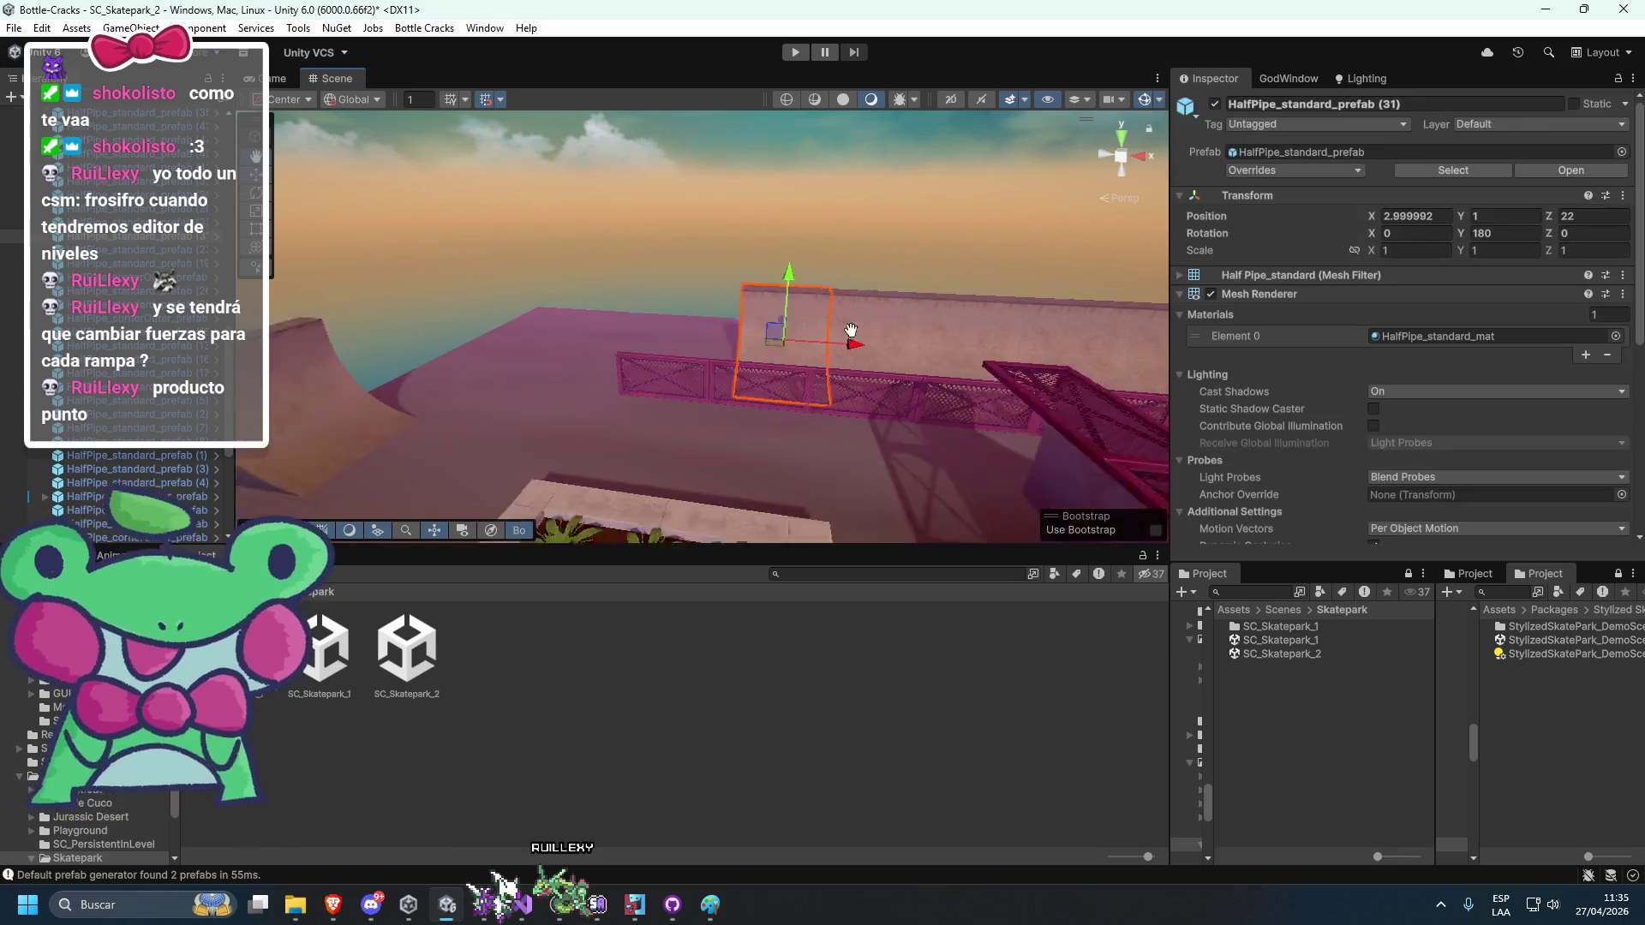
key(Delete)
mouse_move(848, 403)
mouse_down()
mouse_move(764, 433)
mouse_move(802, 471)
mouse_move(429, 339)
mouse_move(462, 364)
mouse_up()
click(397, 426)
mouse_move(397, 425)
mouse_down()
mouse_move(380, 383)
mouse_move(535, 339)
mouse_move(312, 424)
mouse_move(451, 397)
mouse_move(1343, 586)
mouse_up()
Save SC_Skatepark_2 and switch to the SC_Skatepark_1 scene.
double_click(1282, 641)
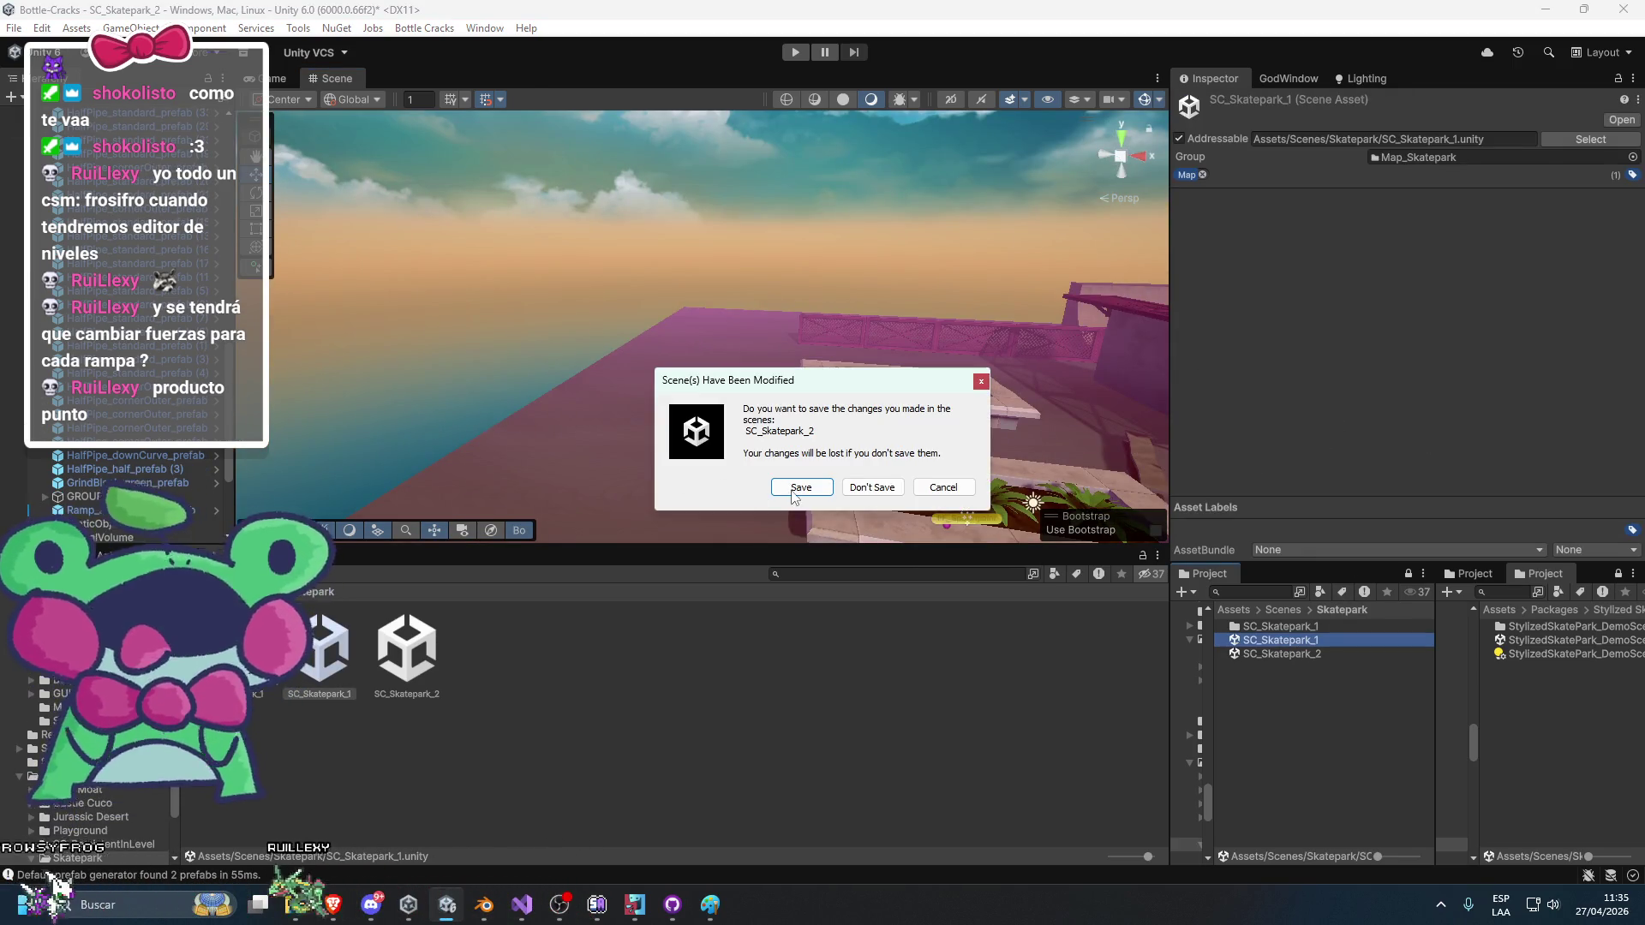
click(801, 487)
mouse_move(788, 417)
mouse_down()
mouse_move(711, 426)
mouse_move(566, 401)
mouse_up()
Reopen SC_Skatepark_2 and shift pink steel ledge (1) to about X 11.69.
double_click(1282, 655)
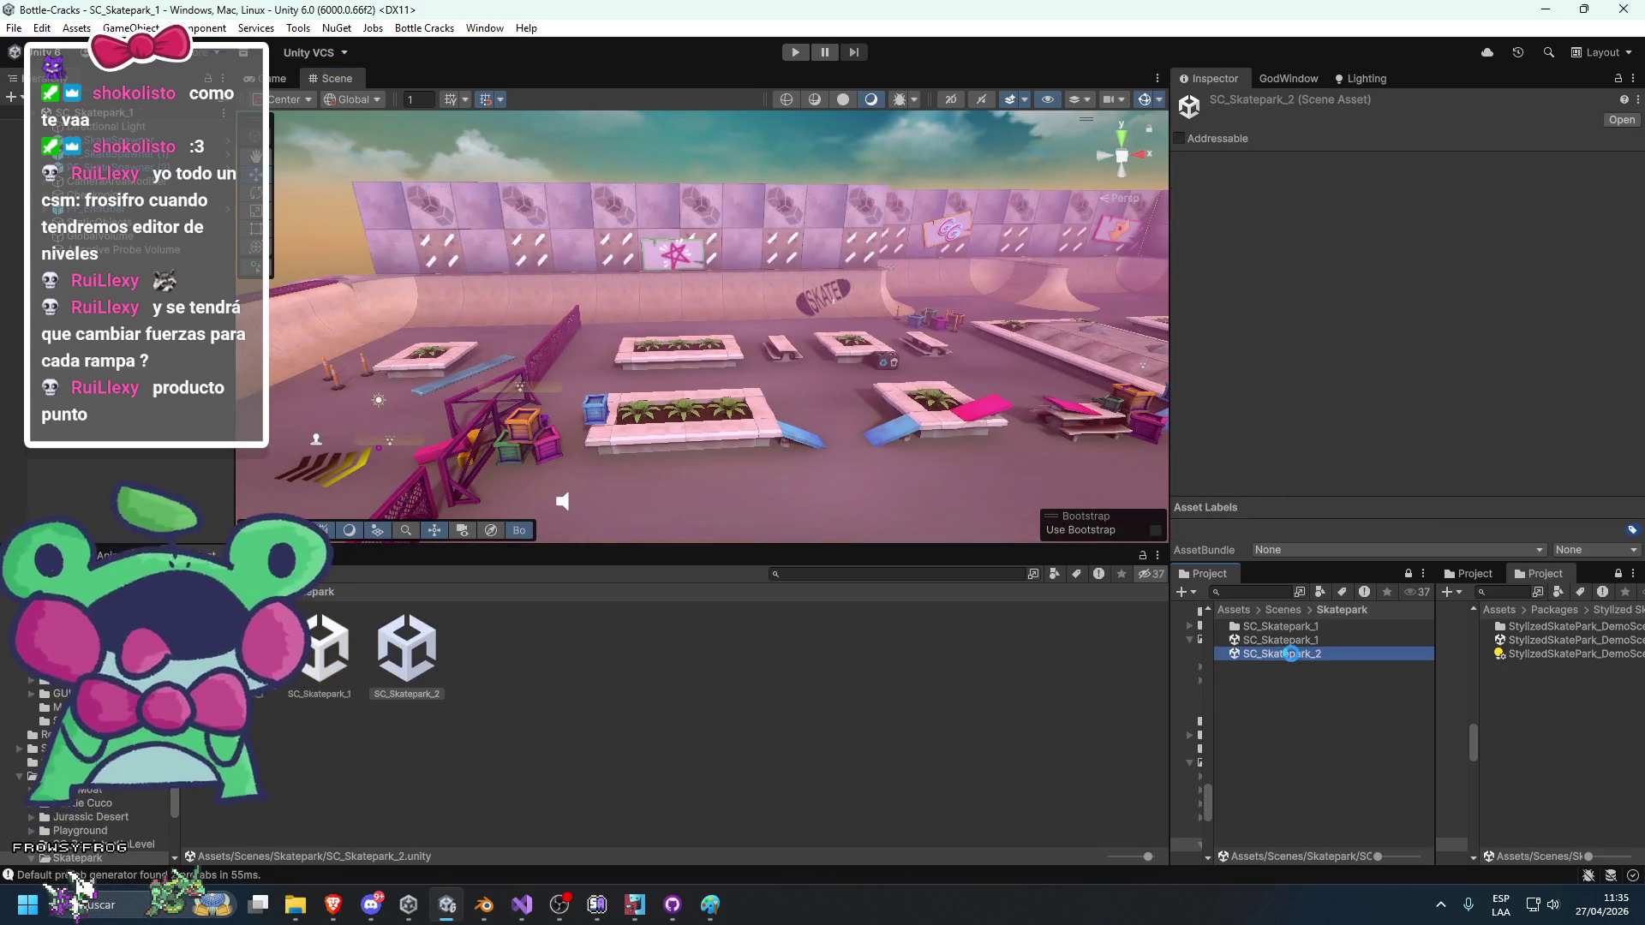
mouse_move(687, 416)
mouse_down()
mouse_move(758, 440)
mouse_move(639, 449)
mouse_move(803, 433)
mouse_move(570, 433)
mouse_move(701, 434)
mouse_move(682, 440)
mouse_move(680, 315)
mouse_move(771, 448)
mouse_move(803, 422)
mouse_move(652, 410)
mouse_move(752, 381)
mouse_move(672, 430)
mouse_move(718, 434)
mouse_move(654, 423)
mouse_up()
click(639, 449)
key(ctrl+z)
click(552, 437)
click(729, 369)
Rotate the pink steel ledge to 90° on Z so it stands upright.
key(e)
key(w)
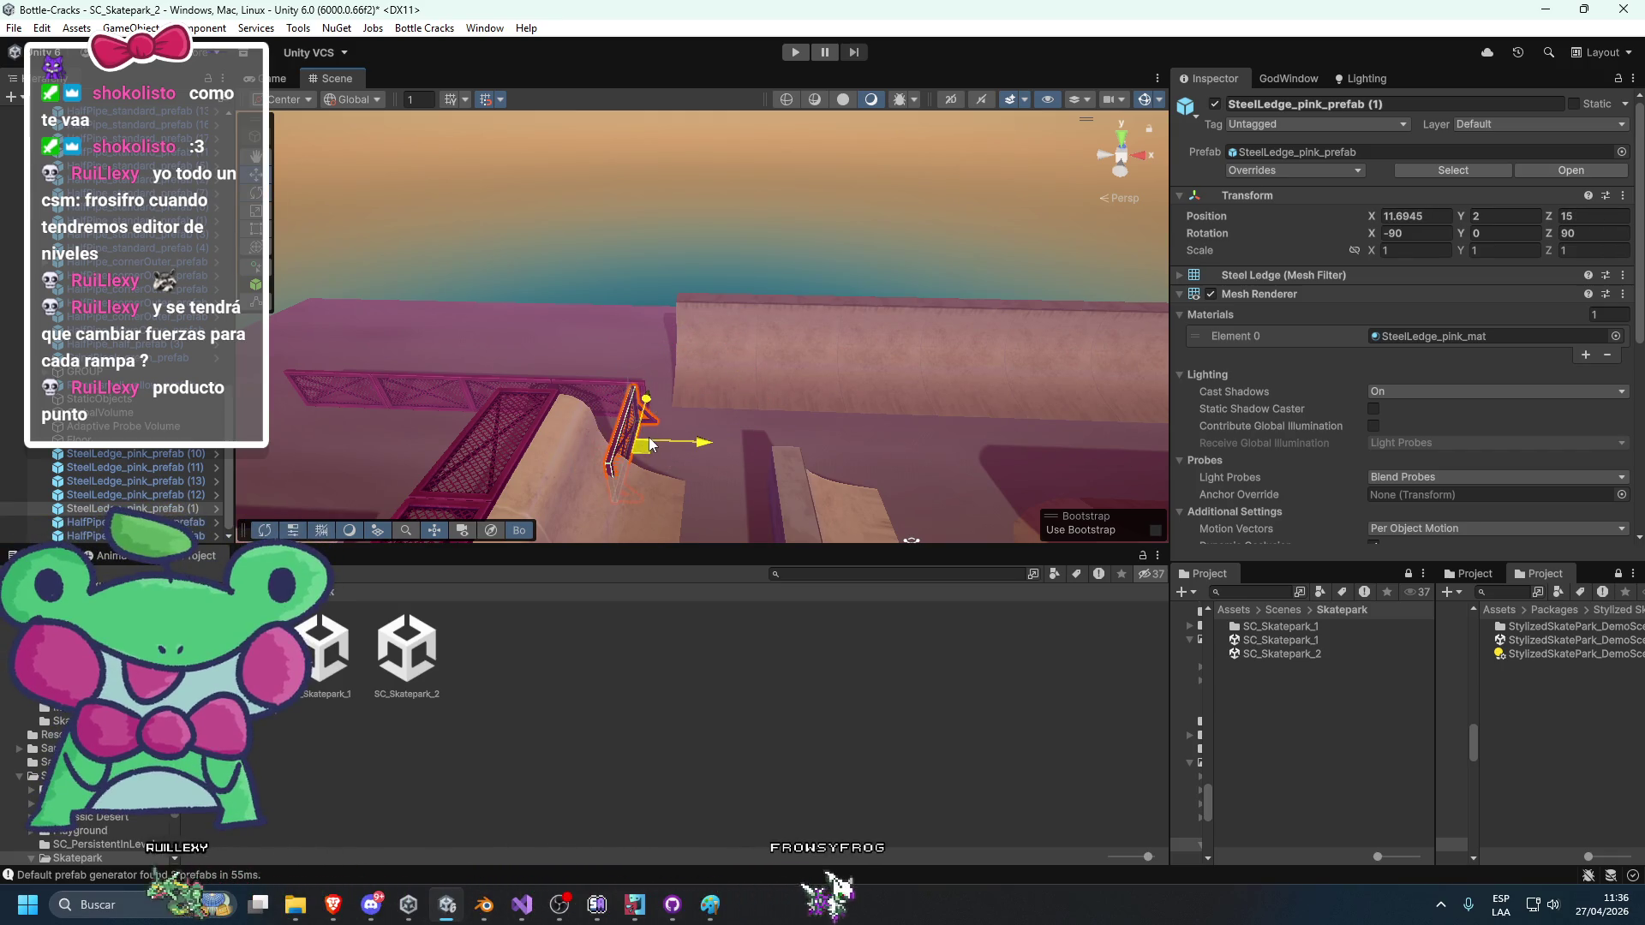
click(652, 233)
mouse_move(652, 233)
mouse_down()
mouse_move(776, 335)
mouse_move(631, 374)
mouse_up()
click(664, 334)
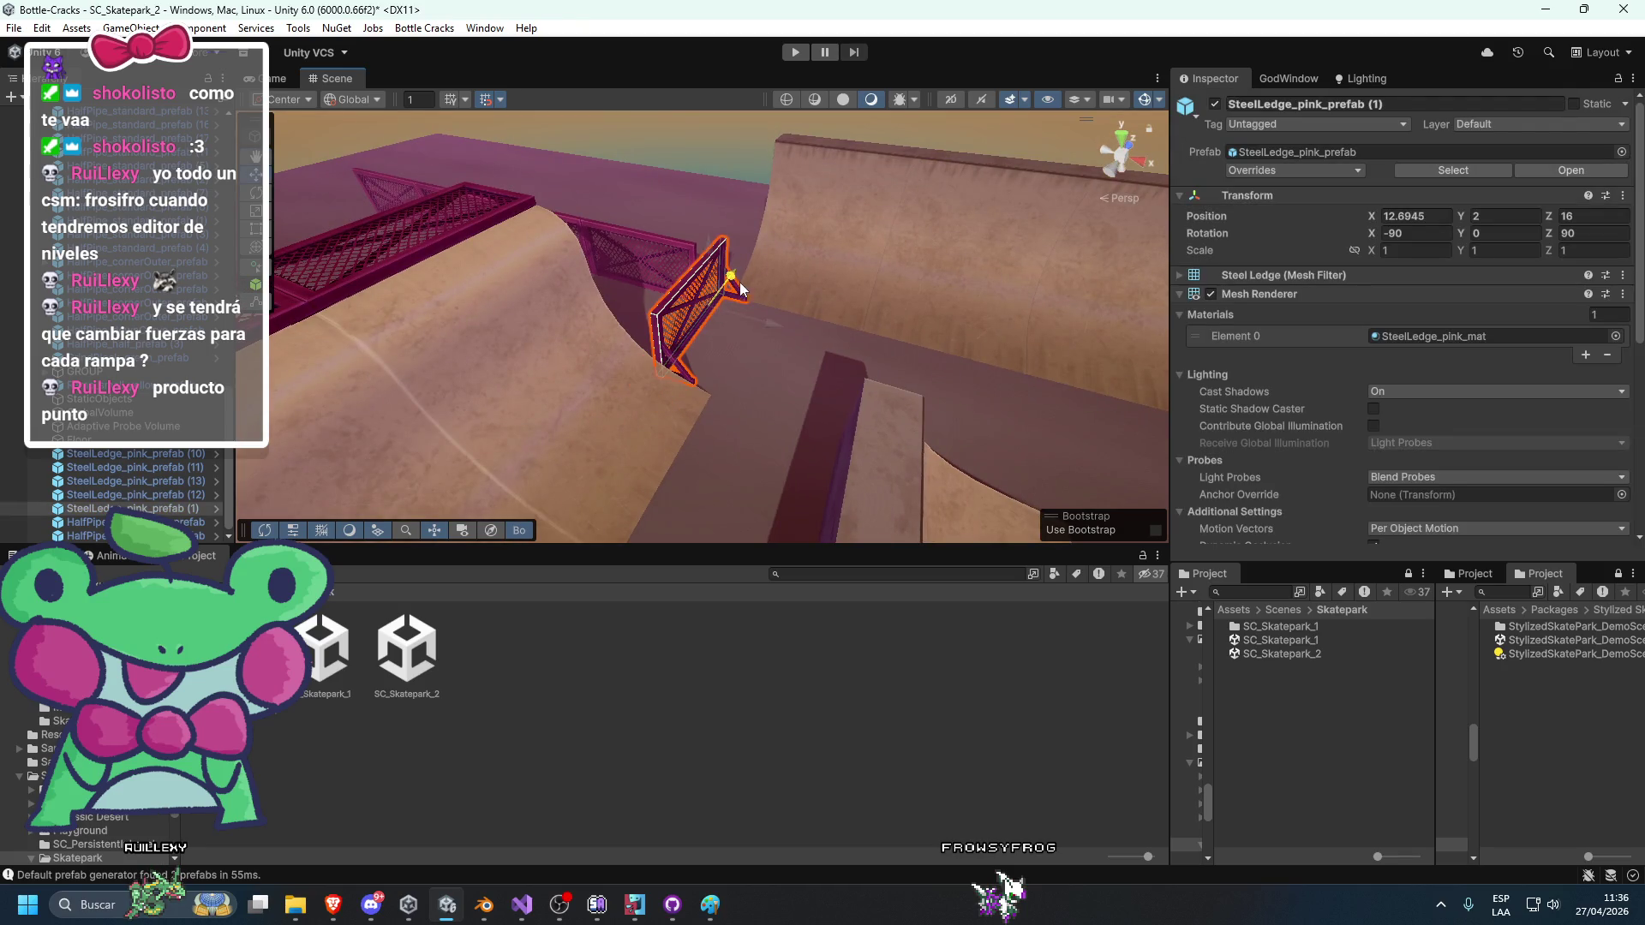
mouse_move(717, 157)
mouse_down()
mouse_move(708, 257)
mouse_move(1040, 294)
mouse_move(720, 394)
mouse_move(698, 349)
mouse_move(760, 274)
mouse_up()
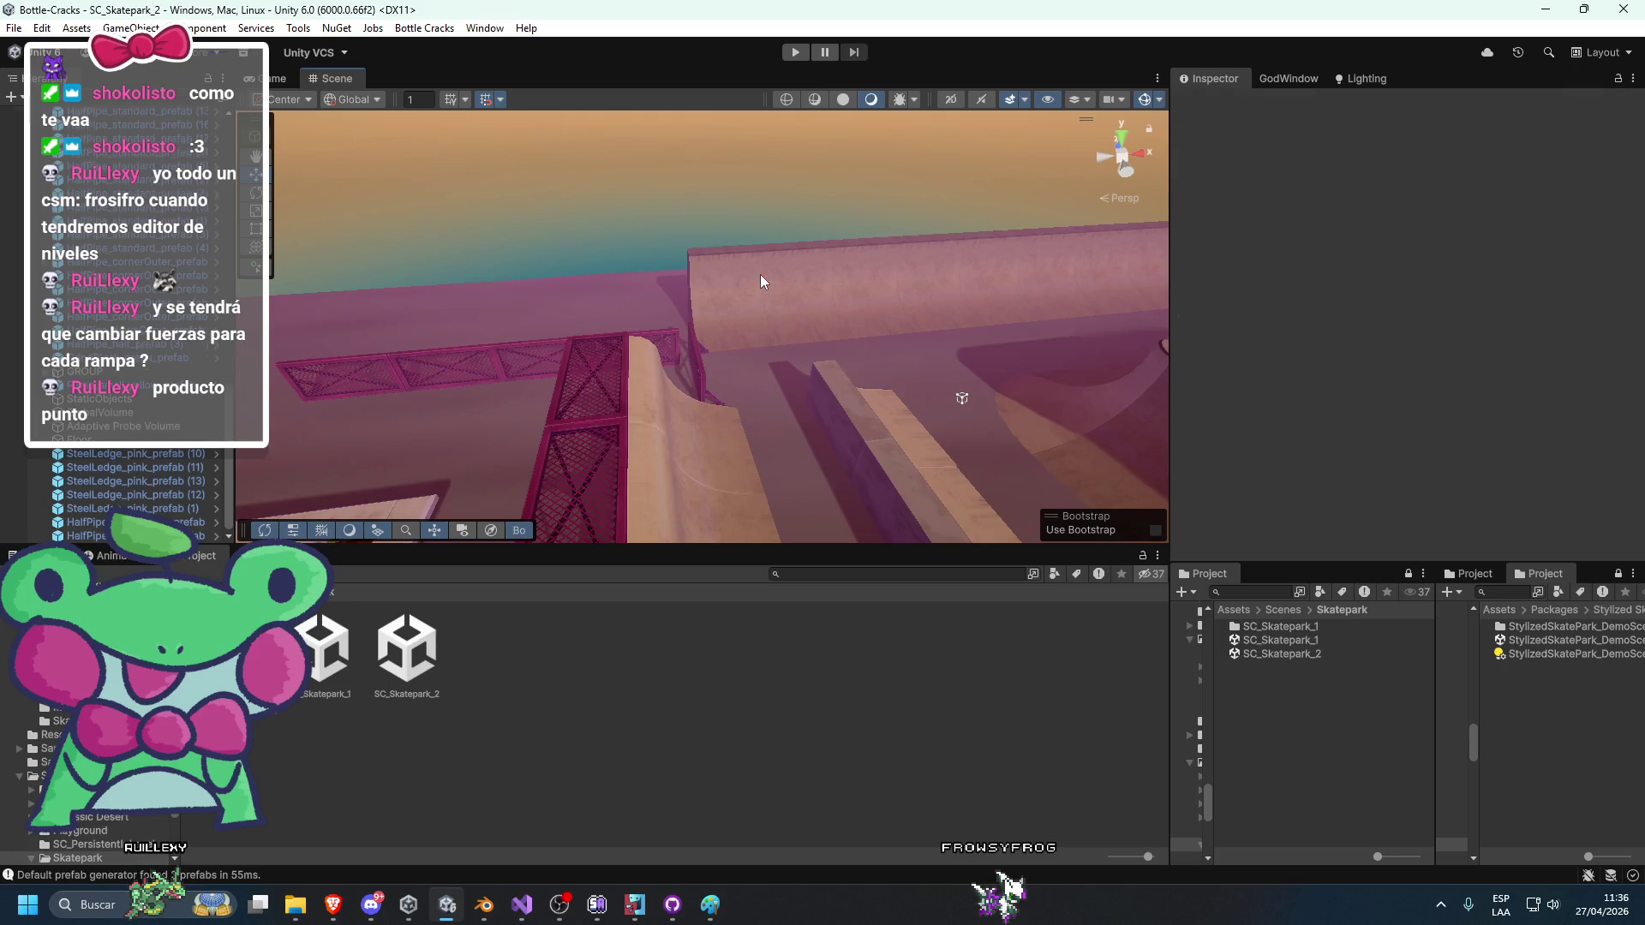
Slide the row of five half-pipe wall pieces along X.
click(759, 274)
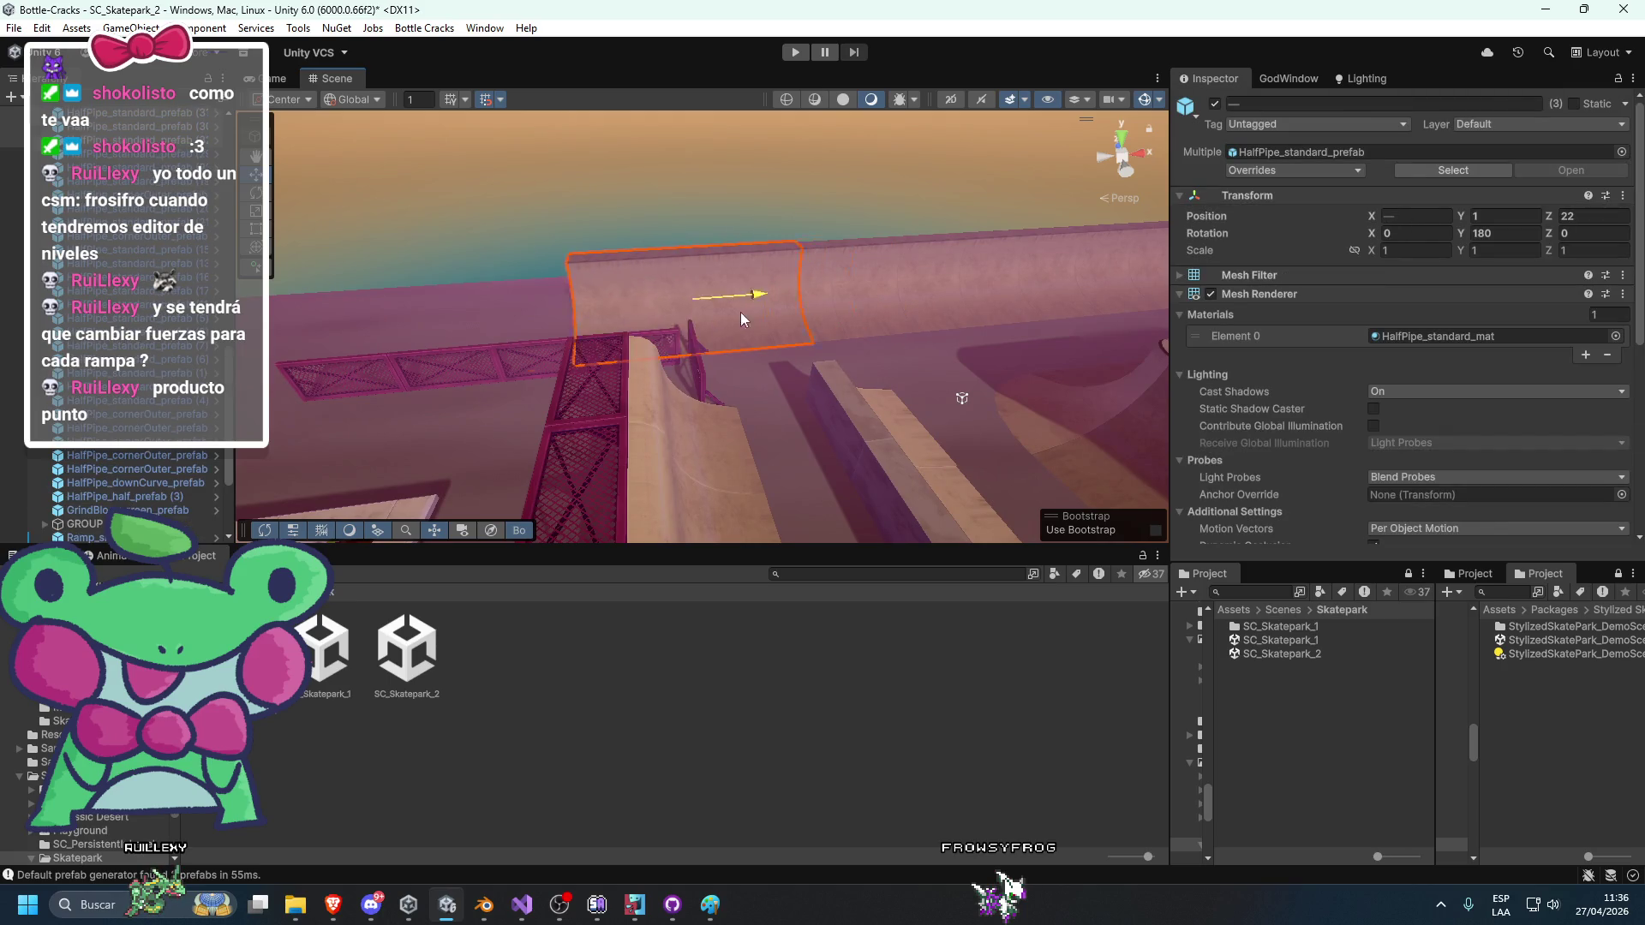
mouse_move(646, 336)
mouse_down()
mouse_move(668, 228)
mouse_move(836, 150)
mouse_move(749, 167)
mouse_up()
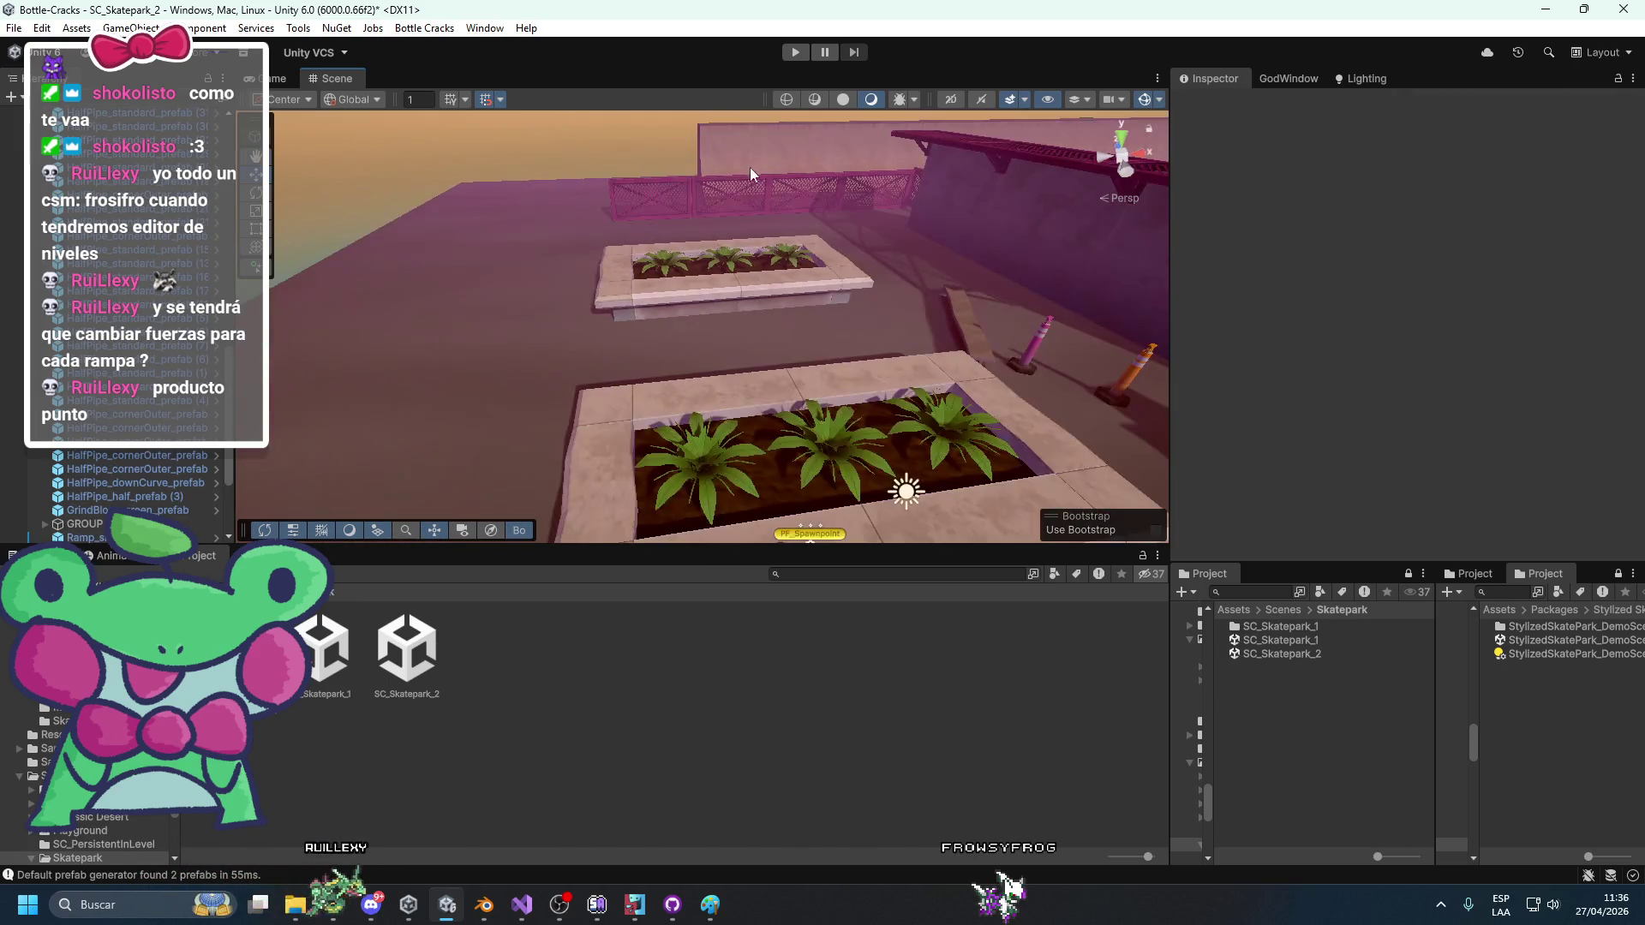
click(753, 245)
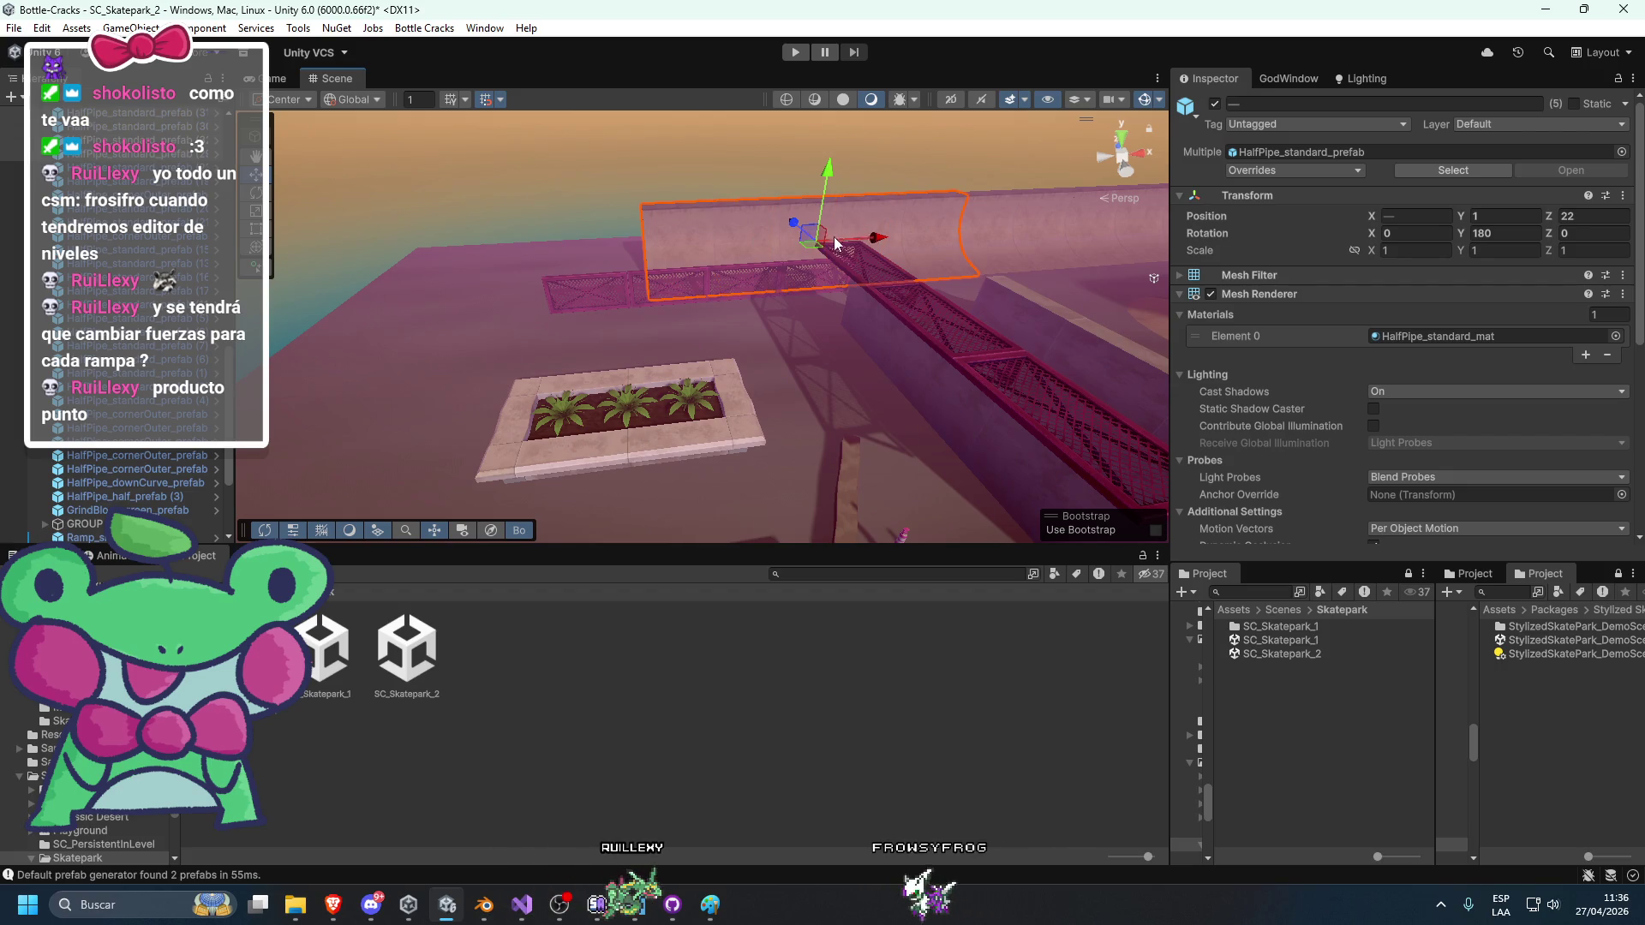
mouse_move(875, 237)
mouse_down()
mouse_move(488, 265)
mouse_move(548, 287)
mouse_move(686, 253)
mouse_up()
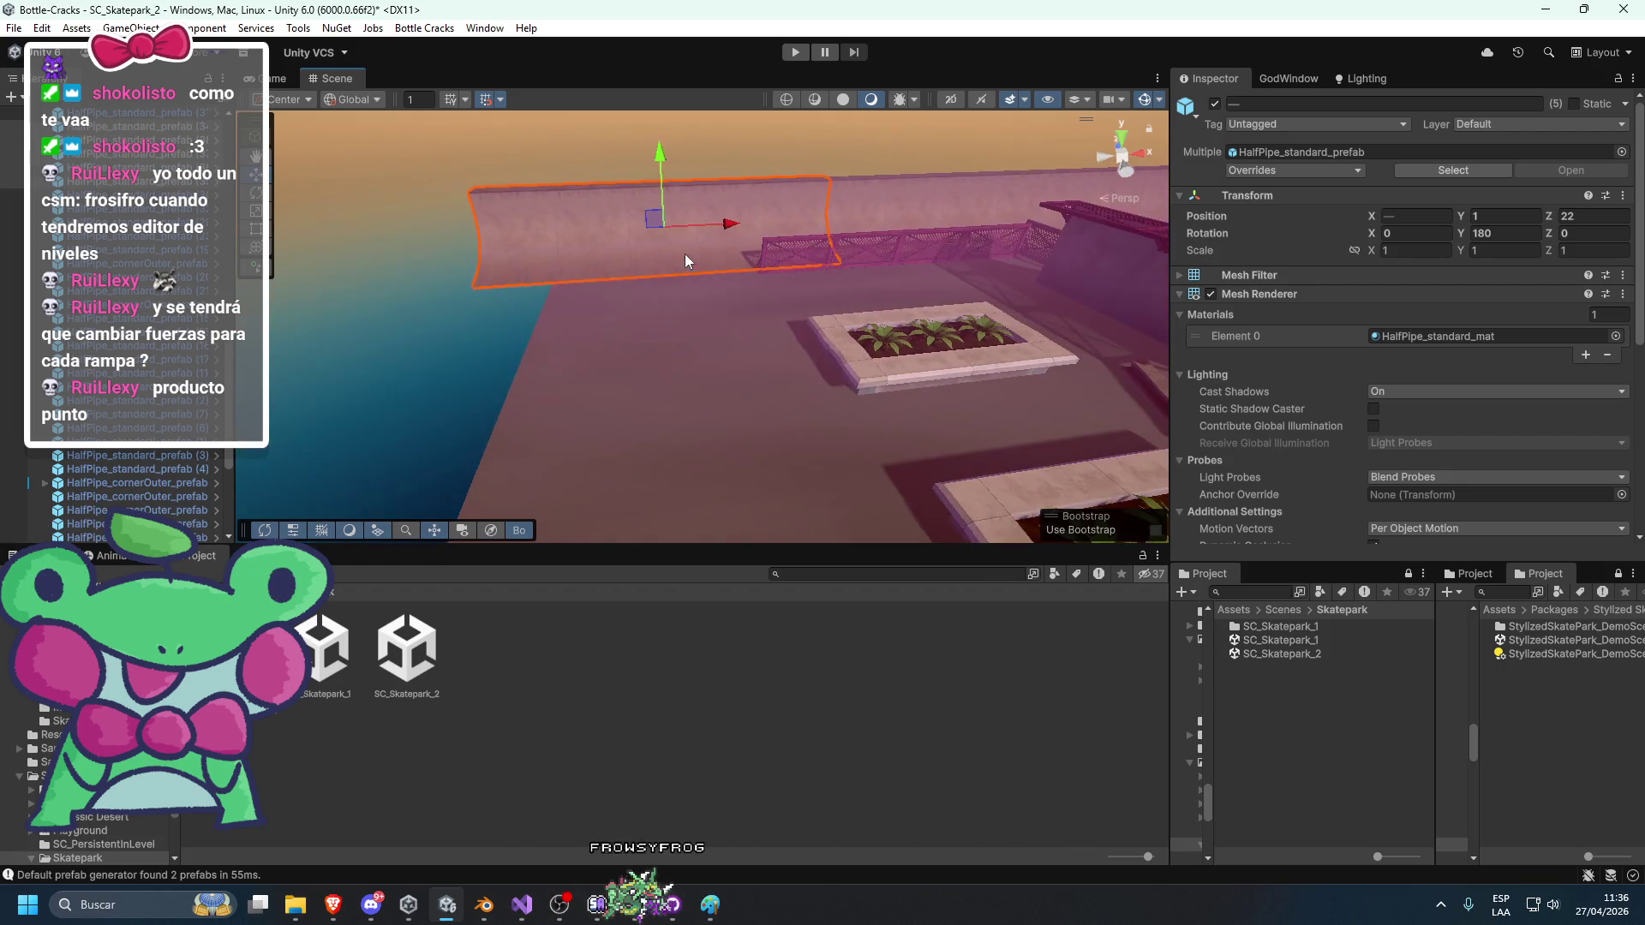
click(626, 205)
mouse_move(626, 207)
mouse_down()
mouse_move(798, 298)
mouse_move(1044, 298)
mouse_move(518, 393)
mouse_move(792, 331)
mouse_move(747, 363)
mouse_up()
Turn inner corner piece (2) to 90° and move it to X -26, capping the wall.
click(1106, 271)
key(e)
key(w)
mouse_move(500, 360)
mouse_down()
mouse_move(558, 356)
mouse_move(615, 239)
mouse_move(694, 282)
mouse_move(673, 343)
mouse_up()
click(558, 355)
click(679, 392)
click(806, 395)
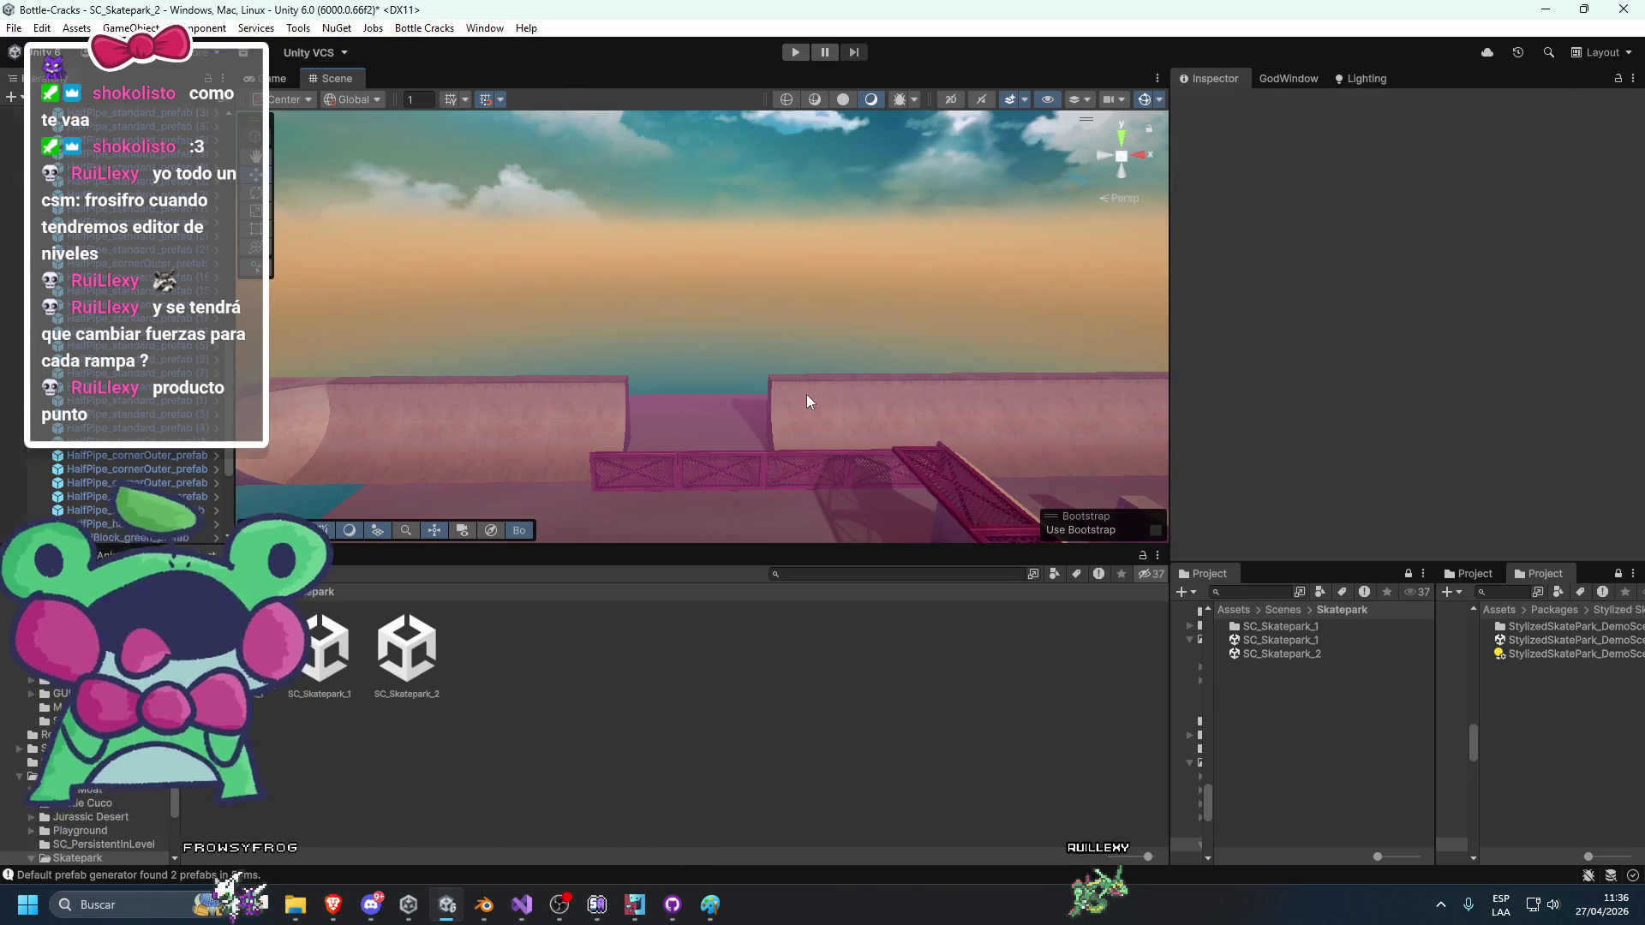
Slide inner corner piece (3) along X toward the other ramp at the wall gap.
click(865, 402)
click(681, 384)
mouse_move(682, 383)
mouse_down()
mouse_move(463, 428)
mouse_move(1025, 430)
mouse_move(920, 421)
mouse_up()
click(405, 443)
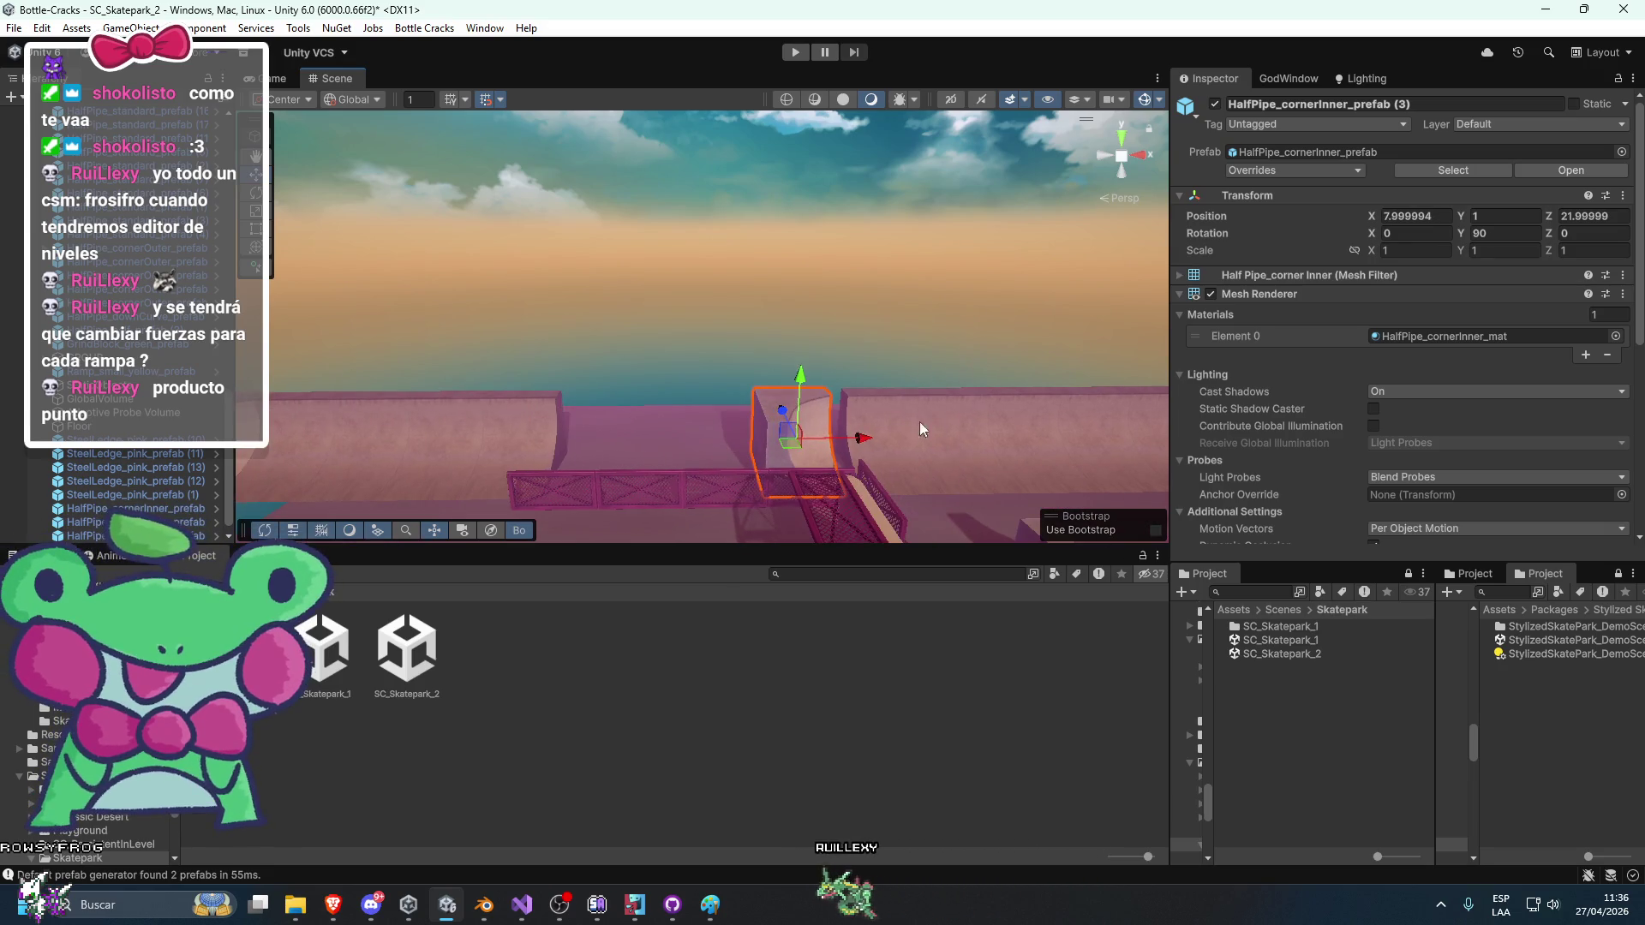
scroll(771, 411, up, 3)
click(666, 395)
click(667, 400)
mouse_move(687, 410)
mouse_down()
mouse_move(804, 425)
mouse_move(808, 377)
mouse_up()
click(807, 389)
Turn the inner corner piece 180° and shift it to X 20.99.
click(751, 426)
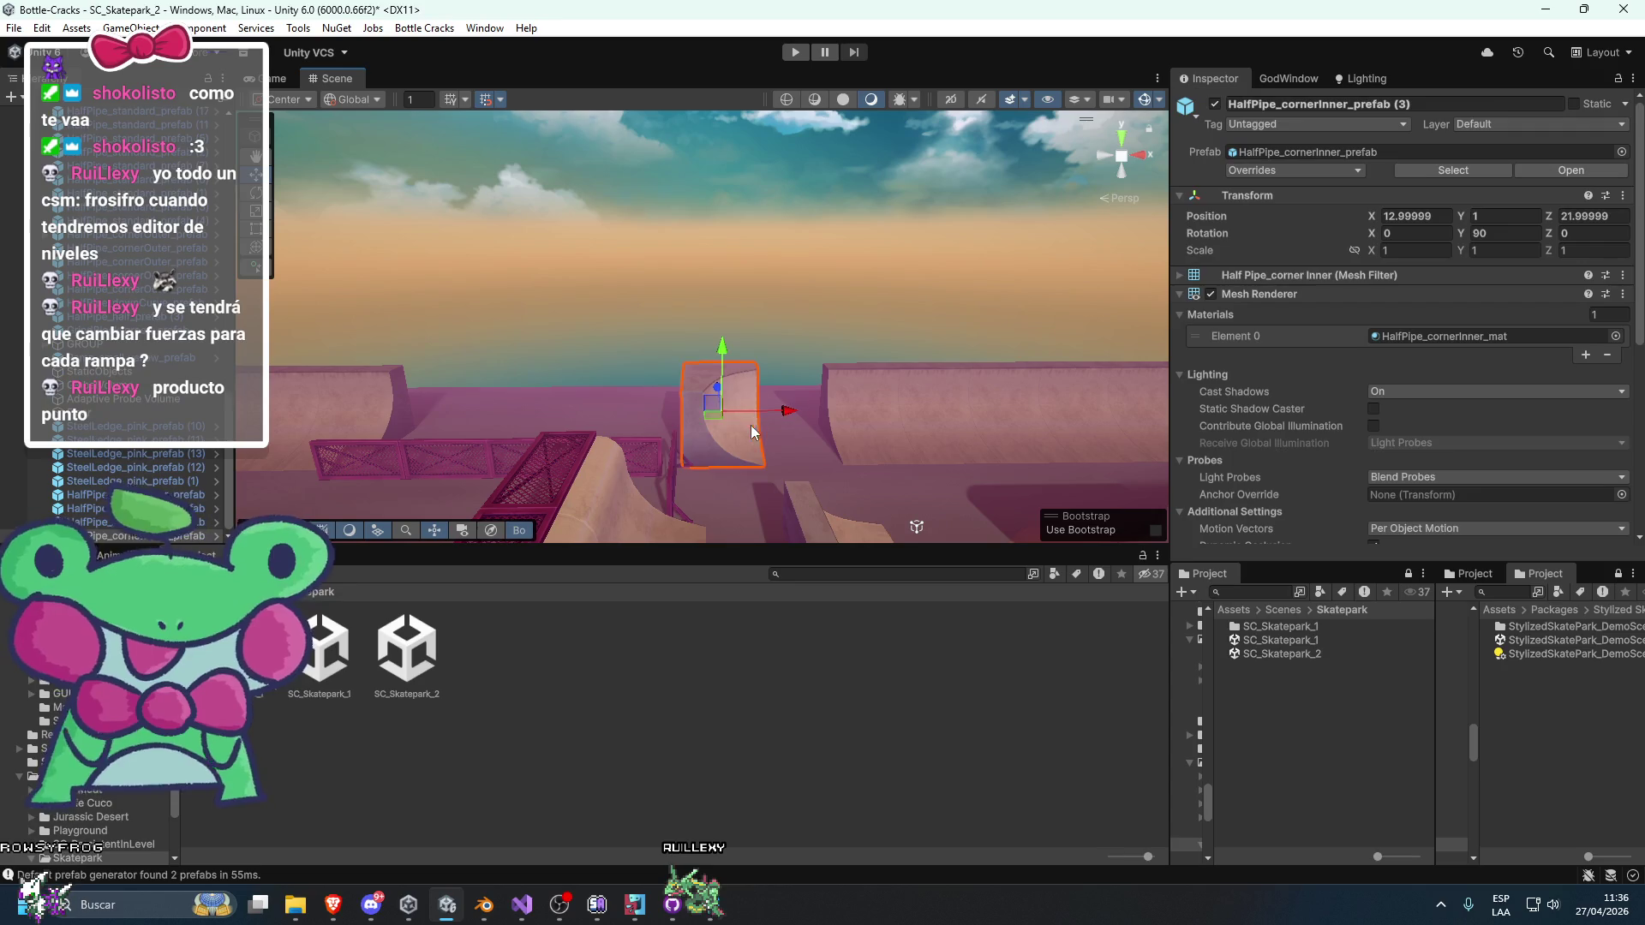
key(e)
key(w)
mouse_move(755, 432)
mouse_down()
mouse_move(860, 430)
mouse_move(783, 392)
mouse_move(781, 369)
mouse_move(744, 397)
mouse_move(713, 326)
mouse_up()
key(e)
key(w)
Fit HalfPipe_cornerOuter_prefab (7) onto the wall end with Y rotation 180.
click(1324, 153)
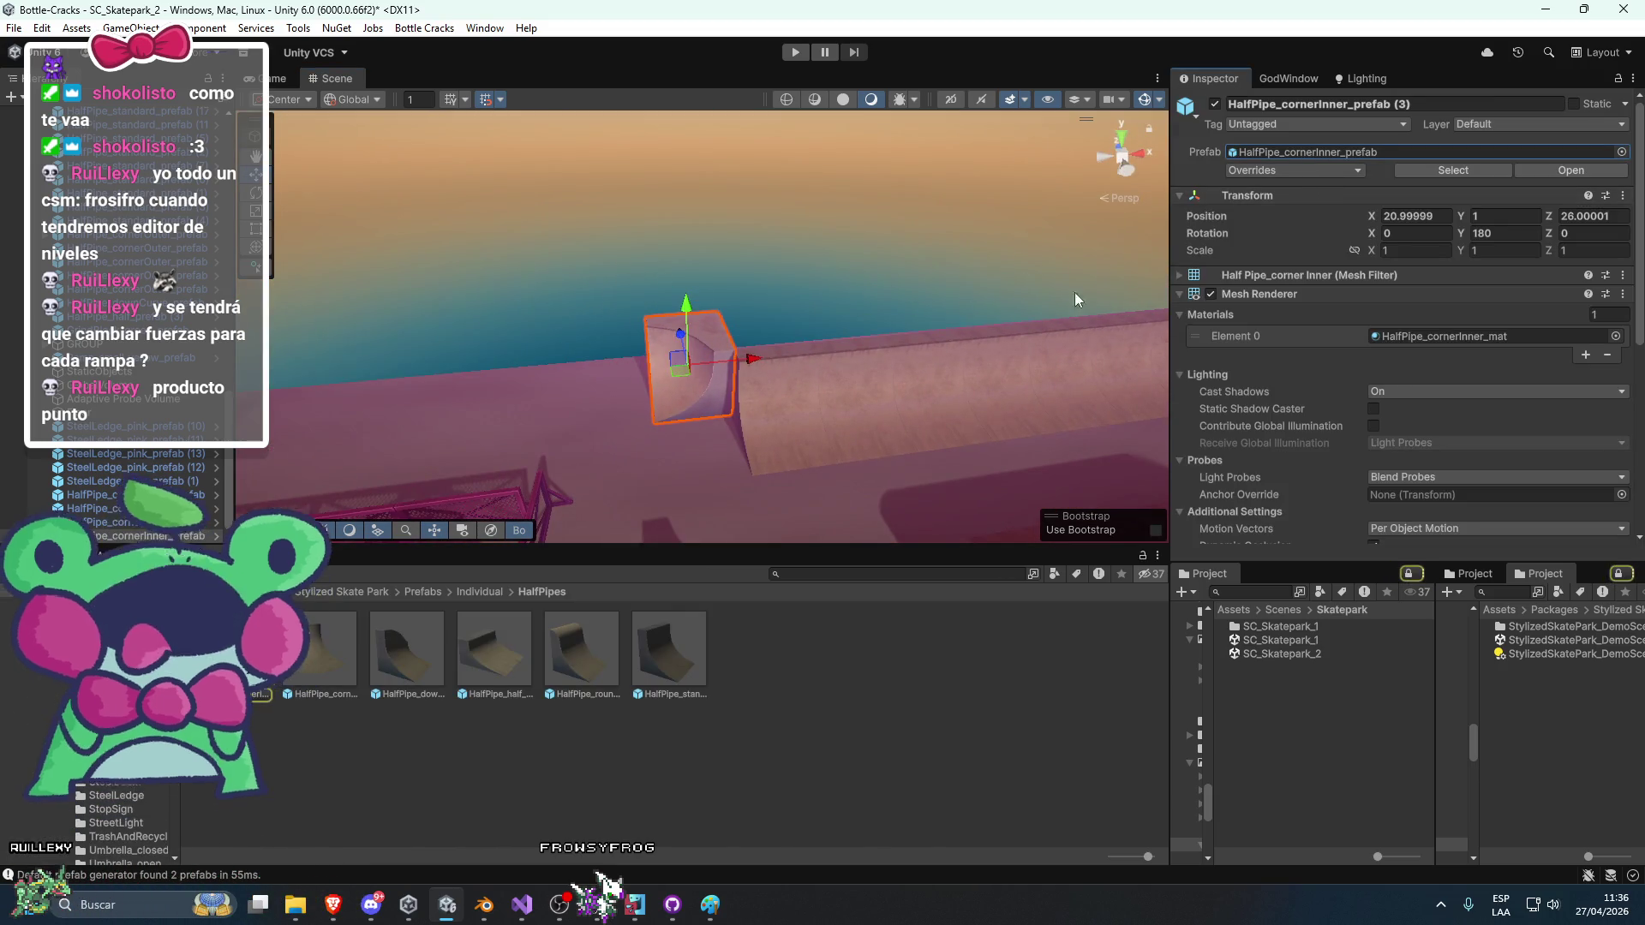
drag(1075, 292, 963, 378)
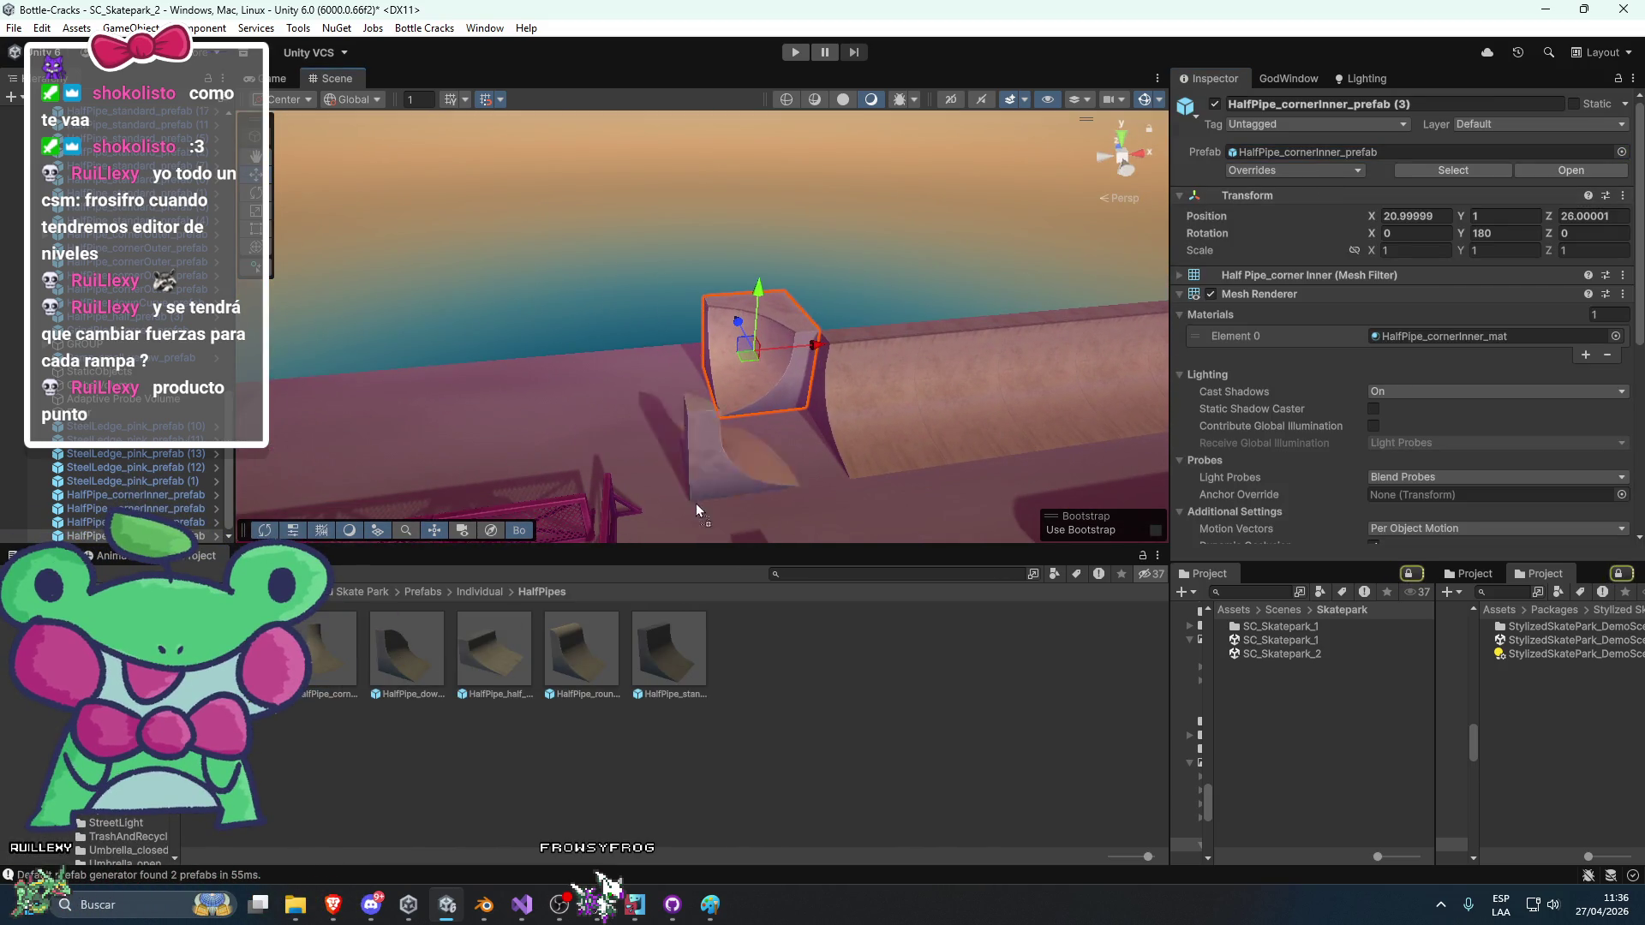
click(777, 469)
key(e)
mouse_move(883, 403)
mouse_down()
mouse_move(823, 403)
mouse_move(817, 387)
mouse_up()
key(w)
drag(754, 434, 765, 392)
click(1495, 233)
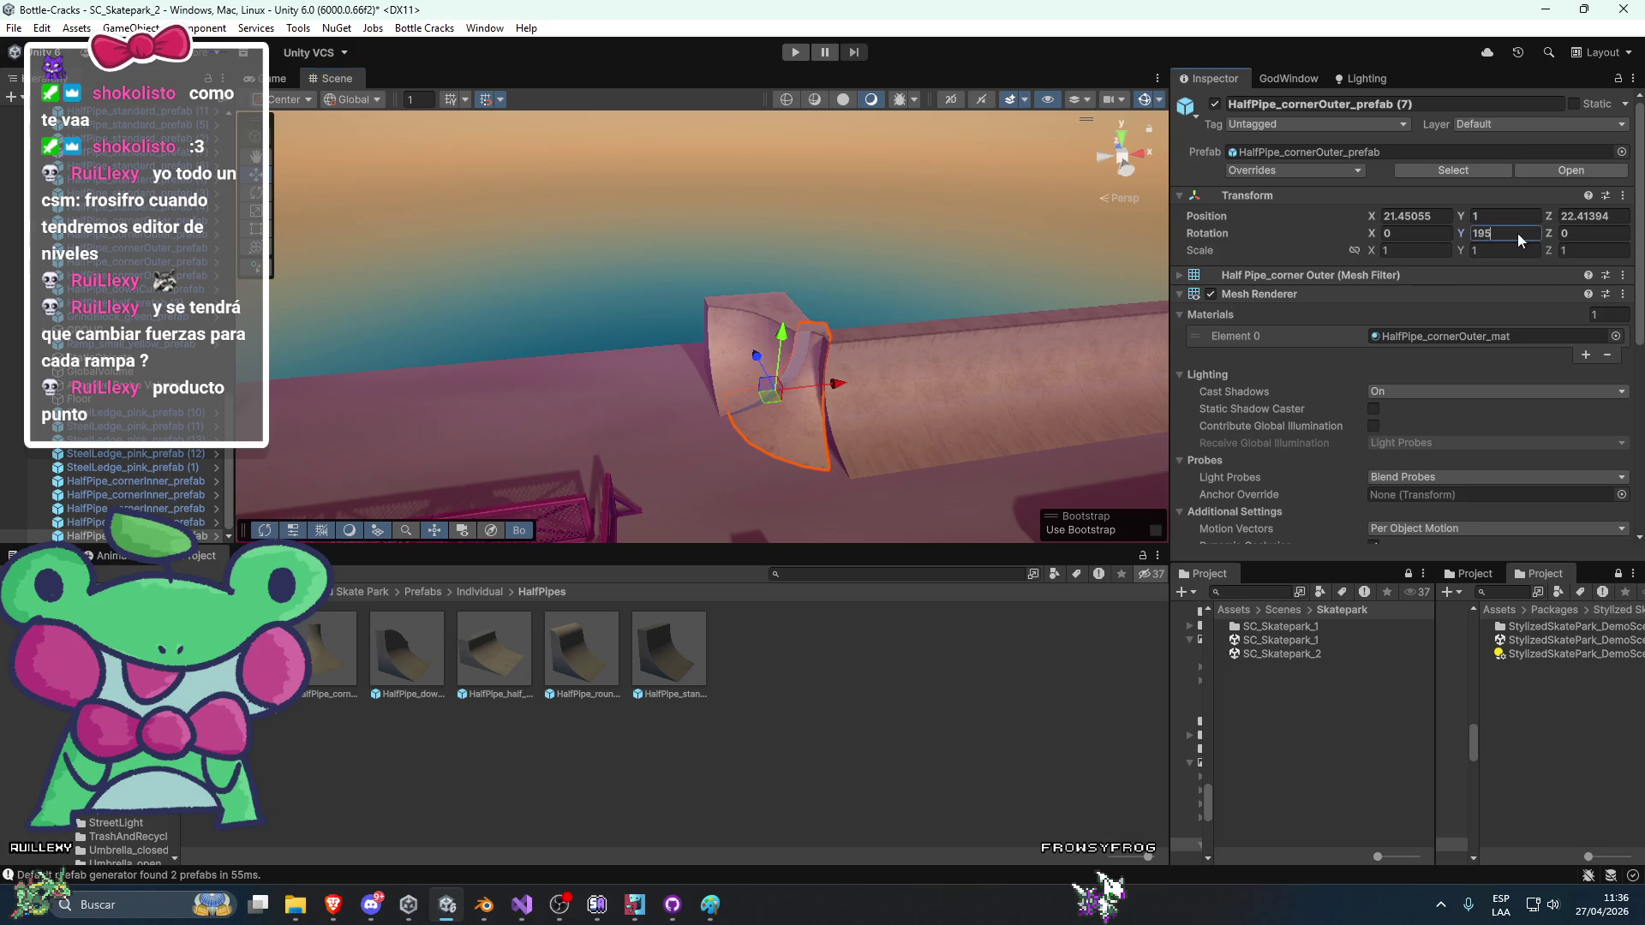
text(180)
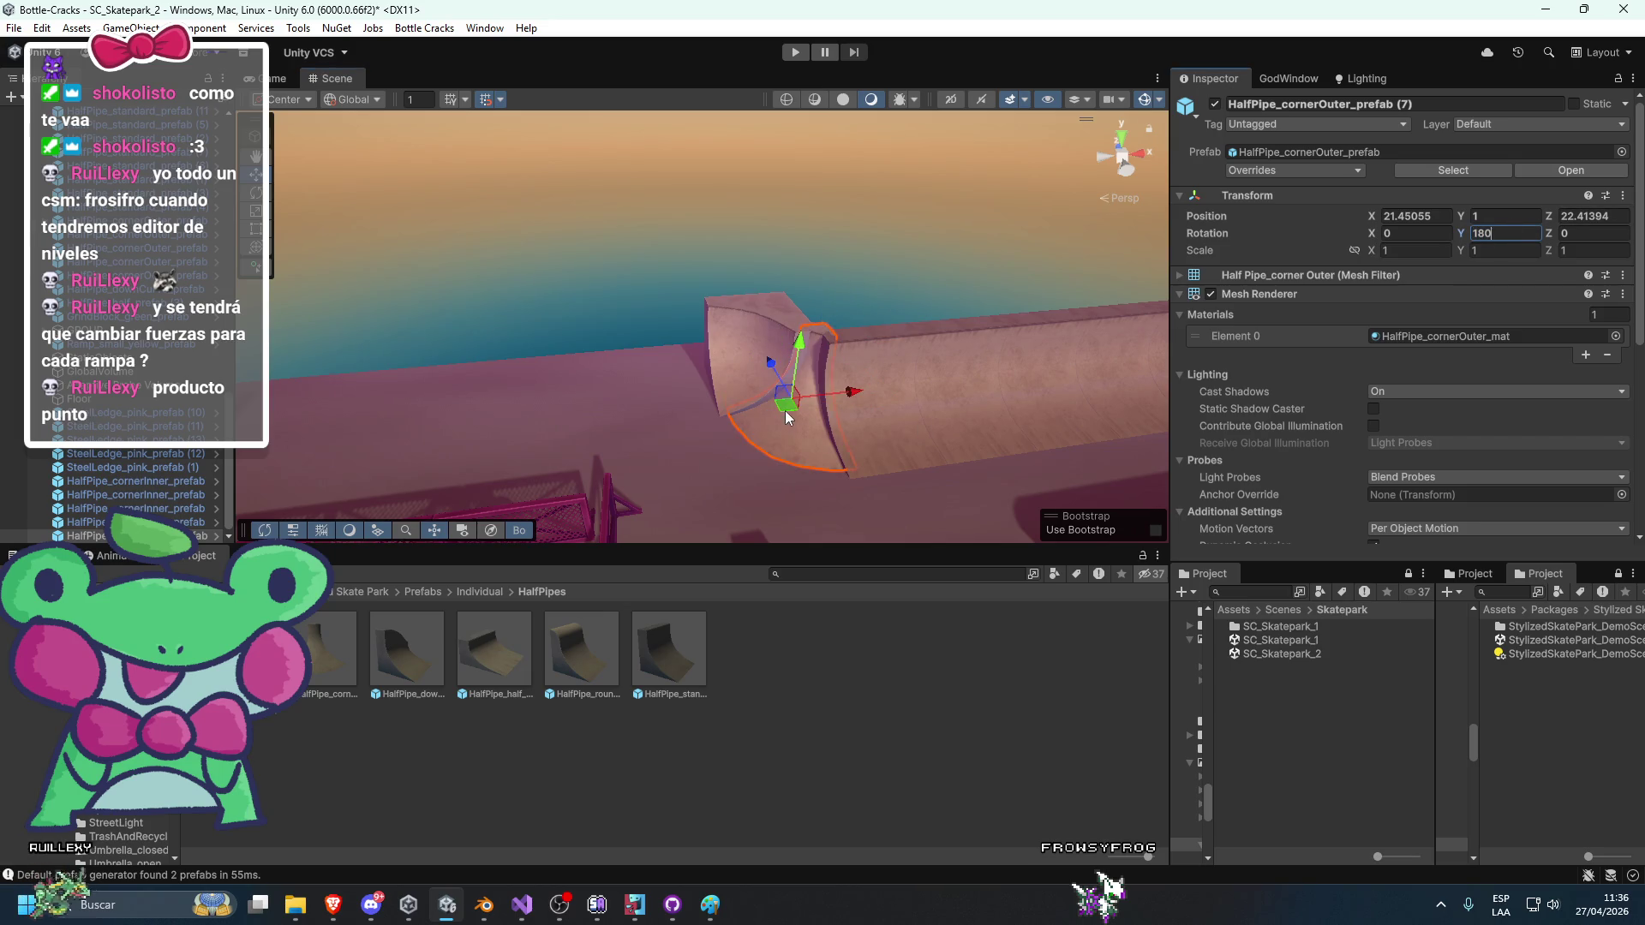
mouse_move(799, 382)
mouse_down()
mouse_move(827, 368)
mouse_move(793, 340)
mouse_move(822, 359)
mouse_move(760, 390)
mouse_move(536, 368)
mouse_move(778, 415)
mouse_move(973, 425)
mouse_move(755, 343)
mouse_move(750, 425)
mouse_move(701, 427)
mouse_move(931, 462)
mouse_move(880, 426)
mouse_move(861, 445)
mouse_up()
click(973, 425)
Turn the half-pipe to 270° around Y and shift it into place at X 17.
key(e)
mouse_move(764, 462)
mouse_down()
mouse_move(492, 400)
mouse_move(541, 426)
mouse_up()
mouse_move(742, 454)
mouse_down()
mouse_move(755, 446)
mouse_move(716, 386)
mouse_move(726, 368)
mouse_move(630, 418)
mouse_move(640, 458)
mouse_move(868, 442)
mouse_up()
key(w)
key(e)
key(w)
drag(604, 381, 660, 406)
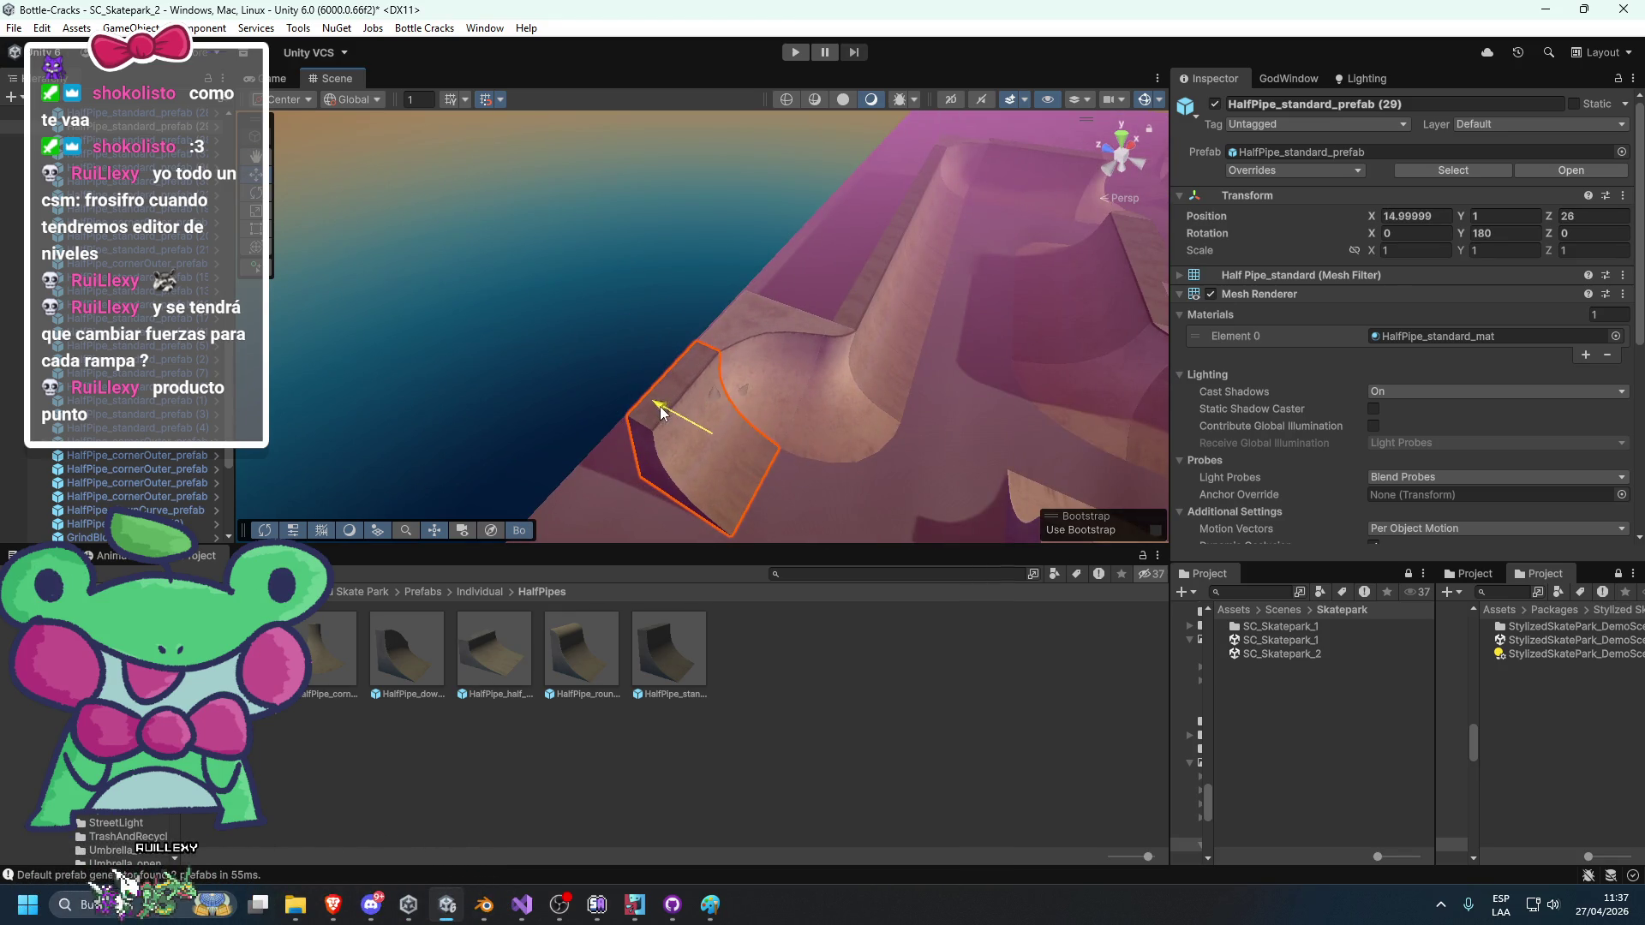
Rotate another half-pipe piece around its Y axis.
click(642, 249)
scroll(652, 274, up, 5)
click(668, 297)
key(e)
mouse_move(685, 377)
mouse_down()
mouse_move(670, 480)
mouse_move(418, 470)
mouse_up()
key(w)
Select five half-pipe wall pieces, then frame a single half-pipe piece in the view.
mouse_move(658, 457)
mouse_down()
mouse_move(783, 349)
mouse_move(719, 362)
mouse_move(613, 305)
mouse_move(686, 231)
mouse_up()
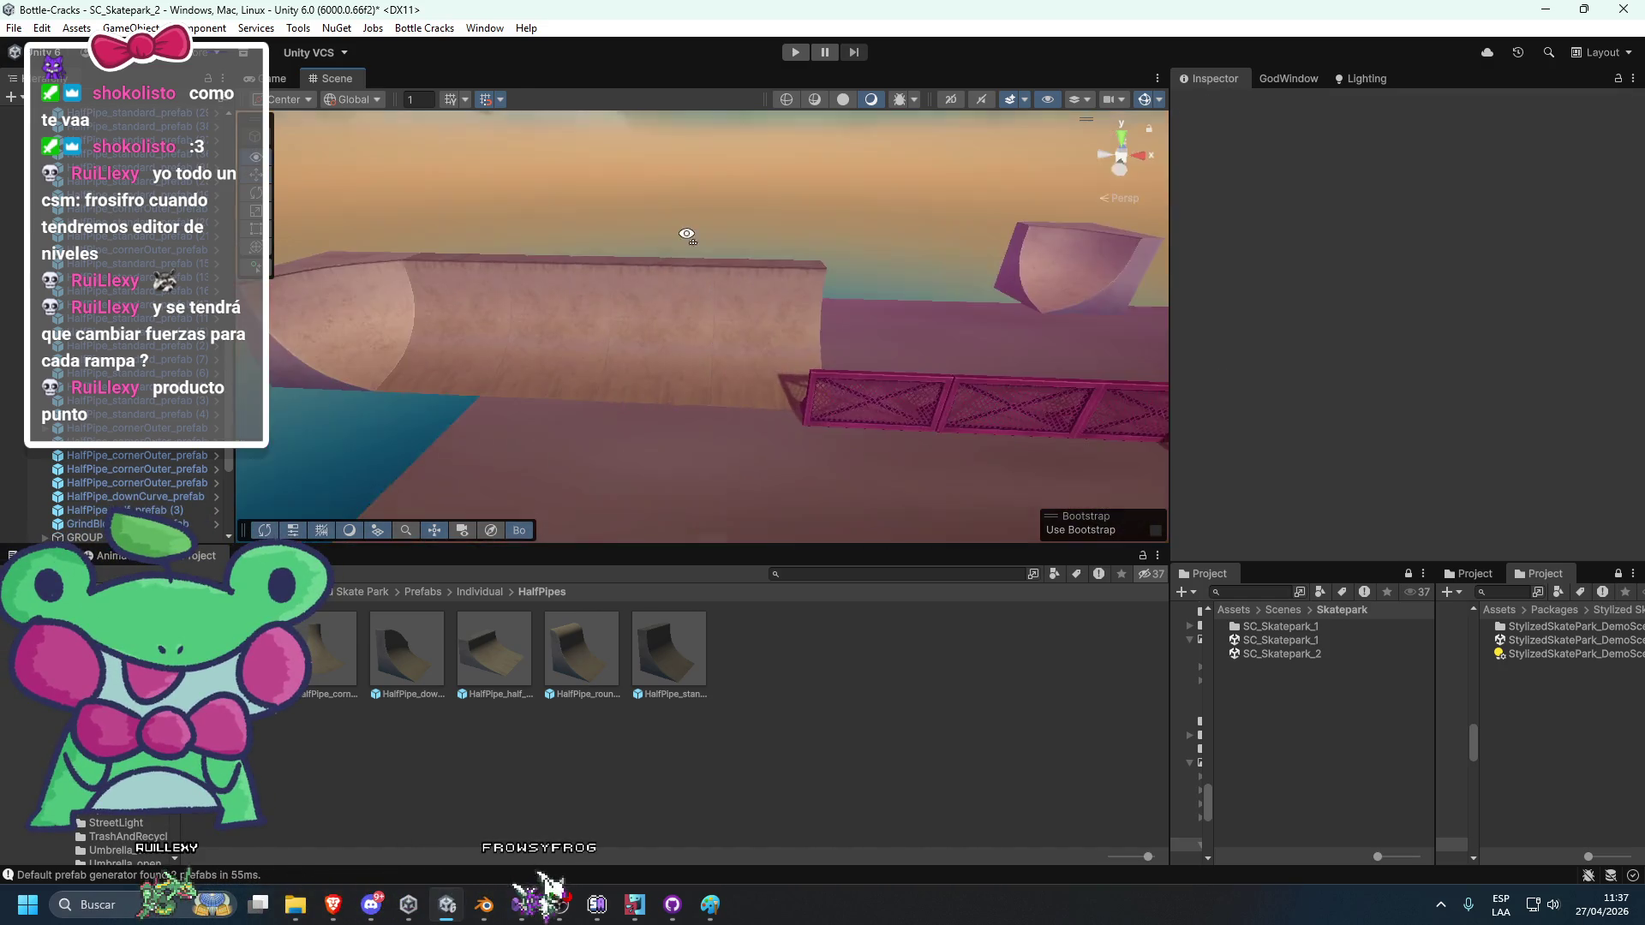
click(768, 318)
scroll(769, 317, down, 5)
mouse_move(680, 332)
mouse_down()
mouse_move(559, 341)
mouse_move(865, 320)
mouse_move(853, 297)
mouse_move(868, 364)
mouse_move(747, 369)
mouse_move(947, 382)
mouse_up()
click(748, 368)
key(f)
key(f)
Slide HalfPipe_cornerInner_prefab (3) to X 20.99 and move the half-pipe end piece along X.
click(729, 369)
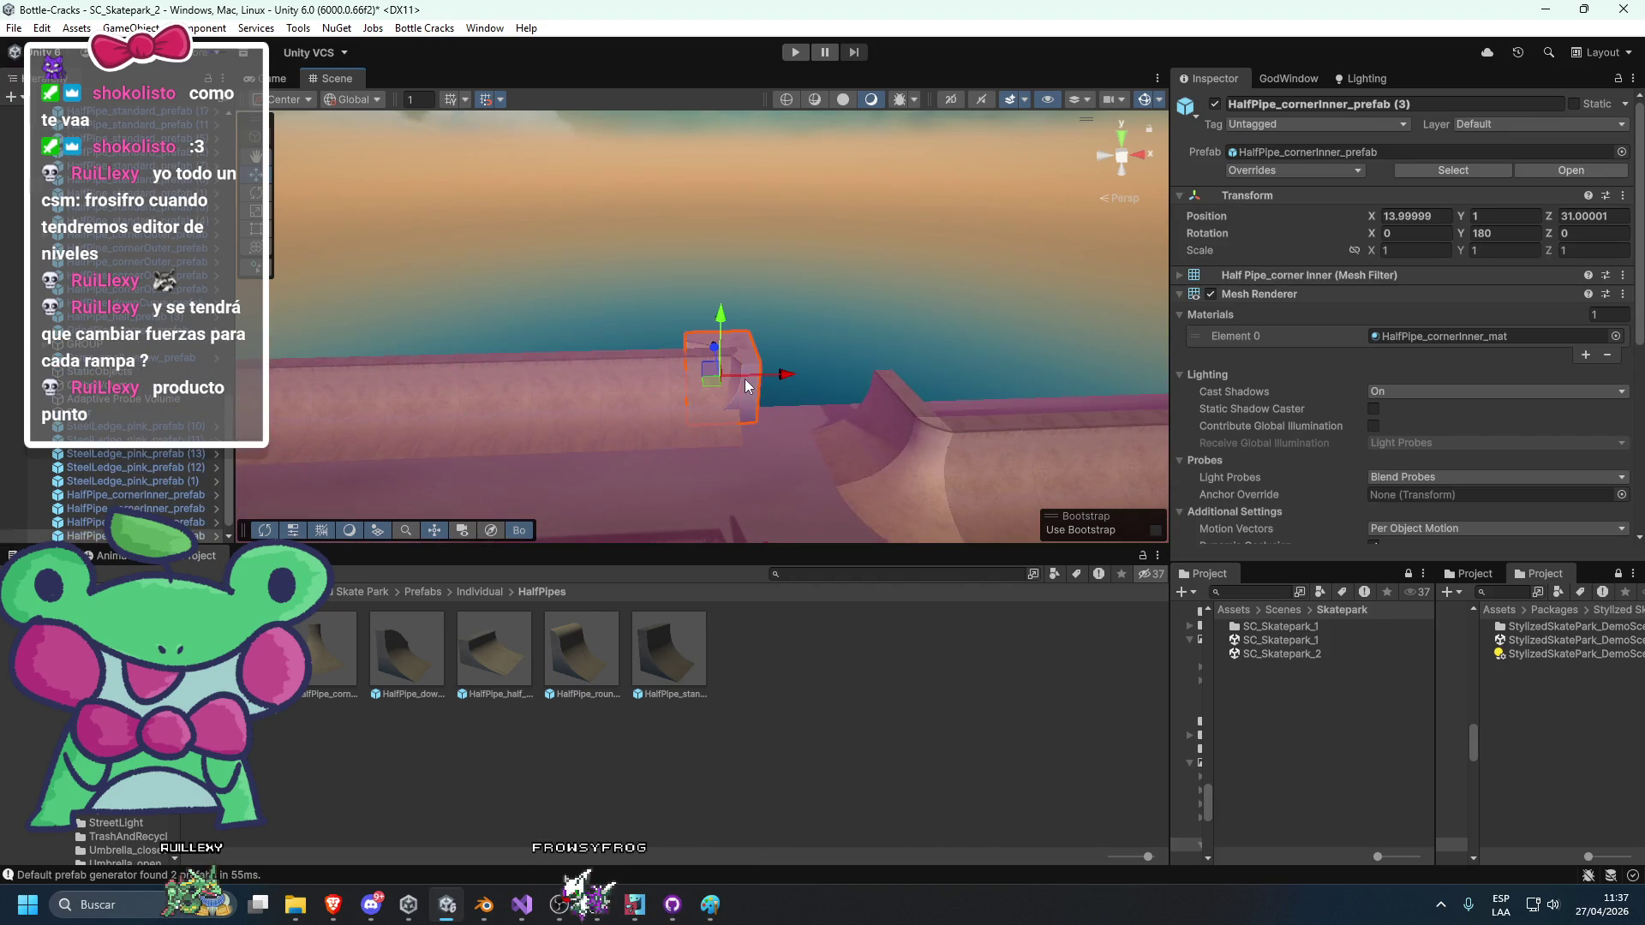
drag(801, 387, 899, 390)
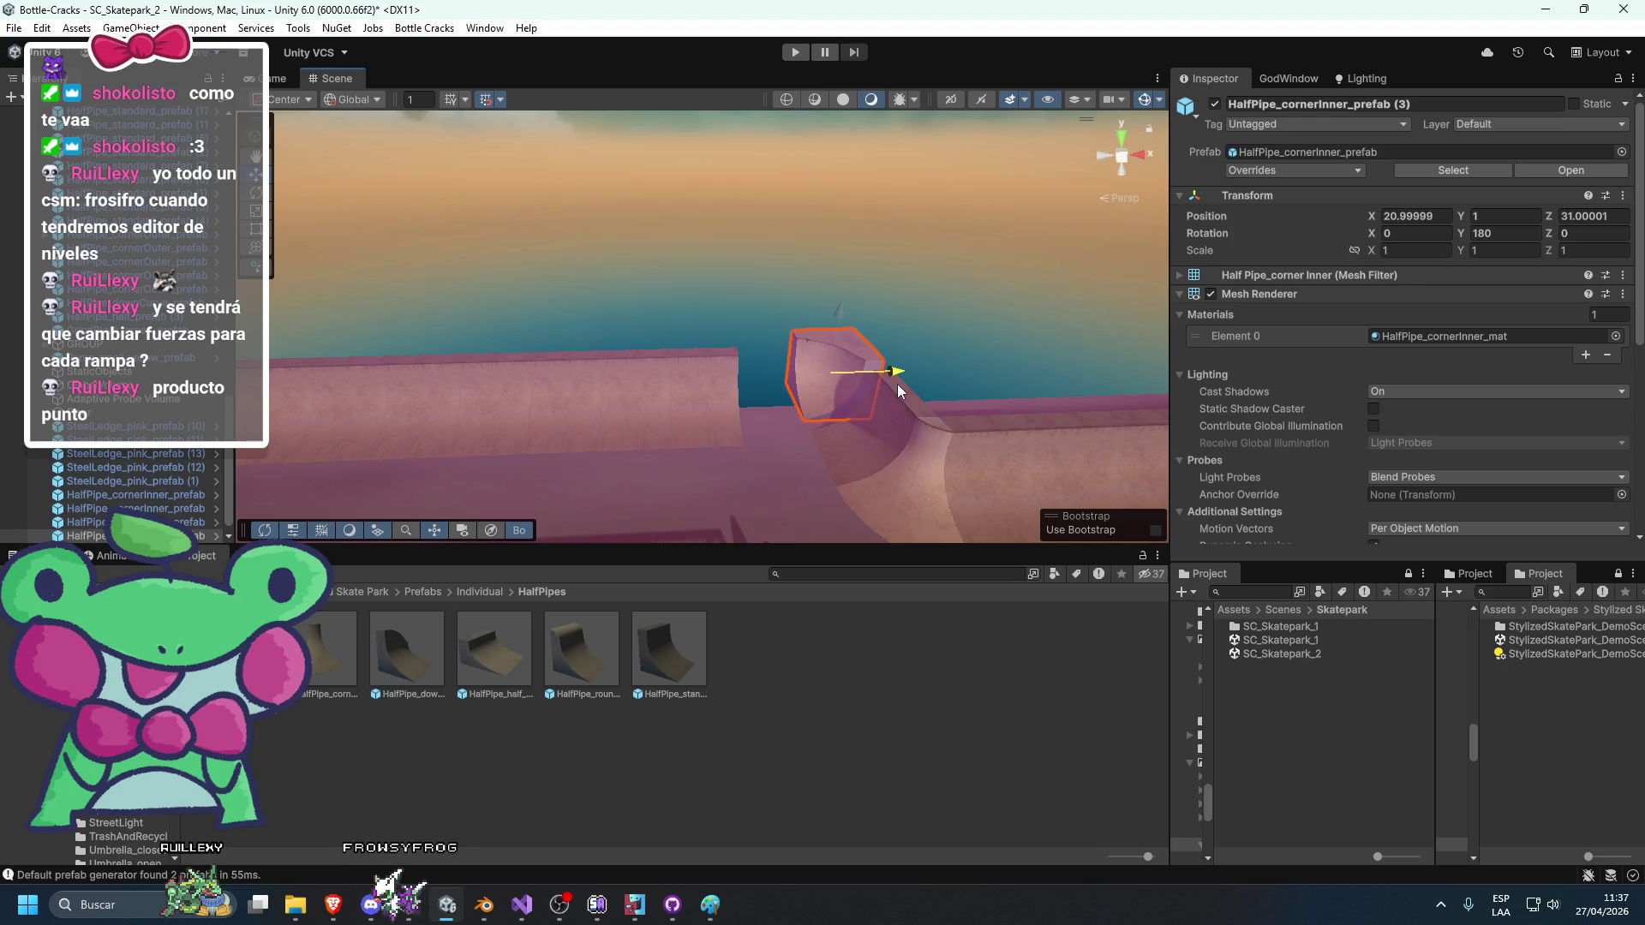
click(799, 341)
mouse_move(800, 341)
mouse_down()
mouse_move(809, 421)
mouse_move(784, 448)
mouse_move(786, 354)
mouse_up()
click(786, 353)
drag(767, 424, 801, 500)
Select runs of adjacent half-pipe pieces along the ledge to check how they line up.
drag(771, 367, 748, 305)
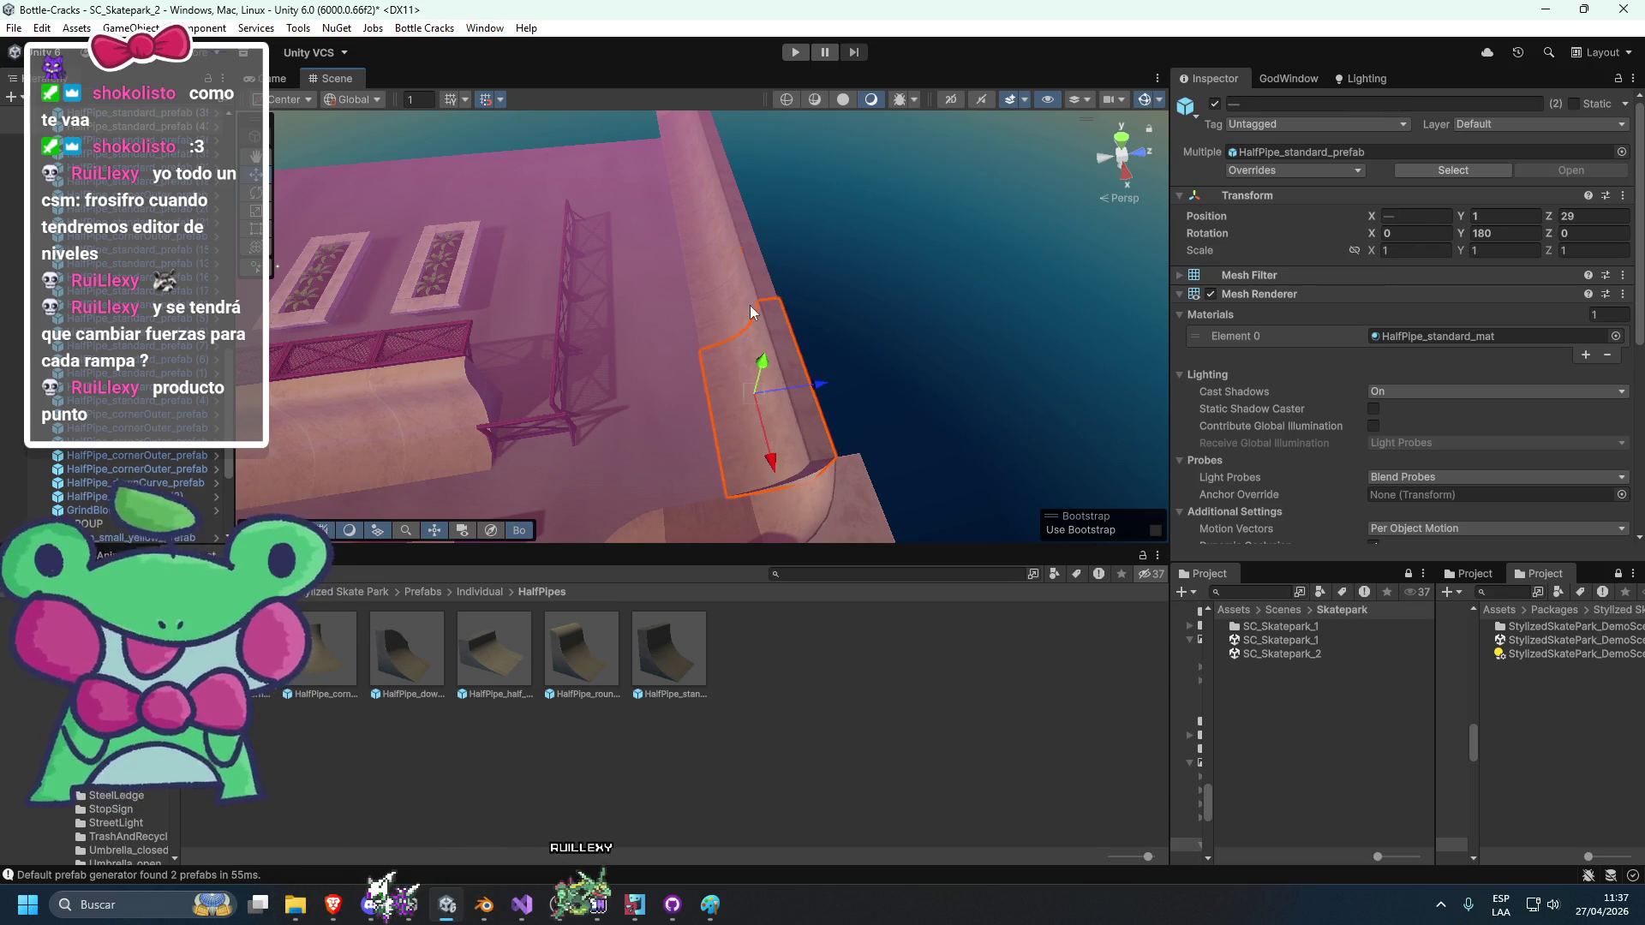
scroll(746, 302, down, 2)
shift+click(695, 168)
click(1057, 479)
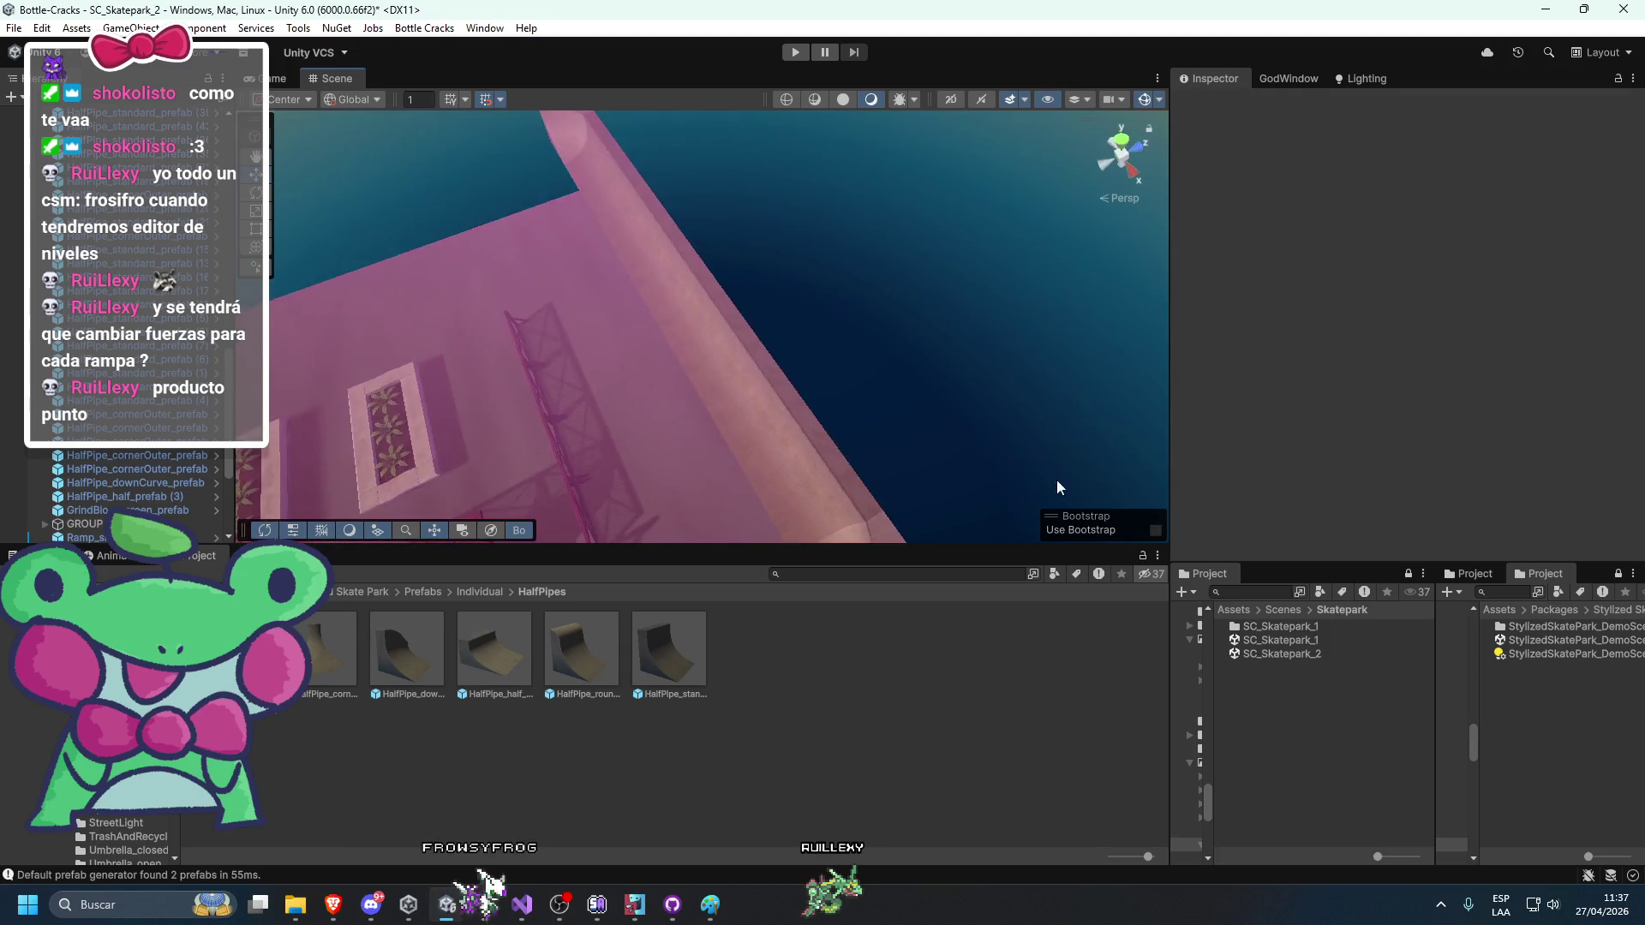
scroll(930, 390, up, 5)
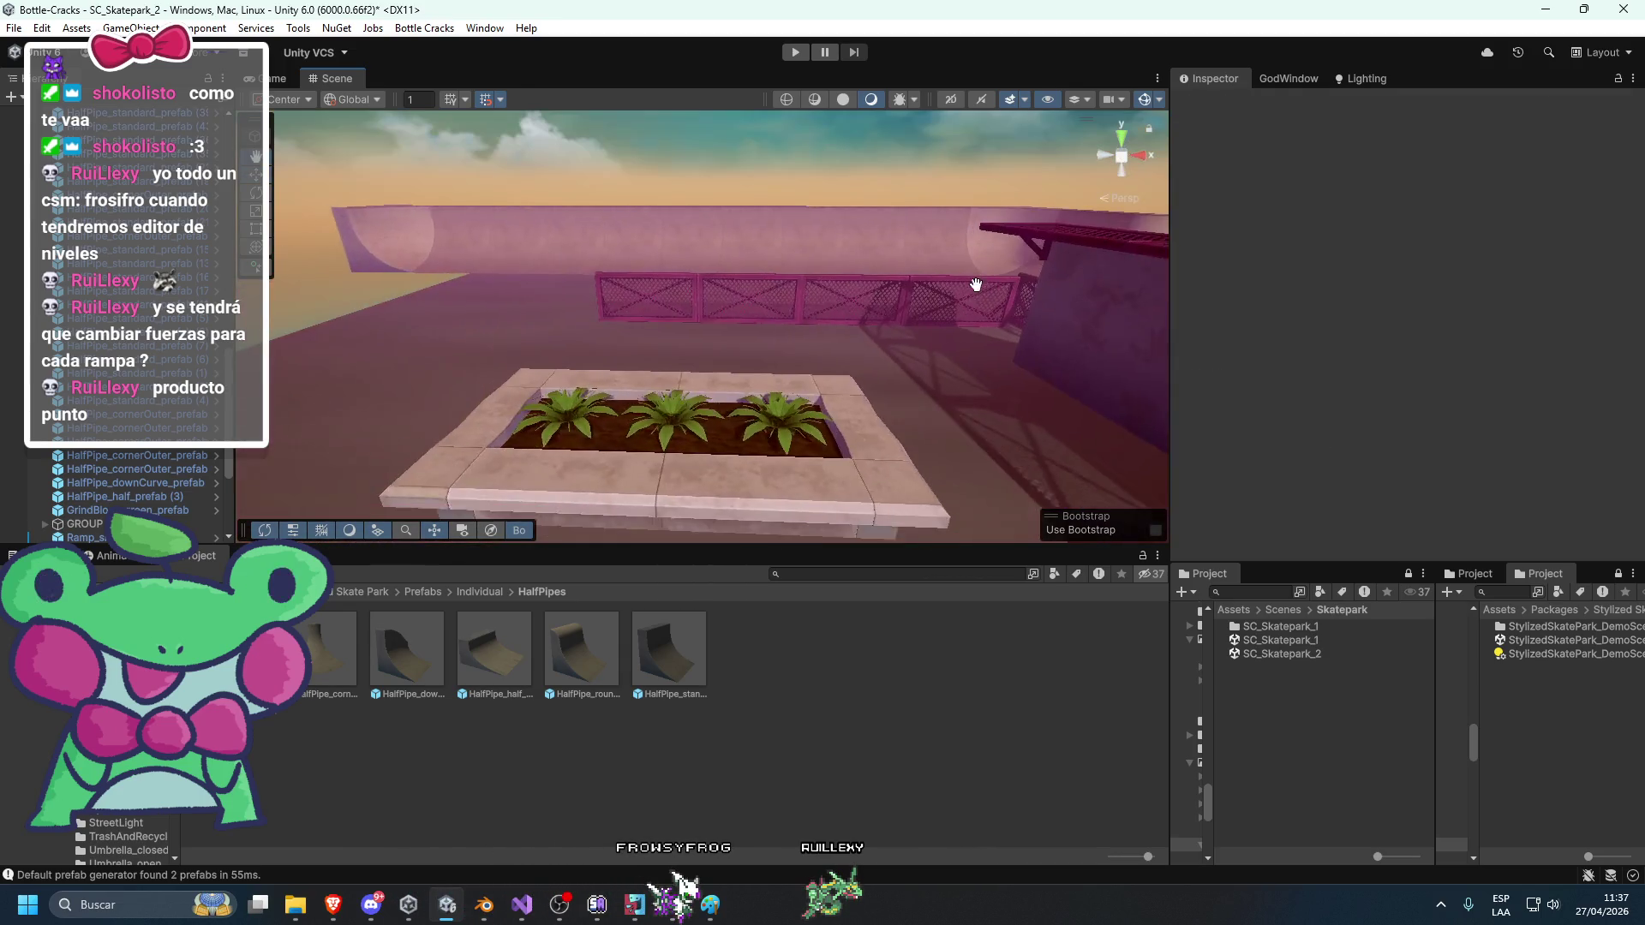
scroll(945, 359, down, 3)
mouse_move(983, 303)
mouse_down()
mouse_move(878, 290)
mouse_move(844, 361)
mouse_move(1033, 415)
mouse_move(785, 399)
mouse_move(831, 443)
mouse_move(894, 418)
mouse_move(615, 503)
mouse_move(744, 434)
mouse_move(947, 550)
mouse_move(888, 450)
mouse_up()
click(811, 418)
shift+click(533, 445)
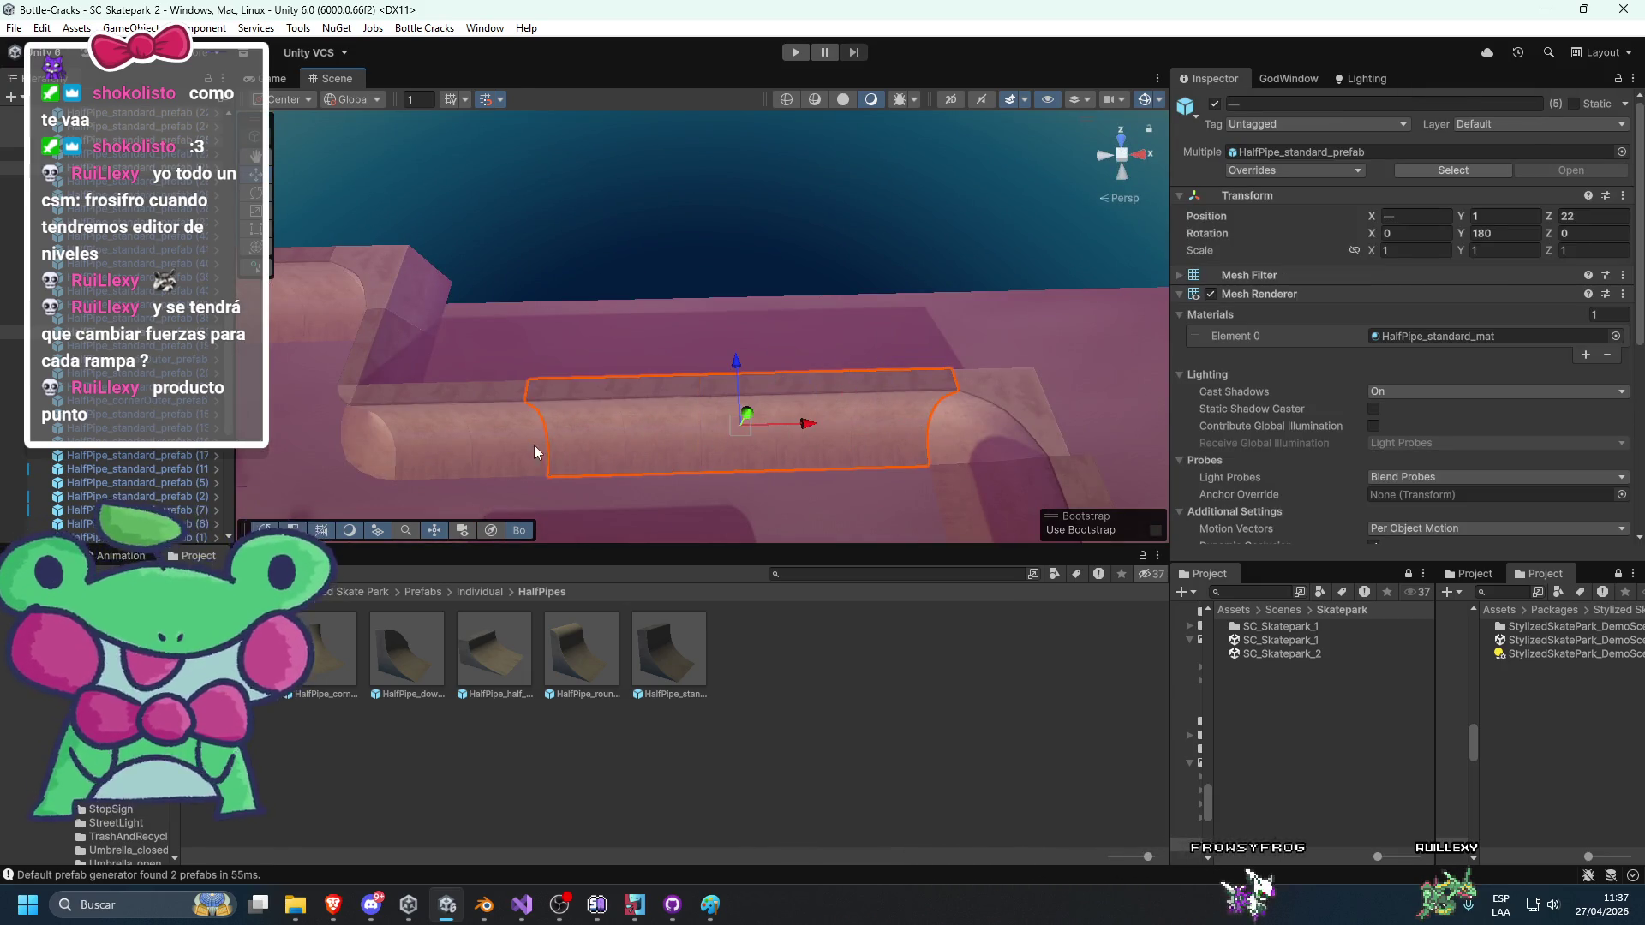
mouse_move(534, 445)
mouse_down()
mouse_move(823, 411)
mouse_move(803, 373)
mouse_move(801, 242)
mouse_move(720, 358)
mouse_move(745, 295)
mouse_up()
click(801, 242)
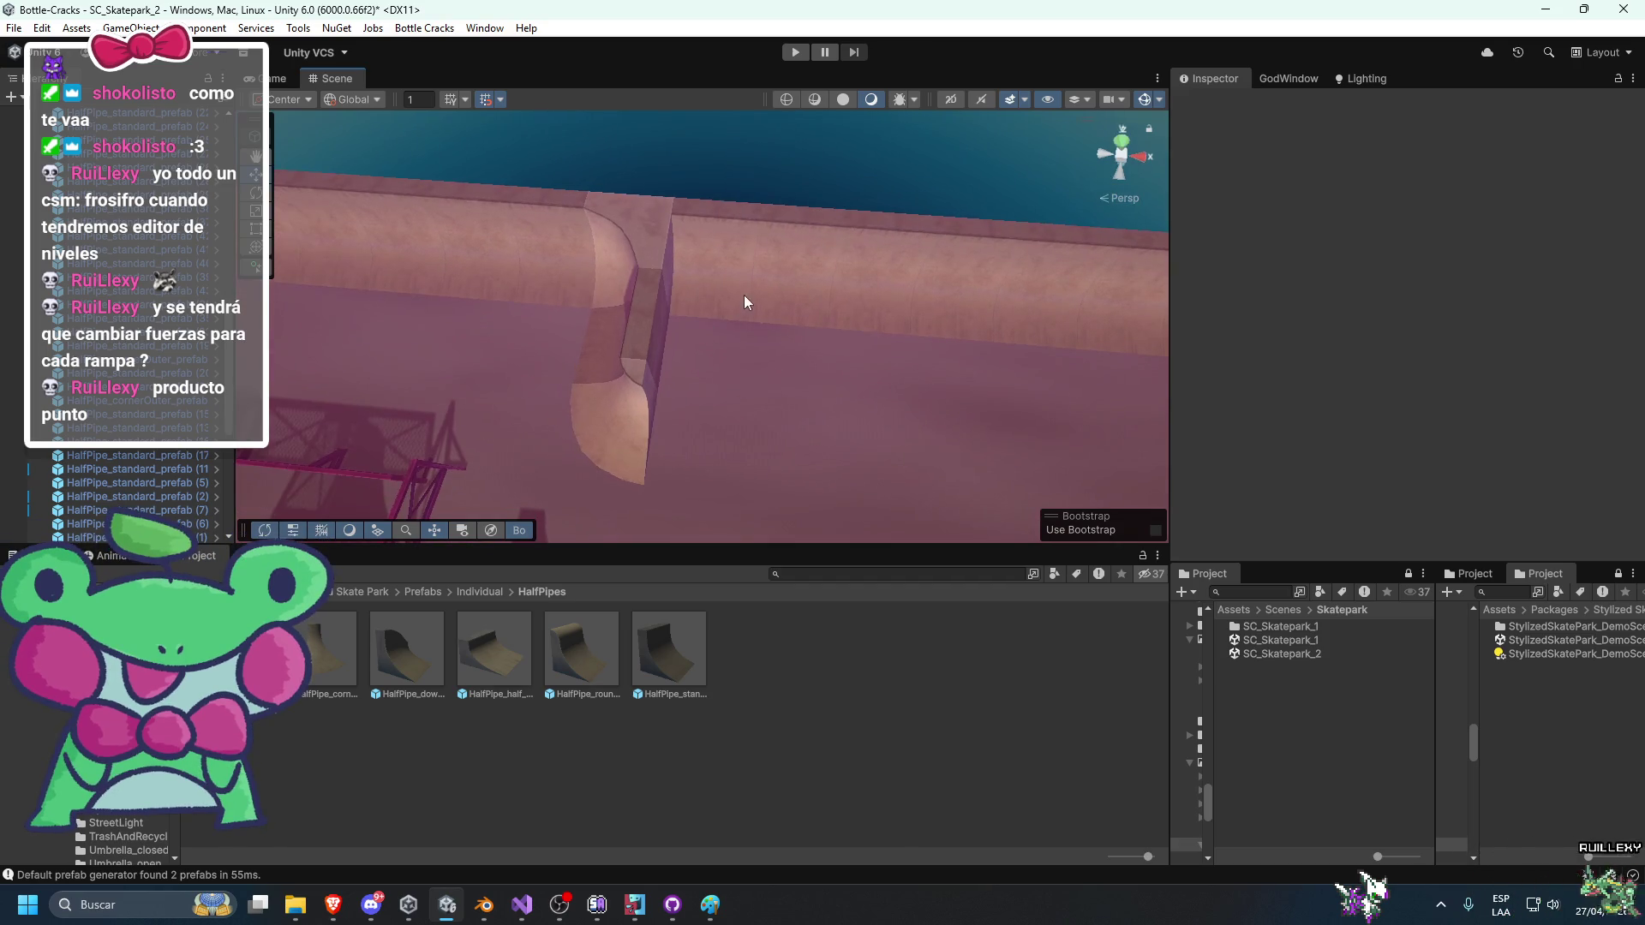
Duplicate the inner corner half-pipe piece and move the copy into the pipe gap.
click(695, 231)
key(ctrl+d)
mouse_move(710, 263)
mouse_down()
mouse_move(803, 287)
mouse_move(760, 313)
mouse_move(778, 364)
mouse_move(64, 387)
mouse_up()
key(e)
Duplicate two straight half-pipe pieces and move the copies to the right.
click(652, 292)
click(645, 312)
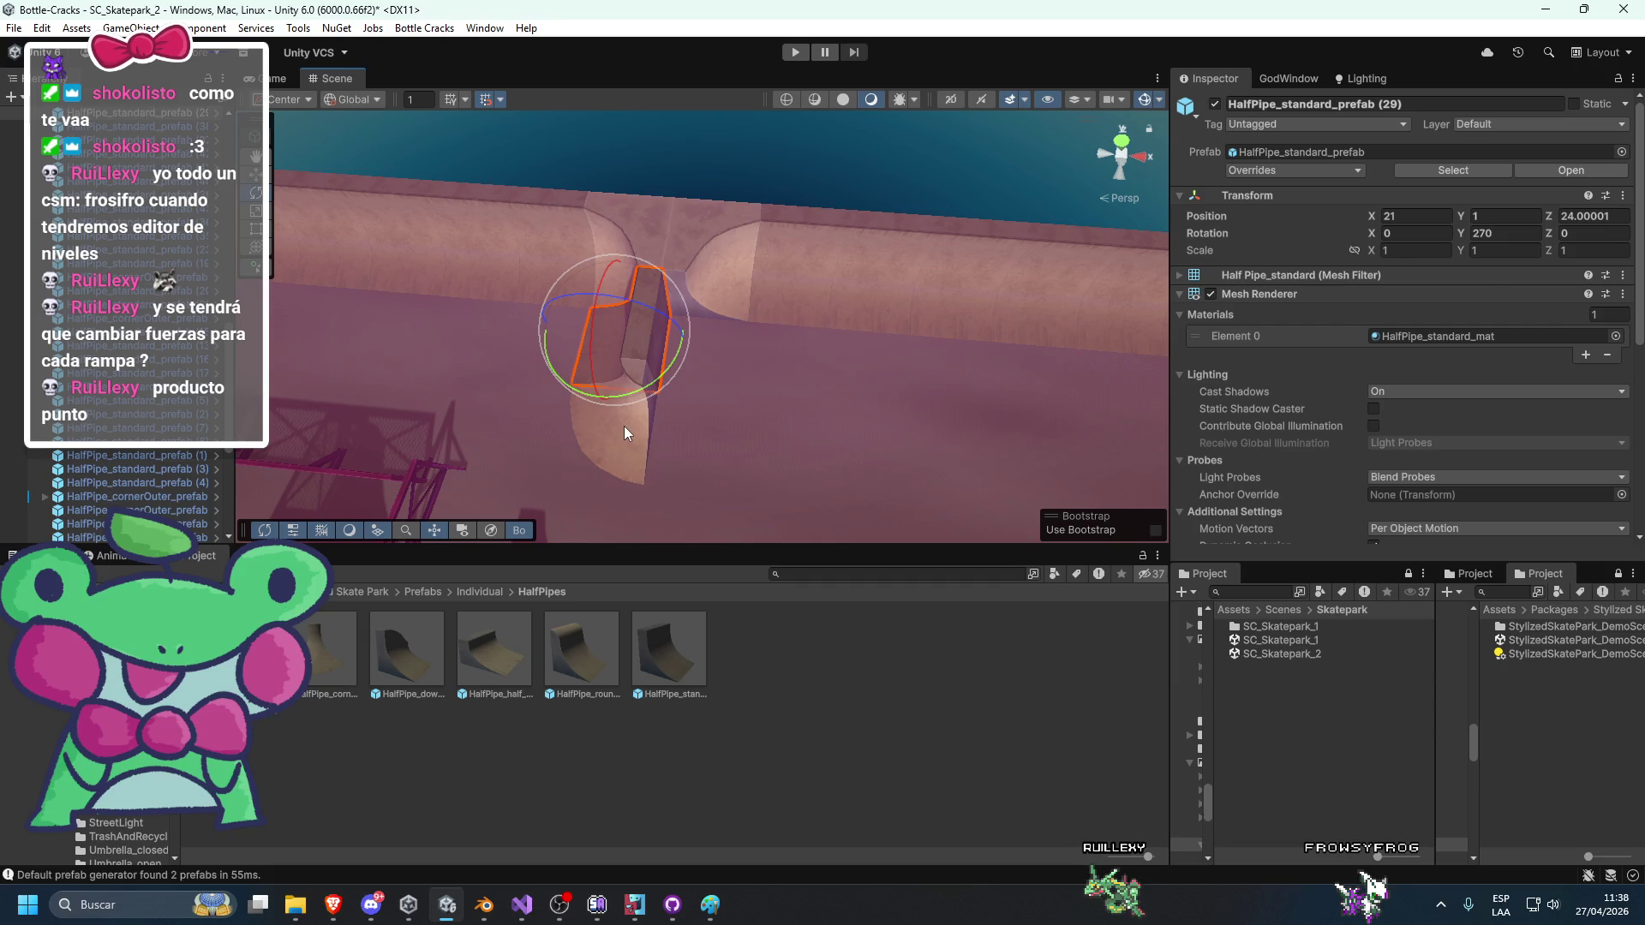
shift+click(623, 425)
key(ctrl+d)
mouse_move(654, 390)
mouse_down()
mouse_move(764, 405)
mouse_move(706, 428)
mouse_move(729, 443)
mouse_move(1107, 358)
mouse_move(683, 541)
mouse_move(719, 546)
mouse_up()
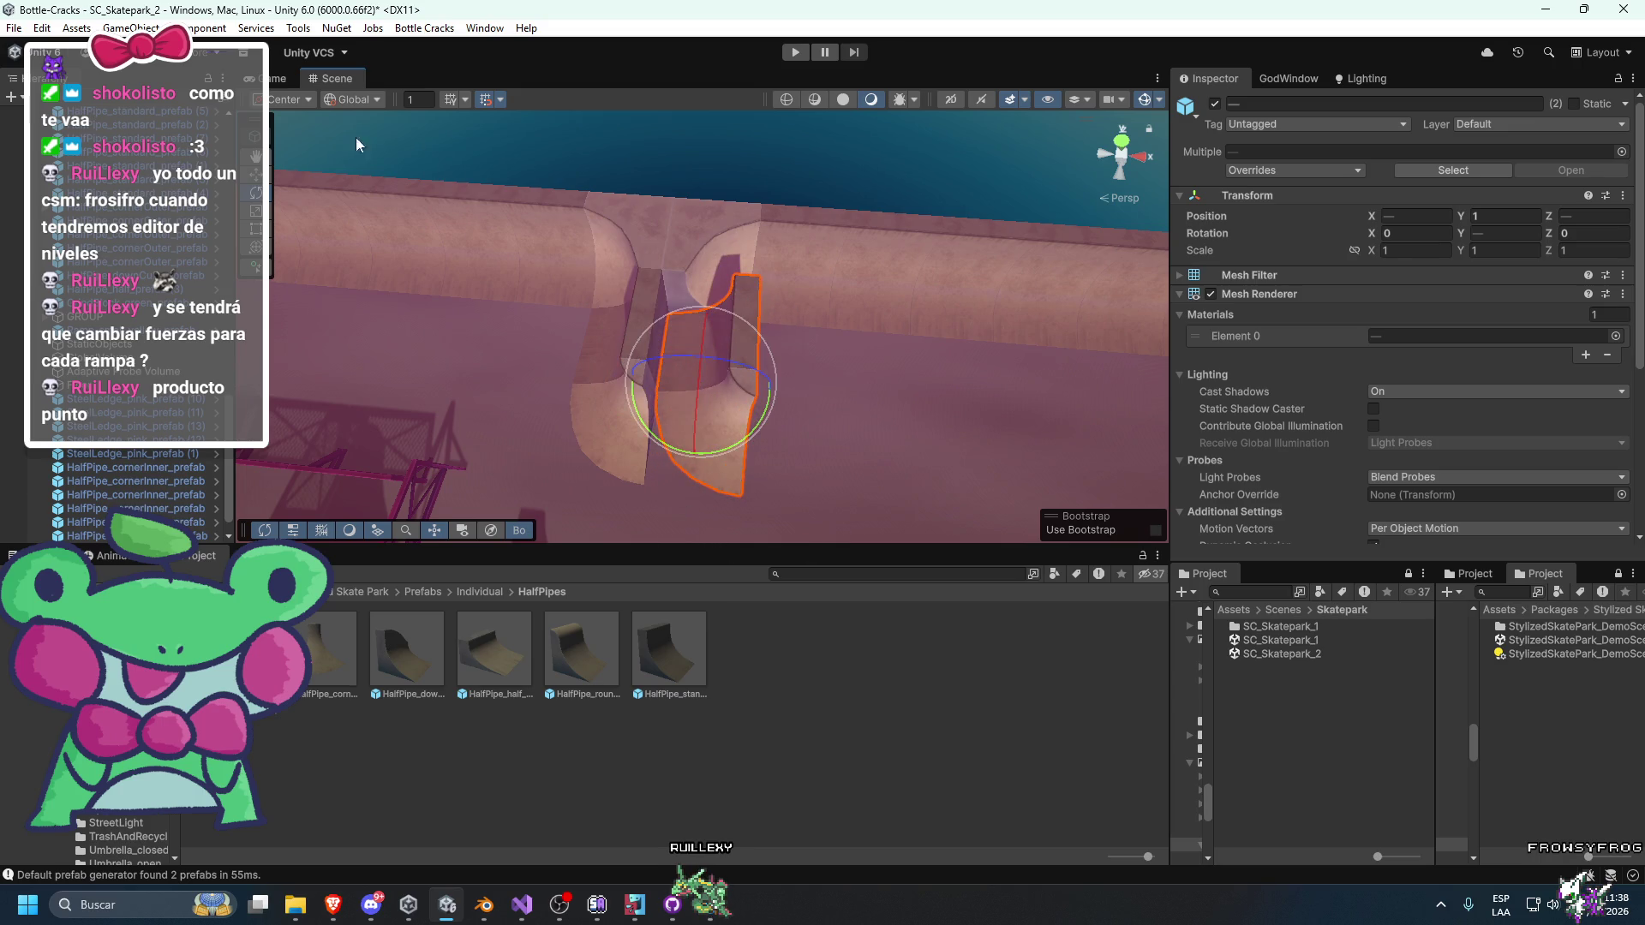
Rotate the copied half-pipe about 90° around its own pivot, then restore centre pivot.
click(287, 98)
click(288, 136)
mouse_move(736, 426)
mouse_down()
mouse_move(994, 412)
mouse_move(1151, 296)
mouse_move(1233, 298)
mouse_move(680, 231)
mouse_up()
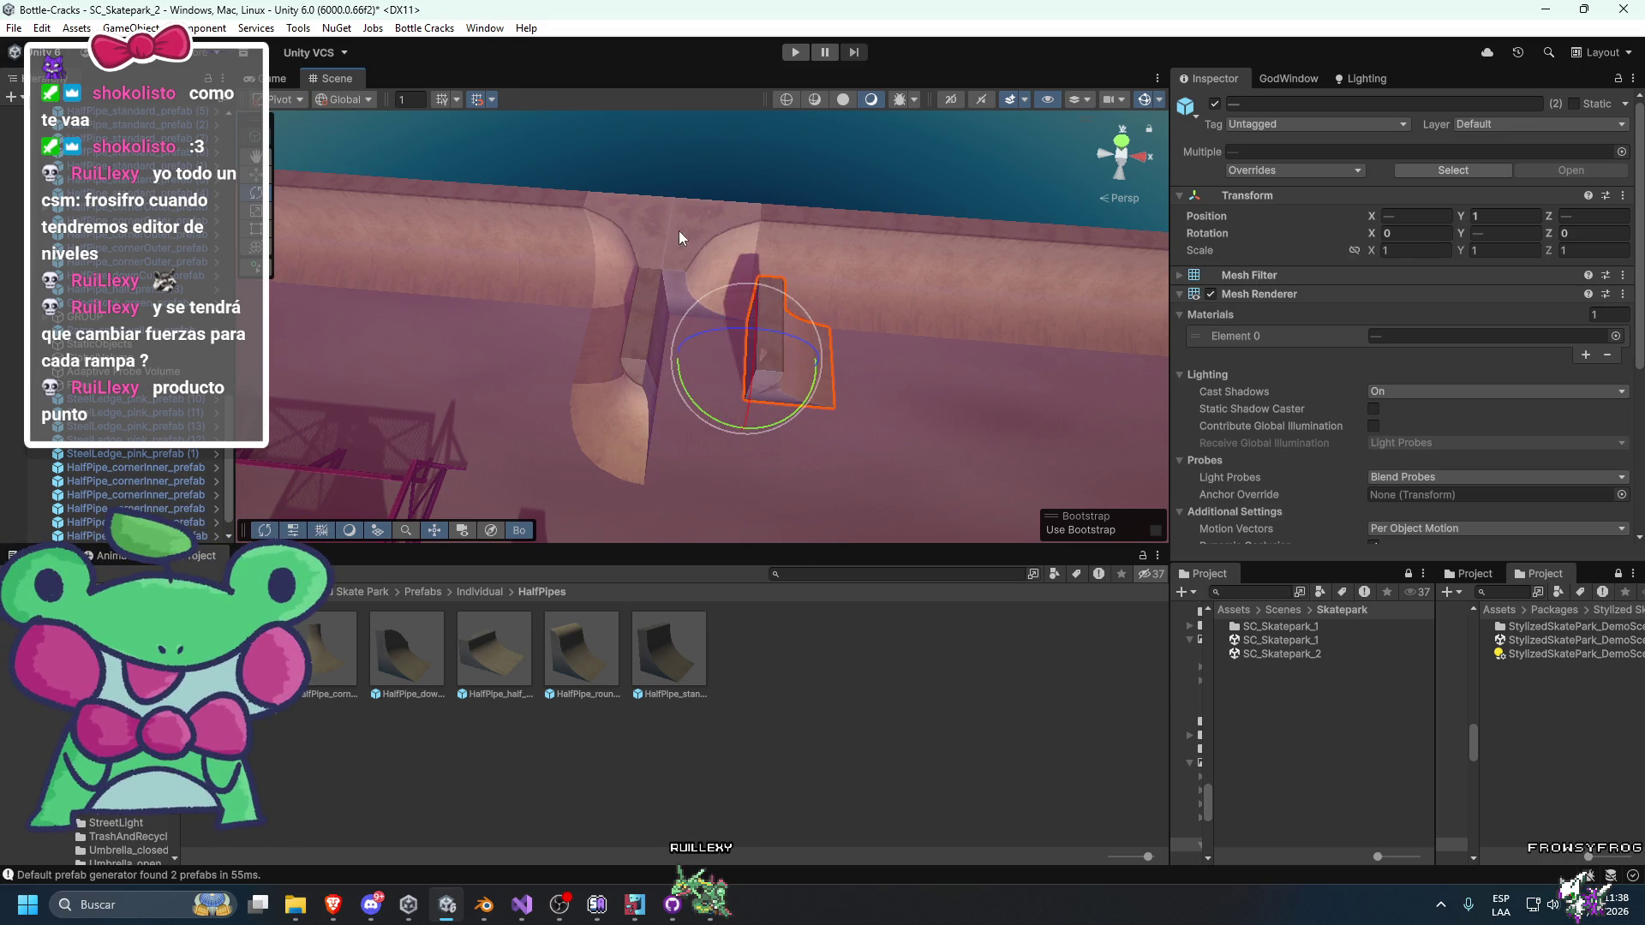
click(286, 102)
click(290, 119)
key(f)
key(w)
Turn straight half-pipe (30) and the outer corner piece so they meet the corner.
click(741, 355)
key(e)
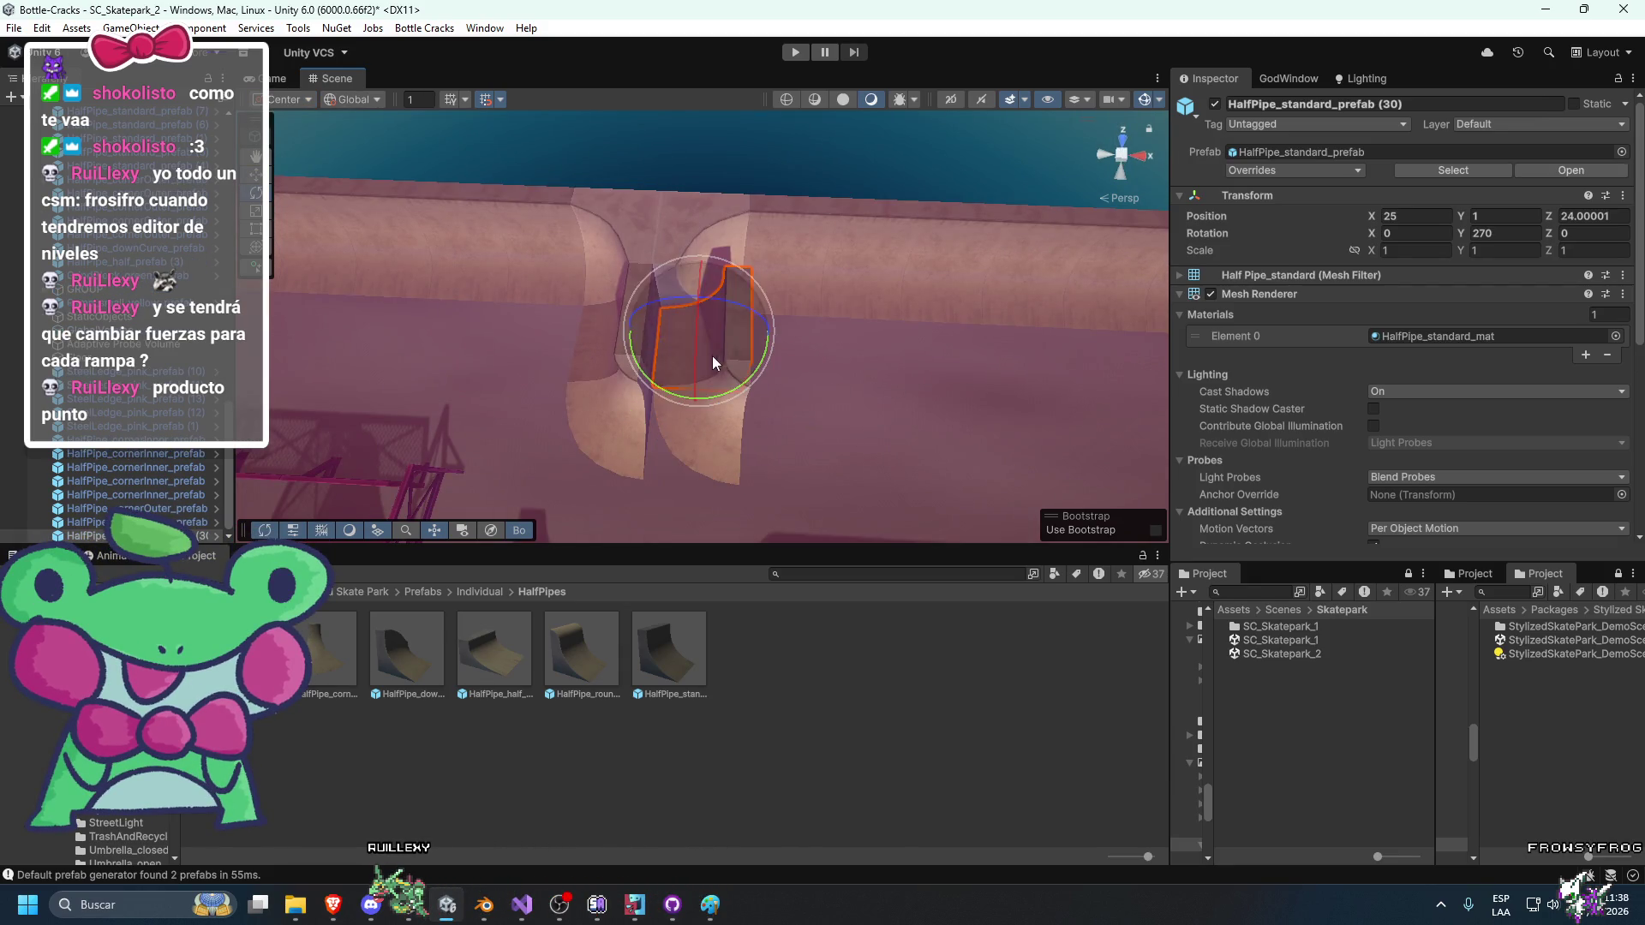
mouse_move(726, 388)
mouse_down()
mouse_move(1211, 202)
mouse_move(1130, 284)
mouse_move(762, 381)
mouse_up()
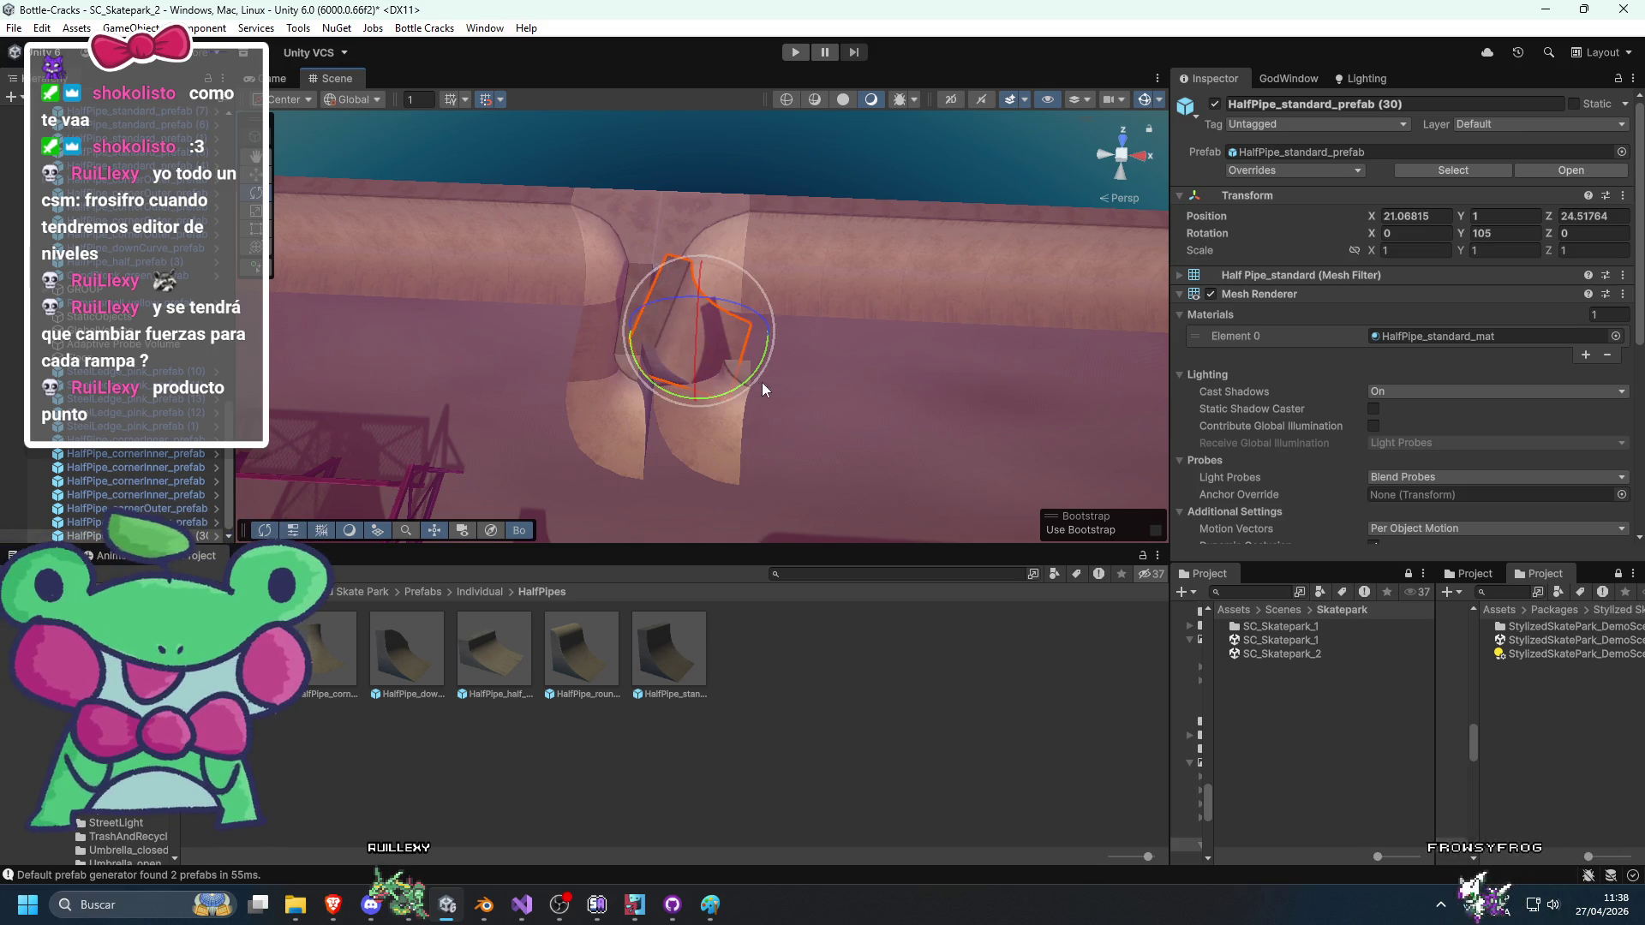
click(687, 467)
mouse_move(737, 477)
mouse_down()
mouse_move(880, 392)
mouse_move(952, 378)
mouse_up()
mouse_move(878, 303)
mouse_down()
mouse_move(947, 265)
mouse_move(991, 287)
mouse_move(856, 271)
mouse_move(822, 219)
mouse_move(907, 220)
mouse_move(789, 220)
mouse_move(745, 249)
mouse_move(749, 323)
mouse_move(881, 341)
mouse_move(830, 315)
mouse_move(808, 364)
mouse_move(733, 355)
mouse_move(708, 367)
mouse_move(721, 397)
mouse_move(672, 415)
mouse_move(660, 368)
mouse_move(931, 283)
mouse_up()
Slide the two straight half-pipe pieces along Z to 26.
click(659, 463)
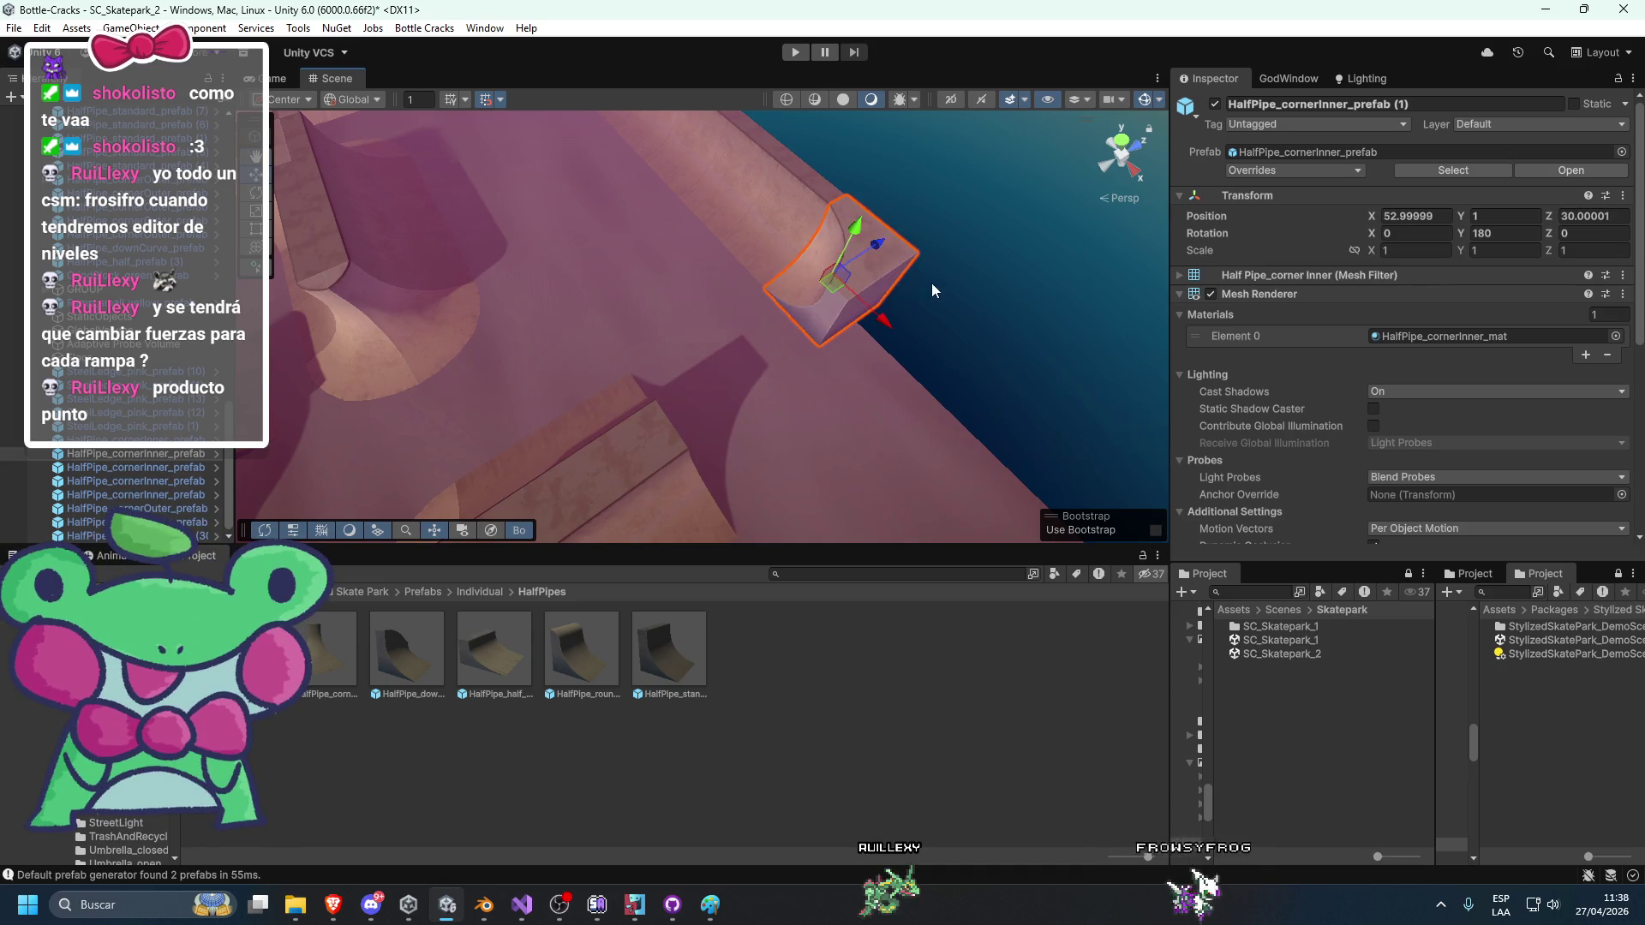
click(632, 464)
drag(631, 464, 633, 332)
mouse_move(712, 369)
mouse_down()
mouse_move(872, 356)
mouse_move(830, 379)
mouse_up()
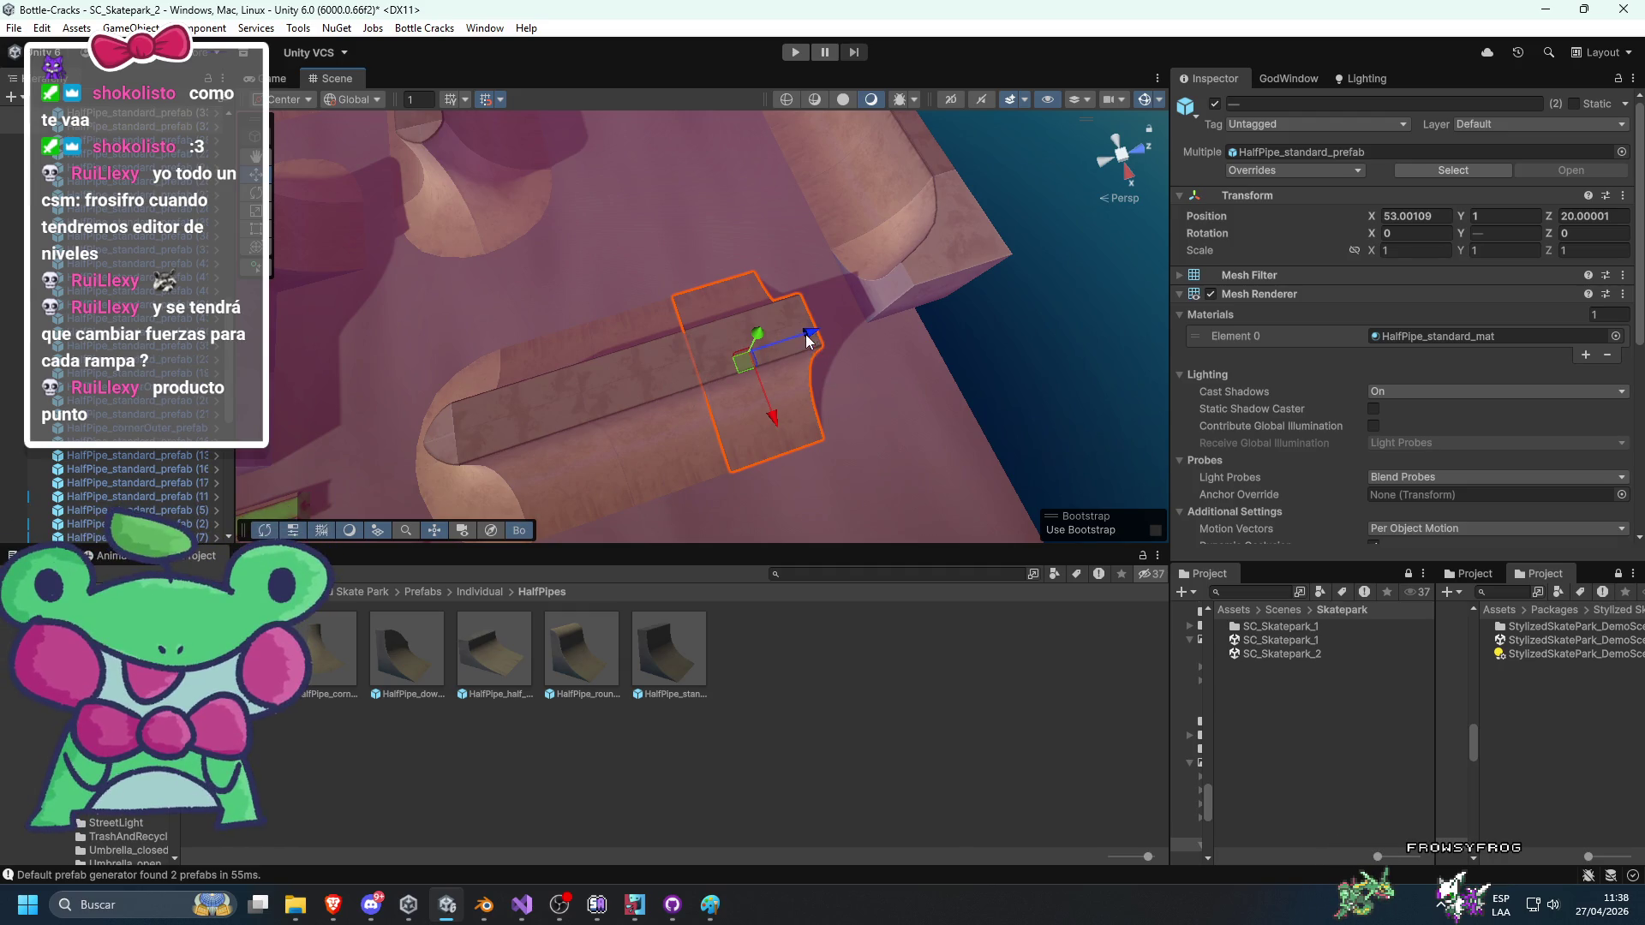
mouse_move(835, 353)
mouse_down()
mouse_move(978, 356)
mouse_move(958, 370)
mouse_up()
Duplicate the inner corner half-pipe piece and set up to rotate the copy.
click(955, 368)
key(f)
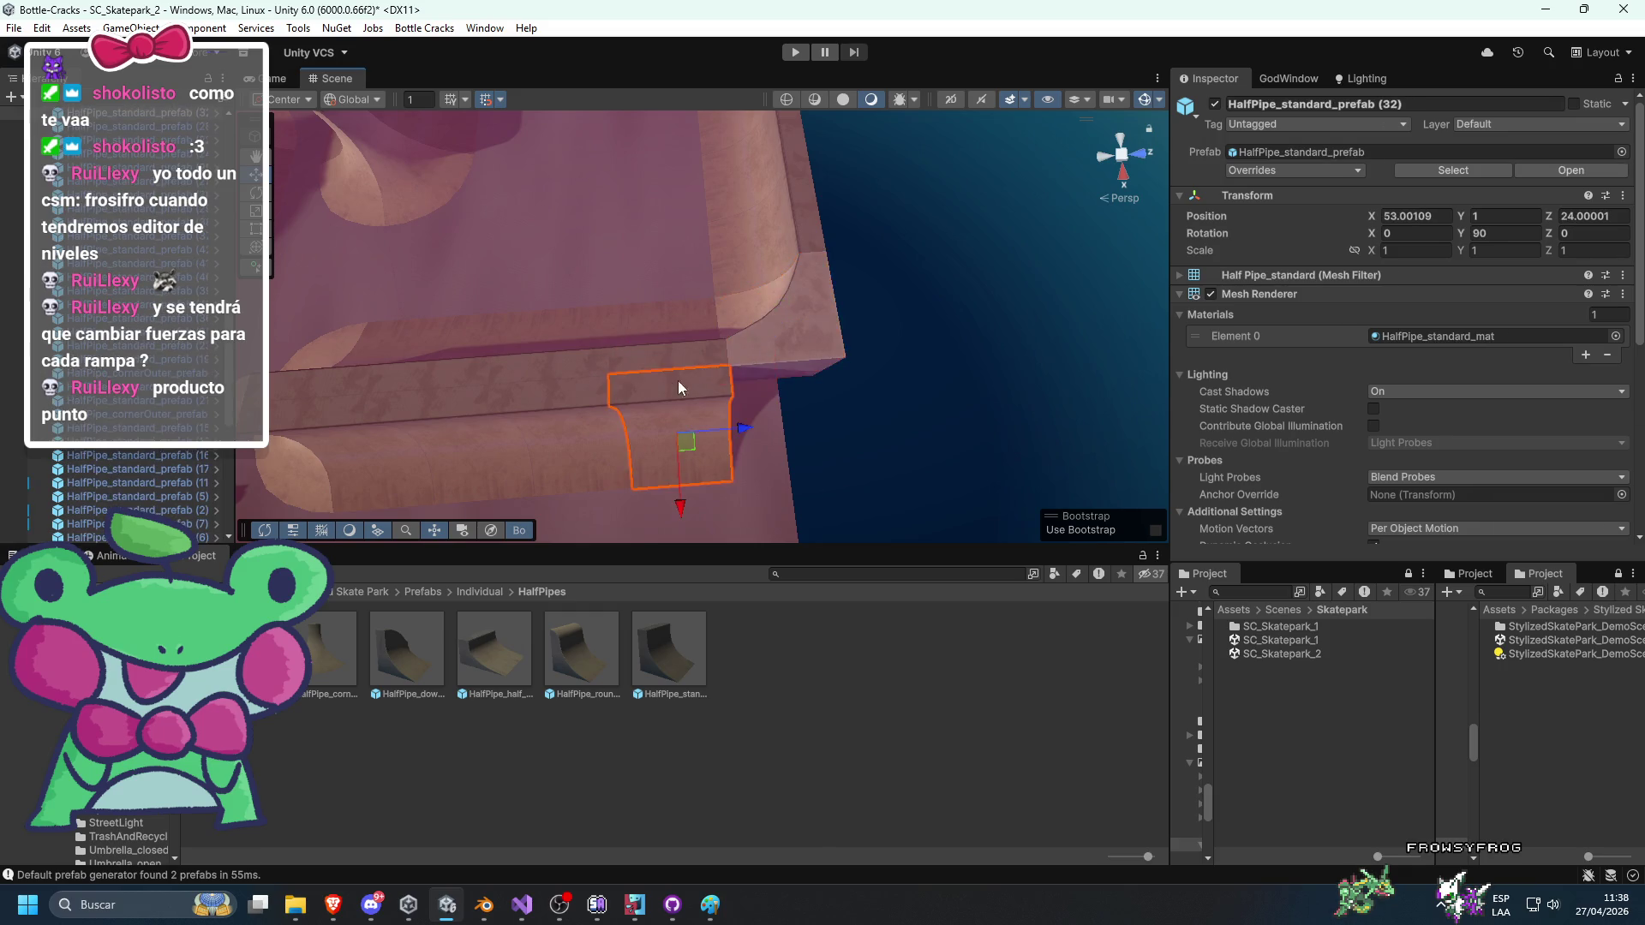
click(652, 405)
click(752, 383)
mouse_move(1035, 327)
mouse_down()
mouse_move(995, 450)
mouse_move(1129, 335)
mouse_move(660, 373)
mouse_move(789, 373)
mouse_move(708, 403)
mouse_move(921, 392)
mouse_up()
key(ctrl+d)
key(e)
click(898, 316)
mouse_move(899, 316)
mouse_down()
mouse_move(935, 342)
mouse_move(909, 268)
mouse_move(965, 339)
mouse_move(886, 343)
mouse_move(760, 297)
mouse_move(778, 335)
mouse_move(830, 341)
mouse_move(922, 269)
mouse_move(990, 266)
mouse_move(900, 442)
mouse_move(749, 382)
mouse_move(740, 480)
mouse_move(859, 467)
mouse_up()
Rotate the outer-corner ramp to -90°.
key(w)
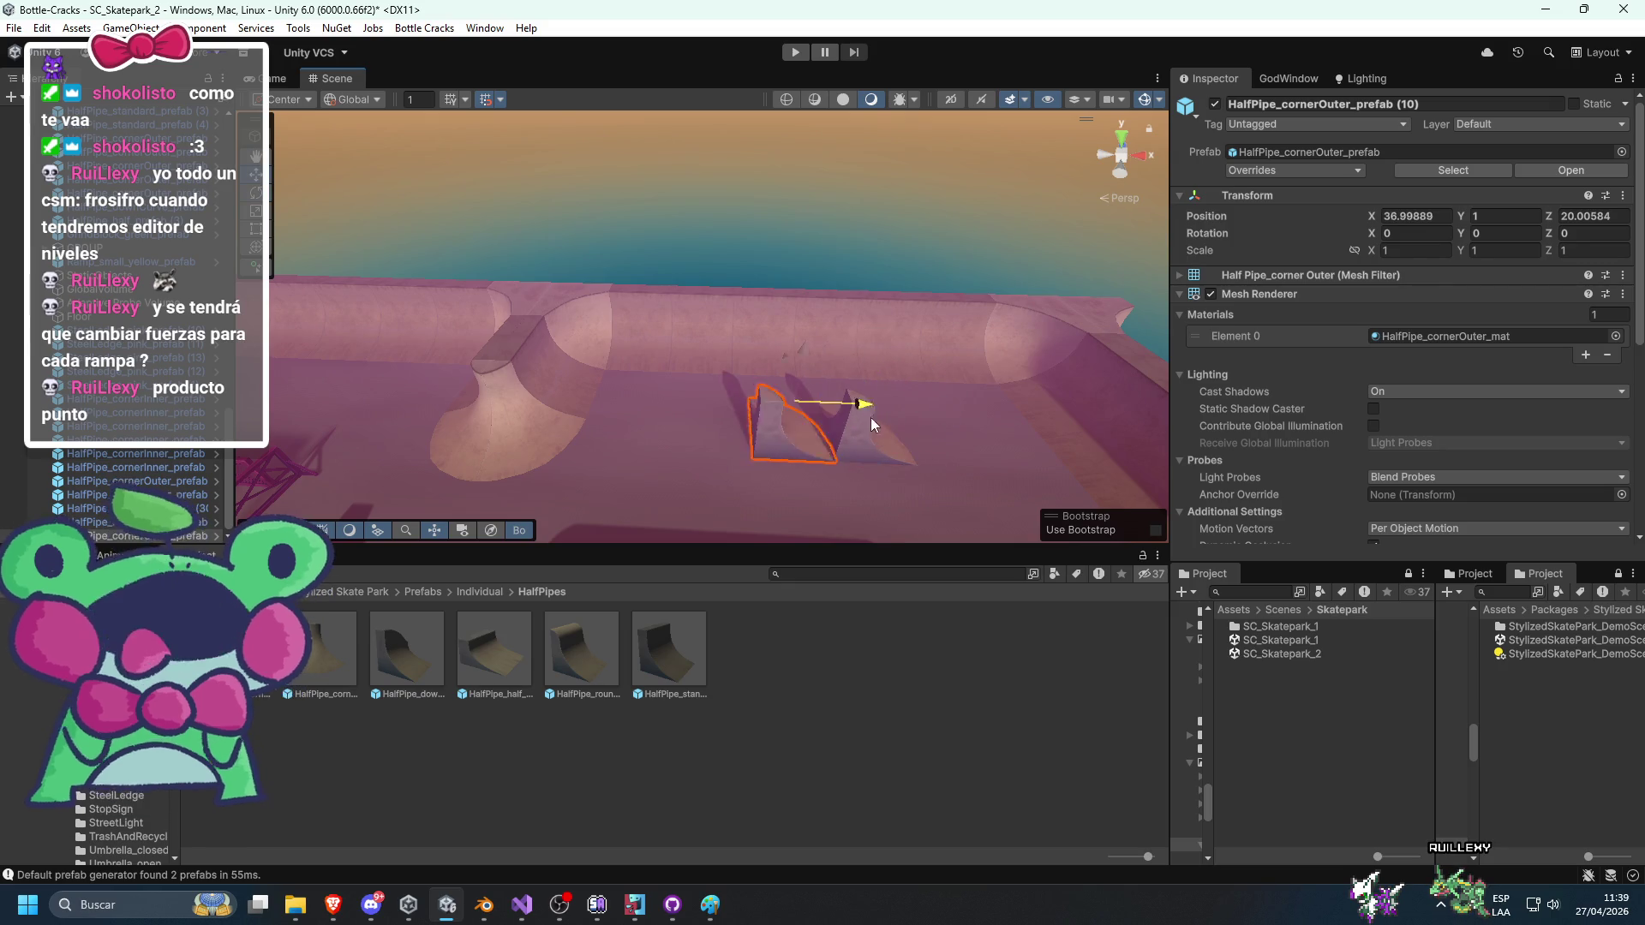
key(e)
drag(790, 449, 1074, 457)
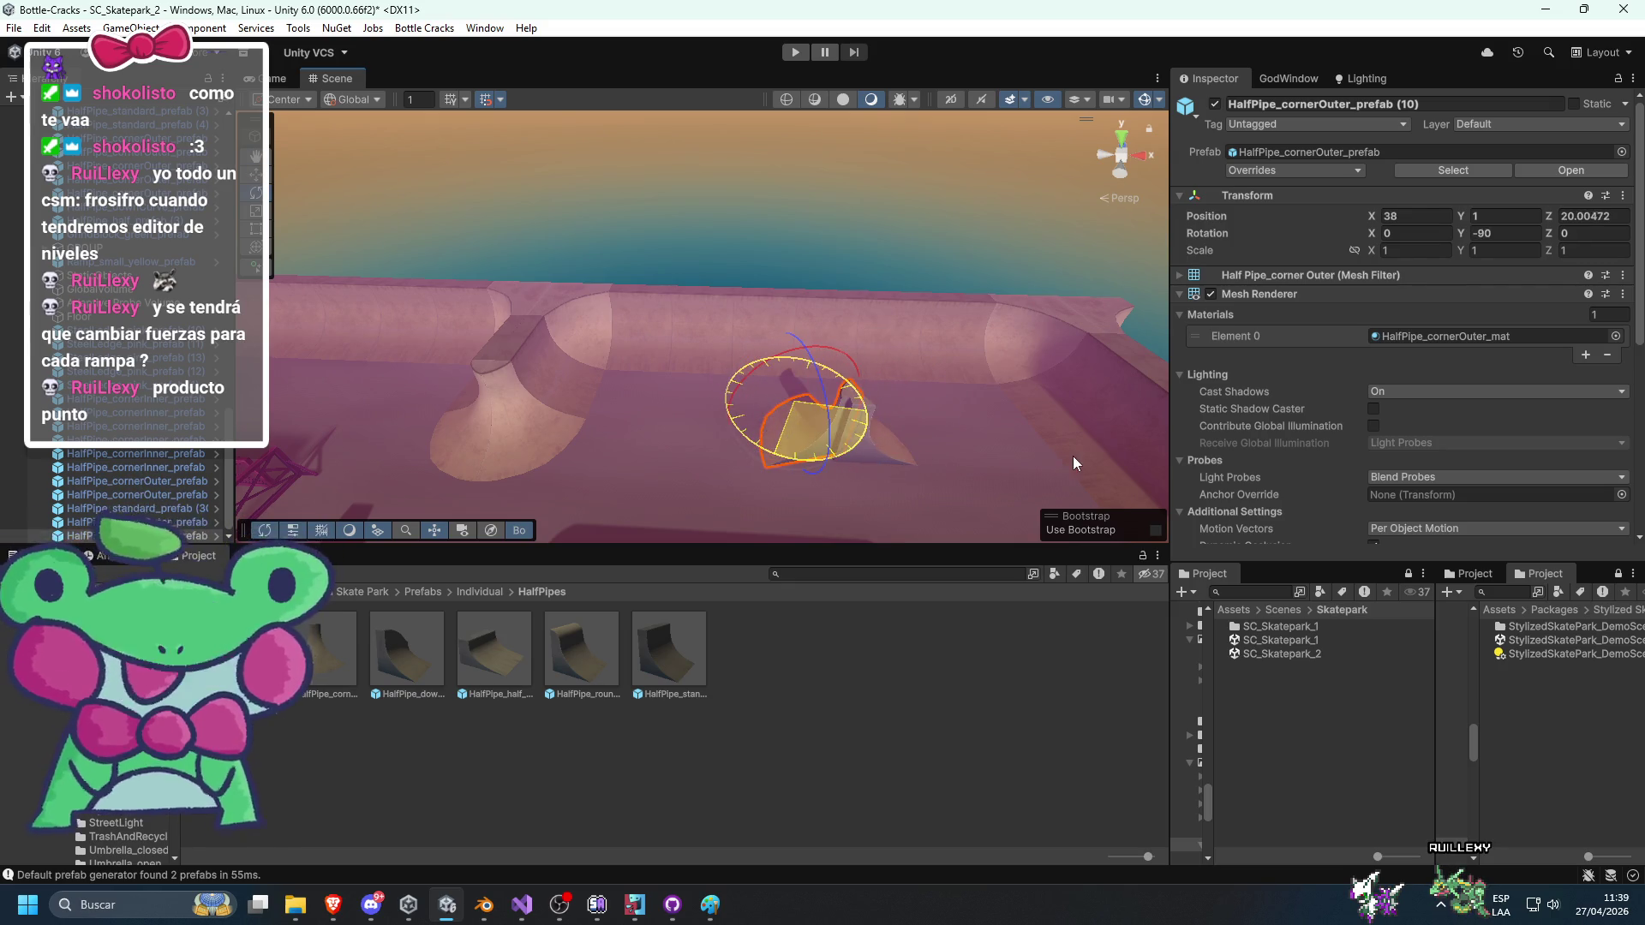
click(1033, 484)
mouse_move(899, 225)
mouse_down()
mouse_move(863, 332)
mouse_move(793, 443)
mouse_move(745, 423)
mouse_up()
Duplicate the outer-corner ramp and rotate the copy into place beside the original.
click(744, 423)
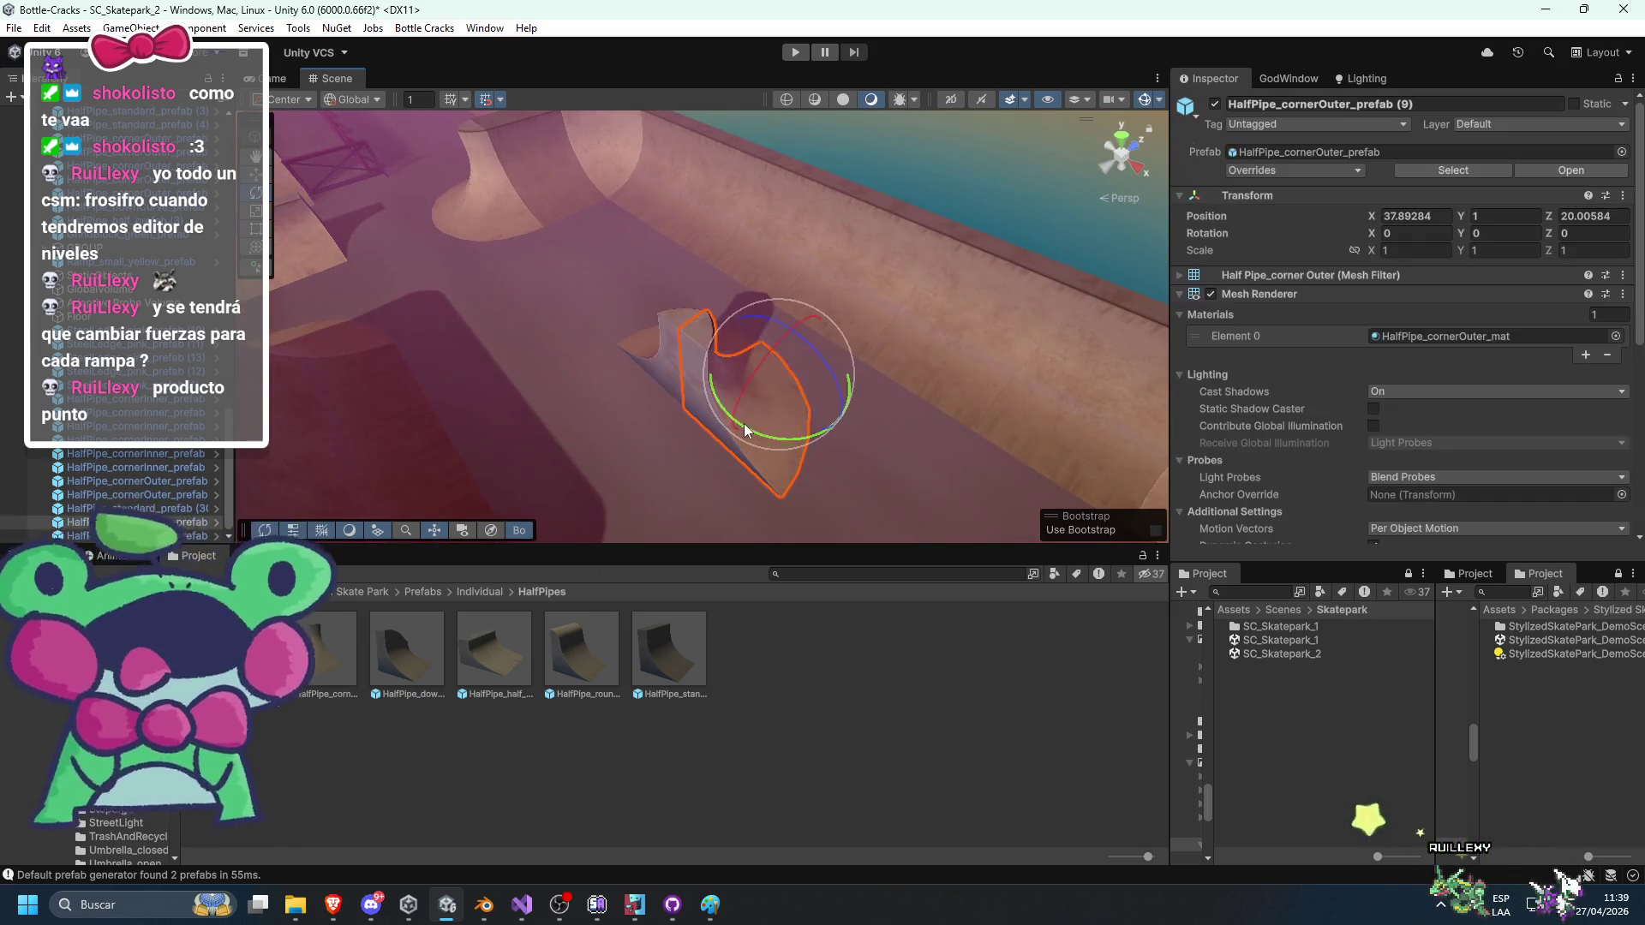
key(ctrl+d)
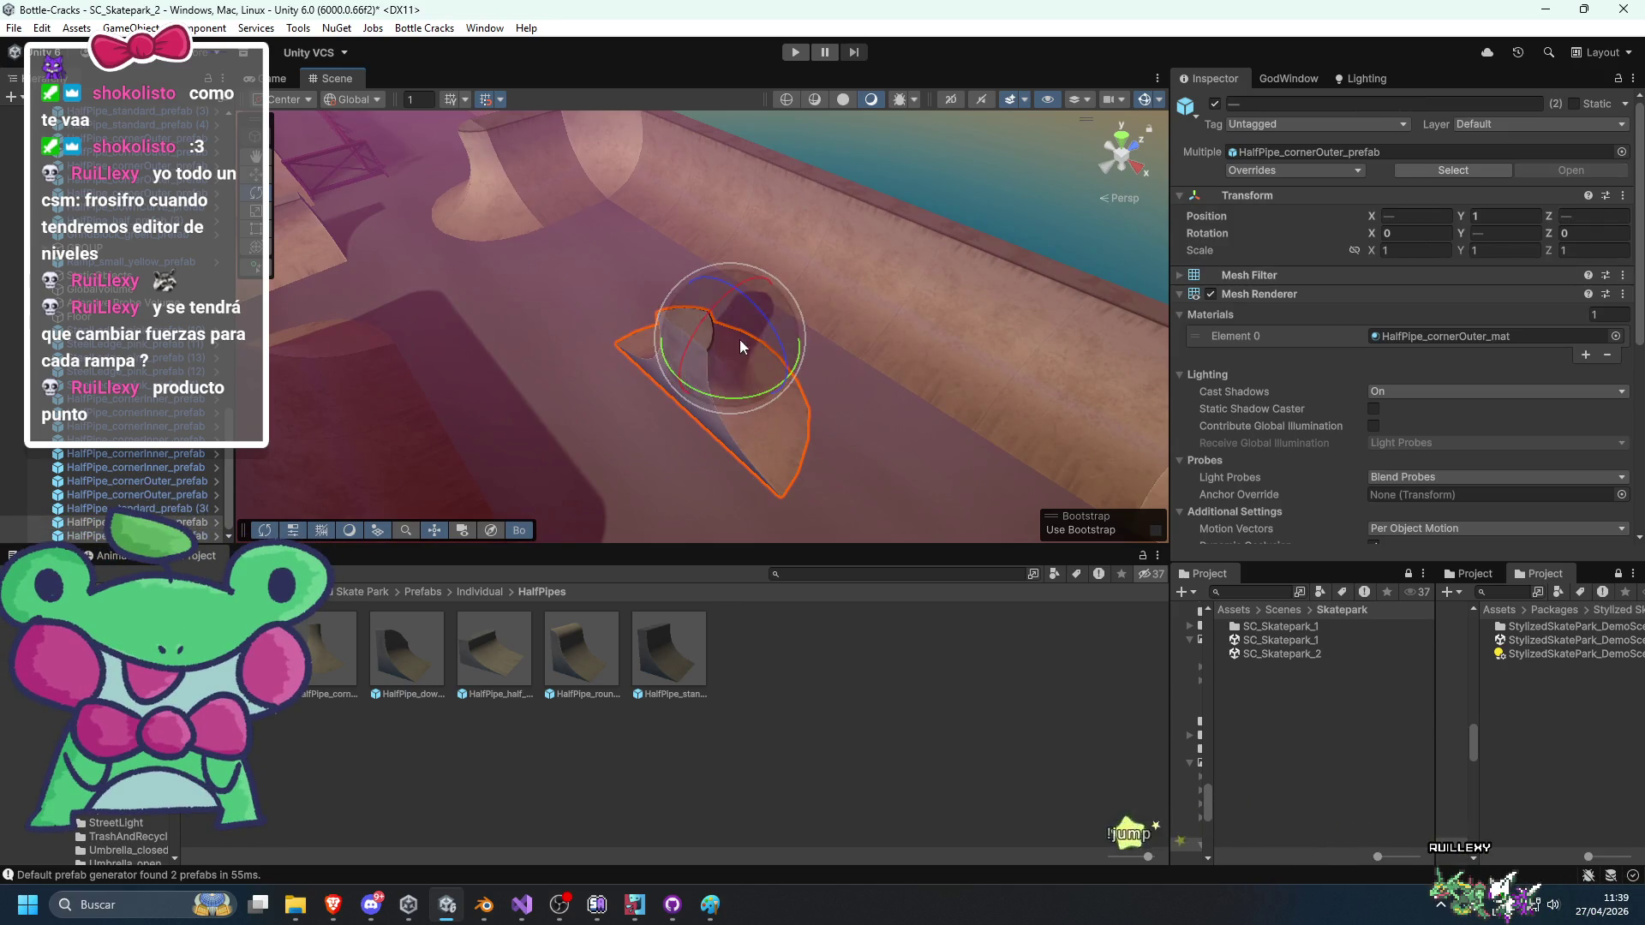
drag(739, 339, 767, 316)
key(w)
key(e)
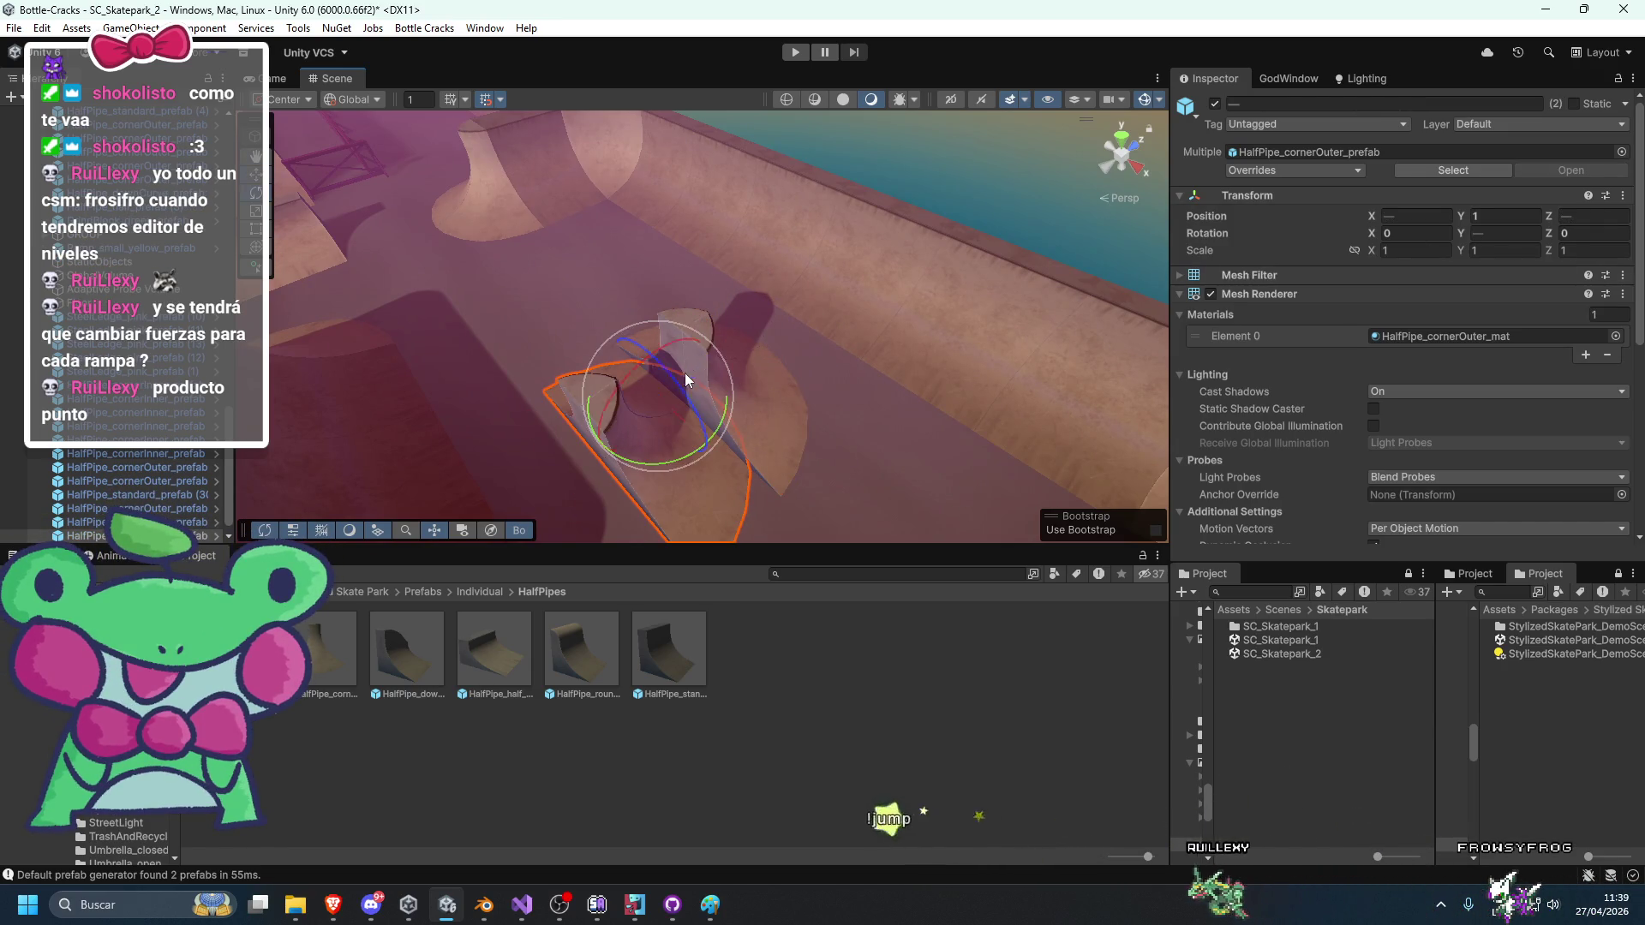
drag(651, 455, 1141, 333)
key(w)
mouse_move(708, 365)
mouse_down()
mouse_move(807, 220)
mouse_move(582, 444)
mouse_move(611, 451)
mouse_move(734, 402)
mouse_up()
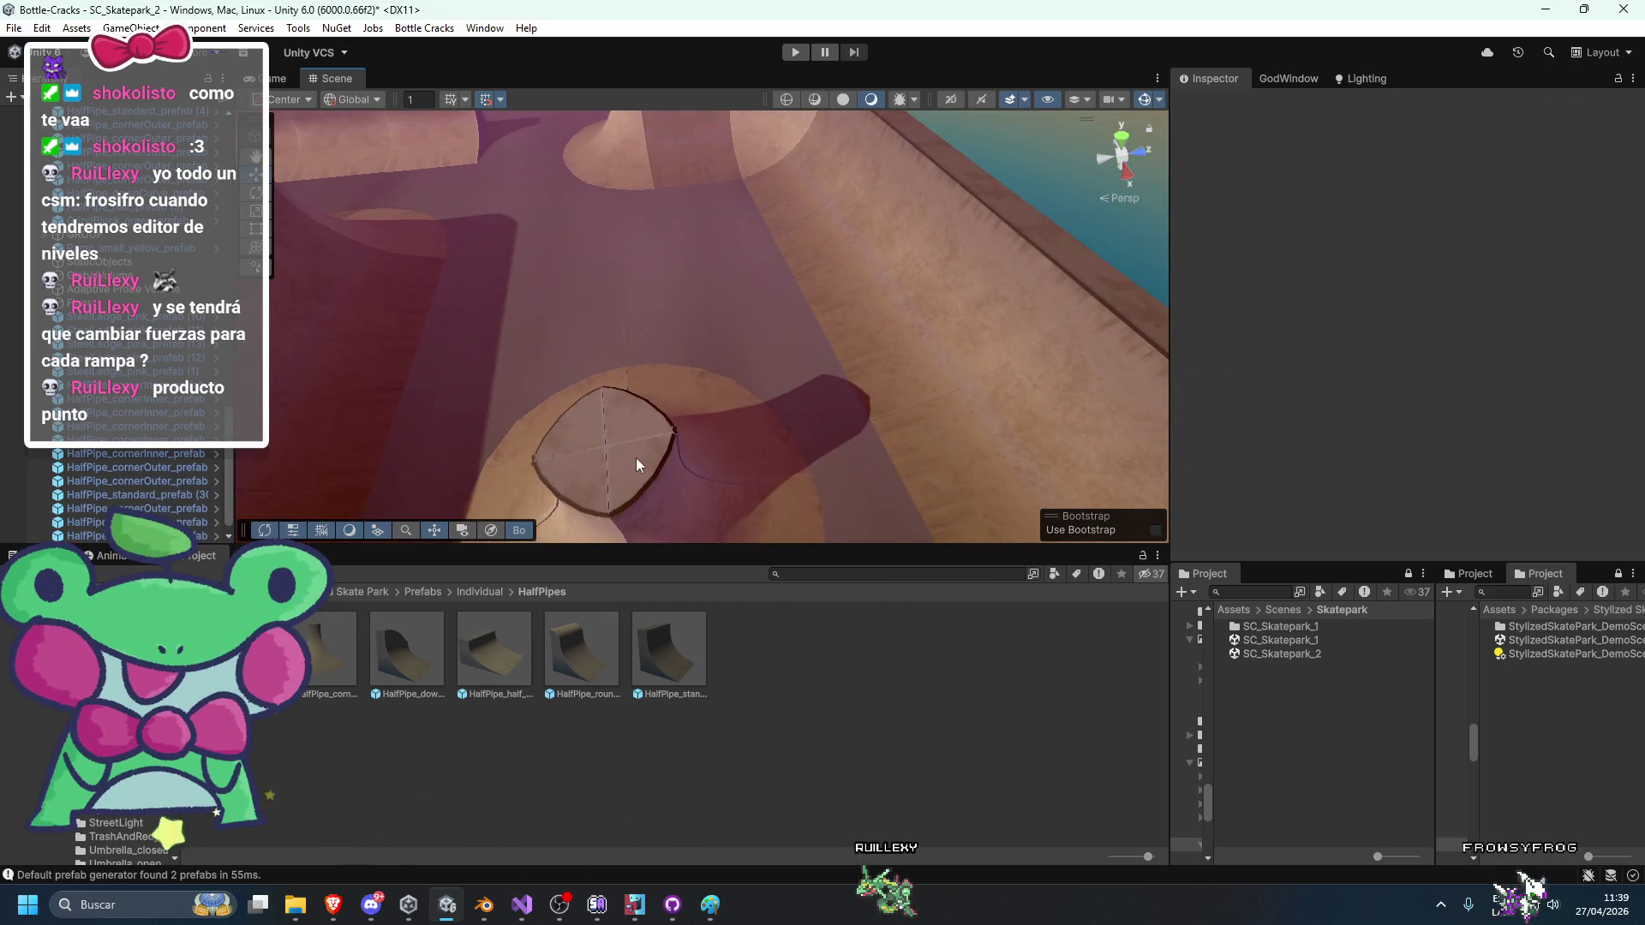
Delete the overlapping outer corner piece.
click(590, 484)
click(580, 429)
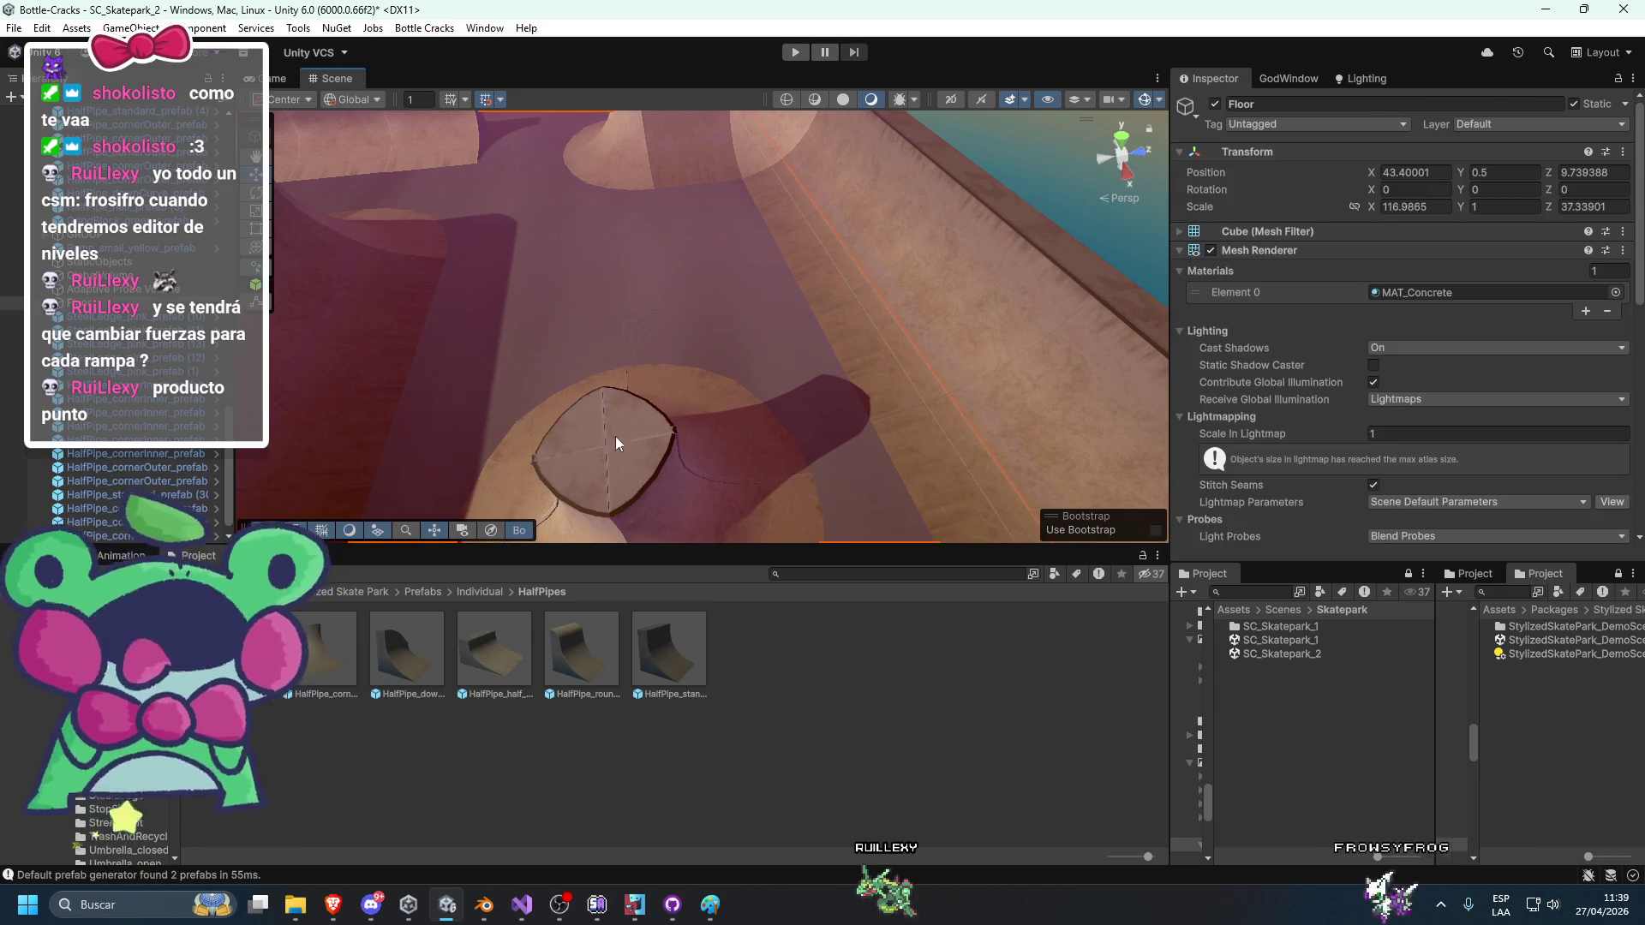
click(646, 408)
key(Delete)
Set the remaining corner piece's position to X 38, Z 20.
click(584, 444)
double_click(1394, 218)
text(38)
key(Tab)
key(Tab)
text(20)
key(Return)
Duplicate the corner piece, slide the copy to Z 22, and save the scene.
mouse_move(1019, 257)
mouse_down()
mouse_move(1052, 241)
mouse_move(811, 356)
mouse_up()
click(714, 303)
key(ctrl+d)
mouse_move(775, 267)
mouse_down()
mouse_move(872, 324)
mouse_move(603, 403)
mouse_up()
key(e)
key(w)
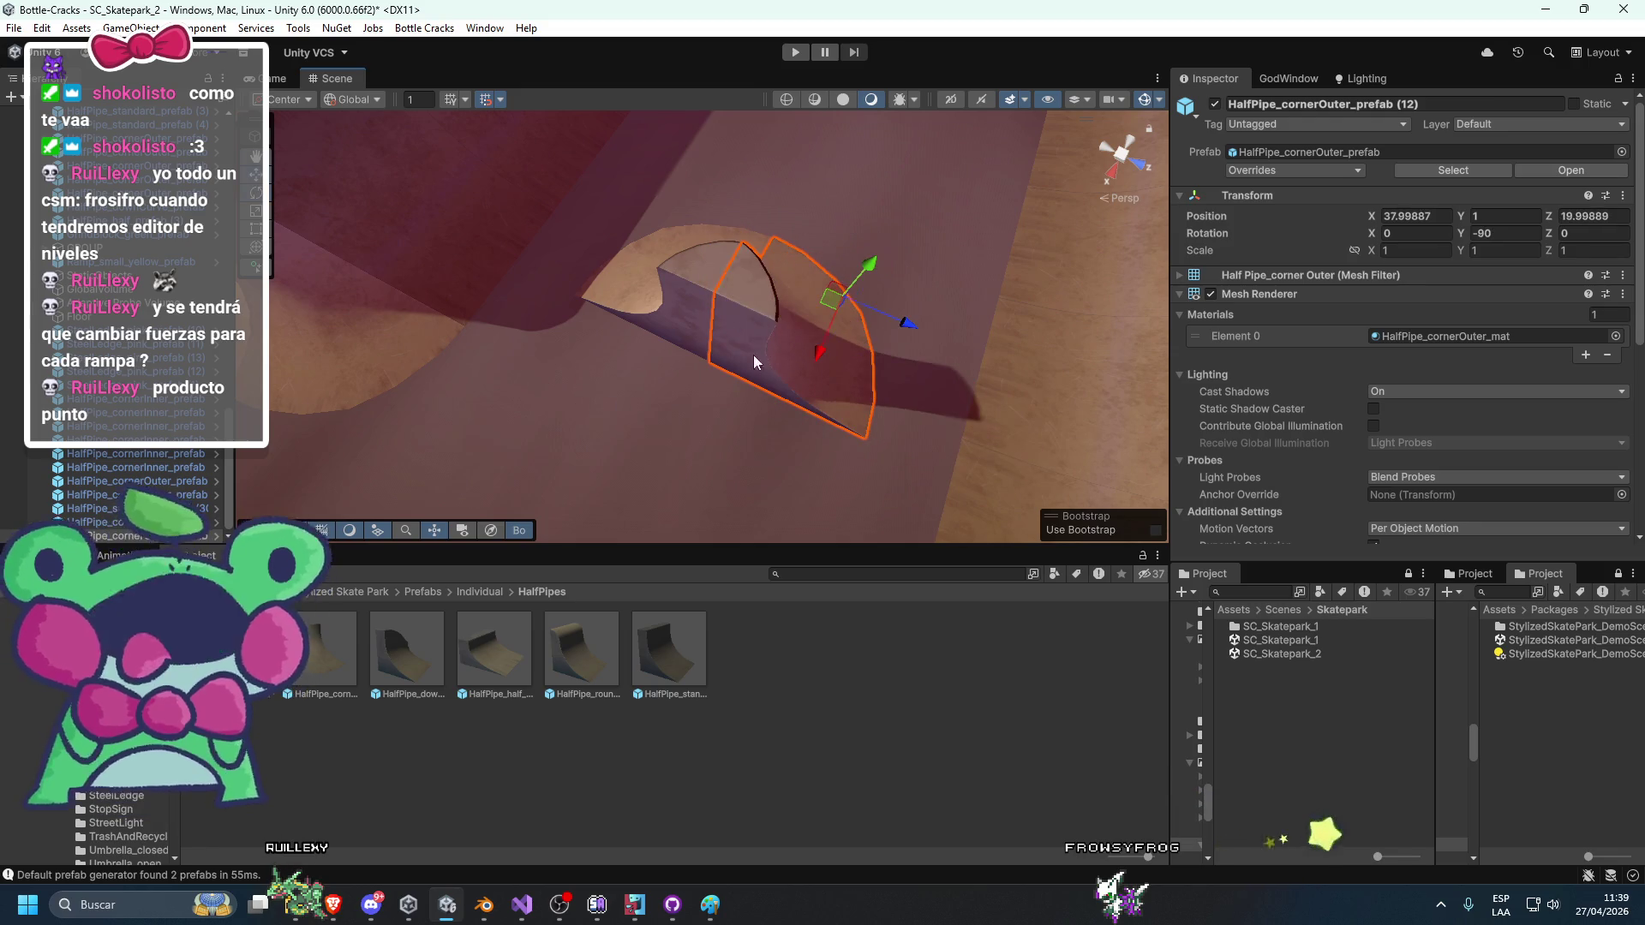
shift+click(703, 323)
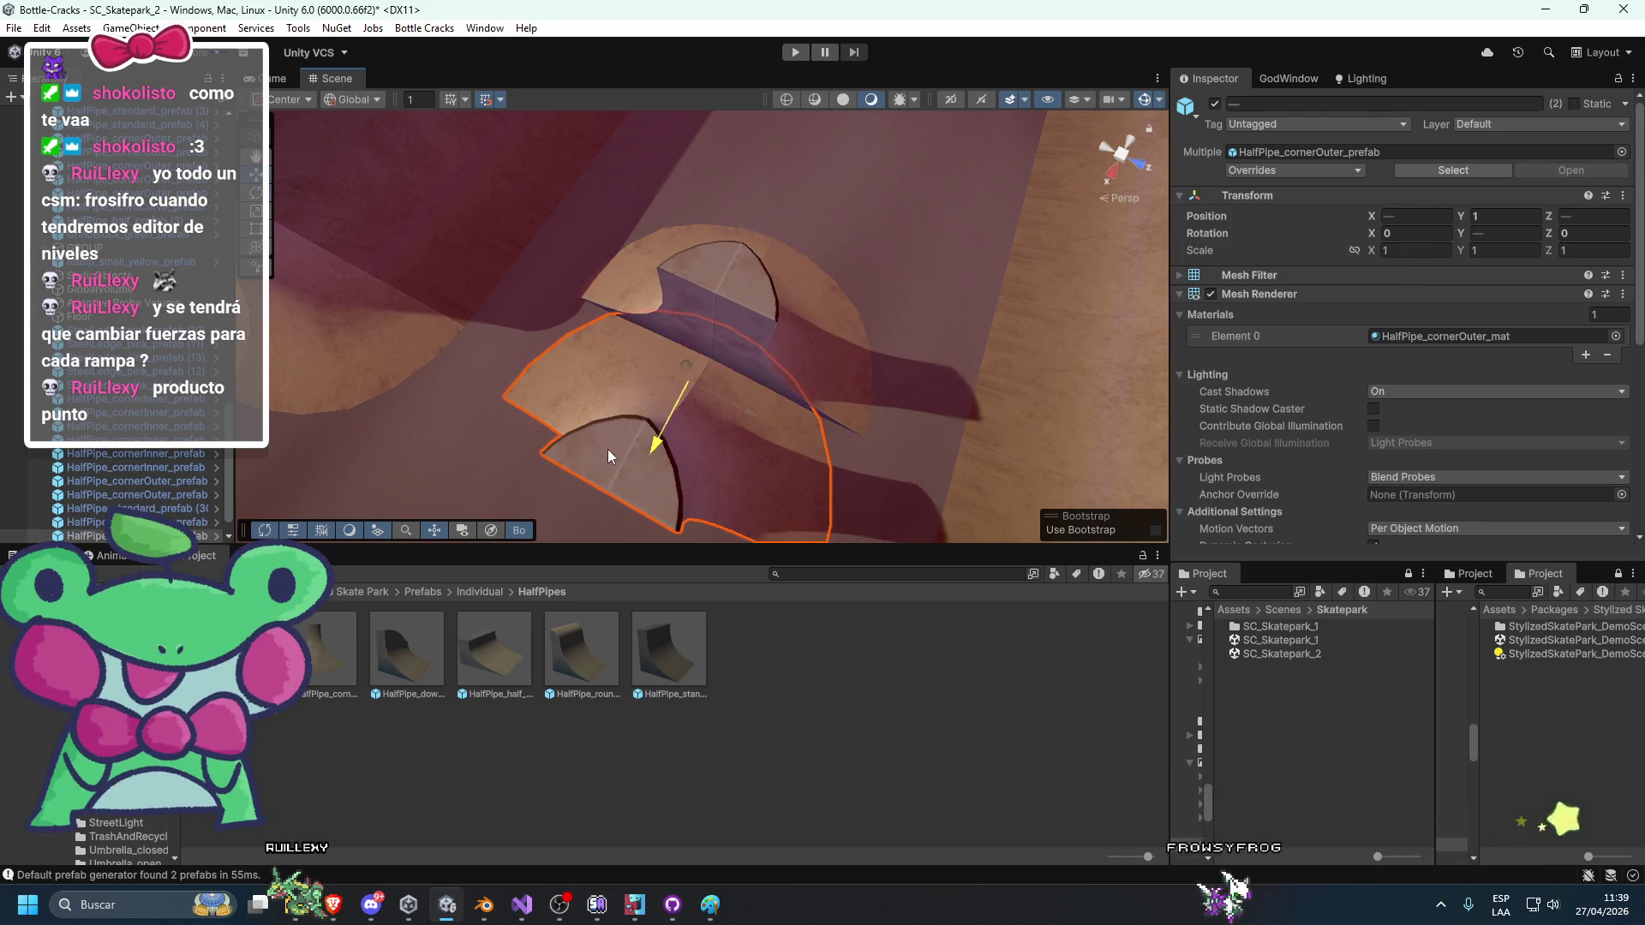
key(e)
scroll(625, 434, down, 3)
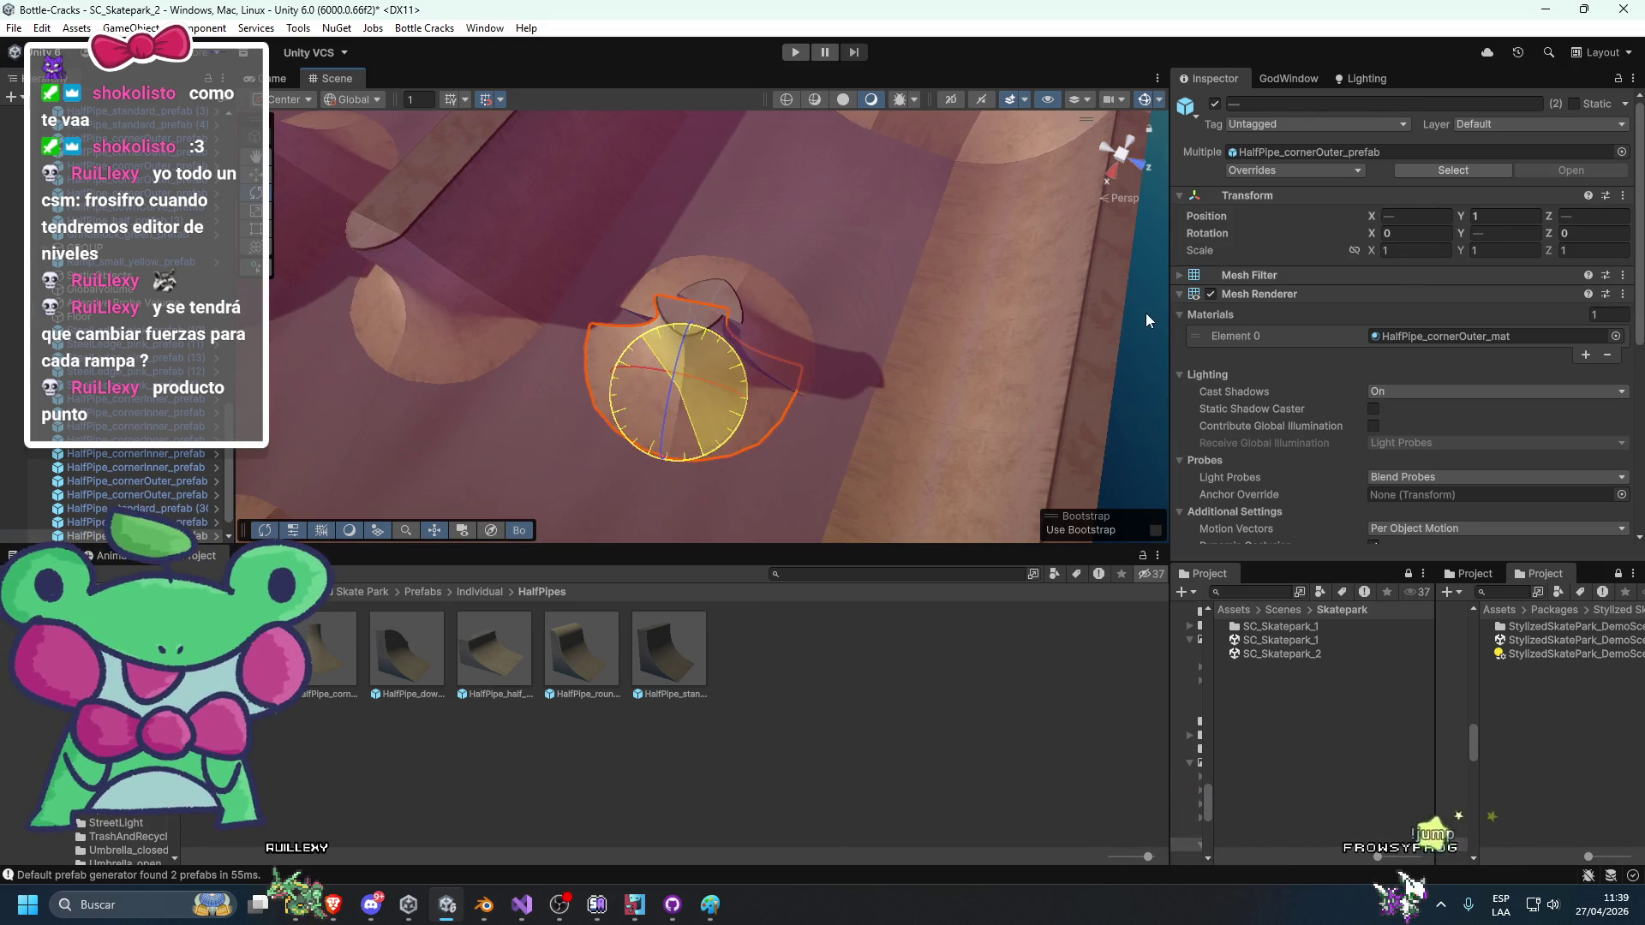
key(ctrl+s)
mouse_move(826, 408)
mouse_down()
mouse_move(836, 381)
mouse_move(580, 395)
mouse_move(710, 387)
mouse_move(796, 420)
mouse_move(1002, 387)
mouse_move(973, 367)
mouse_move(984, 437)
mouse_move(1007, 437)
mouse_move(937, 368)
mouse_move(906, 376)
mouse_move(1019, 325)
mouse_move(925, 356)
mouse_move(896, 323)
mouse_move(783, 343)
mouse_move(730, 321)
mouse_move(853, 356)
mouse_move(922, 344)
mouse_up()
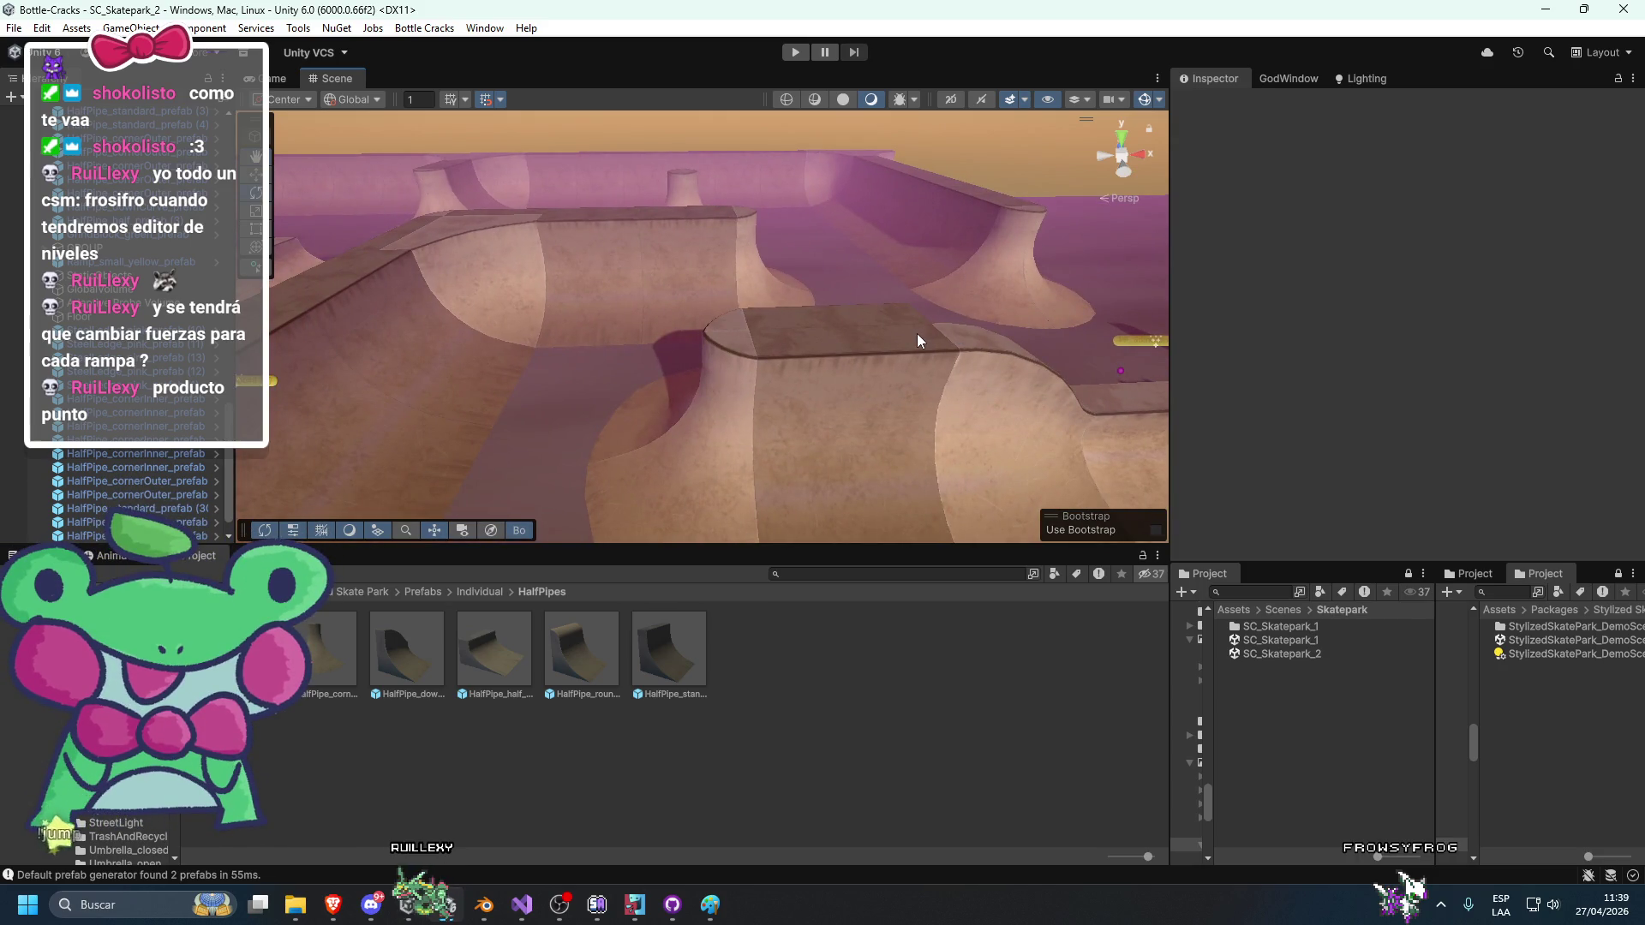
Place GrindBlock_pink_prefab beside the green grind block and save the scene.
mouse_move(916, 333)
mouse_down()
mouse_move(790, 353)
mouse_move(870, 372)
mouse_move(782, 355)
mouse_move(785, 335)
mouse_up()
click(796, 351)
key(f)
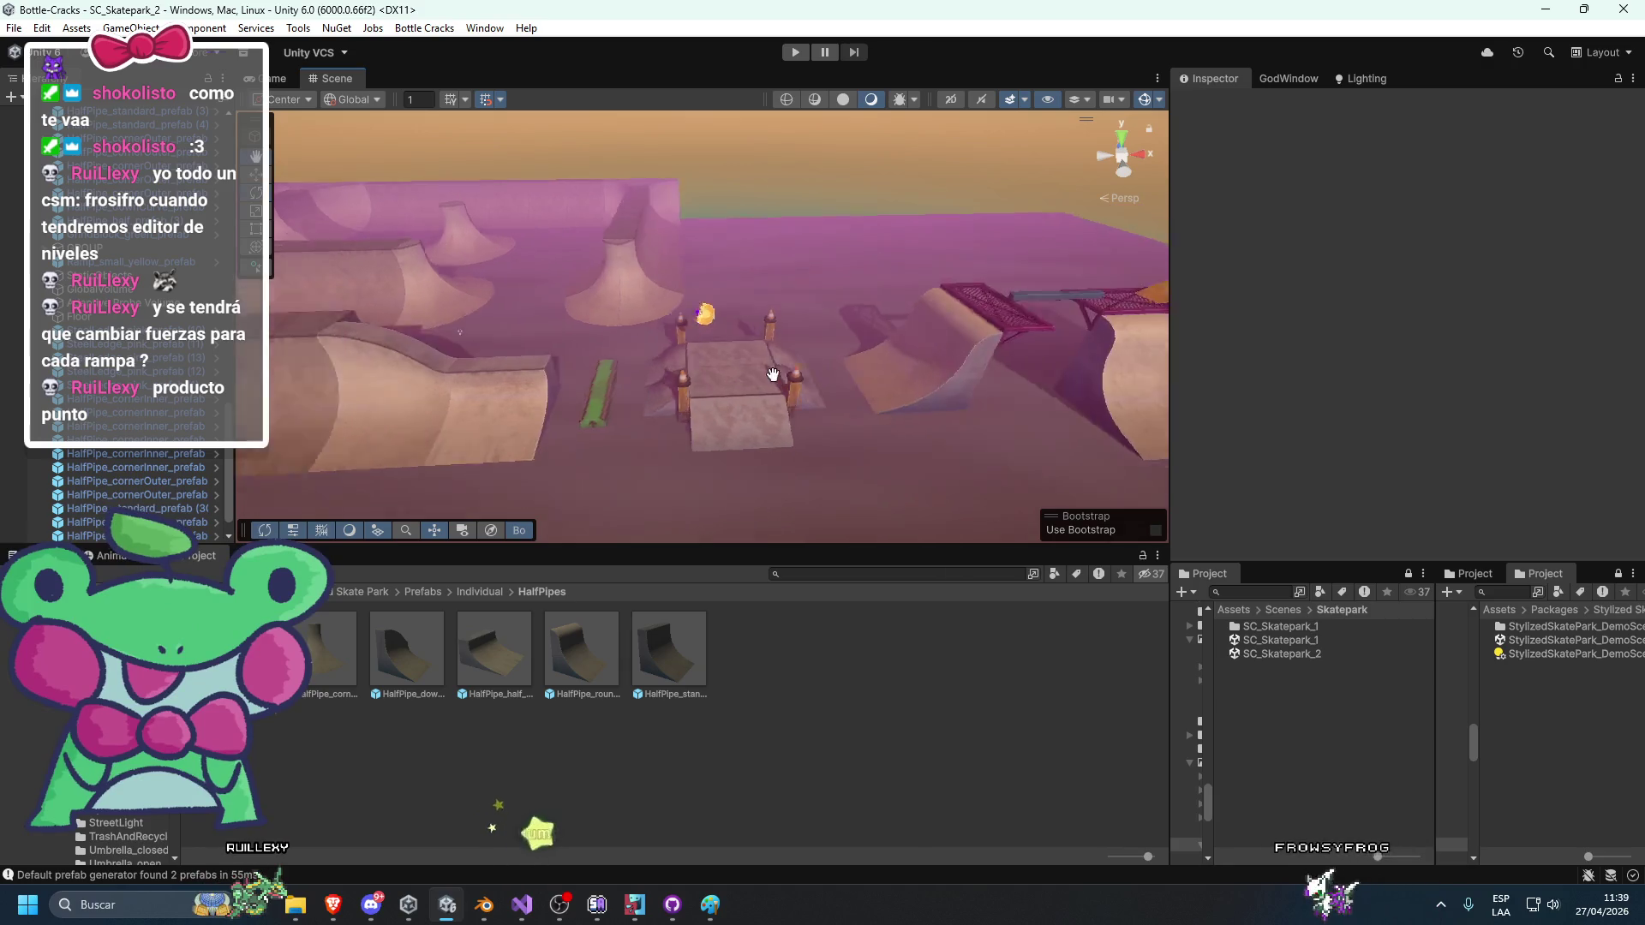
click(1368, 153)
drag(668, 479, 865, 412)
mouse_move(580, 652)
mouse_down()
mouse_move(755, 384)
mouse_move(567, 381)
mouse_move(587, 394)
mouse_move(549, 433)
mouse_move(621, 421)
mouse_move(547, 461)
mouse_move(565, 415)
mouse_up()
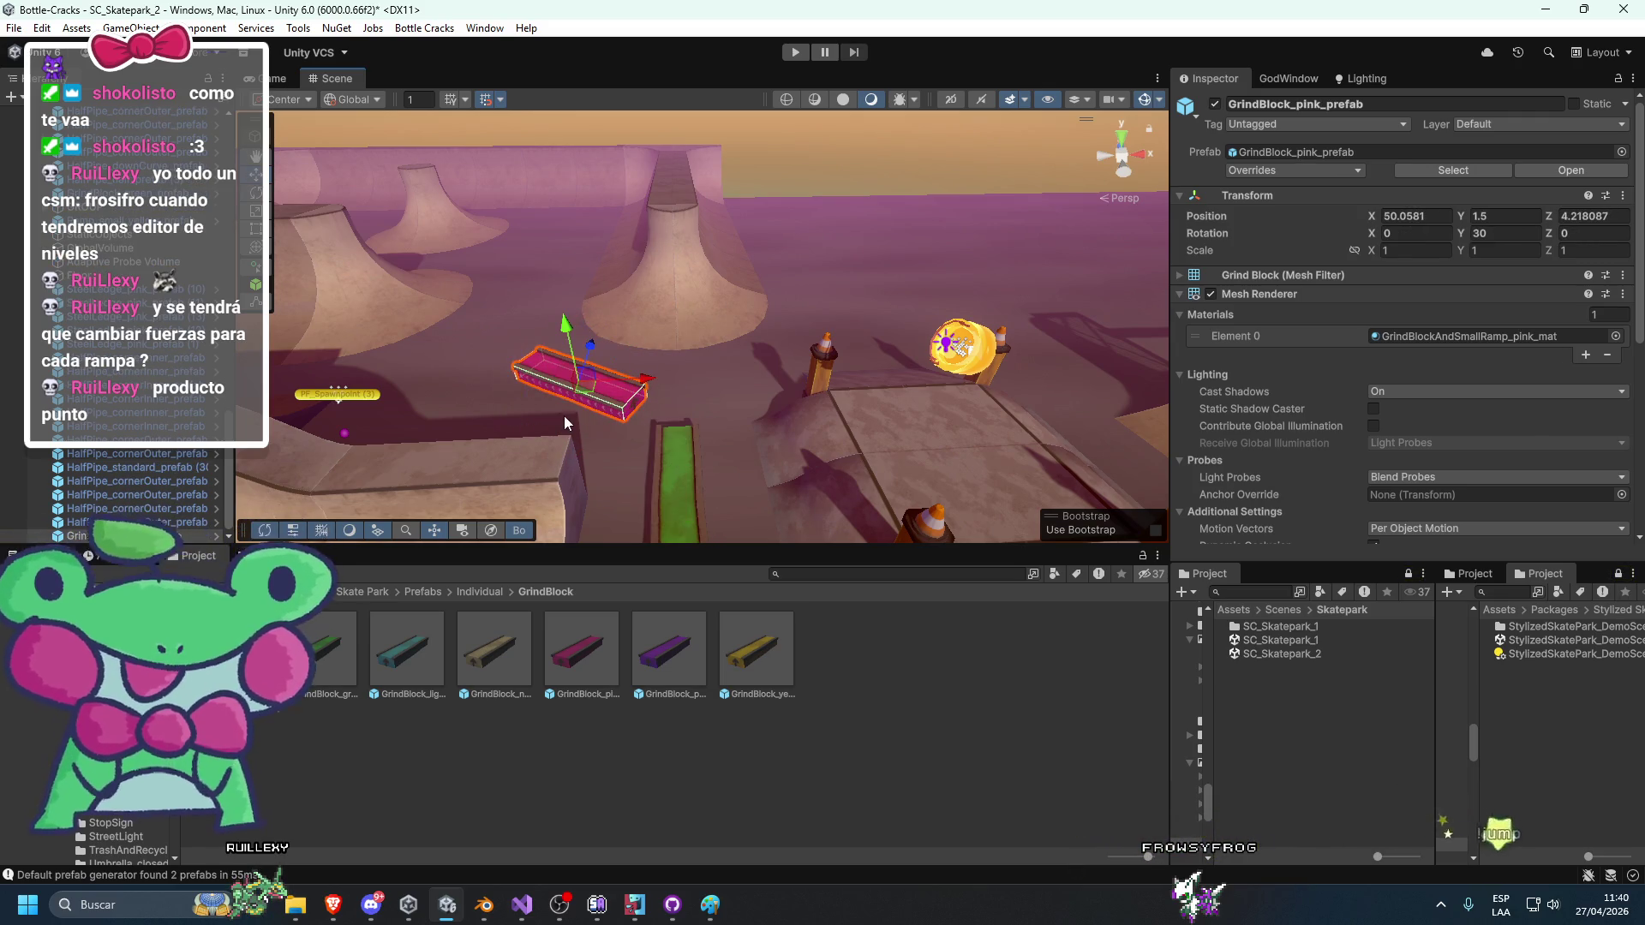
click(874, 176)
key(ctrl+s)
mouse_move(875, 176)
mouse_down()
mouse_move(848, 258)
mouse_move(749, 276)
mouse_move(765, 257)
mouse_move(613, 329)
mouse_move(688, 372)
mouse_move(1036, 339)
mouse_move(890, 389)
mouse_move(800, 393)
mouse_move(844, 456)
mouse_move(776, 356)
mouse_move(912, 511)
mouse_move(719, 380)
mouse_move(778, 526)
mouse_move(892, 429)
mouse_move(753, 424)
mouse_move(688, 389)
mouse_move(711, 401)
mouse_up()
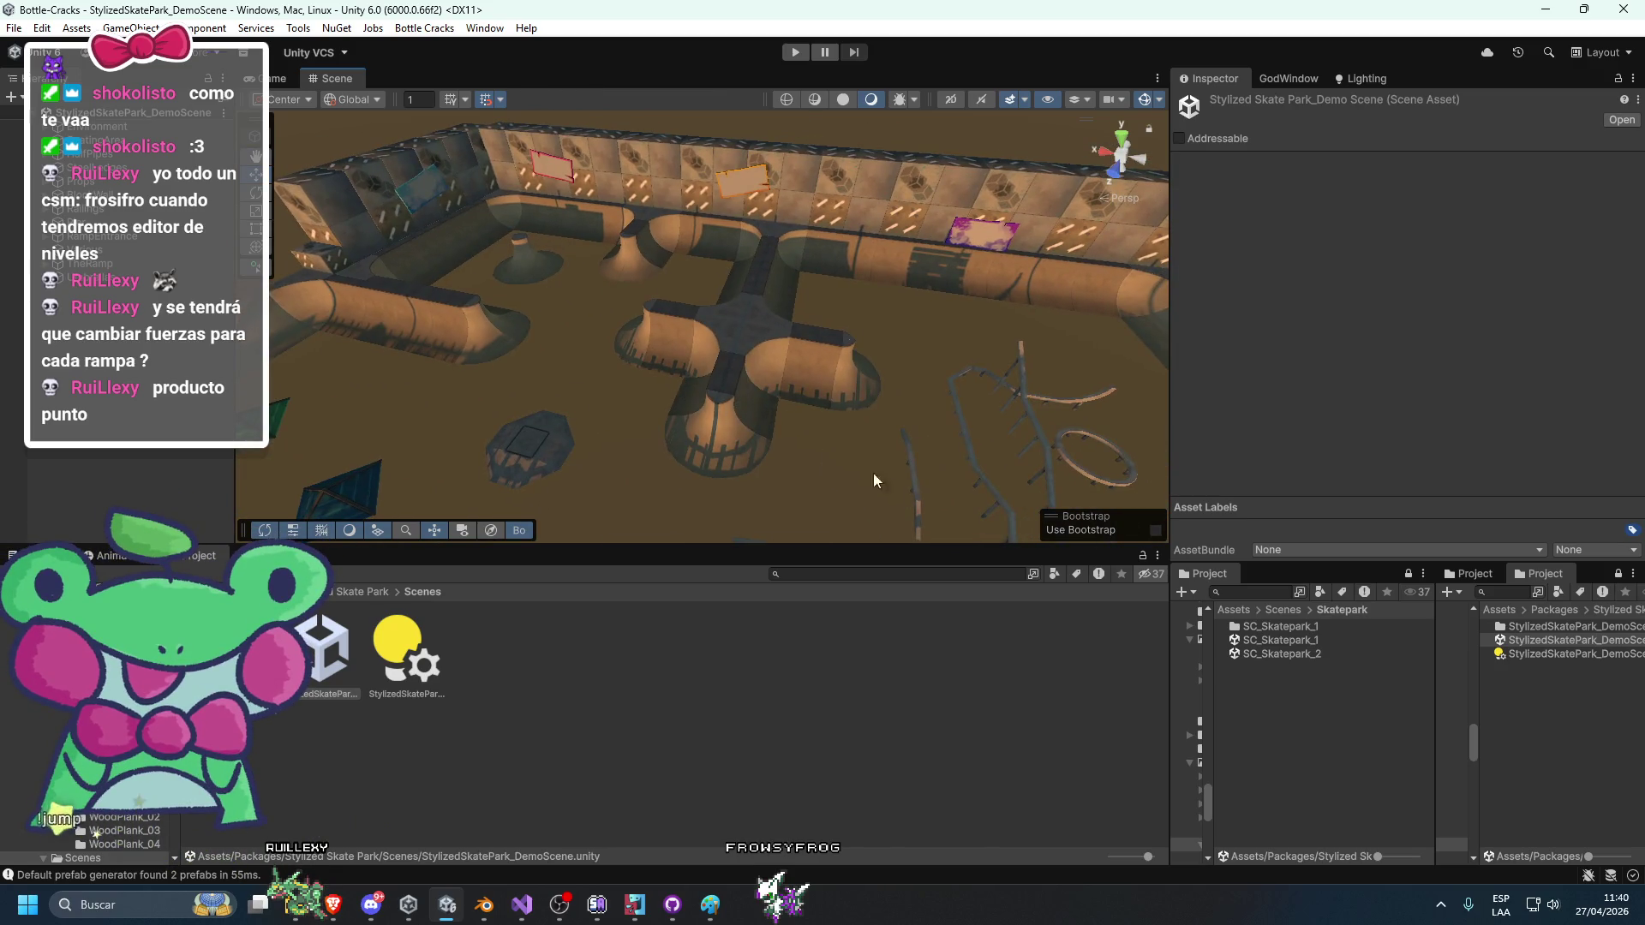
Reopen SC_Skatepark_2 from Assets > Scenes > Skatepark.
click(1293, 654)
double_click(1293, 655)
mouse_move(901, 413)
mouse_down()
mouse_move(771, 463)
mouse_move(691, 526)
mouse_move(1041, 467)
mouse_move(912, 385)
mouse_move(827, 412)
mouse_move(698, 316)
mouse_move(758, 418)
mouse_move(509, 409)
mouse_move(404, 384)
mouse_move(1040, 418)
mouse_move(1034, 443)
mouse_move(1022, 410)
mouse_move(837, 268)
mouse_move(1071, 296)
mouse_up()
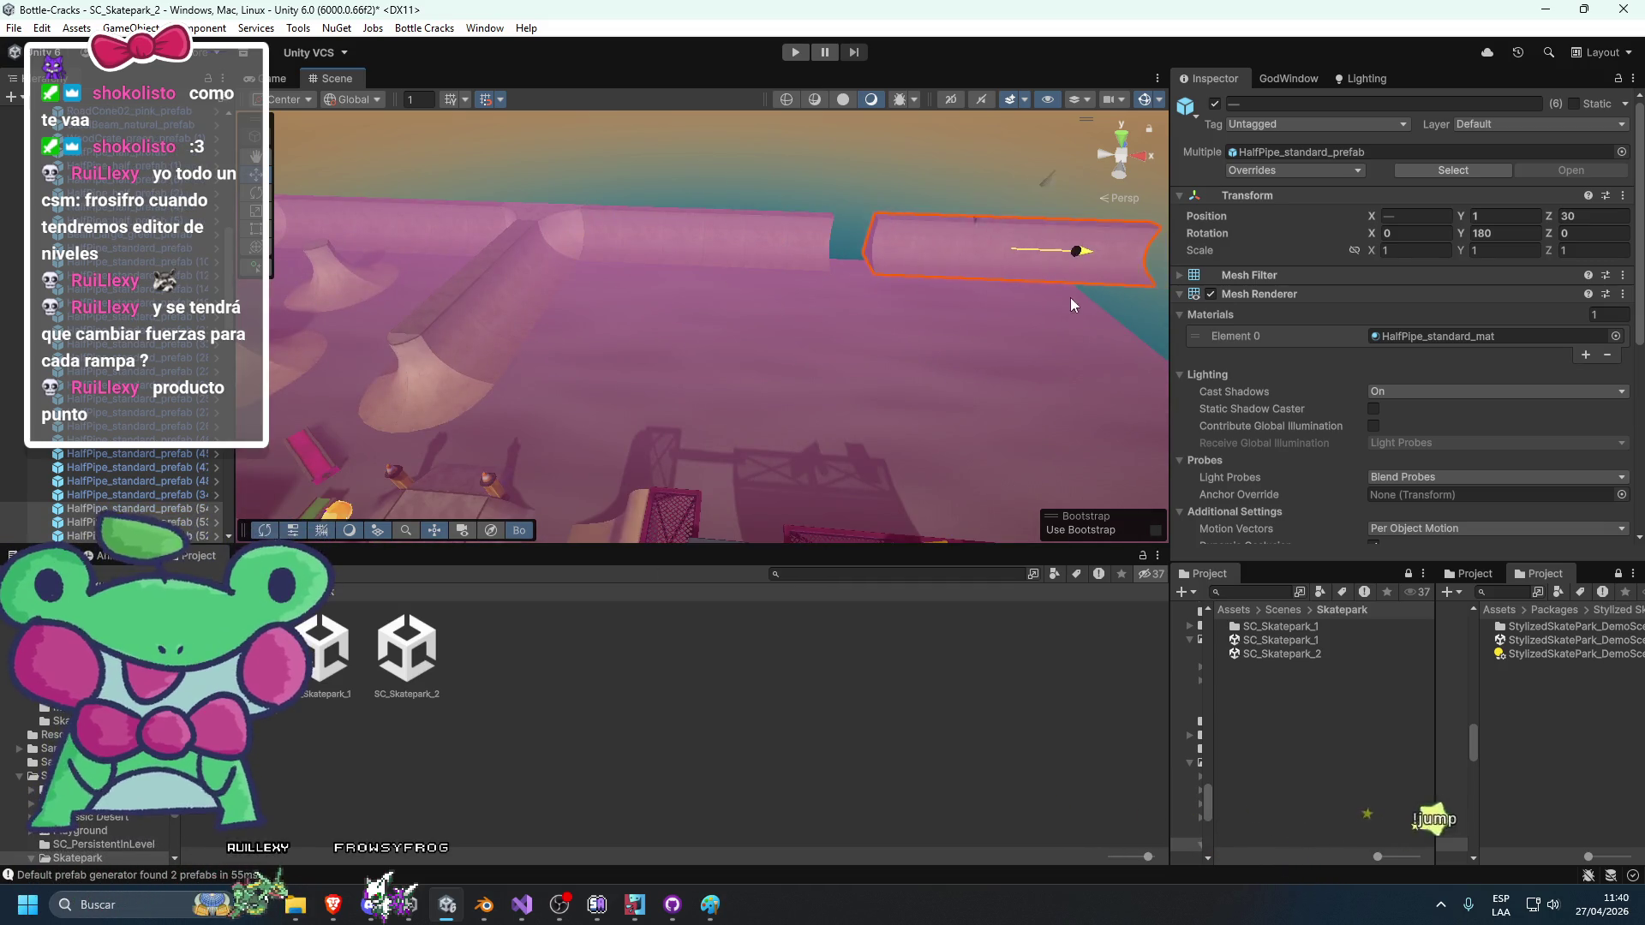
Slide the selected half-pipe pieces right along X toward the junction.
click(1028, 310)
mouse_move(904, 270)
mouse_down()
mouse_move(849, 300)
mouse_move(873, 372)
mouse_move(647, 385)
mouse_move(929, 440)
mouse_move(665, 449)
mouse_move(564, 418)
mouse_move(654, 301)
mouse_move(633, 397)
mouse_move(656, 325)
mouse_up()
click(657, 324)
mouse_move(575, 382)
mouse_down()
mouse_move(880, 393)
mouse_move(917, 426)
mouse_move(575, 447)
mouse_move(795, 502)
mouse_move(689, 431)
mouse_up()
mouse_move(736, 504)
mouse_down()
mouse_move(766, 396)
mouse_move(843, 439)
mouse_move(763, 444)
mouse_move(560, 312)
mouse_move(862, 325)
mouse_move(774, 248)
mouse_move(806, 300)
mouse_up()
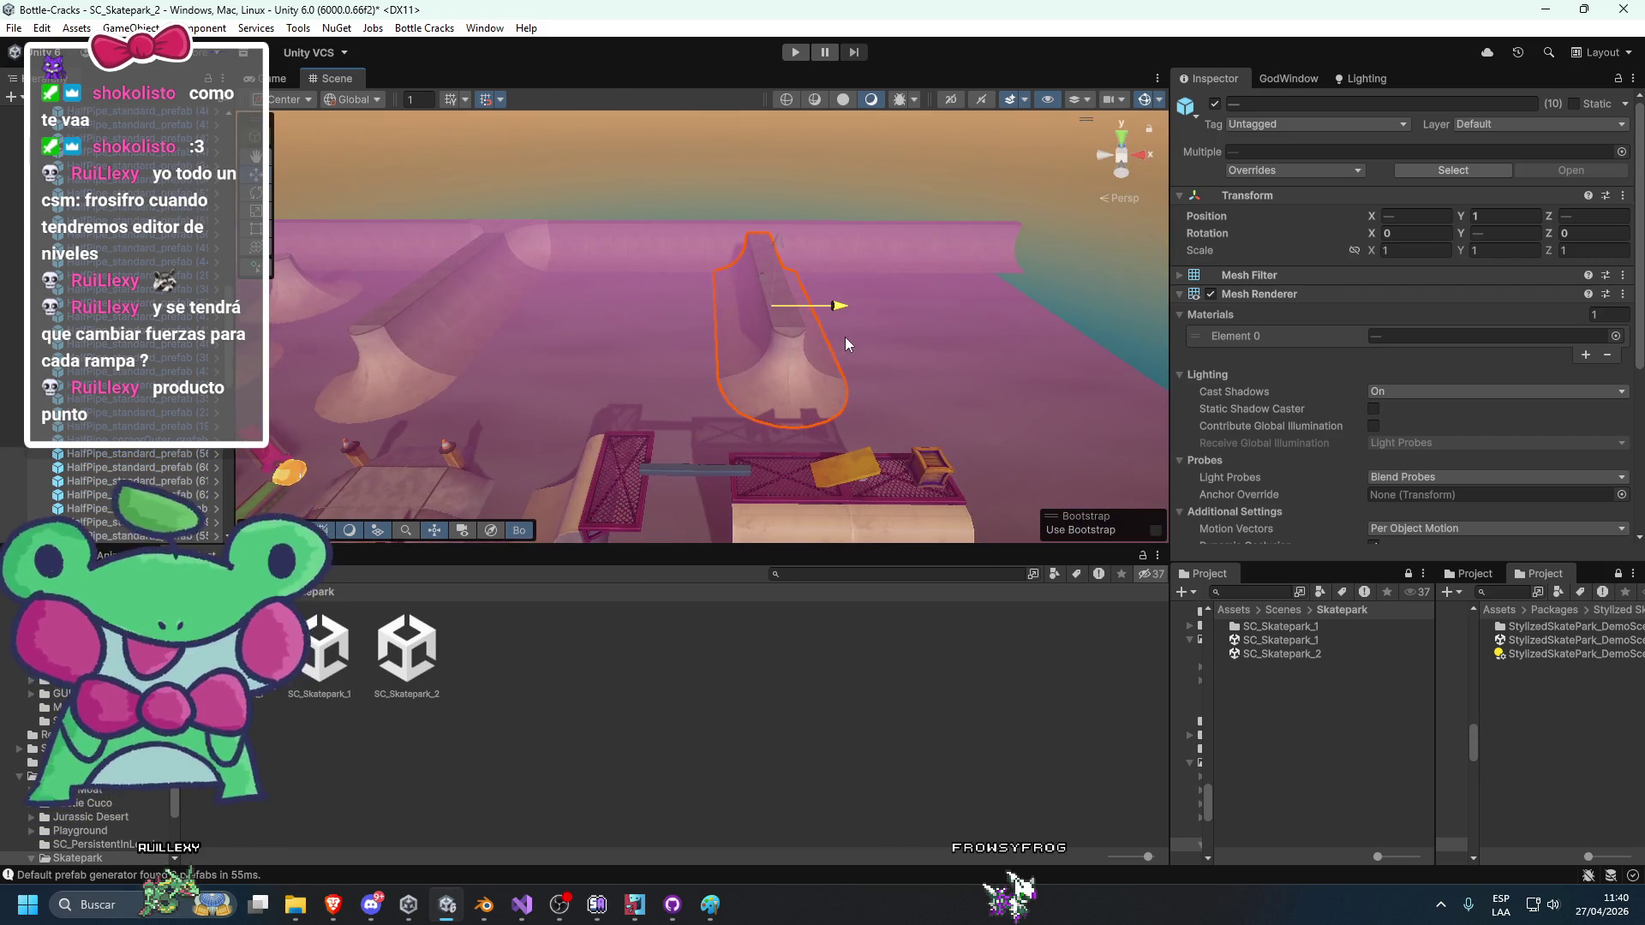
click(845, 338)
mouse_move(1057, 296)
mouse_down()
mouse_move(821, 470)
mouse_move(781, 416)
mouse_move(604, 297)
mouse_move(878, 414)
mouse_up()
Inspect the half-pipe and ramp segments around the junction and along the perimeter wall.
click(604, 297)
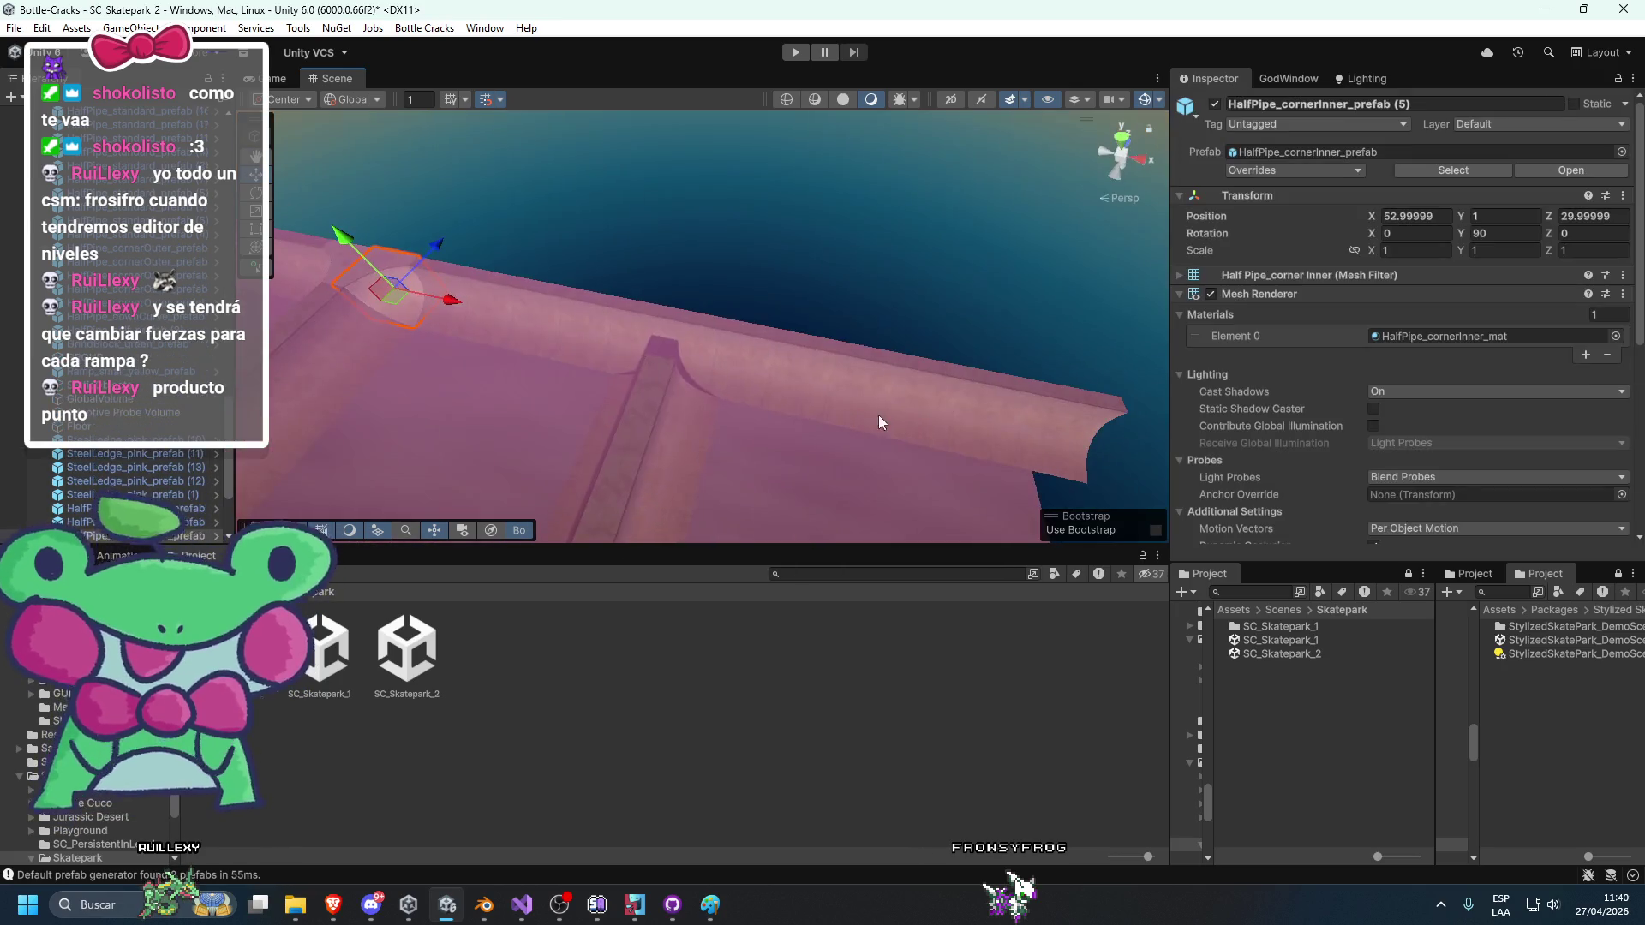
click(719, 344)
mouse_move(718, 345)
mouse_down()
mouse_move(888, 465)
mouse_move(799, 462)
mouse_move(752, 328)
mouse_up()
click(811, 419)
click(814, 418)
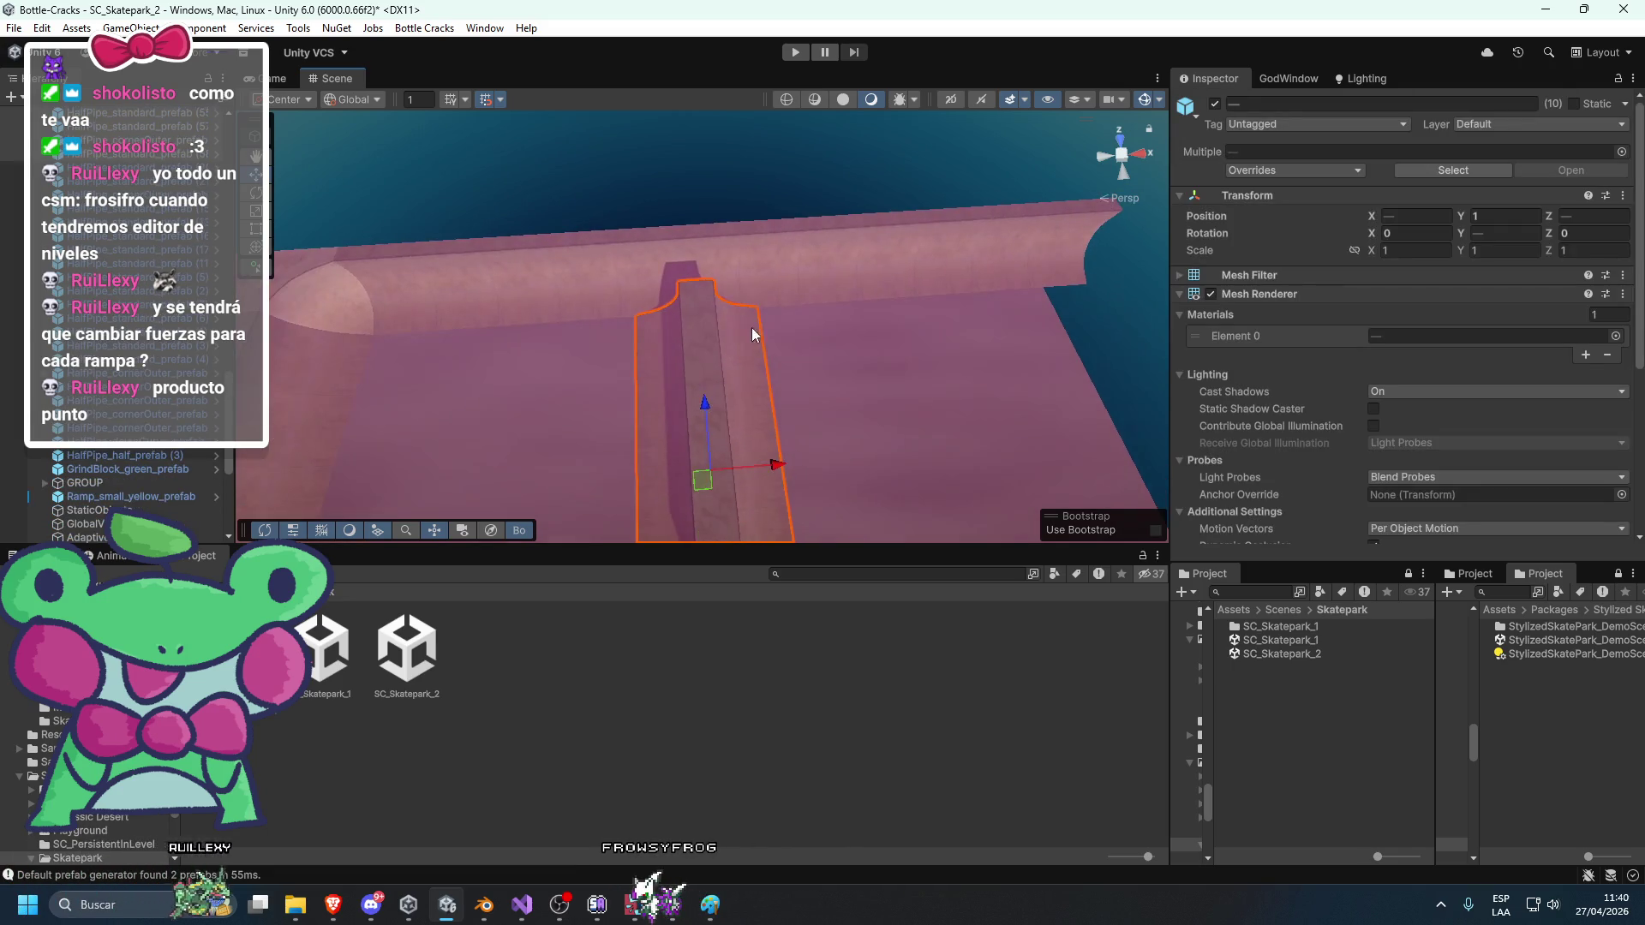
click(673, 197)
mouse_move(673, 204)
mouse_down()
mouse_move(732, 317)
mouse_move(533, 315)
mouse_up()
Select inner corner piece (5), the centre-right corner piece and straight half-pipe (55).
click(744, 315)
click(351, 347)
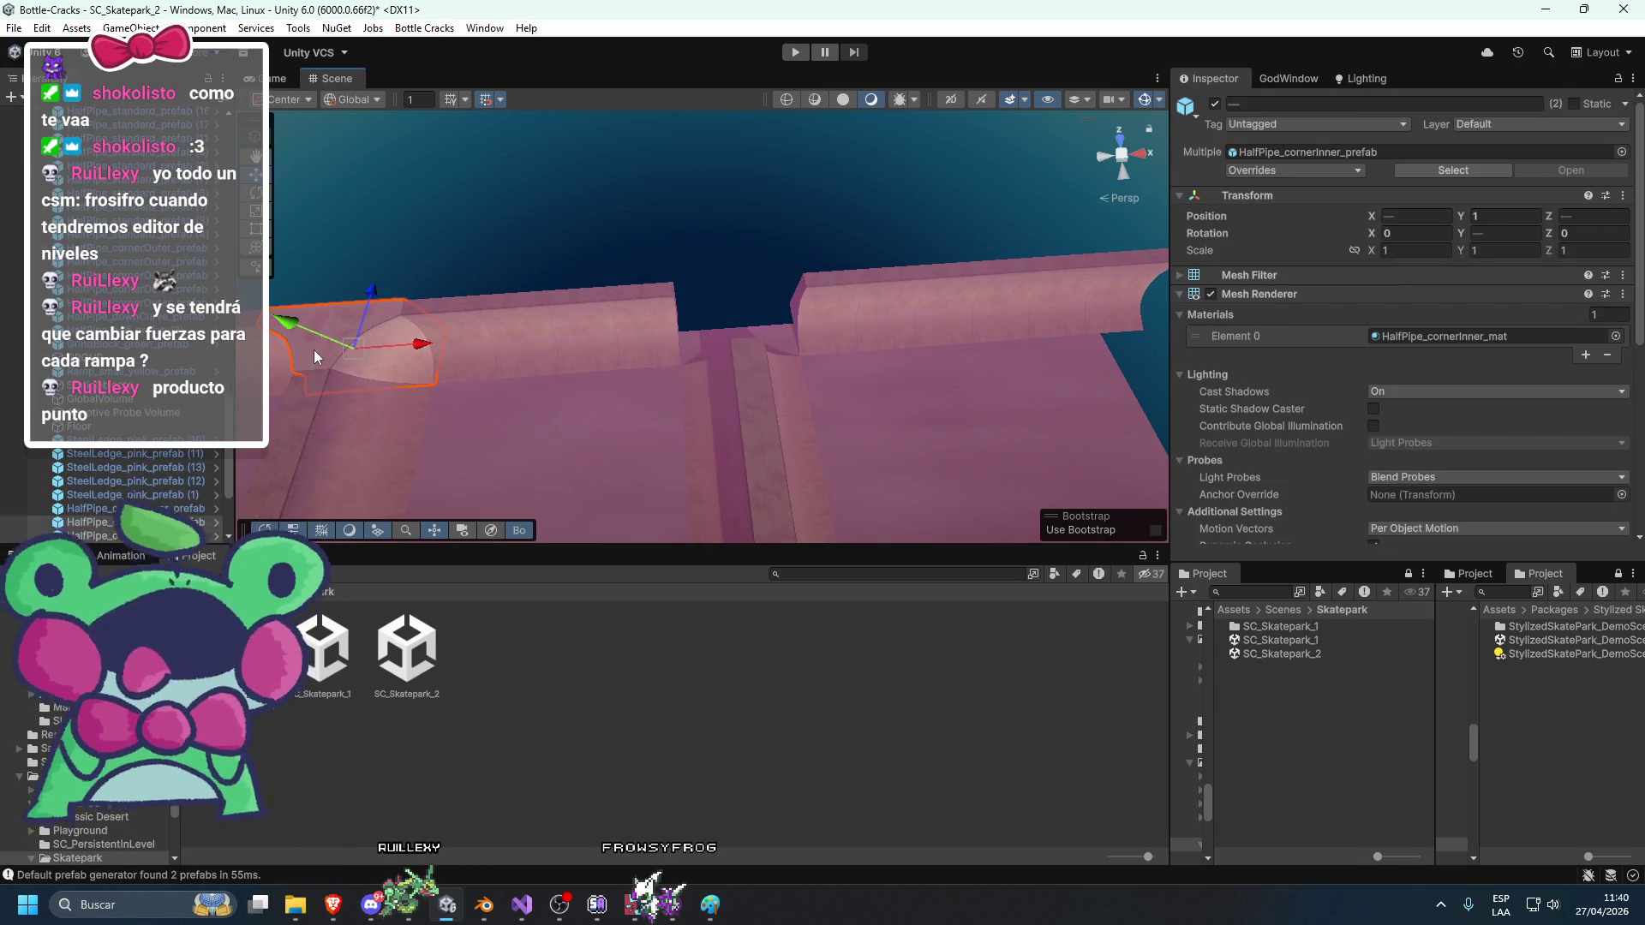
click(791, 372)
mouse_move(790, 371)
mouse_down()
mouse_move(713, 283)
mouse_move(710, 251)
mouse_up()
click(707, 348)
scroll(704, 354, up, 2)
mouse_move(690, 375)
mouse_down()
mouse_move(782, 413)
mouse_move(572, 415)
mouse_move(745, 398)
mouse_move(737, 347)
mouse_up()
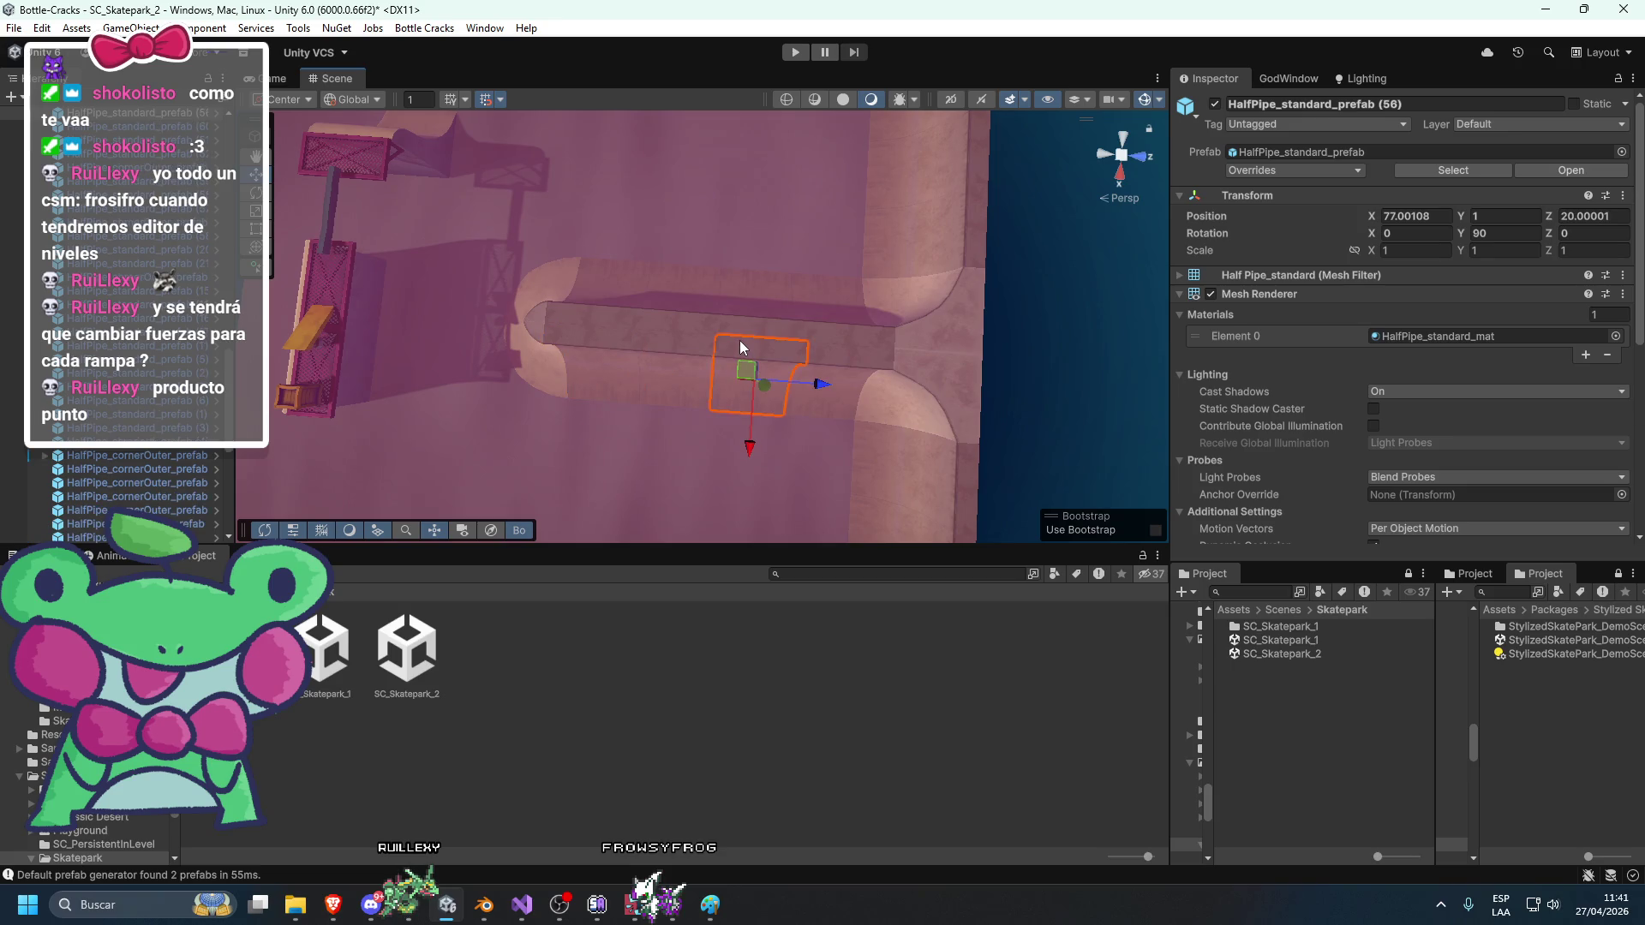
Check straight half-pipe pieces (59) and (55) beside the large corner ramp area.
click(746, 317)
click(736, 342)
mouse_move(736, 342)
mouse_down()
mouse_move(698, 374)
mouse_move(757, 352)
mouse_move(741, 407)
mouse_move(534, 421)
mouse_up()
click(627, 410)
click(718, 400)
mouse_move(718, 400)
mouse_down()
mouse_move(948, 335)
mouse_move(718, 400)
mouse_move(750, 401)
mouse_up()
Duplicate inner corner piece (8), slide the copy along X to 82 and rotate it.
click(948, 335)
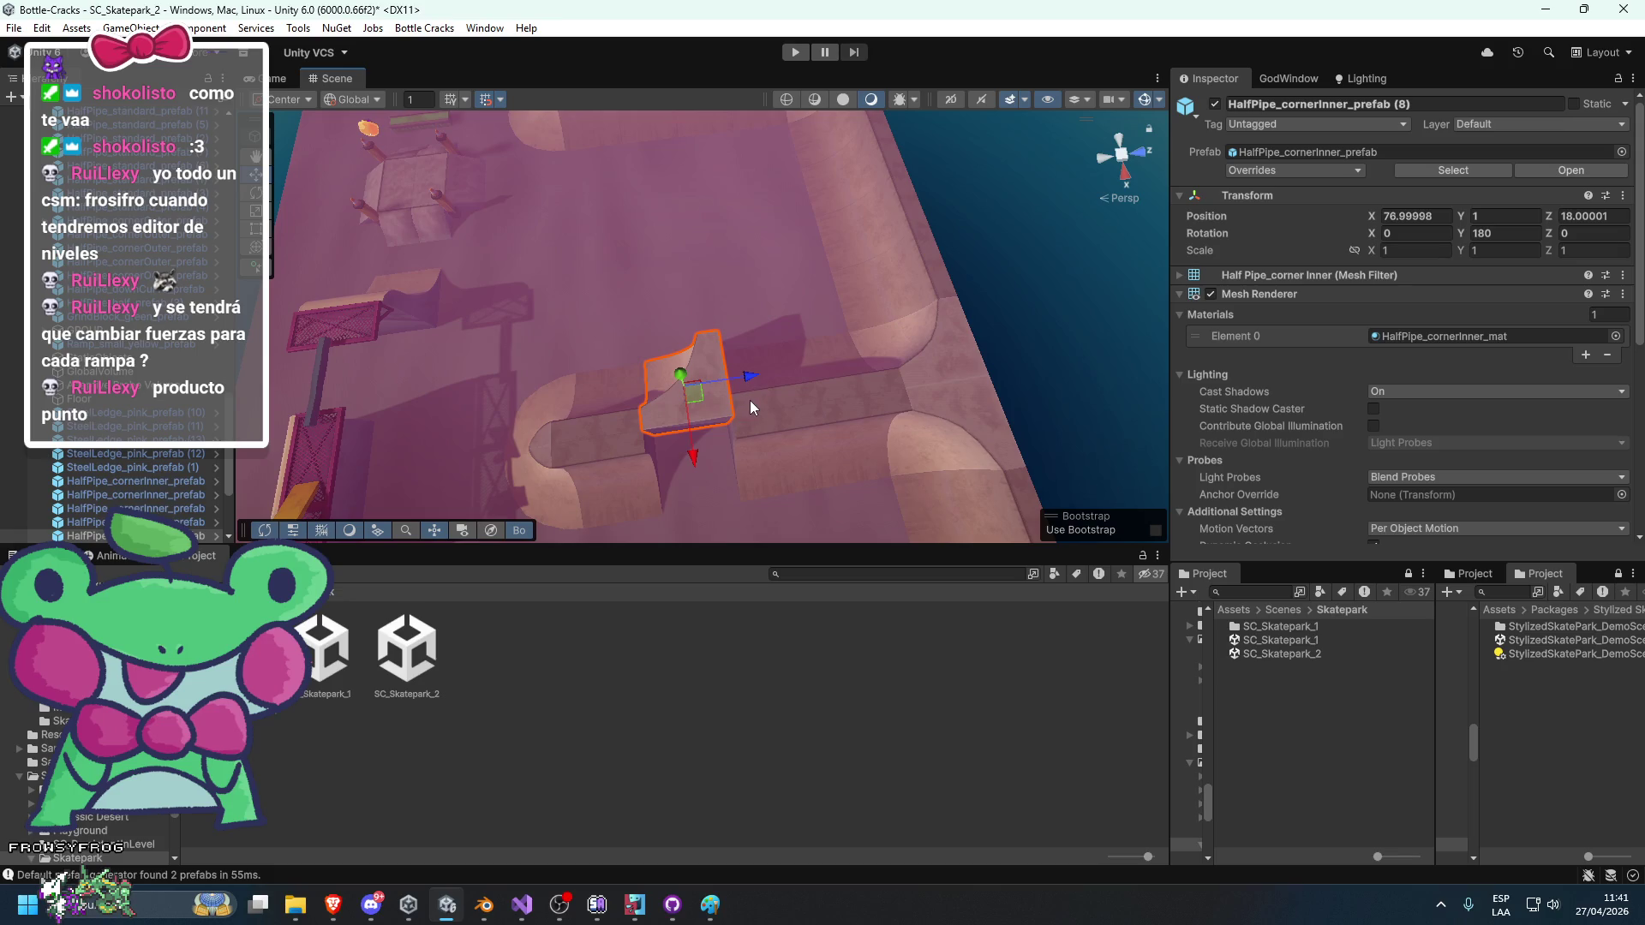
key(ctrl+d)
drag(695, 458, 732, 545)
key(f)
key(e)
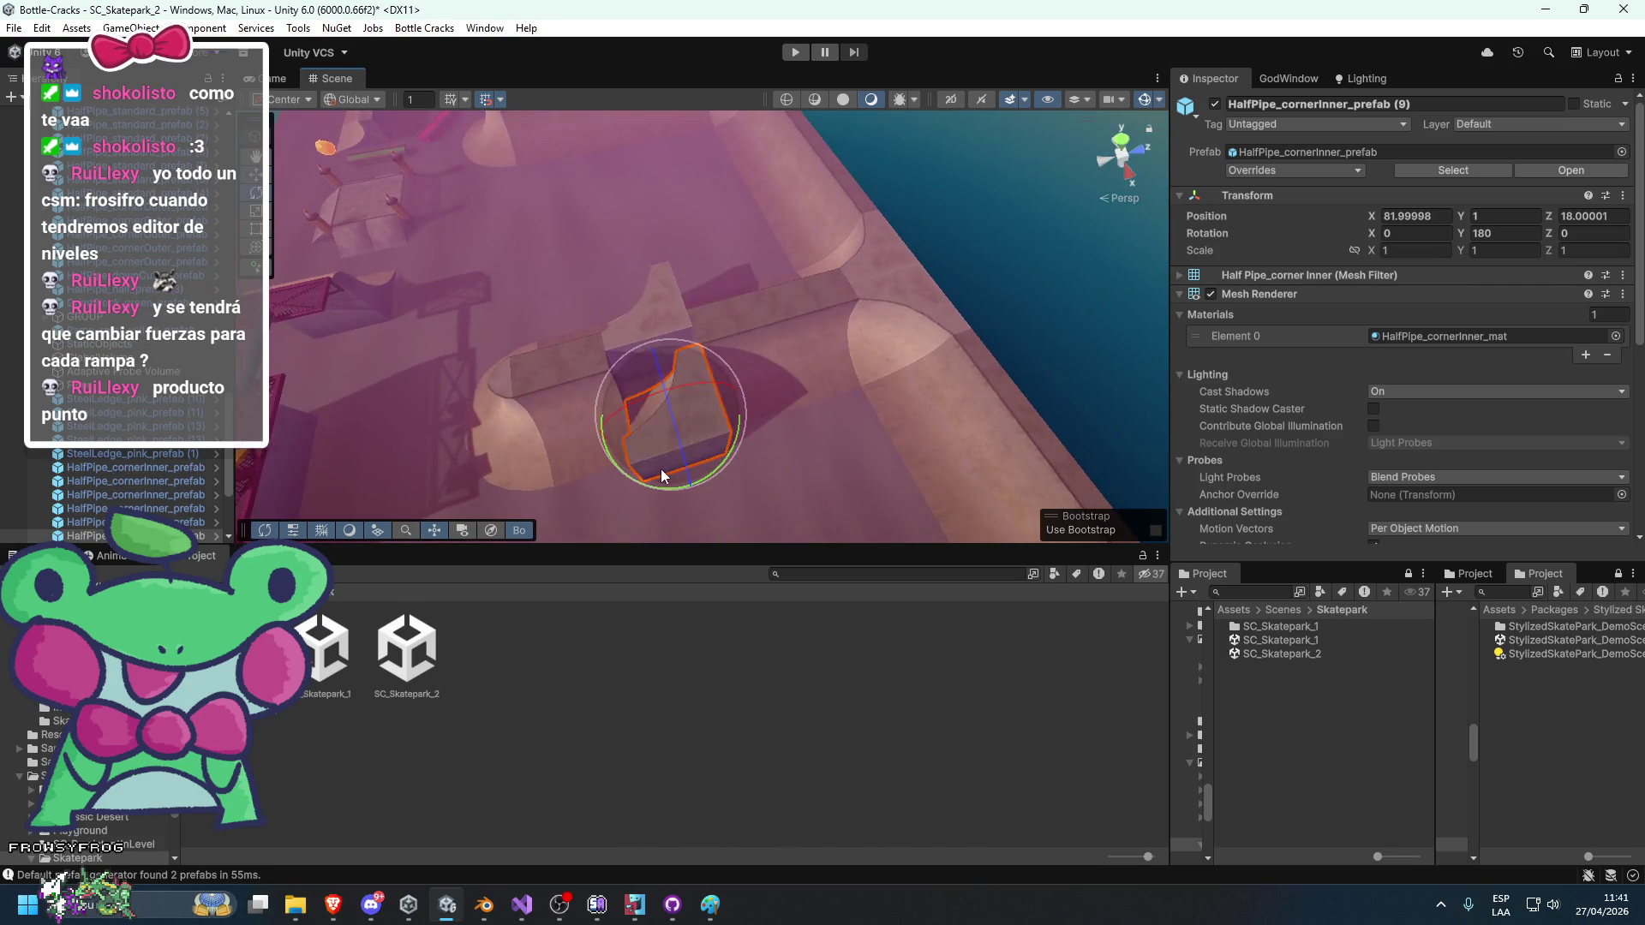
mouse_move(647, 483)
mouse_down()
mouse_move(332, 397)
mouse_move(348, 366)
mouse_move(925, 378)
mouse_up()
key(w)
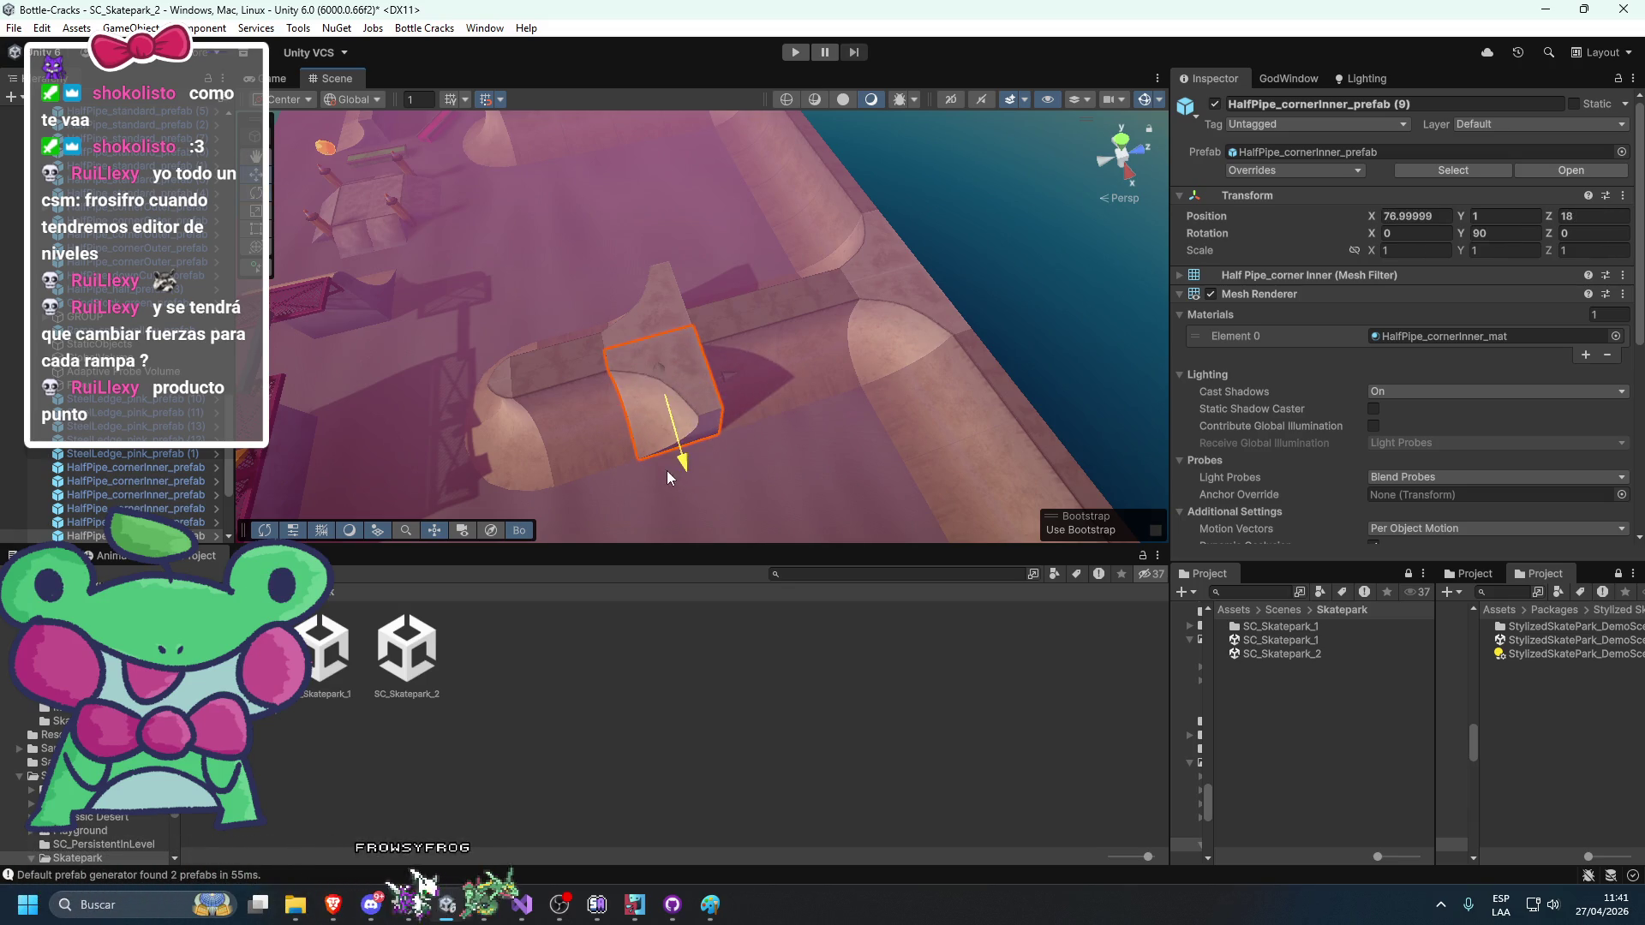
Focus on the standard half-pipe at the junction and select the first inner corner piece.
click(667, 470)
key(f)
click(689, 358)
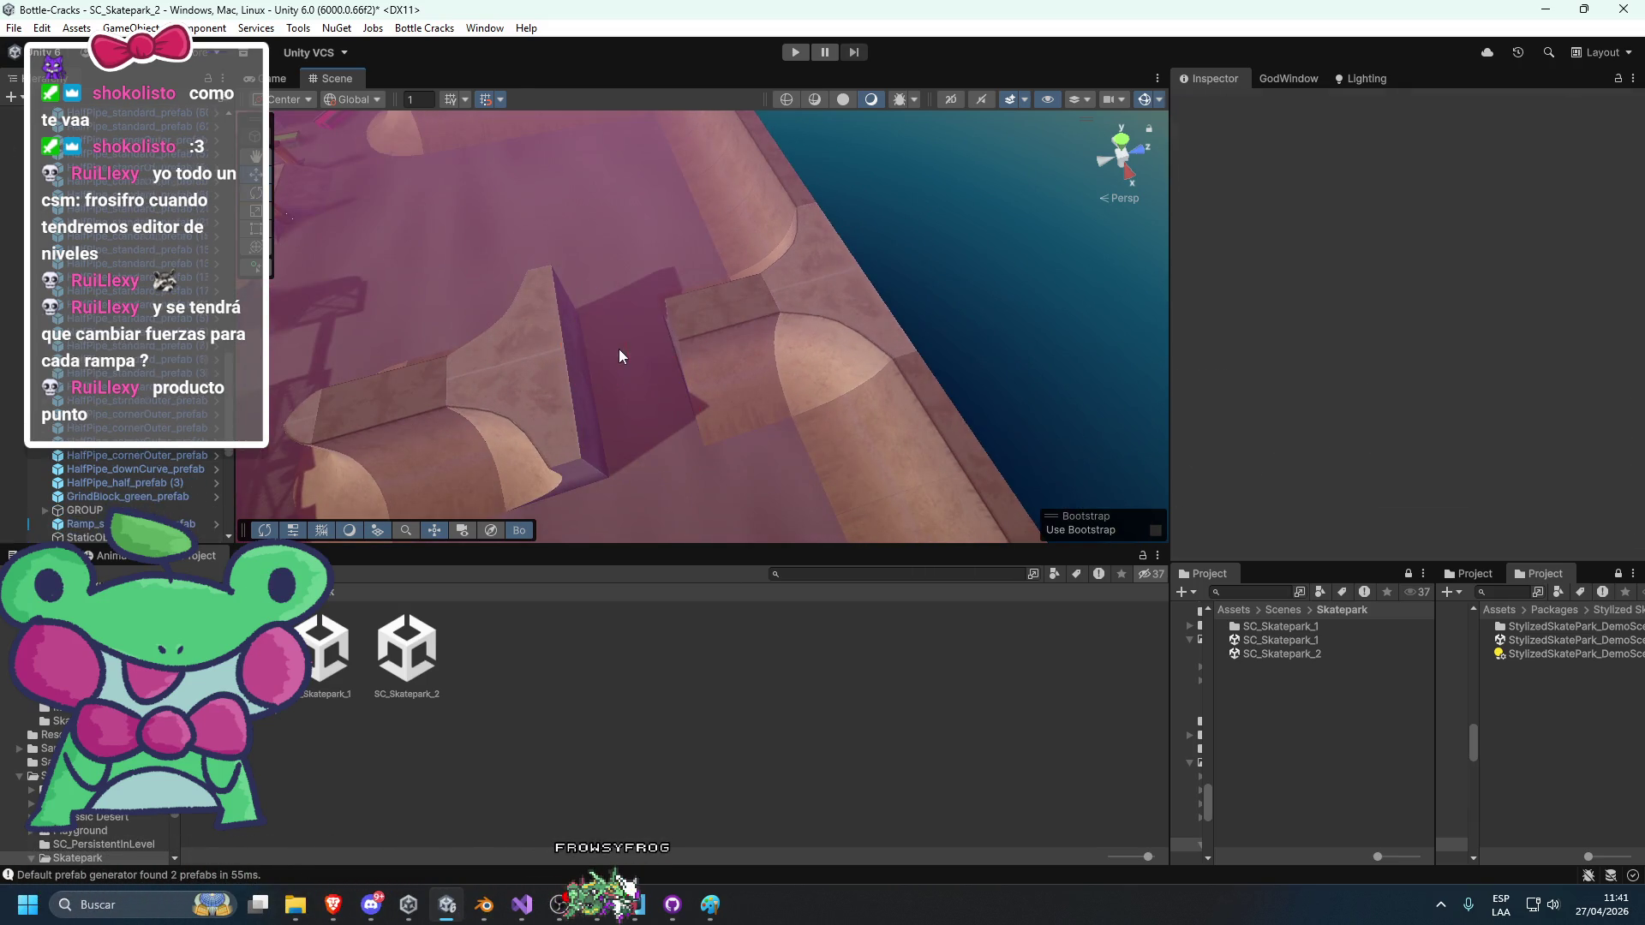
Turn both inner corner pieces to face the junction and save the scene.
click(562, 409)
key(e)
mouse_move(616, 382)
mouse_down()
mouse_move(697, 370)
mouse_move(642, 446)
mouse_move(1127, 336)
mouse_move(792, 347)
mouse_move(633, 411)
mouse_move(850, 301)
mouse_move(791, 318)
mouse_up()
key(ctrl+s)
Select four half-pipe pieces including the tall ramp and move them left to X 71.
click(1050, 348)
click(944, 438)
mouse_move(943, 437)
mouse_down()
mouse_move(979, 416)
mouse_move(795, 446)
mouse_up()
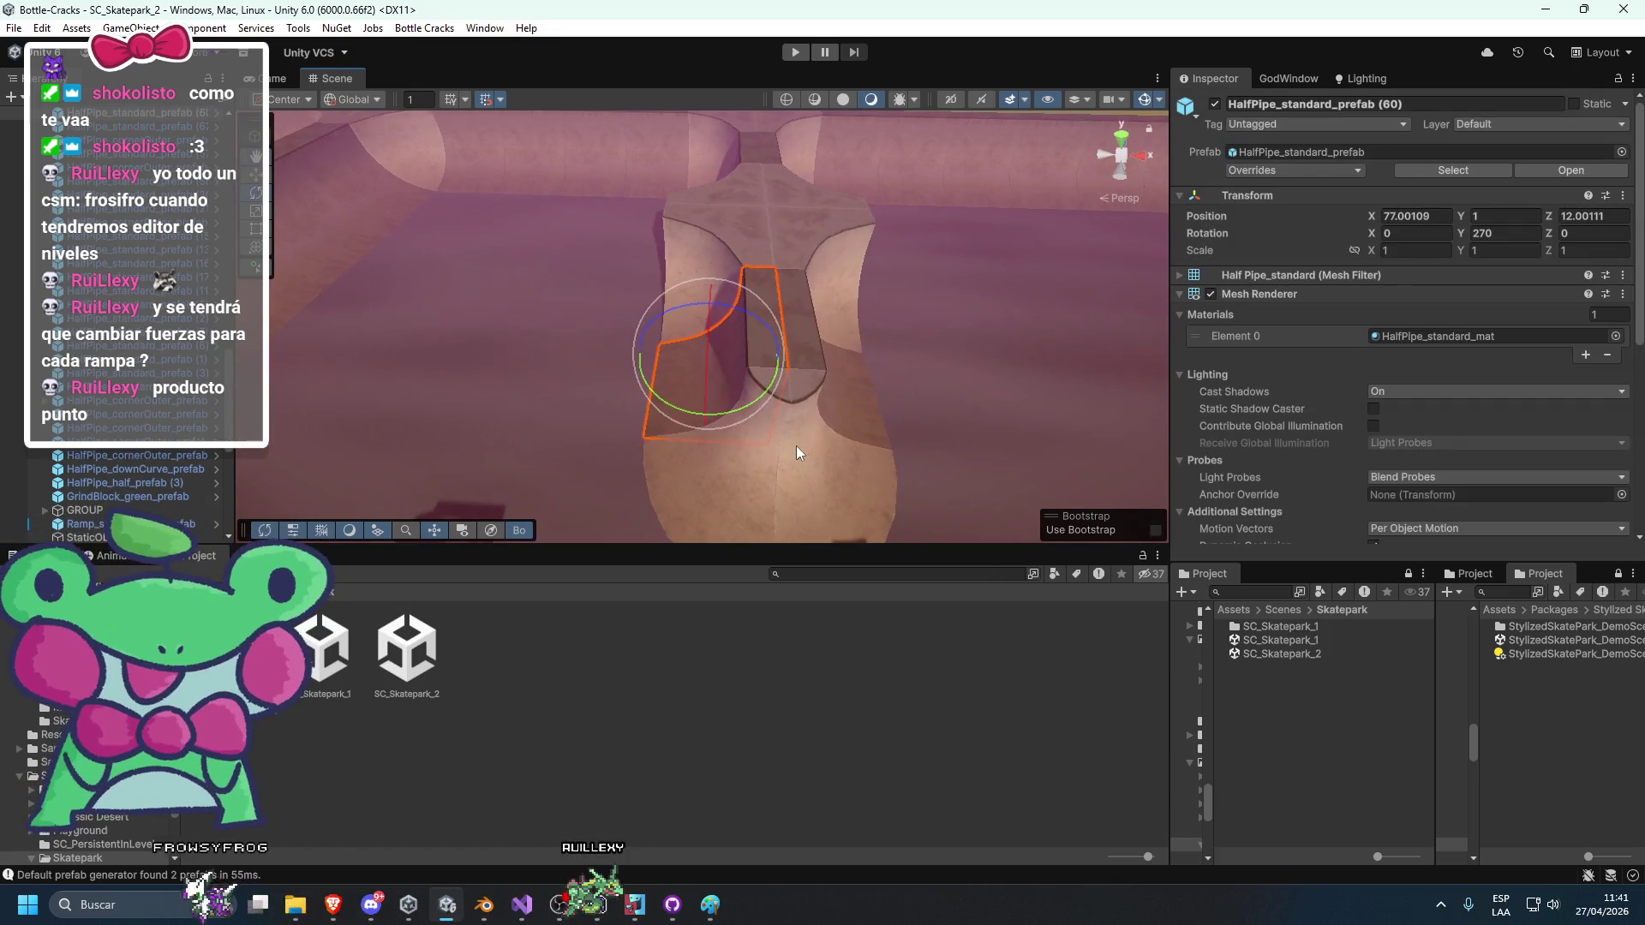
shift+click(712, 439)
shift+click(836, 365)
shift+click(806, 320)
key(q)
key(w)
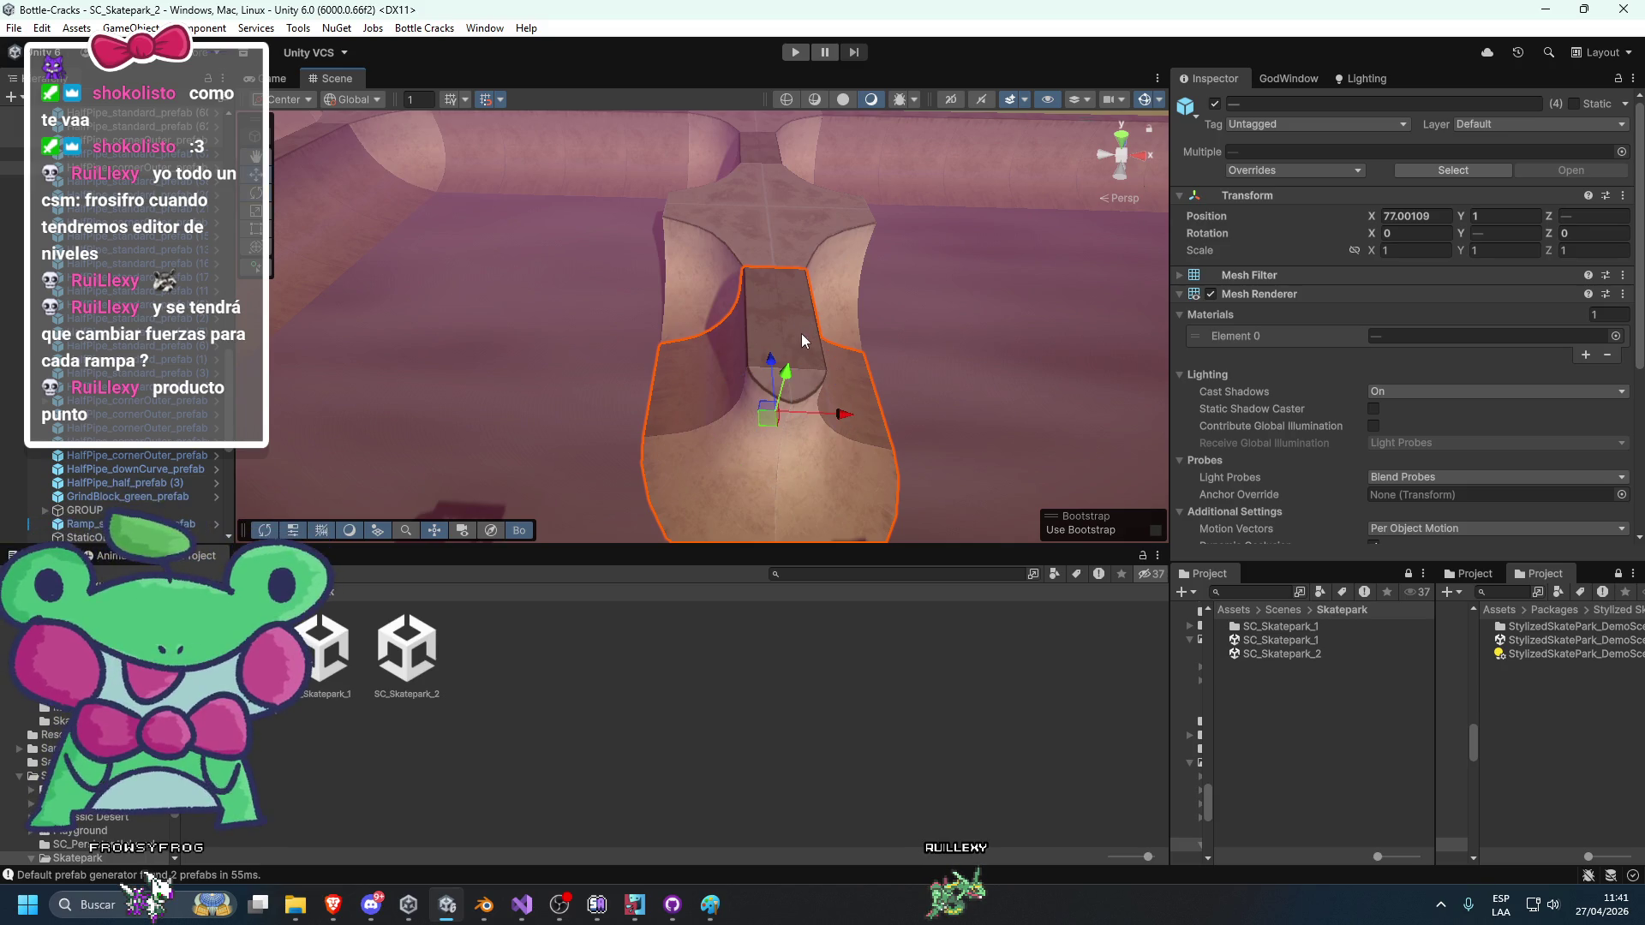
mouse_move(824, 400)
mouse_down()
mouse_move(696, 405)
mouse_move(571, 322)
mouse_up()
key(f)
Rotate the four-piece junction, shift it right along X and align it with the run.
key(e)
drag(730, 408, 542, 438)
mouse_move(704, 362)
mouse_down()
mouse_move(673, 324)
mouse_move(605, 371)
mouse_up()
key(w)
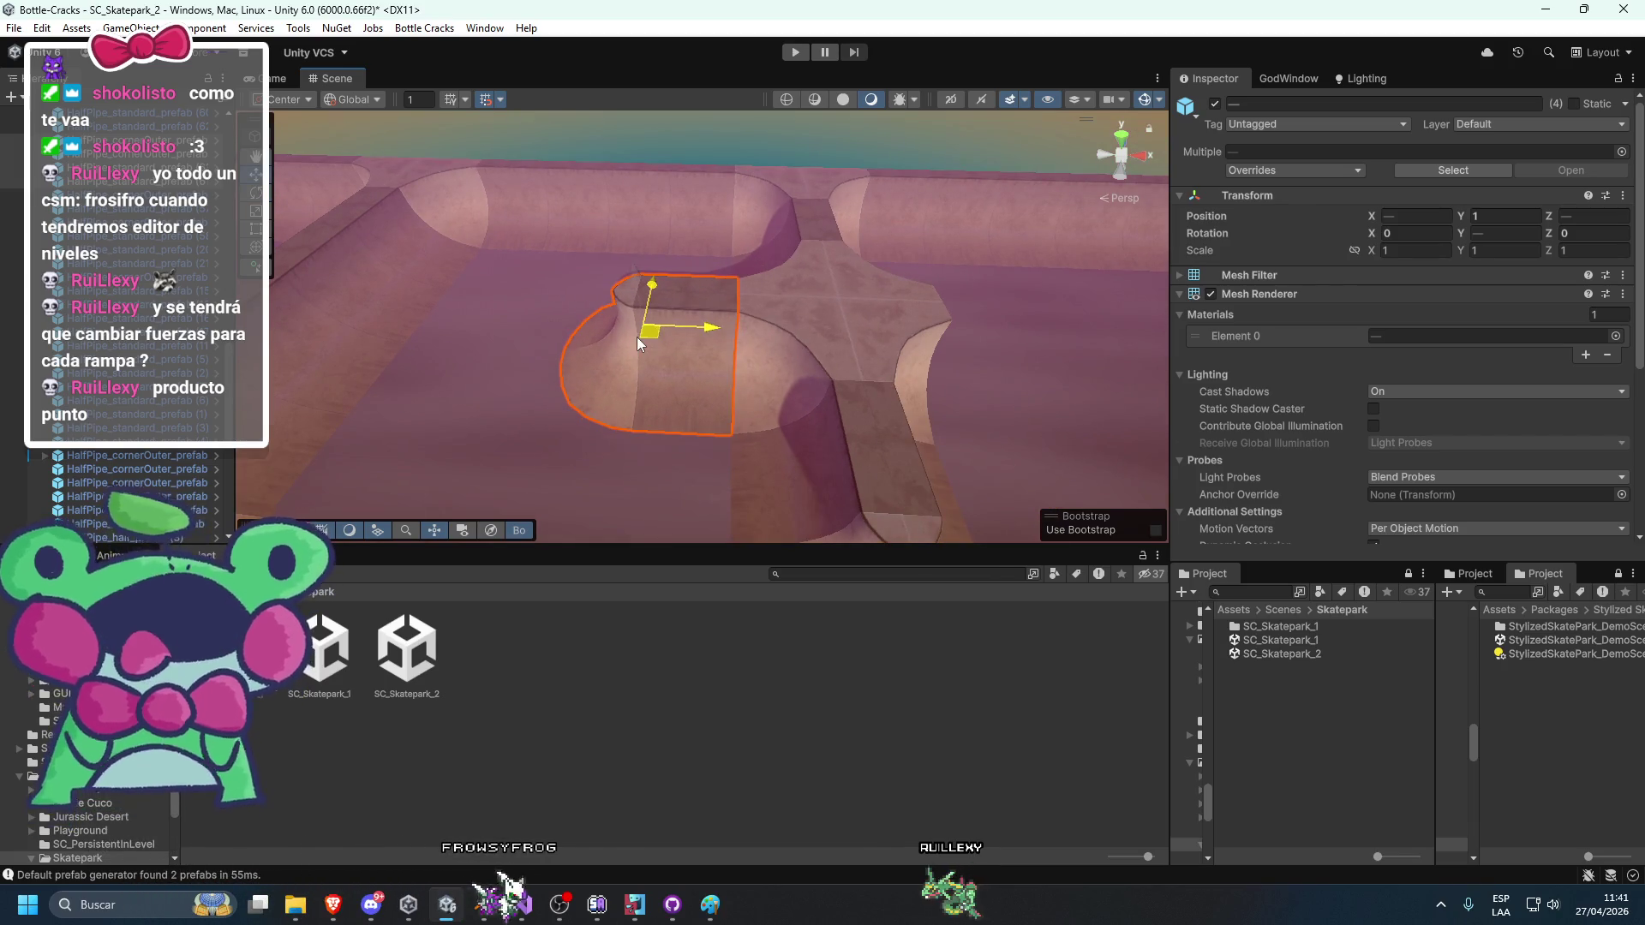
drag(713, 334, 1062, 365)
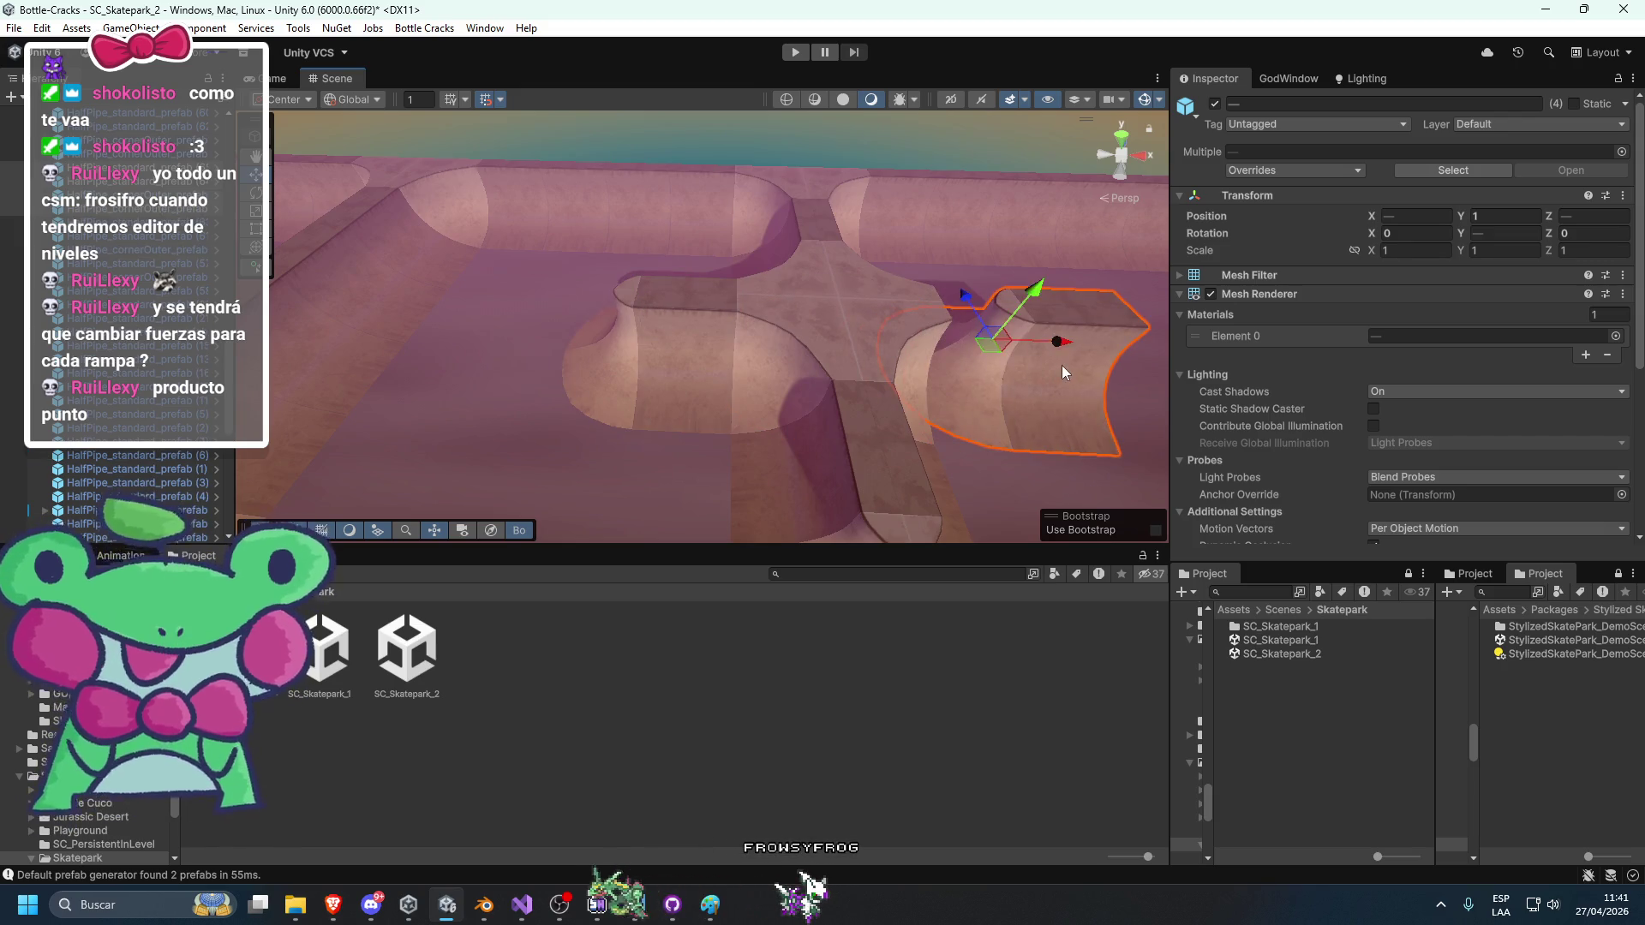
key(f)
key(e)
mouse_move(839, 360)
mouse_down()
mouse_move(1305, 372)
mouse_move(900, 326)
mouse_move(953, 318)
mouse_move(922, 333)
mouse_up()
key(w)
click(922, 334)
mouse_move(875, 253)
mouse_down()
mouse_move(851, 284)
mouse_move(937, 269)
mouse_move(681, 279)
mouse_move(1058, 294)
mouse_move(789, 338)
mouse_move(654, 425)
mouse_move(749, 455)
mouse_move(526, 457)
mouse_move(755, 401)
mouse_move(651, 382)
mouse_up()
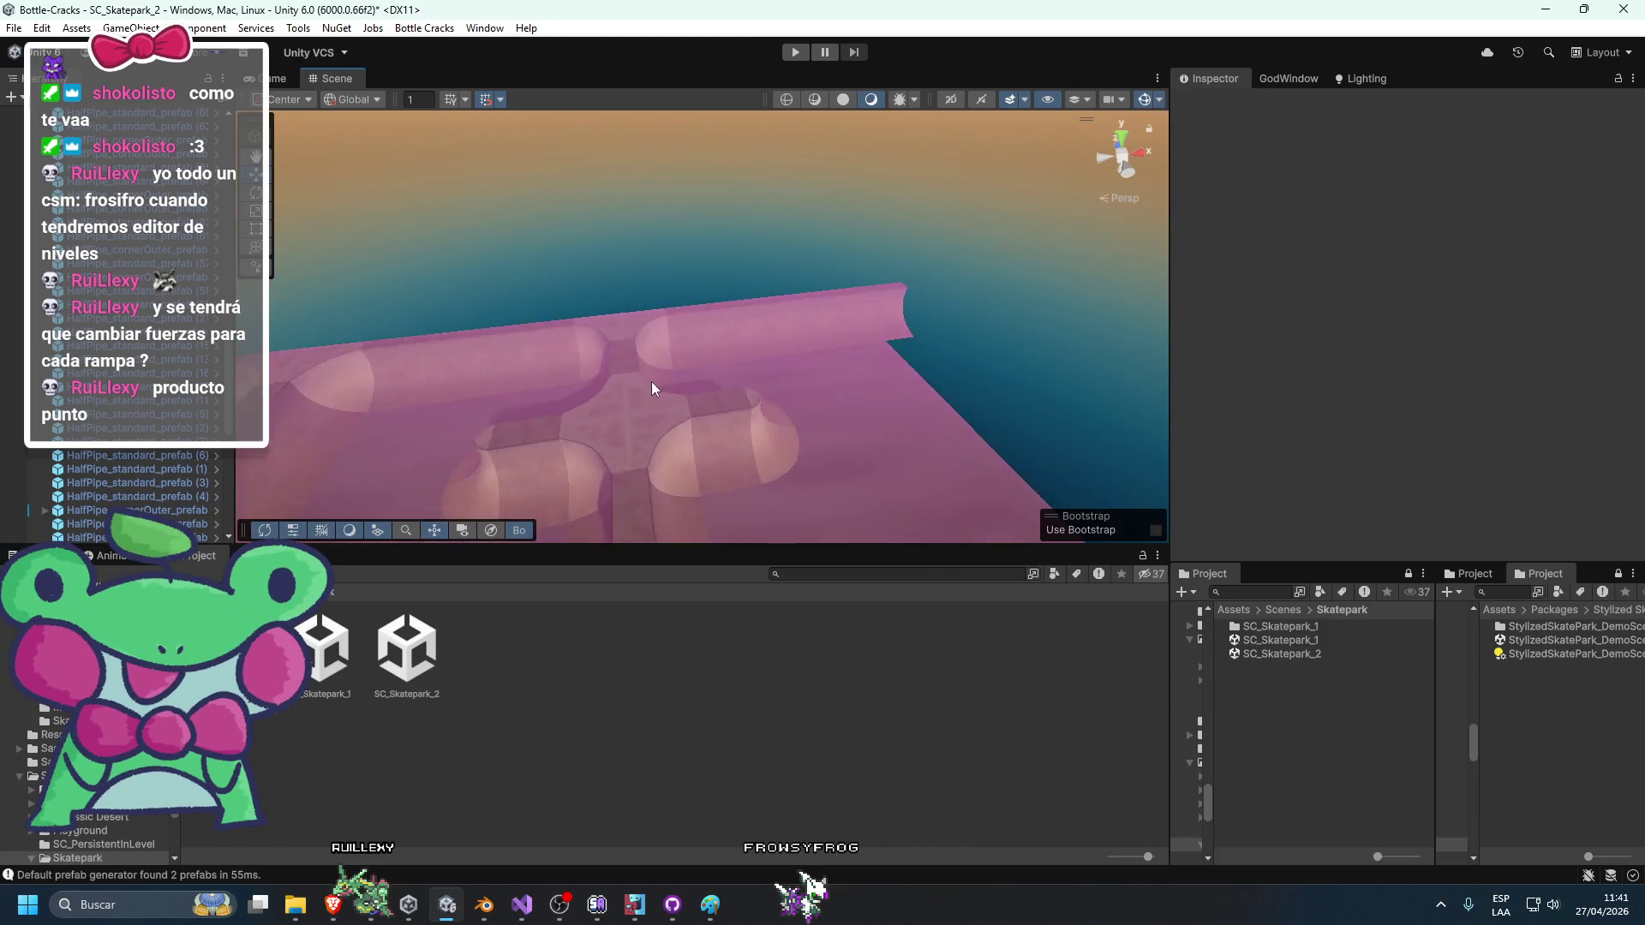
Select the corner piece at the far half-pipe end and frame it.
click(572, 366)
click(952, 323)
click(949, 323)
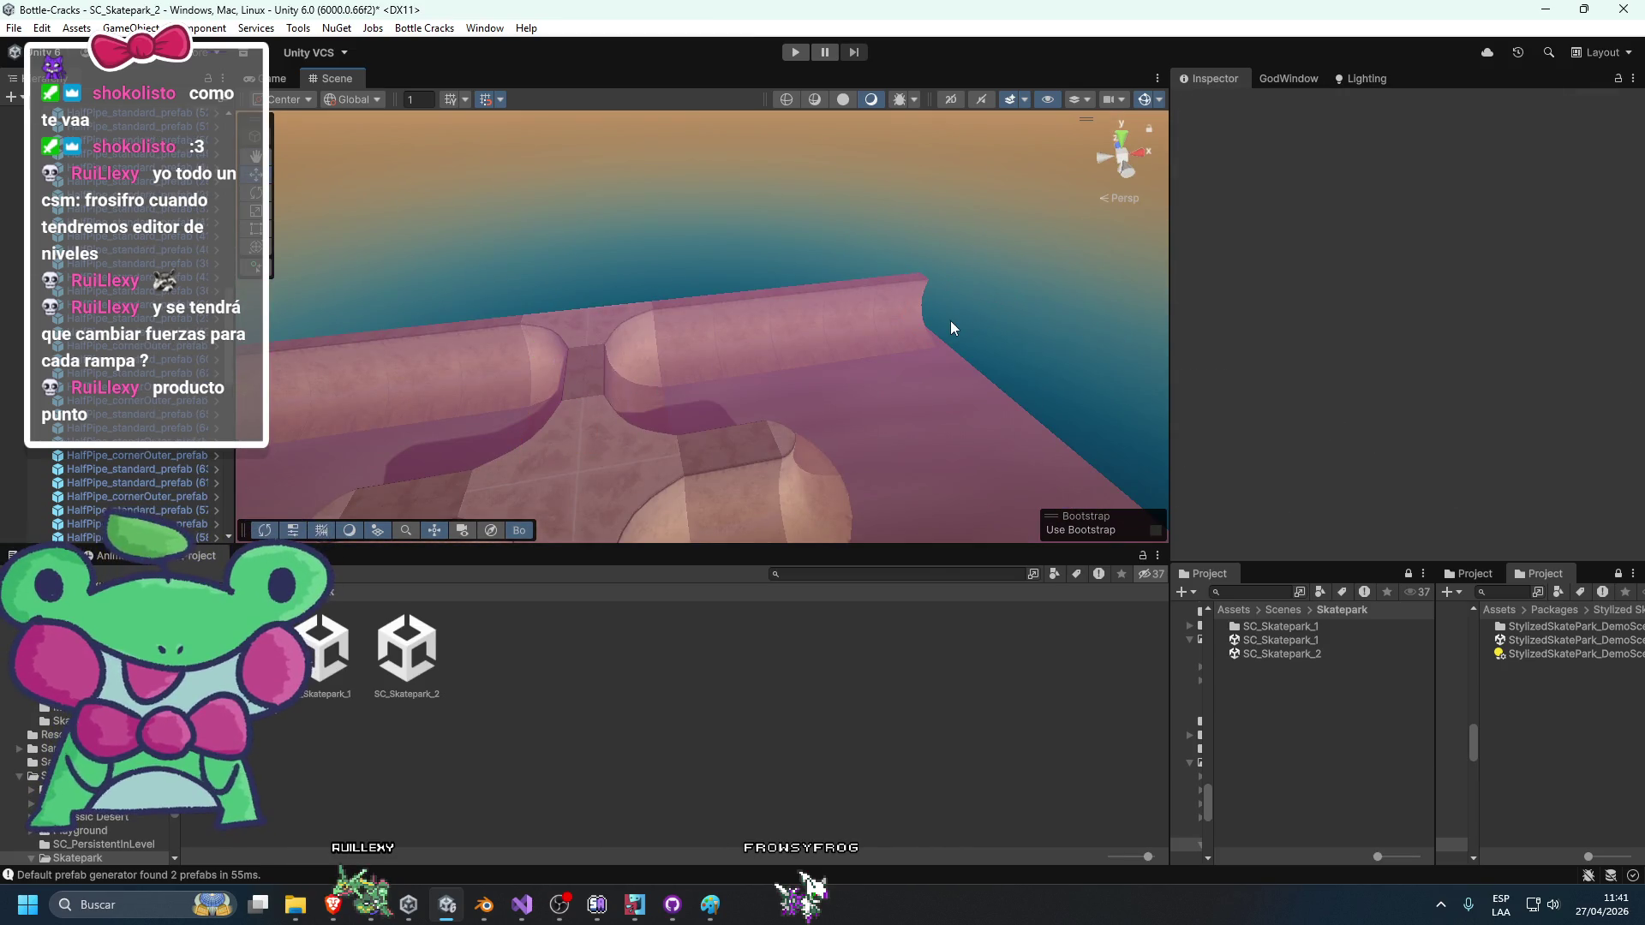
click(949, 322)
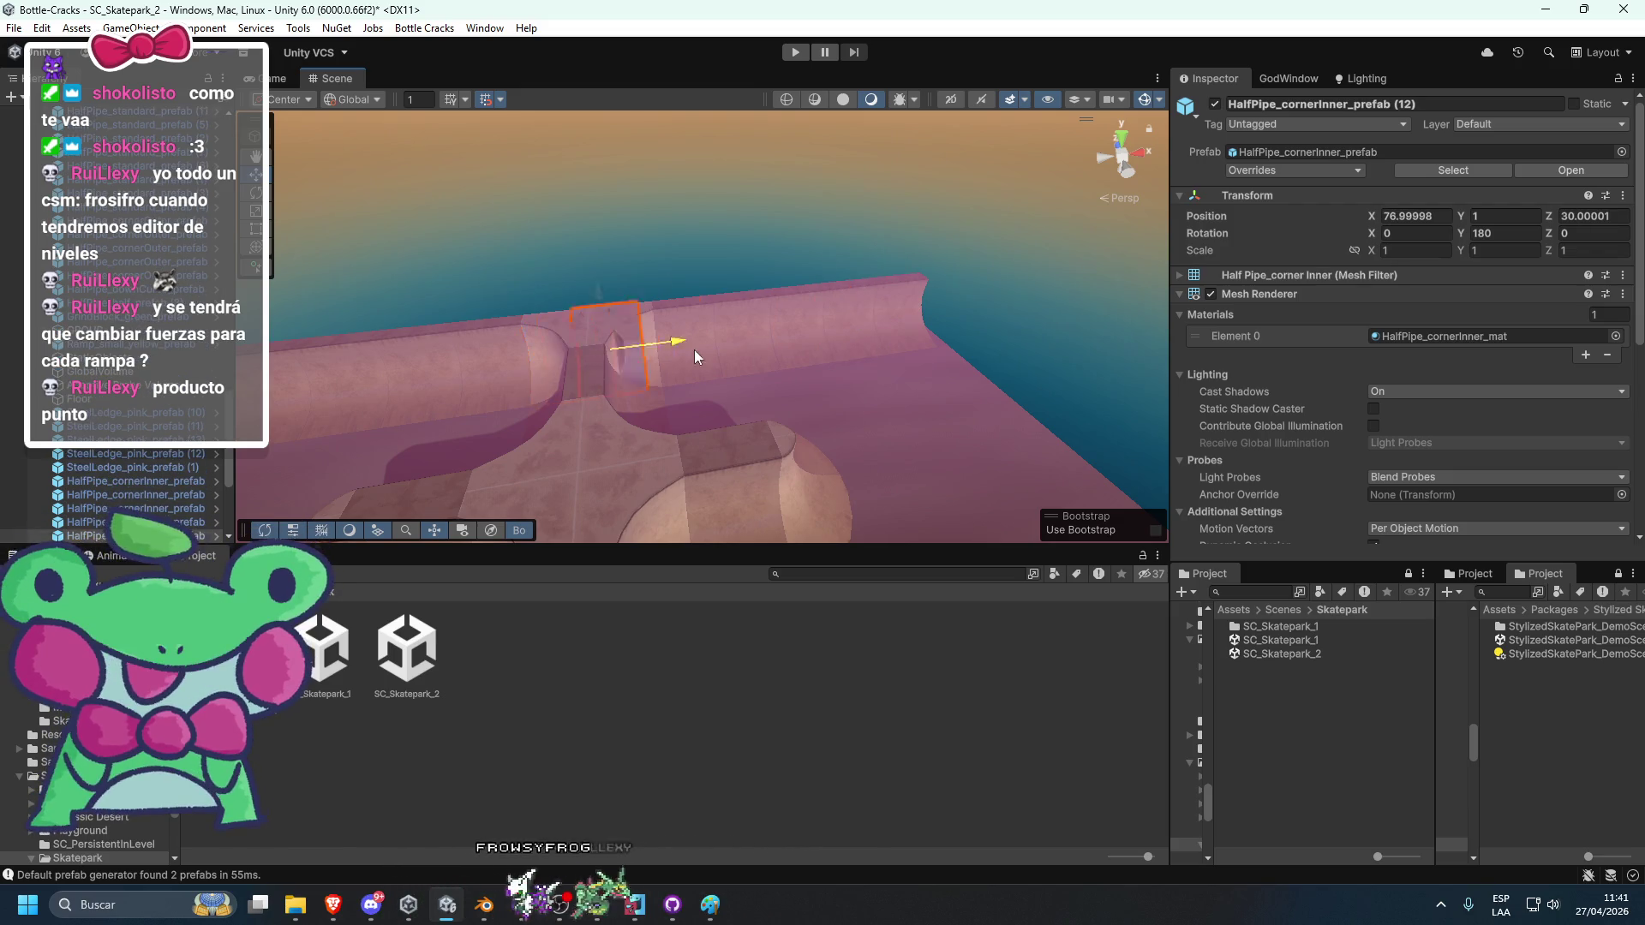
click(1010, 346)
key(f)
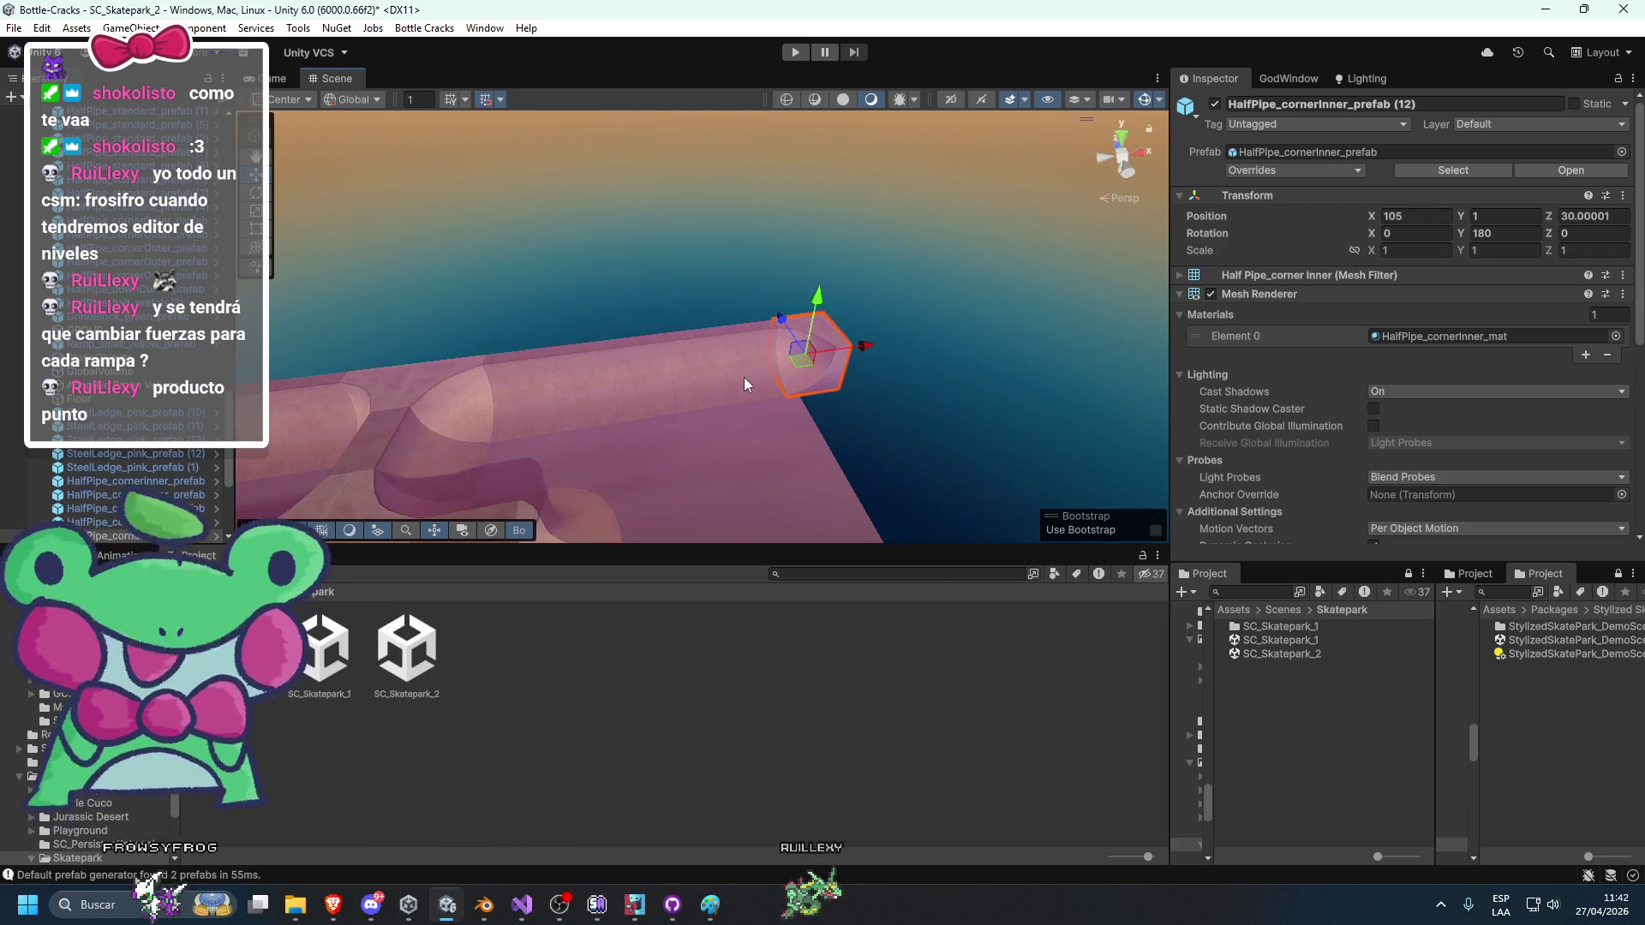
Restore the deleted half-pipe segment and move it beside the corner piece.
click(744, 376)
key(Delete)
click(834, 335)
key(ctrl+z)
key(ctrl+z)
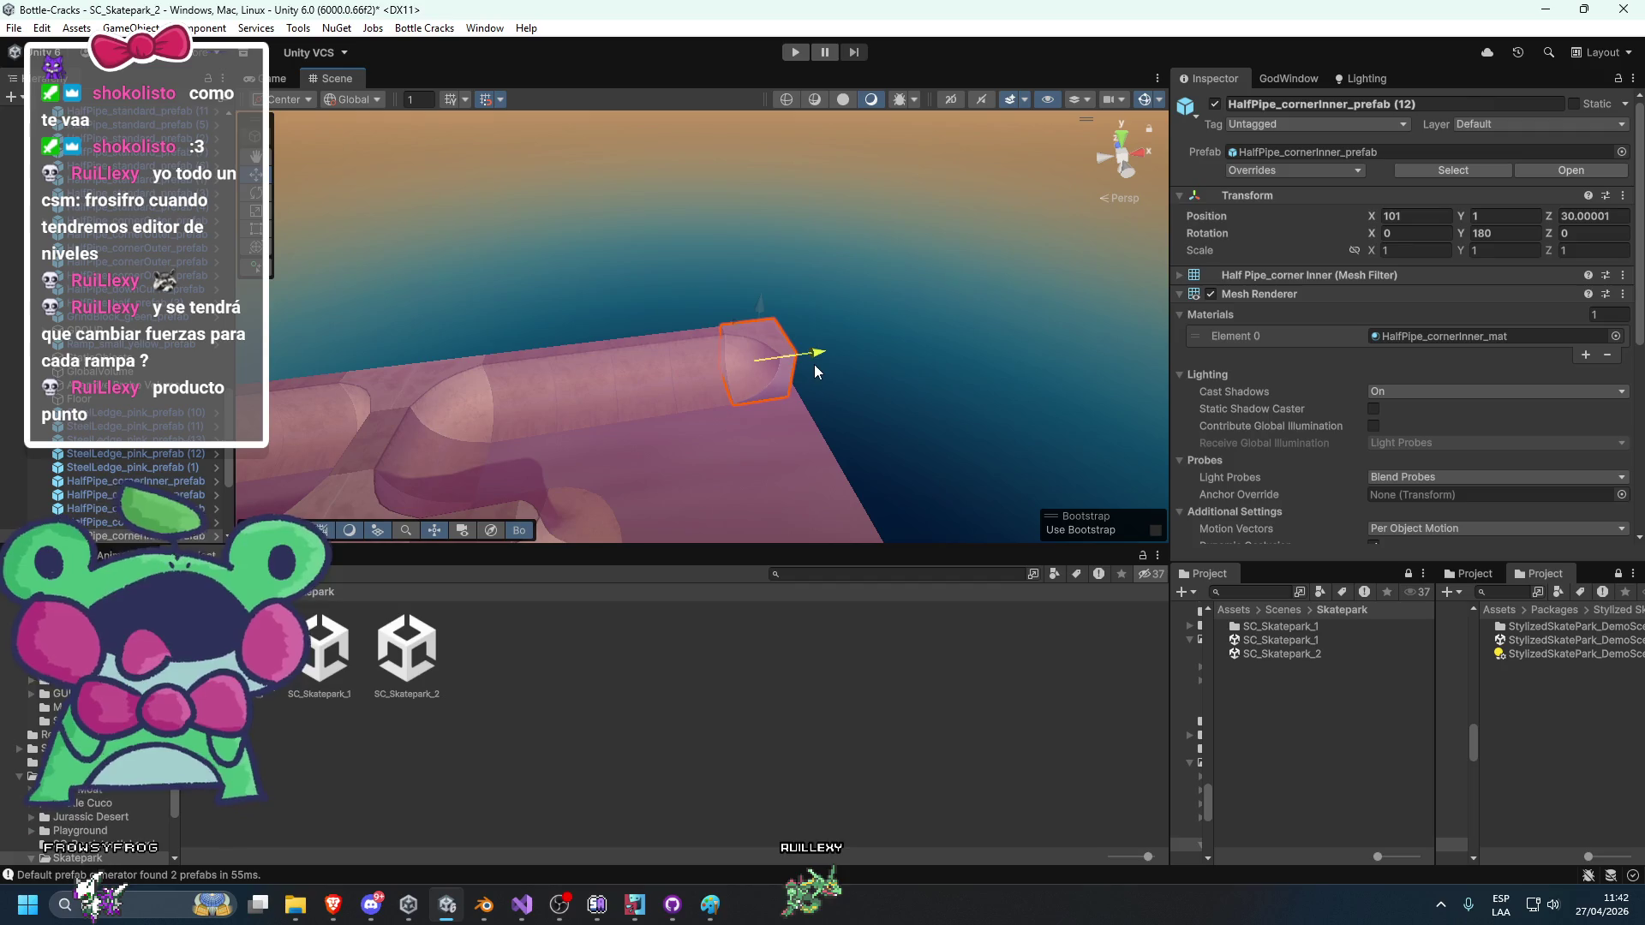
mouse_move(716, 390)
mouse_down()
mouse_move(786, 399)
mouse_move(566, 437)
mouse_up()
key(e)
key(ctrl+z)
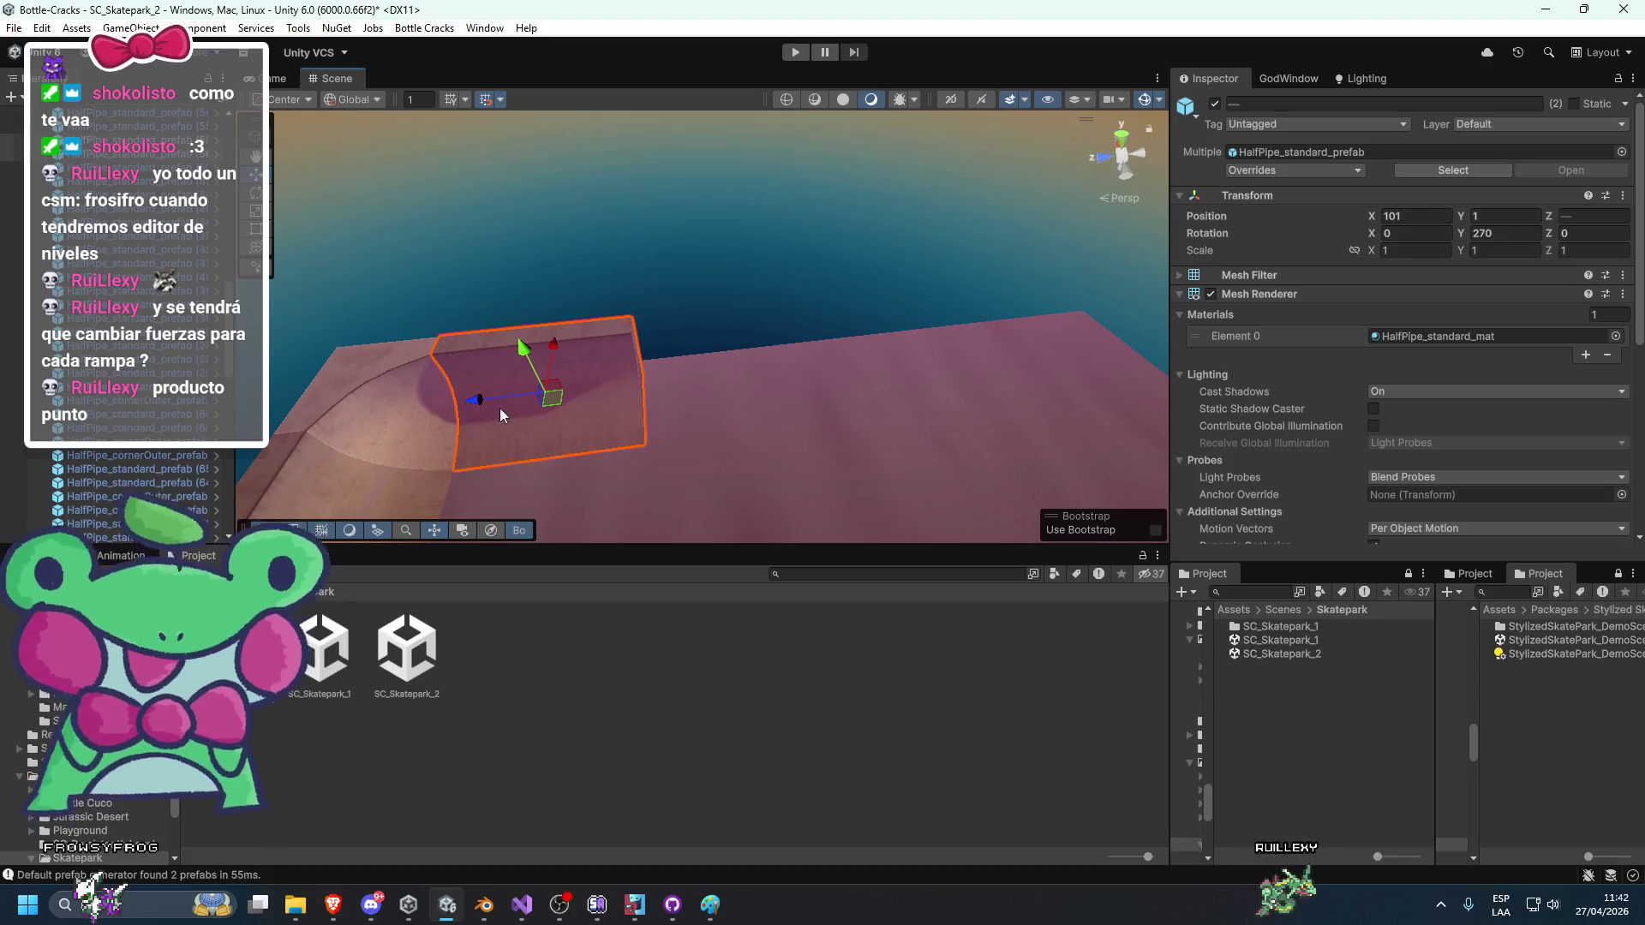
Duplicate the half-pipe pieces and slide the copies along the pipe run.
key(ctrl+d)
mouse_move(669, 402)
mouse_down()
mouse_move(477, 391)
mouse_move(860, 390)
mouse_up()
click(775, 365)
mouse_move(813, 454)
mouse_down()
mouse_move(752, 410)
mouse_move(794, 383)
mouse_move(646, 435)
mouse_move(728, 427)
mouse_move(726, 370)
mouse_move(716, 391)
mouse_move(900, 387)
mouse_move(863, 392)
mouse_move(942, 402)
mouse_move(721, 421)
mouse_move(691, 400)
mouse_move(734, 455)
mouse_move(777, 469)
mouse_move(554, 366)
mouse_move(848, 290)
mouse_move(789, 351)
mouse_move(849, 418)
mouse_up()
Move the two inner corner pieces along X to 98 and rotate them.
click(561, 369)
click(833, 339)
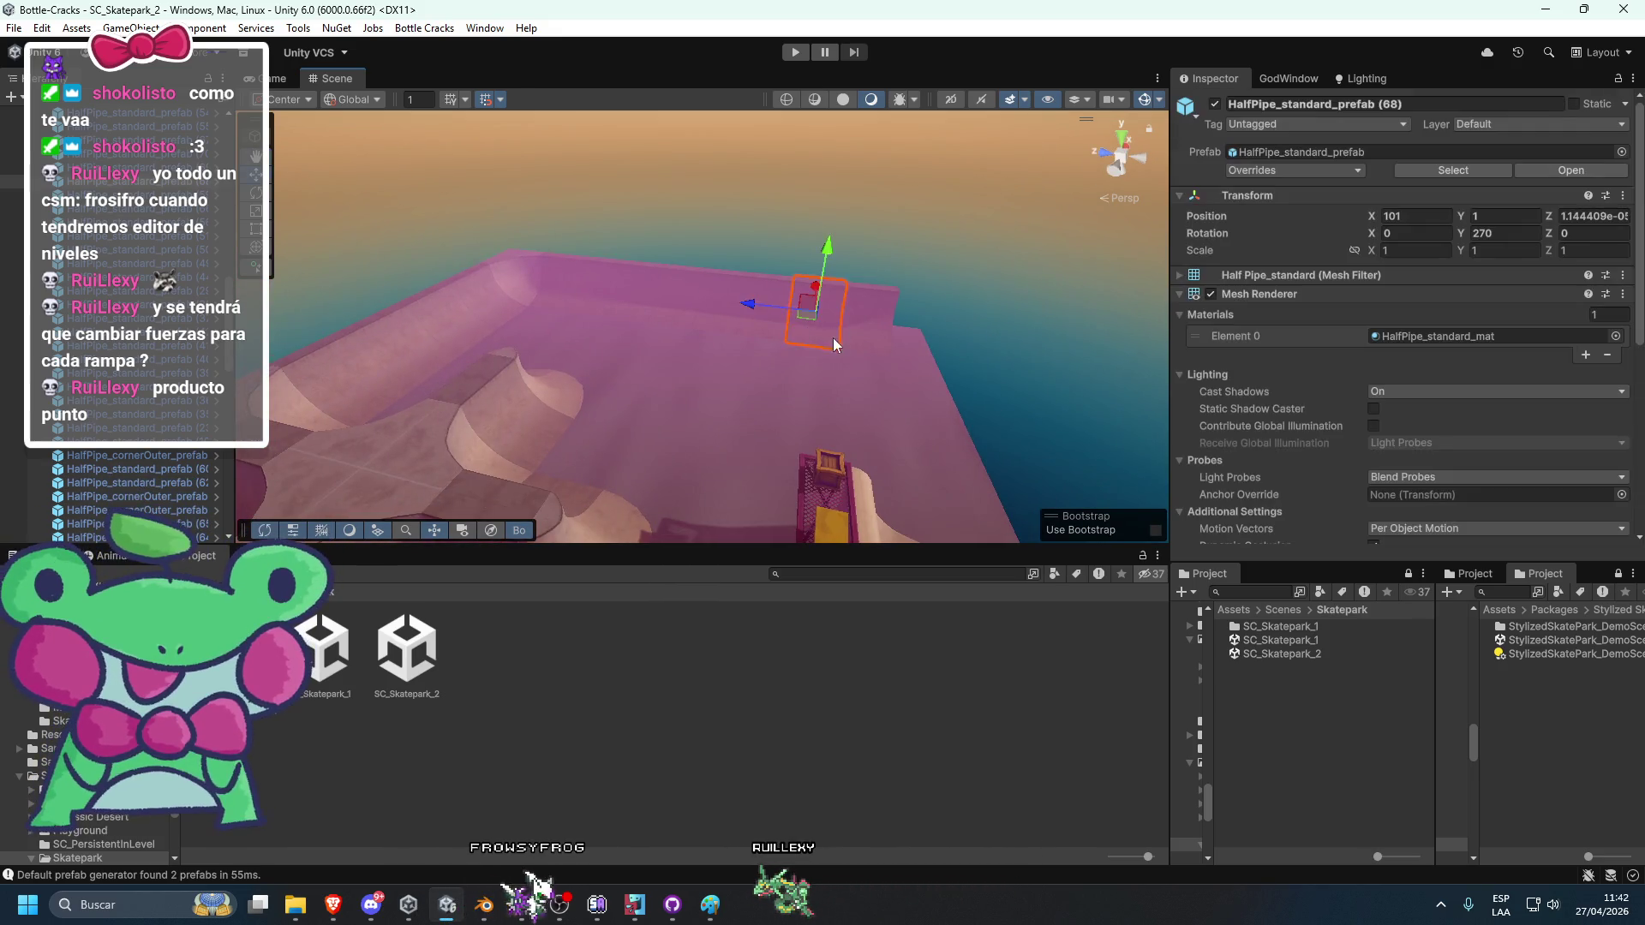
drag(833, 338, 735, 379)
mouse_move(681, 478)
mouse_down()
mouse_move(490, 457)
mouse_move(547, 436)
mouse_up()
click(476, 369)
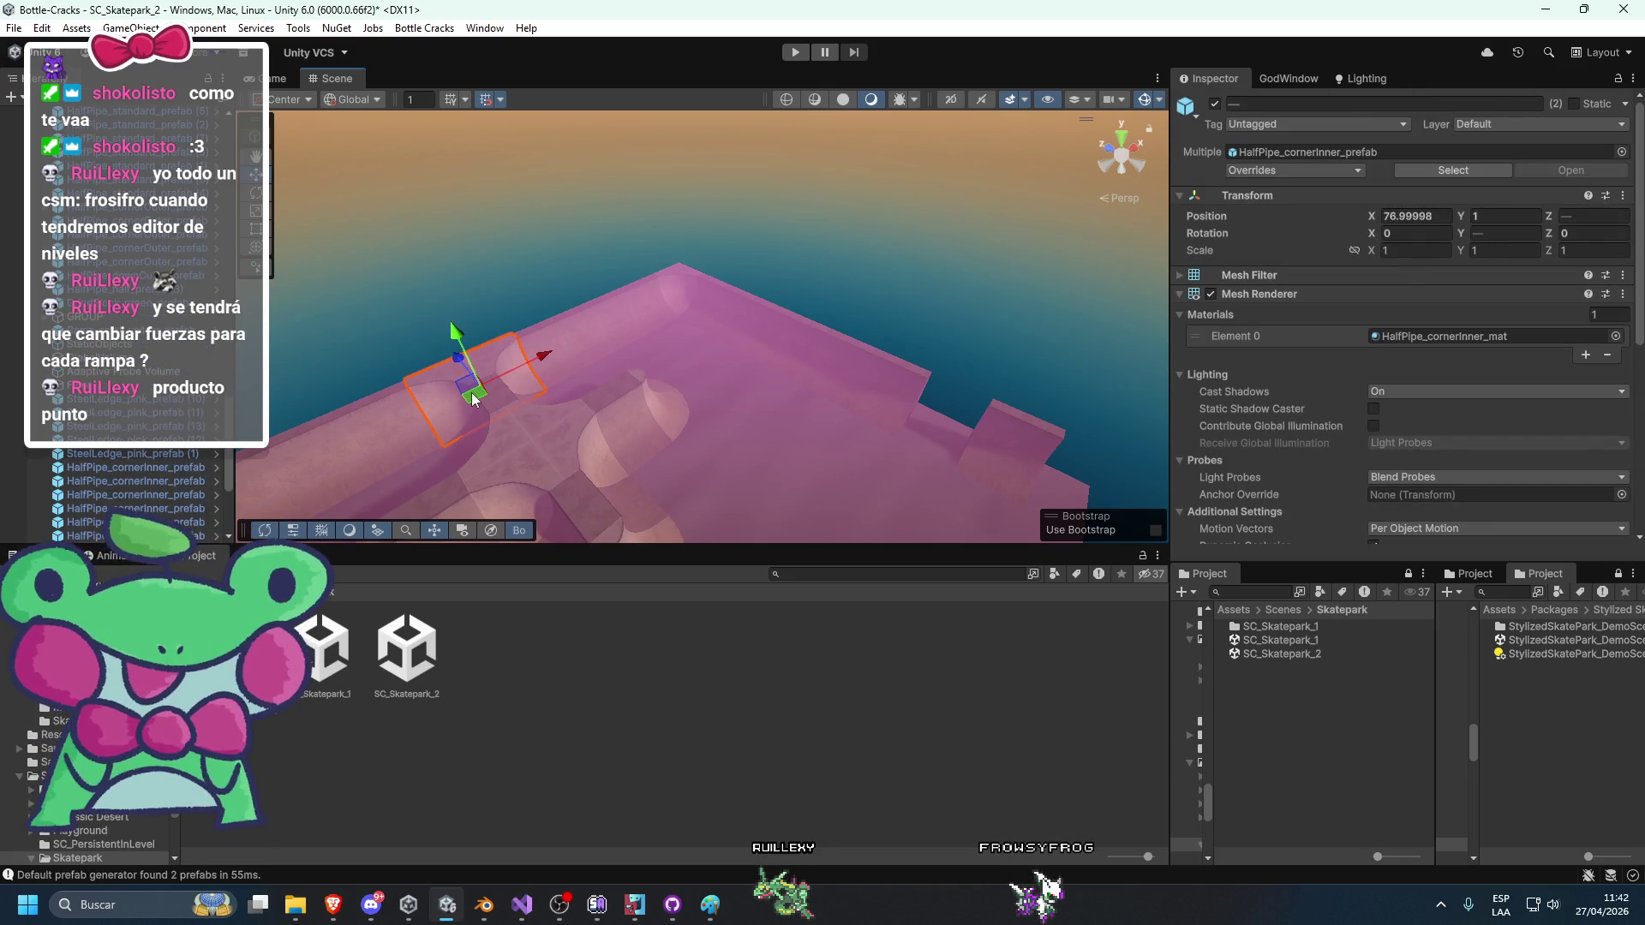
drag(459, 391, 955, 446)
key(e)
scroll(938, 436, up, 2)
mouse_move(838, 441)
mouse_down()
mouse_move(556, 456)
mouse_move(487, 492)
mouse_move(704, 433)
mouse_move(781, 456)
mouse_move(750, 492)
mouse_up()
key(w)
Delete the extra standard half-pipe piece and shift a corner piece on the deck.
click(881, 441)
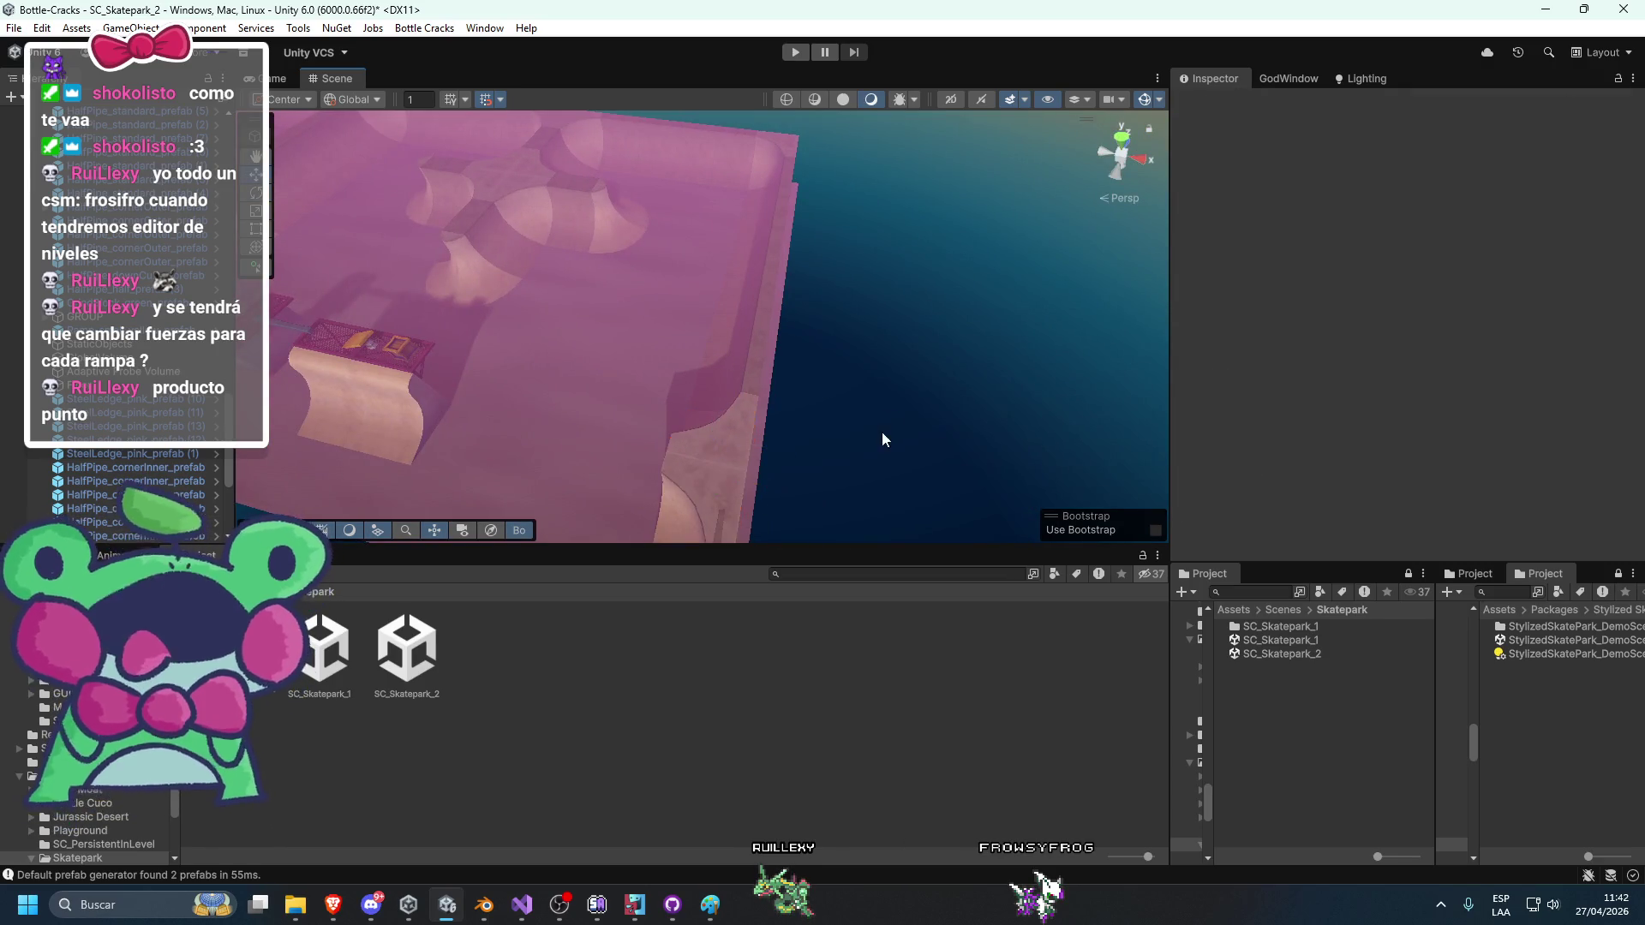
click(681, 424)
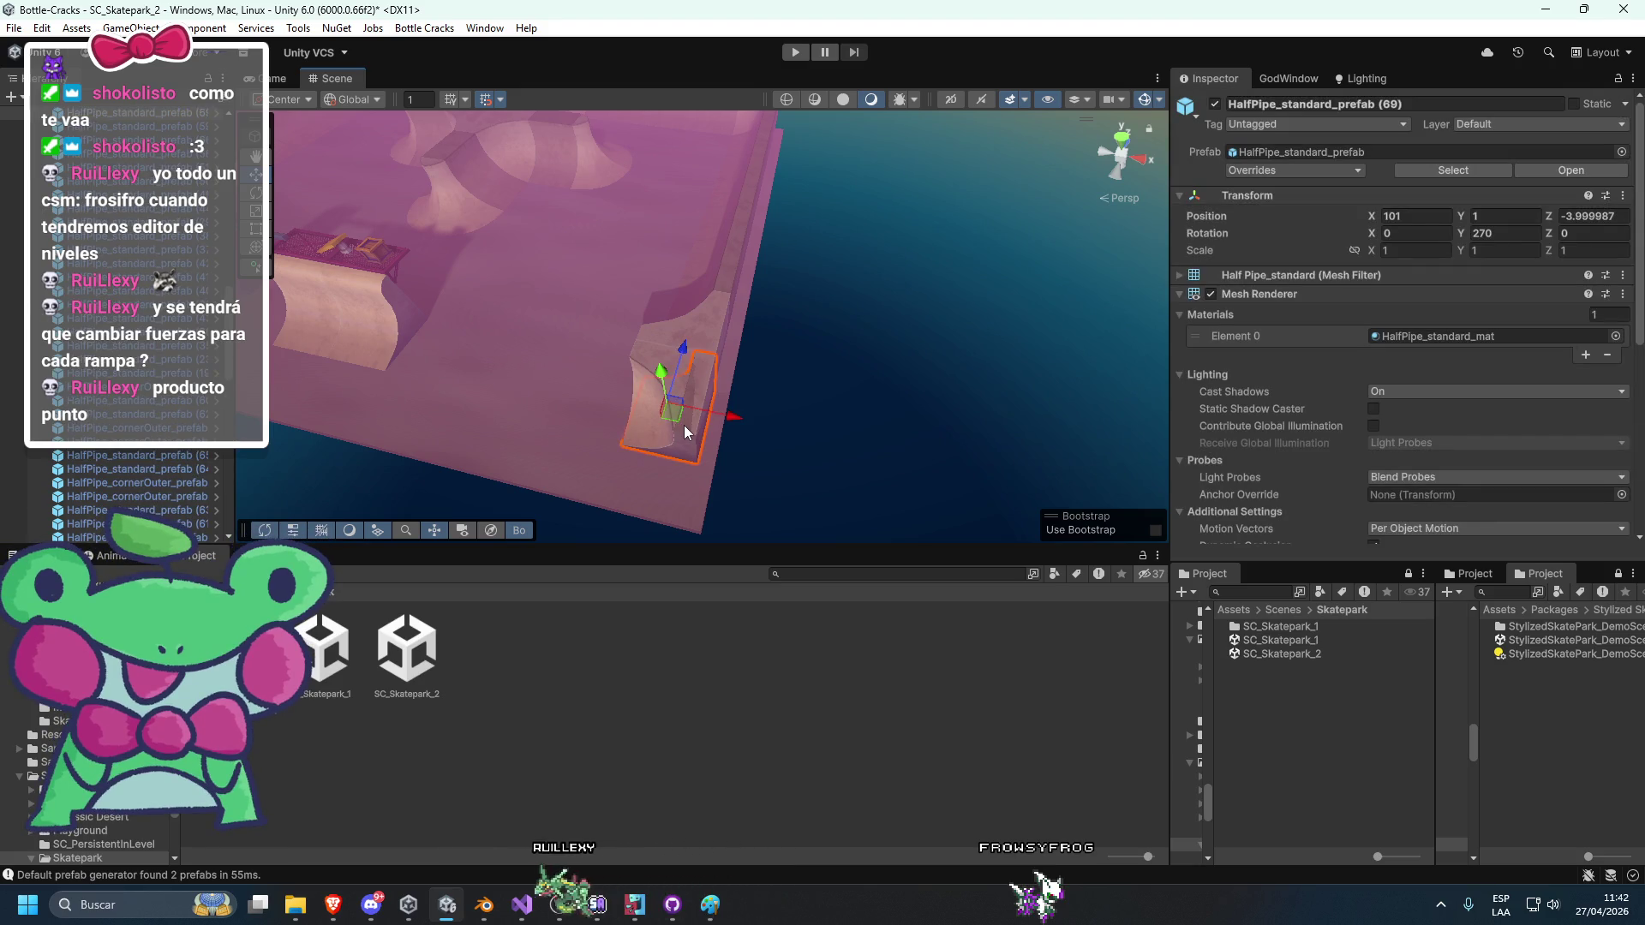
key(Delete)
drag(689, 427, 860, 485)
scroll(968, 447, up, 3)
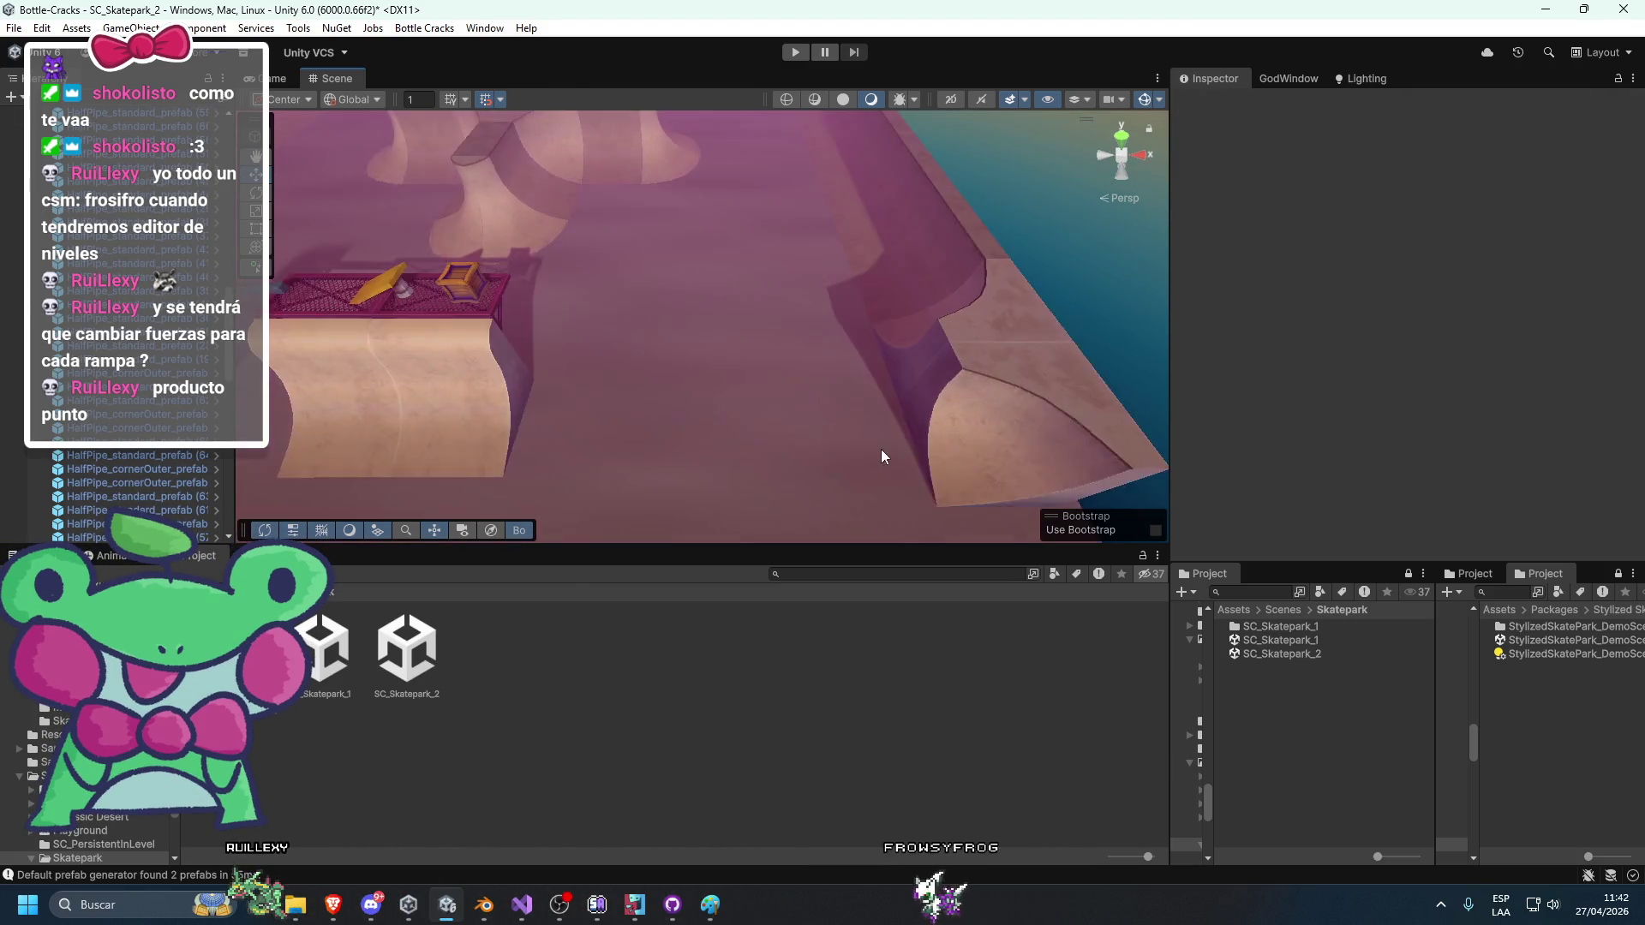
mouse_move(907, 280)
mouse_down()
mouse_move(887, 214)
mouse_move(902, 328)
mouse_move(941, 425)
mouse_move(900, 454)
mouse_move(851, 282)
mouse_up()
click(953, 292)
drag(954, 294, 755, 334)
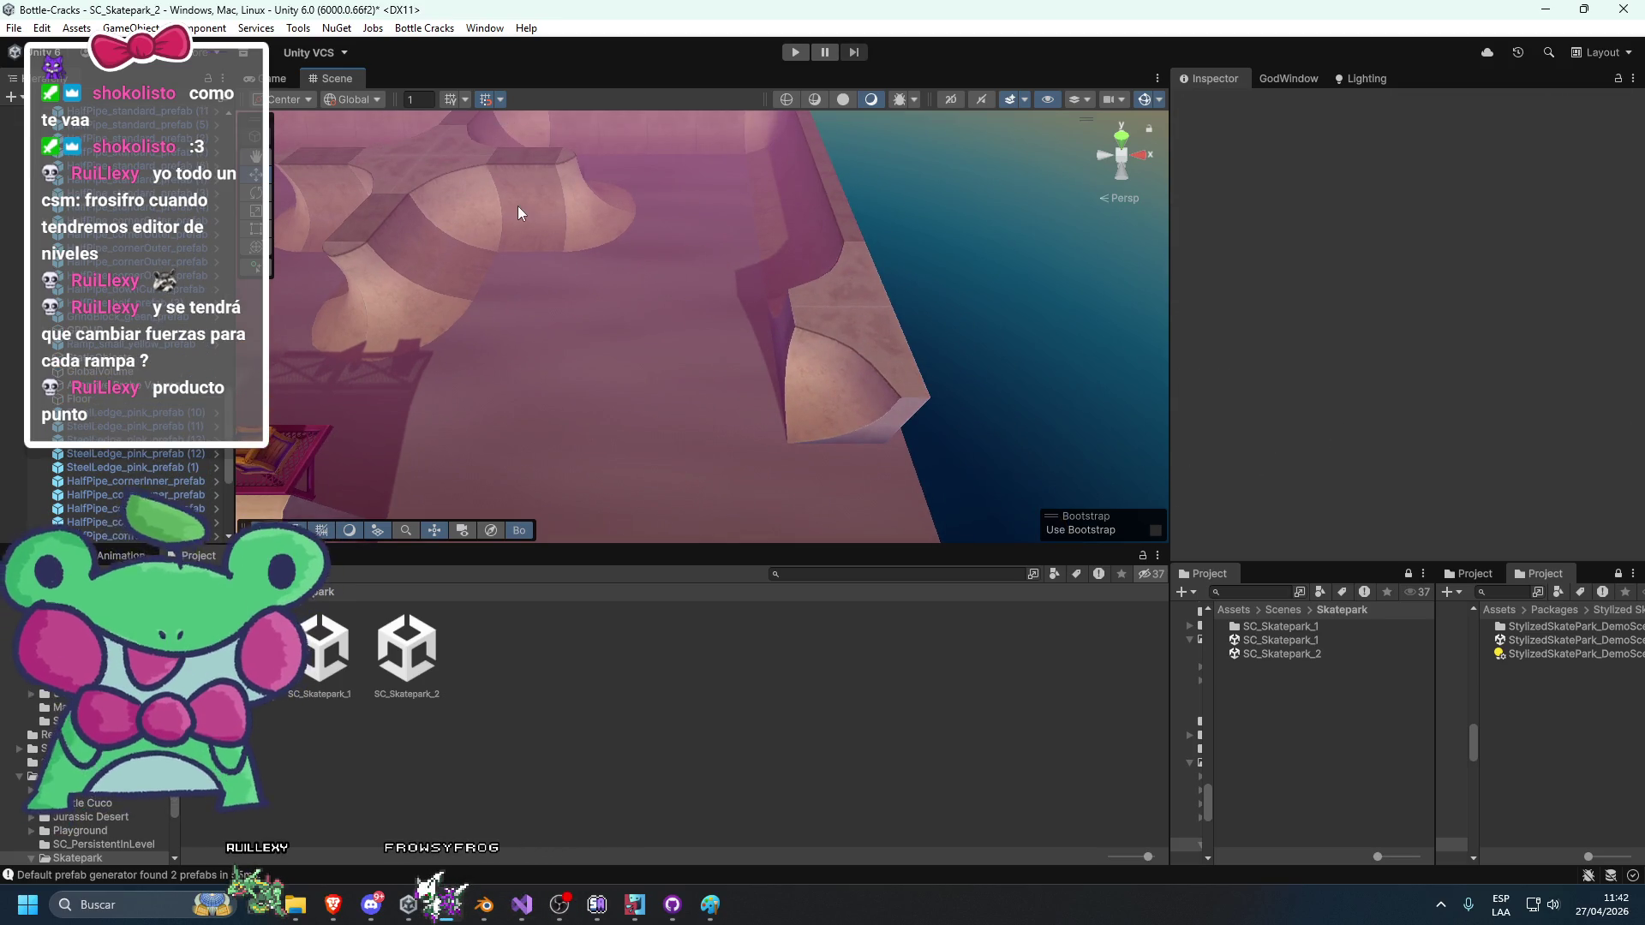
Move the half-pipe group down and right, rotating it into line with the edge.
click(518, 213)
key(f)
shift+click(754, 296)
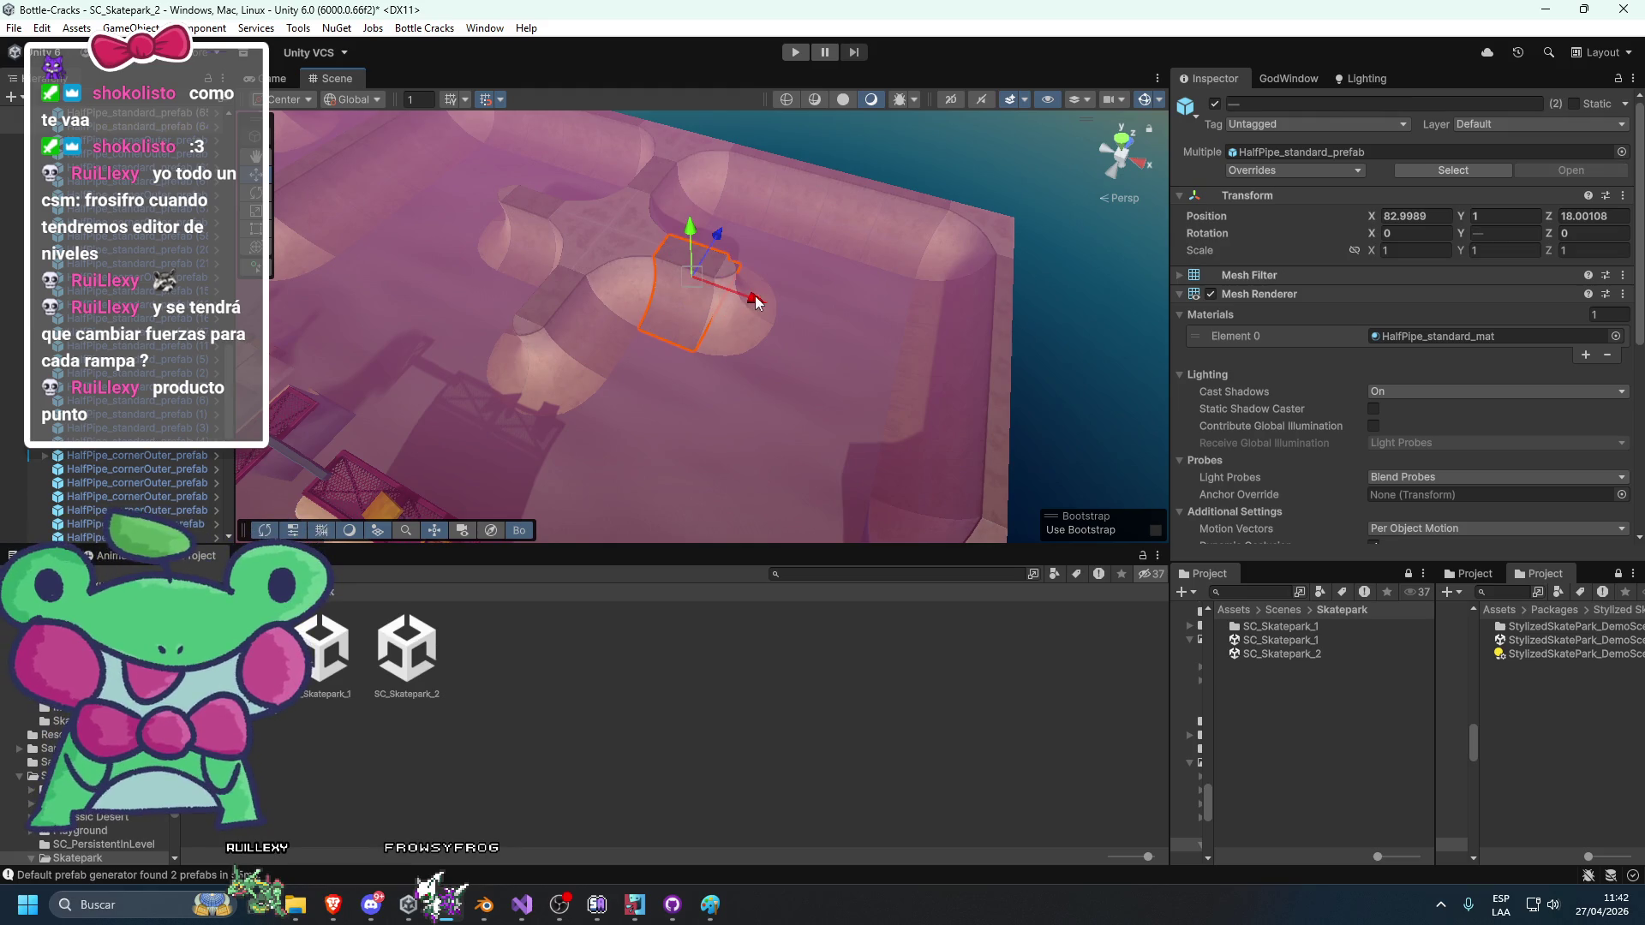
shift+click(769, 304)
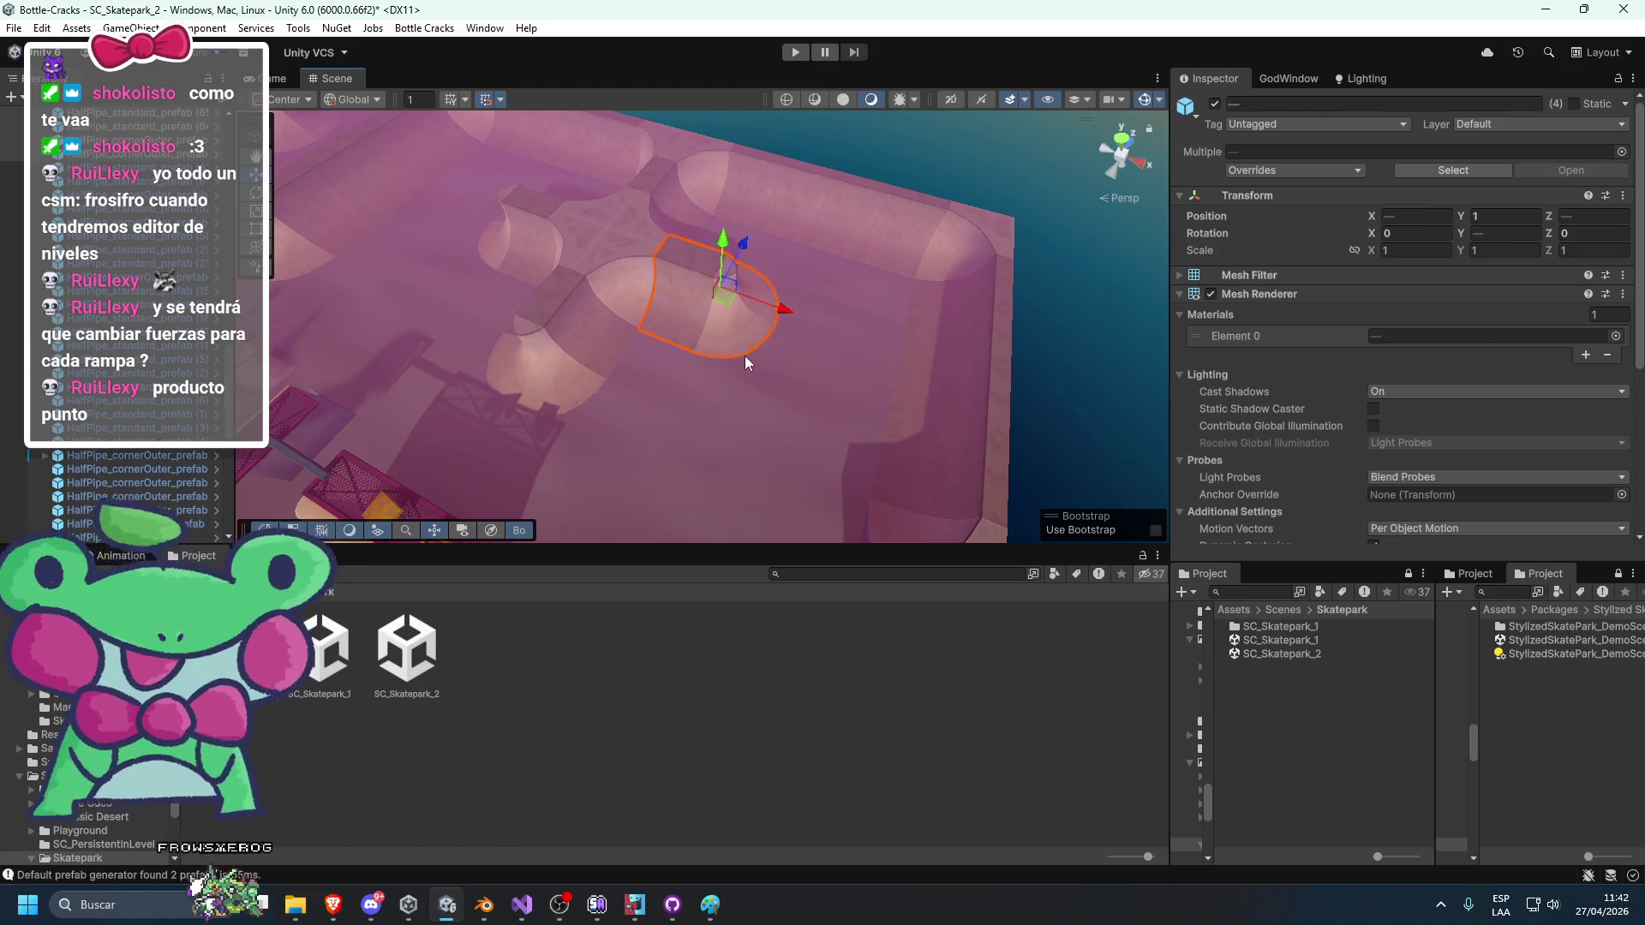
drag(725, 296, 813, 456)
key(f)
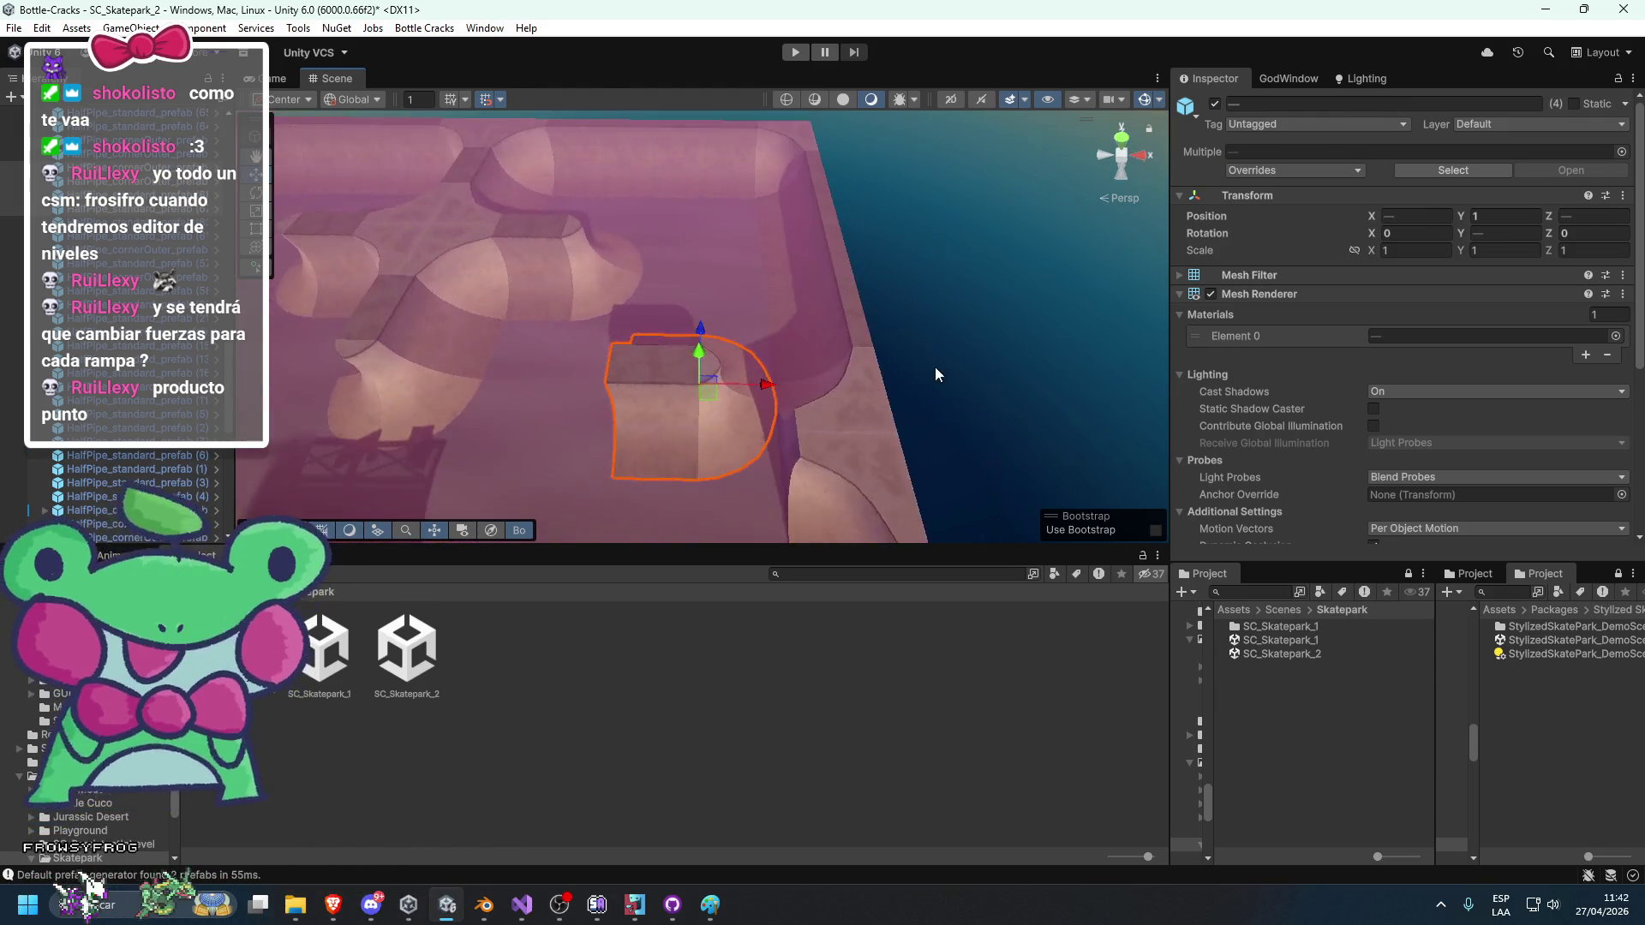
key(e)
mouse_move(687, 340)
mouse_down()
mouse_move(576, 382)
mouse_move(282, 410)
mouse_up()
key(w)
mouse_move(808, 333)
mouse_down()
mouse_move(975, 299)
mouse_move(842, 338)
mouse_move(834, 425)
mouse_move(904, 390)
mouse_move(860, 467)
mouse_up()
Nudge two more half-pipe pieces into place near the outer corner ramp piece.
click(833, 391)
key(f)
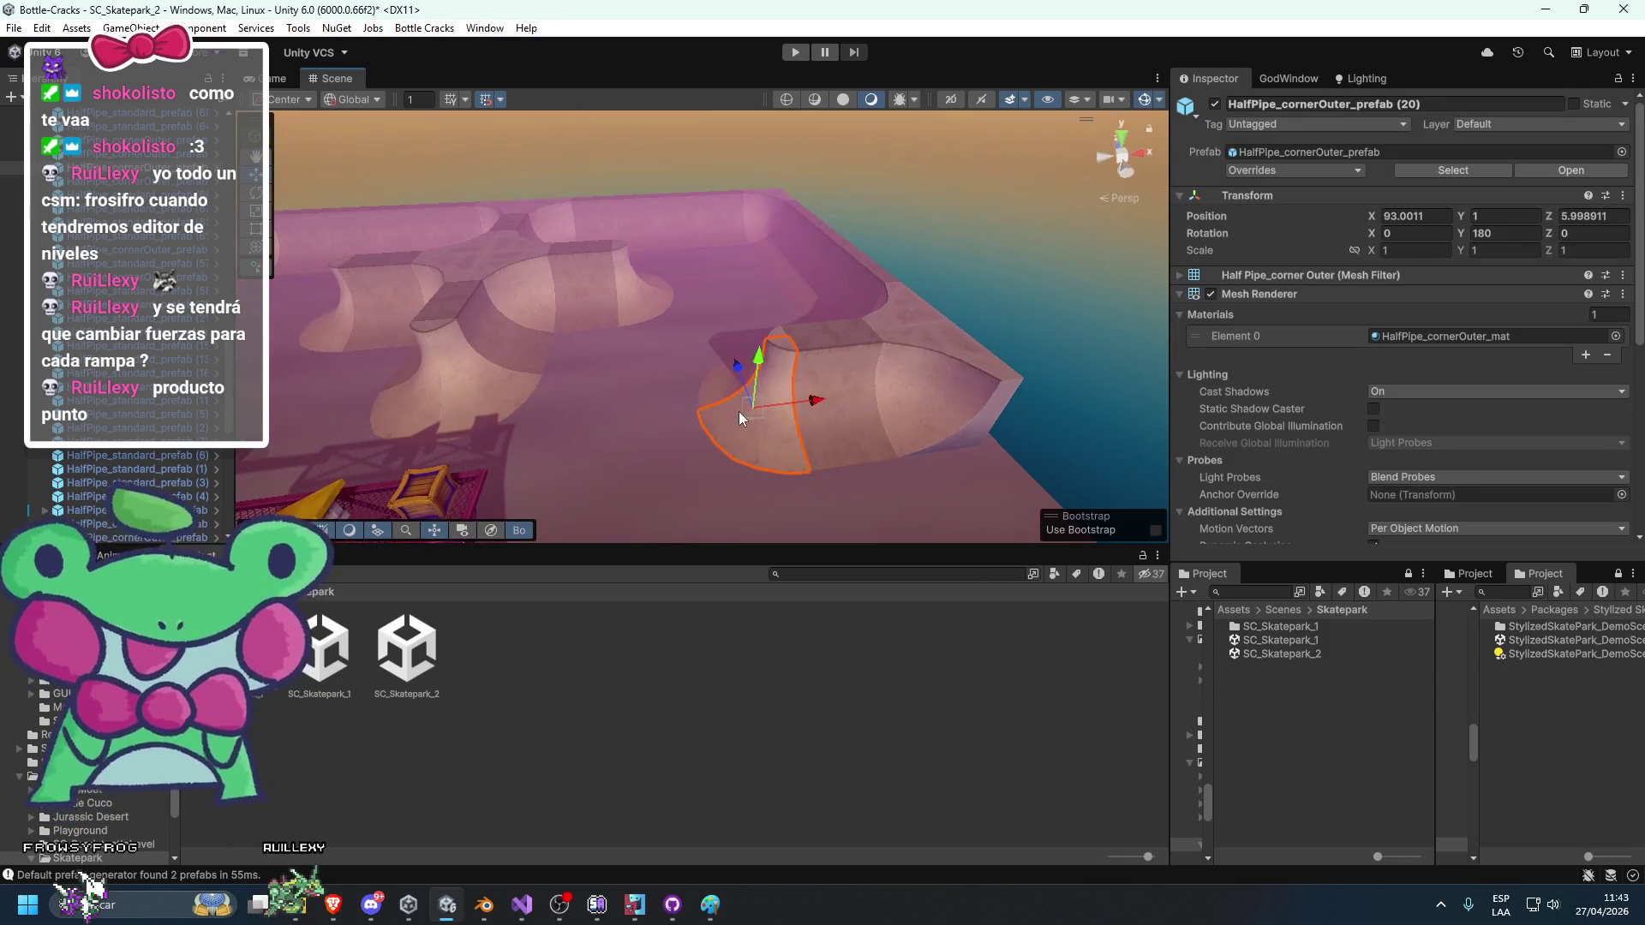
click(826, 374)
click(826, 312)
key(f)
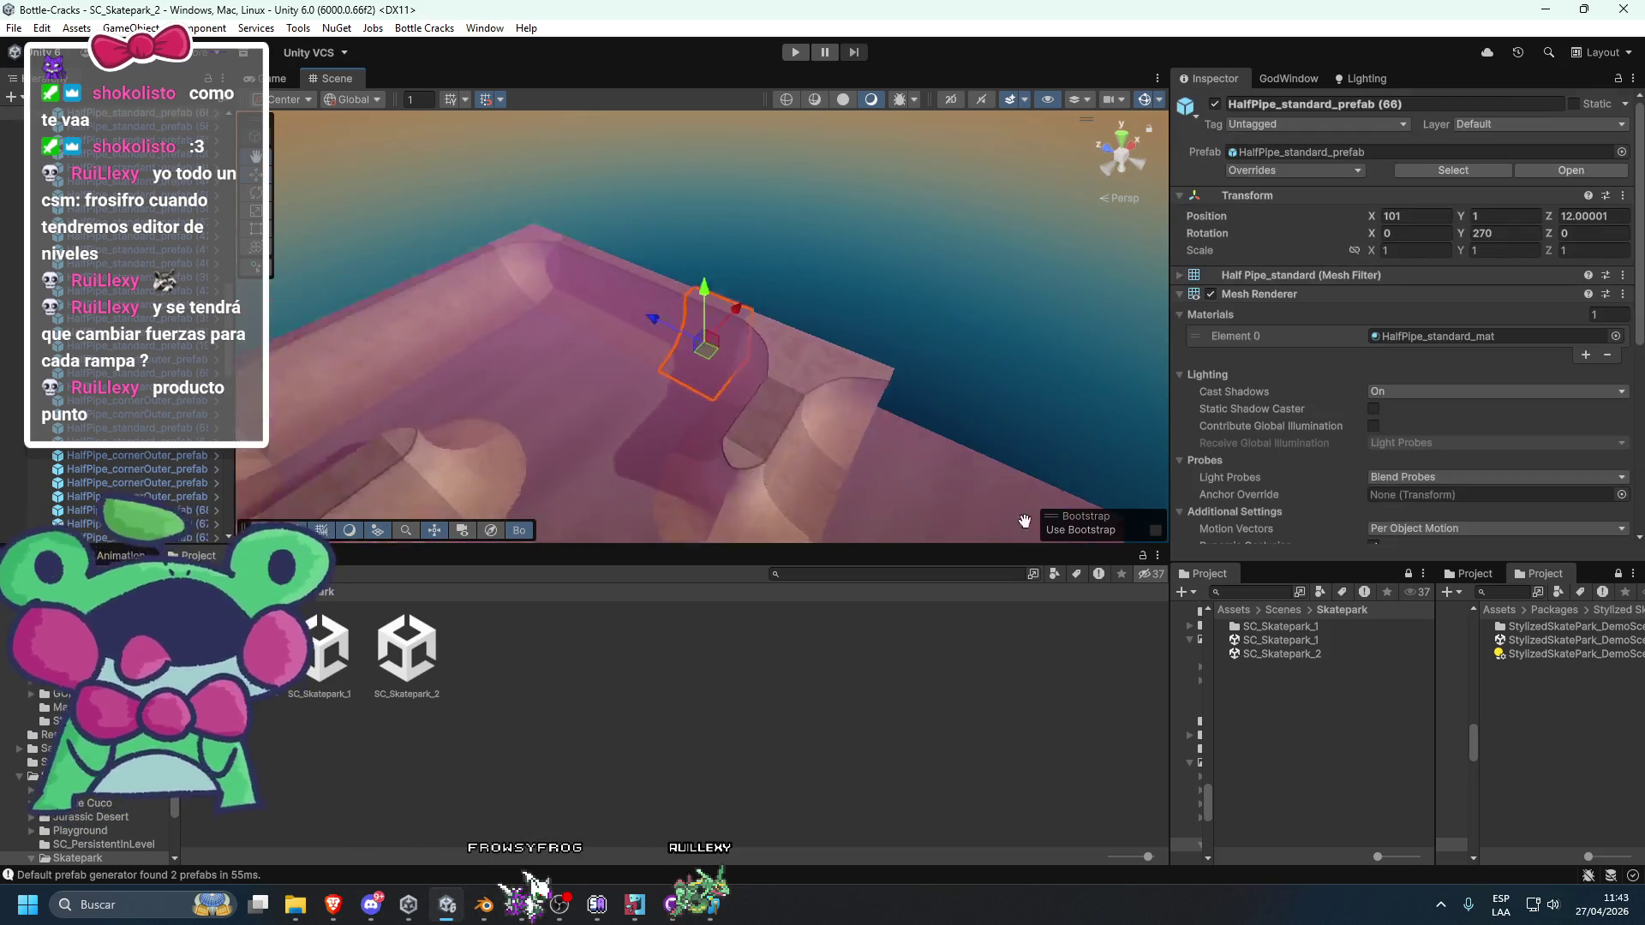
drag(827, 313, 687, 324)
click(657, 326)
key(f)
mouse_move(585, 362)
mouse_down()
mouse_move(1073, 488)
mouse_move(921, 463)
mouse_move(874, 310)
mouse_up()
click(665, 405)
mouse_move(664, 404)
mouse_down()
mouse_move(695, 460)
mouse_move(764, 357)
mouse_move(582, 426)
mouse_move(799, 408)
mouse_move(717, 430)
mouse_move(883, 230)
mouse_move(755, 306)
mouse_move(749, 392)
mouse_up()
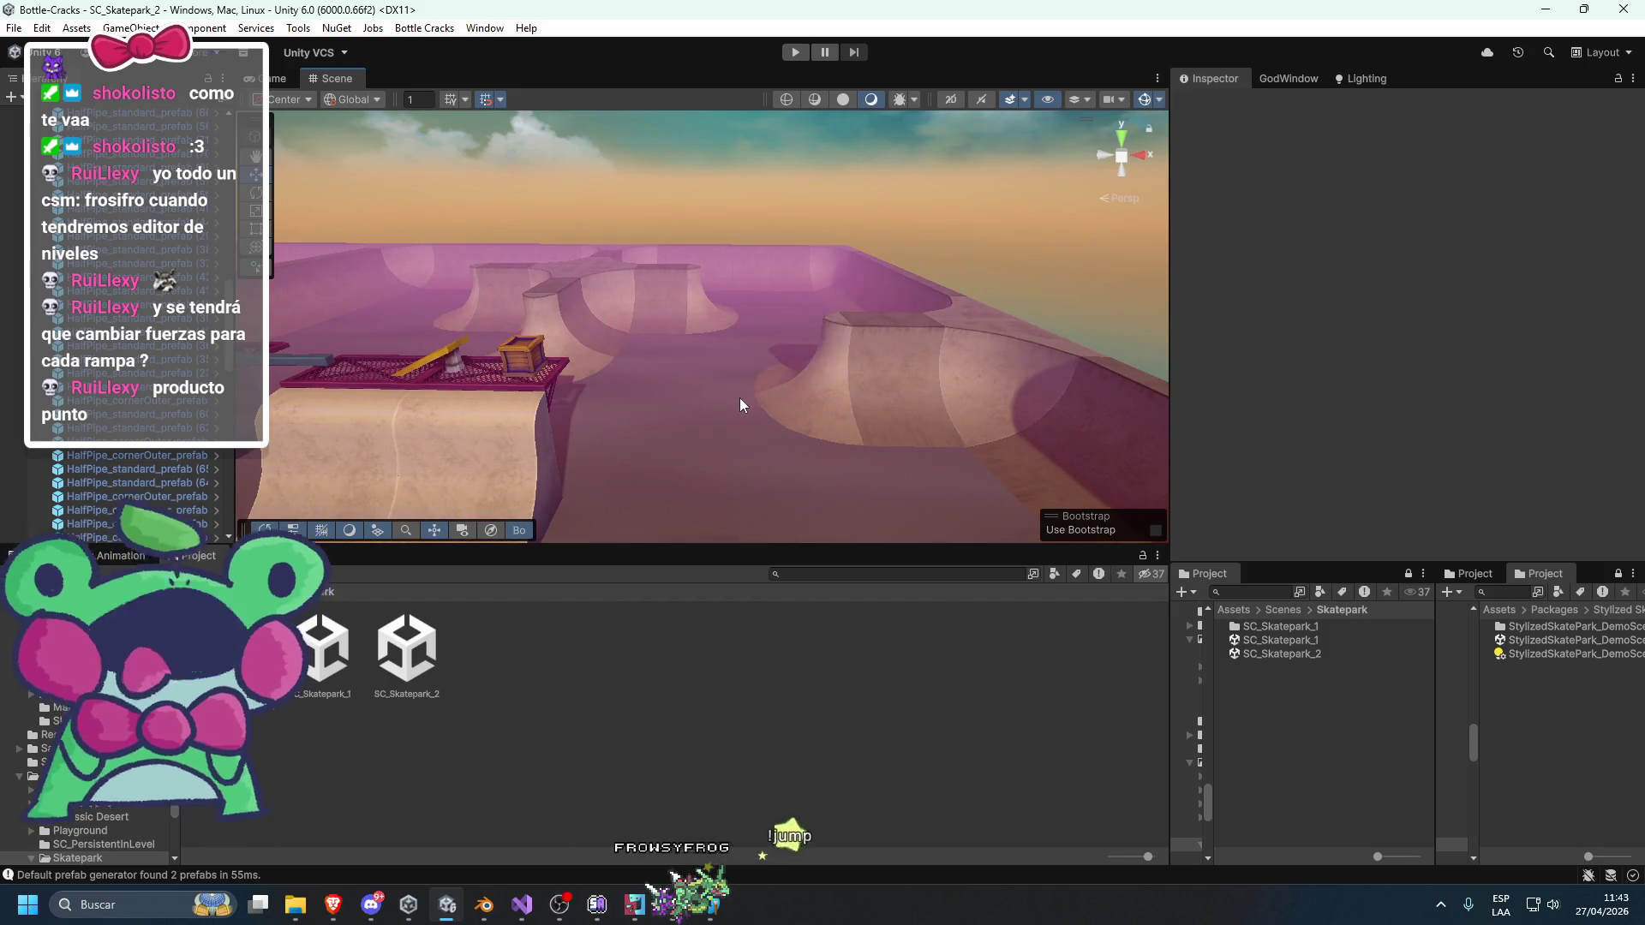
scroll(739, 398, up, 3)
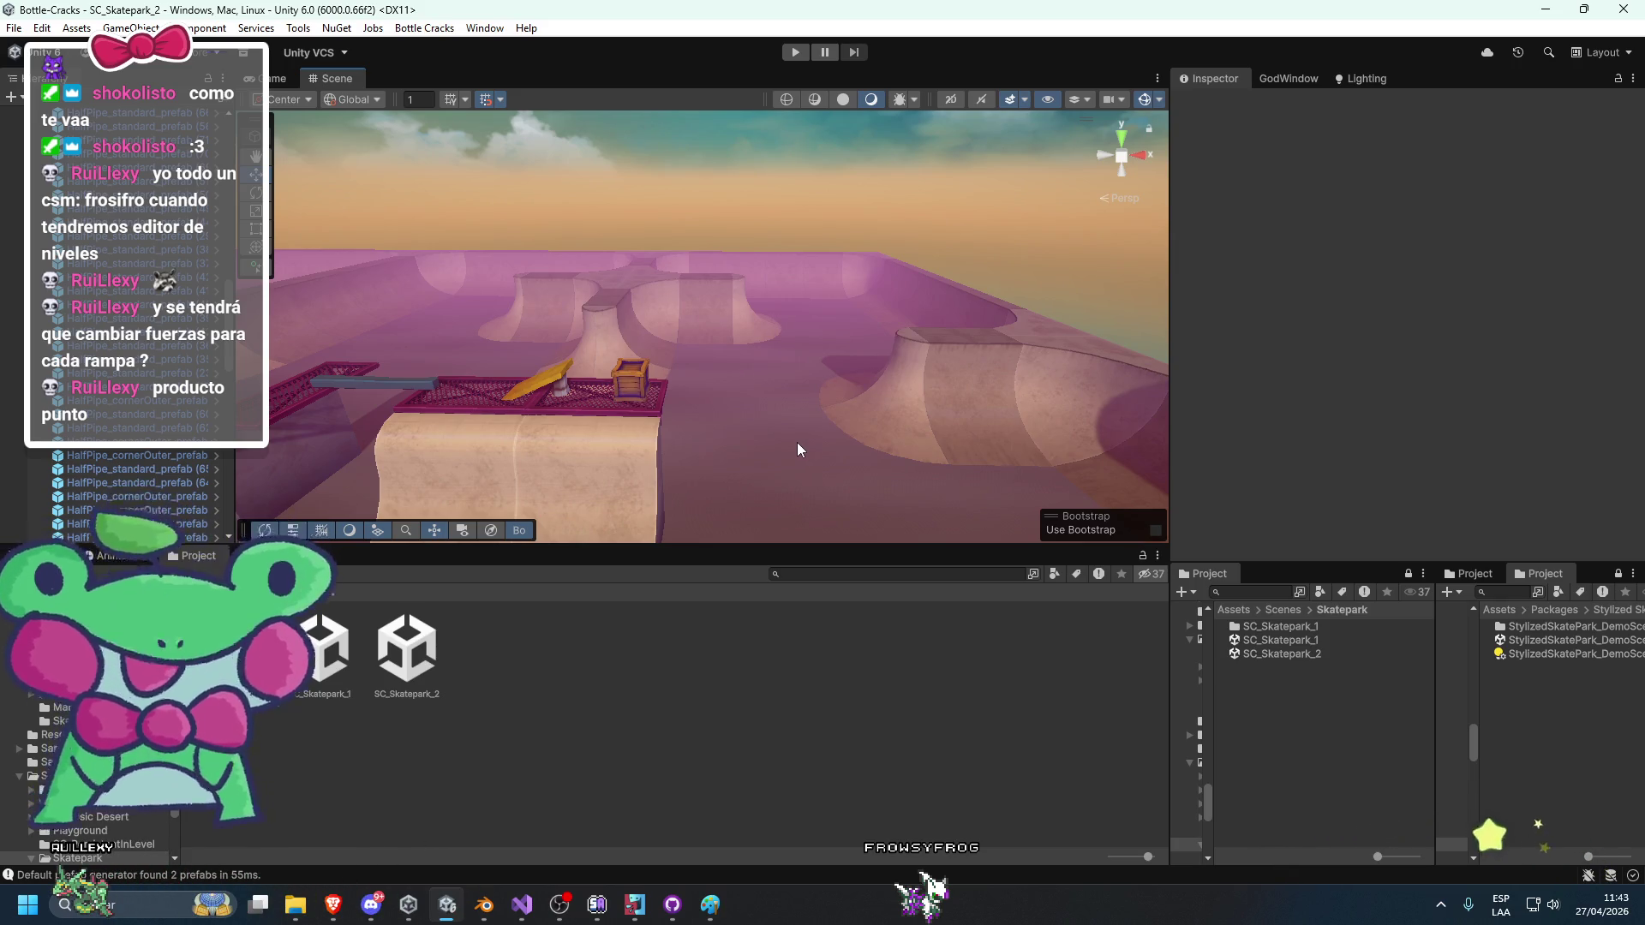
mouse_move(740, 460)
mouse_down()
mouse_move(1016, 438)
mouse_move(1037, 420)
mouse_up()
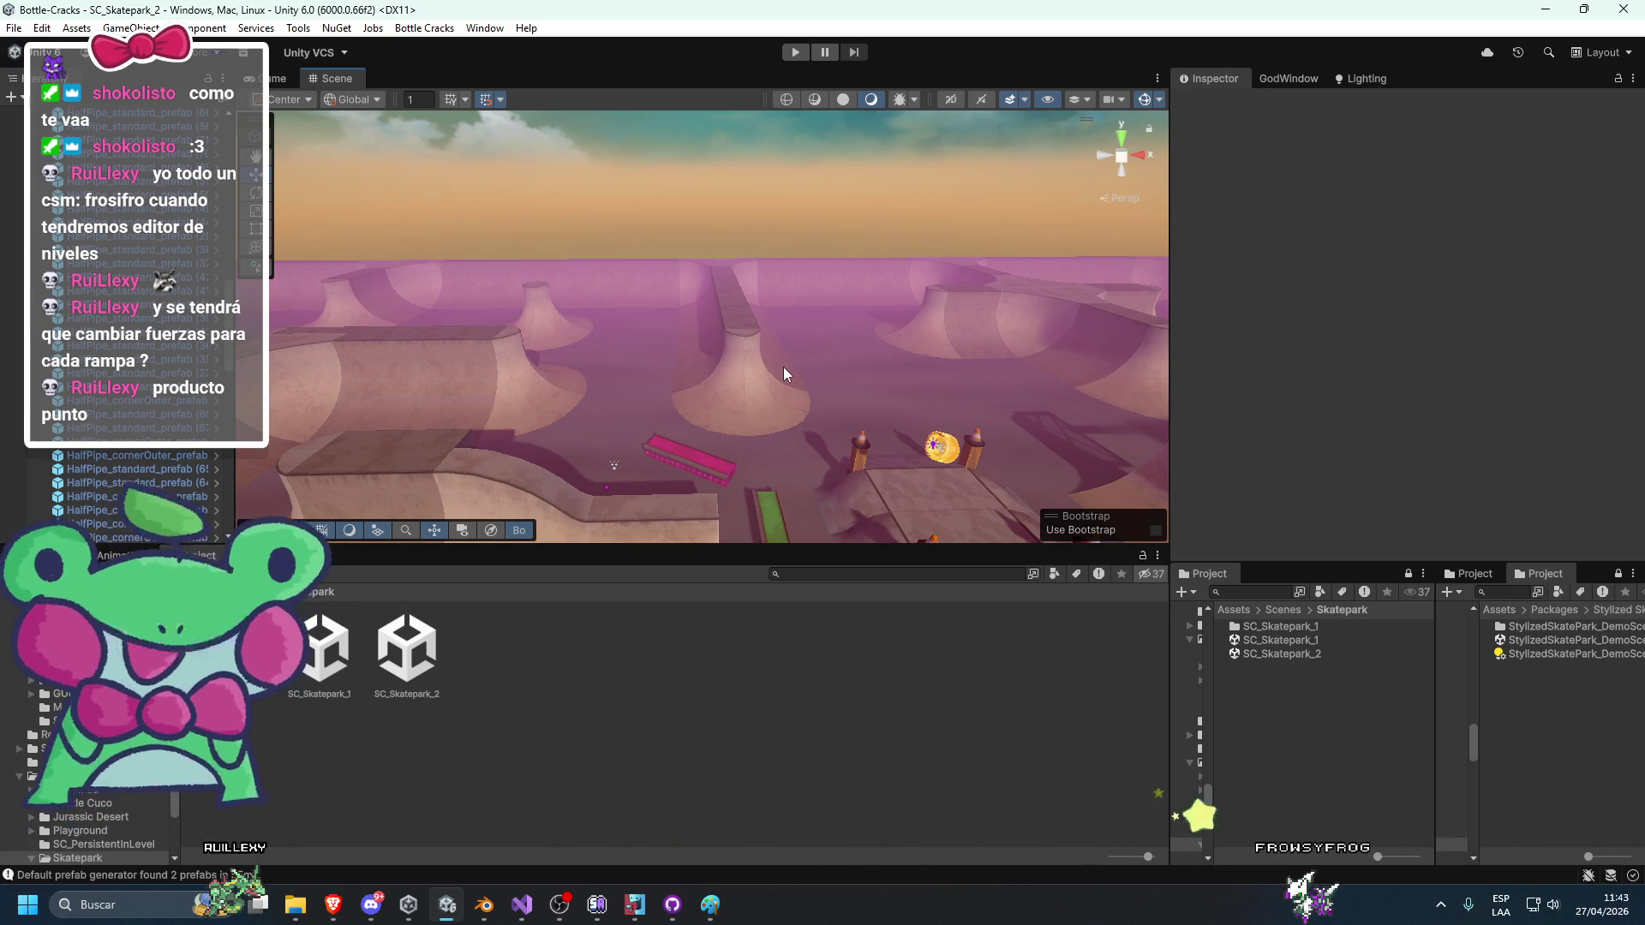
mouse_move(755, 359)
mouse_down()
mouse_move(981, 377)
mouse_move(969, 397)
mouse_move(708, 361)
mouse_move(969, 405)
mouse_move(941, 382)
mouse_move(728, 382)
mouse_move(571, 343)
mouse_move(647, 382)
mouse_move(910, 418)
mouse_move(823, 432)
mouse_move(889, 411)
mouse_move(759, 490)
mouse_move(779, 507)
mouse_move(587, 478)
mouse_move(848, 493)
mouse_move(661, 462)
mouse_move(682, 412)
mouse_move(709, 407)
mouse_move(968, 431)
mouse_move(948, 470)
mouse_up()
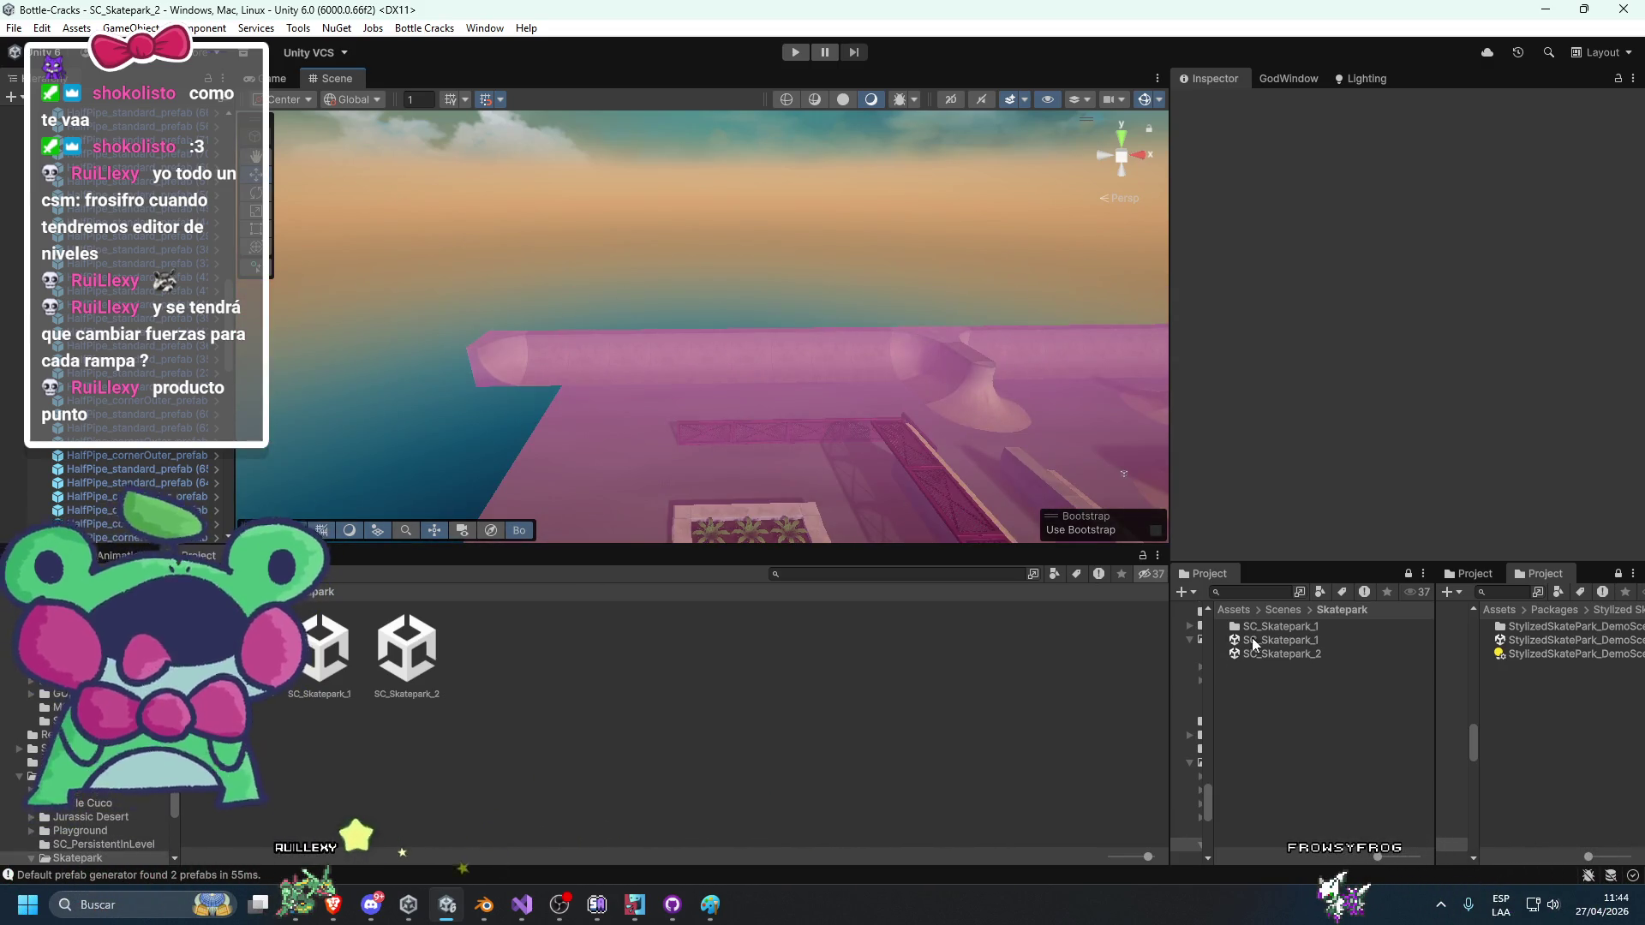
Paste the four Block_large_natural blocks from SC_Skatepark_1 into SC_Skatepark_2 and frame them.
double_click(1280, 640)
drag(822, 417, 676, 309)
click(639, 297)
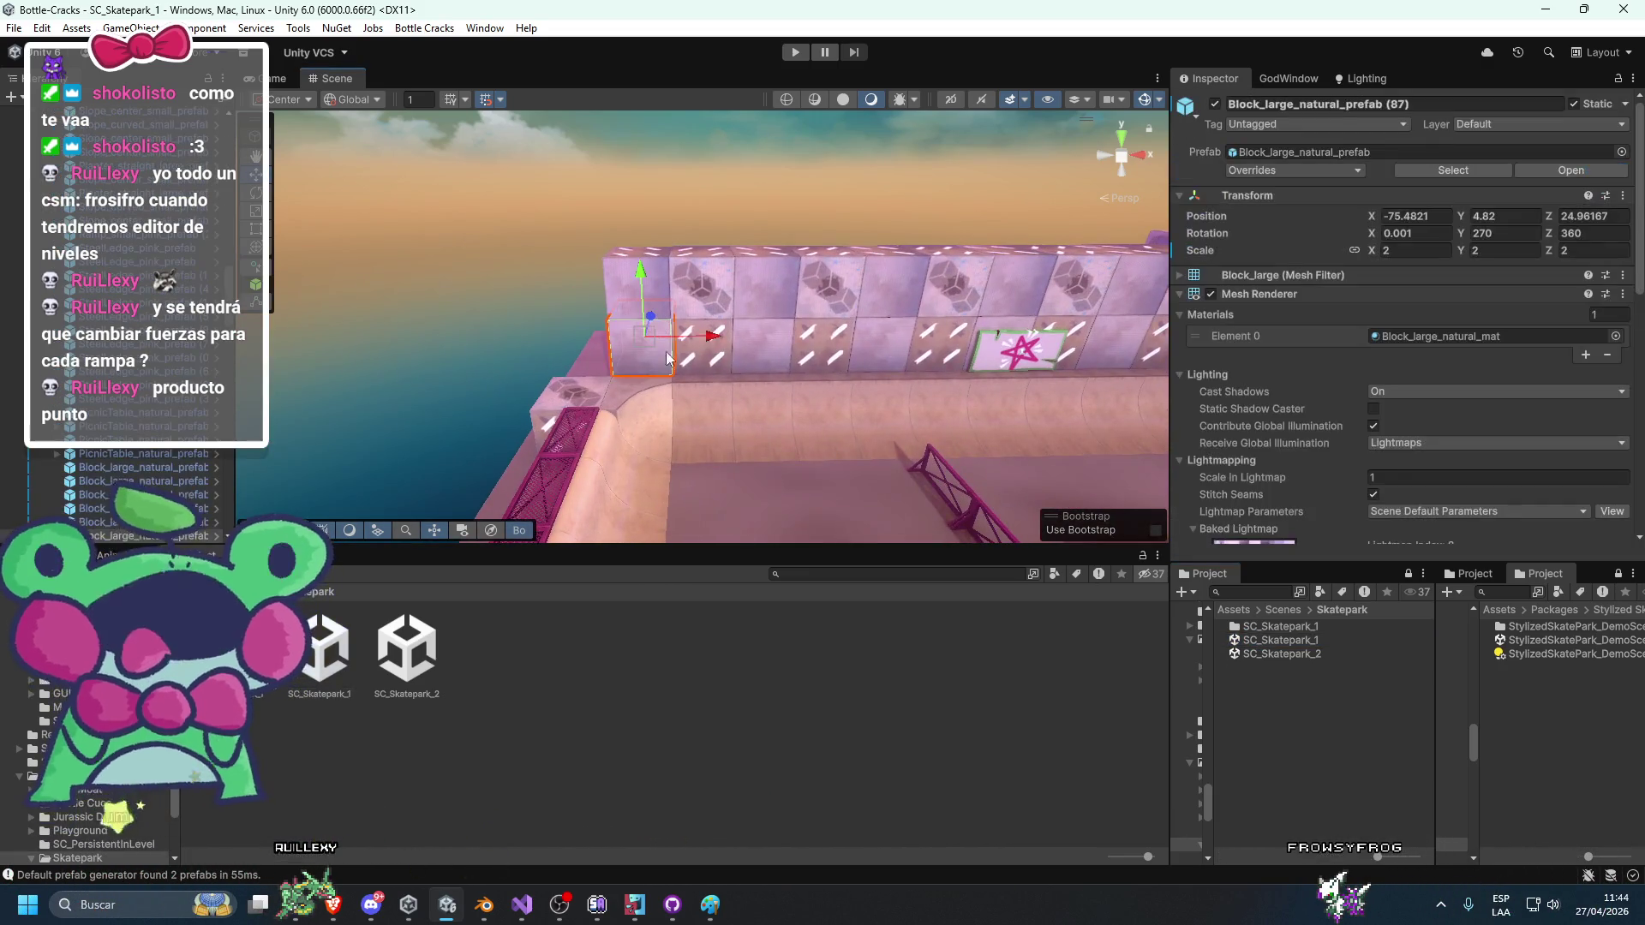
double_click(1264, 653)
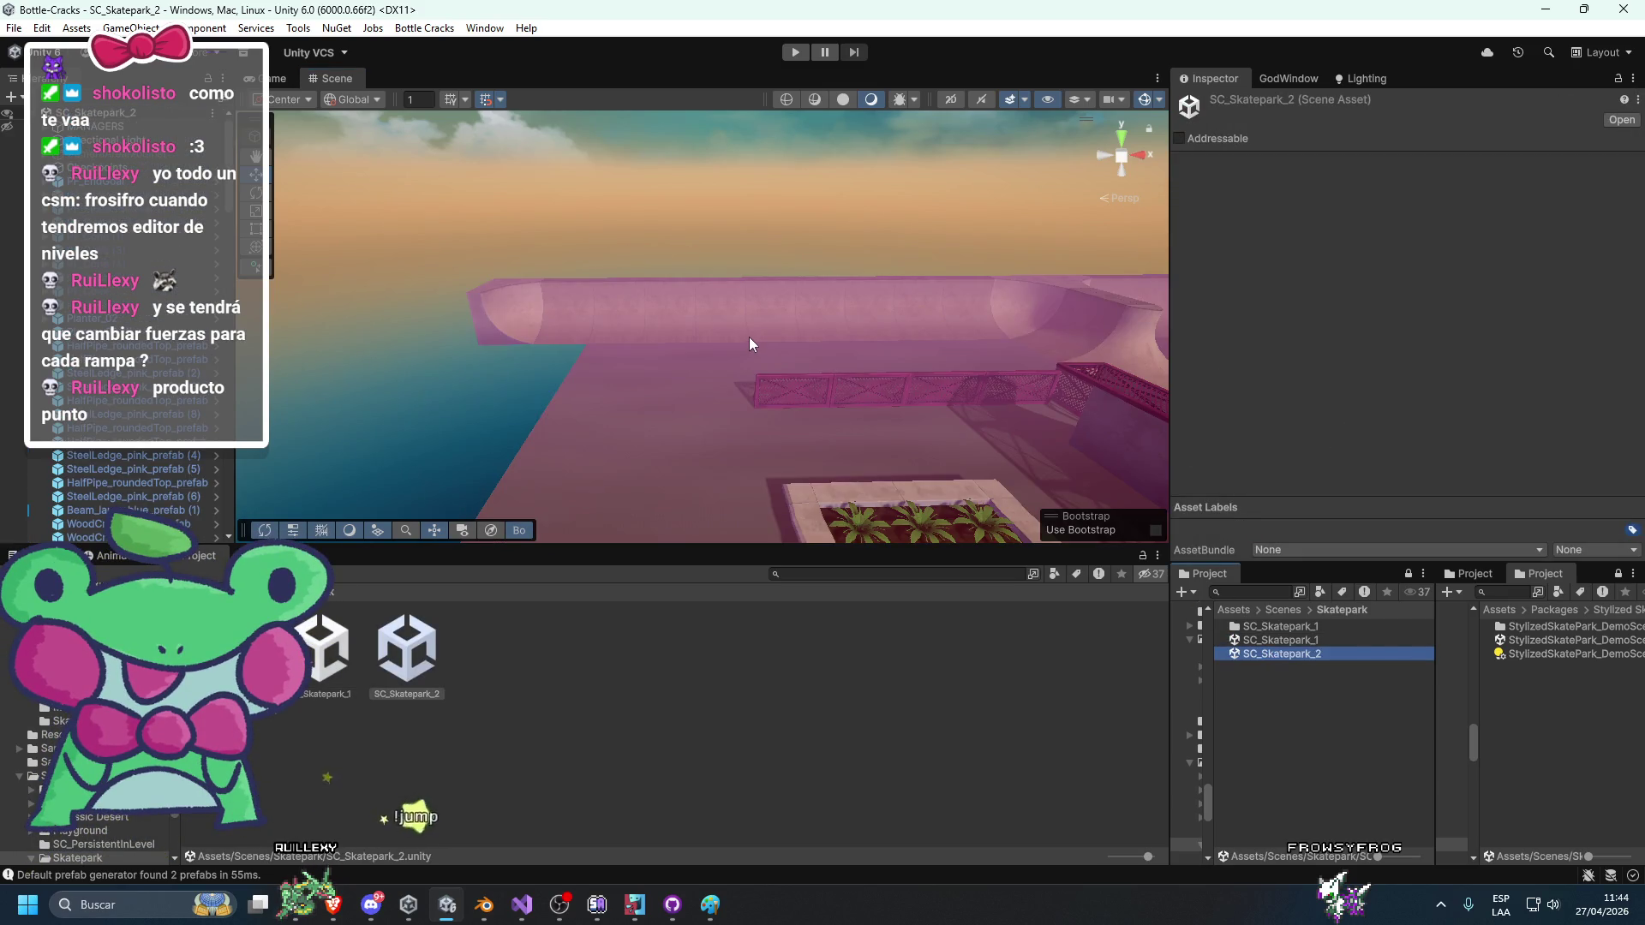
key(ctrl+v)
key(f)
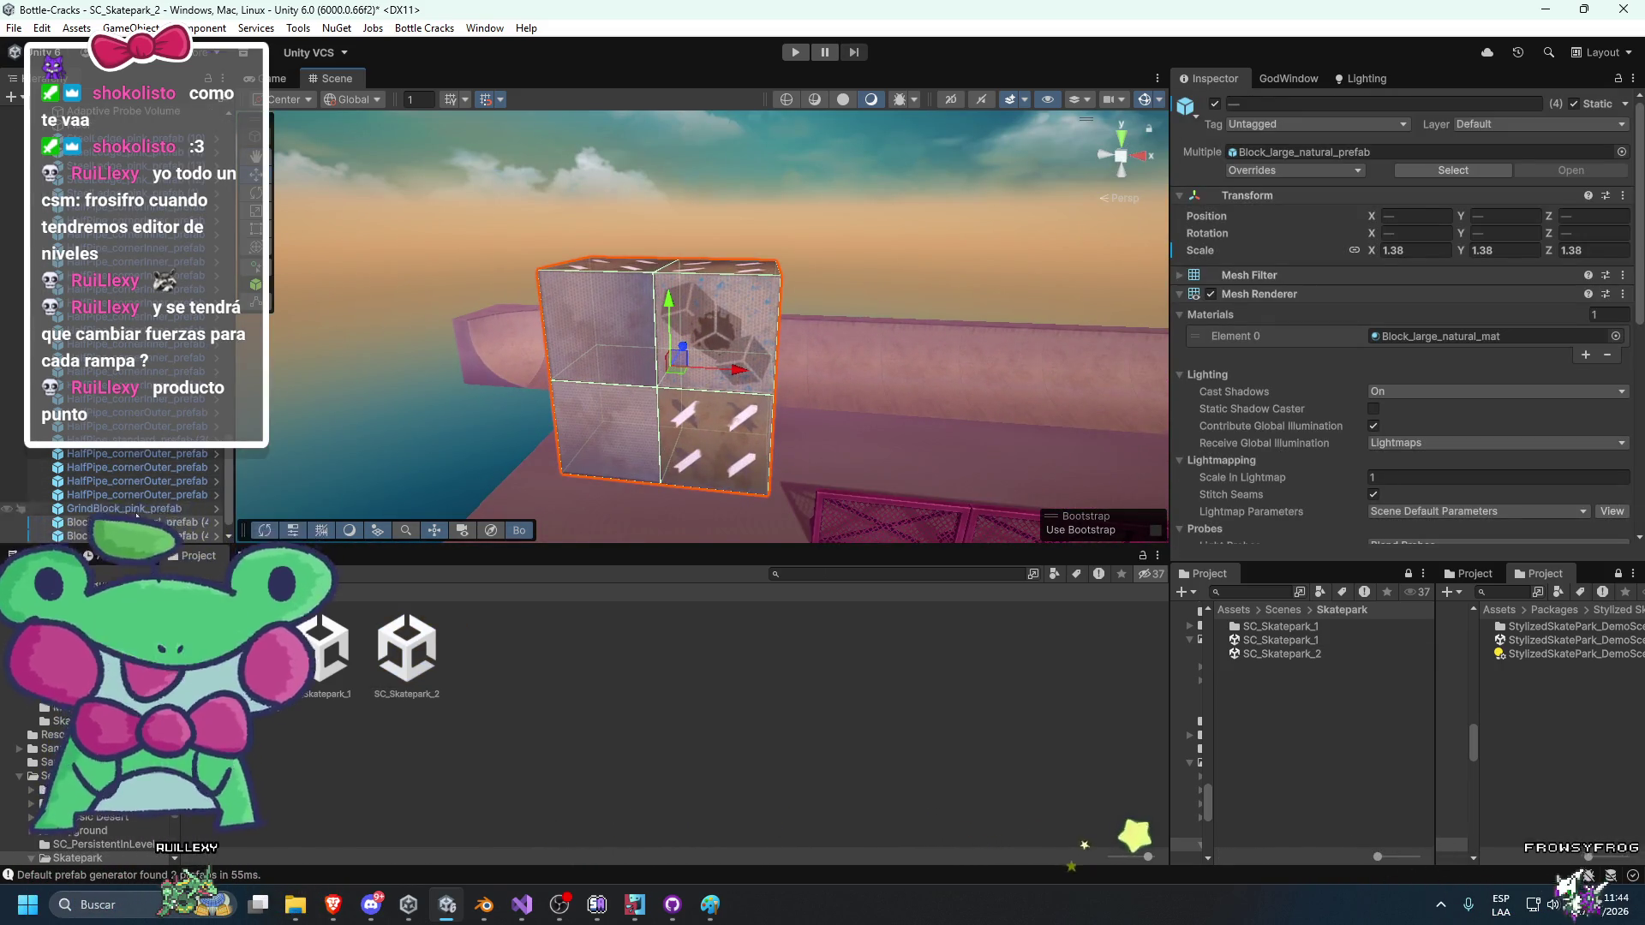
Set the large natural blocks' Scale to 2.
scroll(179, 461, up, 5)
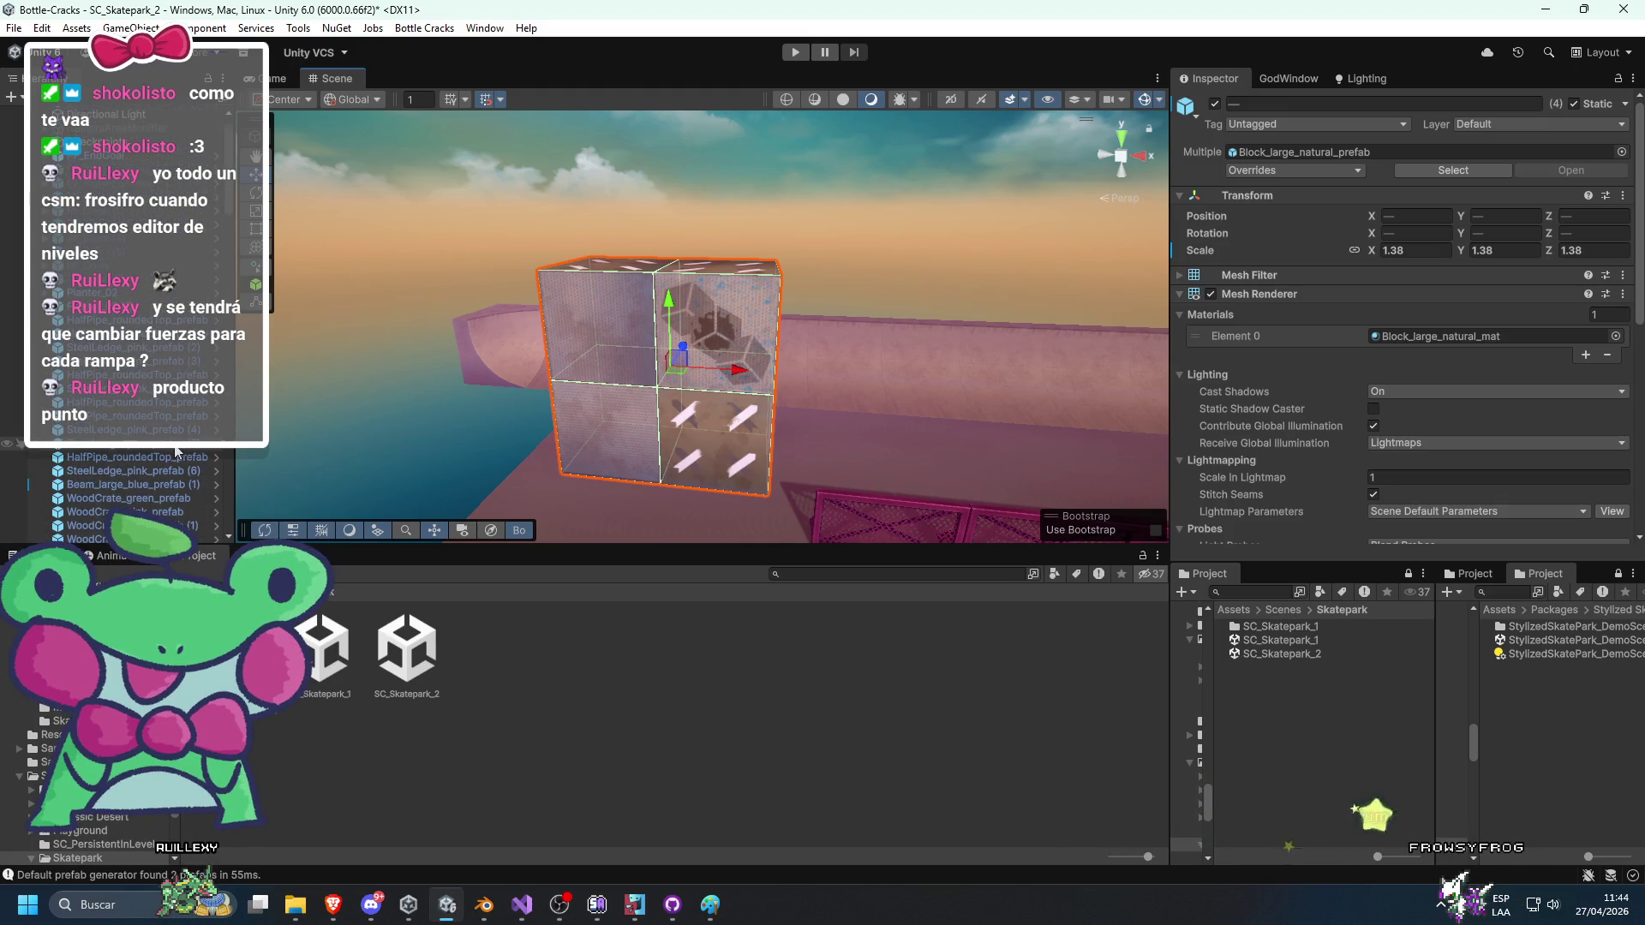
scroll(177, 462, down, 5)
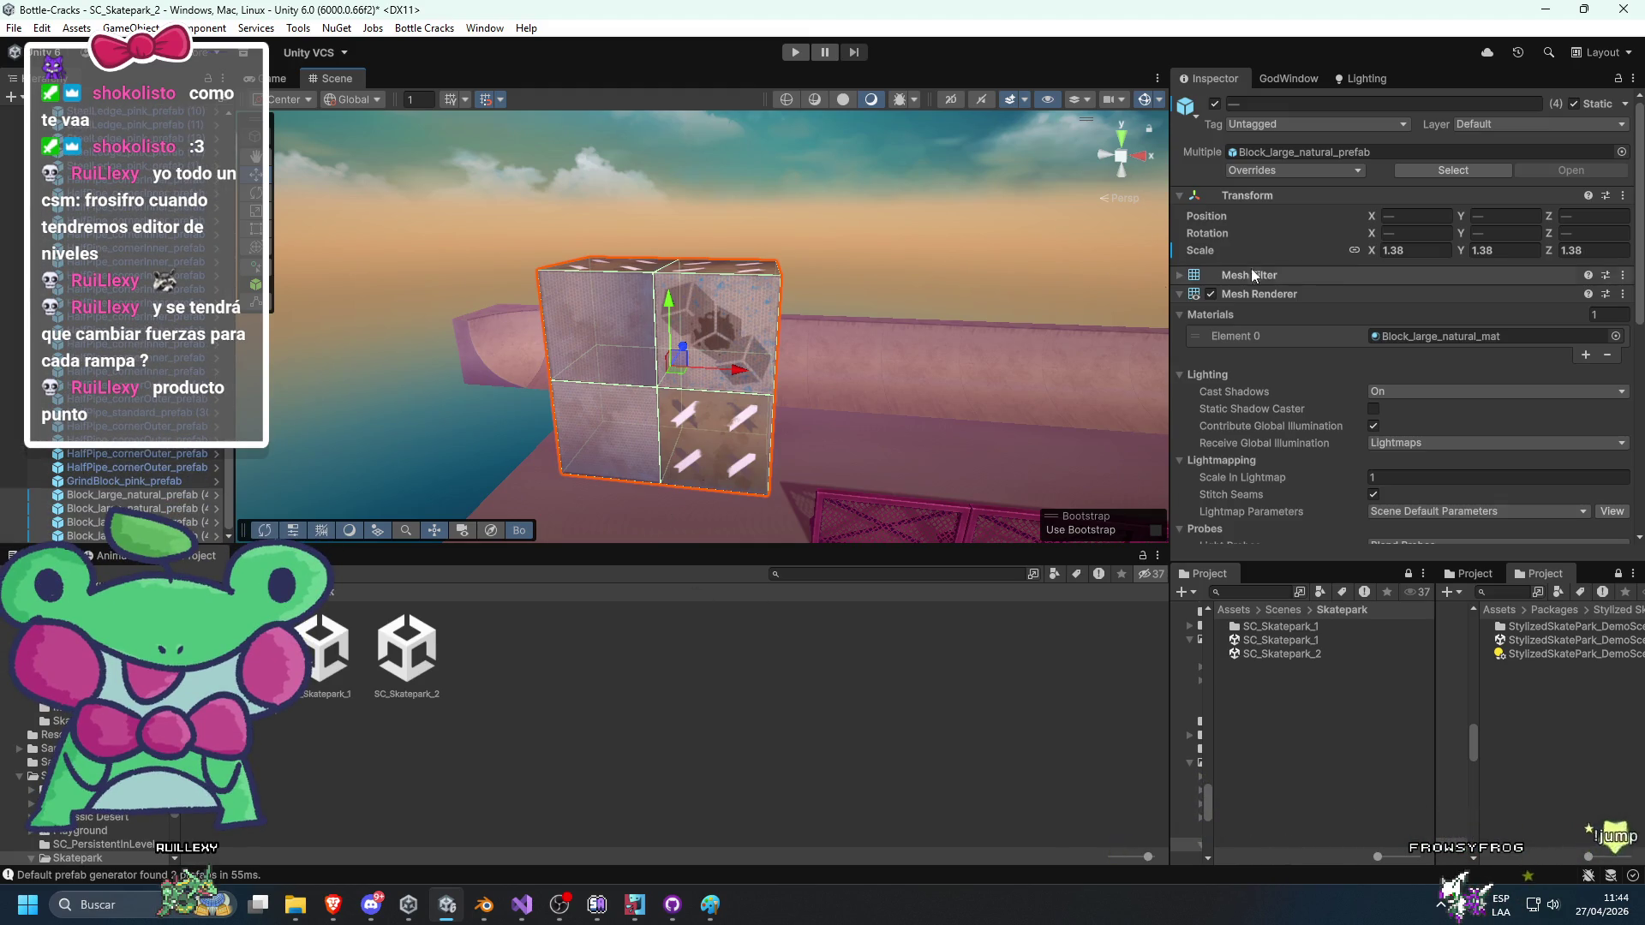
text(2)
key(Return)
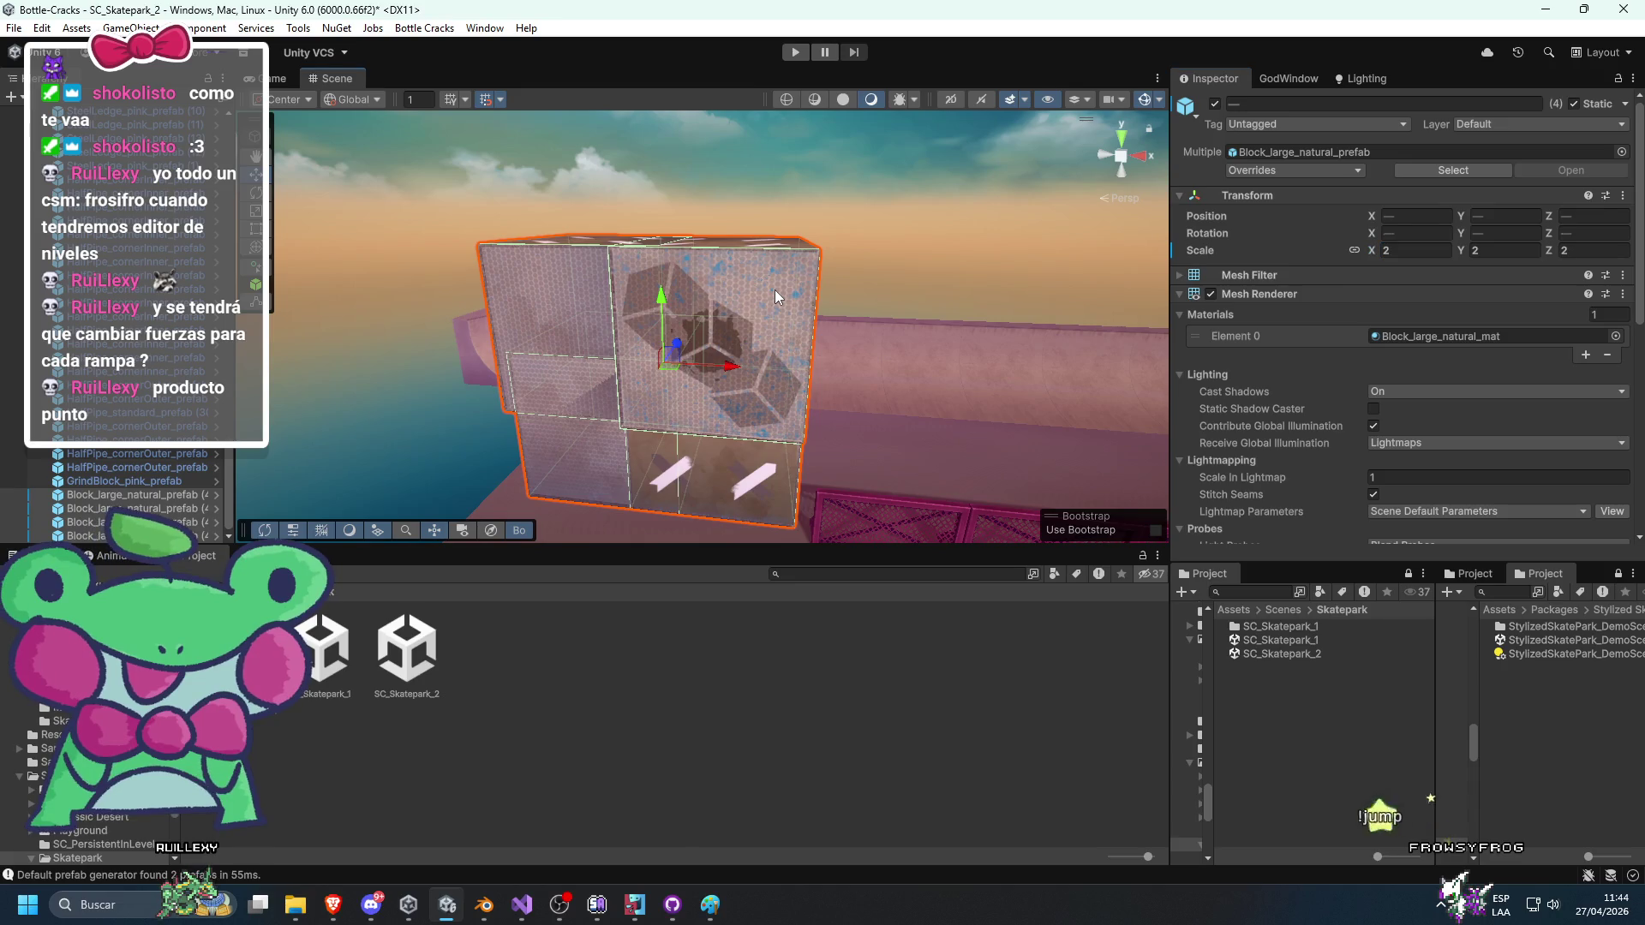
Raise the upper block to height 10 and try then undo a height of 45 on the lower block.
click(775, 290)
drag(712, 278, 712, 197)
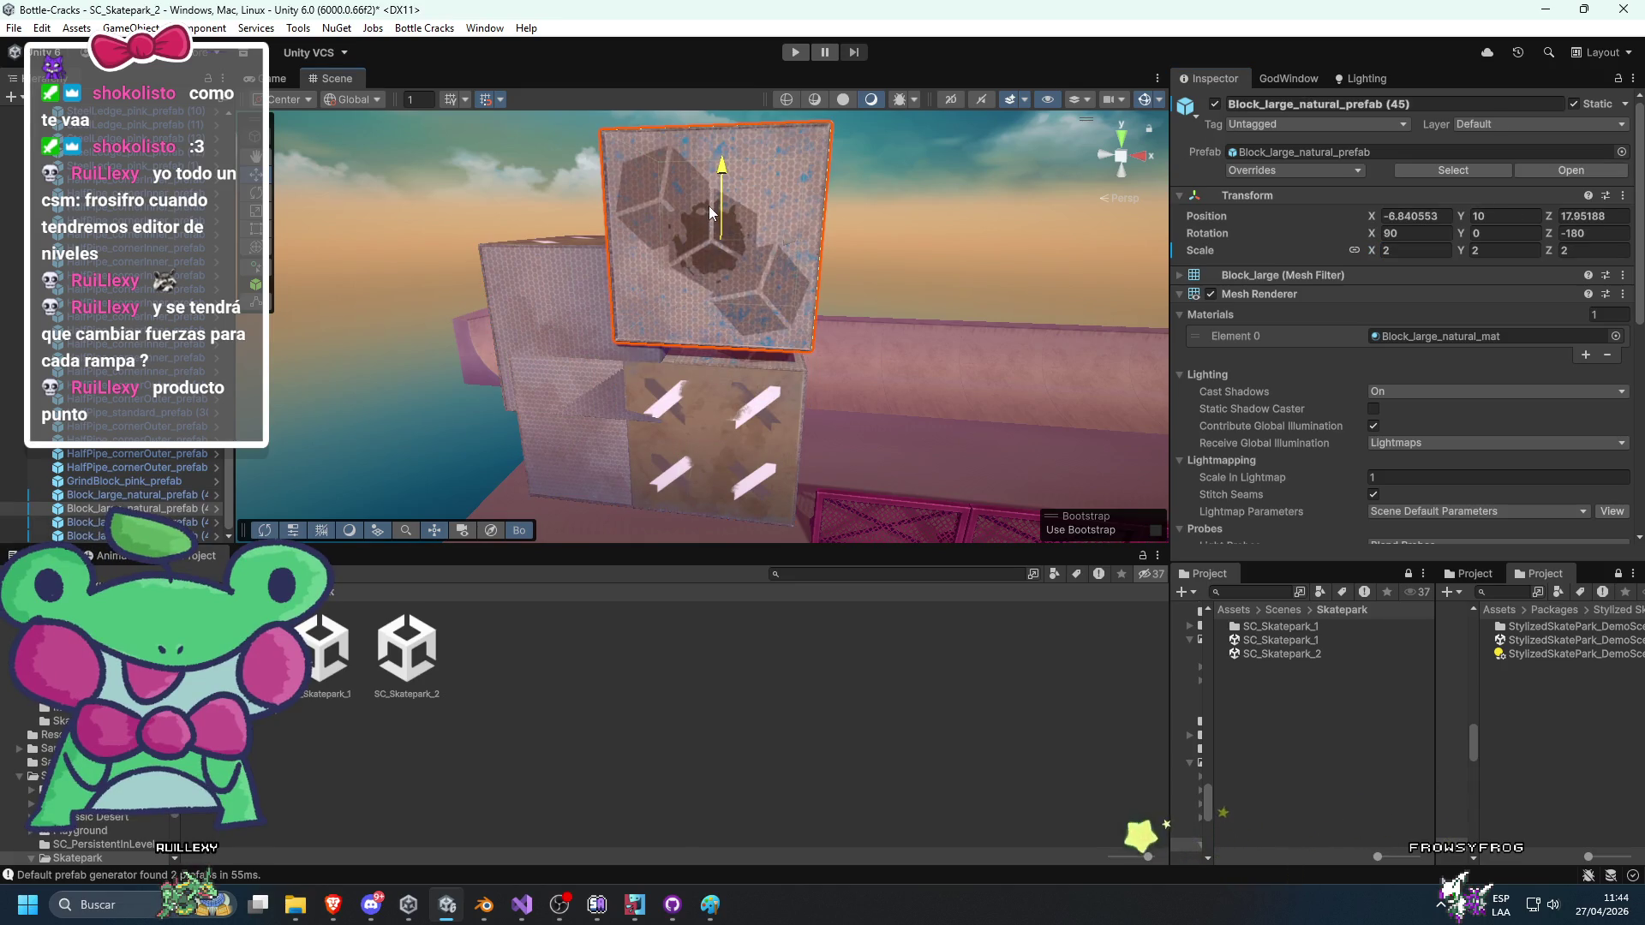
click(755, 428)
text(45)
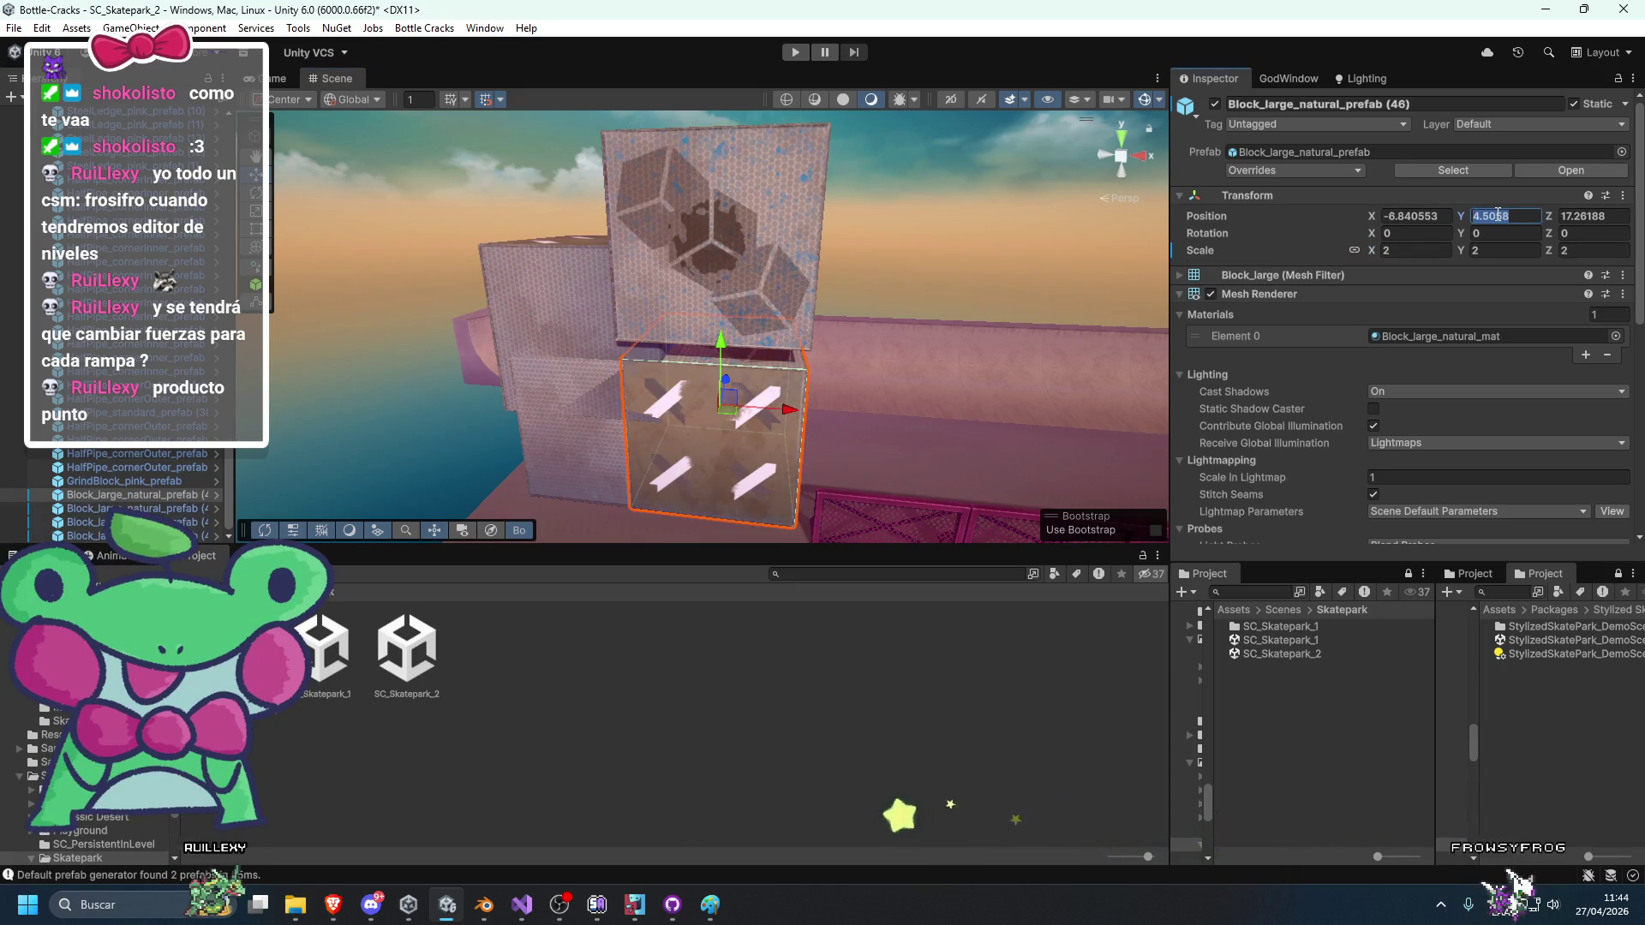
key(Return)
key(ctrl+z)
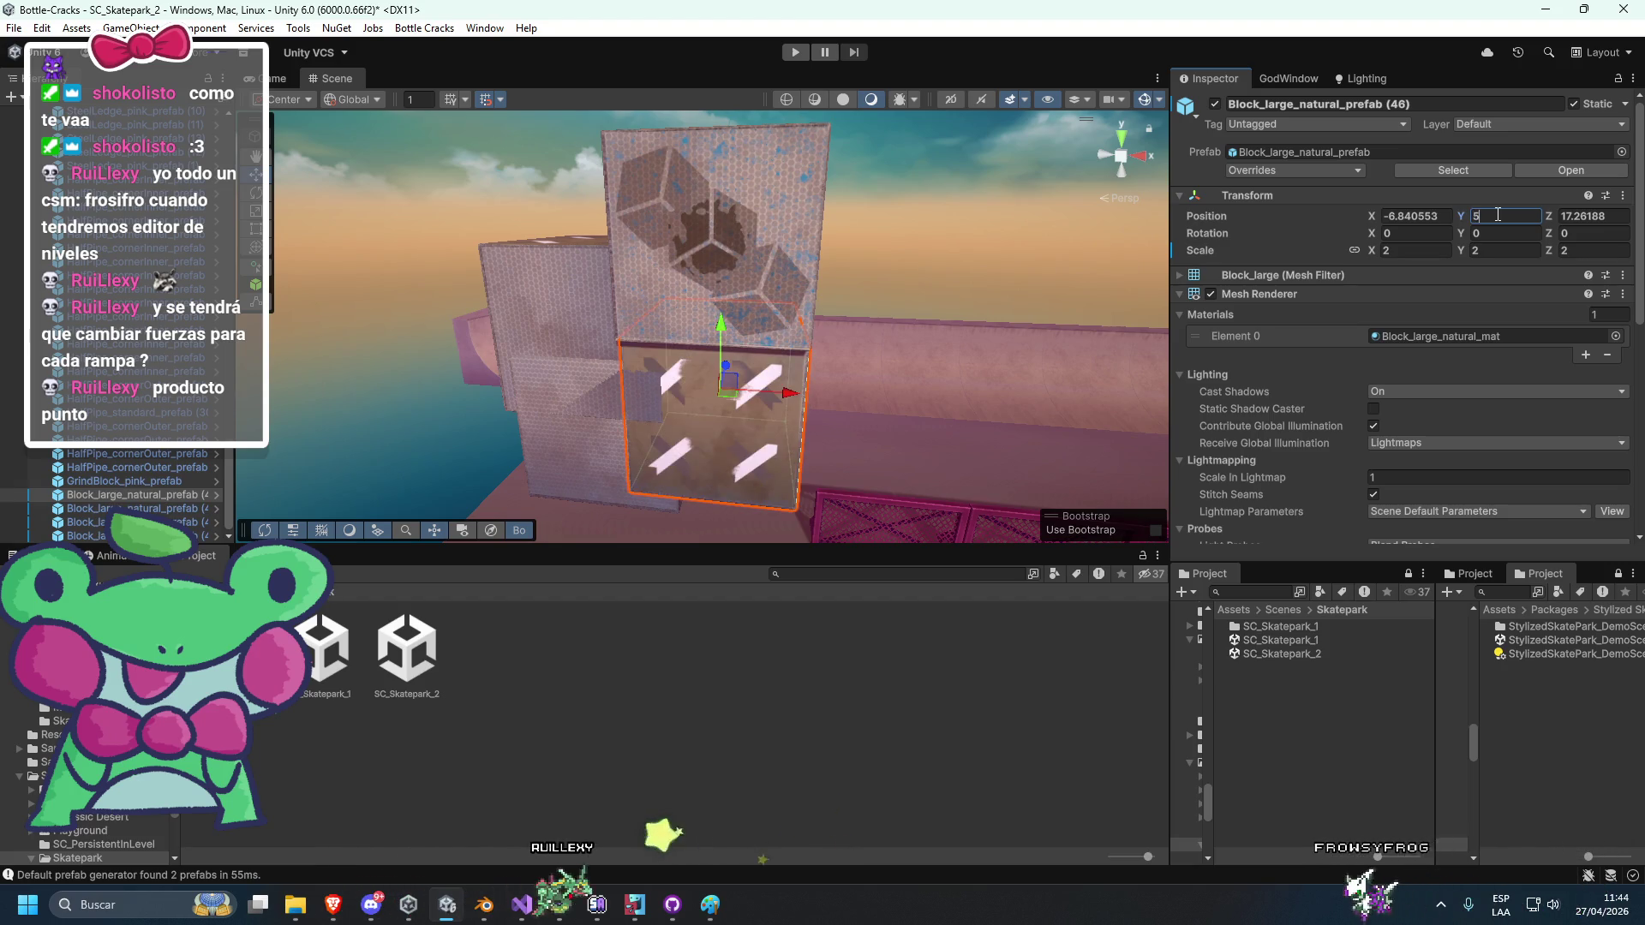
click(832, 344)
scroll(685, 351, up, 3)
click(684, 352)
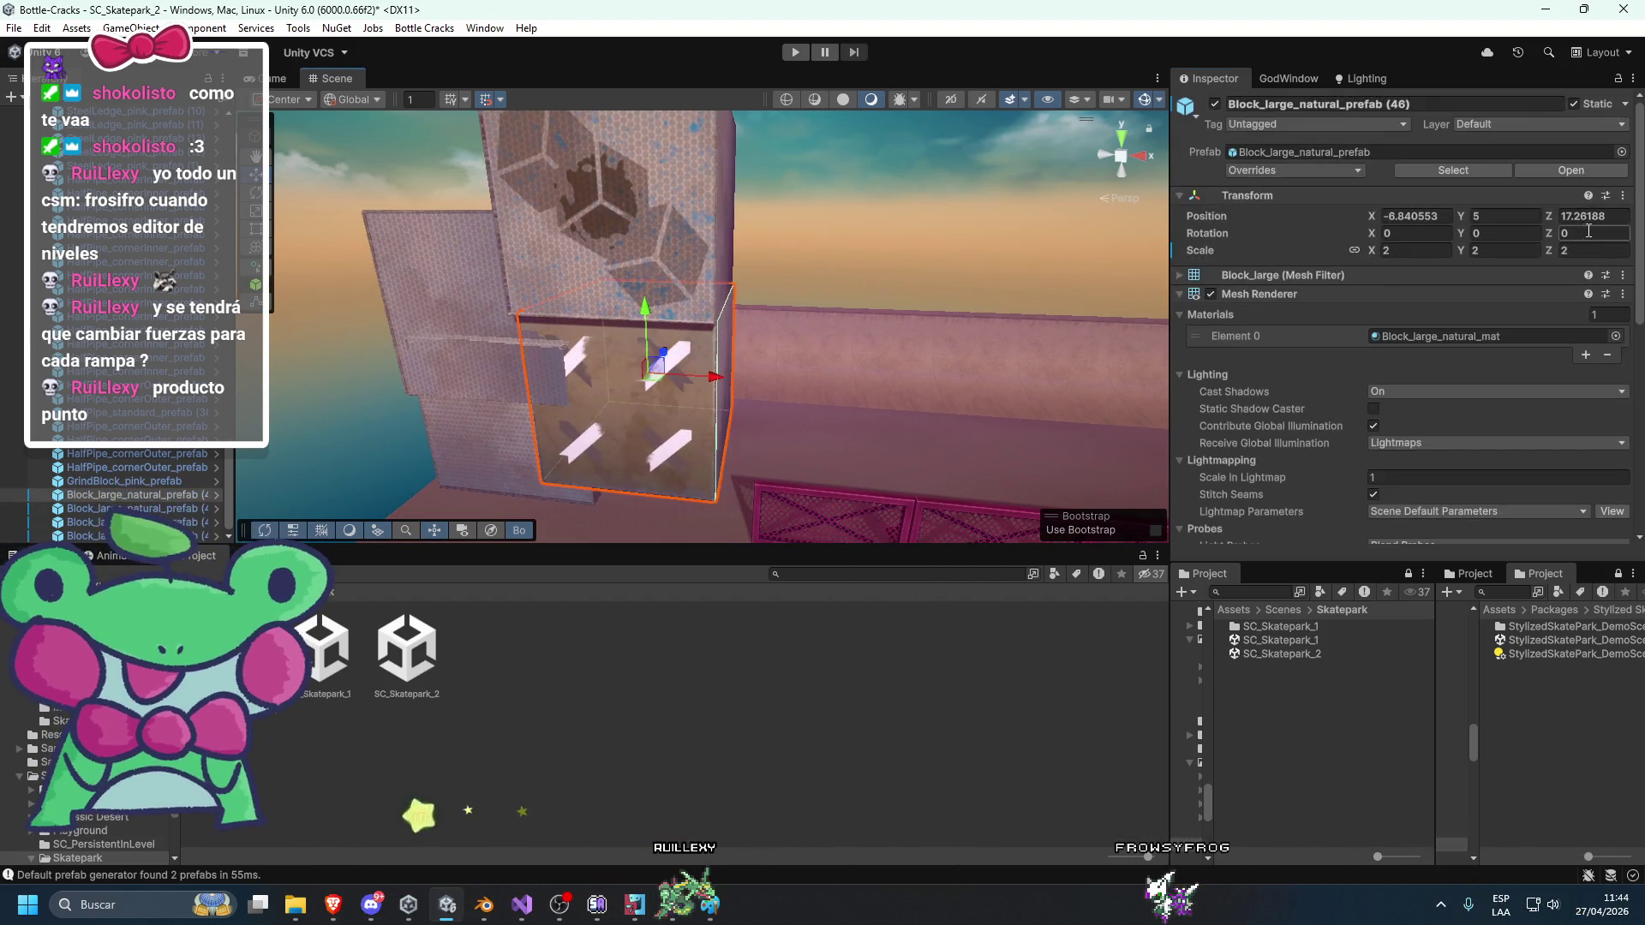
key(ctrl+z)
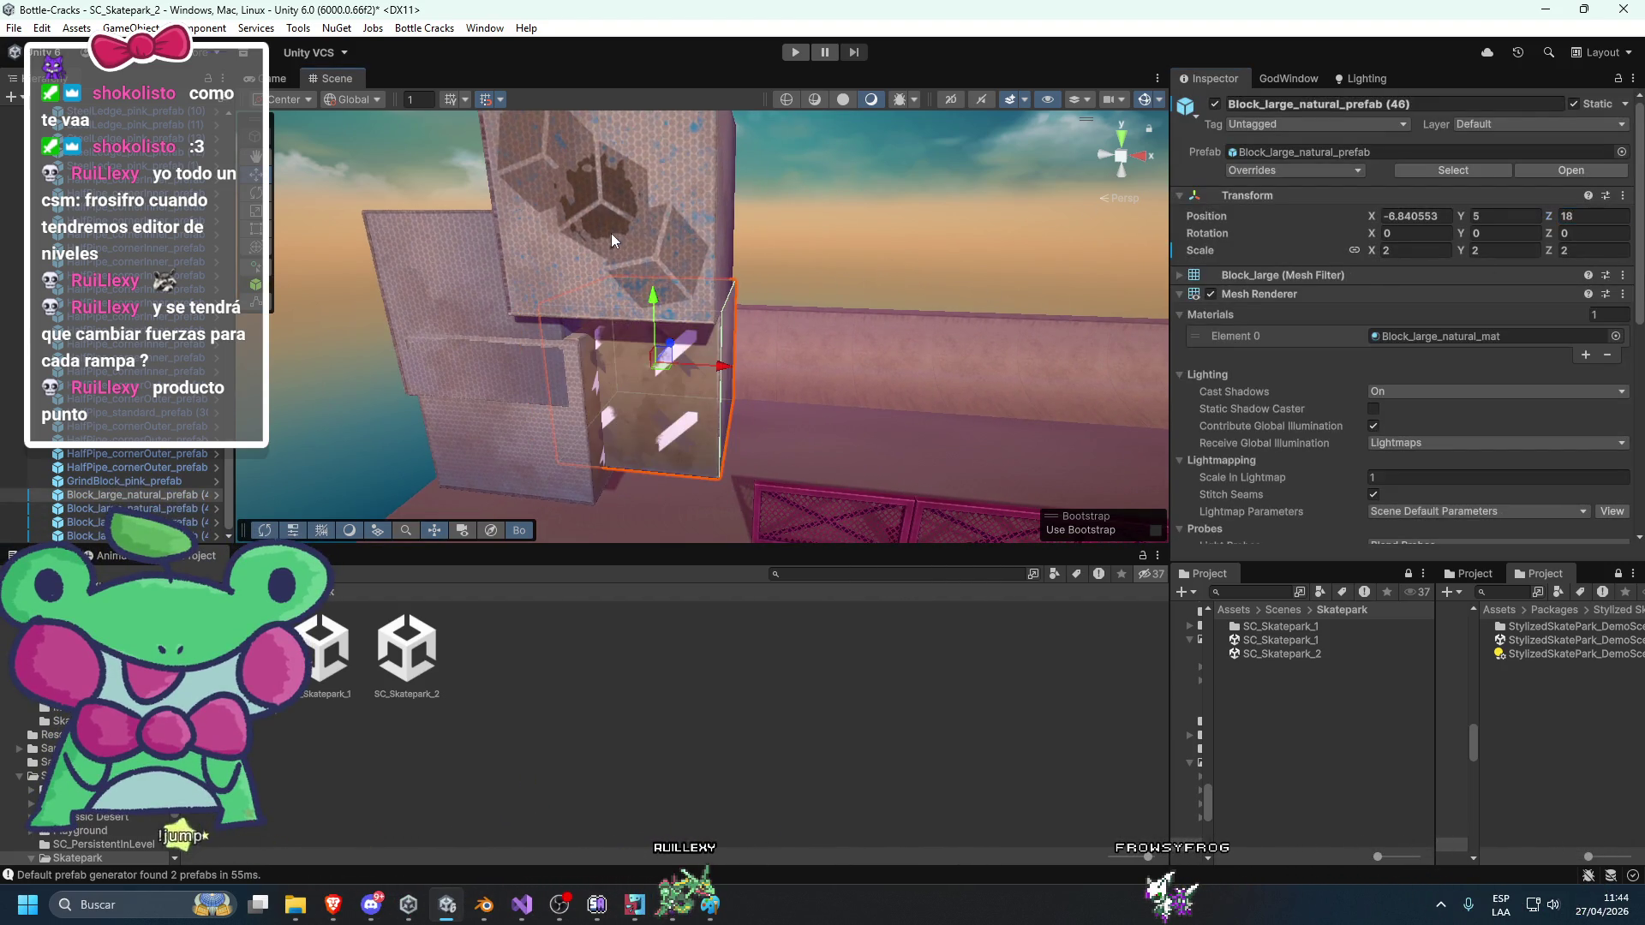
Align the upper block at Z 18, nudging it along Z and adjusting its X position.
click(1593, 216)
text(18)
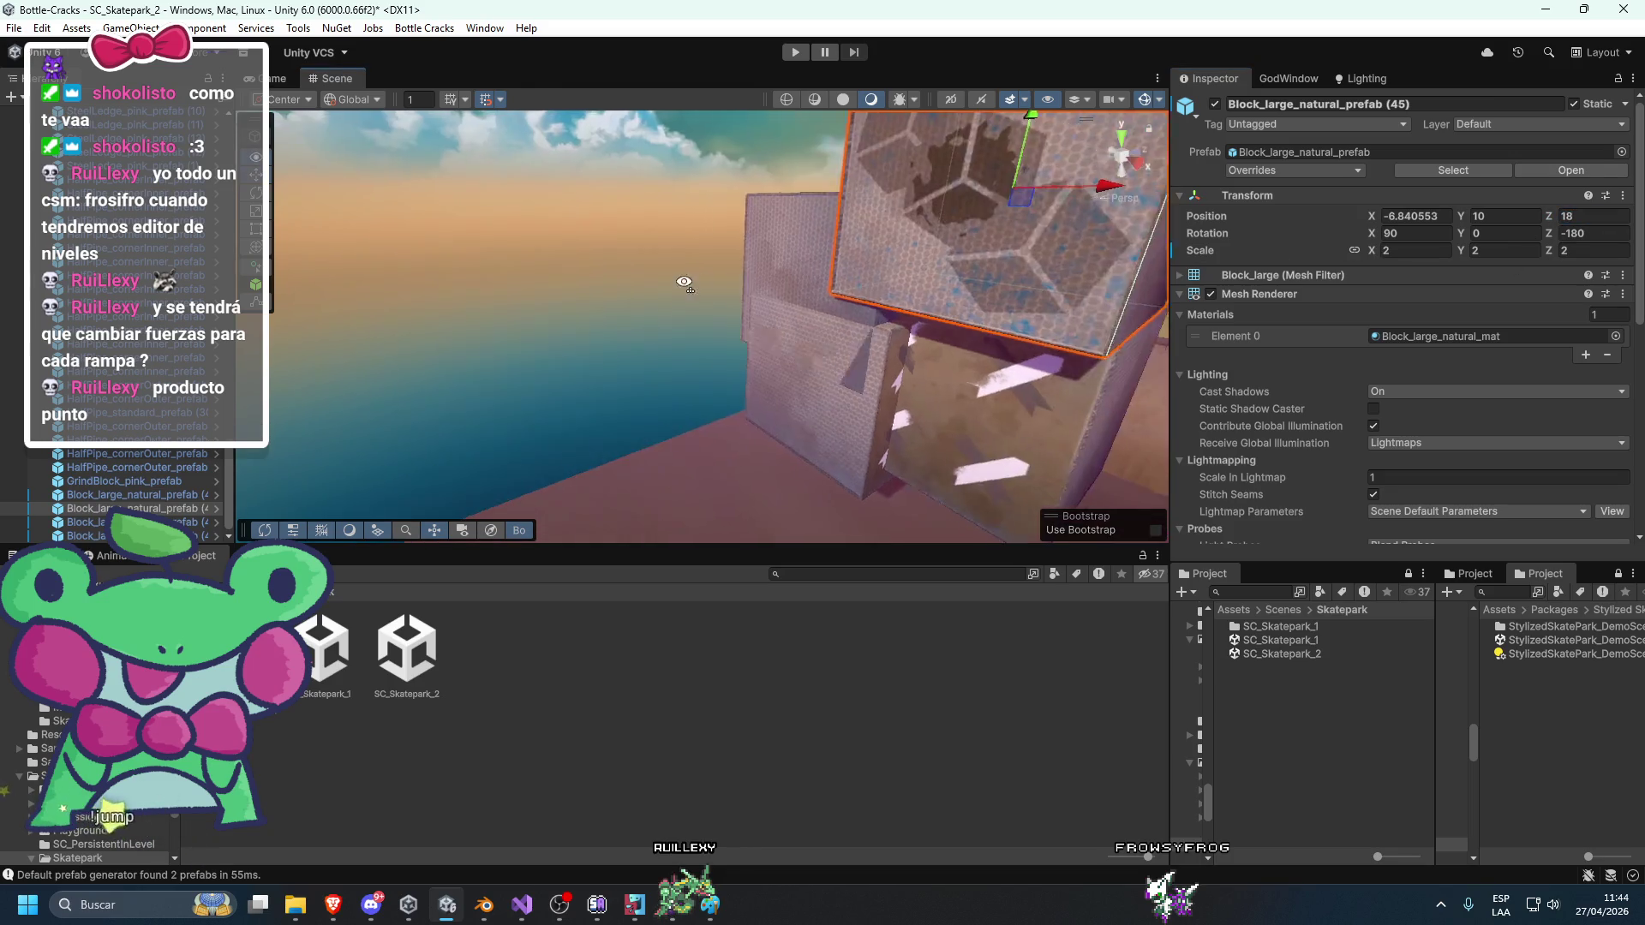
drag(544, 247, 802, 266)
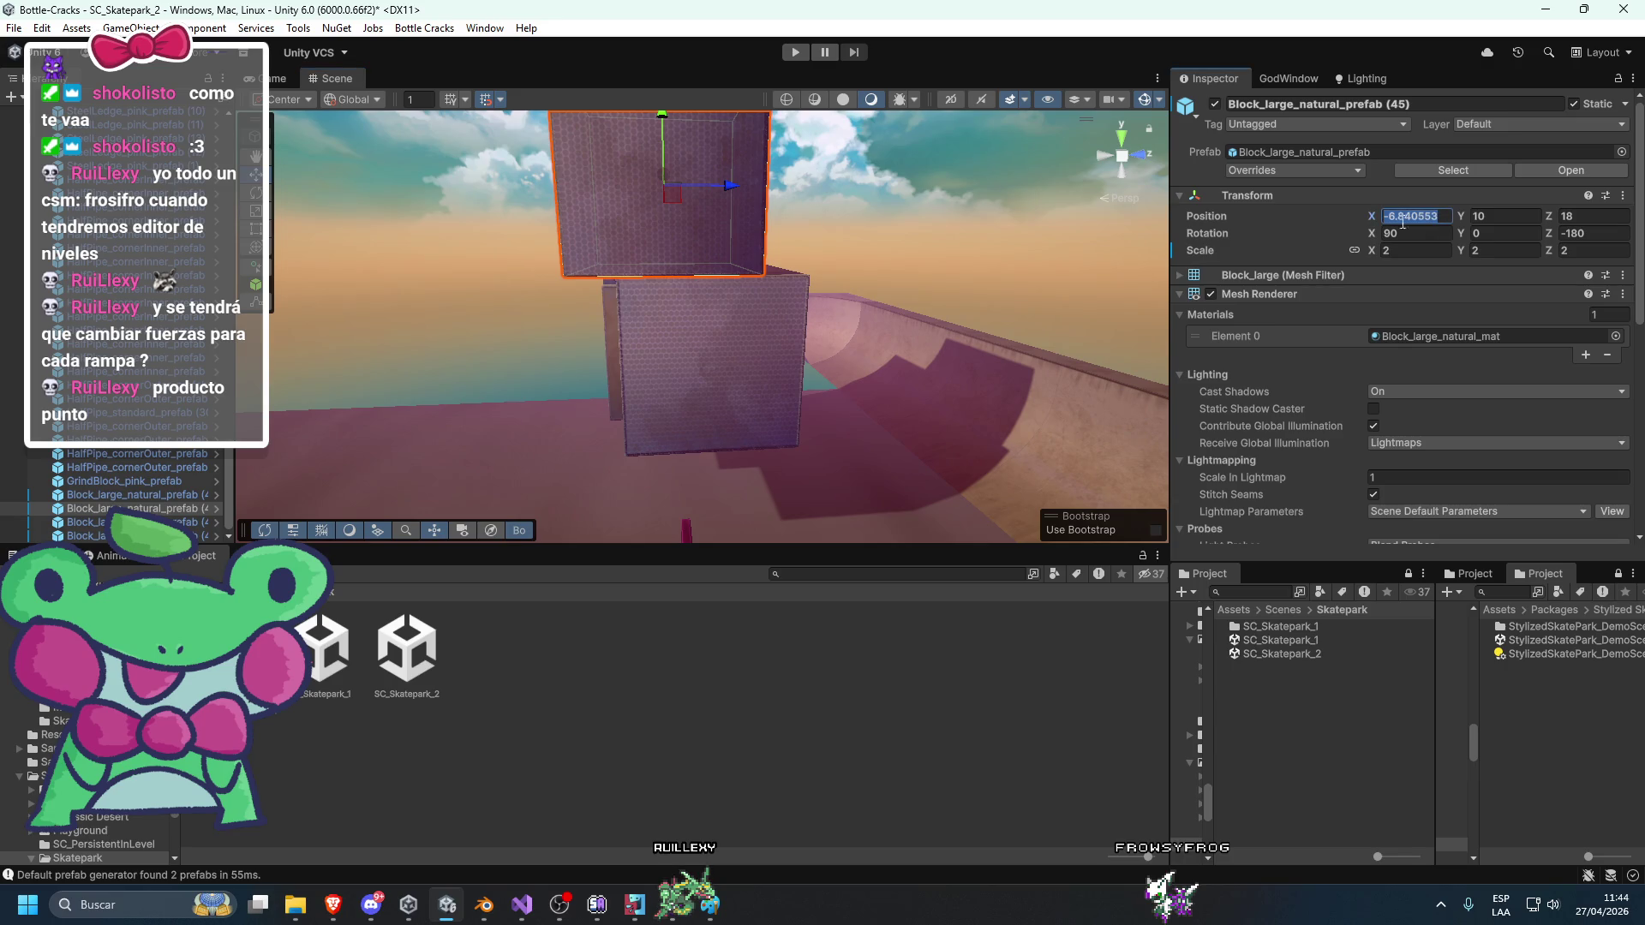
drag(729, 190, 757, 191)
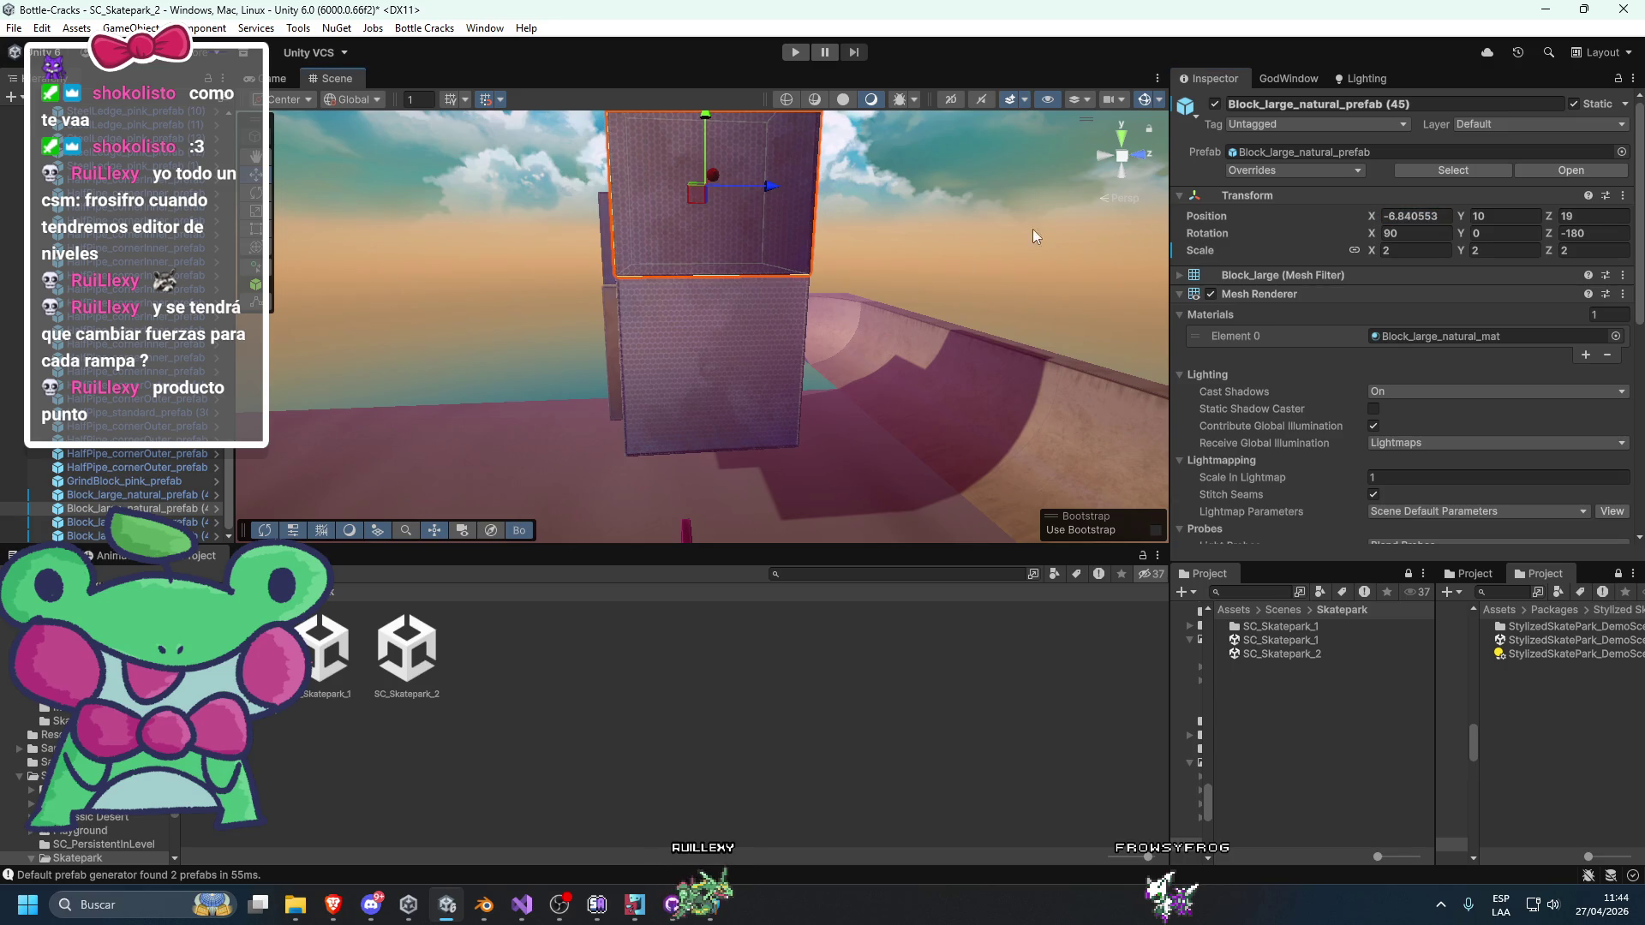
click(848, 241)
click(783, 337)
key(ctrl+z)
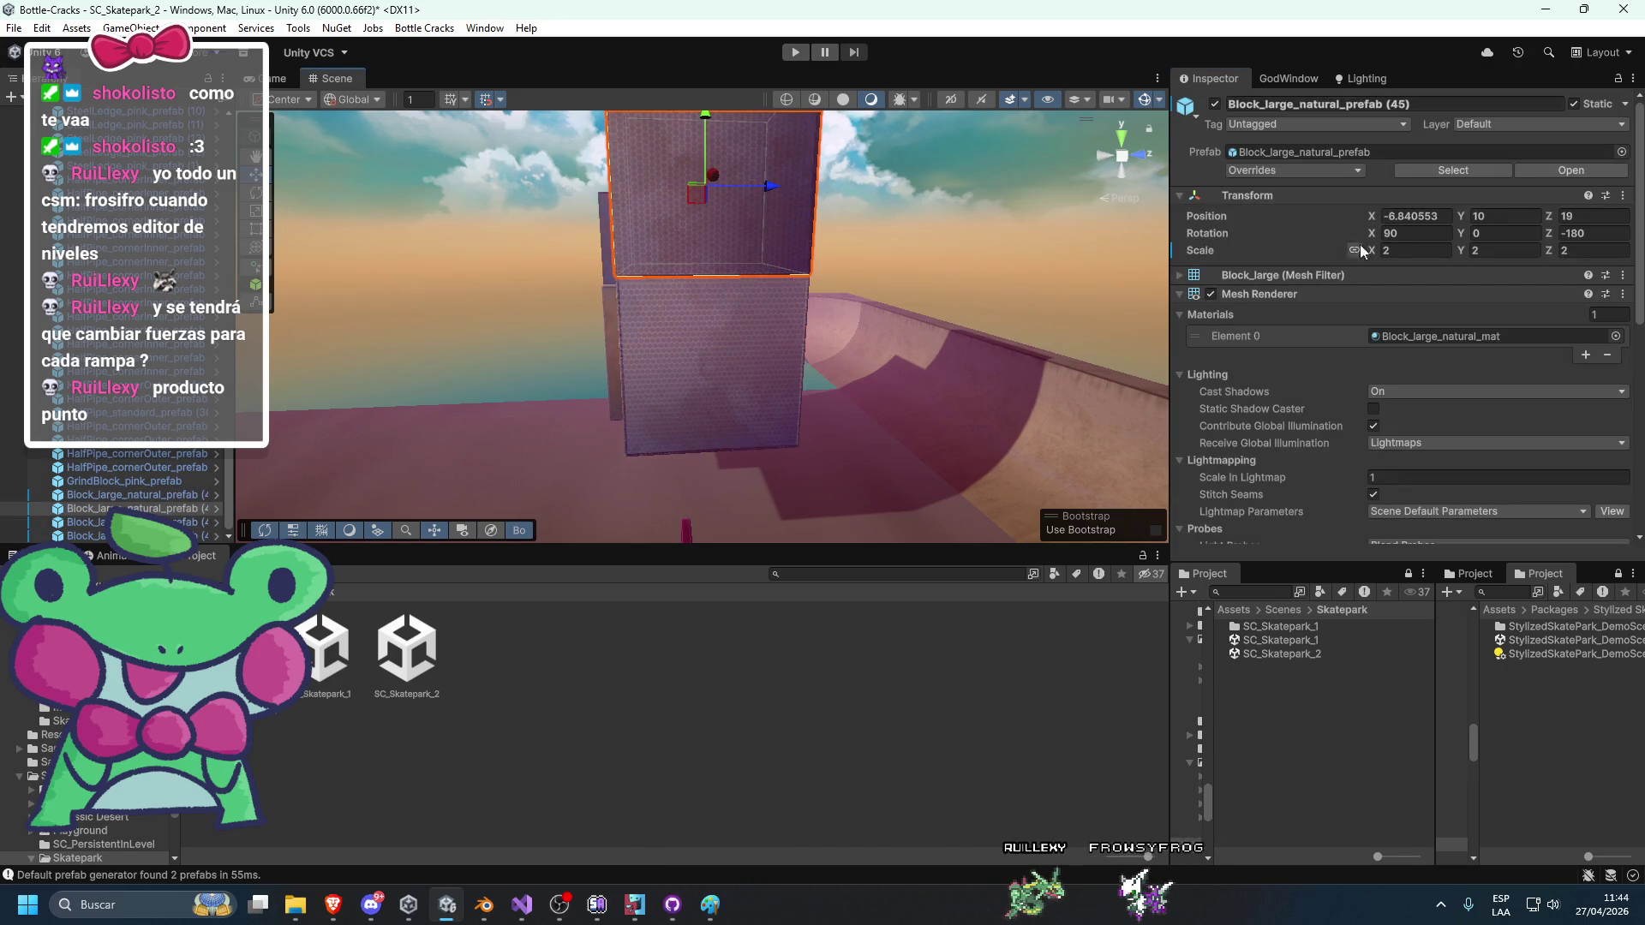
click(1424, 218)
click(758, 367)
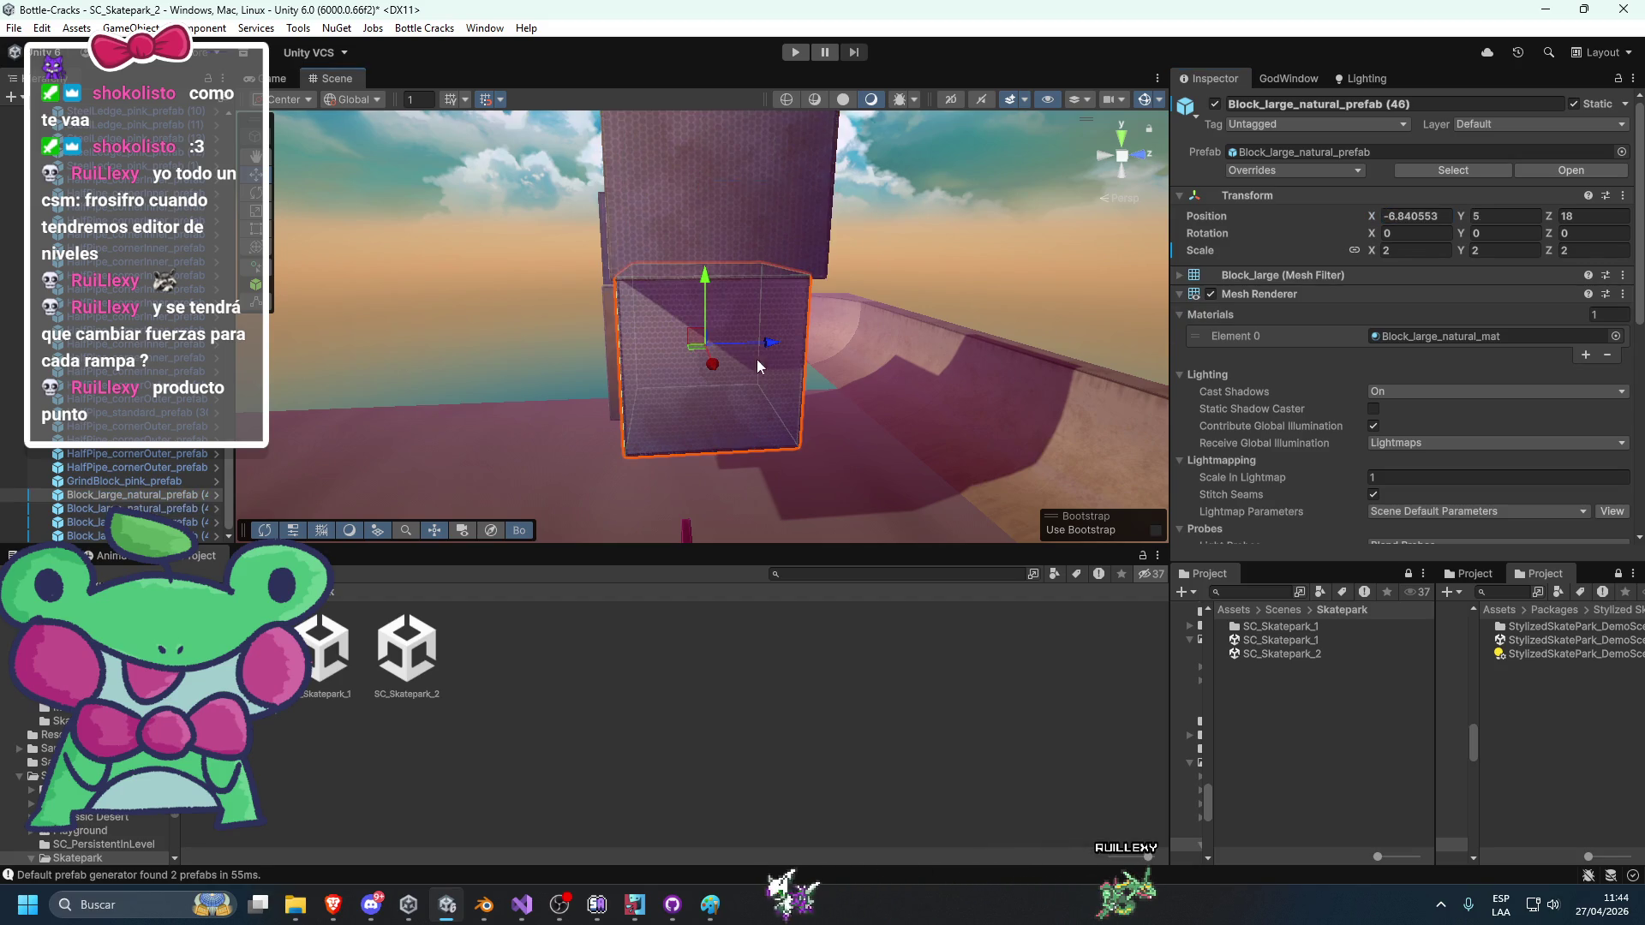
click(996, 280)
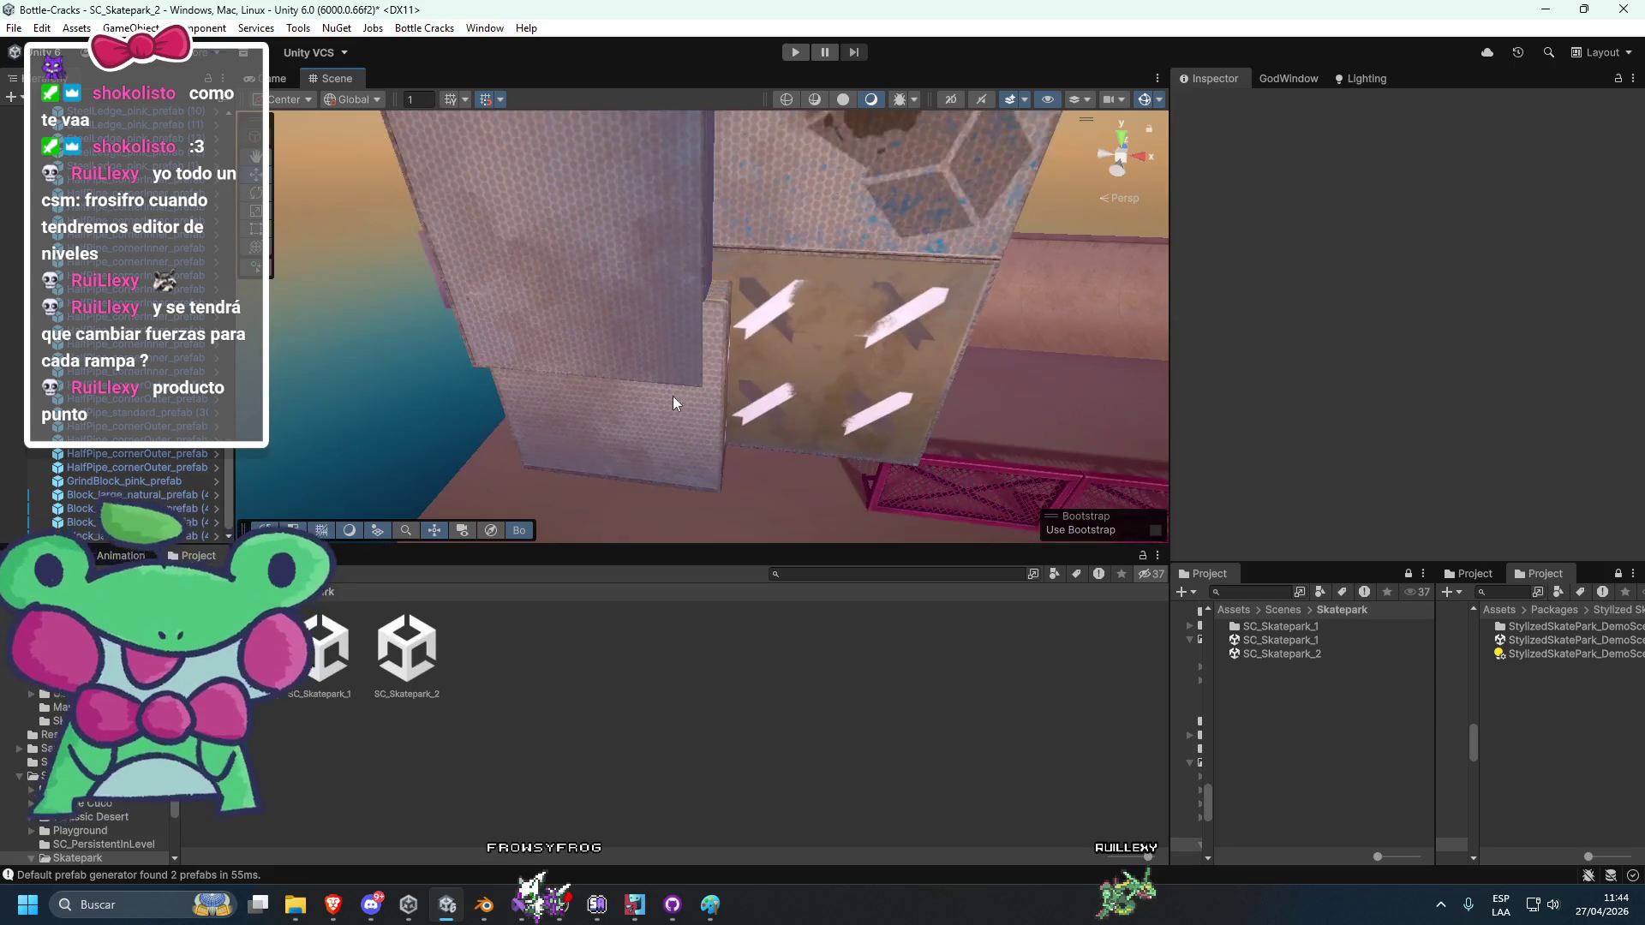
Raise another block to height 10 and slide it along X beside the stack.
click(811, 295)
drag(756, 246, 756, 137)
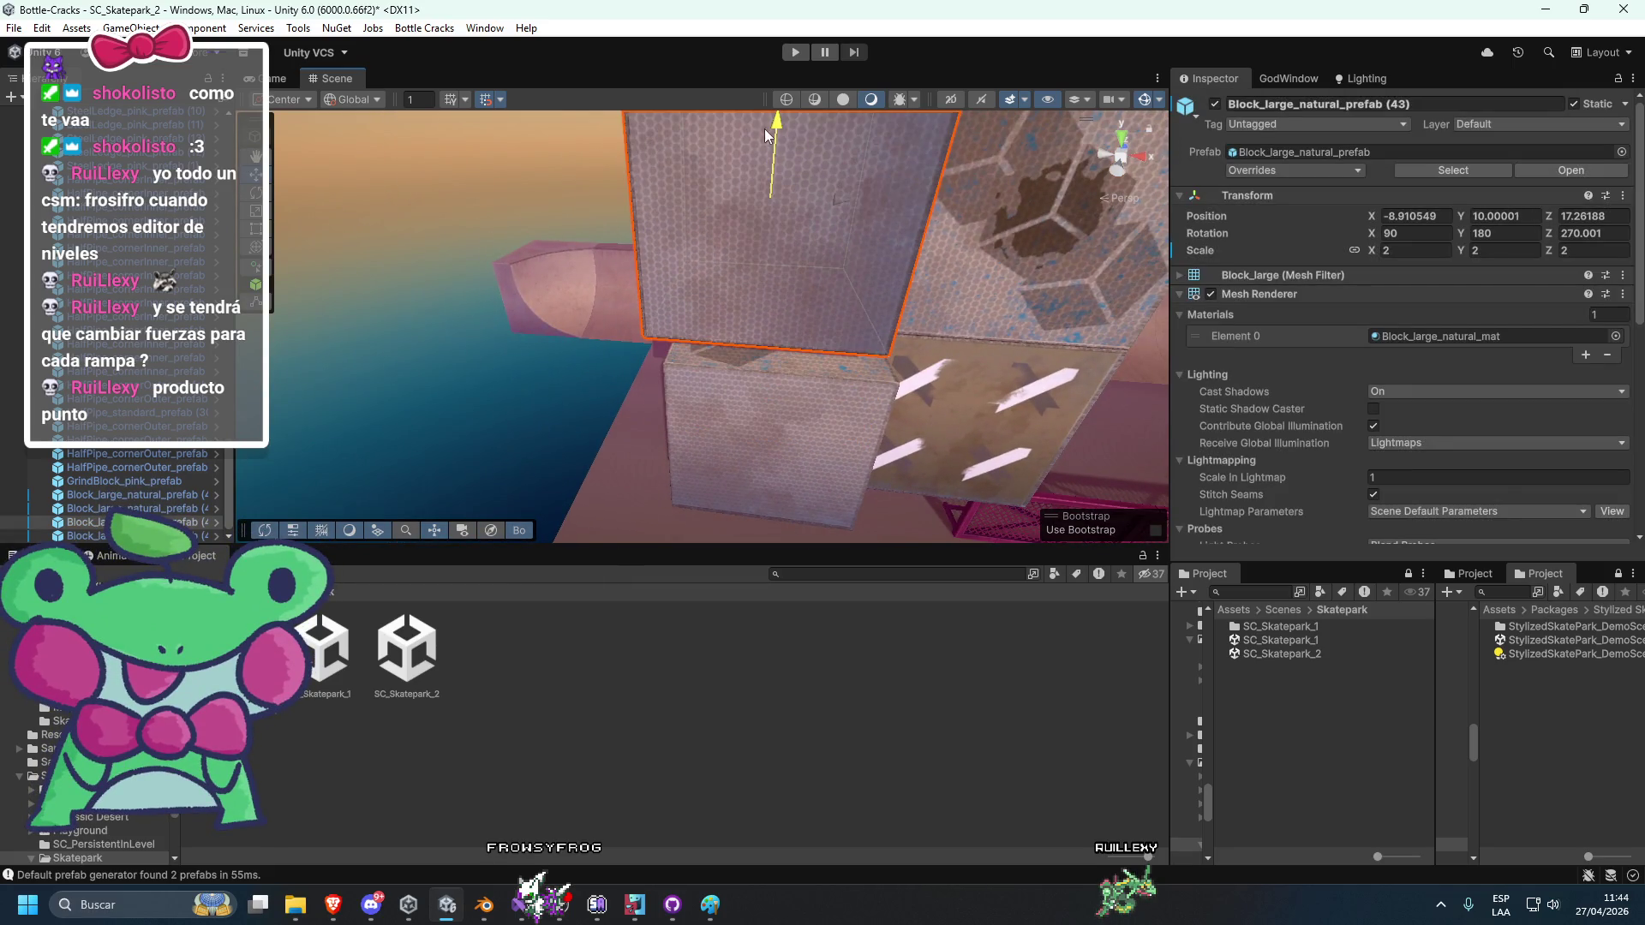
scroll(925, 340, down, 3)
mouse_move(925, 335)
mouse_down()
mouse_move(864, 424)
mouse_move(991, 474)
mouse_up()
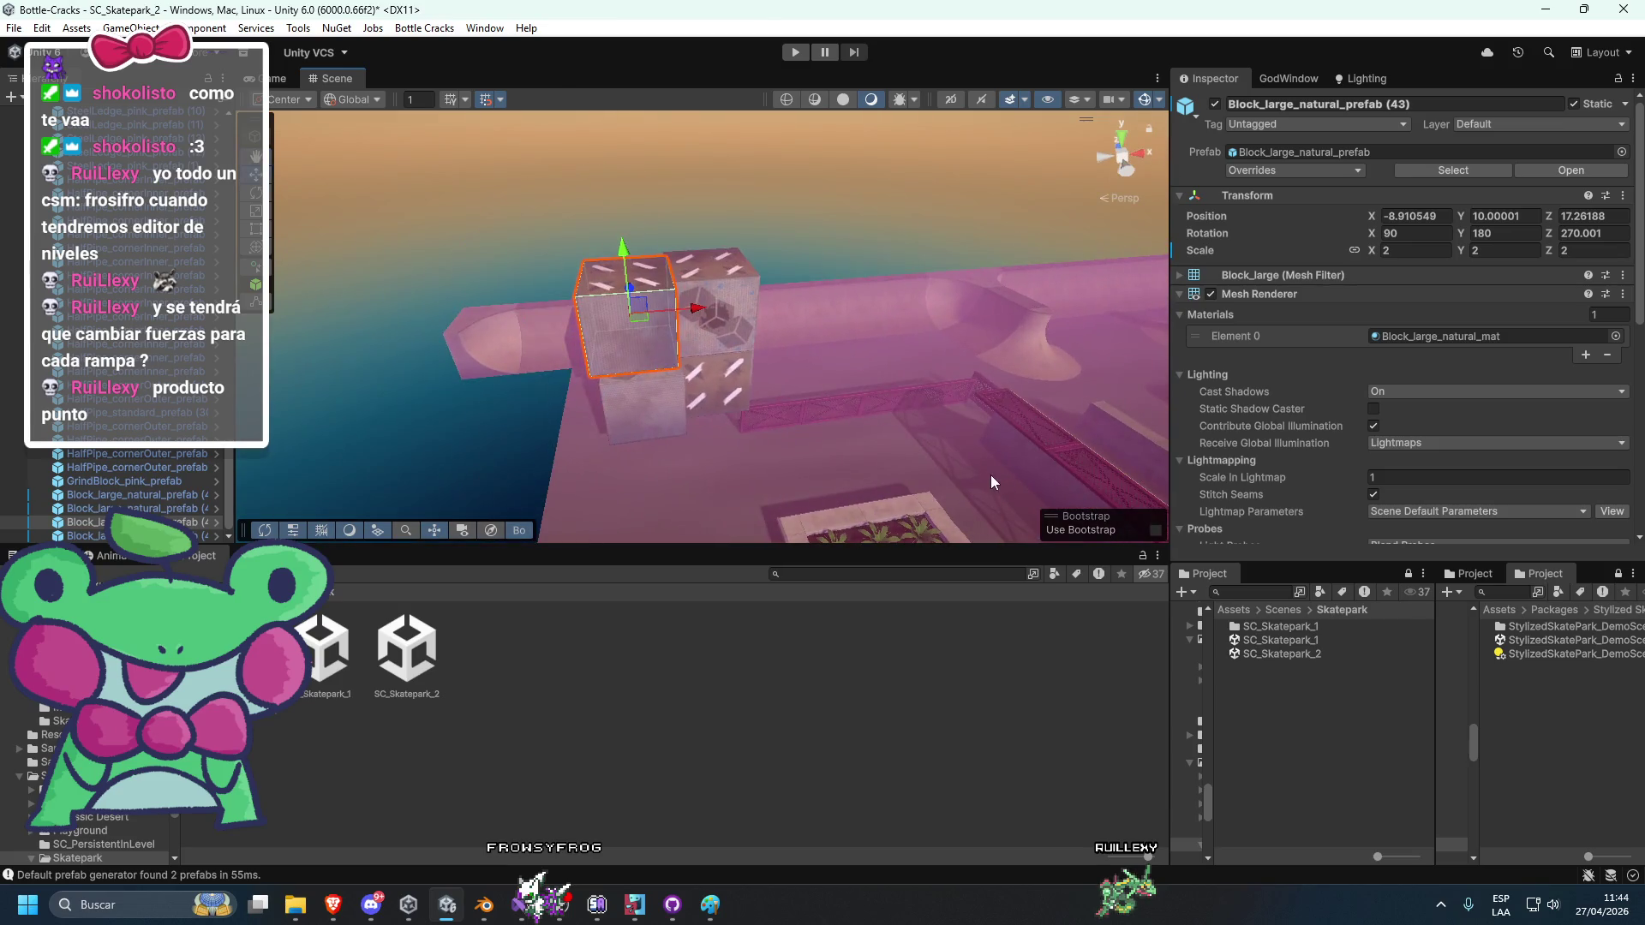
scroll(709, 309, up, 2)
mouse_move(683, 318)
mouse_down()
mouse_move(927, 338)
mouse_move(462, 478)
mouse_move(652, 484)
mouse_move(751, 510)
mouse_move(853, 221)
mouse_up()
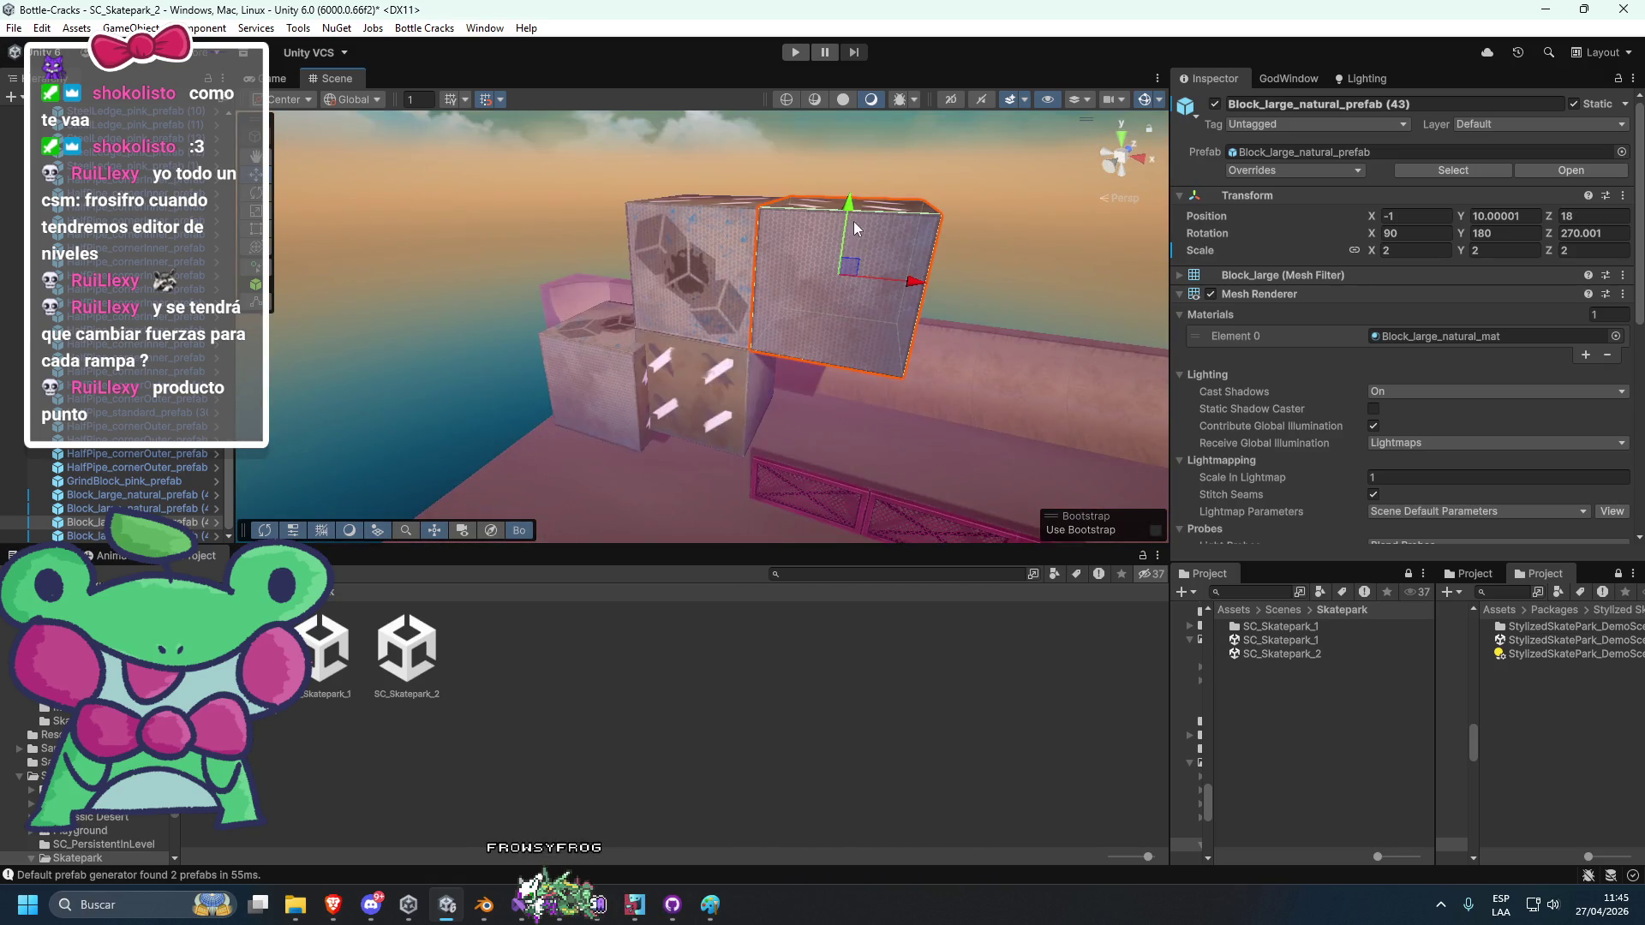
Move the lower-left block under its raised partner to close the 2×2 stack.
click(621, 366)
mouse_move(670, 382)
mouse_down()
mouse_move(839, 444)
mouse_move(861, 406)
mouse_move(828, 348)
mouse_move(724, 359)
mouse_move(884, 286)
mouse_up()
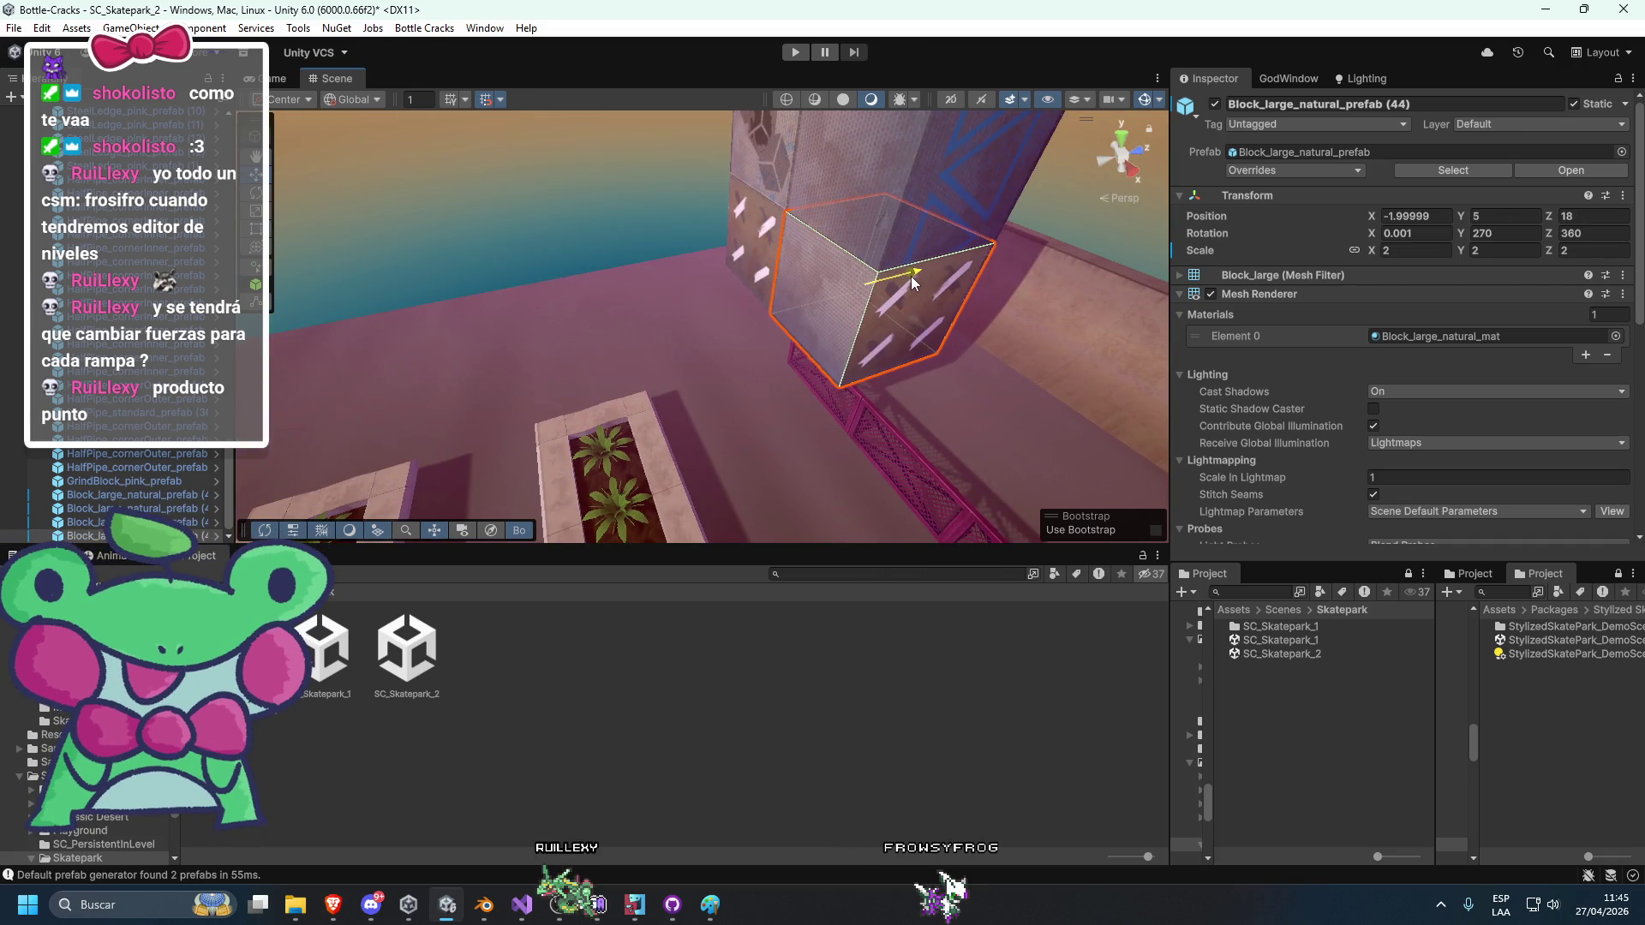
click(1046, 212)
mouse_move(1046, 212)
mouse_down()
mouse_move(973, 335)
mouse_move(917, 311)
mouse_move(879, 218)
mouse_move(950, 208)
mouse_move(1076, 459)
mouse_move(1025, 393)
mouse_move(825, 354)
mouse_move(778, 310)
mouse_move(549, 309)
mouse_move(720, 325)
mouse_move(768, 374)
mouse_move(804, 287)
mouse_move(600, 318)
mouse_up()
click(917, 311)
click(666, 286)
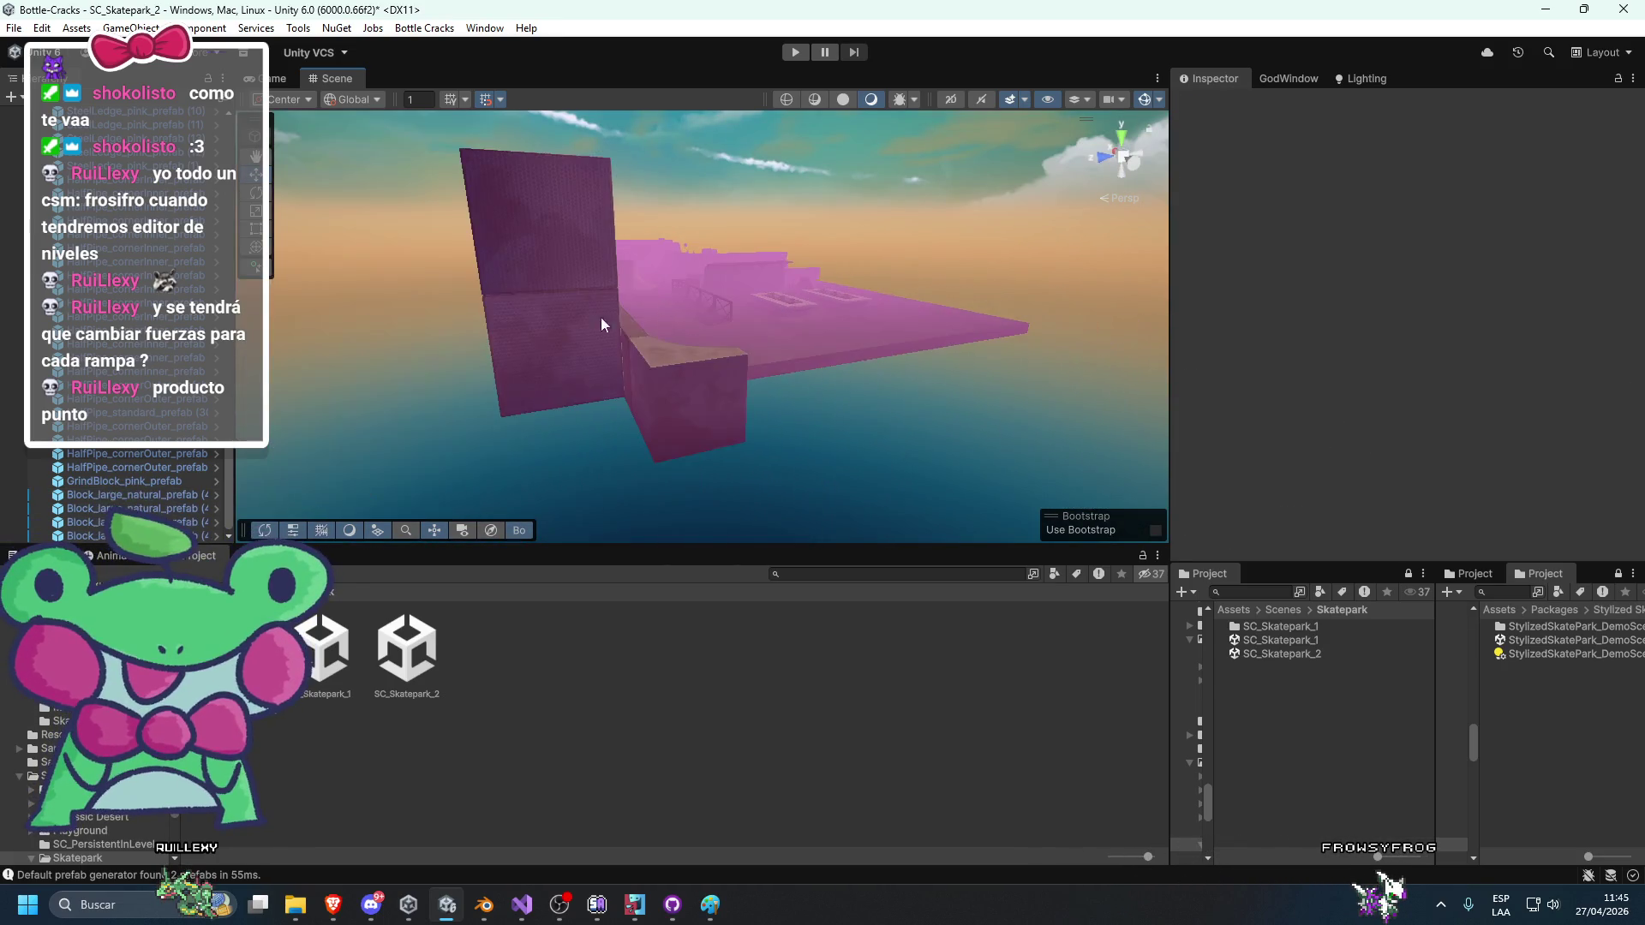
Duplicate the block stack and slide the copy along the half-pipe edge.
click(534, 235)
key(f)
shift+click(739, 358)
mouse_move(605, 233)
mouse_down()
mouse_move(639, 336)
mouse_move(1125, 449)
mouse_move(903, 325)
mouse_move(827, 248)
mouse_move(900, 323)
mouse_move(767, 341)
mouse_move(940, 304)
mouse_move(759, 334)
mouse_move(806, 292)
mouse_up()
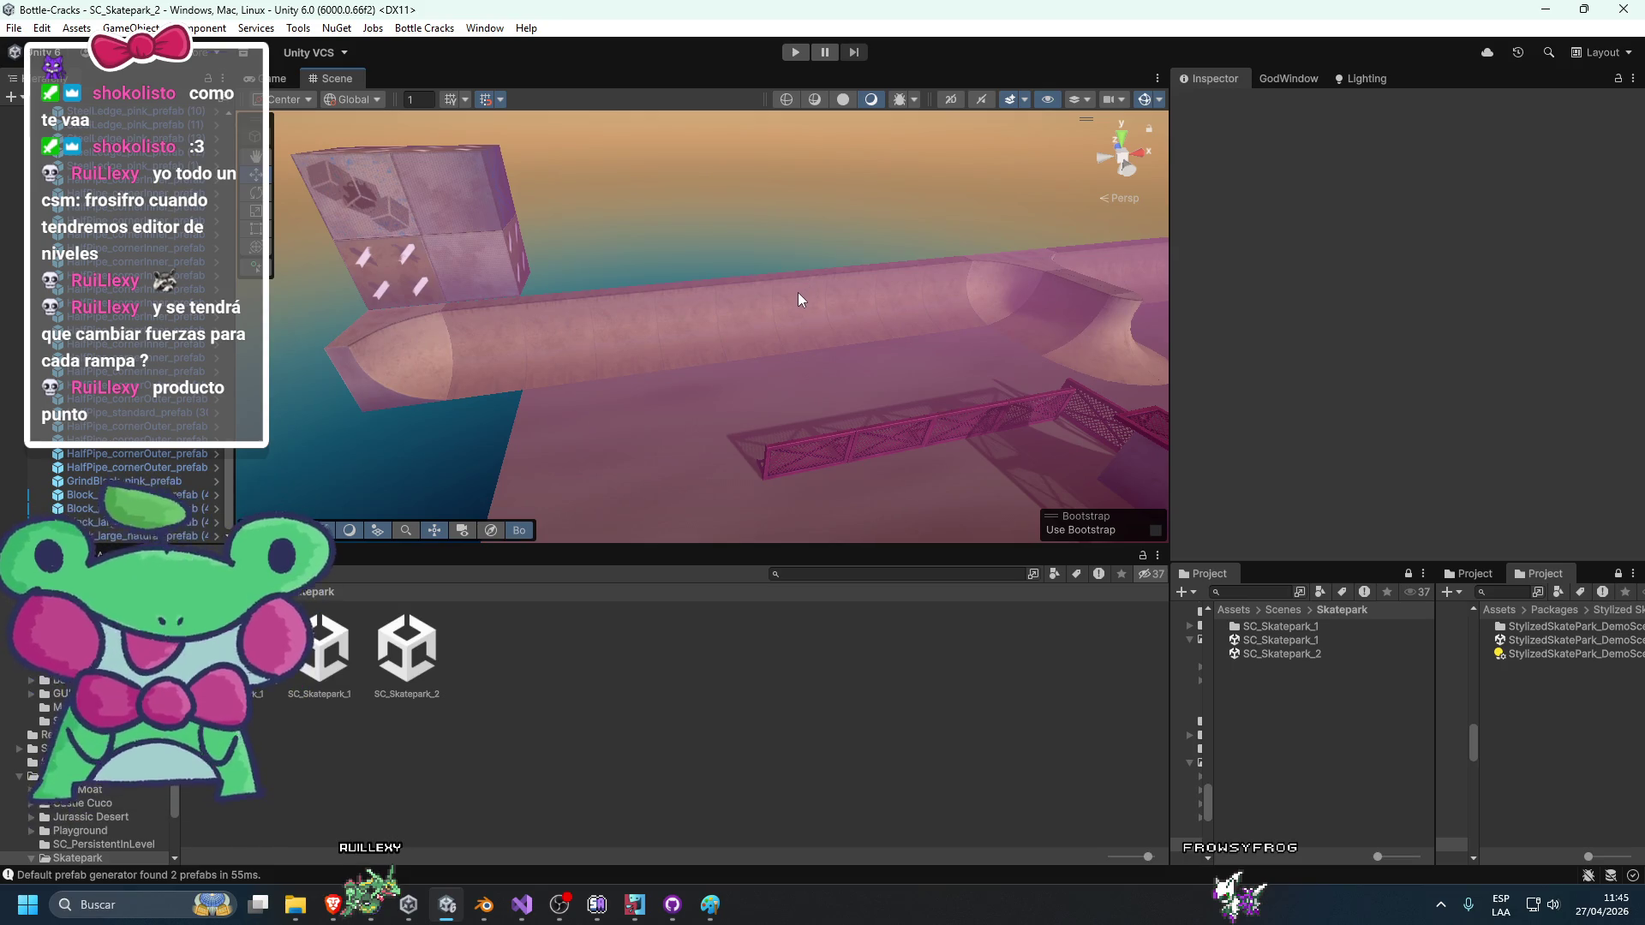
drag(441, 220, 604, 277)
click(624, 259)
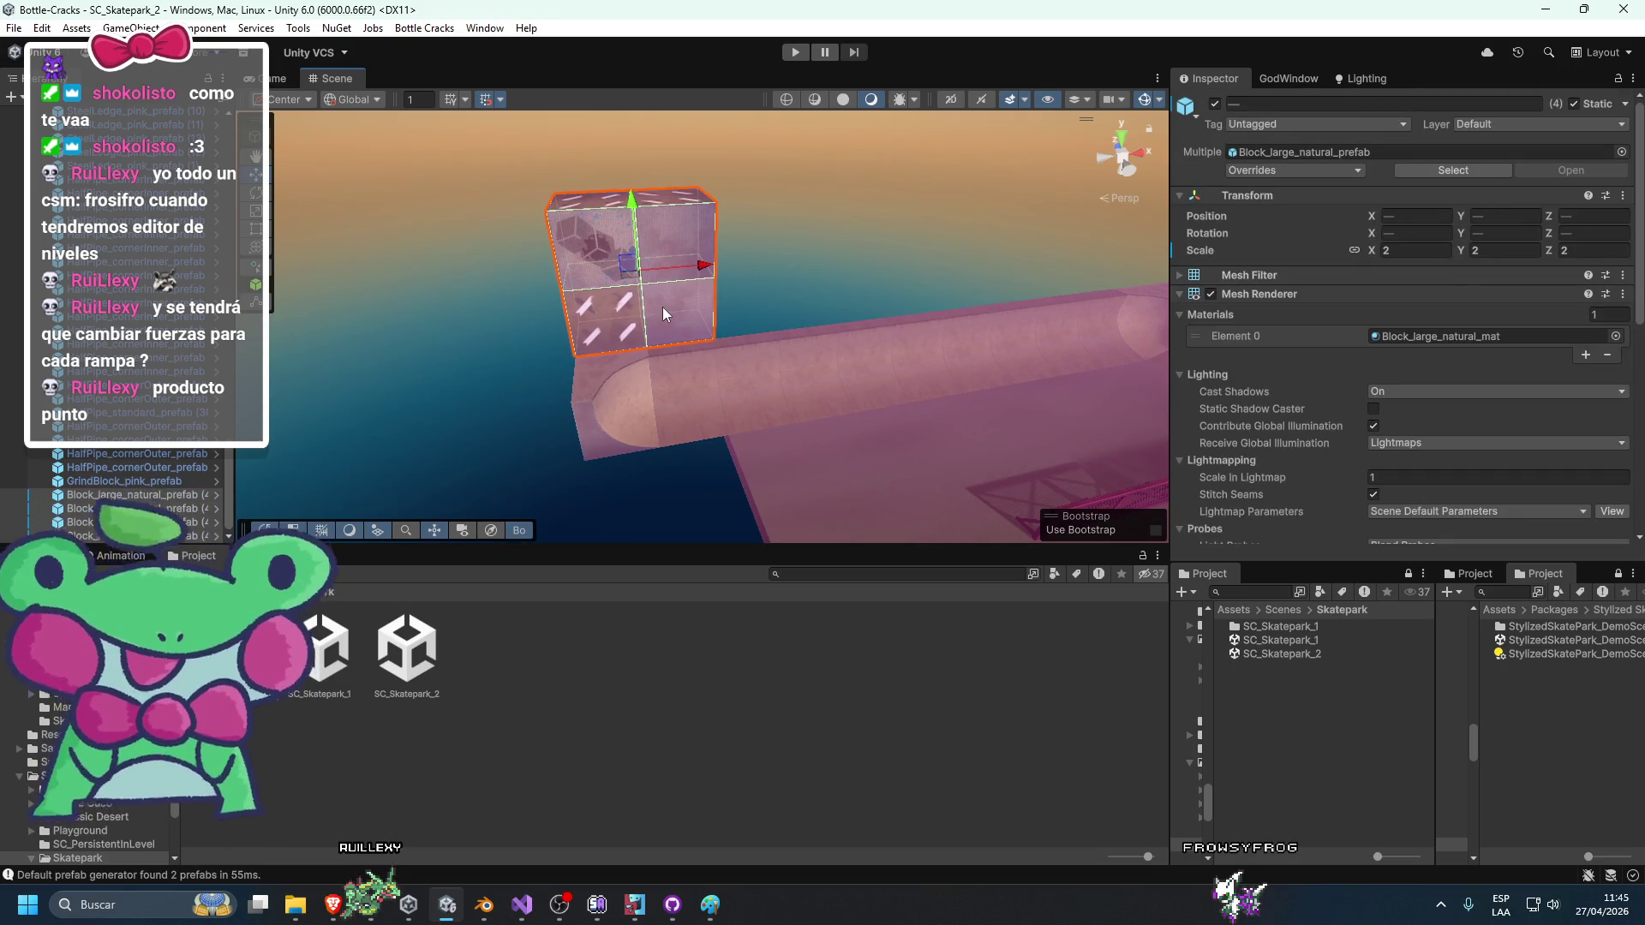
key(ctrl+d)
mouse_move(704, 266)
mouse_down()
mouse_move(849, 292)
mouse_move(596, 320)
mouse_up()
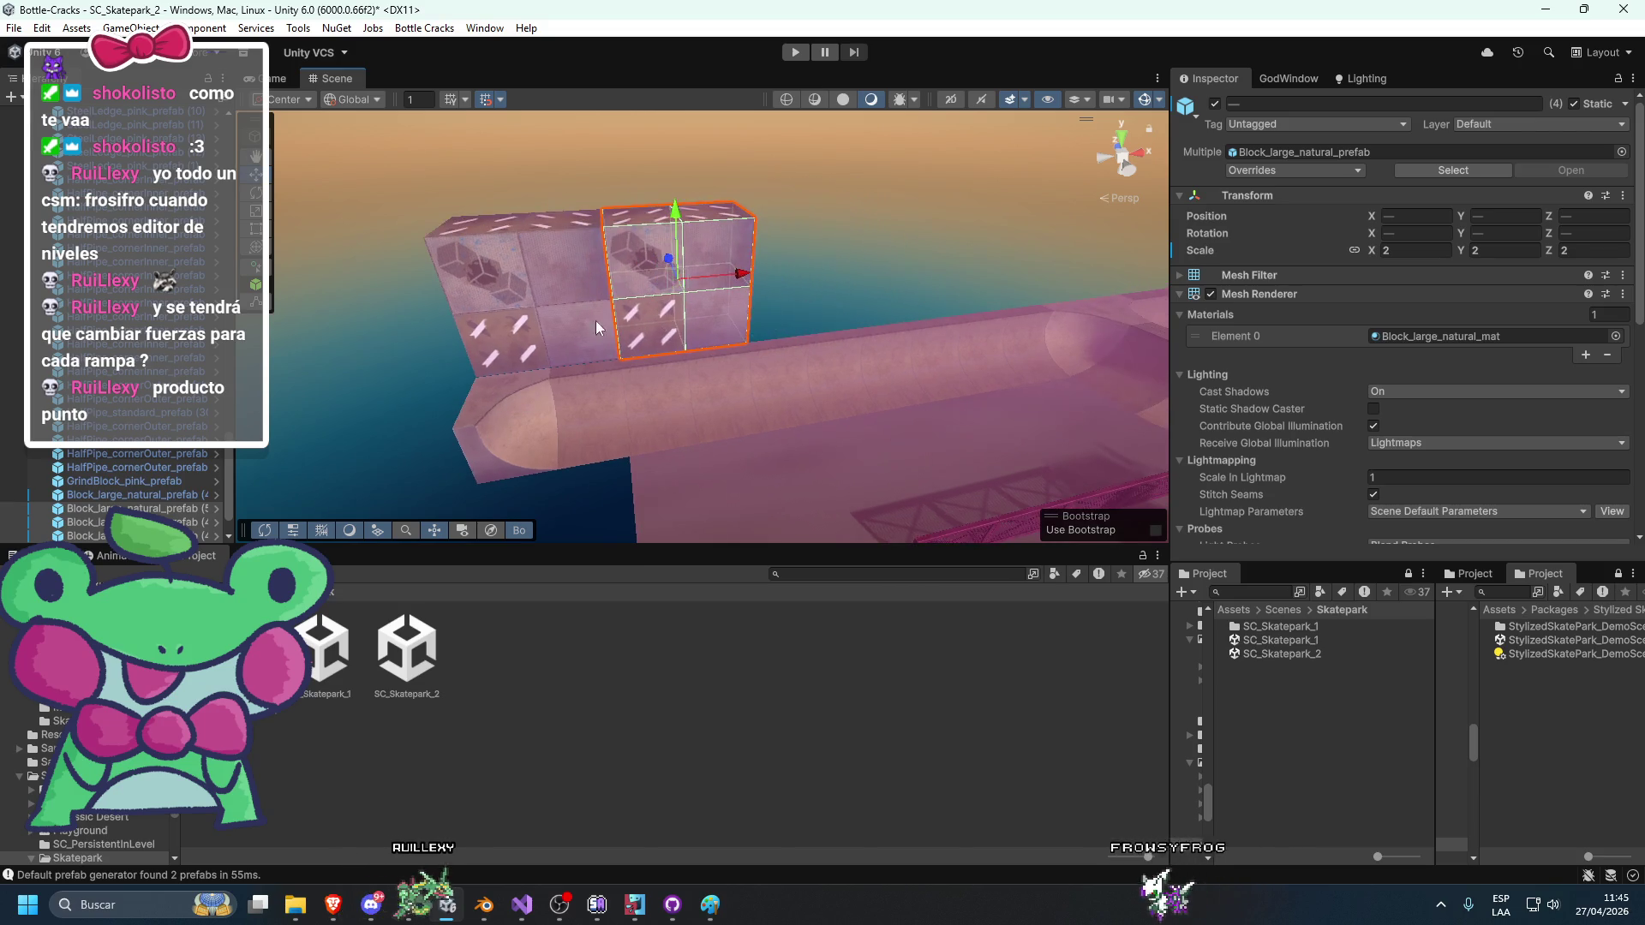
Duplicate the block group again along the wall and delete the extra block at the row's end.
shift+click(492, 351)
mouse_move(491, 351)
mouse_down()
mouse_move(549, 302)
mouse_move(776, 326)
mouse_move(726, 364)
mouse_move(721, 338)
mouse_up()
drag(570, 322, 751, 331)
mouse_move(625, 318)
mouse_down()
mouse_move(857, 313)
mouse_move(700, 339)
mouse_move(819, 330)
mouse_move(615, 333)
mouse_move(775, 361)
mouse_move(951, 331)
mouse_move(823, 359)
mouse_up()
key(ctrl+d)
click(983, 331)
click(835, 322)
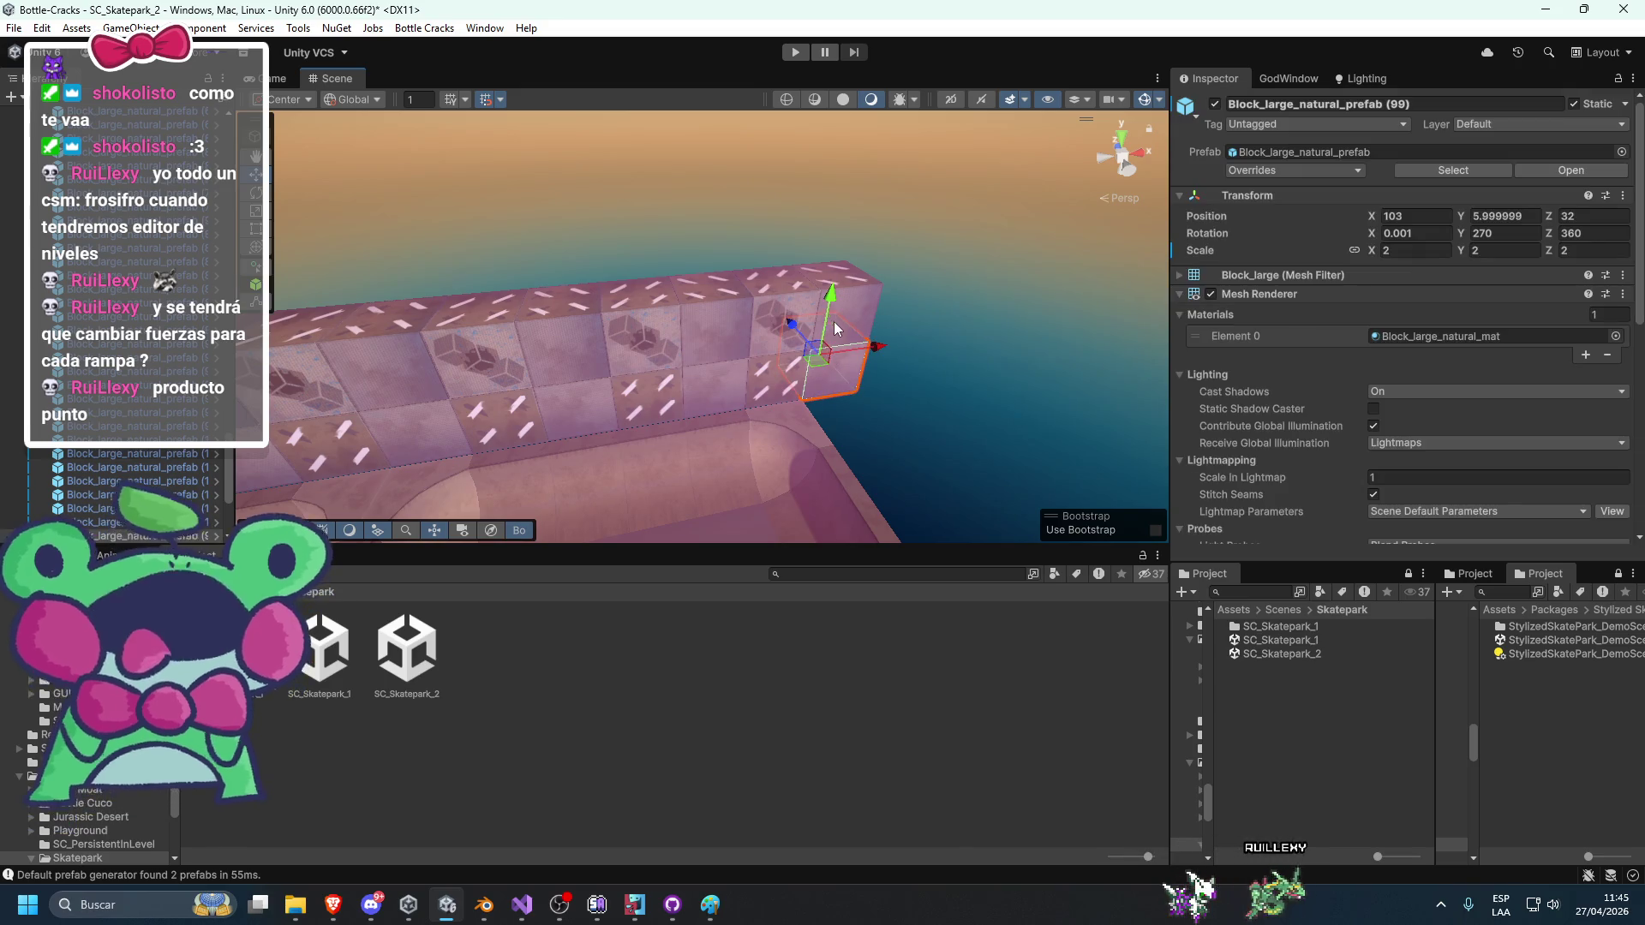
key(Delete)
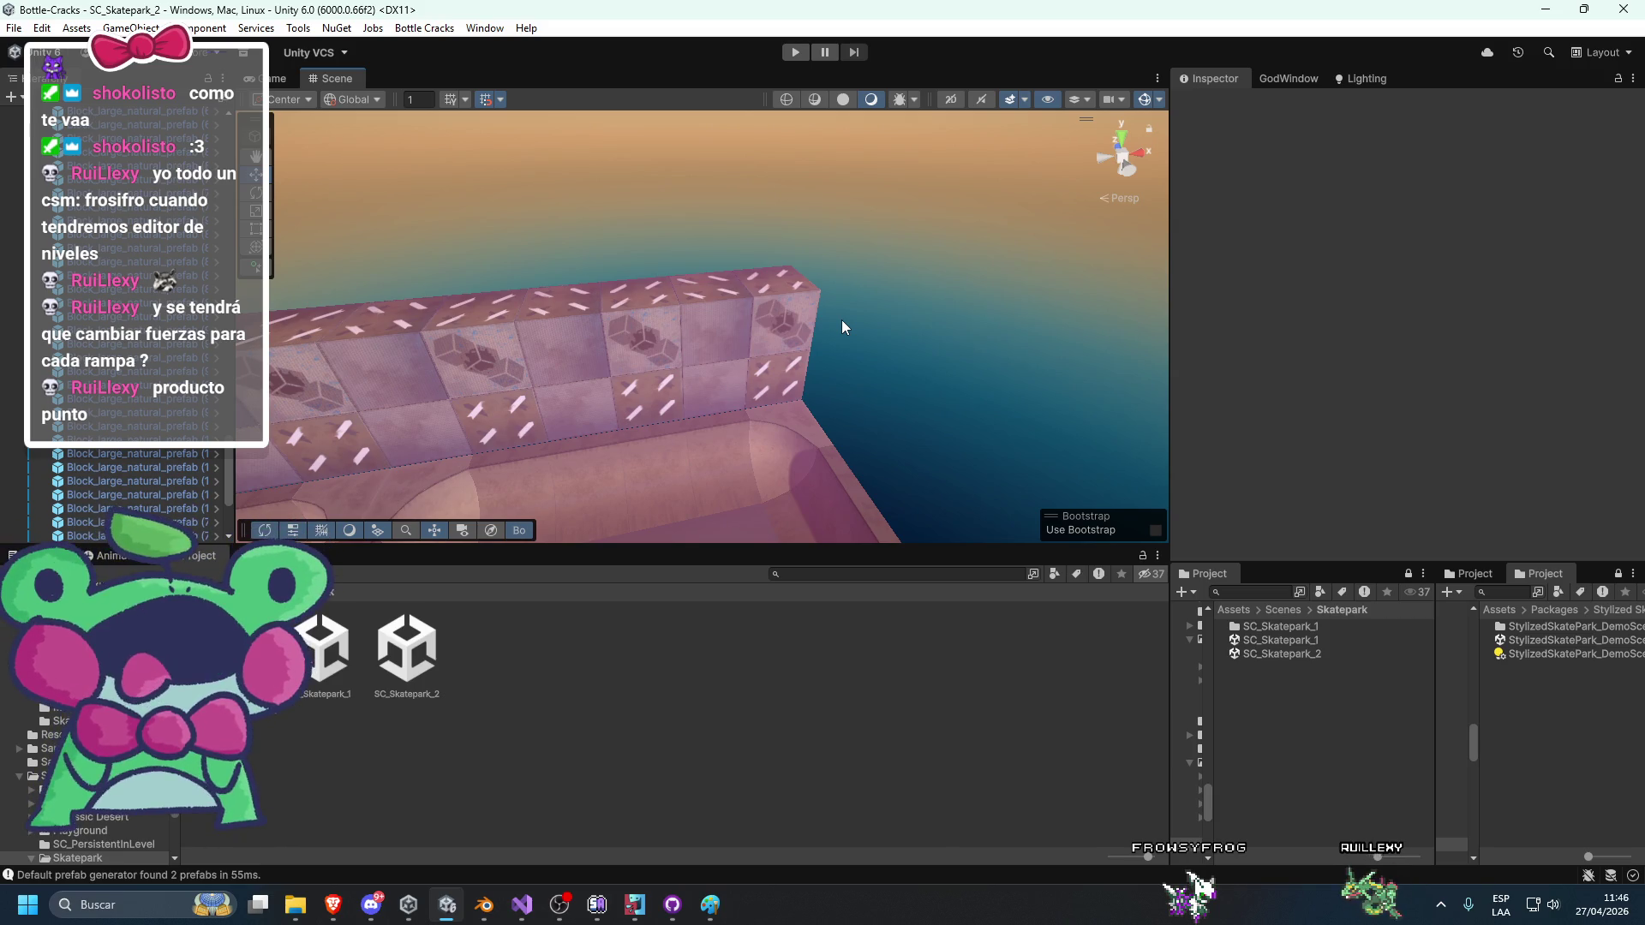
Move the half-pipe corner piece along X near the wall's end.
mouse_move(841, 320)
mouse_down()
mouse_move(774, 367)
mouse_move(836, 349)
mouse_move(855, 305)
mouse_move(761, 366)
mouse_move(737, 364)
mouse_move(899, 369)
mouse_move(717, 397)
mouse_move(829, 412)
mouse_move(673, 422)
mouse_move(724, 394)
mouse_move(1102, 361)
mouse_move(823, 347)
mouse_move(682, 417)
mouse_move(966, 355)
mouse_move(811, 498)
mouse_move(886, 412)
mouse_move(973, 390)
mouse_move(838, 426)
mouse_move(551, 423)
mouse_move(971, 427)
mouse_move(559, 412)
mouse_move(797, 394)
mouse_move(898, 425)
mouse_move(805, 413)
mouse_move(687, 494)
mouse_move(685, 453)
mouse_move(831, 505)
mouse_move(748, 370)
mouse_move(674, 441)
mouse_move(698, 343)
mouse_move(715, 379)
mouse_move(666, 360)
mouse_up()
click(666, 361)
click(587, 289)
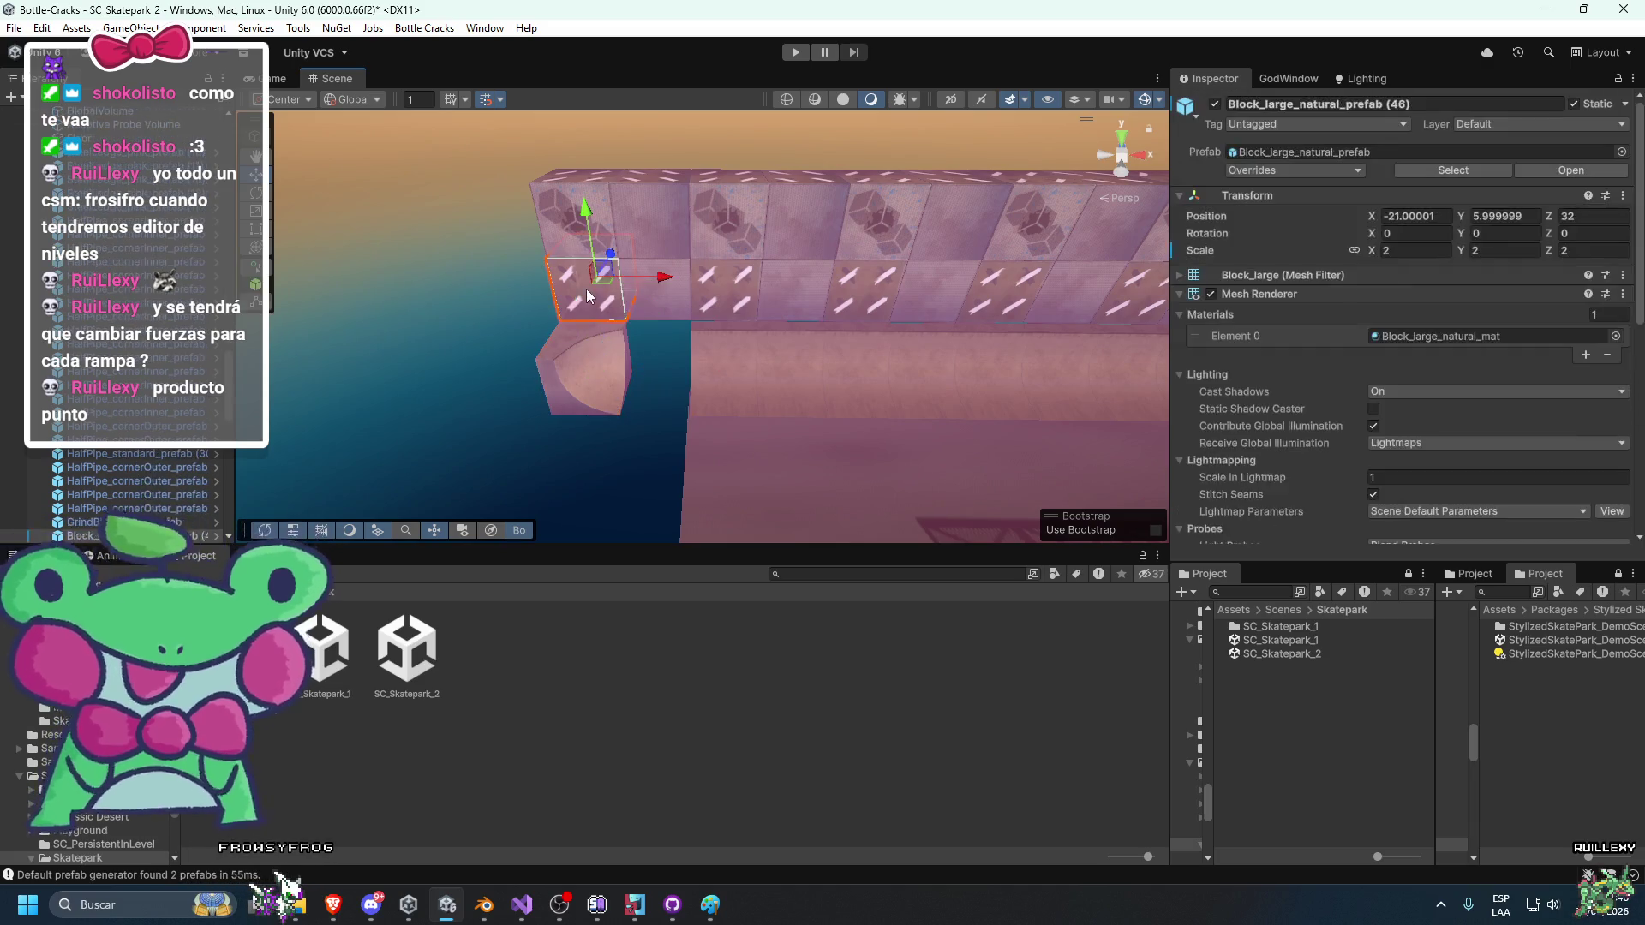
click(581, 312)
click(591, 360)
mouse_move(659, 370)
mouse_down()
mouse_move(721, 379)
mouse_move(698, 466)
mouse_move(765, 392)
mouse_up()
click(647, 470)
scroll(660, 446, up, 5)
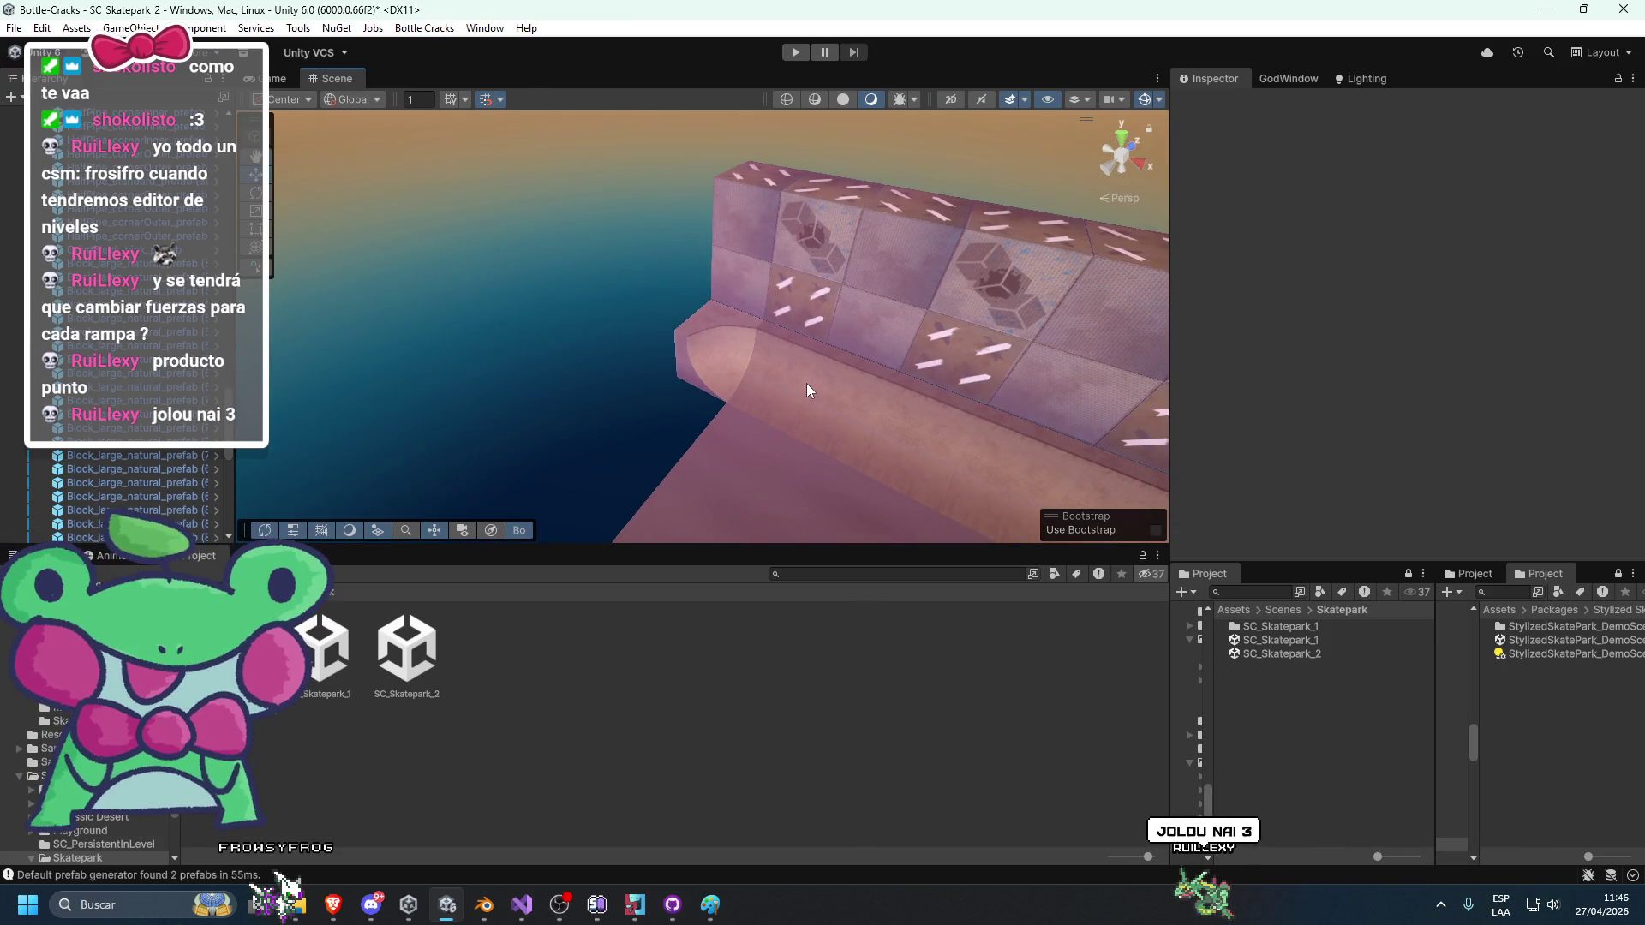
Duplicate a half-pipe piece, place it diagonally across the floor, and adjust it along X.
click(805, 383)
key(ctrl+d)
mouse_move(788, 389)
mouse_down()
mouse_move(653, 407)
mouse_move(934, 433)
mouse_move(513, 370)
mouse_move(650, 385)
mouse_move(637, 350)
mouse_move(674, 325)
mouse_move(590, 354)
mouse_up()
key(e)
key(w)
click(578, 280)
click(570, 317)
key(f)
key(f)
mouse_move(710, 354)
mouse_down()
mouse_move(852, 402)
mouse_move(772, 335)
mouse_move(696, 341)
mouse_move(755, 367)
mouse_move(814, 363)
mouse_move(856, 305)
mouse_move(696, 338)
mouse_move(829, 220)
mouse_move(681, 354)
mouse_move(765, 359)
mouse_up()
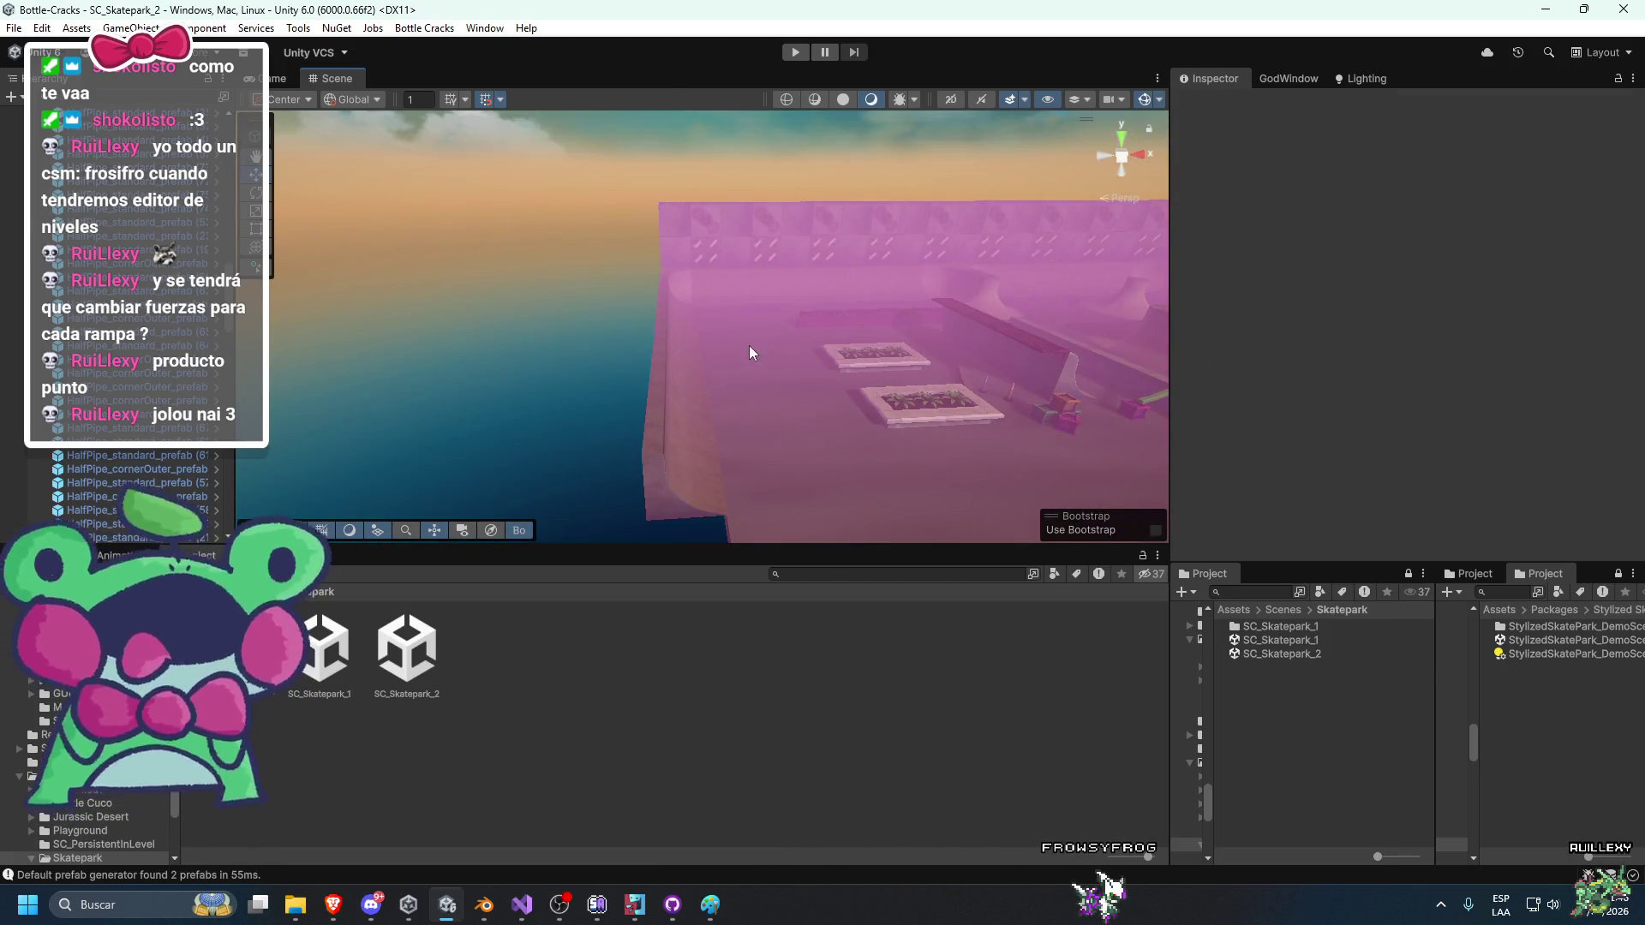
scroll(750, 349, up, 10)
Select four wall blocks and move them down and to the left.
click(650, 363)
mouse_move(707, 352)
mouse_down()
mouse_move(656, 288)
mouse_move(626, 282)
mouse_move(690, 328)
mouse_move(694, 374)
mouse_move(630, 376)
mouse_move(562, 446)
mouse_move(427, 446)
mouse_move(452, 441)
mouse_up()
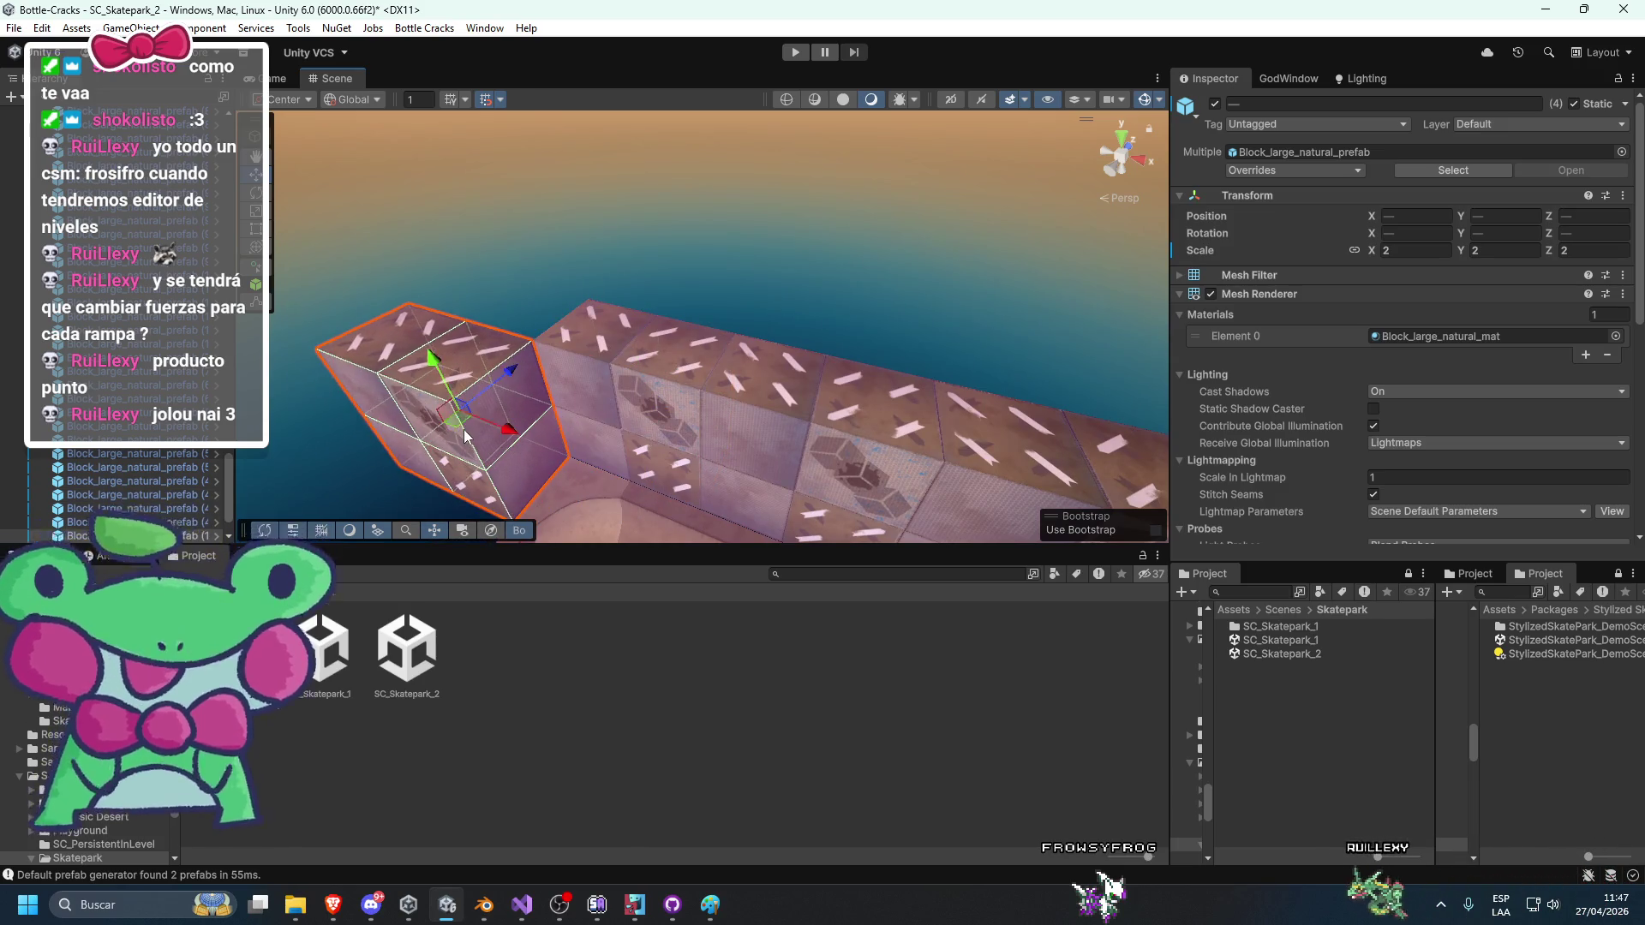
key(f)
key(e)
key(w)
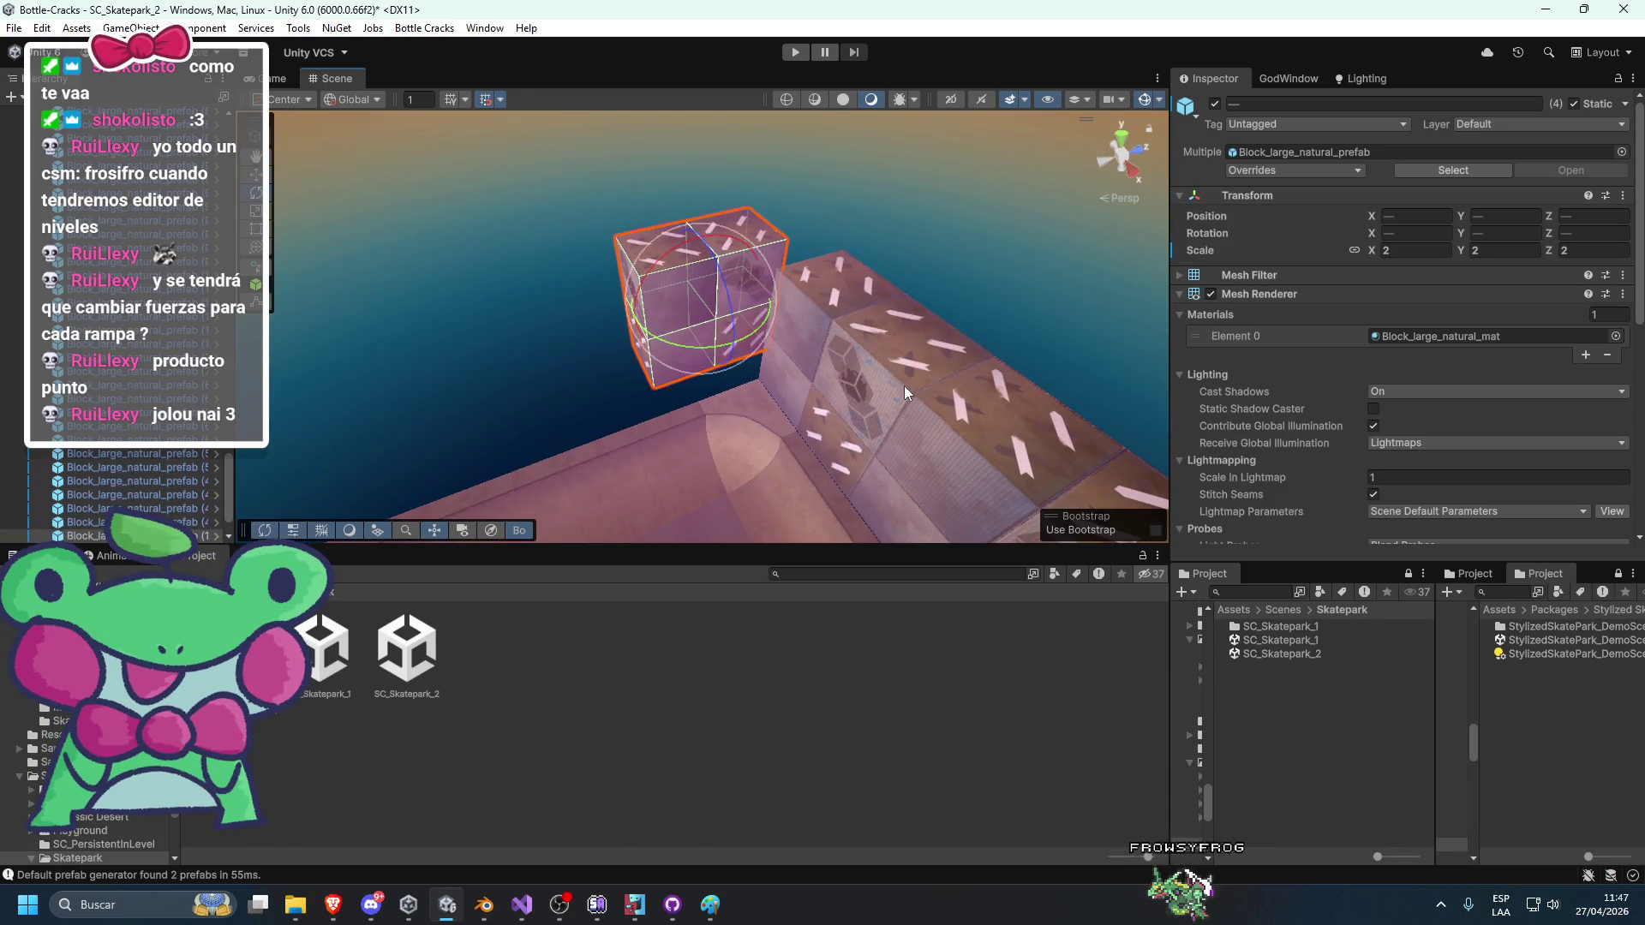
mouse_move(685, 295)
mouse_down()
mouse_move(652, 360)
mouse_move(675, 347)
mouse_up()
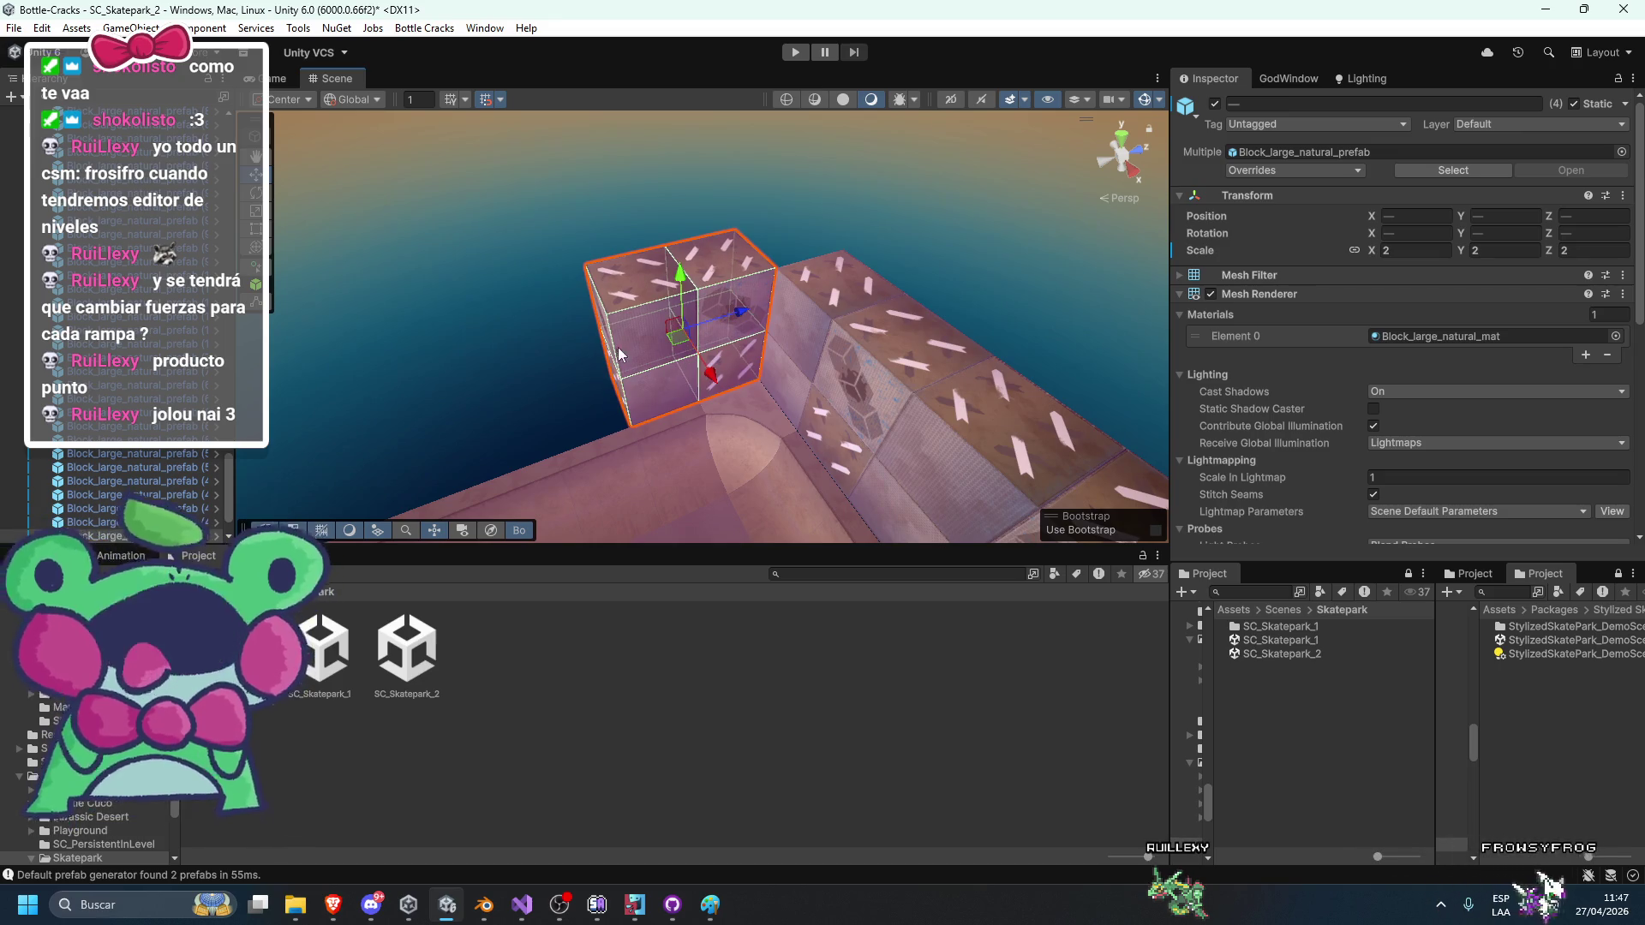
click(525, 314)
scroll(524, 314, up, 5)
scroll(824, 386, down, 6)
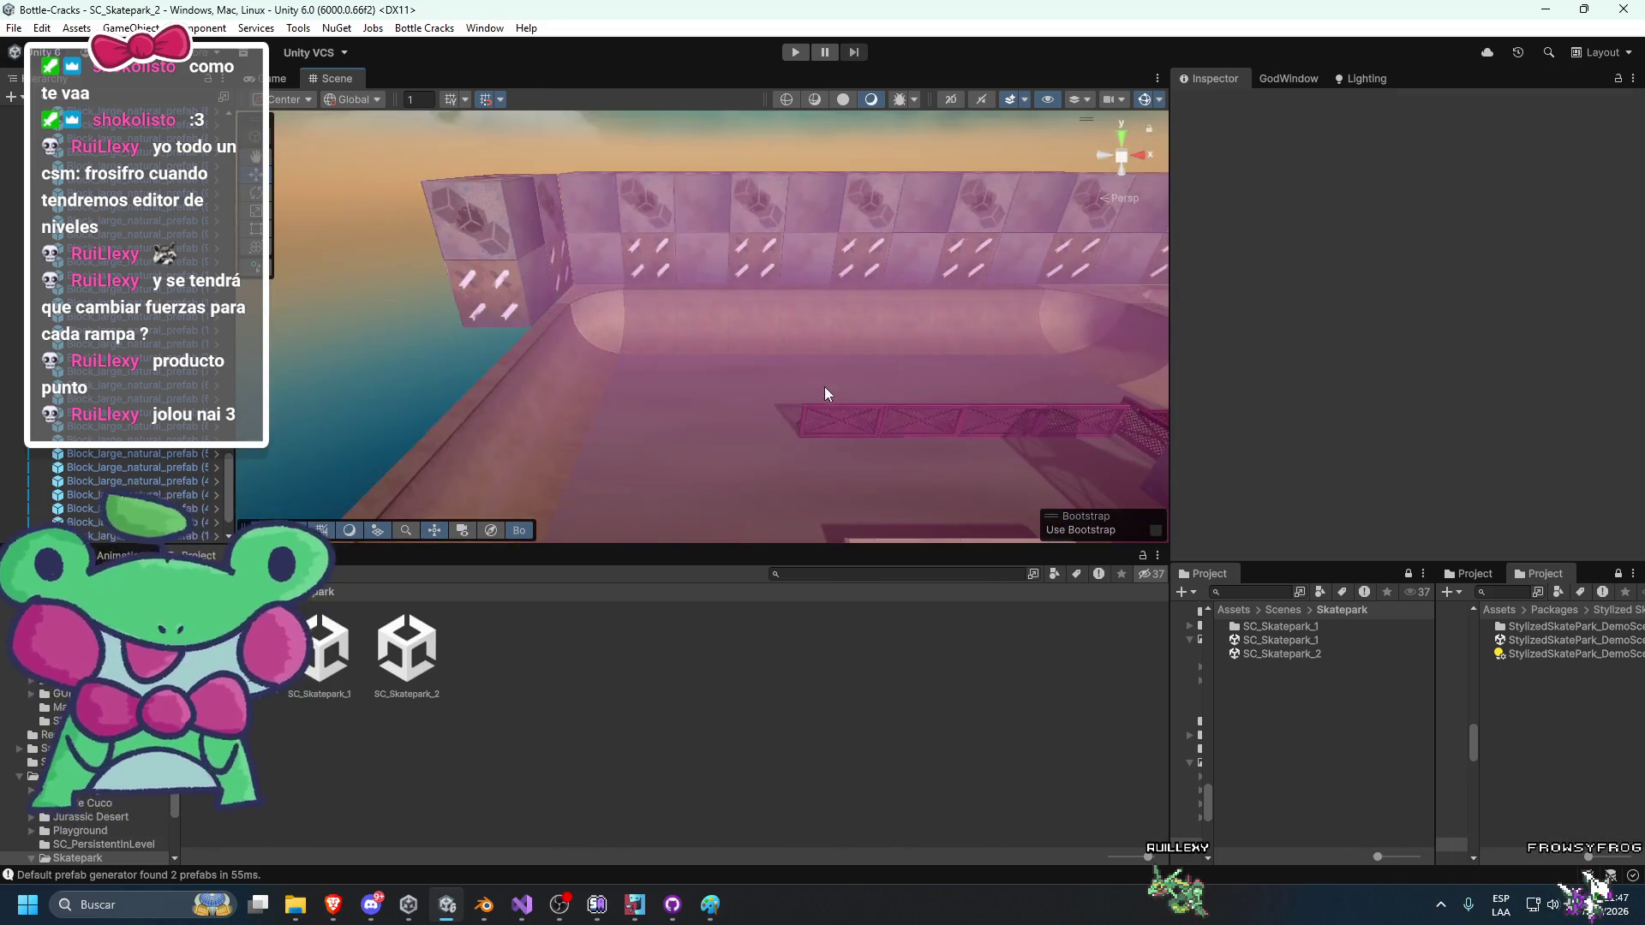
Slide the four blocks along Z beside the wall to close the gaps.
mouse_move(780, 400)
mouse_down()
mouse_move(682, 392)
mouse_move(785, 373)
mouse_move(651, 396)
mouse_move(665, 311)
mouse_move(731, 348)
mouse_move(930, 388)
mouse_up()
click(652, 397)
mouse_move(907, 315)
mouse_down()
mouse_move(729, 344)
mouse_move(874, 340)
mouse_move(860, 287)
mouse_move(754, 322)
mouse_move(676, 314)
mouse_move(716, 395)
mouse_up()
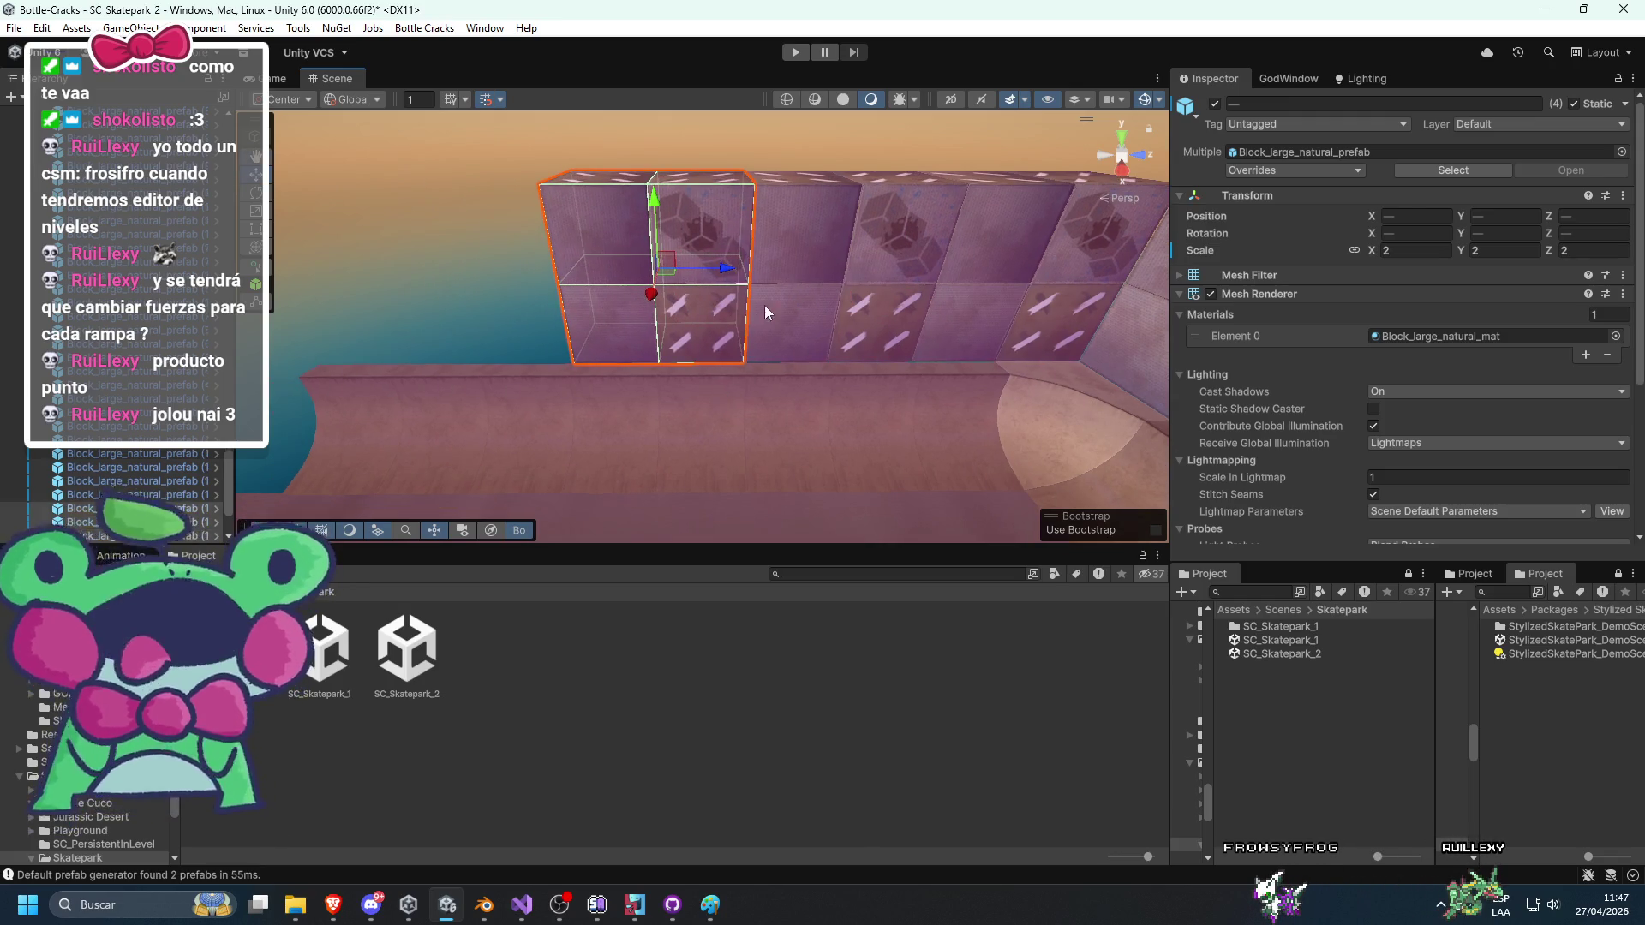
mouse_move(724, 270)
mouse_down()
mouse_move(532, 266)
mouse_move(532, 306)
mouse_move(670, 208)
mouse_move(765, 350)
mouse_move(825, 375)
mouse_move(799, 372)
mouse_up()
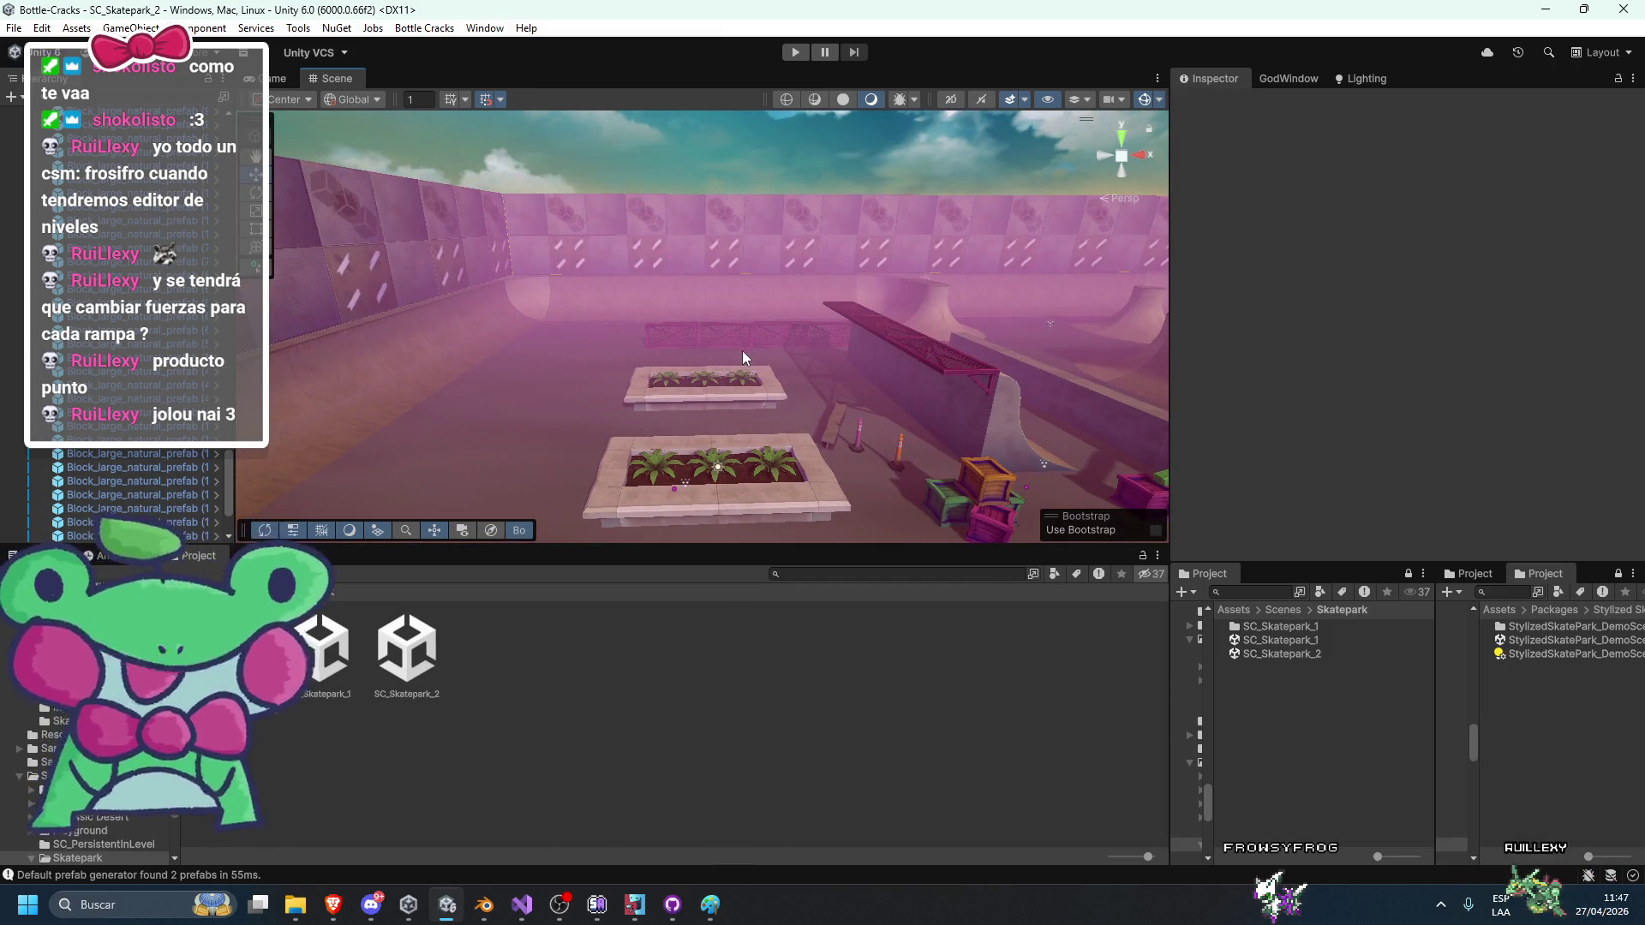
mouse_move(741, 397)
mouse_down()
mouse_move(806, 459)
mouse_move(638, 420)
mouse_move(635, 452)
mouse_move(635, 398)
mouse_up()
click(603, 372)
shift+click(629, 360)
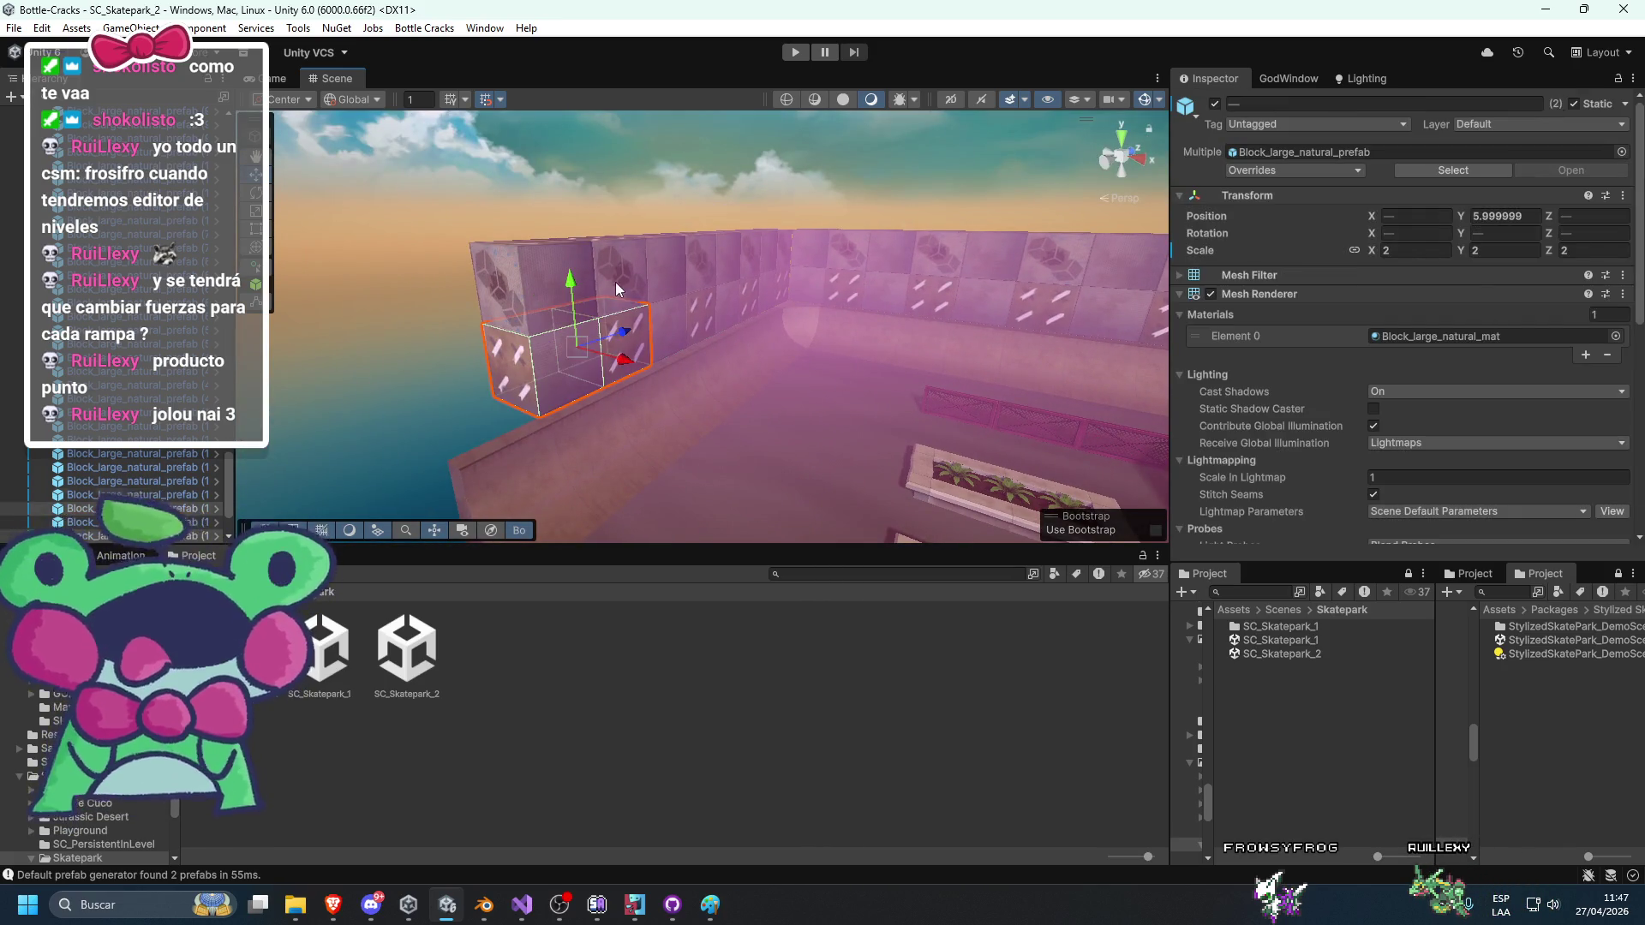
key(f)
scroll(804, 295, down, 3)
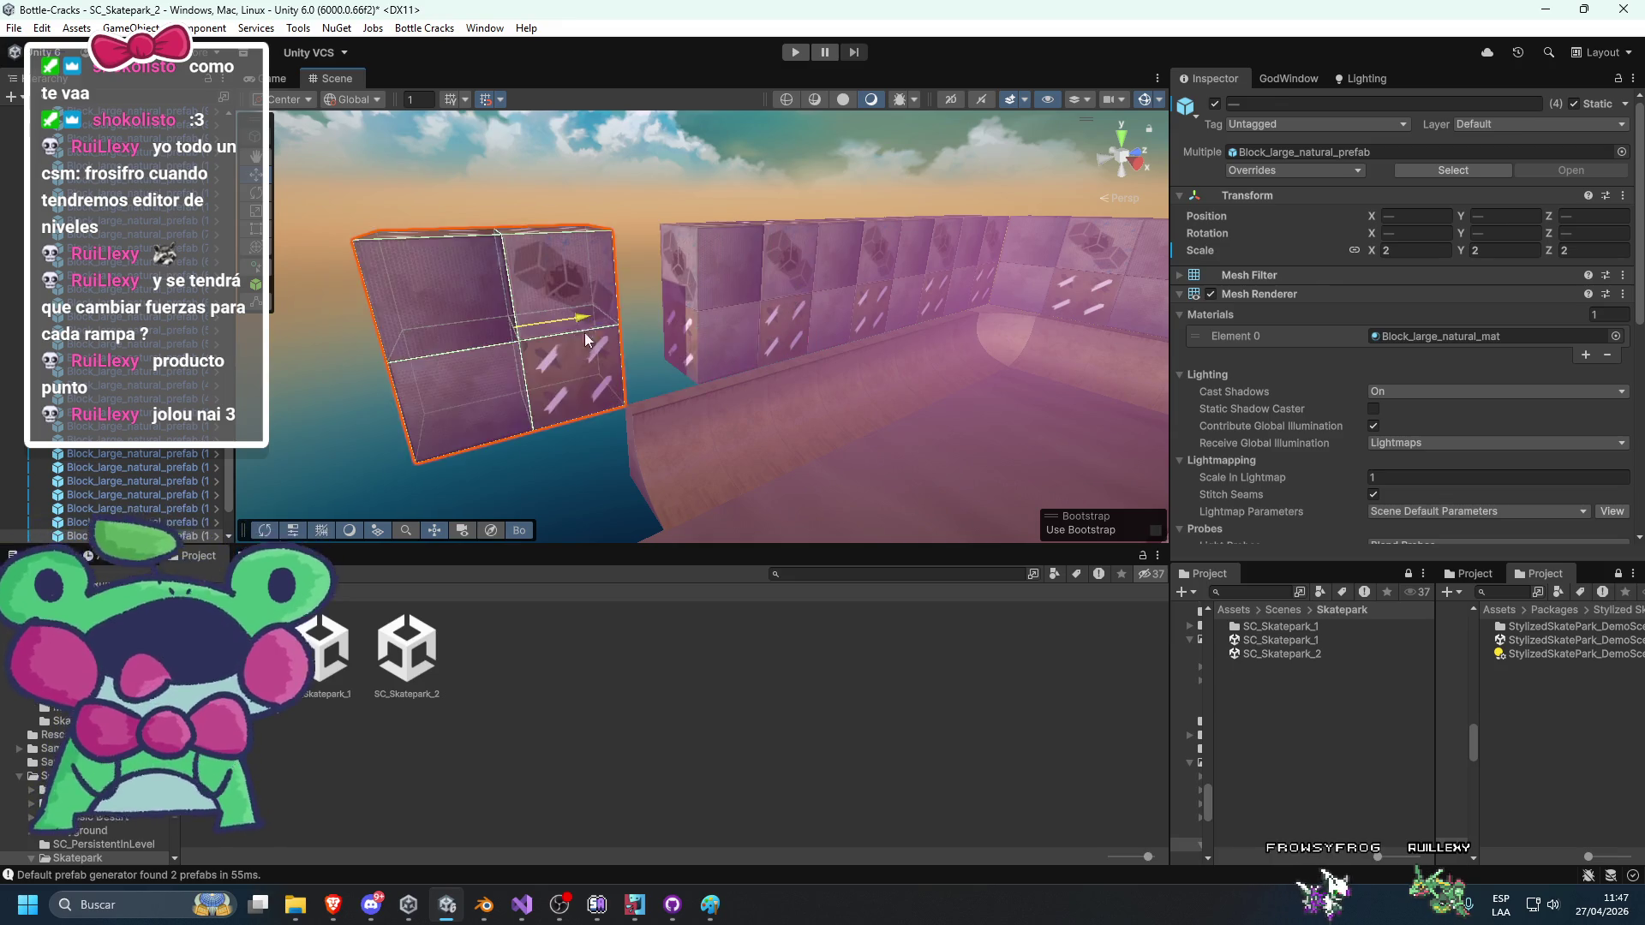
drag(646, 322, 472, 428)
click(472, 428)
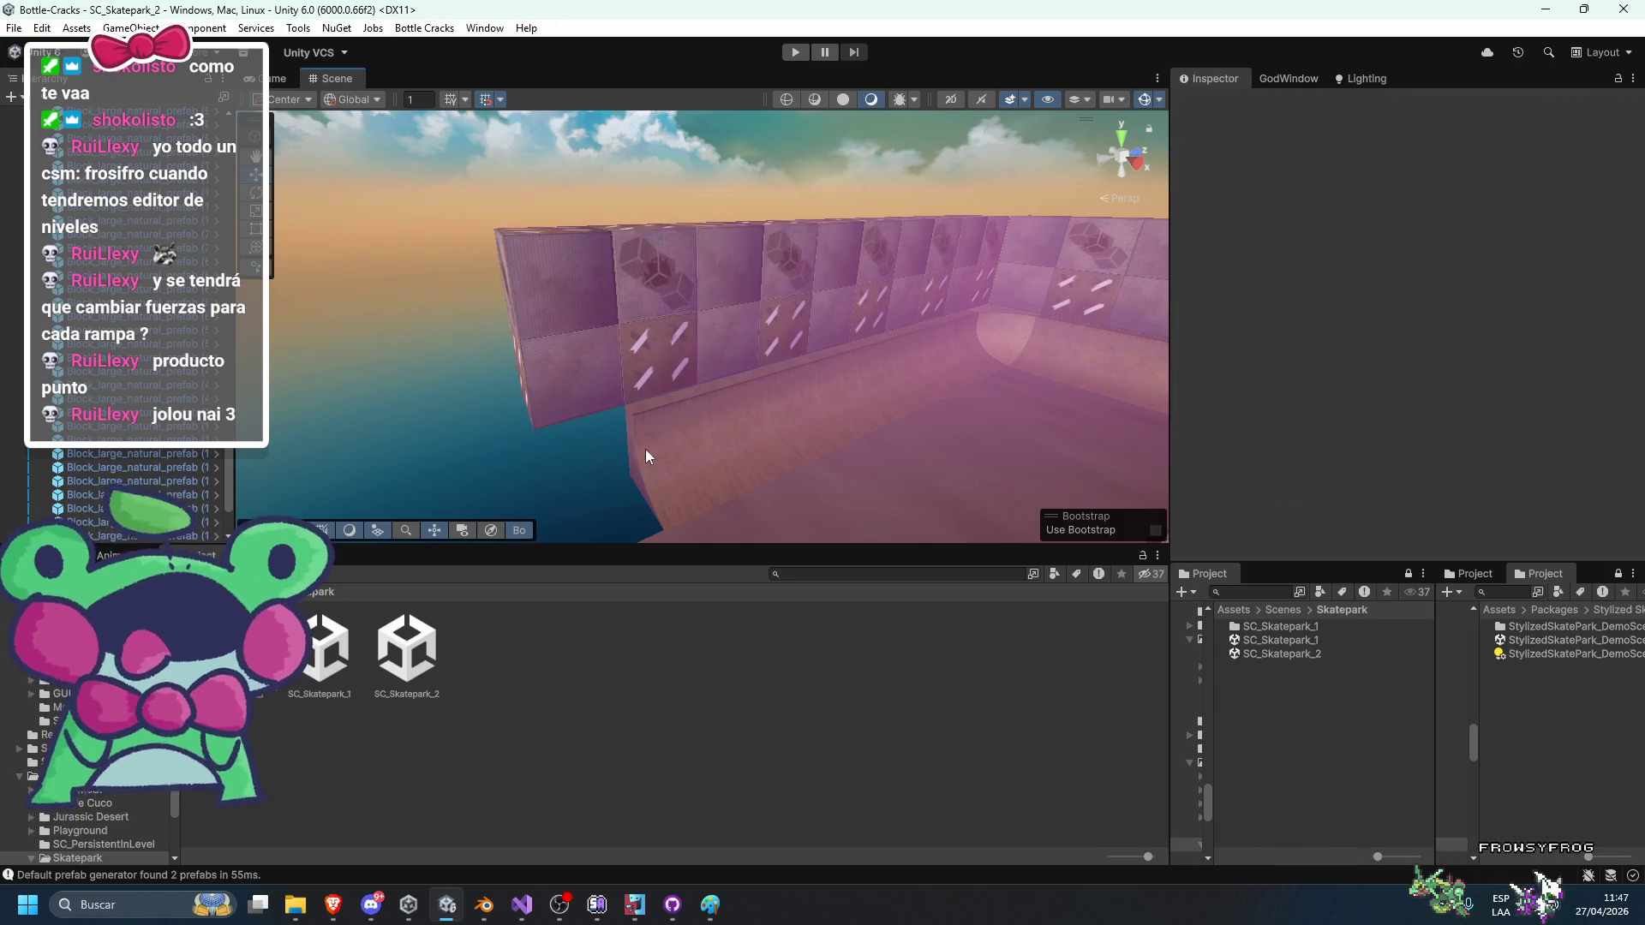
Slide the half-pipe piece further along the wall to Position Z -8.
click(646, 449)
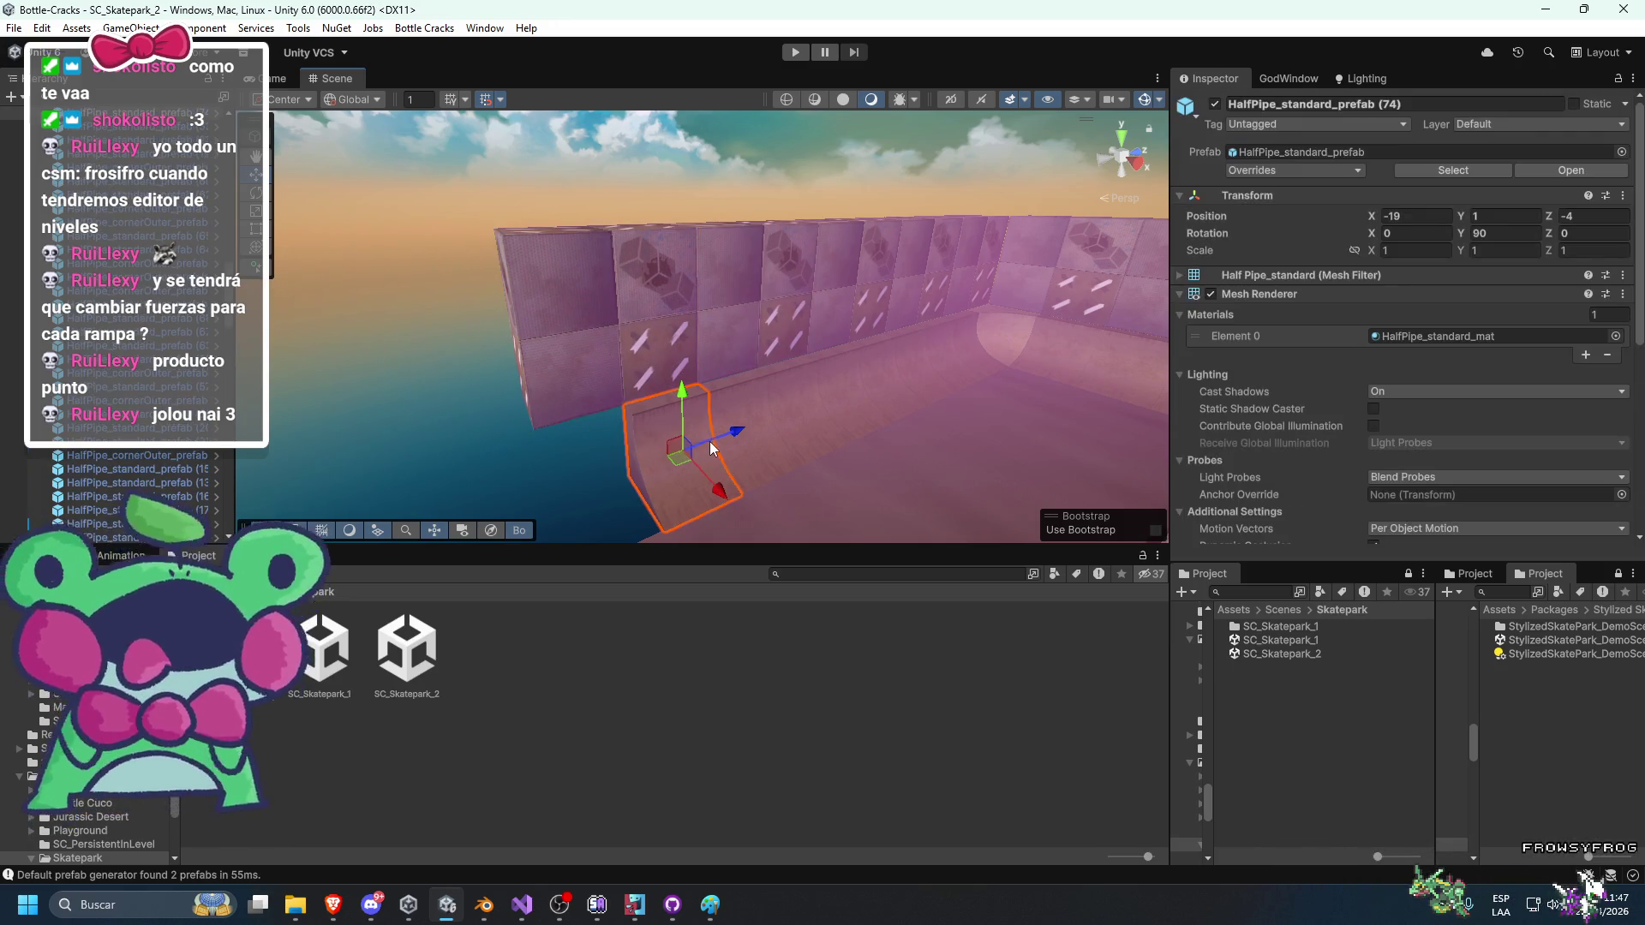
mouse_move(646, 449)
mouse_down()
mouse_move(696, 443)
mouse_move(633, 458)
mouse_up()
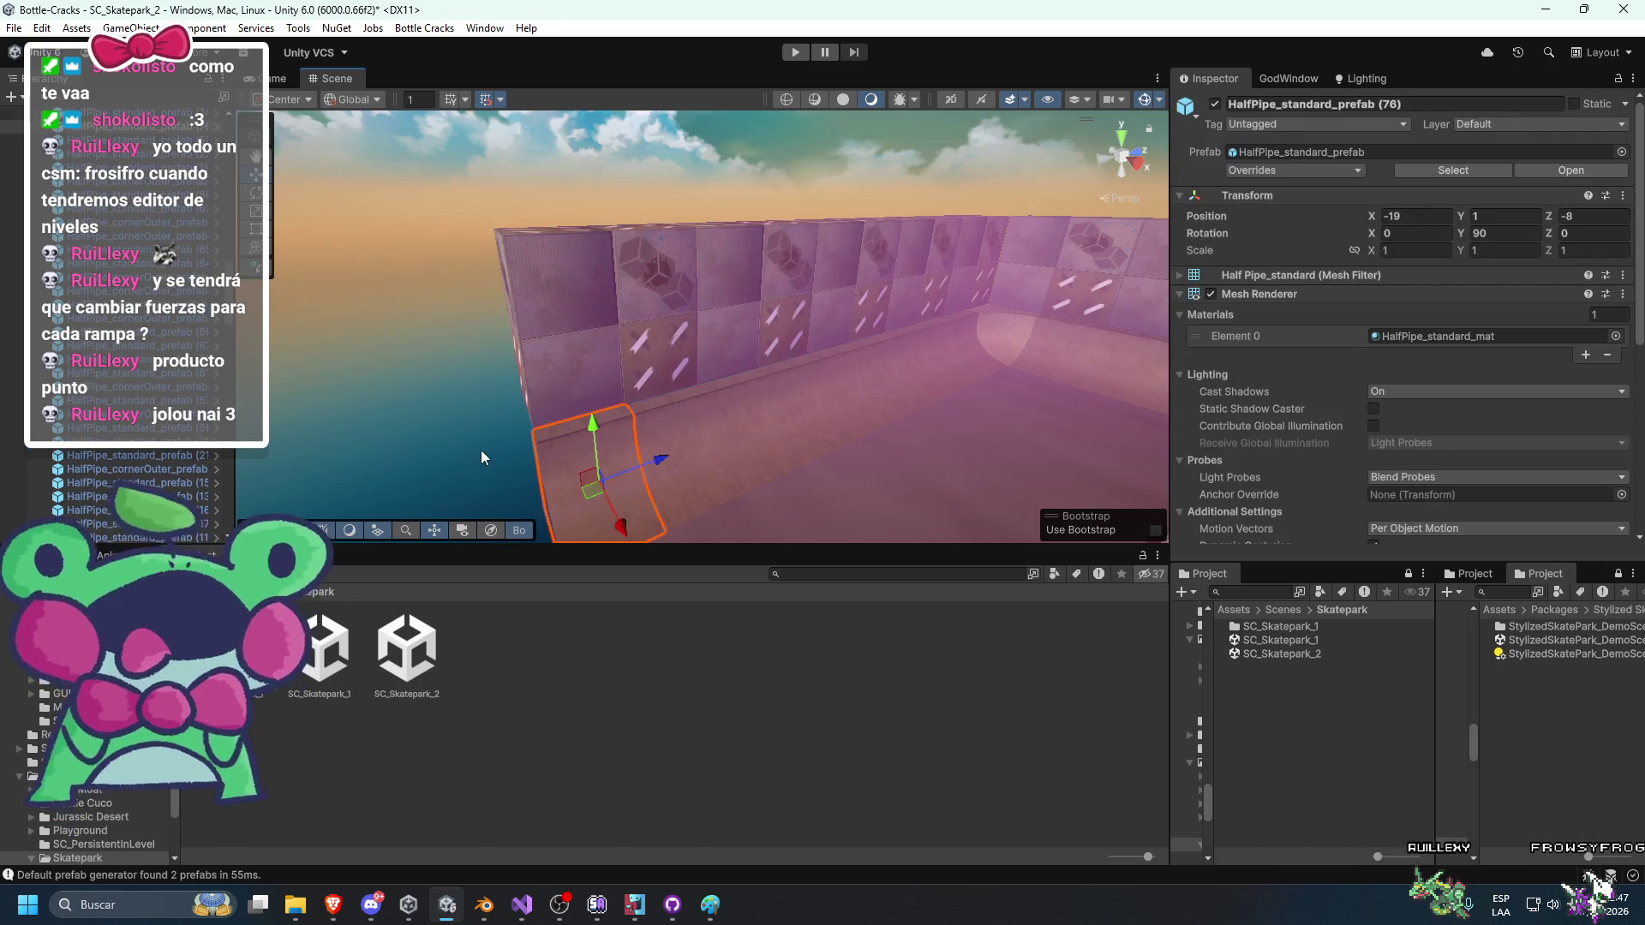
click(480, 450)
scroll(798, 436, up, 3)
mouse_move(786, 469)
mouse_down()
mouse_move(847, 383)
mouse_move(743, 347)
mouse_up()
click(749, 331)
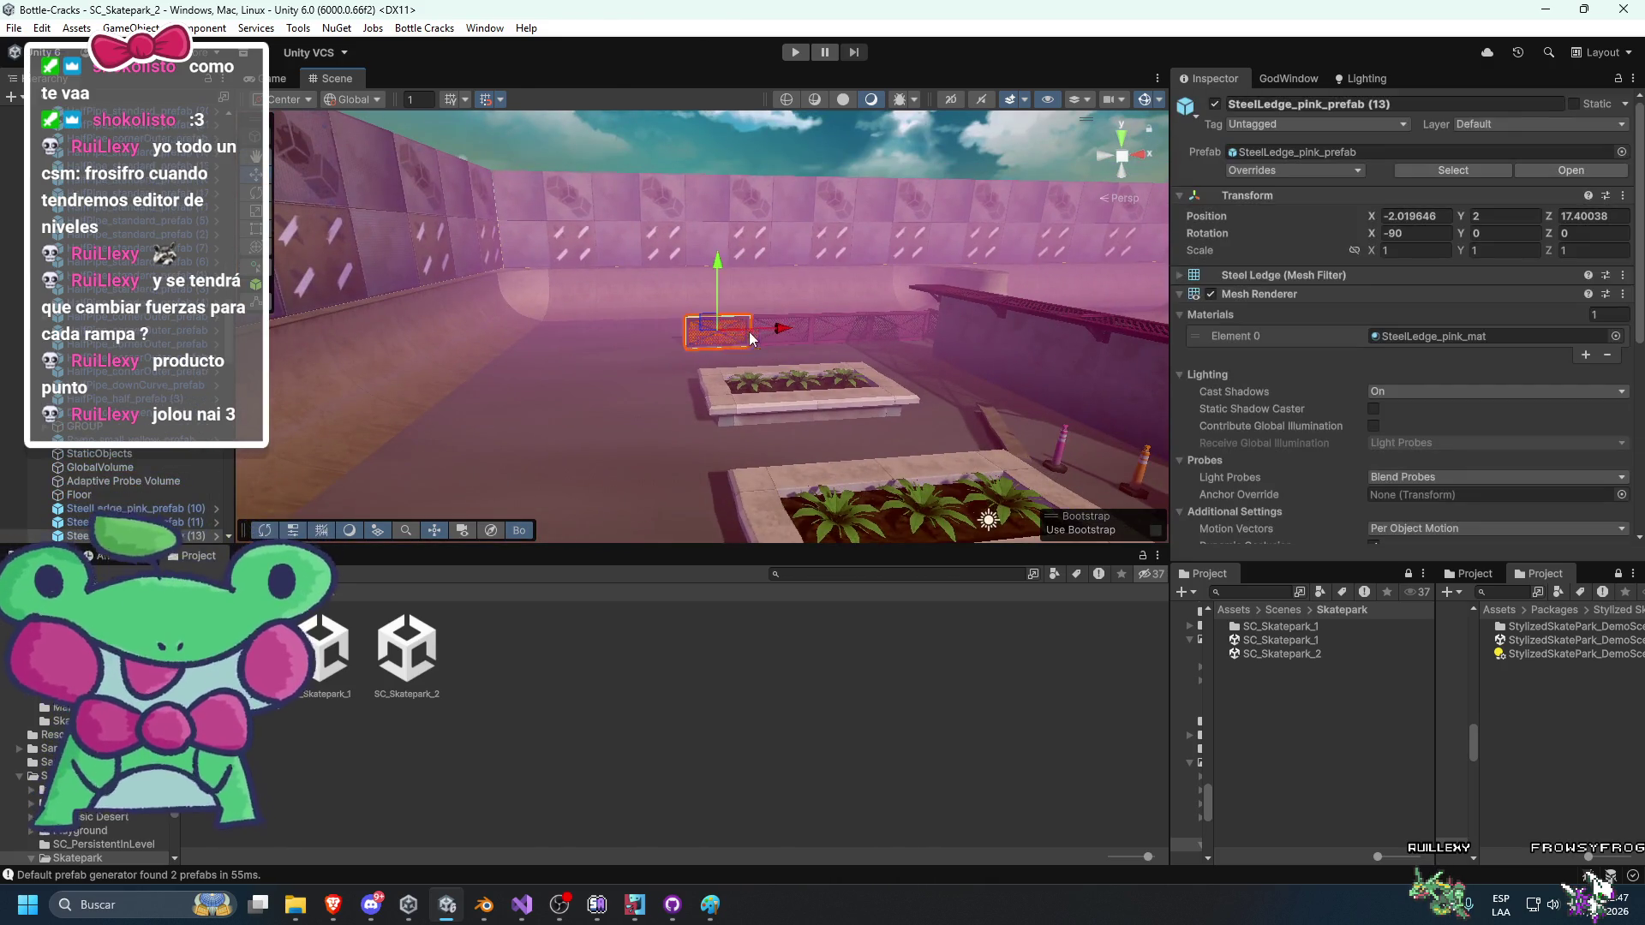
Duplicate a pink steel ledge on the floor, rotating and moving the copies into a row.
scroll(797, 339, up, 3)
shift+click(849, 346)
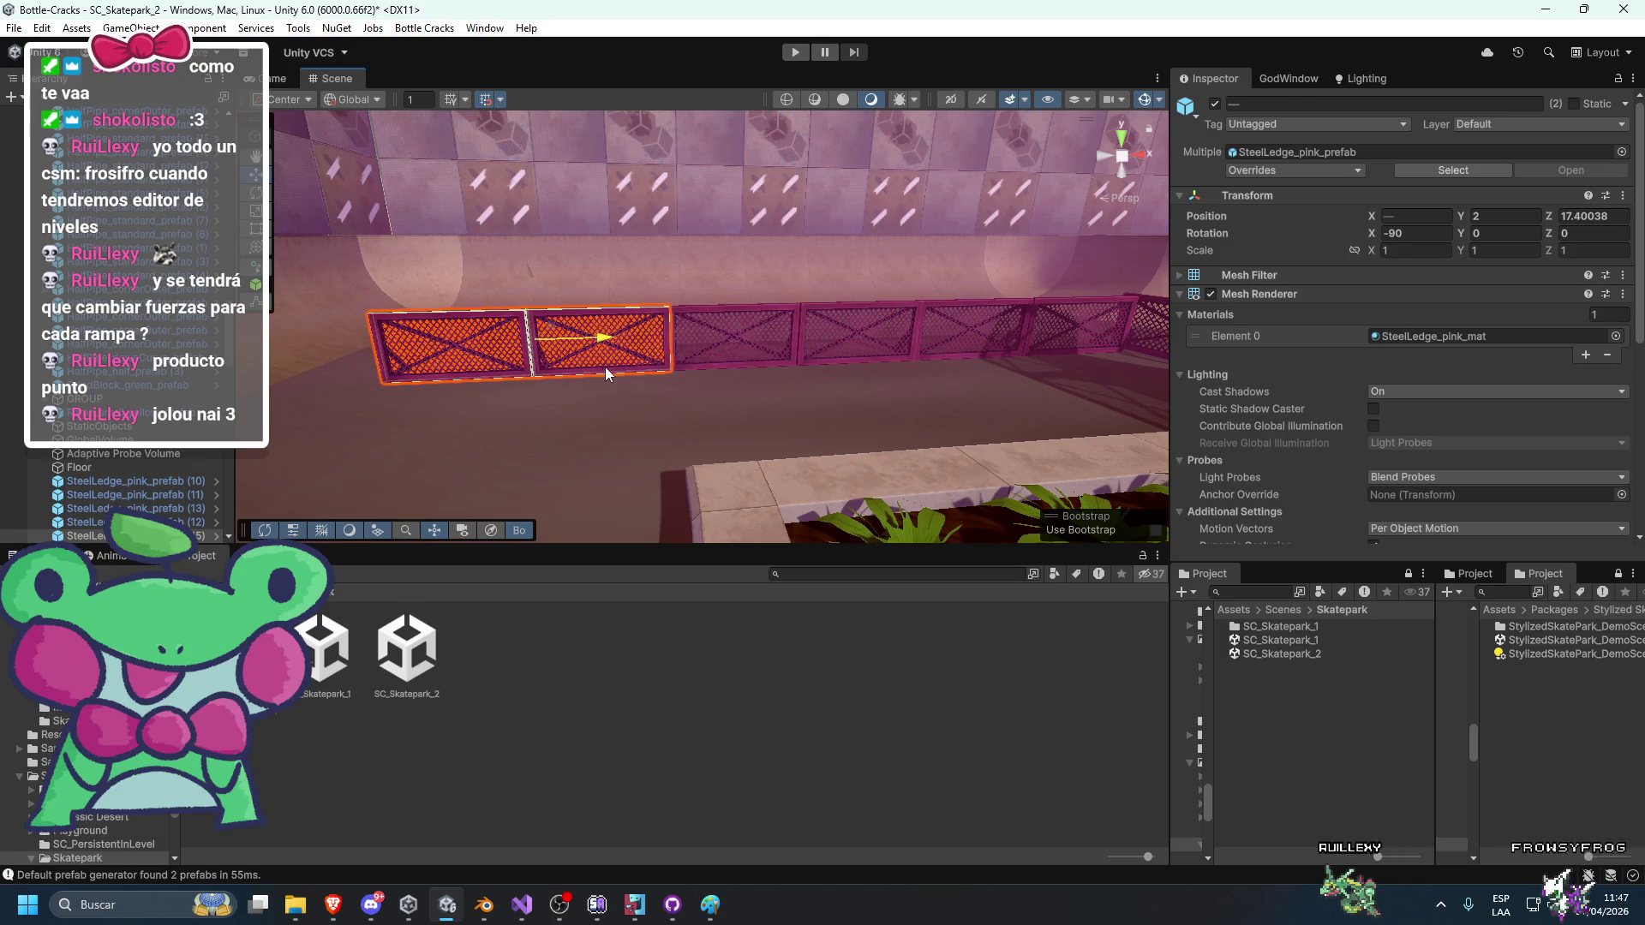
scroll(557, 373, down, 3)
mouse_move(510, 379)
mouse_down()
mouse_move(774, 379)
mouse_move(732, 349)
mouse_move(598, 323)
mouse_move(682, 335)
mouse_move(628, 344)
mouse_up()
click(774, 380)
click(628, 344)
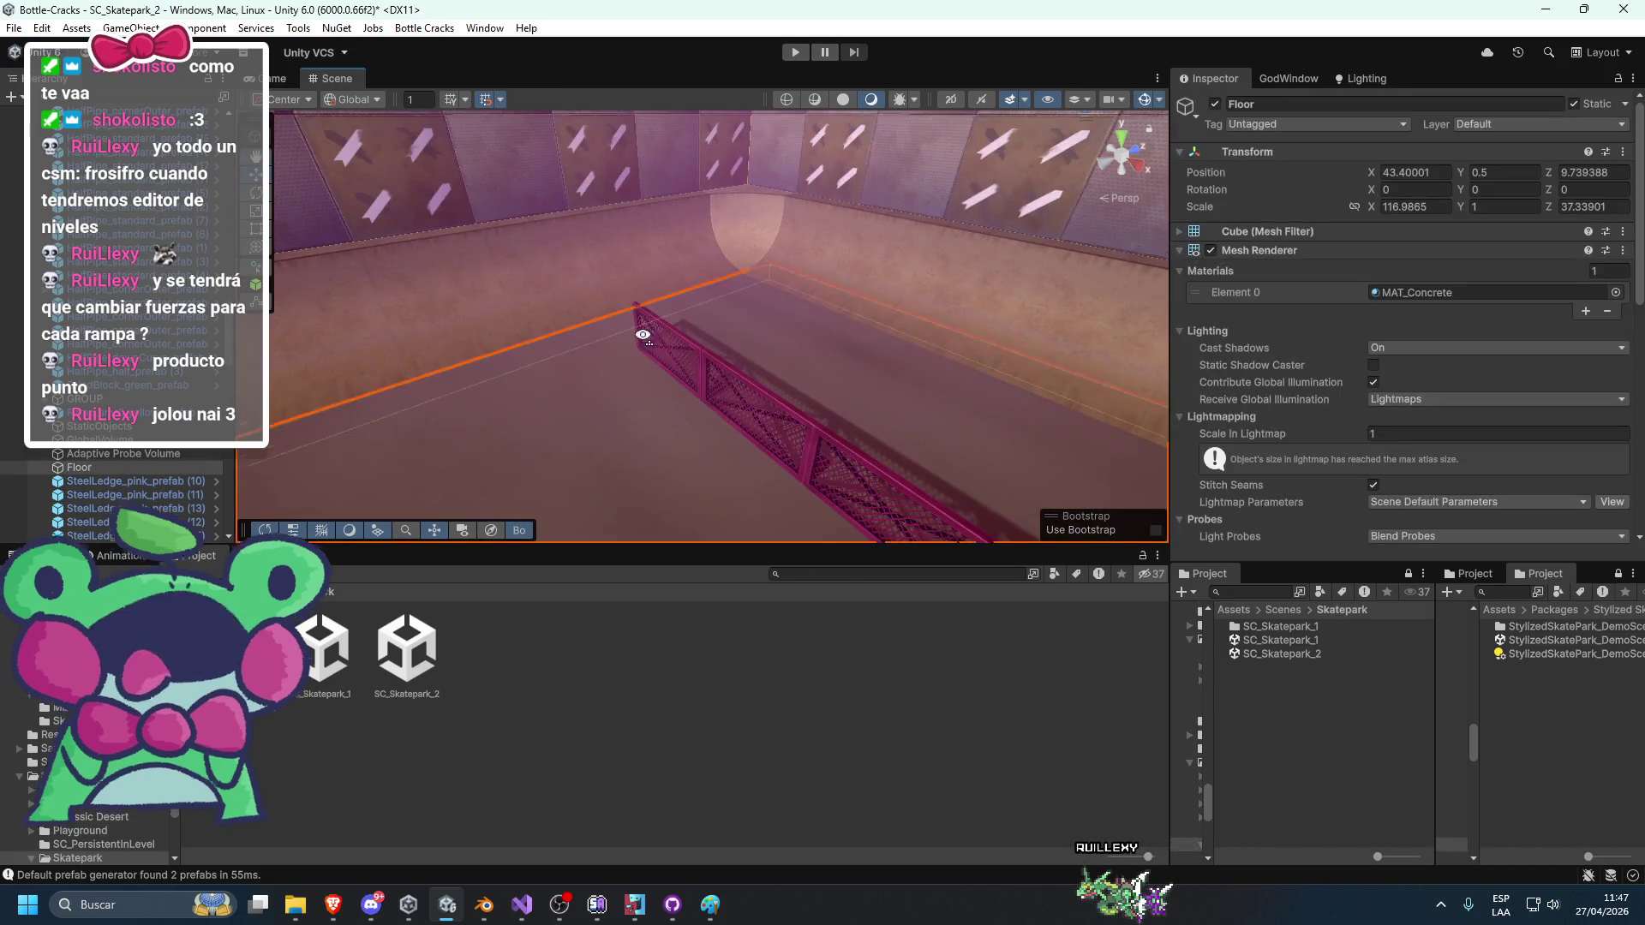
key(ctrl+d)
mouse_move(783, 340)
mouse_down()
mouse_move(648, 347)
mouse_move(886, 341)
mouse_up()
key(e)
key(w)
key(ctrl+d)
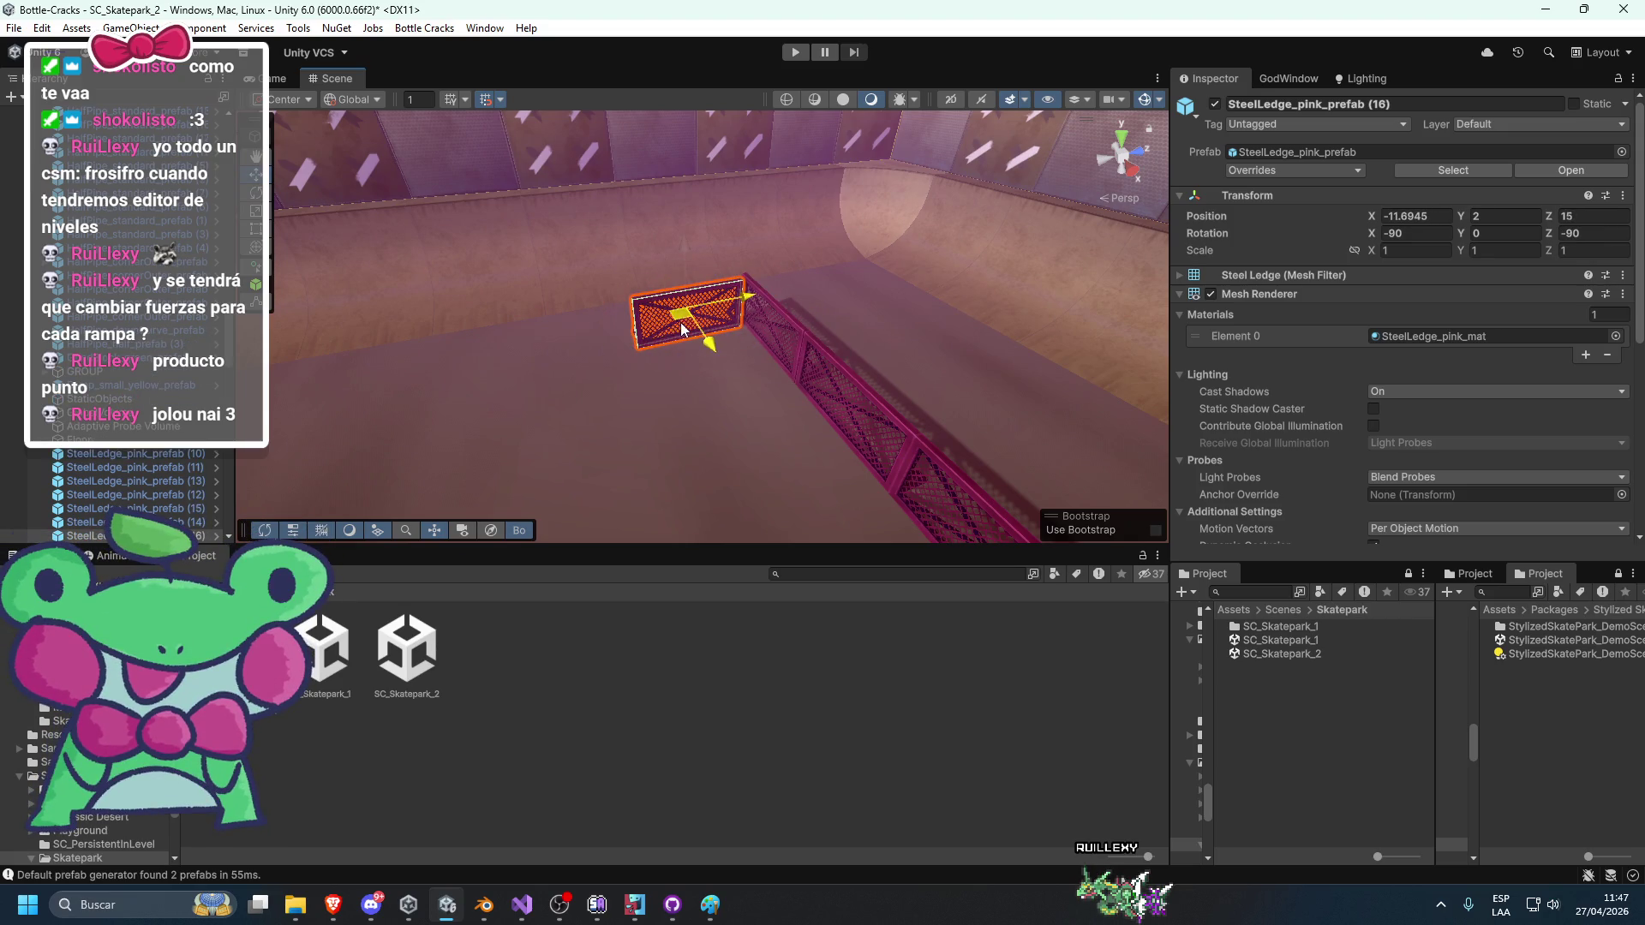
mouse_move(679, 330)
mouse_down()
mouse_move(840, 323)
mouse_move(654, 354)
mouse_move(725, 355)
mouse_up()
Add four more ledge copies, sliding each one to extend the railing row.
key(ctrl+d)
key(f)
key(ctrl+d)
drag(834, 339, 596, 349)
key(ctrl+d)
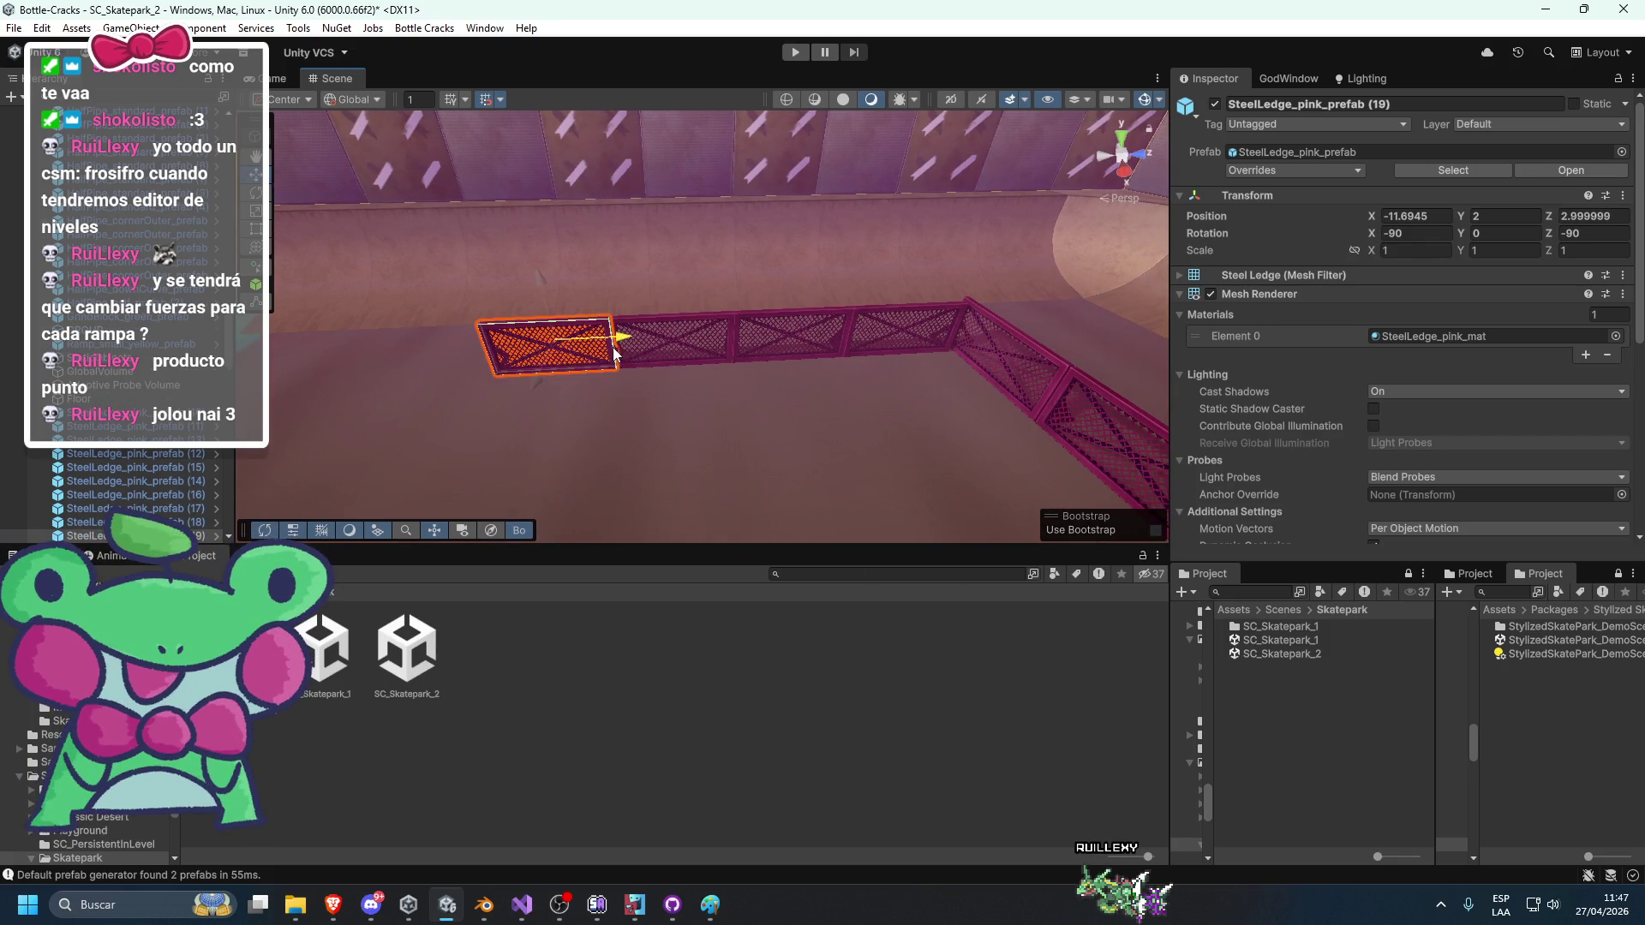
key(f)
drag(820, 346, 683, 346)
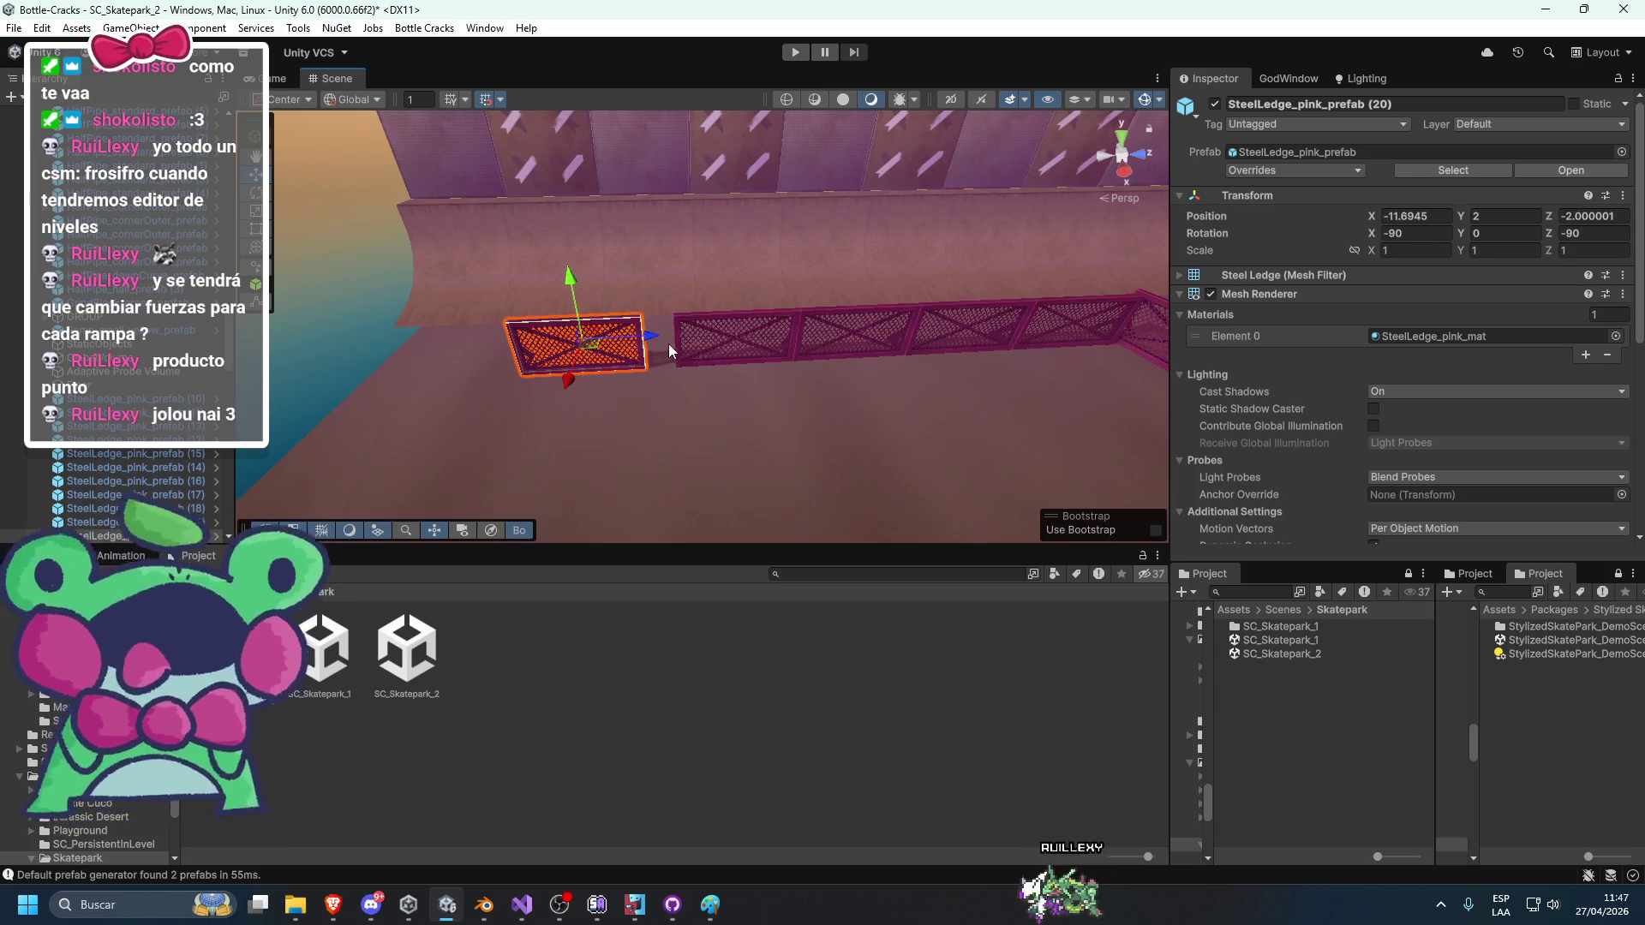
key(f)
key(ctrl+d)
mouse_move(822, 310)
mouse_down()
mouse_move(661, 322)
mouse_move(680, 342)
mouse_move(736, 328)
mouse_move(928, 374)
mouse_move(889, 325)
mouse_move(855, 341)
mouse_move(852, 392)
mouse_move(688, 451)
mouse_up()
Select all six ledges in the row and set their Position X to -12.
click(719, 435)
scroll(719, 436, down, 3)
shift+click(771, 403)
shift+click(823, 370)
shift+click(883, 339)
shift+click(960, 299)
shift+click(970, 295)
key(f)
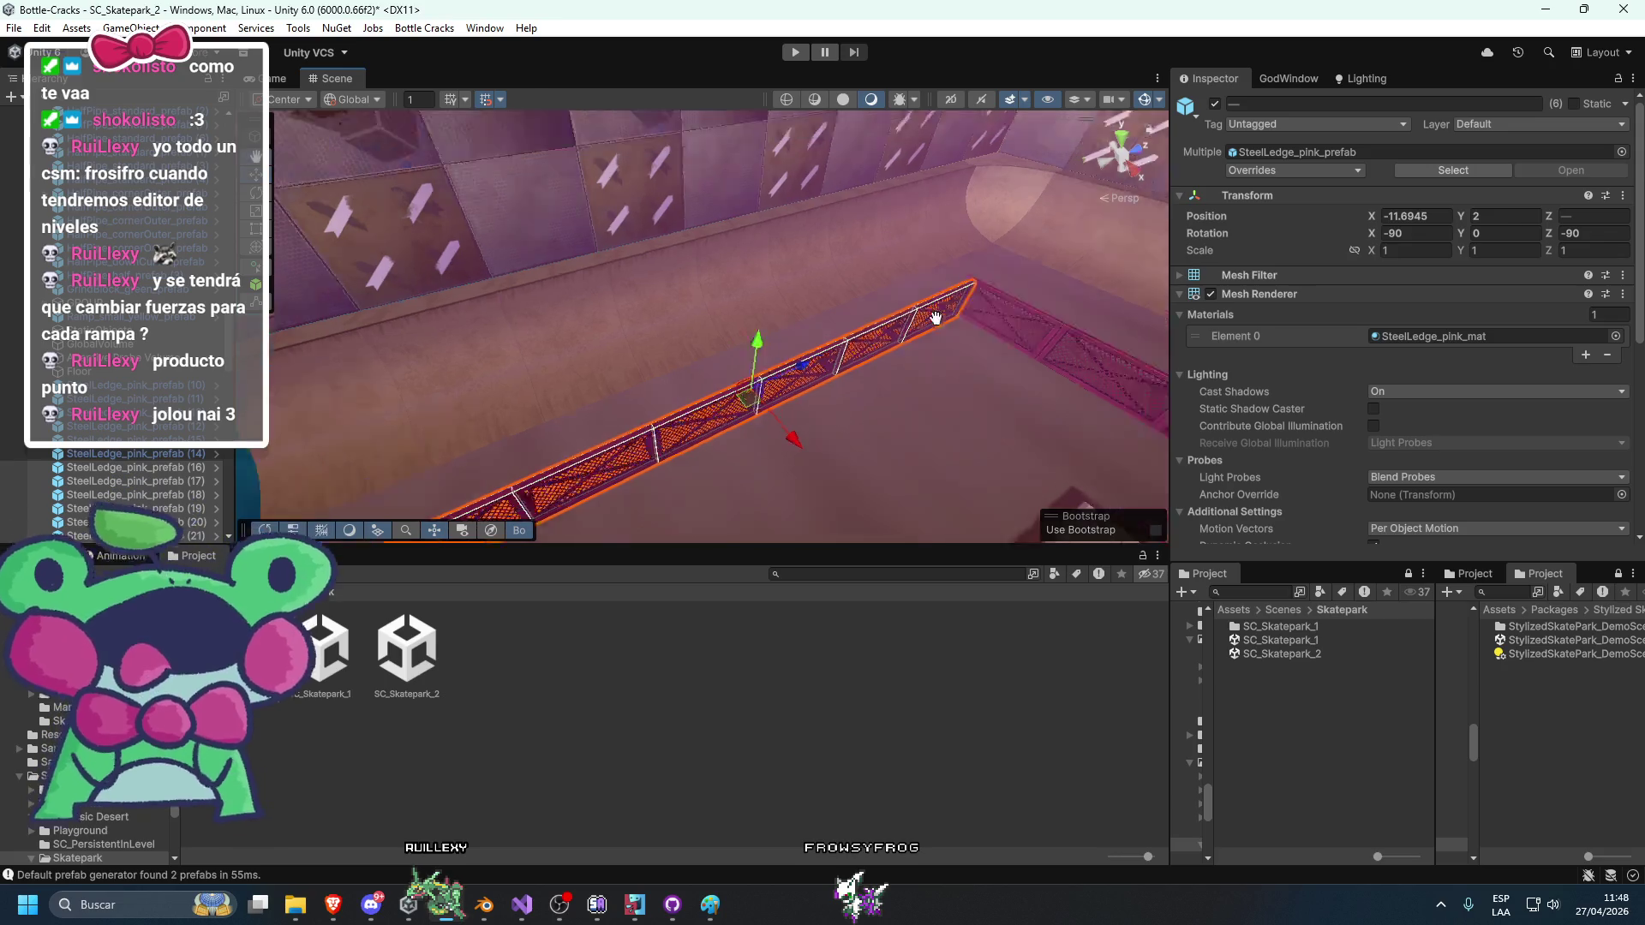
click(1414, 216)
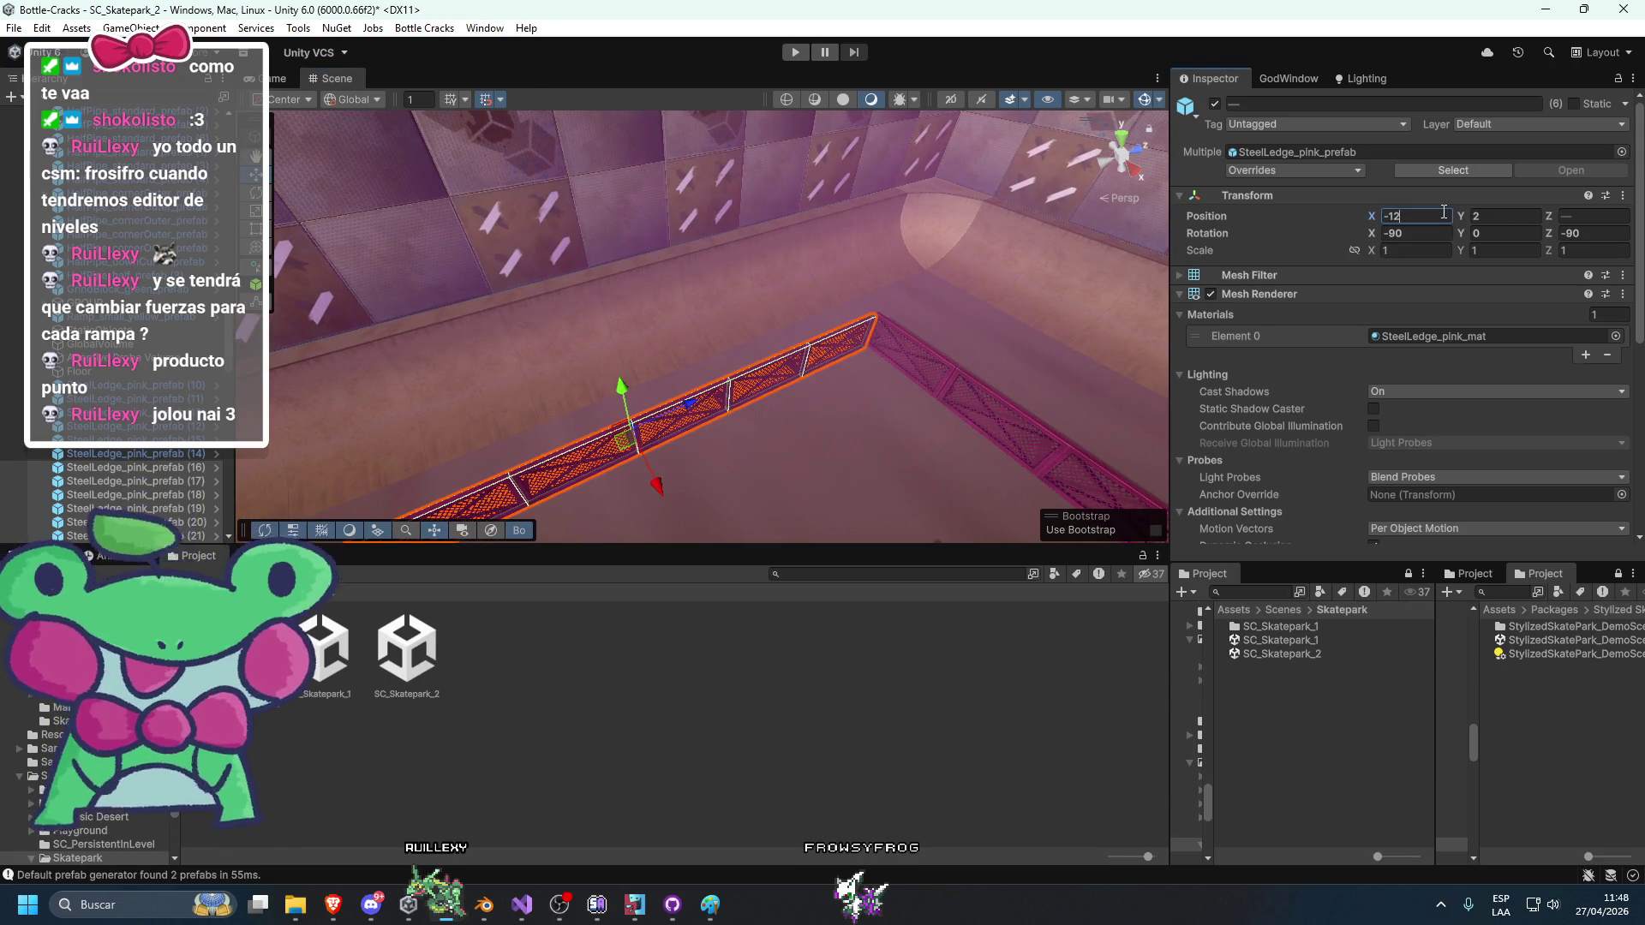
Set the ramp's steel ledge (1) Position X to 13.
mouse_move(819, 443)
mouse_down()
mouse_move(861, 186)
mouse_move(973, 418)
mouse_move(1007, 333)
mouse_move(929, 348)
mouse_move(911, 423)
mouse_move(862, 445)
mouse_up()
click(910, 417)
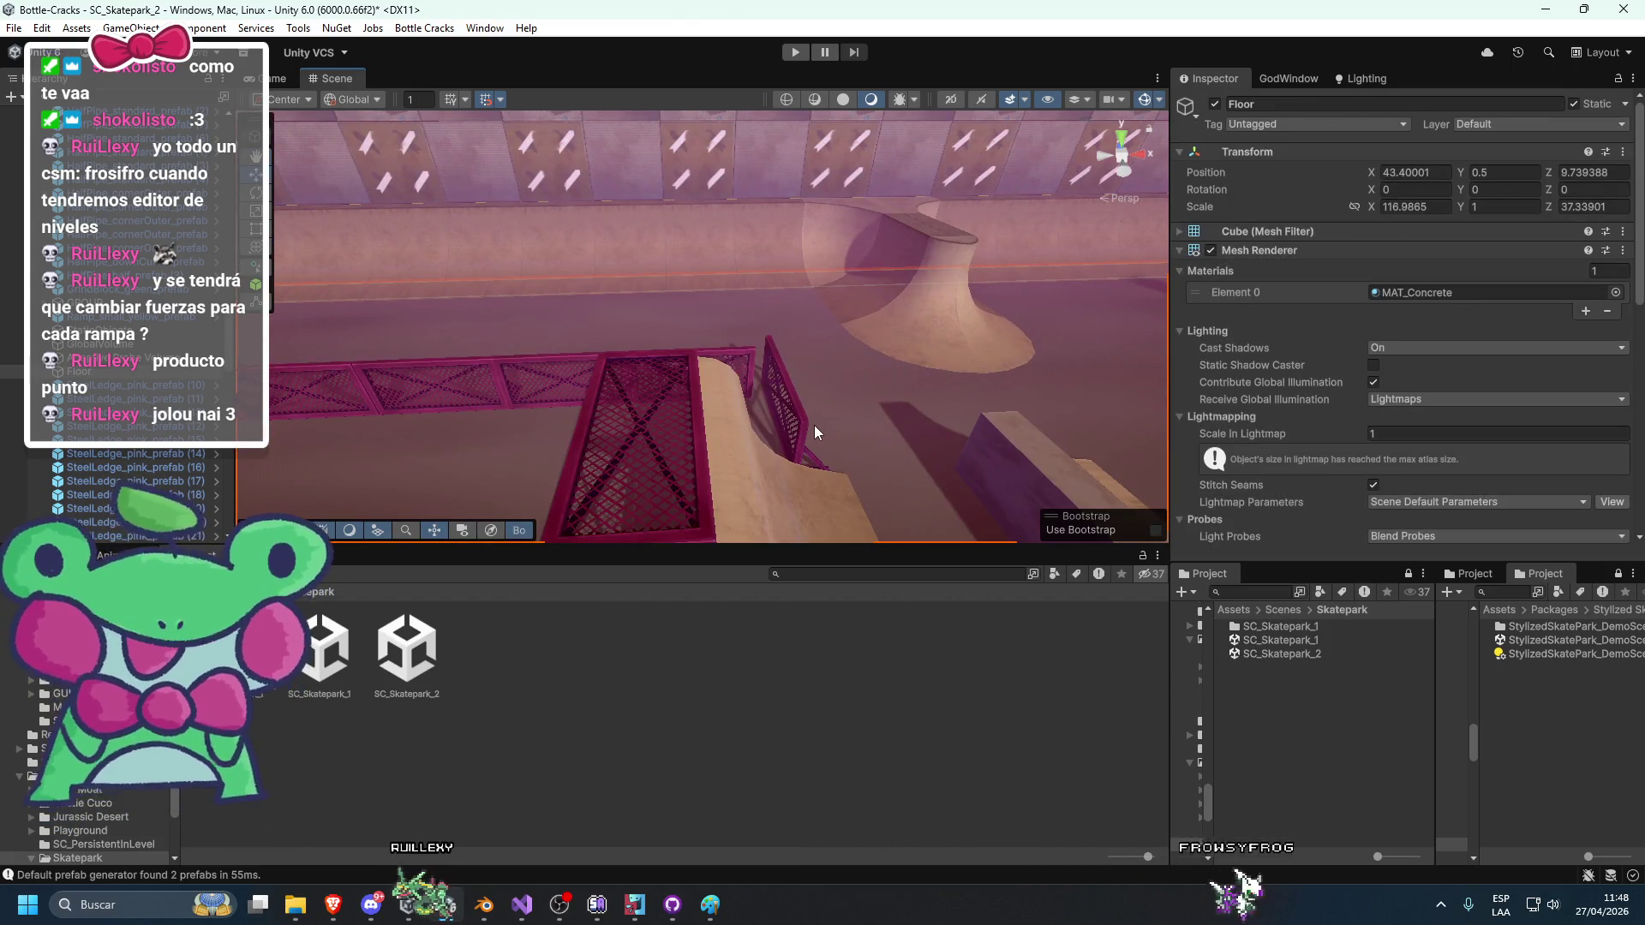
click(814, 425)
click(1420, 217)
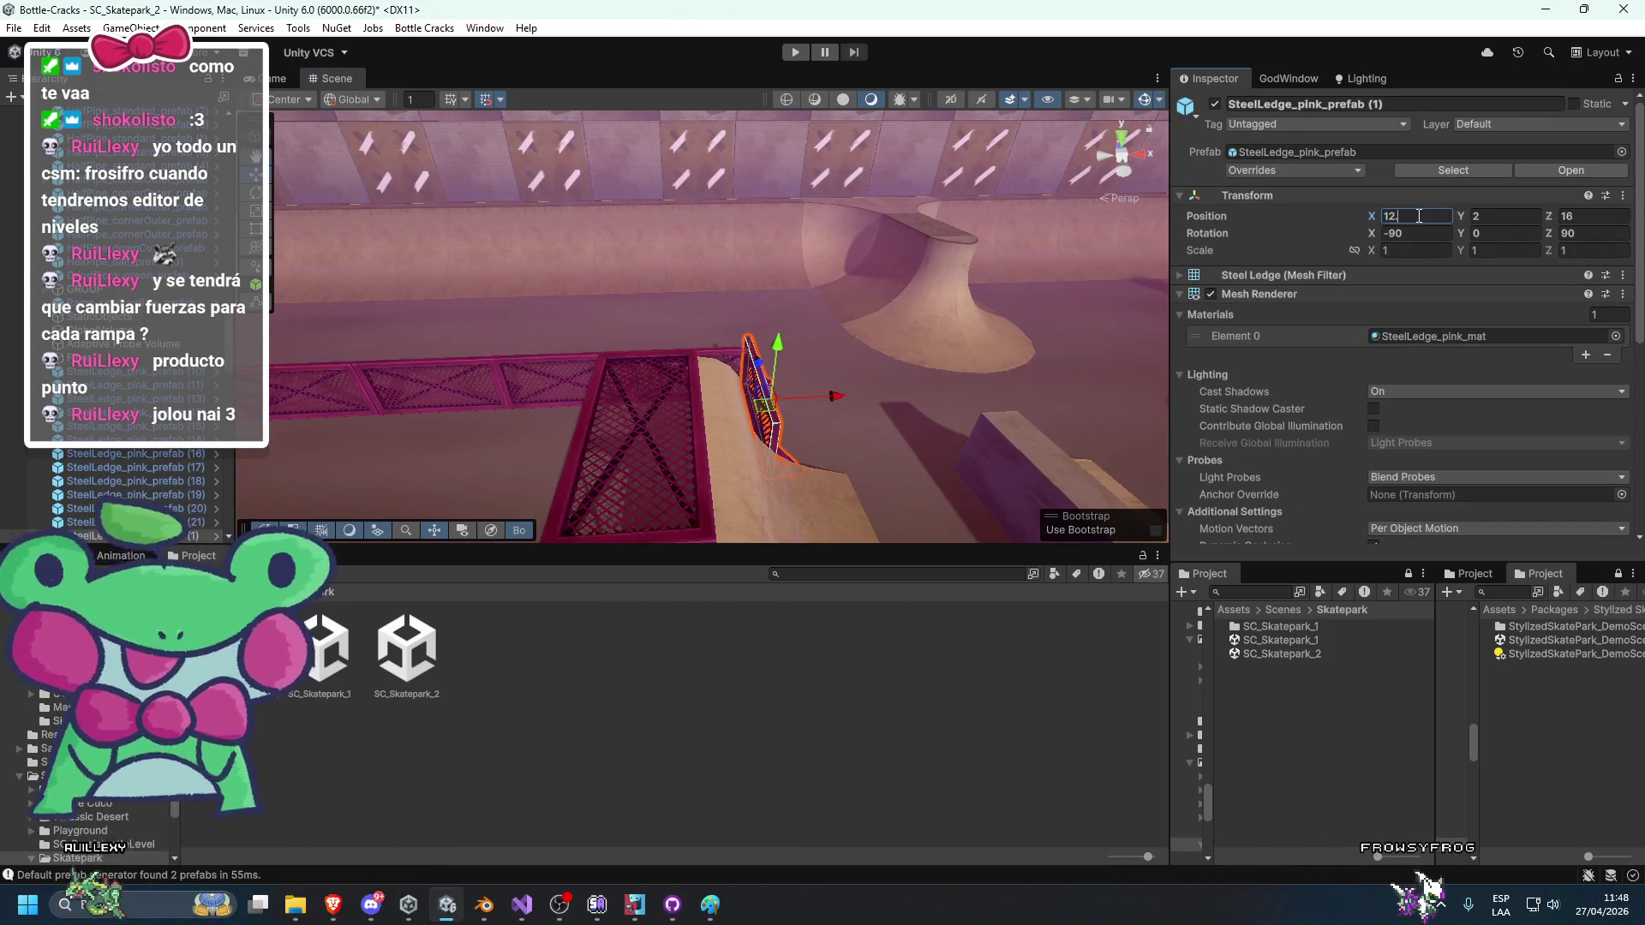
mouse_move(806, 241)
mouse_down()
mouse_move(804, 141)
mouse_move(840, 387)
mouse_move(640, 323)
mouse_up()
click(803, 138)
click(674, 319)
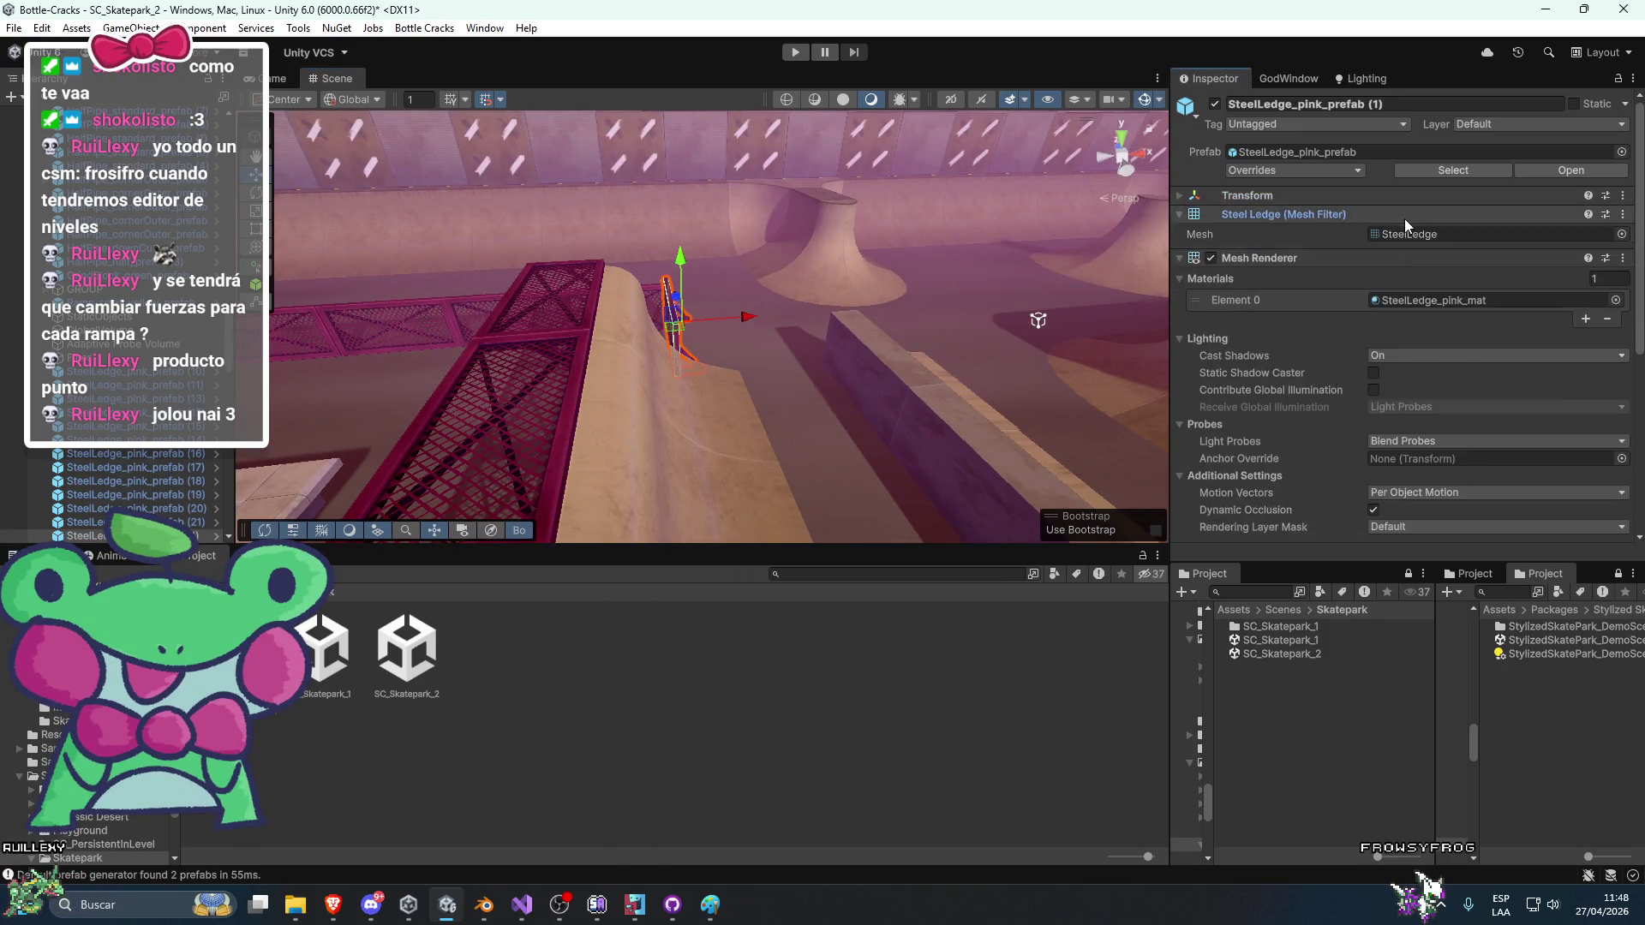
click(1404, 217)
text(13)
mouse_move(730, 232)
mouse_down()
mouse_move(834, 287)
mouse_move(765, 351)
mouse_move(840, 344)
mouse_move(667, 400)
mouse_move(704, 427)
mouse_move(734, 526)
mouse_move(721, 381)
mouse_up()
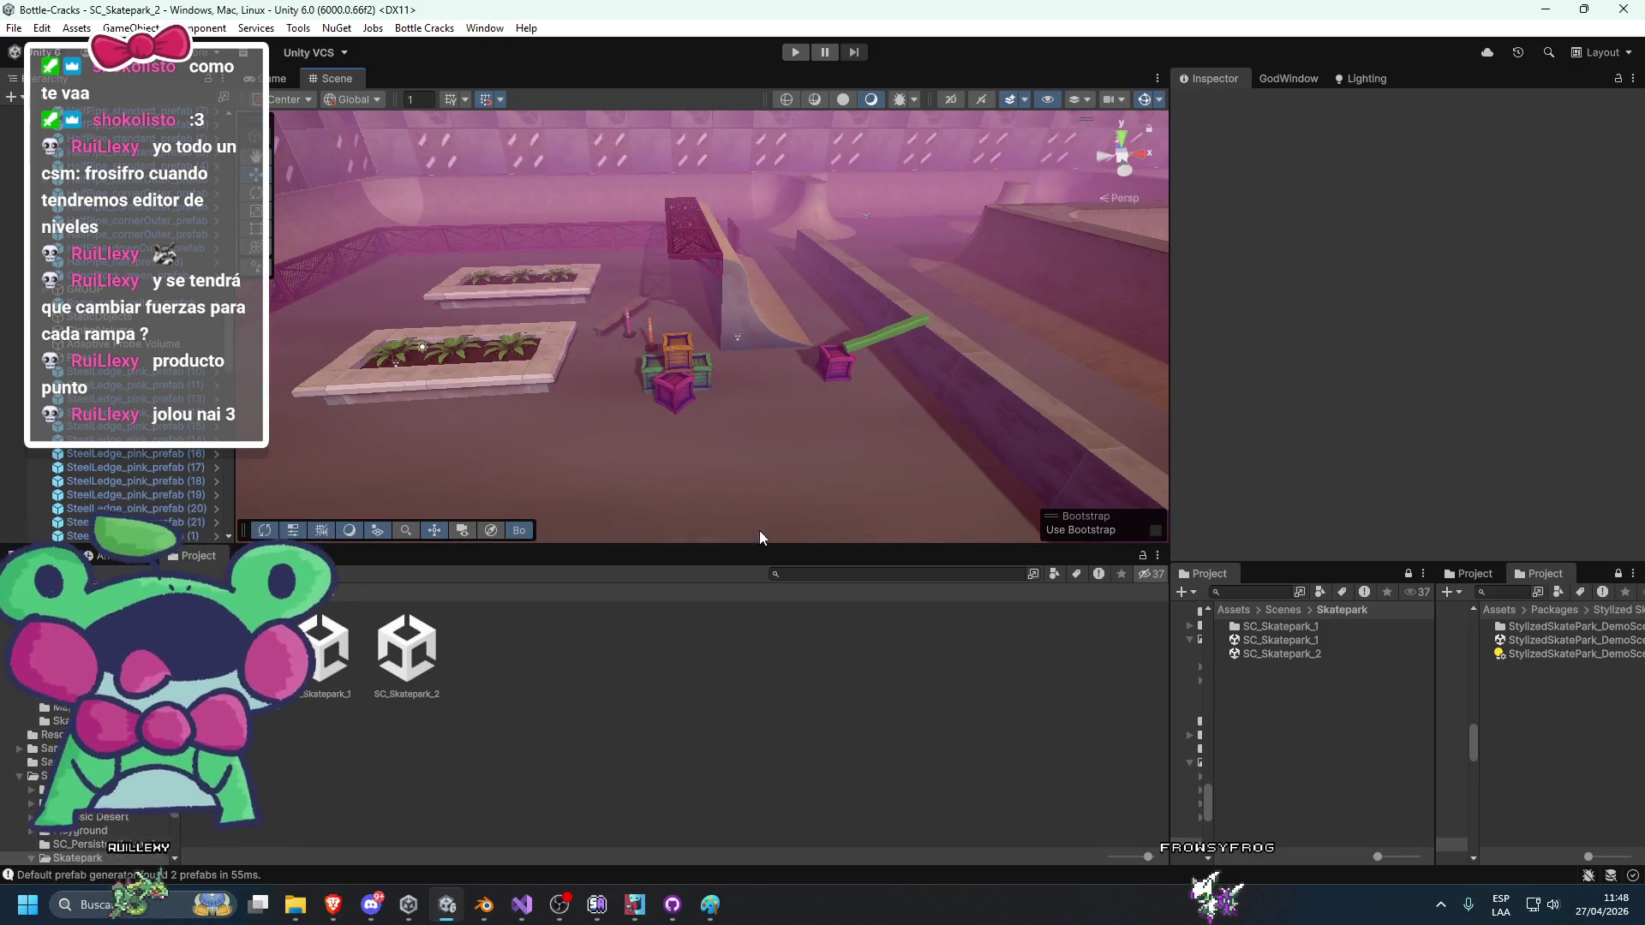
Drop the SteelBeam_natural prefab into the scene near the crates.
scroll(630, 364, up, 5)
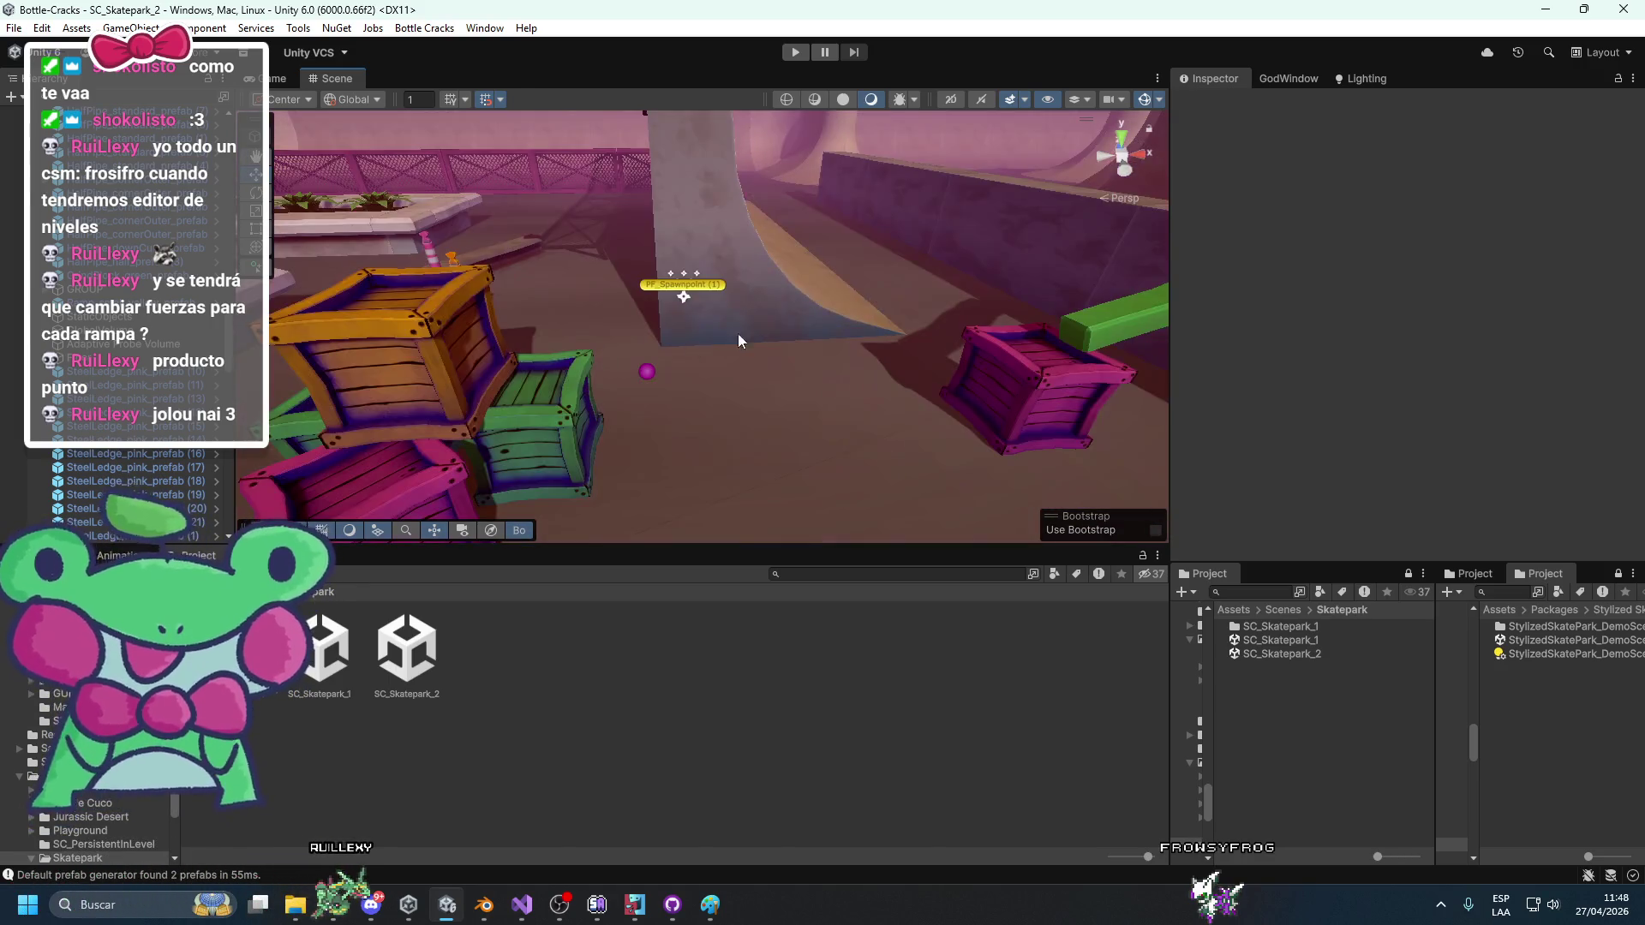
mouse_move(739, 341)
mouse_down()
mouse_move(754, 371)
mouse_move(656, 355)
mouse_move(954, 320)
mouse_move(883, 413)
mouse_move(837, 378)
mouse_move(793, 378)
mouse_move(664, 429)
mouse_move(806, 426)
mouse_up()
scroll(802, 424, up, 5)
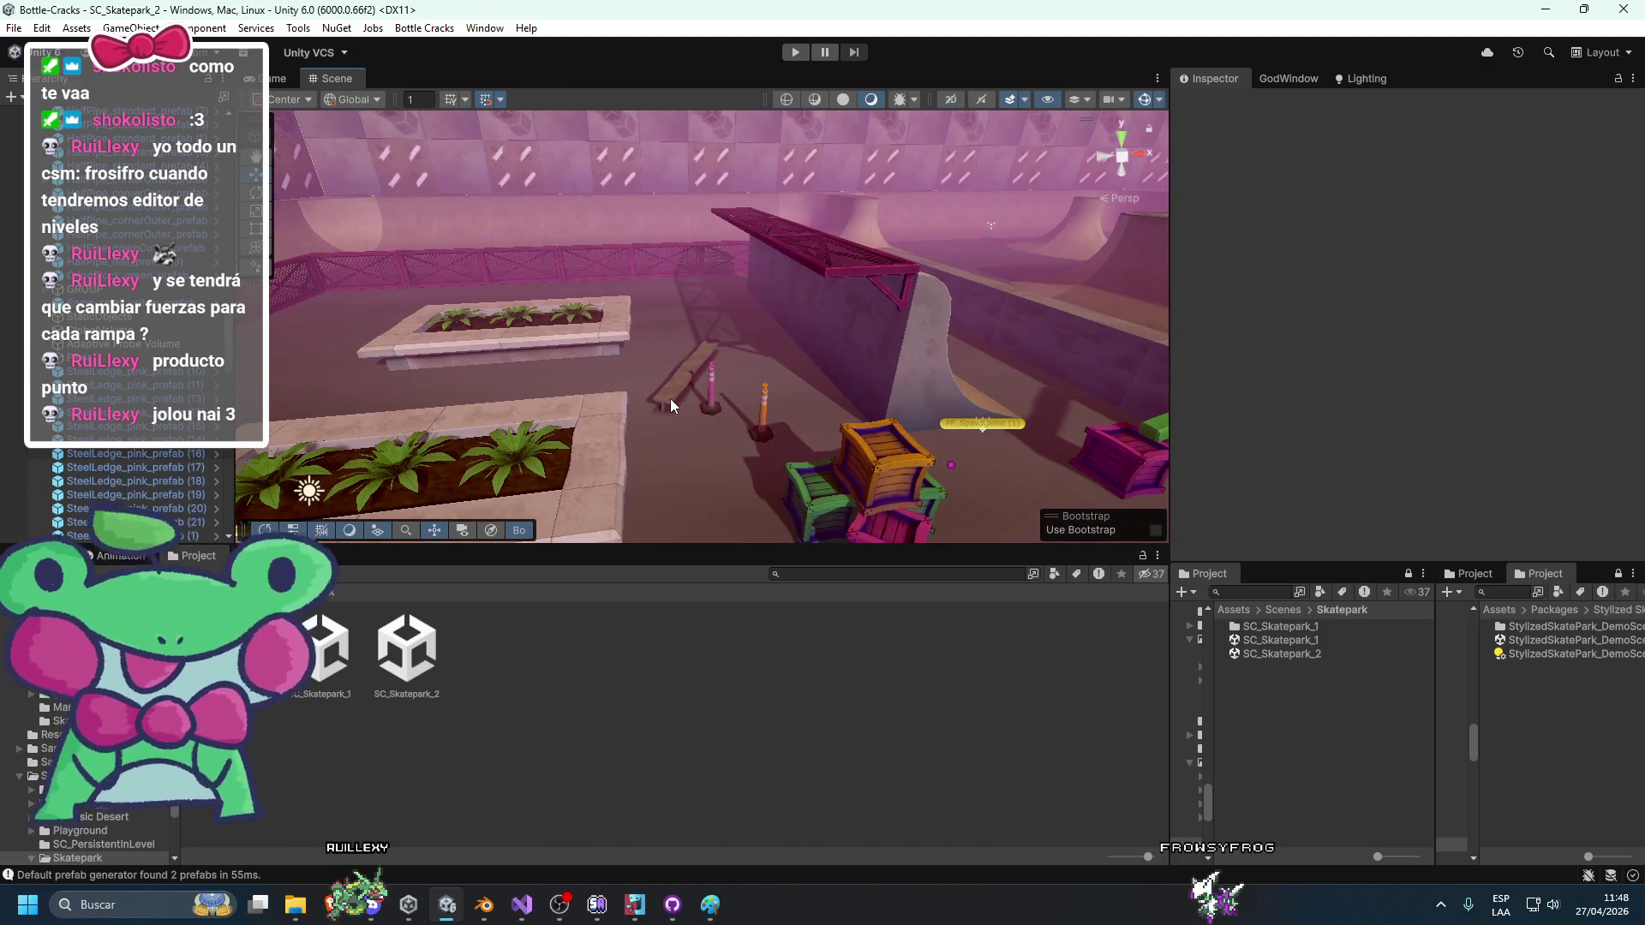
click(669, 398)
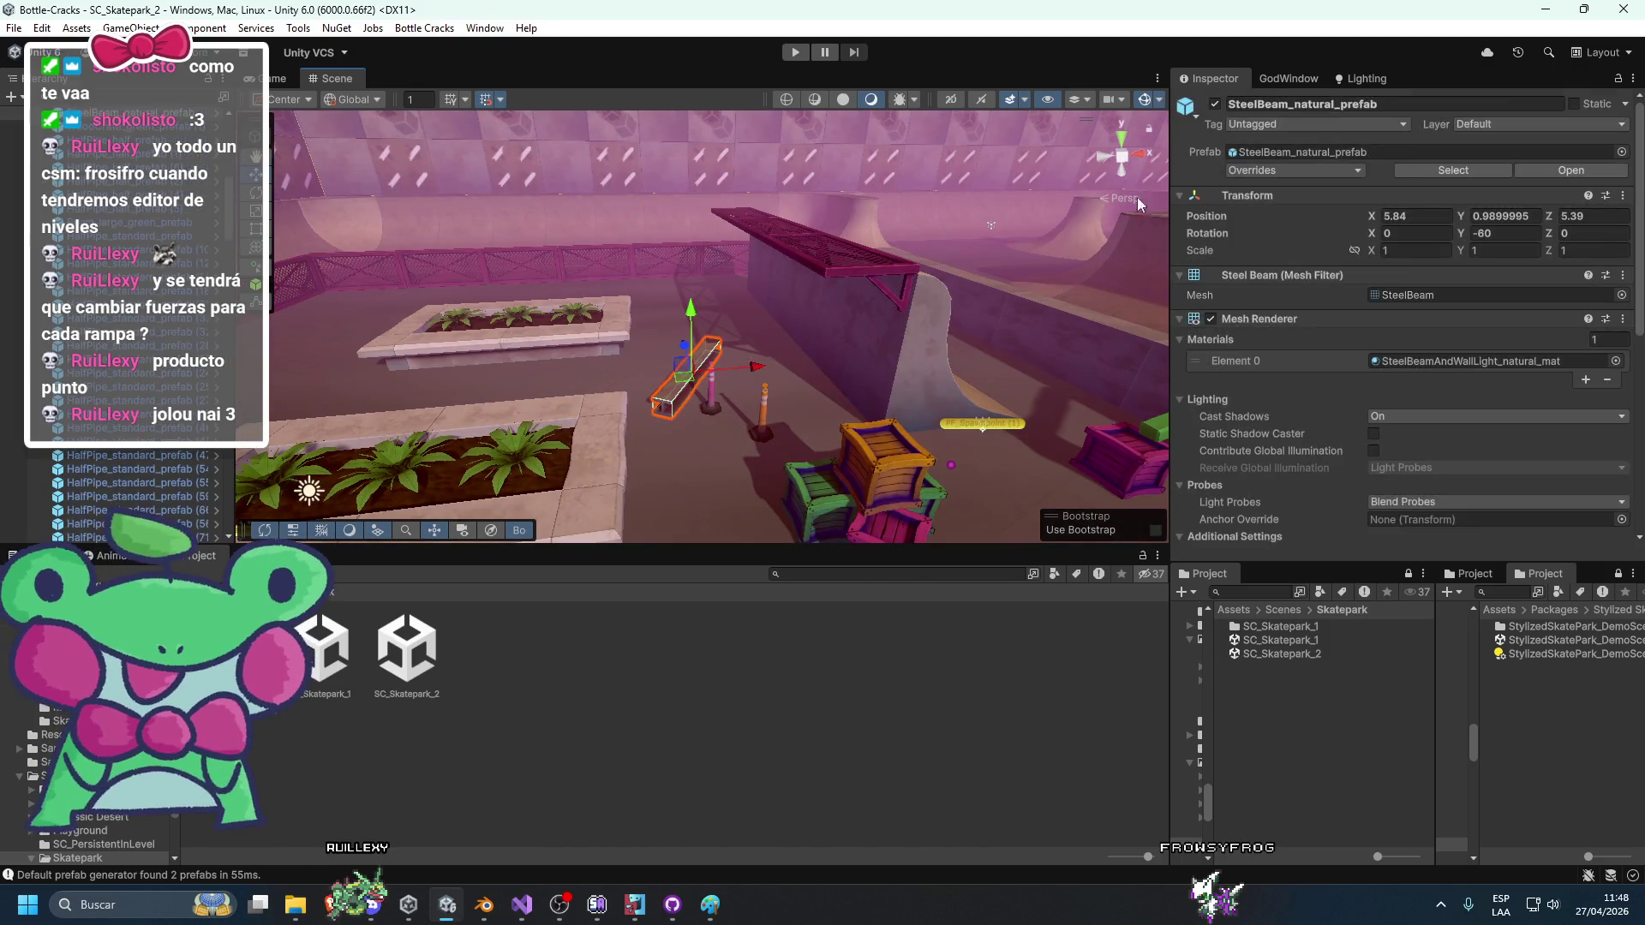
mouse_move(849, 360)
mouse_down()
mouse_move(859, 340)
mouse_move(878, 433)
mouse_up()
mouse_move(481, 691)
mouse_down()
mouse_move(725, 341)
mouse_move(708, 358)
mouse_up()
Angle the steel beam and slide it into its final spot beside the ramp.
key(e)
key(w)
mouse_move(762, 299)
mouse_down()
mouse_move(786, 351)
mouse_move(829, 355)
mouse_move(823, 163)
mouse_move(834, 465)
mouse_up()
mouse_move(644, 447)
mouse_down()
mouse_move(834, 230)
mouse_move(824, 140)
mouse_move(732, 474)
mouse_move(950, 595)
mouse_up()
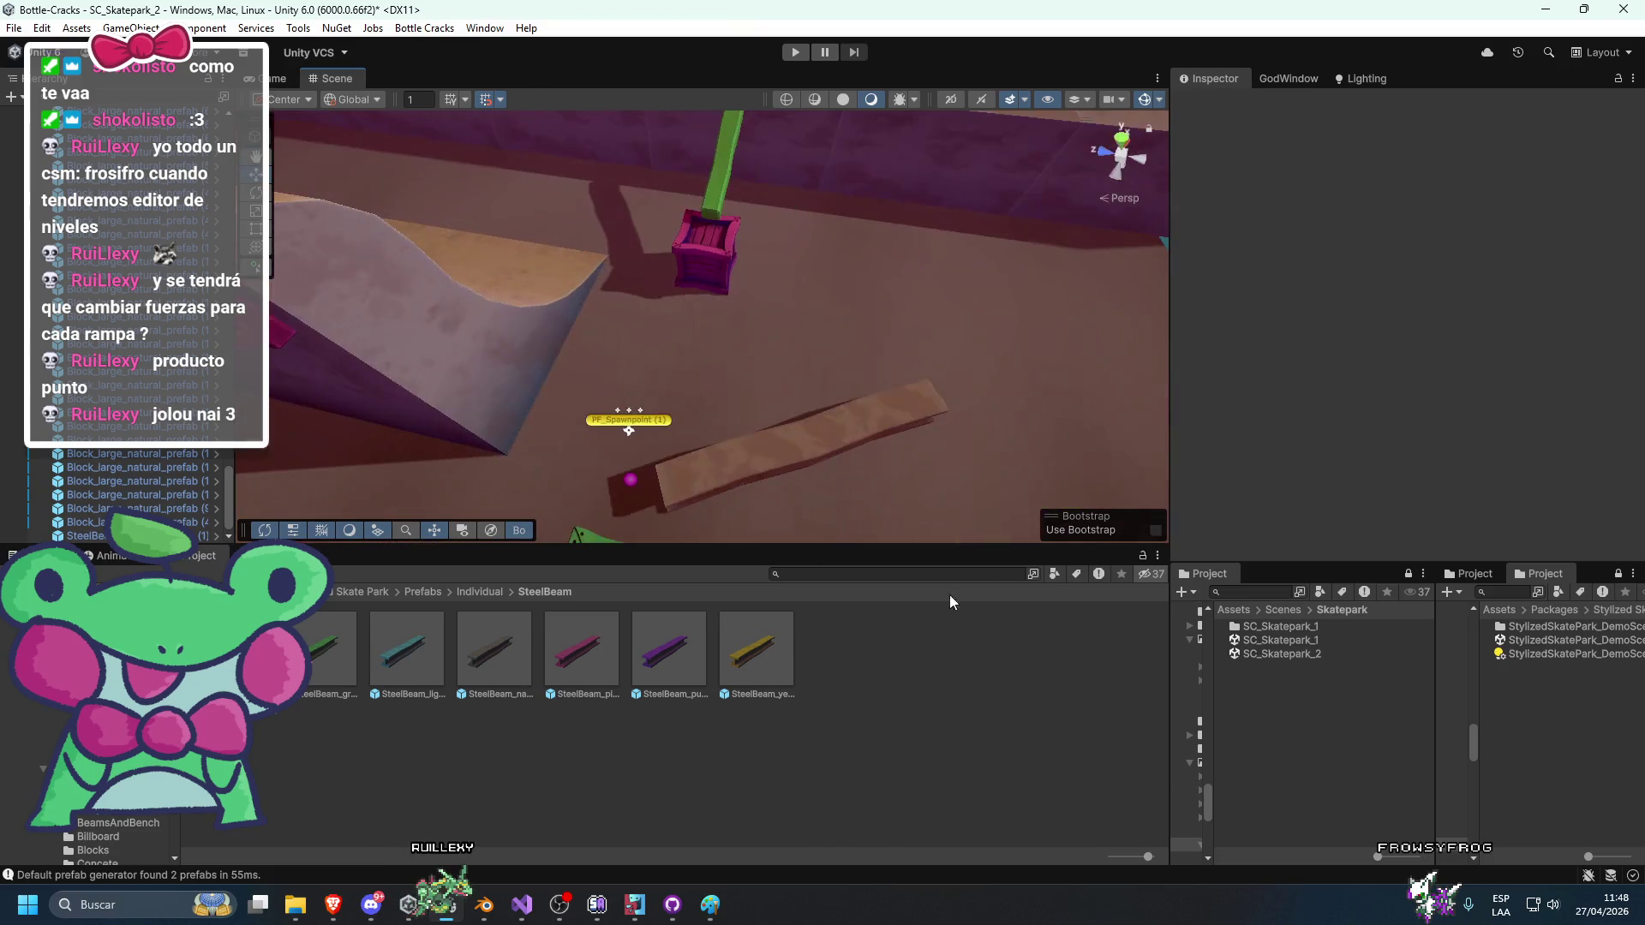
click(736, 469)
mouse_move(735, 470)
mouse_down()
mouse_move(855, 426)
mouse_move(425, 579)
mouse_move(710, 343)
mouse_move(686, 255)
mouse_move(715, 249)
mouse_move(860, 423)
mouse_move(788, 446)
mouse_move(754, 487)
mouse_up()
Go back to the individual prefabs and open the StopSign prefab folder.
click(494, 592)
mouse_move(755, 421)
mouse_down()
mouse_move(801, 403)
mouse_move(889, 434)
mouse_move(683, 423)
mouse_move(941, 503)
mouse_up()
scroll(682, 423, up, 10)
scroll(885, 701, down, 3)
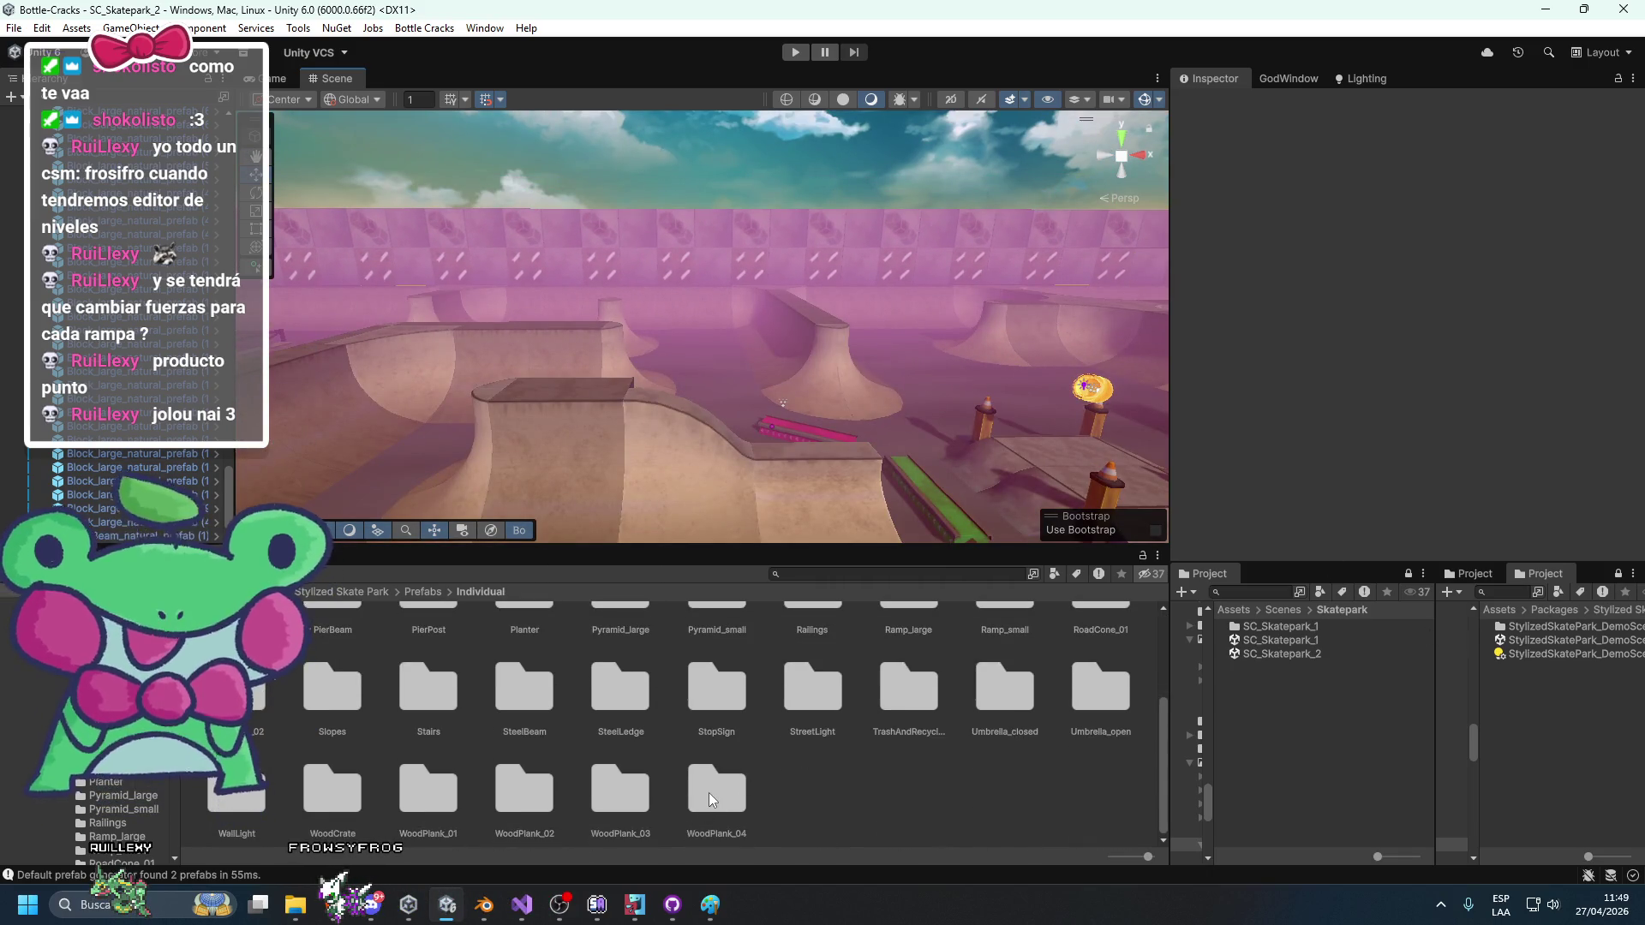
double_click(711, 722)
Slide PF_EndGoal along X from 58 to about 85.37, keeping it above the ramps.
mouse_move(720, 479)
mouse_down()
mouse_move(750, 463)
mouse_move(663, 468)
mouse_move(807, 448)
mouse_move(678, 403)
mouse_move(889, 411)
mouse_up()
click(621, 386)
drag(613, 341, 734, 366)
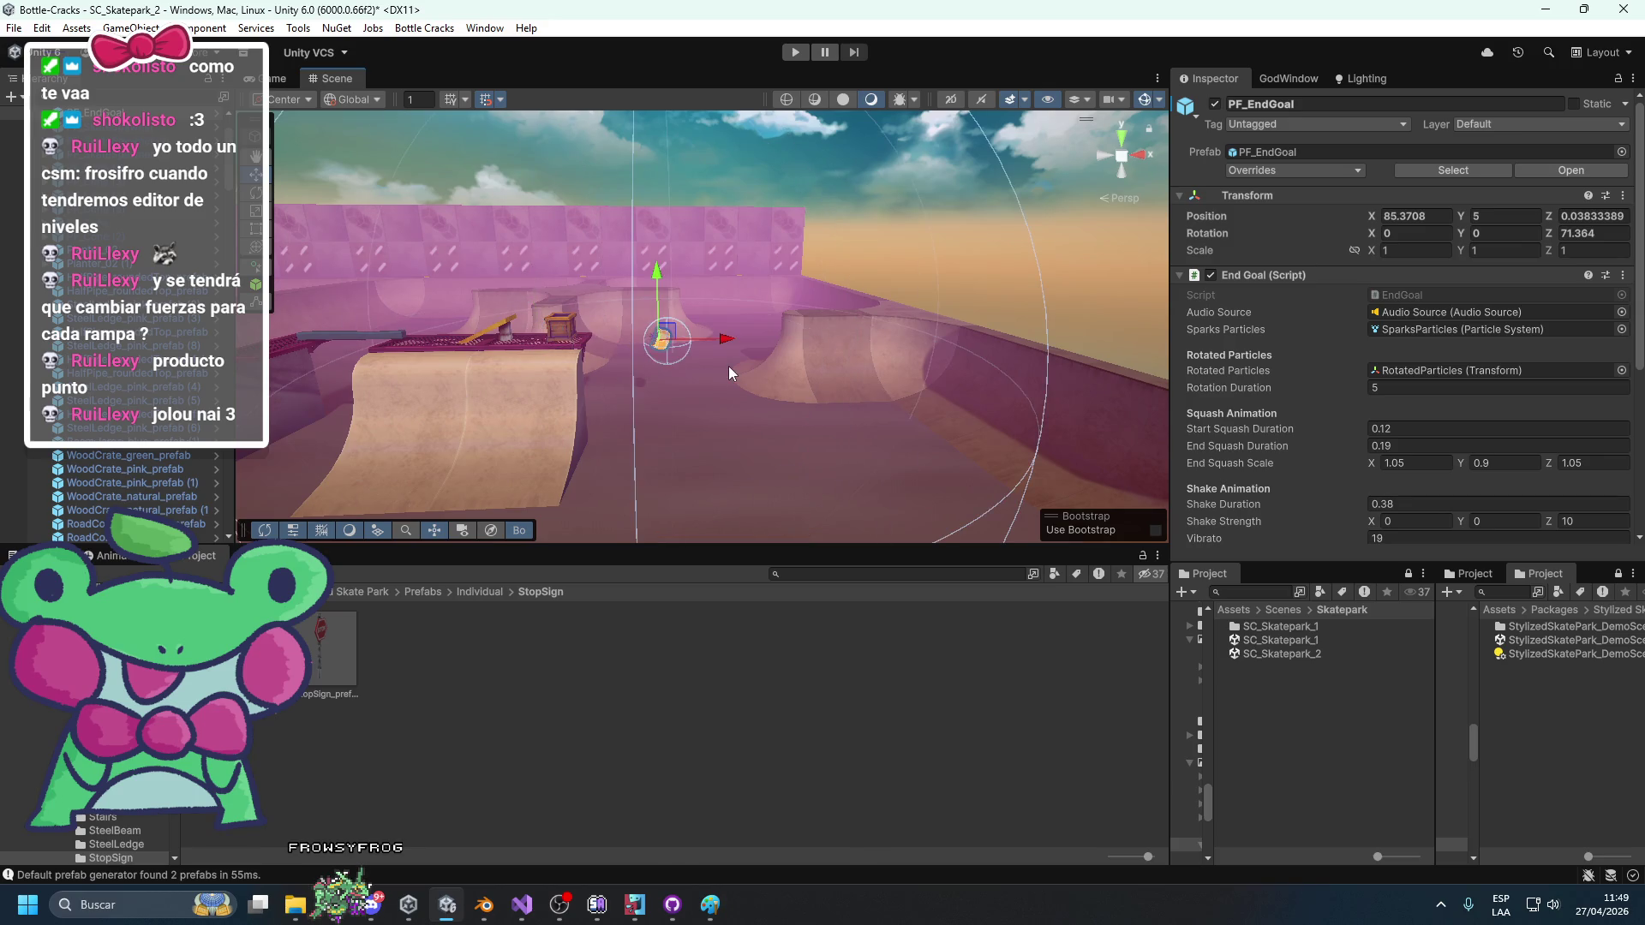
key(f)
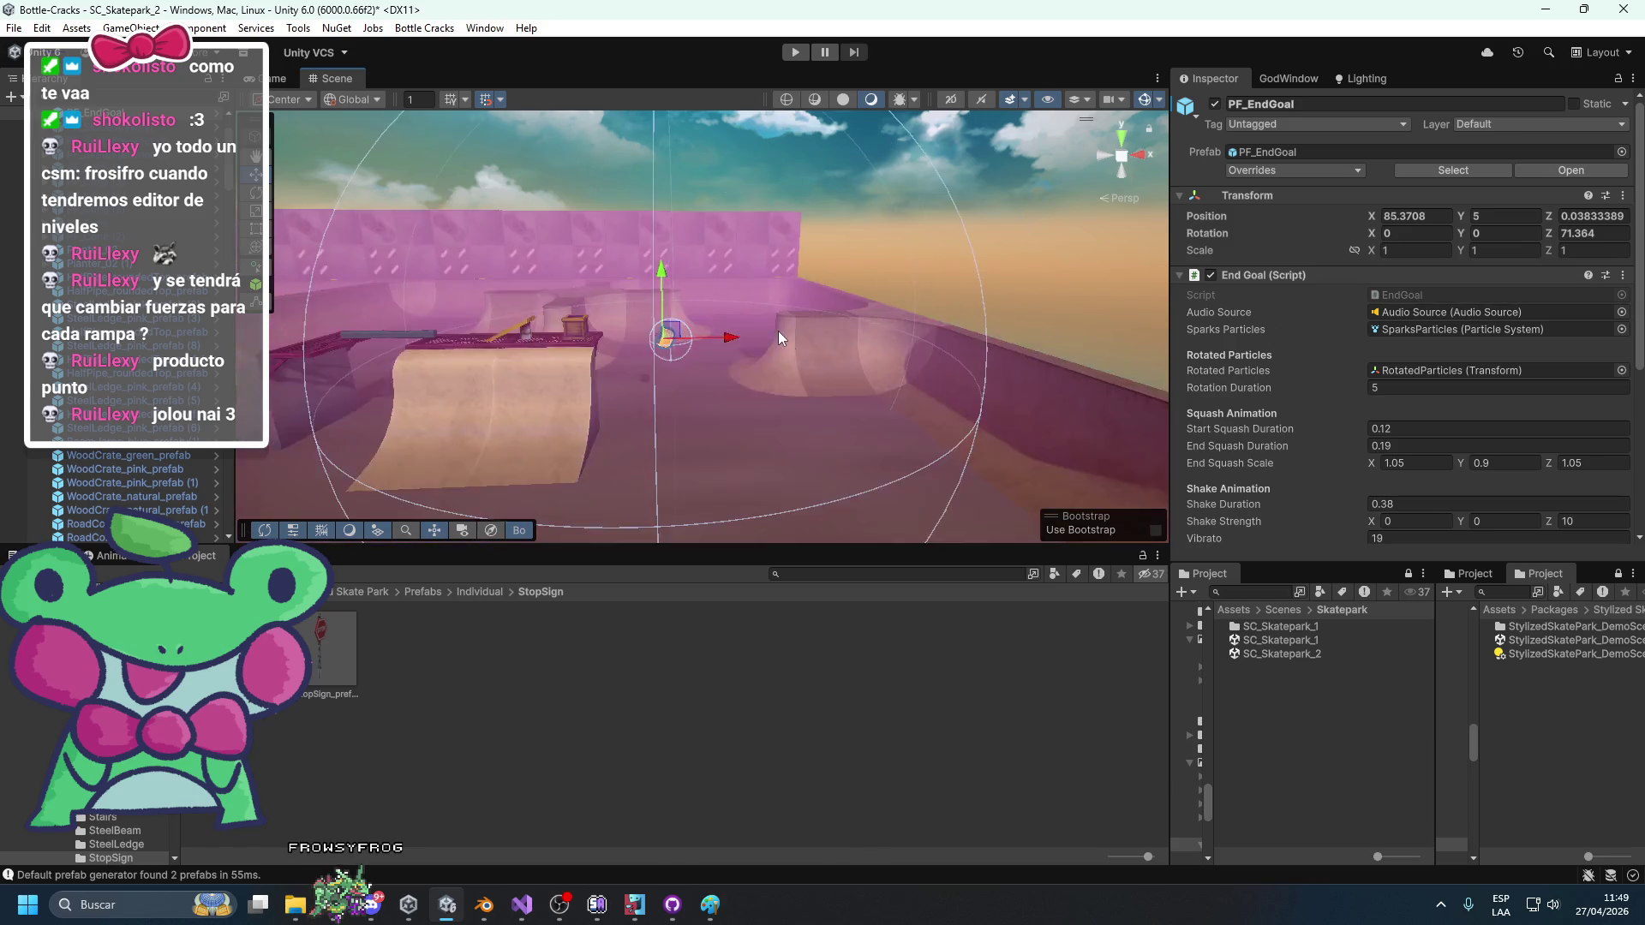
scroll(777, 330, up, 5)
drag(729, 276, 694, 236)
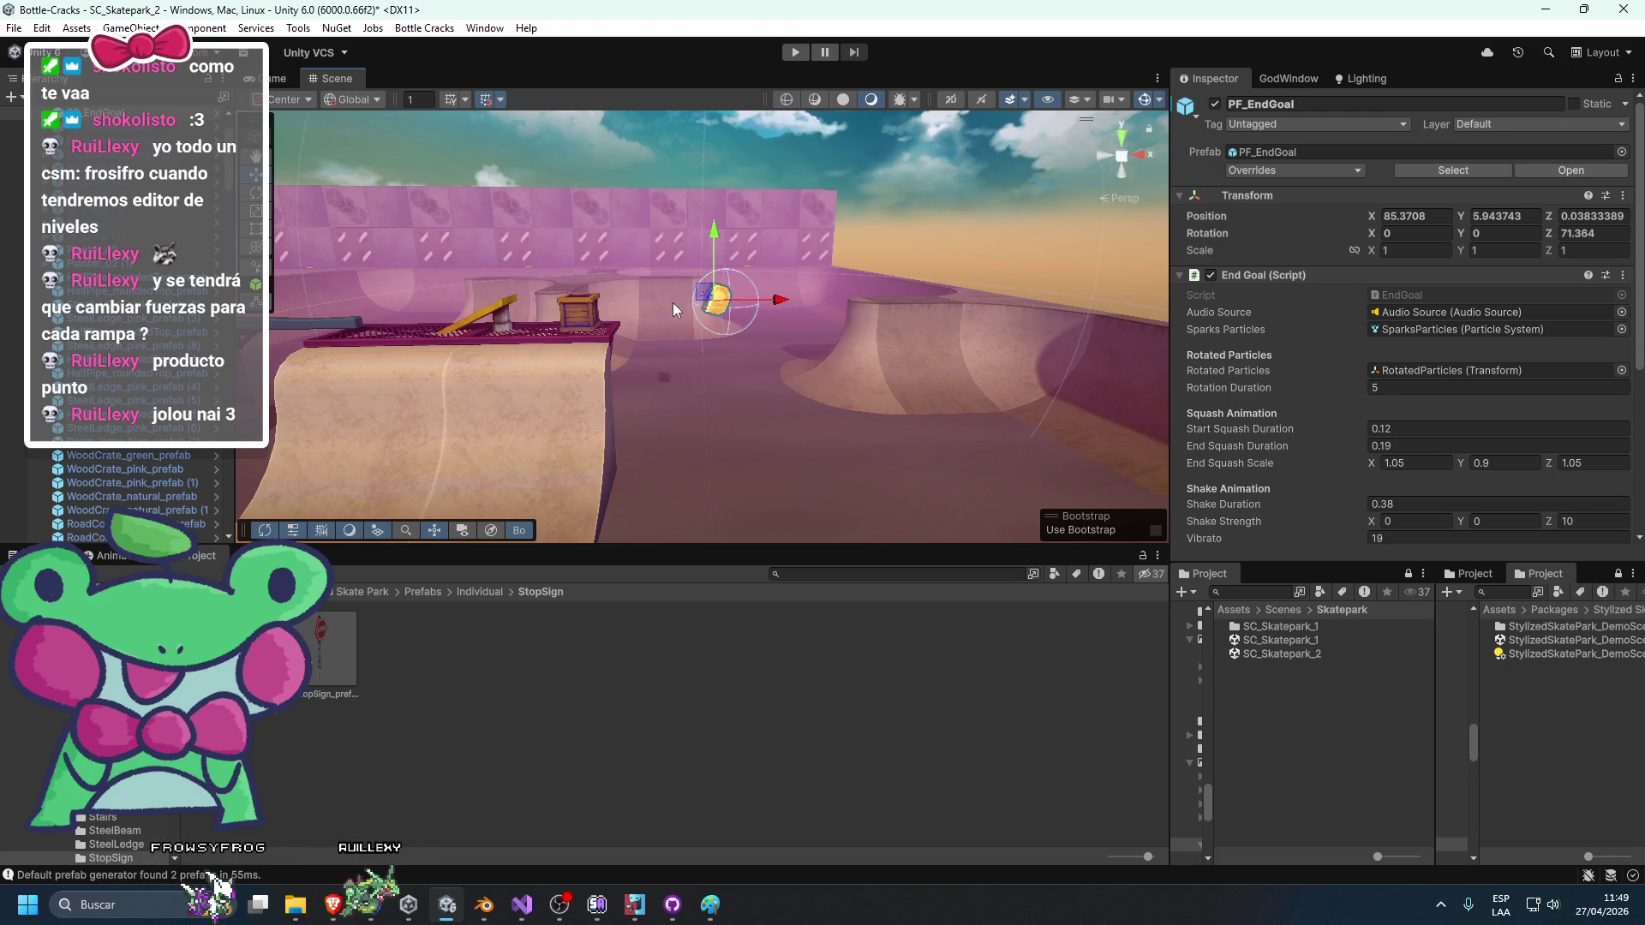
scroll(678, 309, up, 3)
drag(713, 272, 613, 209)
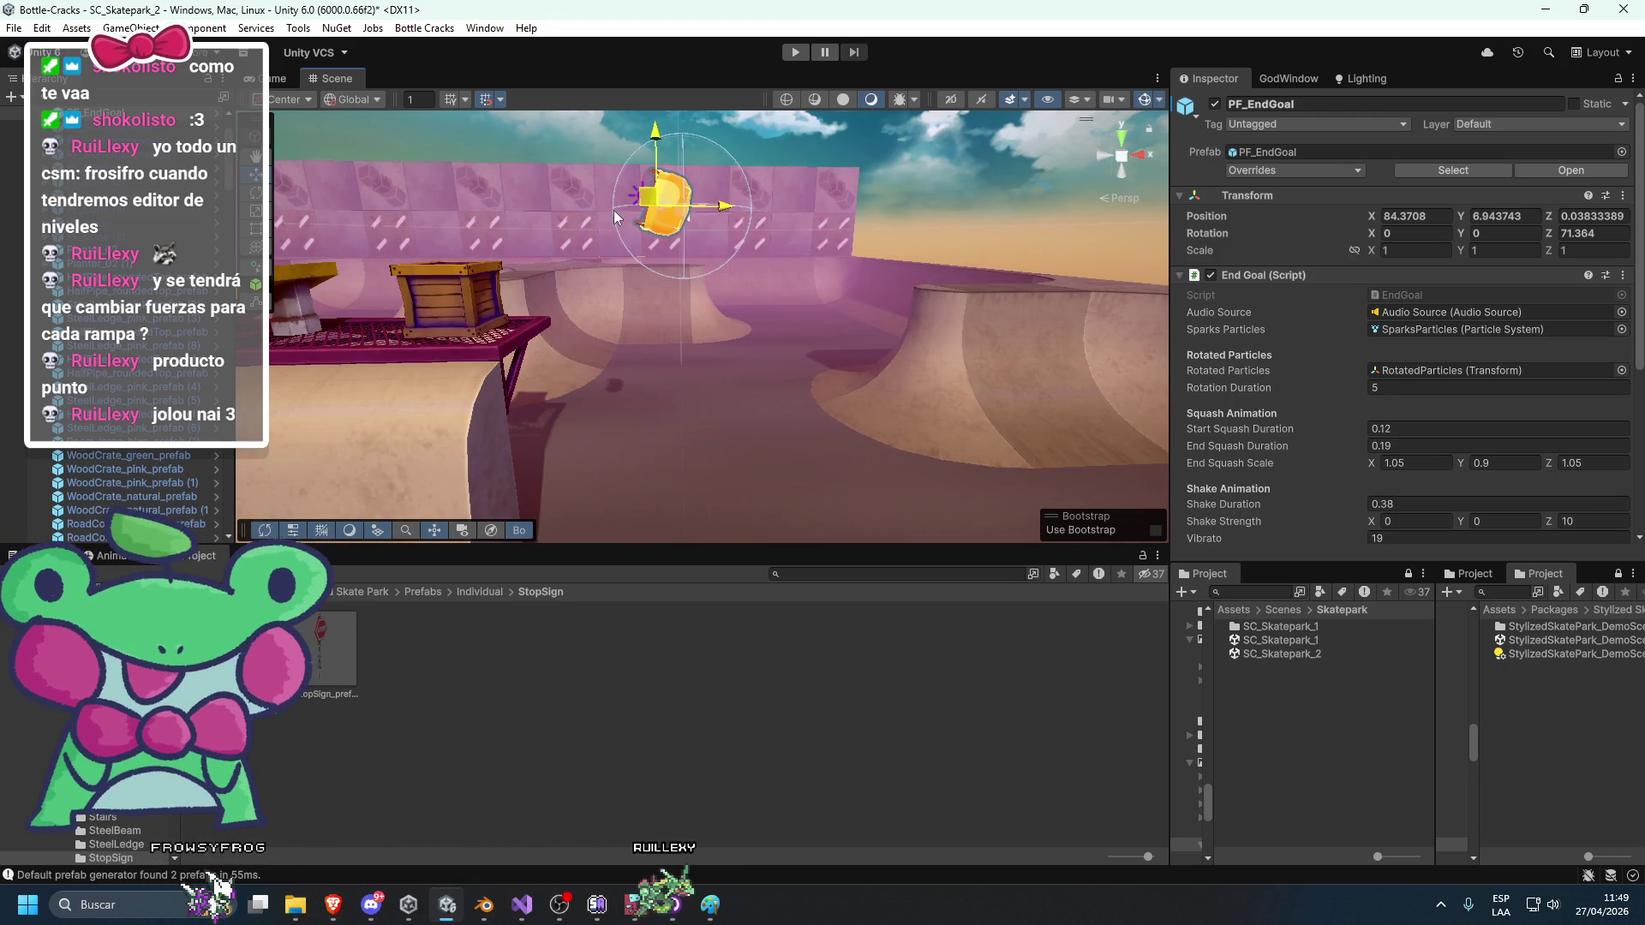
scroll(651, 214, down, 5)
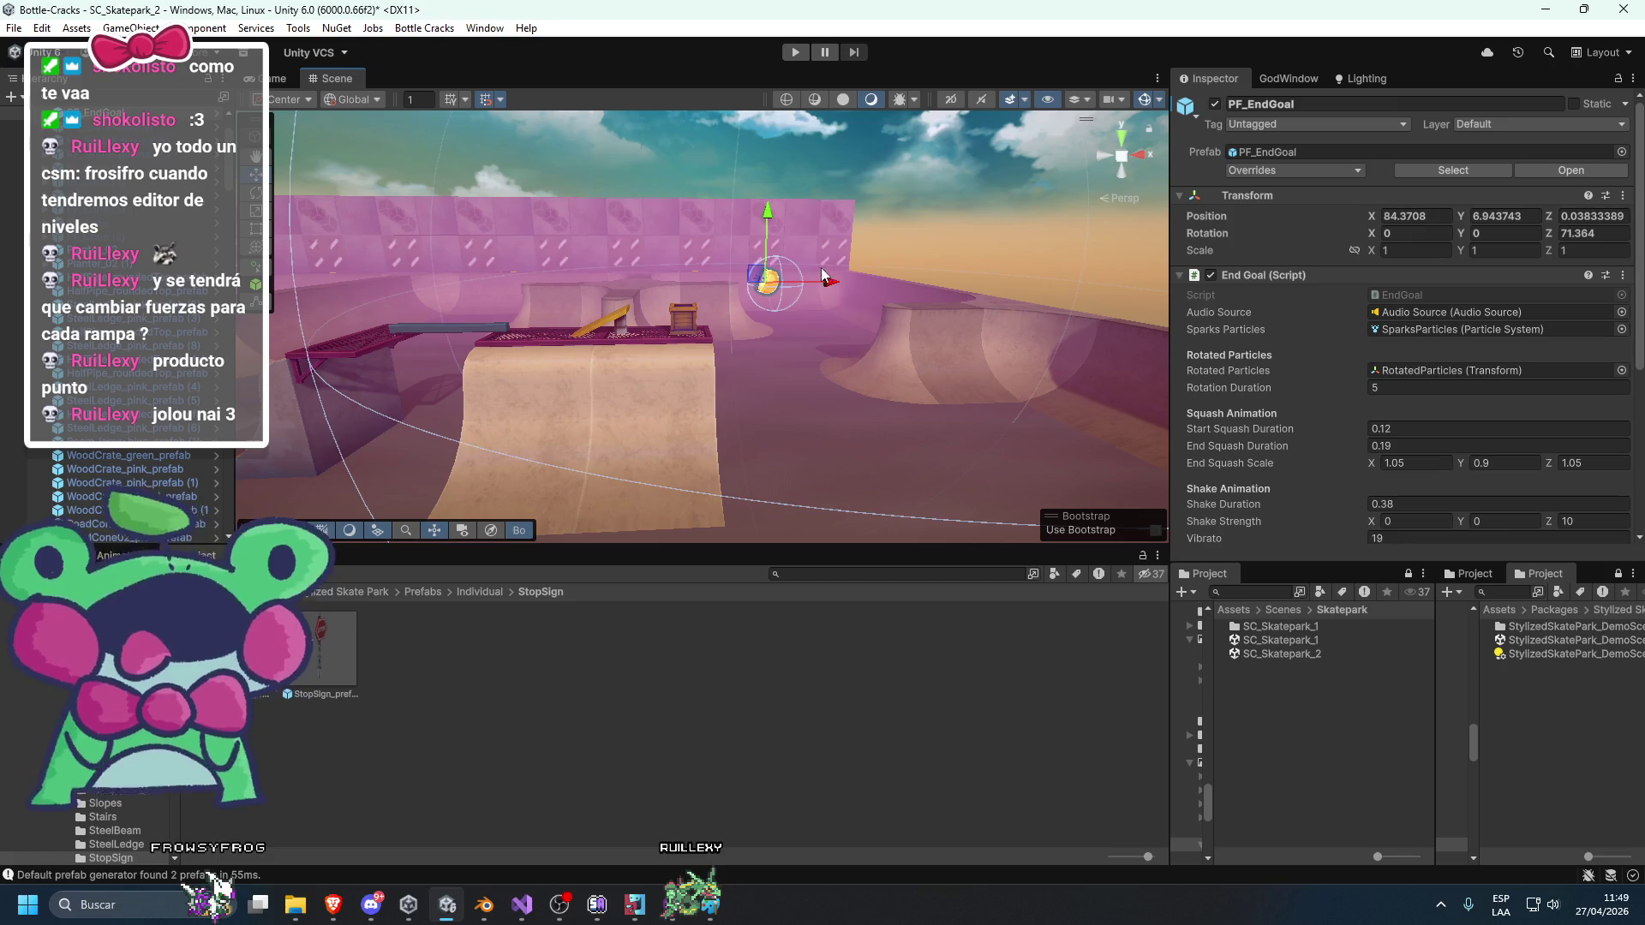
drag(822, 267, 813, 274)
Place a natural StreetLight prefab beside the crates.
key(BackSpace)
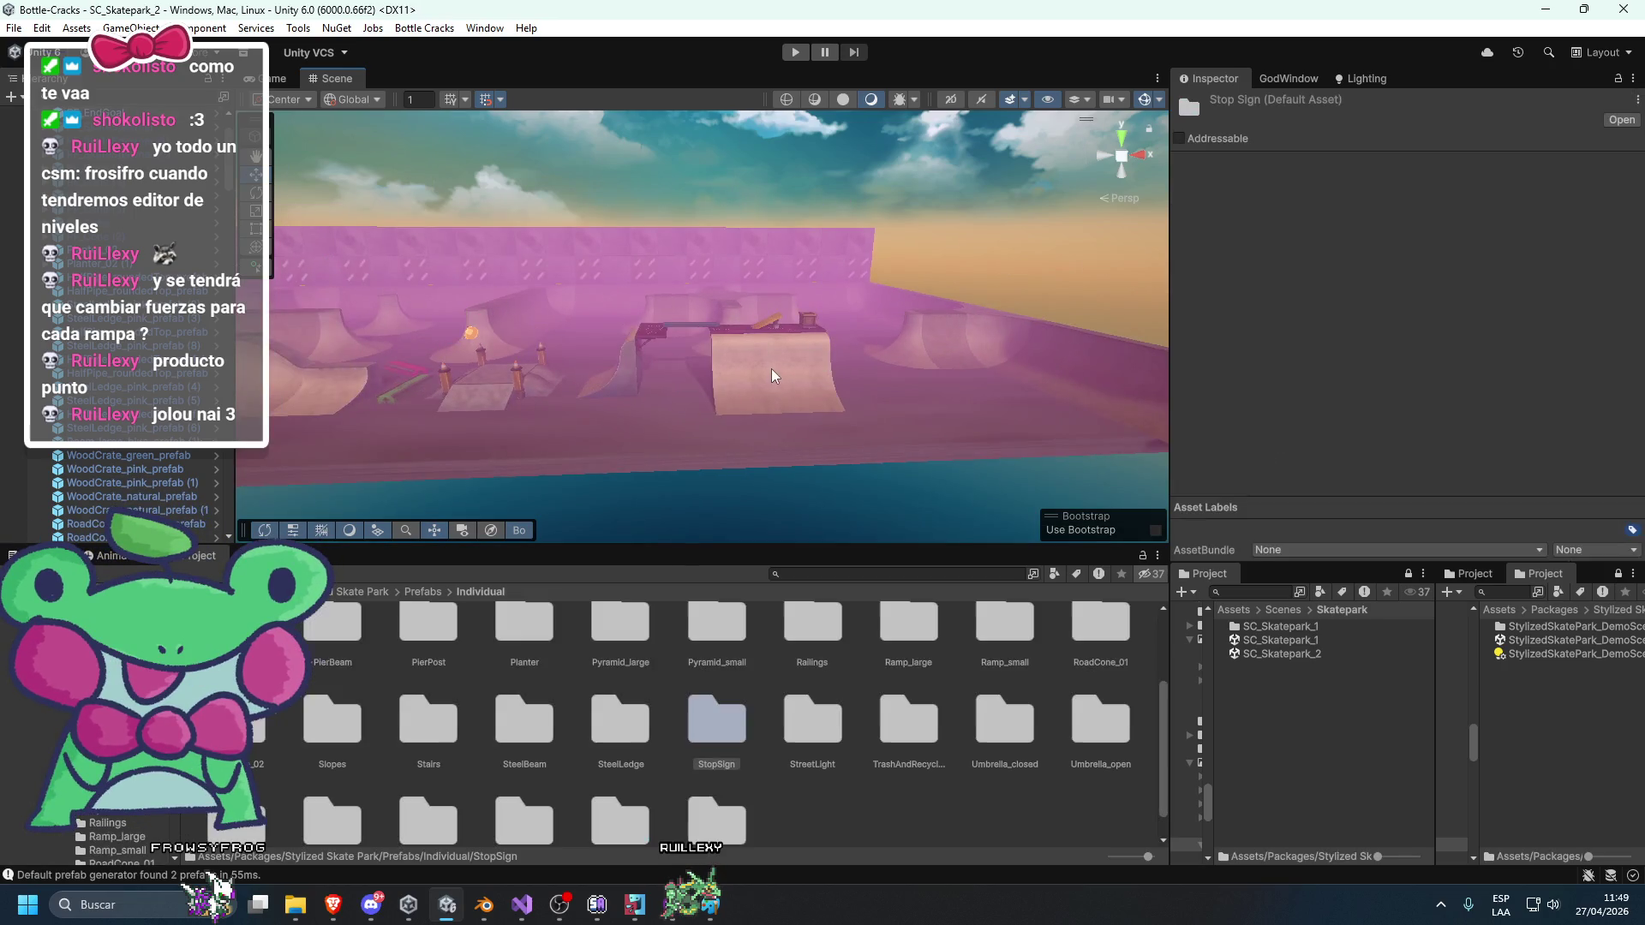
scroll(771, 368, up, 3)
drag(784, 359, 728, 370)
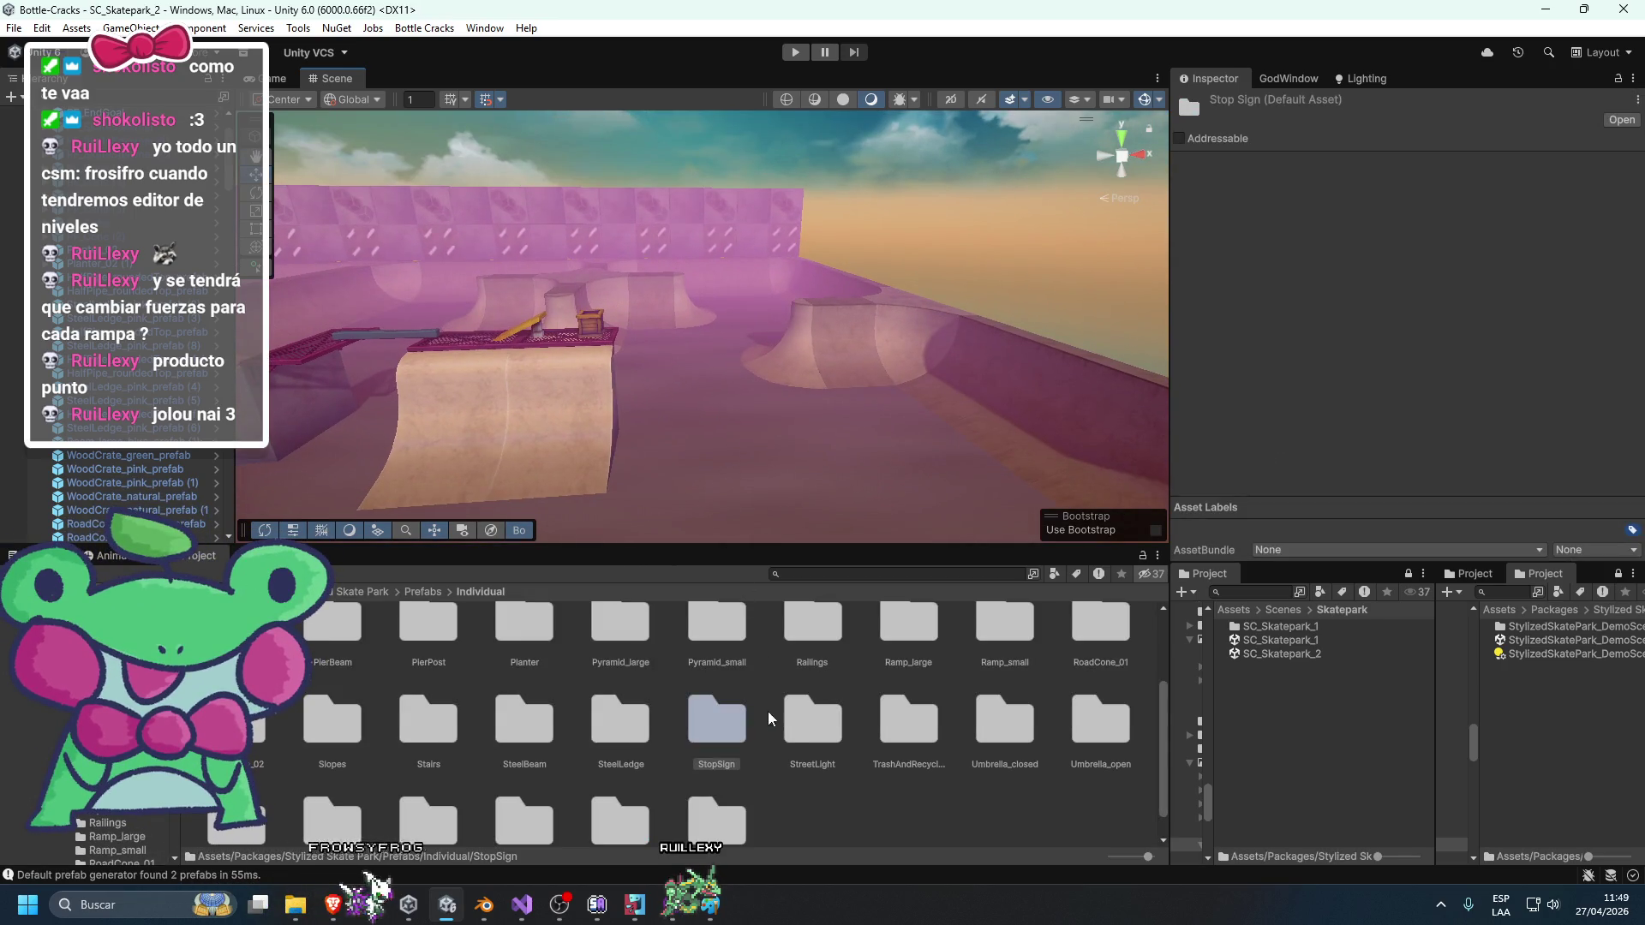
double_click(788, 730)
mouse_move(488, 646)
mouse_down()
mouse_move(690, 419)
mouse_move(542, 390)
mouse_move(778, 385)
mouse_move(746, 449)
mouse_move(604, 463)
mouse_move(862, 456)
mouse_up()
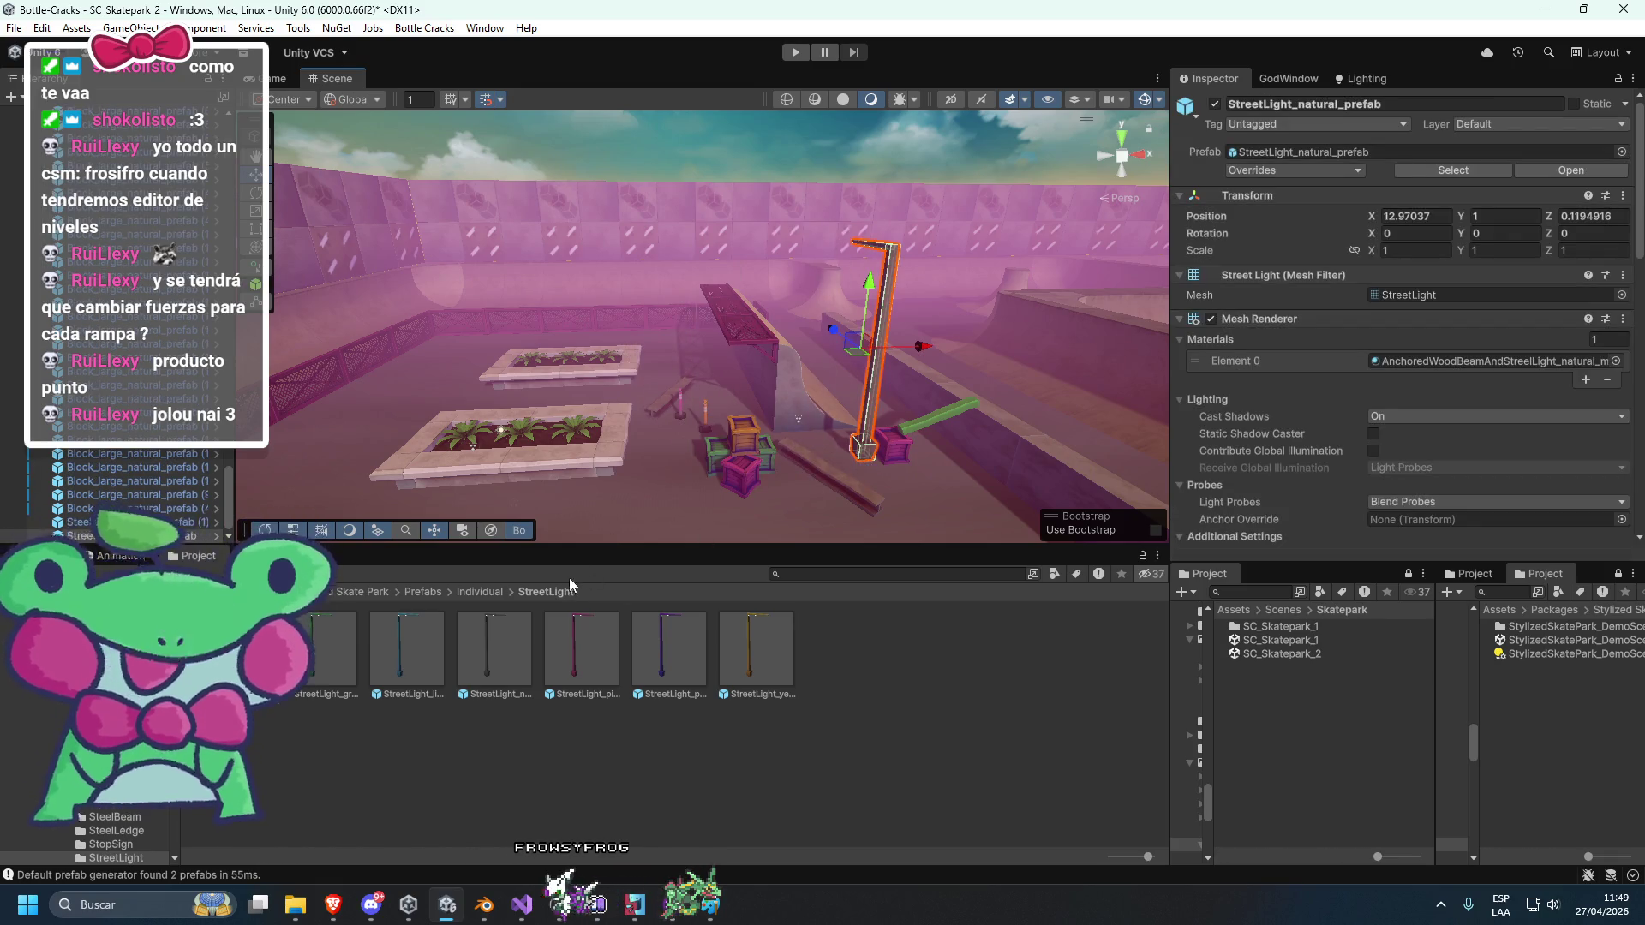
Delete the trial street light and look through the WoodPlank_04 prefab folder.
key(Delete)
click(485, 591)
scroll(799, 719, down, 1)
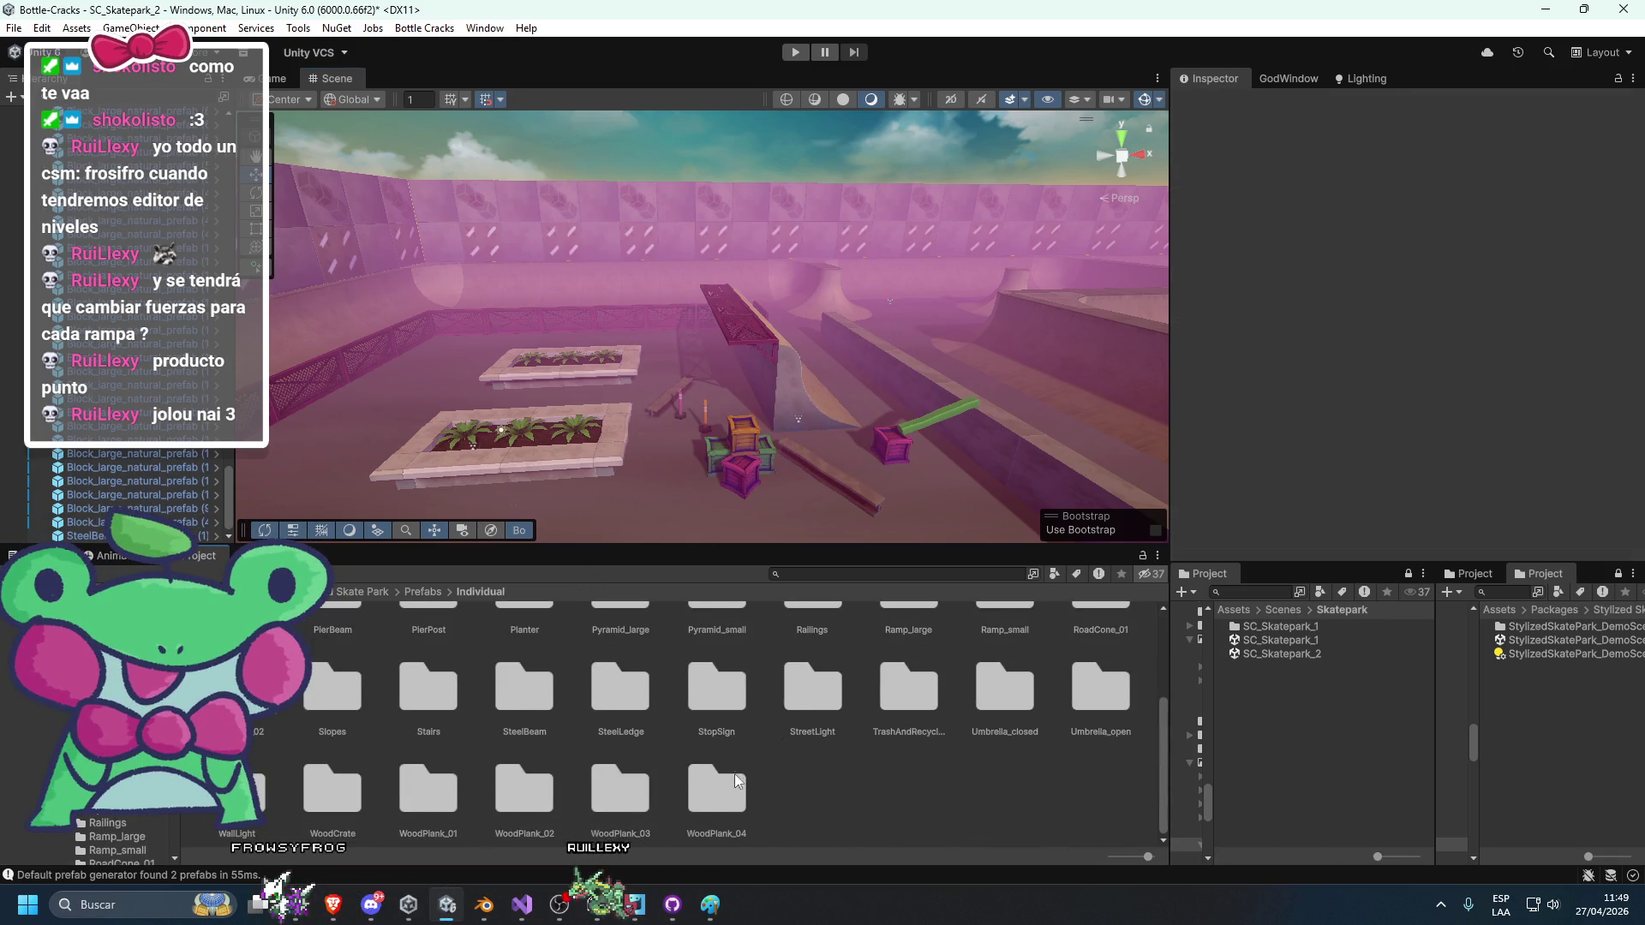
double_click(715, 790)
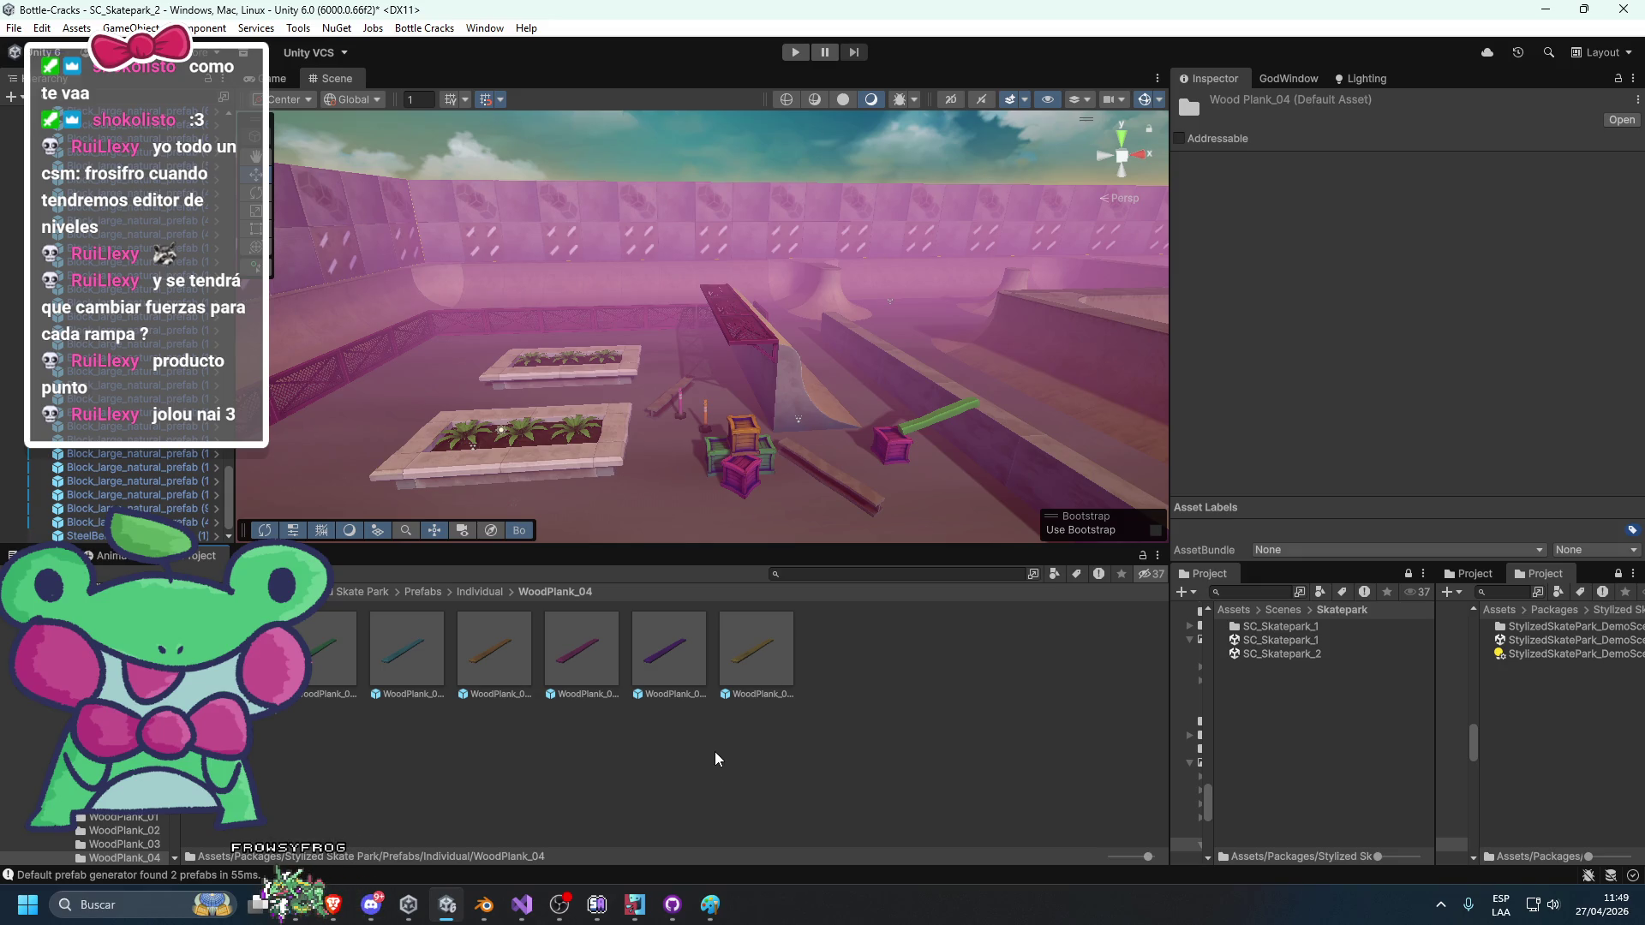
drag(968, 396, 715, 402)
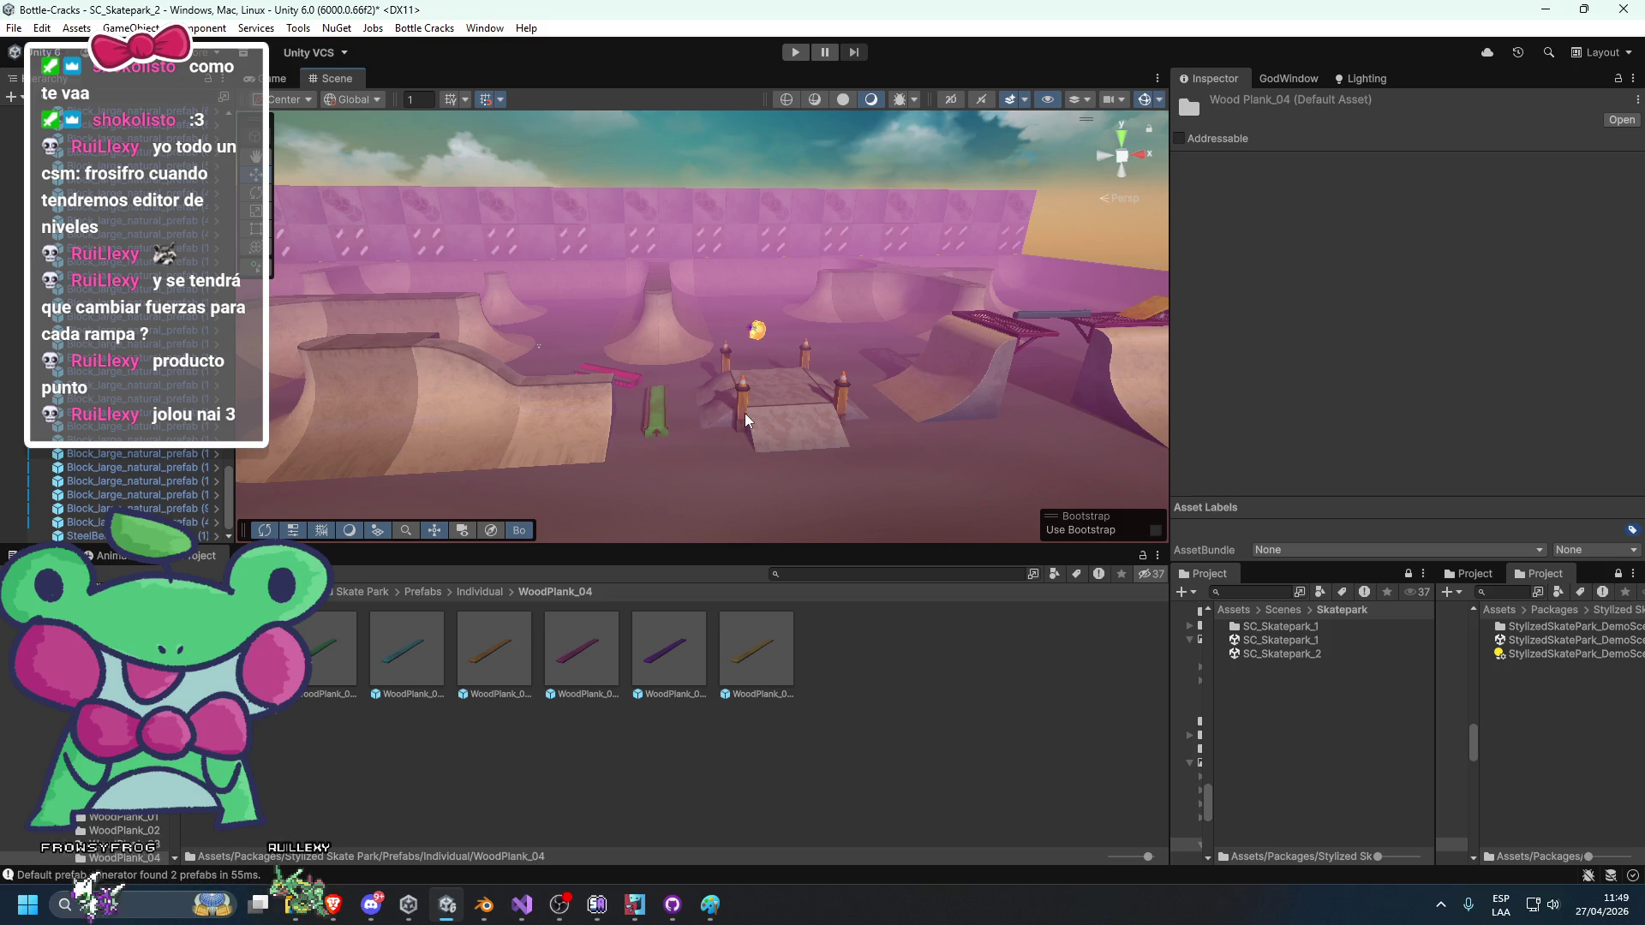
scroll(744, 412, up, 5)
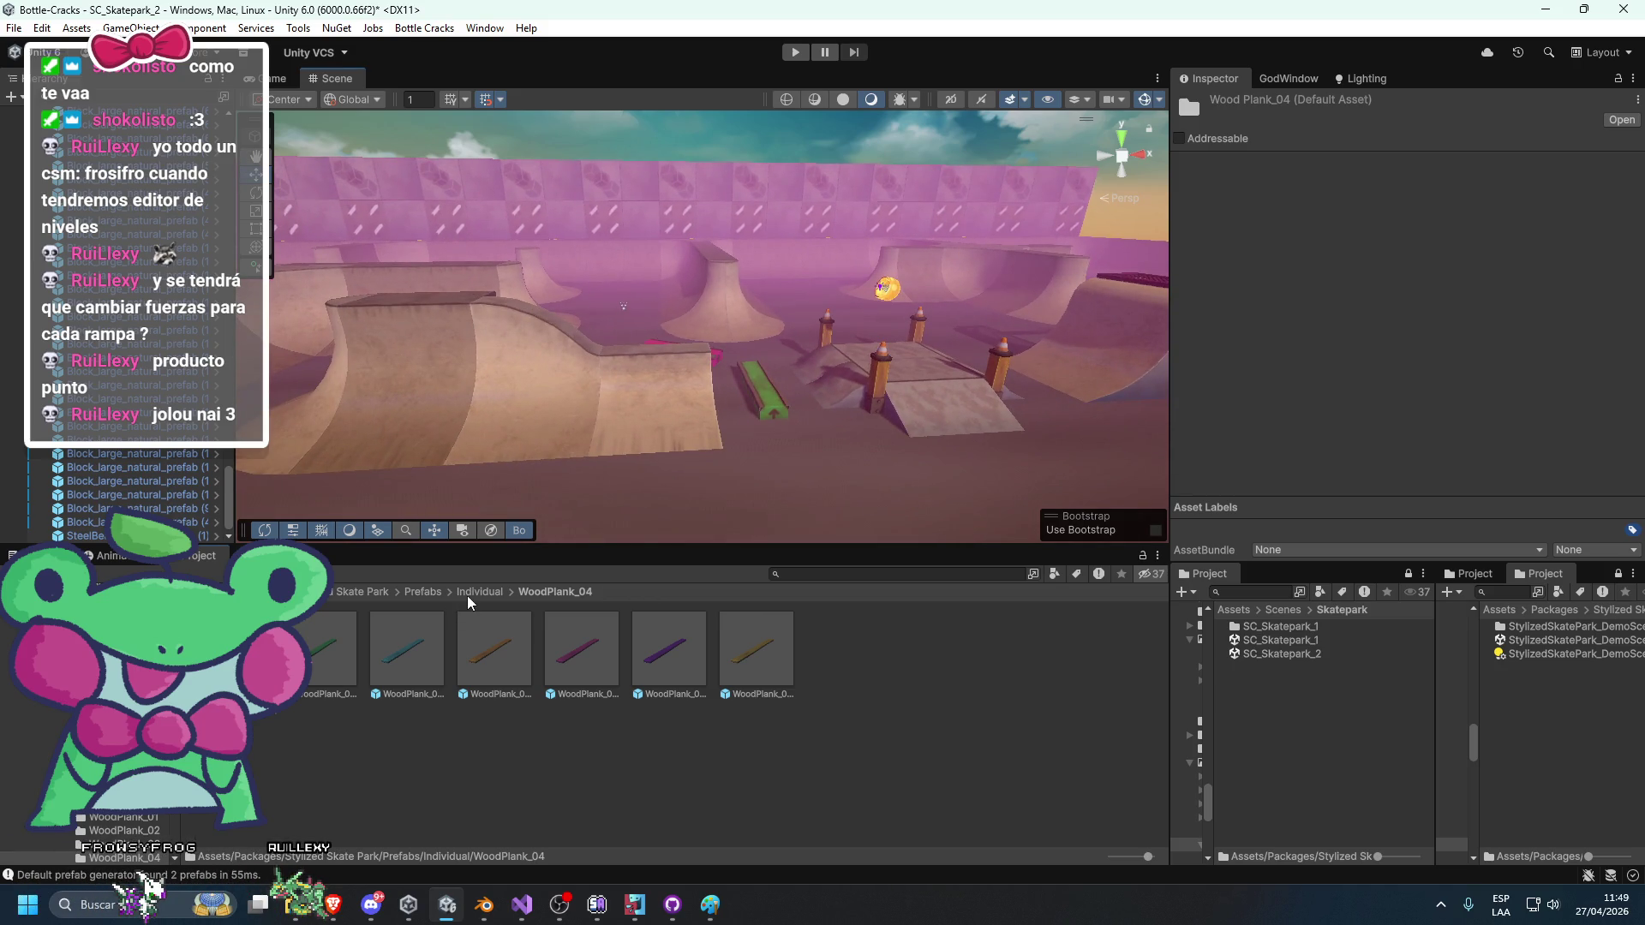
Return to the individual prefabs and open the Pyramid_small folder.
click(467, 594)
scroll(756, 724, down, 1)
double_click(753, 721)
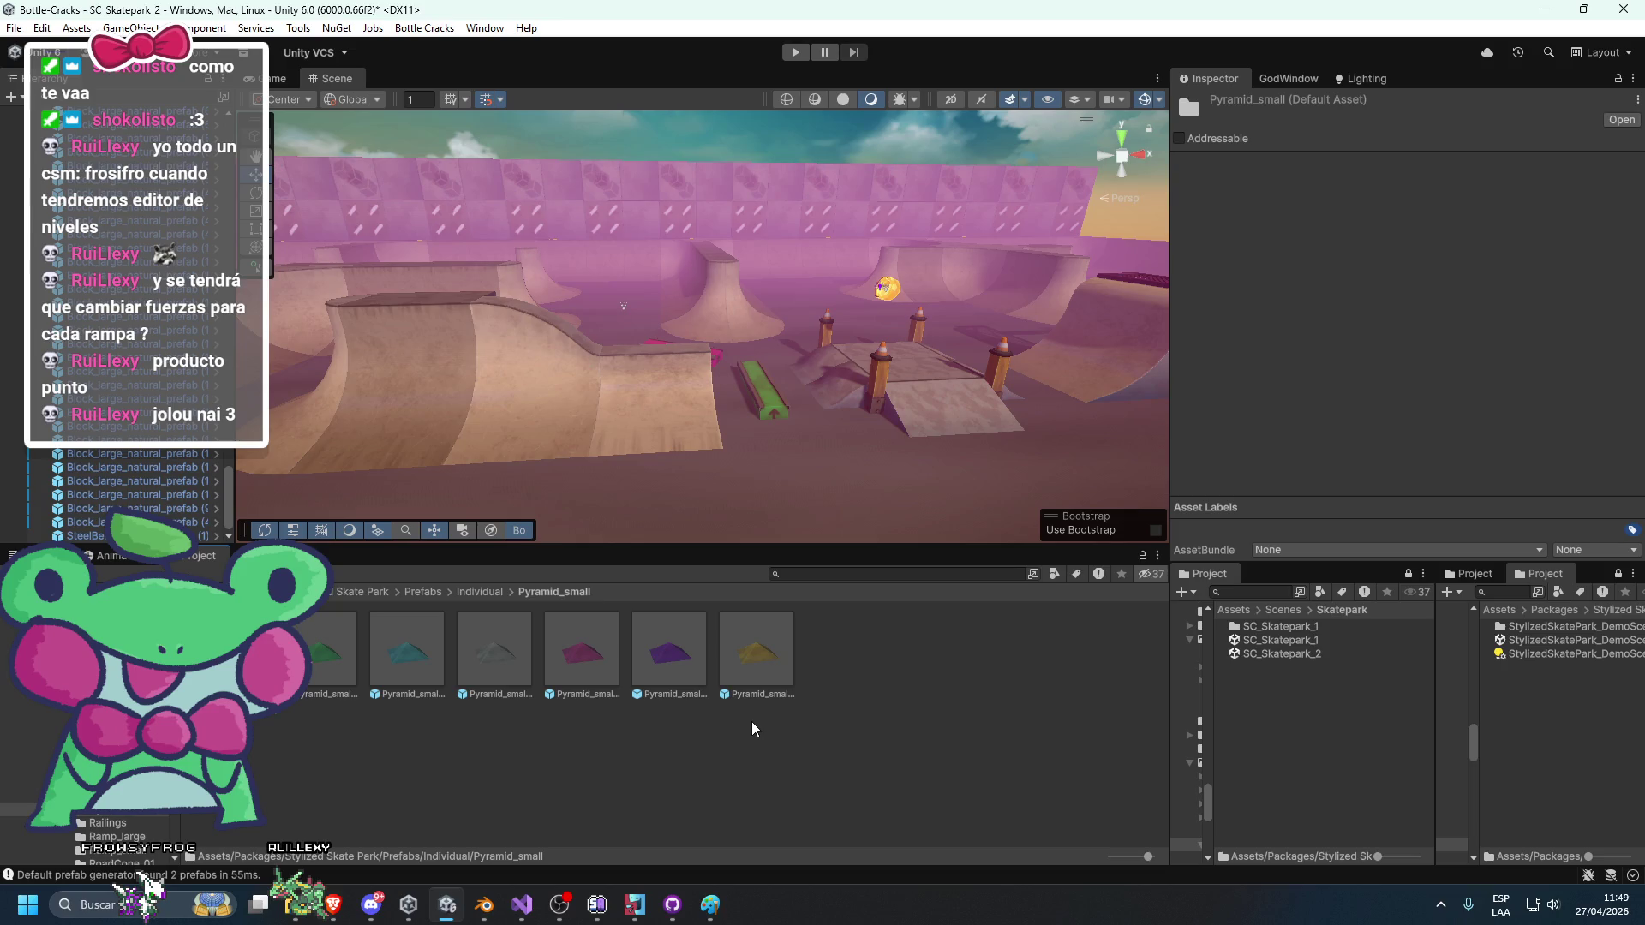
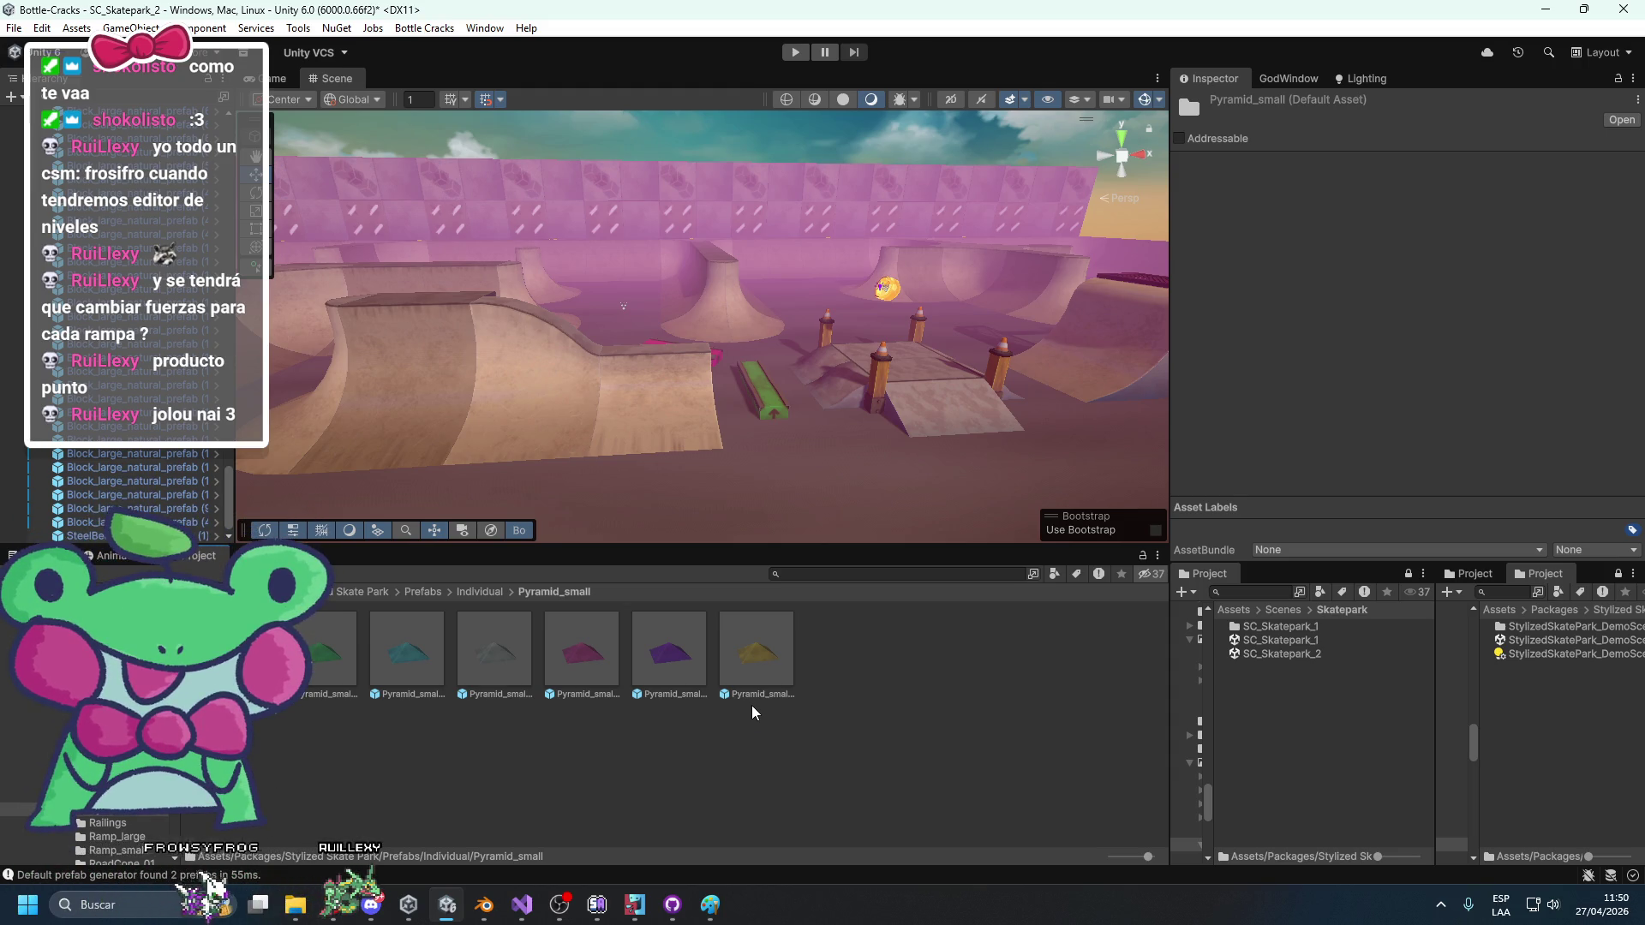
Place a natural bench between the two planters and set its Z position to 5.5.
click(479, 591)
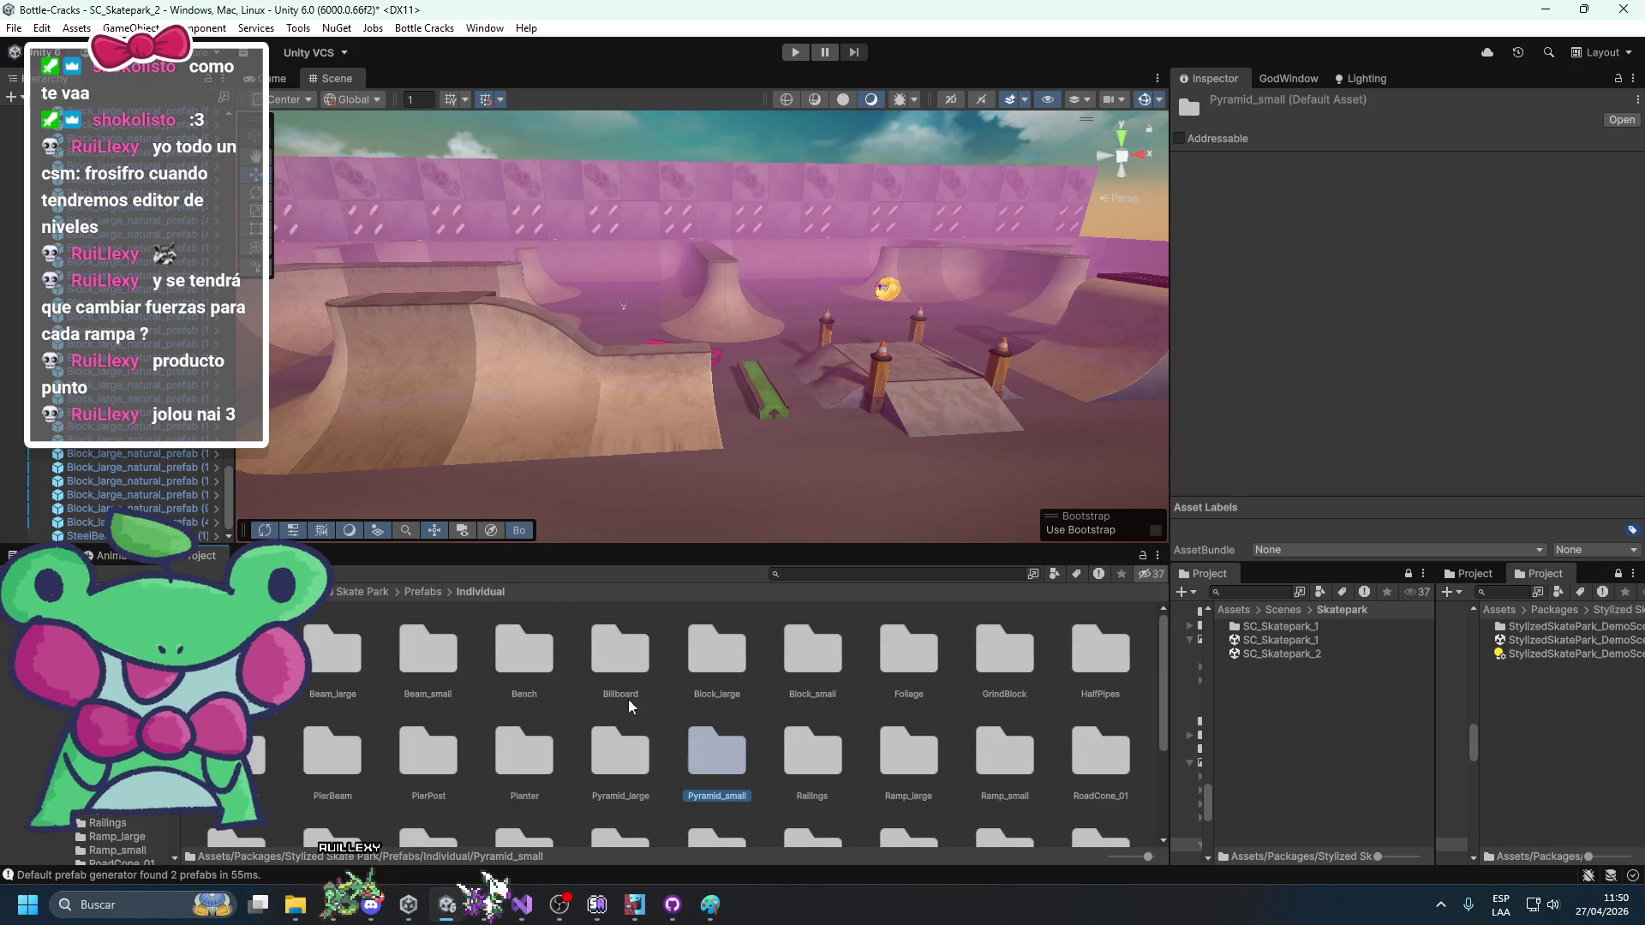
double_click(543, 670)
drag(856, 377, 934, 464)
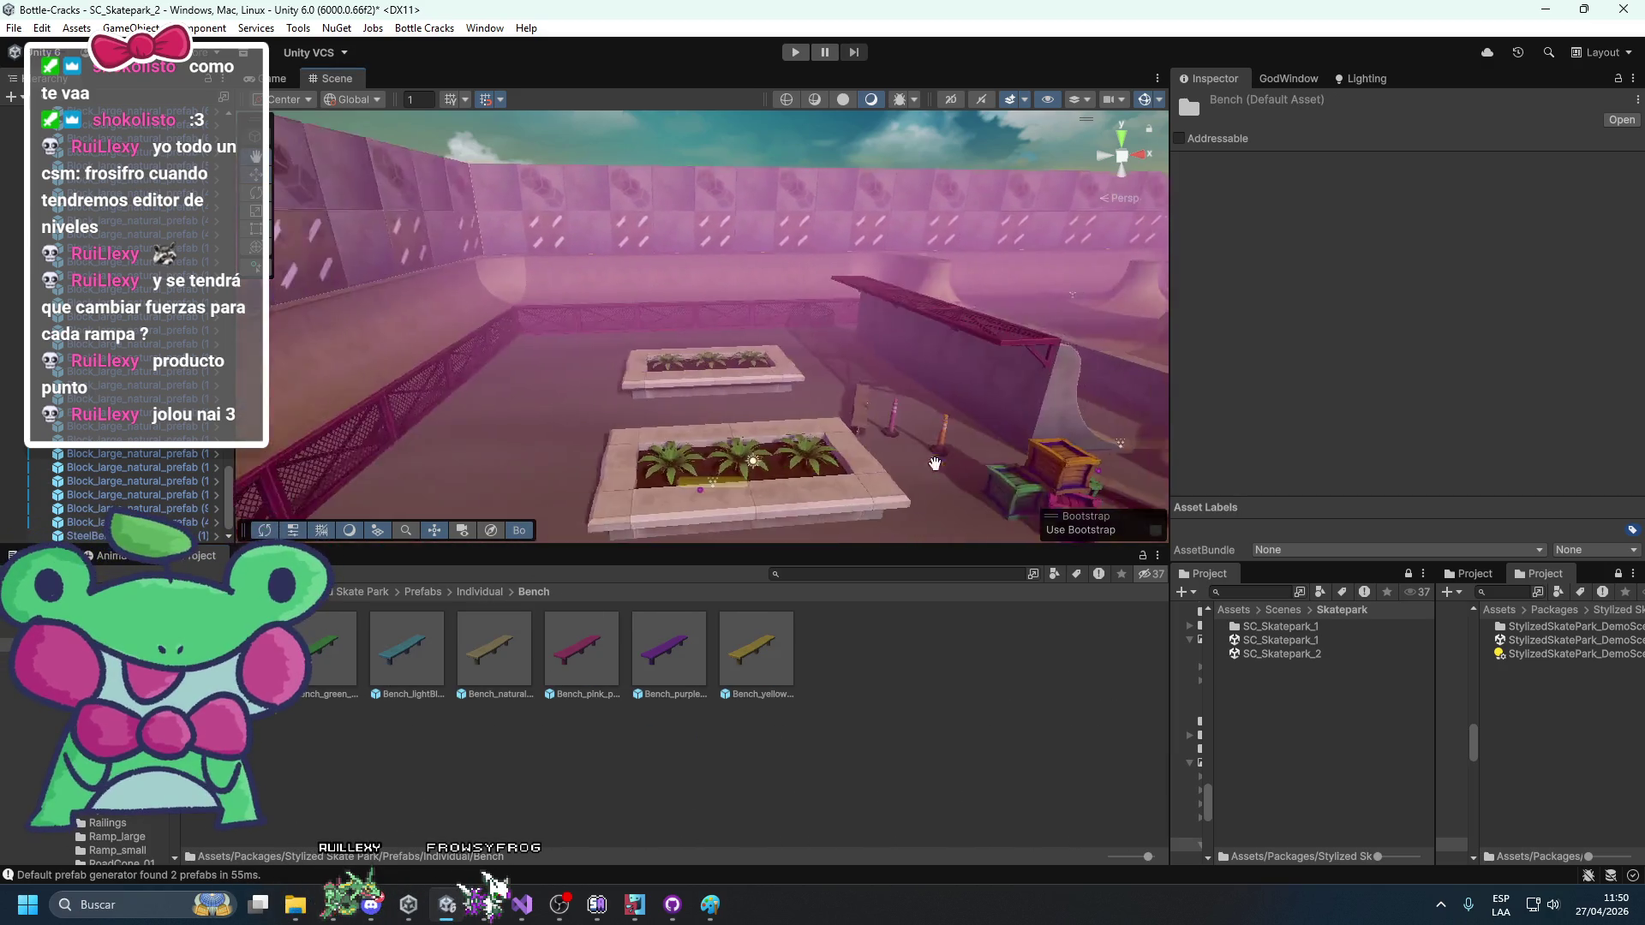
scroll(935, 463, up, 3)
mouse_move(494, 652)
mouse_down()
mouse_move(507, 398)
mouse_move(727, 418)
mouse_move(711, 419)
mouse_up()
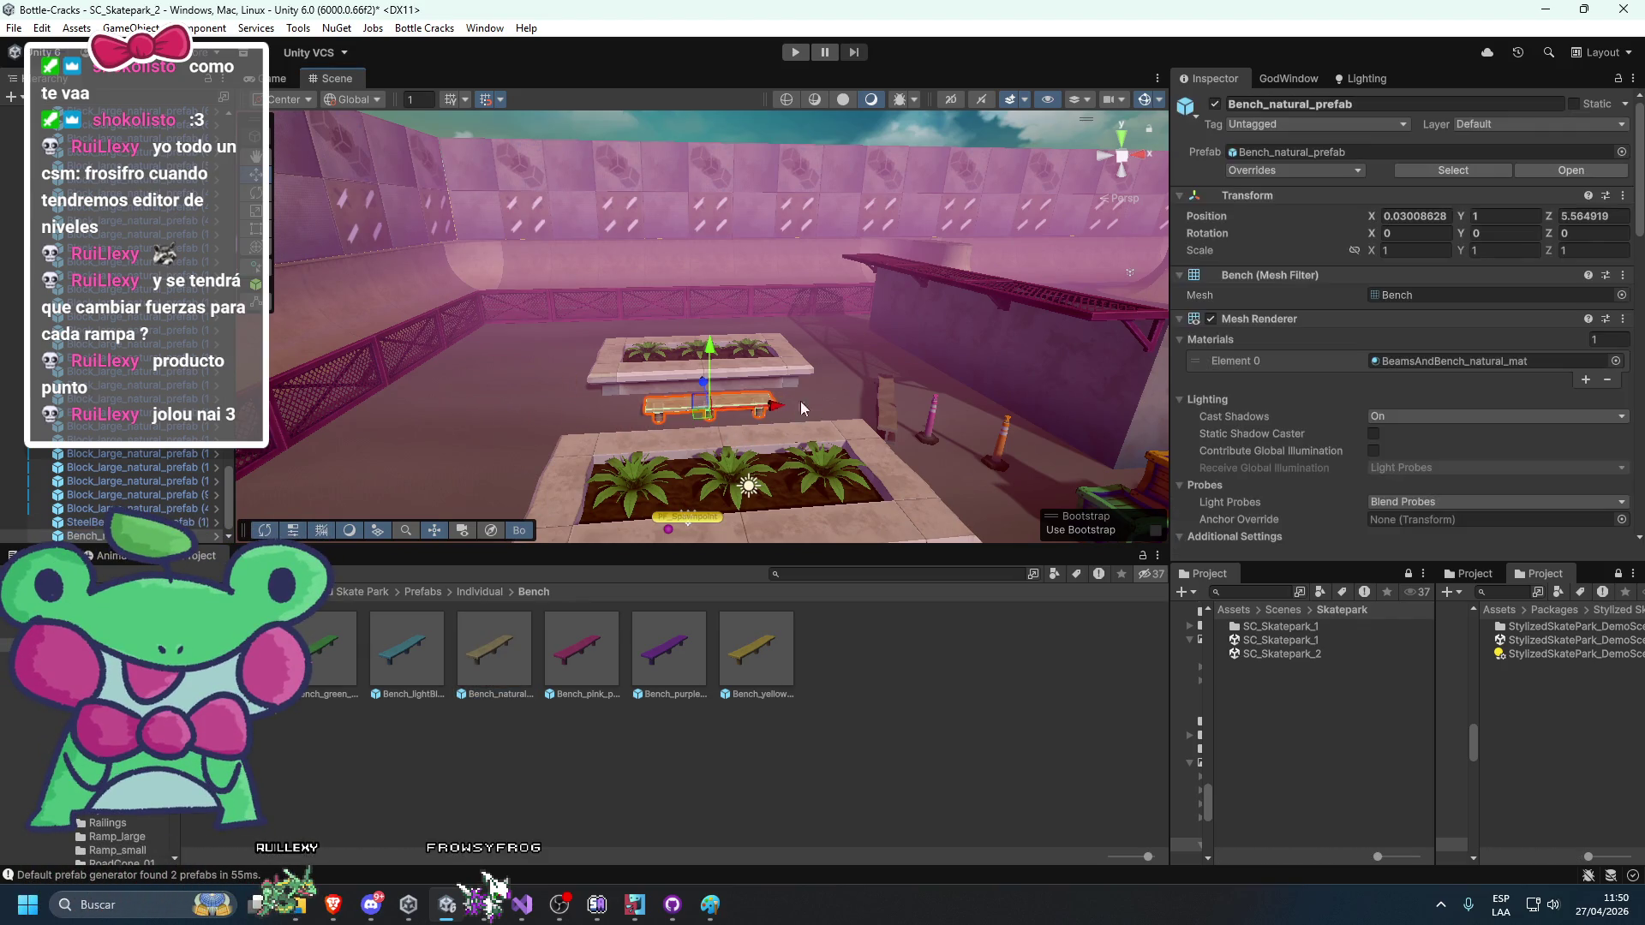
click(1566, 216)
text(5.5)
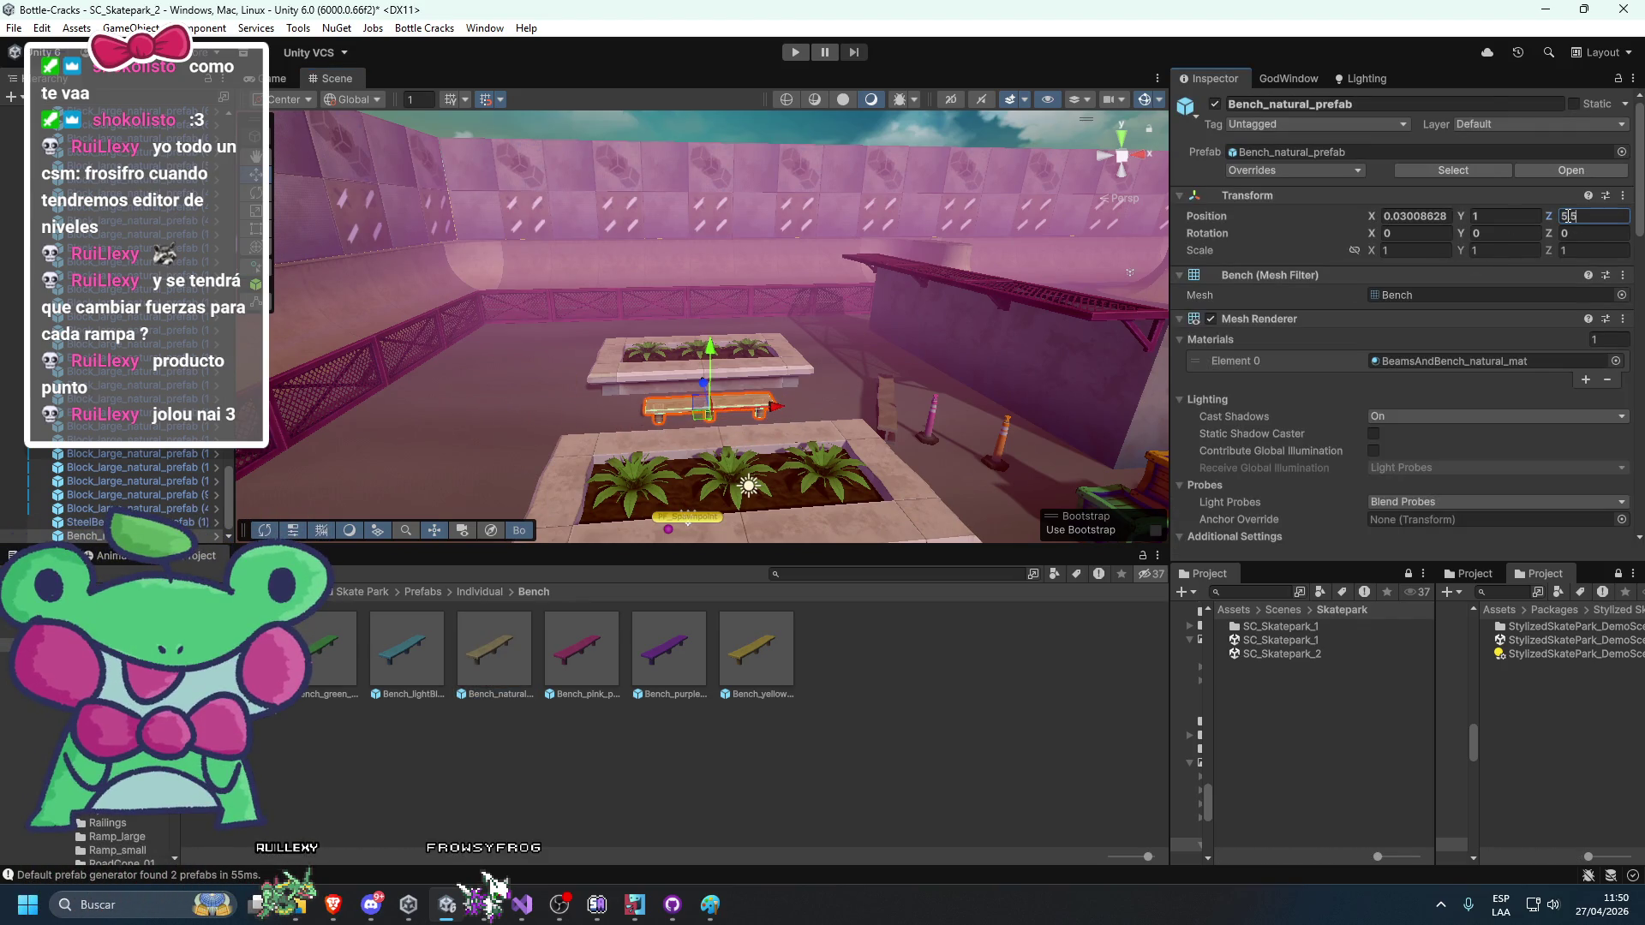
click(792, 367)
Duplicate the bench and slide the copy into the next planter gap.
mouse_move(791, 366)
mouse_down()
mouse_move(722, 412)
mouse_move(640, 341)
mouse_up()
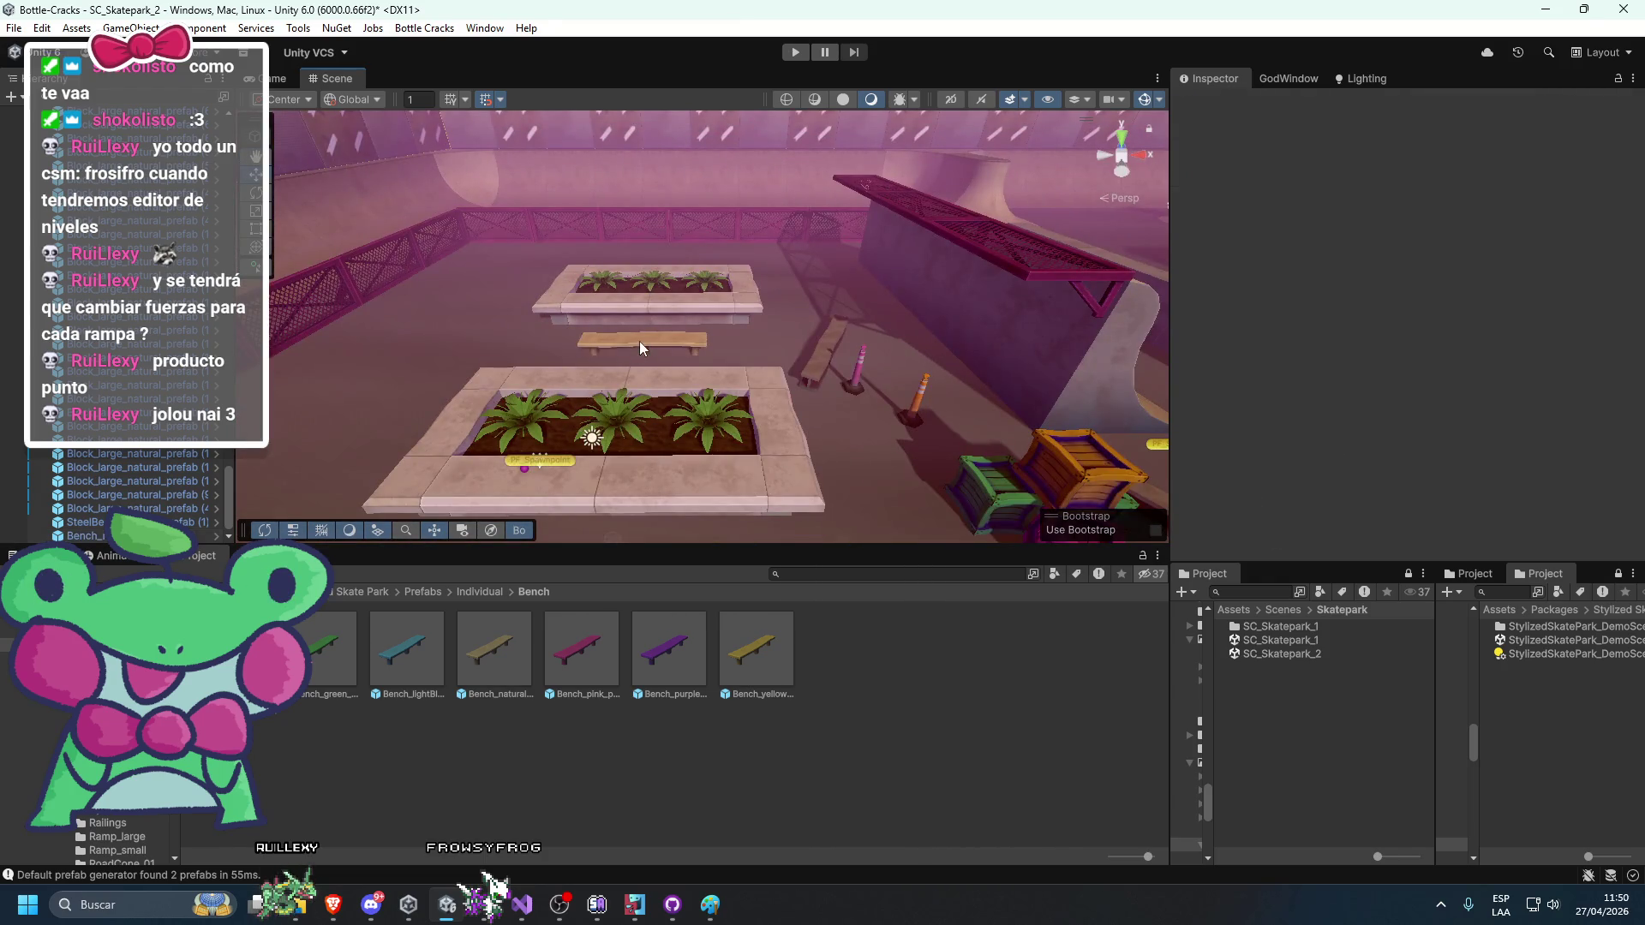
click(639, 341)
mouse_move(828, 317)
mouse_down()
mouse_move(819, 377)
mouse_move(793, 361)
mouse_move(711, 176)
mouse_move(697, 398)
mouse_move(675, 423)
mouse_move(949, 434)
mouse_up()
key(ctrl+d)
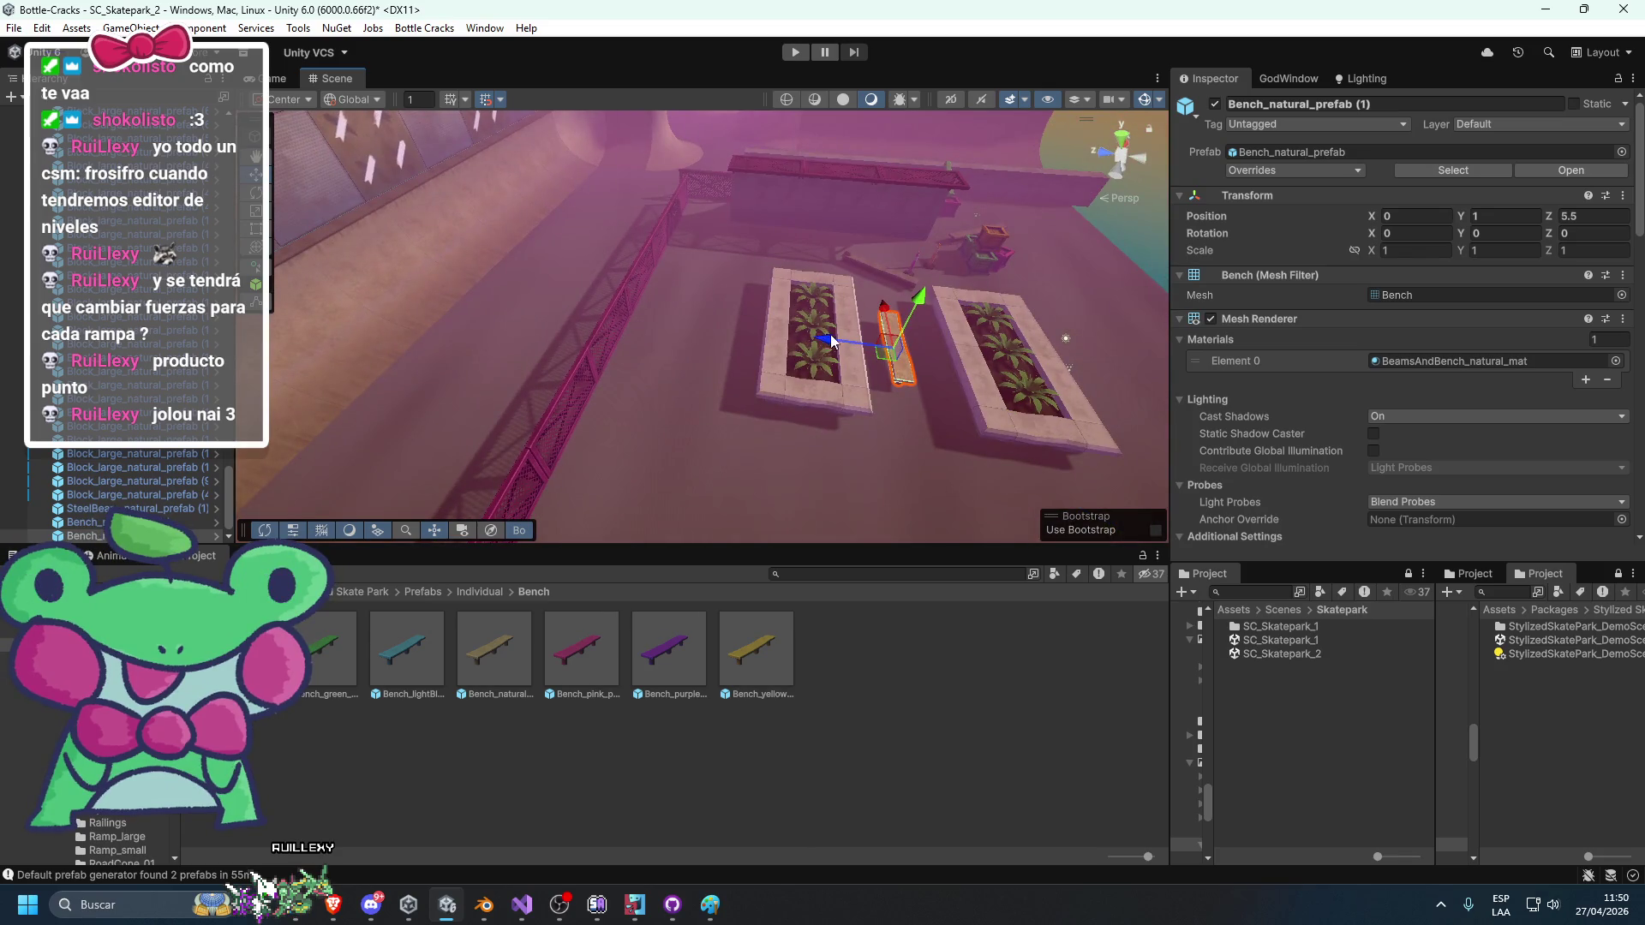
mouse_move(676, 329)
mouse_down()
mouse_move(648, 327)
mouse_move(837, 349)
mouse_up()
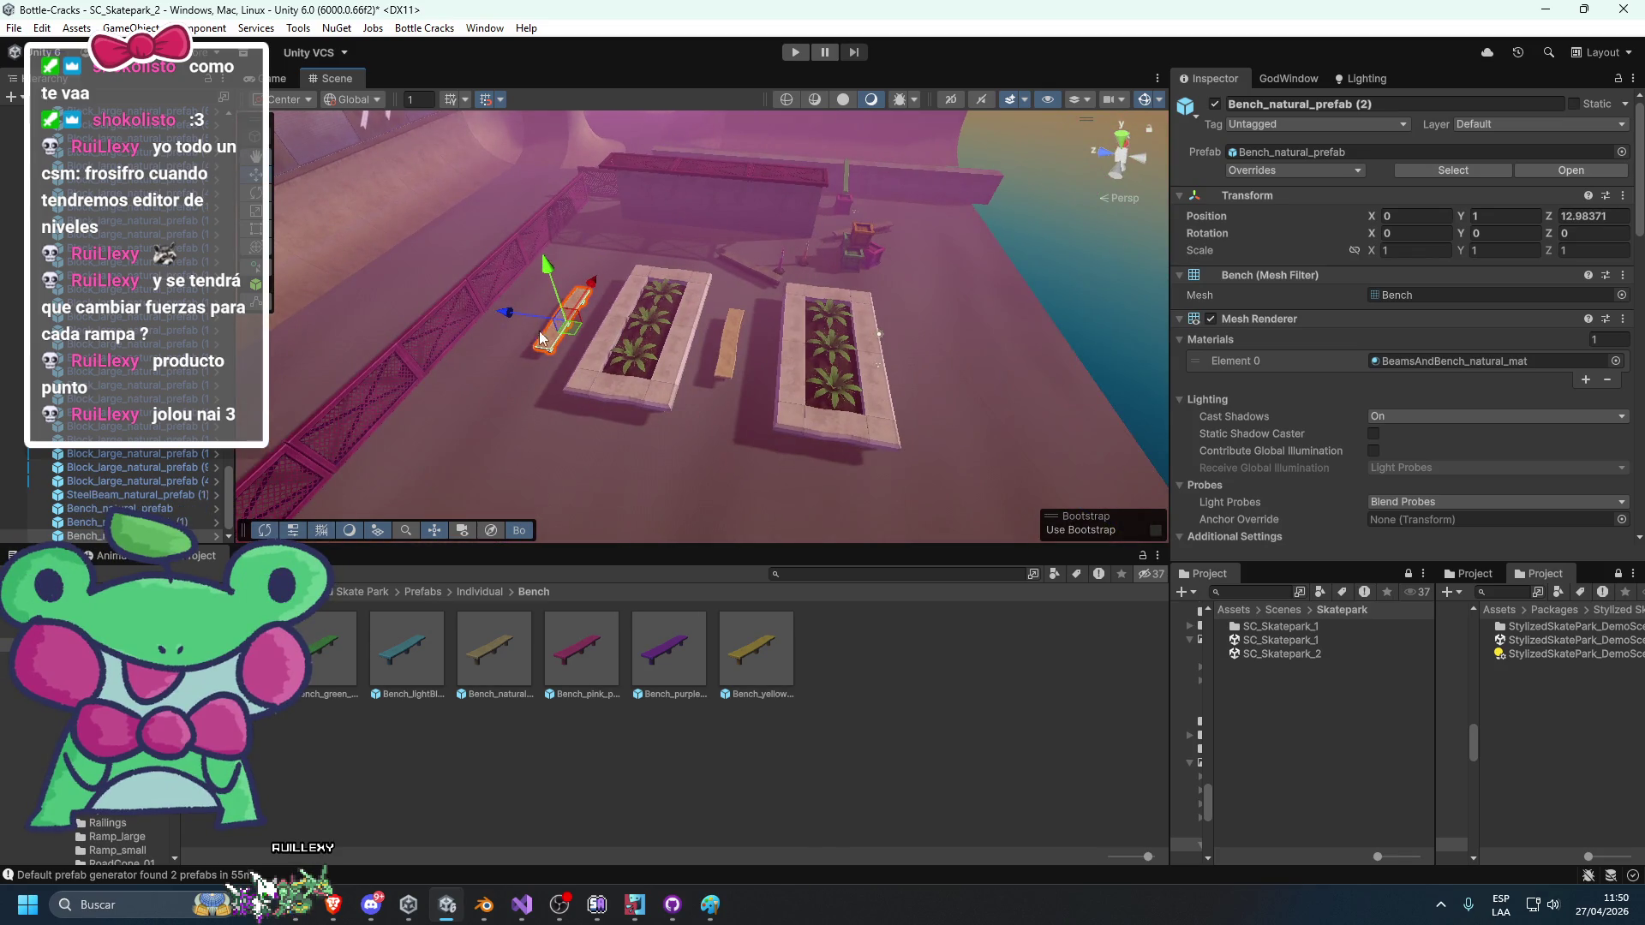
click(895, 396)
Delete the extra bench standing in front of the planters.
mouse_move(1066, 286)
mouse_down()
mouse_move(517, 271)
mouse_move(639, 273)
mouse_move(712, 214)
mouse_up()
click(666, 500)
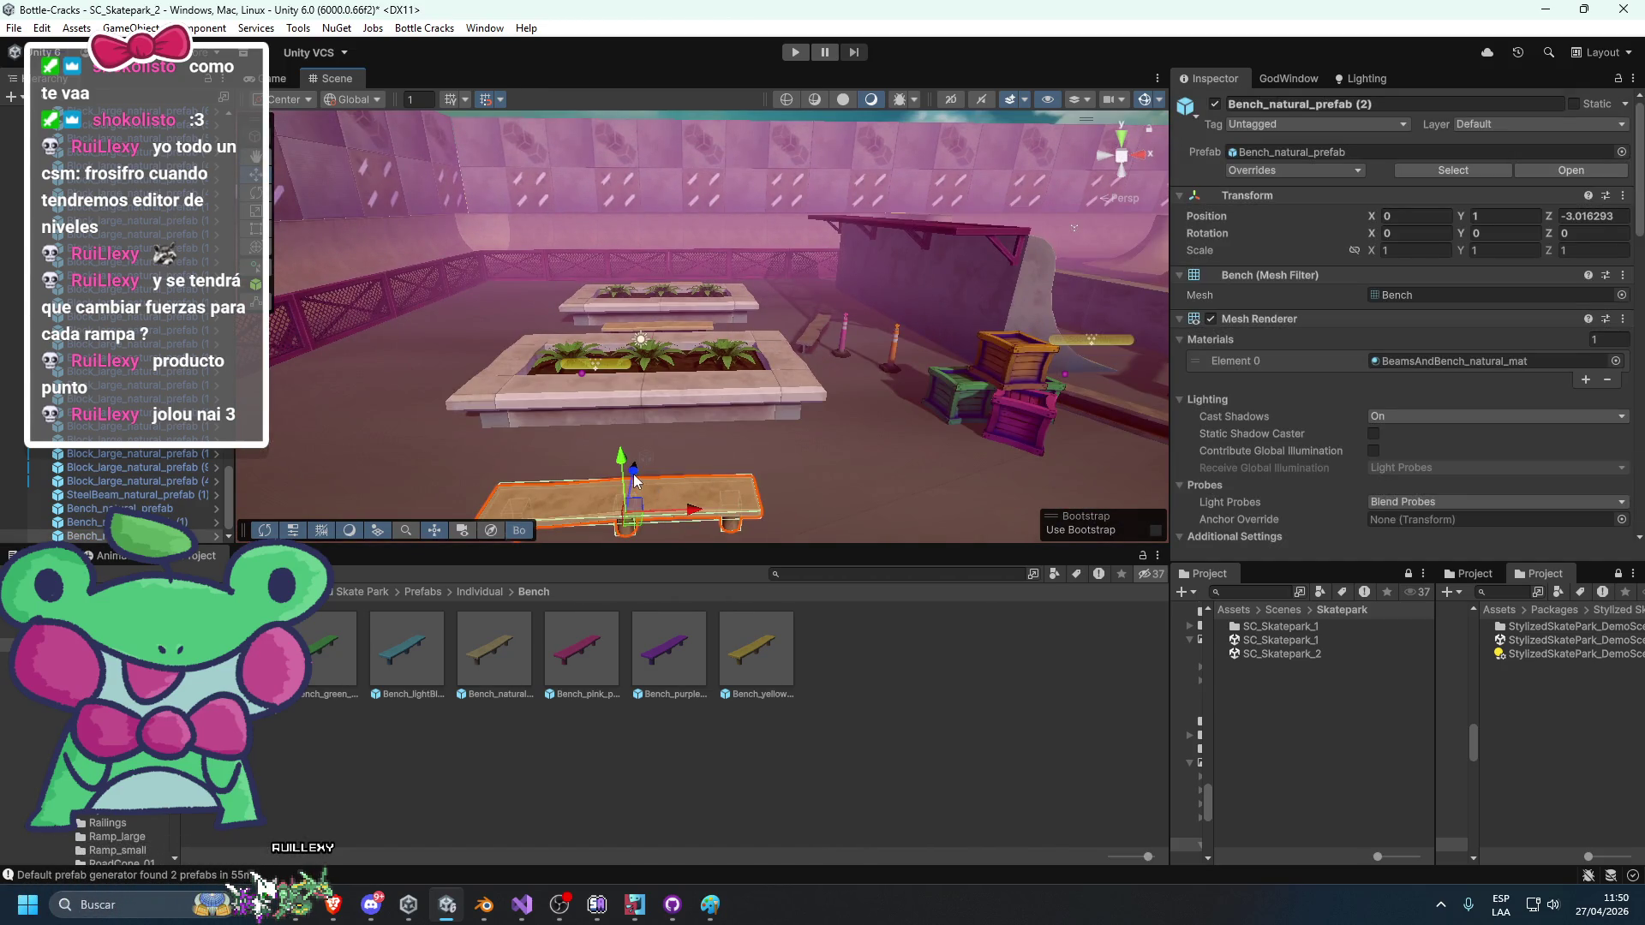
mouse_move(649, 433)
mouse_down()
mouse_move(682, 204)
mouse_move(663, 449)
mouse_move(682, 474)
mouse_move(698, 467)
mouse_up()
click(672, 353)
click(702, 465)
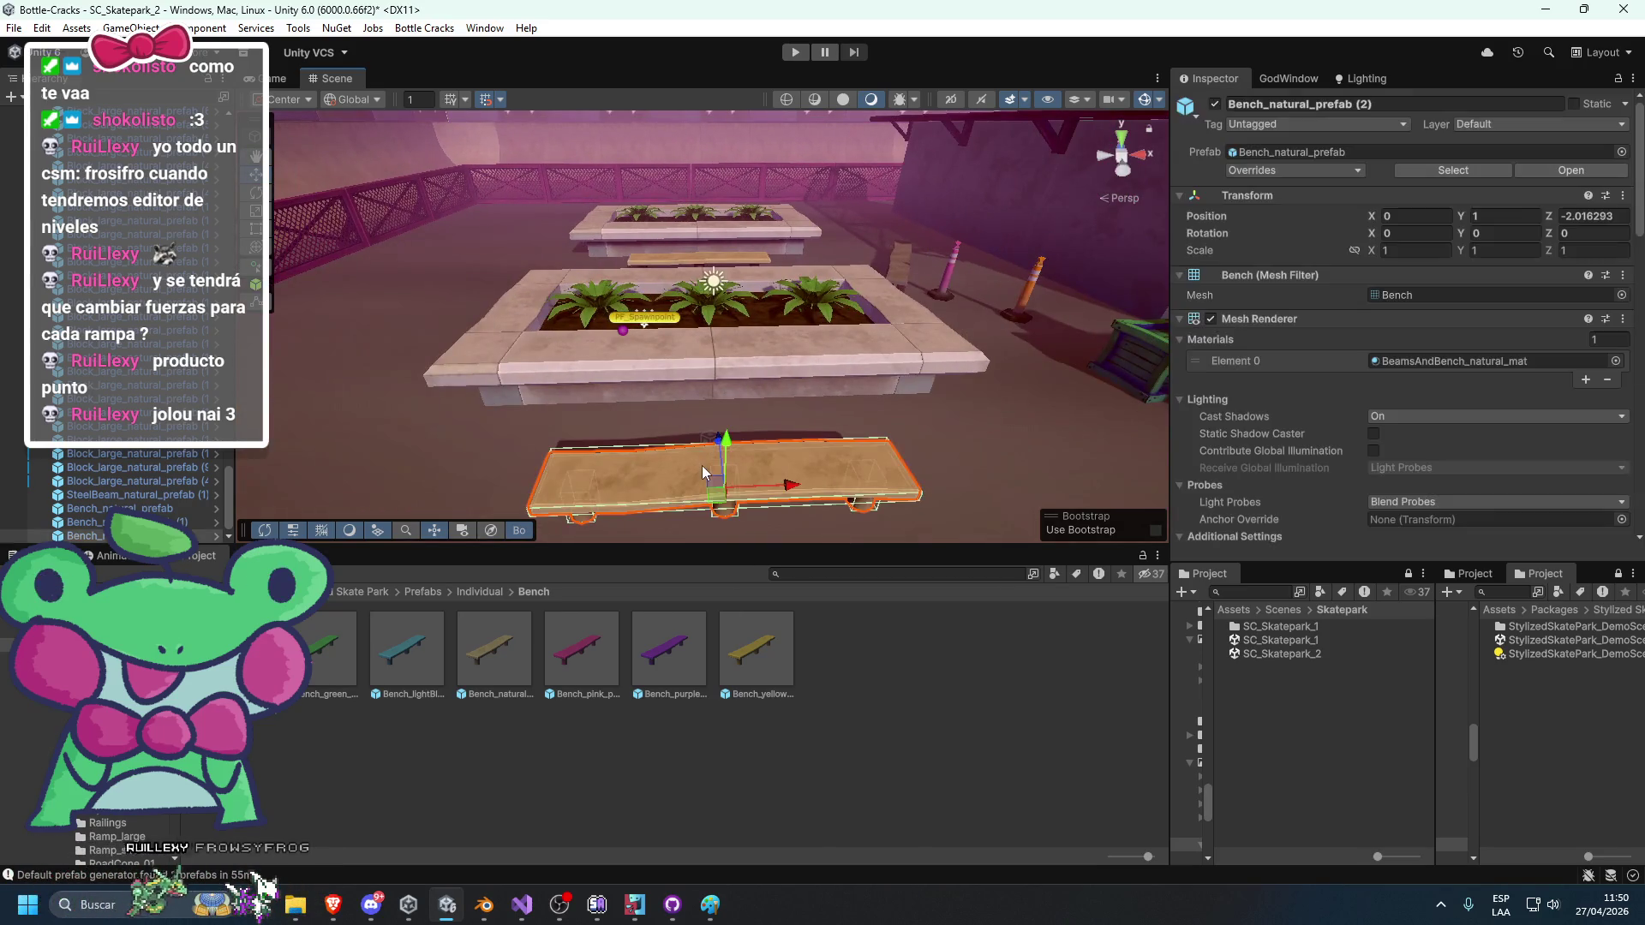
key(Delete)
click(481, 591)
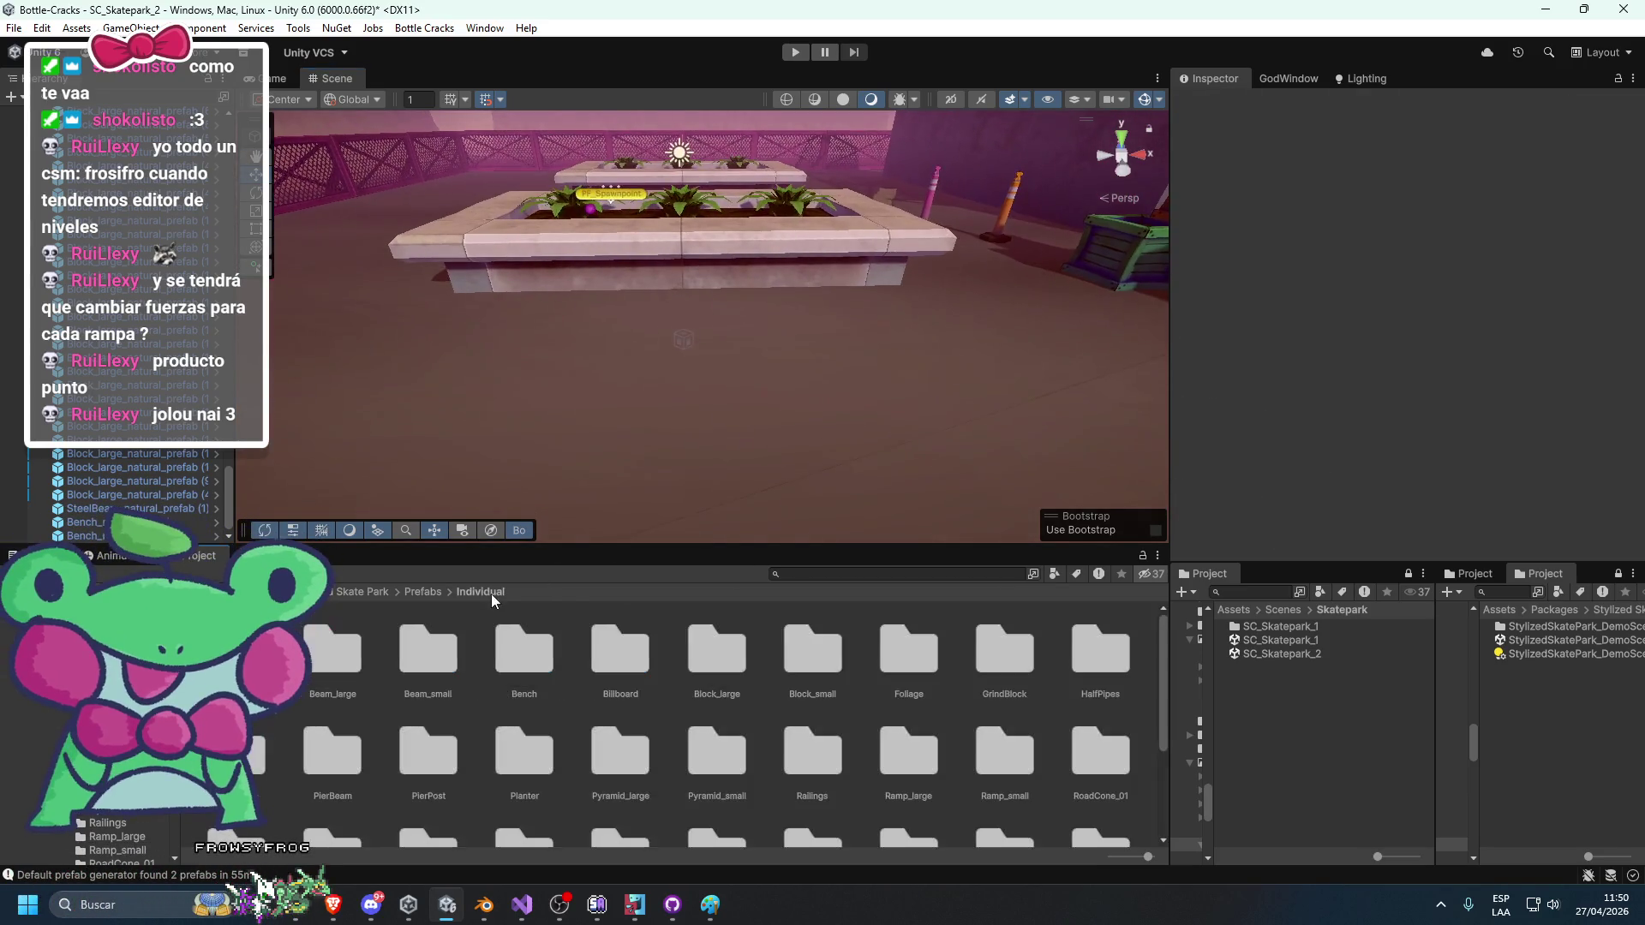
Browse the Foliage and HalfPipes folders, then place a natural picnic table left of the planters.
double_click(896, 670)
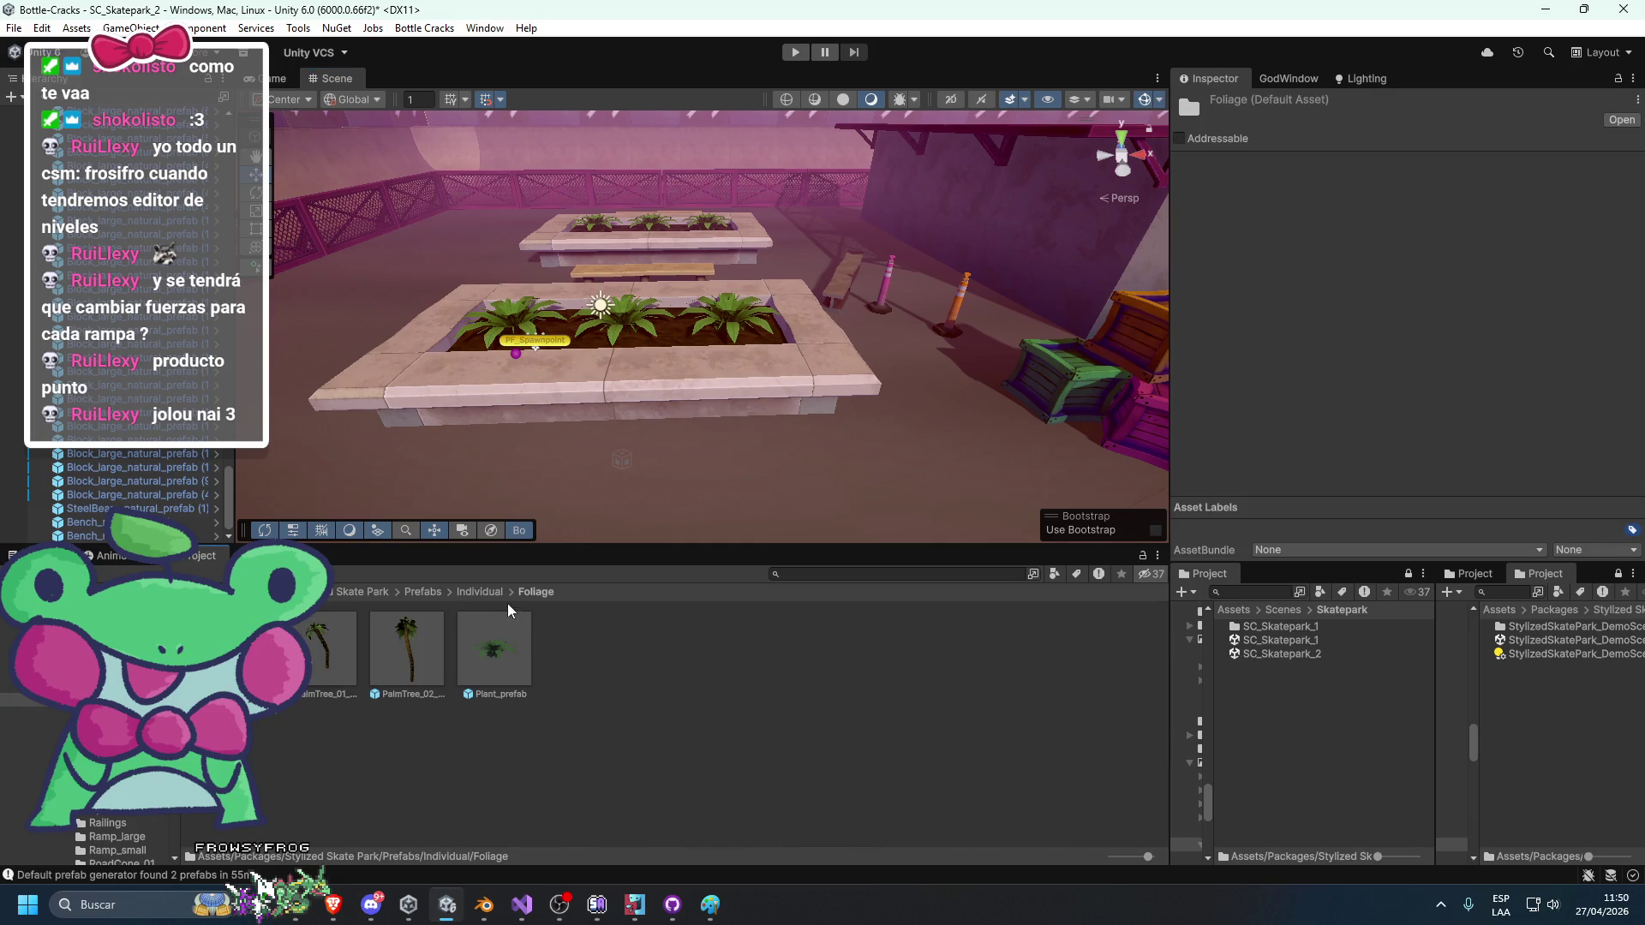
click(485, 594)
double_click(1077, 670)
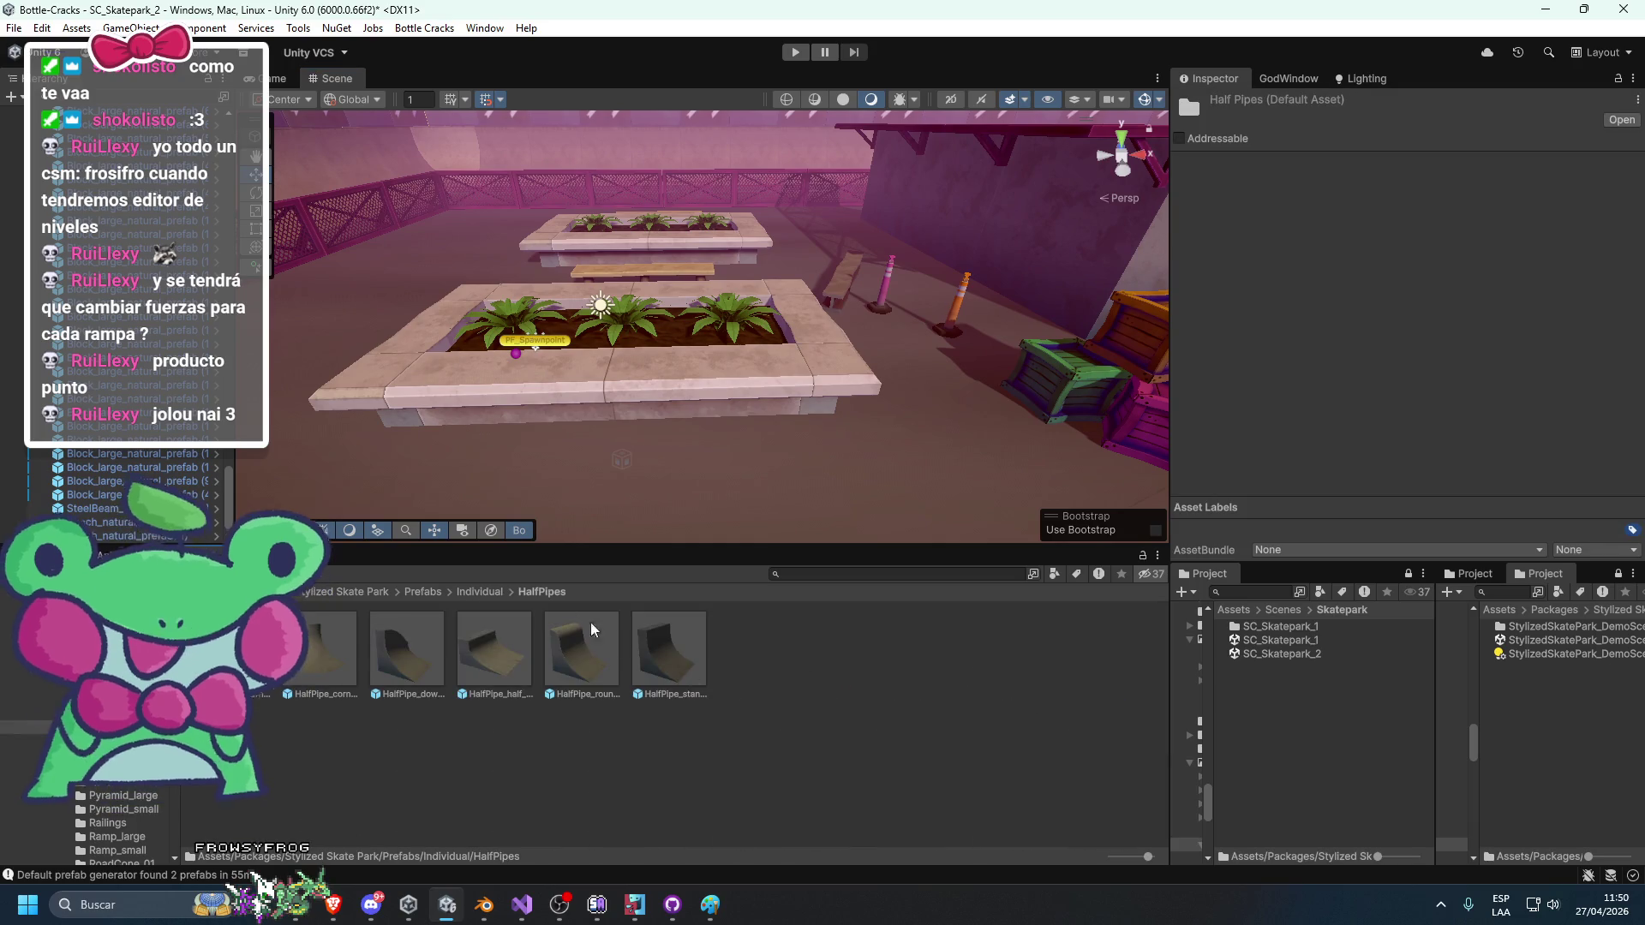
click(477, 592)
double_click(269, 752)
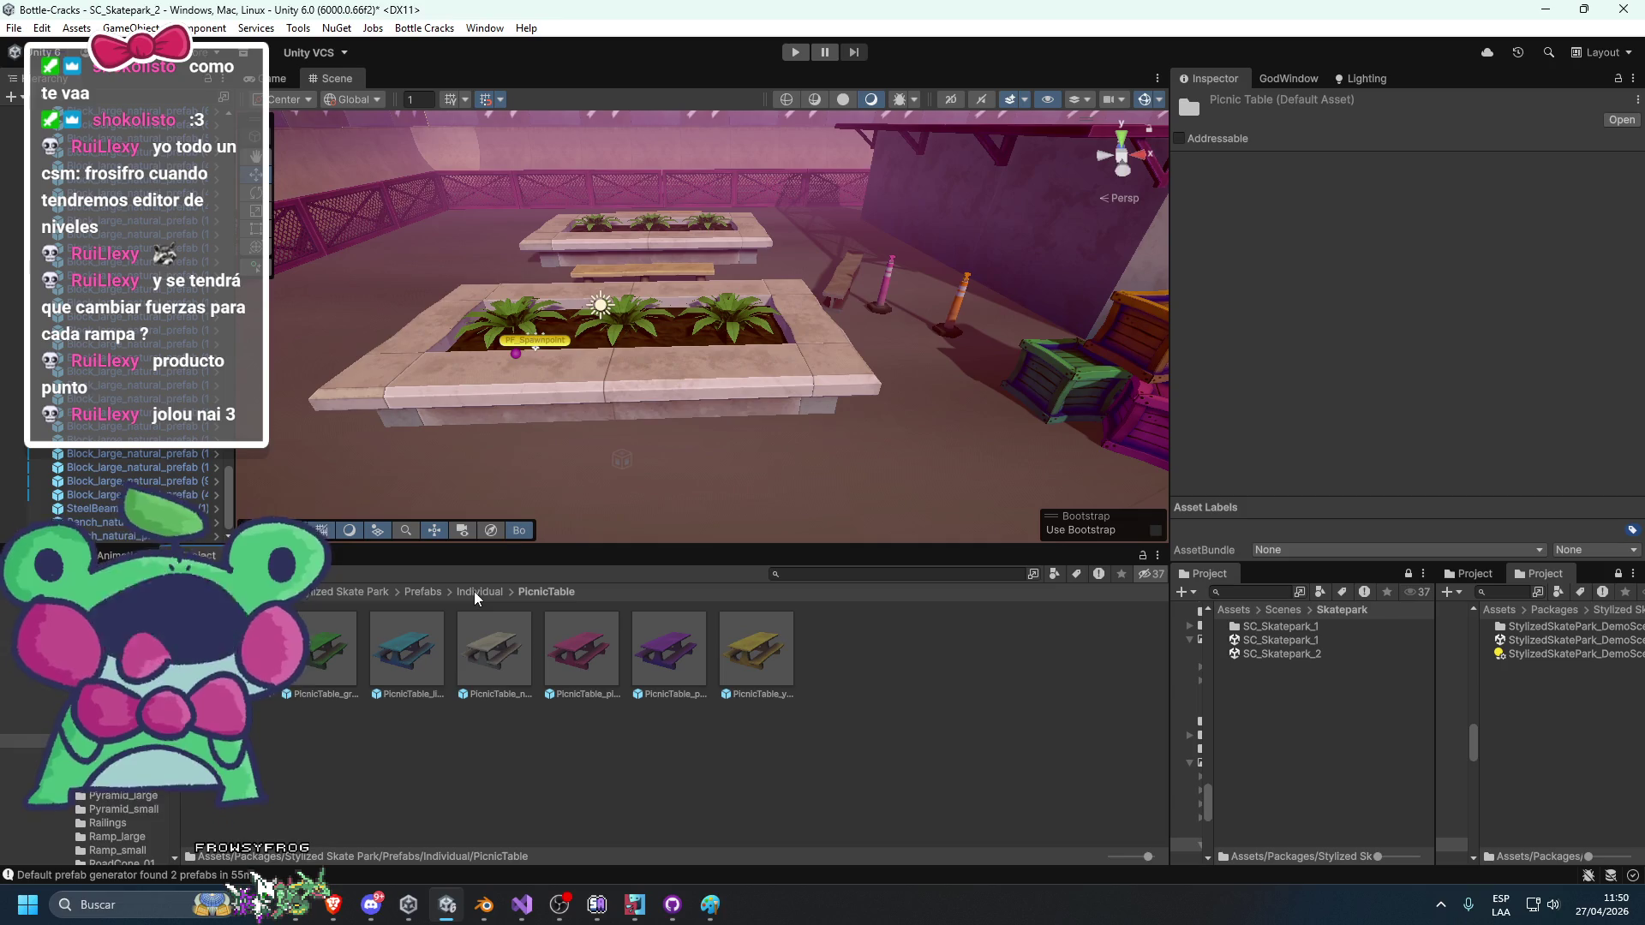
drag(484, 662, 399, 320)
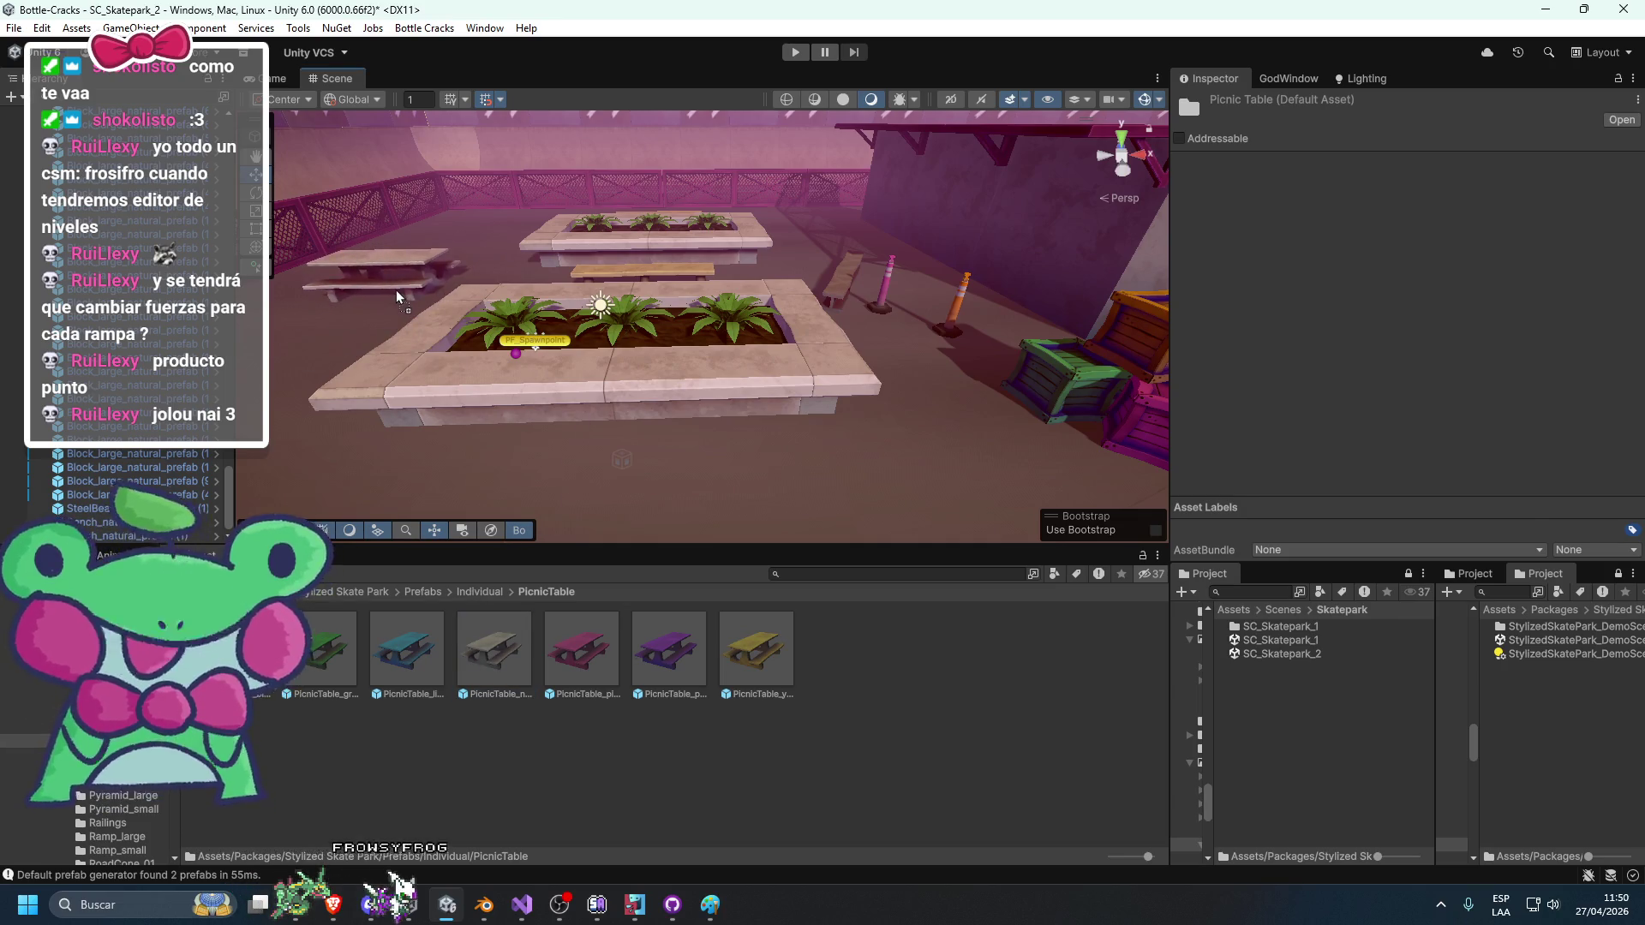
click(396, 290)
key(f)
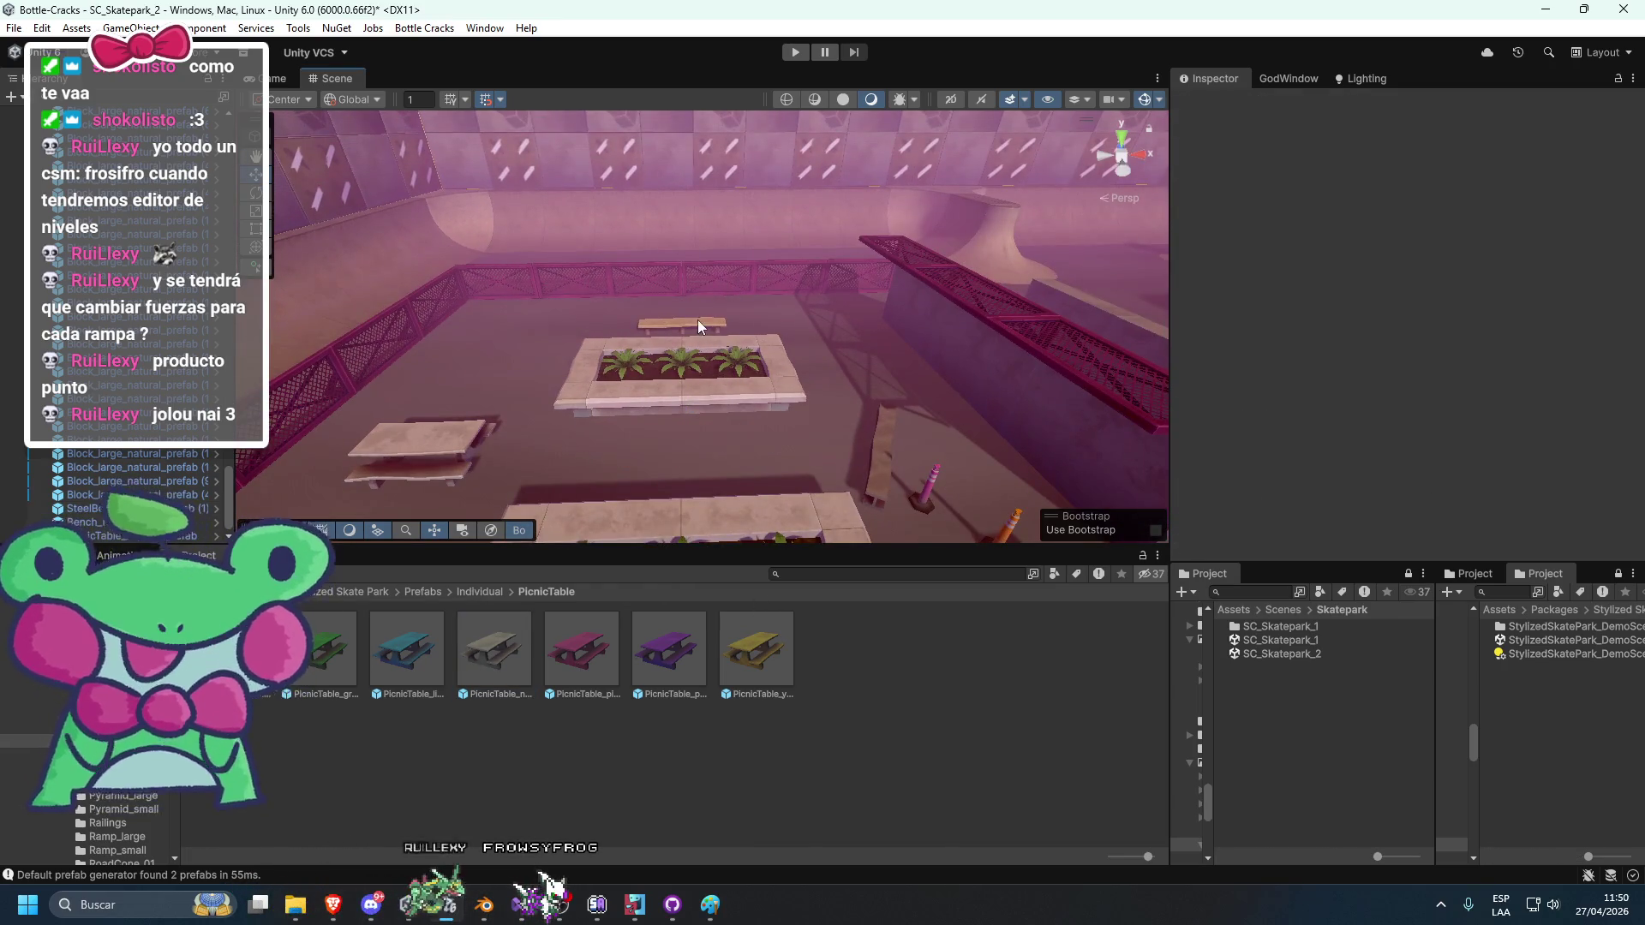
Move the second picnic table beside the far planter.
click(488, 353)
key(e)
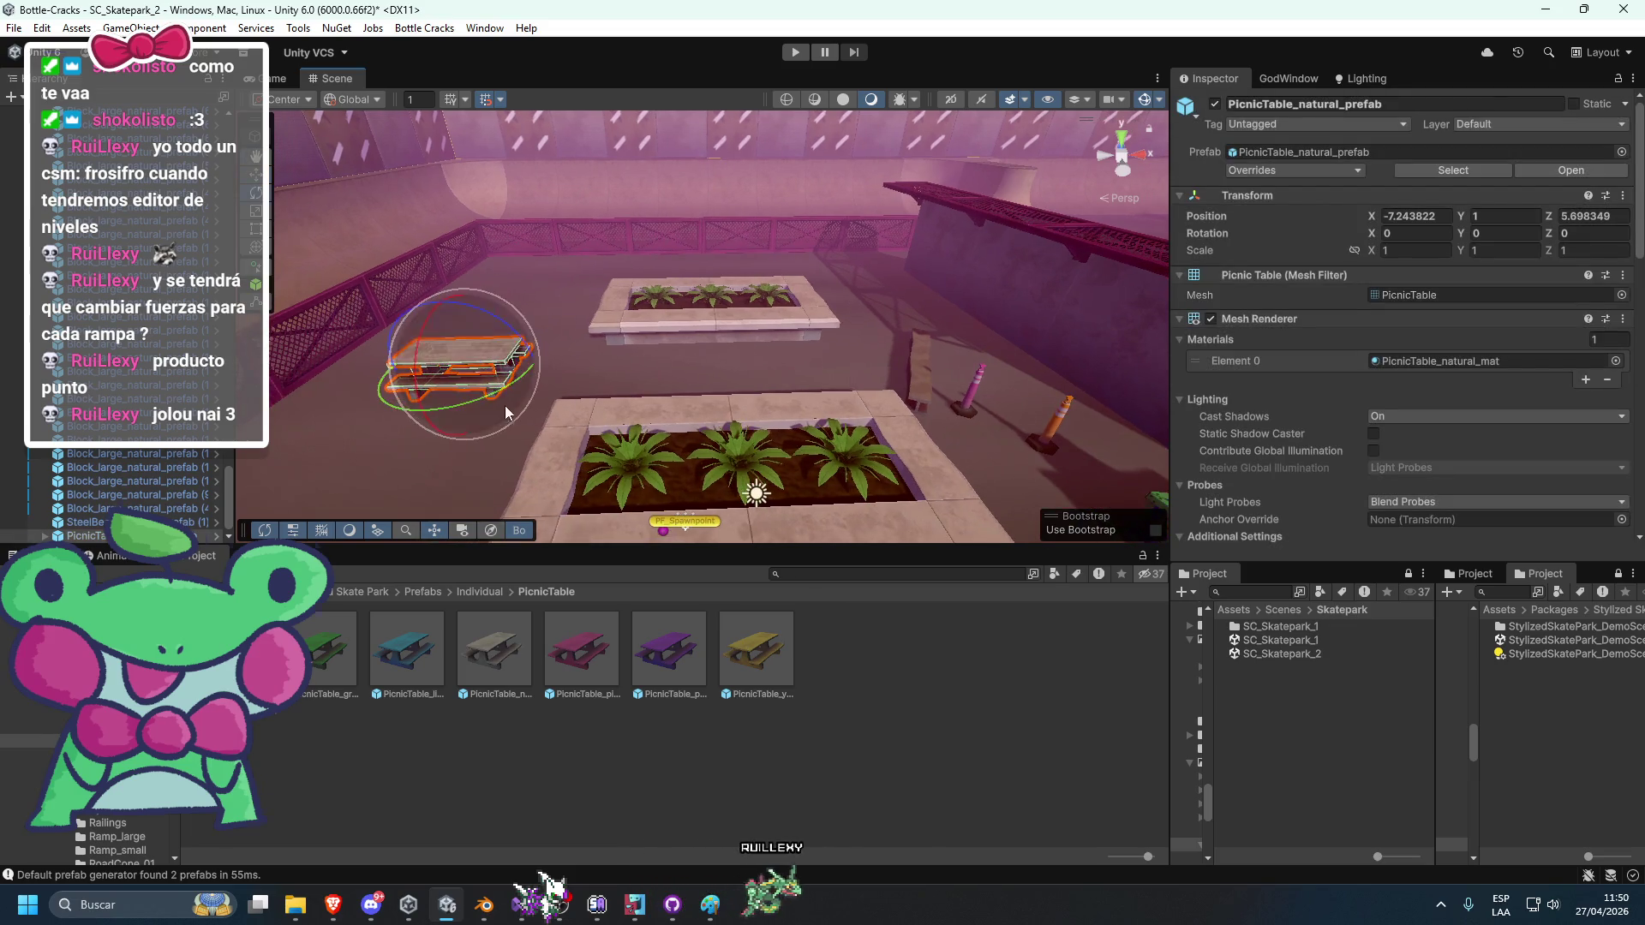
key(w)
drag(471, 326, 566, 286)
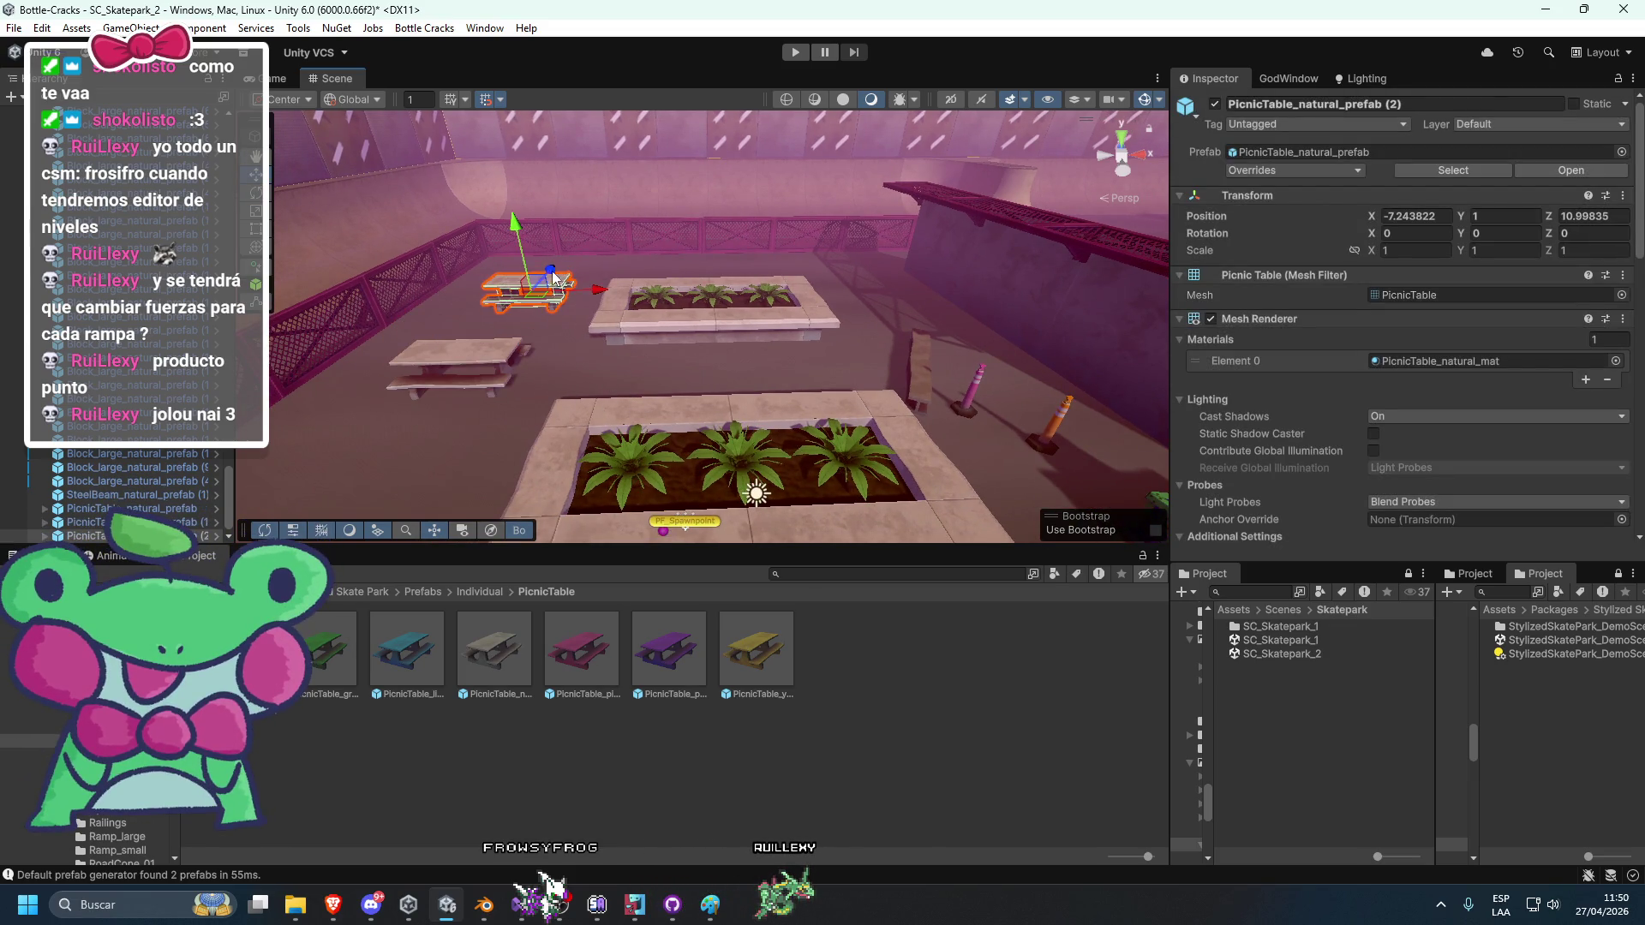
drag(451, 461, 669, 303)
scroll(670, 303, up, 5)
Check both picnic tables' placement and save the skatepark scene.
click(682, 144)
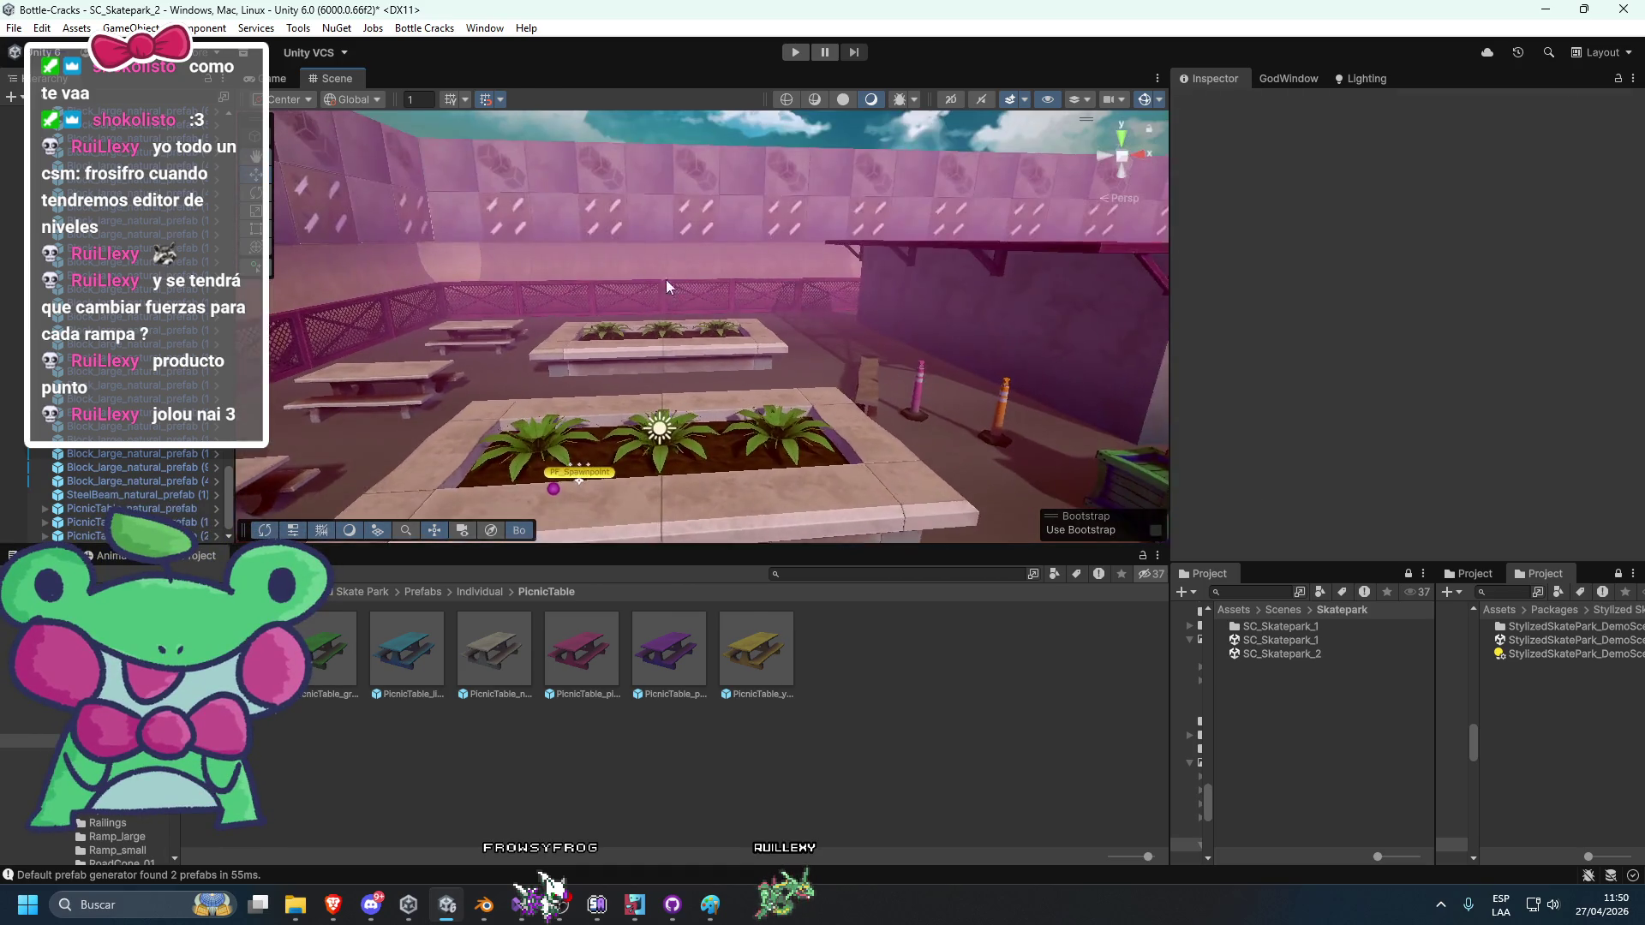
scroll(674, 238, down, 3)
click(460, 367)
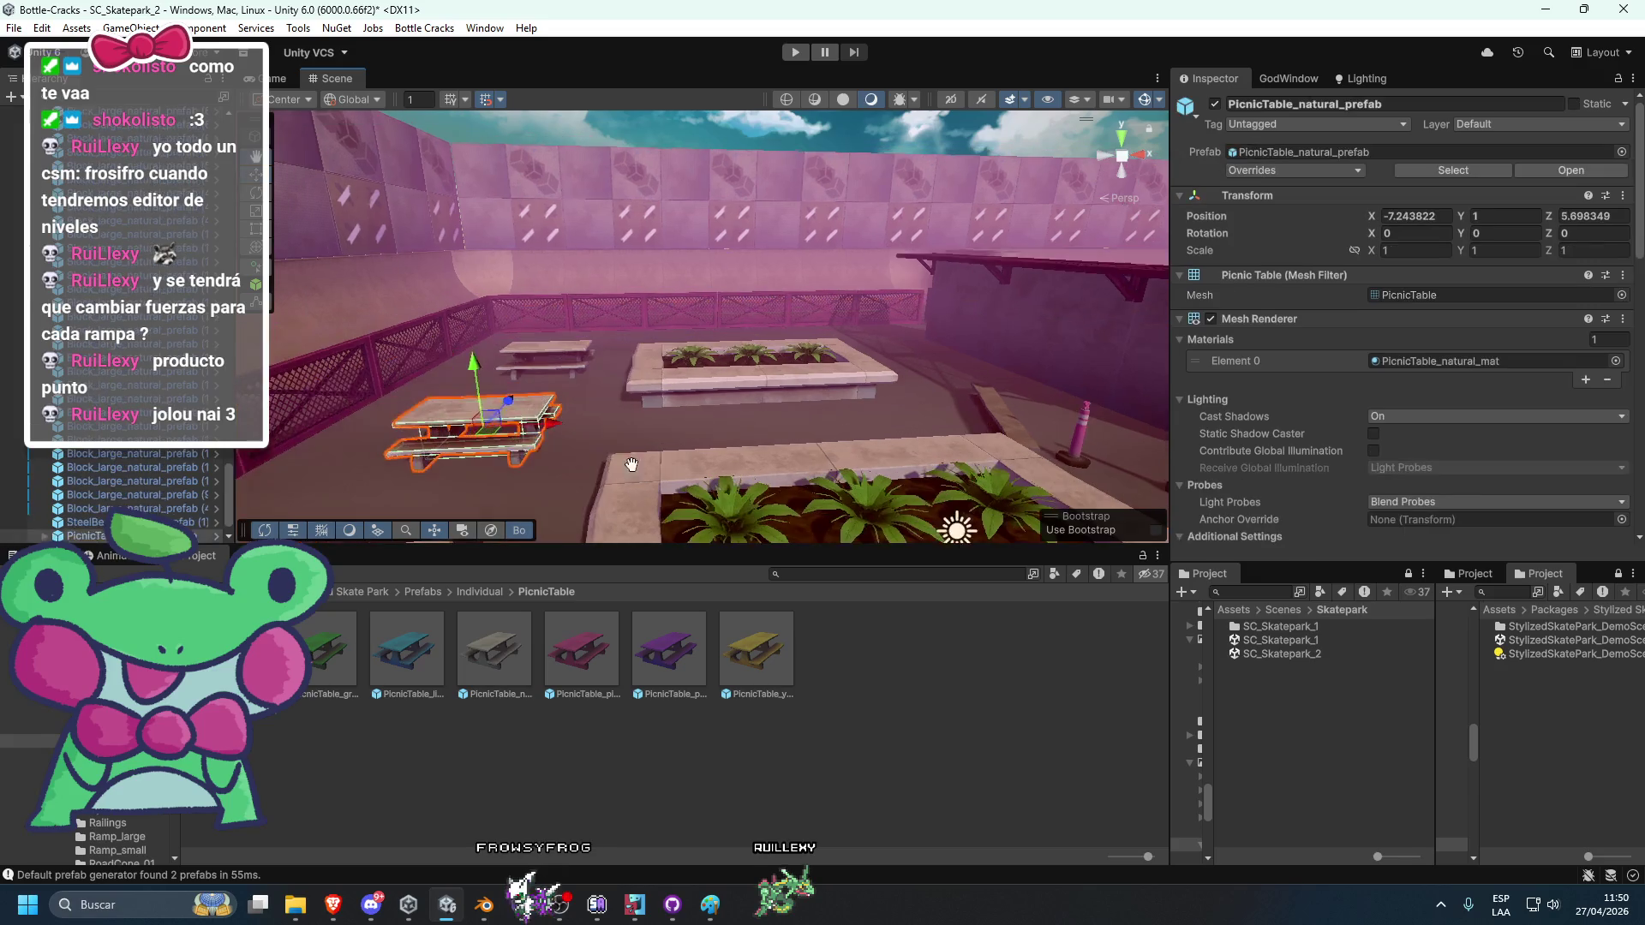
click(756, 425)
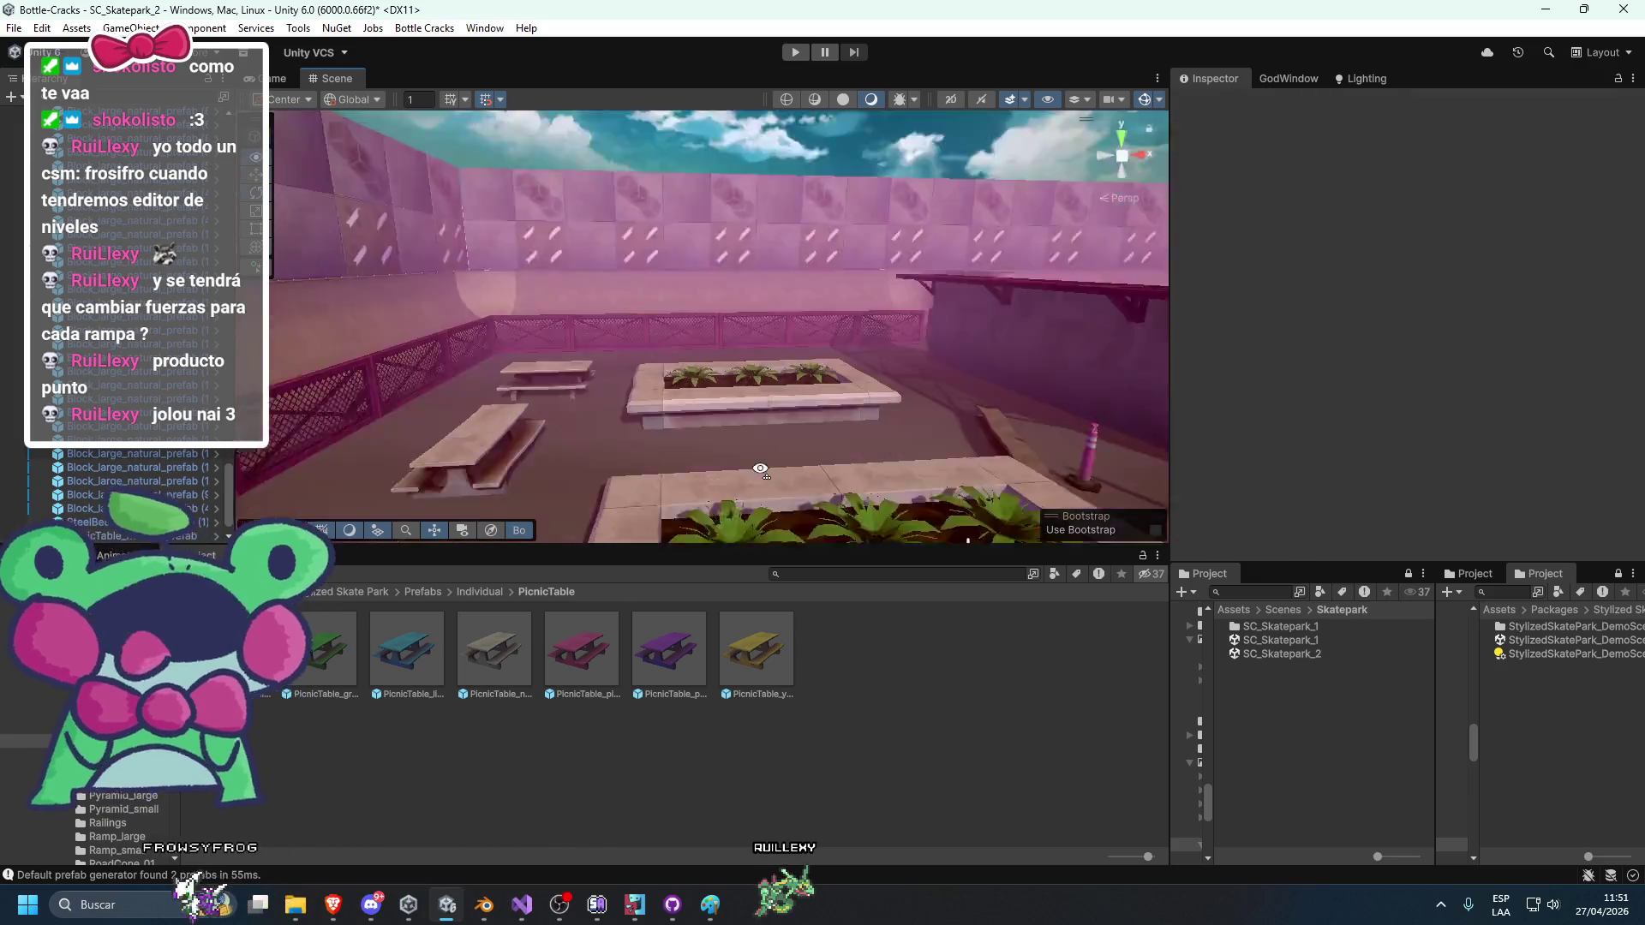
scroll(610, 406, up, 5)
key(ctrl+s)
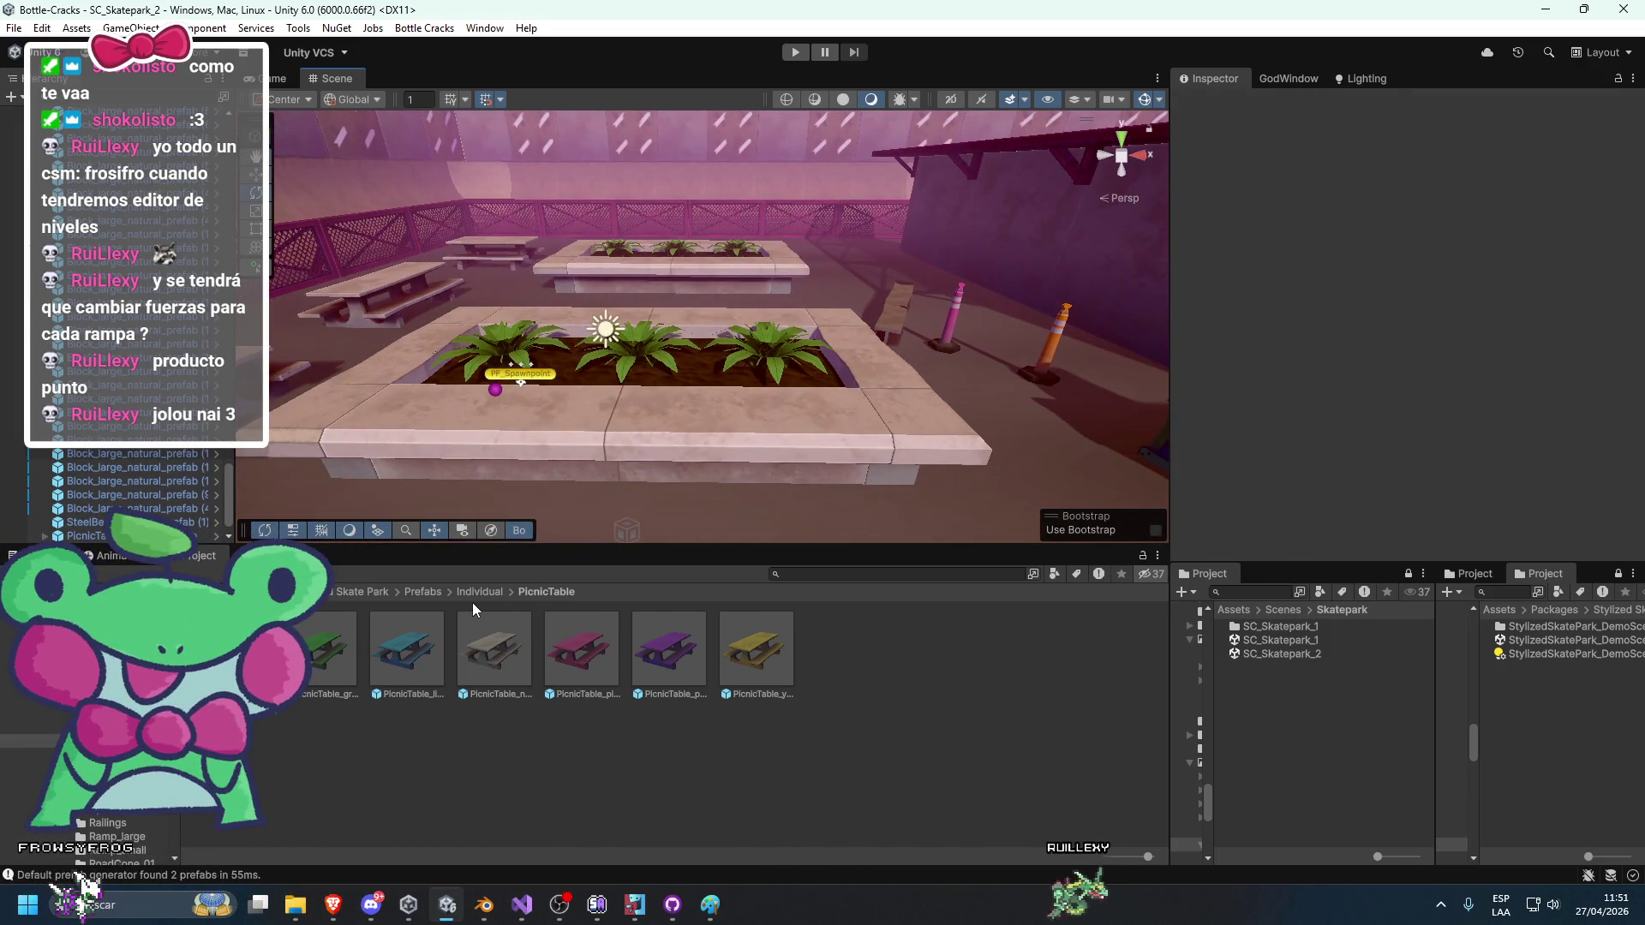
click(476, 592)
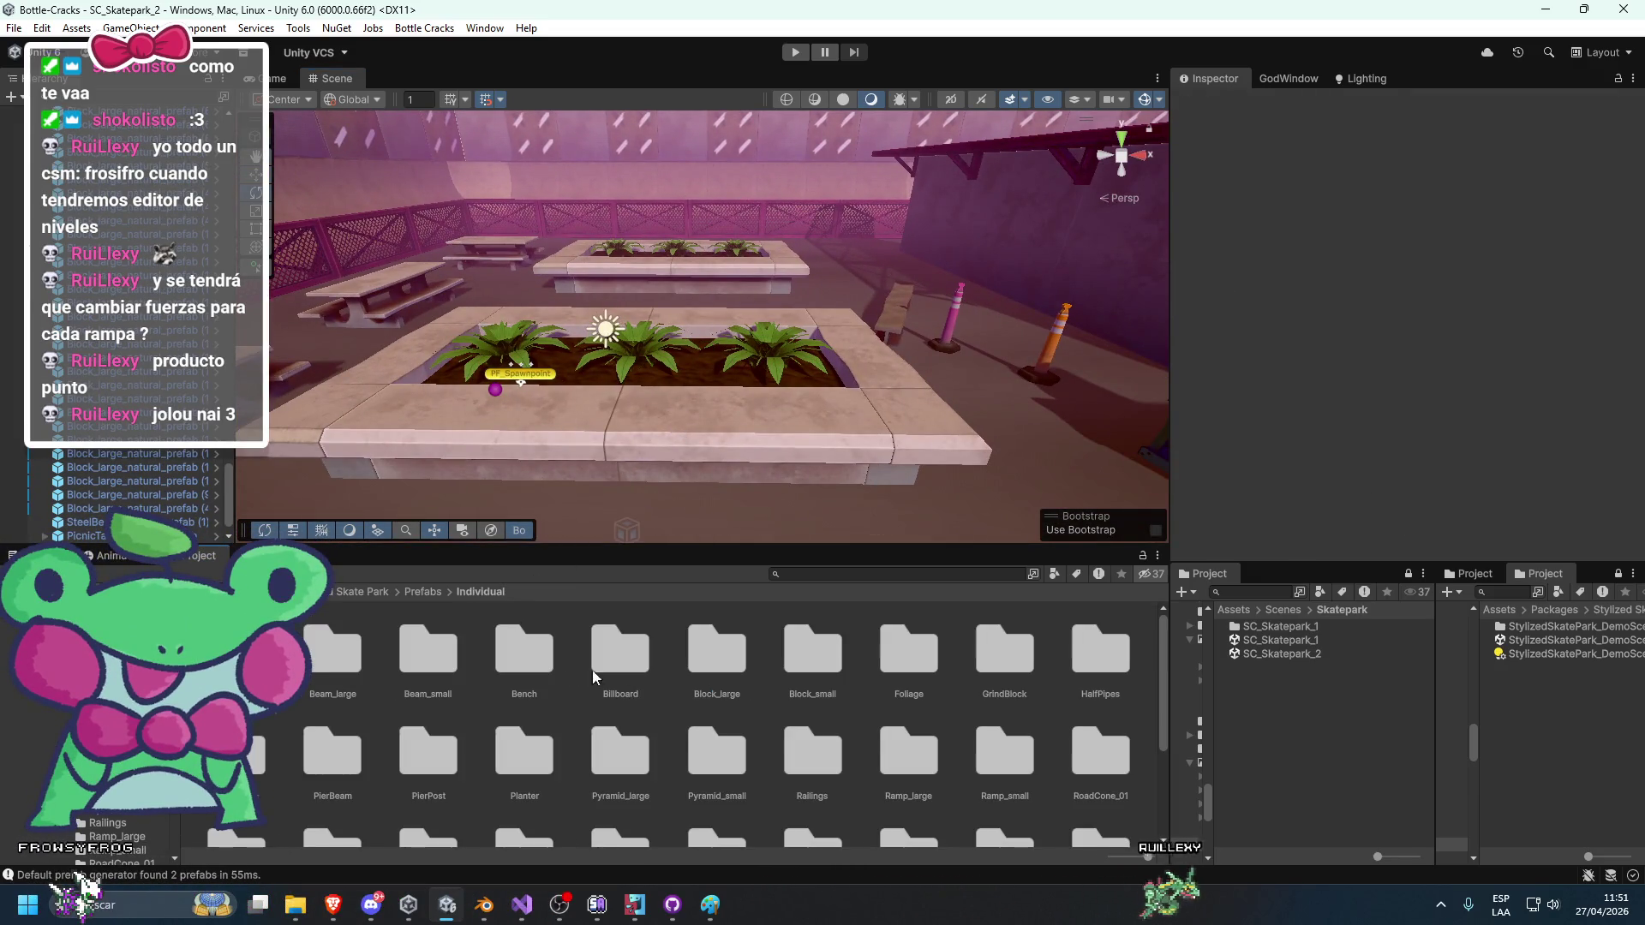
double_click(511, 753)
mouse_move(407, 651)
mouse_down()
mouse_move(578, 475)
mouse_move(617, 538)
mouse_move(793, 486)
mouse_up()
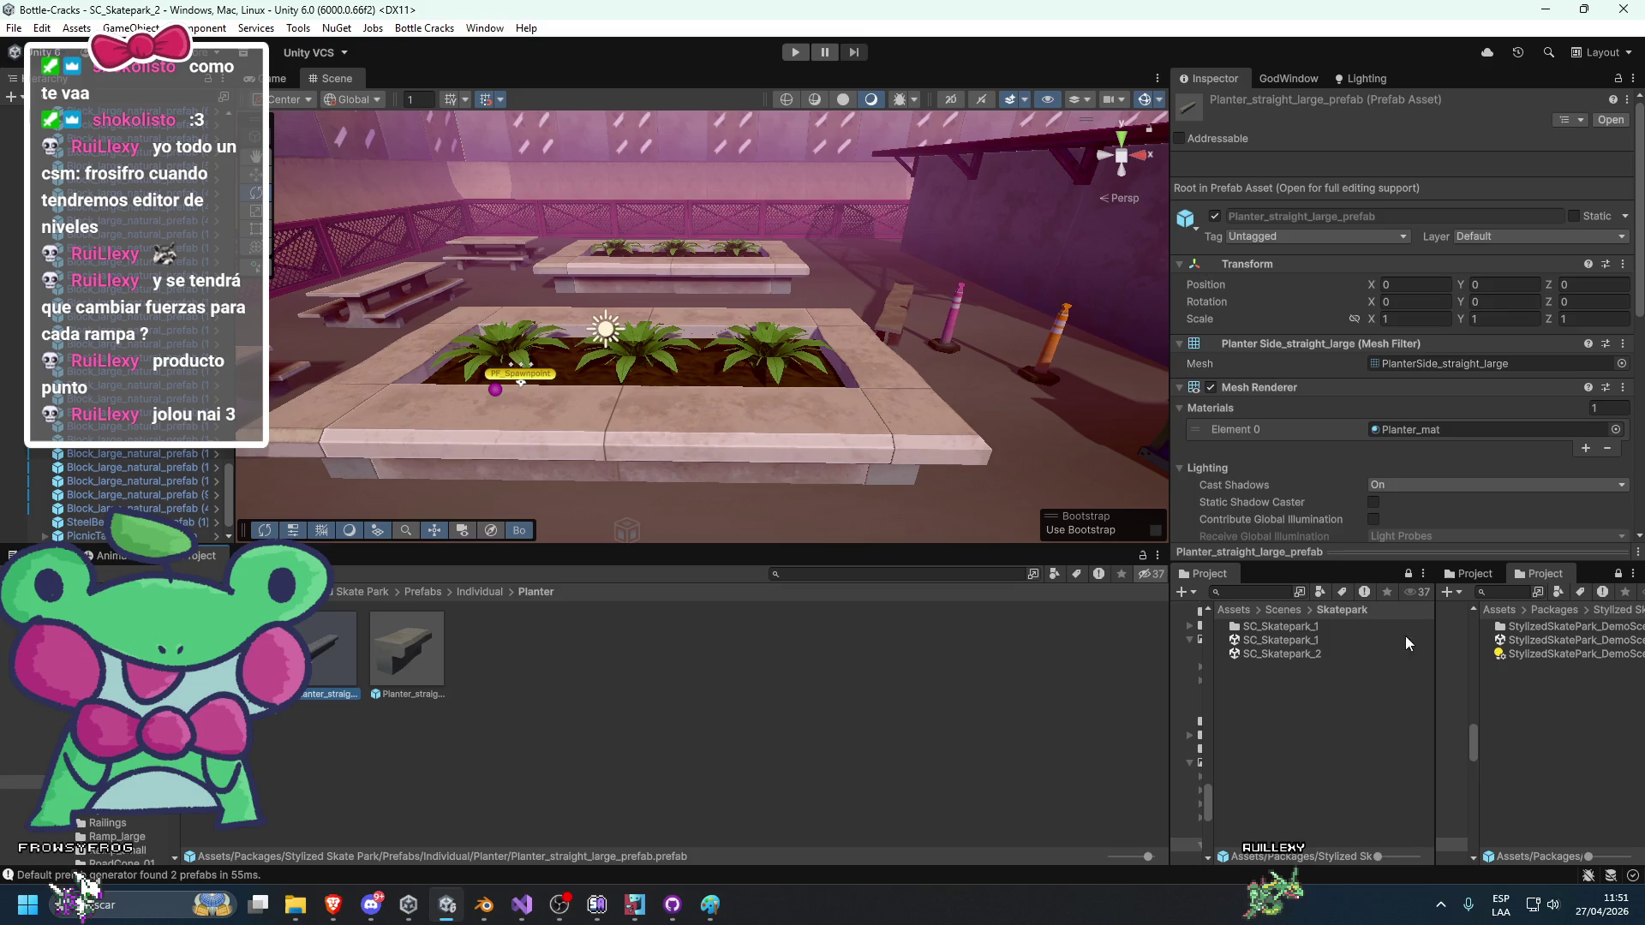
double_click(1512, 648)
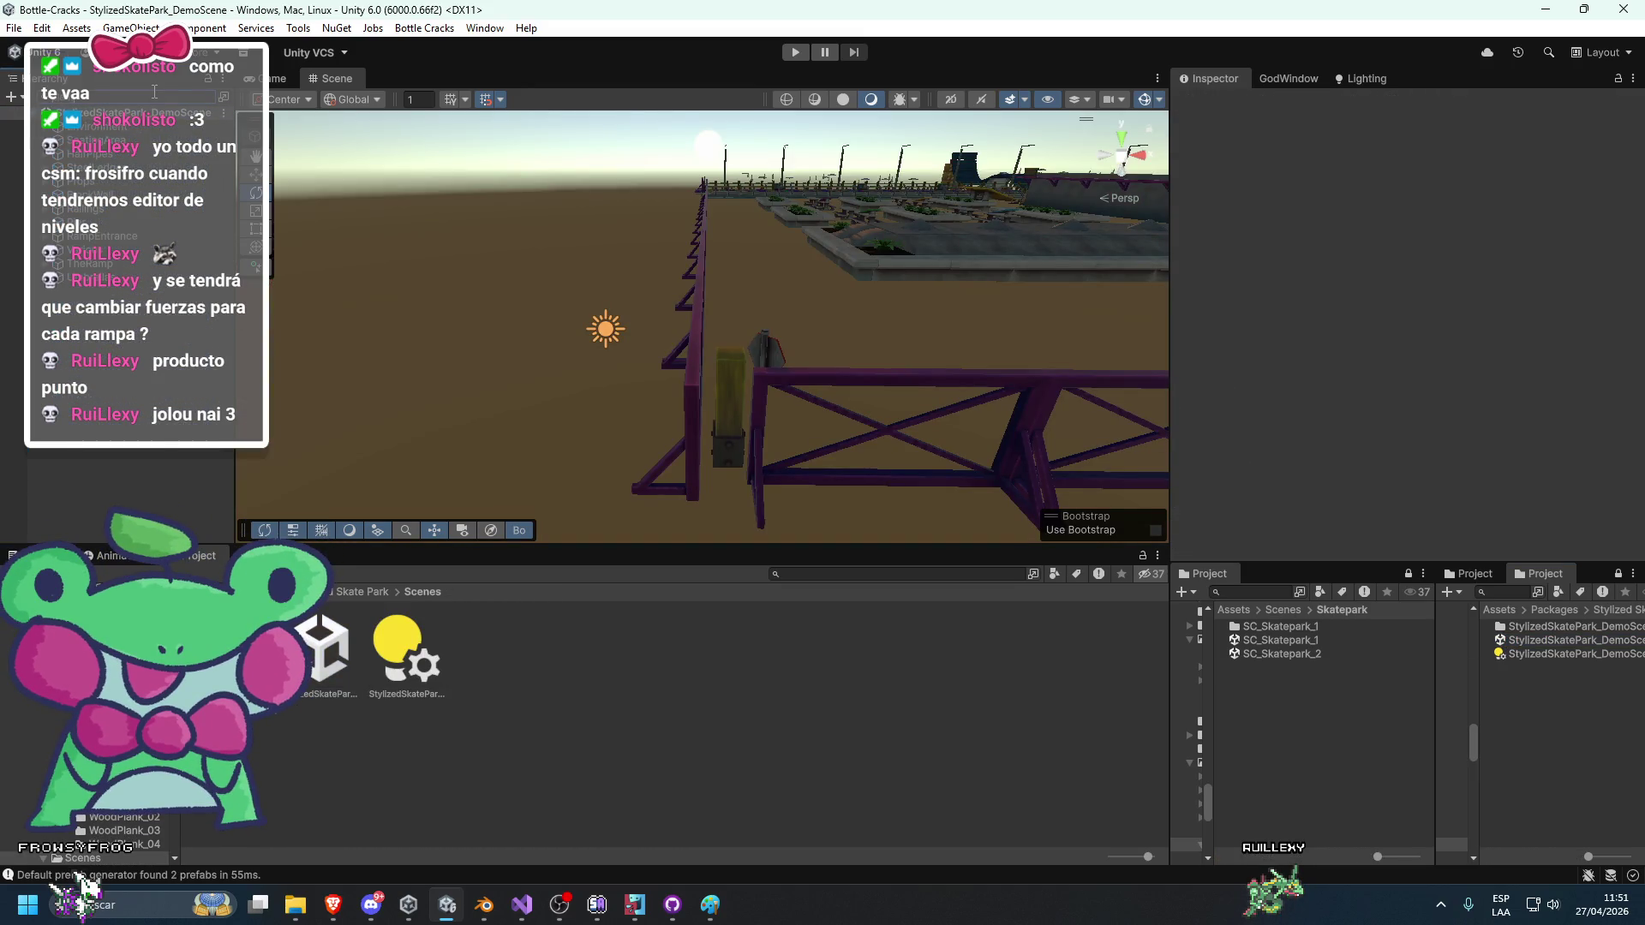
double_click(88, 138)
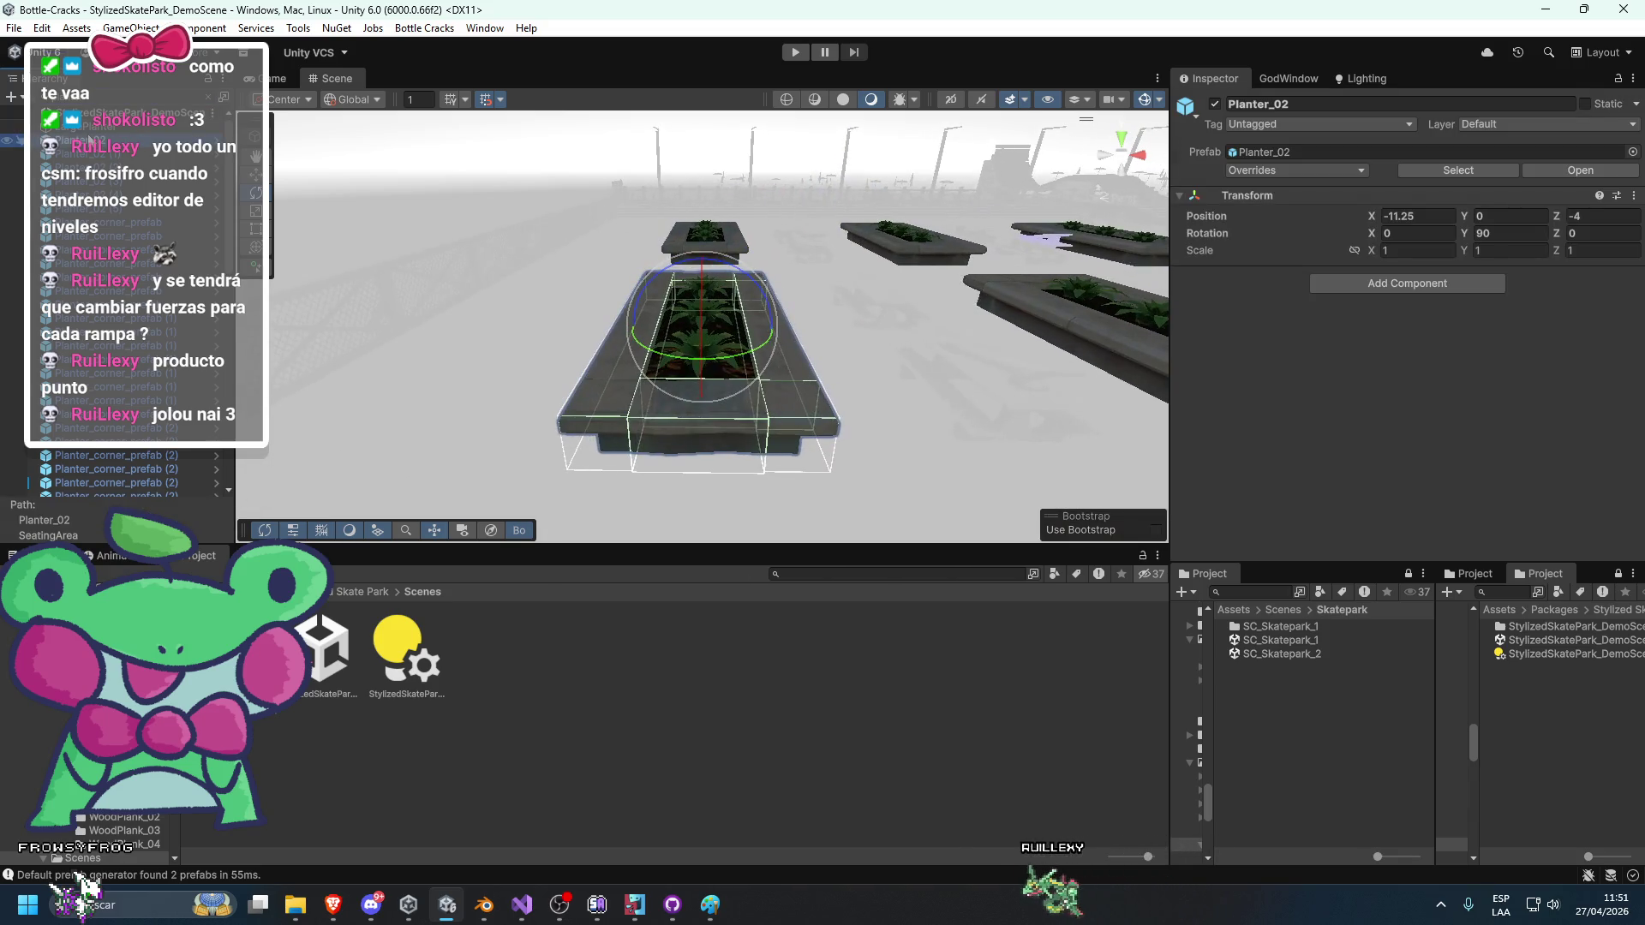
double_click(130, 244)
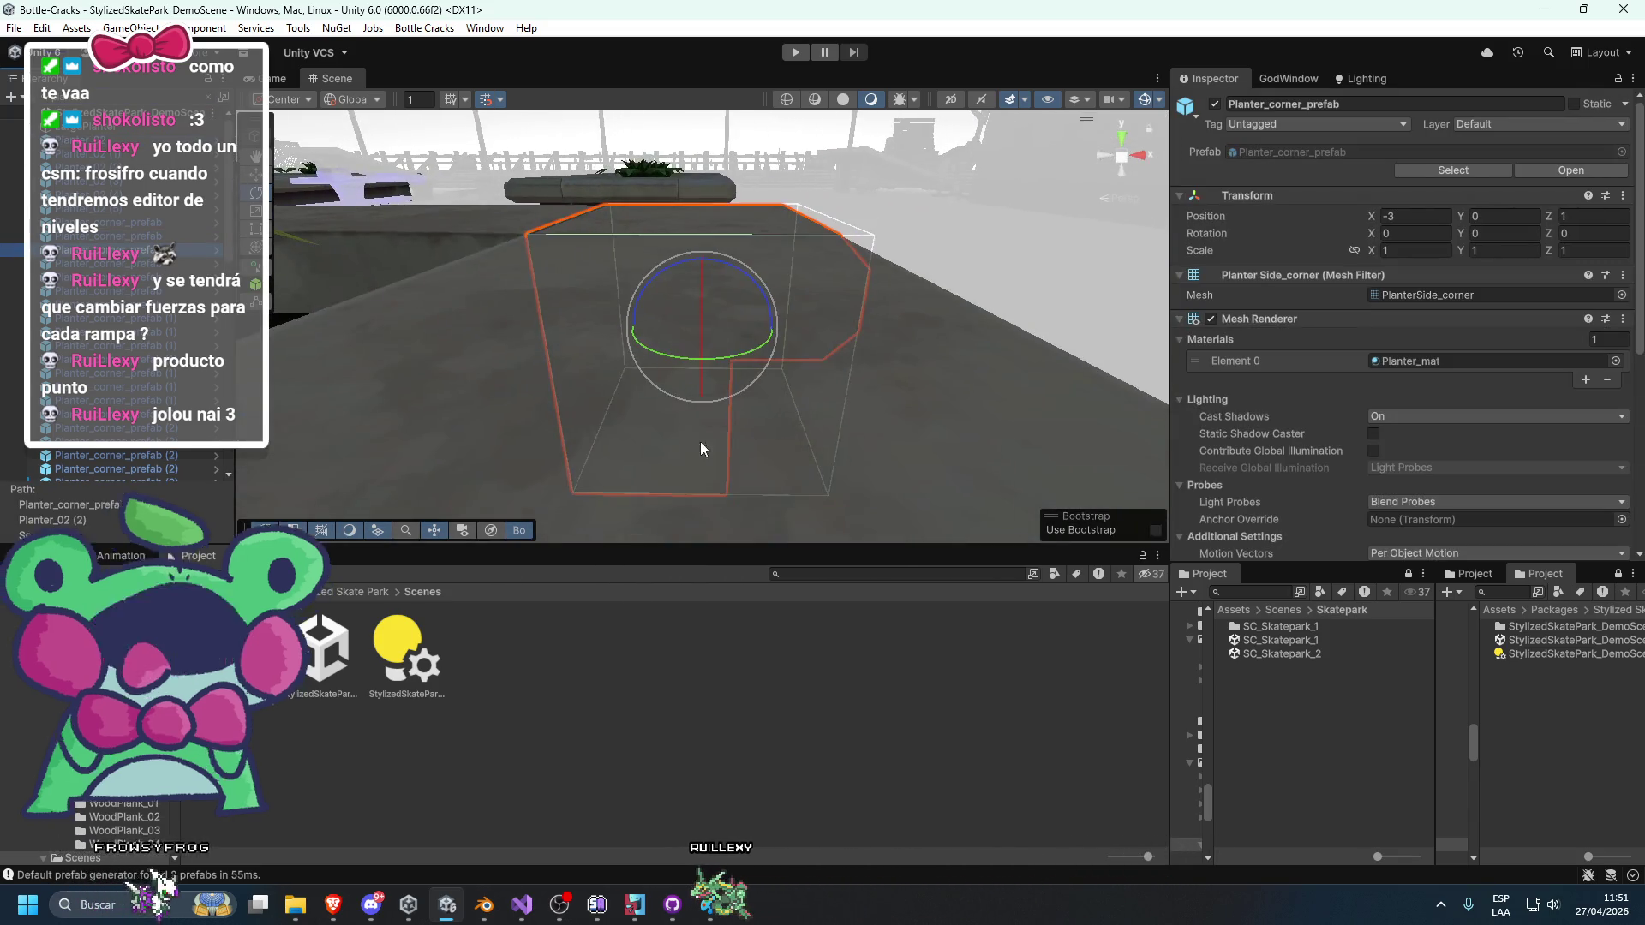
double_click(1309, 653)
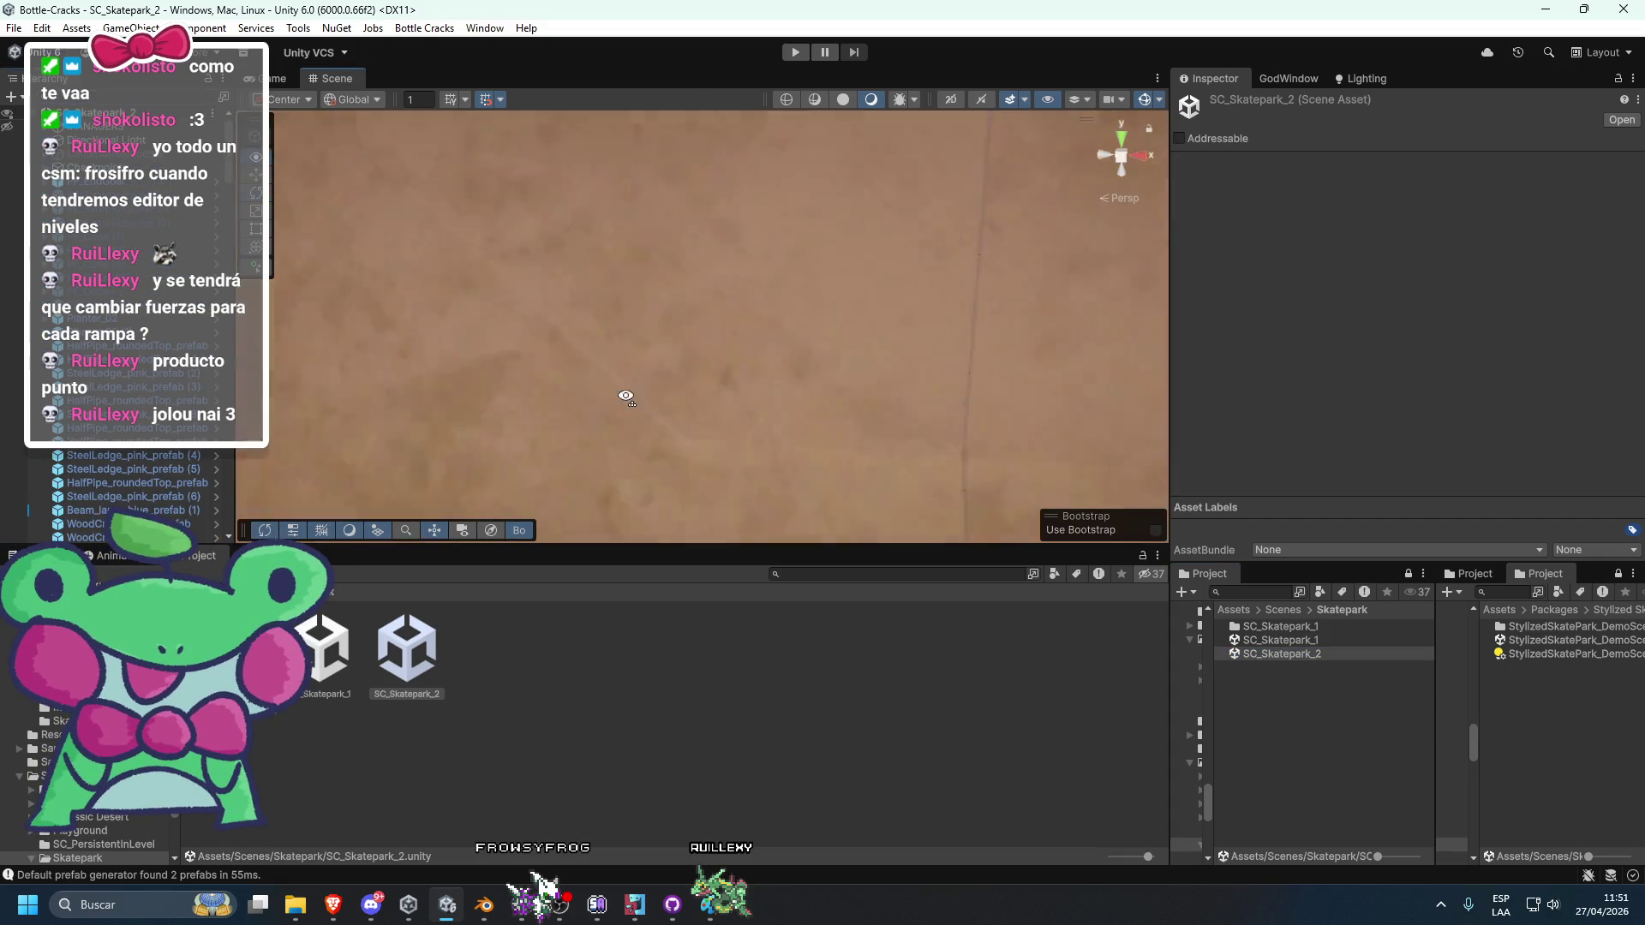
click(651, 397)
mouse_move(699, 394)
mouse_down()
mouse_move(689, 240)
mouse_move(919, 414)
mouse_move(745, 392)
mouse_move(773, 401)
mouse_move(593, 322)
mouse_move(740, 346)
mouse_move(956, 471)
mouse_move(814, 363)
mouse_move(845, 331)
mouse_move(459, 363)
mouse_move(965, 346)
mouse_move(680, 418)
mouse_up()
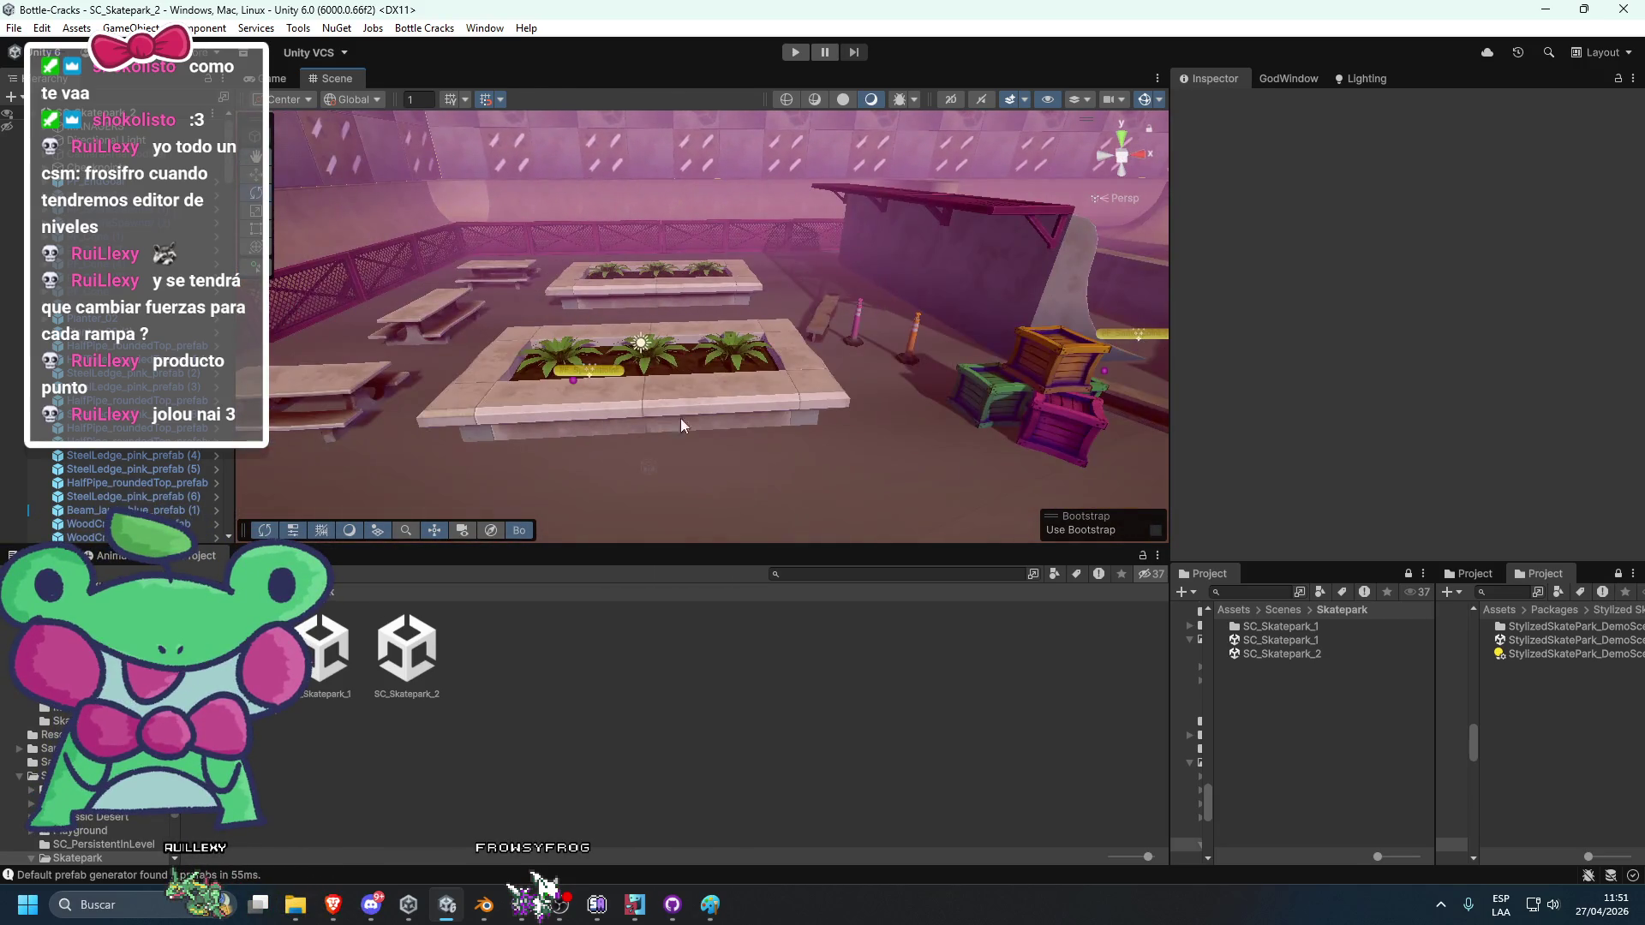
Inspect Planter_02 and the green crate, then look through the PierPost prefab folder.
click(611, 382)
click(1016, 393)
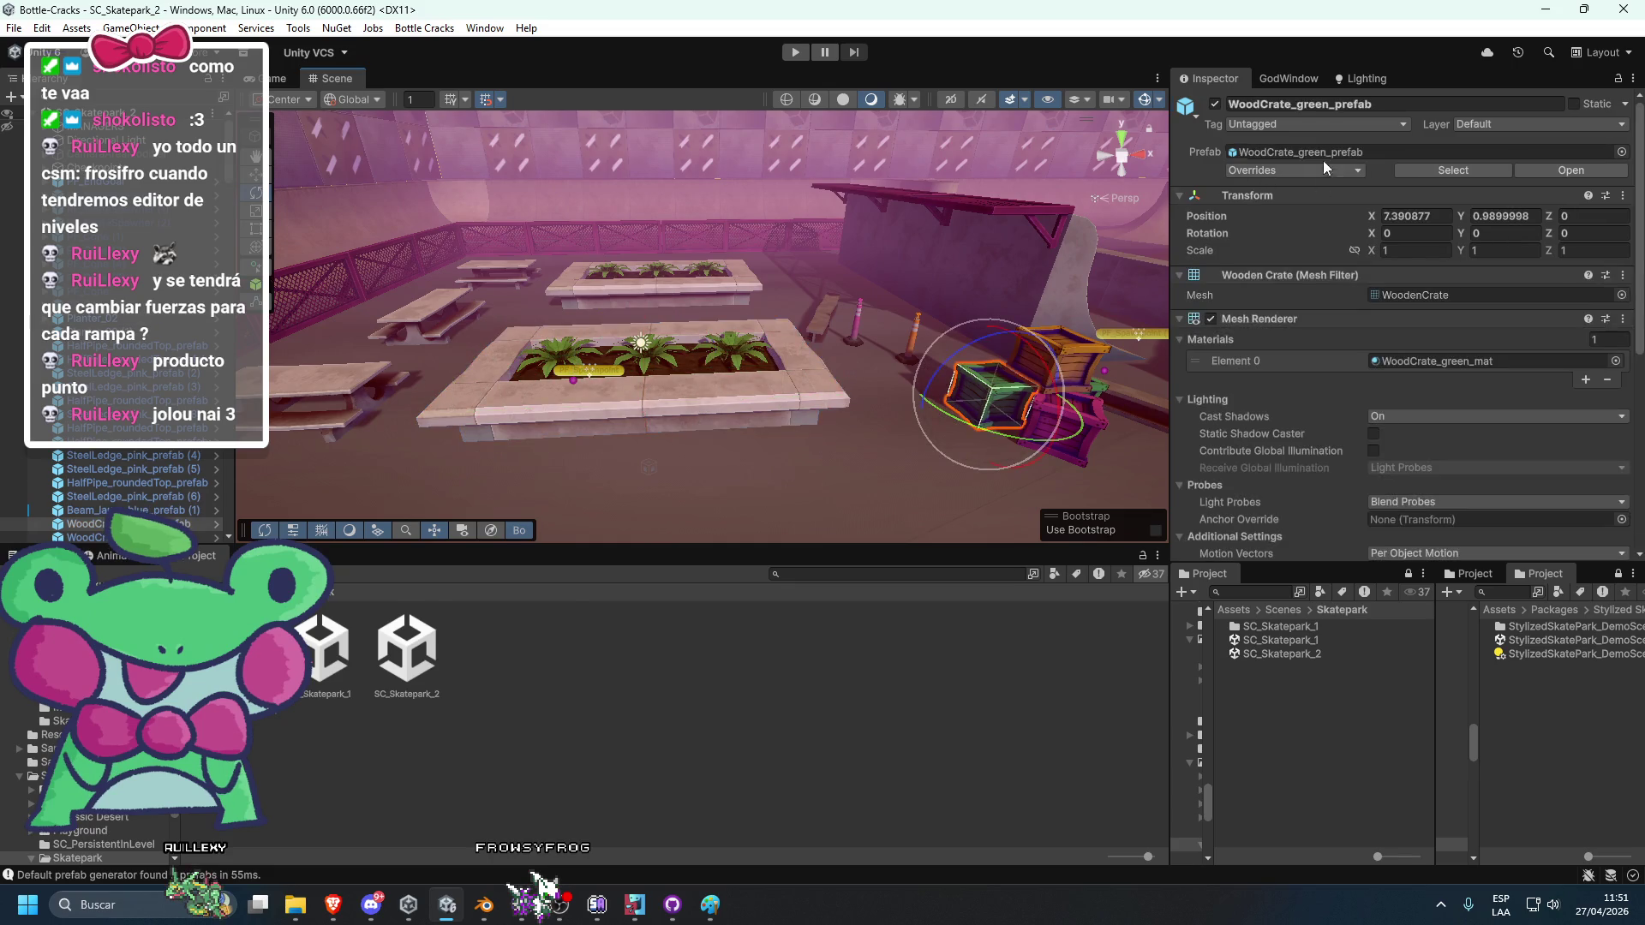
key(f)
click(494, 591)
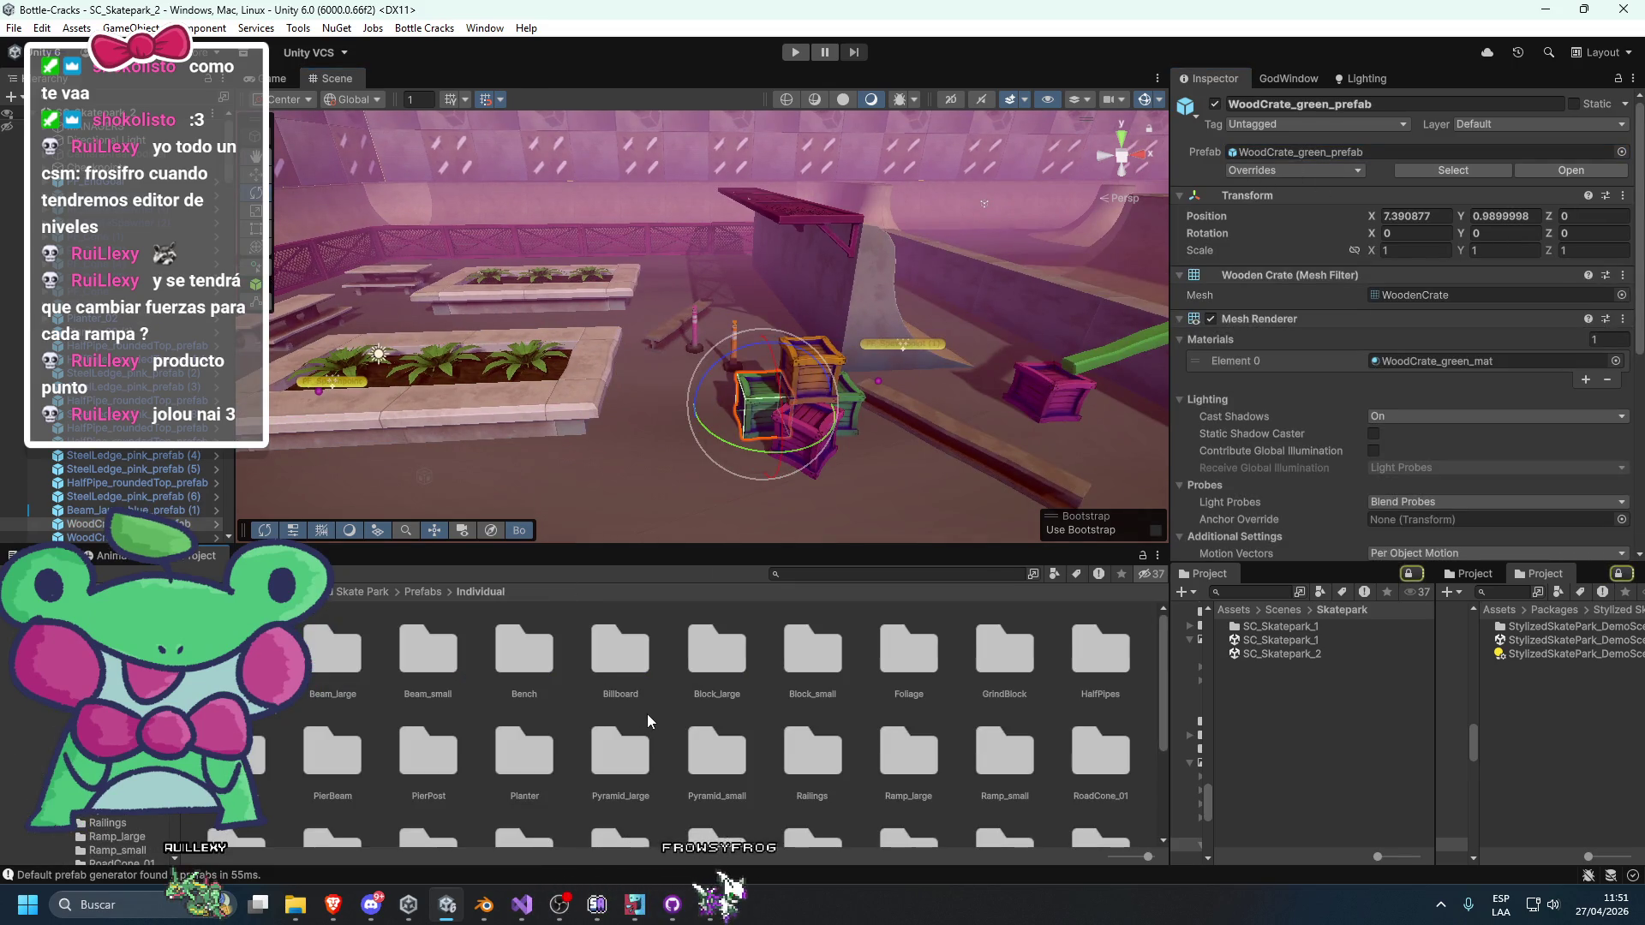
double_click(430, 792)
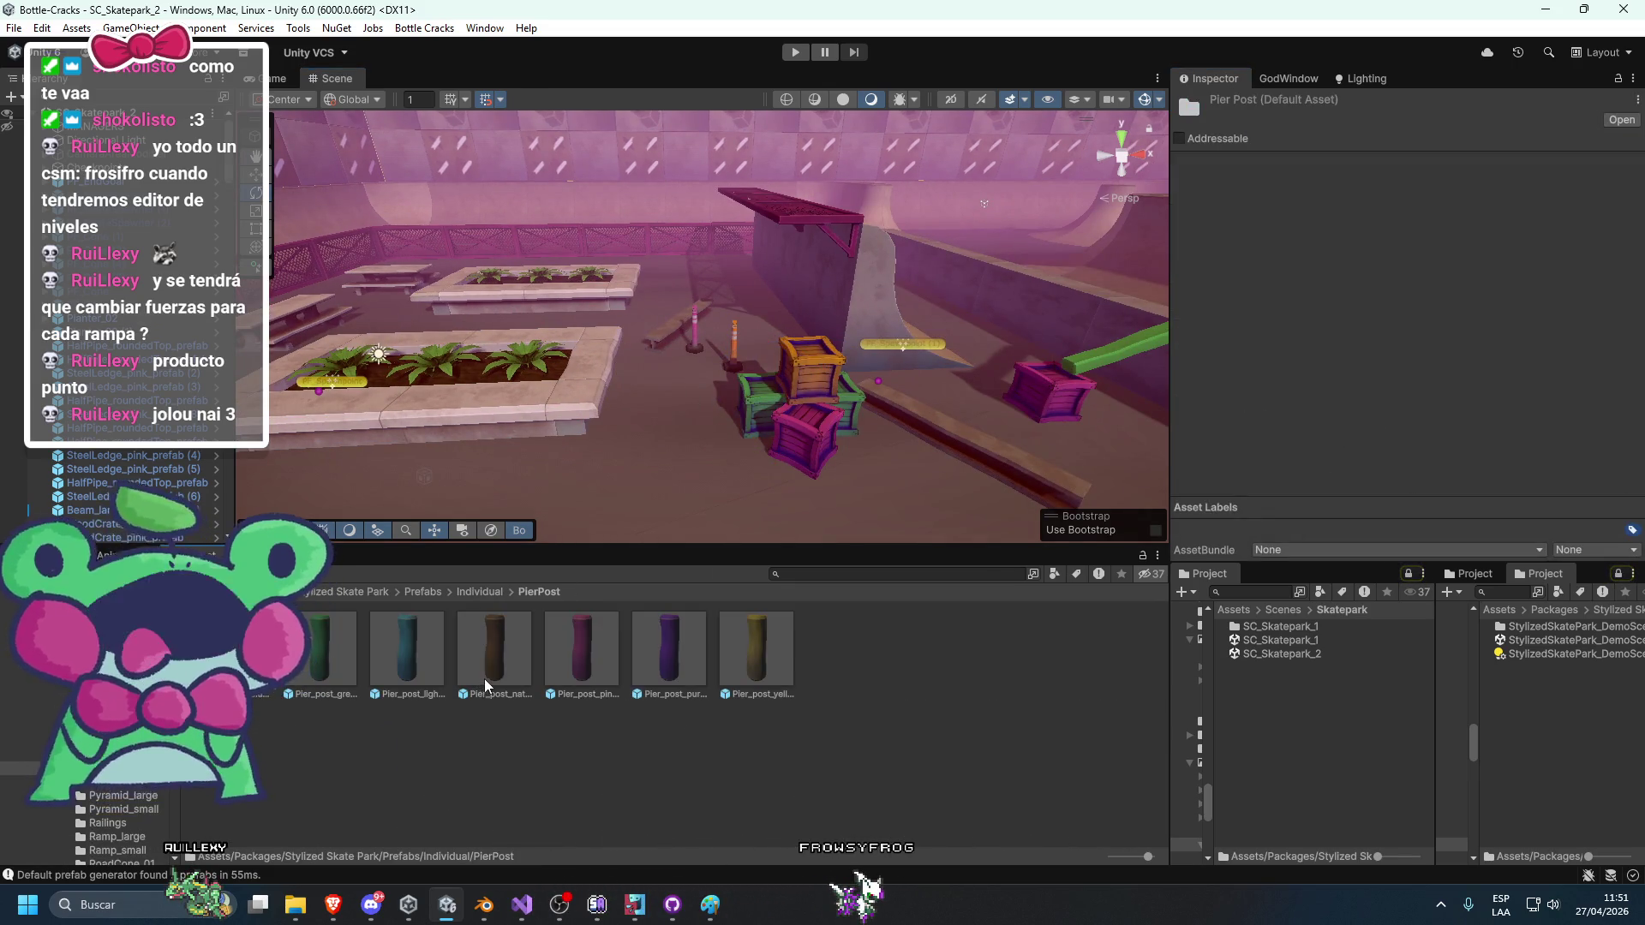
click(470, 592)
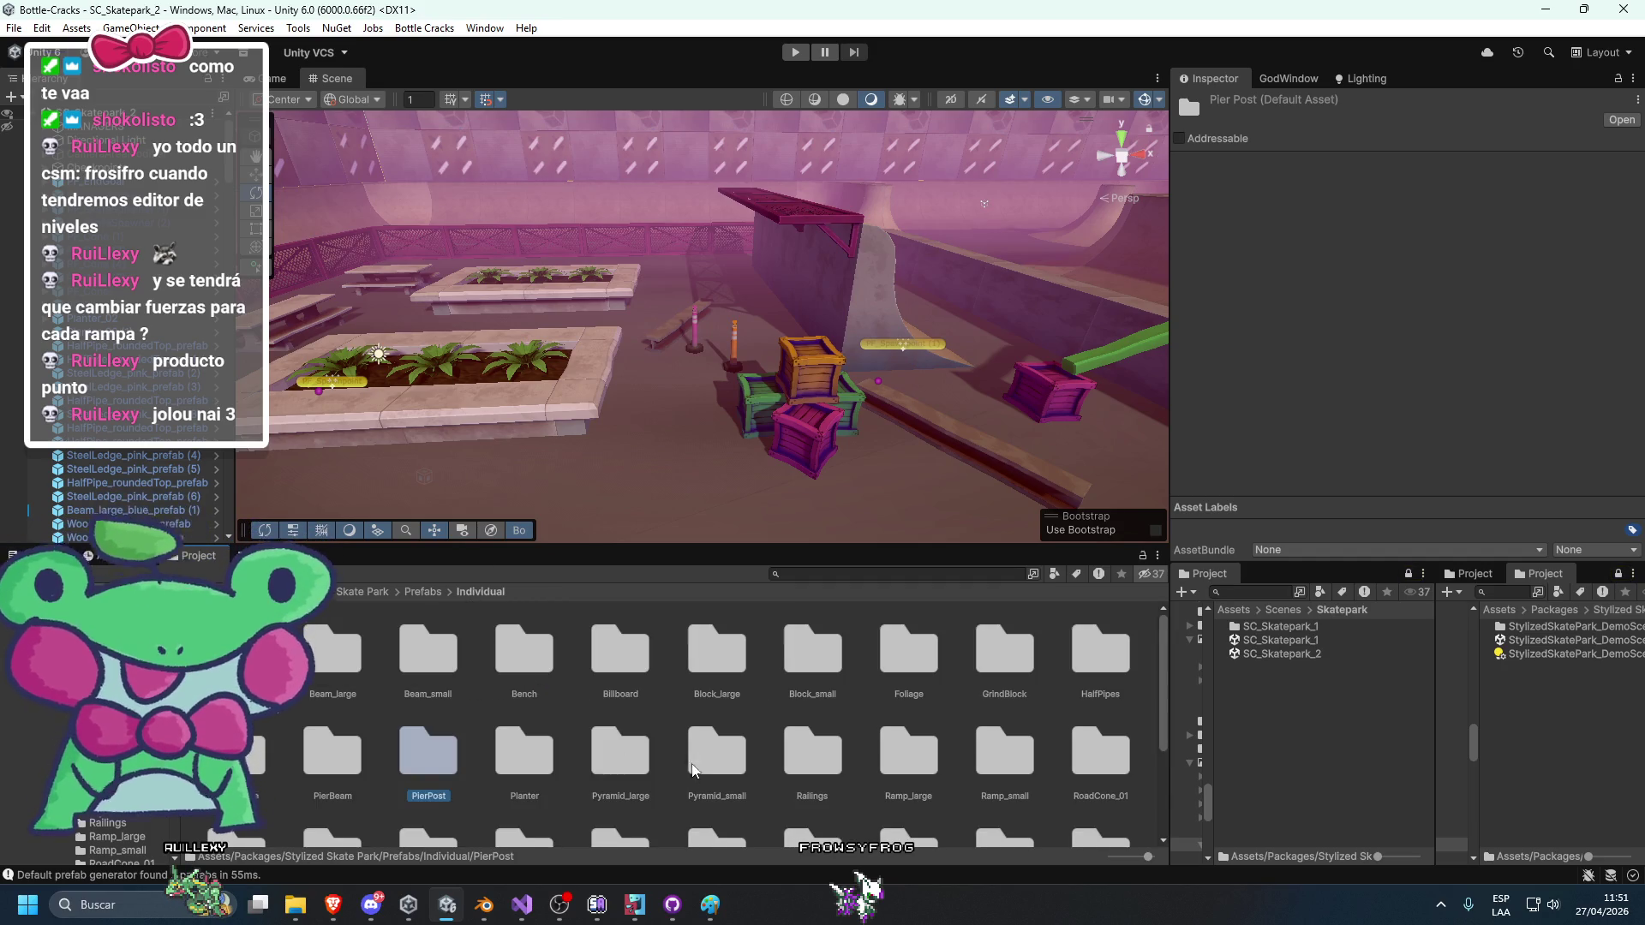
Look through the Pyramid_large, Pyramid_small and Slopes prefab folders.
double_click(604, 758)
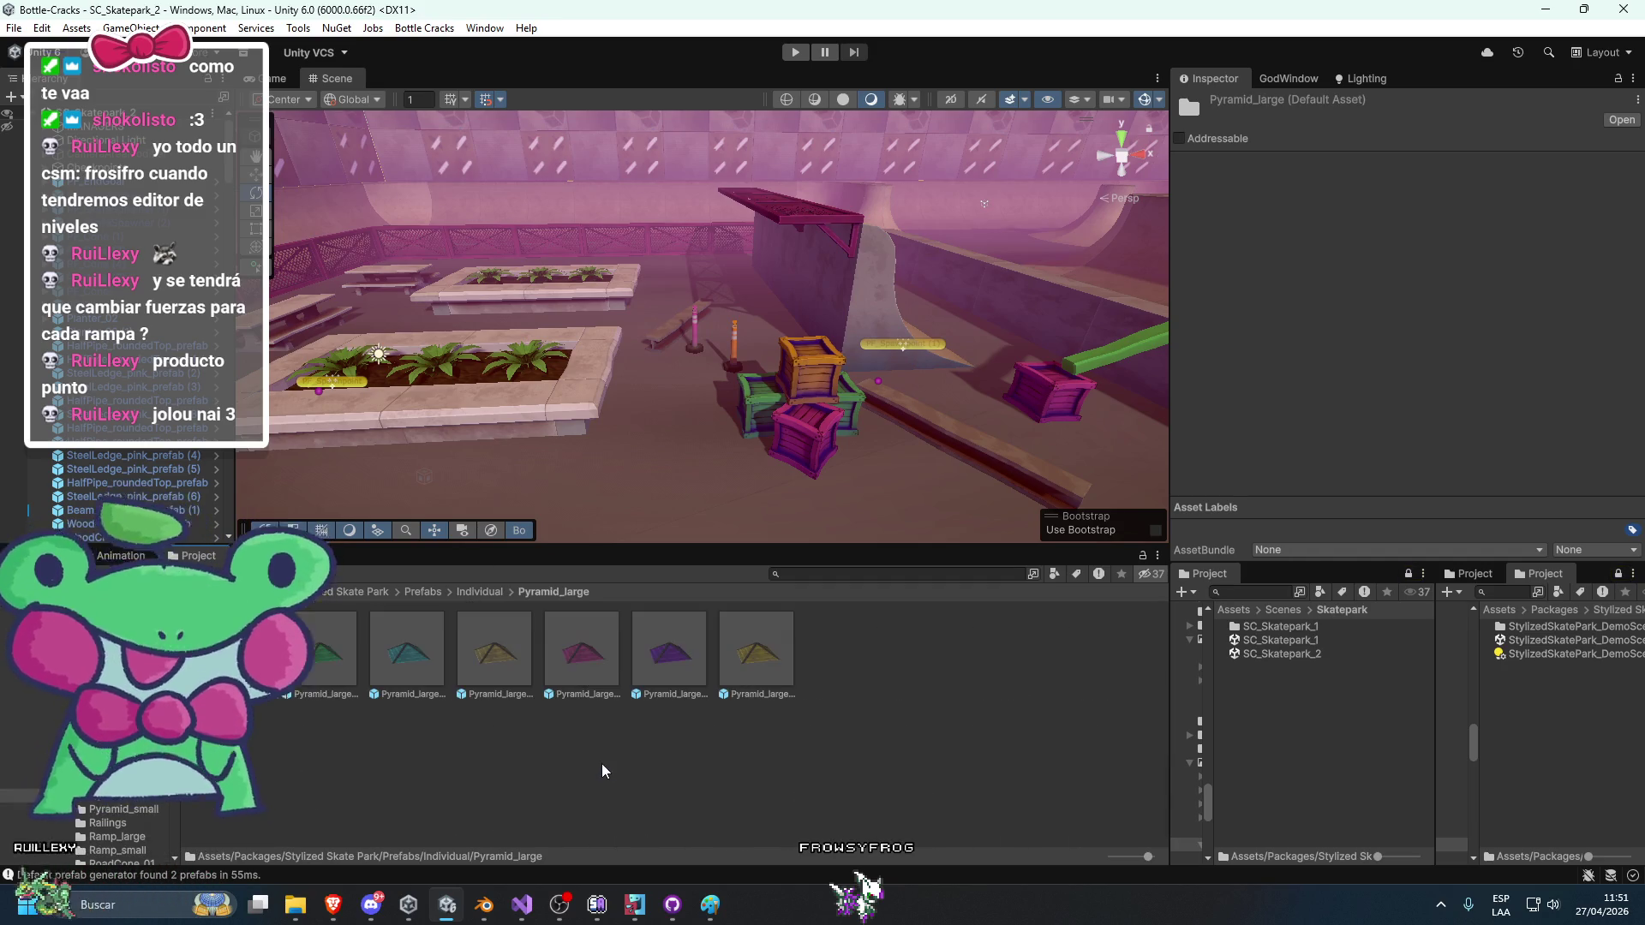
click(480, 592)
double_click(747, 728)
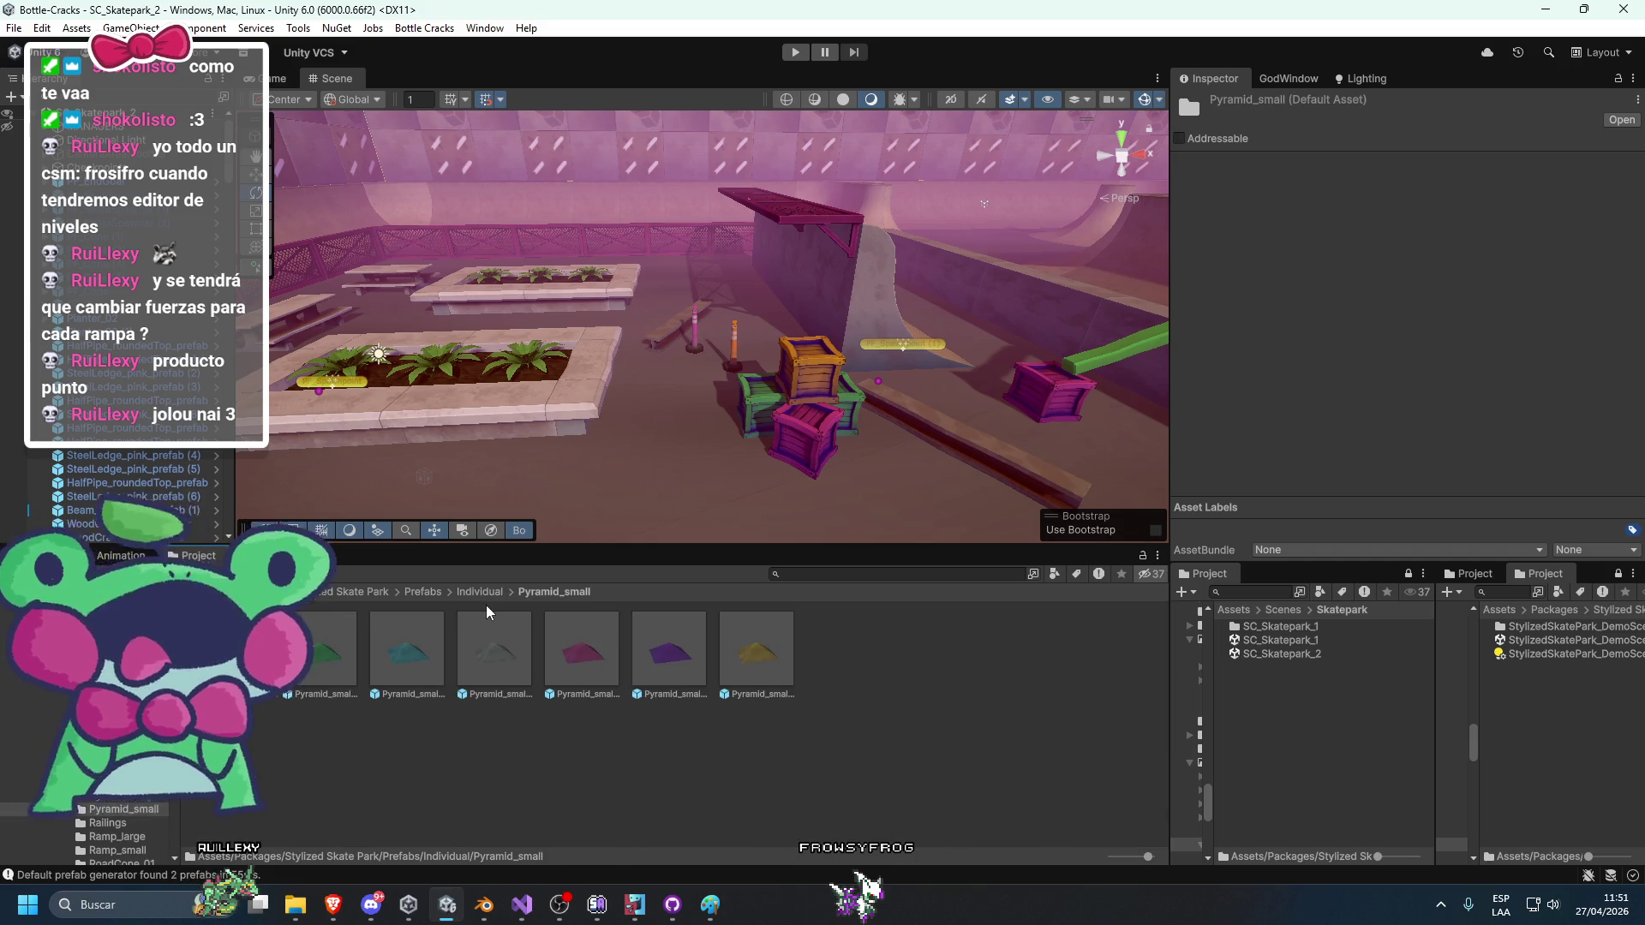
click(485, 592)
scroll(817, 745, down, 1)
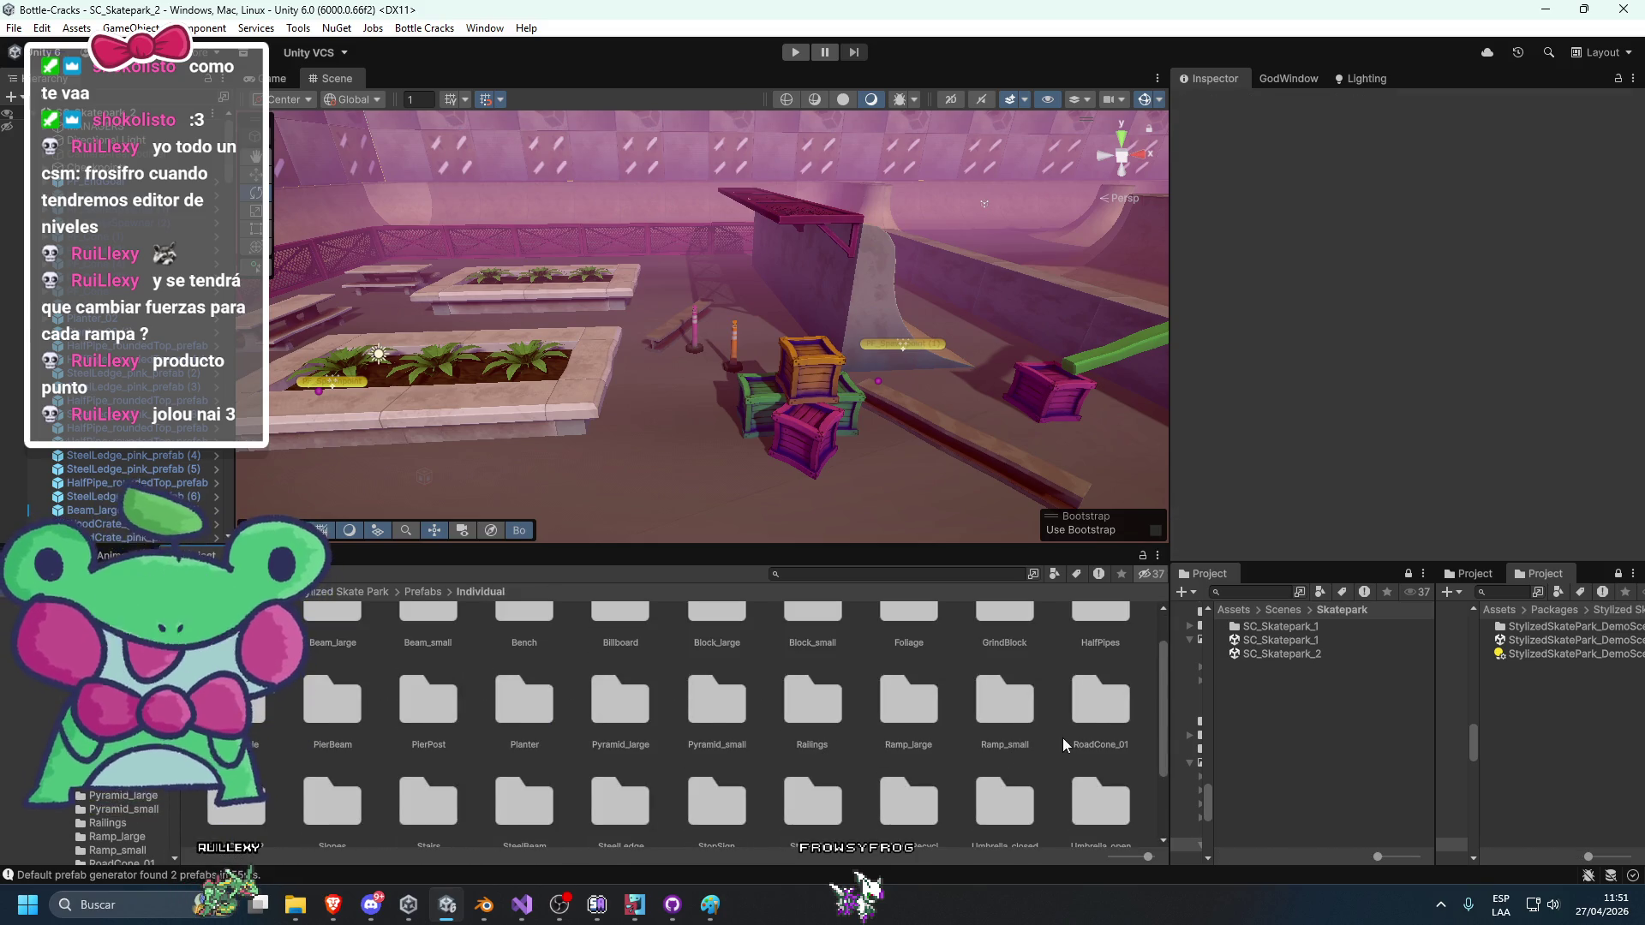
scroll(286, 744, down, 1)
double_click(306, 748)
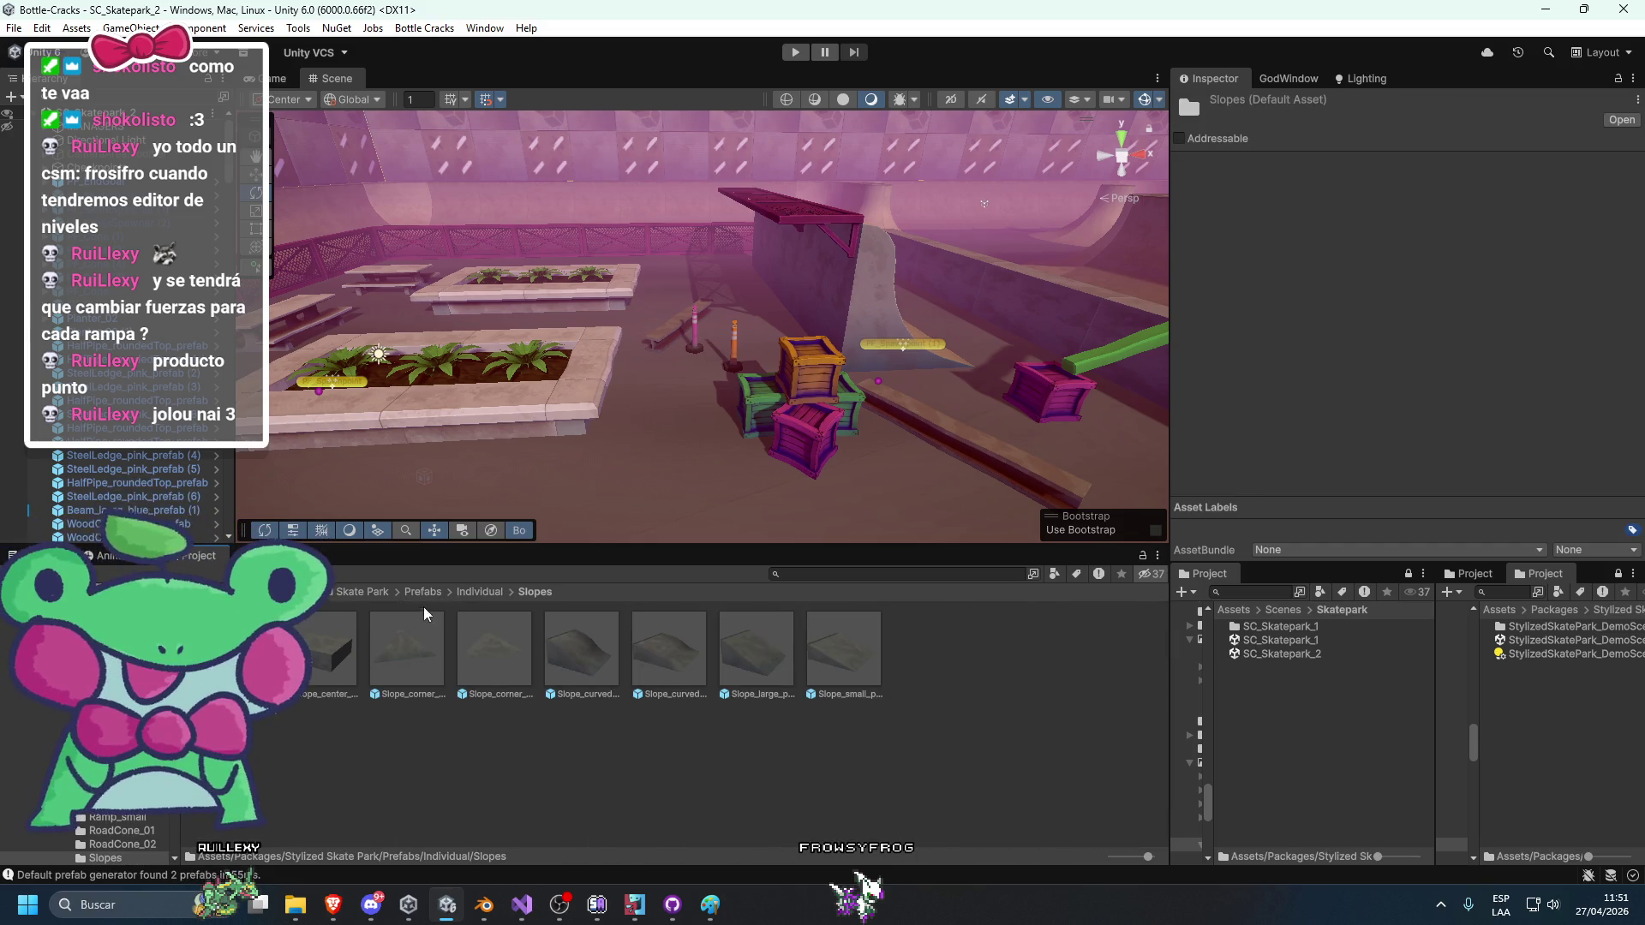
click(480, 592)
Look through Stairs and SteelBeam, ending in the SteelLedge prefab folder.
scroll(489, 733, down, 1)
double_click(454, 742)
click(480, 592)
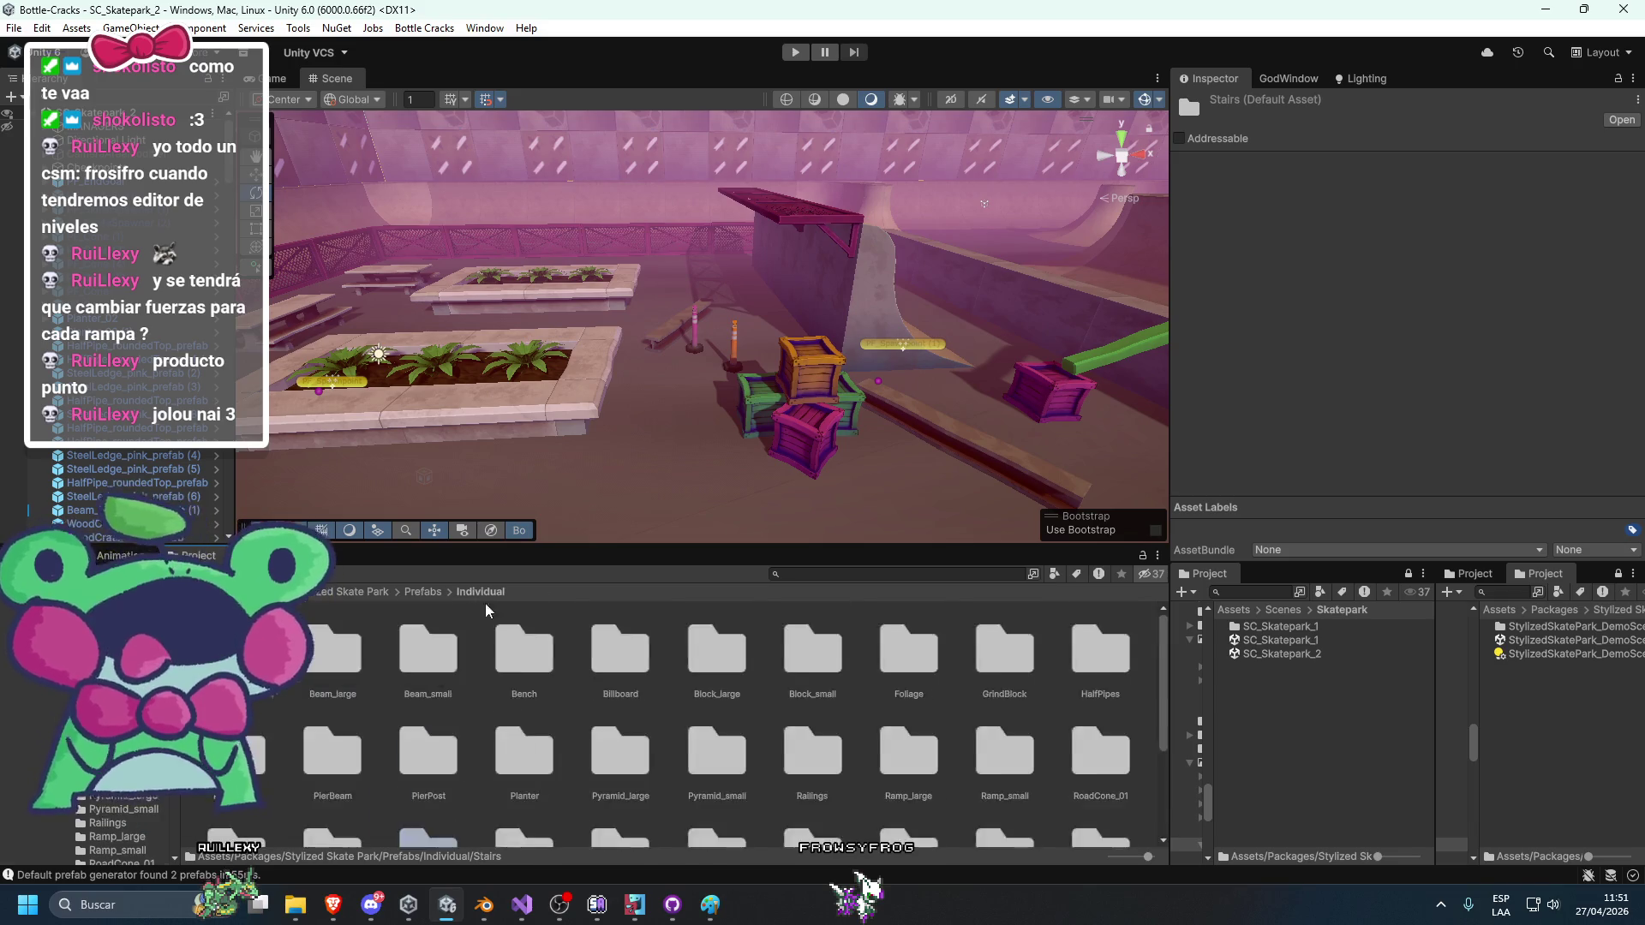
double_click(522, 709)
click(466, 592)
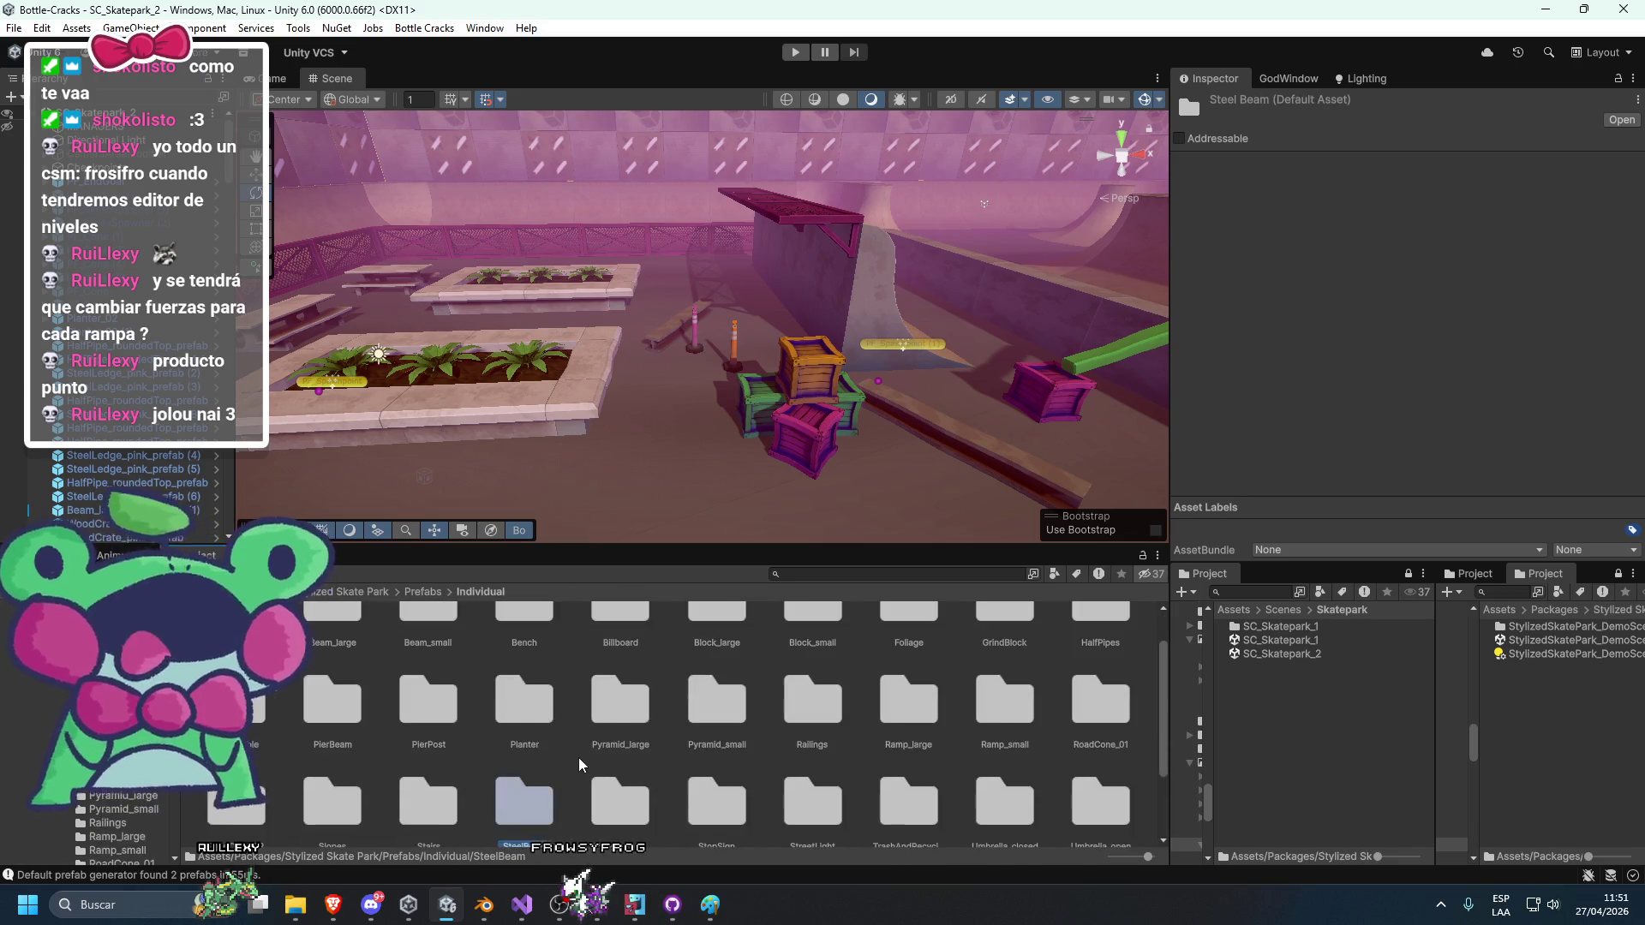
double_click(634, 797)
mouse_move(548, 479)
mouse_down()
mouse_move(581, 430)
mouse_move(836, 466)
mouse_move(500, 402)
mouse_move(746, 371)
mouse_move(588, 342)
mouse_move(539, 351)
mouse_move(609, 408)
mouse_move(883, 353)
mouse_move(596, 520)
mouse_up()
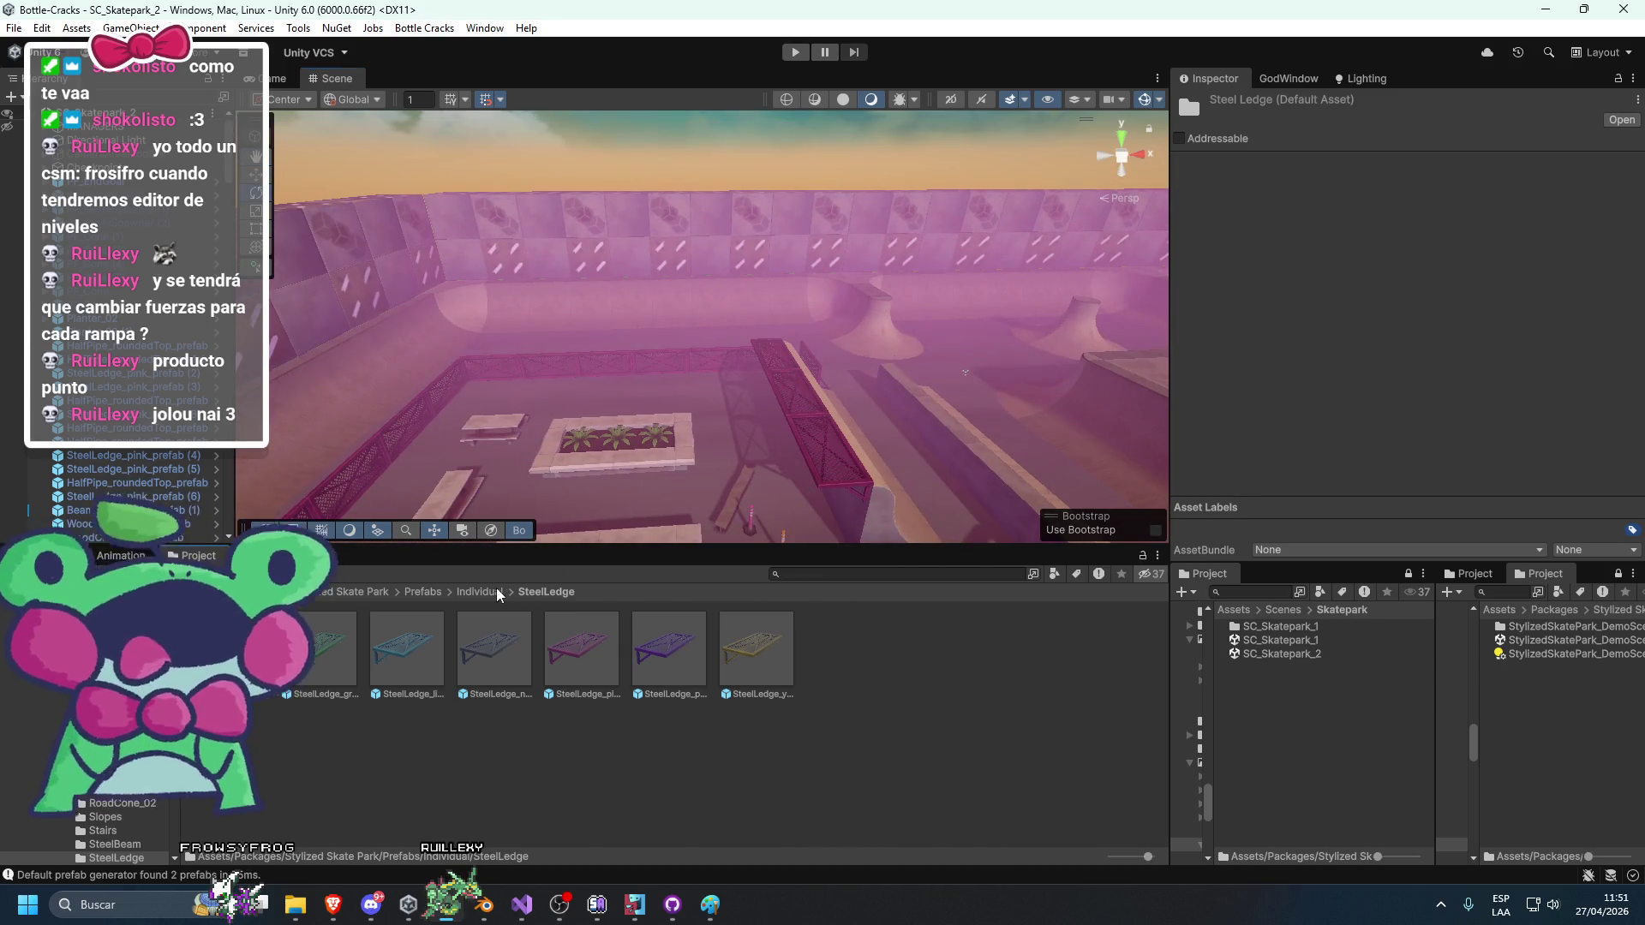
Place a stop sign from the StopSign folder beside the crates.
click(497, 592)
double_click(703, 711)
scroll(678, 398, up, 3)
mouse_move(678, 397)
mouse_down()
mouse_move(772, 421)
mouse_move(661, 398)
mouse_move(803, 229)
mouse_up()
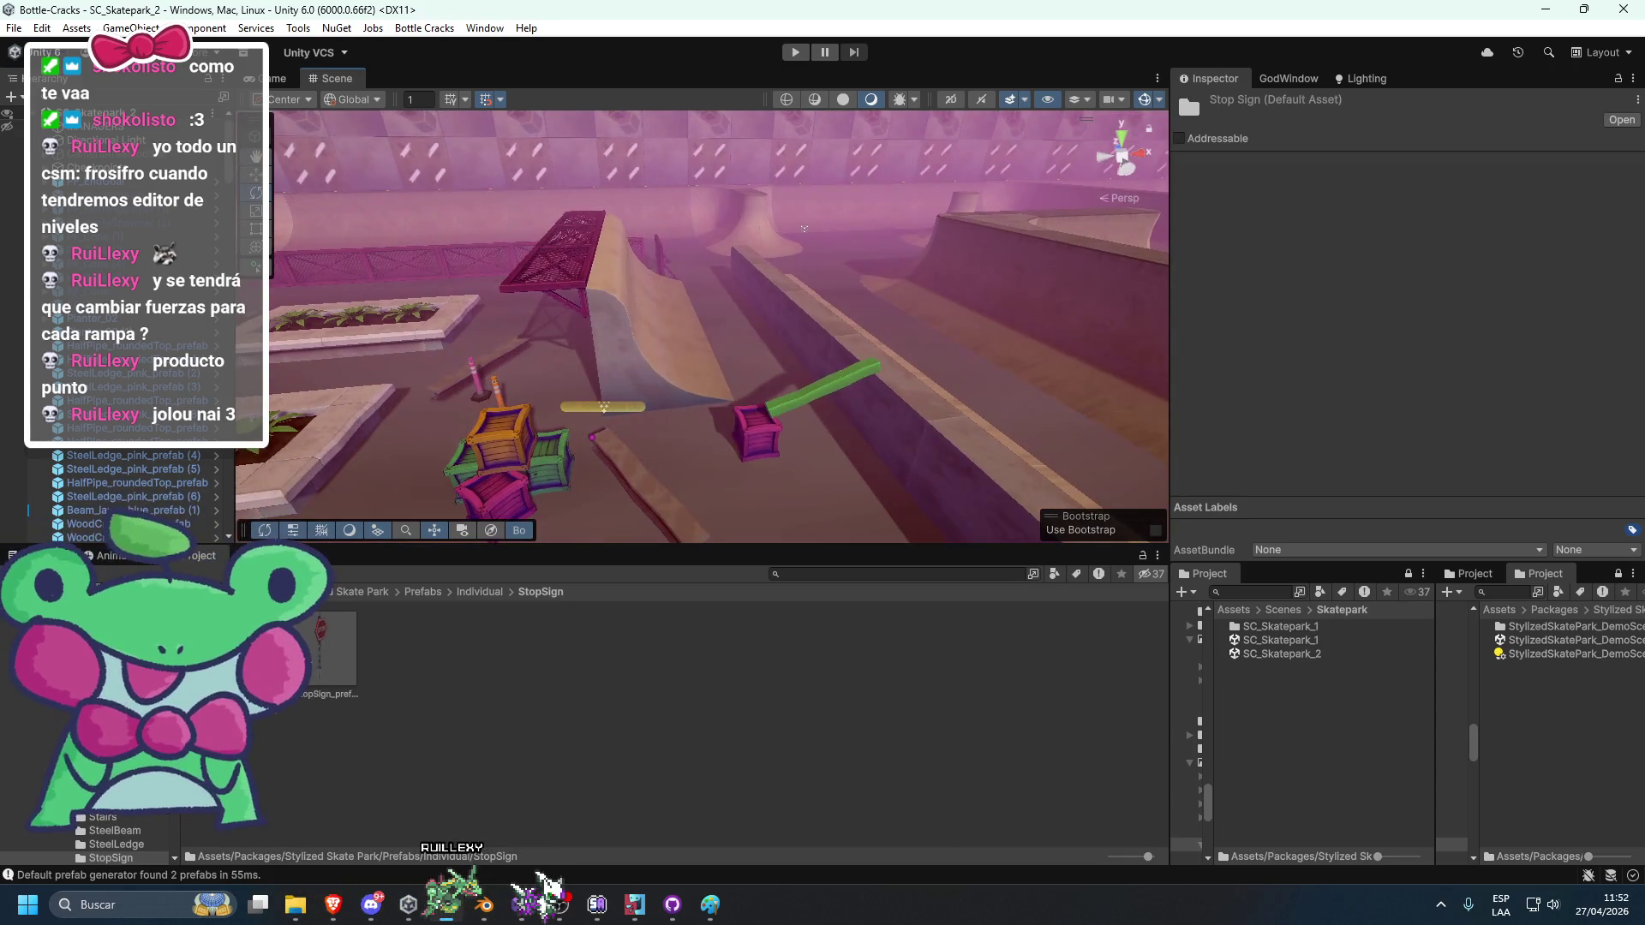
drag(758, 396, 757, 394)
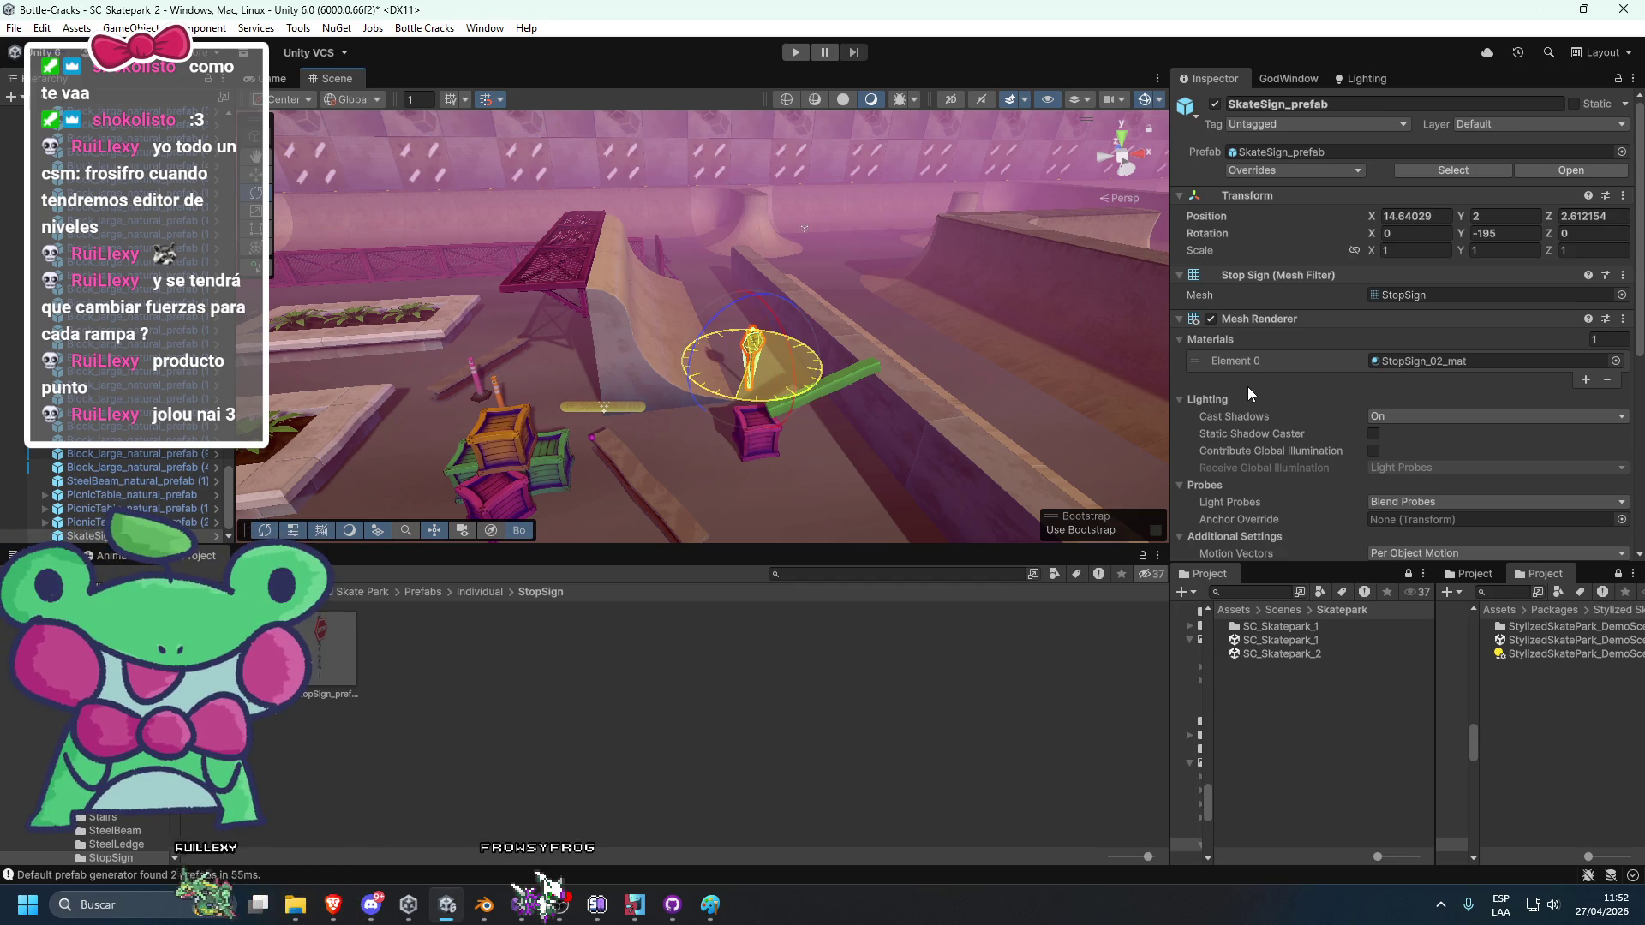
mouse_move(752, 343)
mouse_down()
mouse_move(737, 338)
mouse_move(754, 330)
mouse_up()
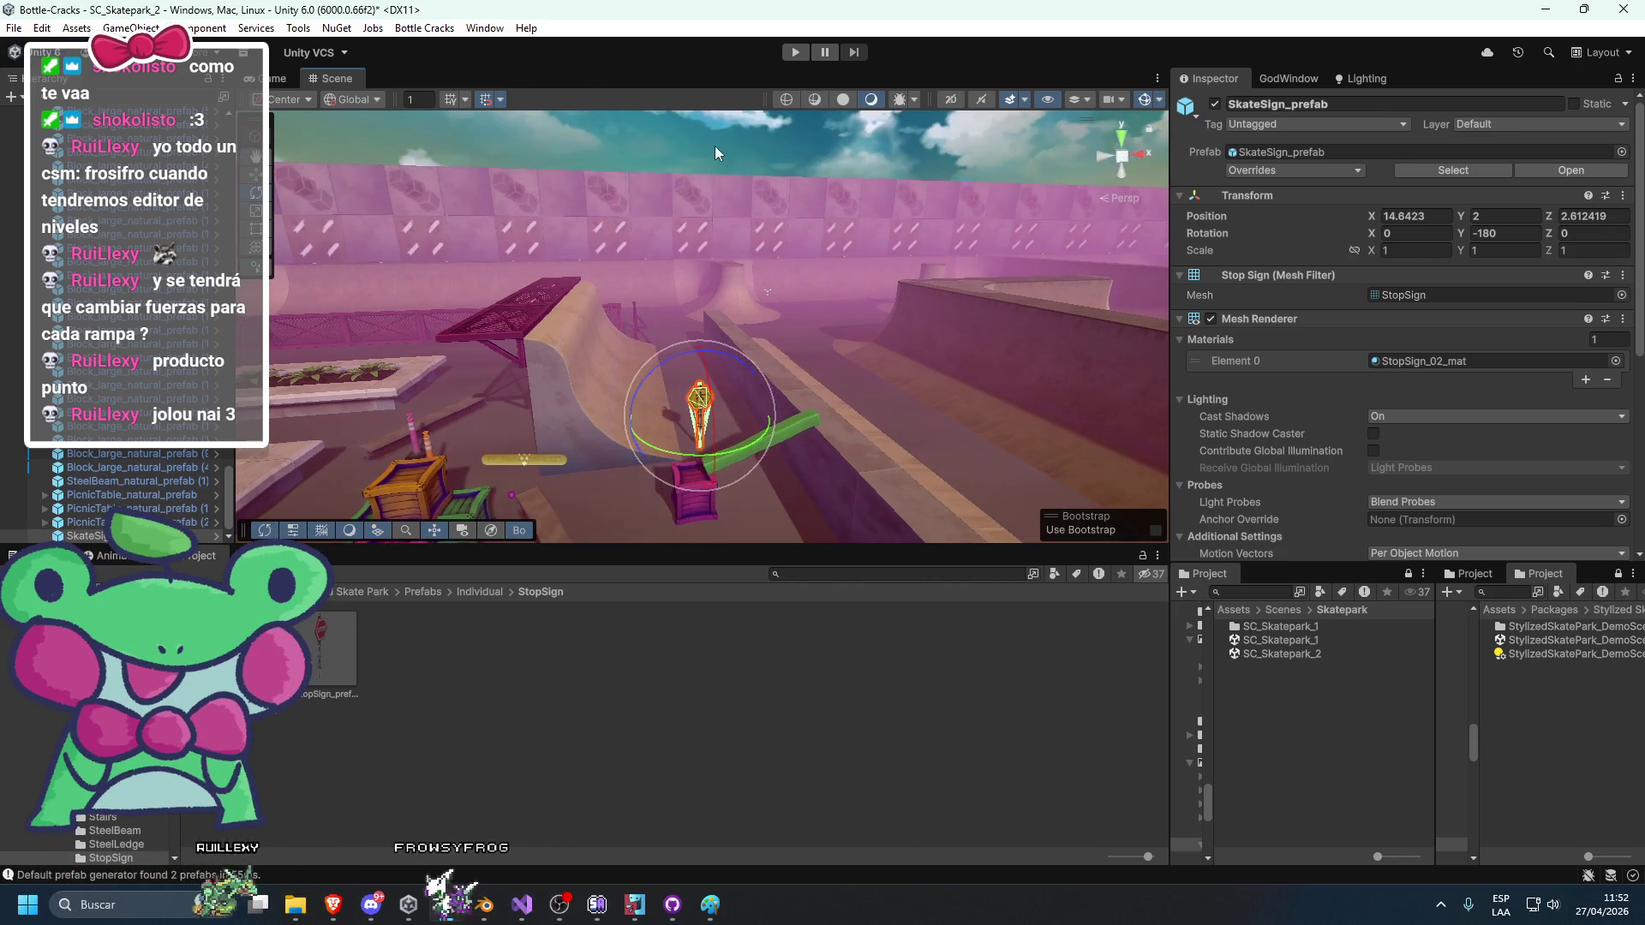
click(759, 410)
Place a second stop sign on the floor near the ramps and raised deck.
mouse_move(765, 414)
mouse_down()
mouse_move(747, 358)
mouse_move(670, 408)
mouse_move(708, 353)
mouse_move(839, 357)
mouse_up()
scroll(708, 354, up, 3)
click(549, 202)
scroll(672, 367, down, 5)
mouse_move(651, 466)
mouse_down()
mouse_move(824, 387)
mouse_move(693, 374)
mouse_up()
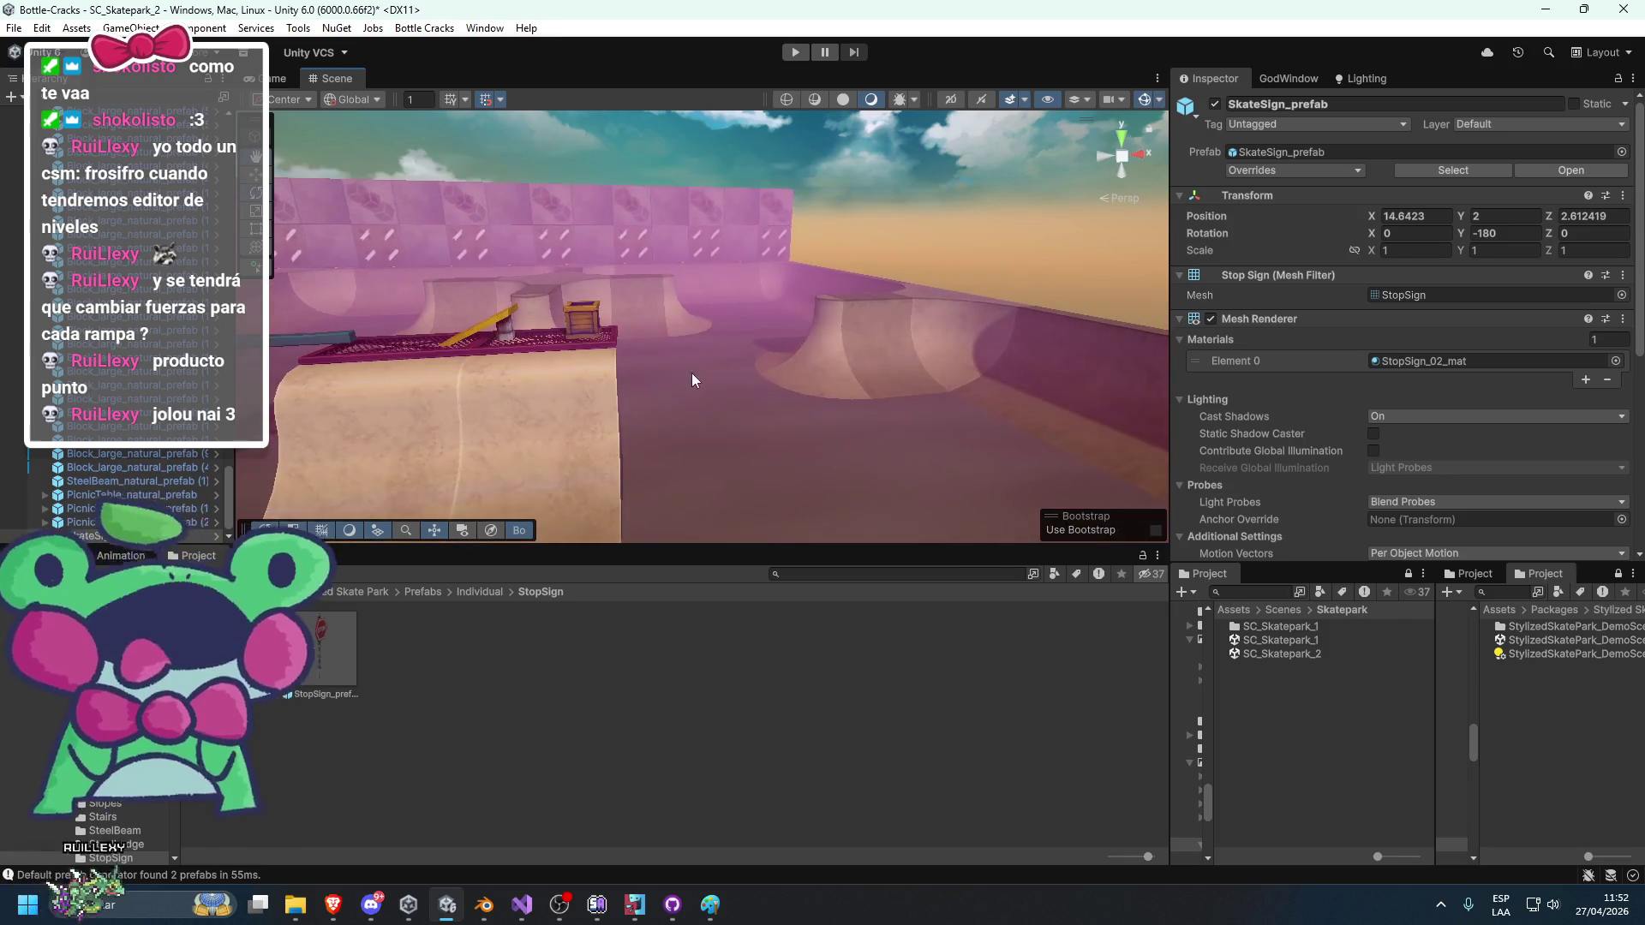
mouse_move(318, 651)
mouse_down()
mouse_move(737, 443)
mouse_move(855, 424)
mouse_move(766, 346)
mouse_move(742, 354)
mouse_up()
Save SC_Skatepark_2, check SC_Skatepark_1's 1.5-scale stop sign, then reopen SC_Skatepark_2 and select its large sign.
key(w)
double_click(1277, 641)
click(793, 480)
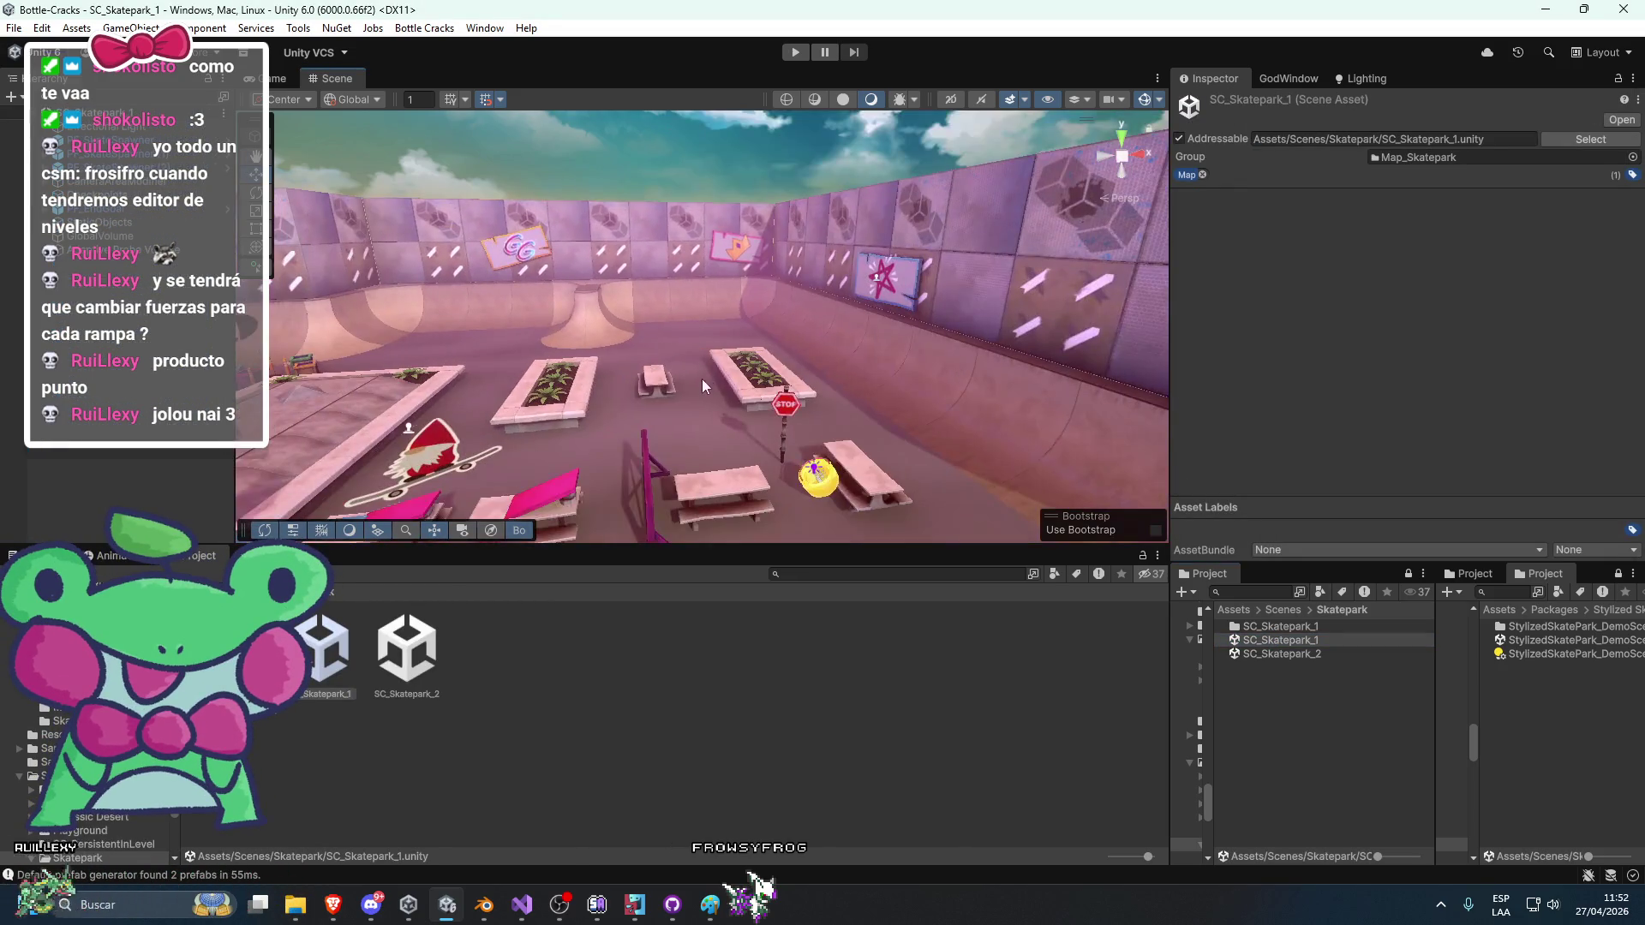
click(785, 407)
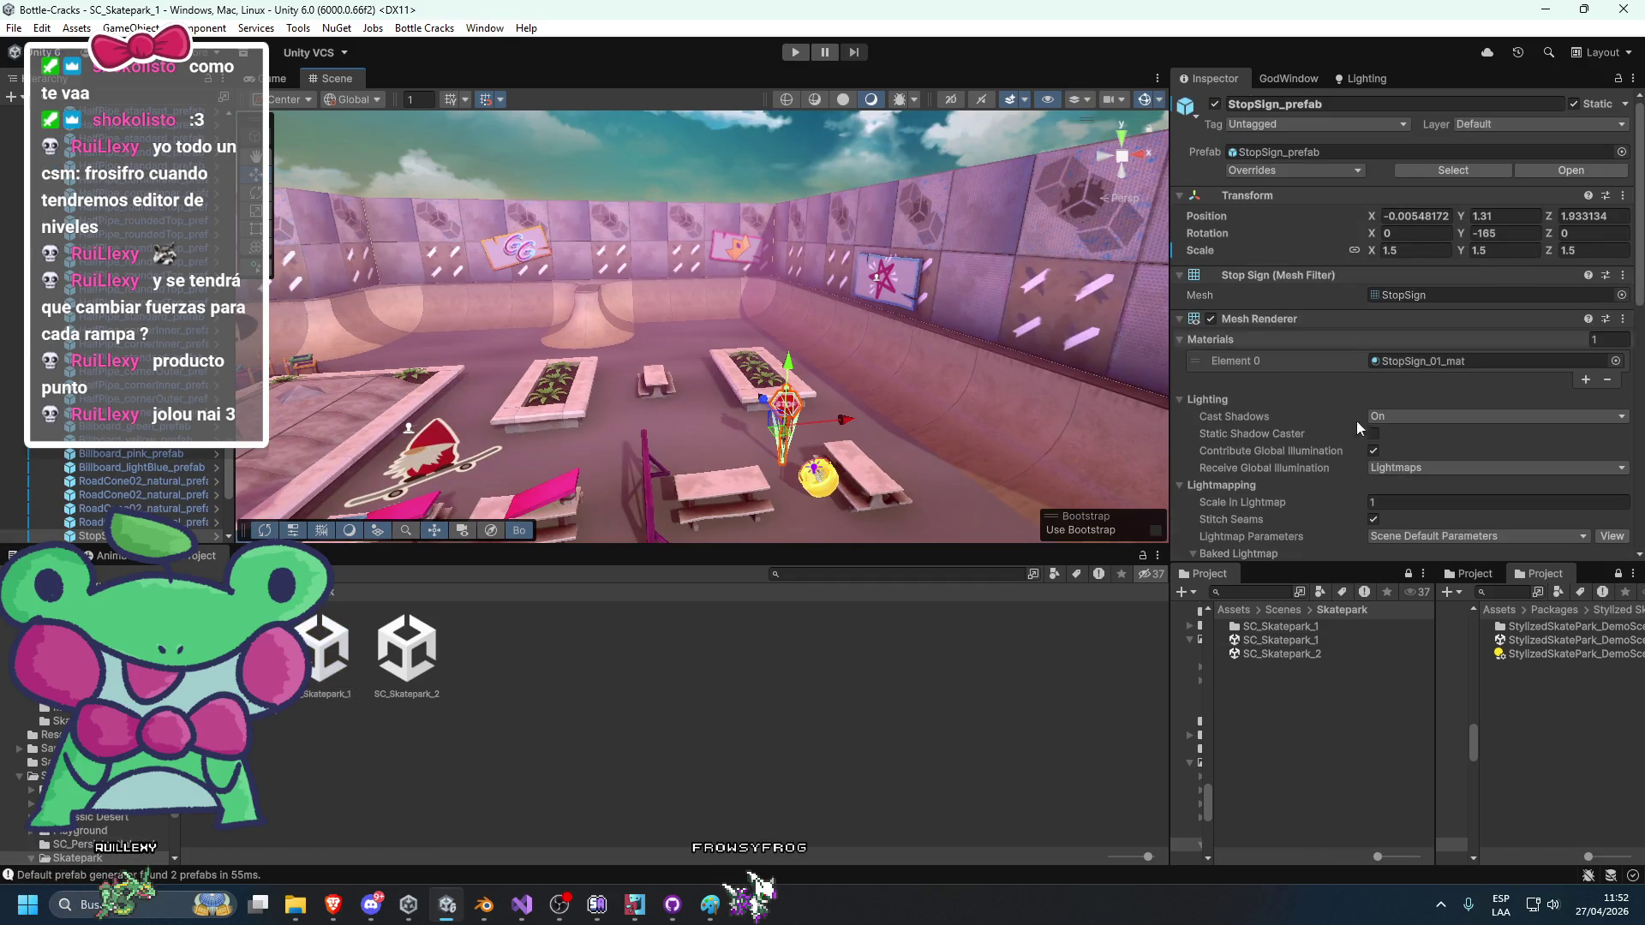
double_click(1280, 654)
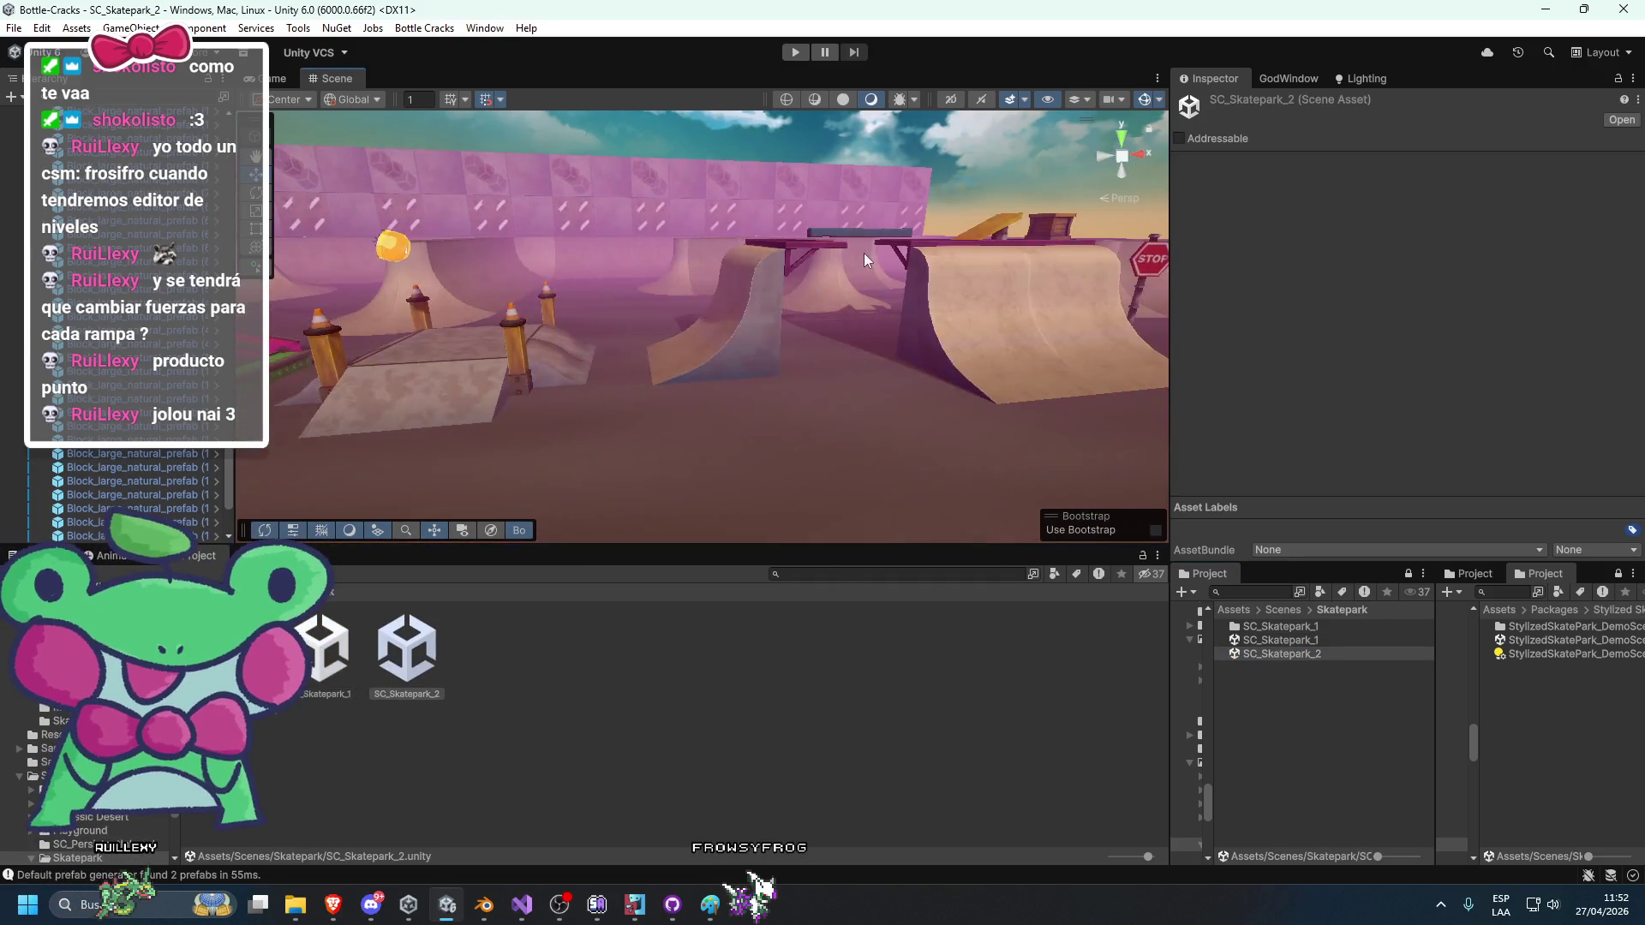
click(831, 299)
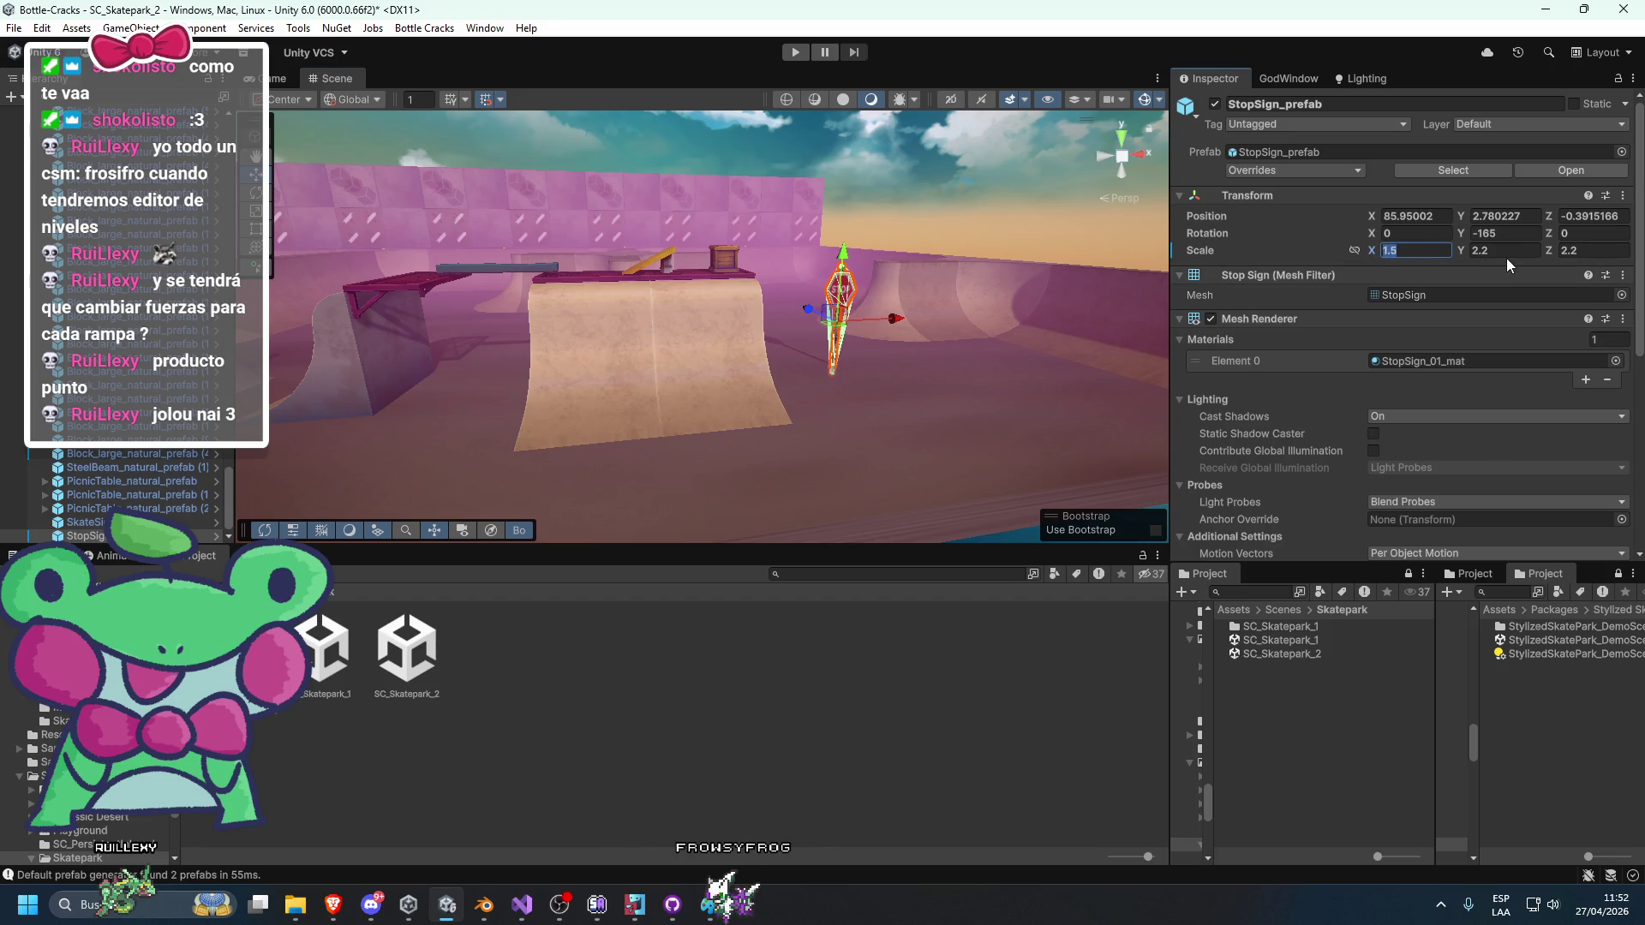
Select the outer half-pipe corner pieces near the resized stop sign and view them toward the ramps.
click(1030, 296)
scroll(943, 257, up, 5)
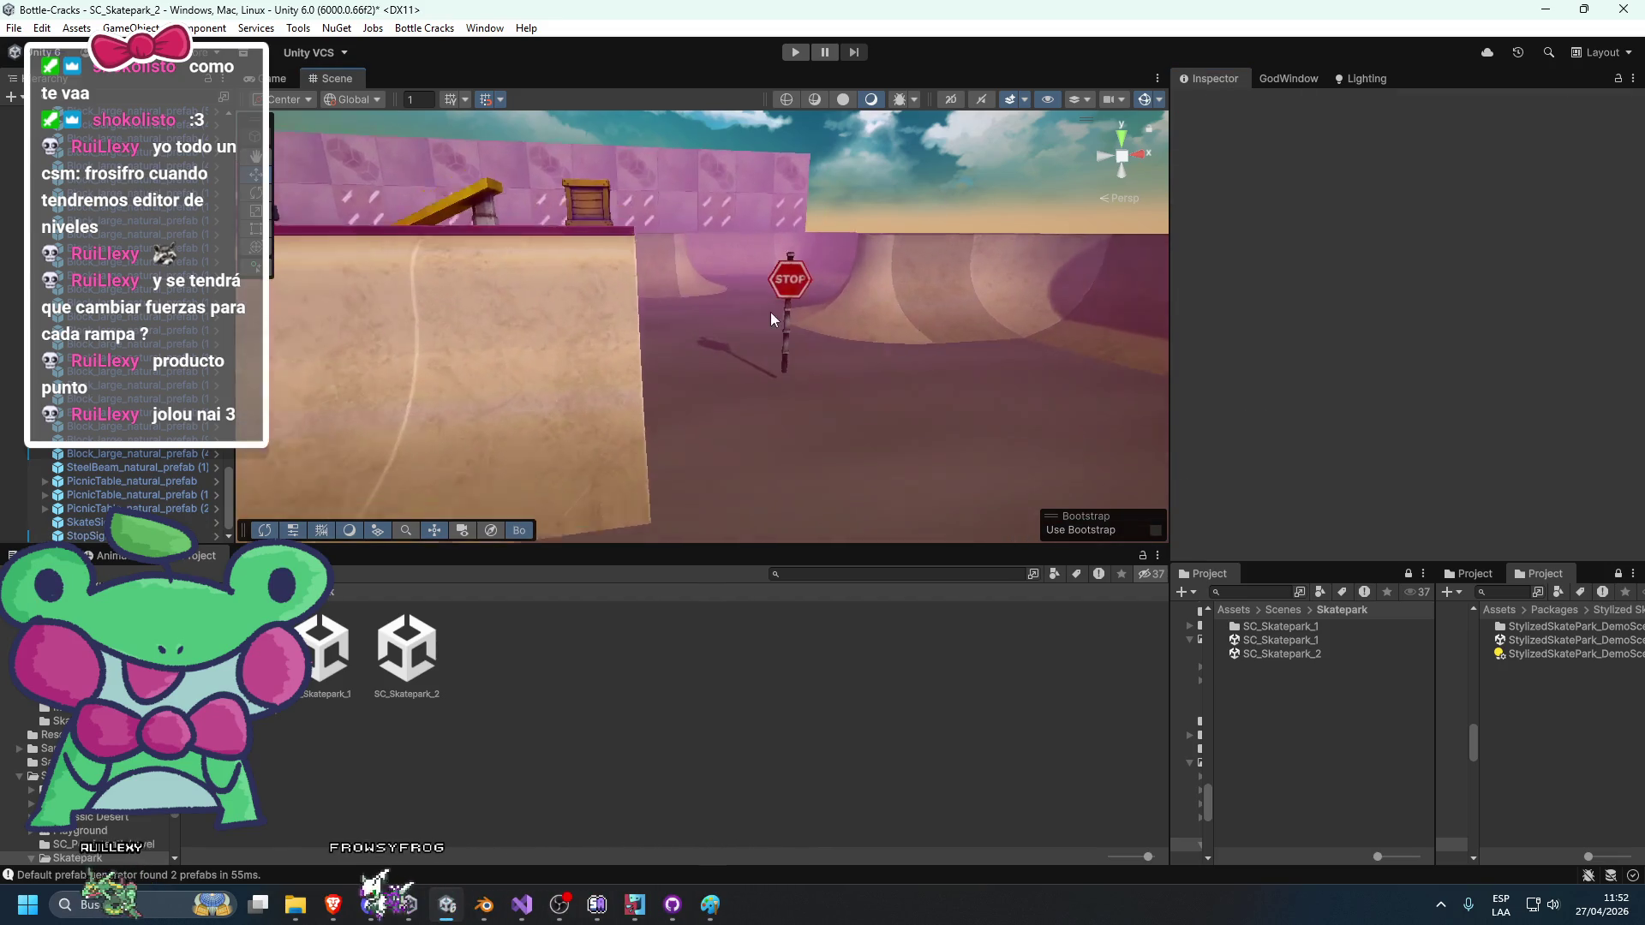
scroll(676, 383, down, 5)
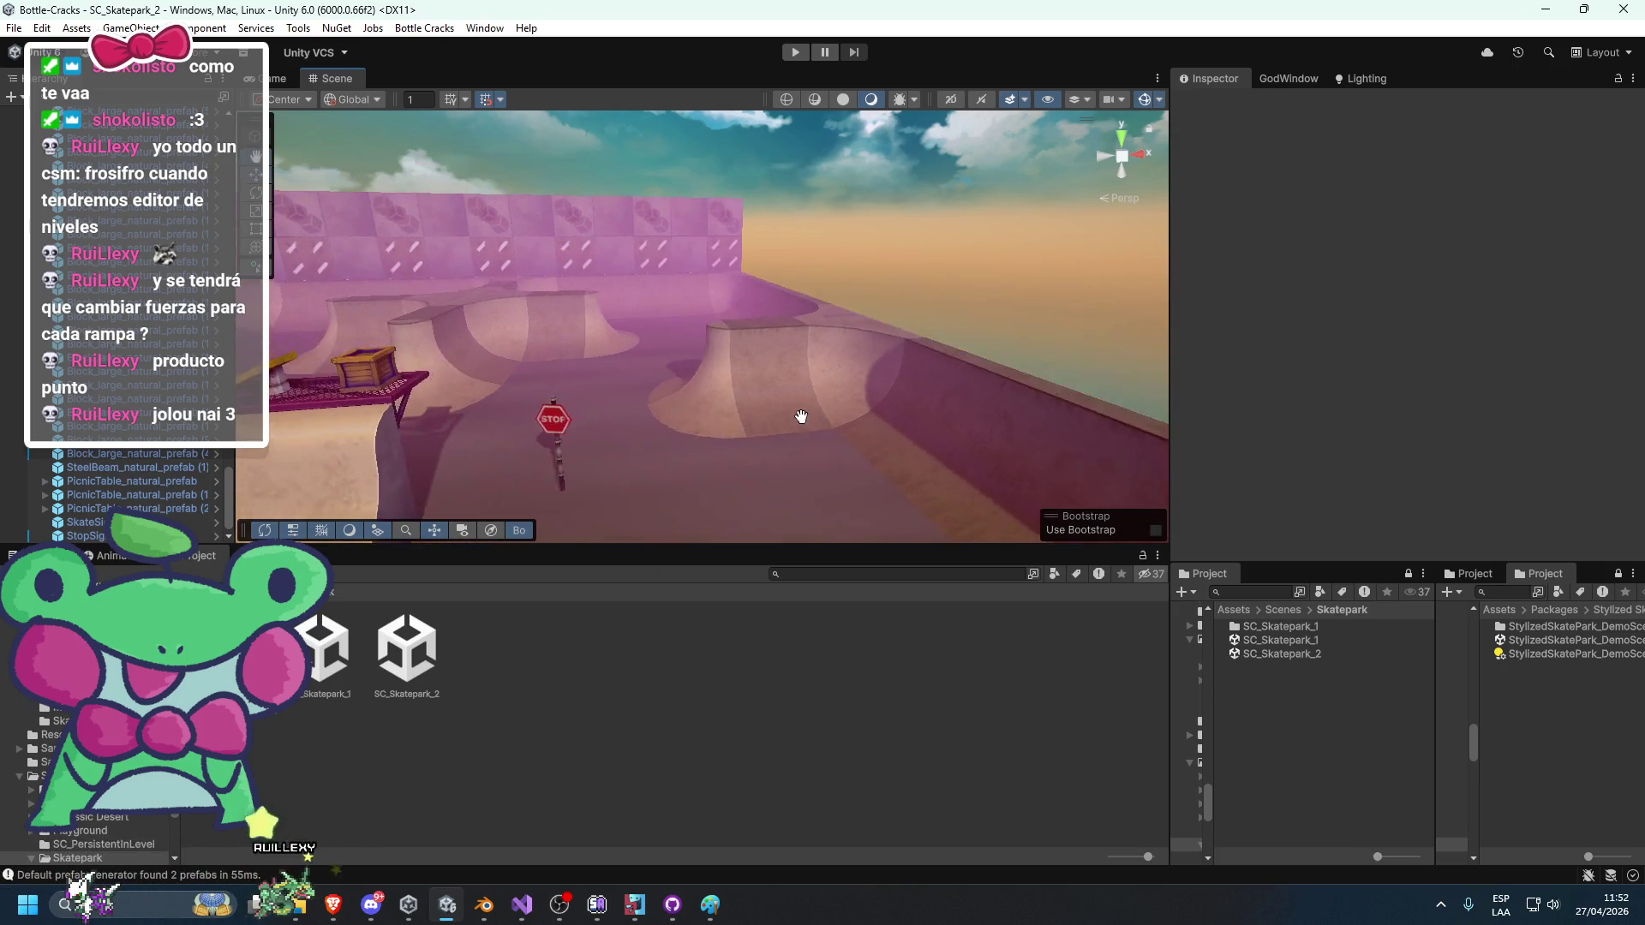
scroll(688, 445, up, 3)
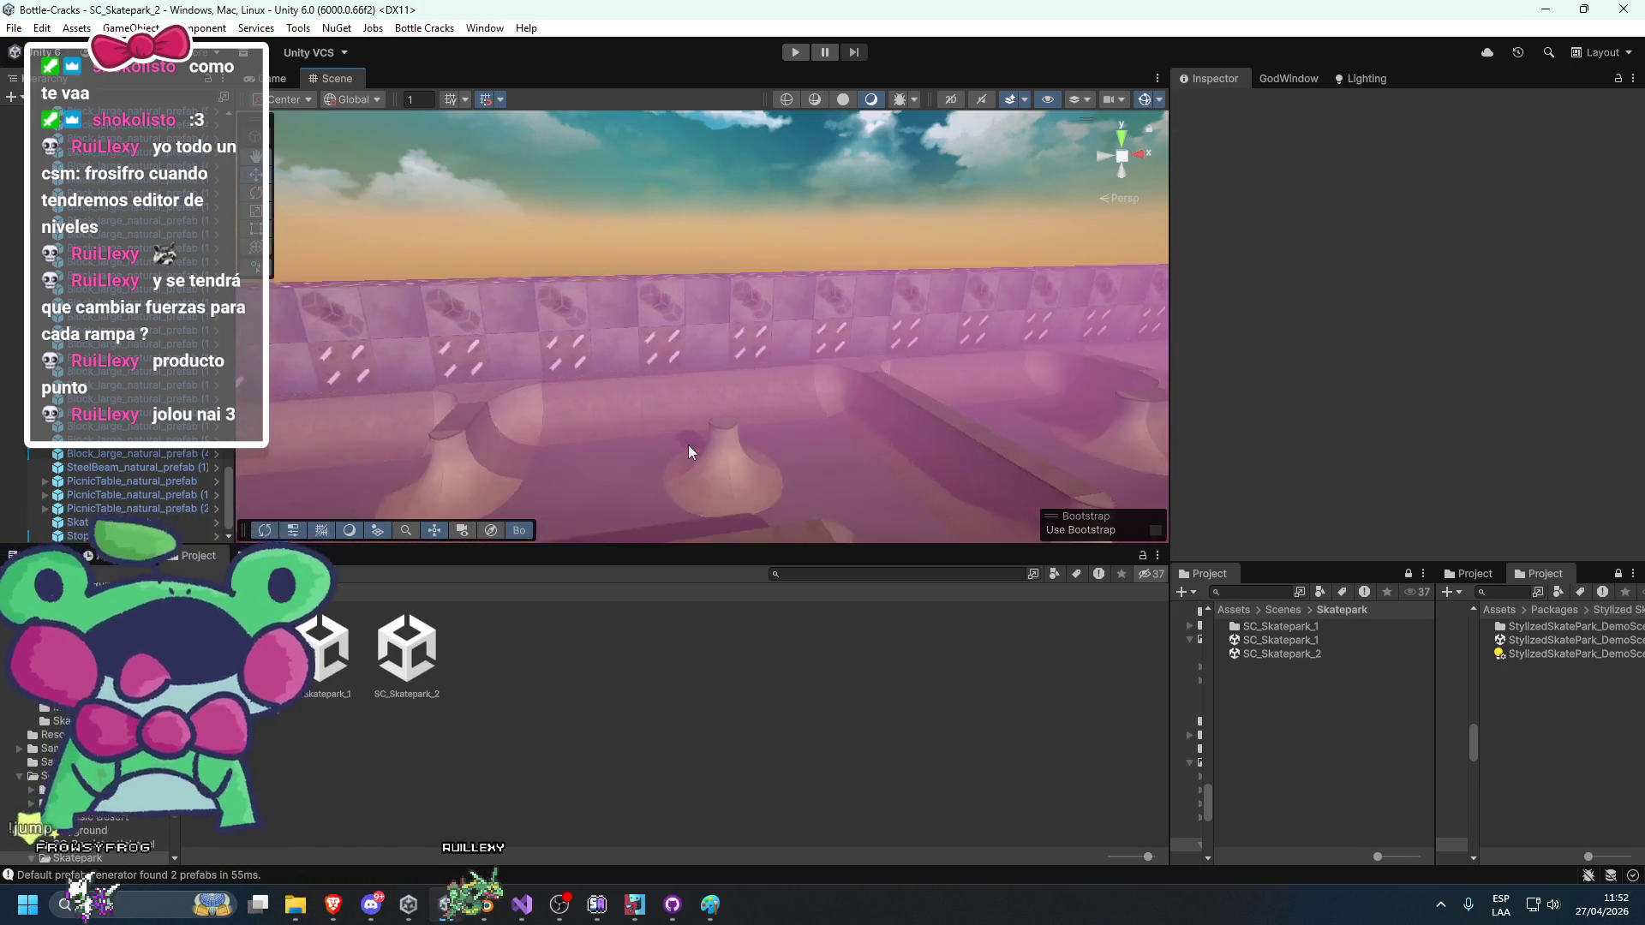
click(672, 474)
scroll(600, 475, up, 3)
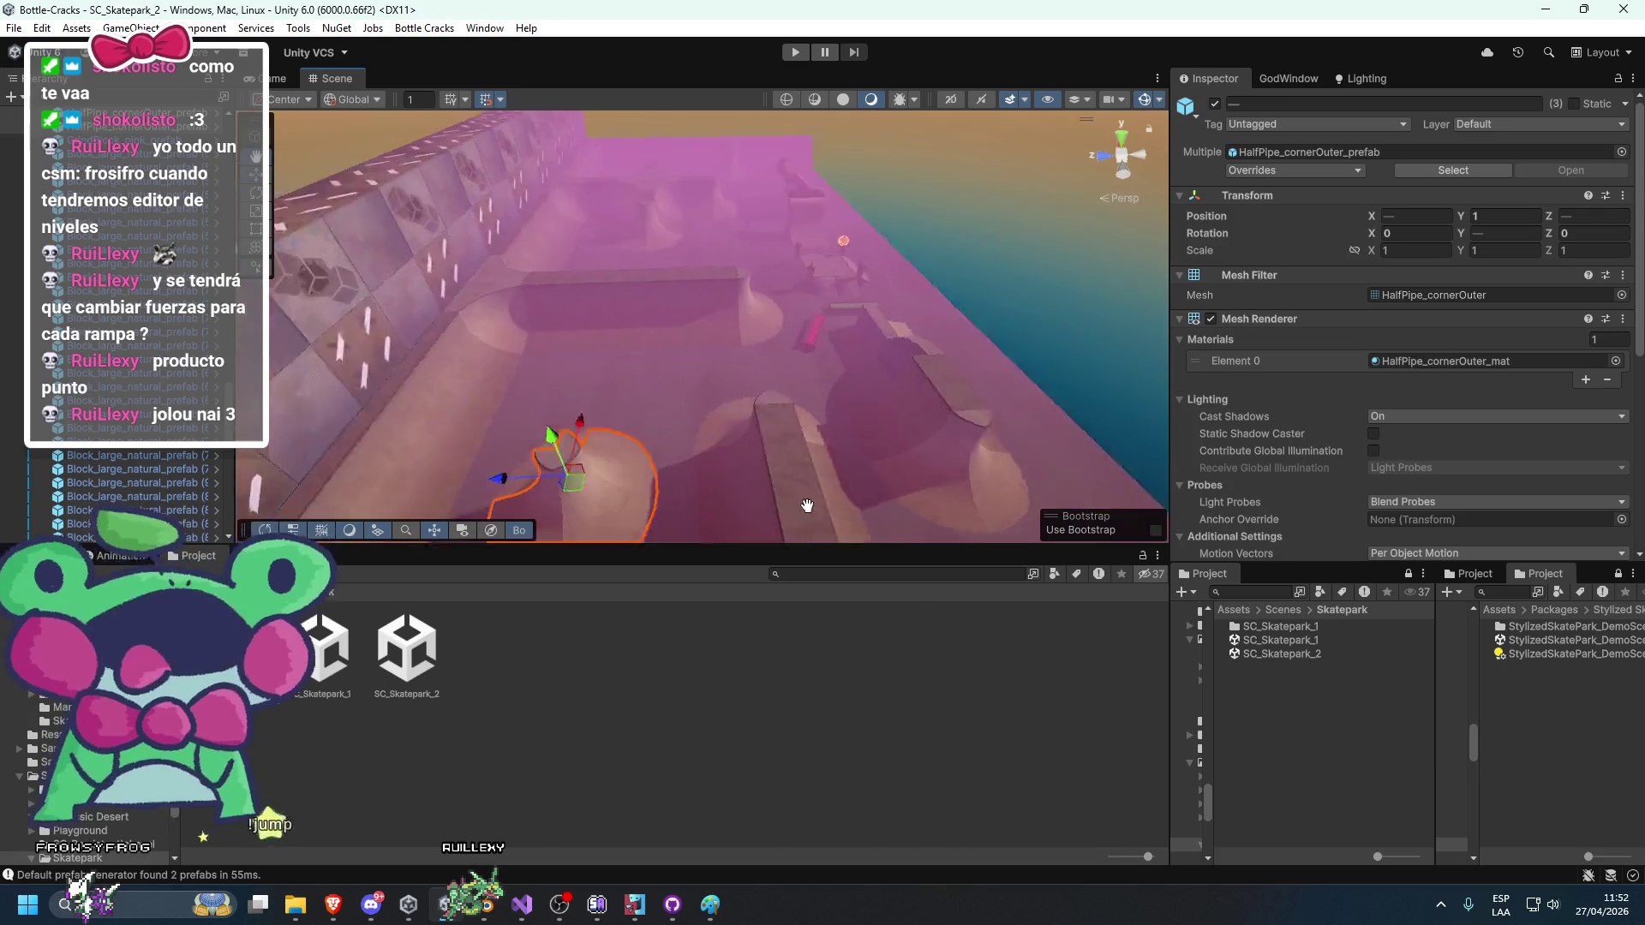
shift+click(615, 456)
drag(806, 425, 867, 499)
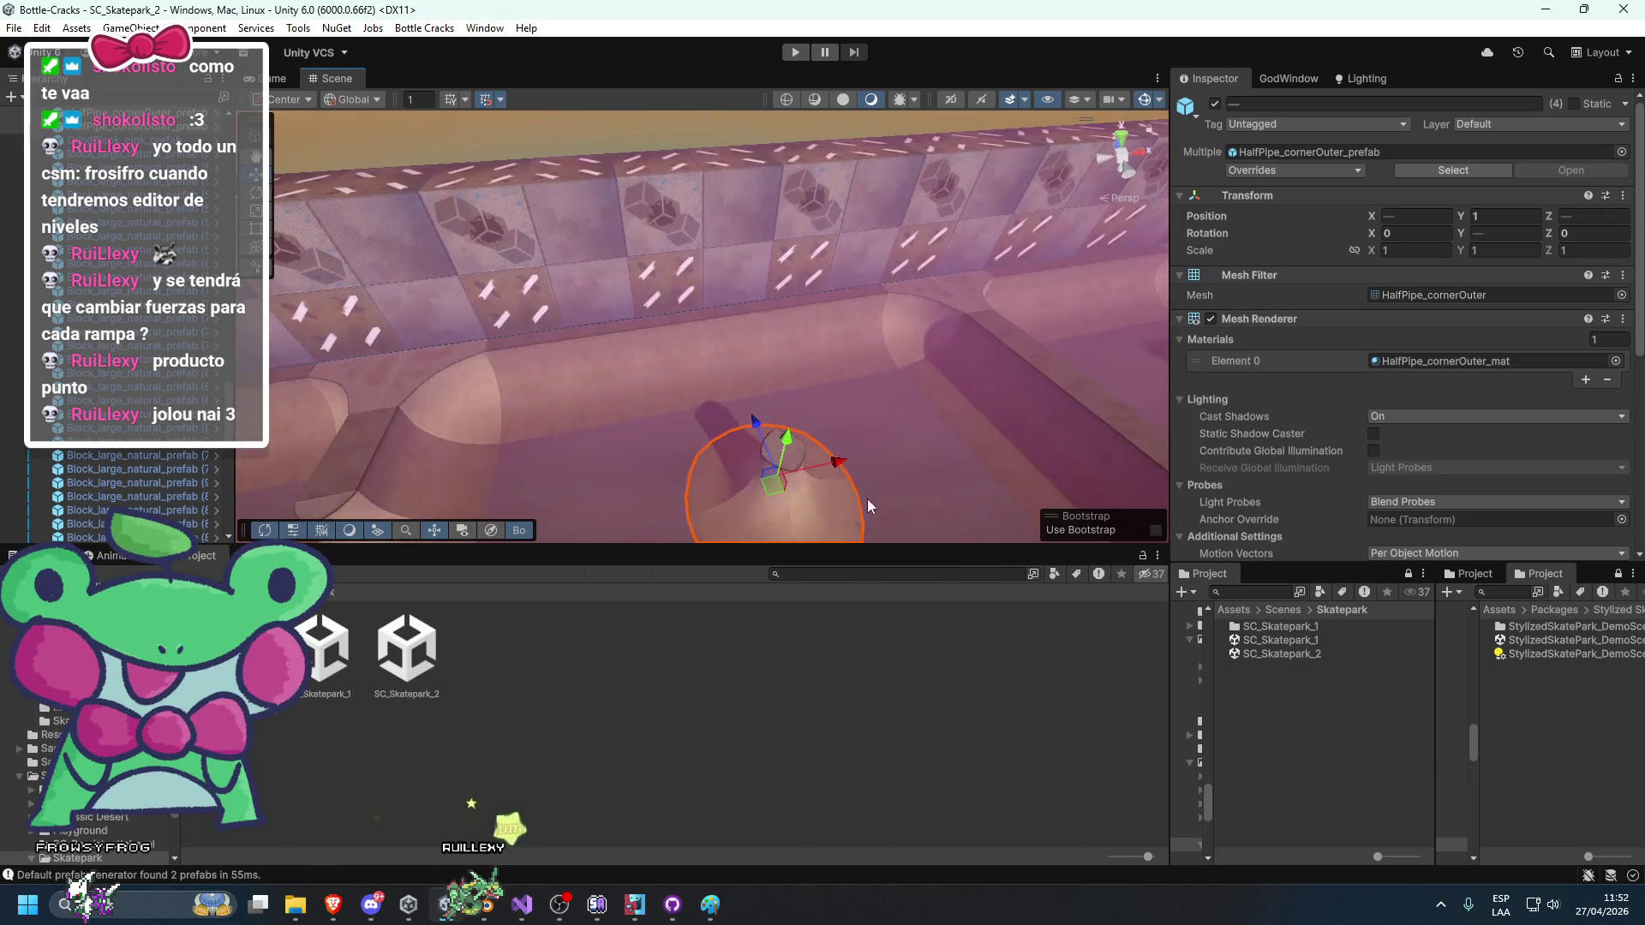
drag(996, 501, 742, 454)
mouse_move(456, 377)
mouse_down()
mouse_move(507, 357)
mouse_move(757, 399)
mouse_move(690, 274)
mouse_move(838, 363)
mouse_up()
scroll(768, 389, up, 5)
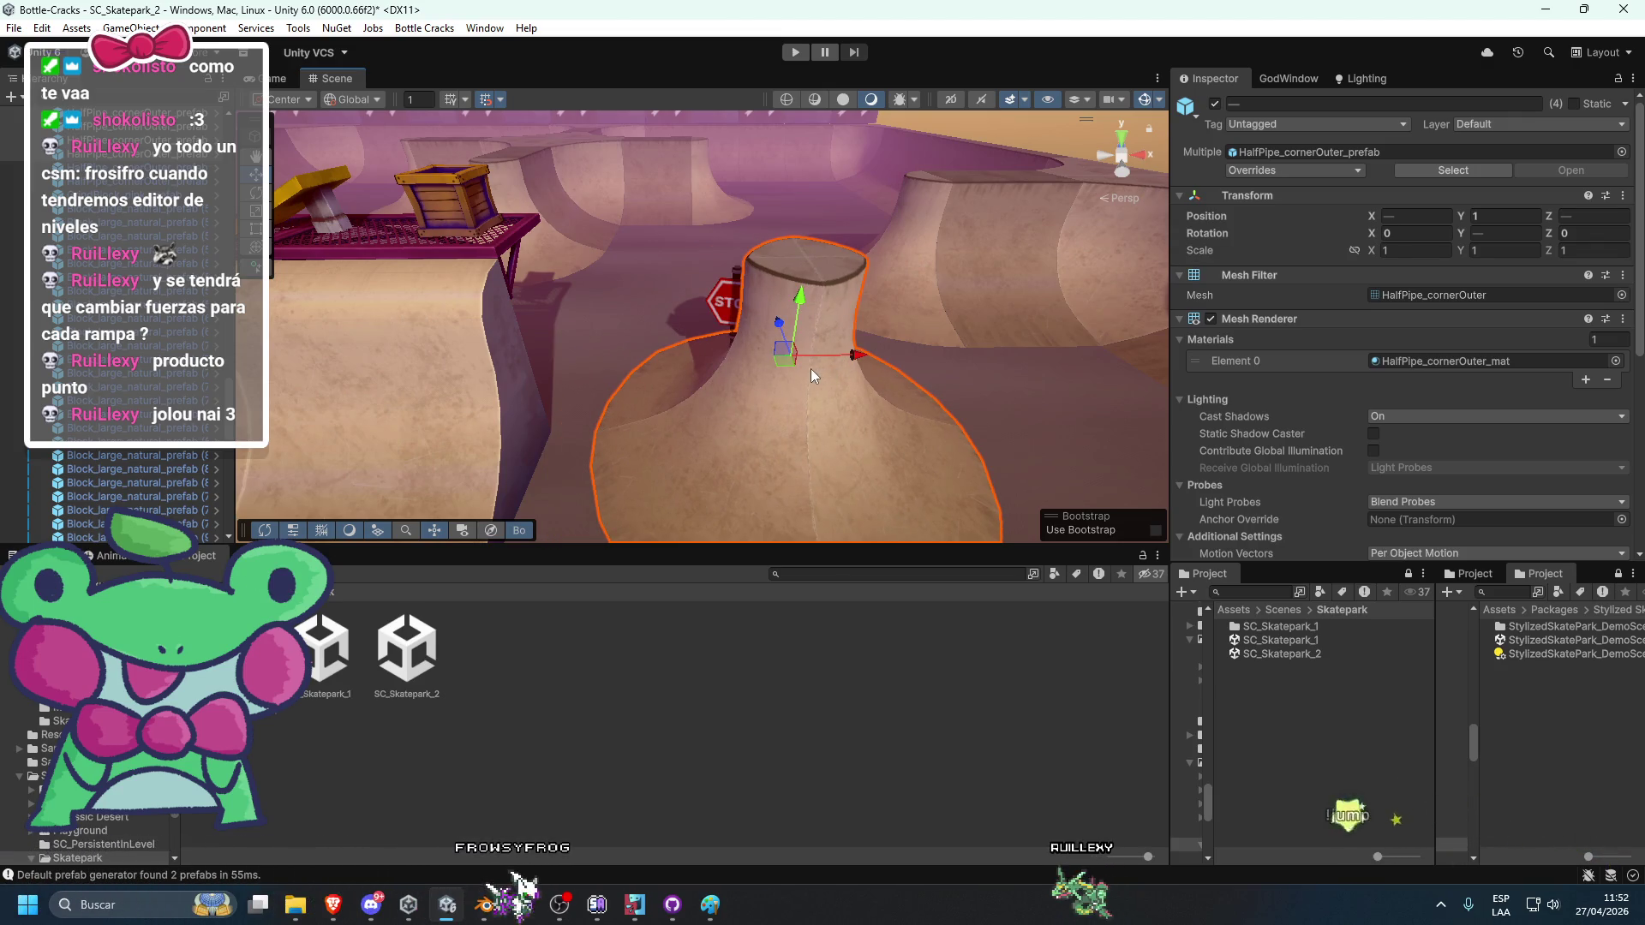
scroll(810, 368, down, 5)
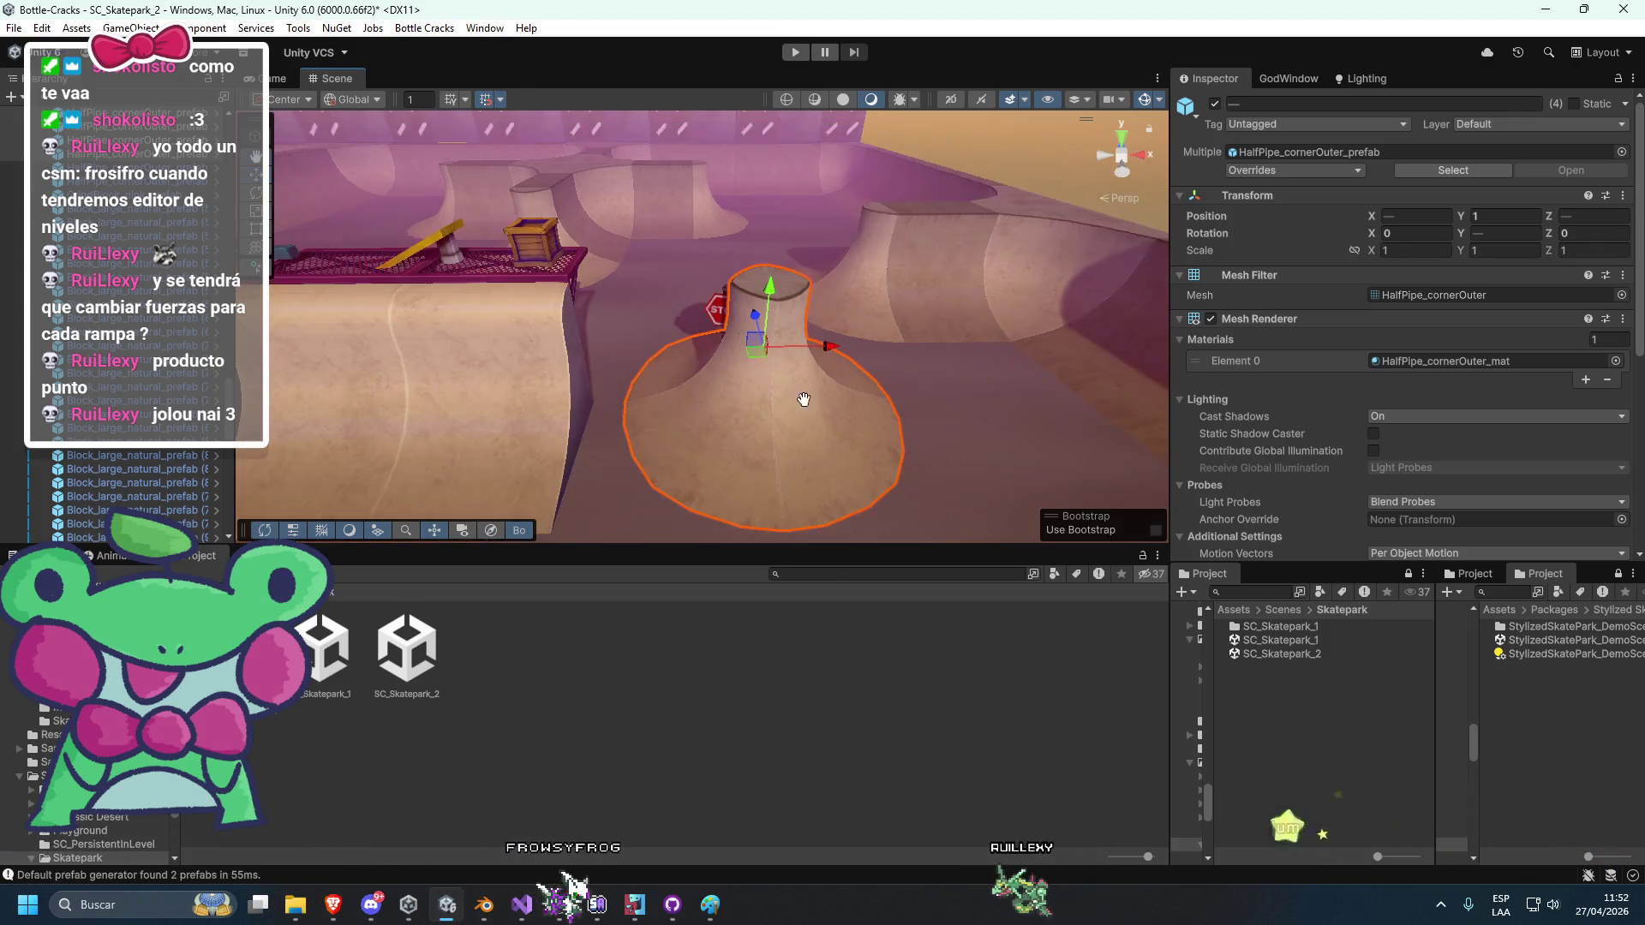
Delete the outer corner pieces and slide the left half-pipe to the right.
key(Delete)
click(598, 403)
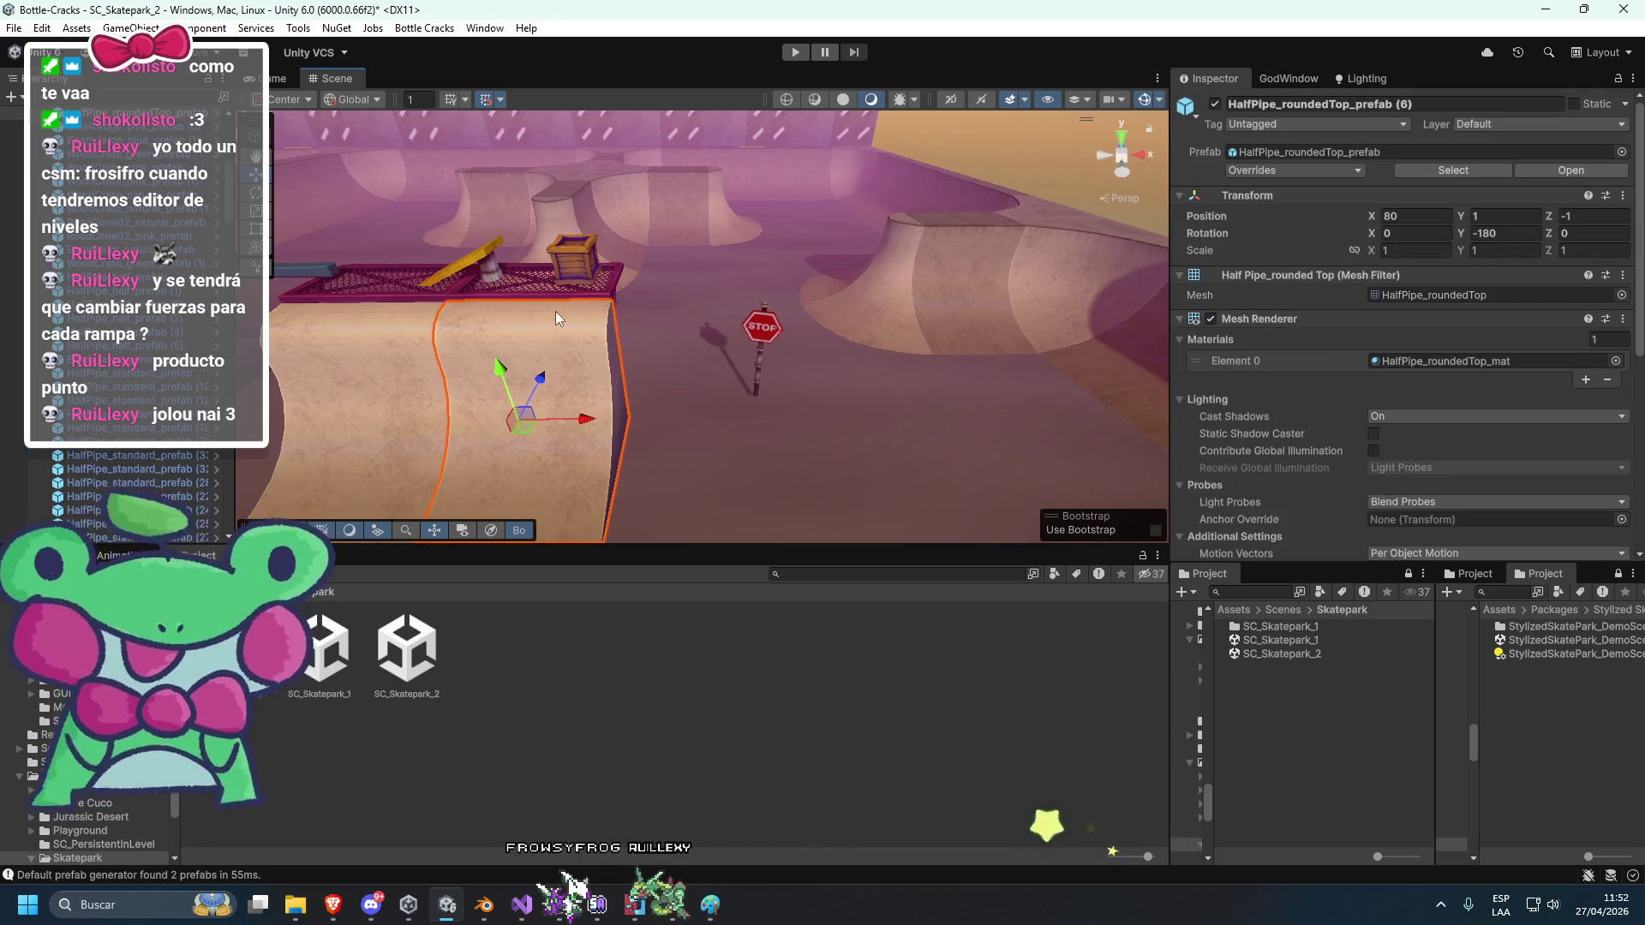
drag(598, 390, 924, 420)
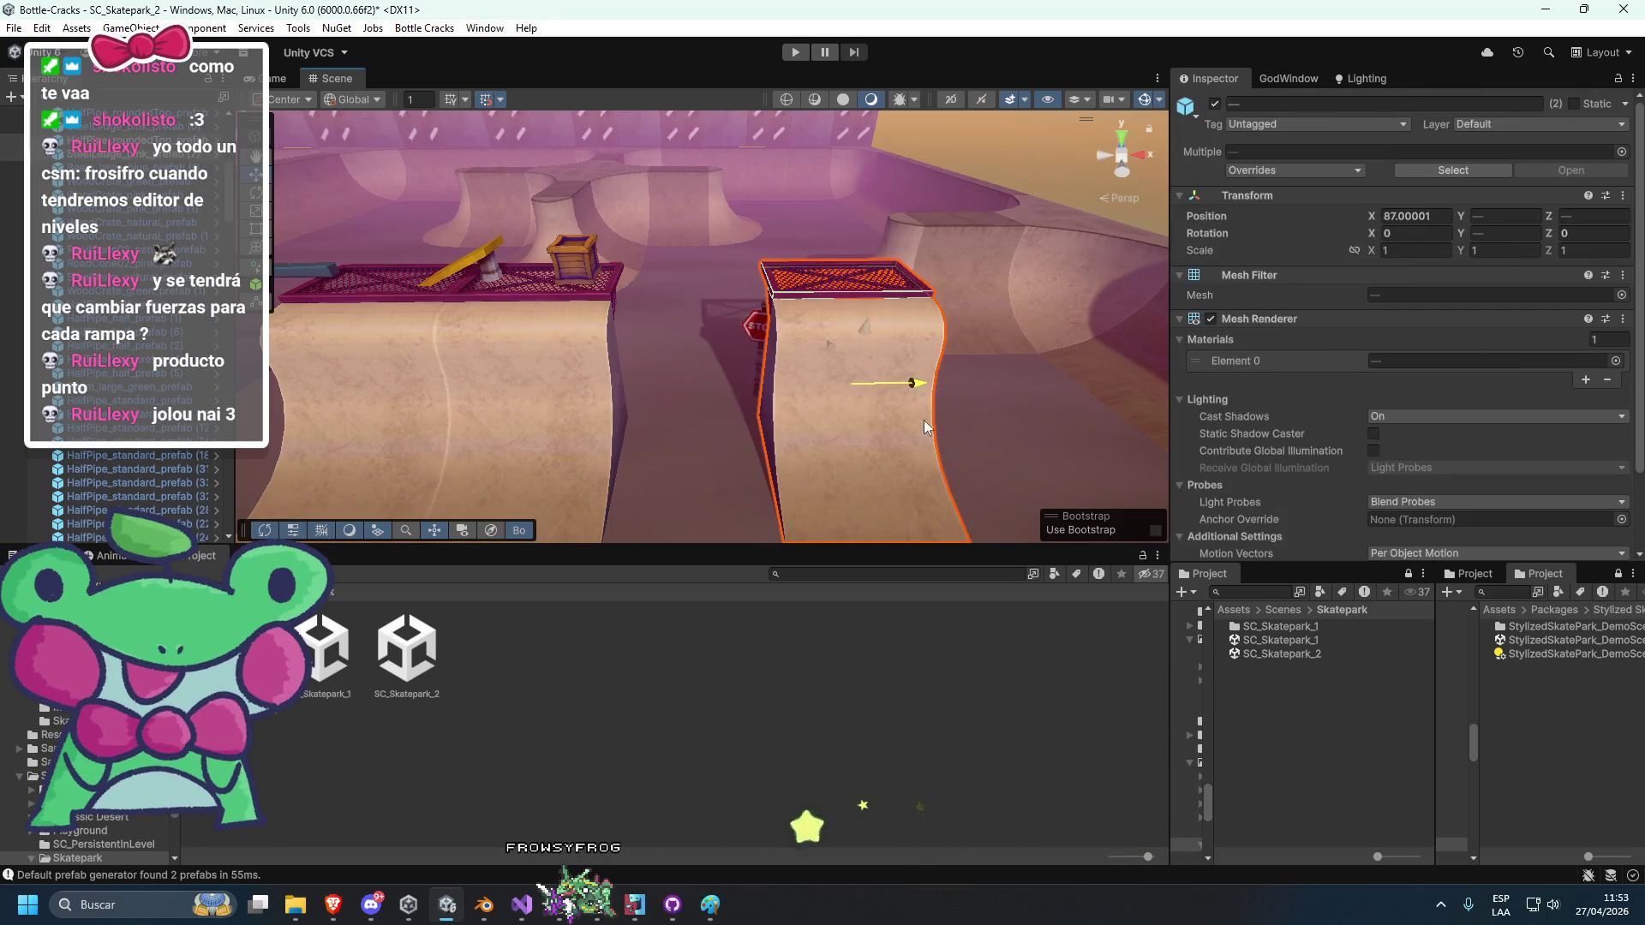
Rotate the half-pipe to face across the park and set it beside the stop sign.
key(e)
mouse_move(809, 419)
mouse_down()
mouse_move(1056, 454)
mouse_move(855, 410)
mouse_up()
key(w)
mouse_move(821, 343)
mouse_down()
mouse_move(742, 402)
mouse_move(610, 419)
mouse_up()
mouse_move(843, 374)
mouse_down()
mouse_move(806, 424)
mouse_move(850, 433)
mouse_move(835, 326)
mouse_move(1000, 351)
mouse_move(975, 347)
mouse_up()
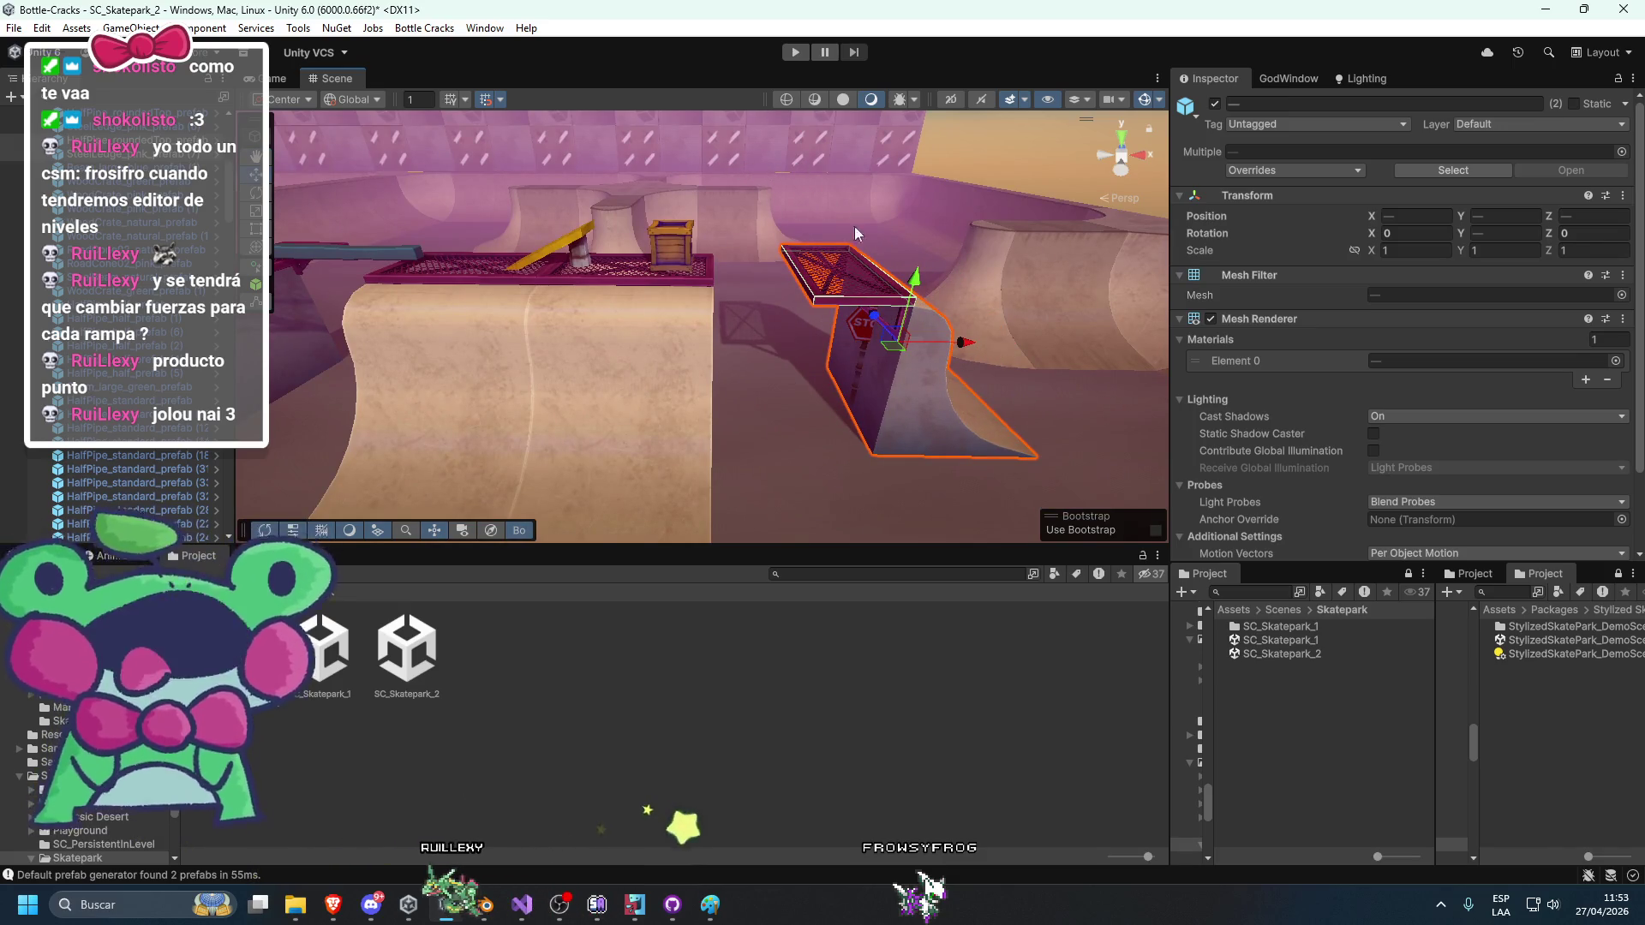
drag(961, 342, 925, 352)
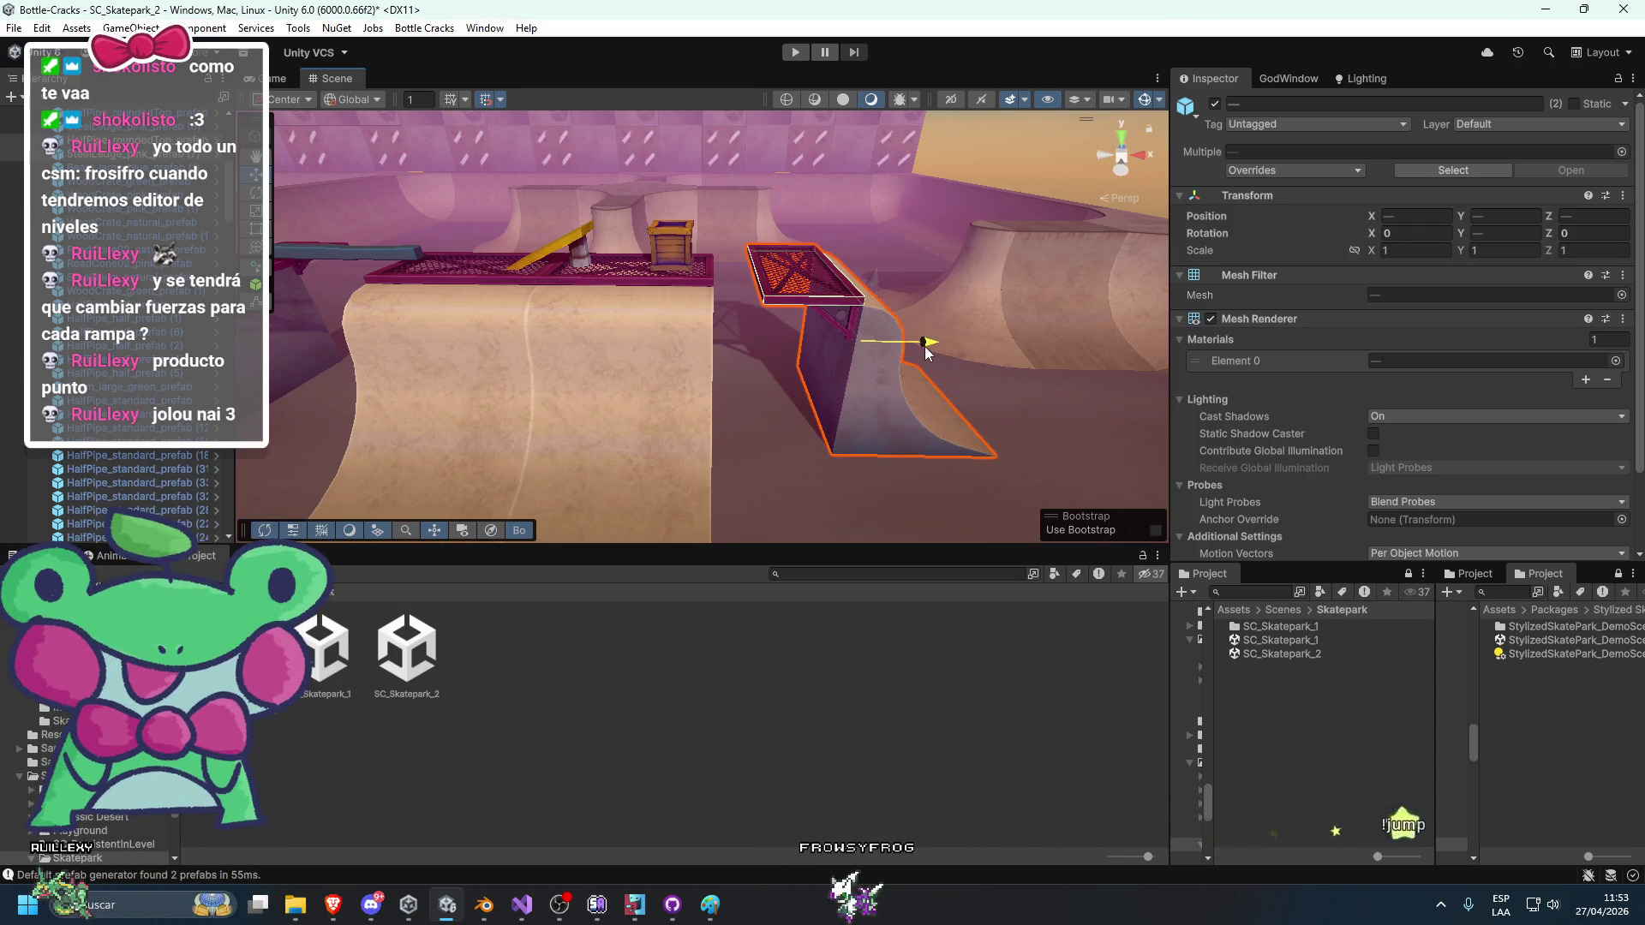
Rotate the green crate on the platform to Y -30 degrees.
click(671, 246)
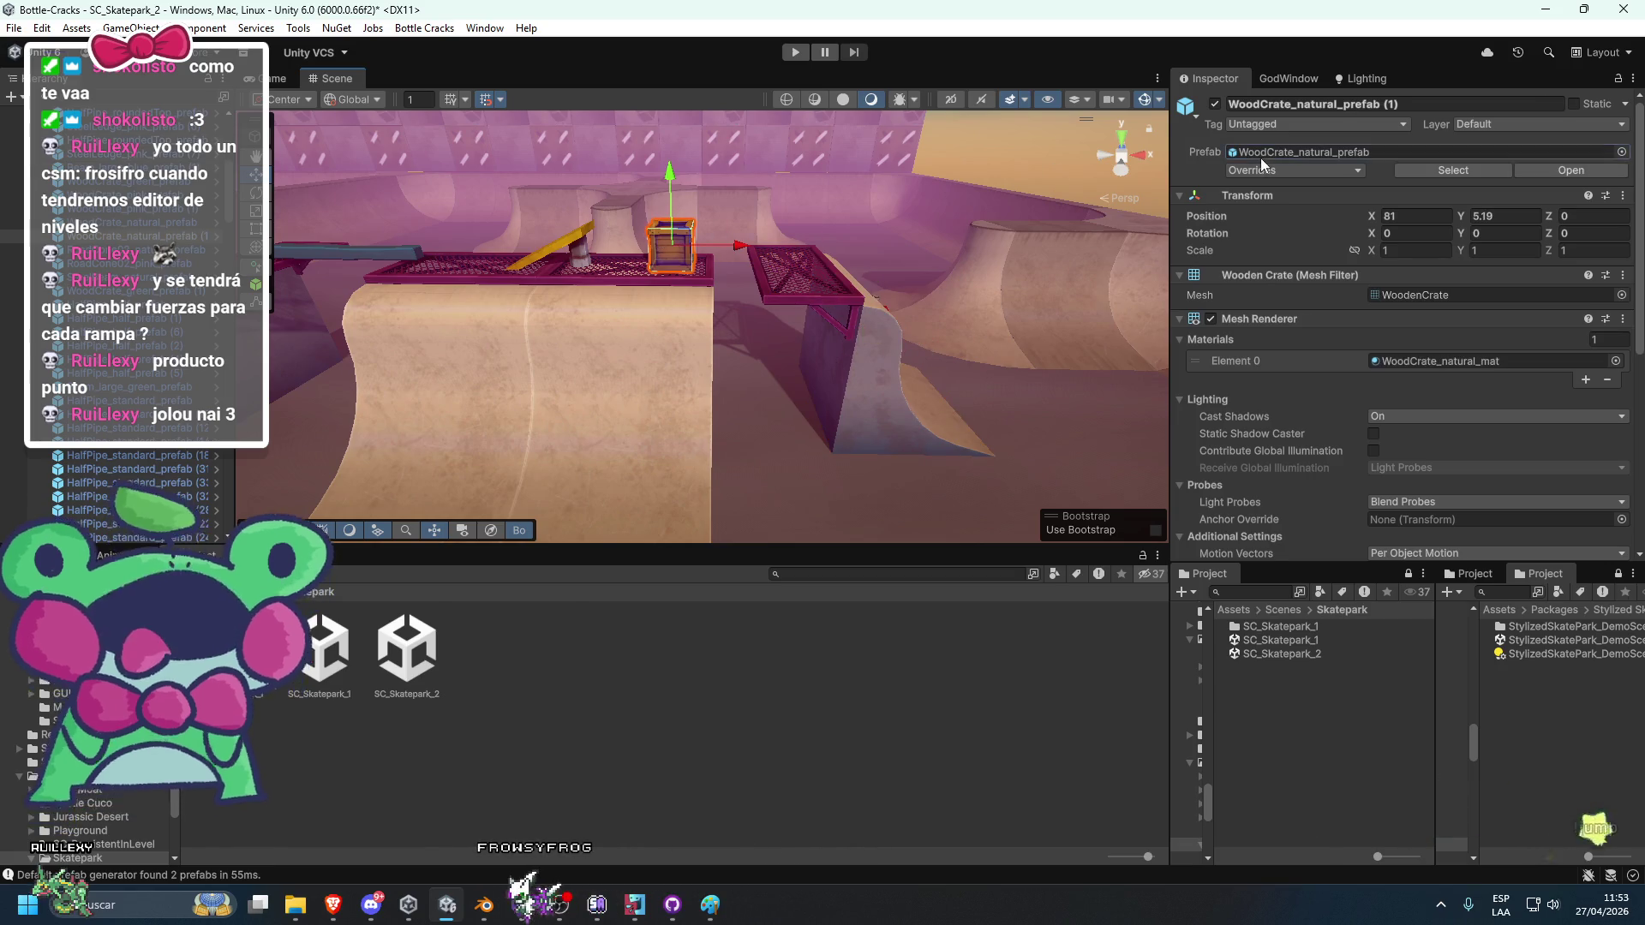
click(1261, 158)
scroll(774, 407, up, 2)
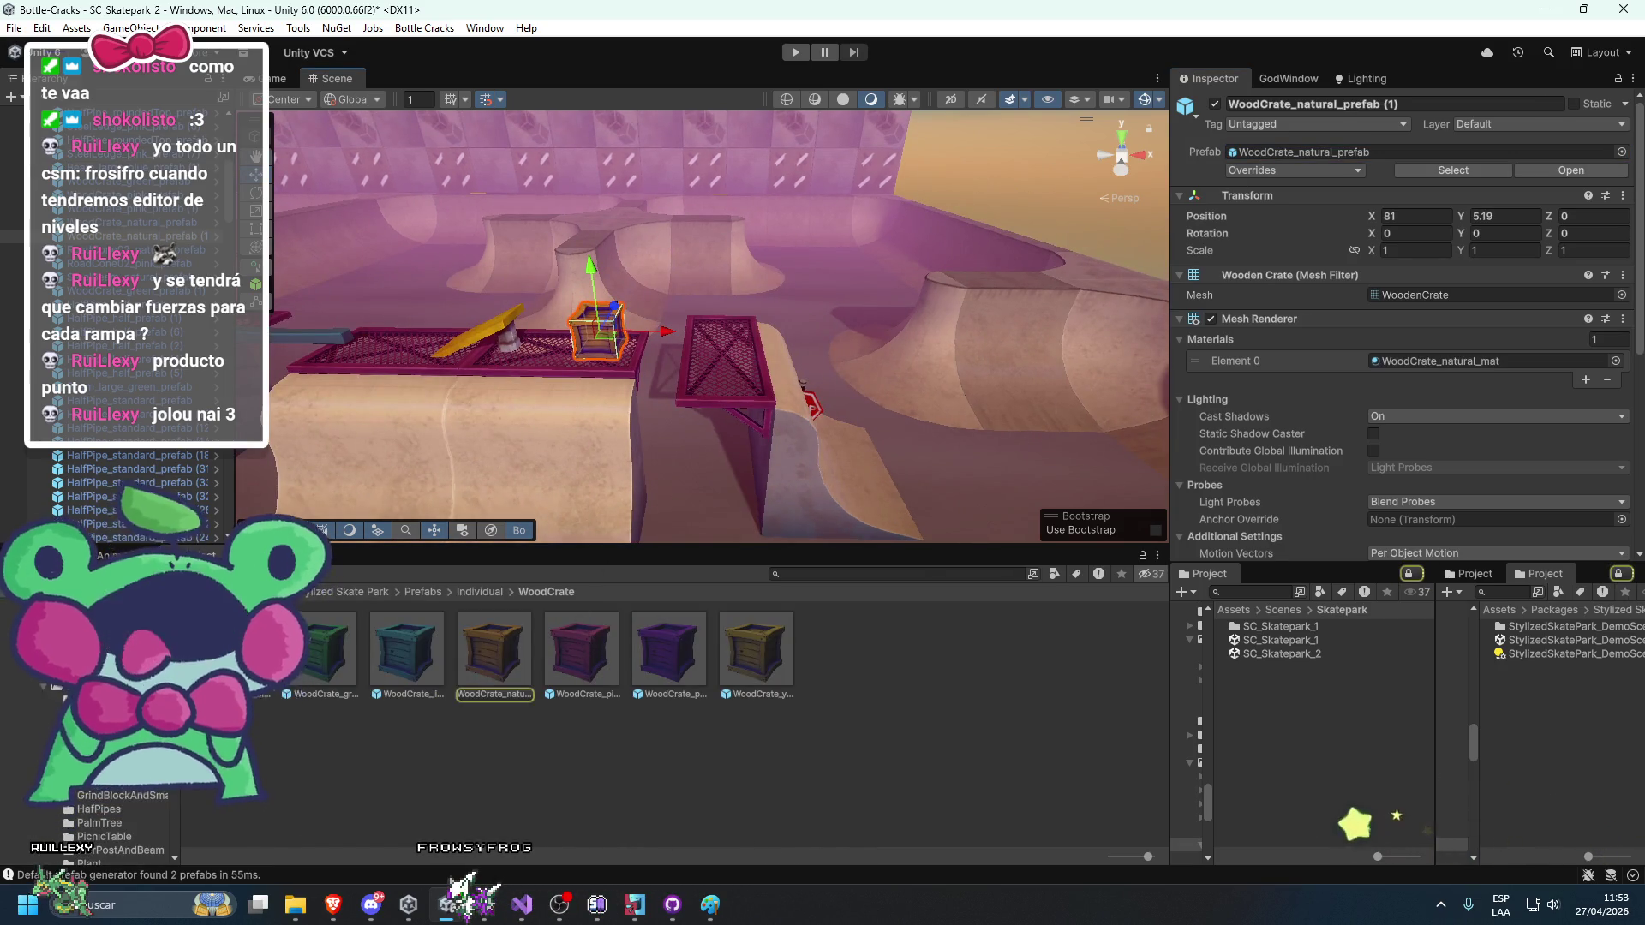
click(714, 352)
key(e)
mouse_move(764, 372)
mouse_down()
mouse_move(752, 329)
mouse_move(709, 367)
mouse_up()
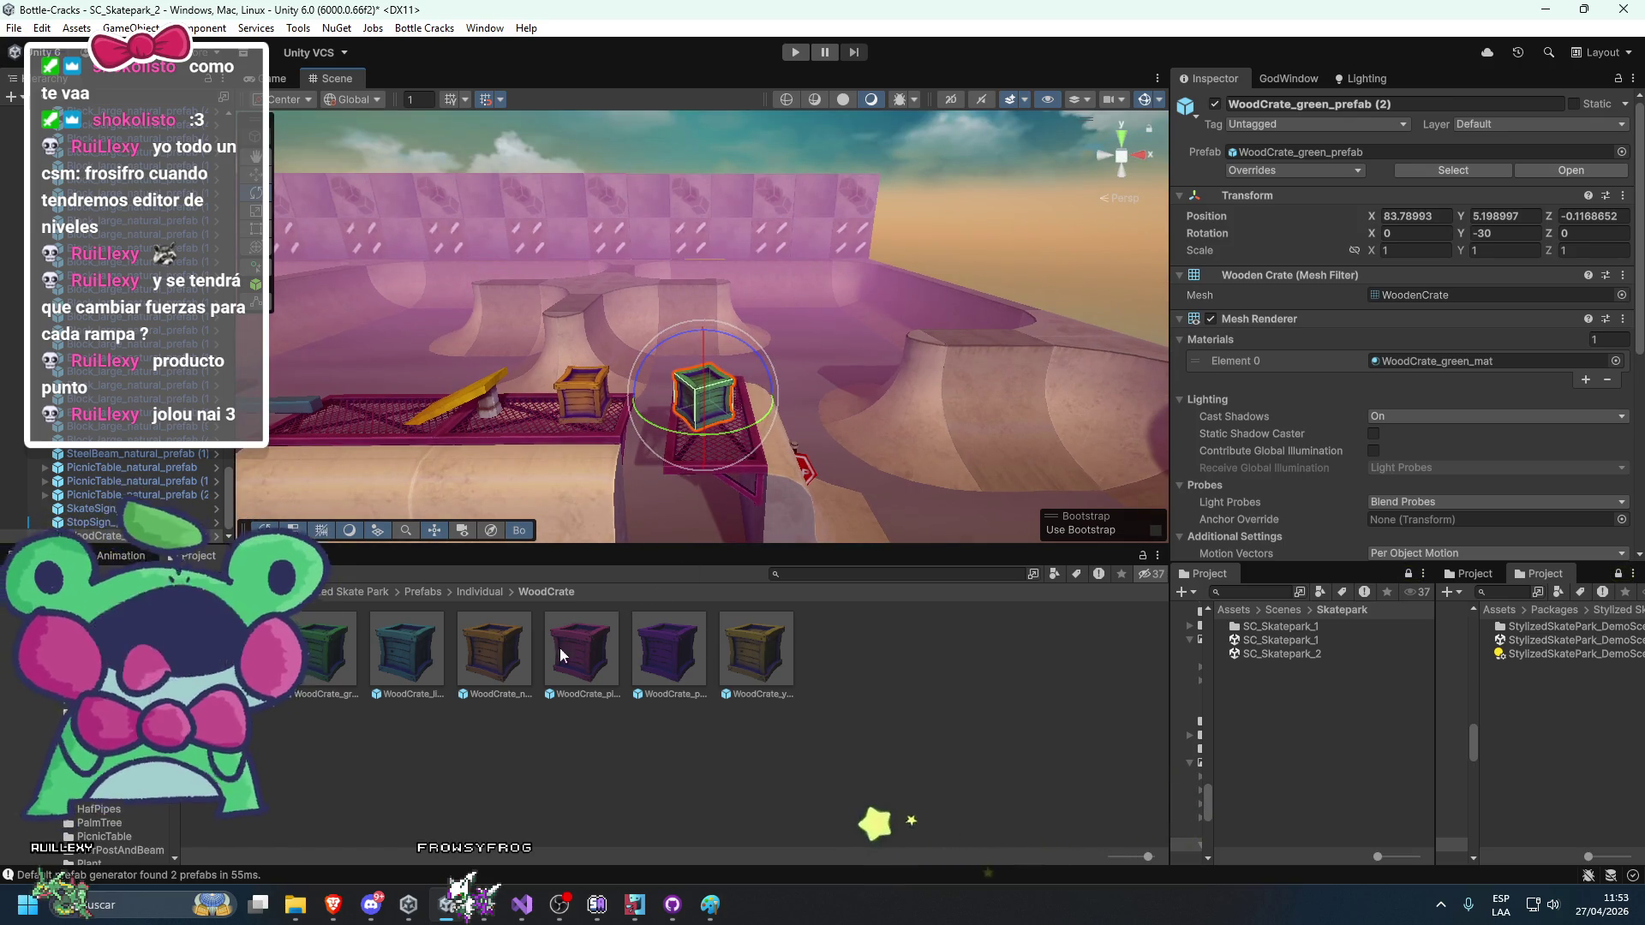
Add a natural wooden crate beside the green one.
drag(487, 667, 744, 413)
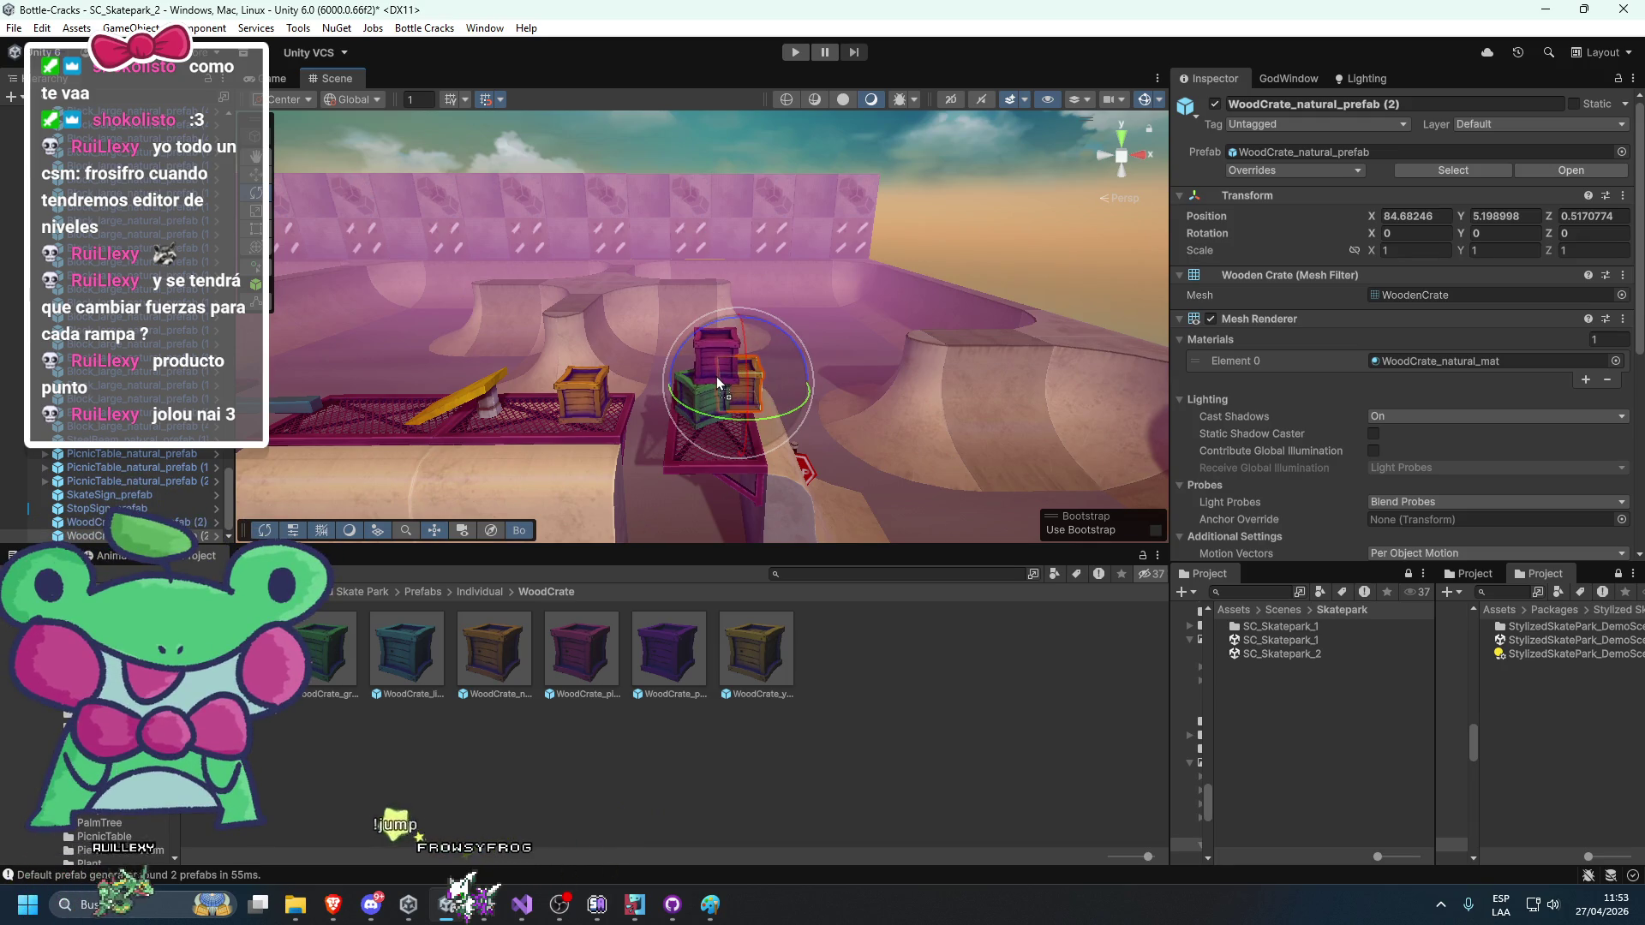
click(517, 365)
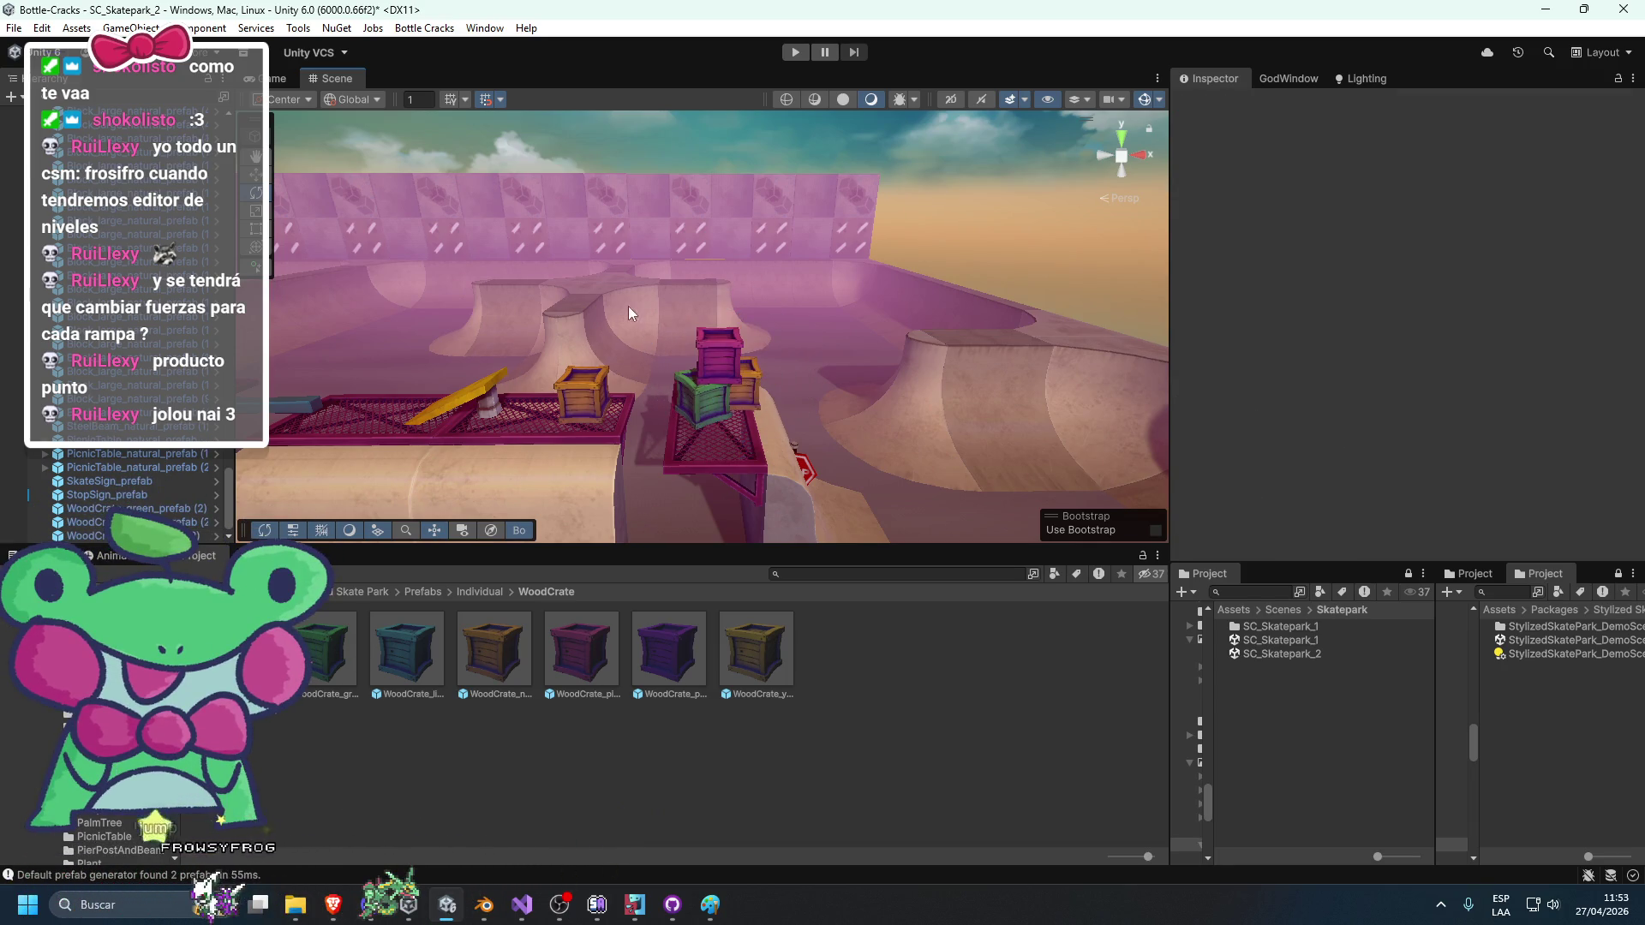
click(801, 475)
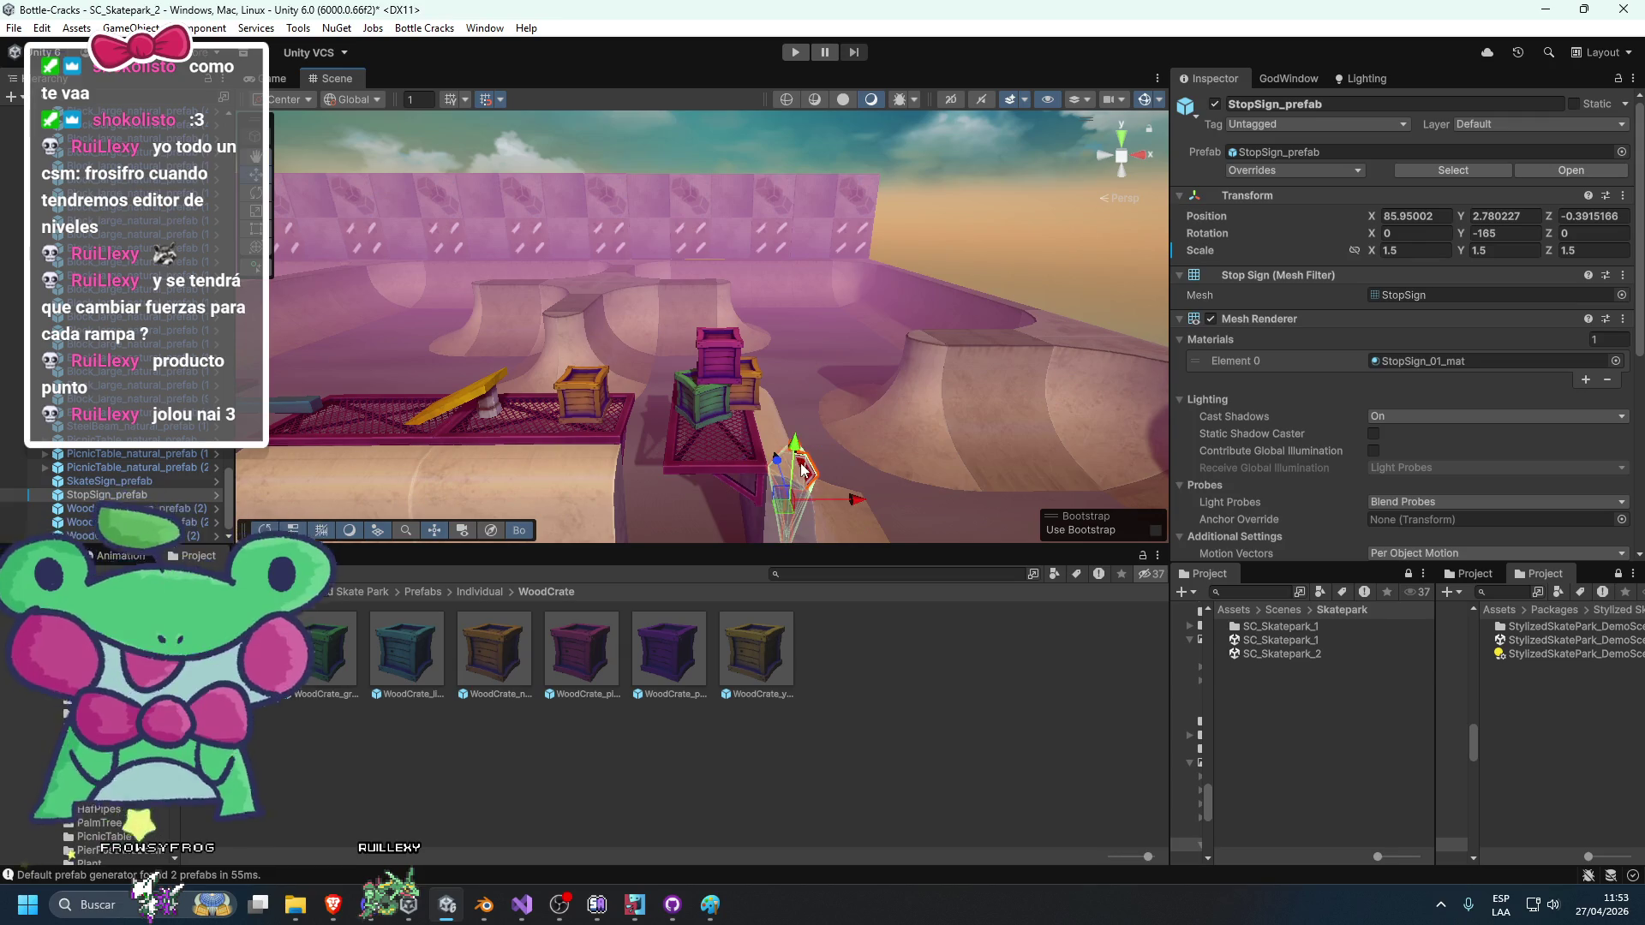
Raise the stop sign above the crates, shift it onto the stack, and lower it to rest.
drag(803, 470, 777, 283)
mouse_move(865, 347)
mouse_down()
mouse_move(692, 382)
mouse_move(753, 202)
mouse_up()
click(692, 343)
mouse_move(694, 351)
mouse_down()
mouse_move(453, 348)
mouse_move(634, 341)
mouse_move(617, 348)
mouse_up()
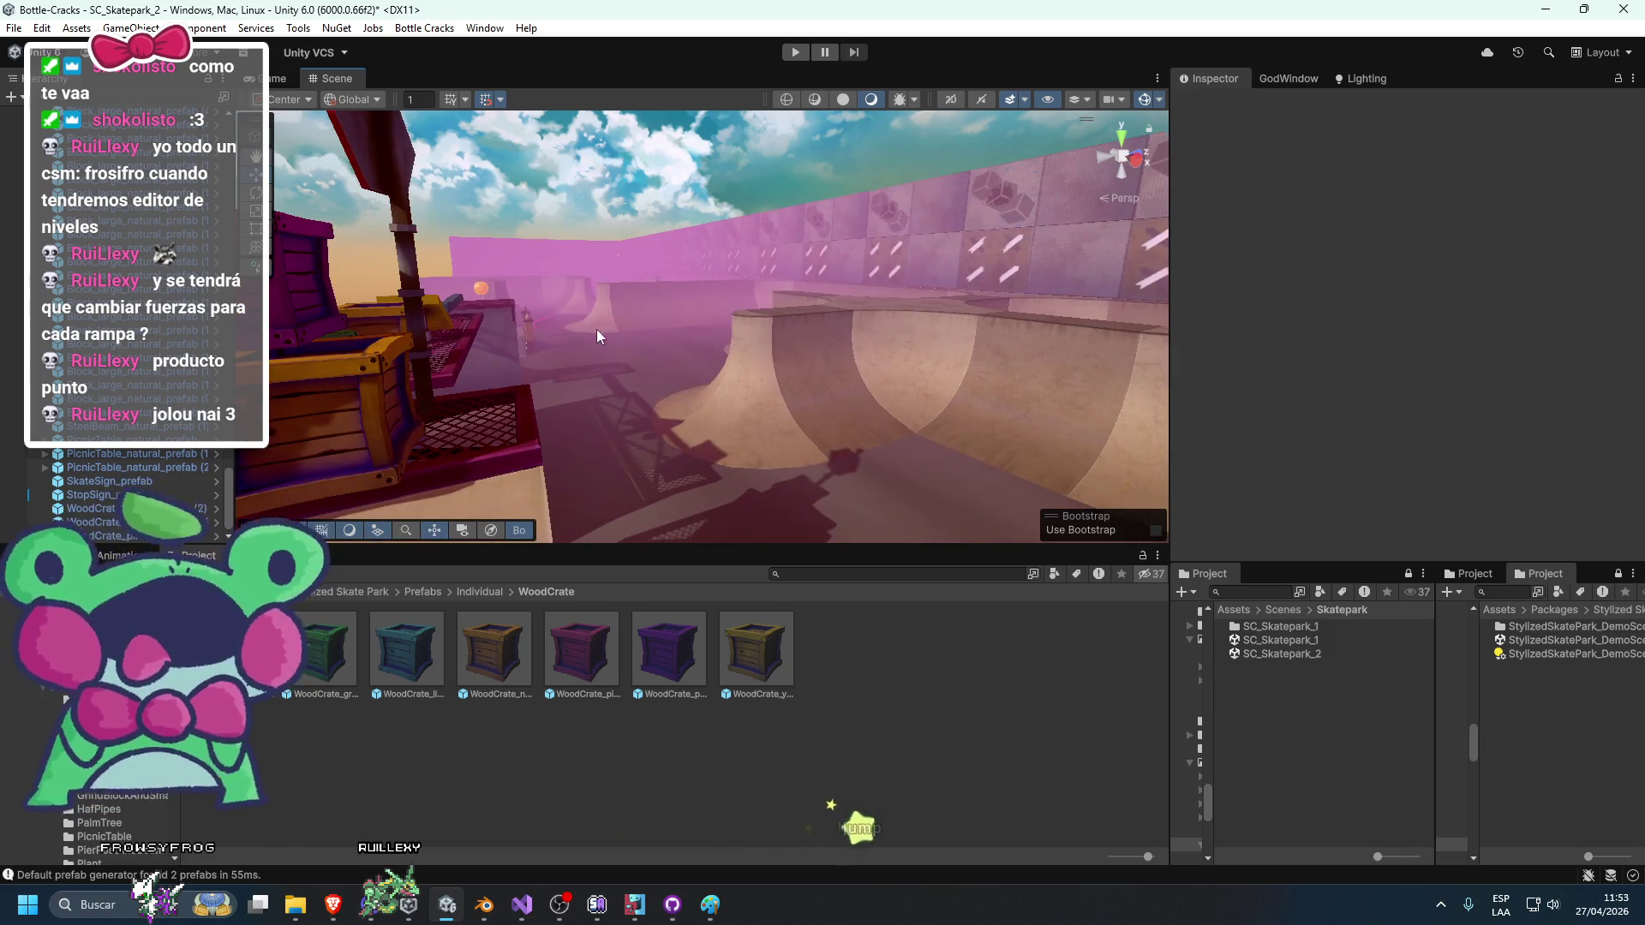
click(511, 334)
key(f)
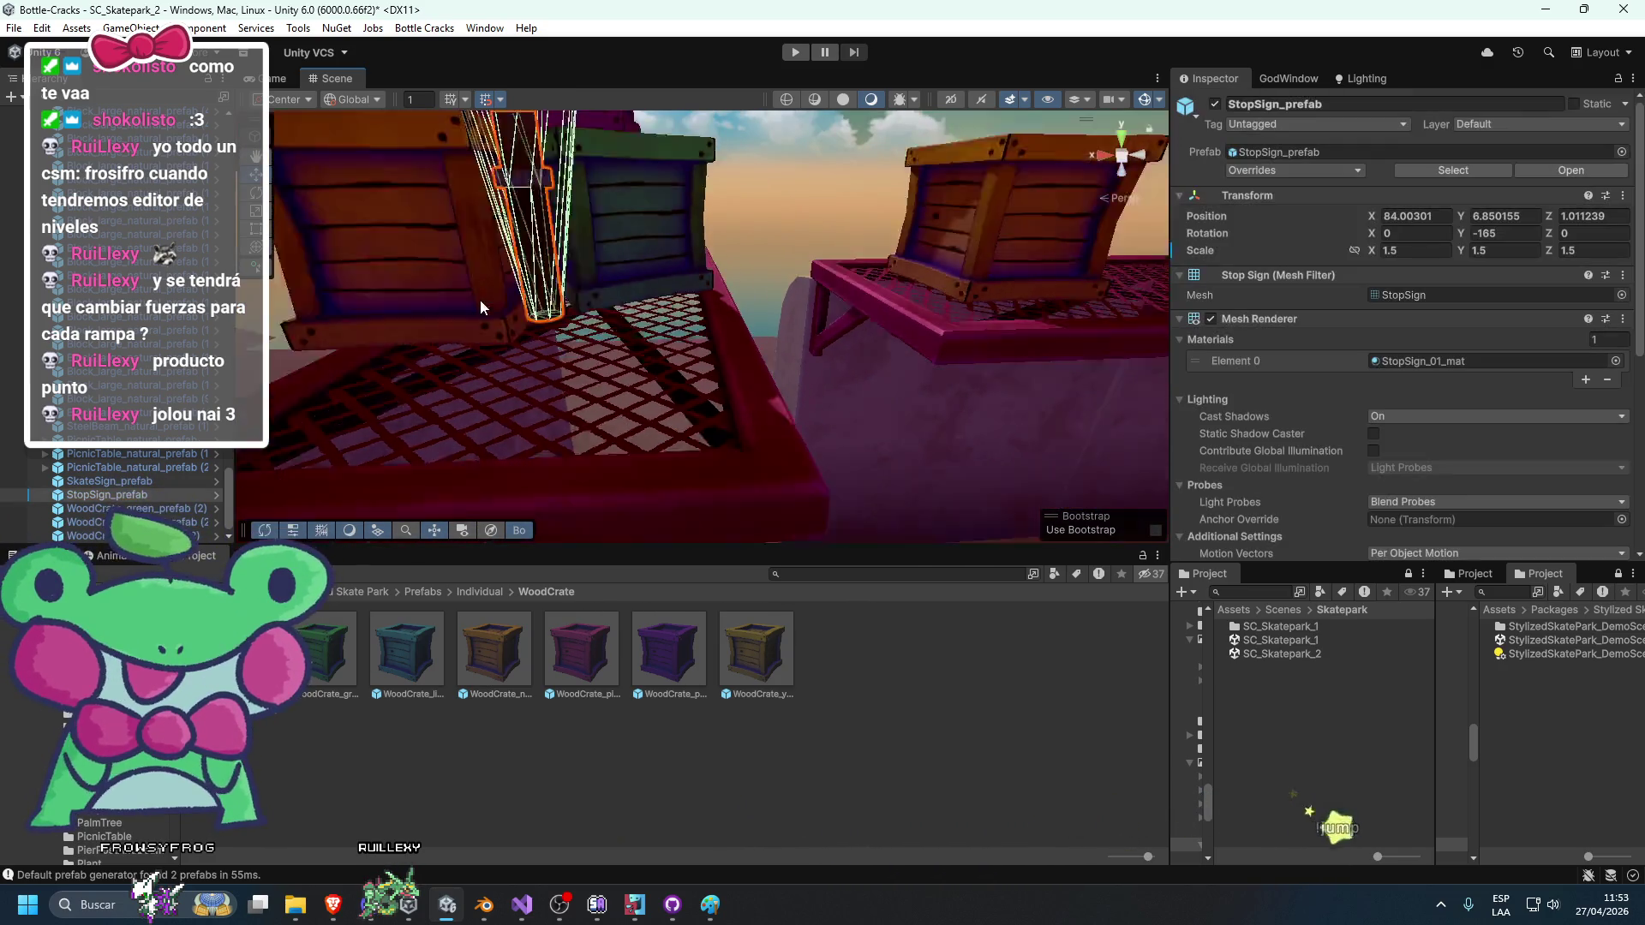
drag(612, 171, 599, 214)
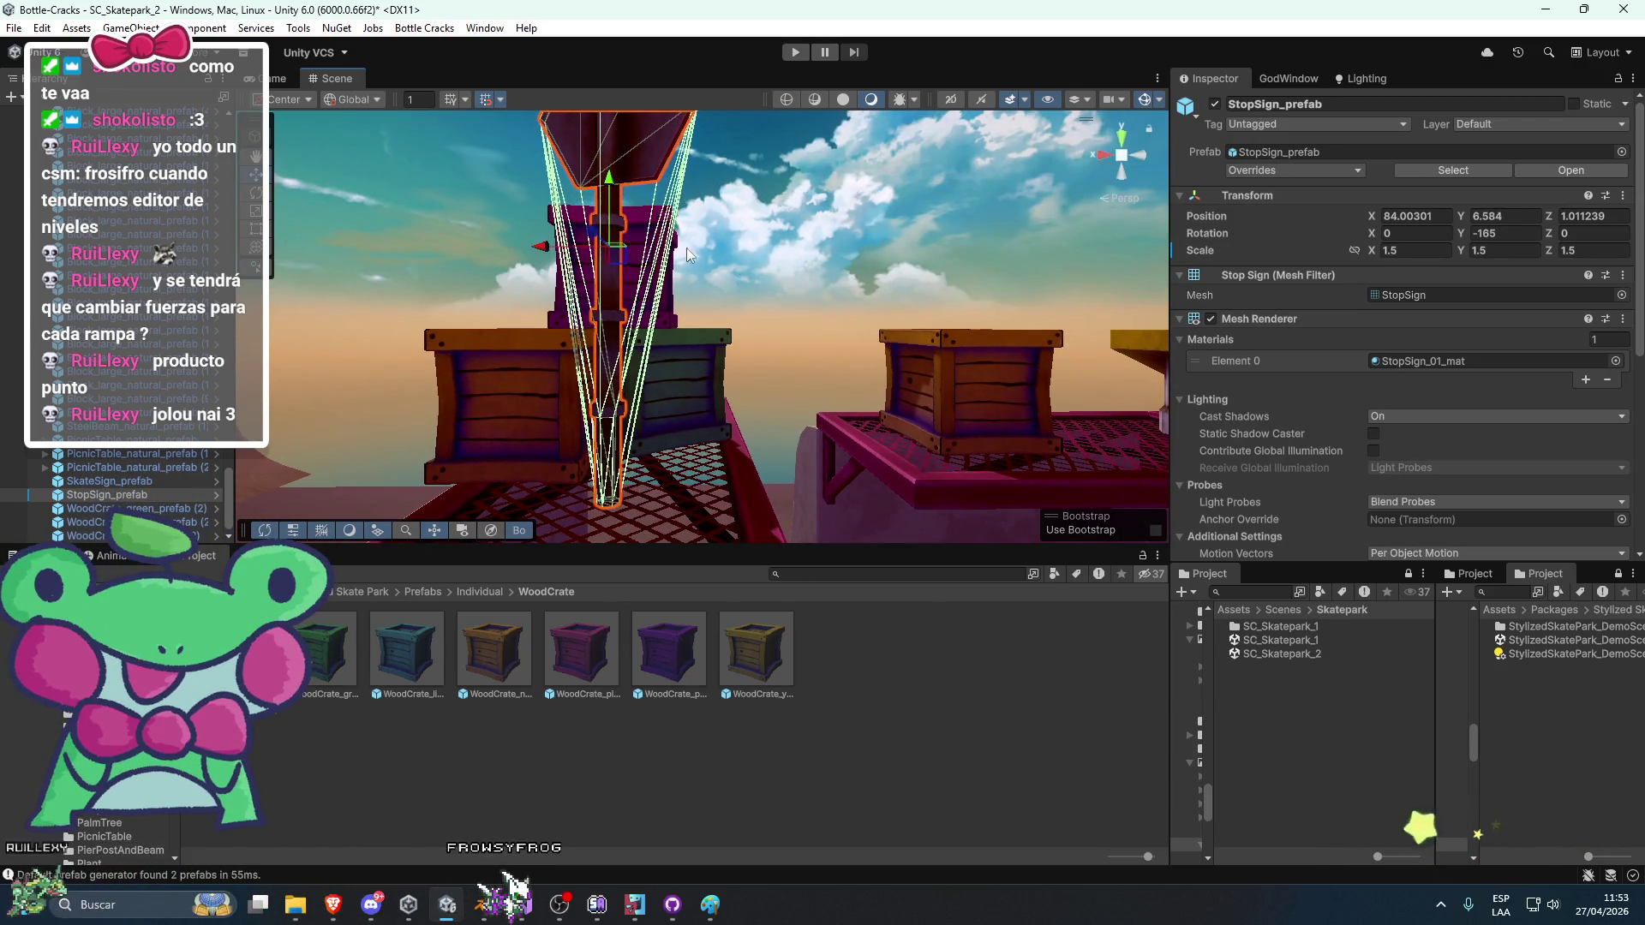
Check the stop sign's placement on the crate stack from several angles.
scroll(686, 249, up, 5)
scroll(695, 215, down, 5)
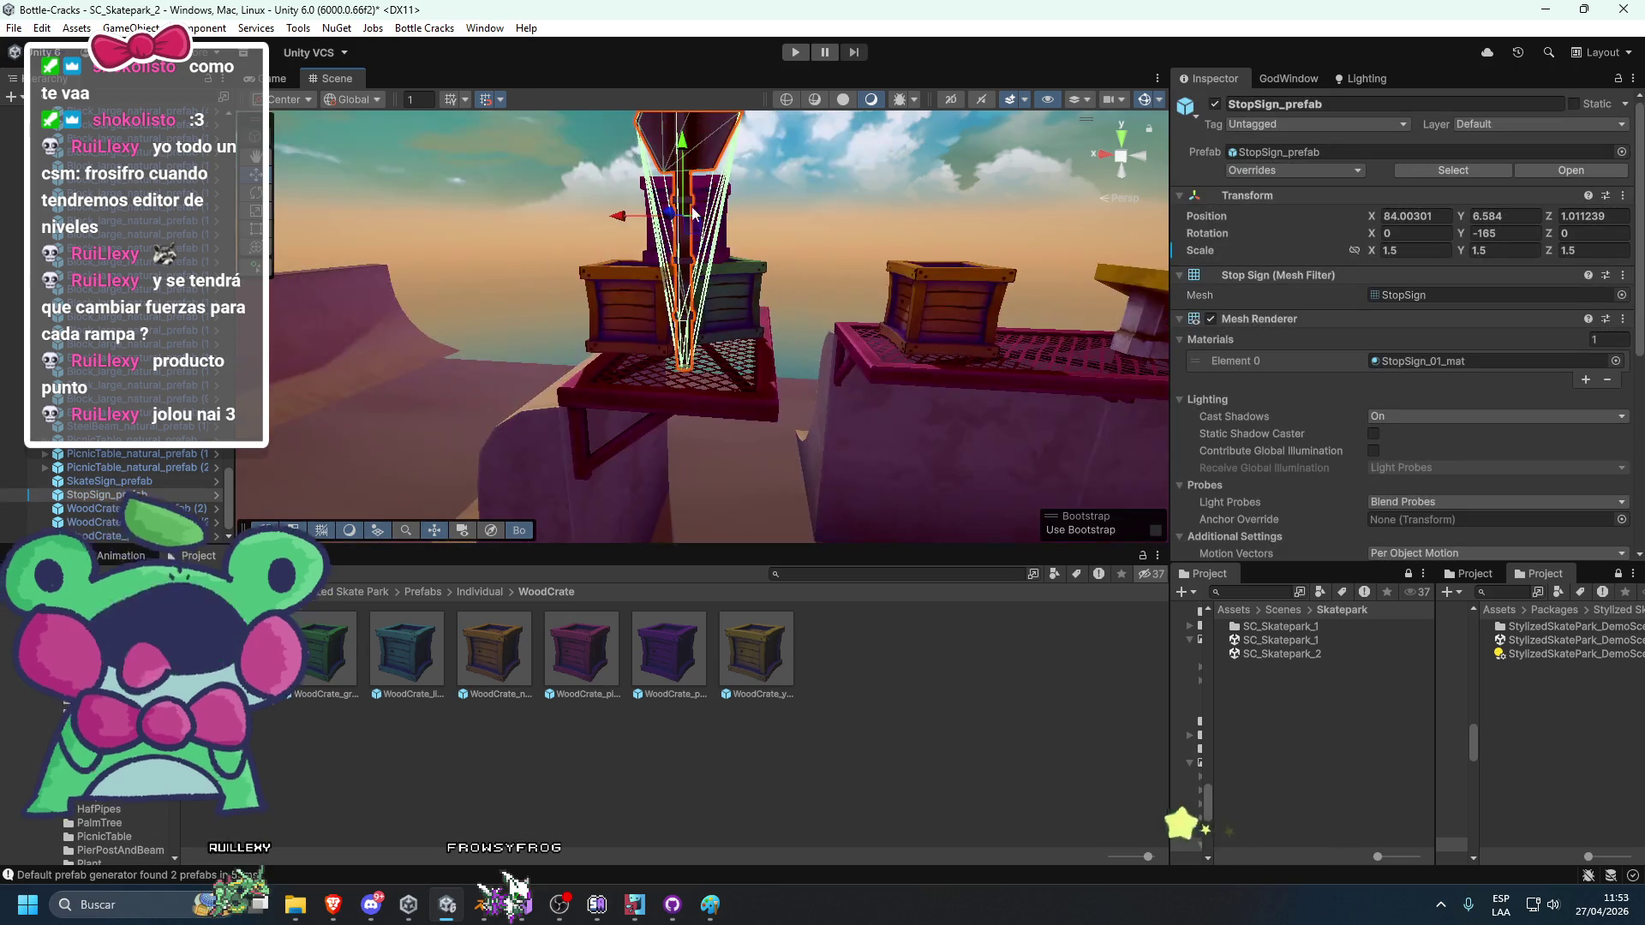
click(845, 260)
scroll(845, 260, up, 5)
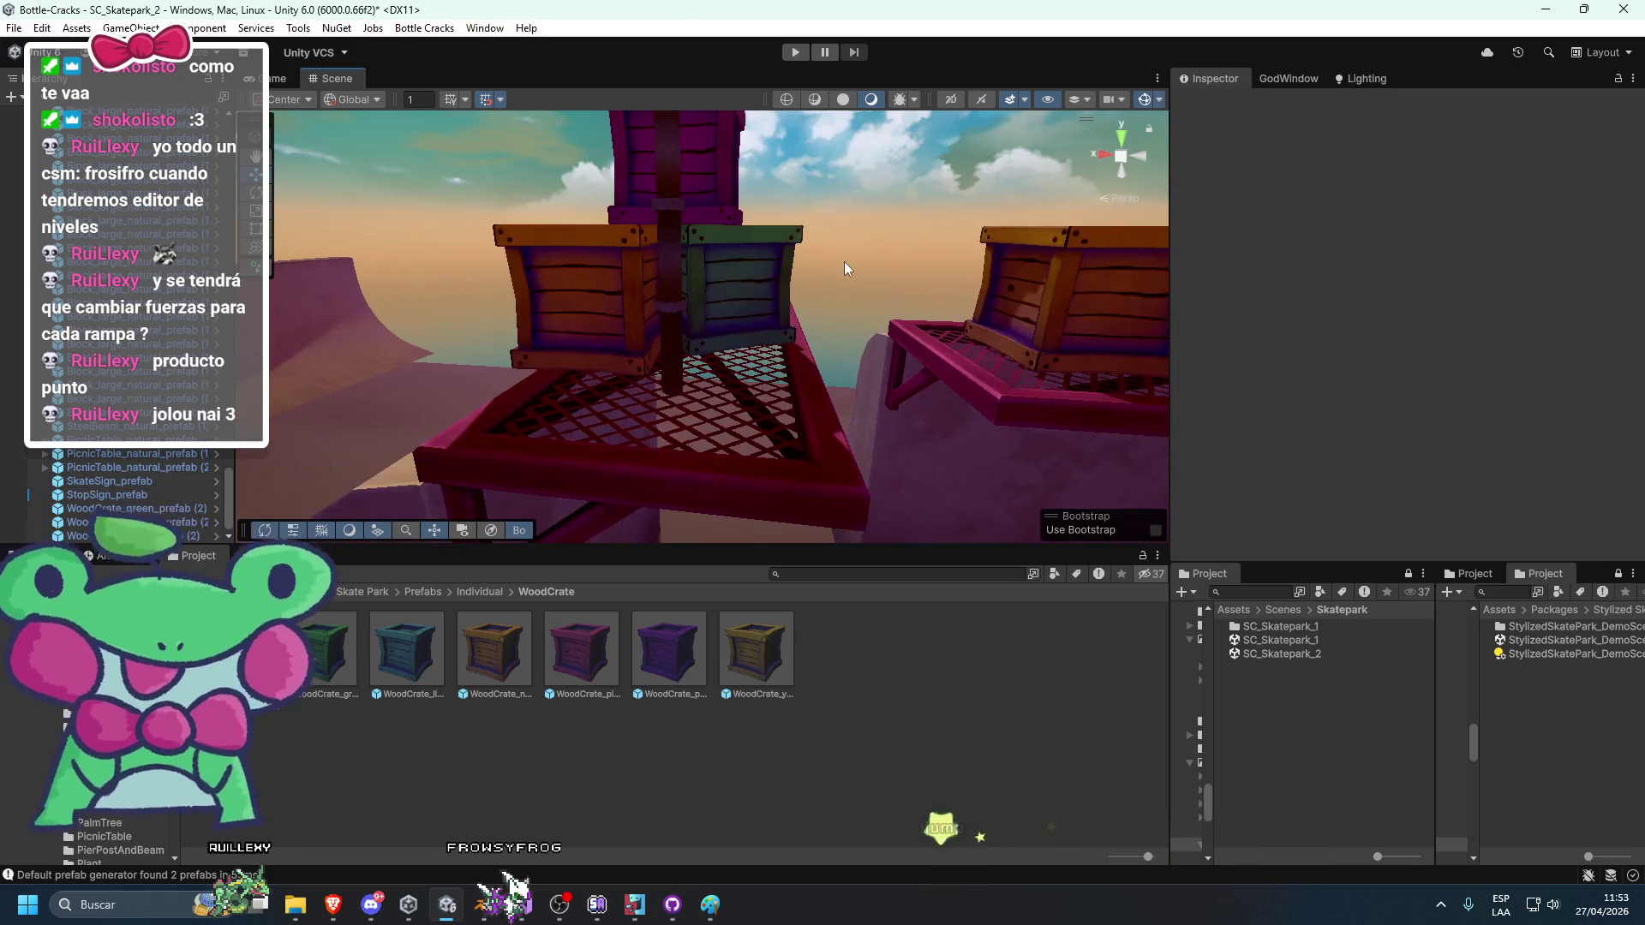
scroll(717, 293, down, 5)
click(730, 257)
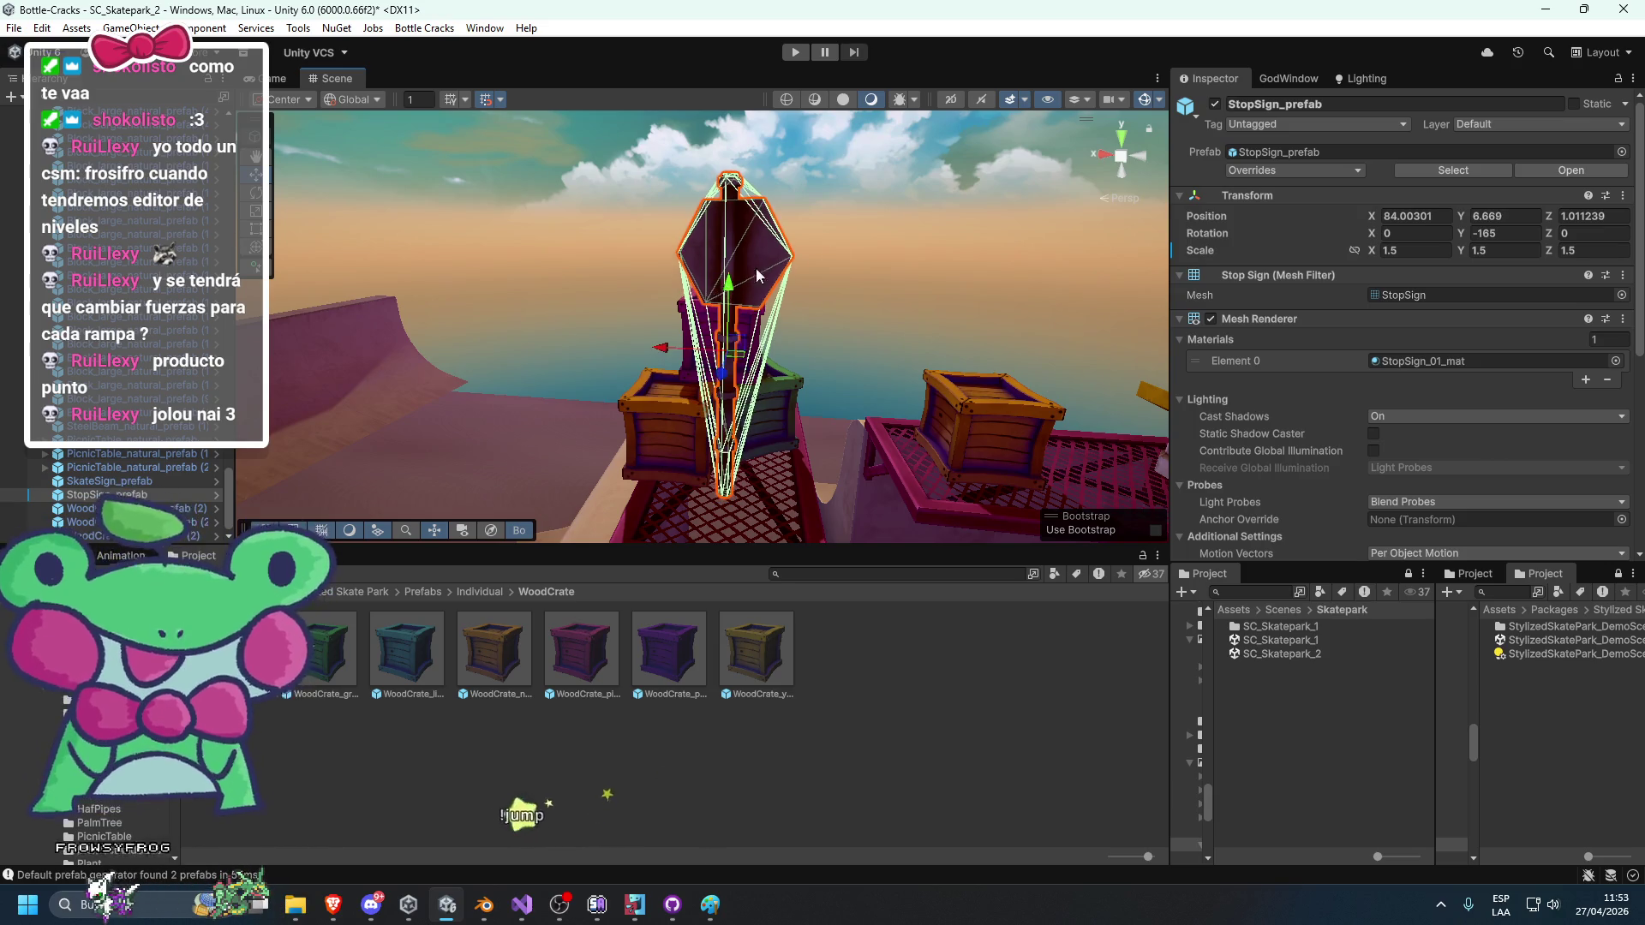
click(874, 257)
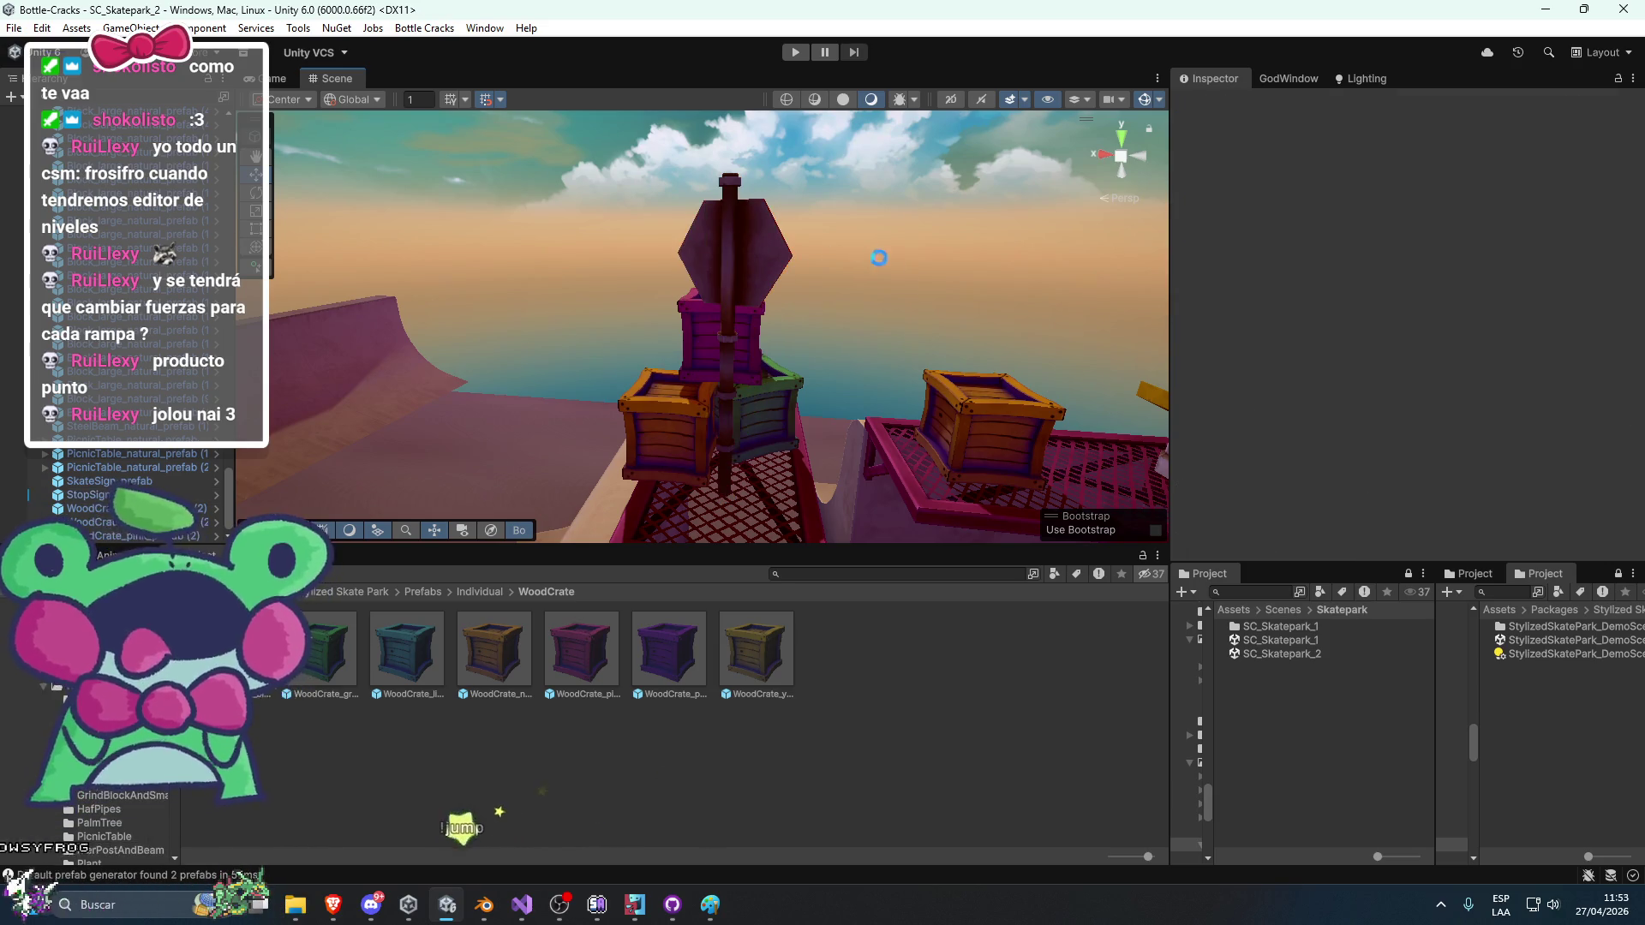
scroll(760, 358, down, 5)
drag(685, 368, 744, 293)
scroll(746, 300, up, 3)
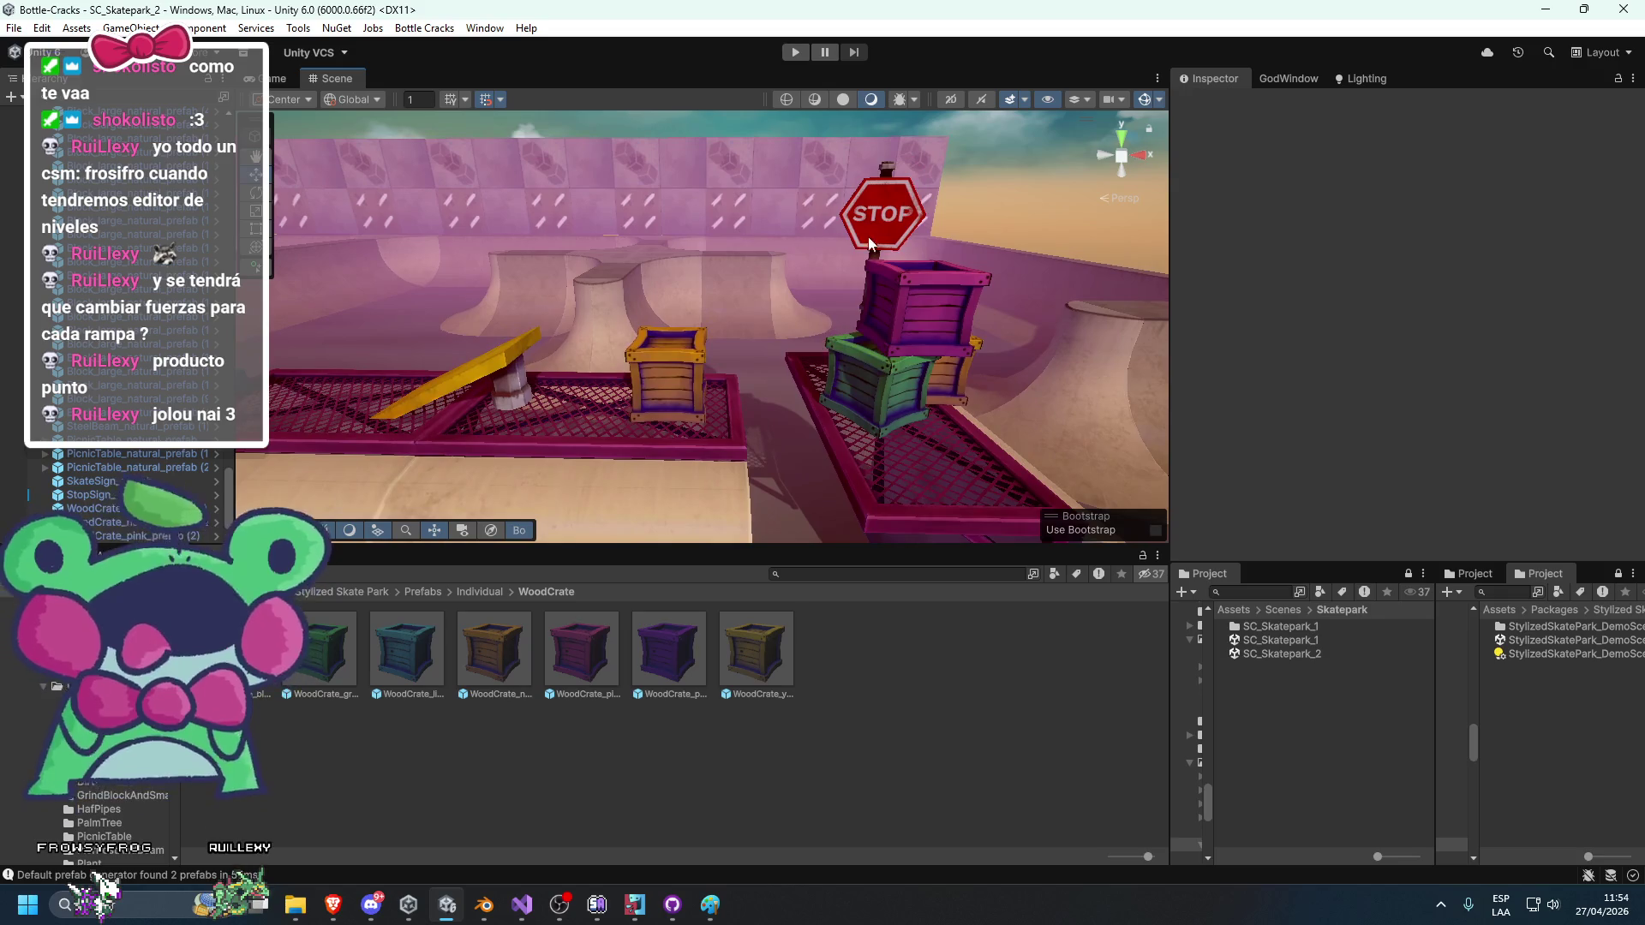
click(867, 237)
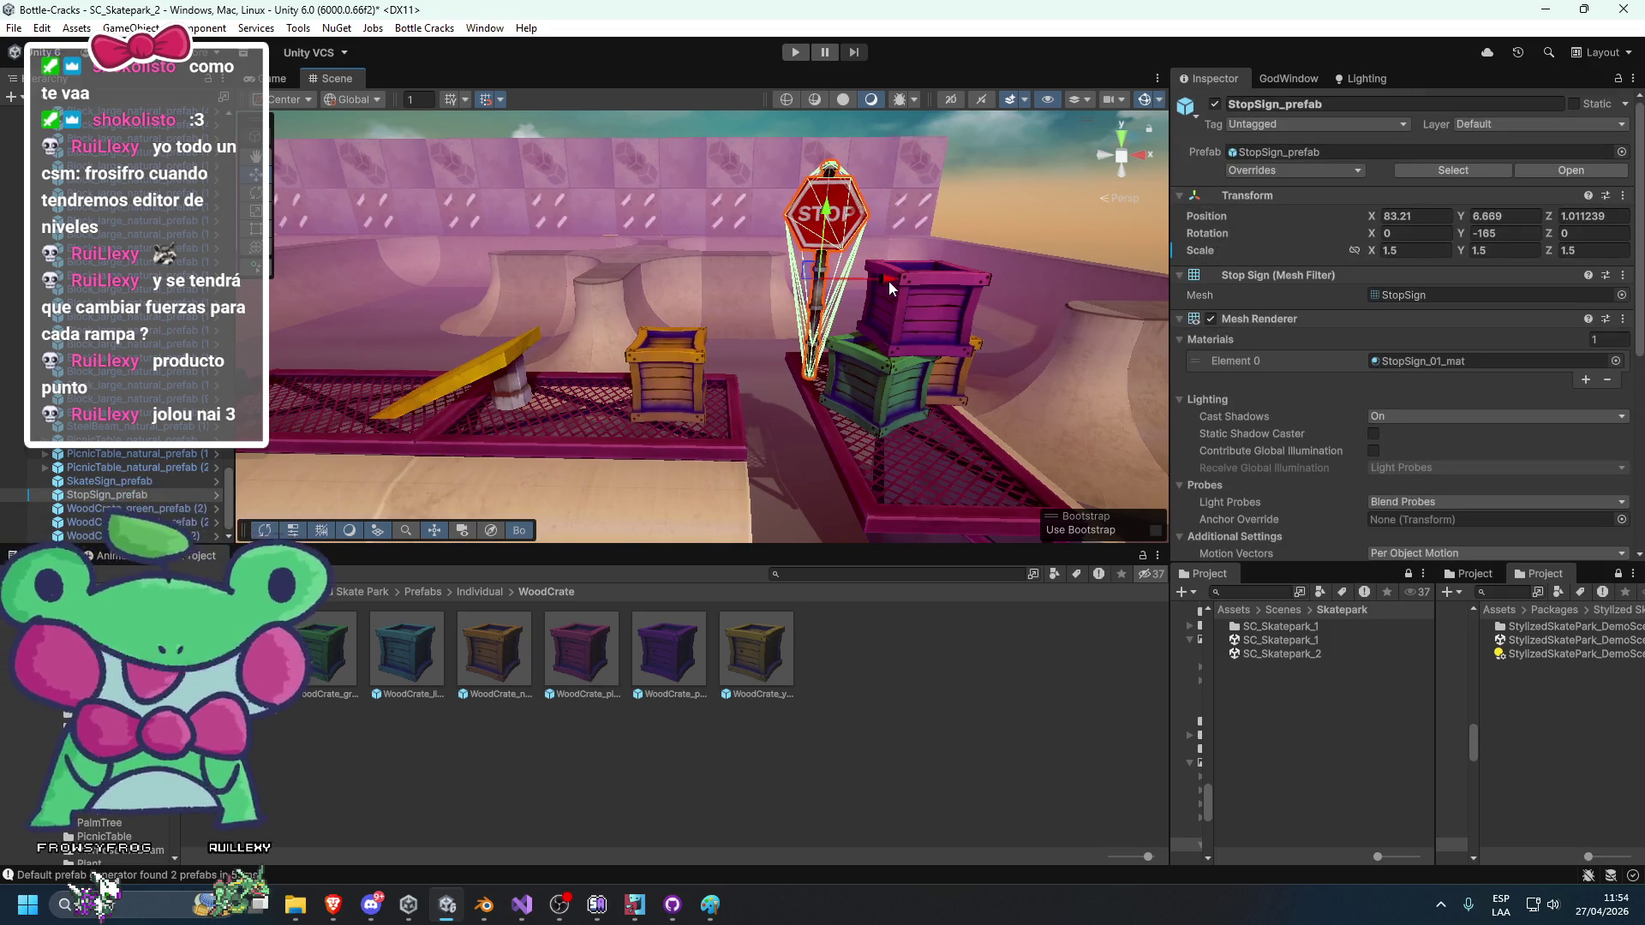
click(887, 281)
drag(949, 295, 932, 317)
click(864, 313)
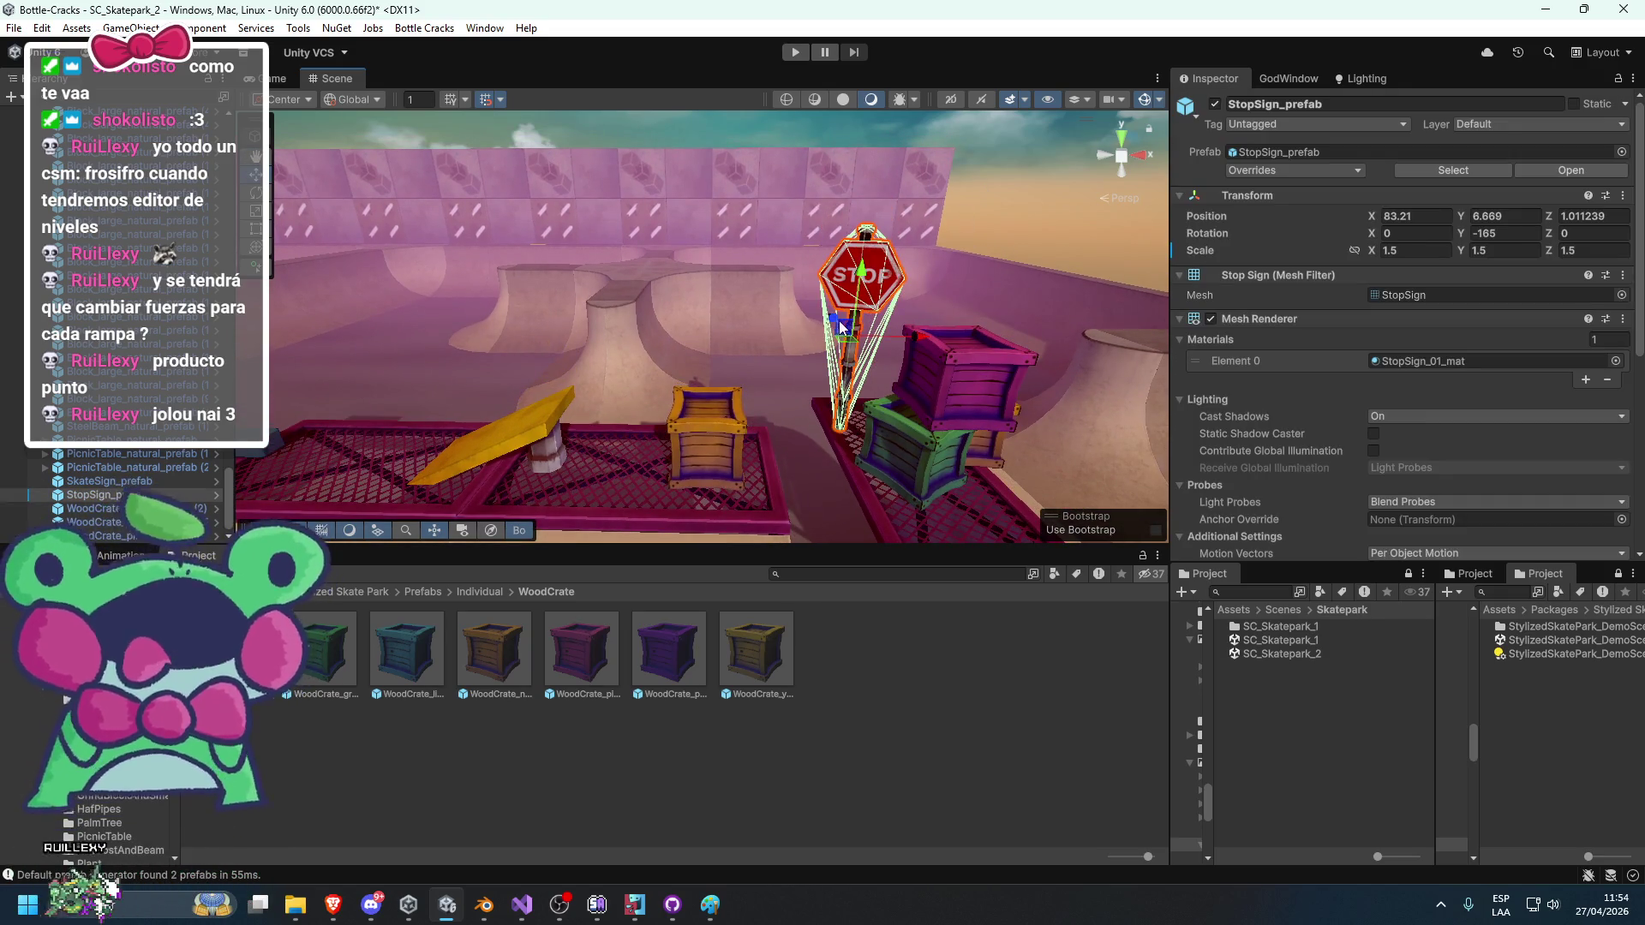
click(872, 374)
mouse_move(873, 368)
mouse_down()
mouse_move(922, 228)
mouse_move(996, 294)
mouse_move(943, 301)
mouse_move(1010, 302)
mouse_move(918, 301)
mouse_move(967, 337)
mouse_move(963, 365)
mouse_move(636, 408)
mouse_move(980, 378)
mouse_move(707, 346)
mouse_move(759, 380)
mouse_up()
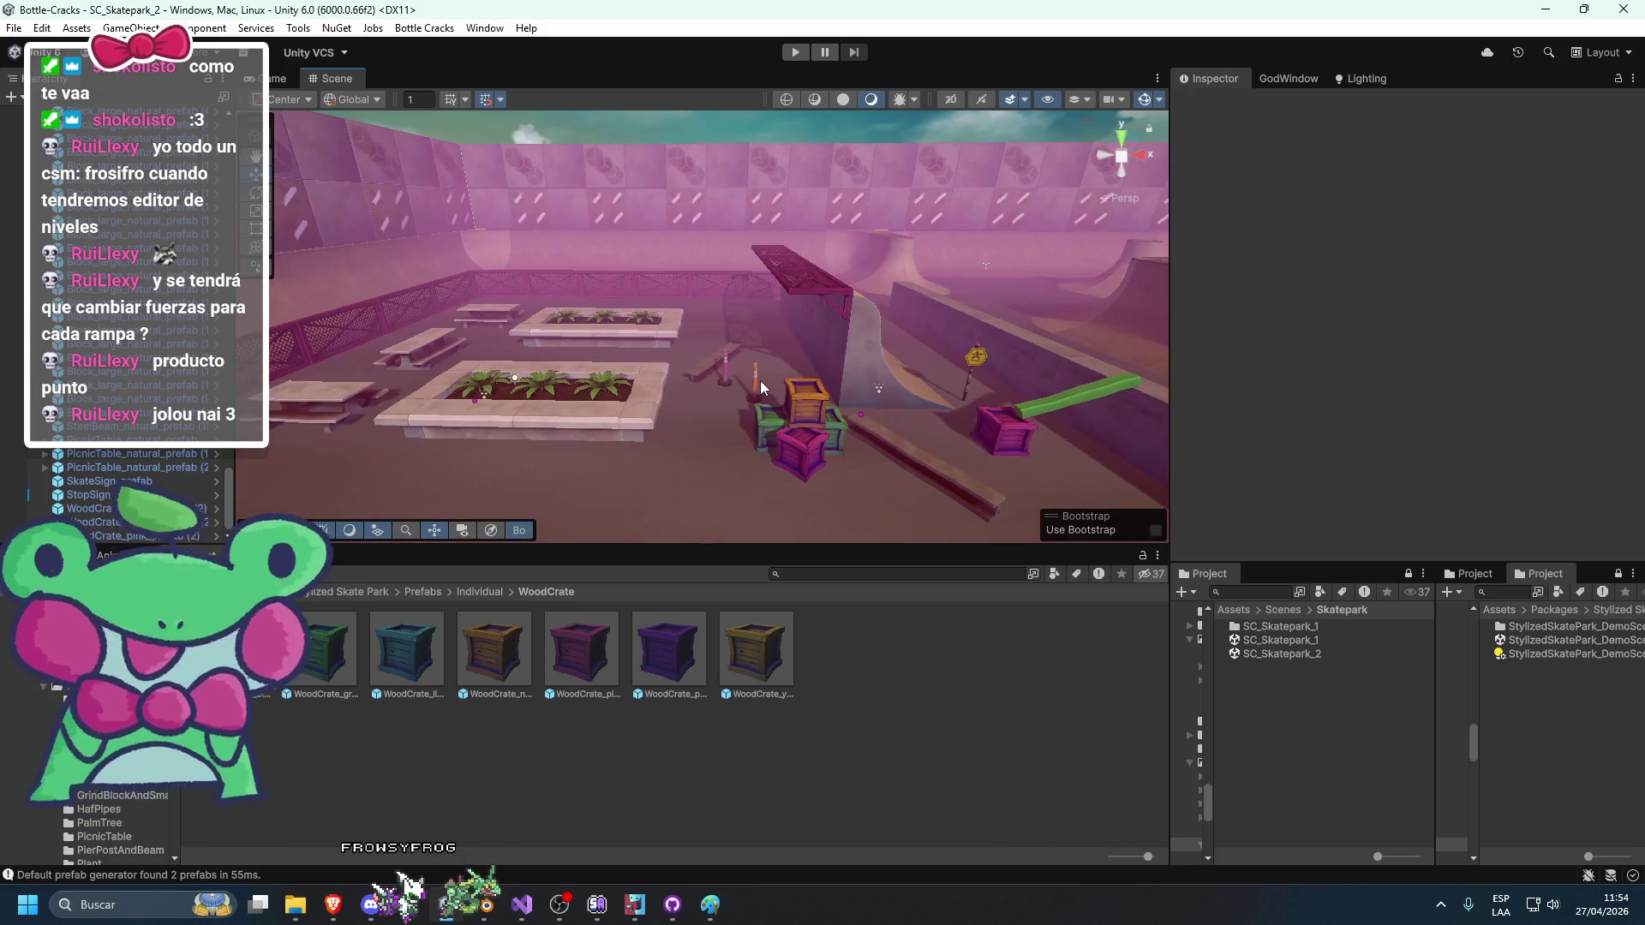
Place a TrashAndRecycleBin_prefab in the scene beside the planters.
click(757, 381)
click(482, 592)
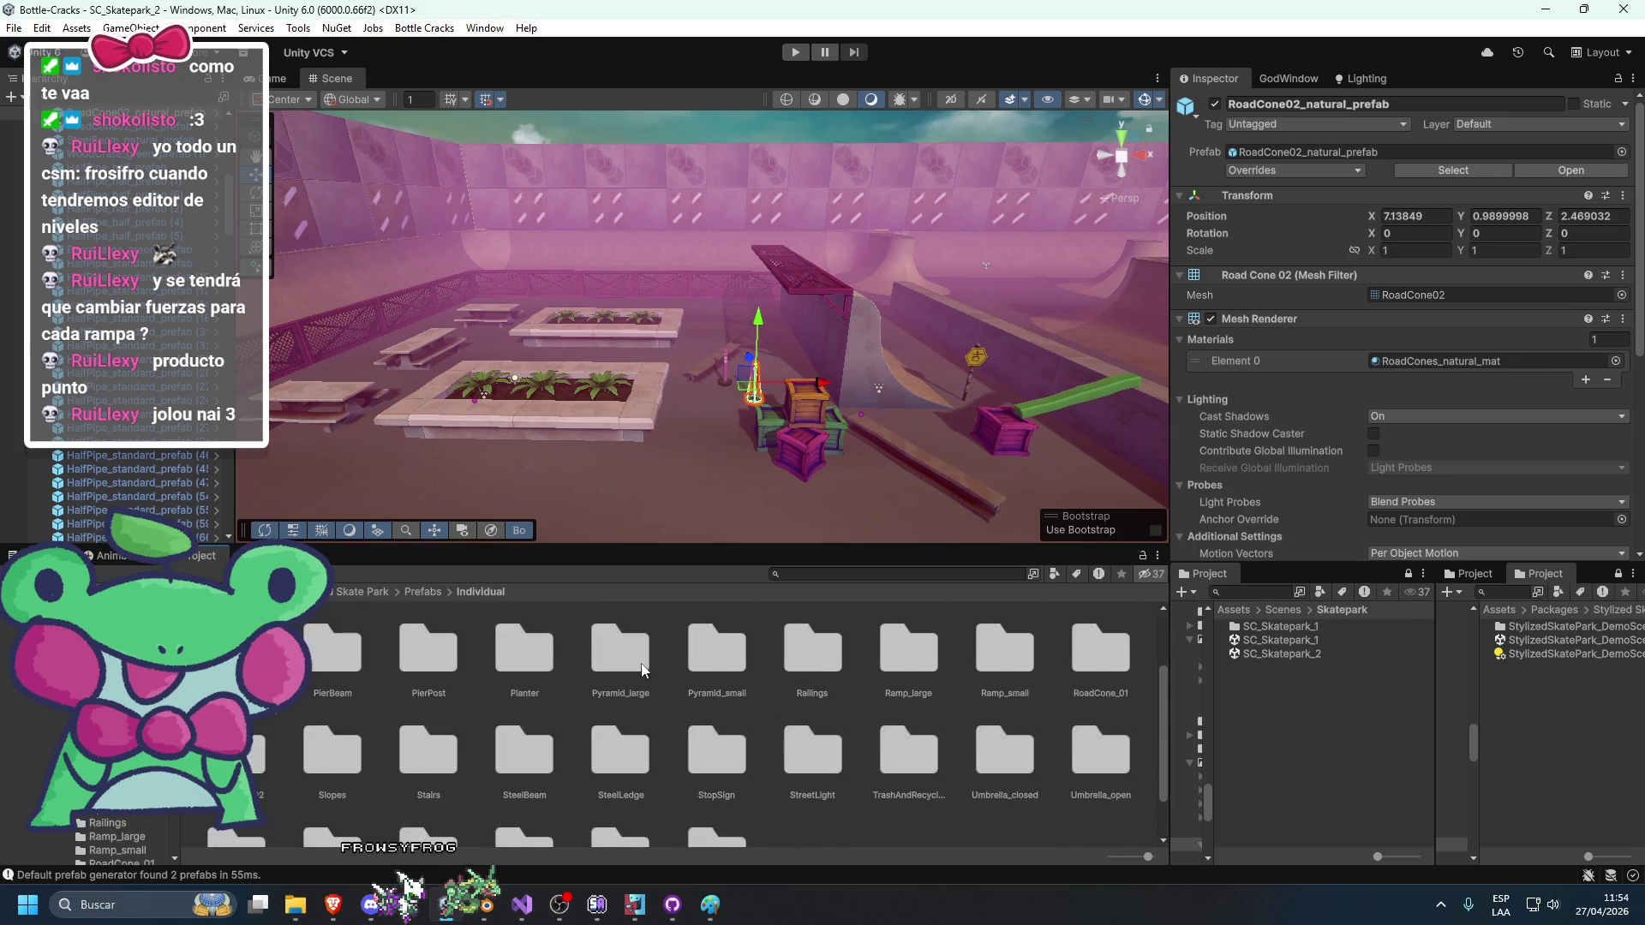
double_click(891, 729)
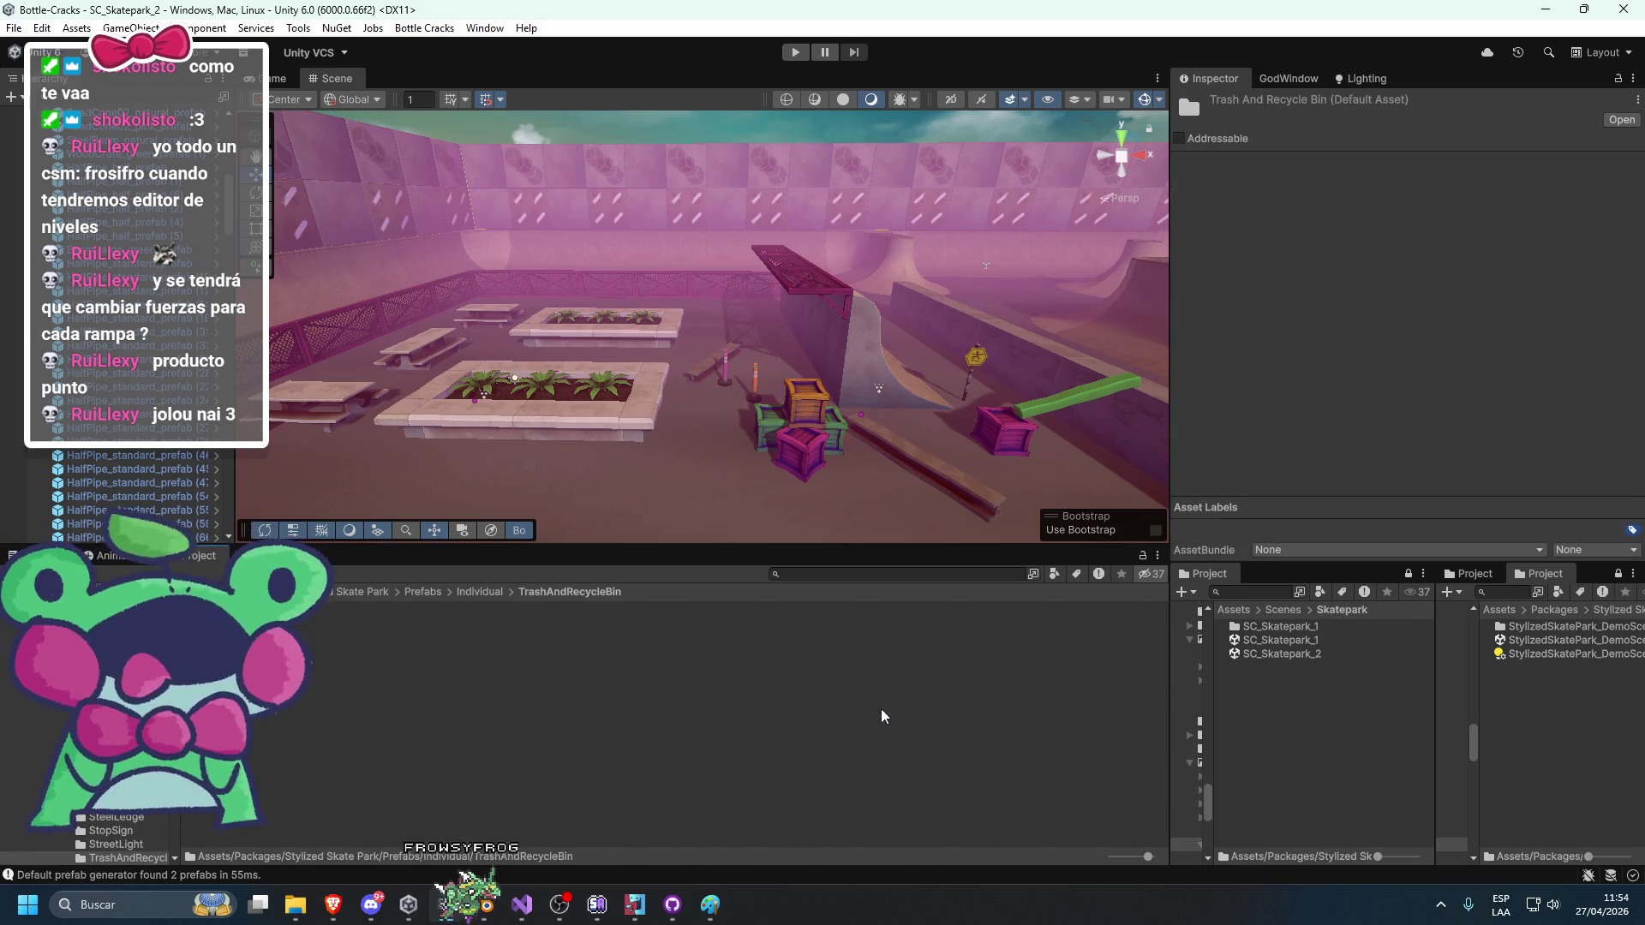
scroll(958, 477, down, 3)
scroll(958, 478, up, 5)
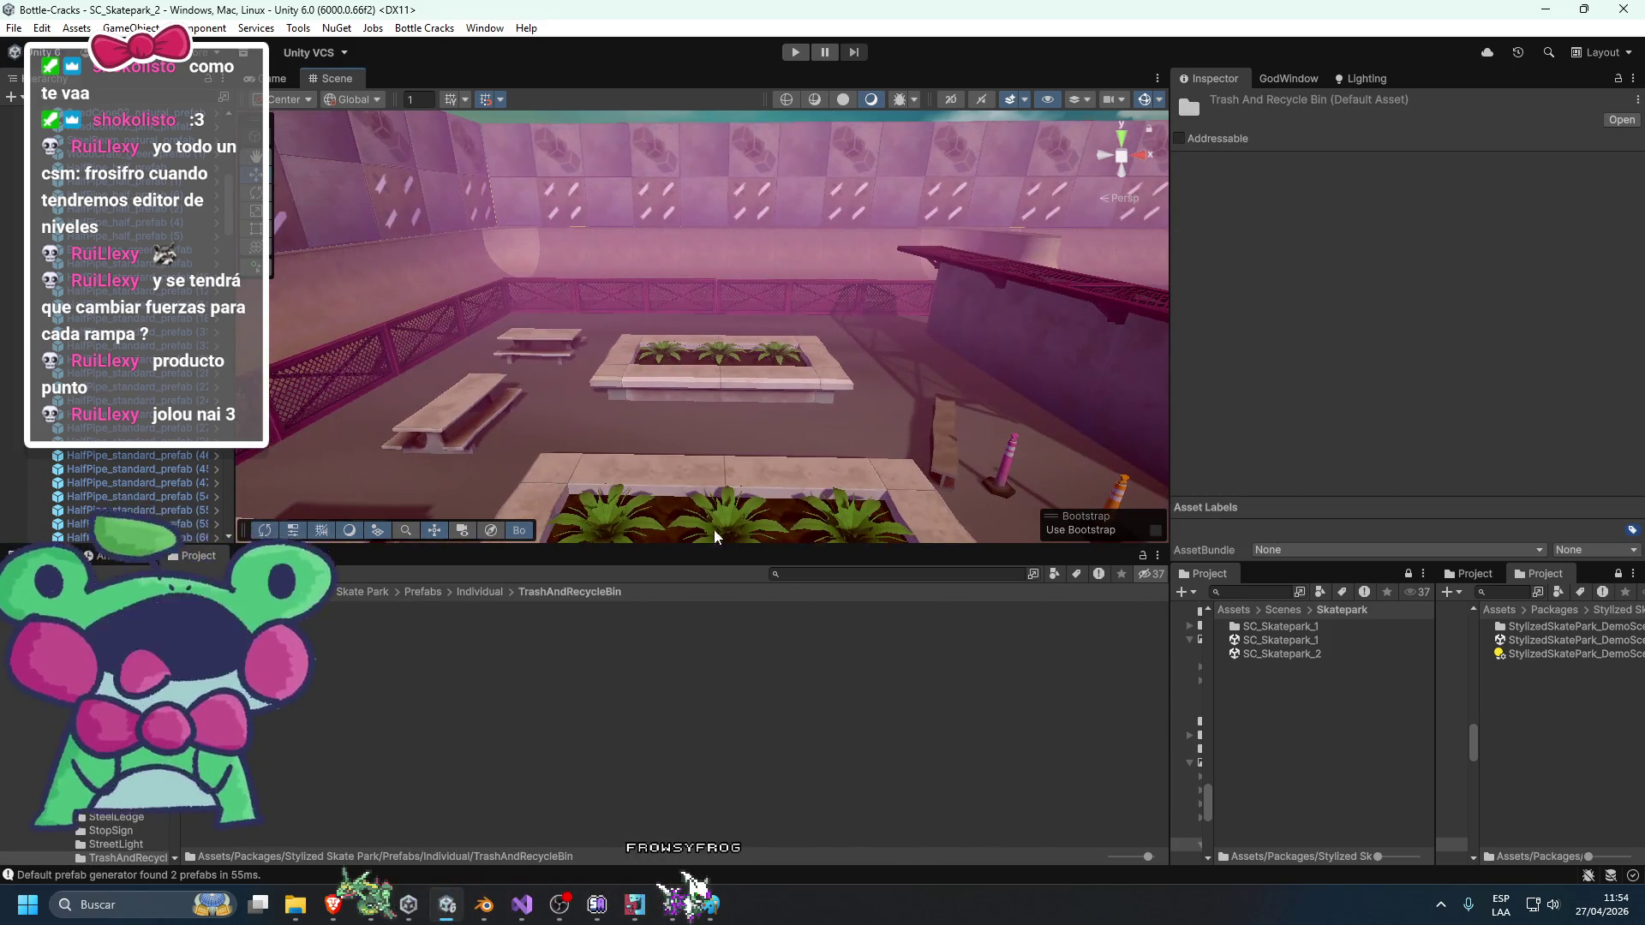
drag(126, 857, 615, 414)
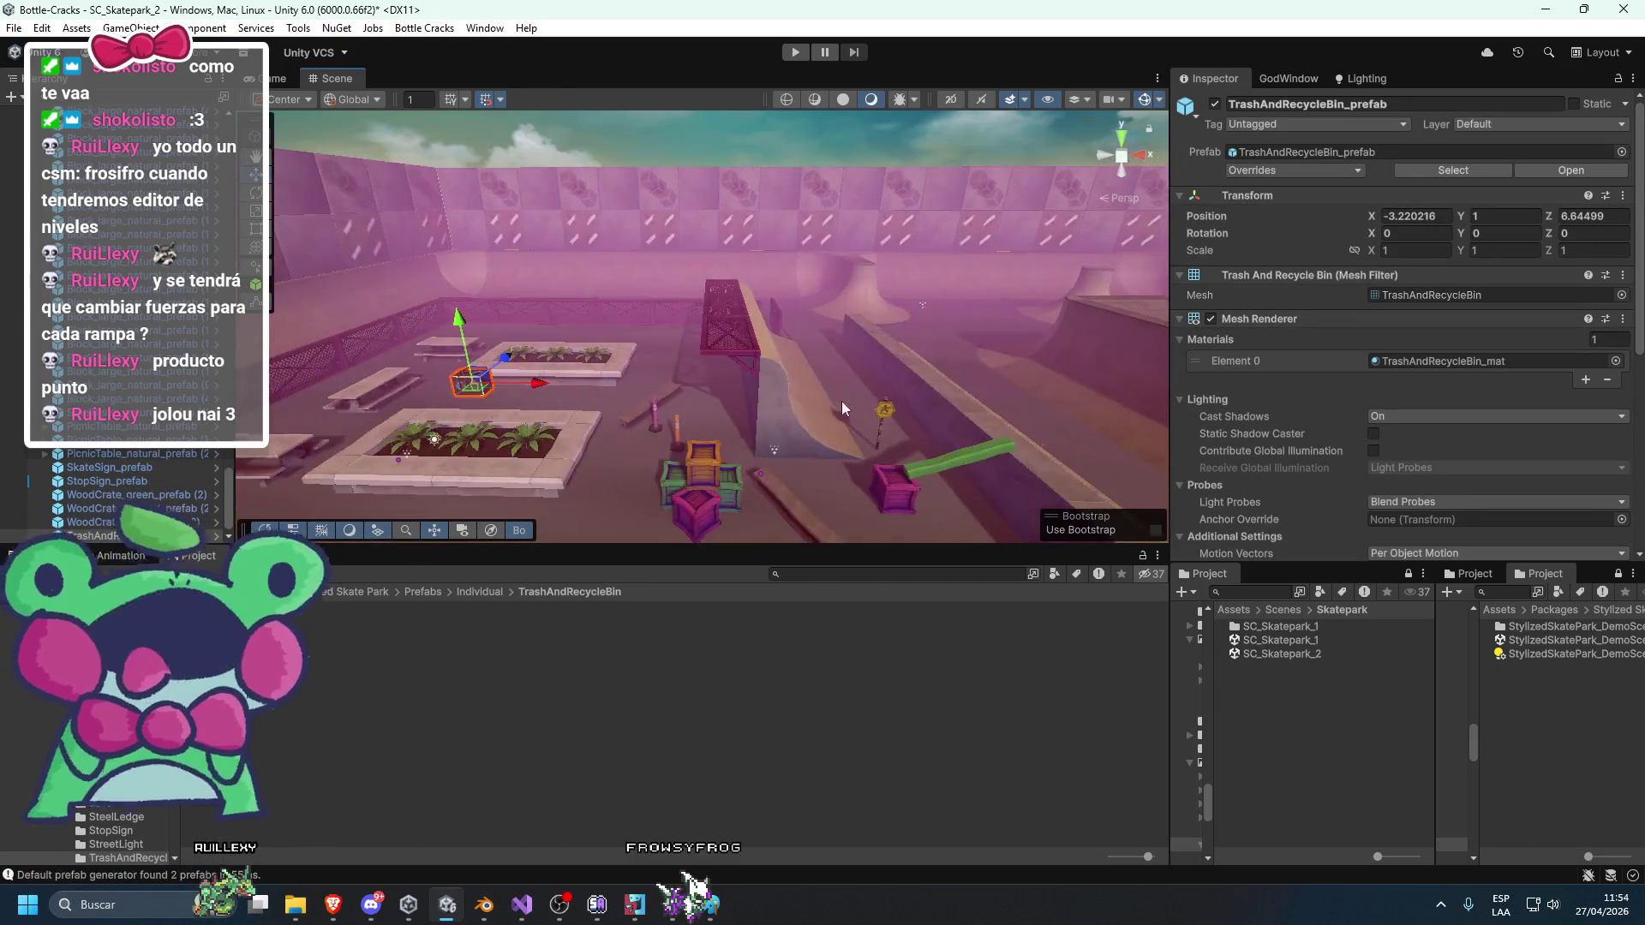
Browse the StopSign and WoodPlank_02 prefab folders, then select a block in the wall row.
click(482, 592)
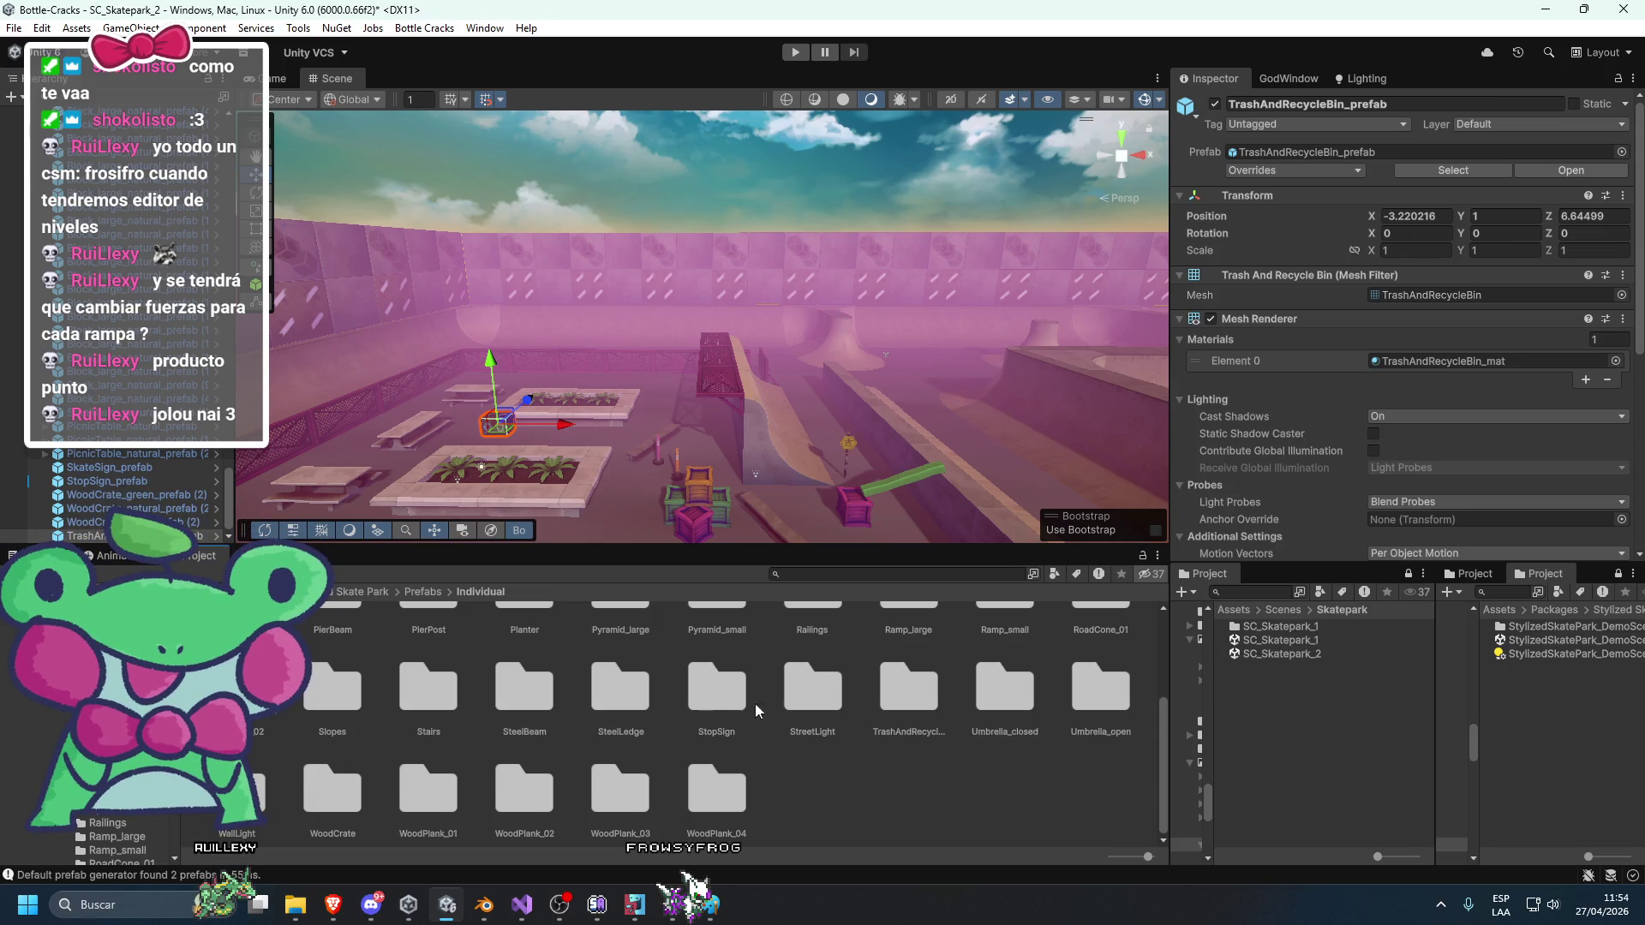
double_click(710, 694)
click(450, 593)
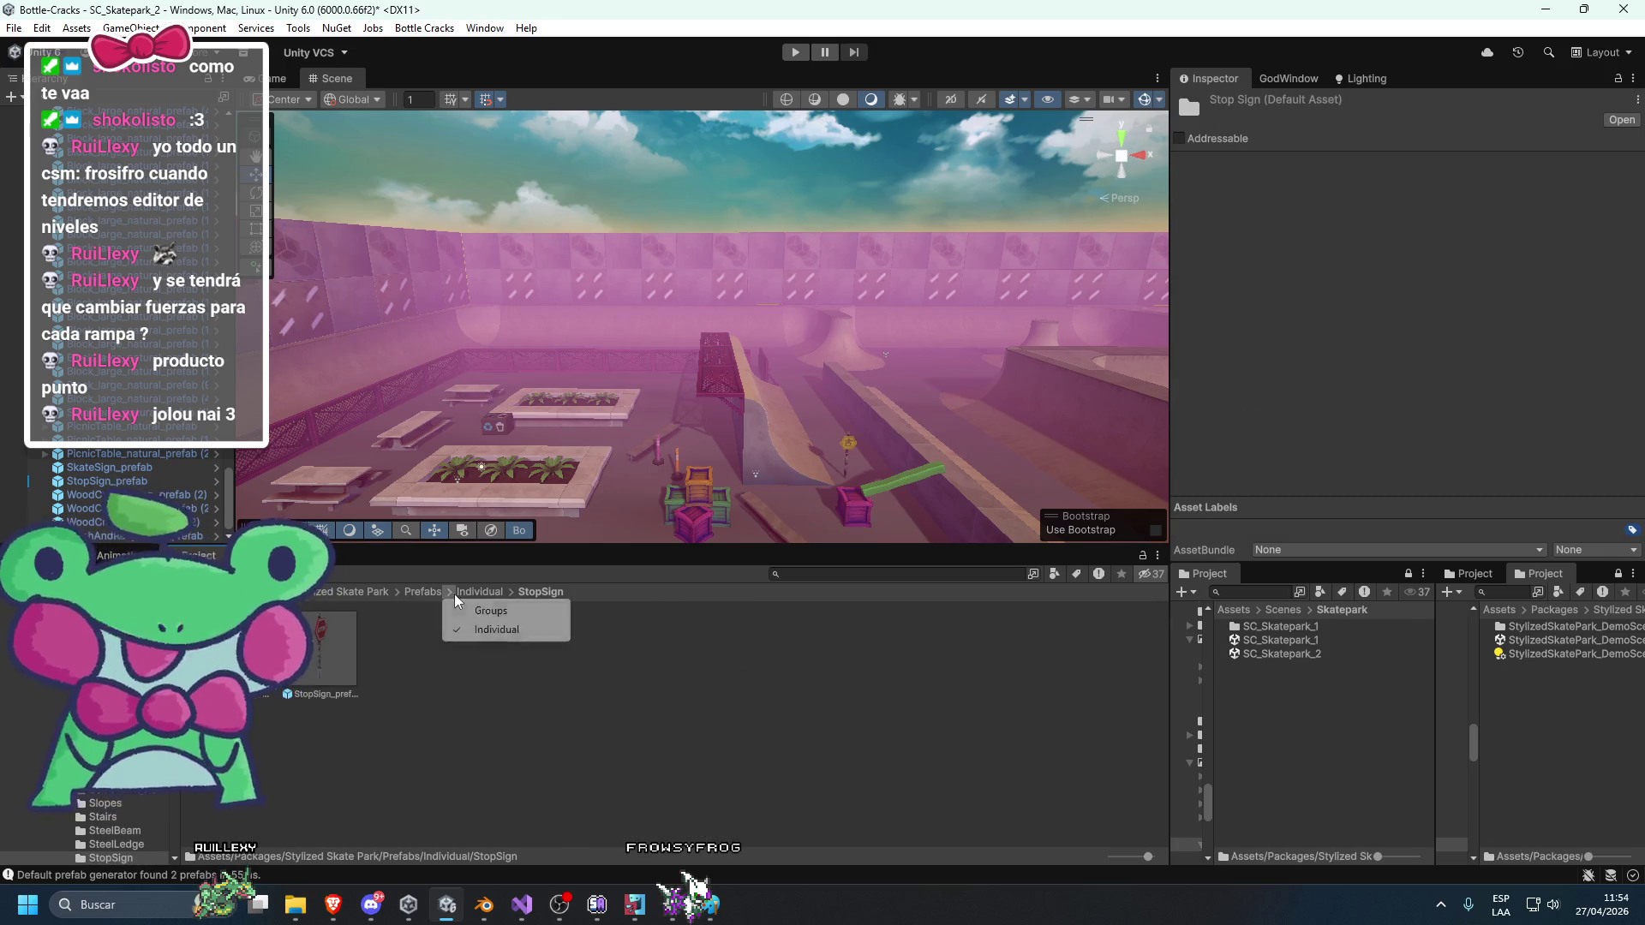
click(476, 596)
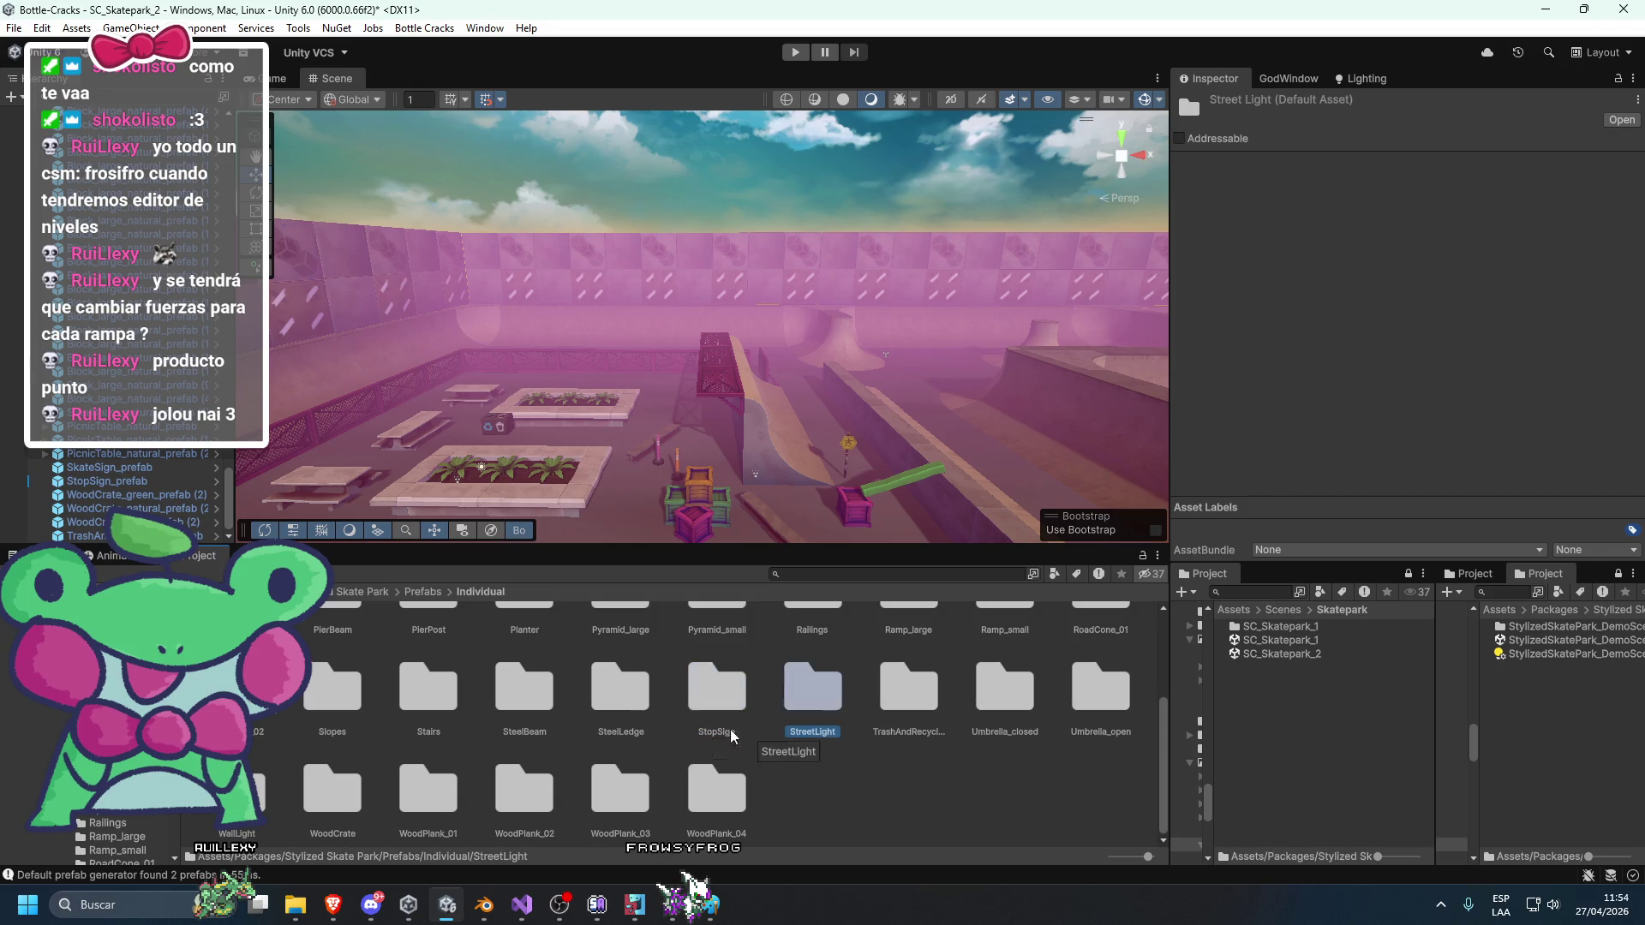
double_click(518, 788)
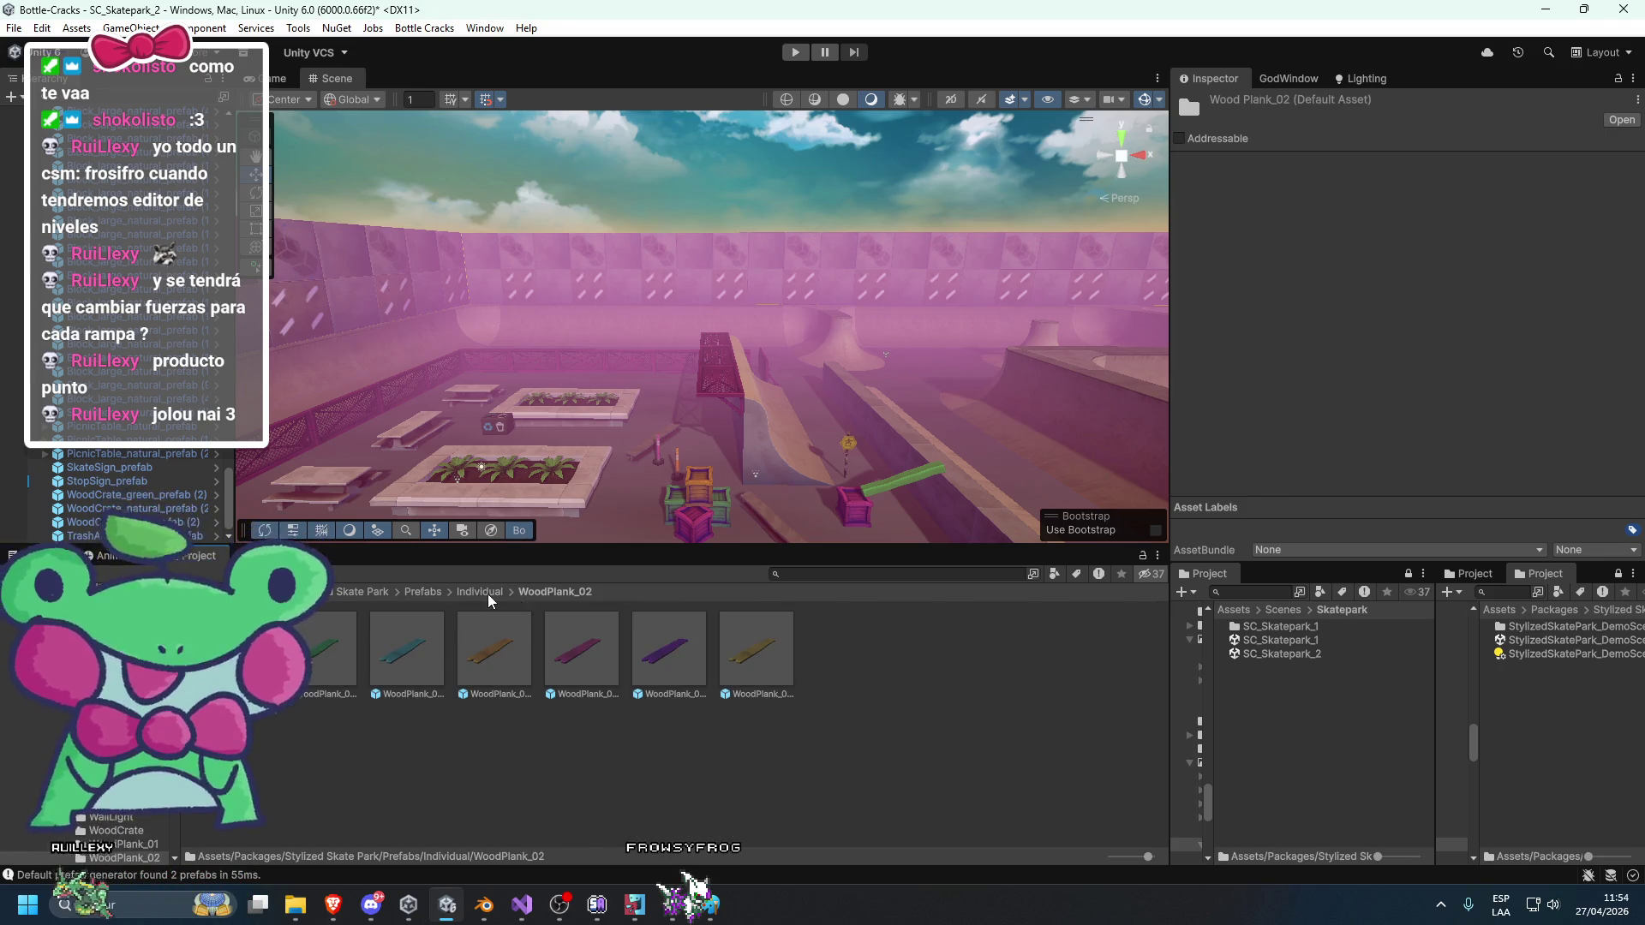
click(481, 592)
mouse_move(815, 459)
mouse_down()
mouse_move(610, 456)
mouse_move(714, 475)
mouse_move(662, 485)
mouse_move(837, 439)
mouse_move(808, 385)
mouse_move(511, 435)
mouse_move(825, 397)
mouse_move(990, 413)
mouse_move(686, 388)
mouse_up()
click(596, 363)
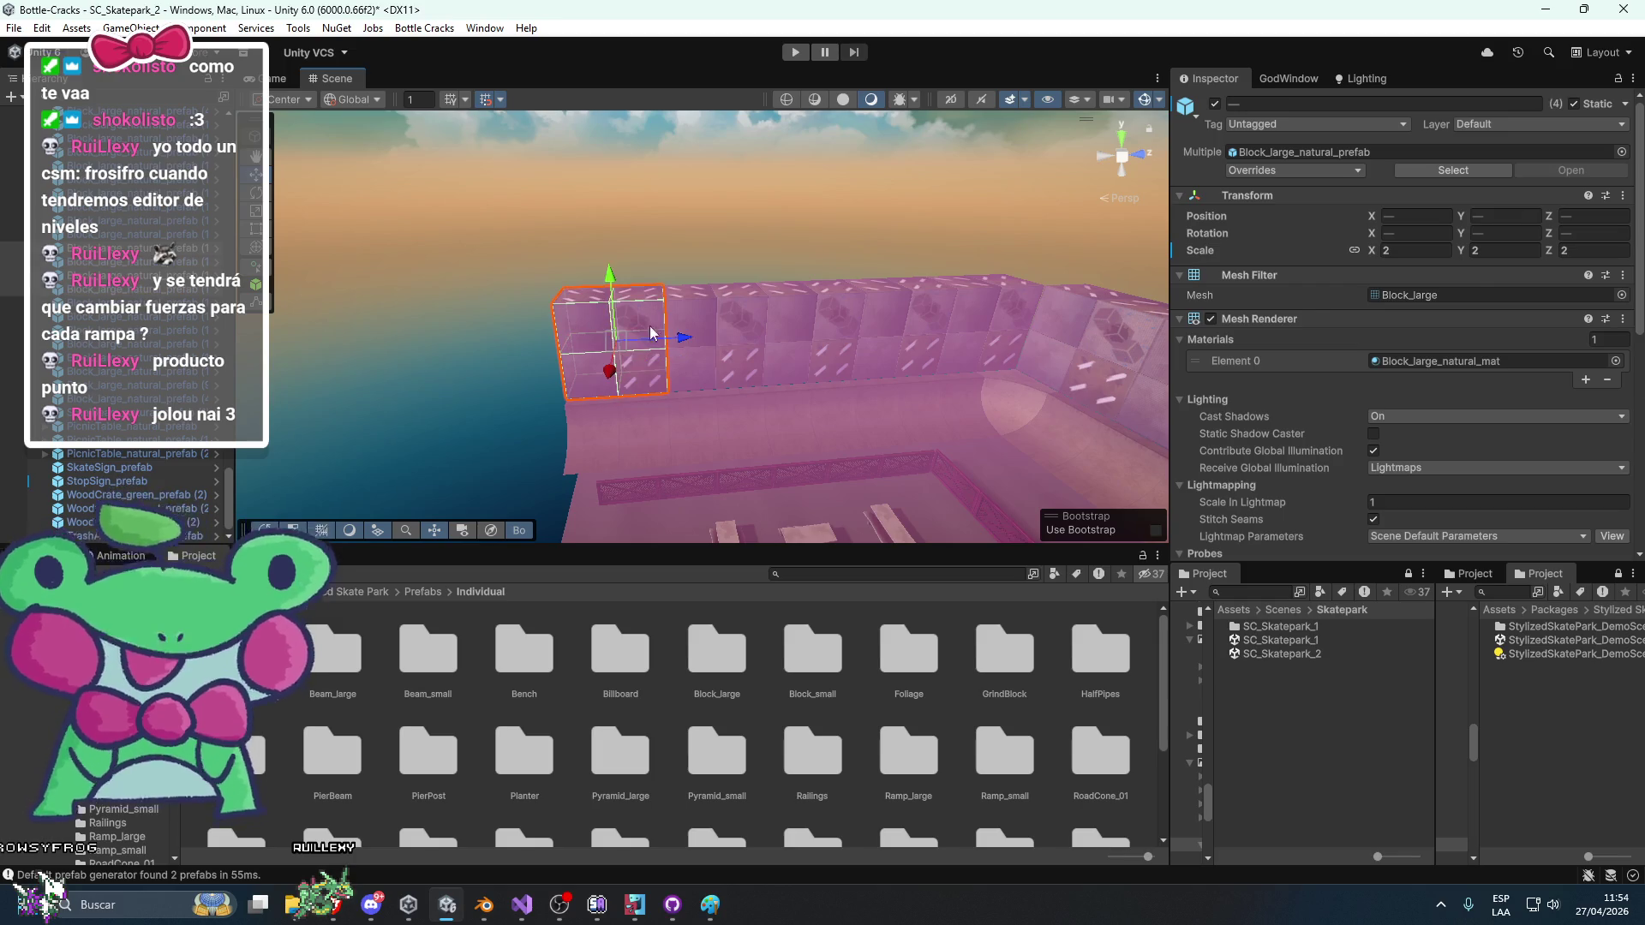
Add the neighbouring wall blocks to the selection across the whole wall row.
shift+click(738, 344)
shift+click(861, 353)
shift+click(836, 320)
shift+click(899, 325)
shift+click(946, 322)
mouse_move(946, 322)
mouse_down()
mouse_move(681, 433)
mouse_move(764, 445)
mouse_move(907, 414)
mouse_move(645, 387)
mouse_up()
shift+click(831, 363)
mouse_move(425, 424)
mouse_down()
mouse_move(642, 414)
mouse_move(947, 367)
mouse_move(990, 323)
mouse_move(660, 363)
mouse_move(1117, 410)
mouse_move(536, 389)
mouse_move(922, 342)
mouse_move(885, 357)
mouse_move(696, 336)
mouse_move(962, 286)
mouse_move(763, 269)
mouse_move(774, 303)
mouse_move(676, 369)
mouse_move(471, 371)
mouse_move(565, 334)
mouse_move(908, 403)
mouse_up()
key(e)
key(w)
Open the SC_Skatepark_1 scene and select the star billboard on its wall.
click(1284, 641)
double_click(1283, 640)
mouse_move(610, 357)
mouse_down()
mouse_move(984, 331)
mouse_move(857, 360)
mouse_move(675, 355)
mouse_move(789, 371)
mouse_move(653, 338)
mouse_move(668, 391)
mouse_move(701, 365)
mouse_up()
click(701, 366)
Frame the star billboard, then survey the demo scene and SC_Skatepark_2 for comparison.
key(f)
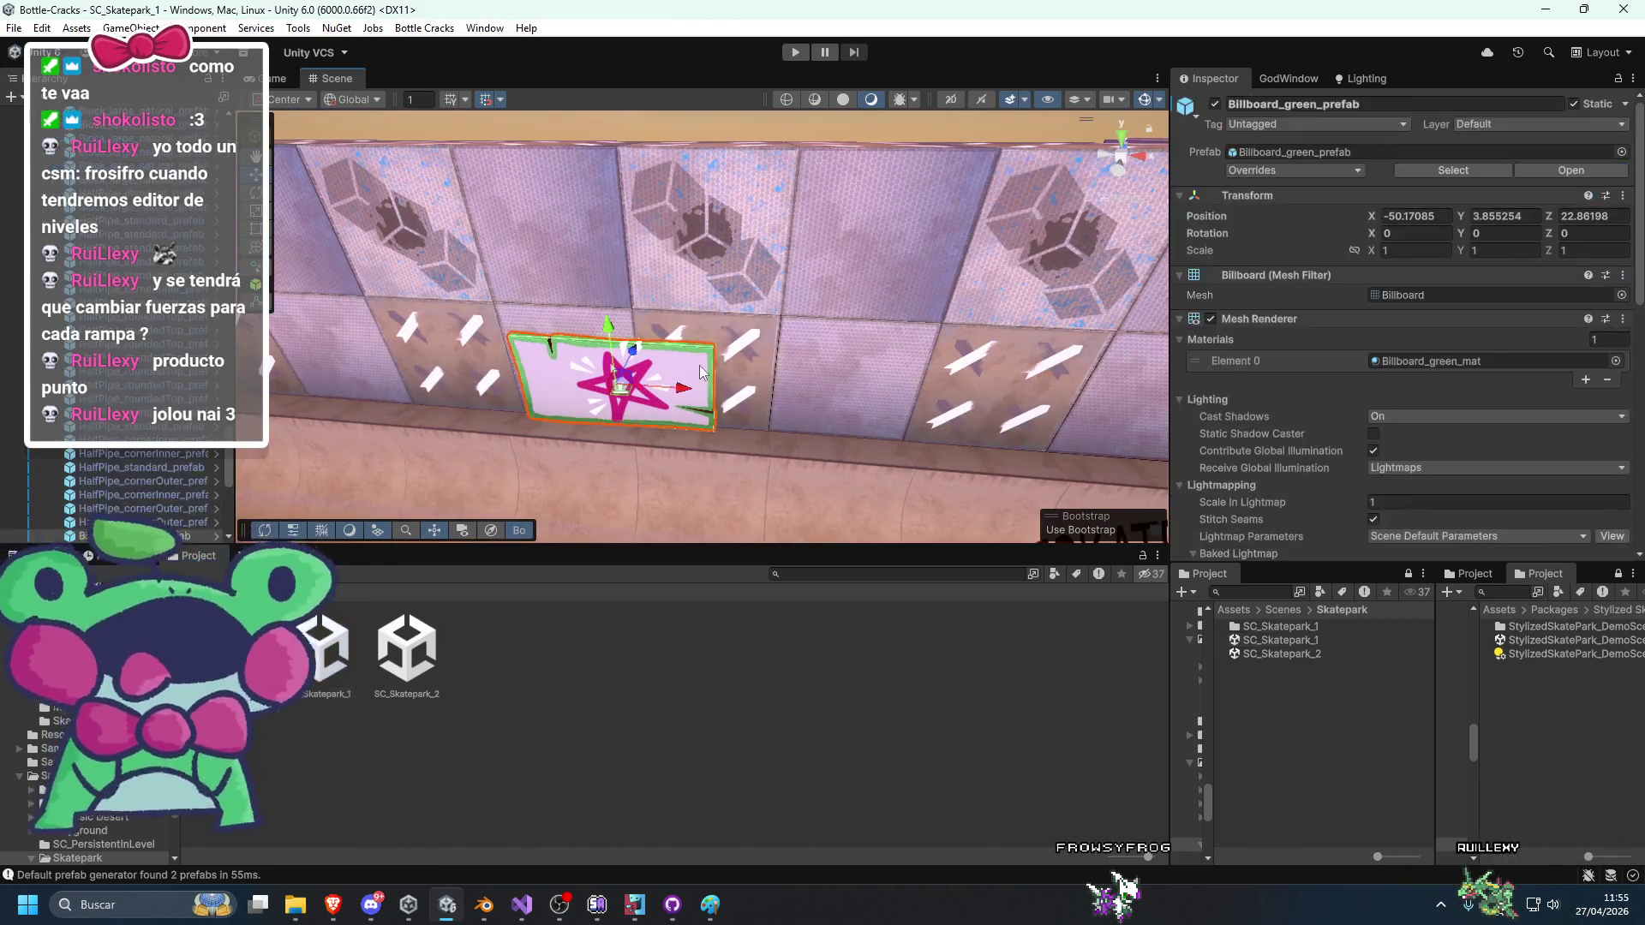
double_click(1567, 648)
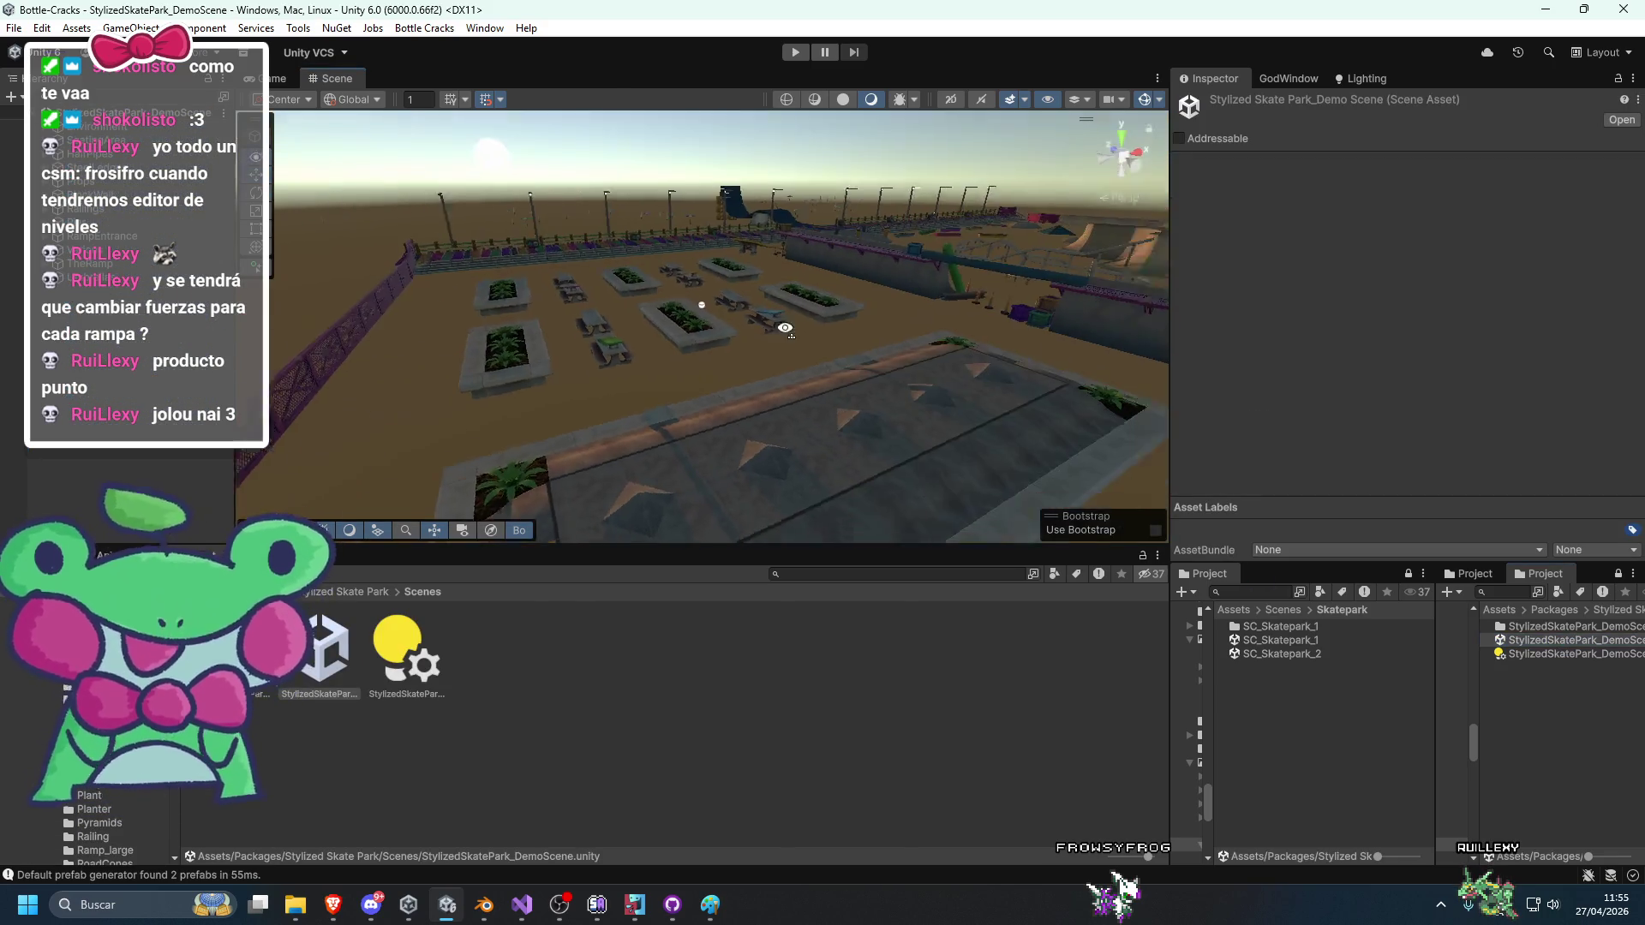
mouse_move(428, 398)
mouse_down()
mouse_move(792, 445)
mouse_move(795, 289)
mouse_move(798, 396)
mouse_move(861, 437)
mouse_move(785, 466)
mouse_move(789, 414)
mouse_move(813, 385)
mouse_move(936, 375)
mouse_move(512, 341)
mouse_move(760, 382)
mouse_move(733, 428)
mouse_up()
double_click(1281, 653)
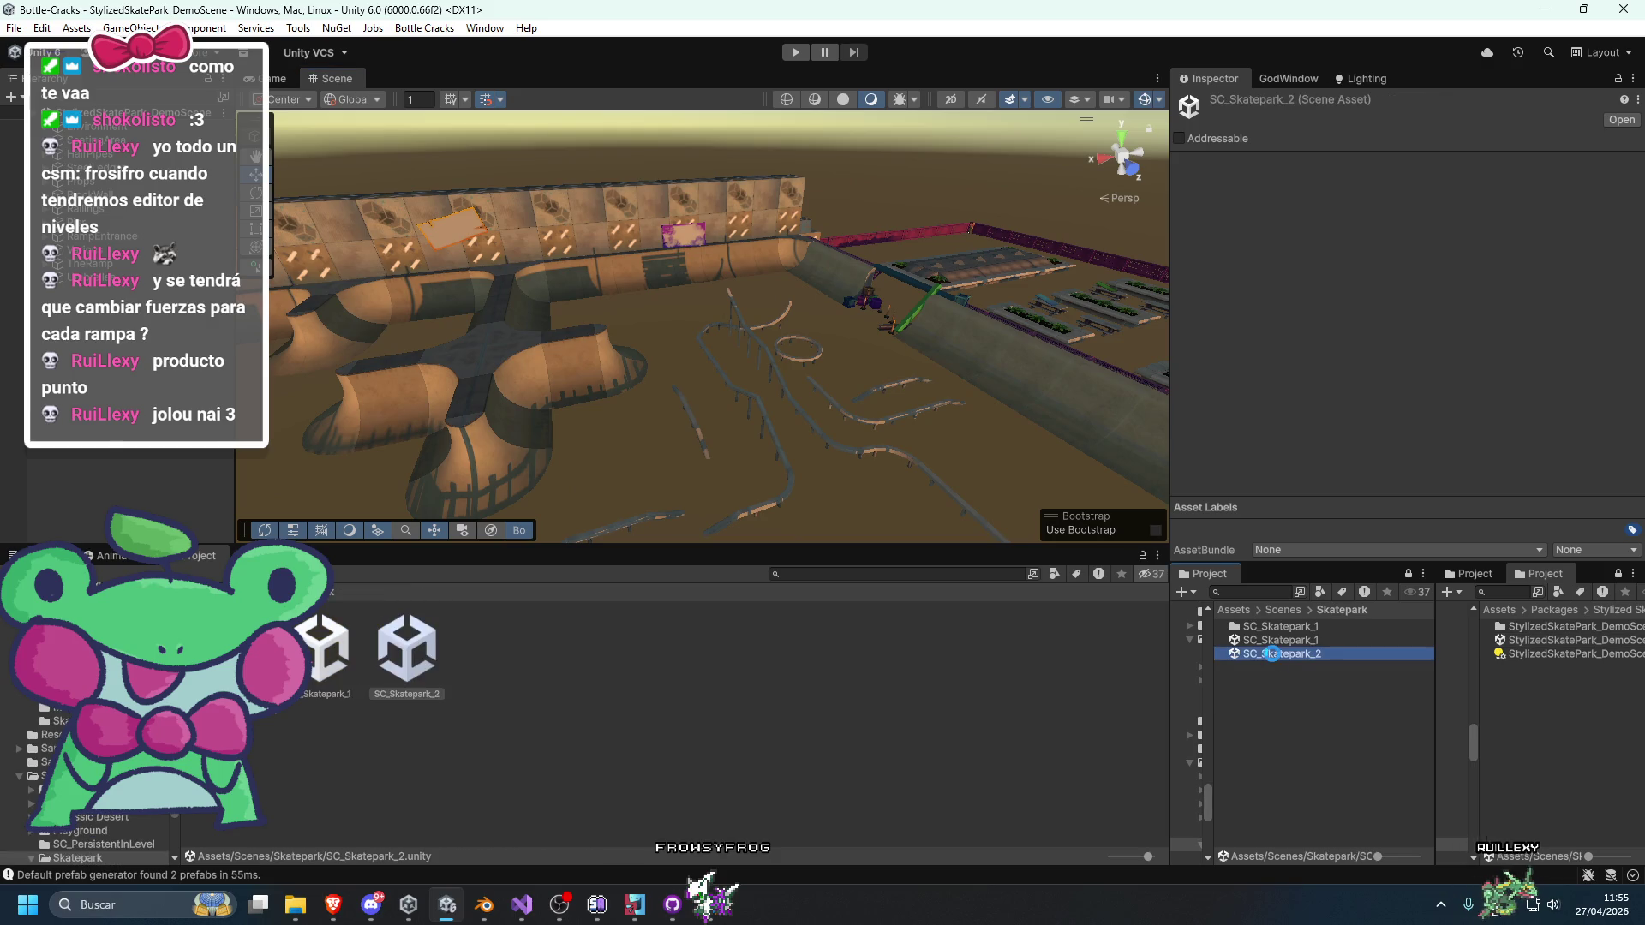
mouse_move(651, 342)
mouse_down()
mouse_move(418, 369)
mouse_move(691, 367)
mouse_move(637, 300)
mouse_move(642, 366)
mouse_move(588, 415)
mouse_move(718, 425)
mouse_move(720, 378)
mouse_move(650, 382)
mouse_move(738, 394)
mouse_move(733, 362)
mouse_up()
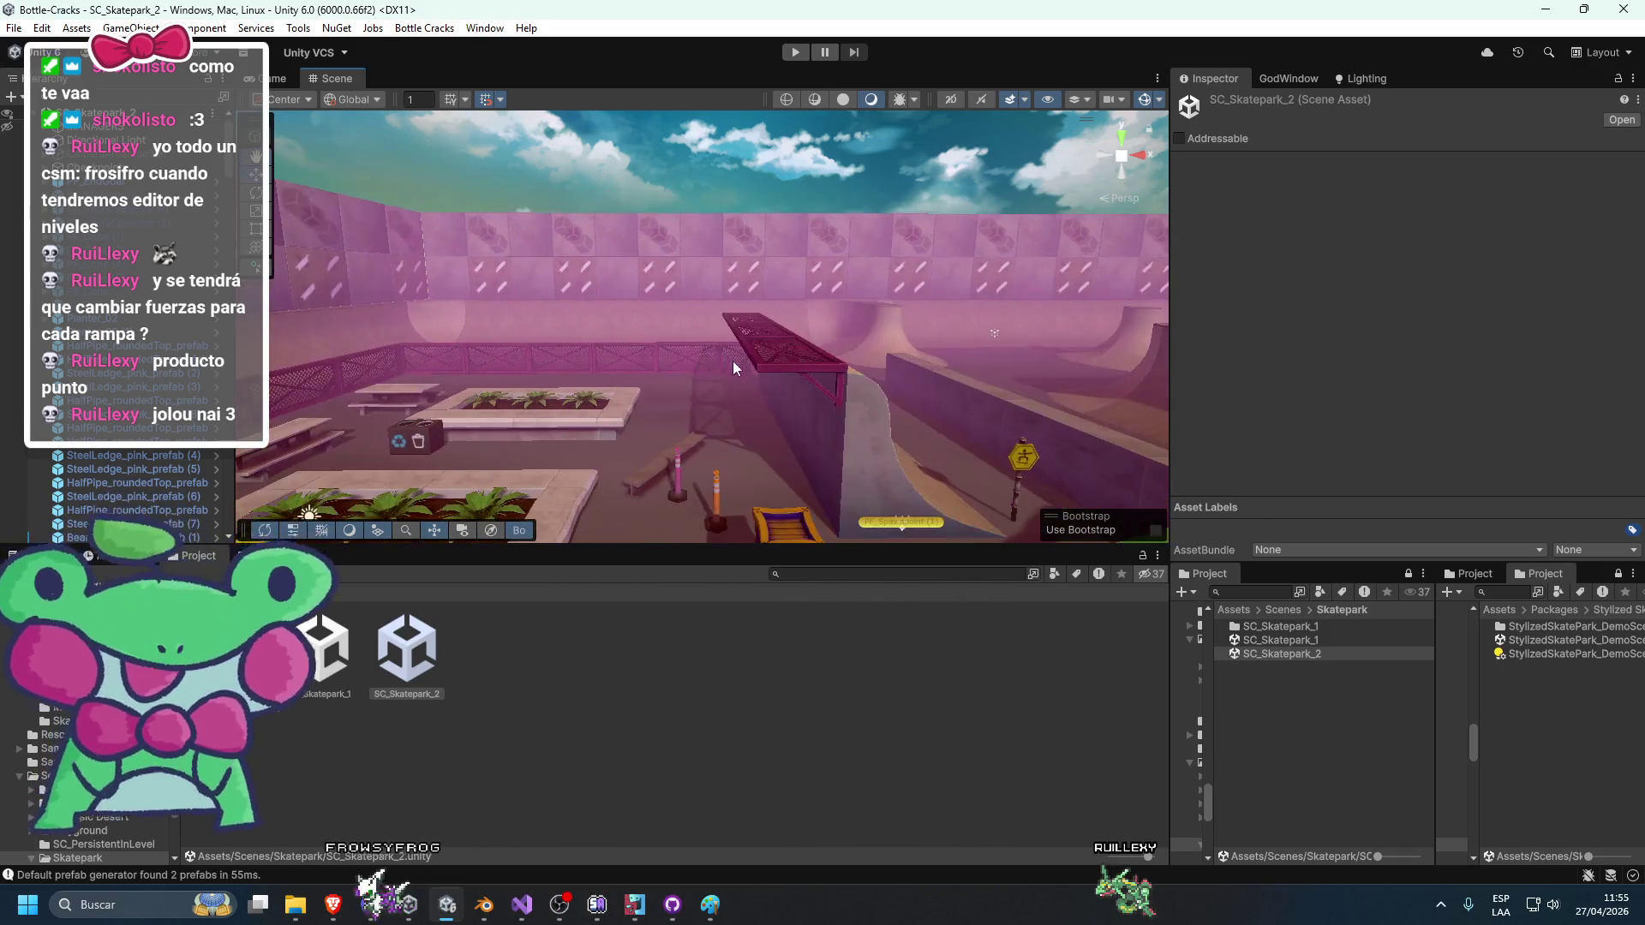
click(702, 278)
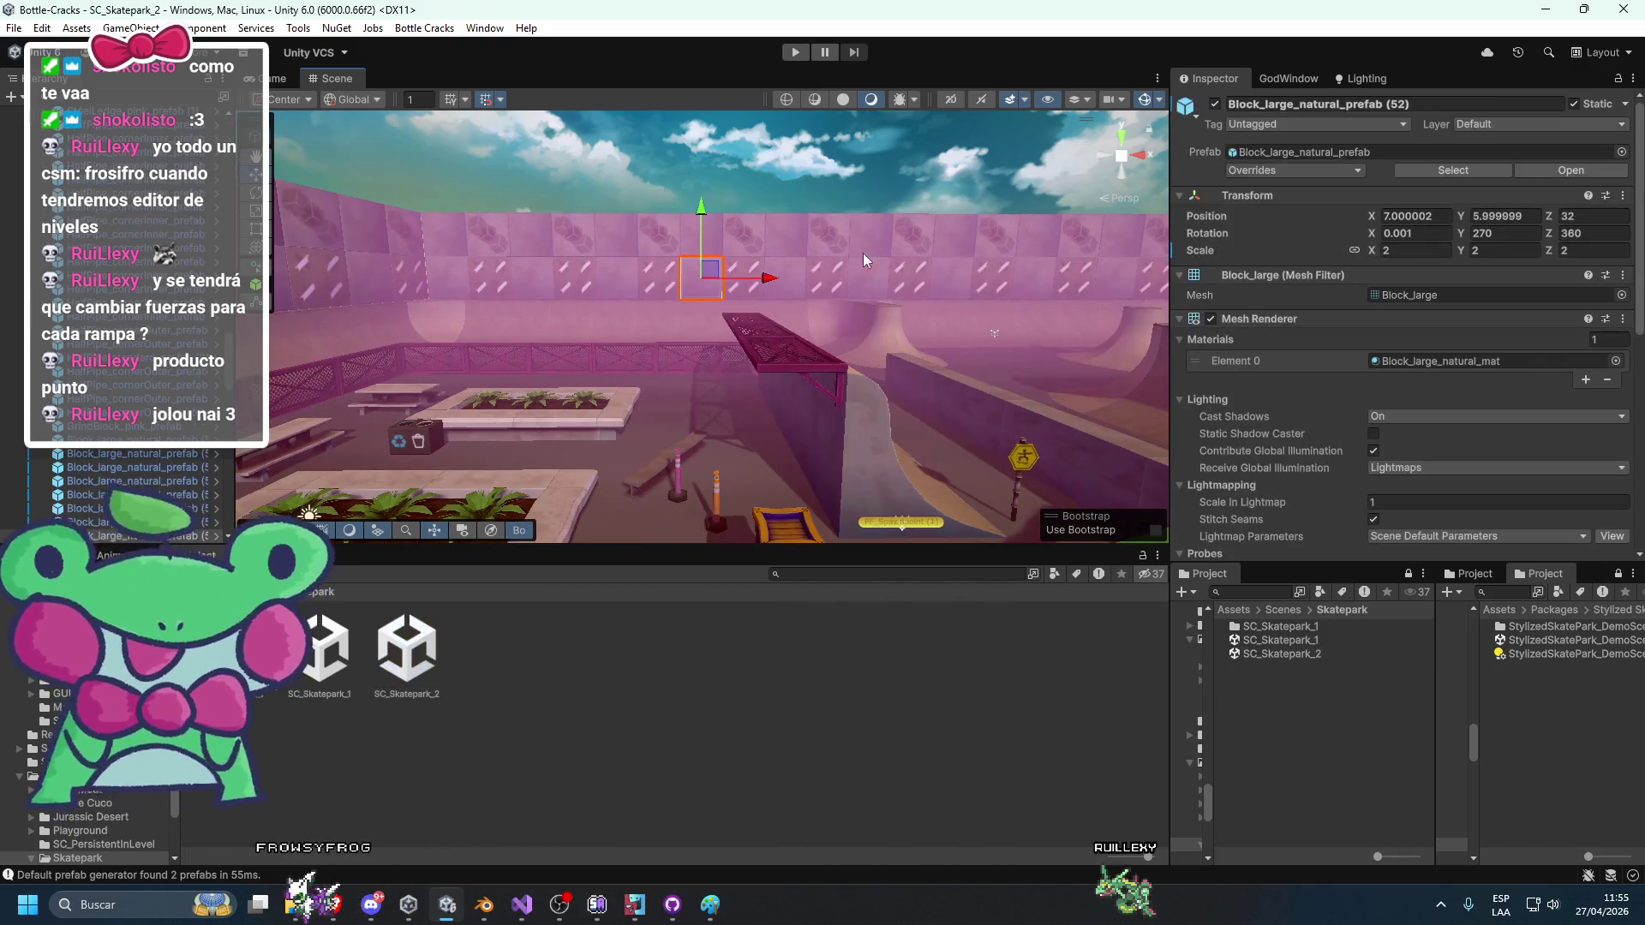
In SC_Skatepark_1, ping the green billboard's prefab, then return to SC_Skatepark_2.
double_click(1280, 640)
click(755, 321)
click(1289, 152)
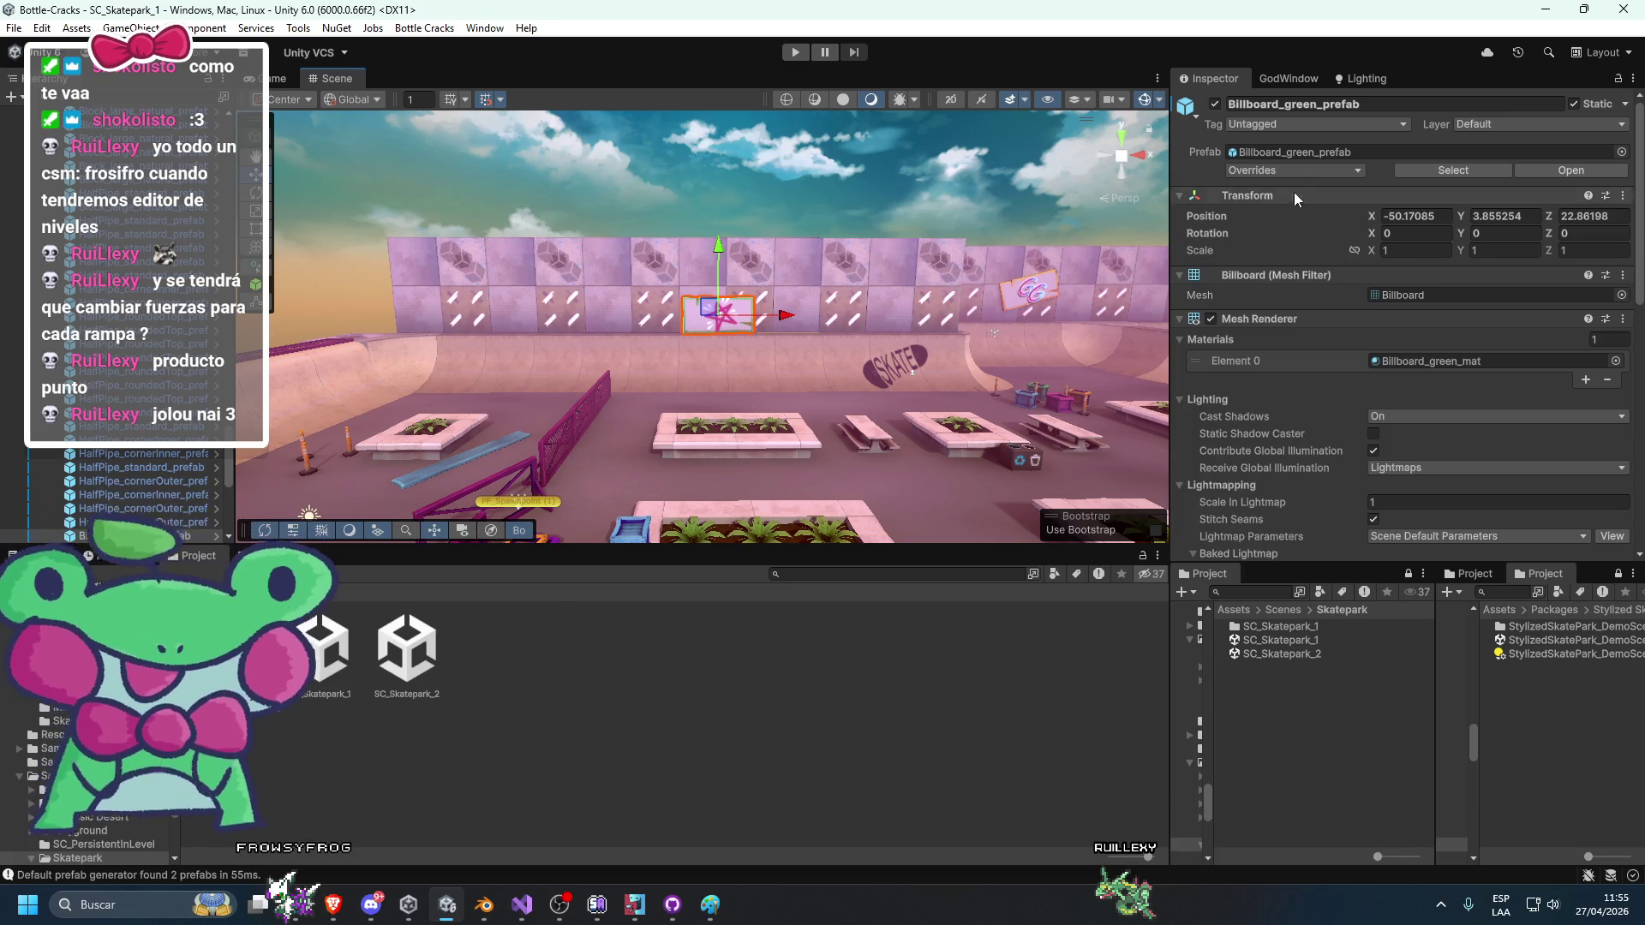
double_click(1280, 654)
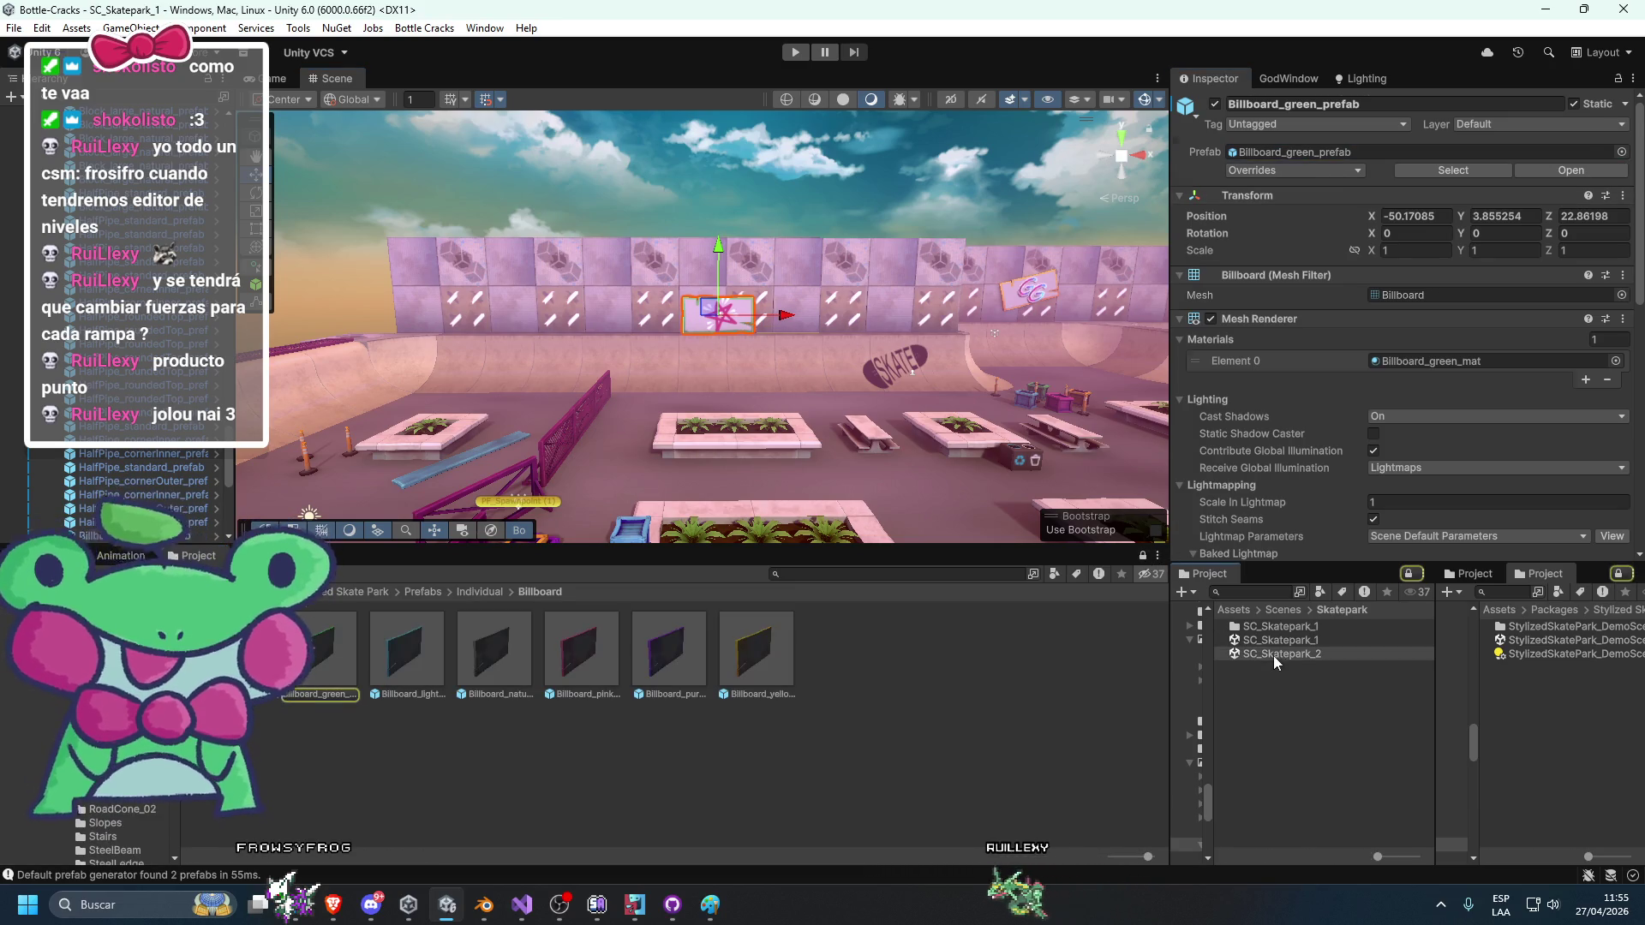
Place a green and a pink billboard prefab on the wall and tilt them.
scroll(785, 449, up, 10)
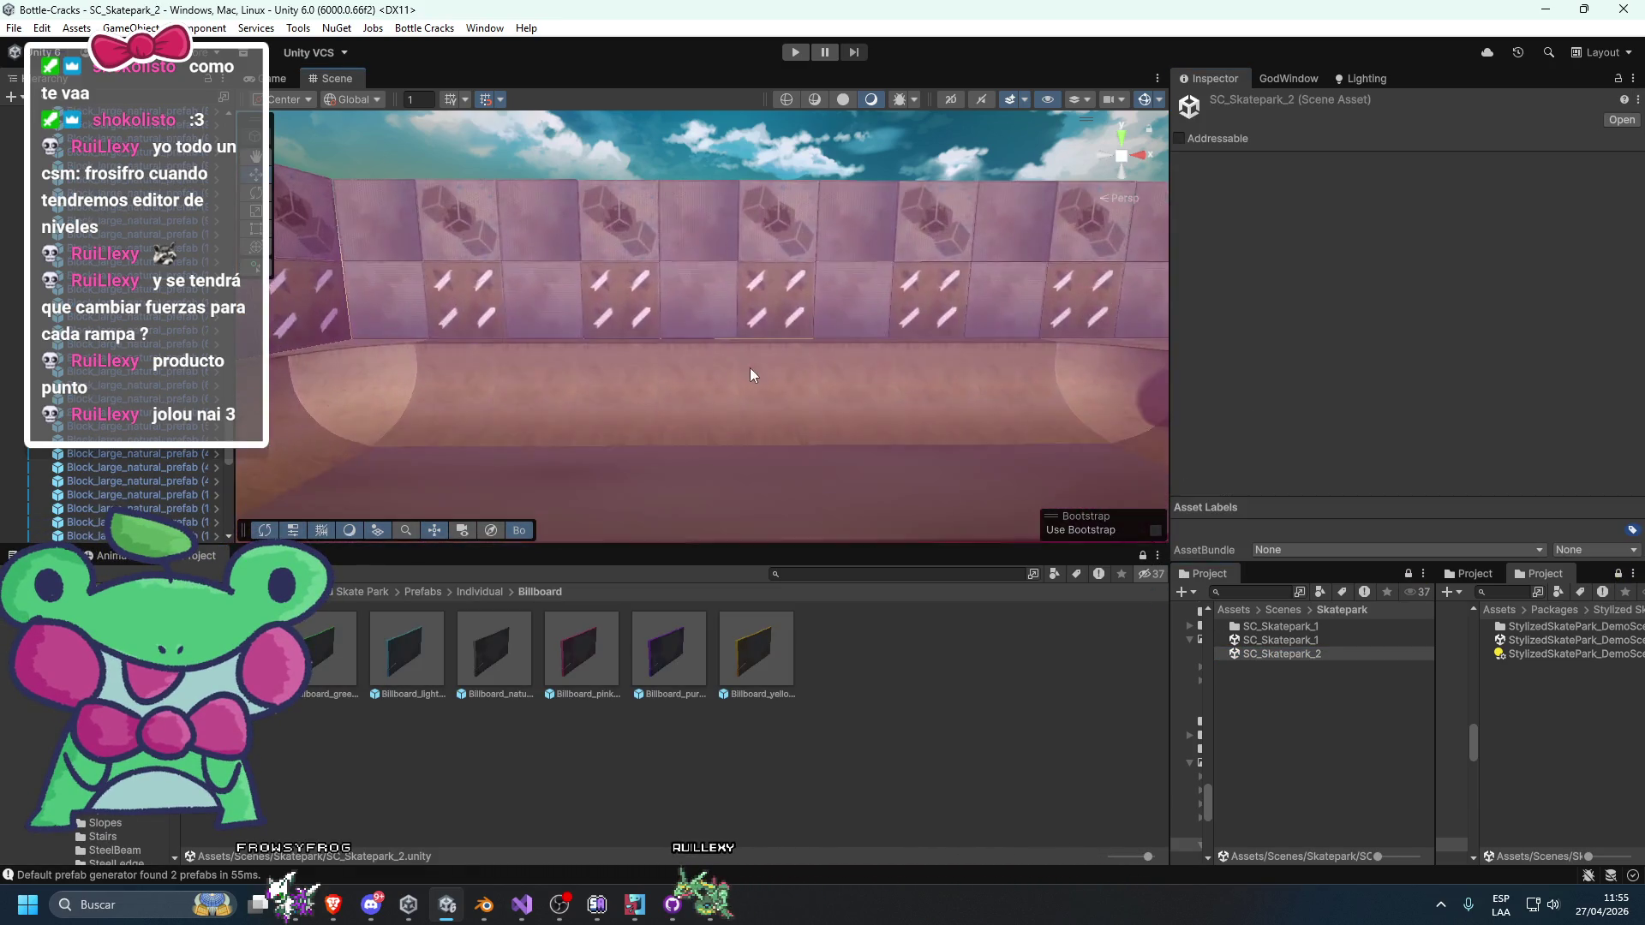
mouse_move(416, 598)
mouse_down()
mouse_move(598, 327)
mouse_move(660, 349)
mouse_move(706, 274)
mouse_move(745, 326)
mouse_move(626, 340)
mouse_move(579, 564)
mouse_up()
key(e)
mouse_move(580, 650)
mouse_down()
mouse_move(763, 341)
mouse_move(824, 372)
mouse_move(870, 301)
mouse_move(882, 334)
mouse_move(684, 365)
mouse_move(1097, 342)
mouse_up()
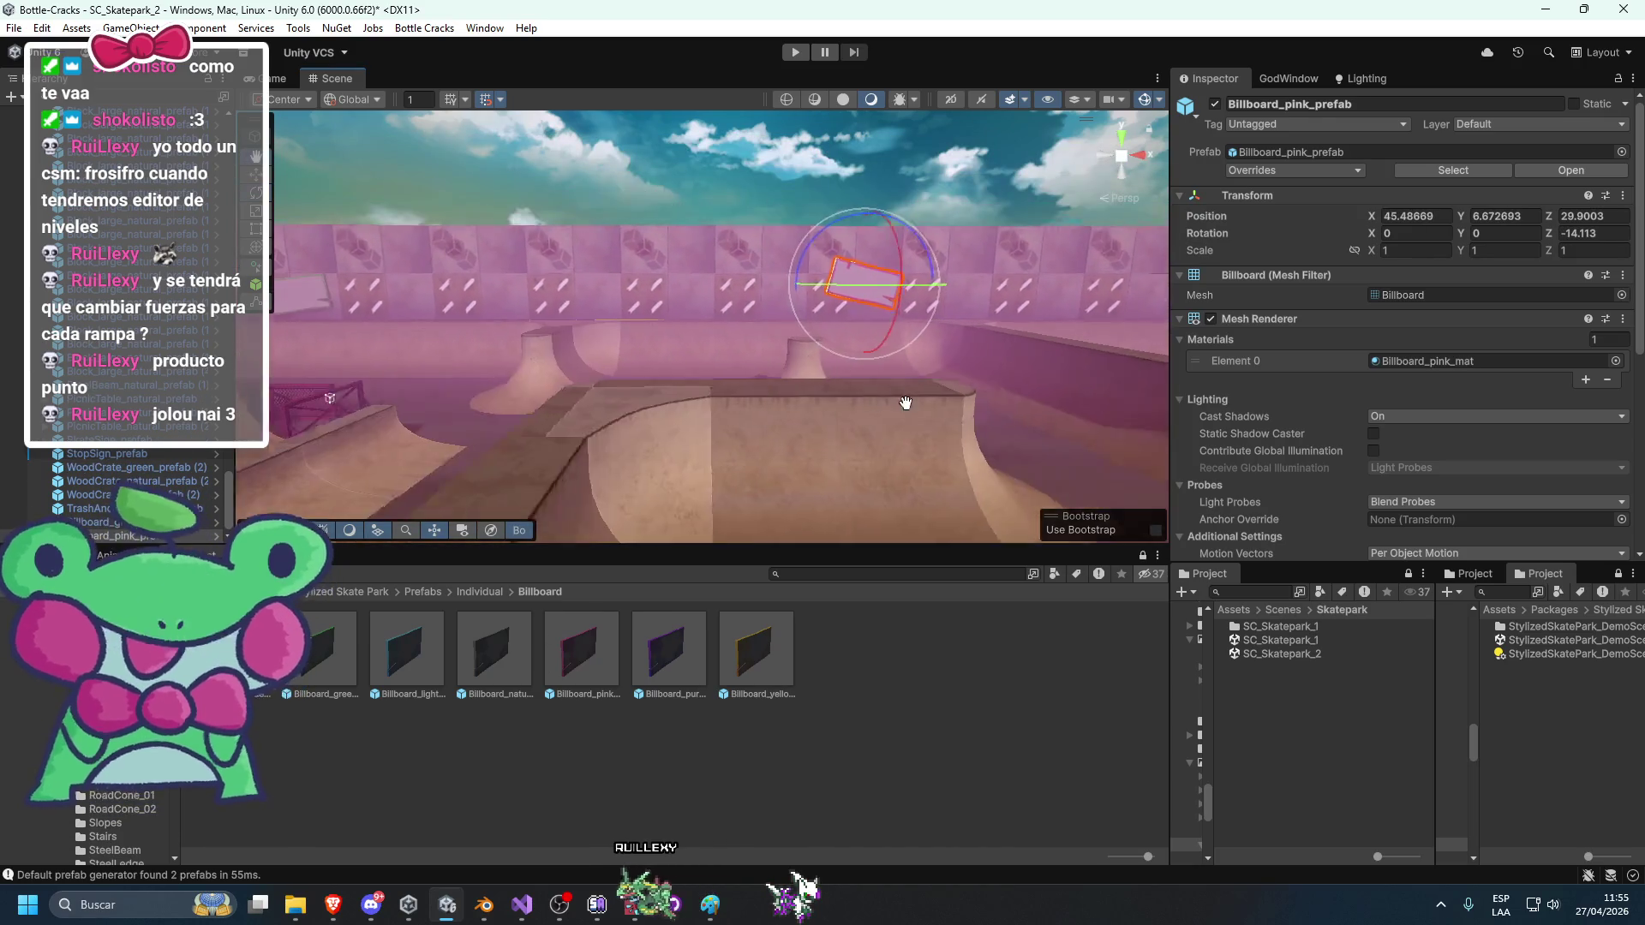
scroll(718, 250, down, 3)
click(718, 250)
Add a light blue billboard prefab on another stretch of the wall.
mouse_move(717, 251)
mouse_down()
mouse_move(919, 221)
mouse_move(730, 274)
mouse_up()
scroll(730, 274, up, 5)
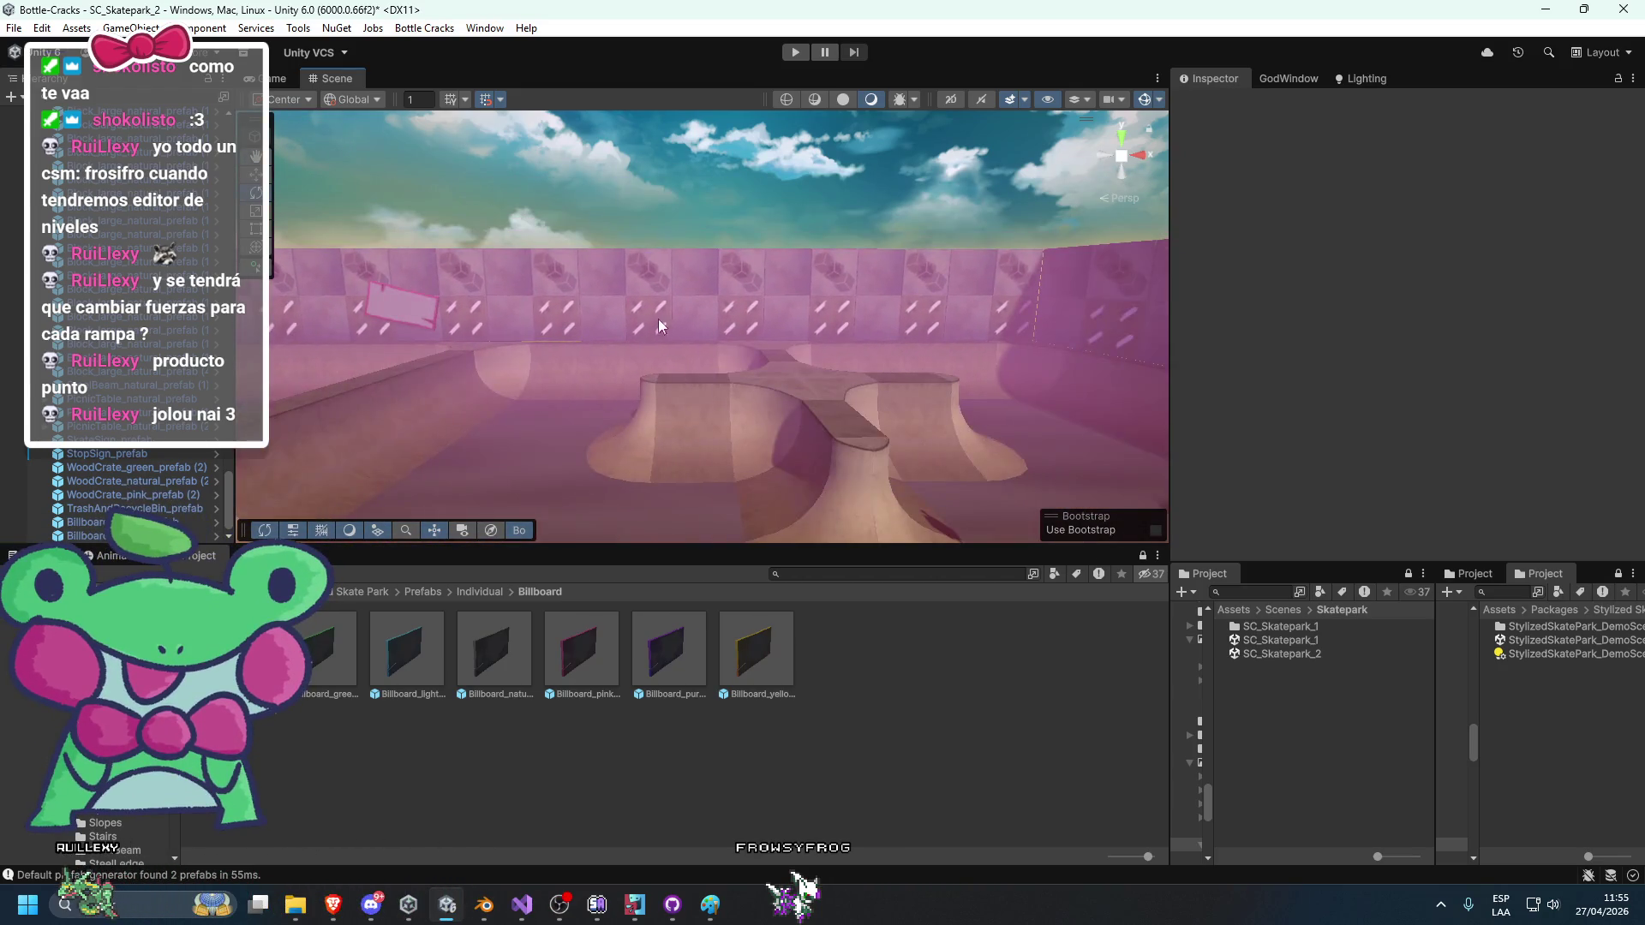
drag(406, 651, 818, 299)
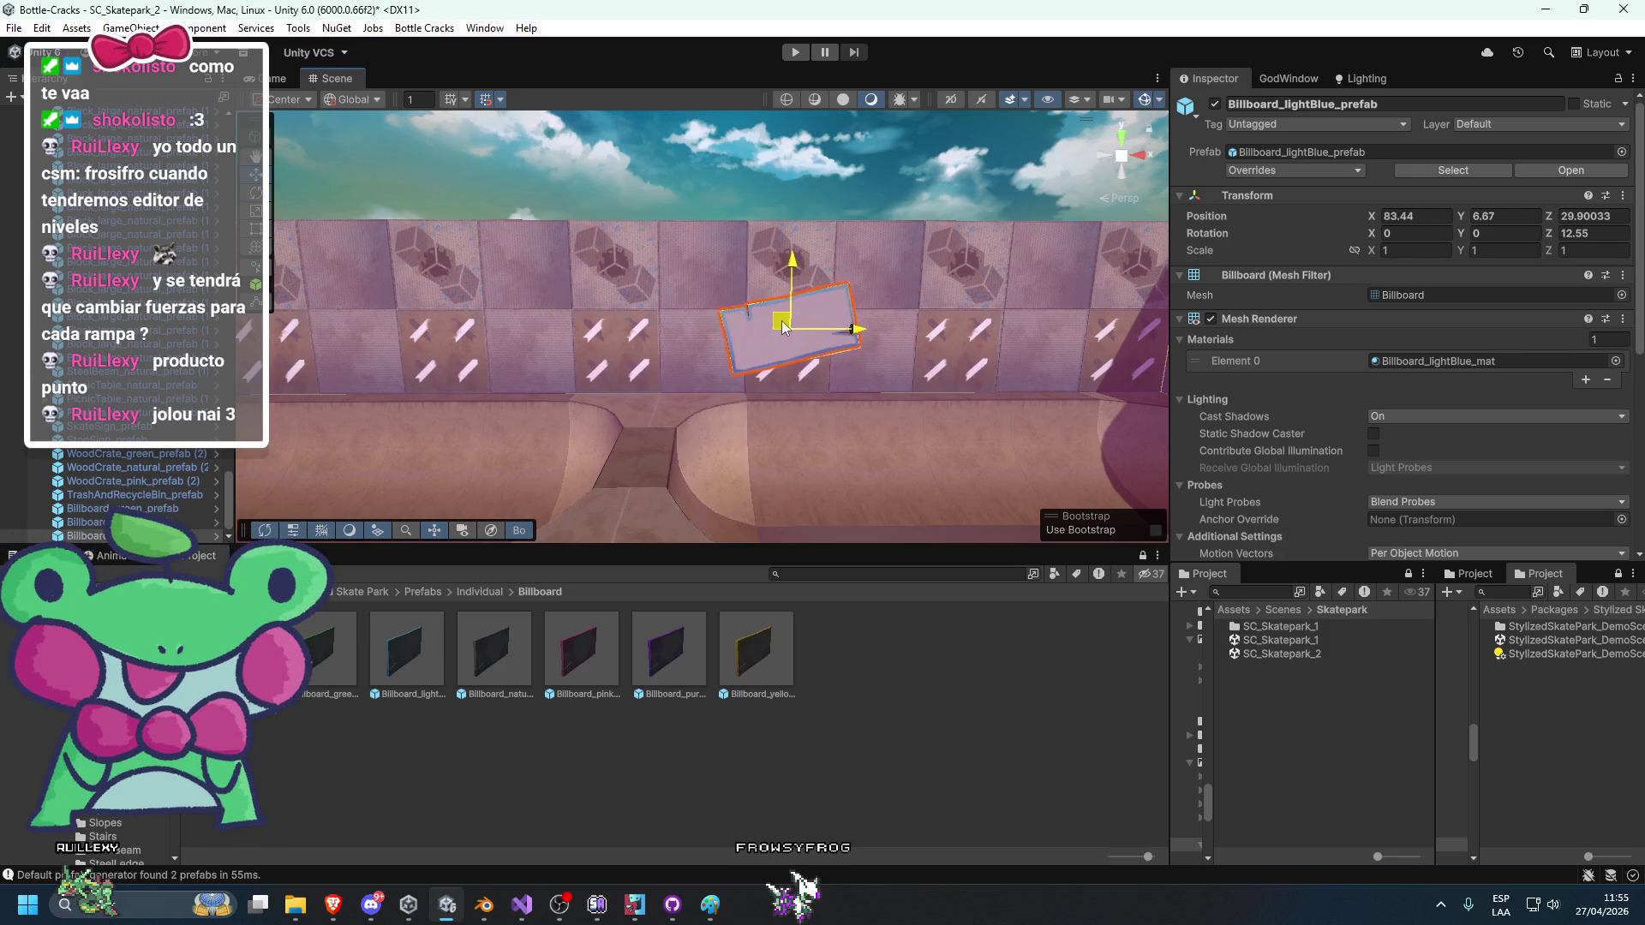
click(680, 209)
mouse_move(680, 209)
mouse_down()
mouse_move(1052, 254)
mouse_move(563, 305)
mouse_move(818, 294)
mouse_move(704, 339)
mouse_move(711, 364)
mouse_move(728, 341)
mouse_up()
Inspect the GG decal projector in SC_Skatepark_1, then reopen SC_Skatepark_2.
double_click(1300, 644)
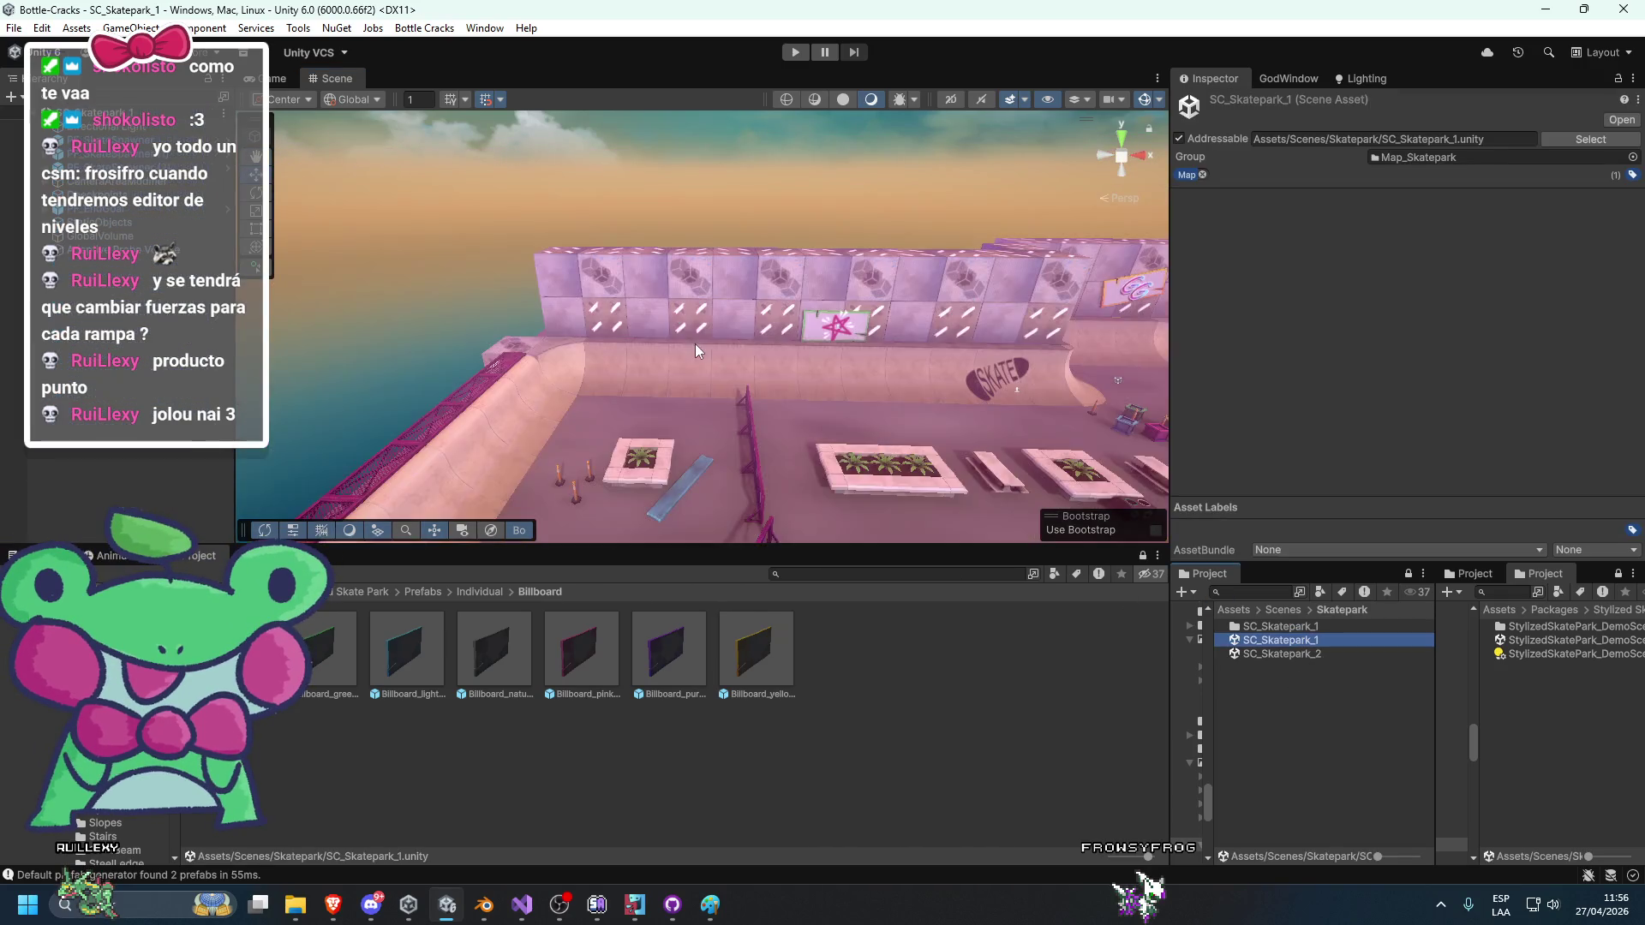
scroll(696, 343, up, 5)
click(778, 346)
mouse_move(778, 346)
mouse_down()
mouse_move(870, 294)
mouse_move(799, 272)
mouse_up()
click(804, 230)
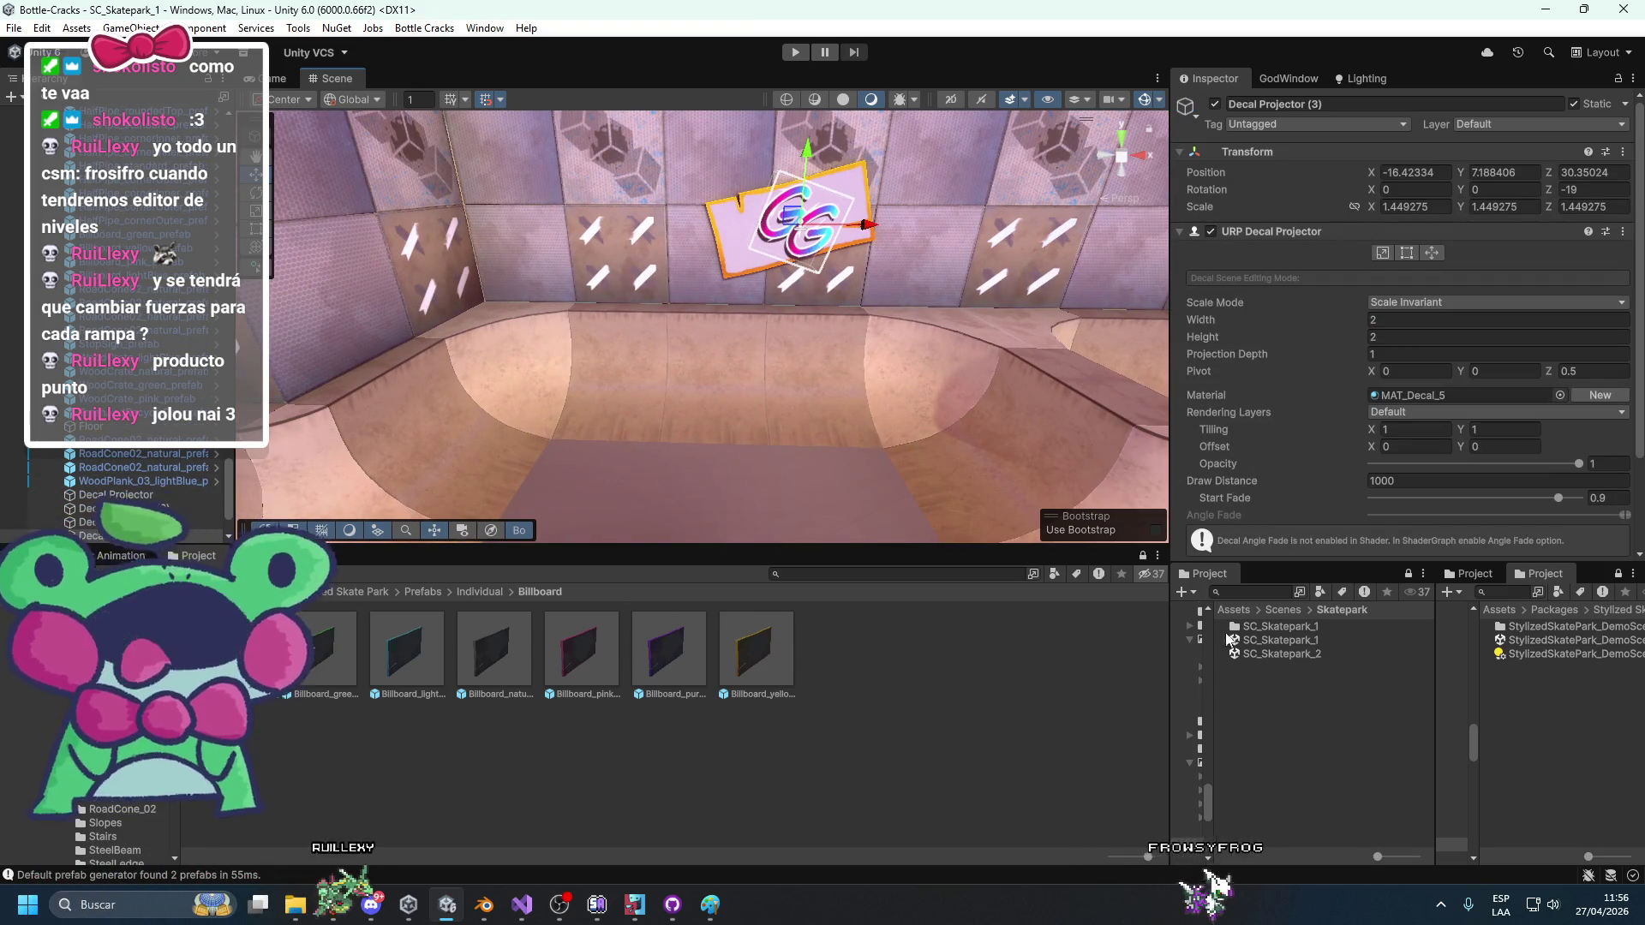
double_click(1259, 640)
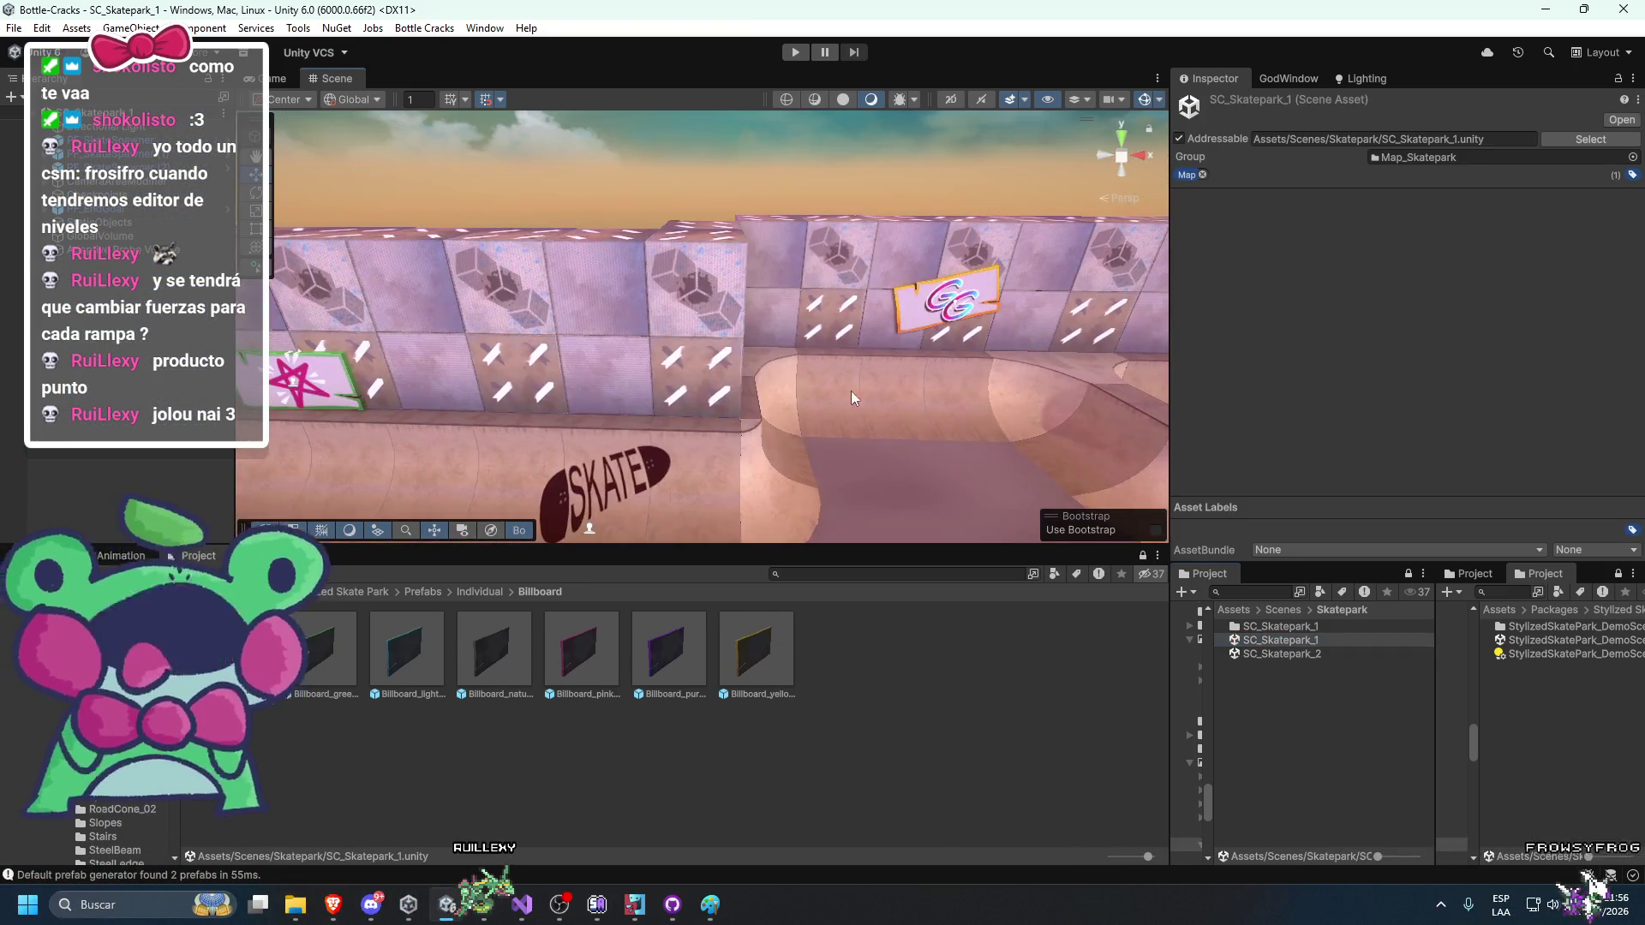
double_click(1285, 654)
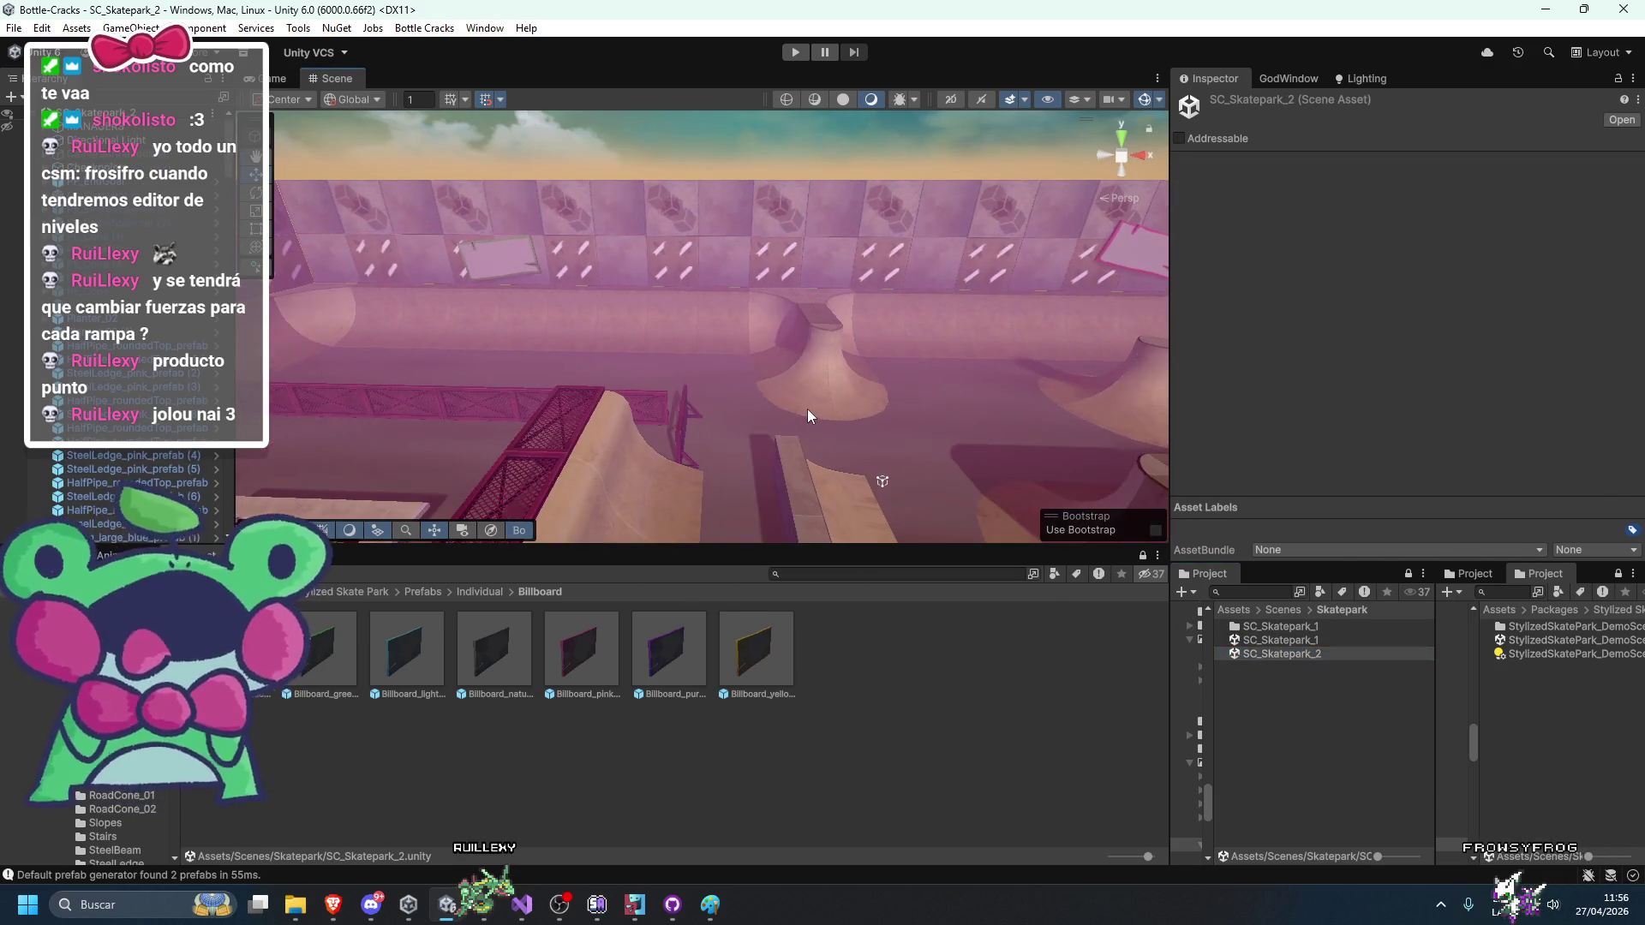
Move the GG decal projector onto the wall and adjust its projection size.
scroll(918, 368, up, 3)
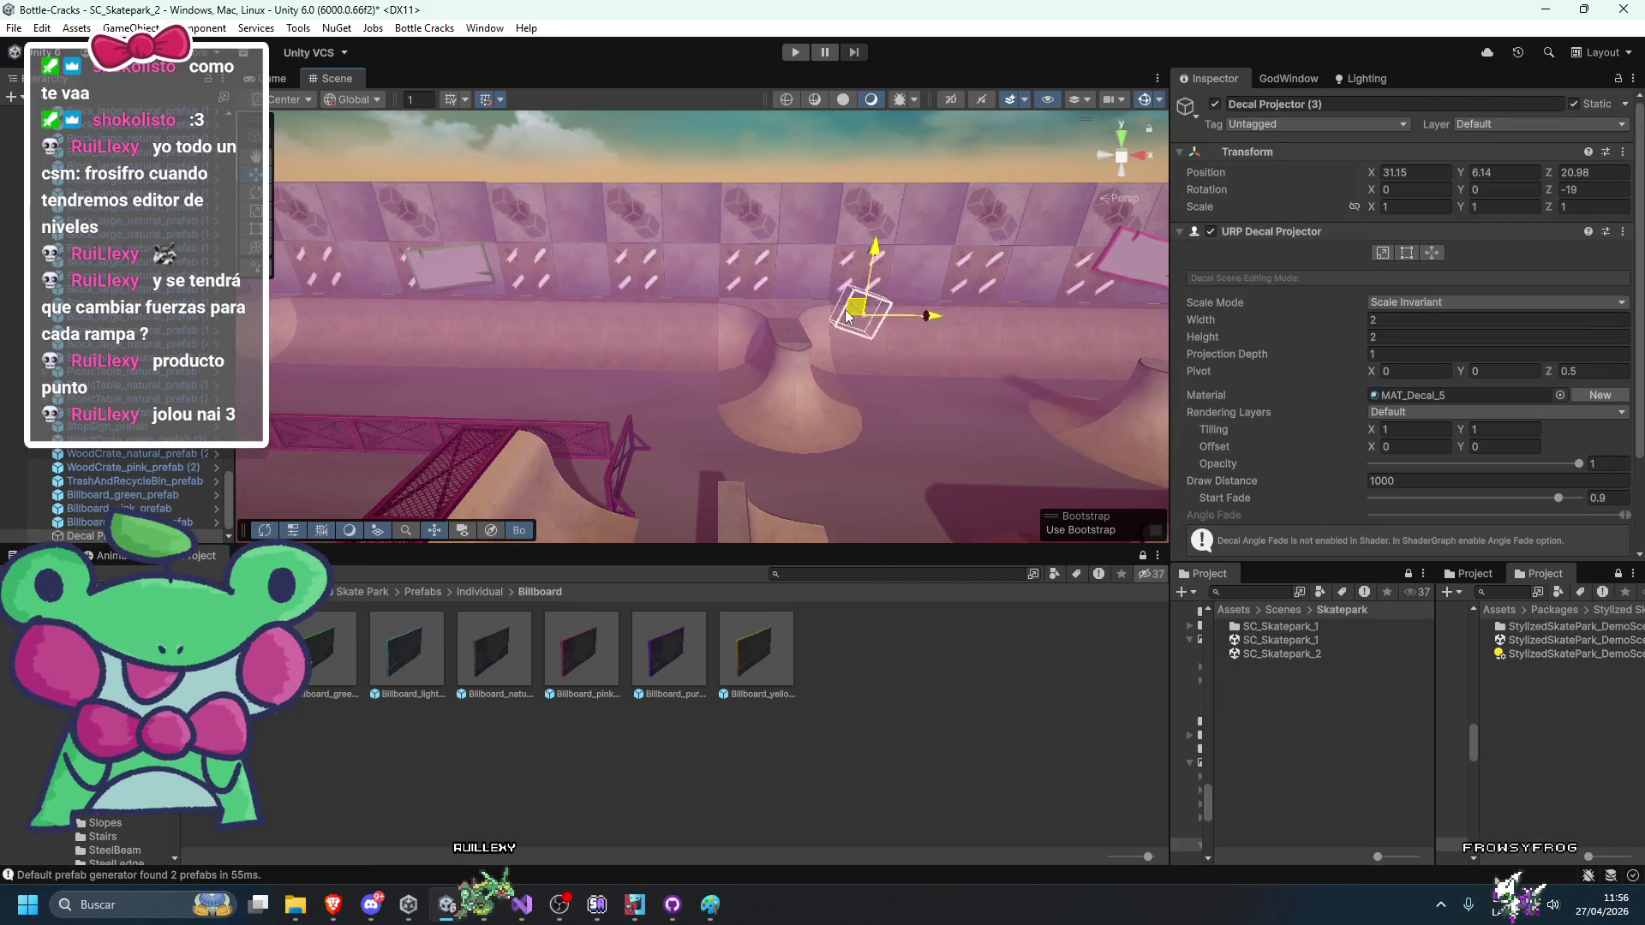
key(f)
mouse_move(731, 327)
mouse_down()
mouse_move(388, 435)
mouse_move(814, 360)
mouse_move(857, 428)
mouse_move(864, 481)
mouse_move(742, 480)
mouse_up()
drag(707, 346, 1009, 397)
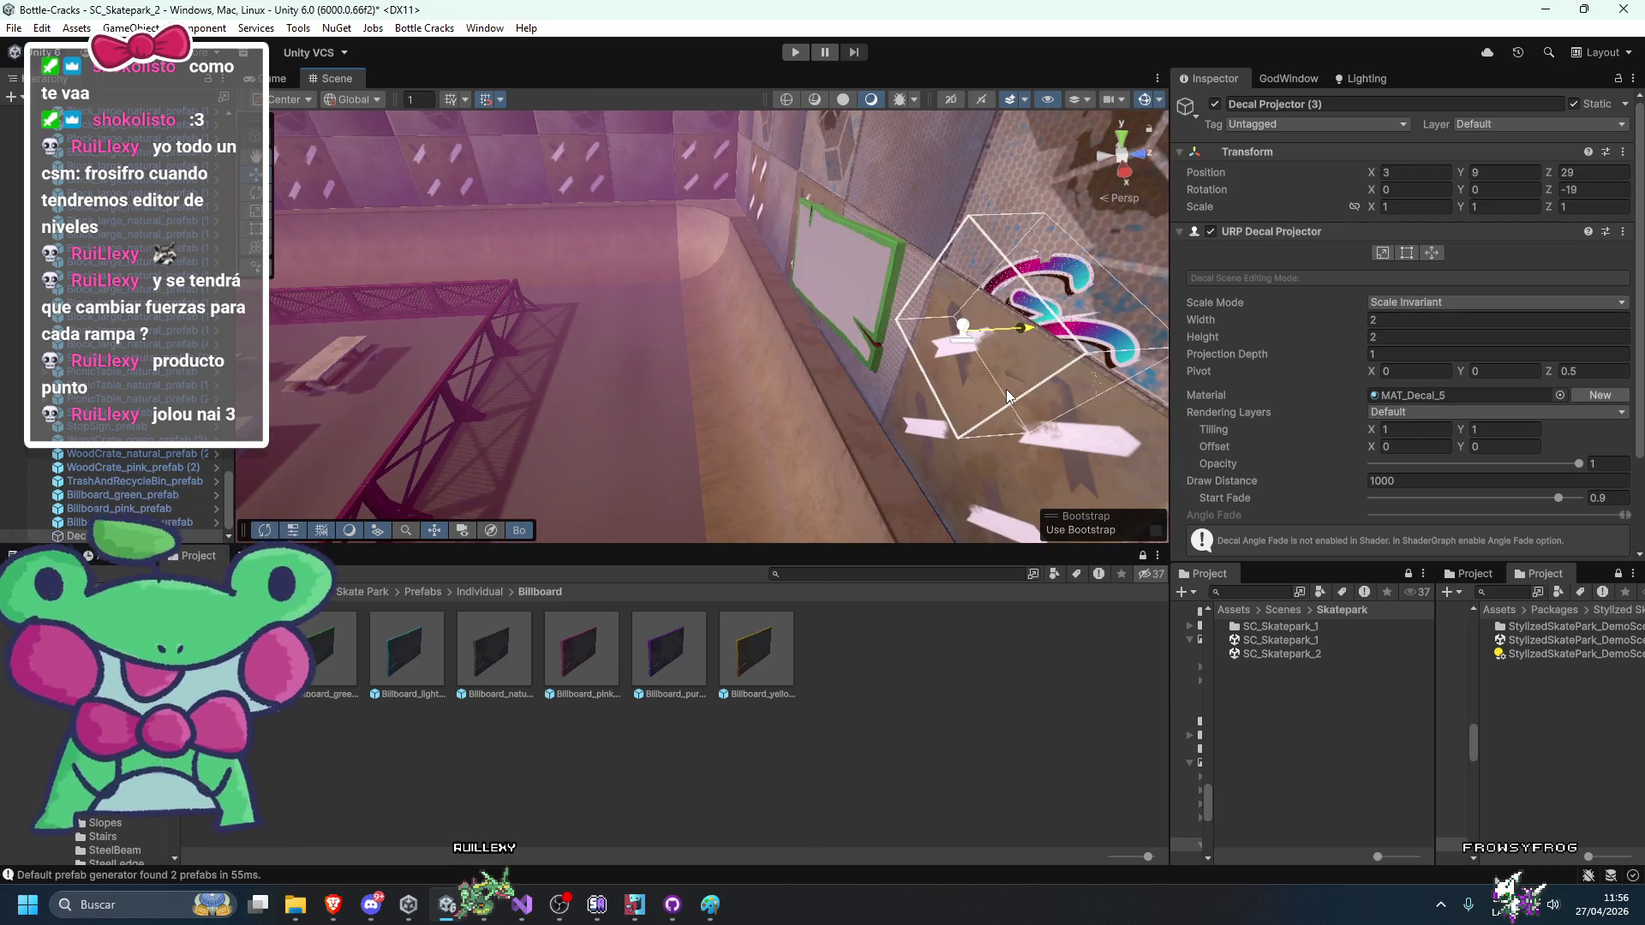
mouse_move(845, 408)
mouse_down()
mouse_move(743, 435)
mouse_move(875, 288)
mouse_move(520, 357)
mouse_move(660, 245)
mouse_move(692, 240)
mouse_move(680, 398)
mouse_move(604, 460)
mouse_move(718, 293)
mouse_up()
click(709, 291)
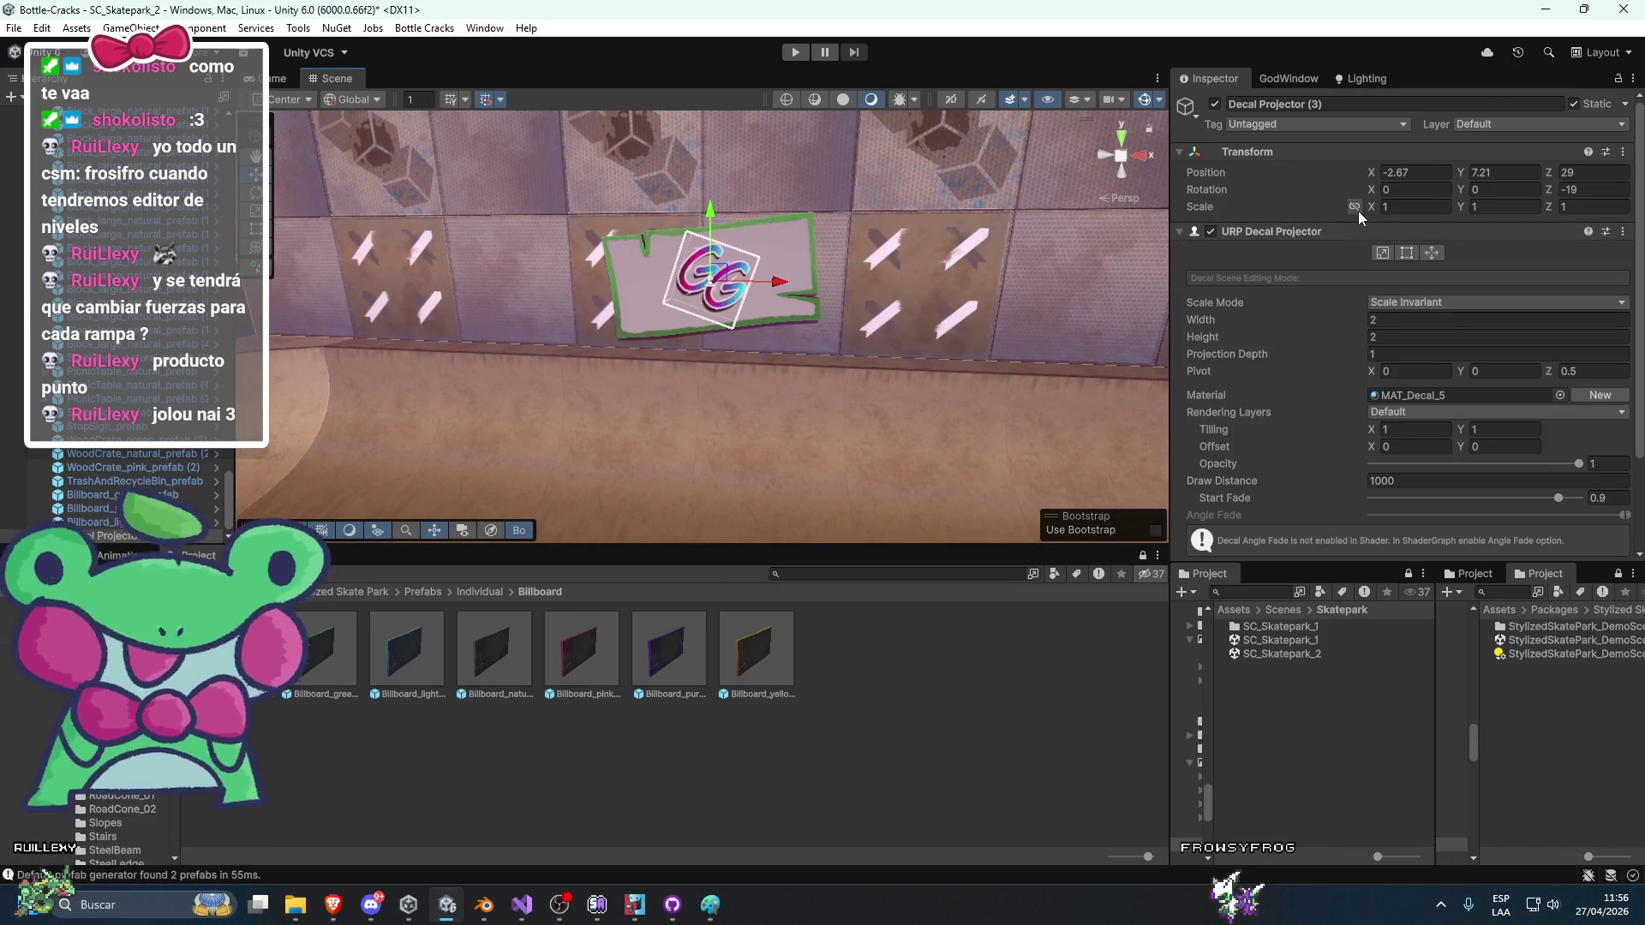
click(1401, 333)
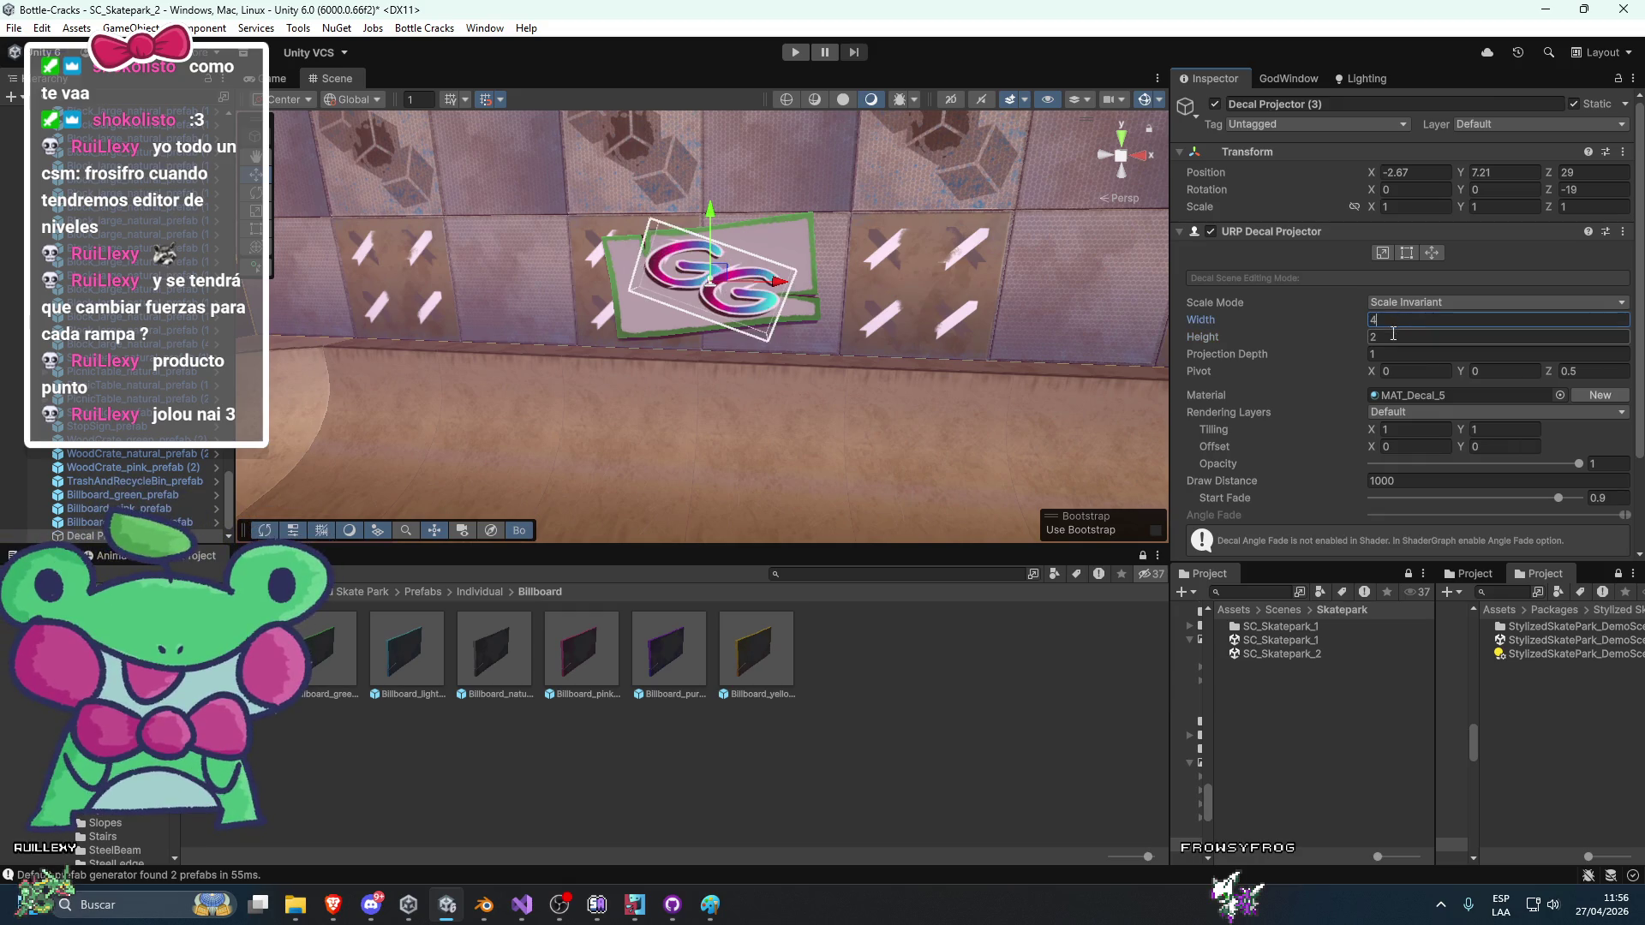
text(4)
Slide a second decal projector onto a billboard and tilt it to about 19.8 degrees.
mouse_move(863, 450)
mouse_down()
mouse_move(830, 342)
mouse_move(797, 359)
mouse_move(801, 214)
mouse_move(883, 447)
mouse_move(807, 460)
mouse_move(788, 342)
mouse_up()
click(683, 256)
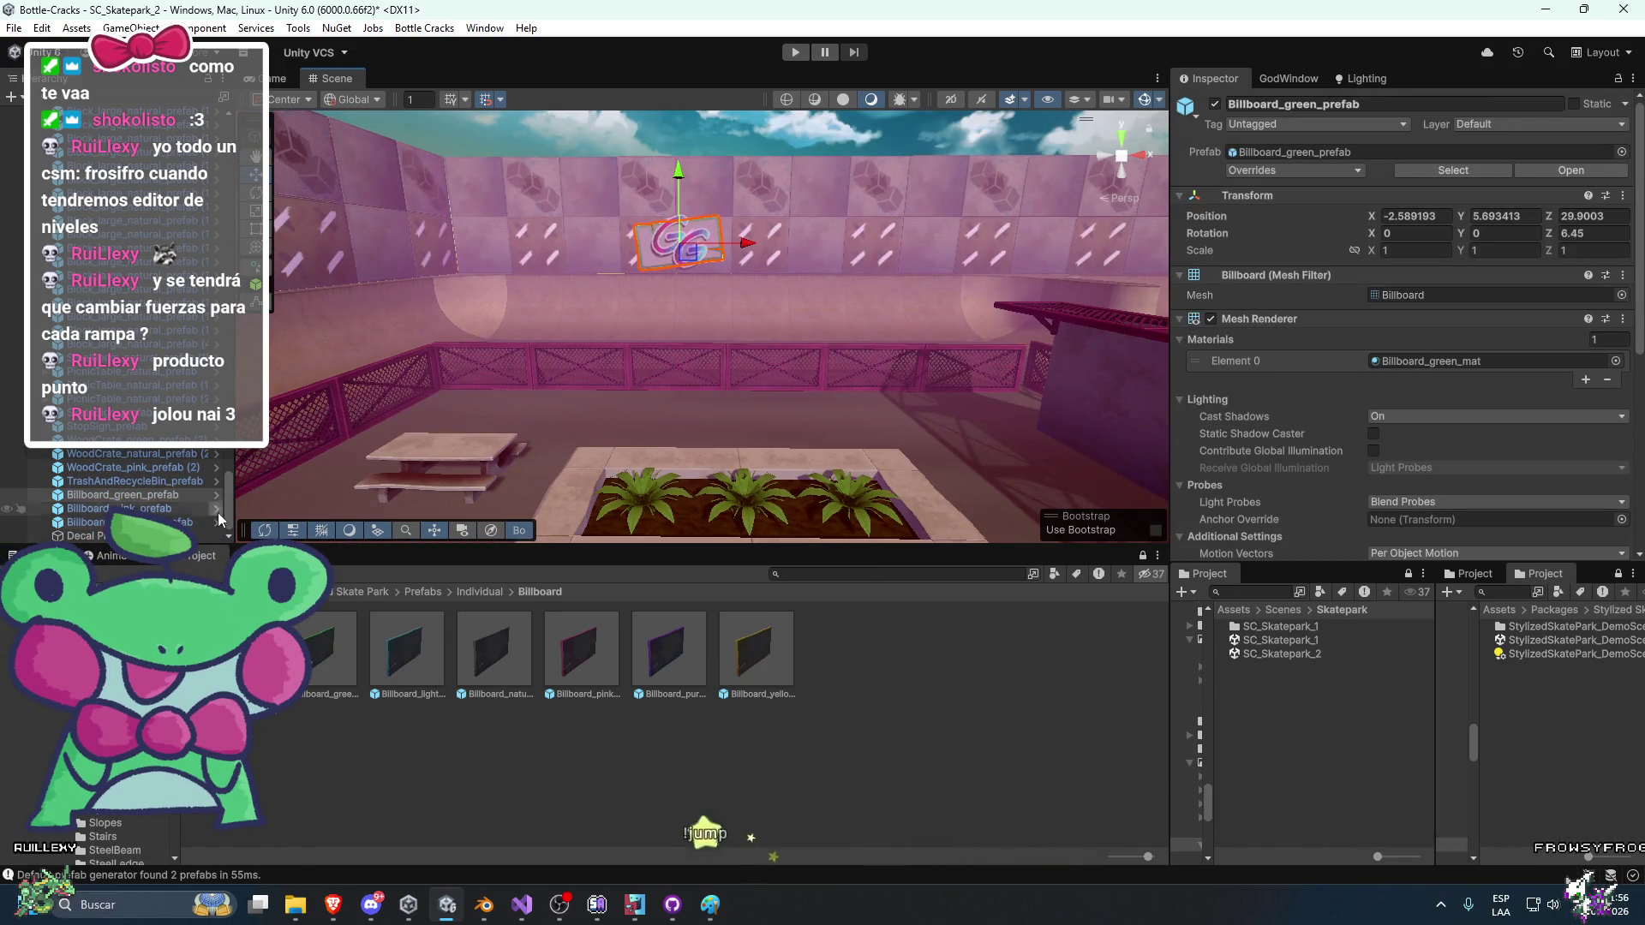
click(683, 256)
mouse_move(683, 256)
mouse_down()
mouse_move(694, 322)
mouse_move(684, 305)
mouse_up()
mouse_move(943, 341)
mouse_down()
mouse_move(815, 372)
mouse_move(917, 388)
mouse_up()
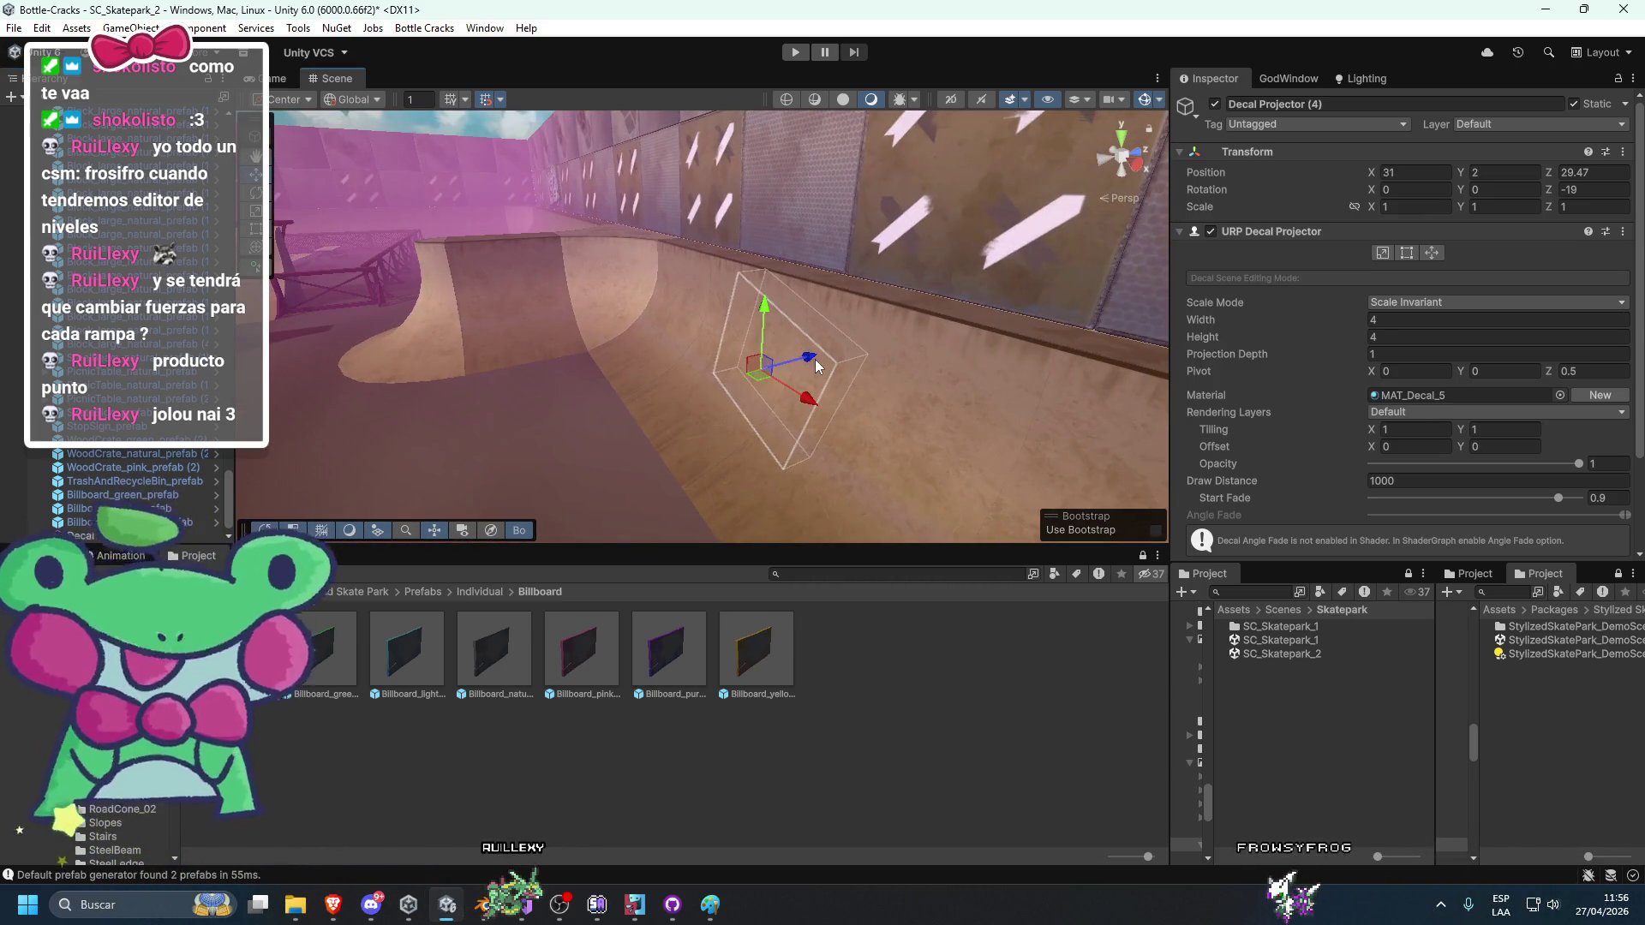
mouse_move(731, 398)
mouse_down()
mouse_move(886, 389)
mouse_move(845, 389)
mouse_move(814, 436)
mouse_move(883, 446)
mouse_up()
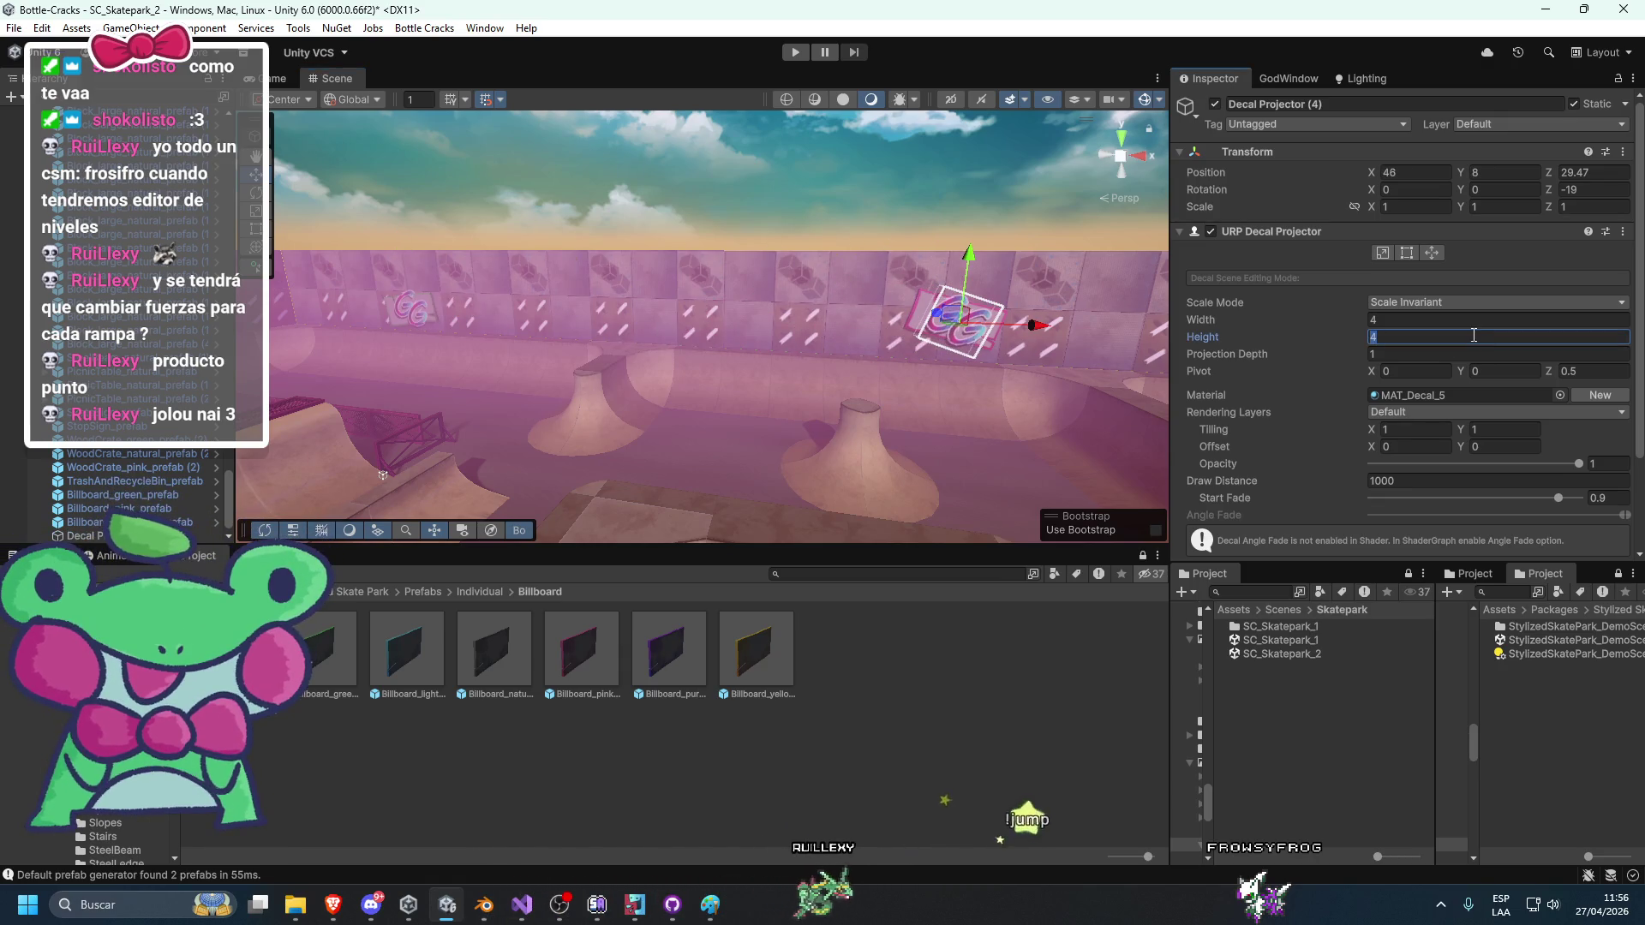
scroll(1067, 369, up, 3)
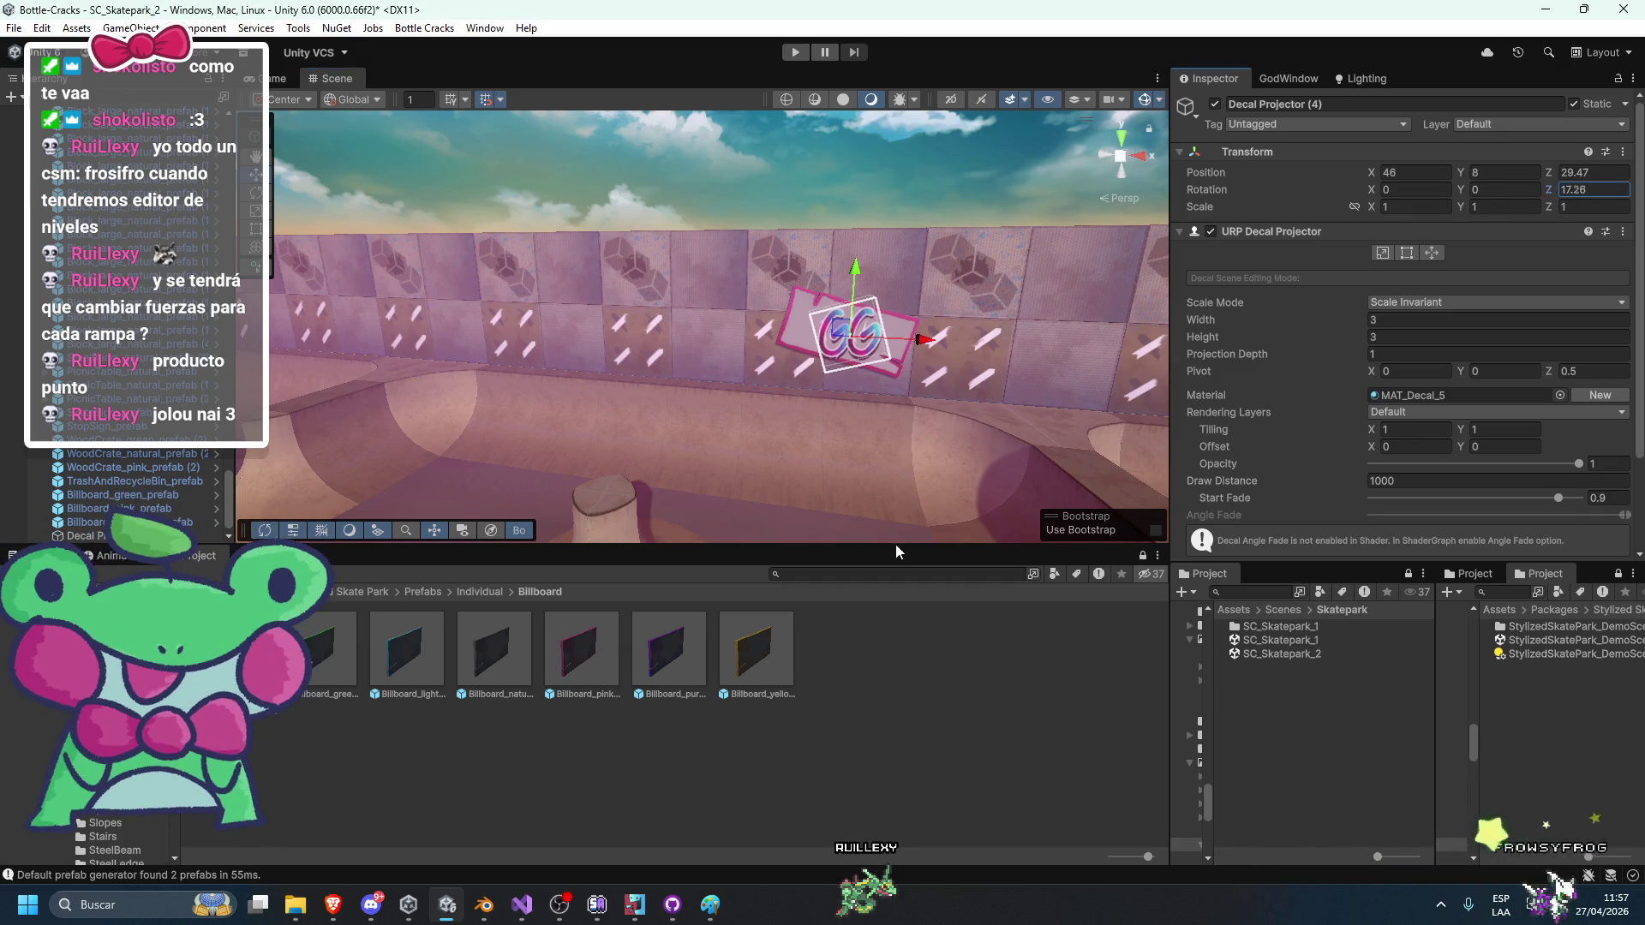
key(BackSpace)
text(81)
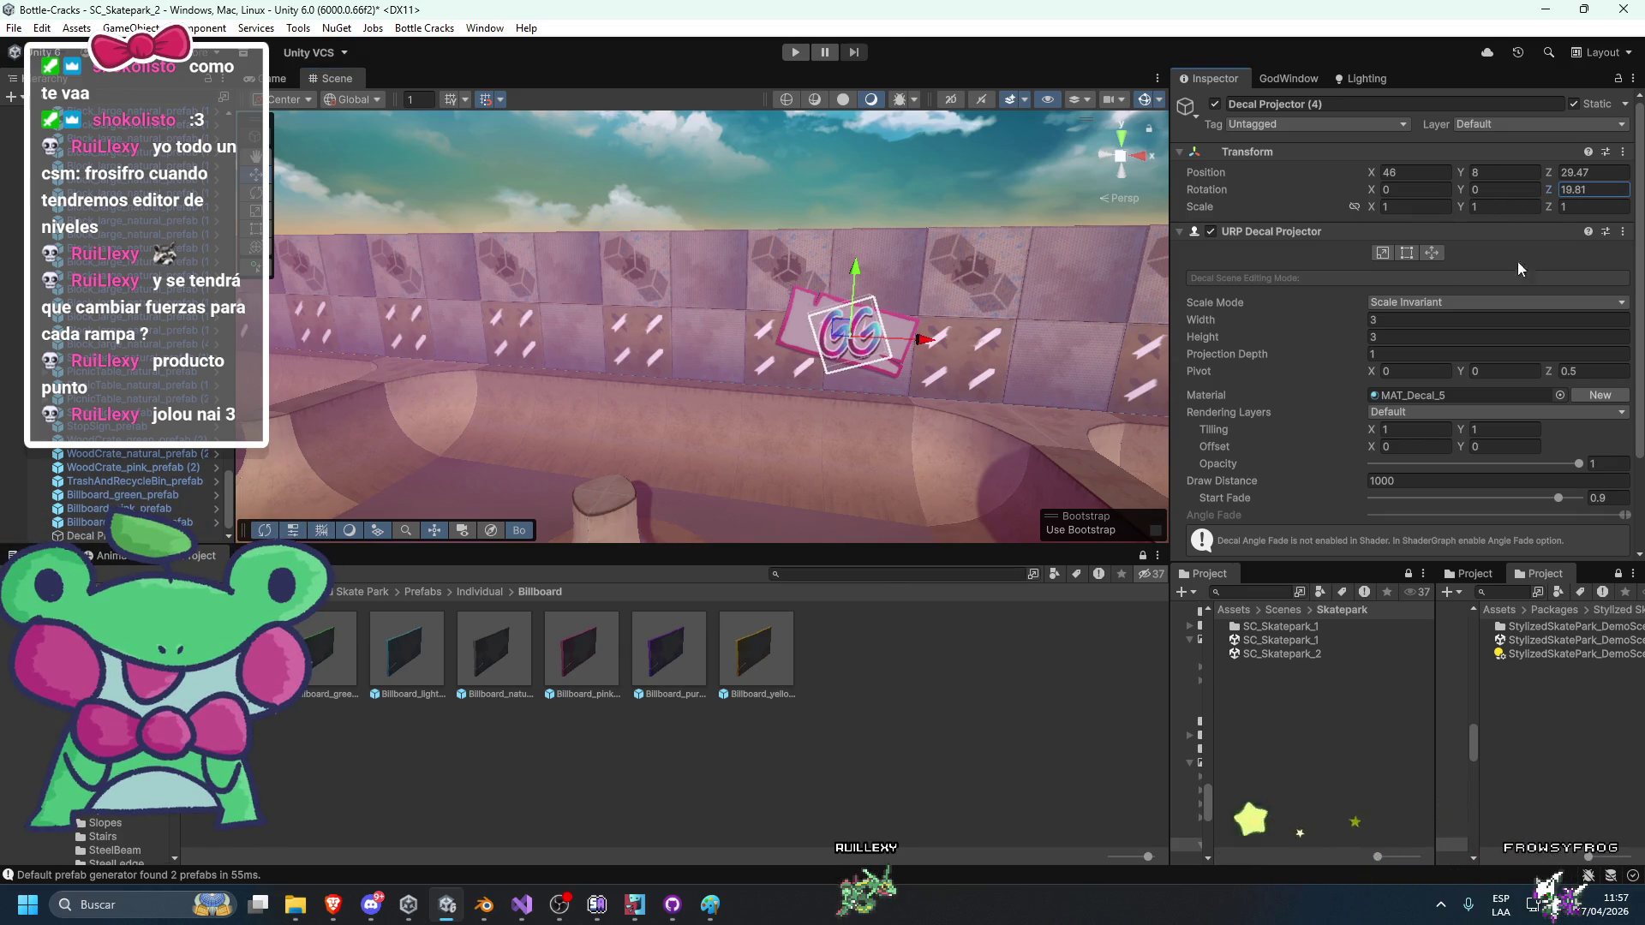
scroll(1285, 342, down, 3)
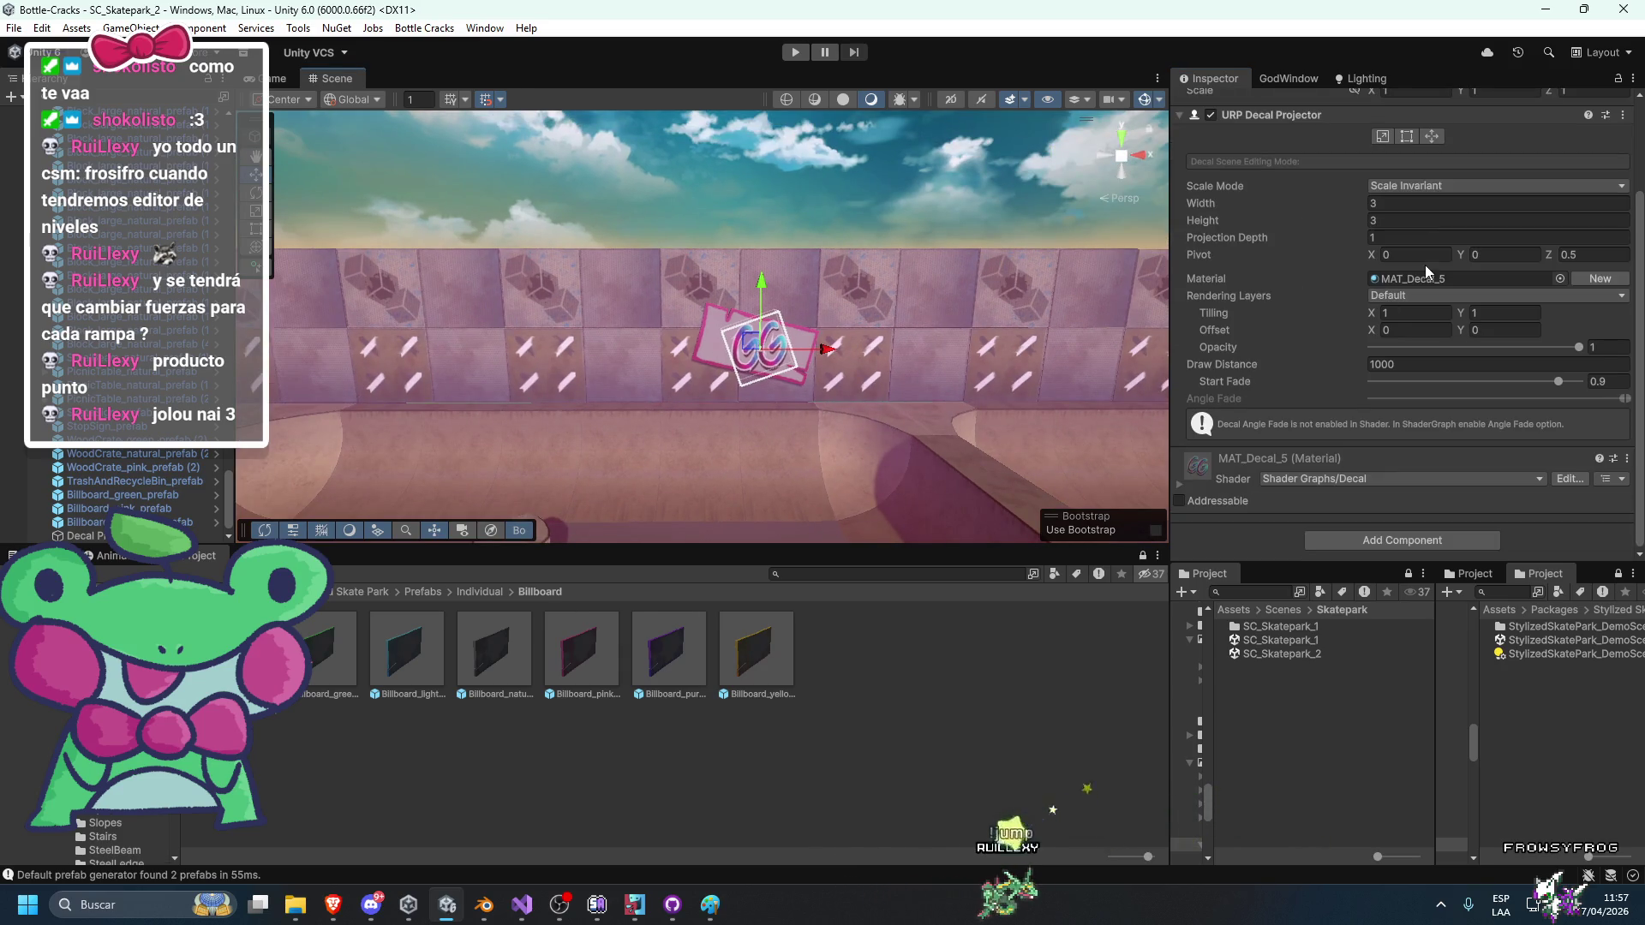
click(1418, 279)
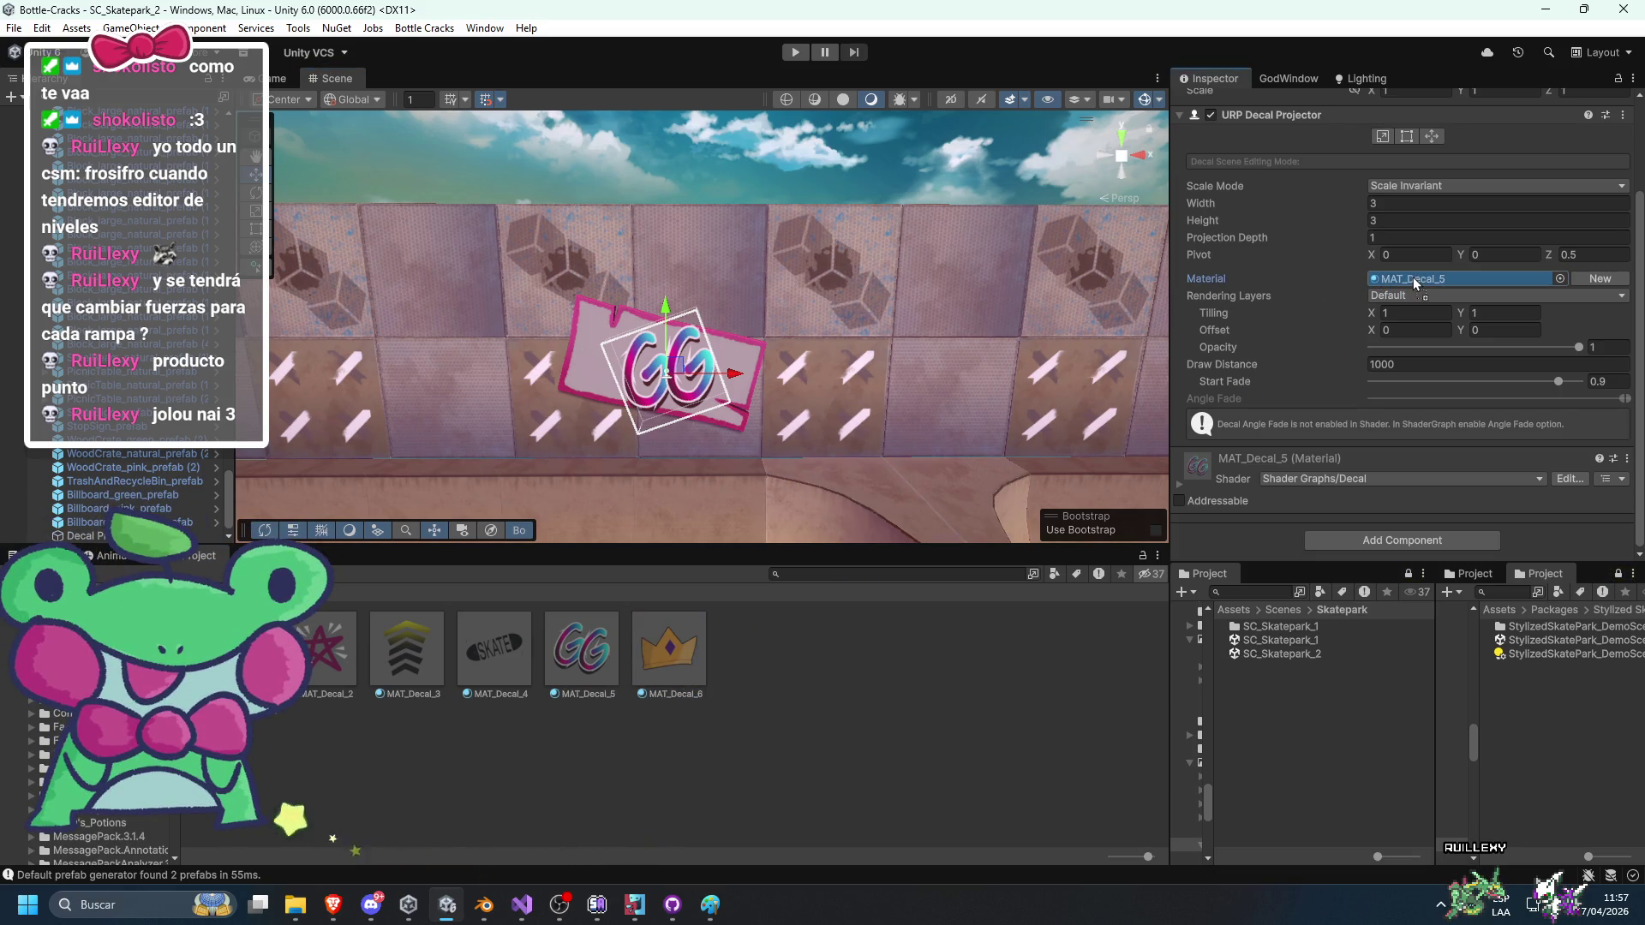
Tilt the MAT_Decal_6 crown decal projector to match its wall billboard.
scroll(909, 279, down, 5)
mouse_move(644, 284)
mouse_down()
mouse_move(582, 297)
mouse_move(1057, 321)
mouse_up()
key(e)
key(f)
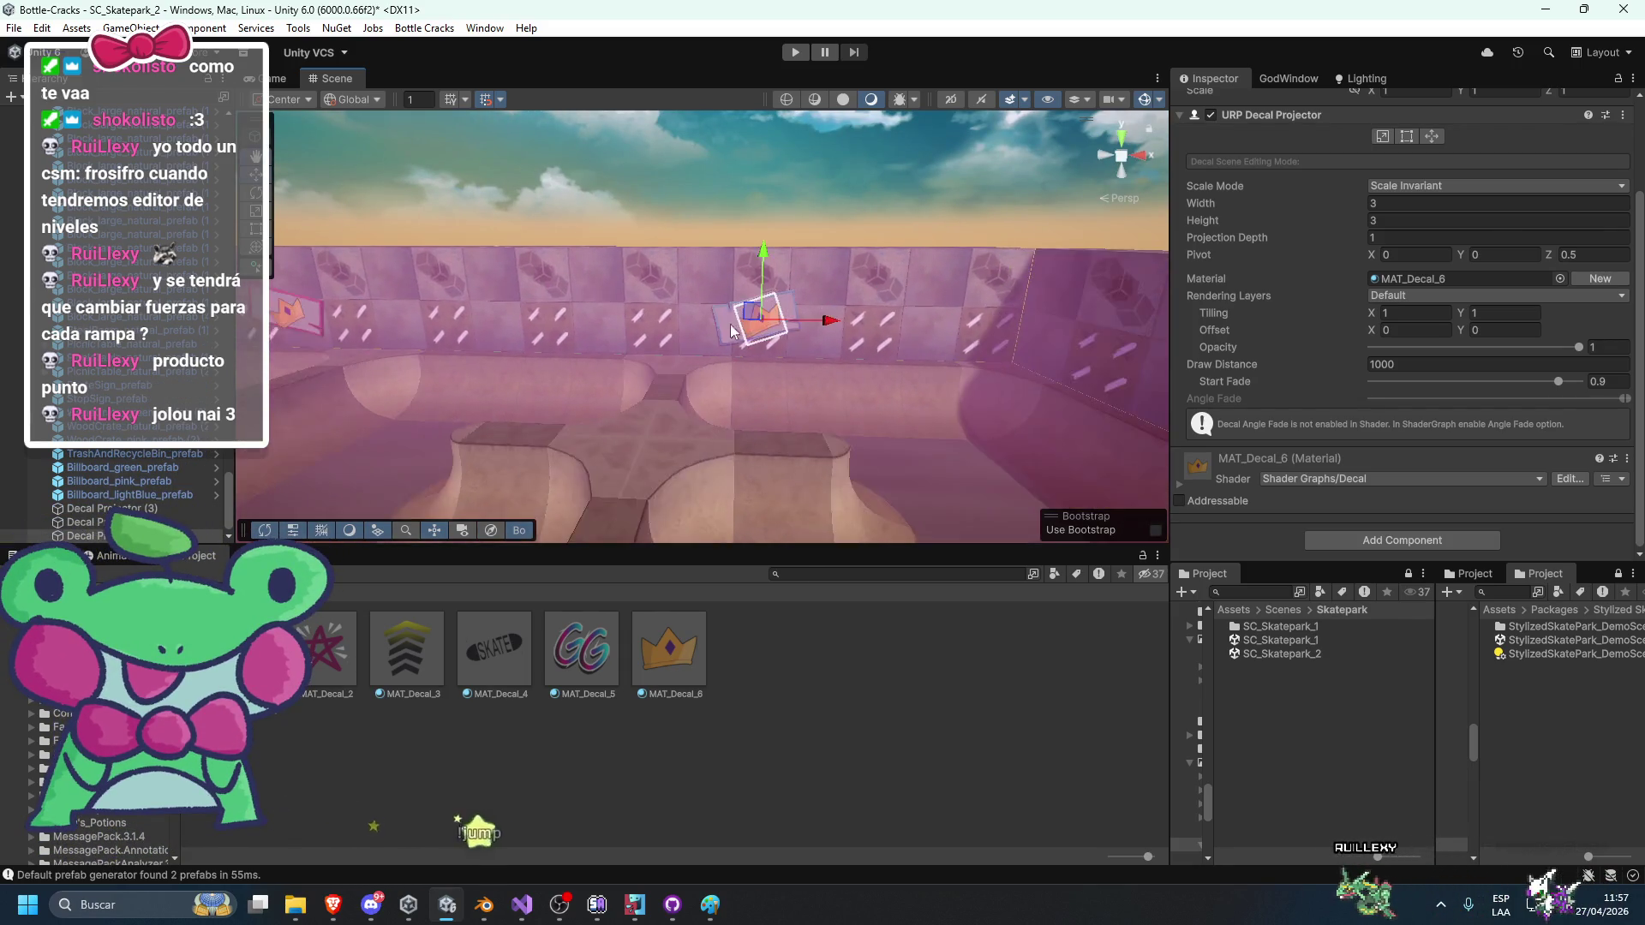
drag(875, 282, 949, 368)
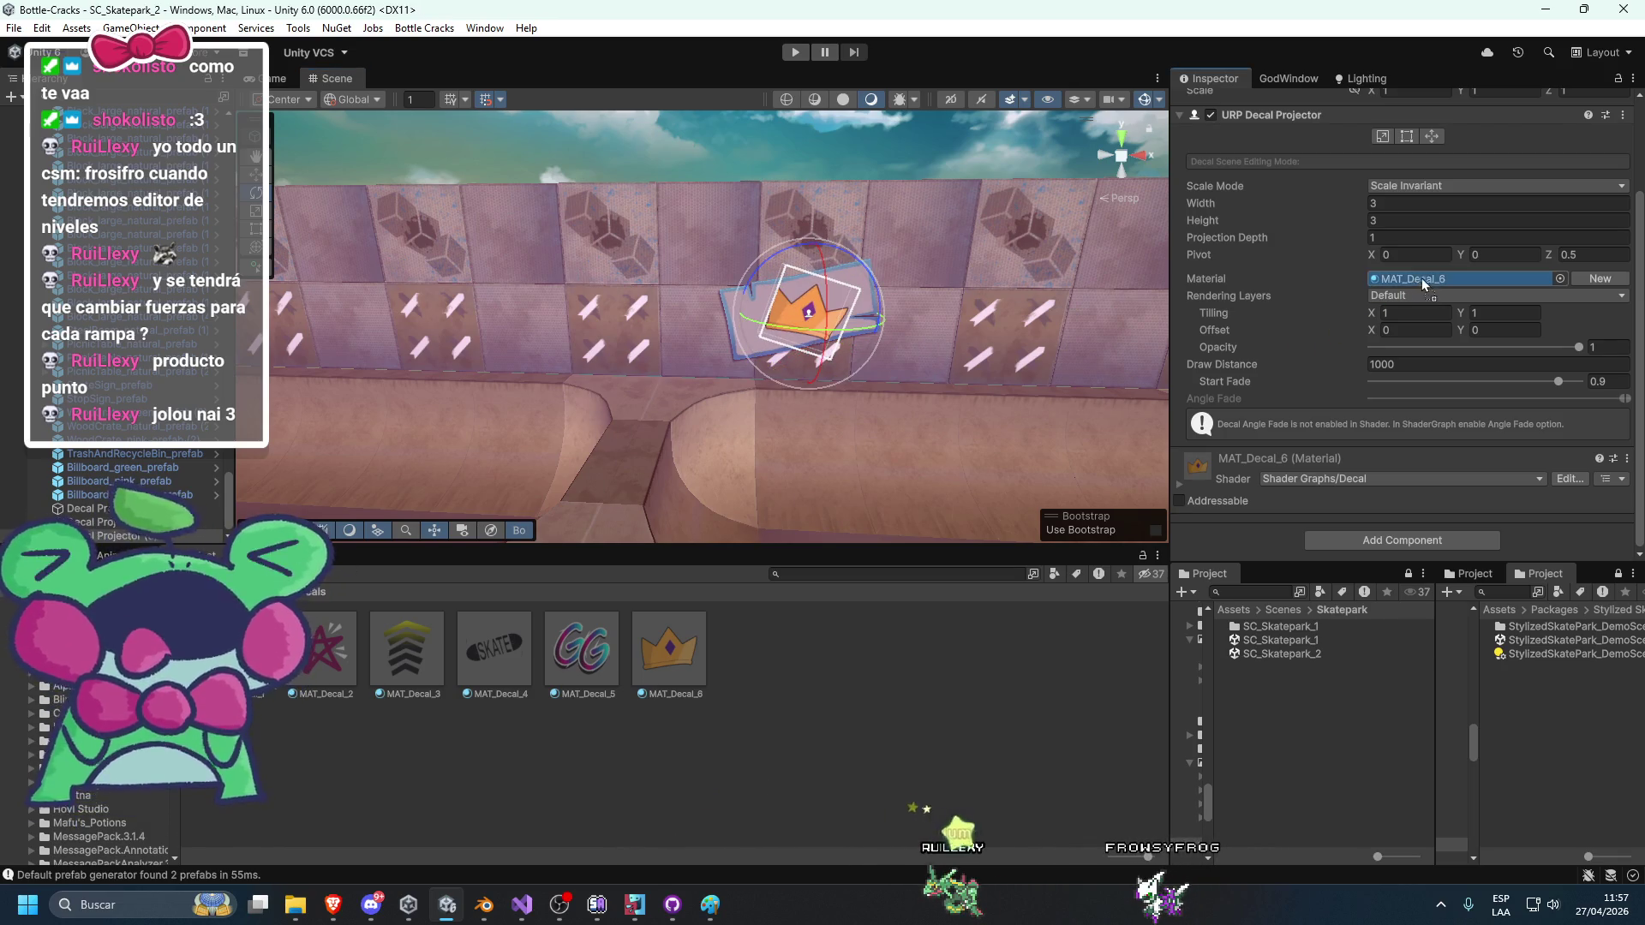
scroll(851, 205, down, 5)
click(852, 205)
mouse_move(860, 255)
mouse_down()
mouse_move(947, 309)
mouse_move(984, 368)
mouse_move(836, 405)
mouse_move(778, 459)
mouse_move(846, 436)
mouse_move(718, 445)
mouse_move(823, 475)
mouse_move(854, 434)
mouse_move(742, 457)
mouse_up()
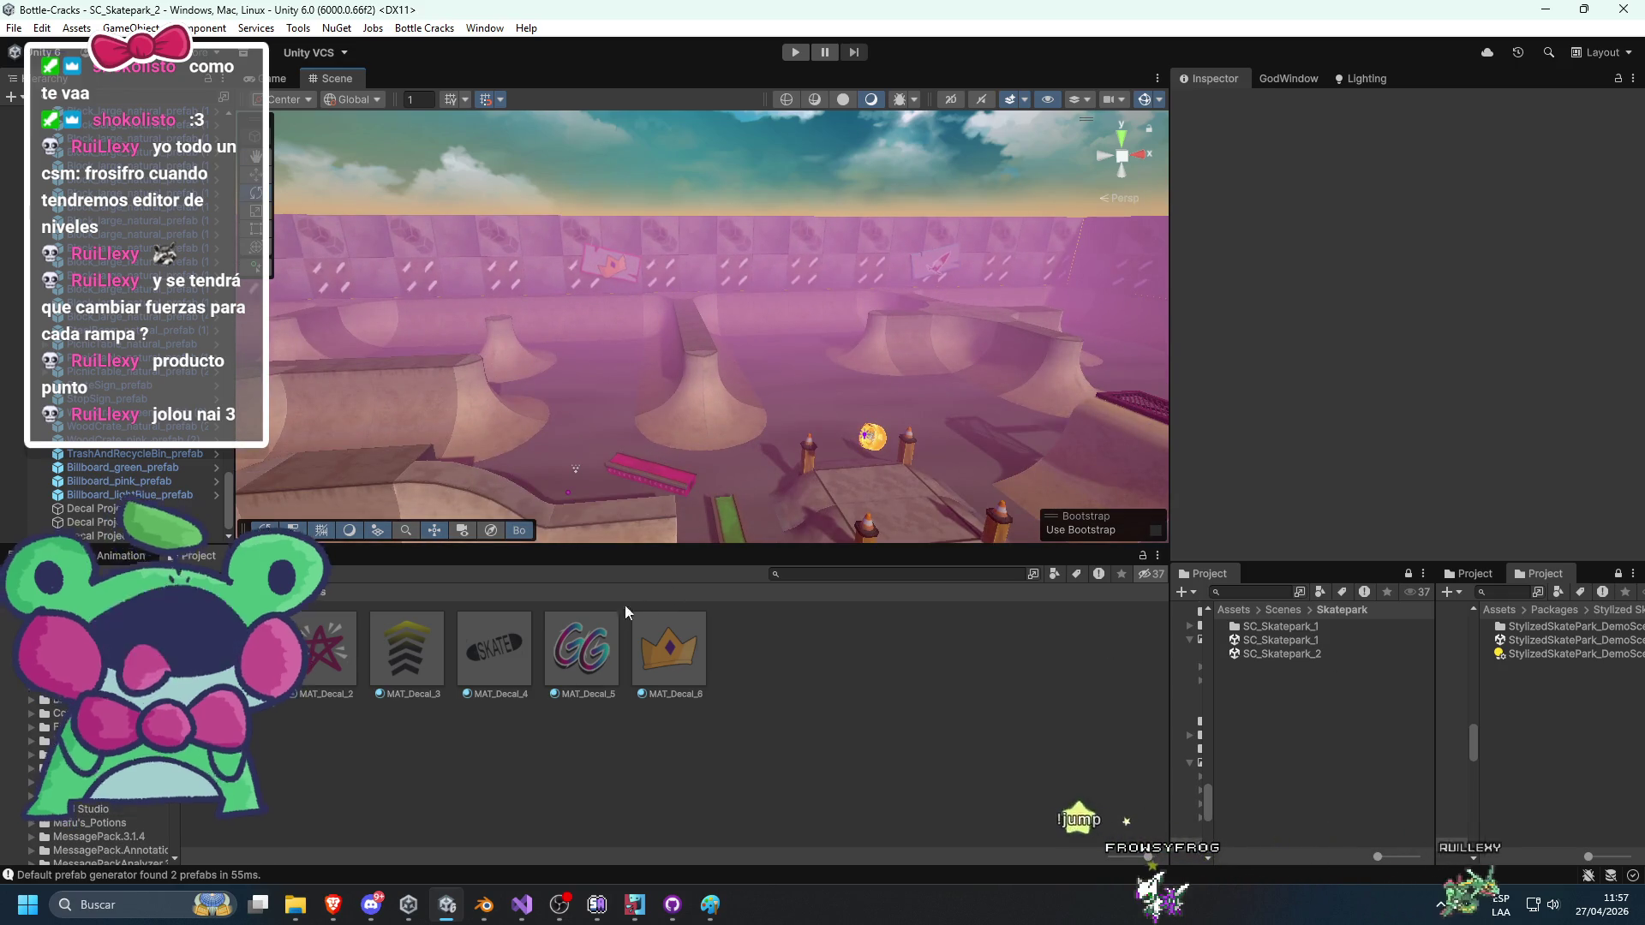
Dock a second project browser to find the GG and Arrows2 decal textures, then select the green billboard.
click(581, 650)
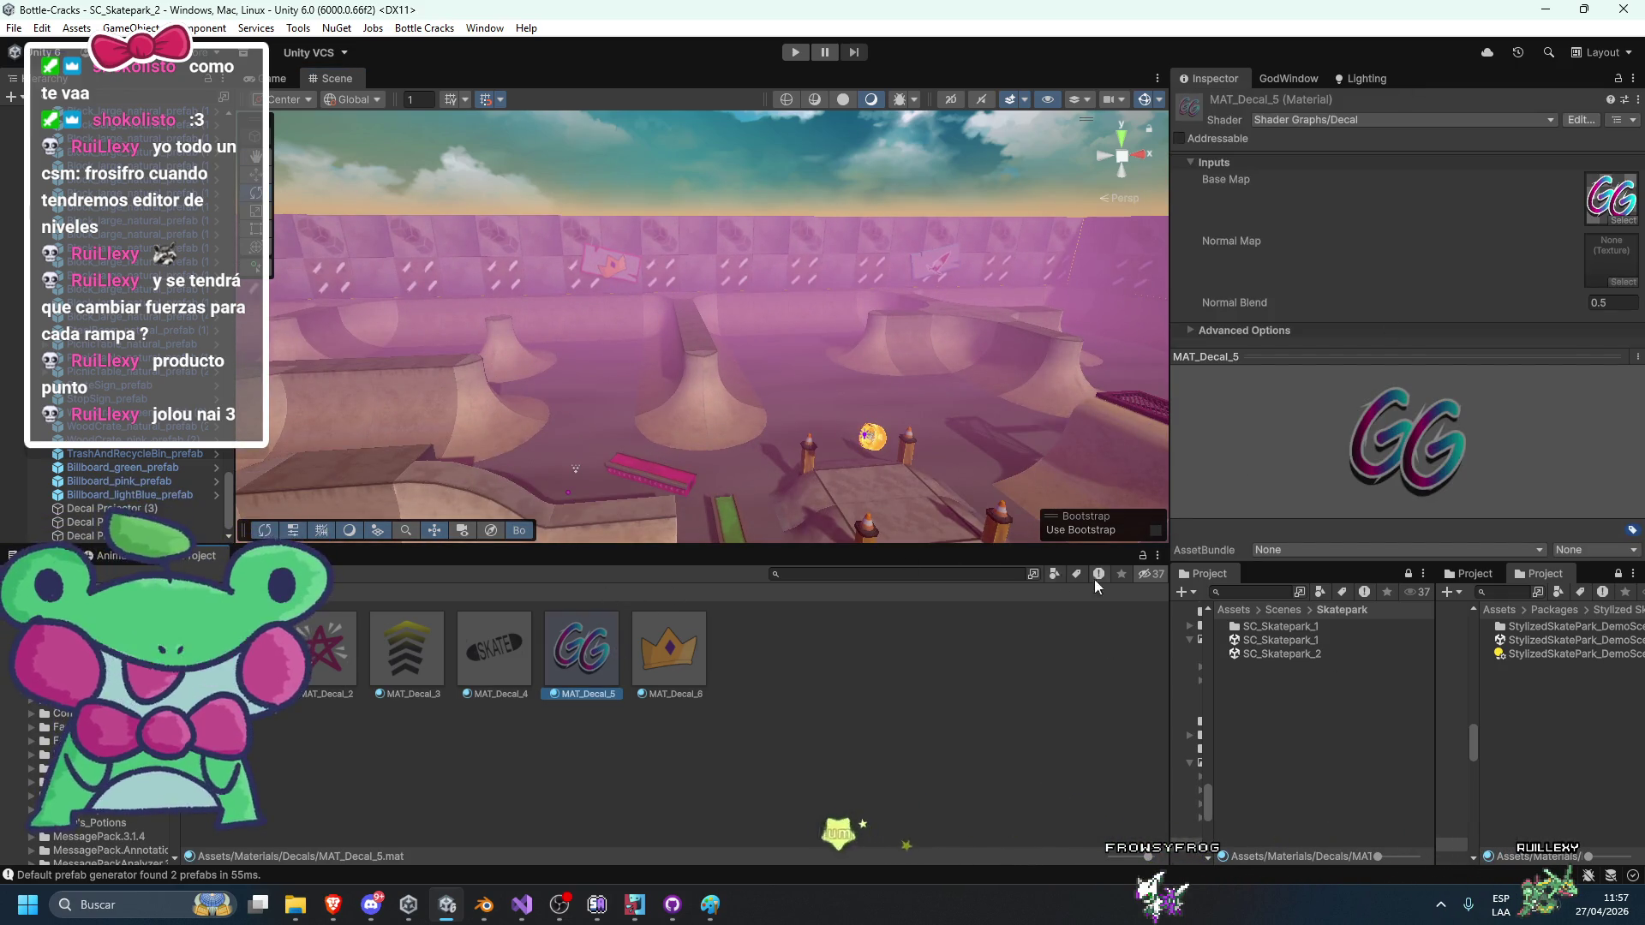
mouse_move(257, 555)
mouse_down()
mouse_move(891, 747)
mouse_move(658, 651)
mouse_up()
click(1625, 201)
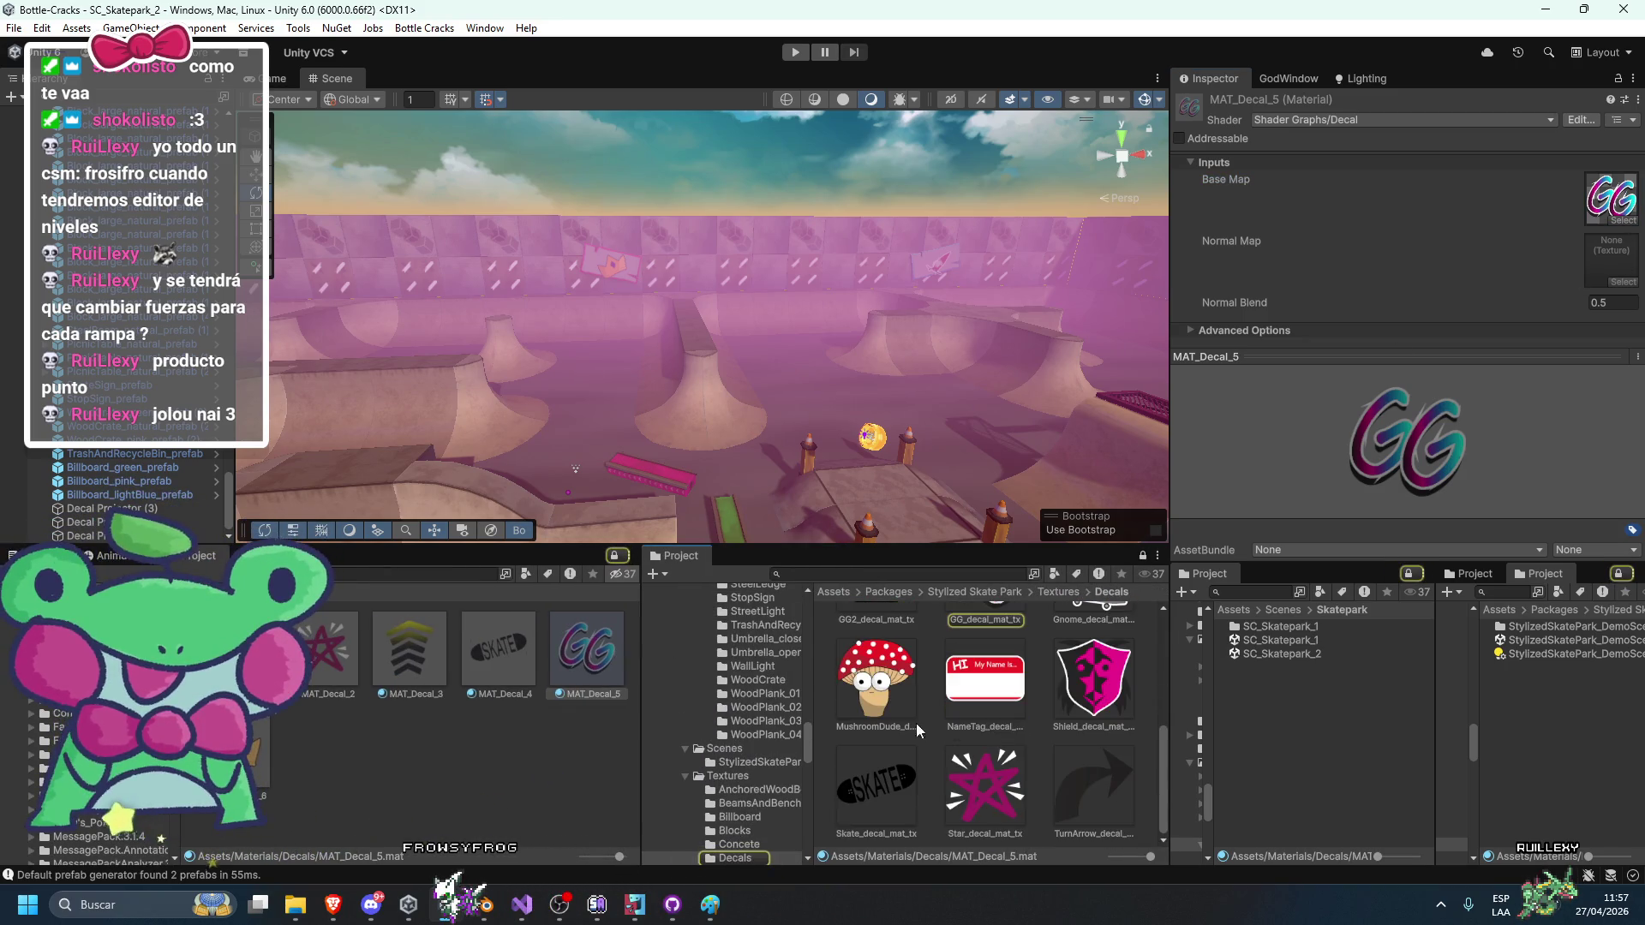
scroll(877, 697, up, 2)
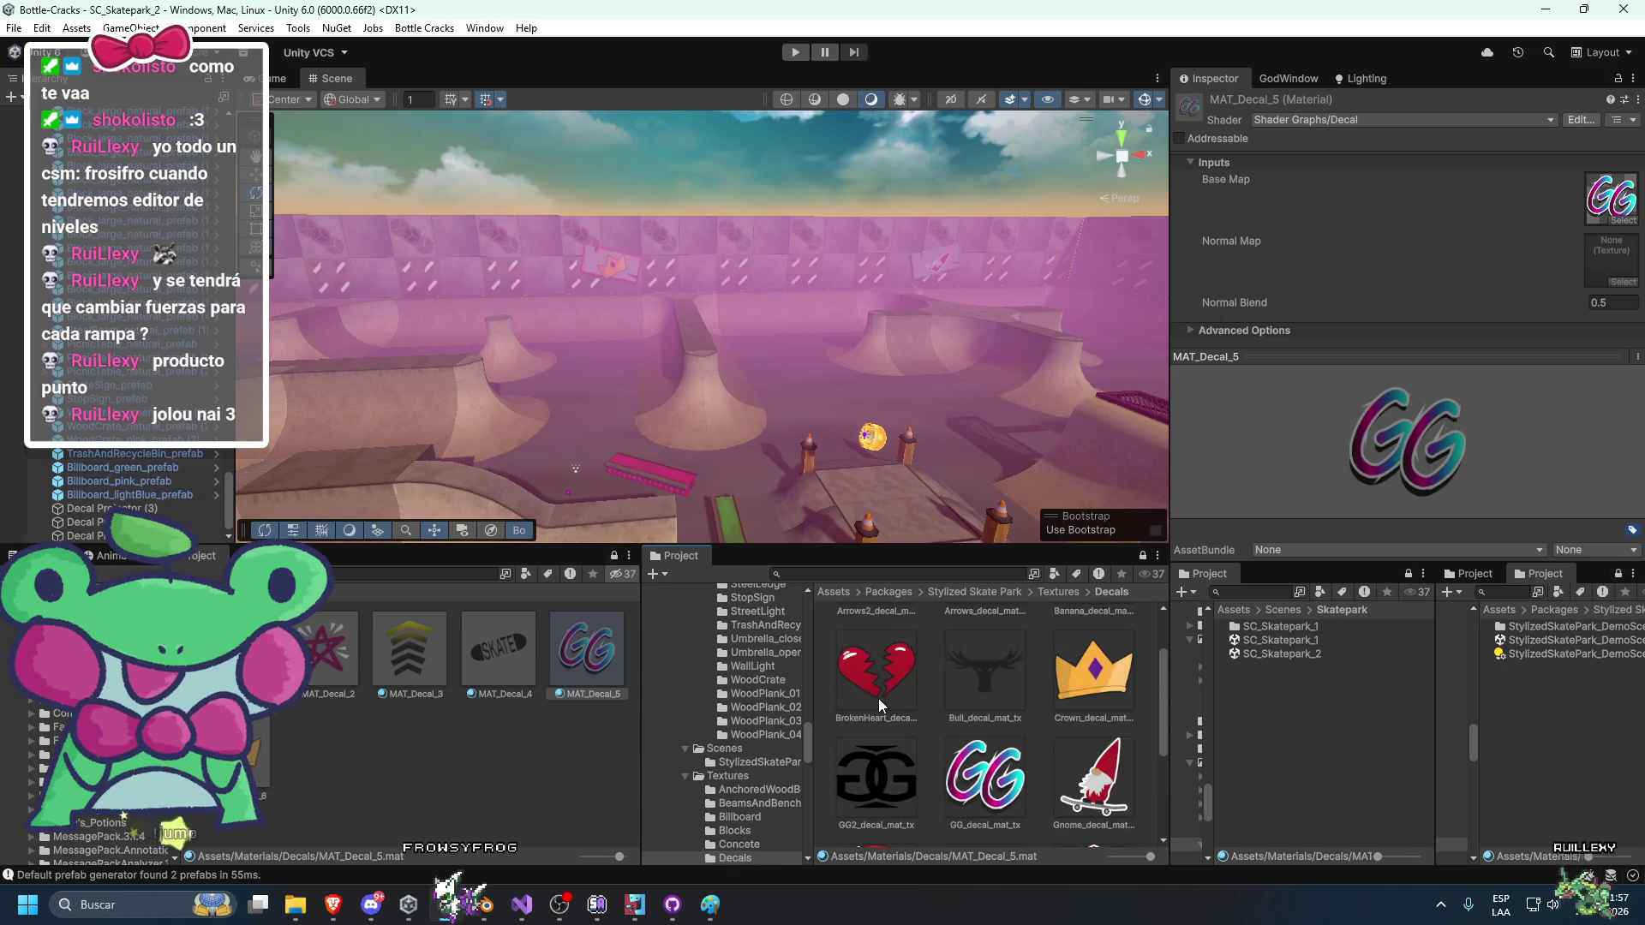
scroll(878, 698, up, 1)
click(877, 634)
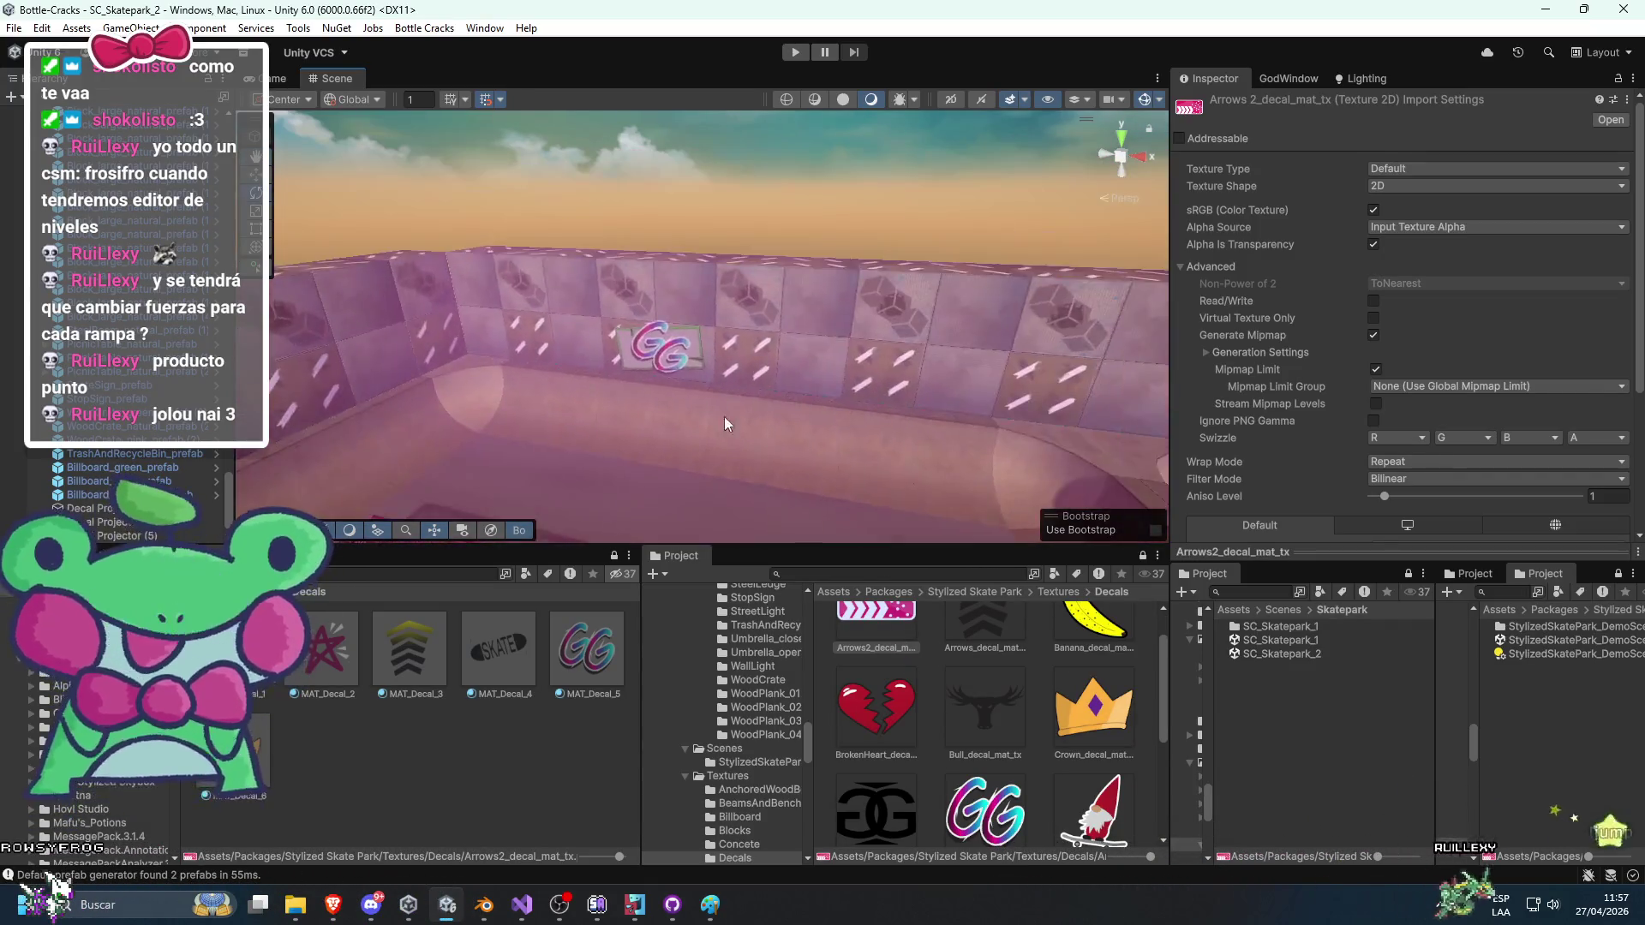
click(604, 394)
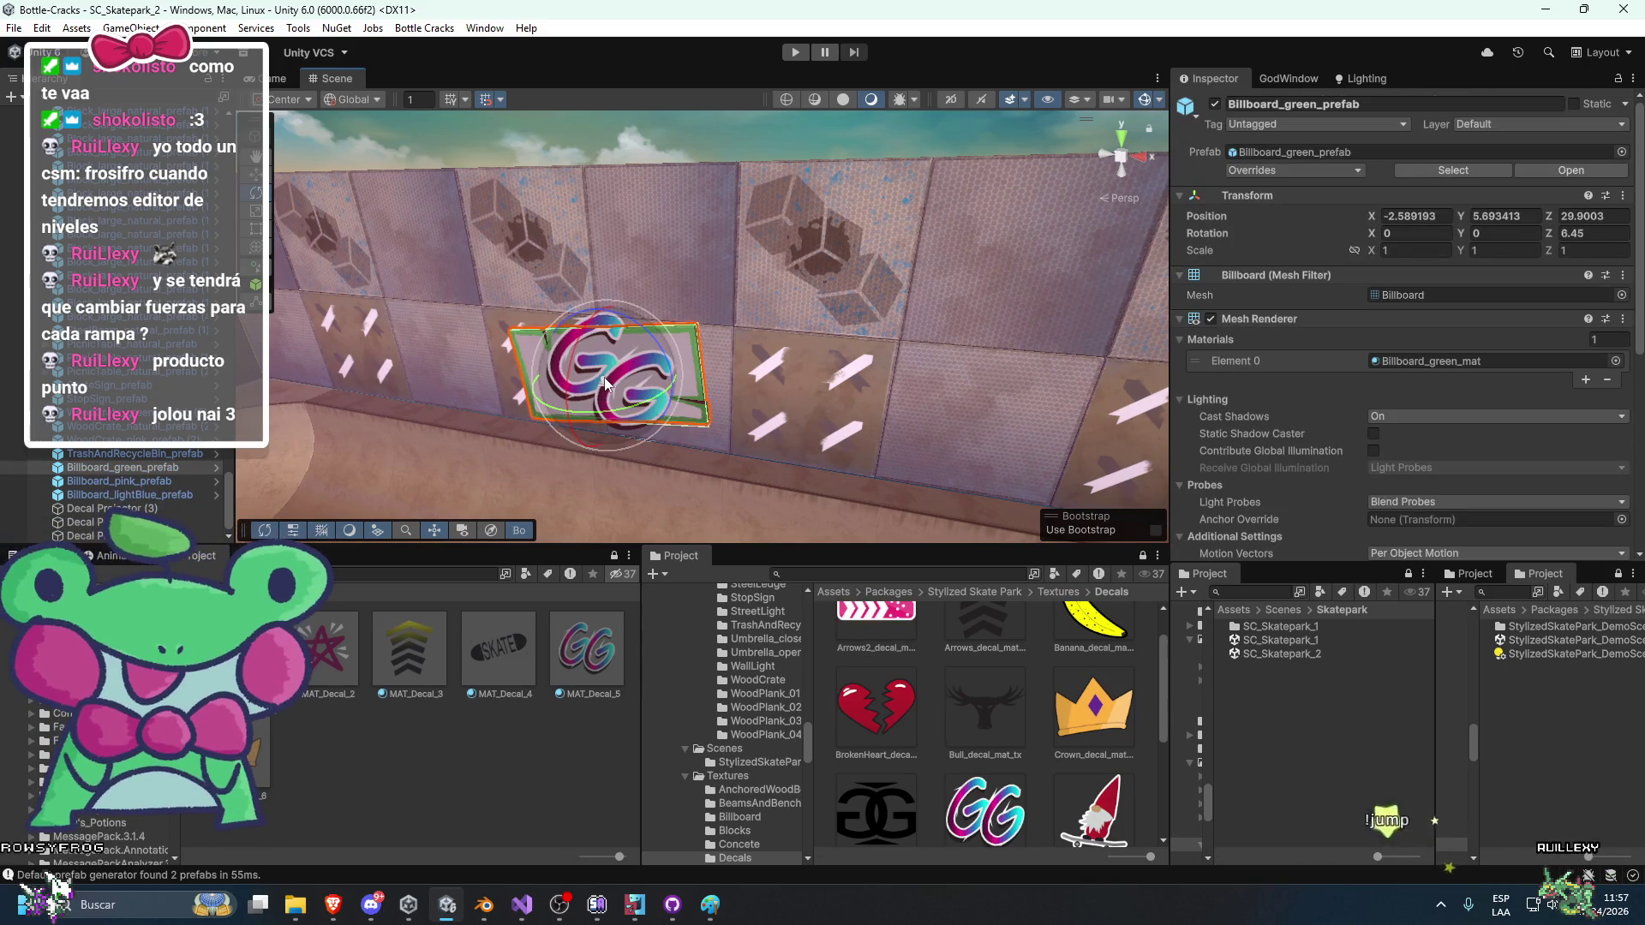
key(w)
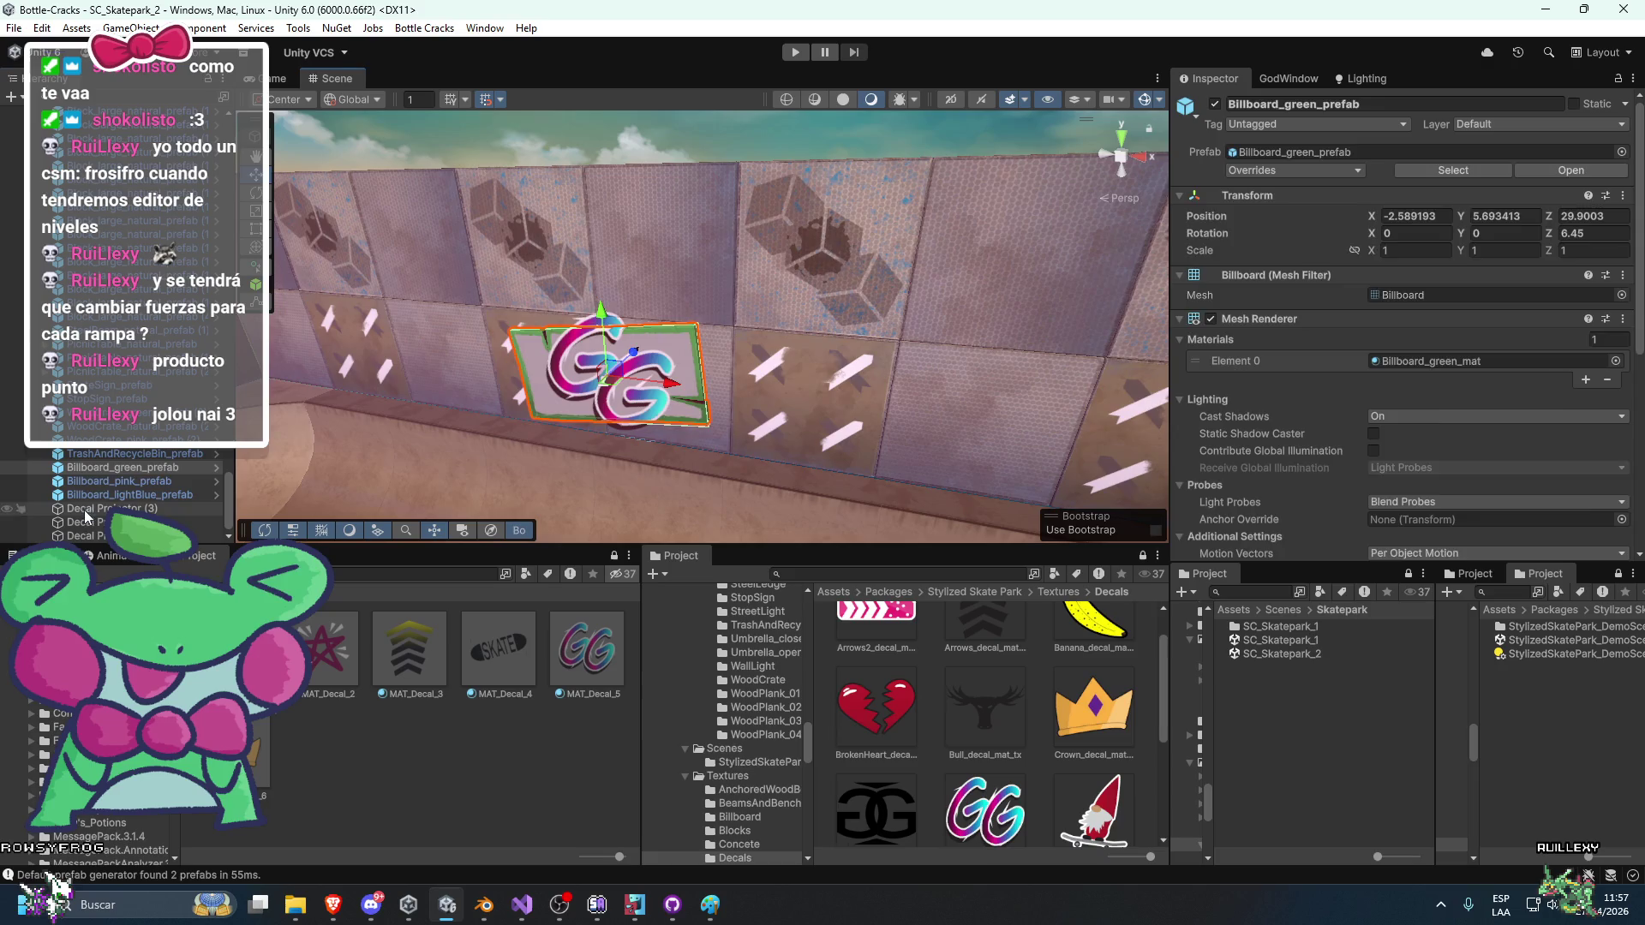
Move the wall decal projector toward the ramps at Z 0 and tilt it.
double_click(86, 518)
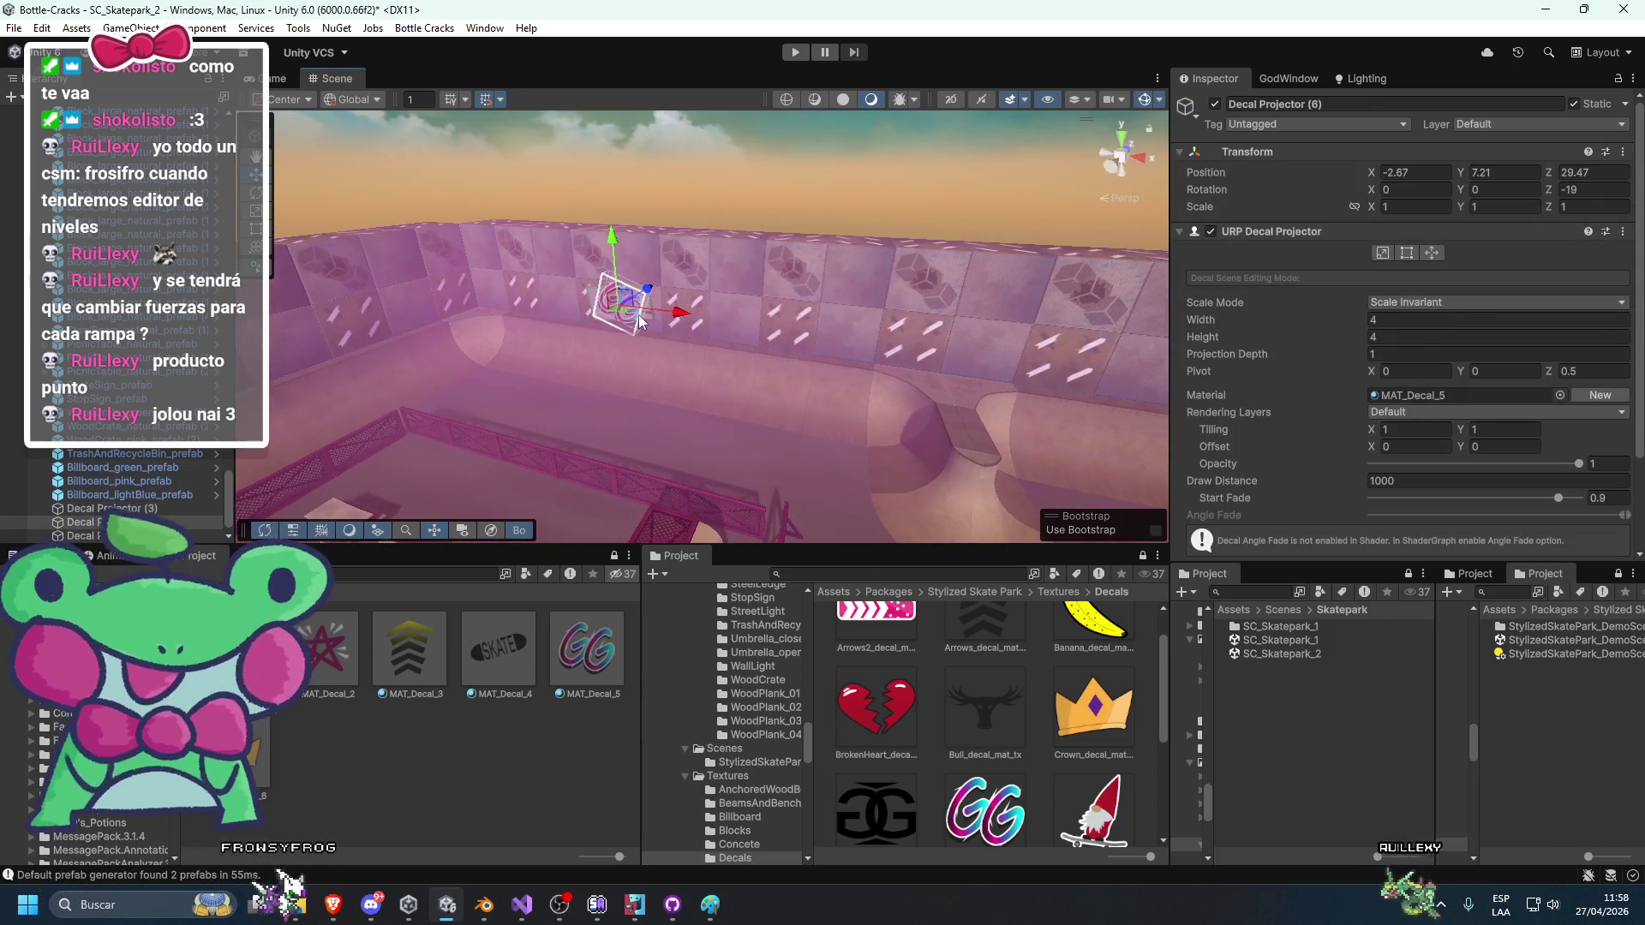
mouse_move(523, 464)
mouse_down()
mouse_move(779, 483)
mouse_move(707, 498)
mouse_up()
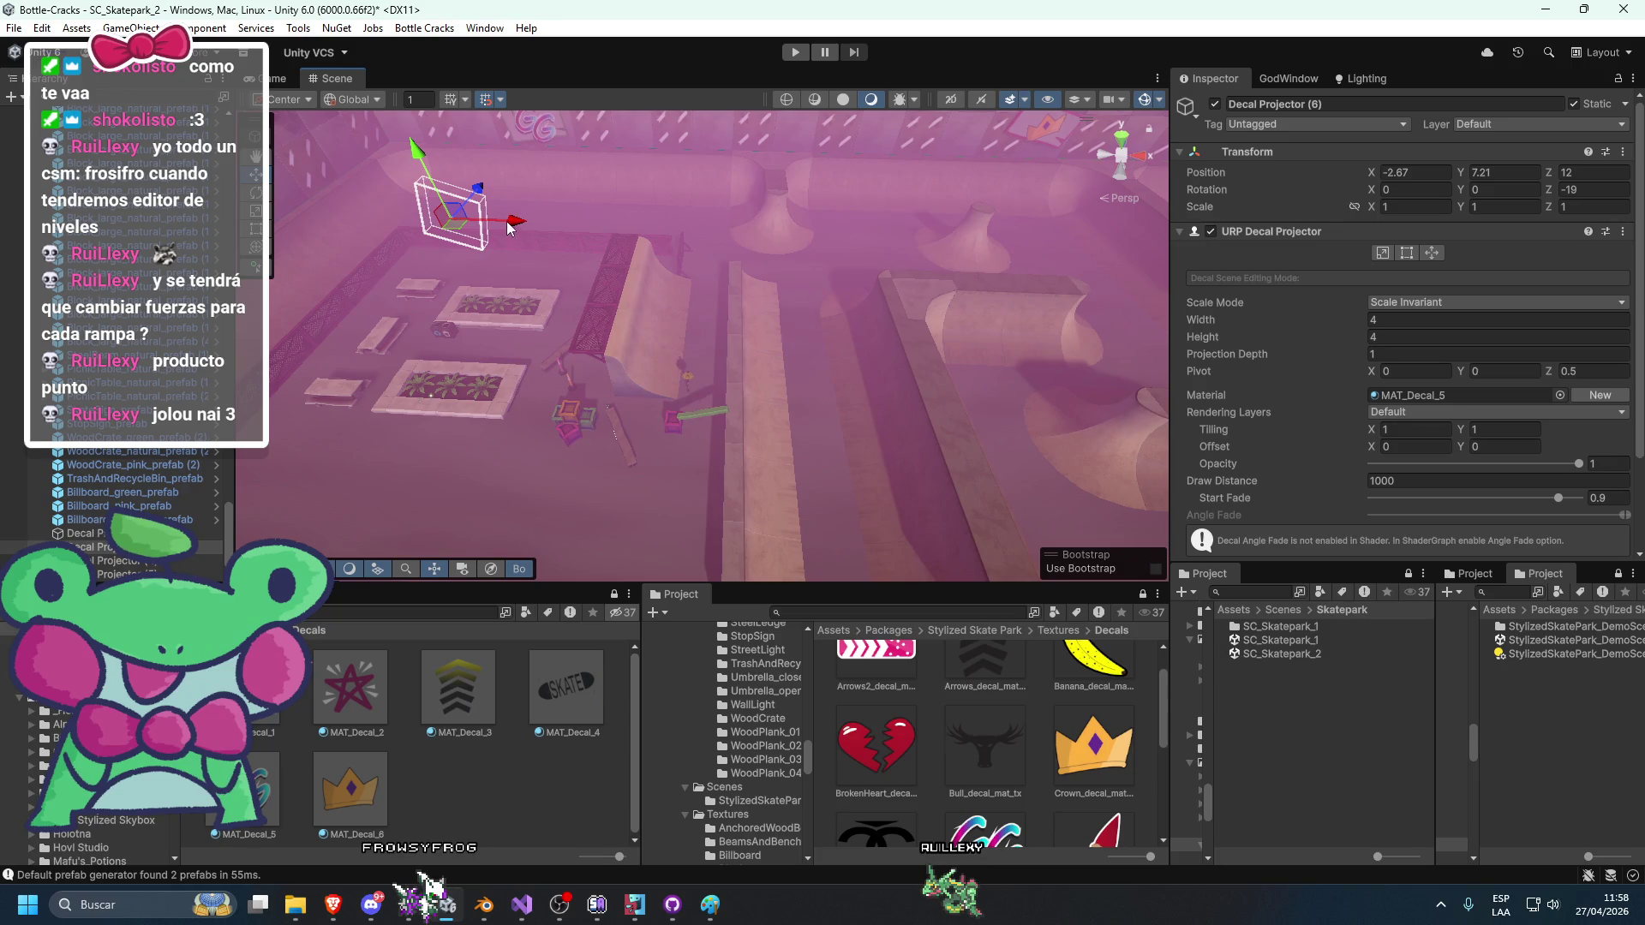
drag(837, 220, 882, 404)
text(f0)
key(Return)
key(f)
key(e)
mouse_move(547, 372)
mouse_down()
mouse_move(845, 293)
mouse_move(686, 283)
mouse_move(541, 300)
mouse_move(356, 215)
mouse_up()
drag(686, 306, 1377, 202)
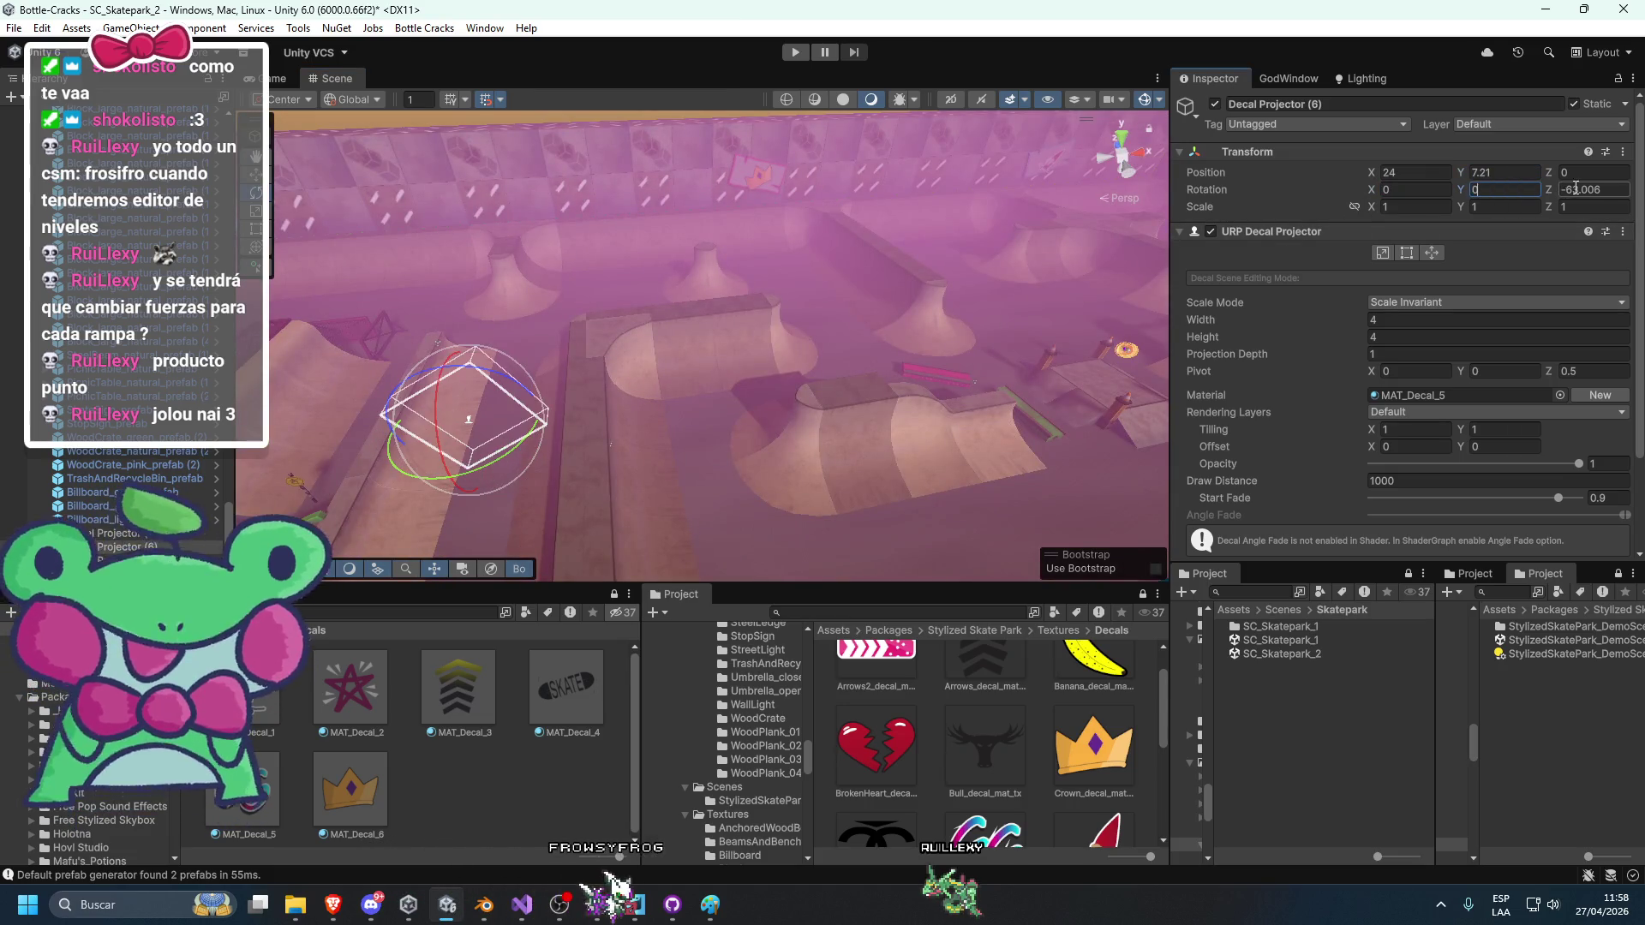
key(Return)
key(f)
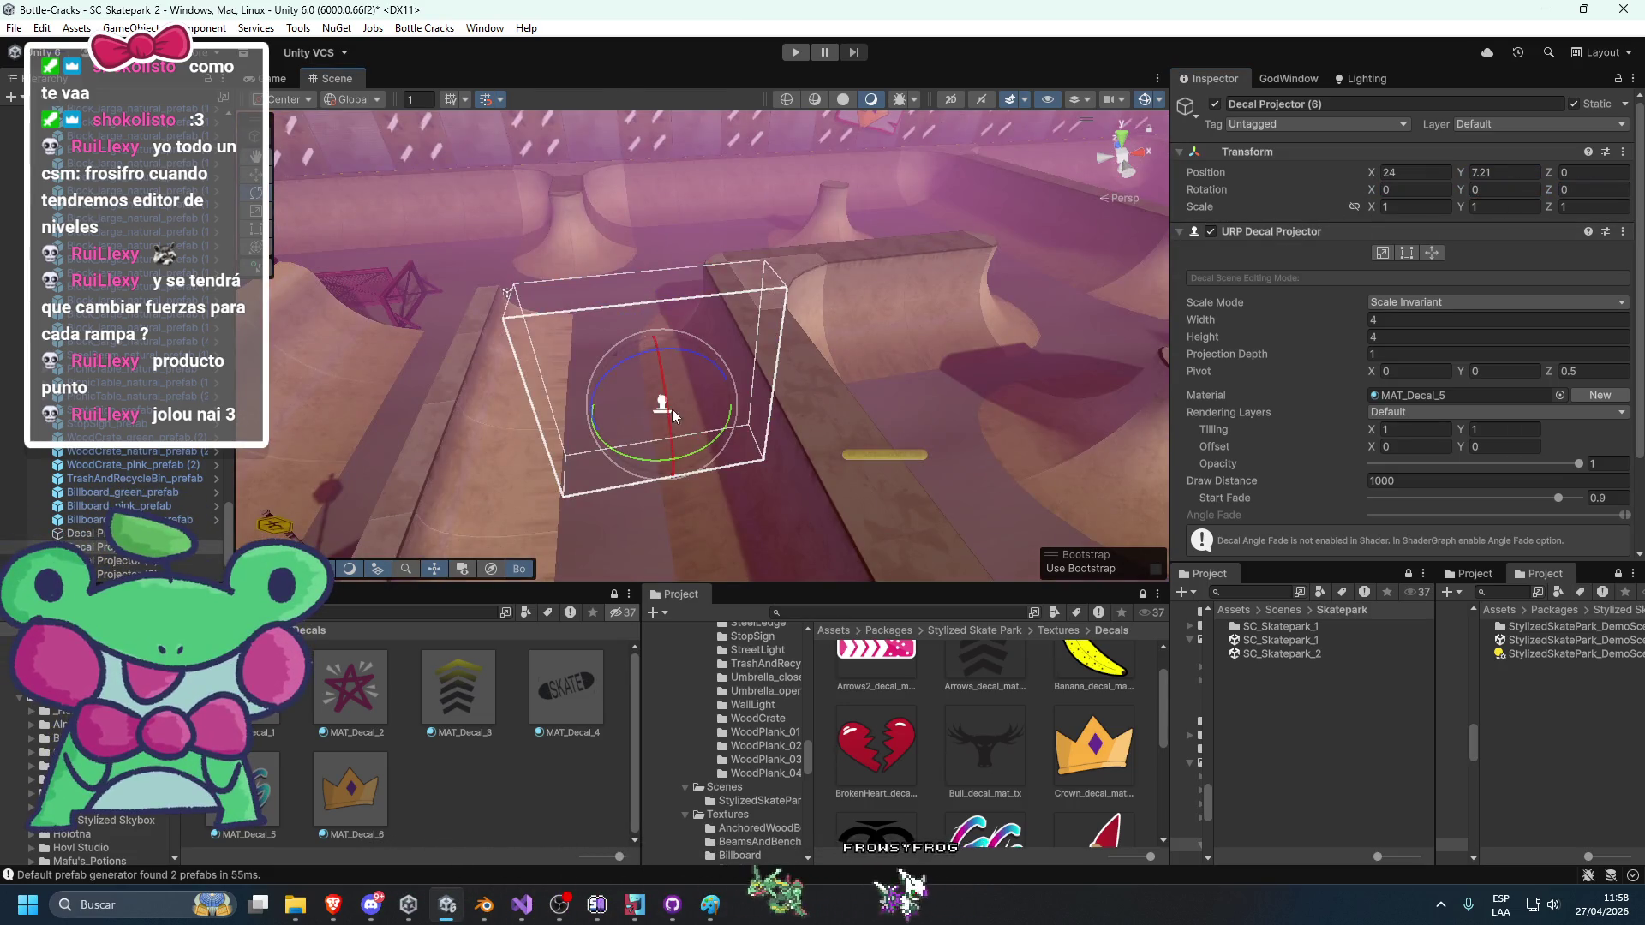
mouse_move(672, 408)
mouse_down()
mouse_move(640, 286)
mouse_move(585, 189)
mouse_move(690, 403)
mouse_move(523, 461)
mouse_move(526, 431)
mouse_move(641, 460)
mouse_up()
key(w)
Switch handles to local orientation and set the decal to width and height 5, depth 1.
key(e)
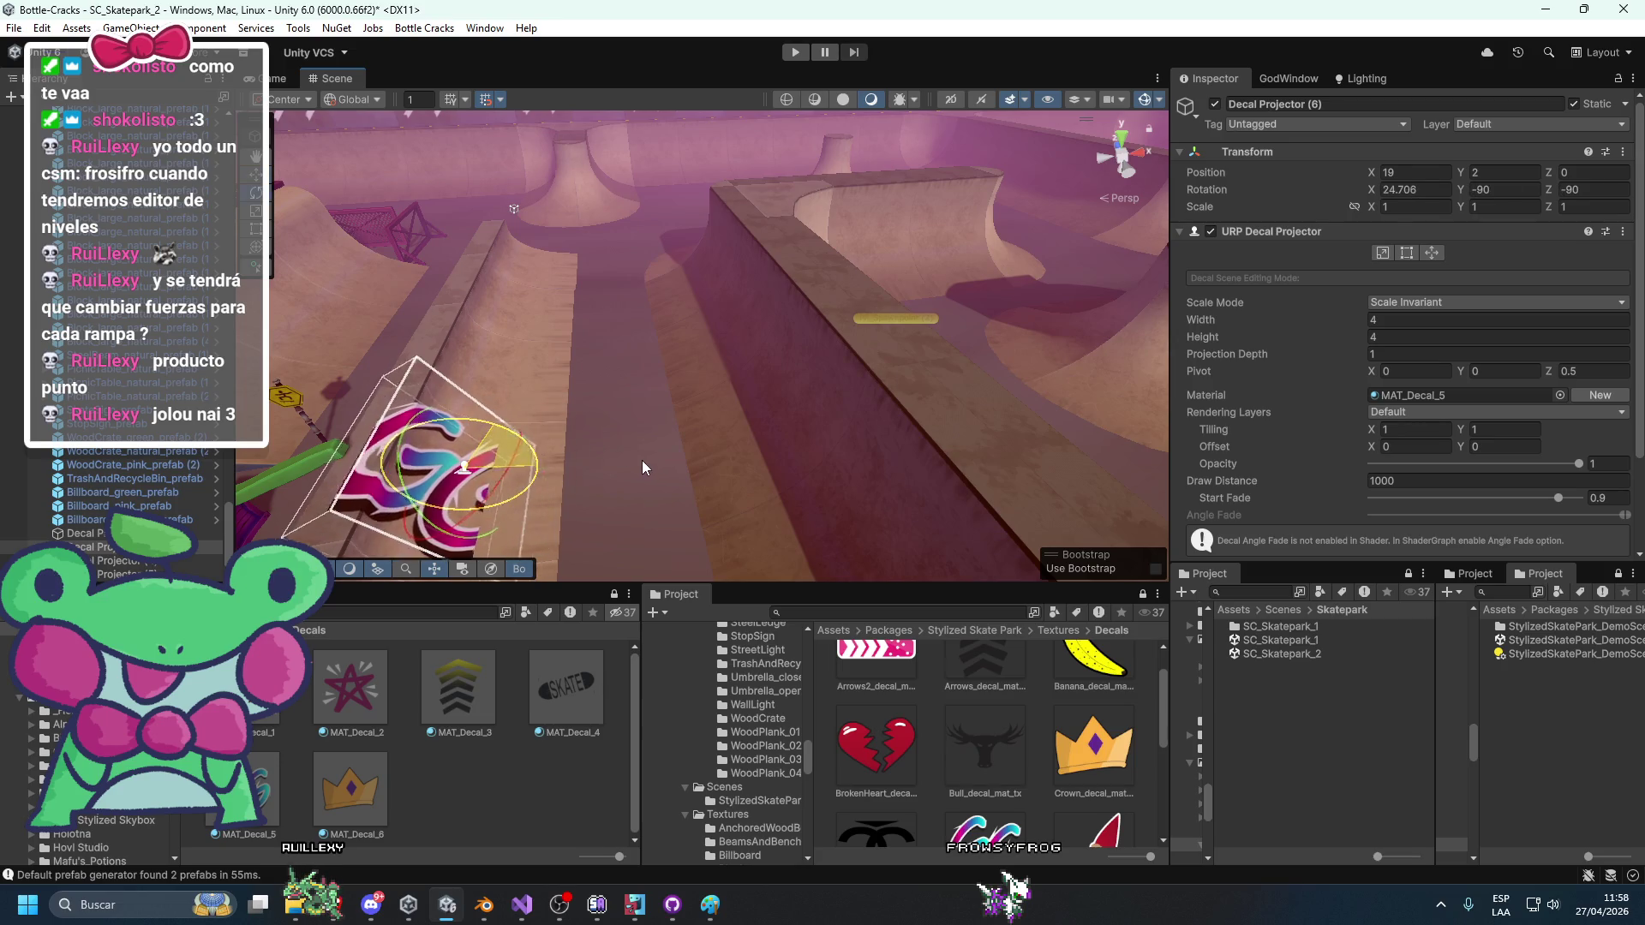
drag(514, 463, 581, 470)
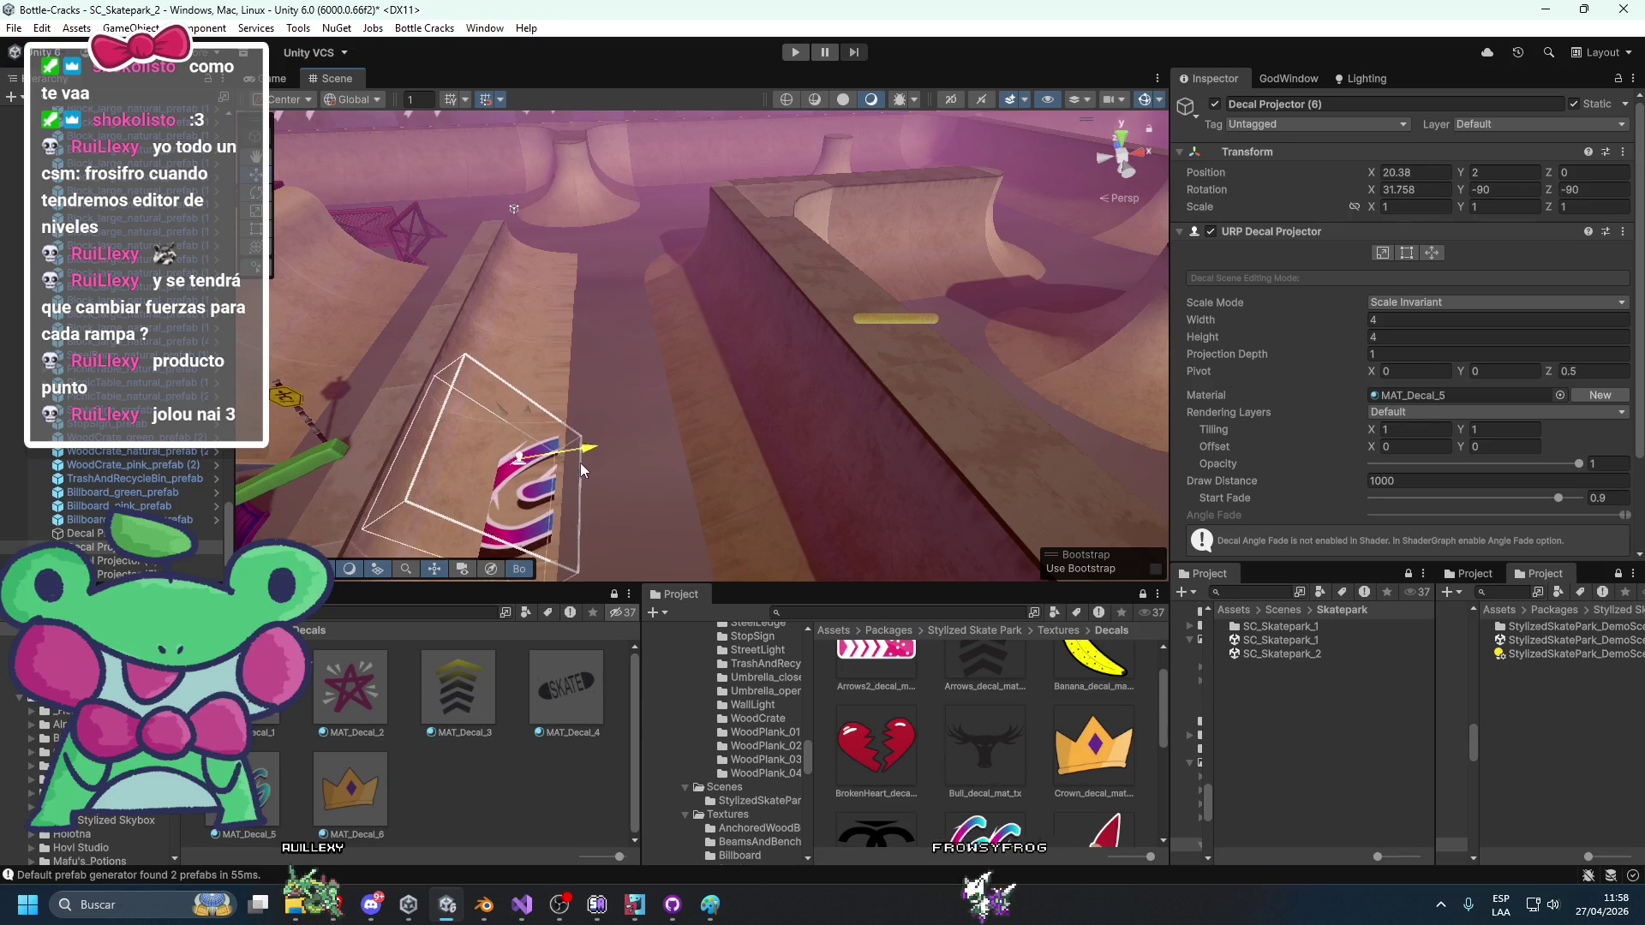
click(352, 99)
click(441, 136)
mouse_move(487, 299)
mouse_down()
mouse_move(540, 283)
mouse_move(518, 300)
mouse_up()
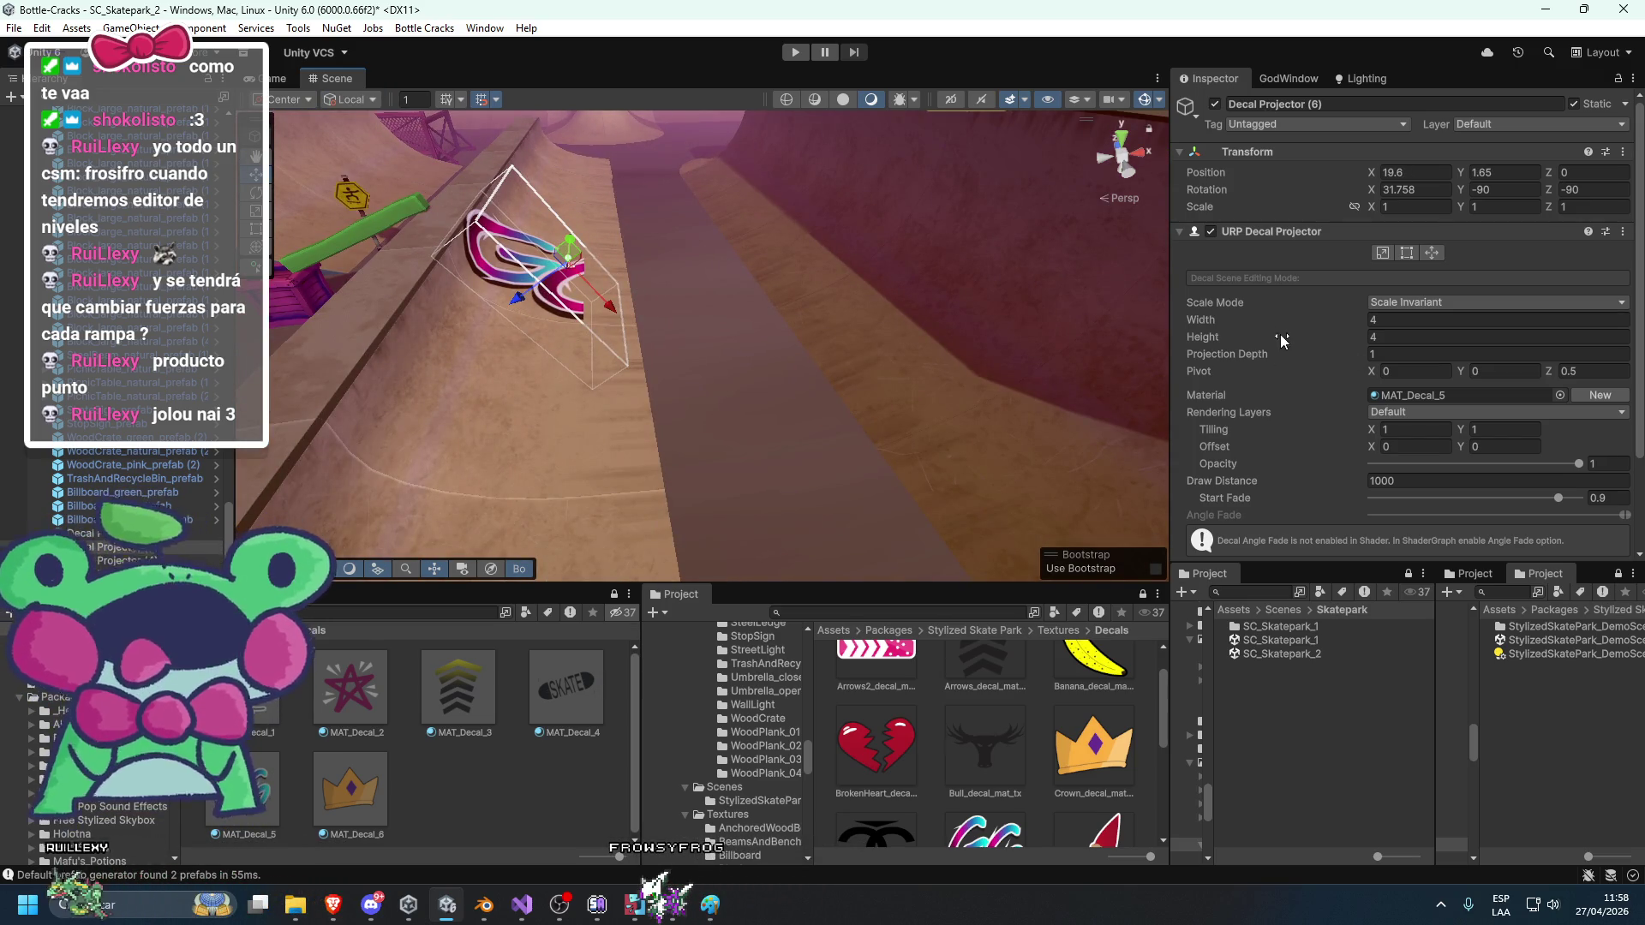
click(1241, 353)
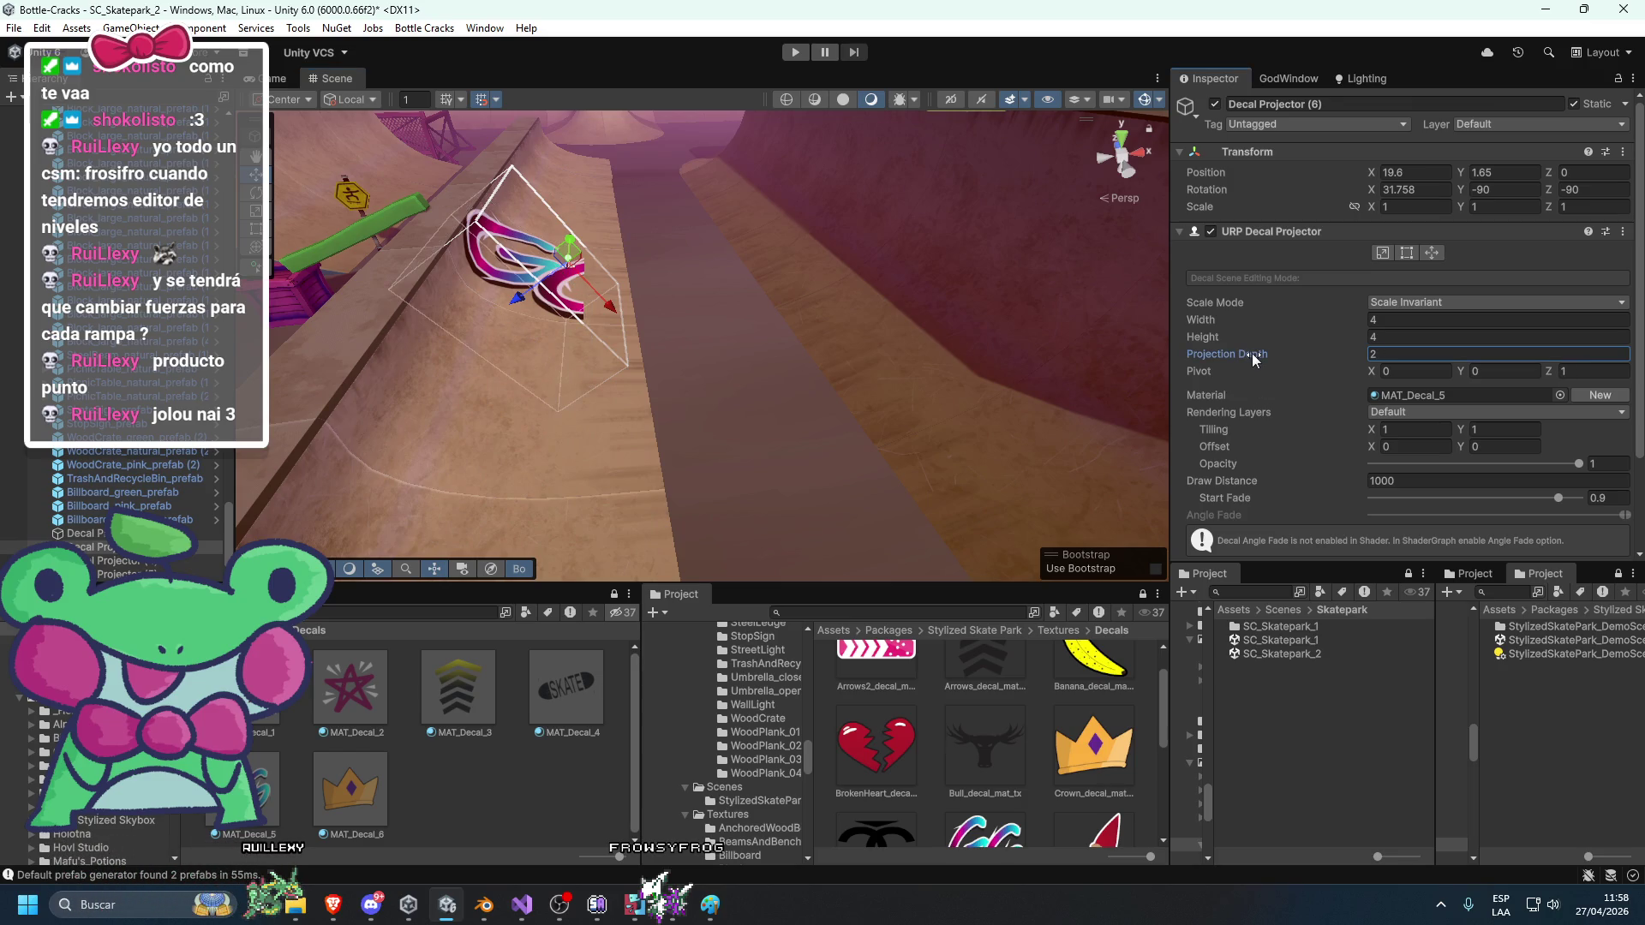
text(1)
click(1397, 337)
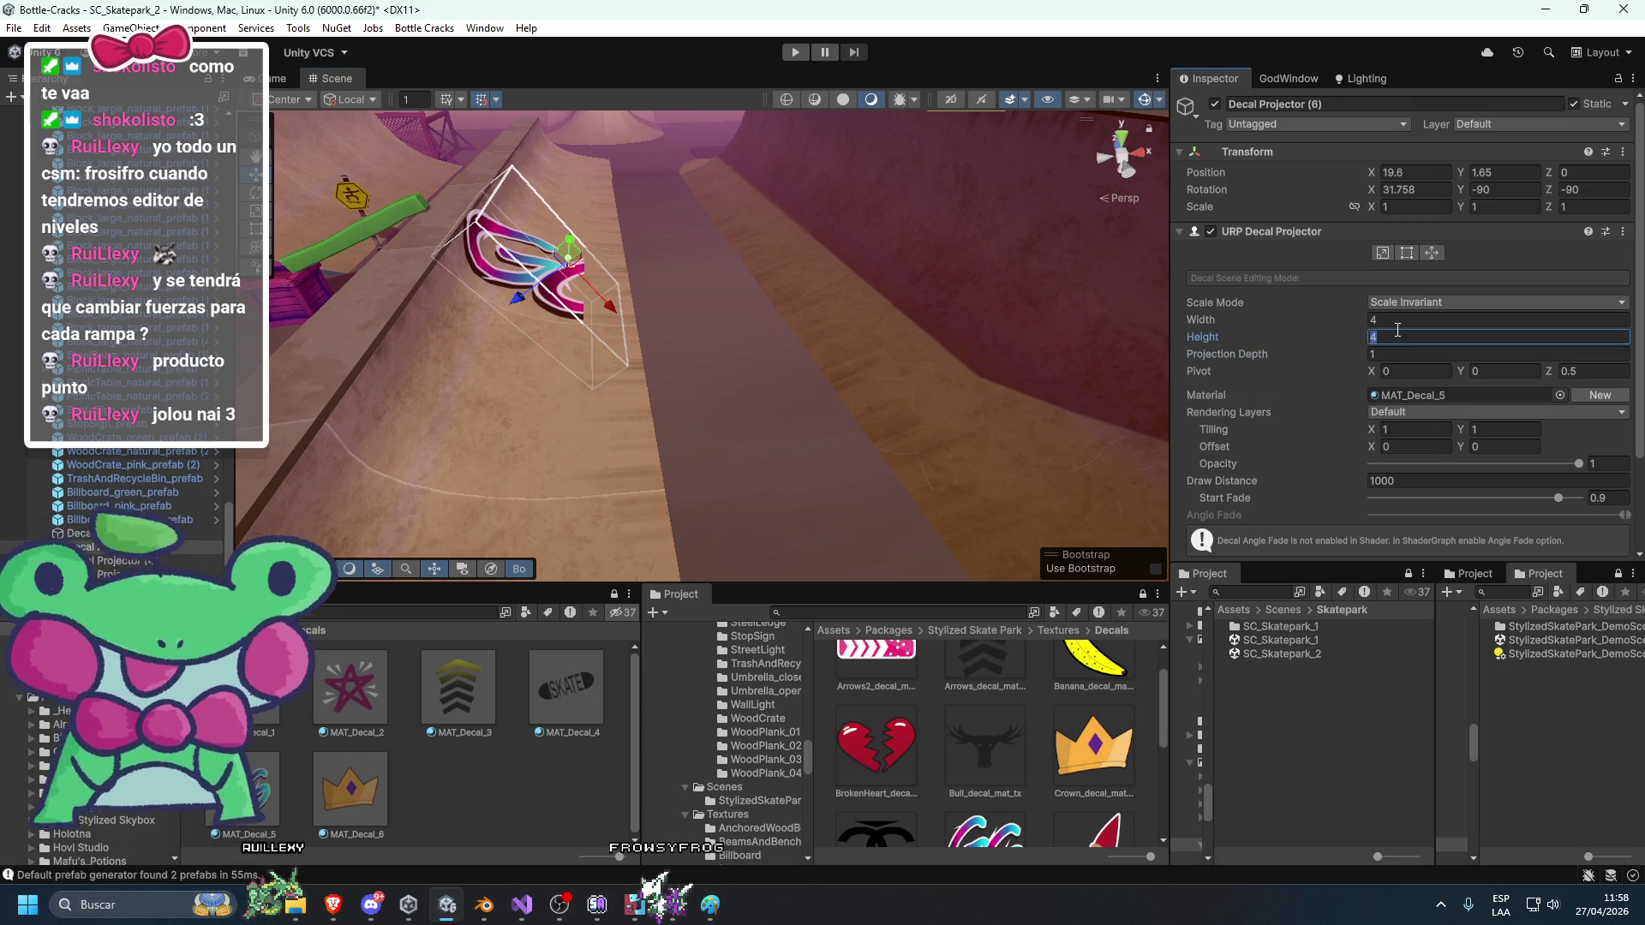
click(1404, 322)
text(5)
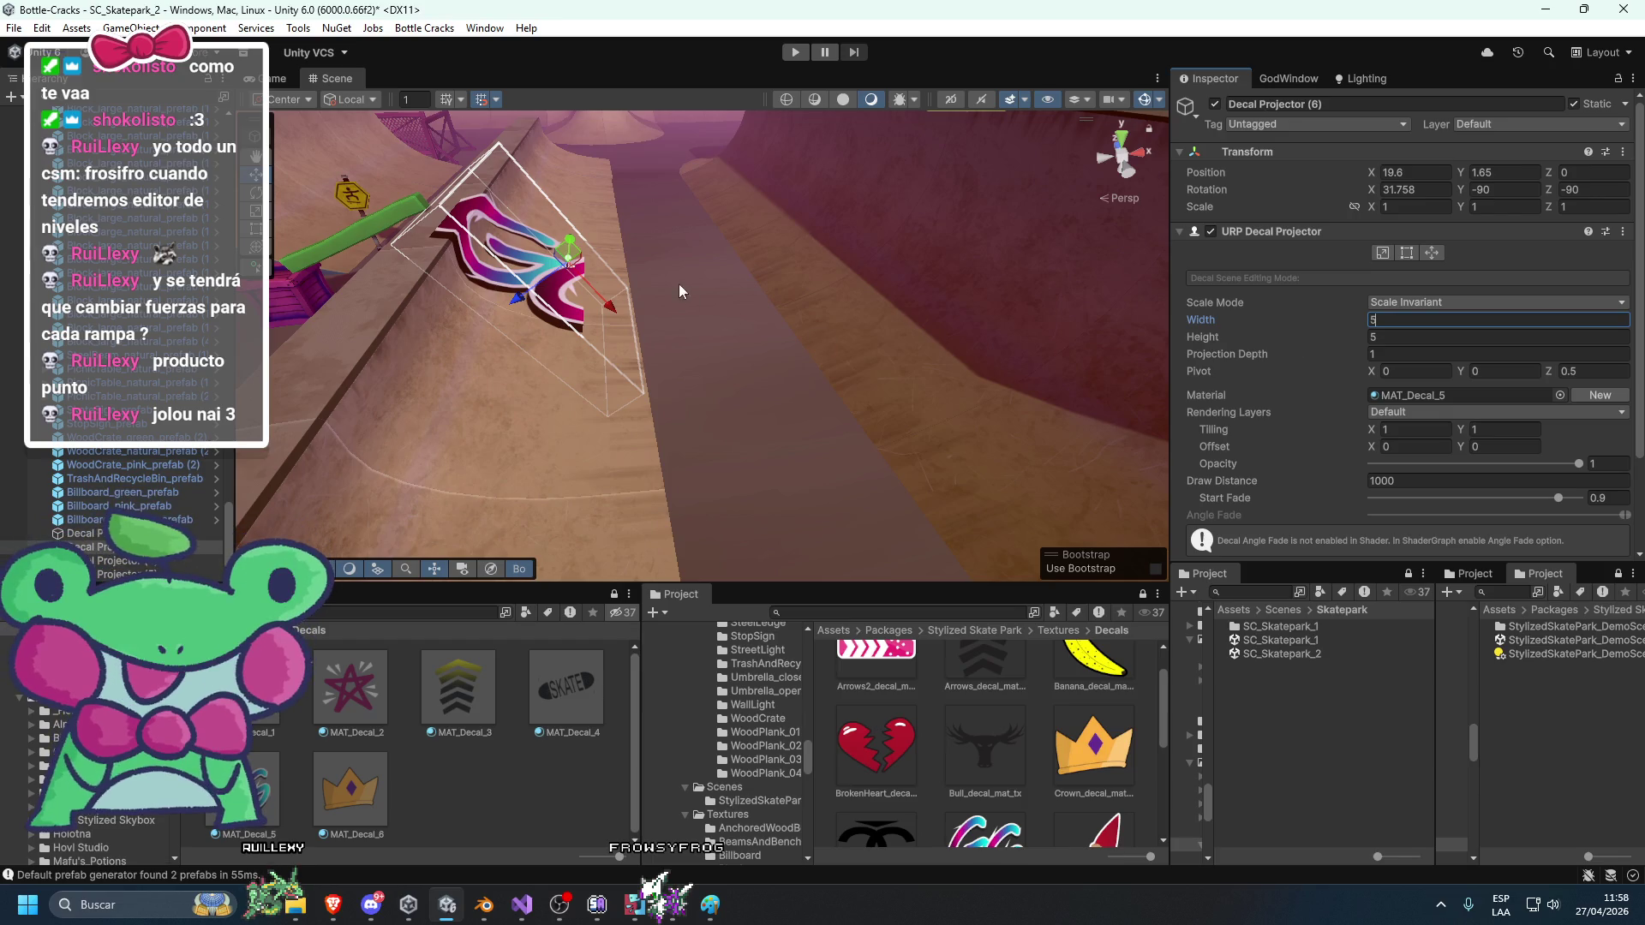
Fit the decal to the ramp slope with projection depth 2.9 and the MAT_Decal_3 arrows material.
mouse_move(515, 310)
mouse_down()
mouse_move(592, 310)
mouse_move(653, 348)
mouse_move(625, 312)
mouse_move(649, 330)
mouse_move(583, 349)
mouse_move(565, 325)
mouse_up()
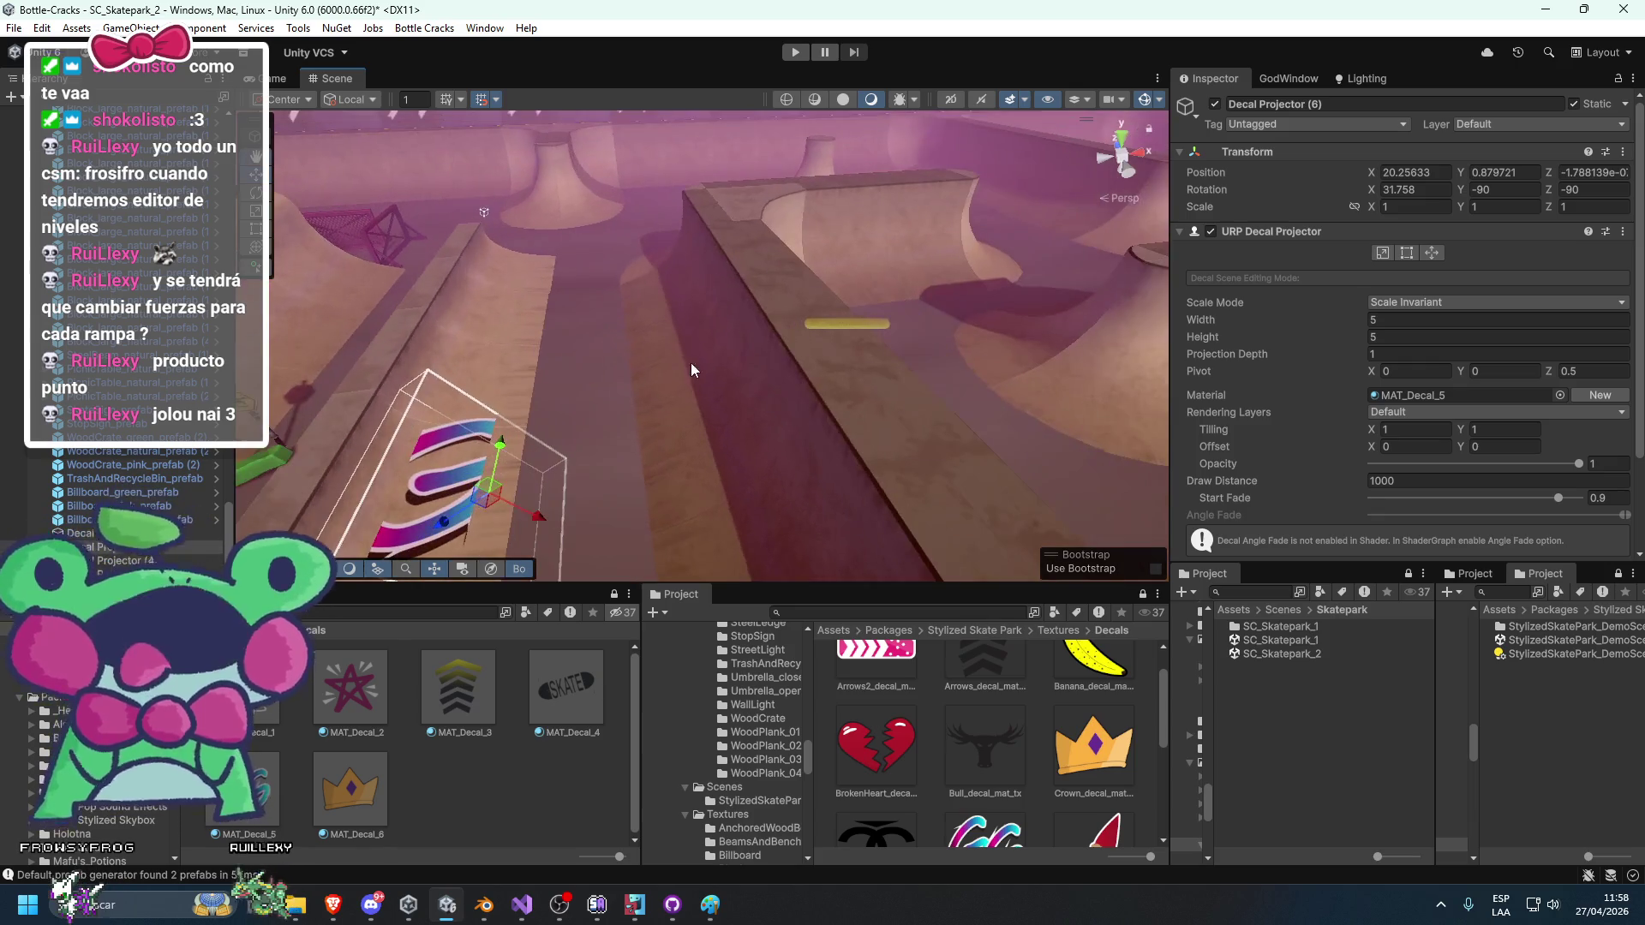
drag(513, 444, 262, 480)
mouse_move(679, 436)
mouse_down()
mouse_move(799, 408)
mouse_move(768, 429)
mouse_up()
drag(1240, 352, 1297, 364)
mouse_move(914, 371)
mouse_down()
mouse_move(912, 357)
mouse_move(815, 367)
mouse_move(902, 380)
mouse_move(832, 456)
mouse_up()
mouse_move(1395, 409)
mouse_down()
mouse_move(879, 410)
mouse_move(622, 507)
mouse_move(654, 491)
mouse_up()
drag(819, 371, 757, 156)
mouse_move(896, 442)
mouse_down()
mouse_move(797, 488)
mouse_move(856, 455)
mouse_move(850, 409)
mouse_move(762, 363)
mouse_move(806, 389)
mouse_up()
Slide the arrows decal left along the ramp and try a 2 by 2 size.
key(q)
key(w)
drag(708, 417, 625, 420)
key(f)
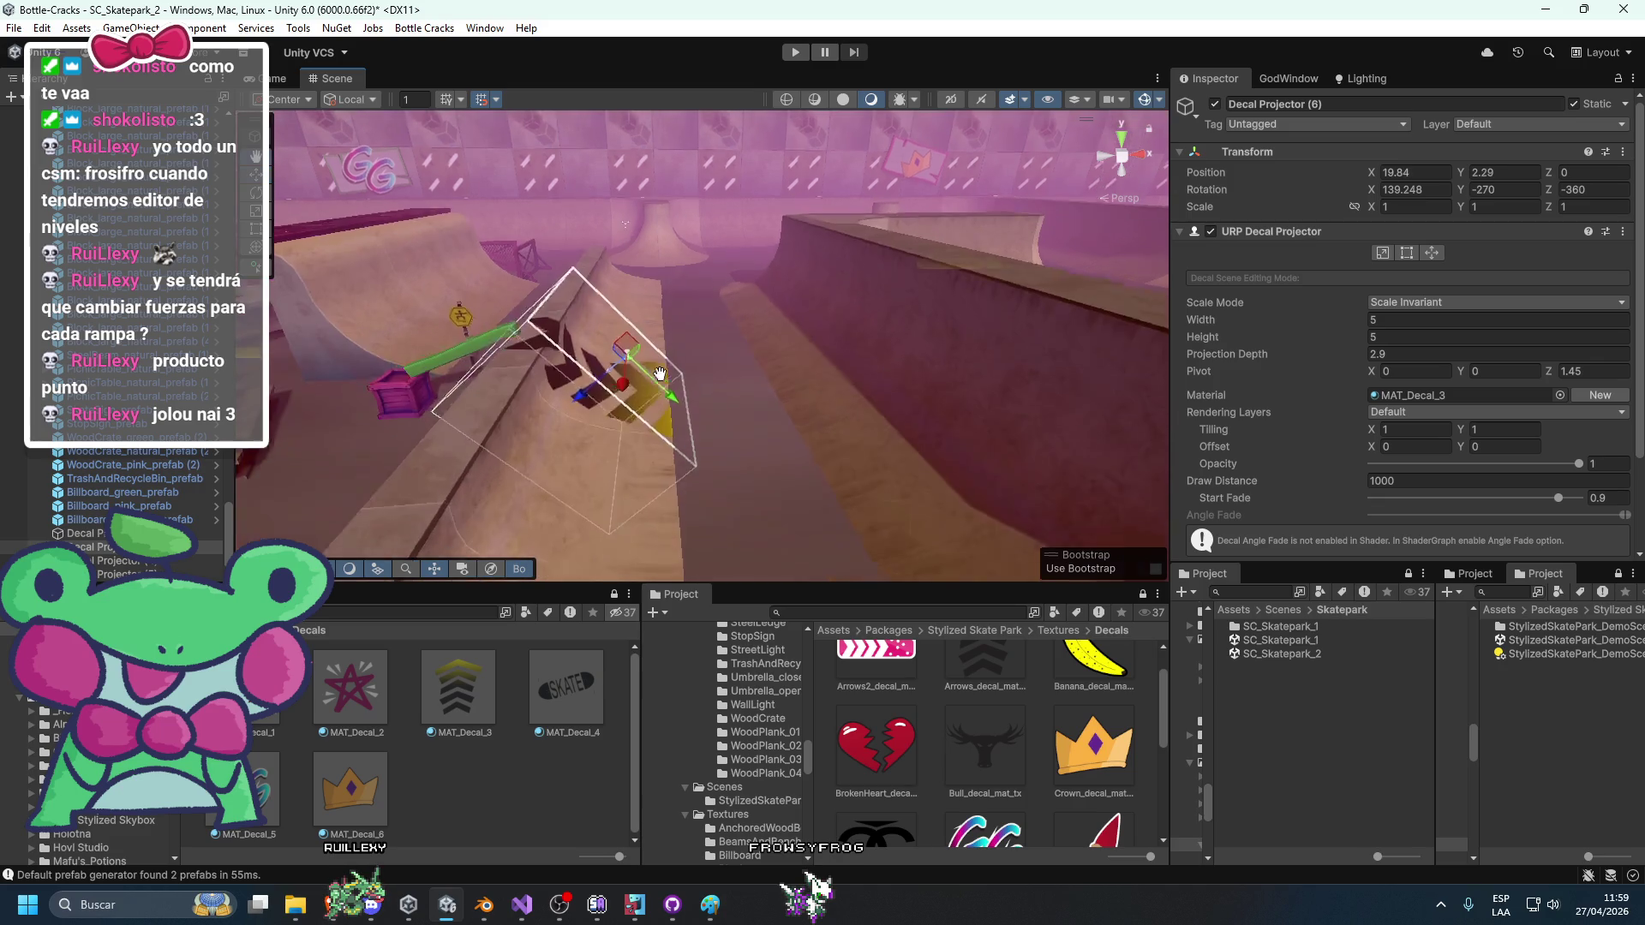
click(1393, 320)
text(2)
key(Tab)
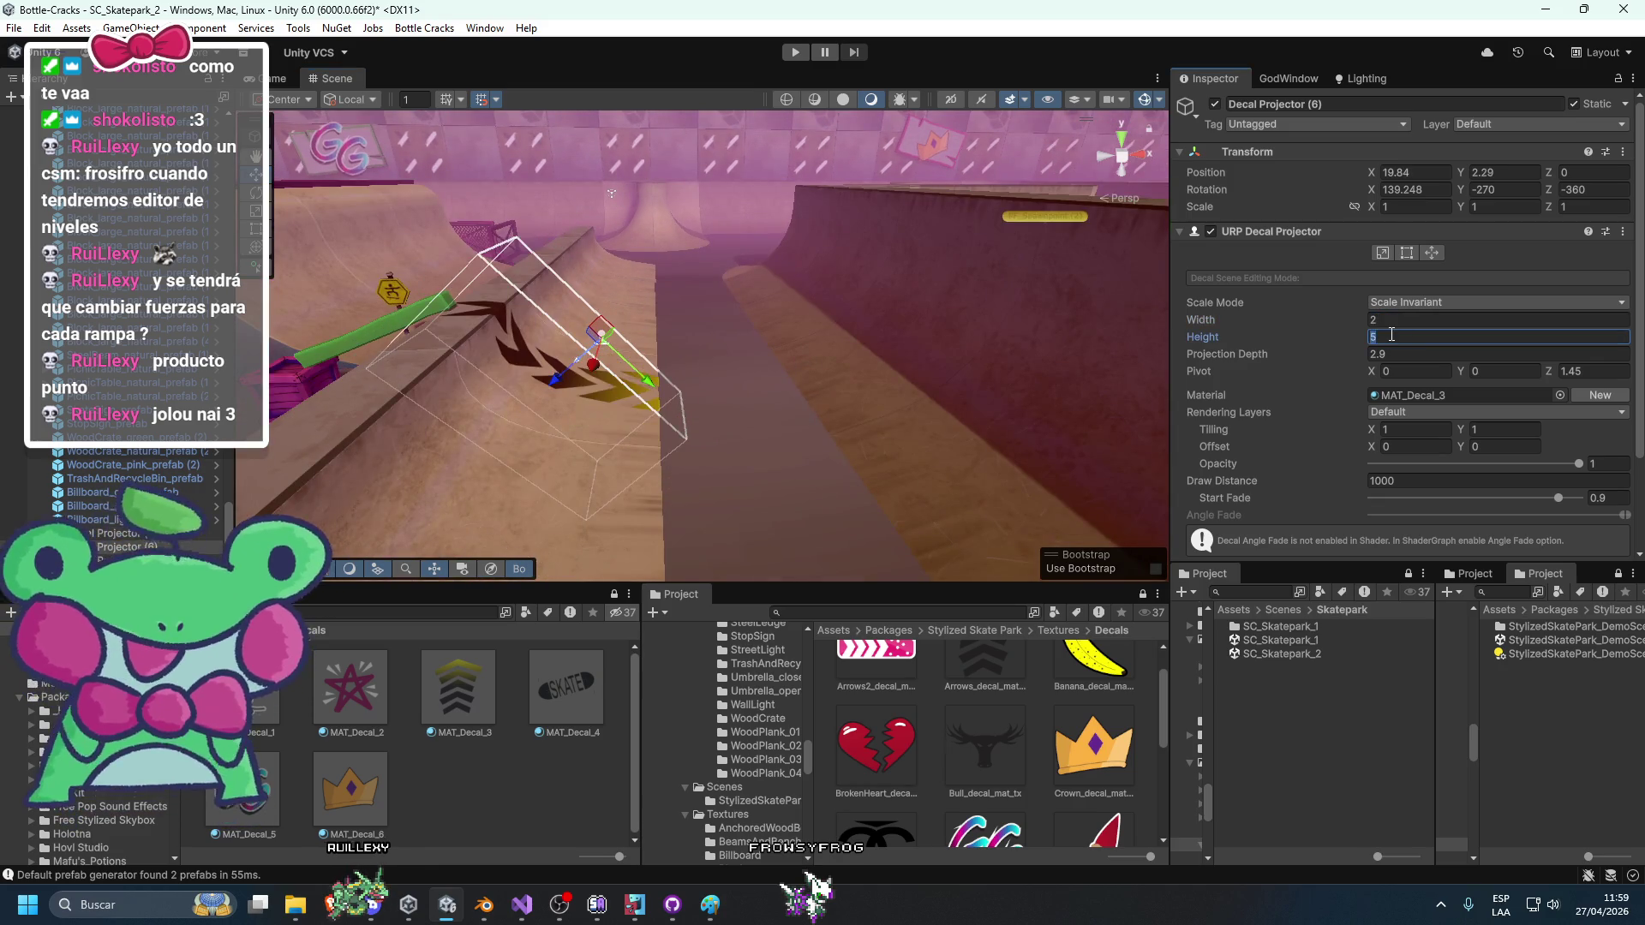
text(2)
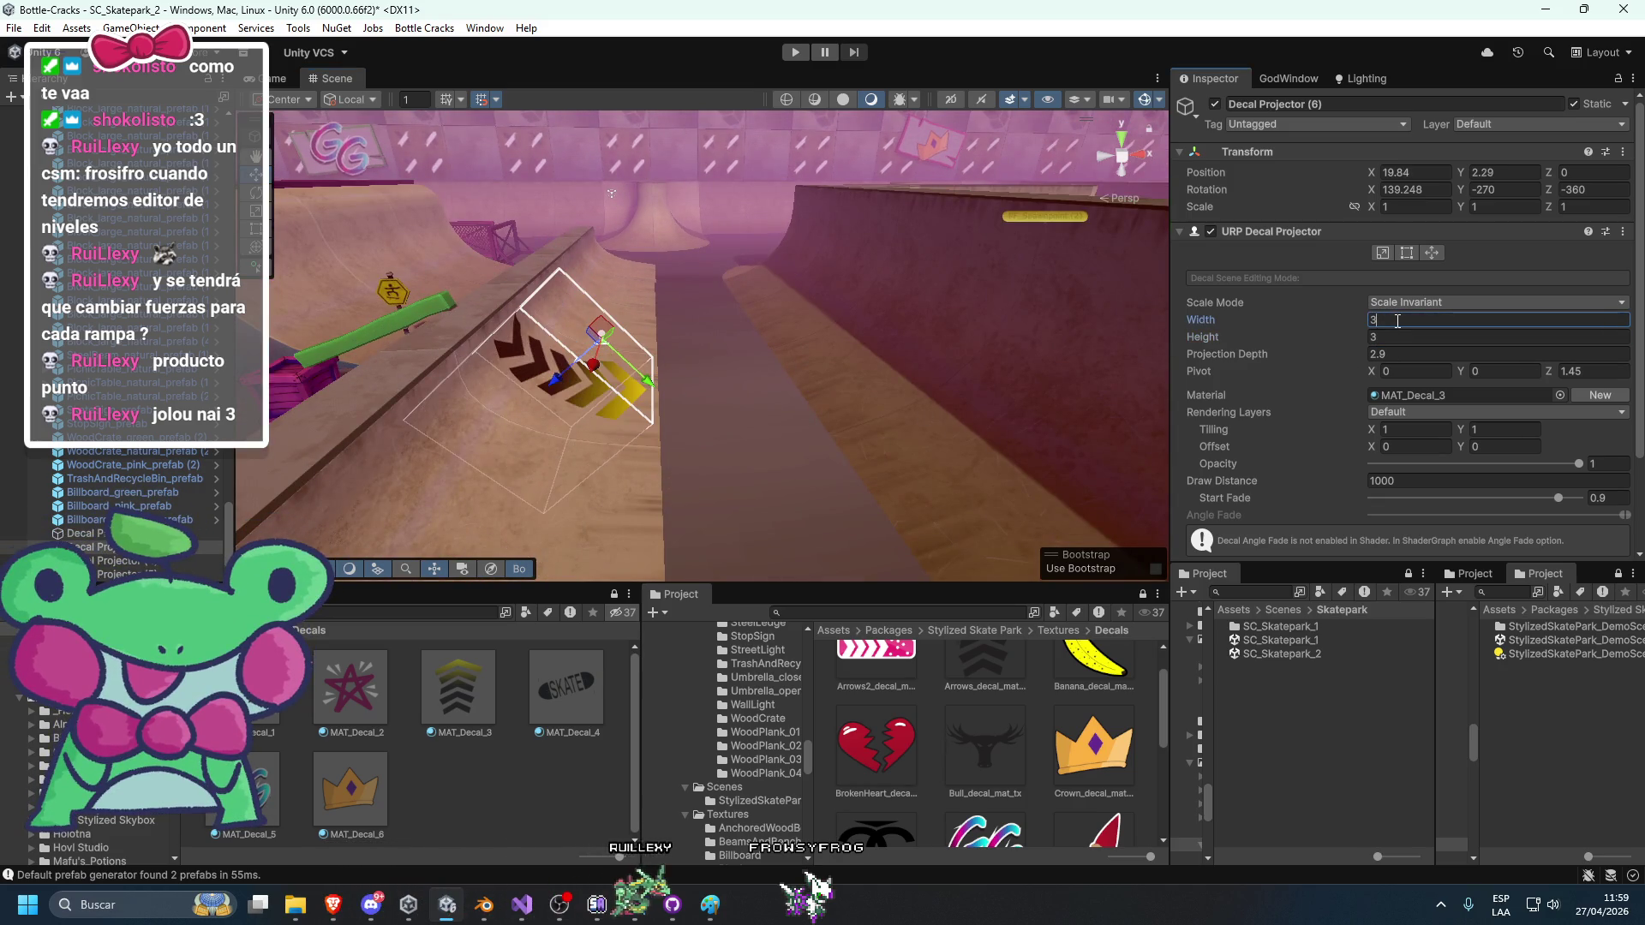
mouse_move(903, 320)
mouse_down()
mouse_move(804, 153)
mouse_move(795, 358)
mouse_move(837, 366)
mouse_move(797, 383)
mouse_up()
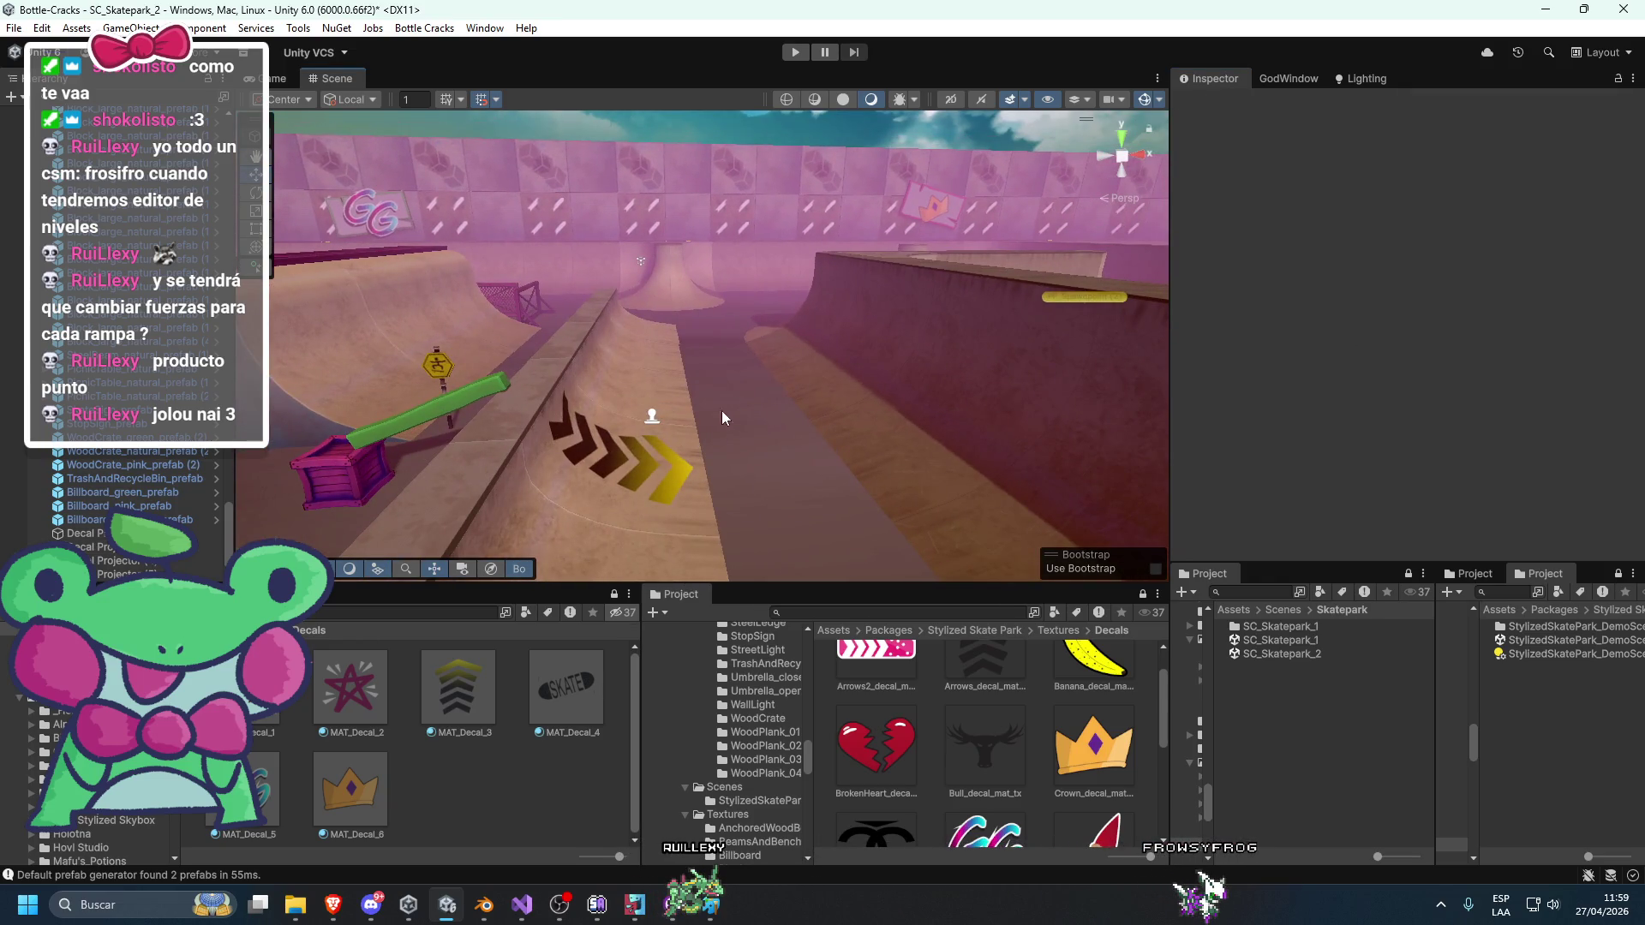
Reselect the arrows decal projector on the ramp.
click(666, 449)
click(660, 452)
click(647, 461)
click(642, 467)
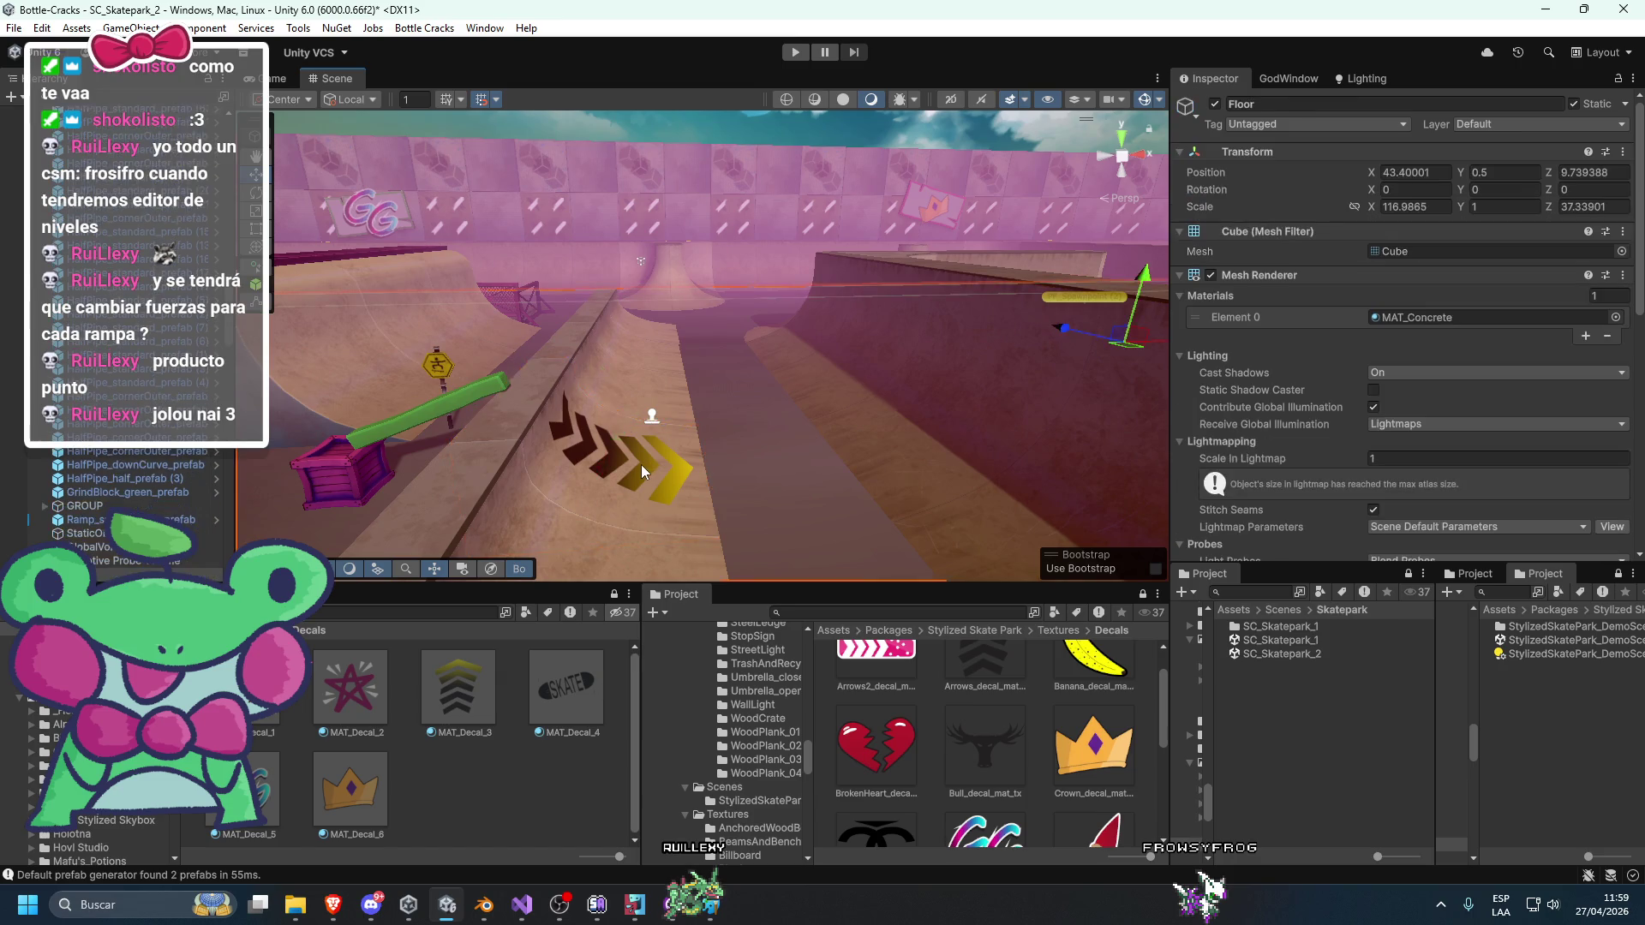
scroll(641, 464, down, 5)
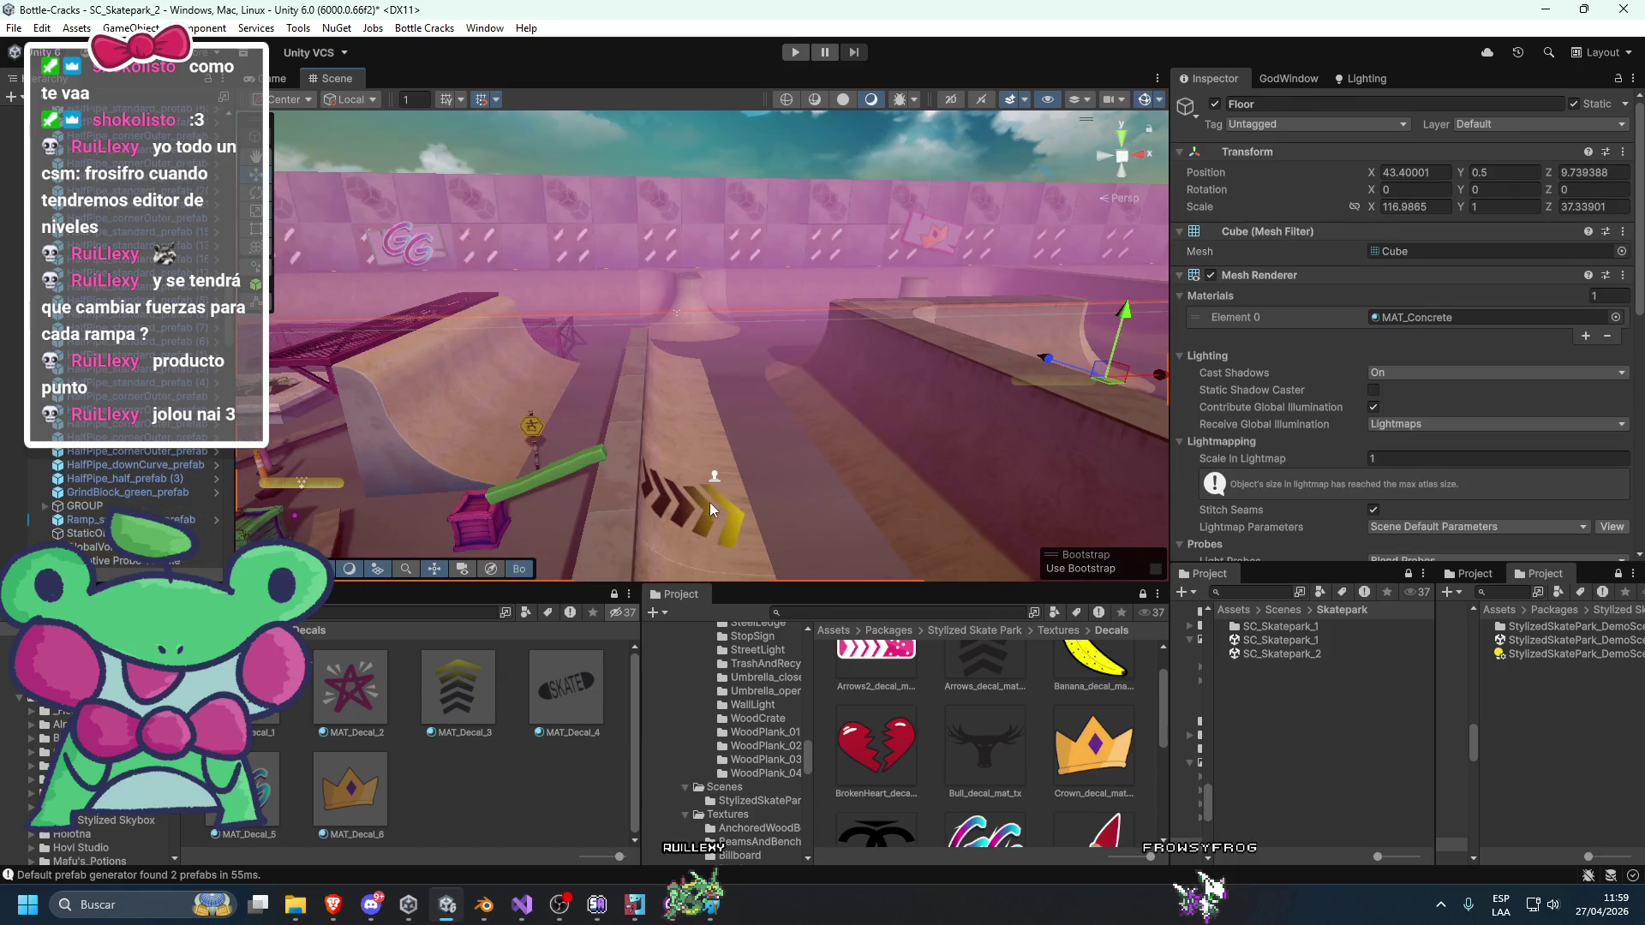
click(720, 478)
drag(719, 478, 621, 461)
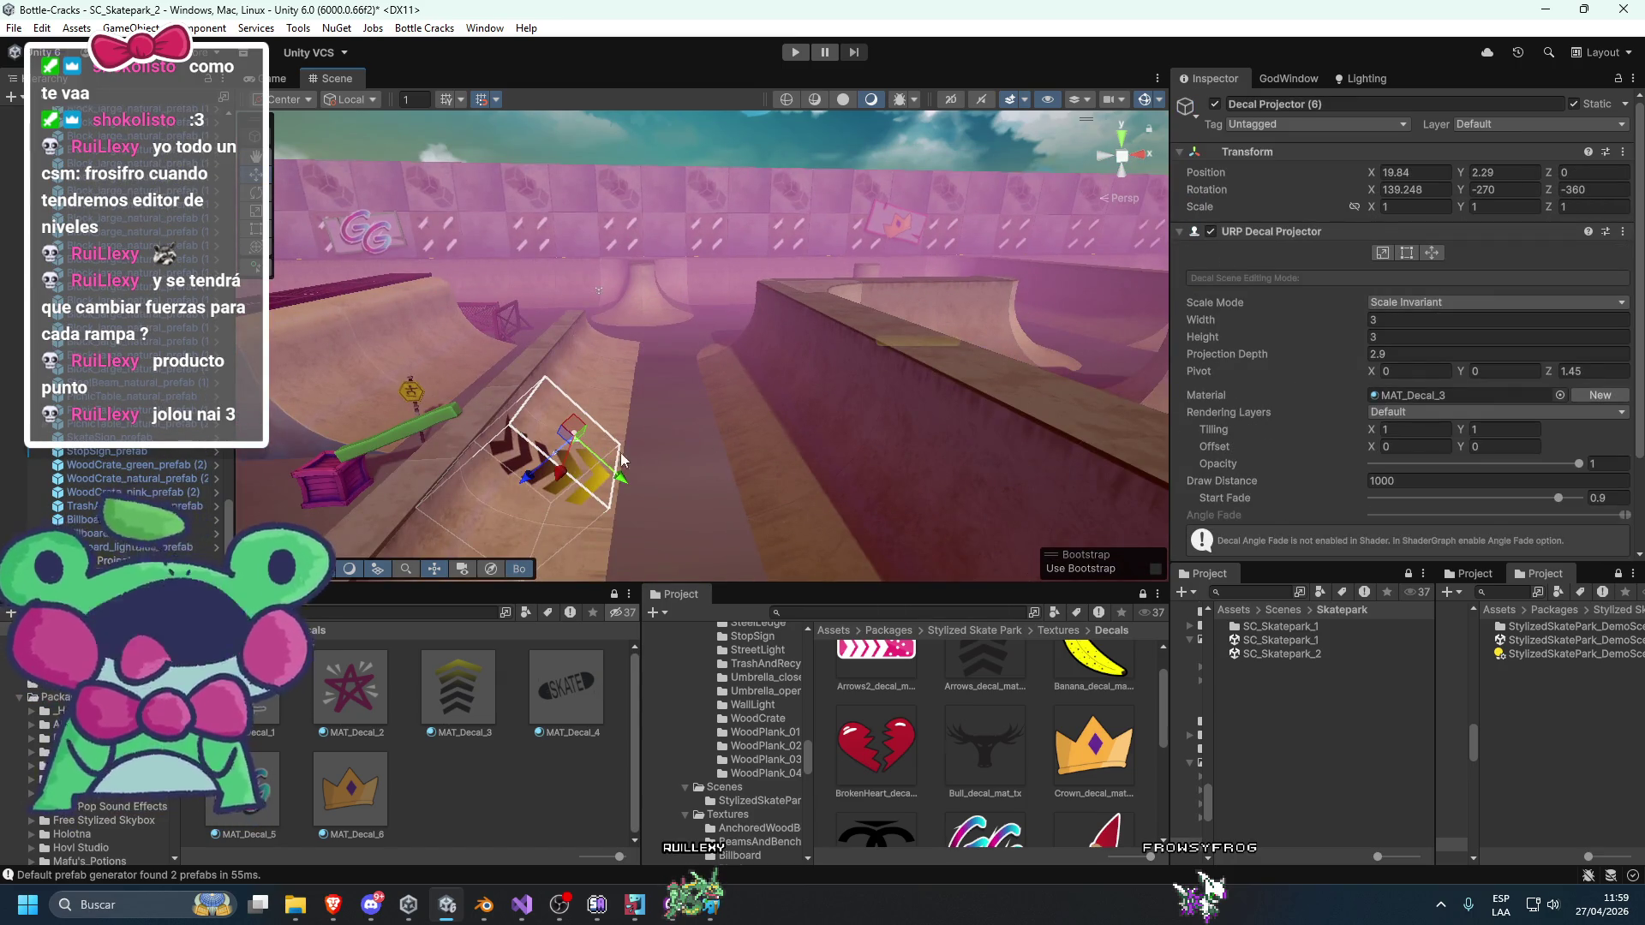
Move the arrows decal right along the ramp and set its width and height to 4.
key(e)
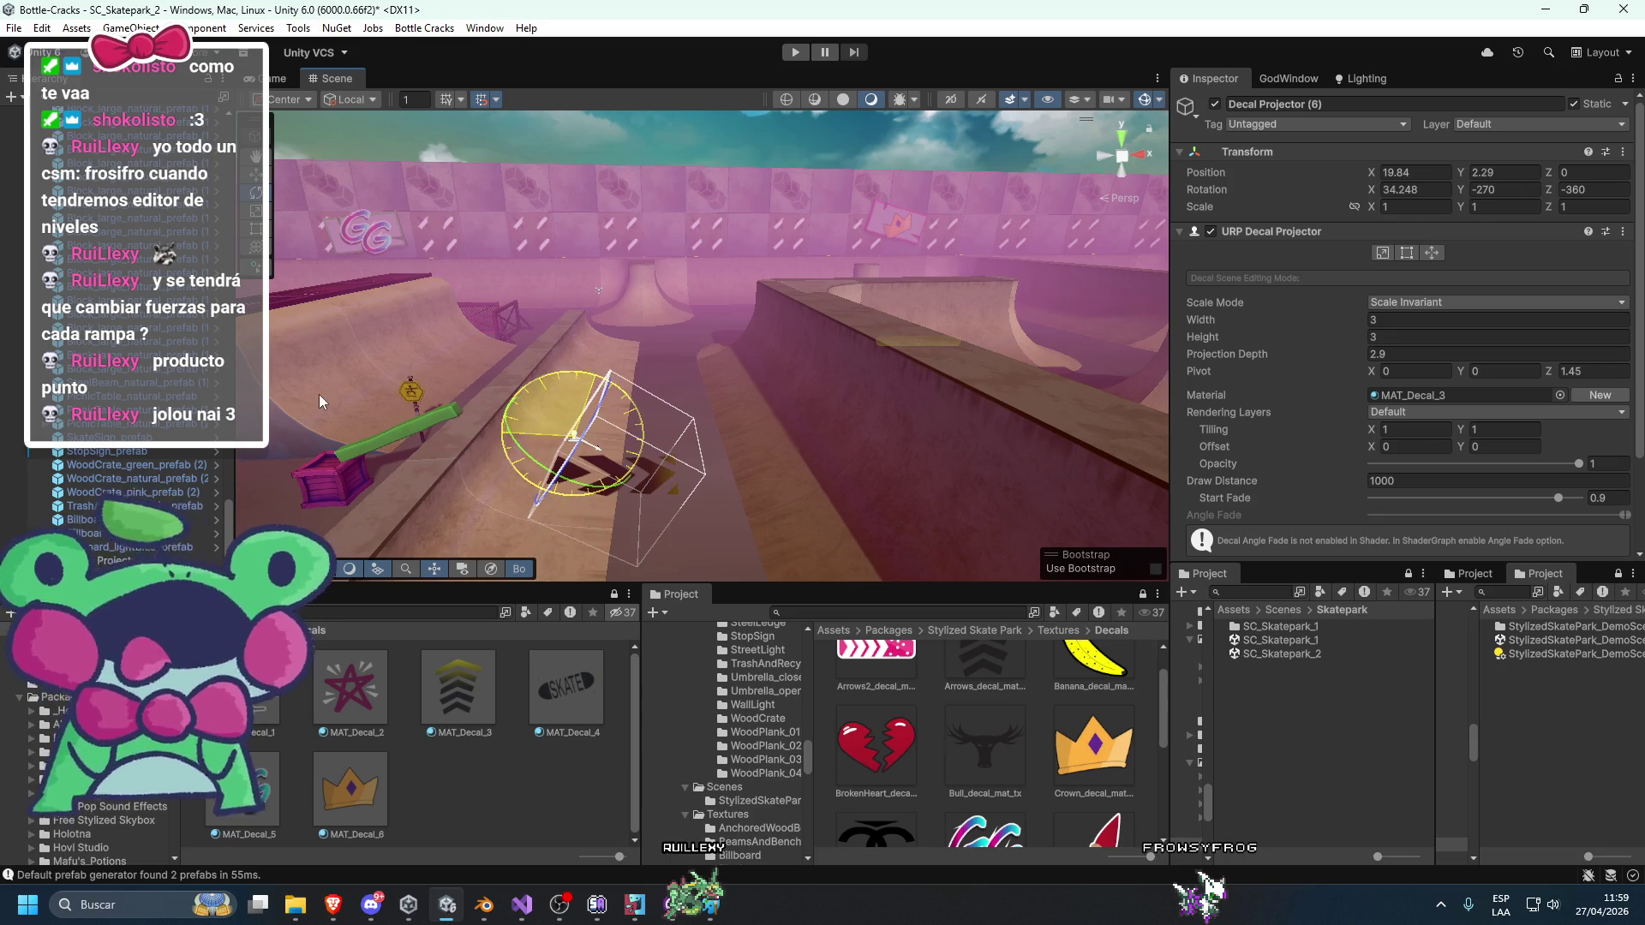
key(w)
drag(566, 442, 777, 429)
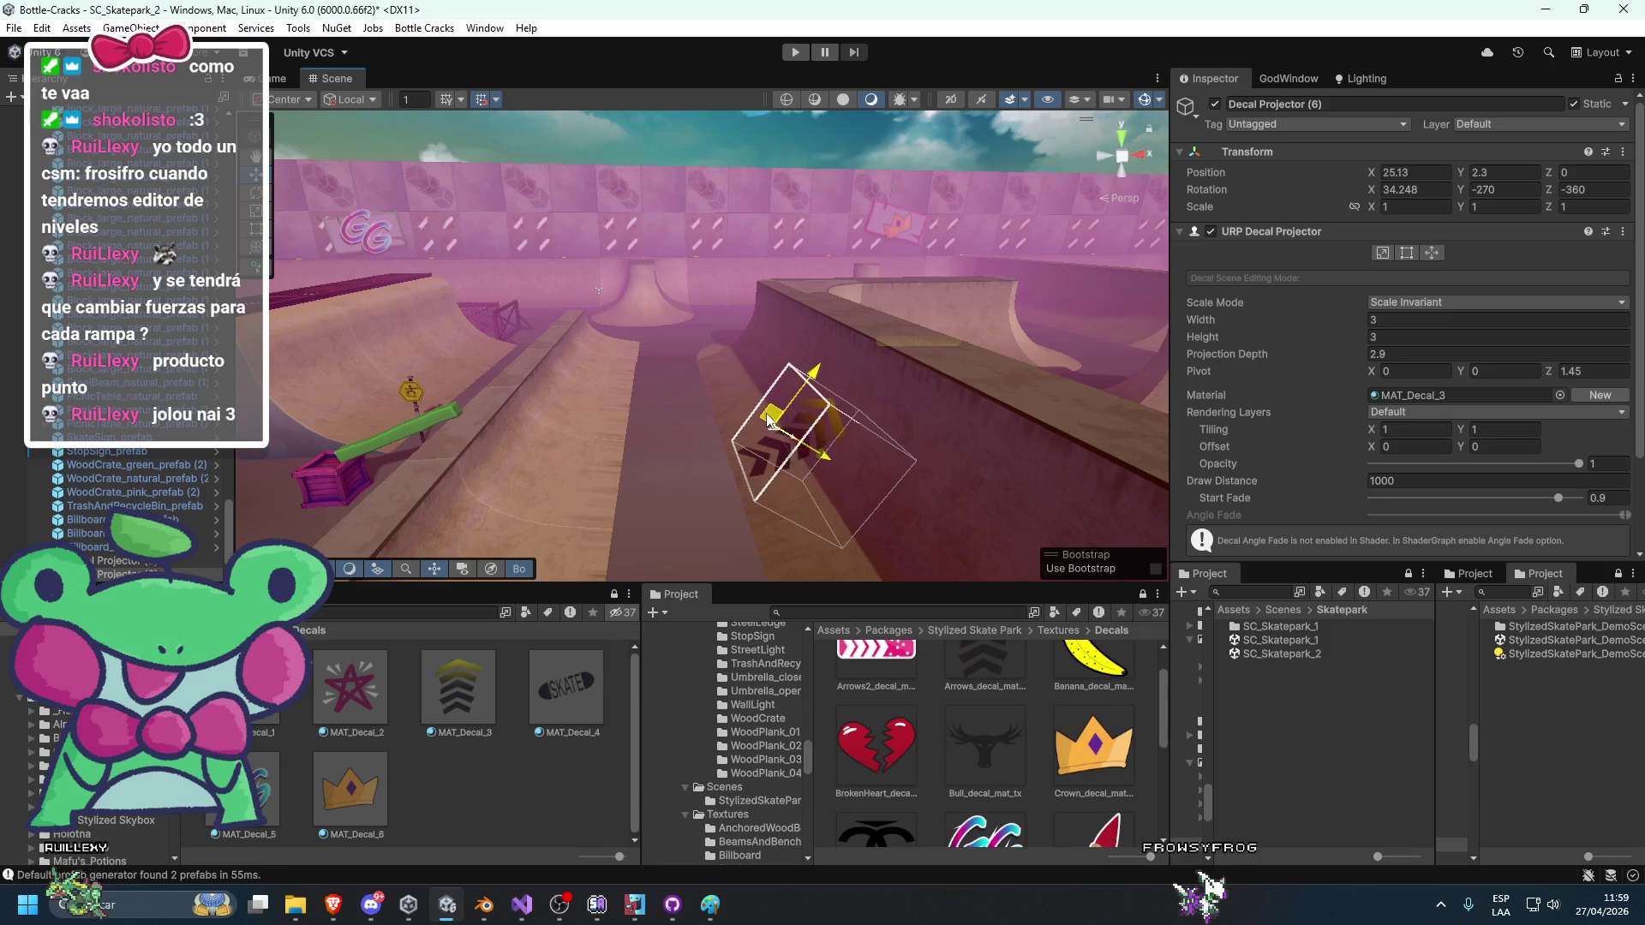
key(f)
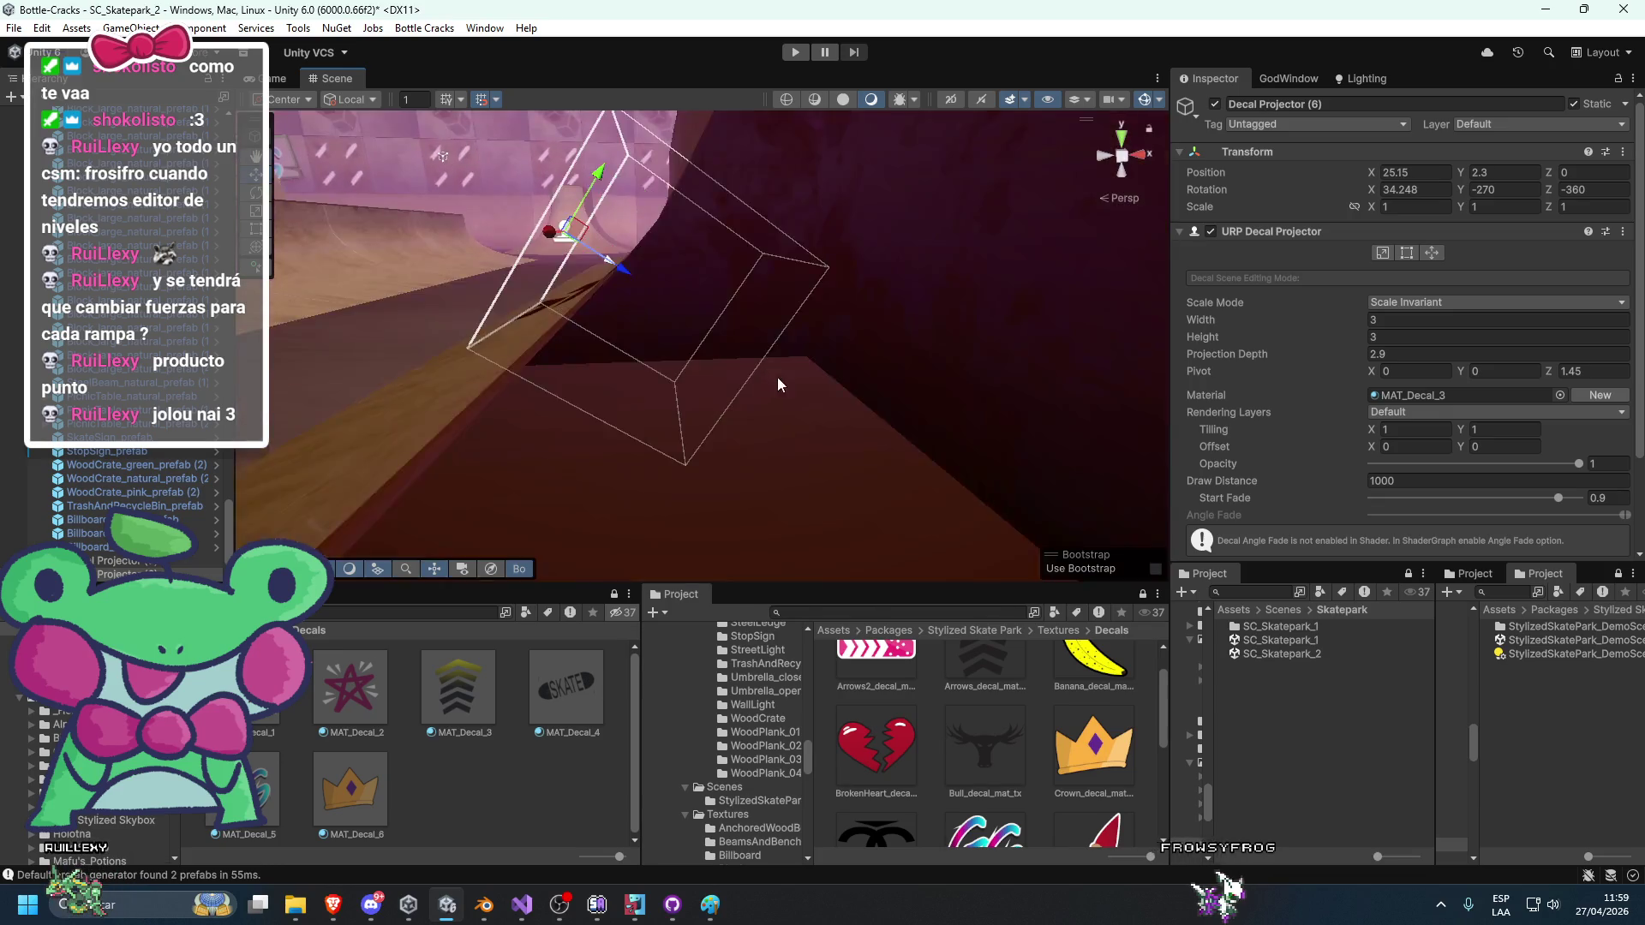
text(4)
key(Return)
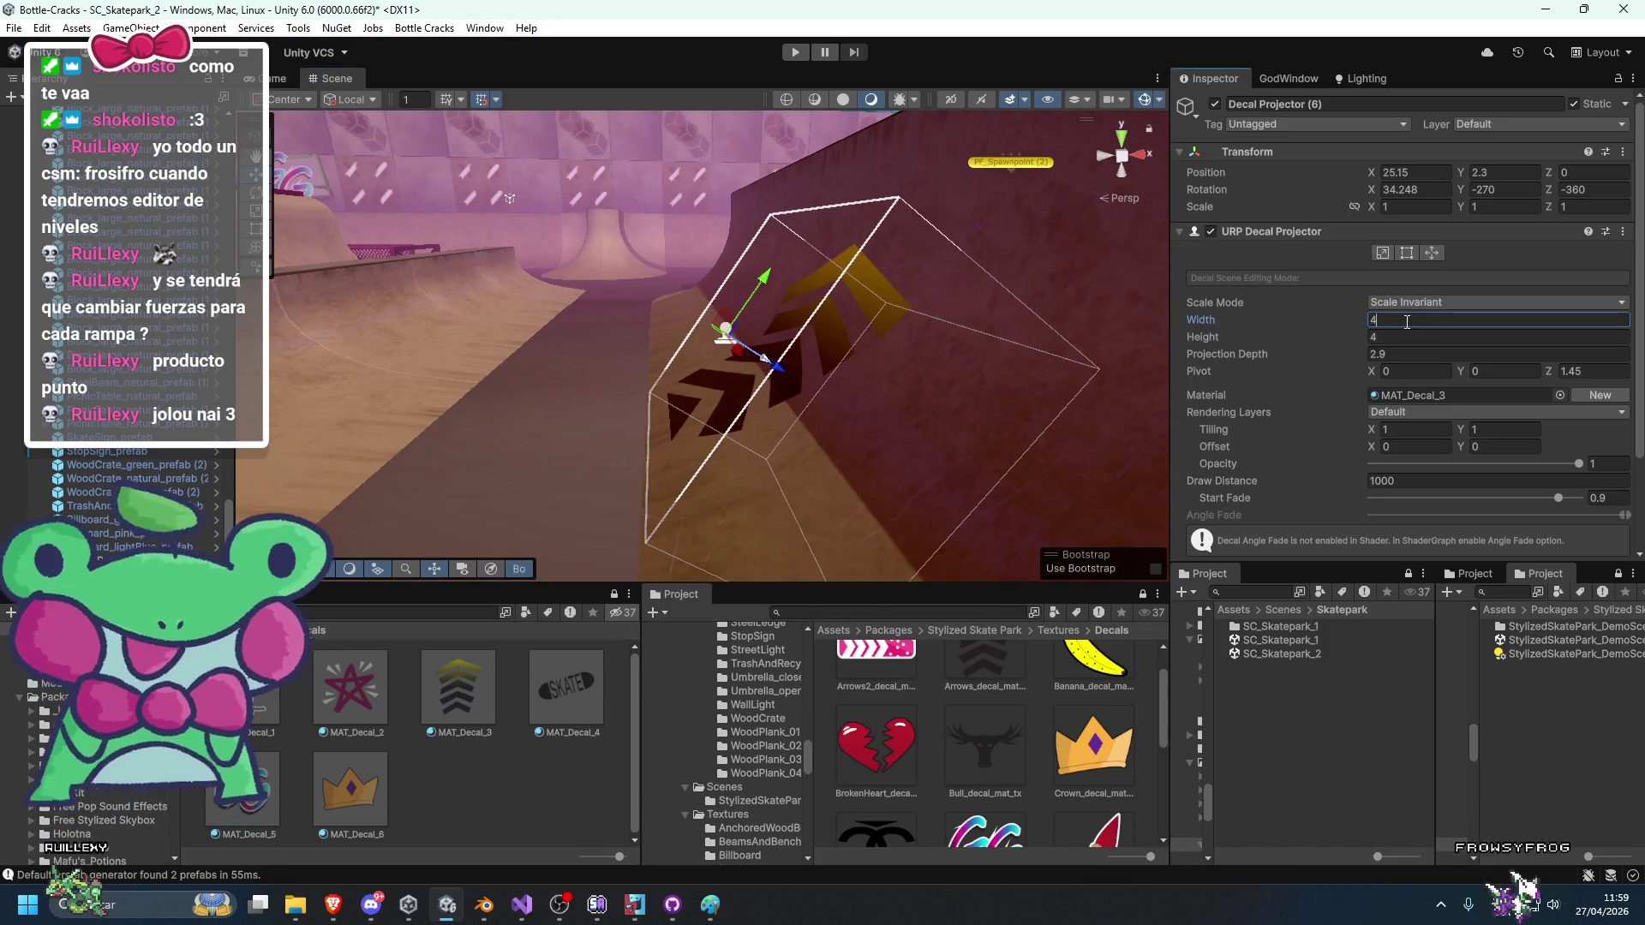
scroll(981, 390, down, 3)
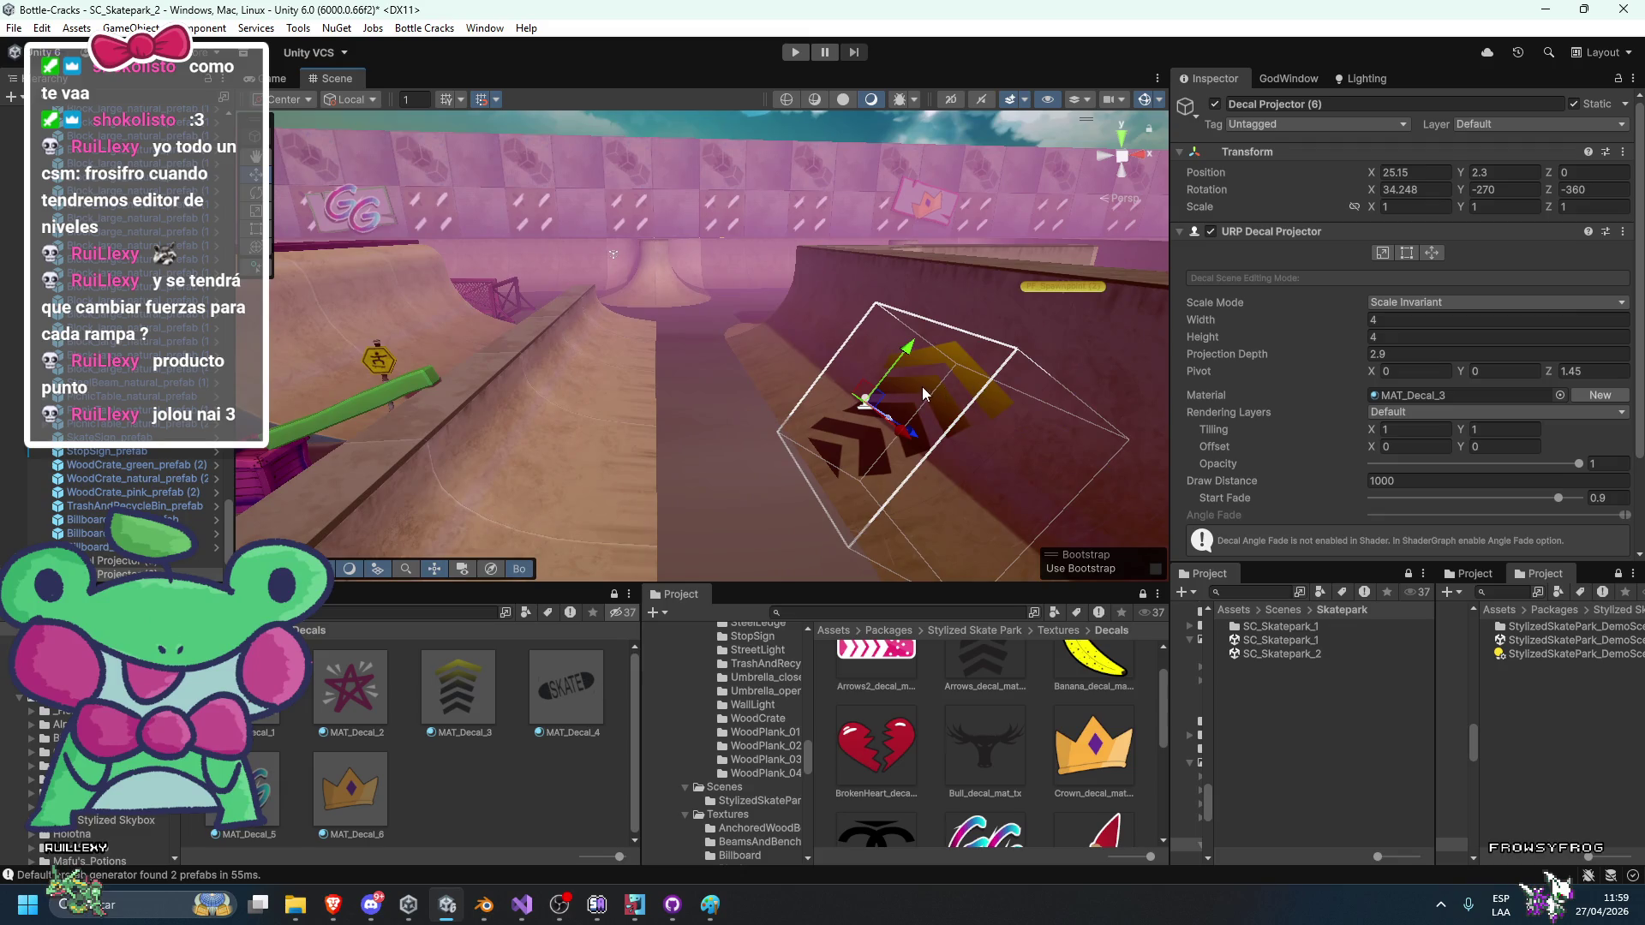
scroll(908, 393, down, 2)
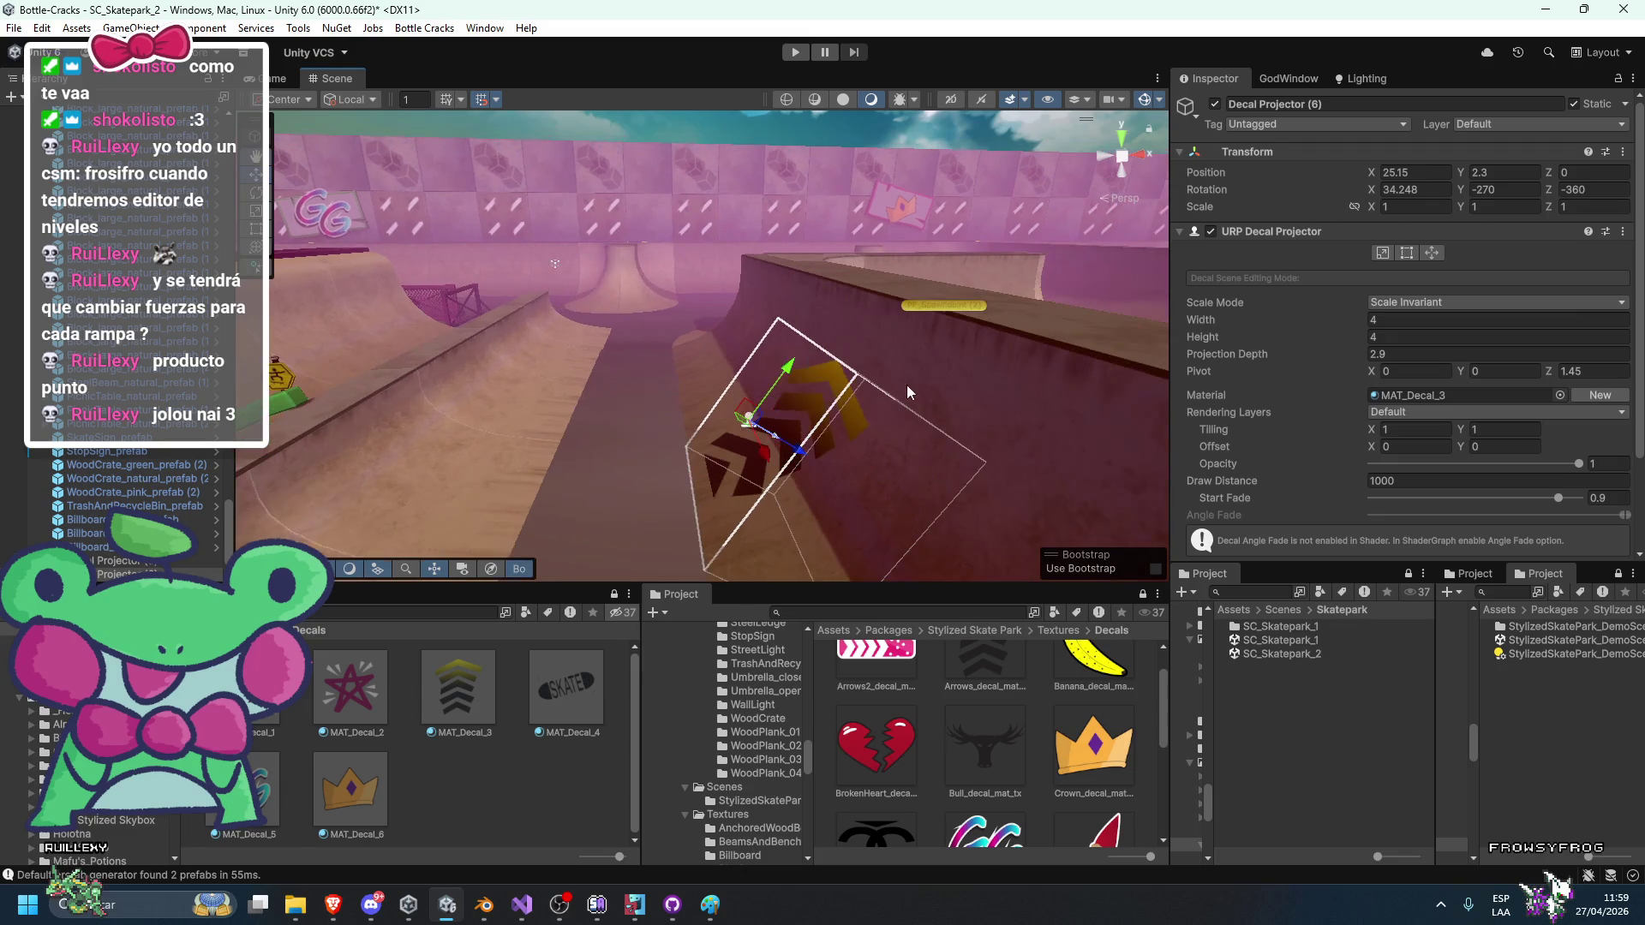
Raise the arrows decal up the ramp wall and reduce its height to 3.5.
mouse_move(789, 383)
mouse_down()
mouse_move(840, 339)
mouse_move(825, 347)
mouse_up()
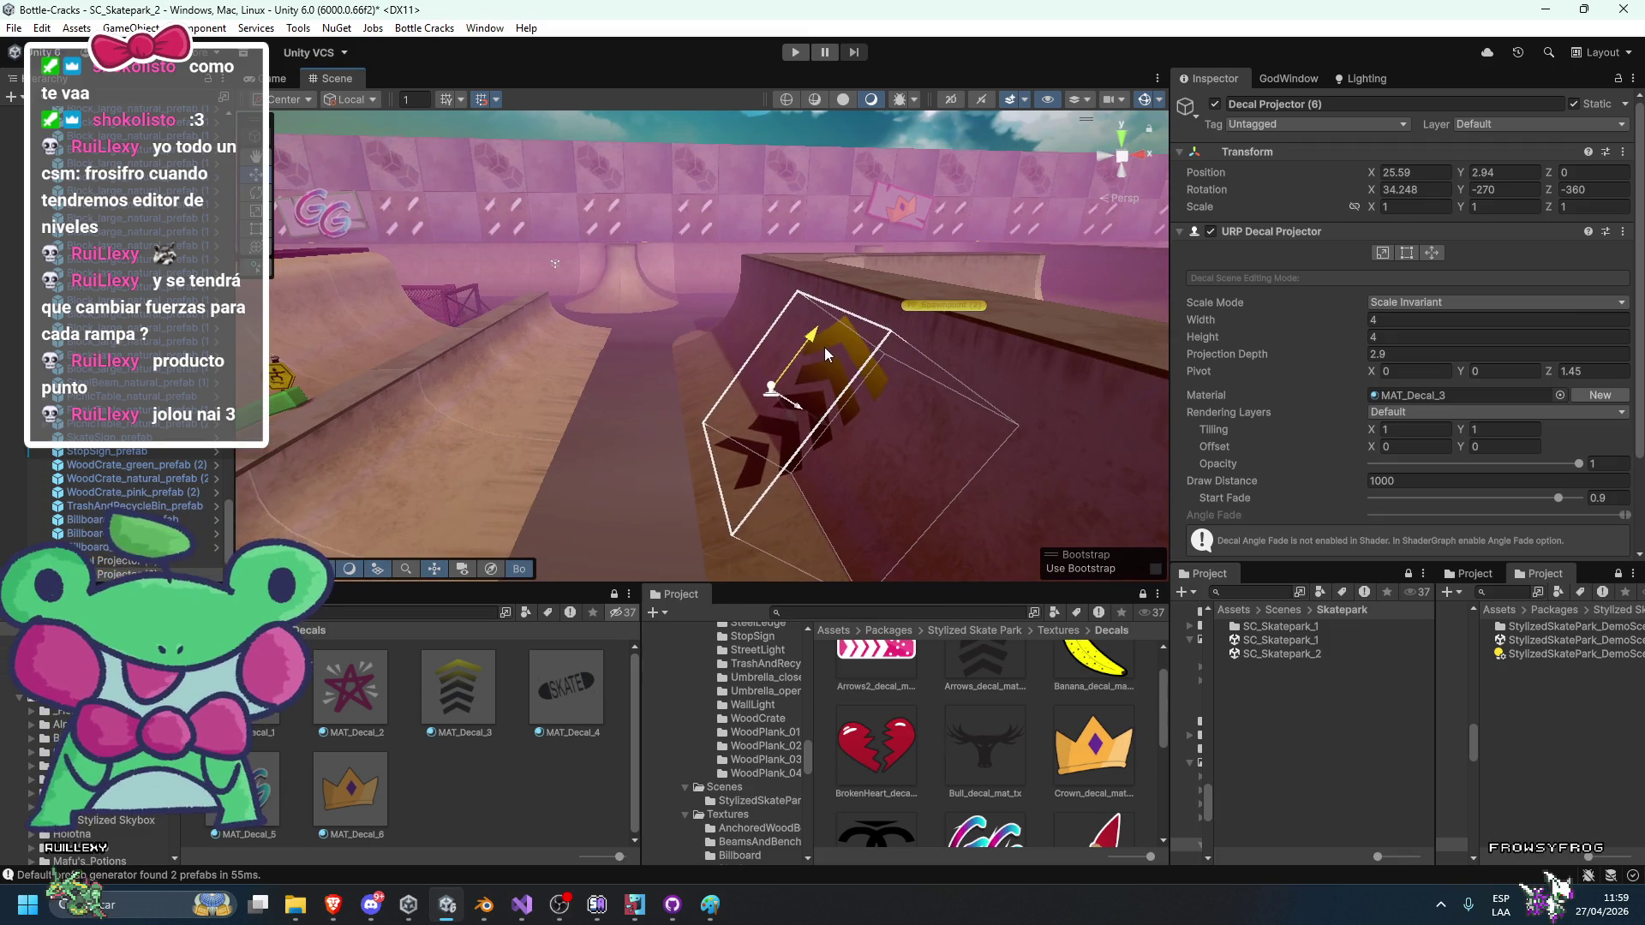
click(1387, 338)
text(3.5)
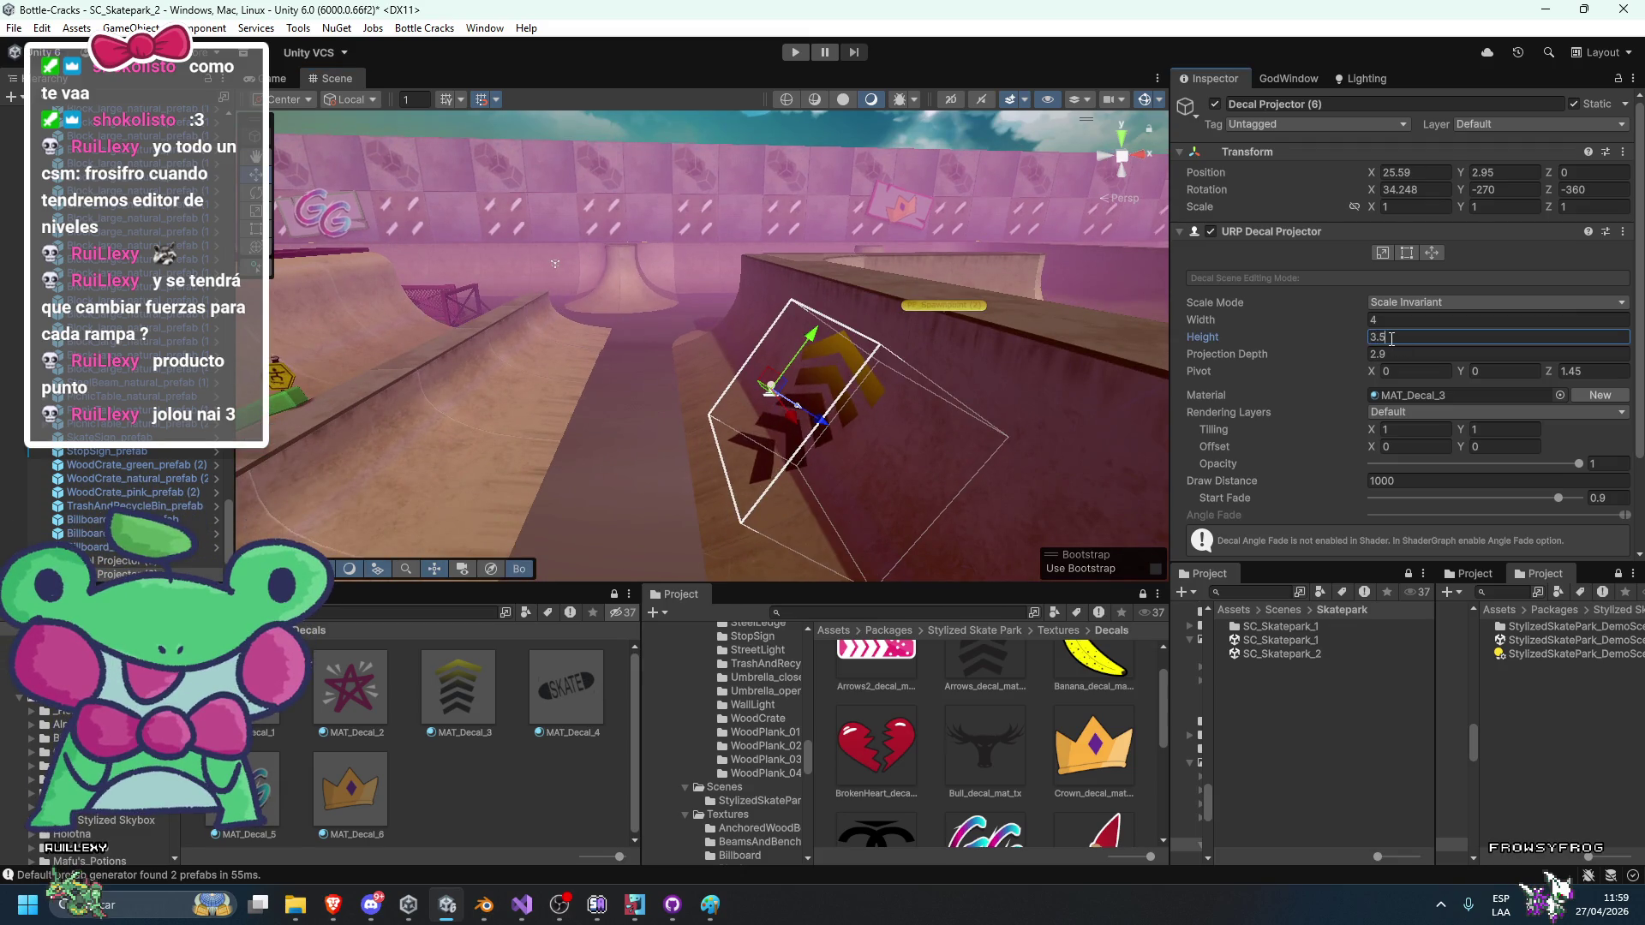
click(832, 337)
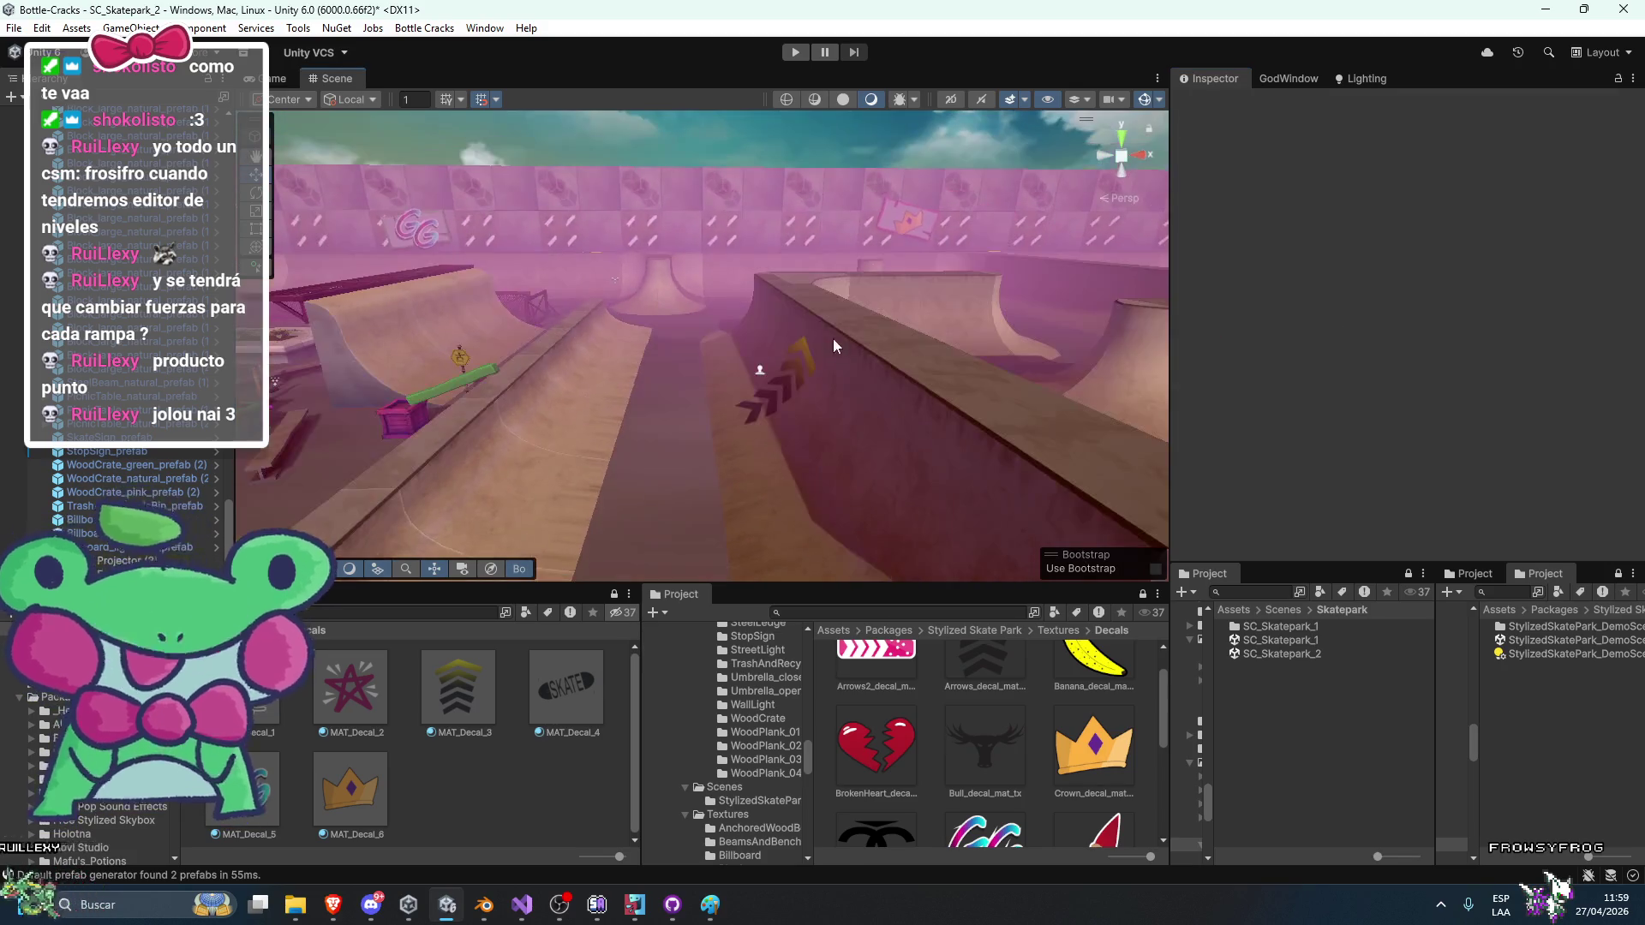
mouse_move(857, 342)
mouse_down()
mouse_move(574, 378)
mouse_move(755, 401)
mouse_up()
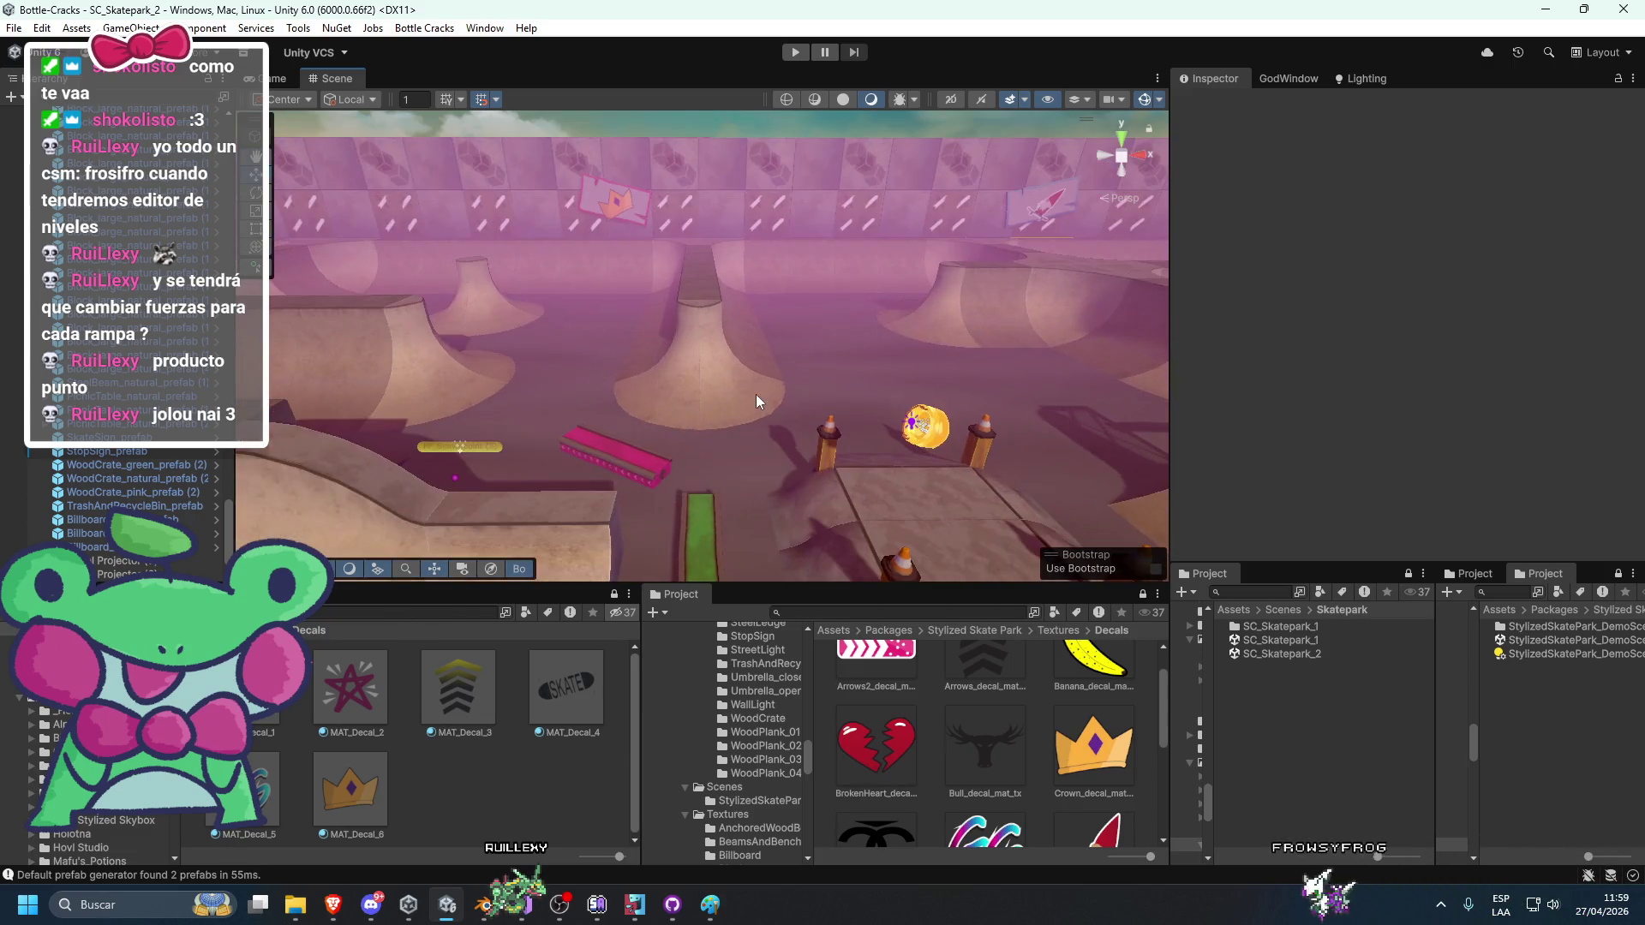
scroll(756, 401, down, 3)
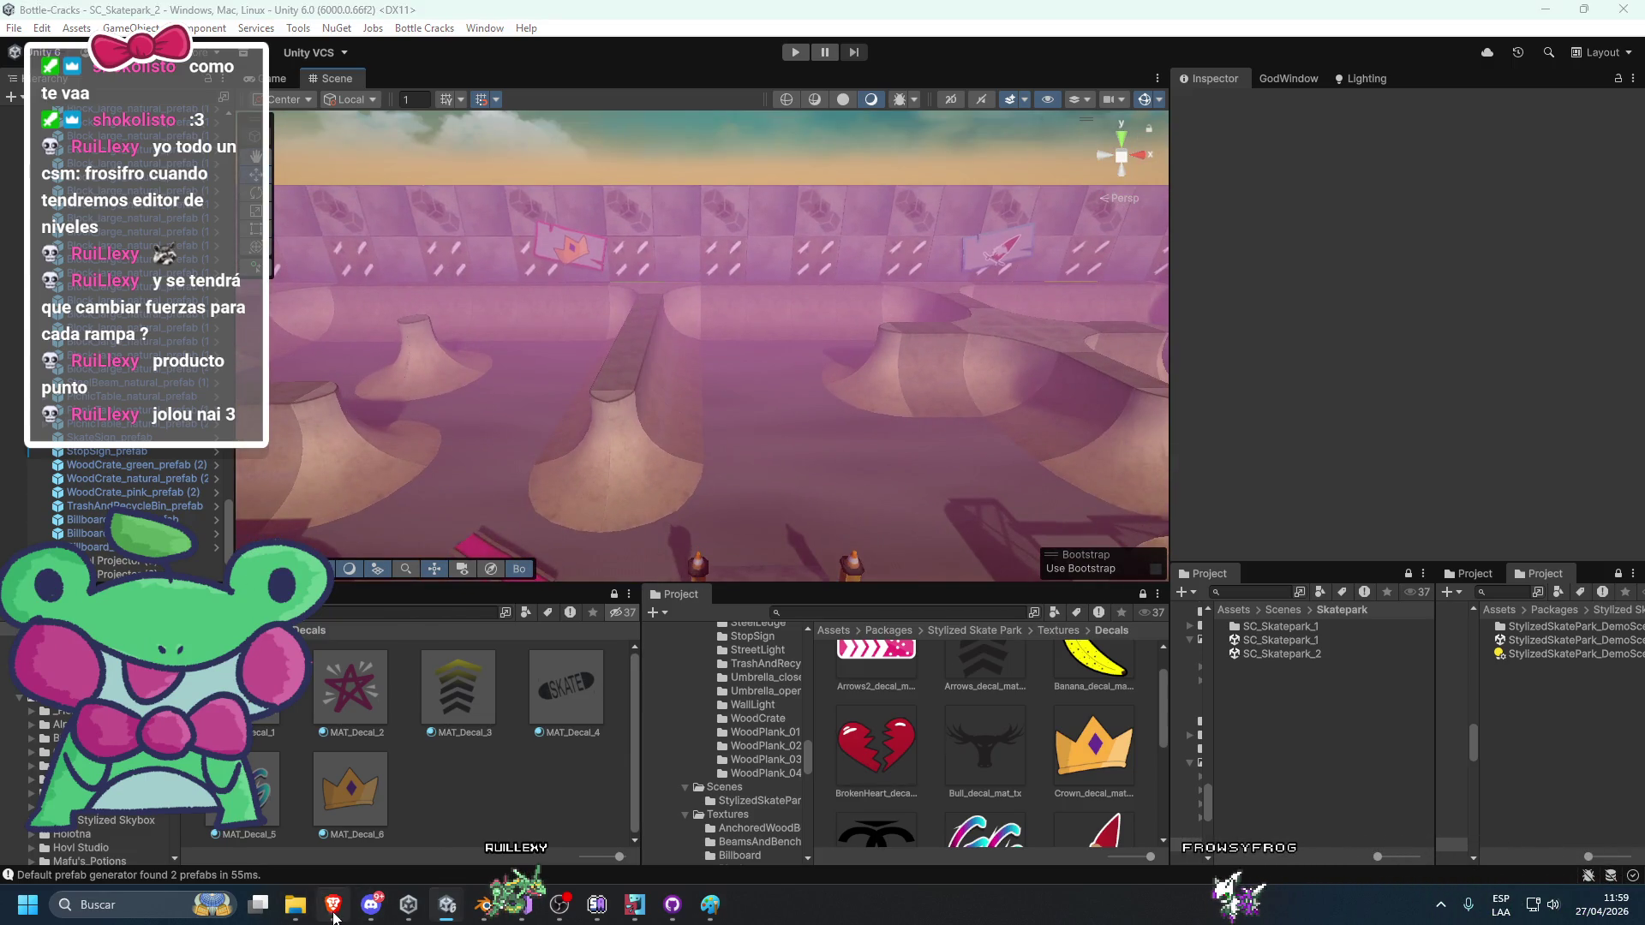
click(334, 909)
Open the Stylized Skate Park asset page from 'skate' in a new tab and browse its screenshots.
click(658, 9)
text(skate)
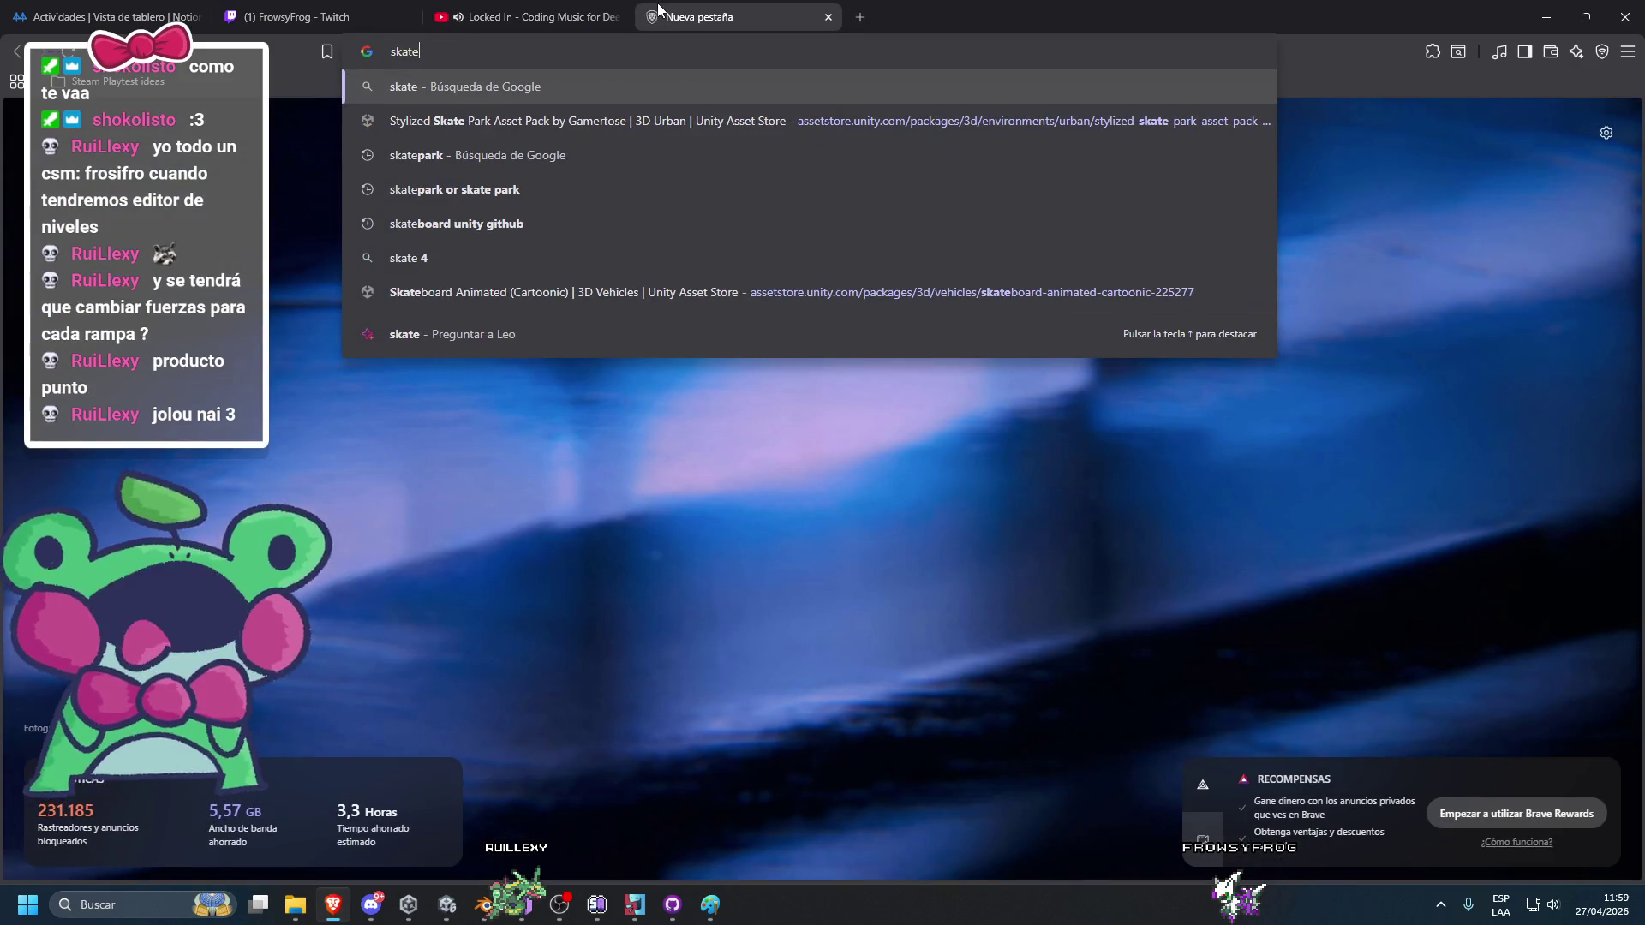
key(Down)
key(Return)
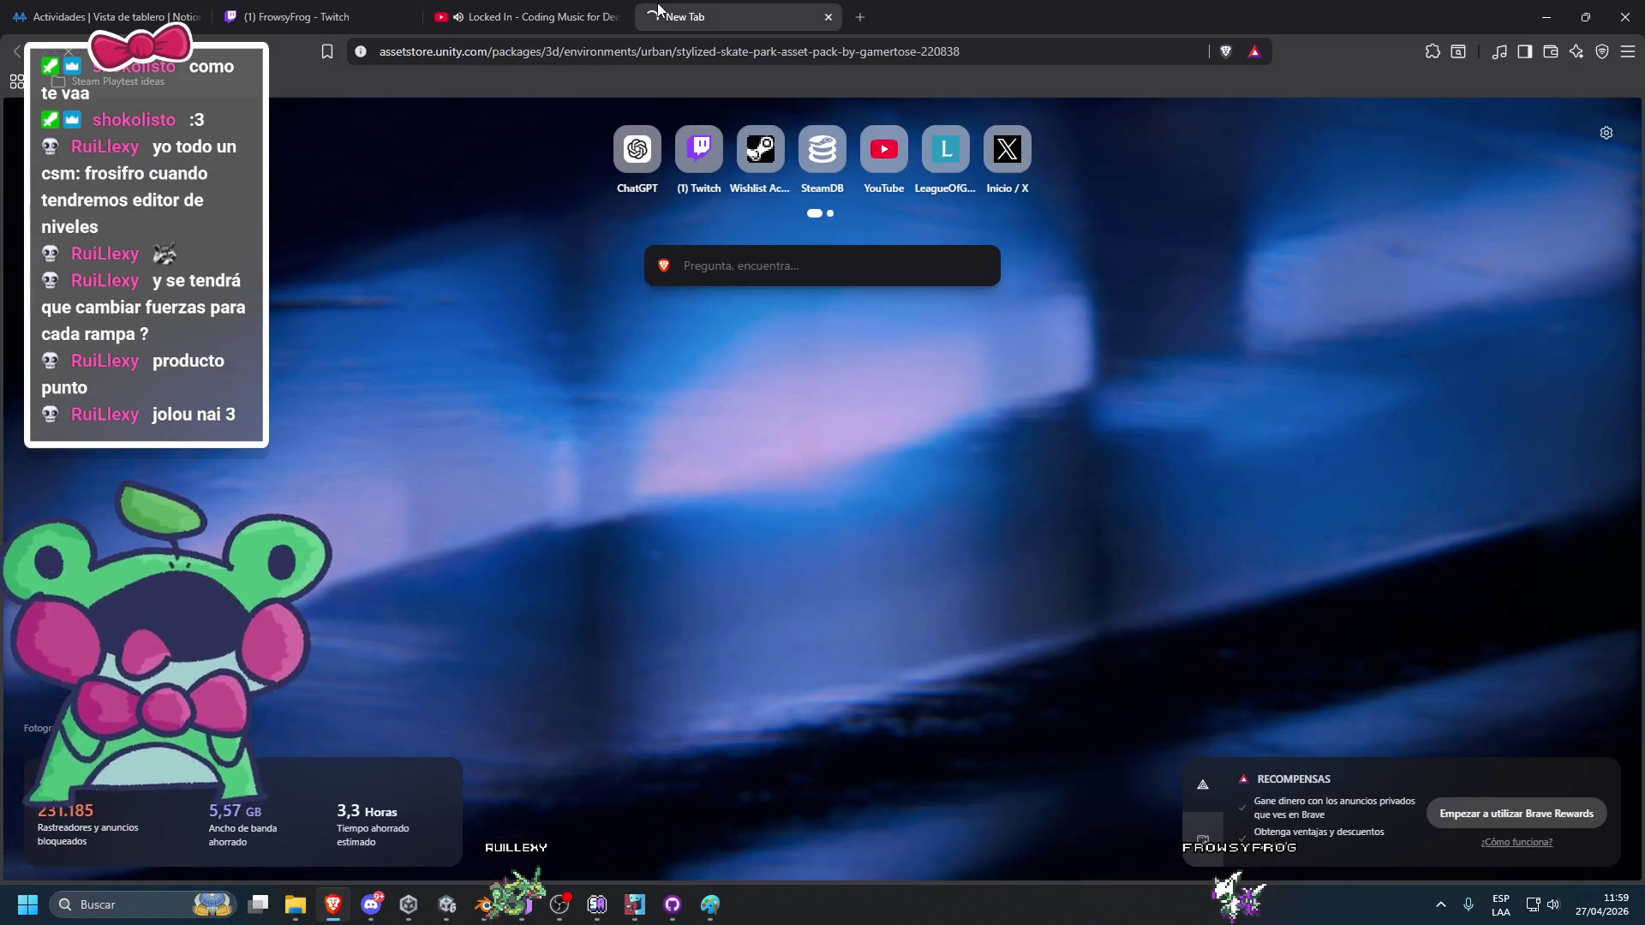
scroll(660, 454, down, 3)
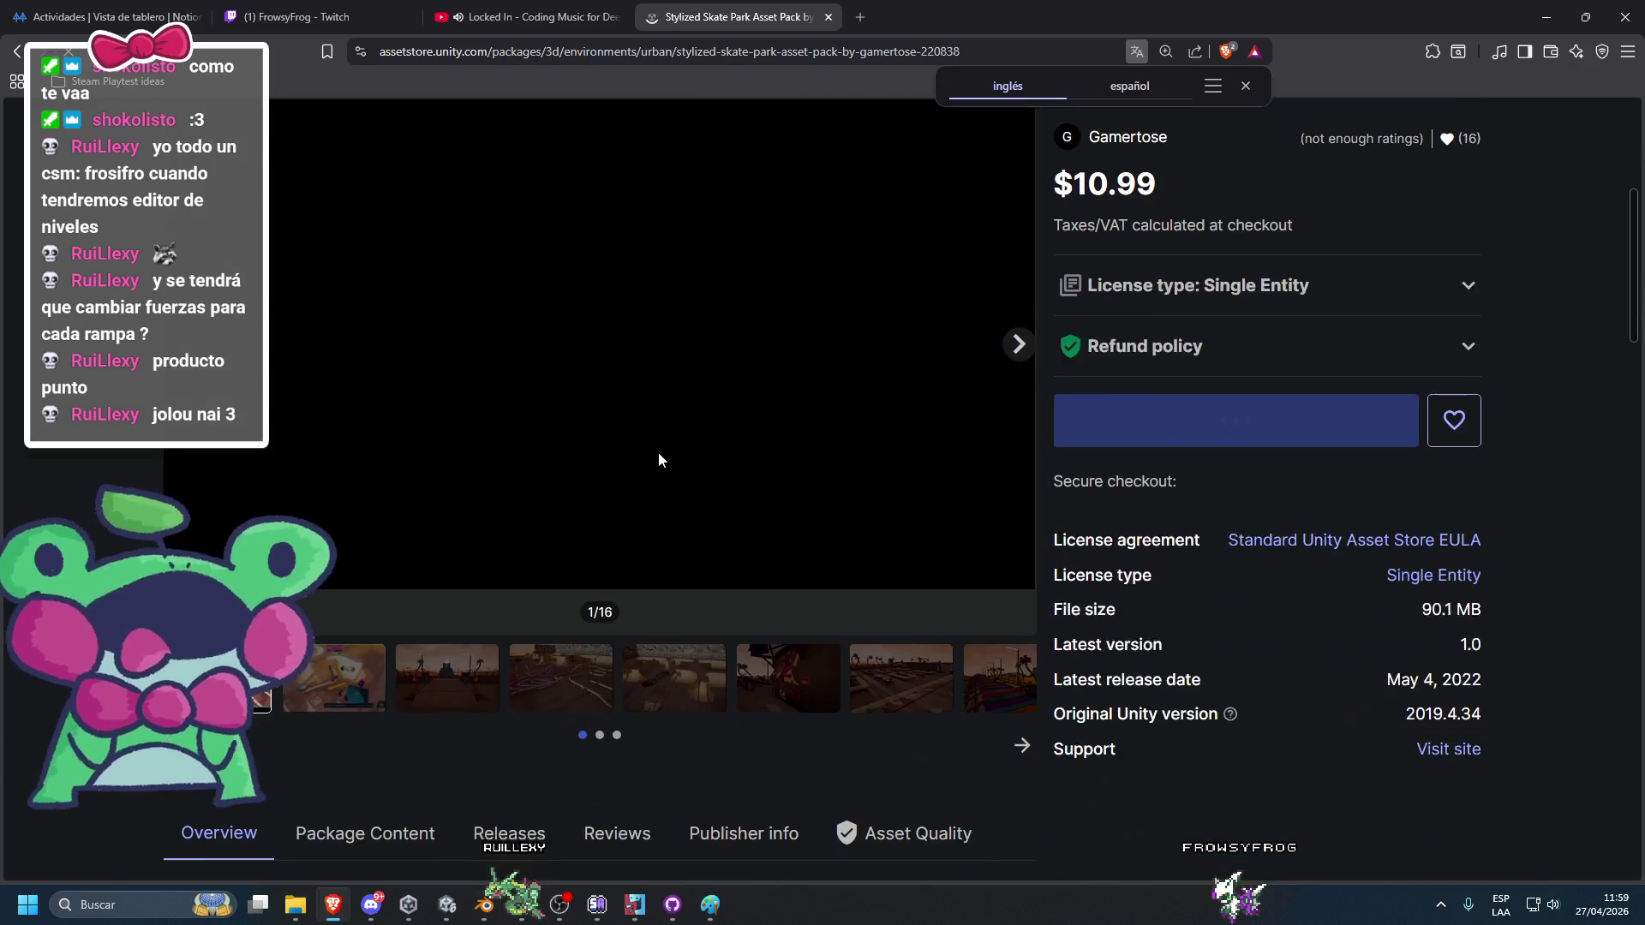
click(414, 686)
scroll(414, 685, down, 1)
click(559, 632)
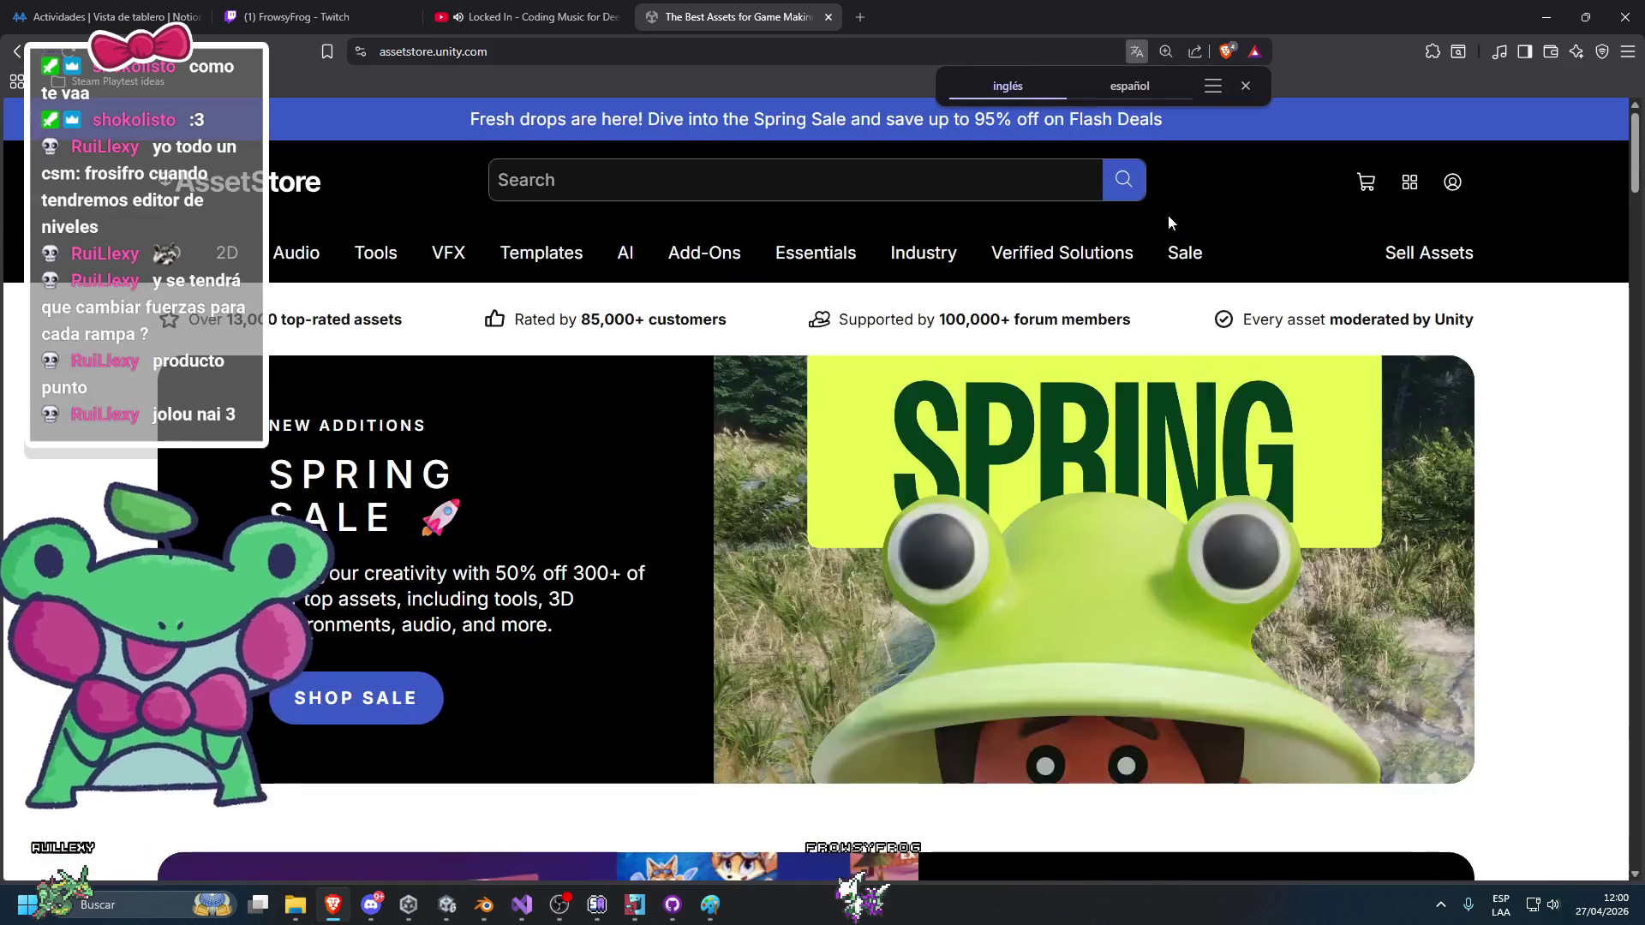
Reload the Stylized Skate Park page via 'skate' and go to the account Sign In page.
click(735, 52)
text(skate)
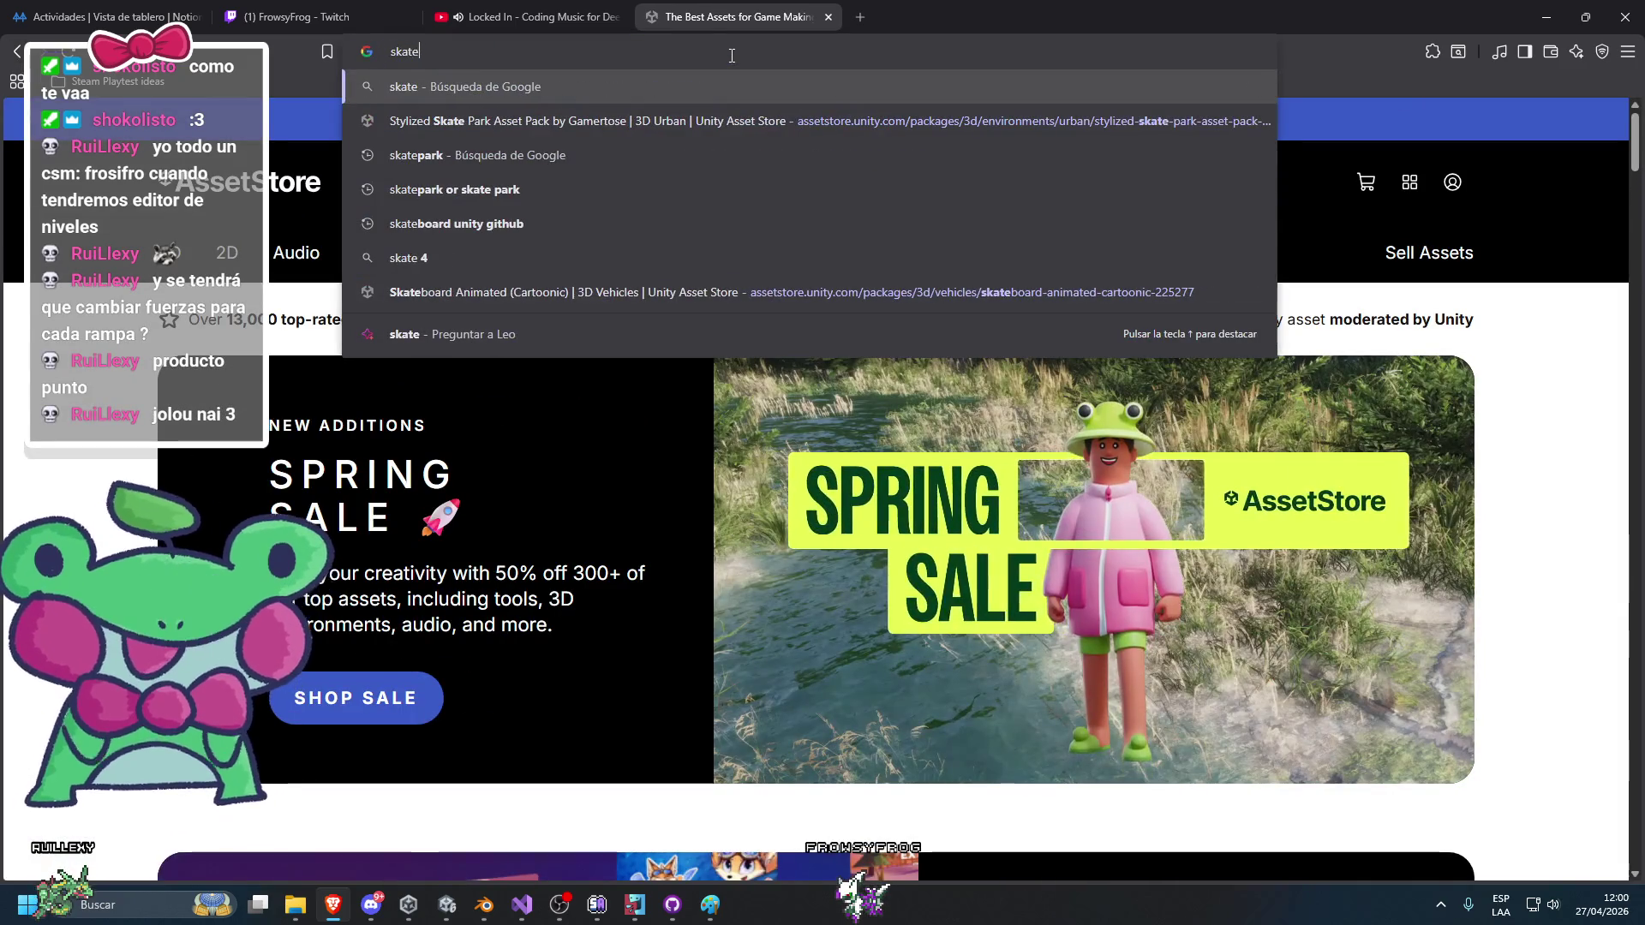
key(Down)
key(Return)
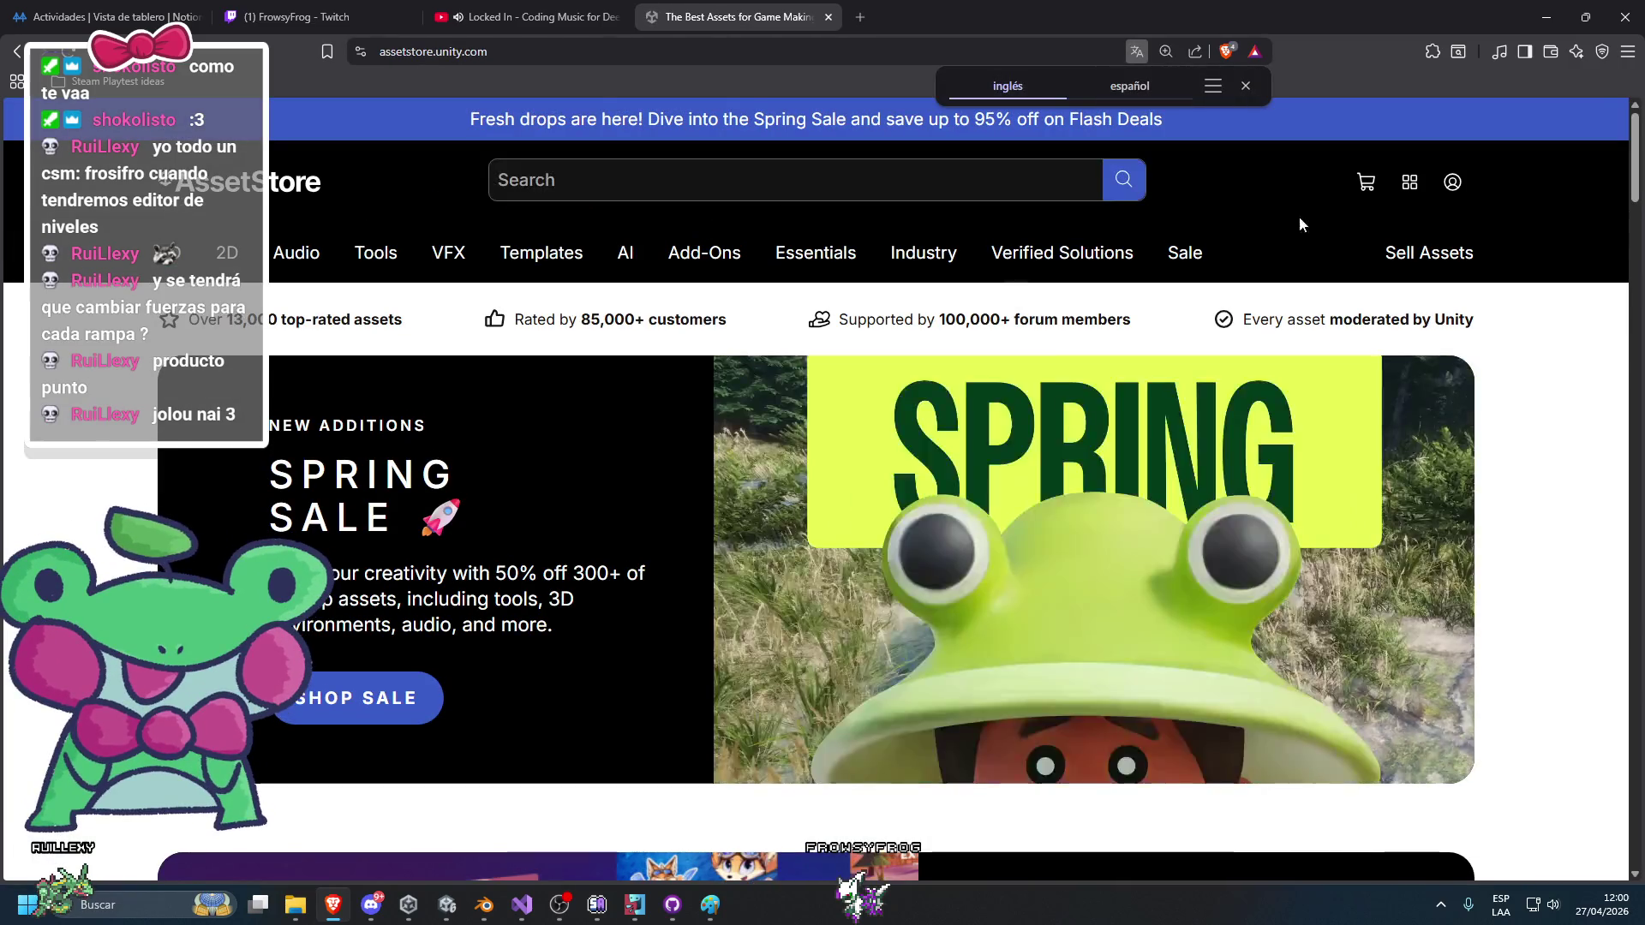
drag(1366, 180, 1452, 182)
click(1452, 182)
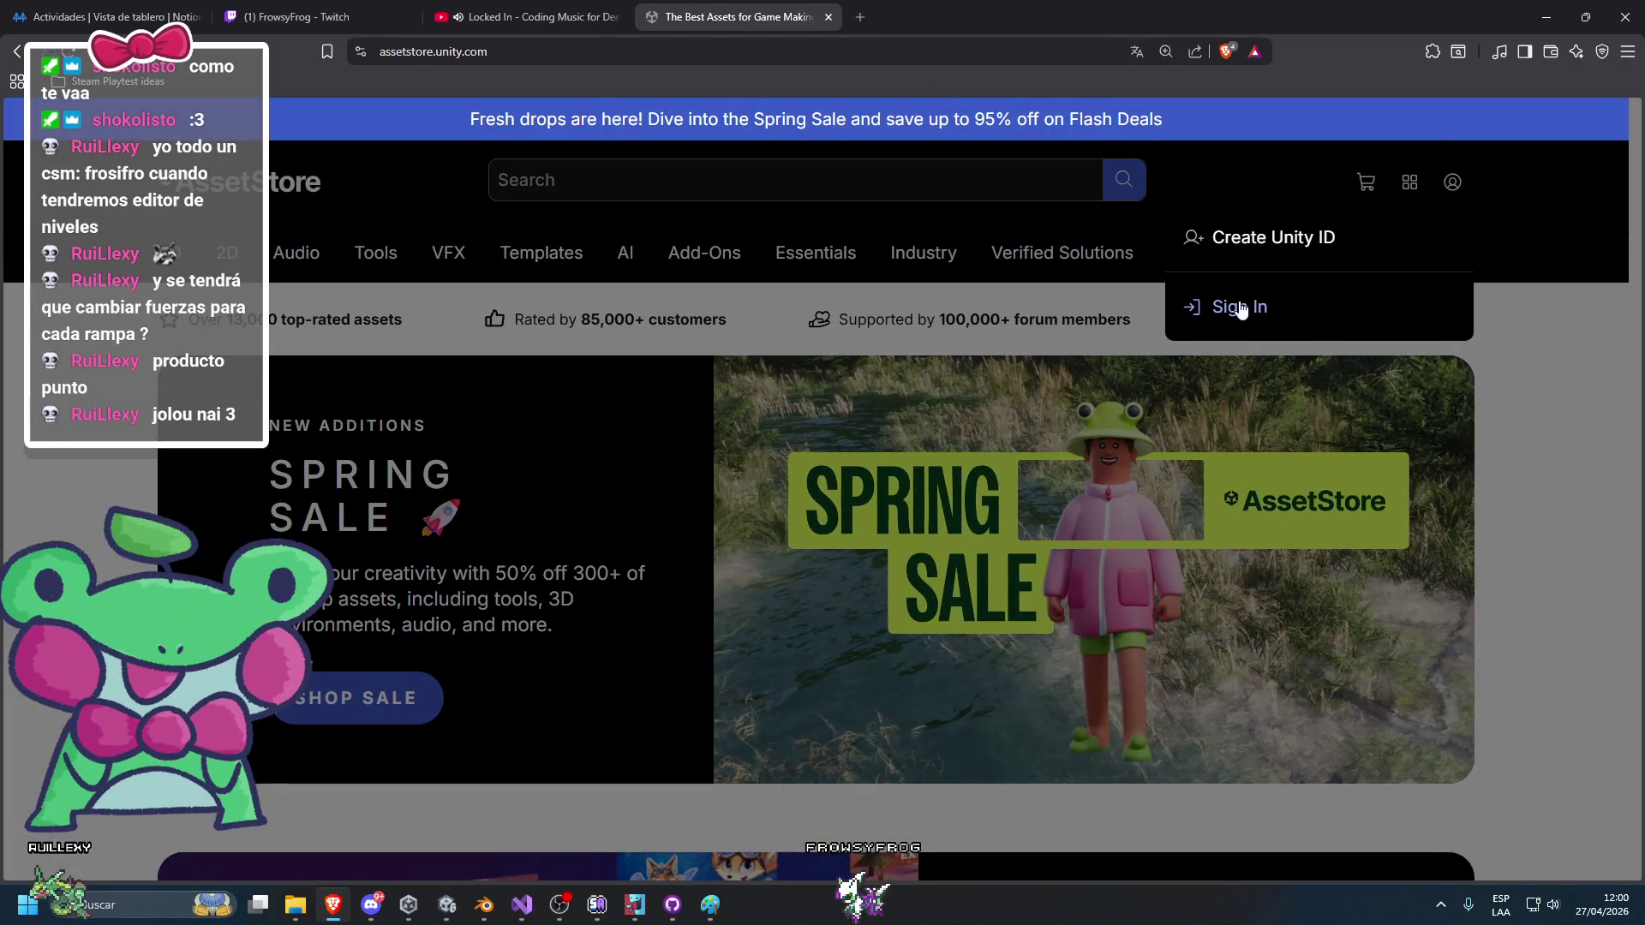
click(1239, 308)
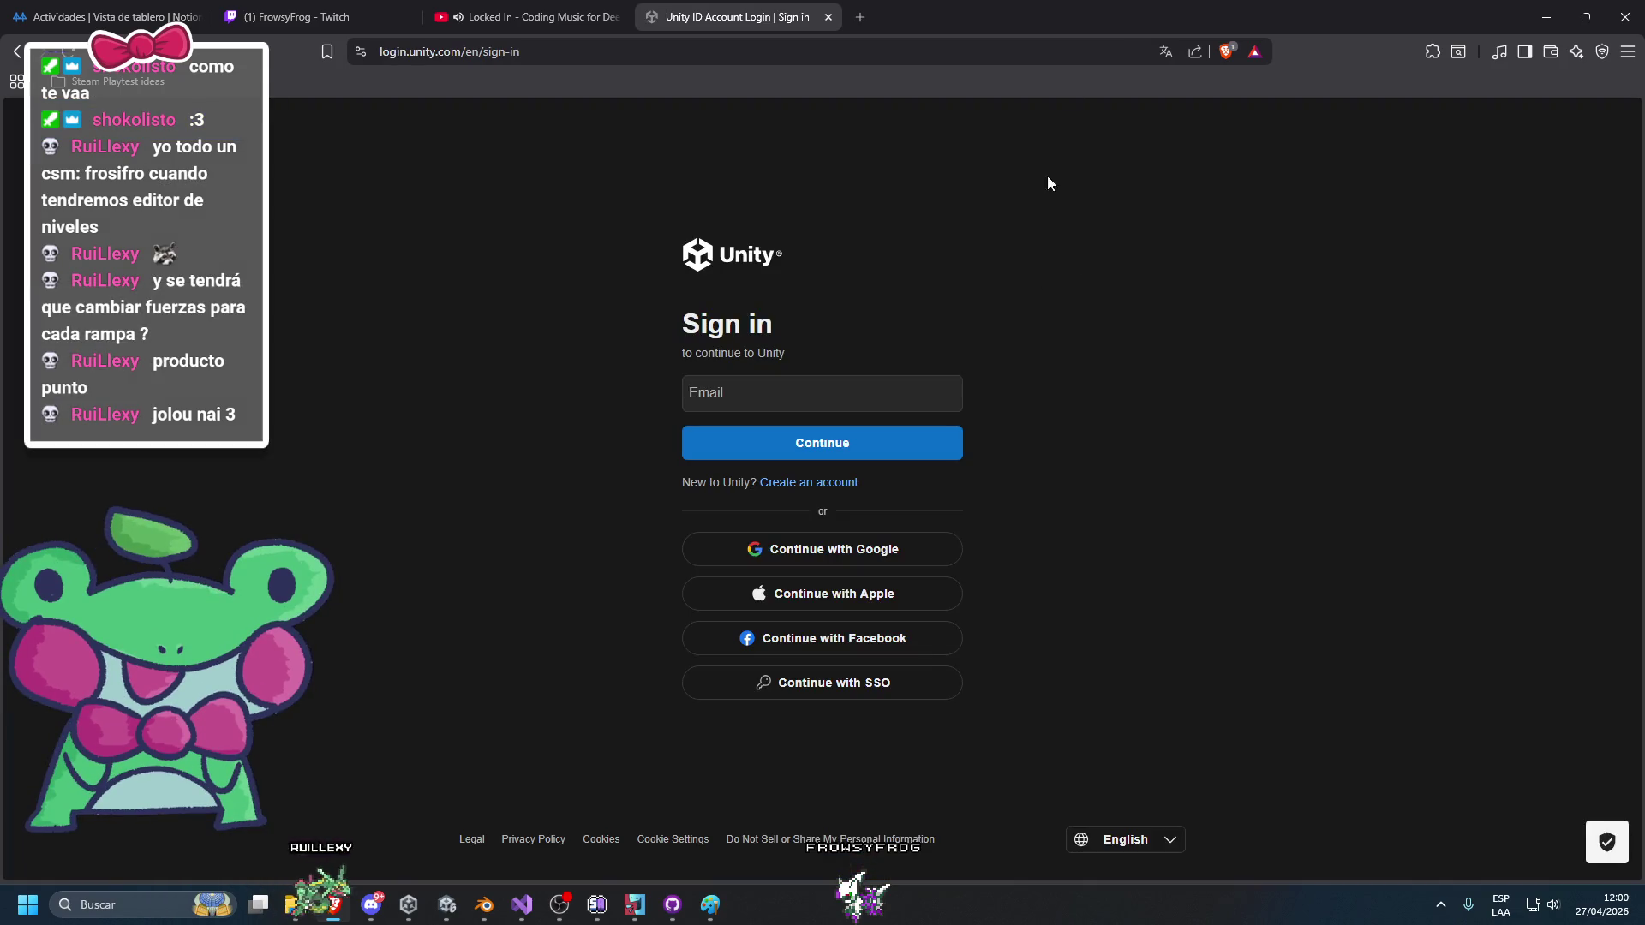
key(alt+Tab)
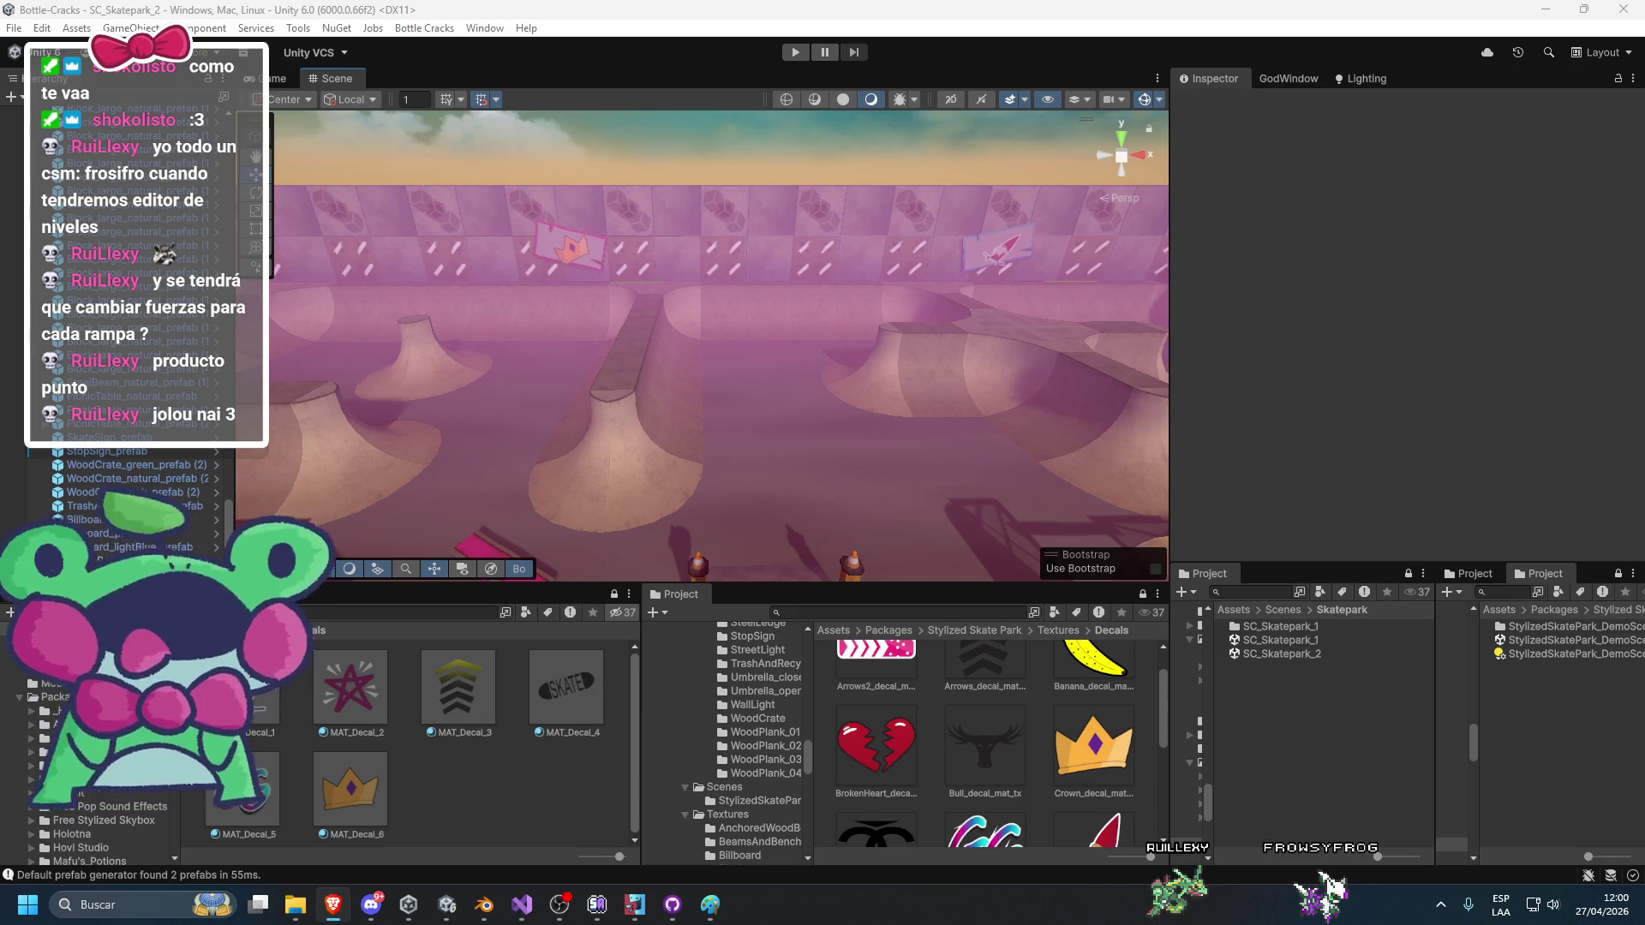
Back in the browser, review the Stylized Skate Park page and its fourth gallery screenshot.
key(alt+Tab)
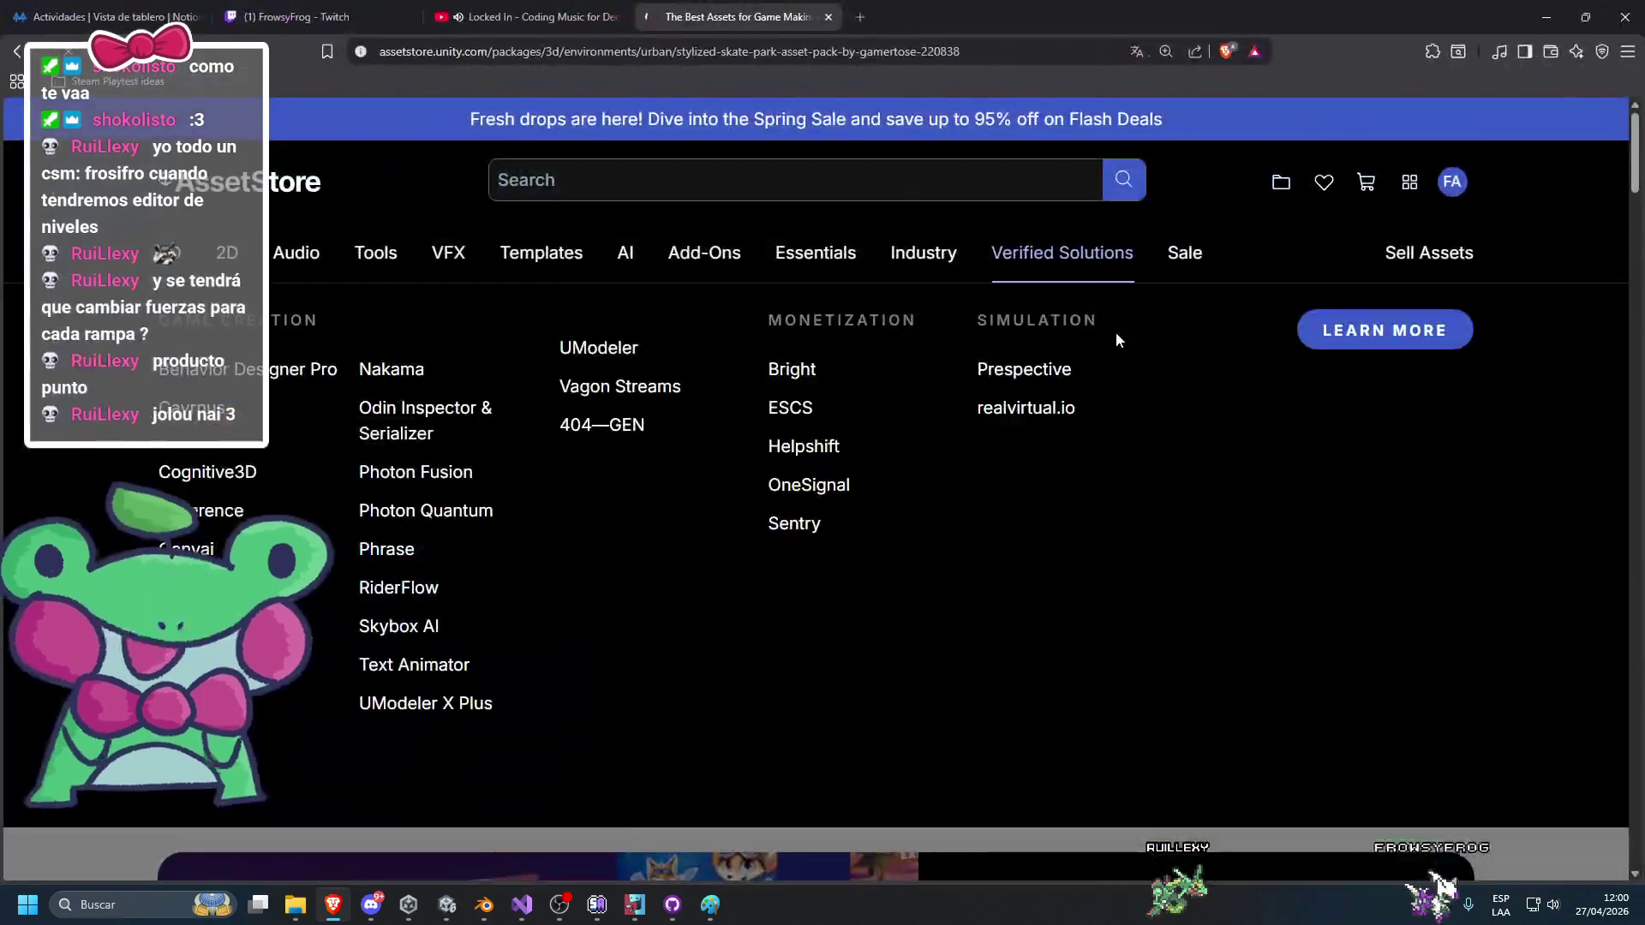
scroll(952, 686, down, 10)
scroll(952, 685, up, 9)
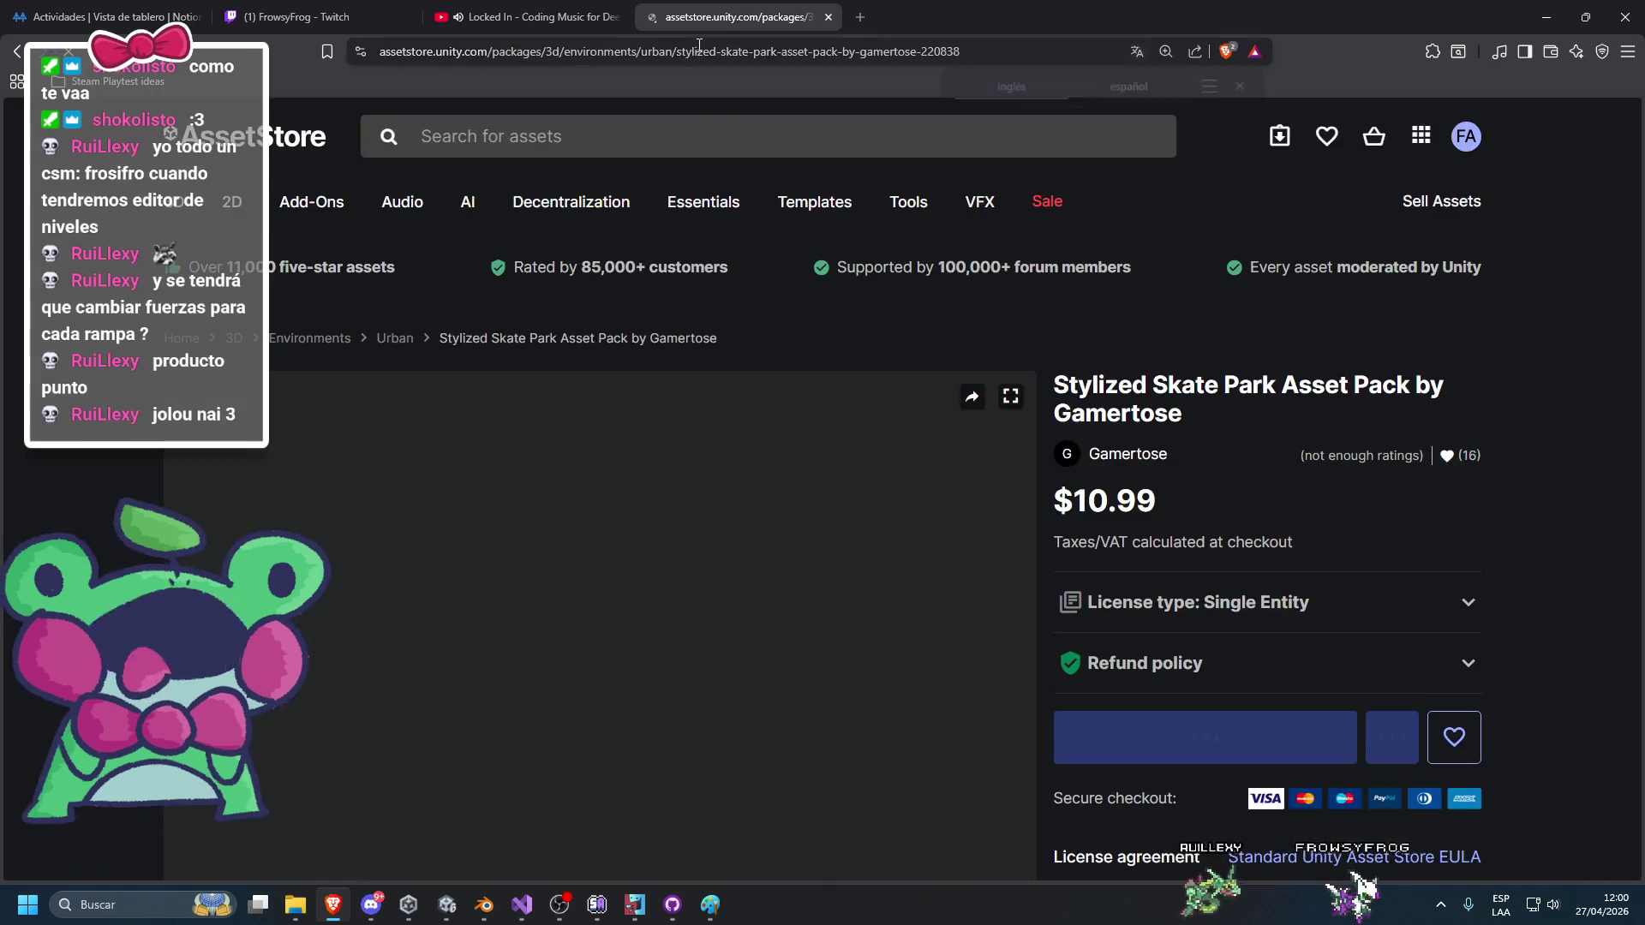
click(699, 52)
scroll(516, 512, down, 4)
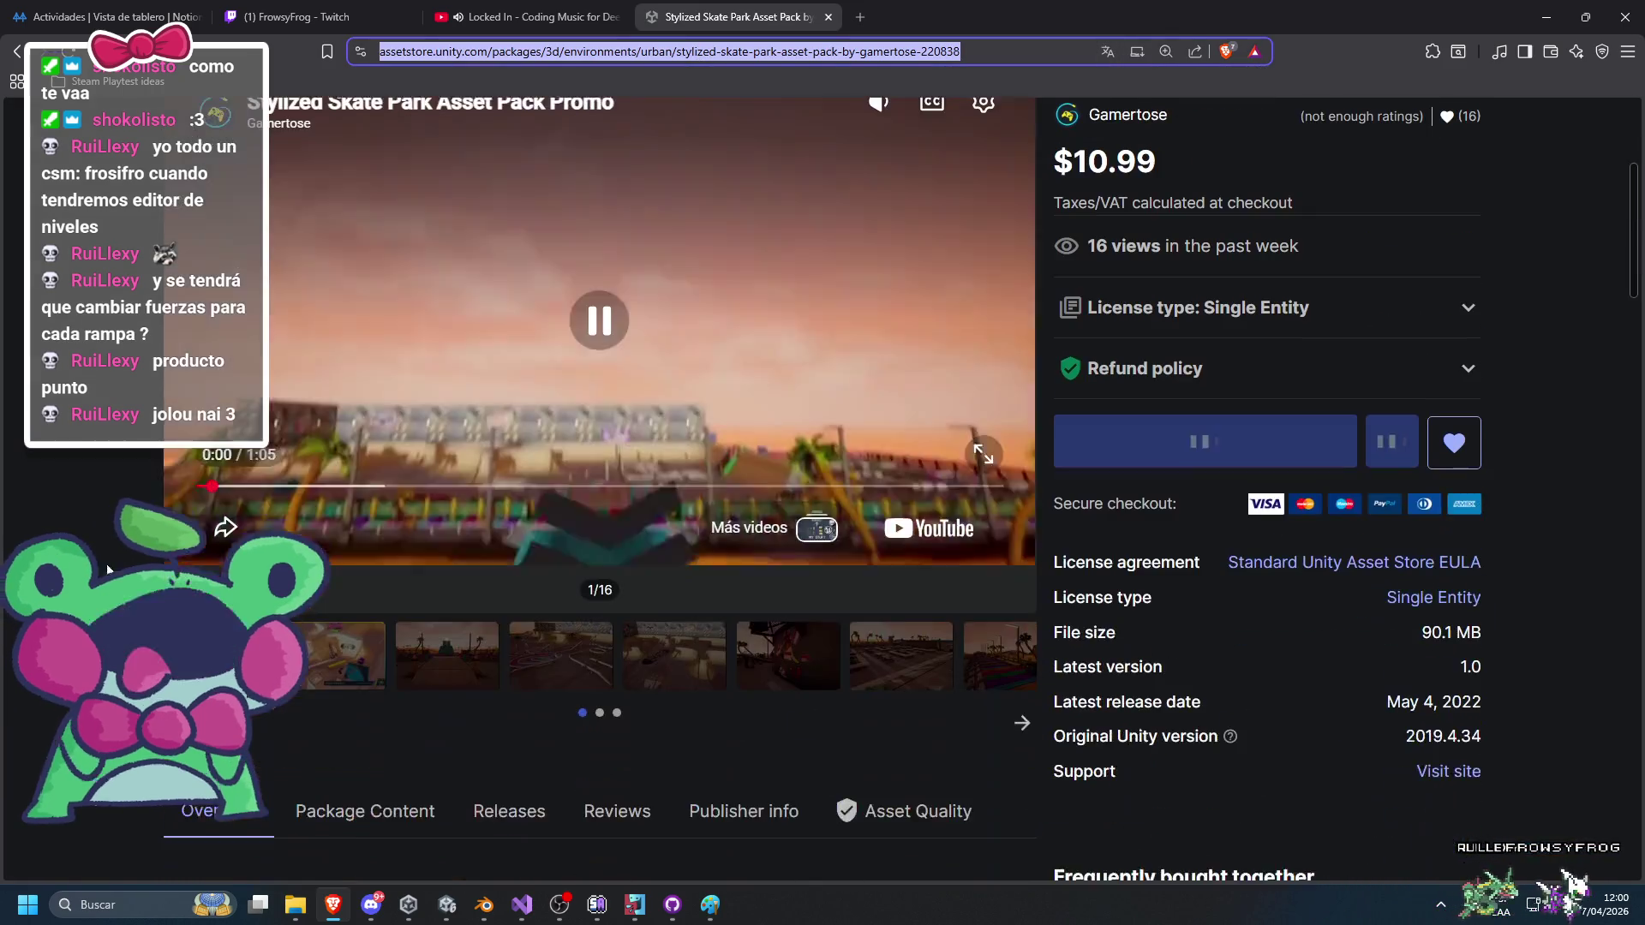
scroll(424, 853, up, 2)
click(424, 848)
click(560, 808)
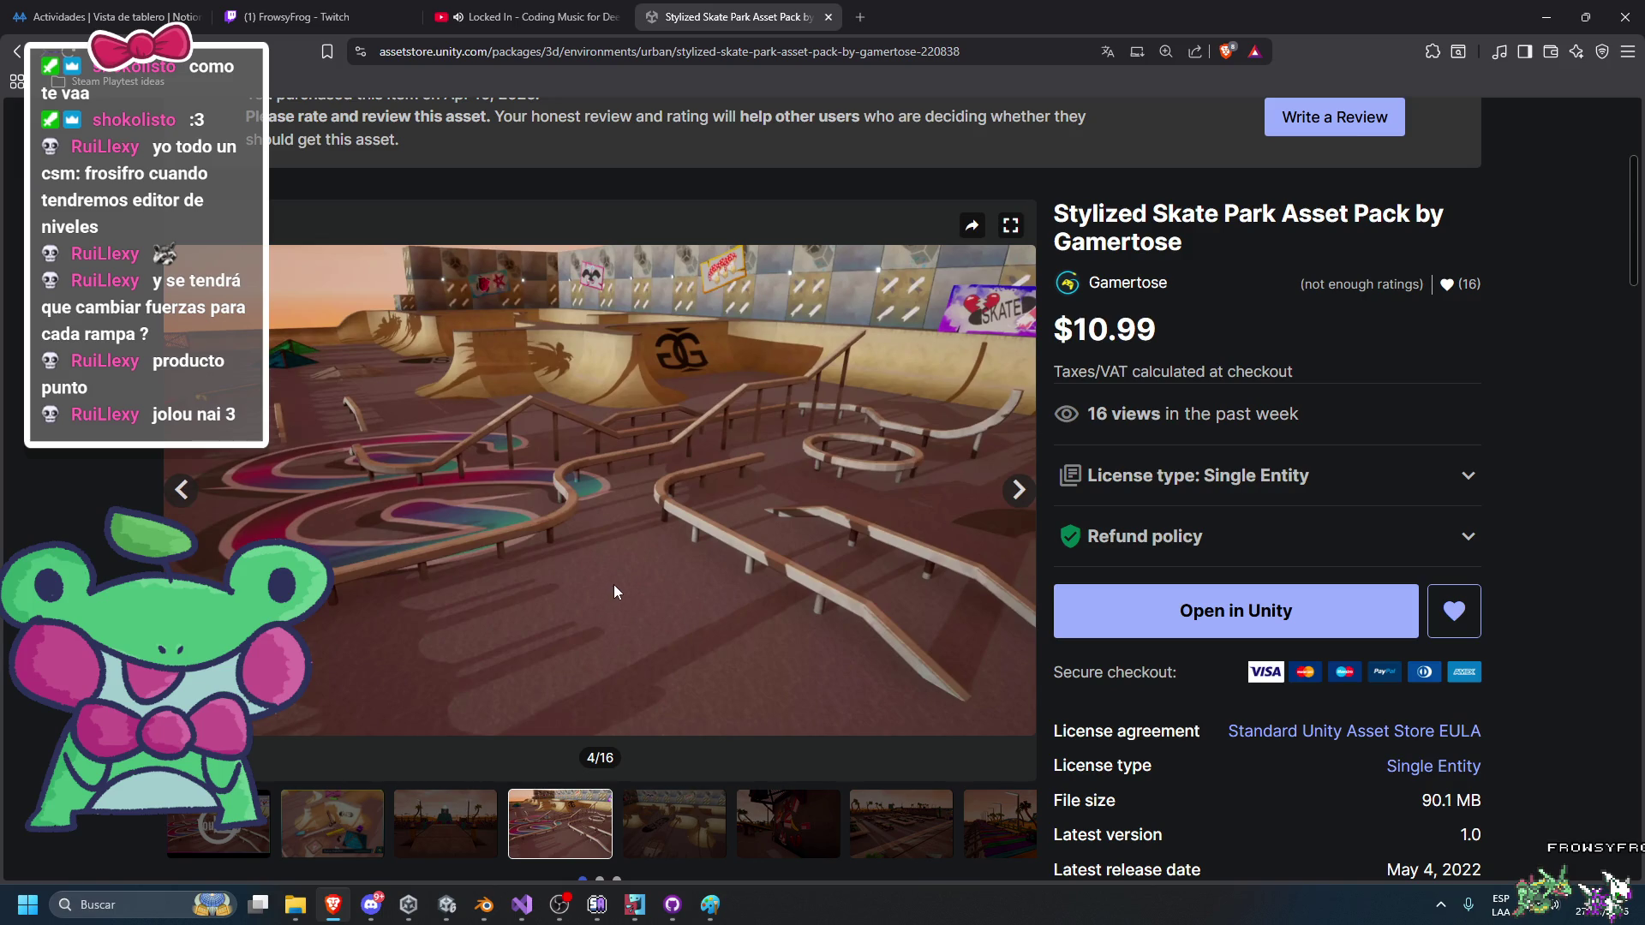
Shrink the browser over the Unity editor and view the fifth skate park screenshot.
mouse_move(1037, 15)
mouse_down()
mouse_move(985, 119)
mouse_move(1013, 137)
mouse_move(966, 125)
mouse_move(1644, 129)
mouse_up()
scroll(957, 783, down, 5)
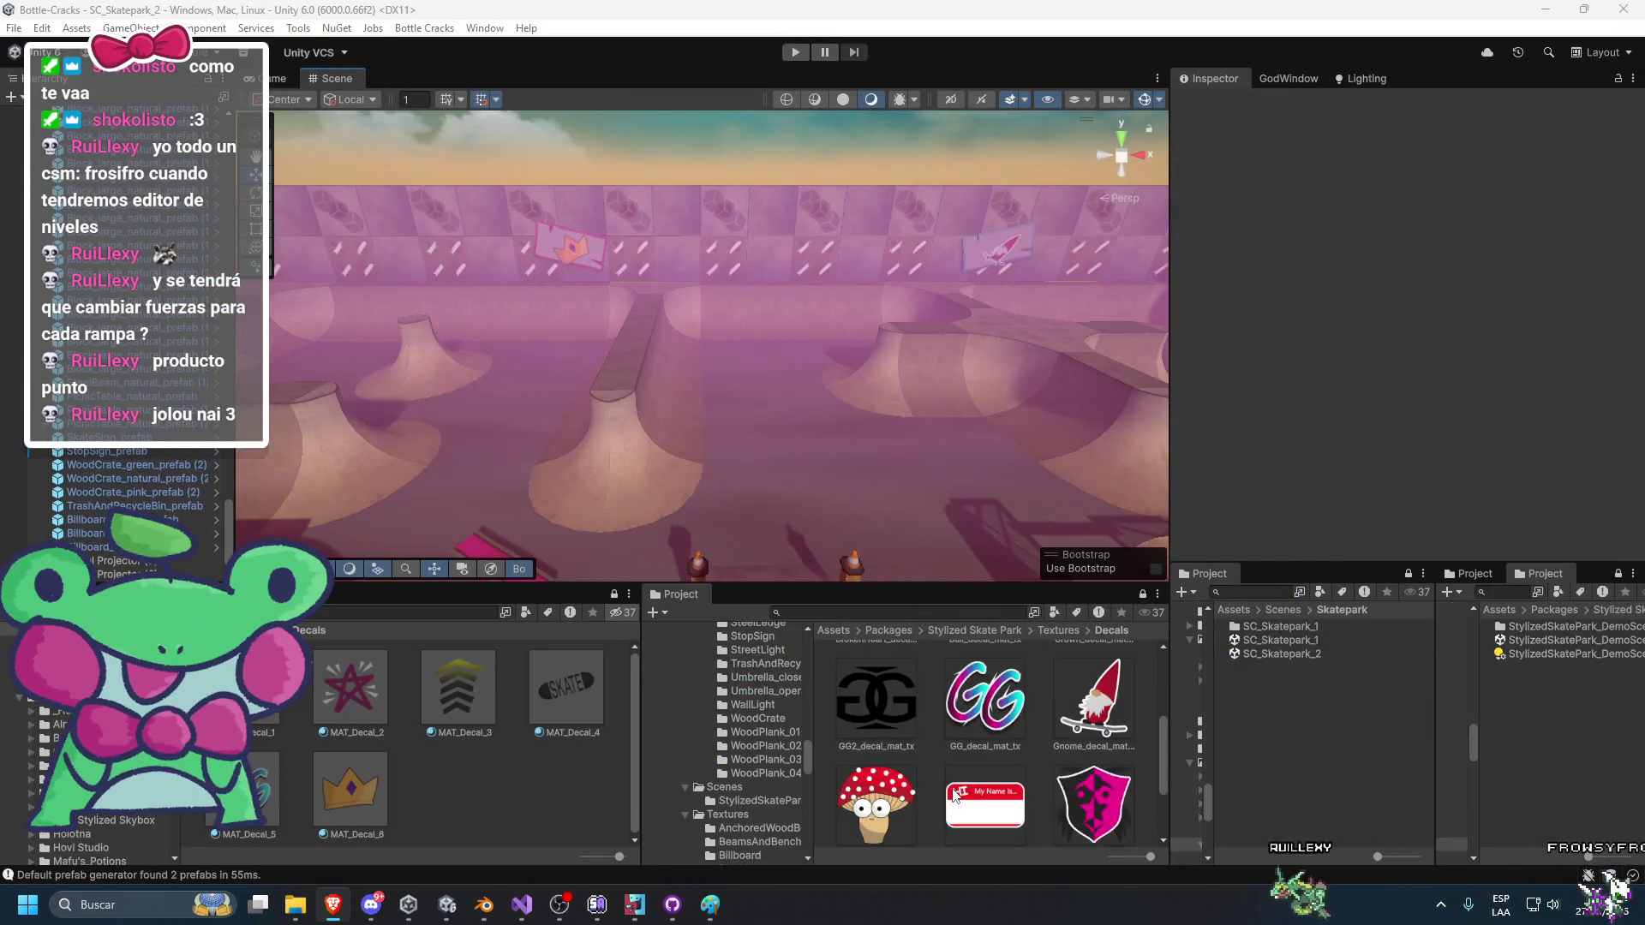
scroll(956, 783, up, 10)
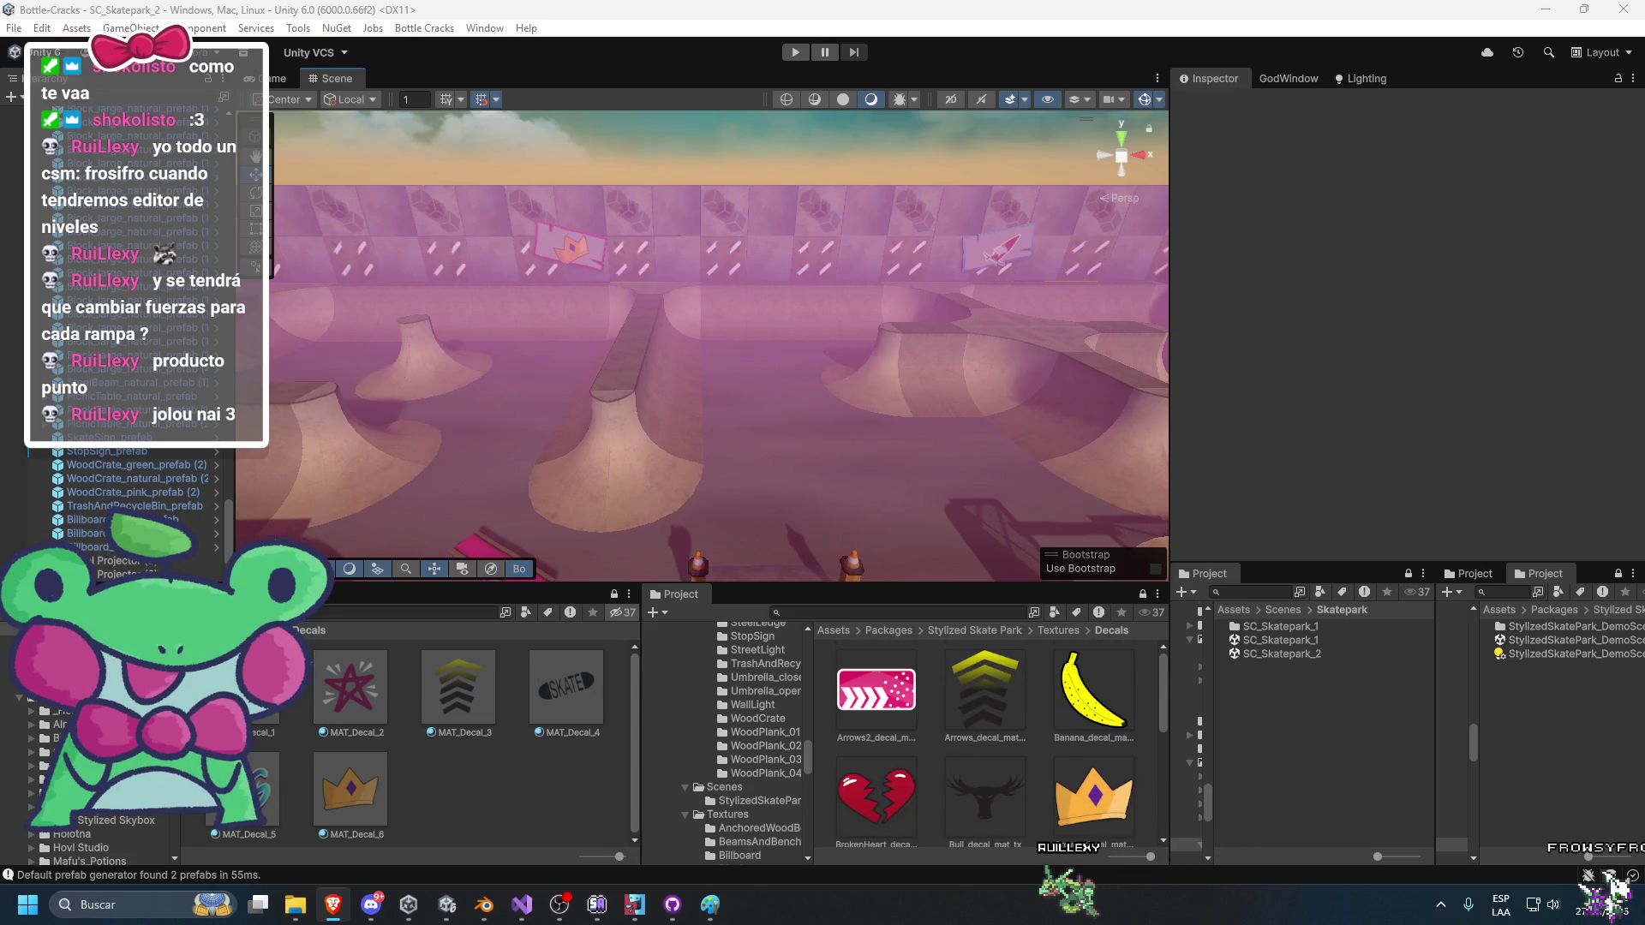
click(333, 905)
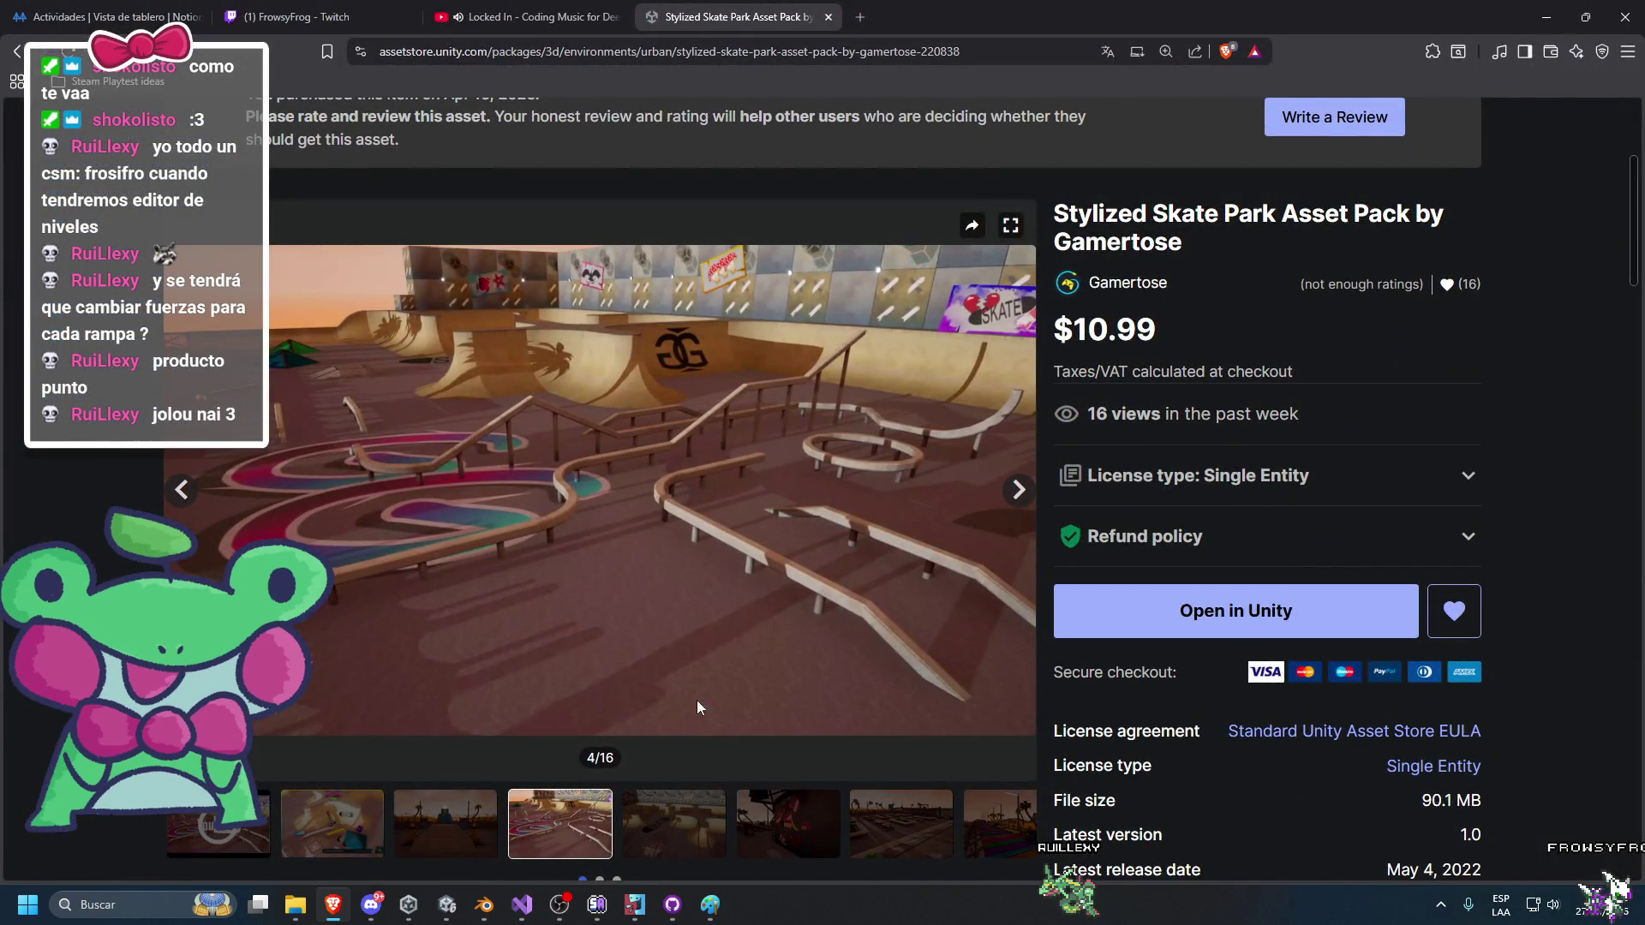
click(682, 801)
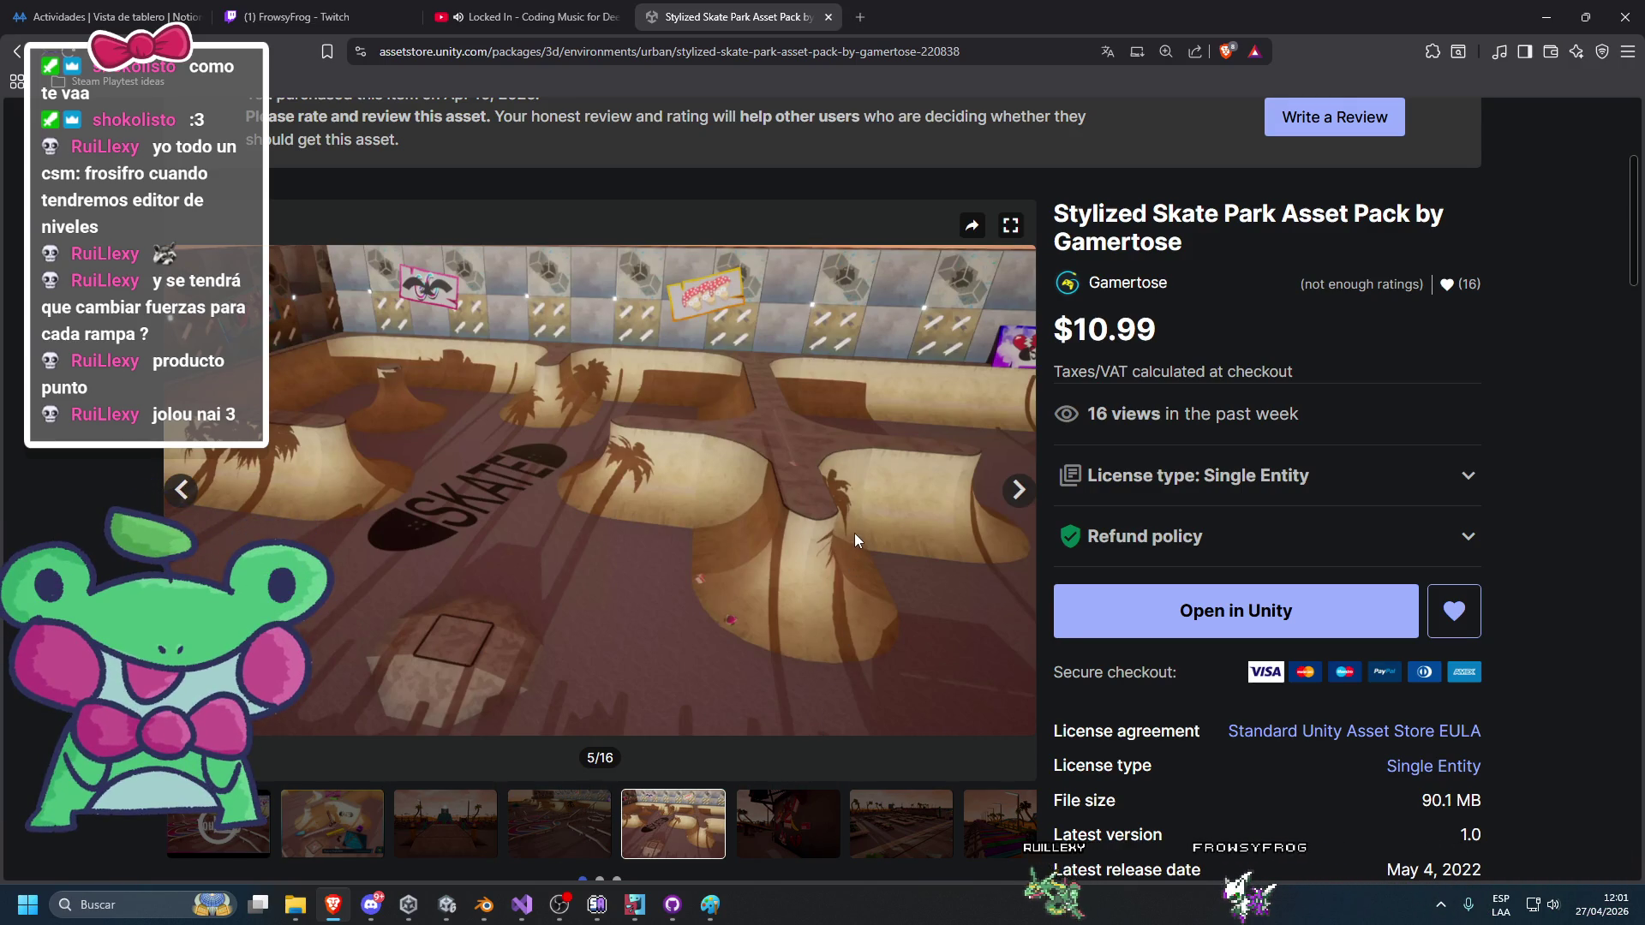
key(alt+Tab)
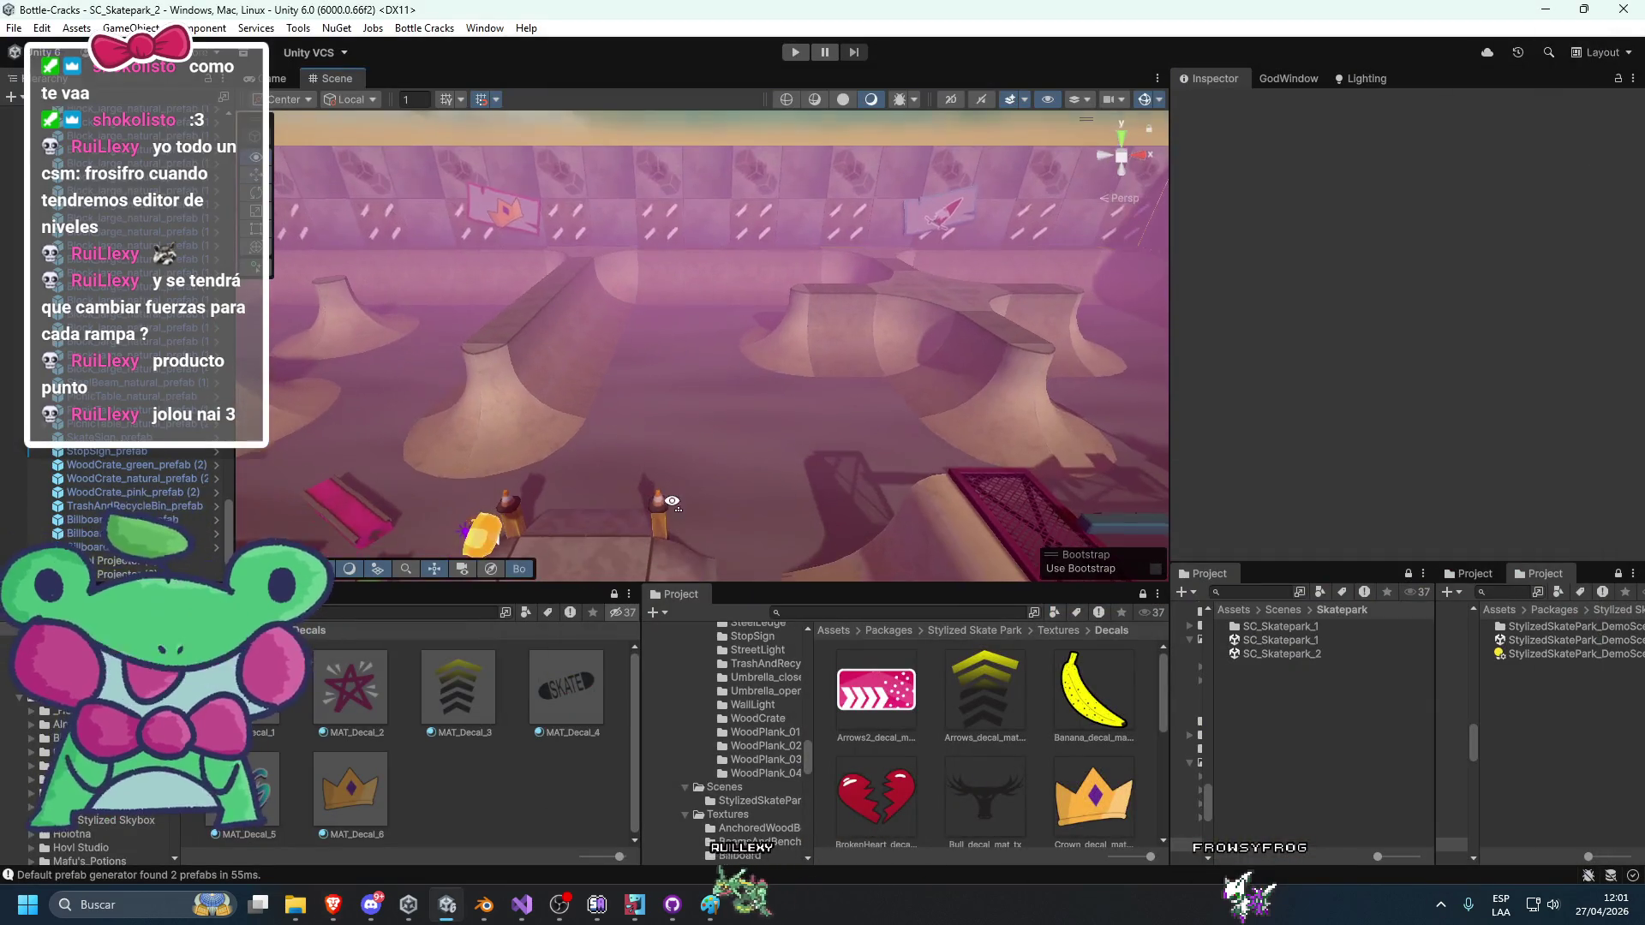
Frame the half-pipe, pick the arrows decal projector, and shift its copy across the park.
scroll(738, 445, up, 5)
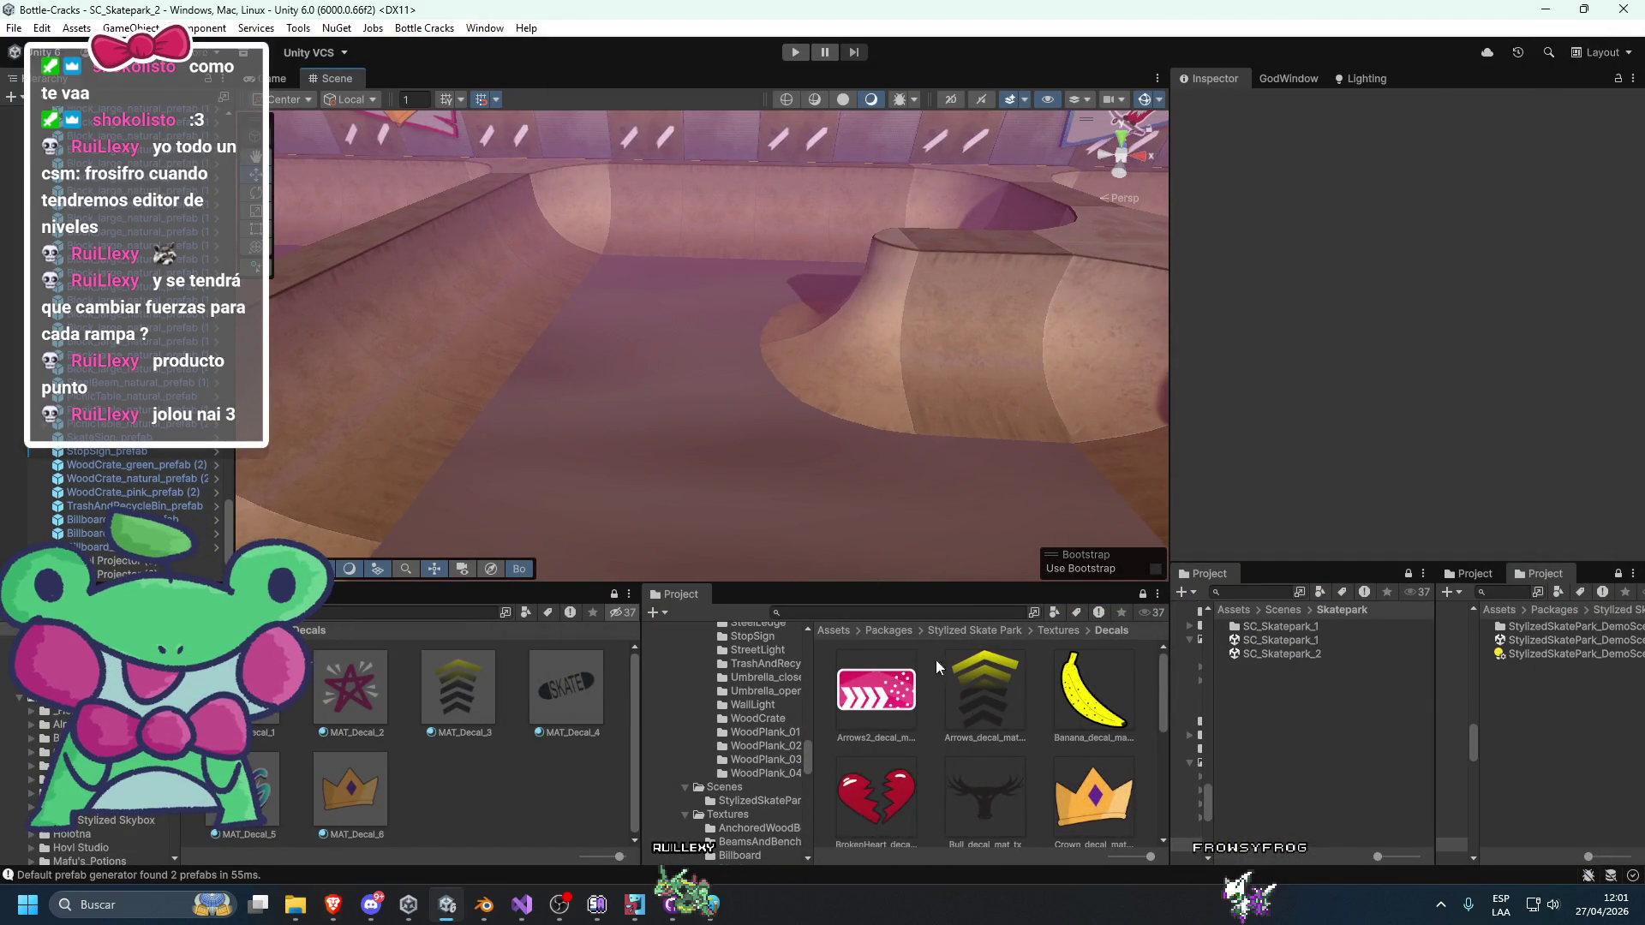
scroll(935, 659, down, 2)
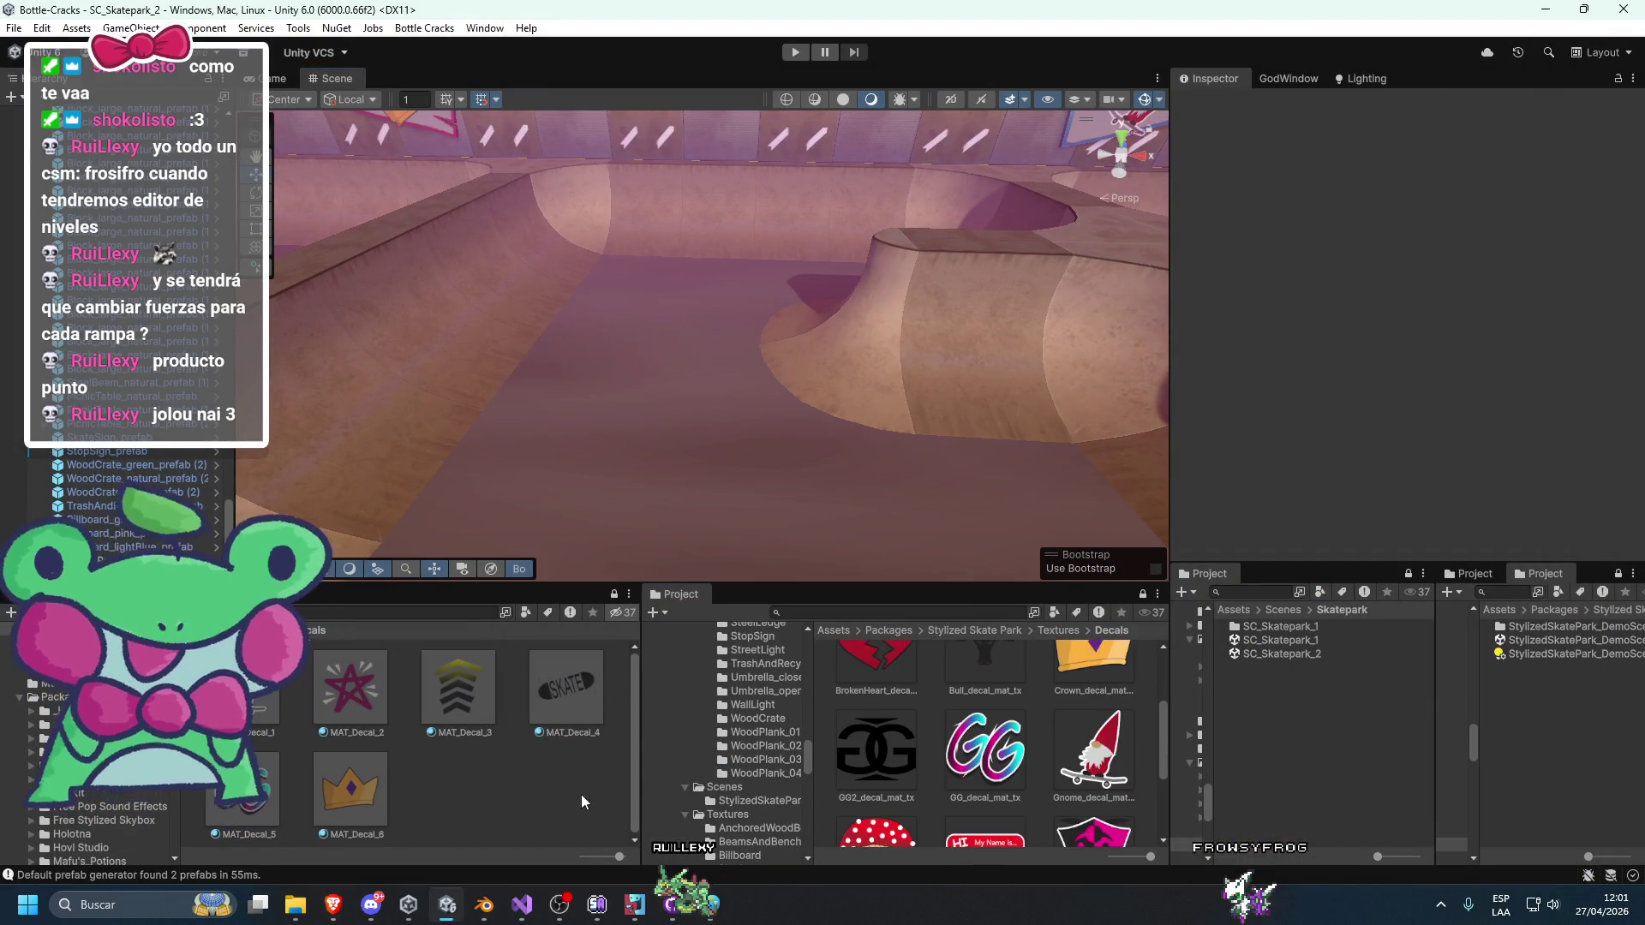
scroll(99, 526, down, 1)
scroll(701, 459, down, 10)
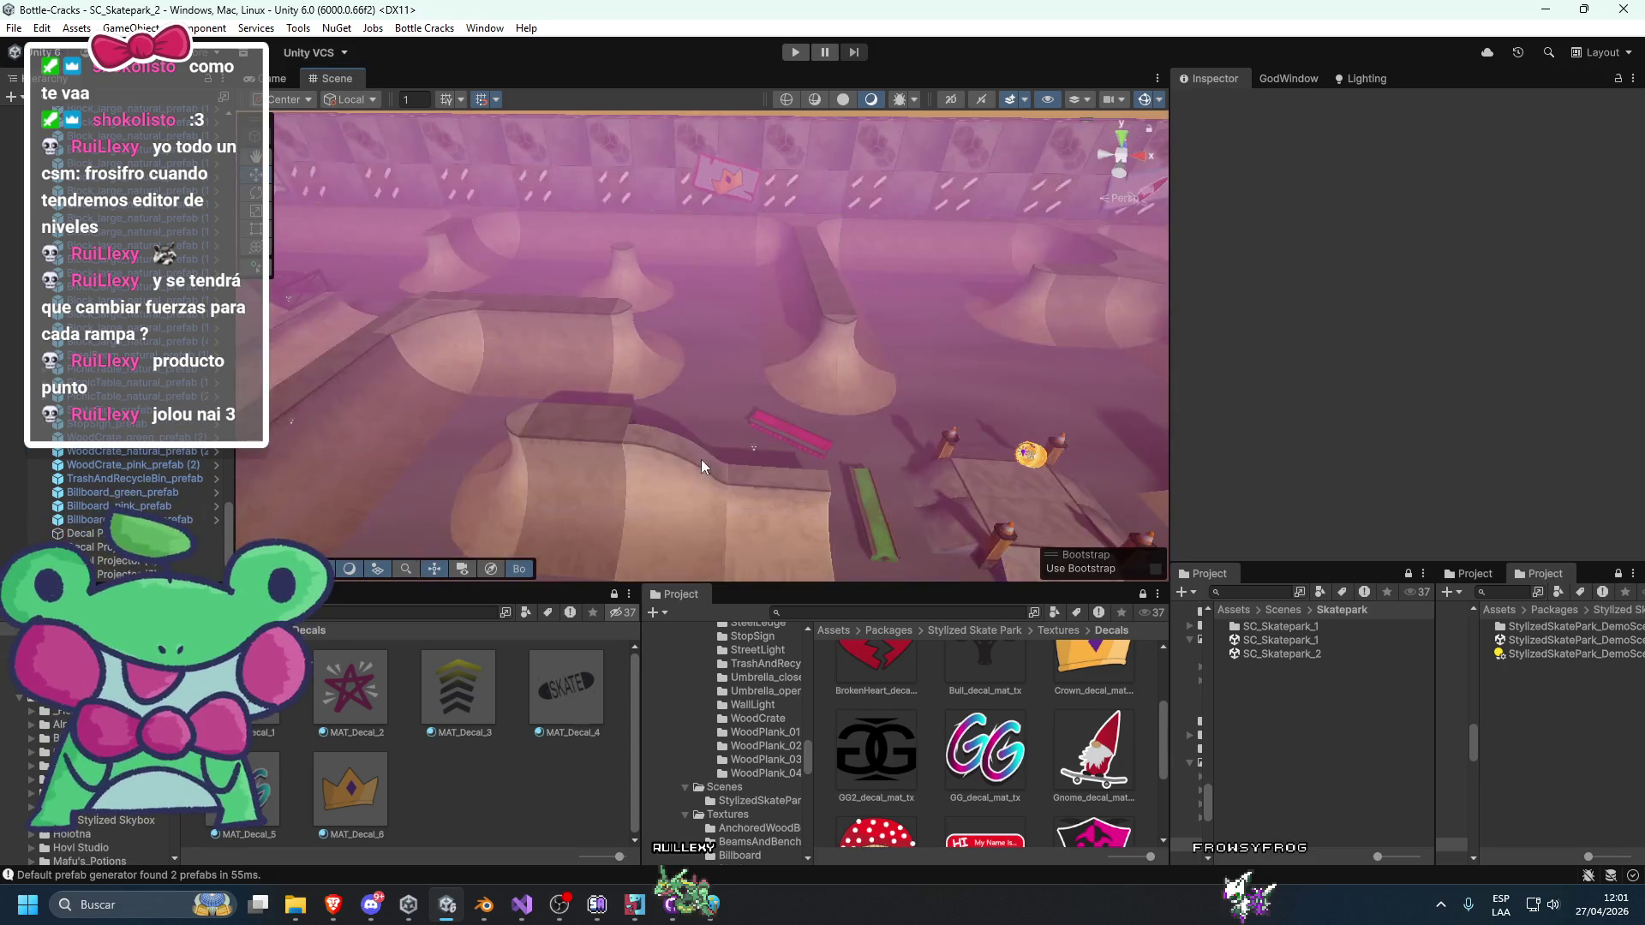
scroll(769, 533, up, 8)
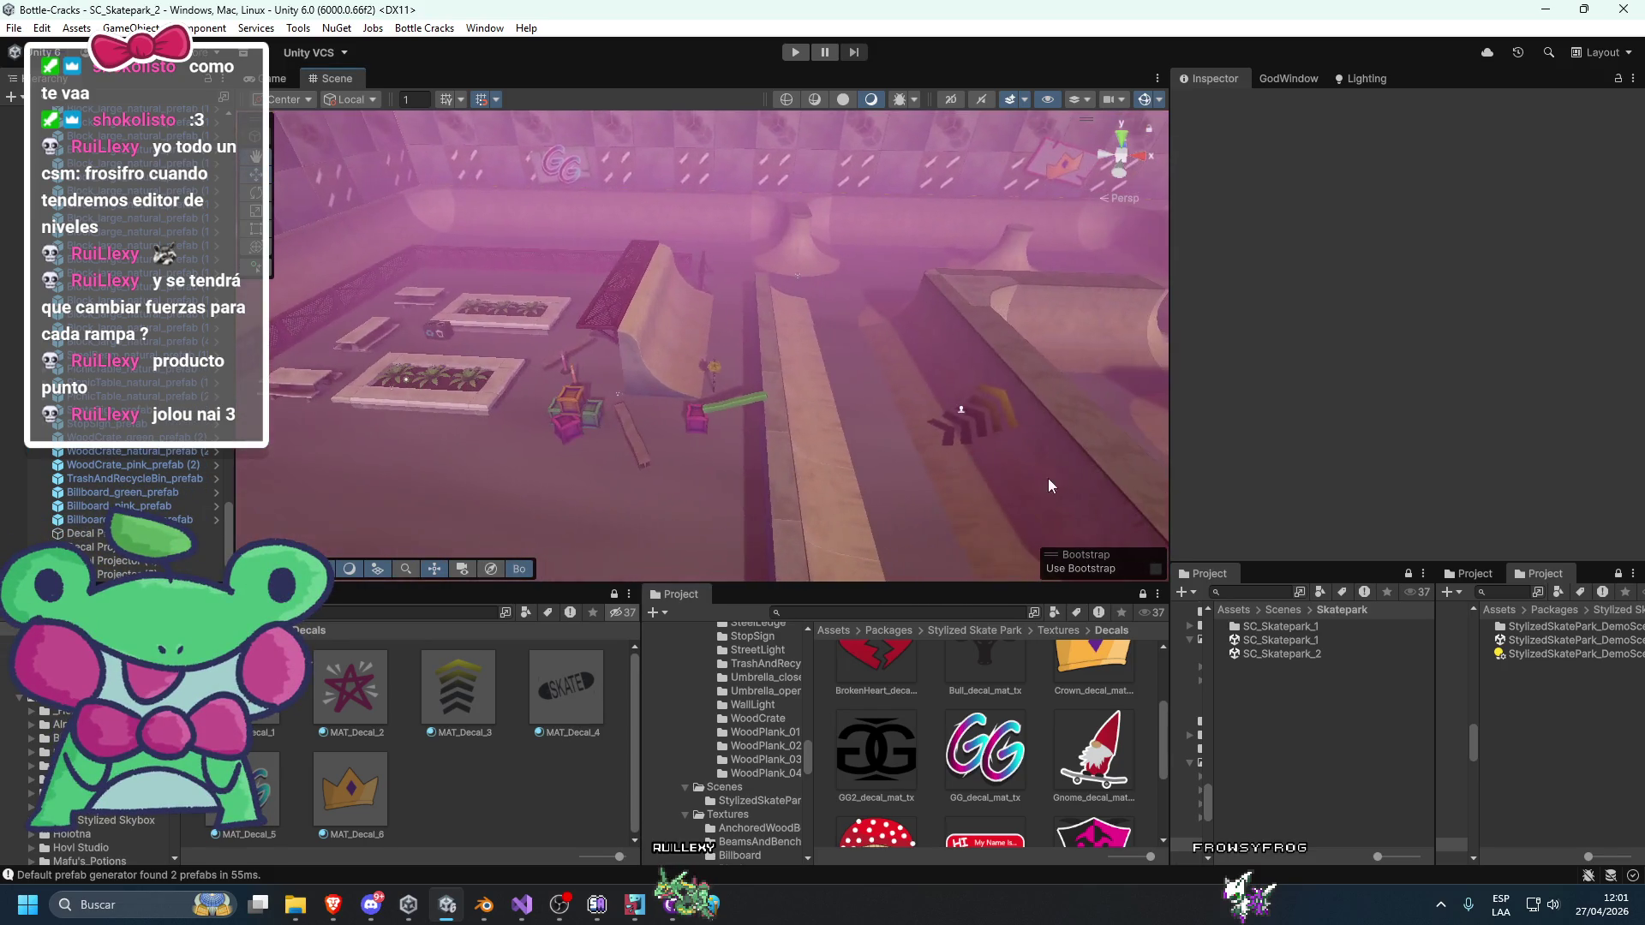
click(963, 413)
key(f)
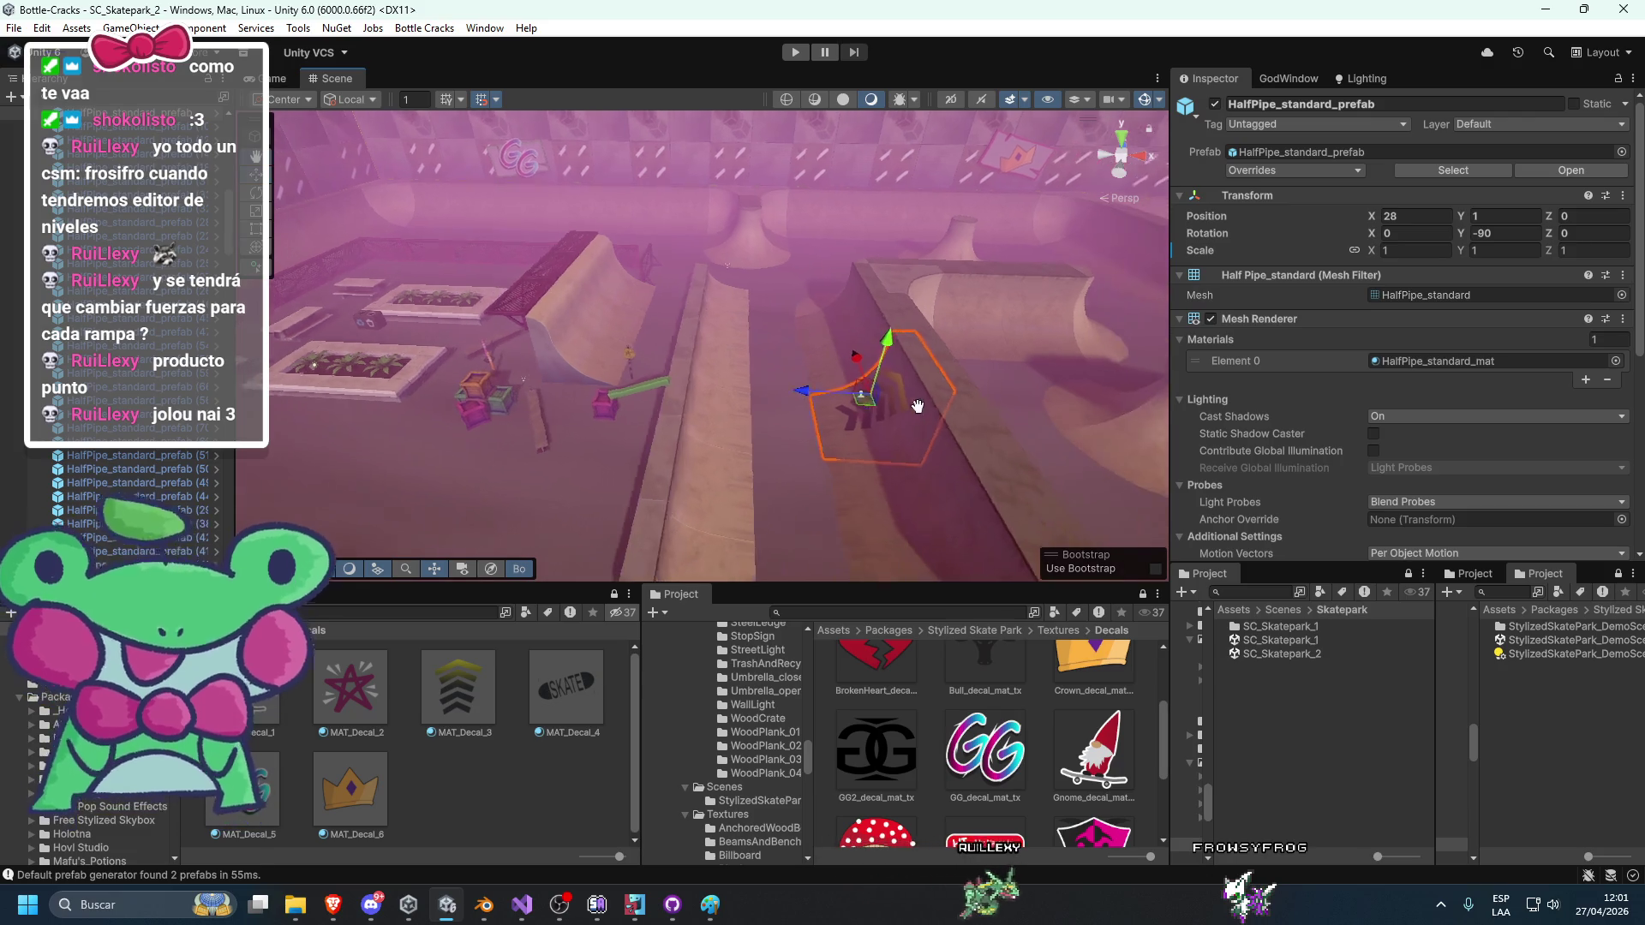
click(793, 495)
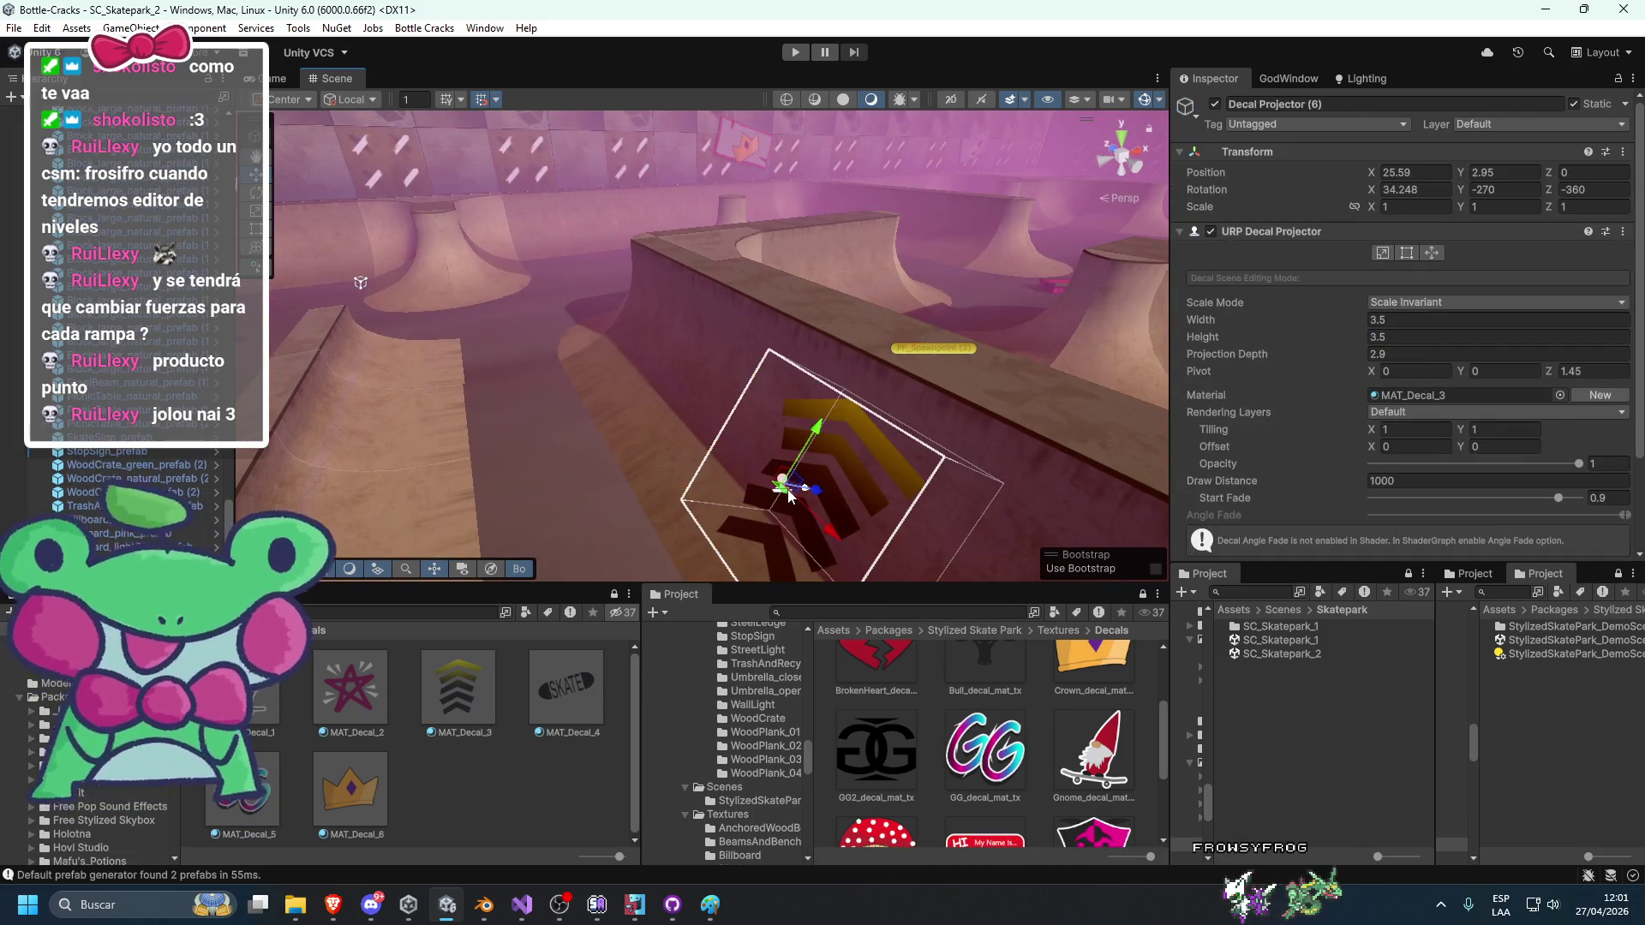
mouse_move(798, 489)
mouse_down()
mouse_move(768, 484)
mouse_move(586, 550)
mouse_move(493, 471)
mouse_up()
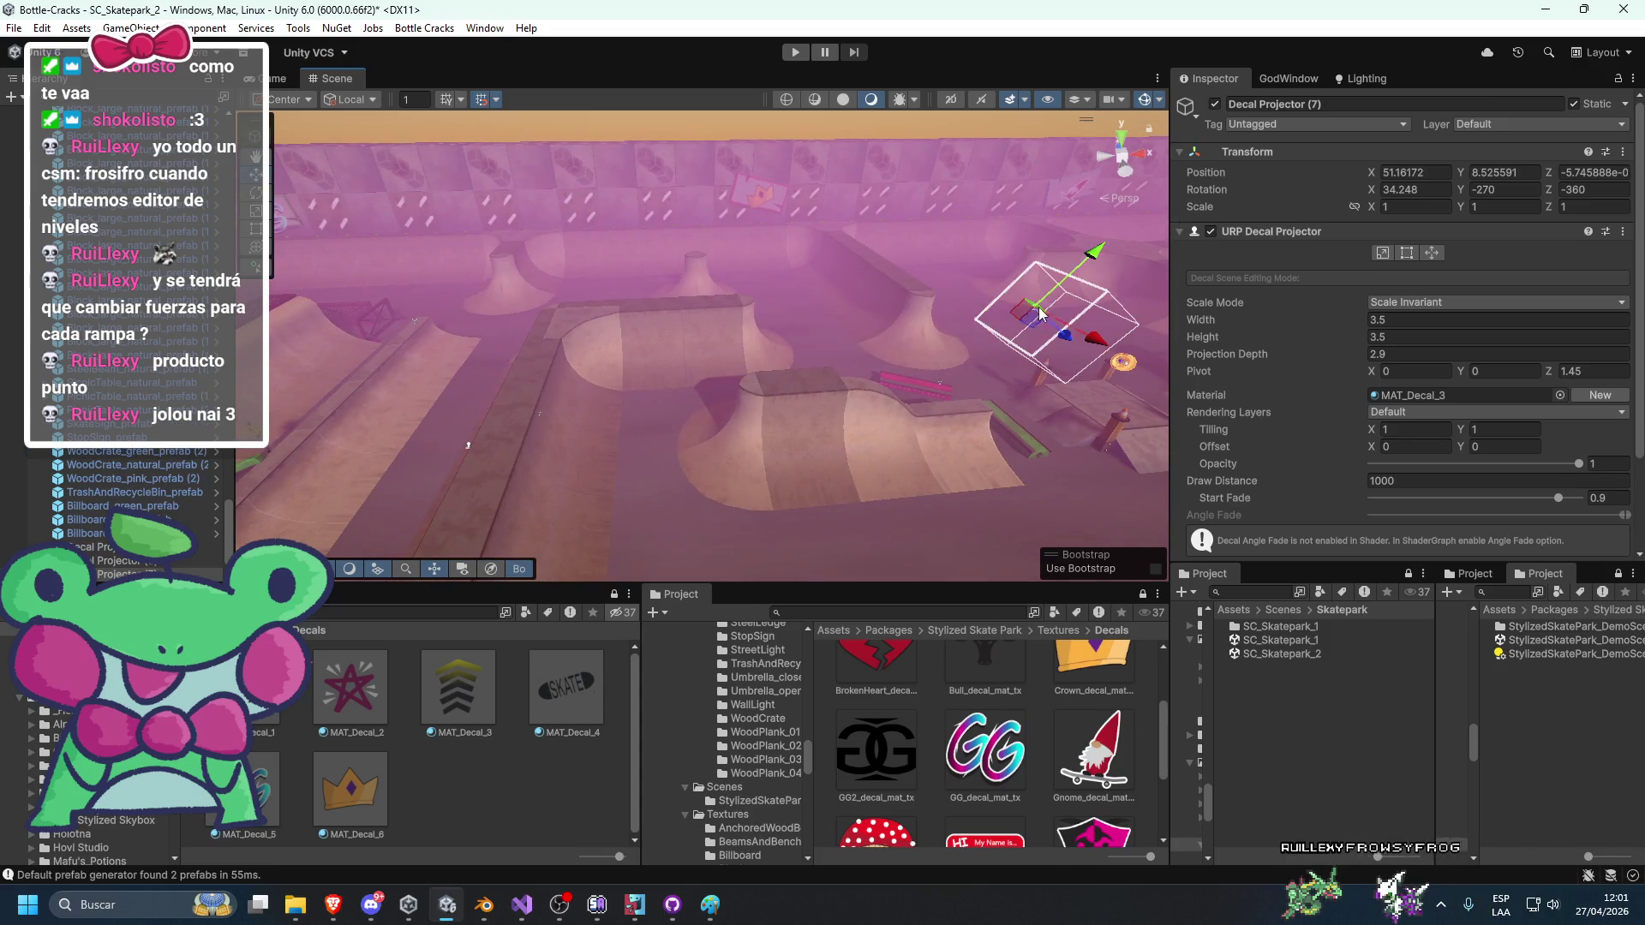
Give Decal Projector (7) the MAT_Decal_4 SKATE material and zero its X, Y, Z rotation.
key(f)
drag(565, 685, 1456, 395)
click(1413, 189)
text(0)
click(1499, 189)
text(0)
click(1579, 187)
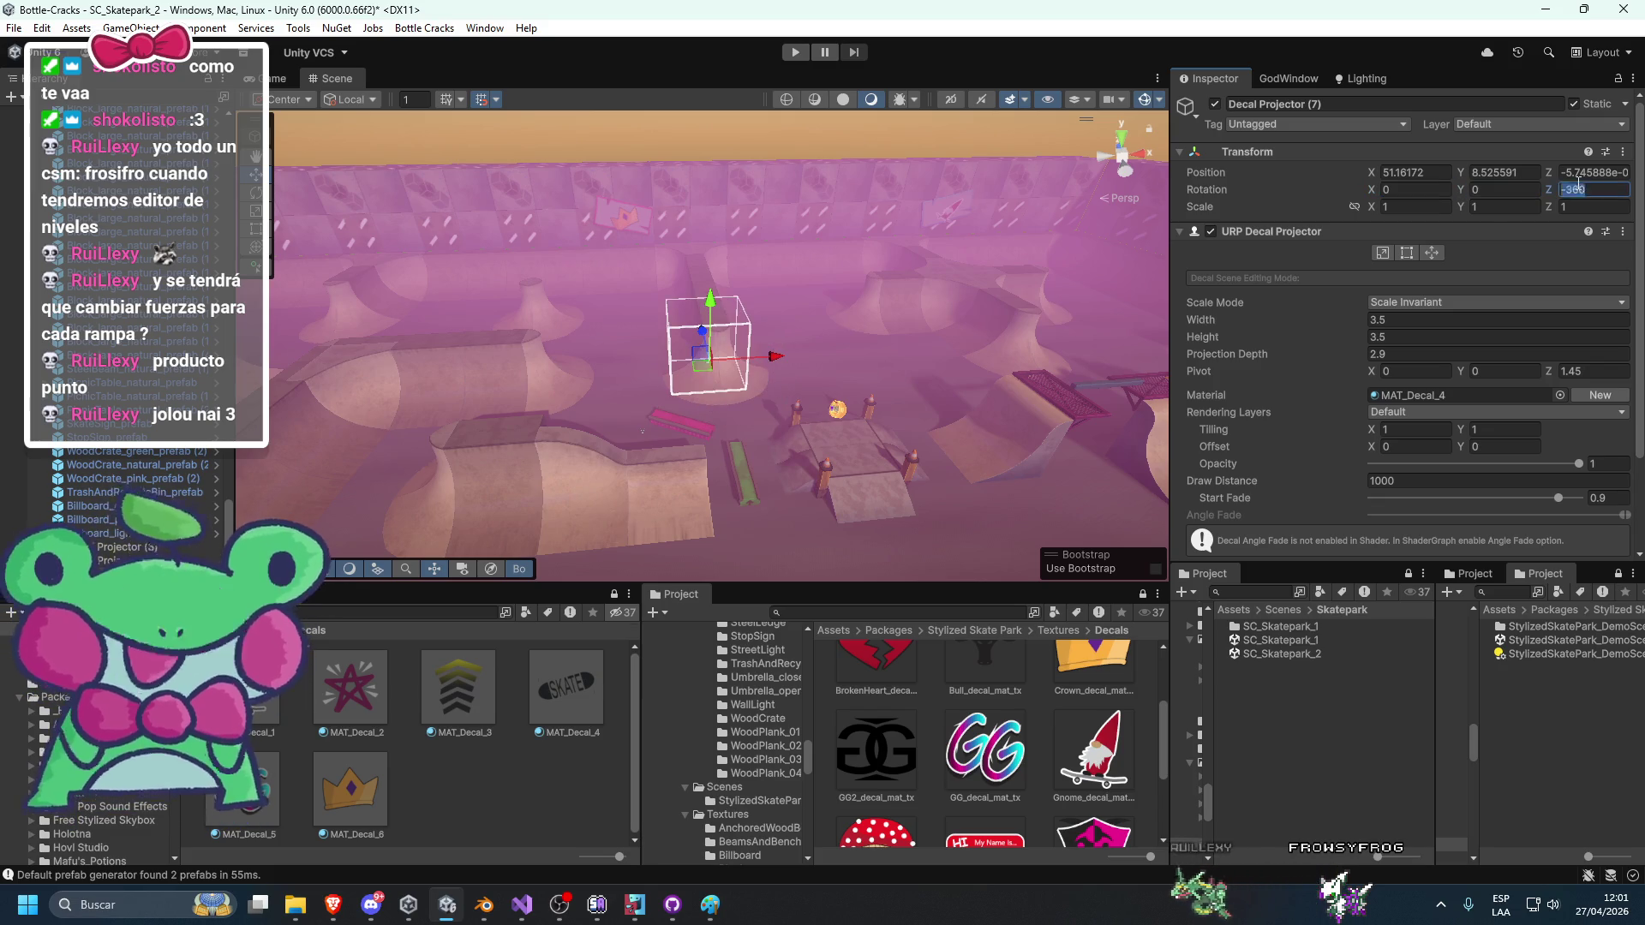
text(0)
Move the SKATE decal right, turn it about 15° around Z, and set width 10.
scroll(811, 353, up, 5)
mouse_move(731, 431)
mouse_down()
mouse_move(943, 283)
mouse_move(908, 257)
mouse_move(917, 350)
mouse_move(733, 197)
mouse_move(861, 362)
mouse_up()
key(w)
mouse_move(846, 521)
mouse_down()
mouse_move(582, 540)
mouse_move(591, 458)
mouse_up()
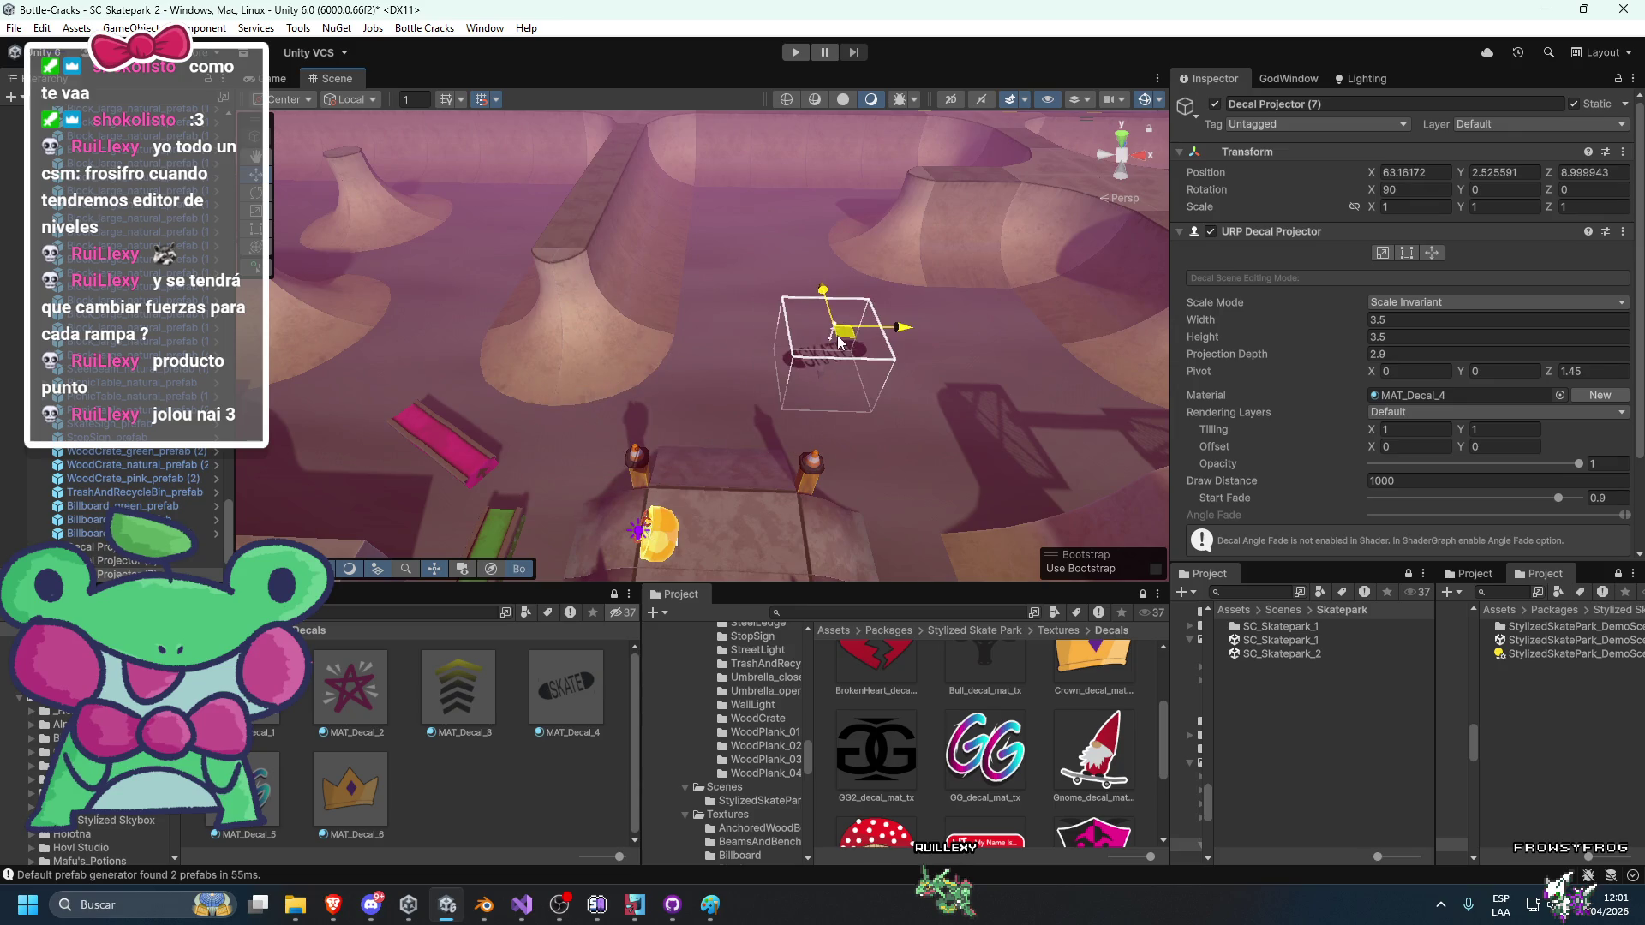
key(e)
mouse_move(799, 387)
mouse_down()
mouse_move(851, 418)
mouse_move(810, 420)
mouse_up()
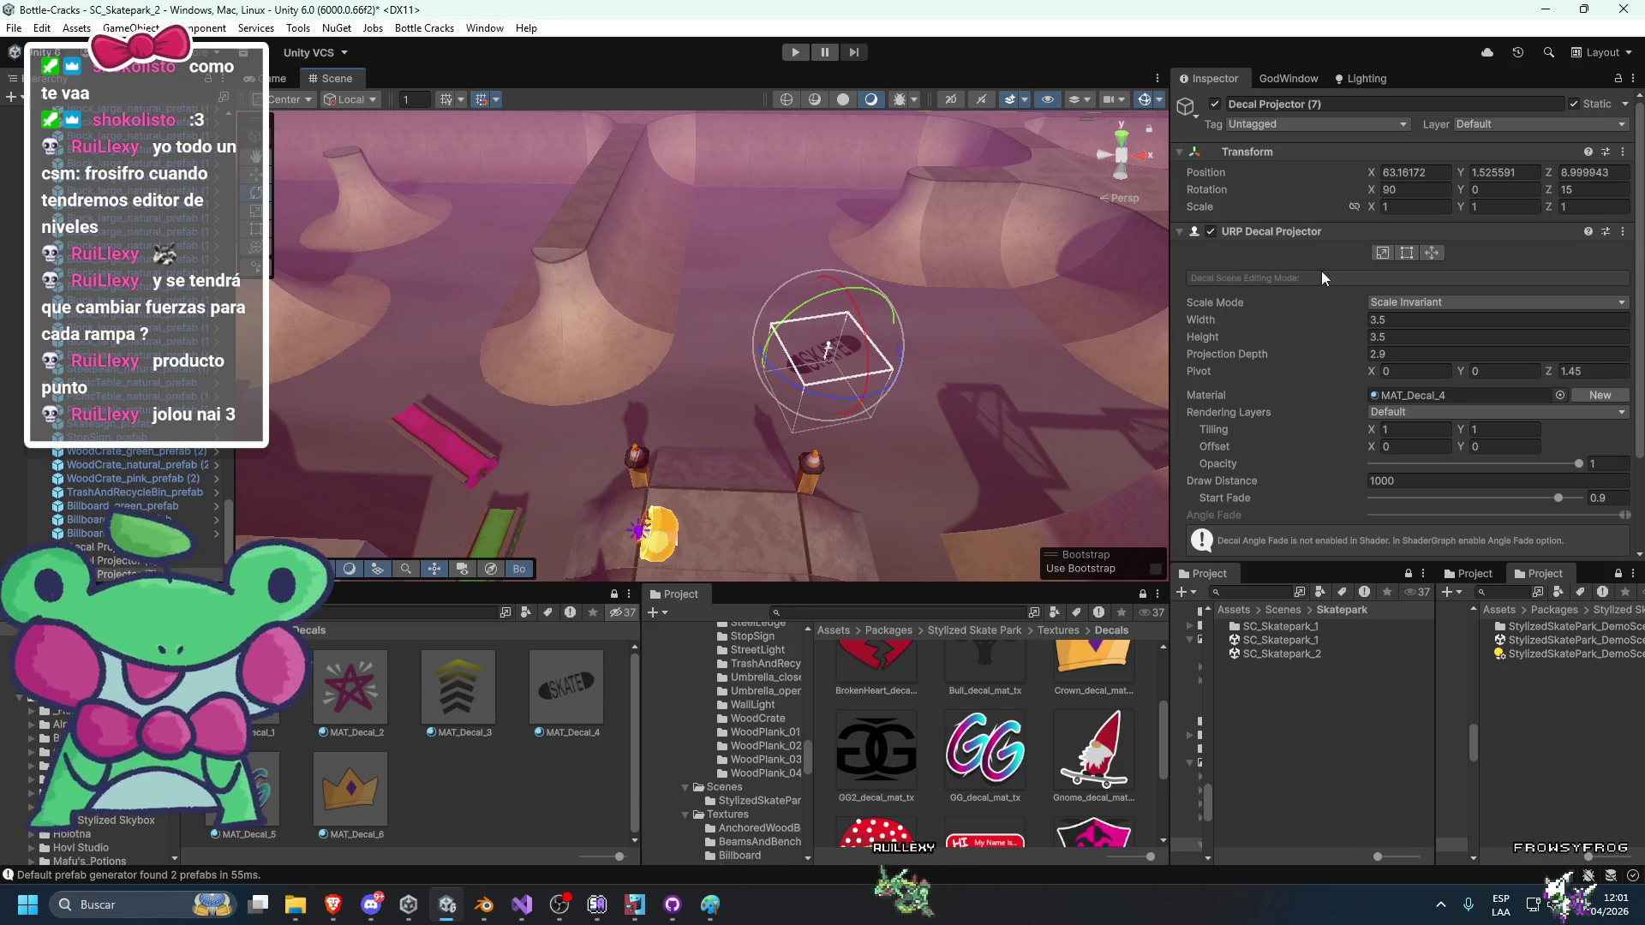
click(1398, 335)
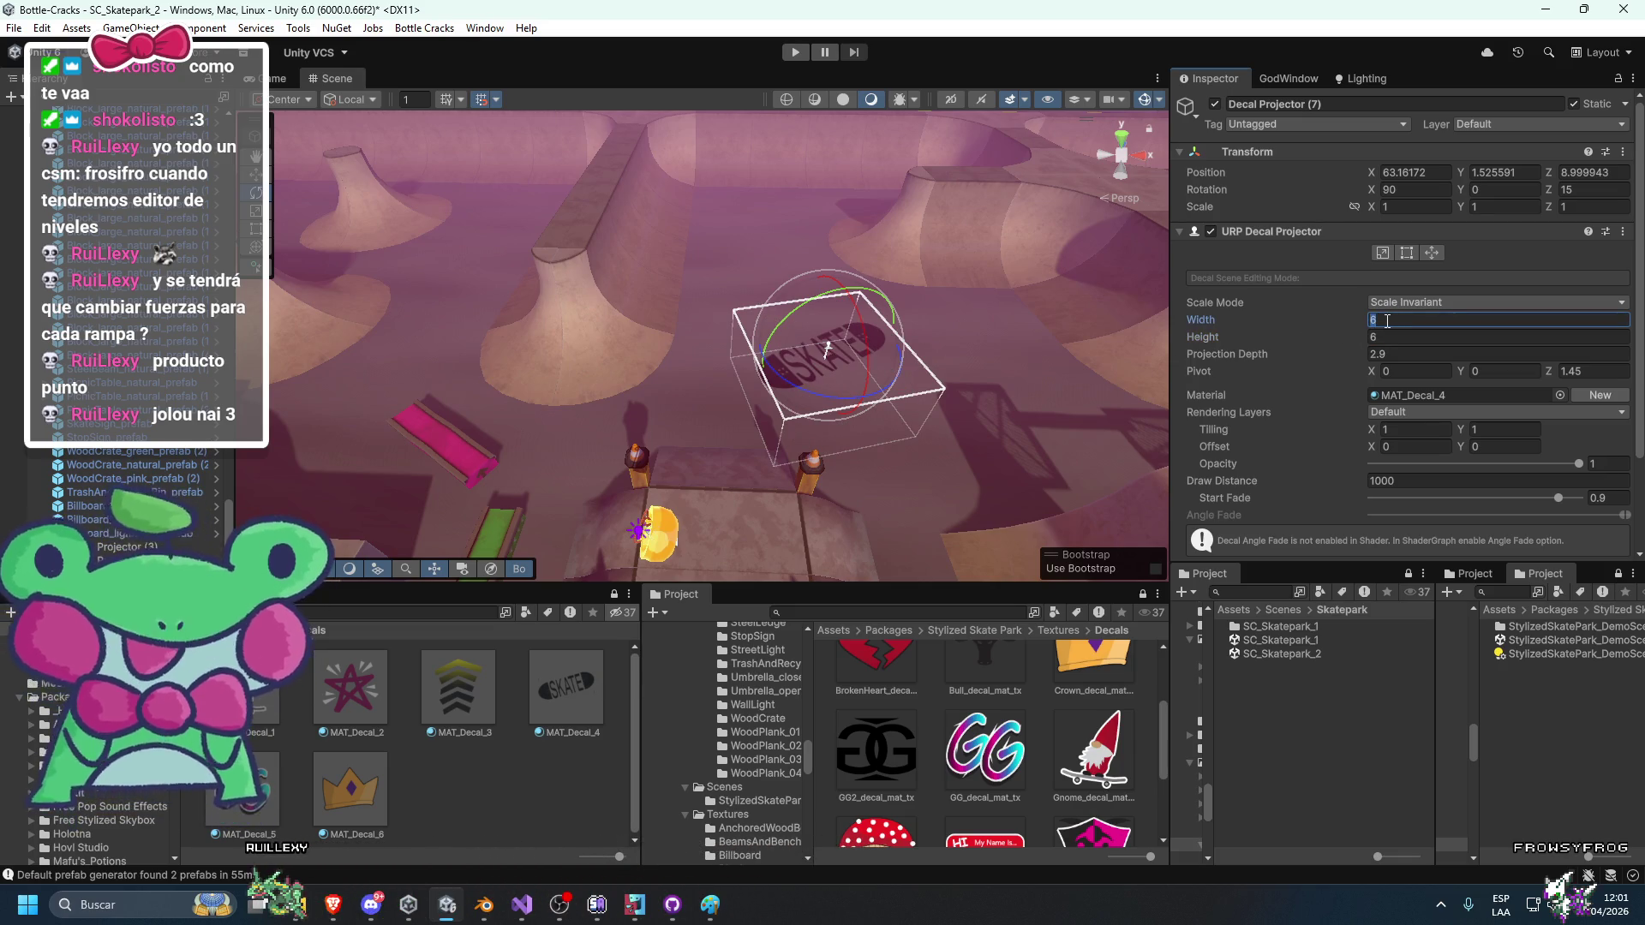
text(10)
key(Return)
key(Return)
Nudge the SKATE decal's rotation into place, then pull back over the whole skate park.
mouse_move(1011, 377)
mouse_down()
mouse_move(717, 317)
mouse_move(757, 338)
mouse_move(718, 285)
mouse_move(735, 313)
mouse_move(786, 324)
mouse_move(762, 313)
mouse_move(778, 312)
mouse_up()
key(w)
key(e)
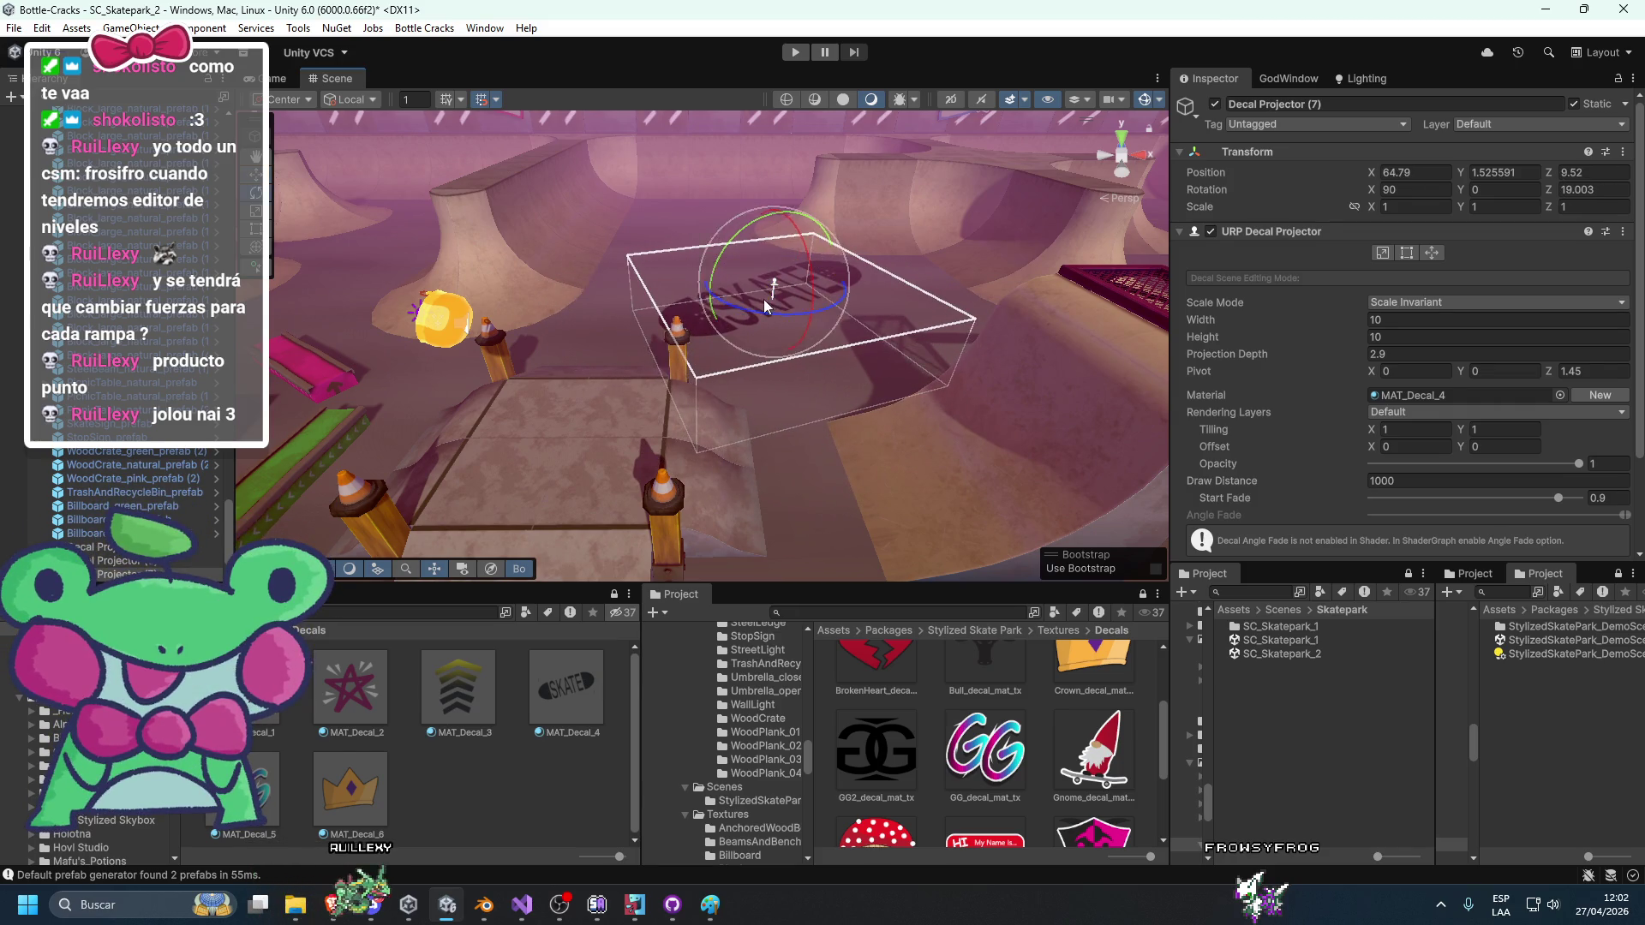
drag(769, 296, 780, 310)
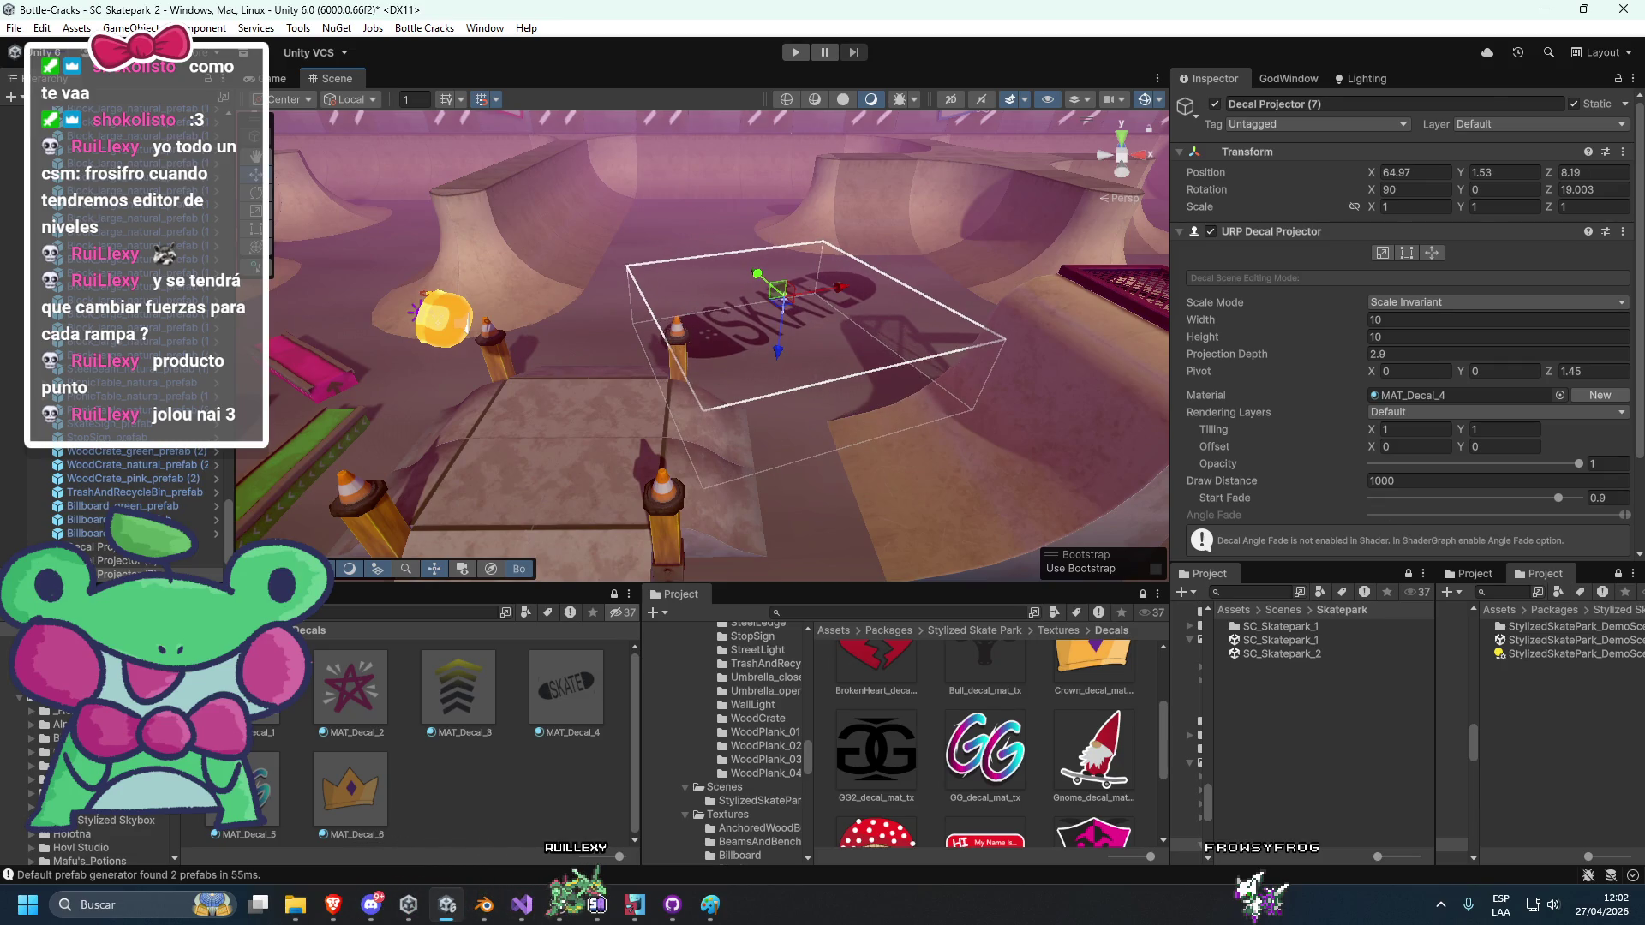
mouse_move(1071, 480)
mouse_down()
mouse_move(1011, 481)
mouse_move(1138, 470)
mouse_up()
scroll(861, 351, up, 10)
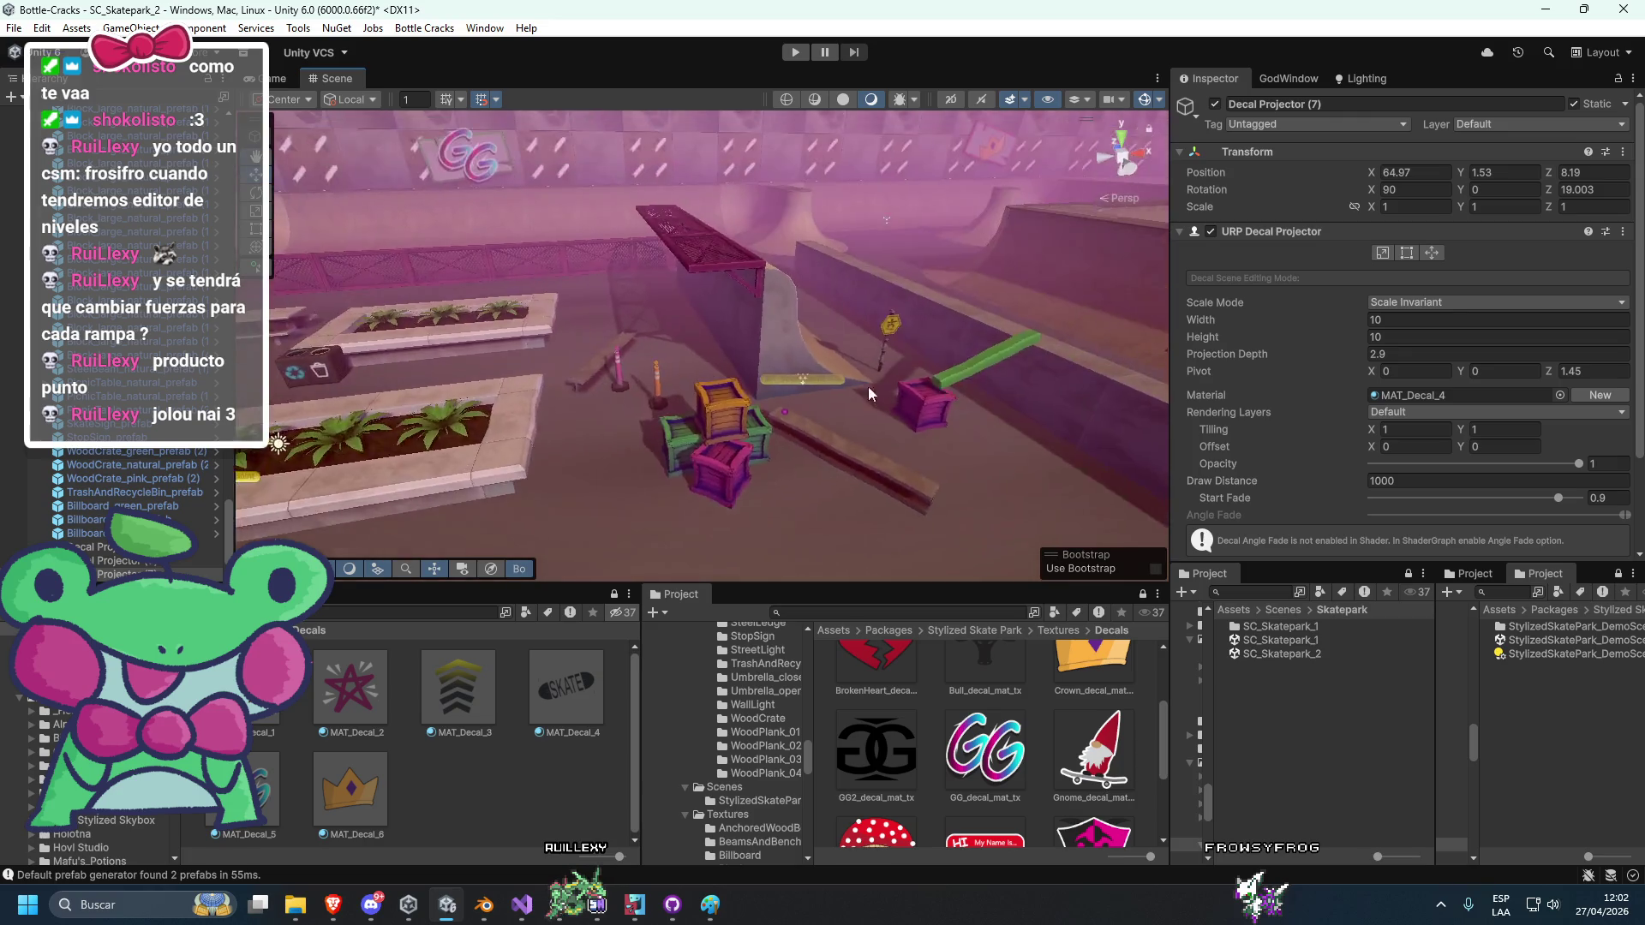
scroll(815, 368, up, 5)
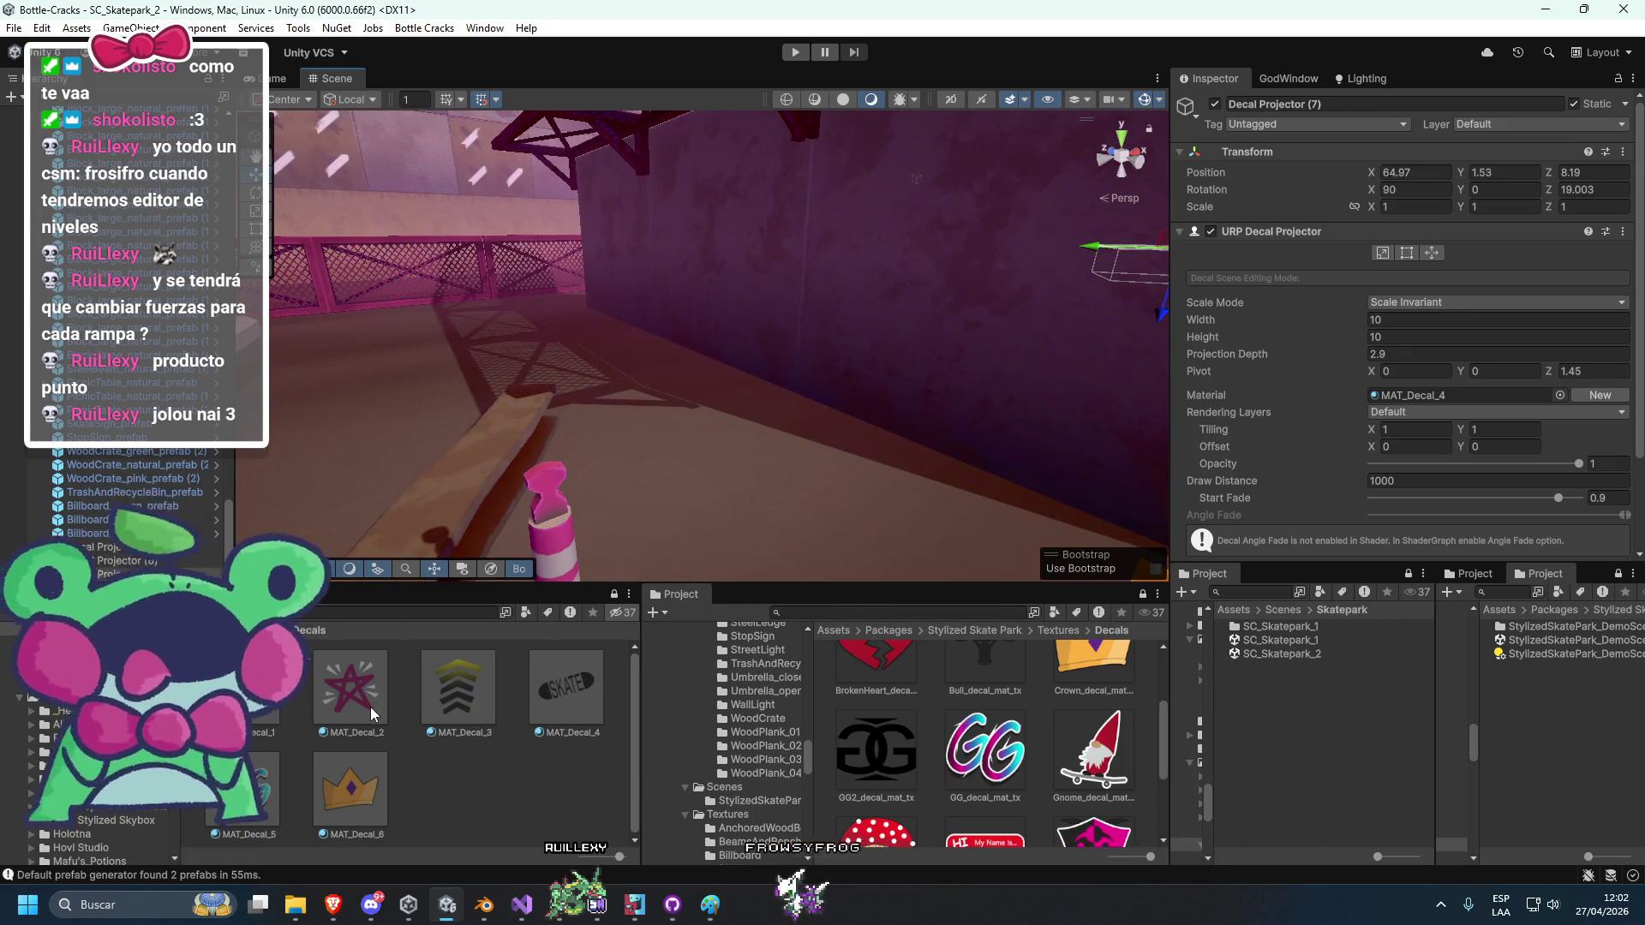
scroll(626, 473, down, 10)
scroll(679, 452, up, 10)
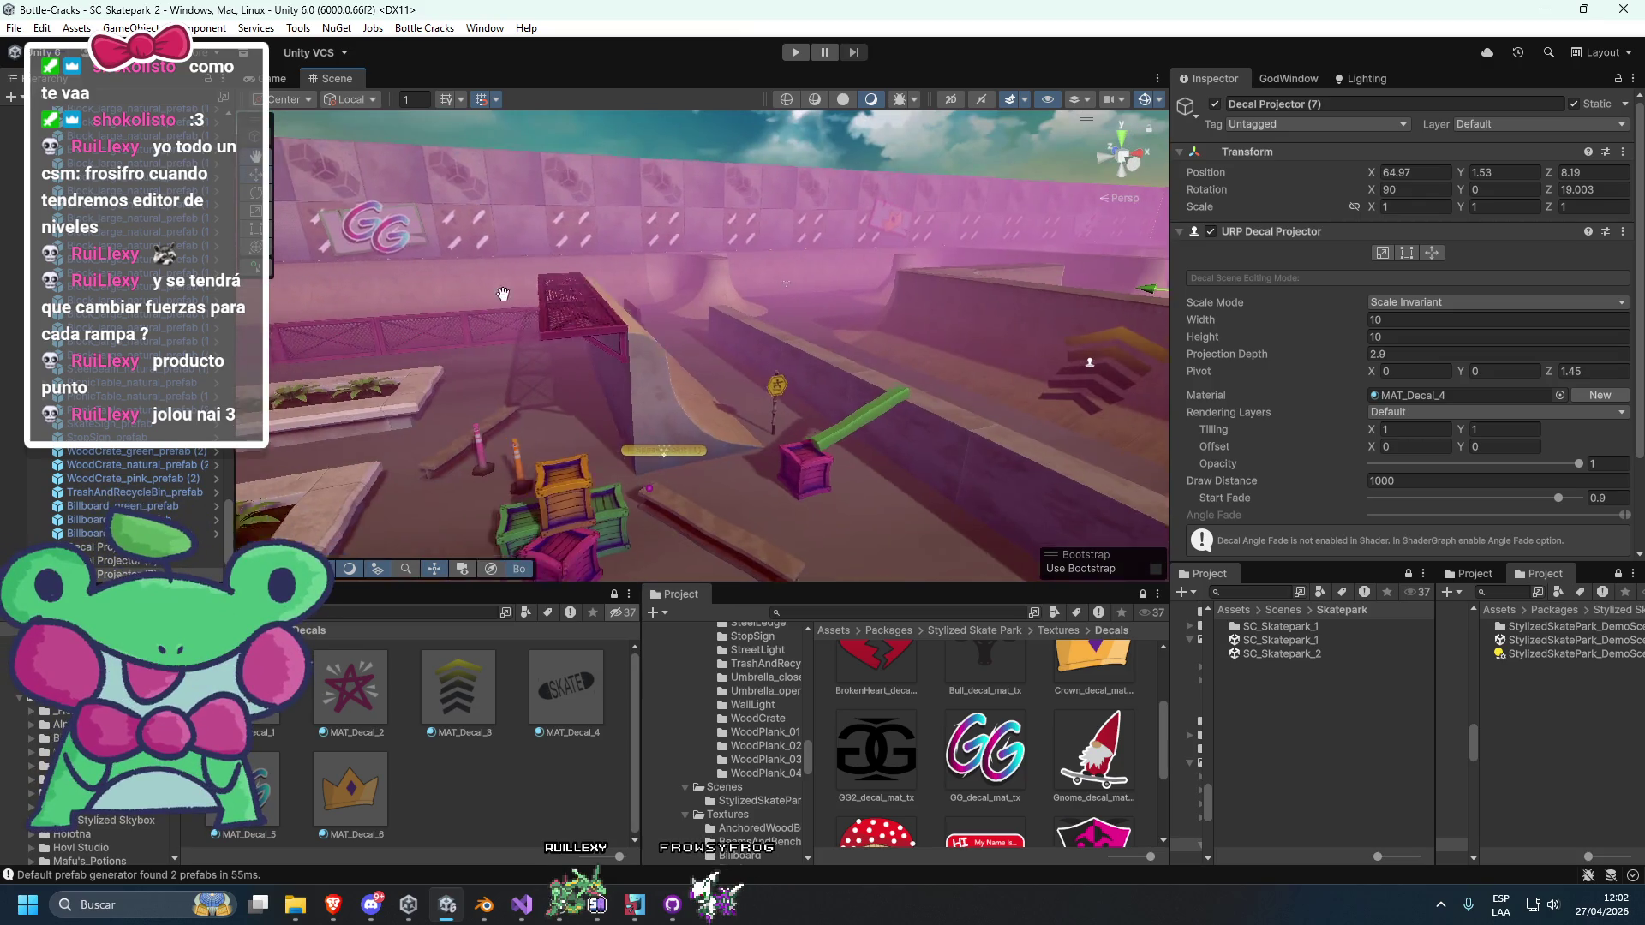
Duplicate the GG wall decal and move the copy against the ramp's side wall.
scroll(576, 268, up, 3)
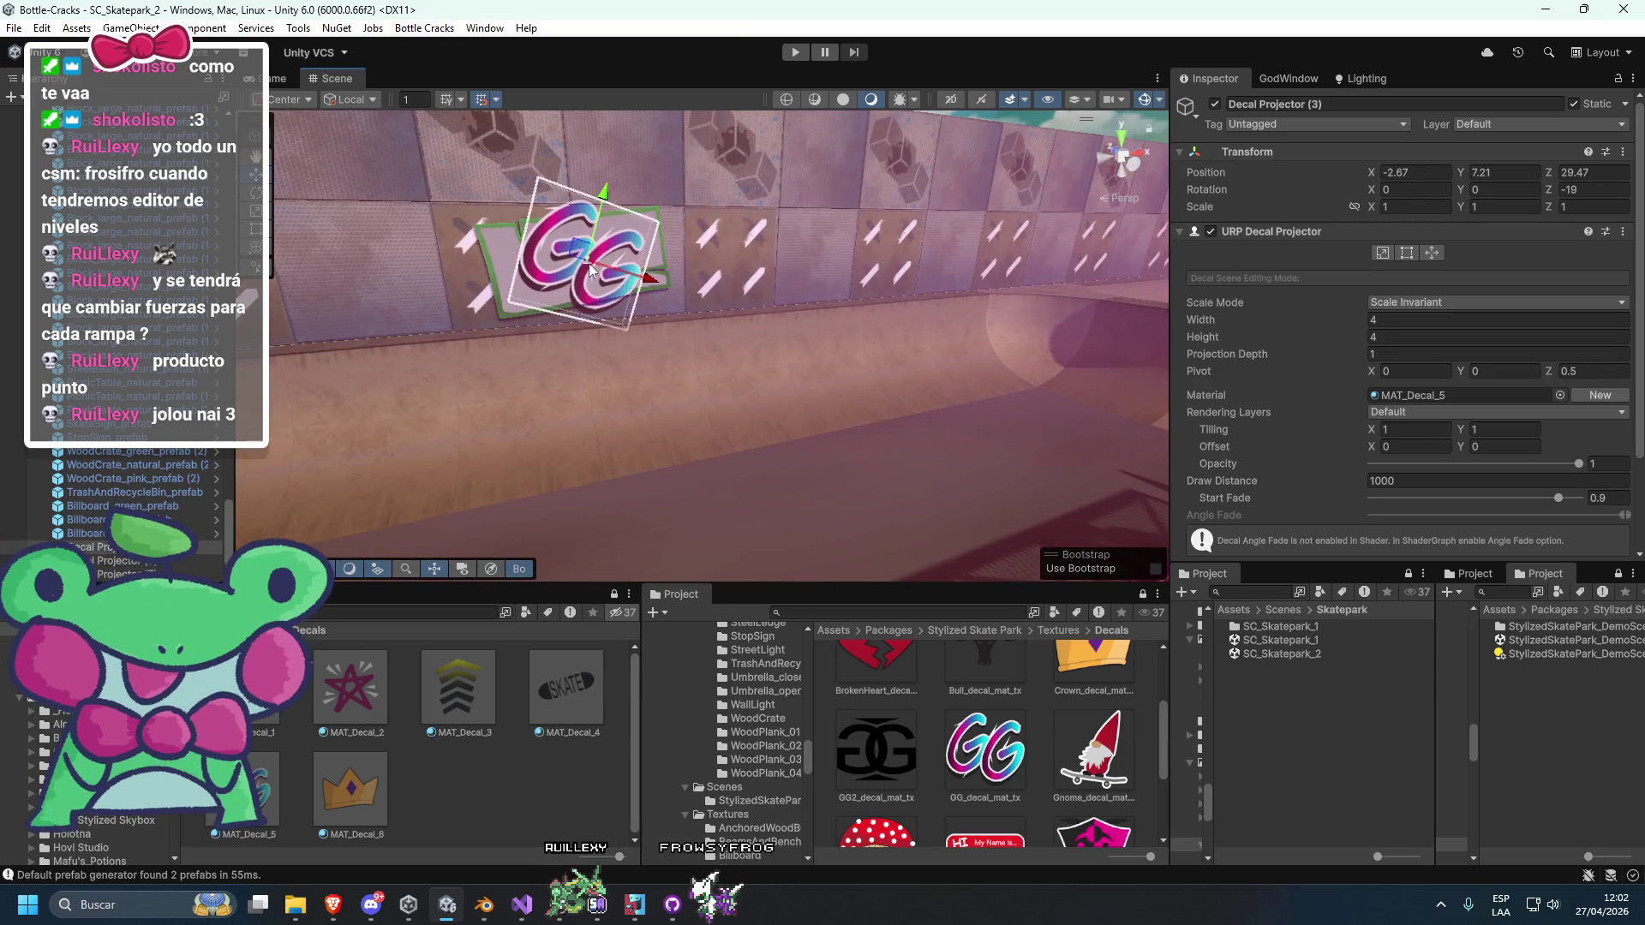
key(ctrl+d)
scroll(589, 269, down, 8)
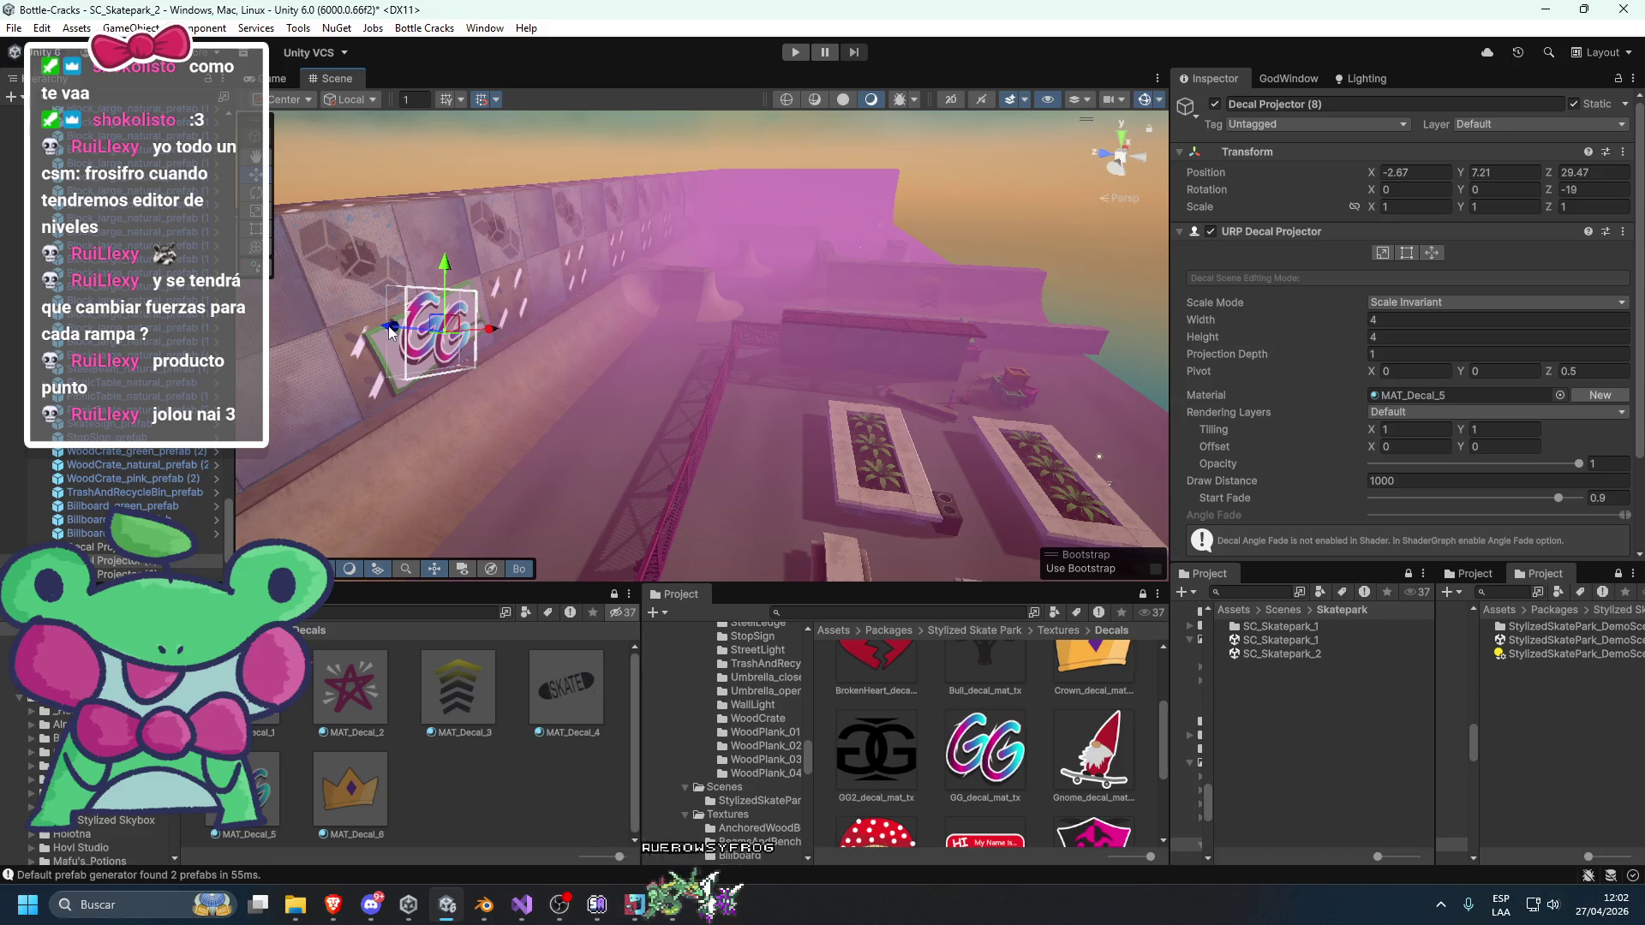
drag(891, 387, 677, 408)
key(e)
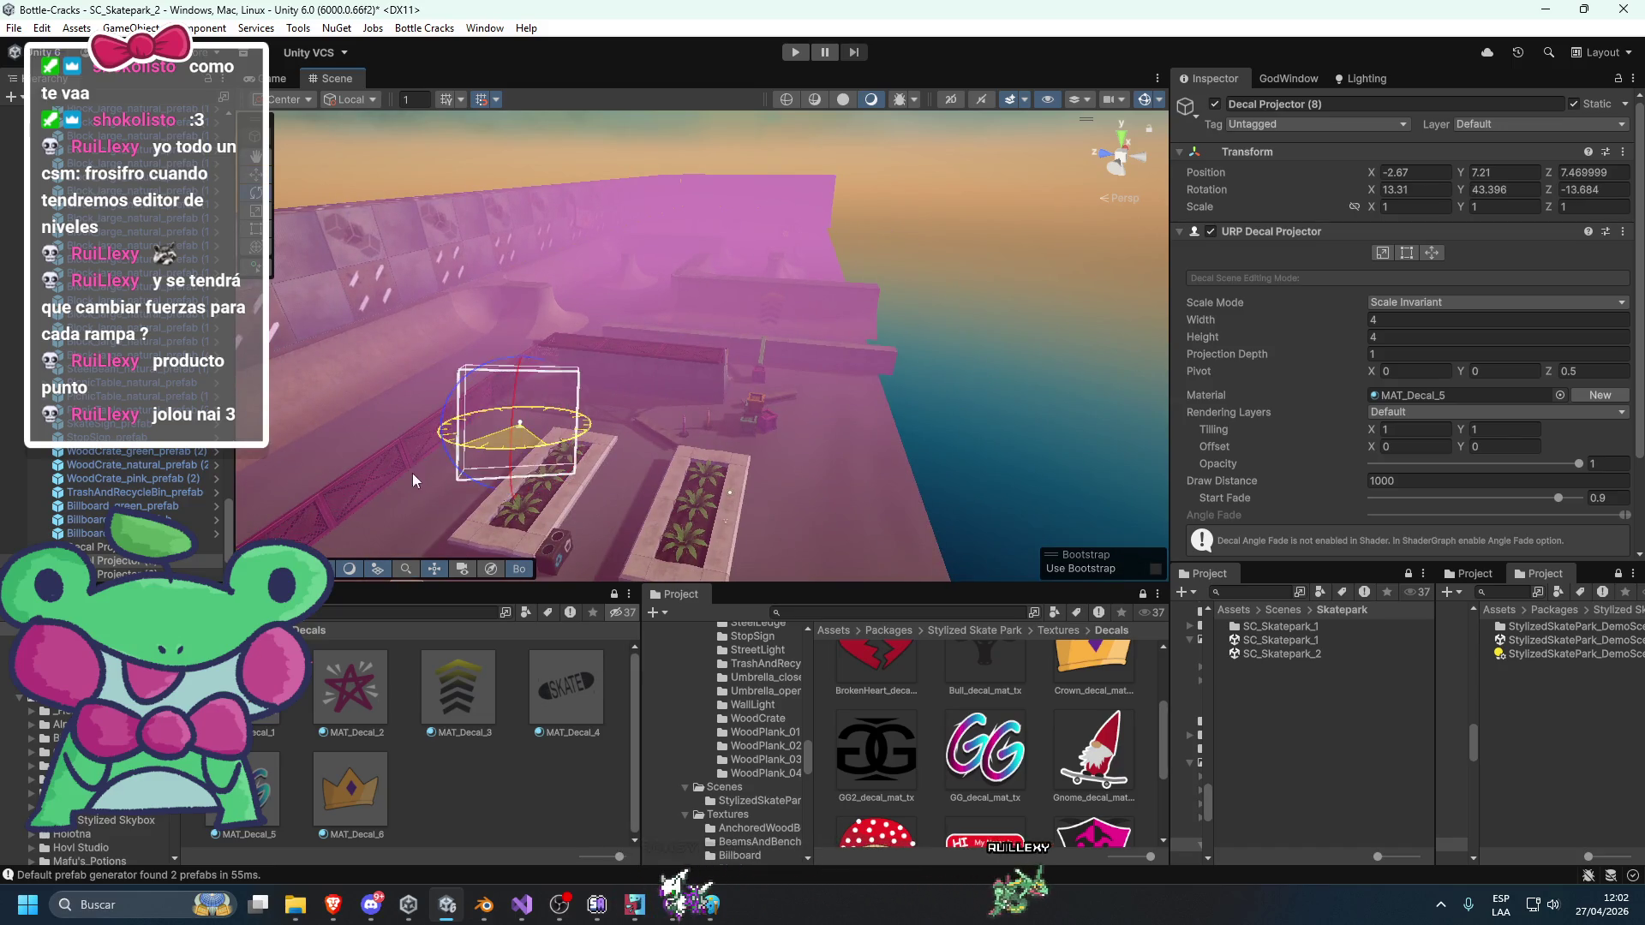
key(w)
mouse_move(311, 489)
mouse_down()
mouse_move(765, 378)
mouse_move(1019, 364)
mouse_move(900, 368)
mouse_move(834, 314)
mouse_up()
mouse_move(679, 383)
mouse_down()
mouse_move(647, 289)
mouse_move(711, 377)
mouse_up()
Resize the GG copy to 2 by 2 and tilt it about 13.6° on the wall.
click(1412, 337)
text(3)
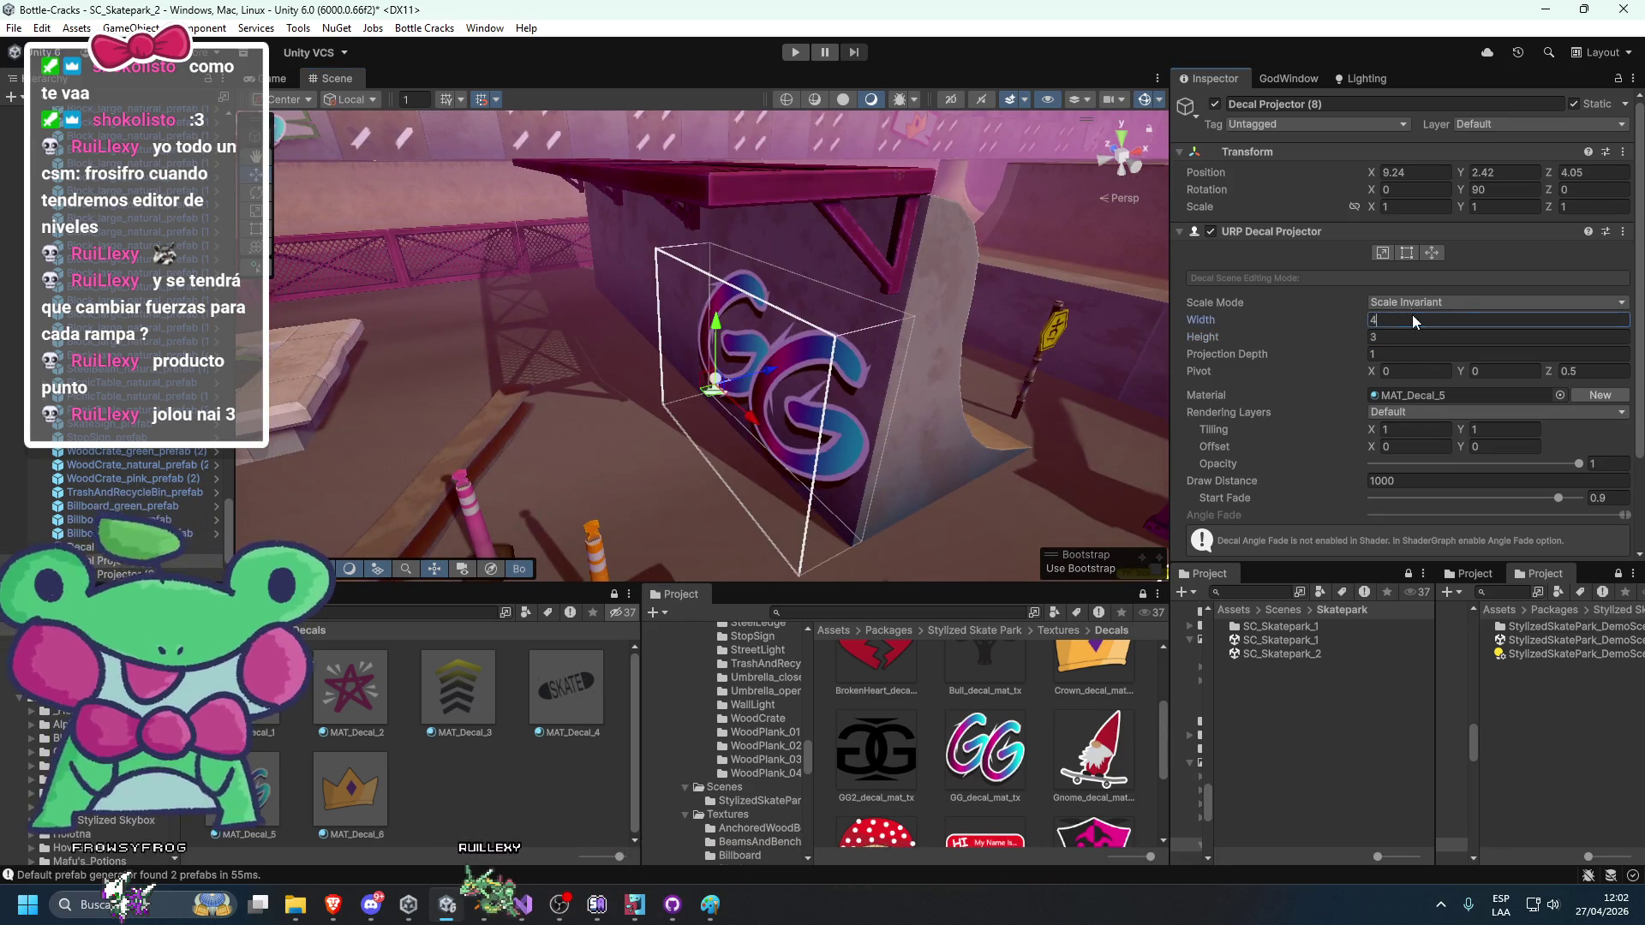
key(shift+Tab)
text(2)
key(Tab)
text(2)
key(Return)
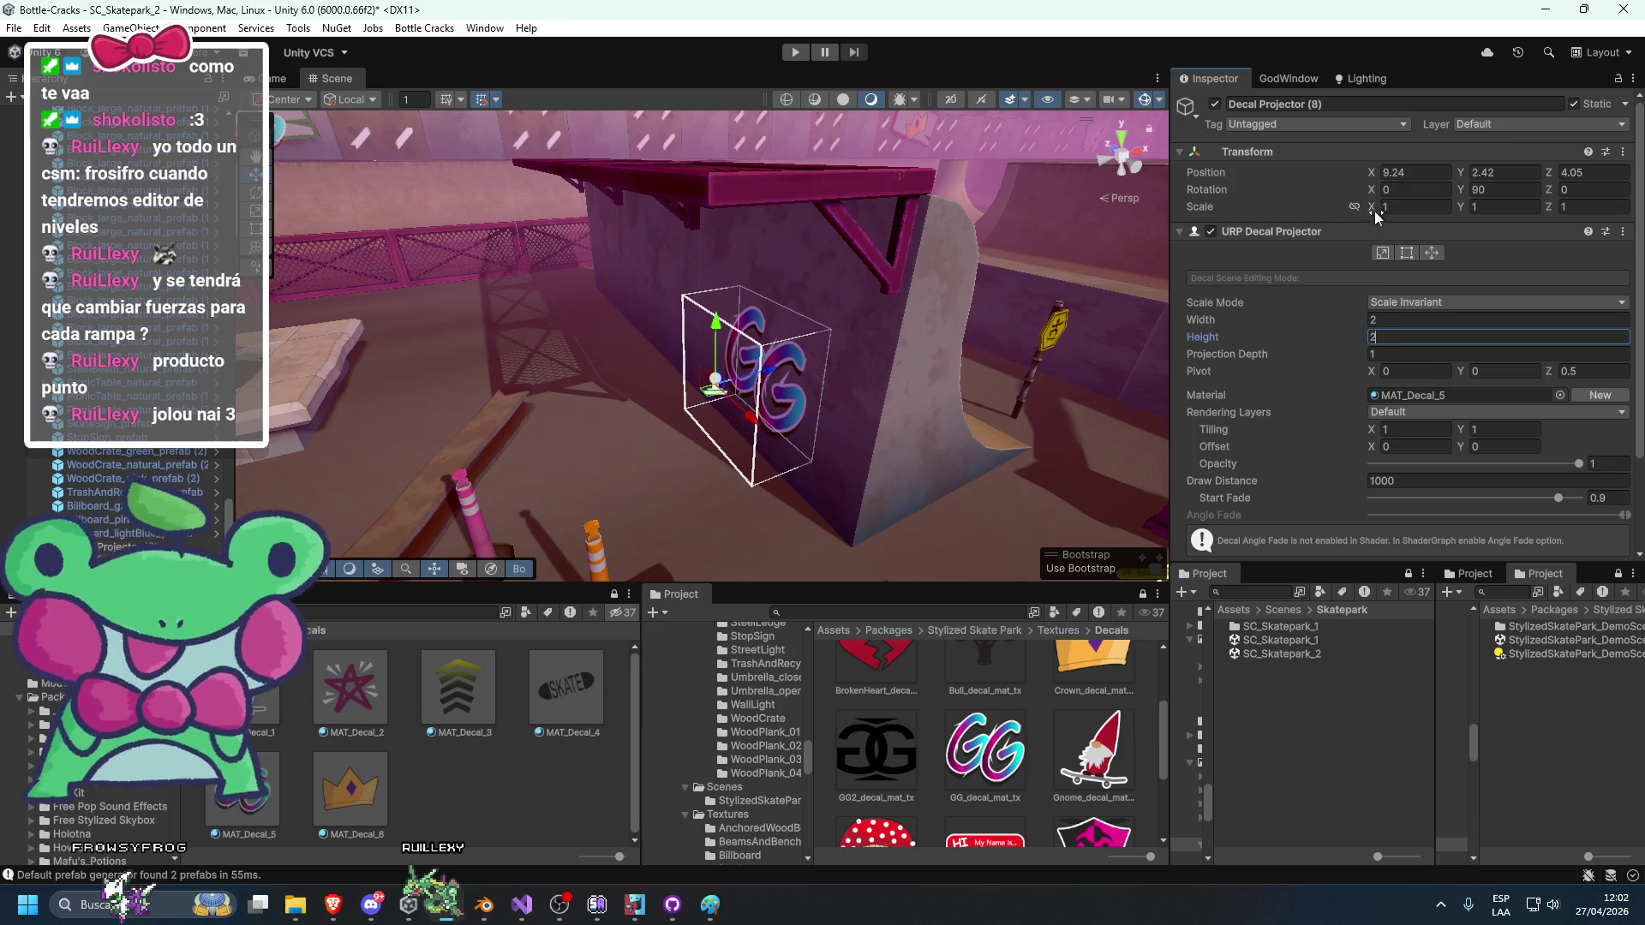
mouse_move(930, 279)
mouse_down()
mouse_move(892, 298)
mouse_move(781, 299)
mouse_up()
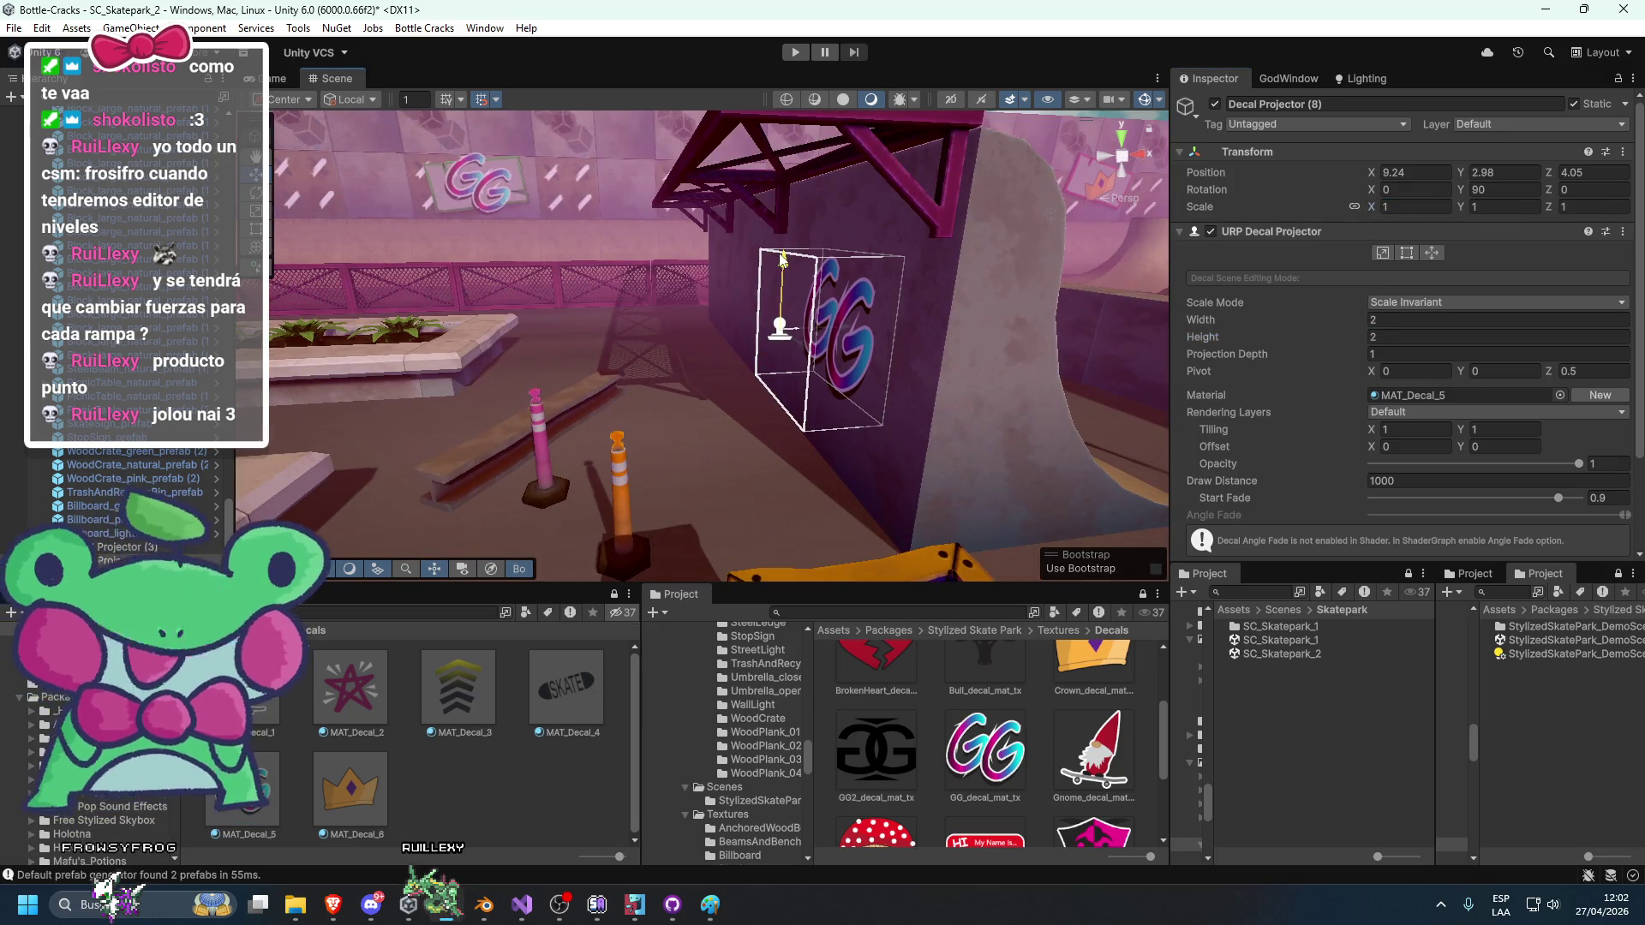
drag(812, 317, 795, 279)
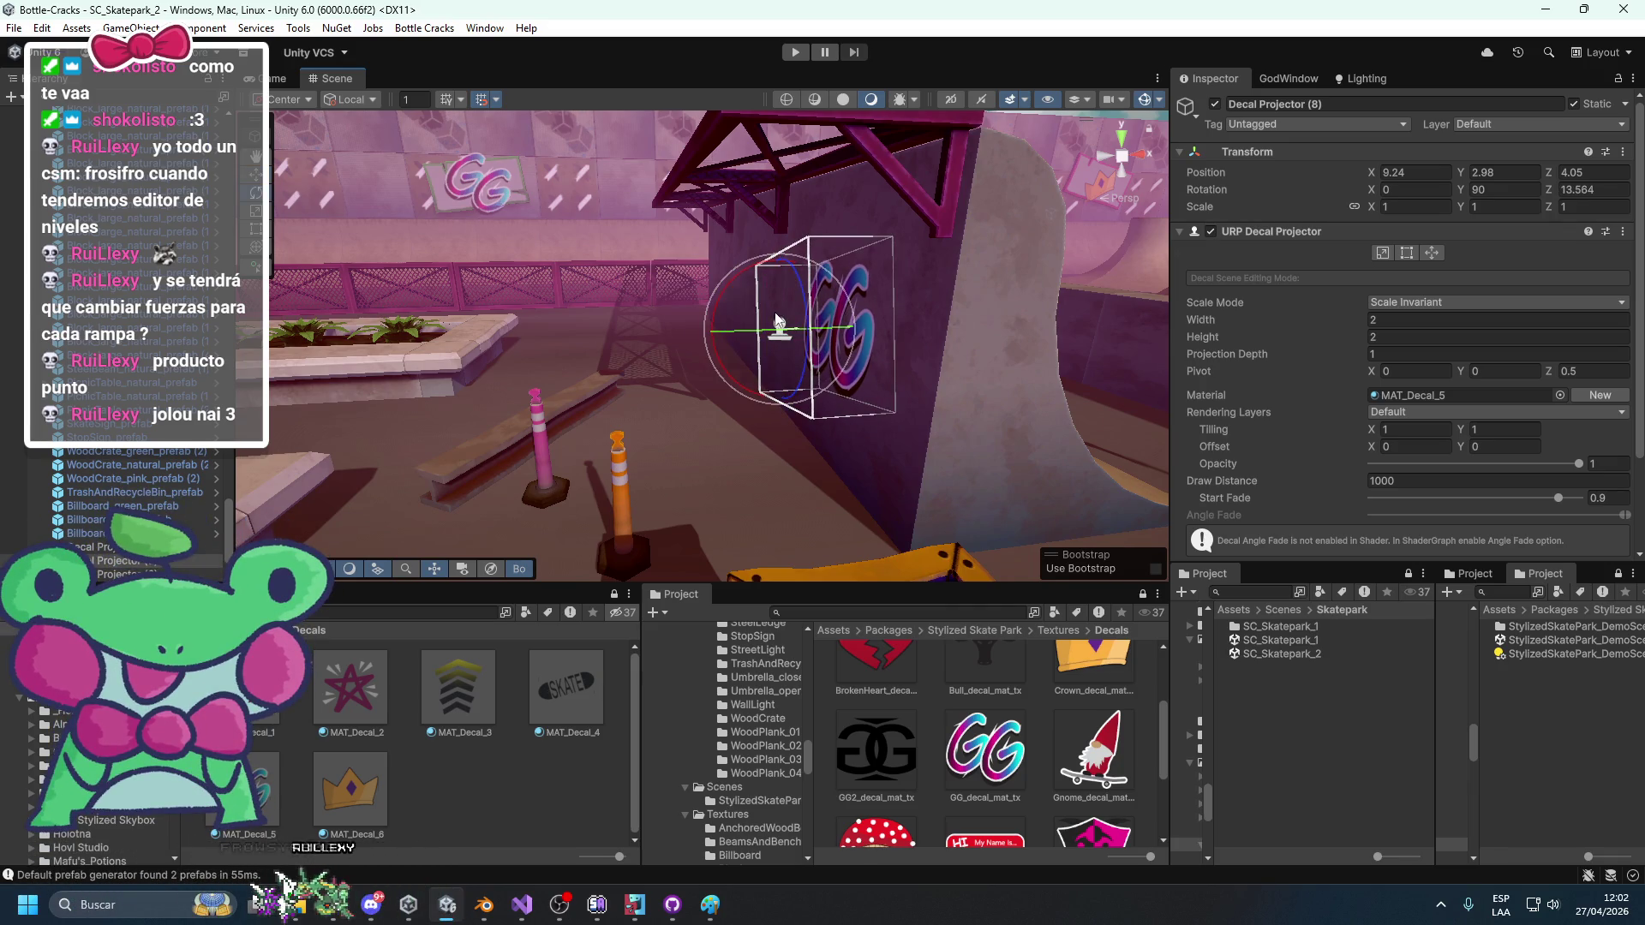
click(302, 735)
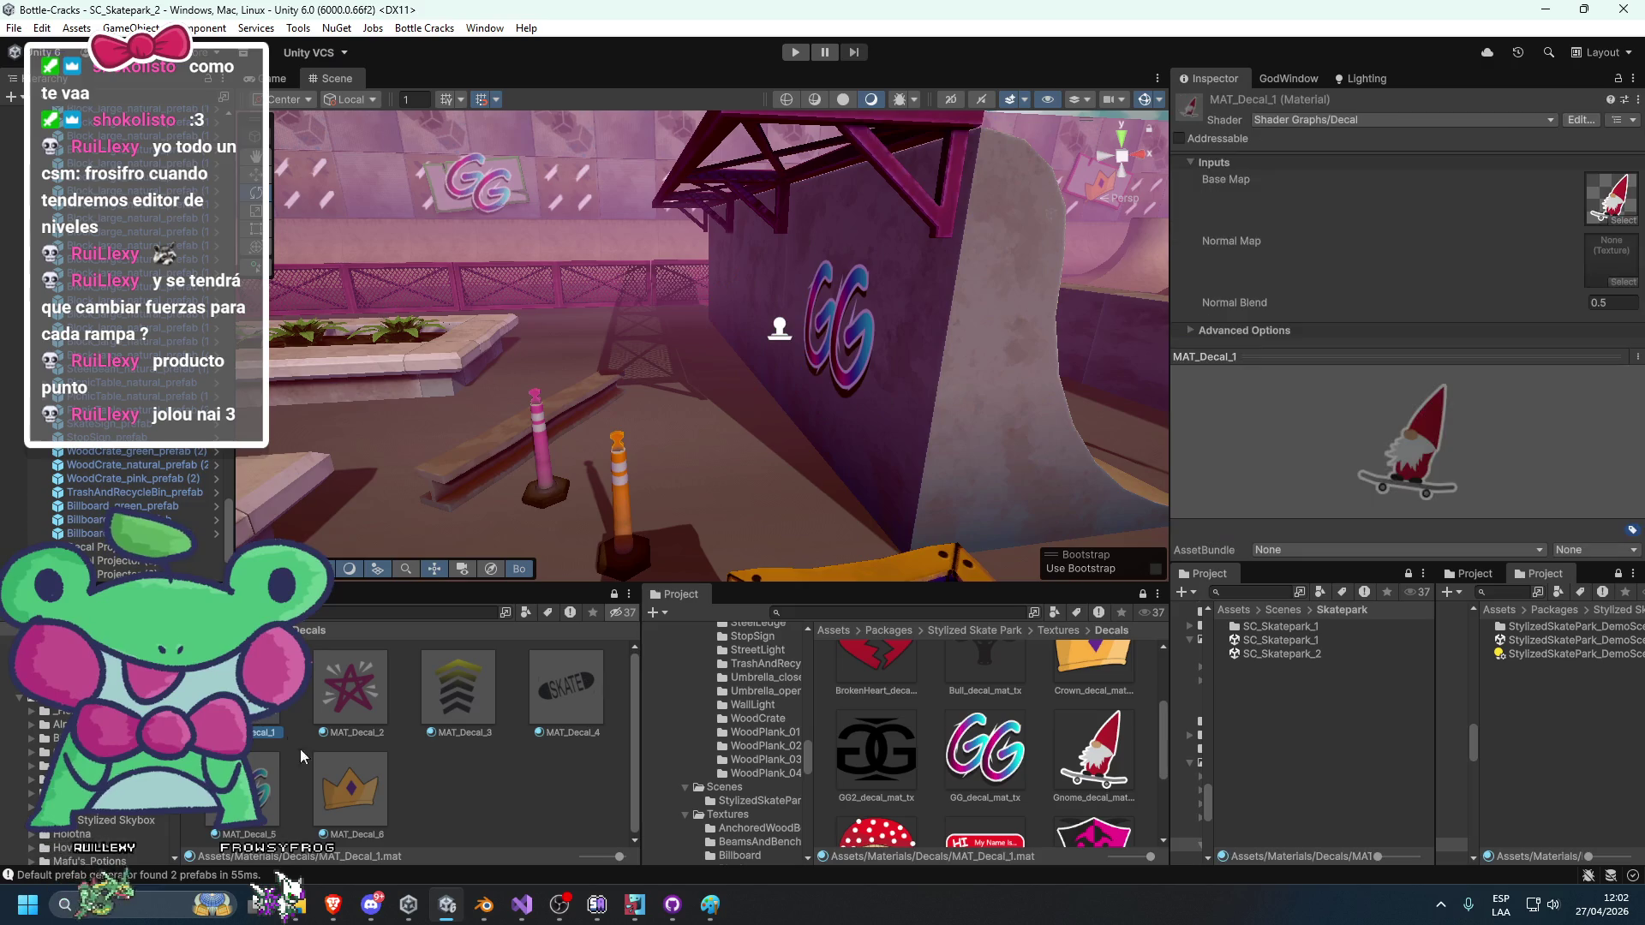
Duplicate the crown decal material as MAT_Decal_7 with the NameTag texture as Base Map.
key(ctrl+d)
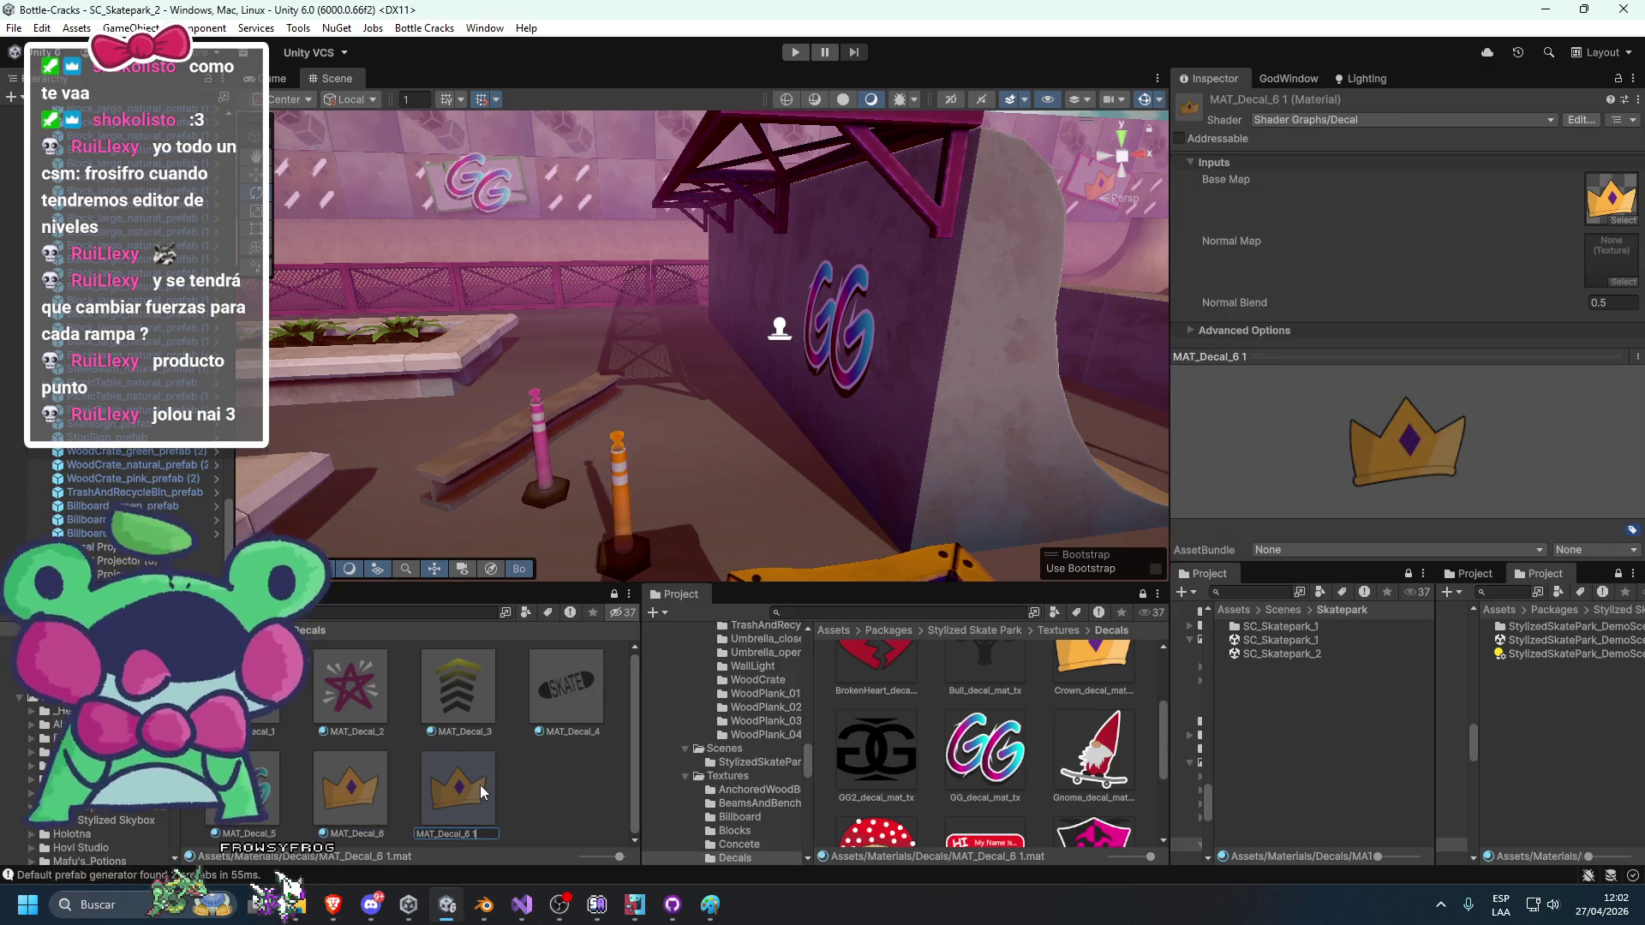
key(BackSpace)
text(7)
key(Return)
scroll(1007, 761, down, 2)
drag(1007, 761, 1495, 337)
drag(1610, 219, 1611, 219)
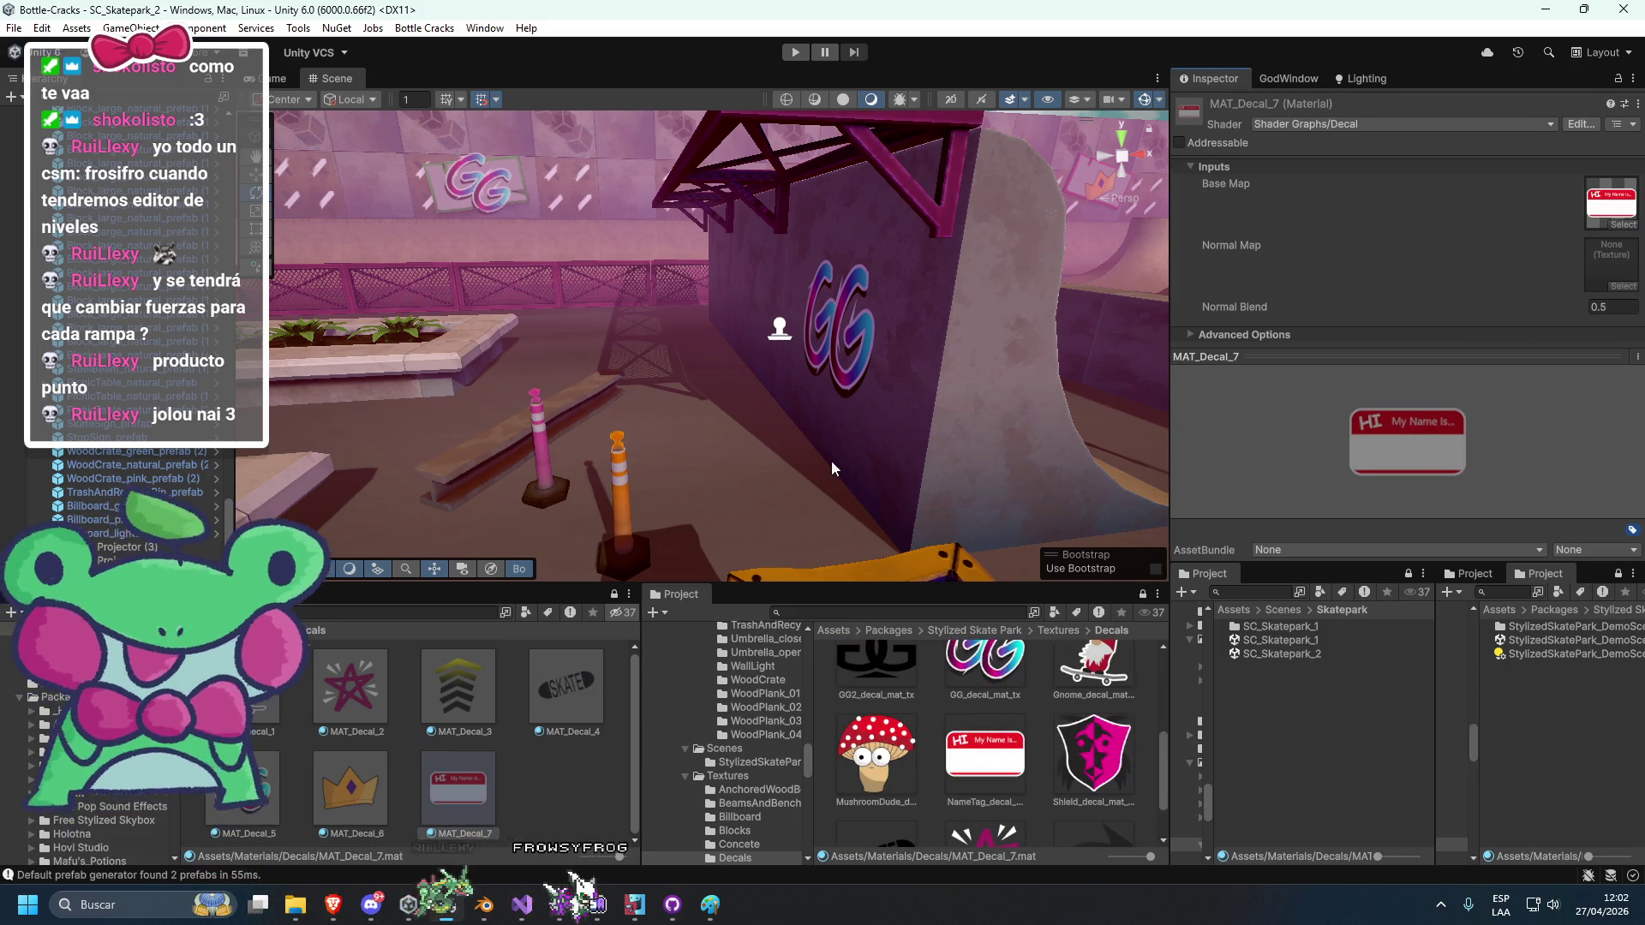
Select the tilted ramp-wall decal and resize the name tag to 1.5.
click(111, 561)
mouse_move(1047, 430)
mouse_down()
mouse_move(985, 418)
mouse_move(1150, 371)
mouse_move(1020, 429)
mouse_up()
click(1420, 337)
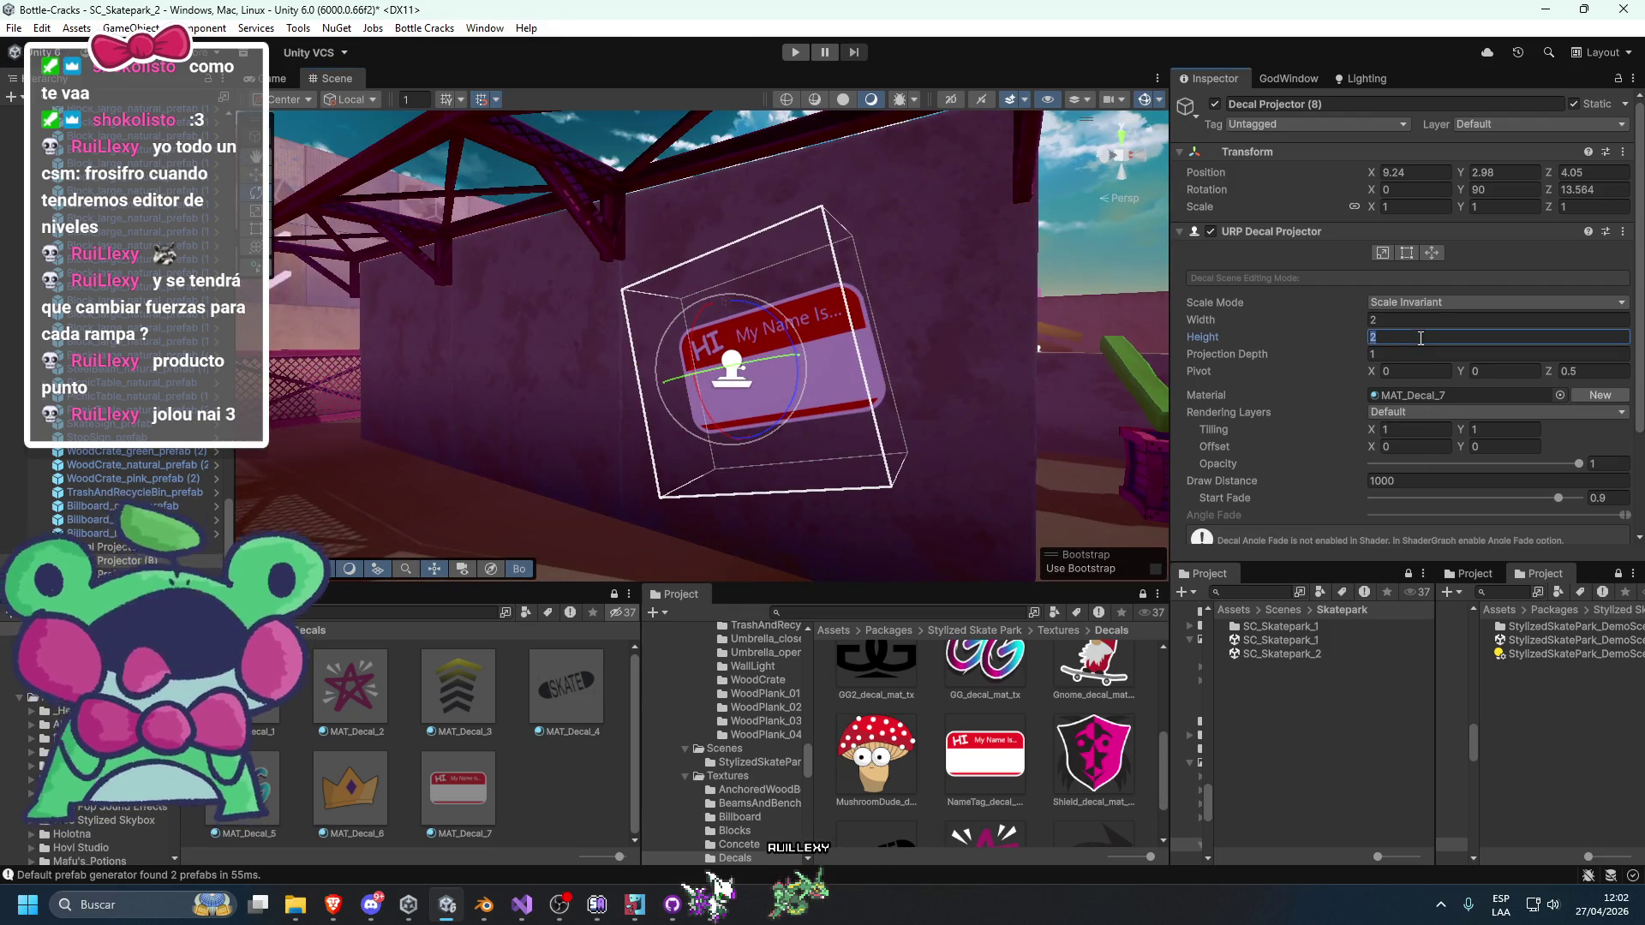
text(1)
click(1439, 319)
text(1)
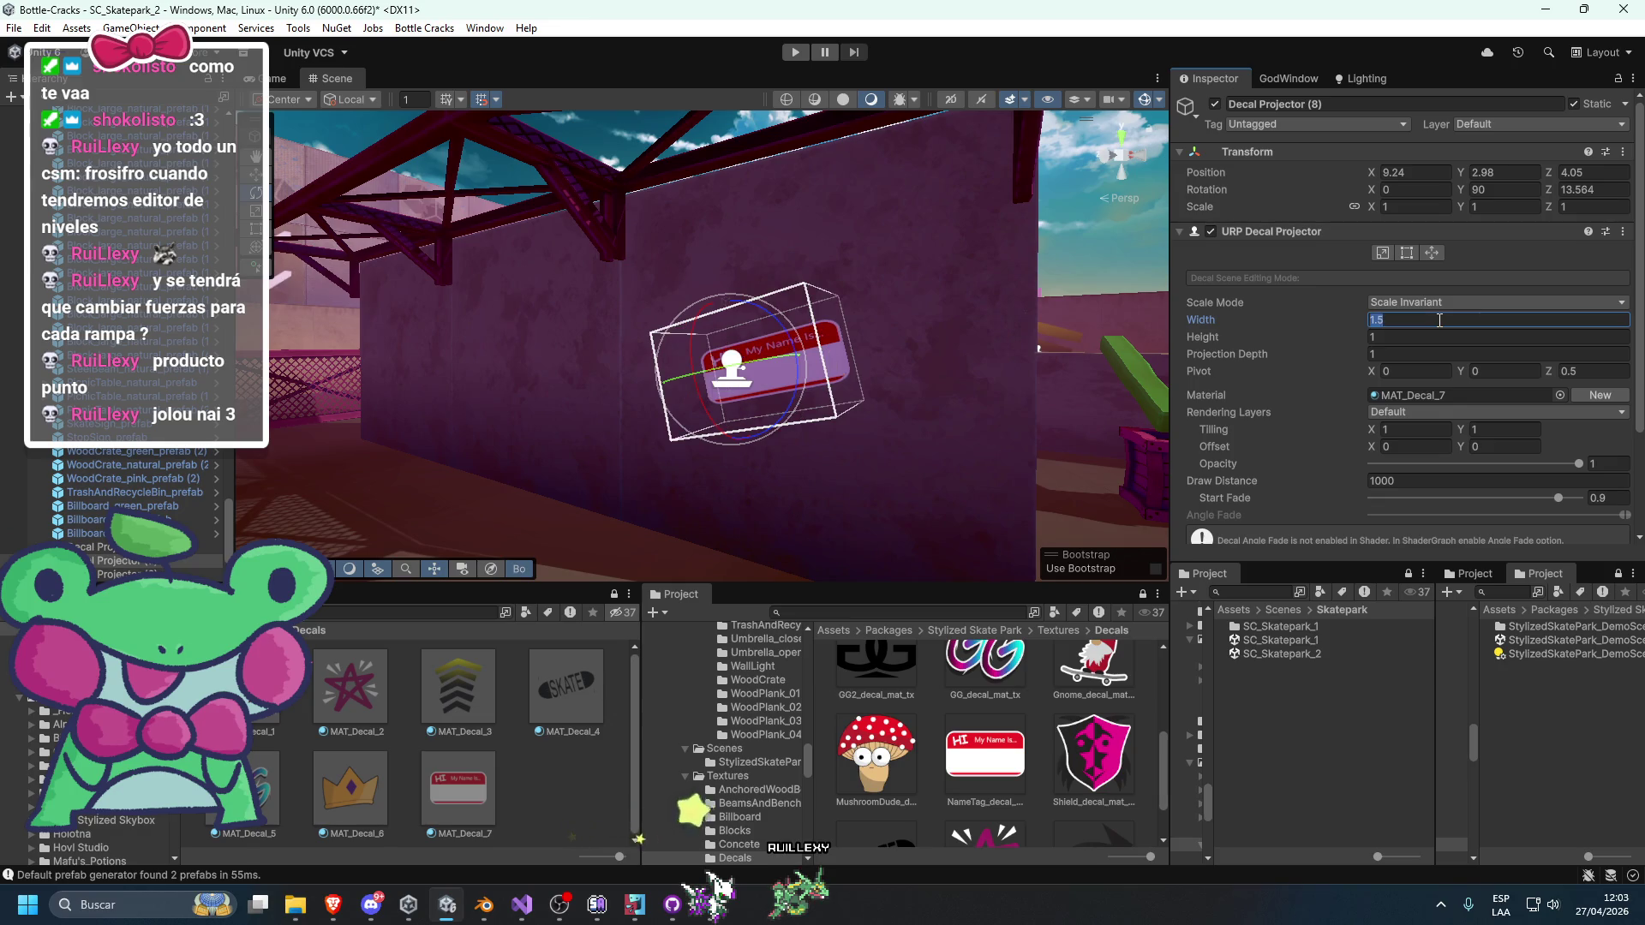
text(.5)
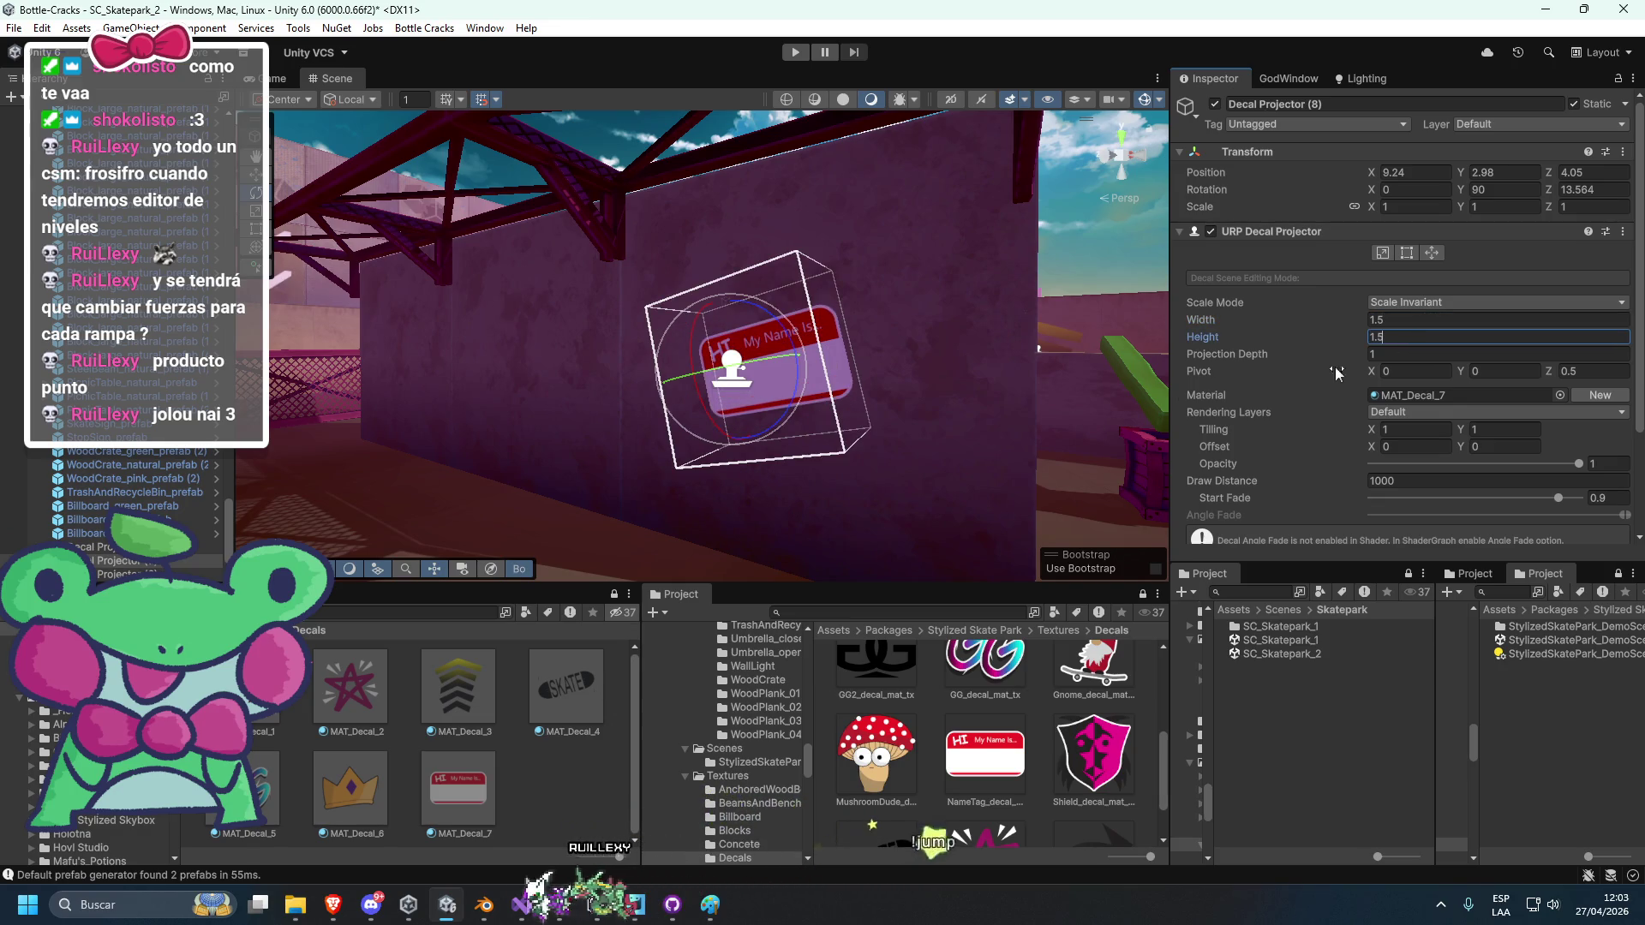
text(w)
Place more name-tag copies higher and across the ramp wall.
mouse_move(711, 376)
mouse_down()
mouse_move(589, 292)
mouse_move(599, 339)
mouse_move(602, 291)
mouse_up()
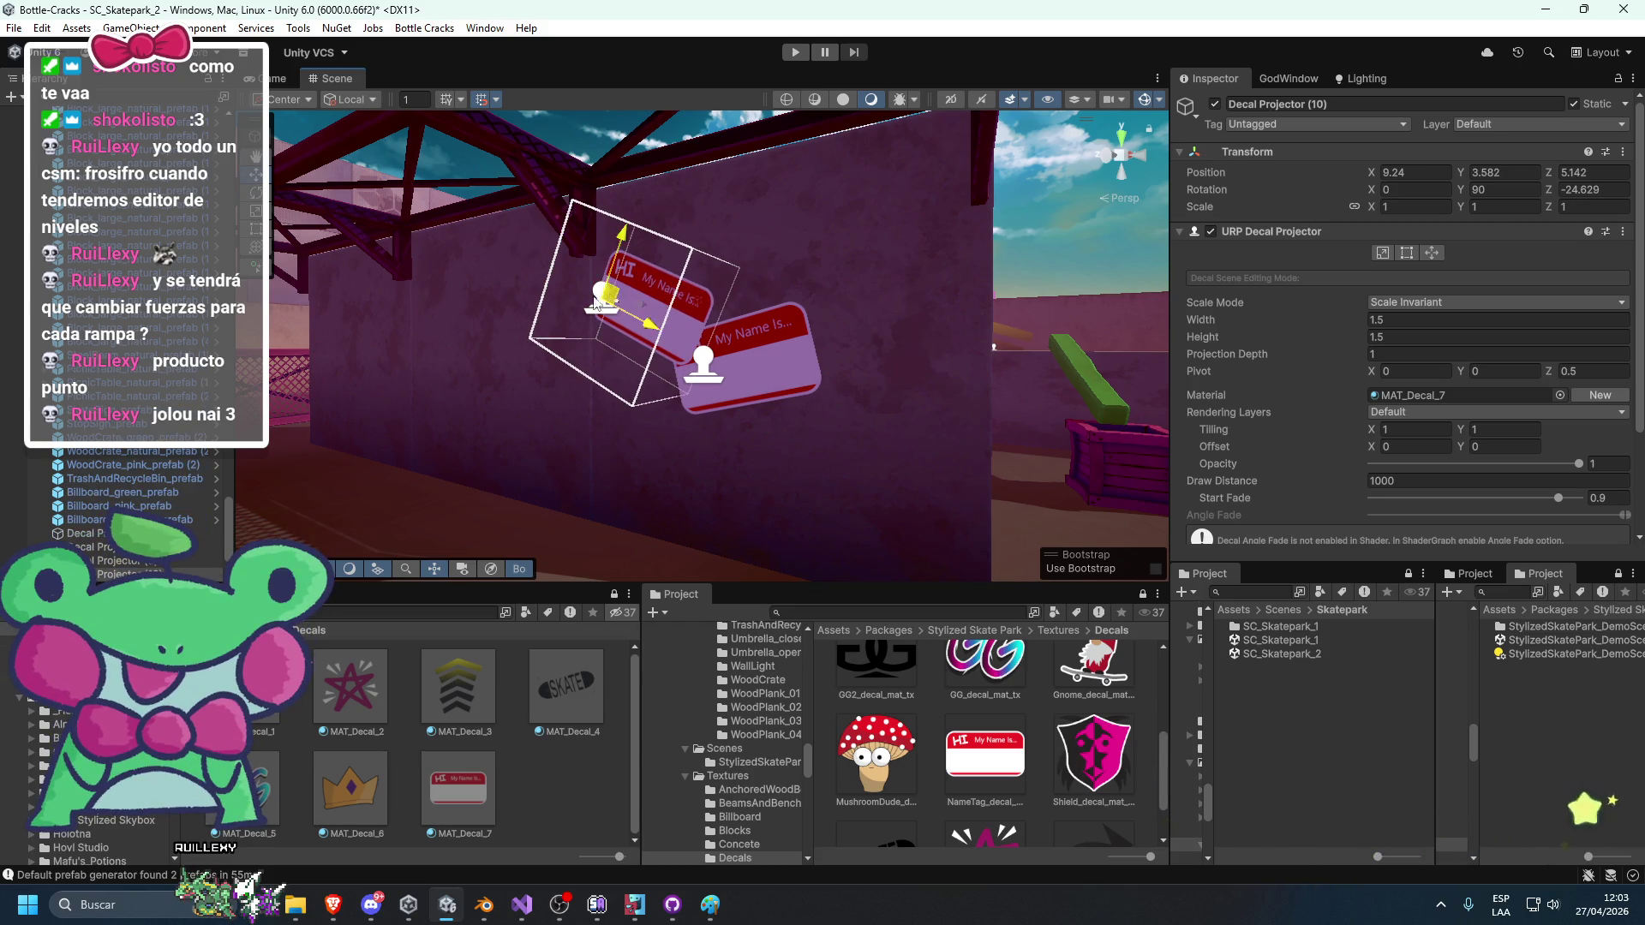
mouse_move(503, 364)
mouse_down()
mouse_move(484, 378)
mouse_move(514, 368)
mouse_up()
key(w)
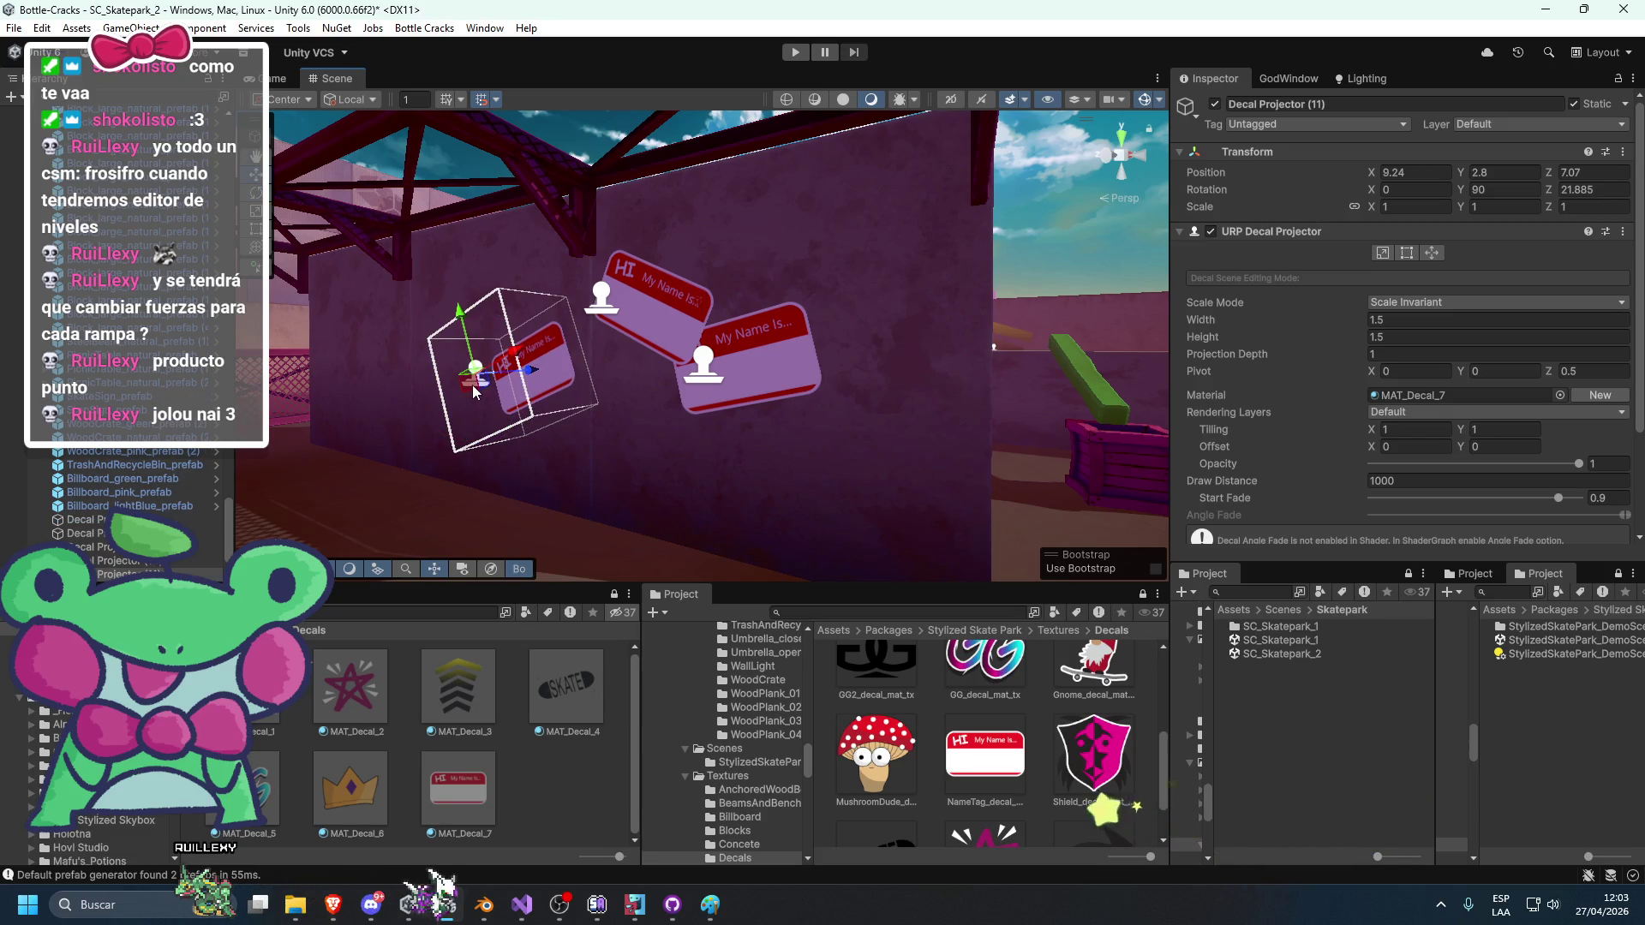
mouse_move(480, 377)
mouse_down()
mouse_move(364, 351)
mouse_move(698, 467)
mouse_move(827, 264)
mouse_move(773, 246)
mouse_up()
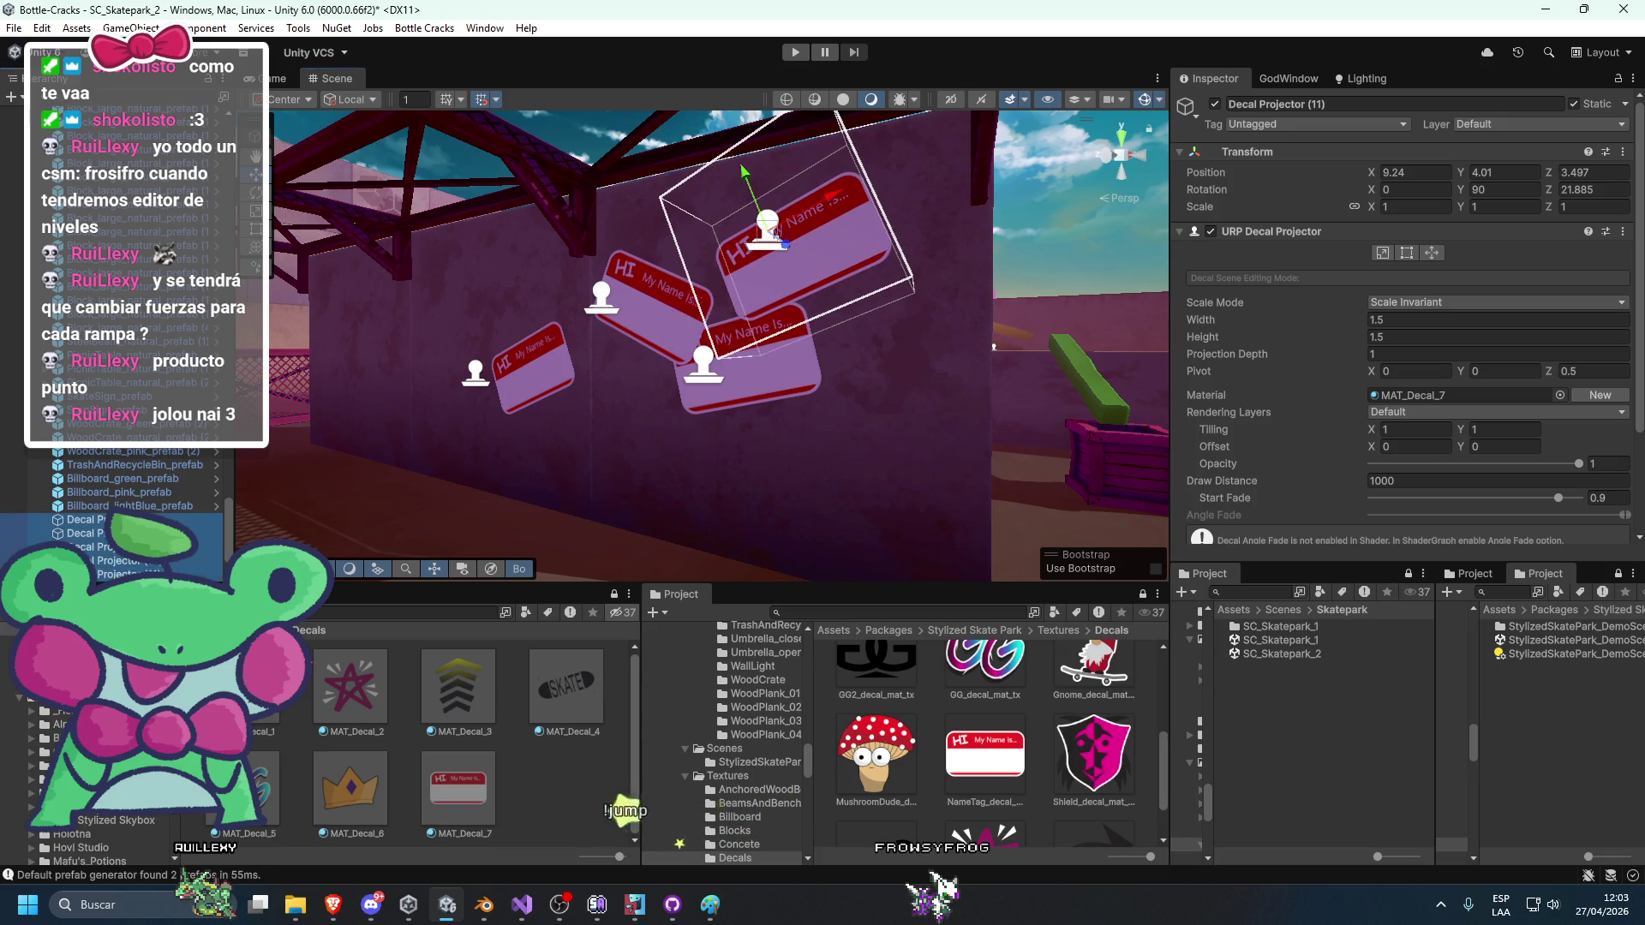
Select four of the name tags and set them to 1 by 1.
shift+click(81, 574)
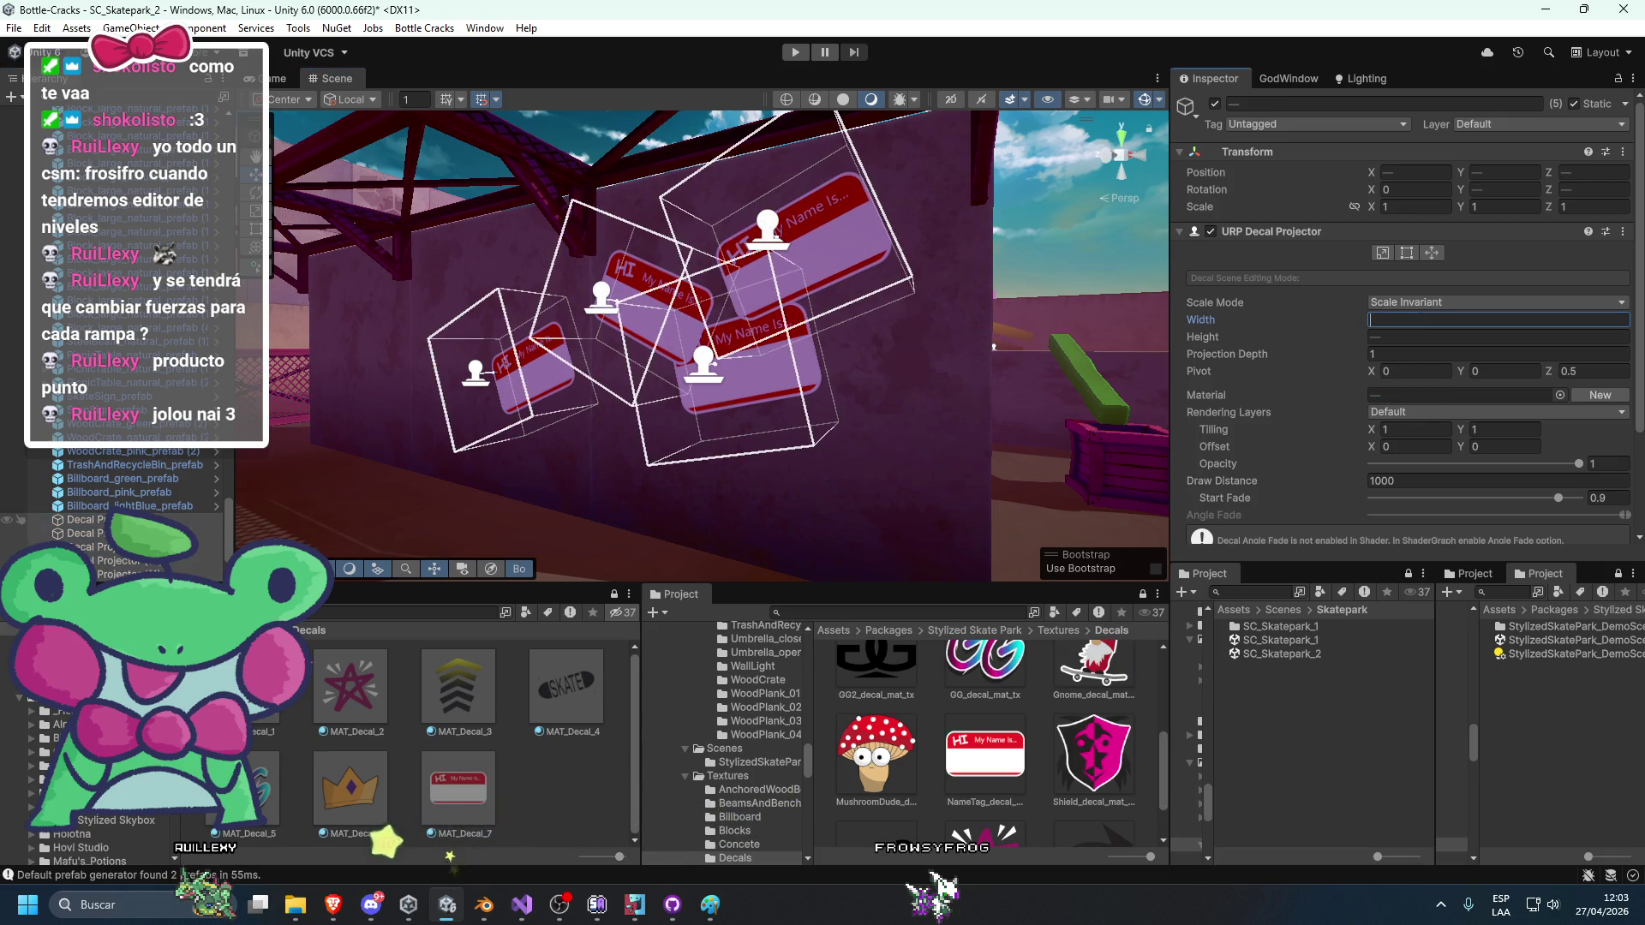
click(77, 519)
shift+click(81, 574)
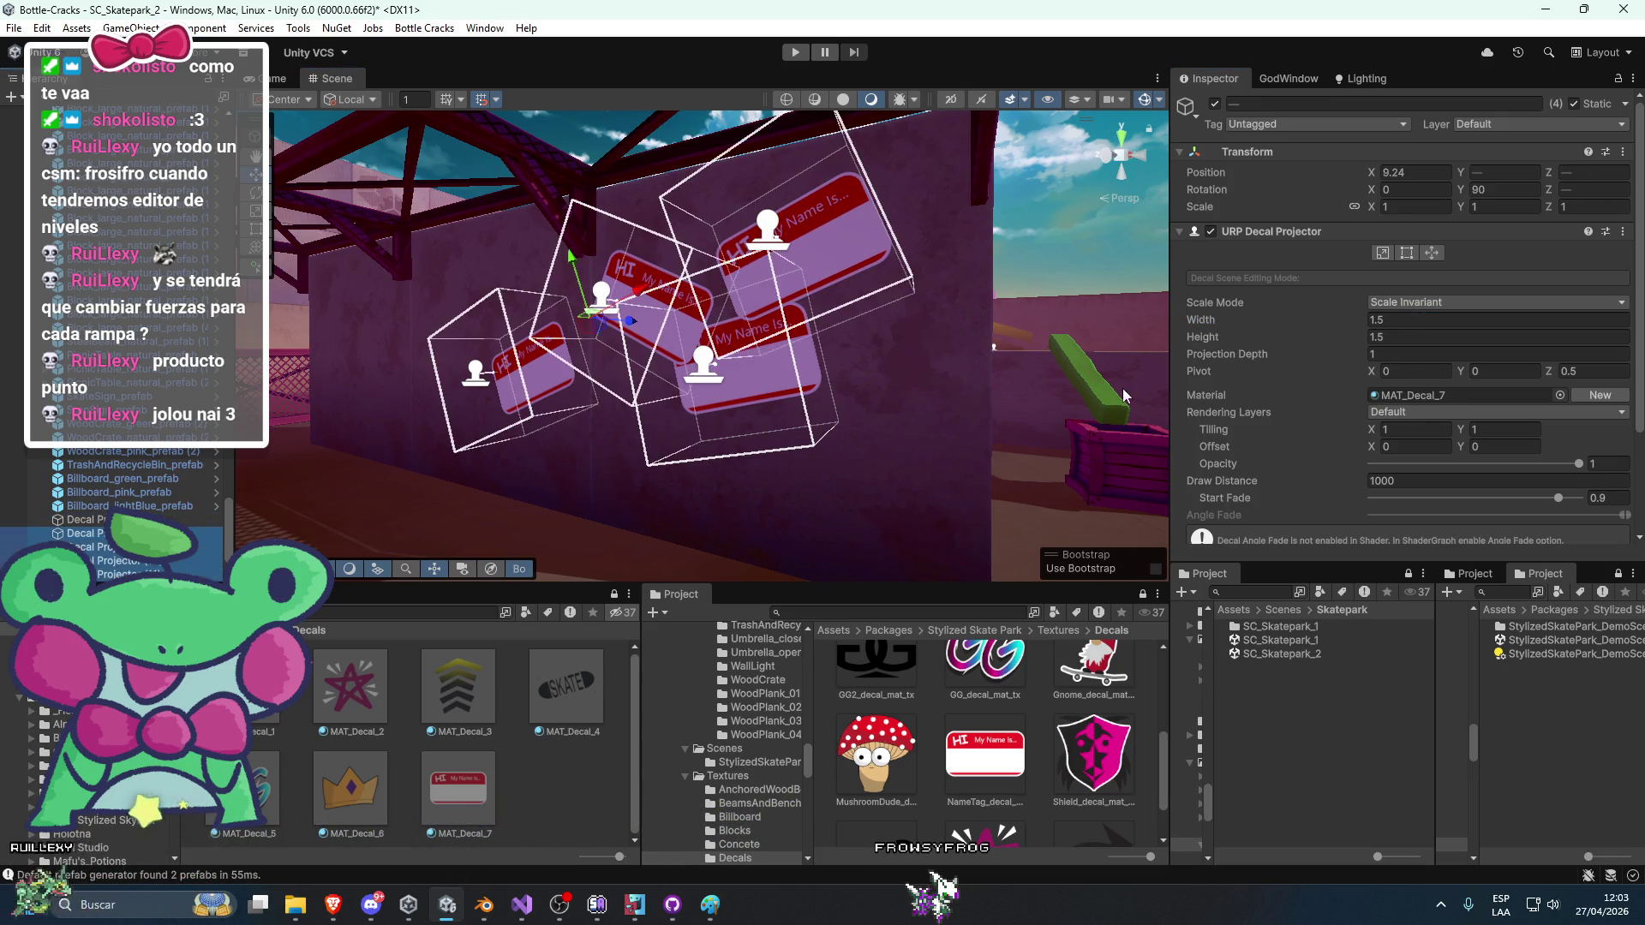
text(1)
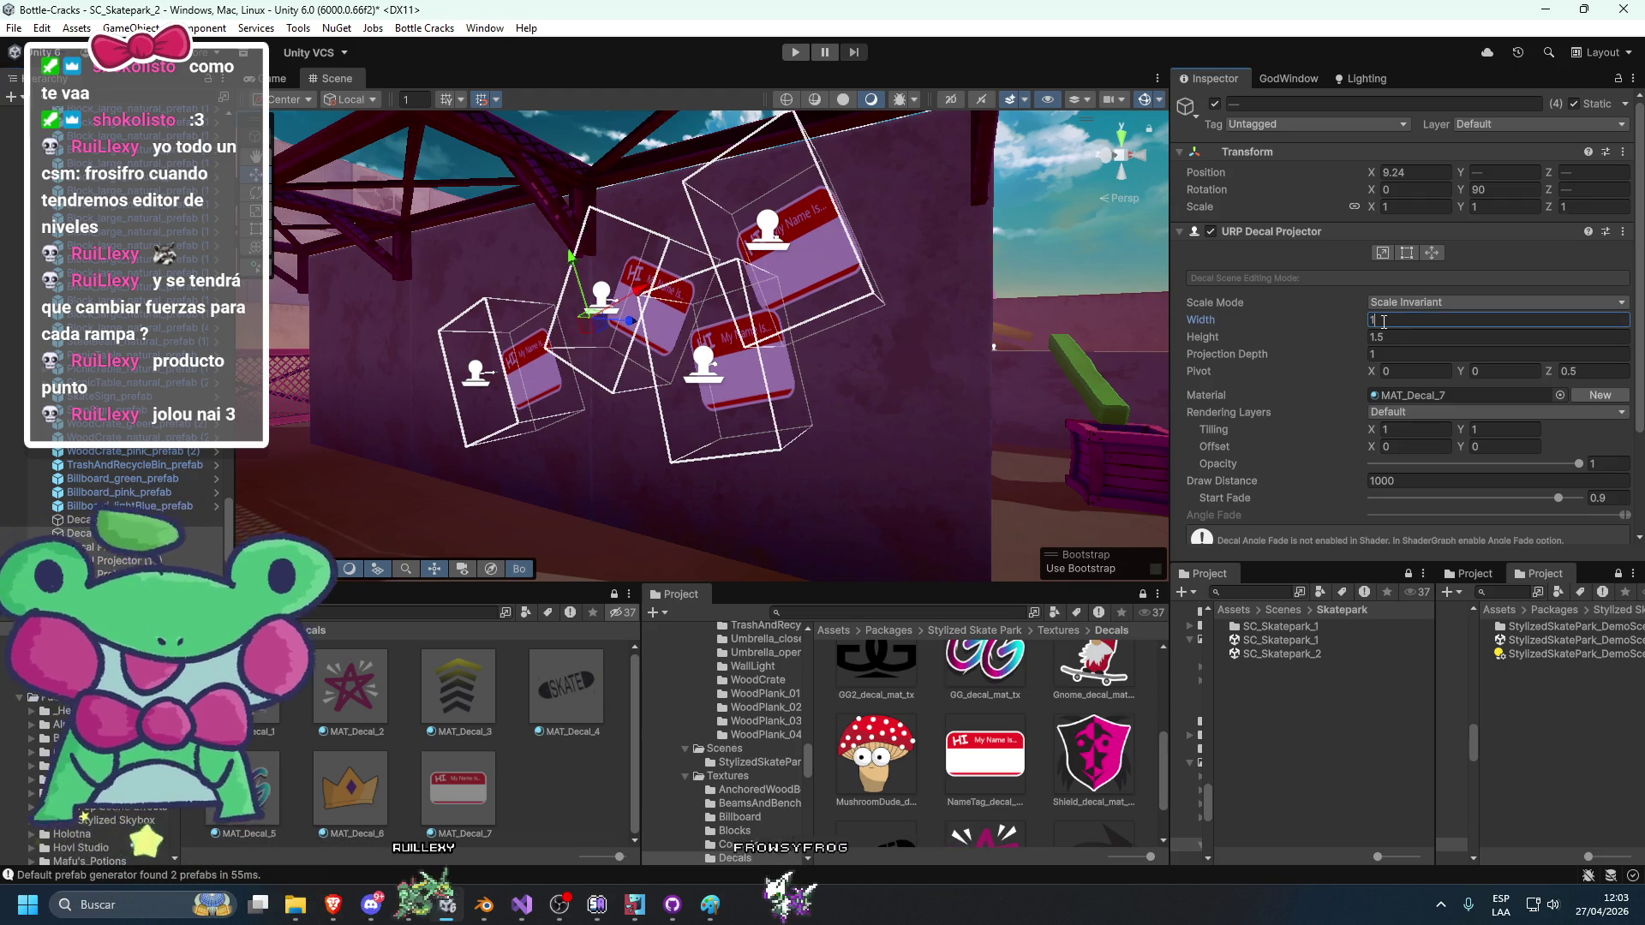
click(1406, 337)
text(1)
mouse_move(1028, 244)
mouse_down()
mouse_move(790, 367)
mouse_move(864, 328)
mouse_move(762, 435)
mouse_move(844, 428)
mouse_up()
click(790, 213)
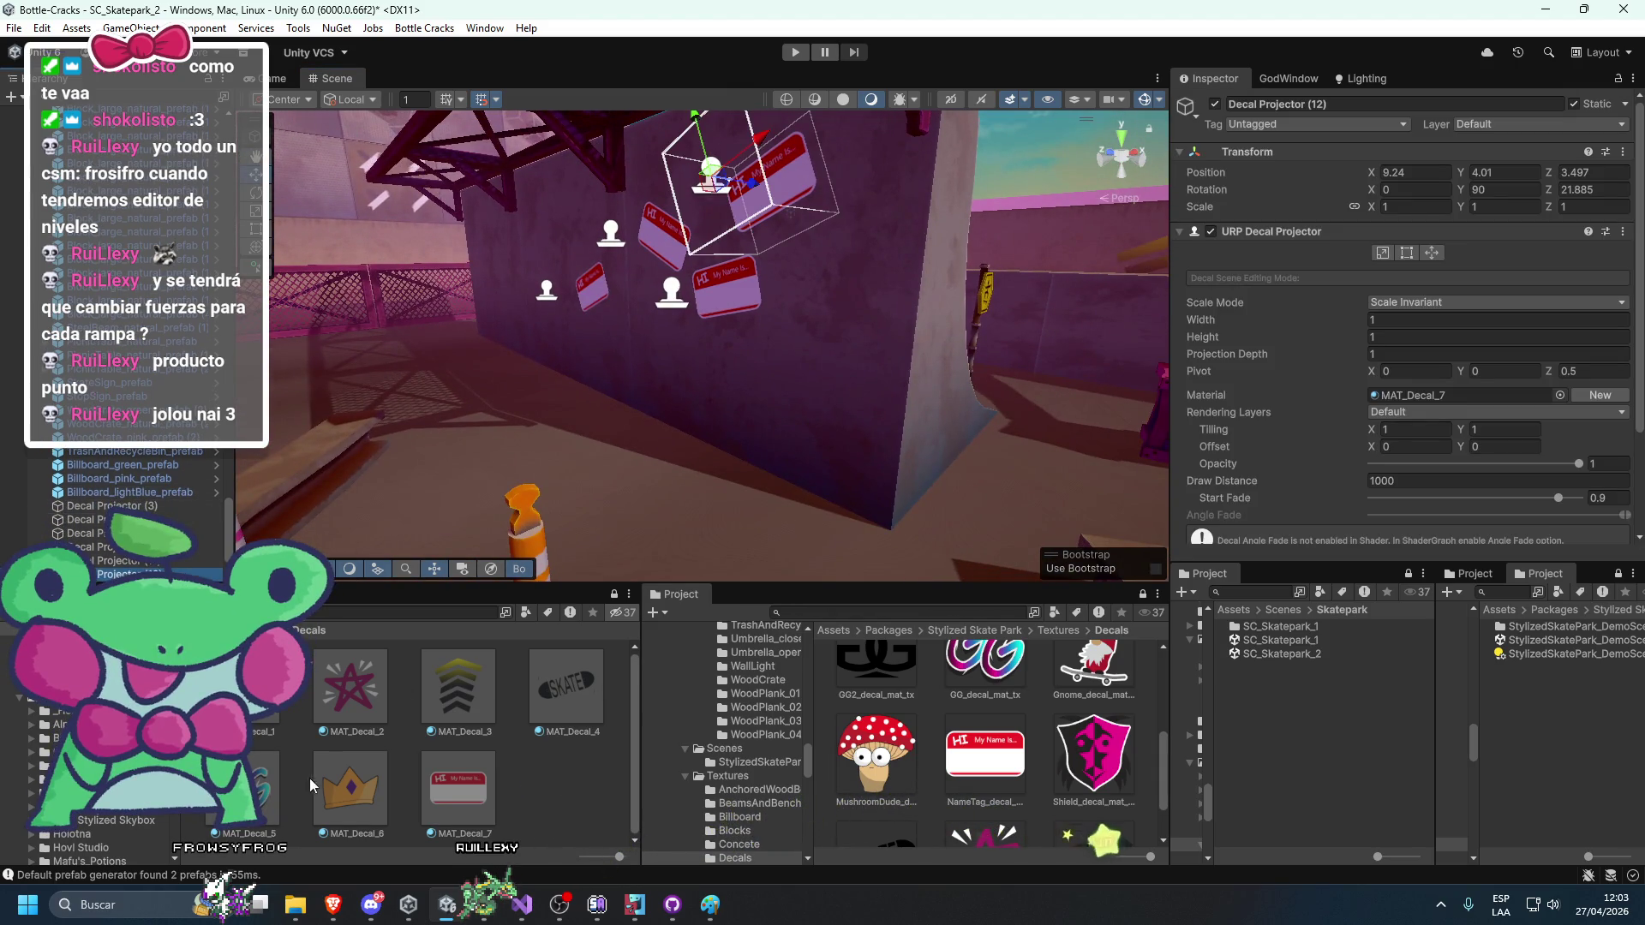
Turn the selected name tag into a gnome, then frame the wall block and select the gnome decal.
mouse_move(249, 686)
mouse_down()
mouse_move(774, 201)
mouse_move(730, 274)
mouse_move(733, 370)
mouse_move(791, 257)
mouse_up()
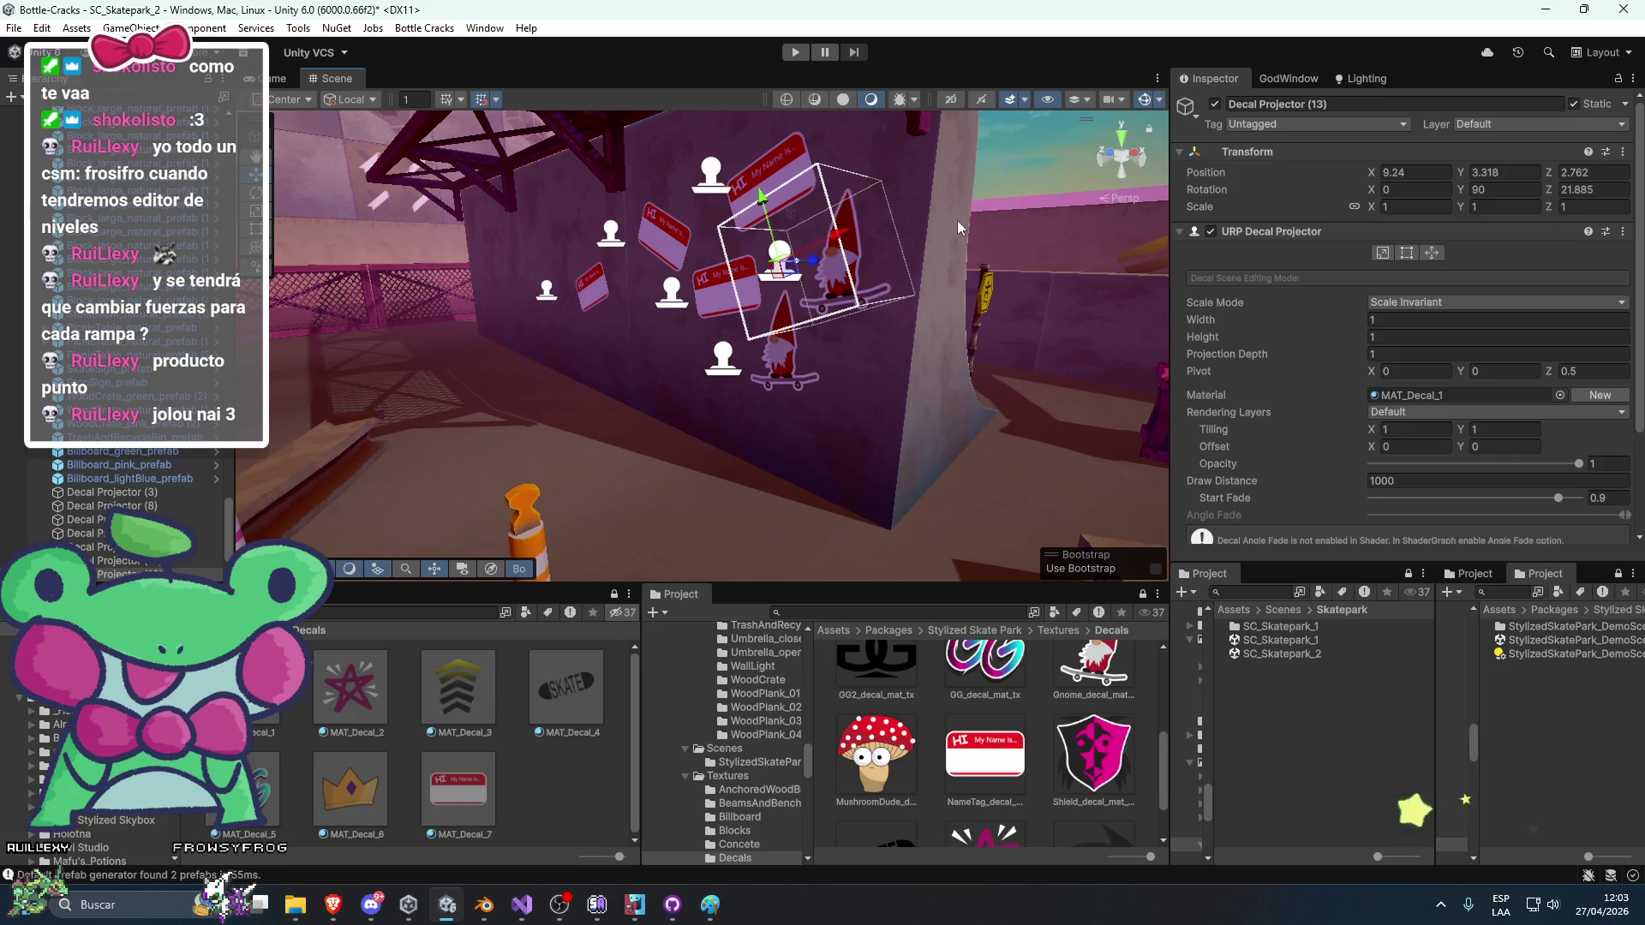
click(958, 220)
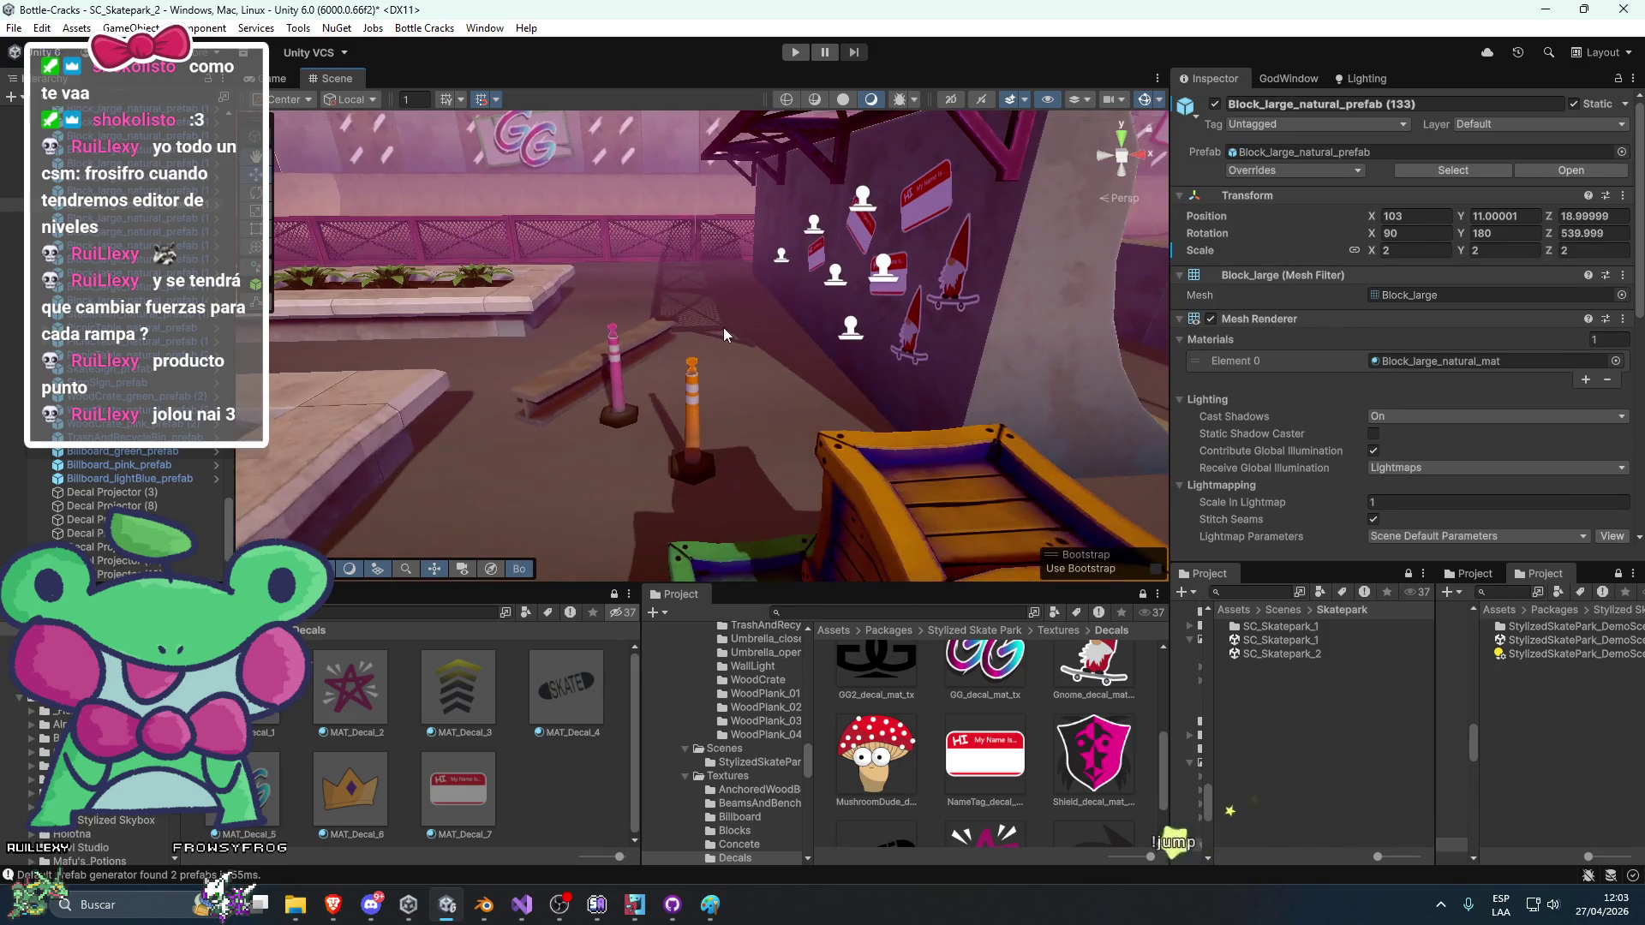
key(f)
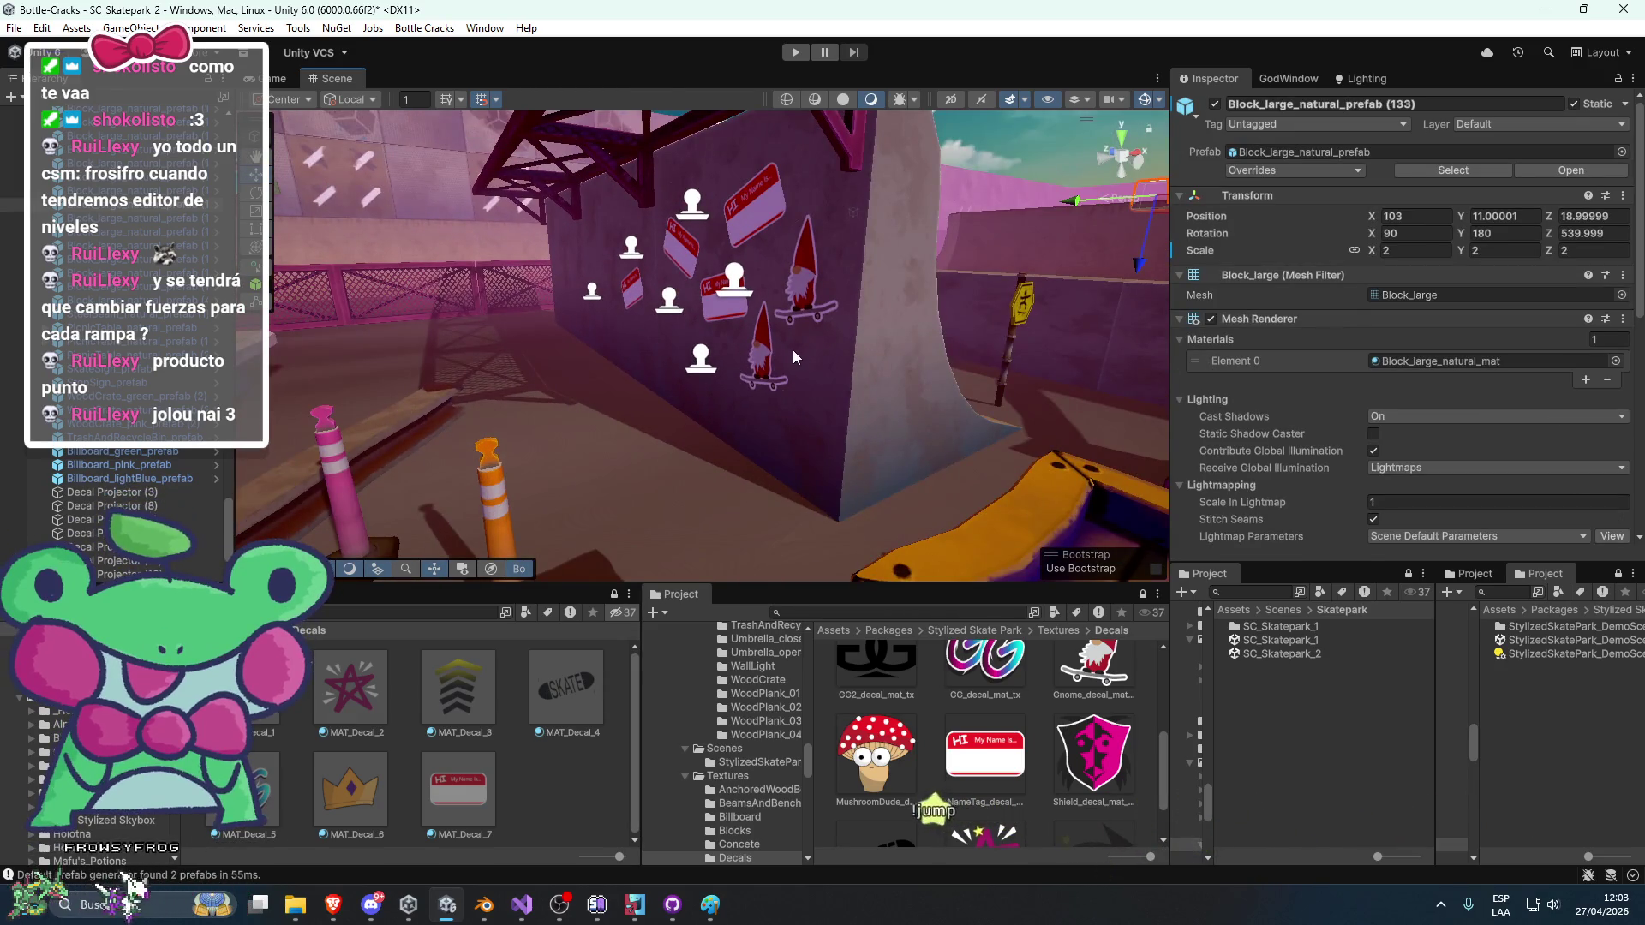
drag(825, 345, 911, 333)
click(891, 295)
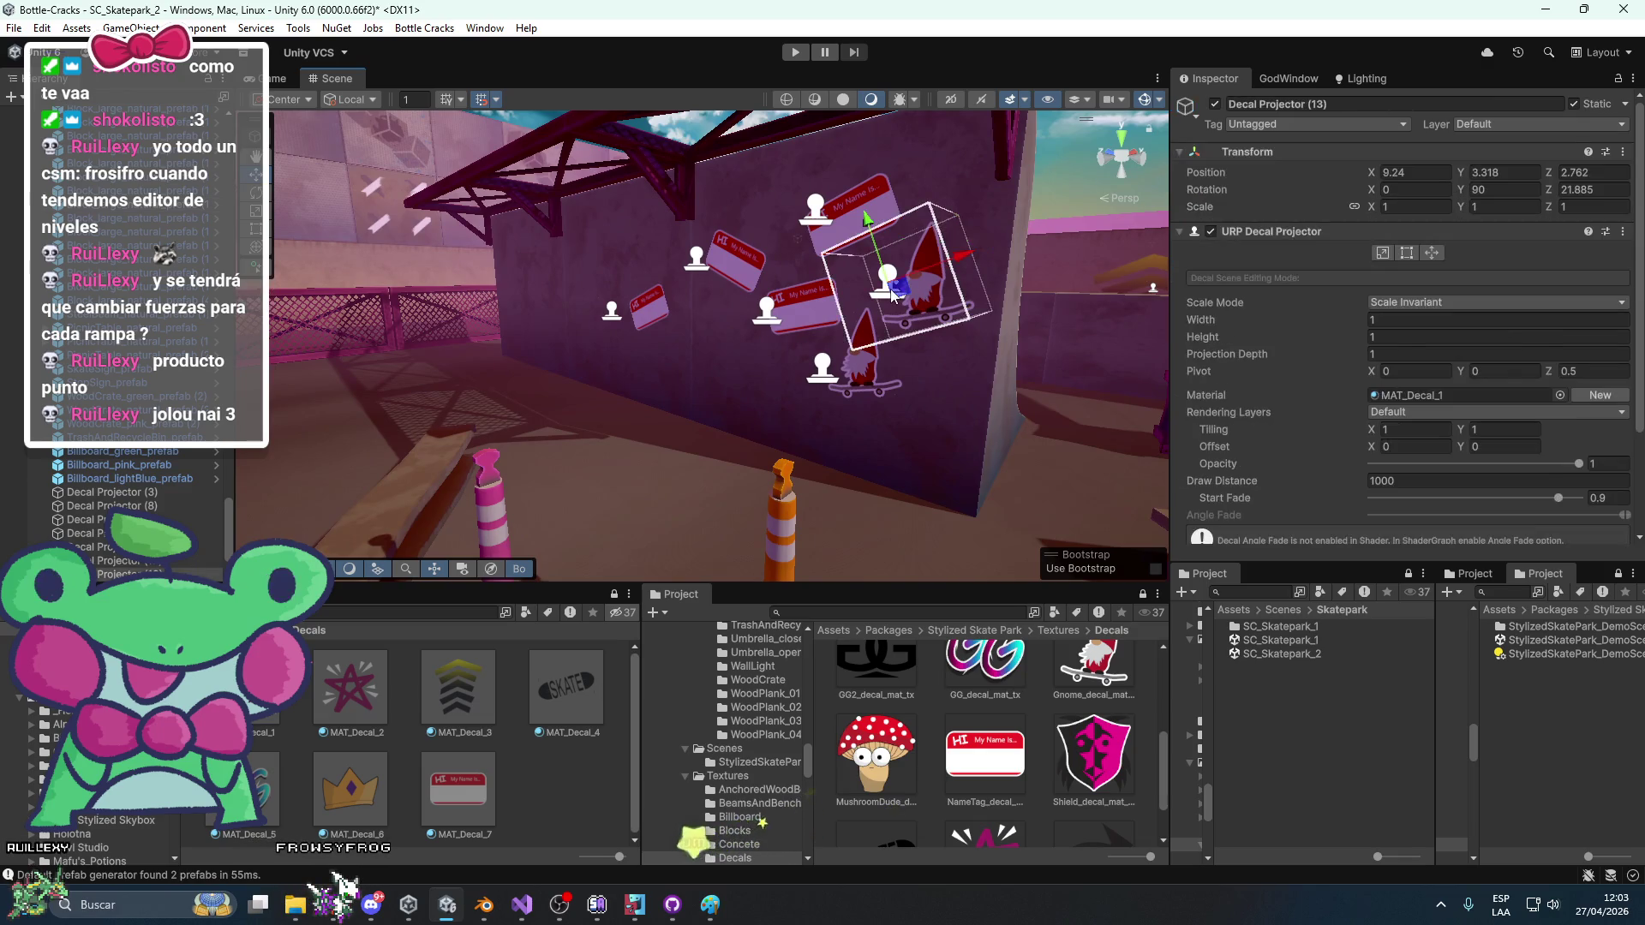
drag(625, 237, 613, 231)
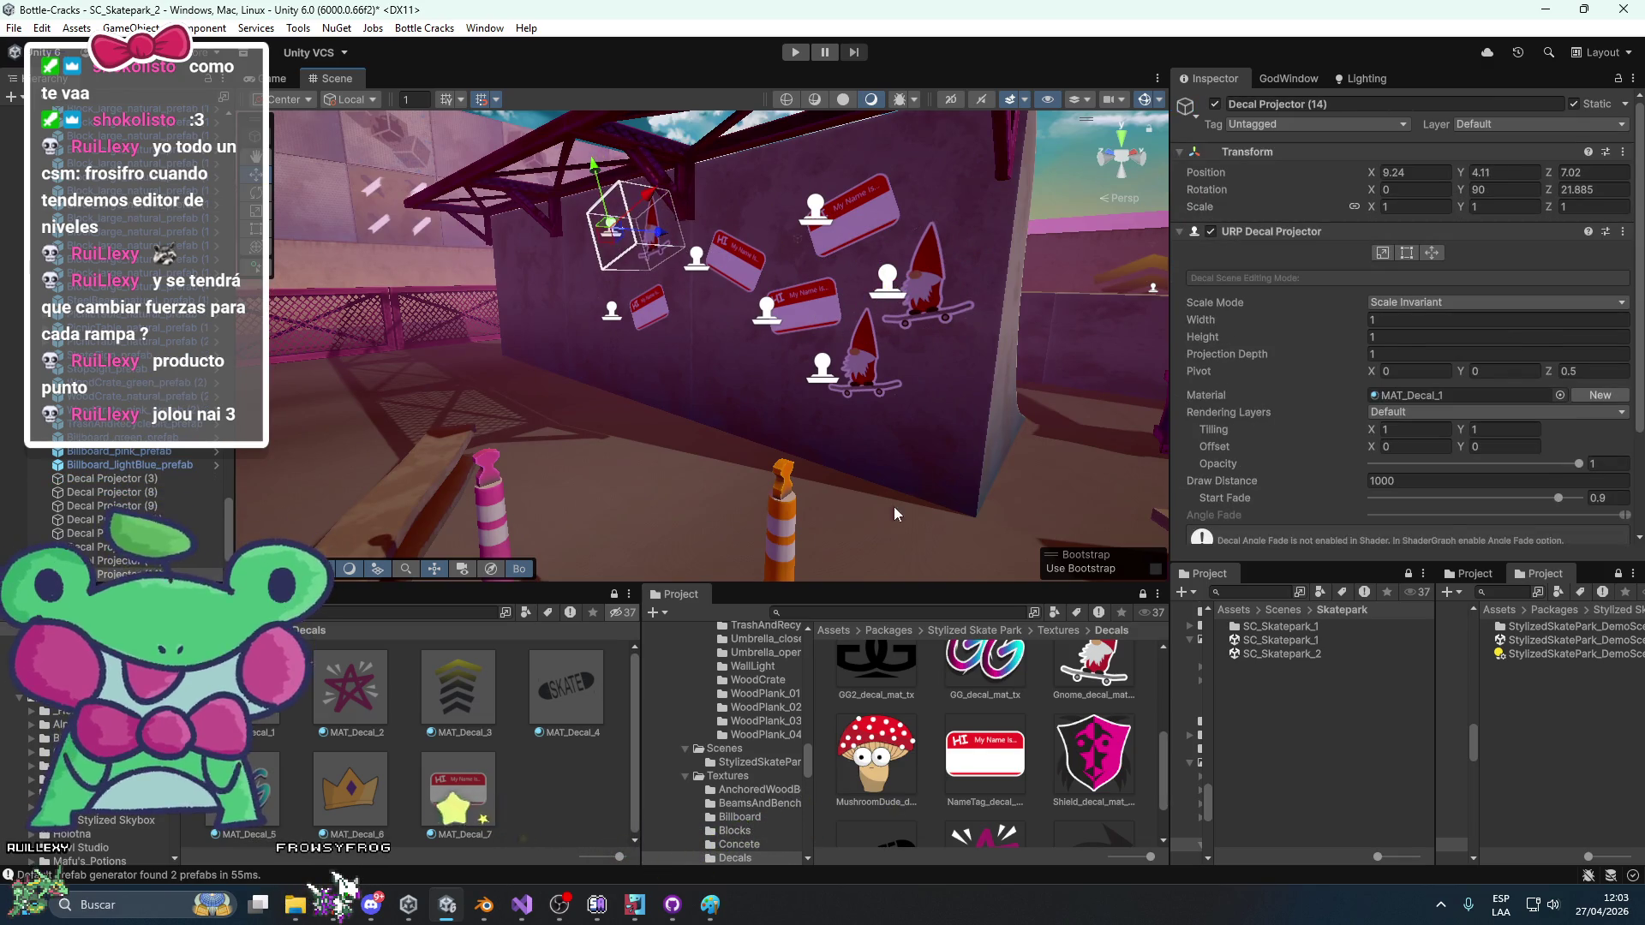
Change the wall decal to a star, then to the MAT_Decal_6 crown, and tilt it slightly.
drag(350, 685, 676, 243)
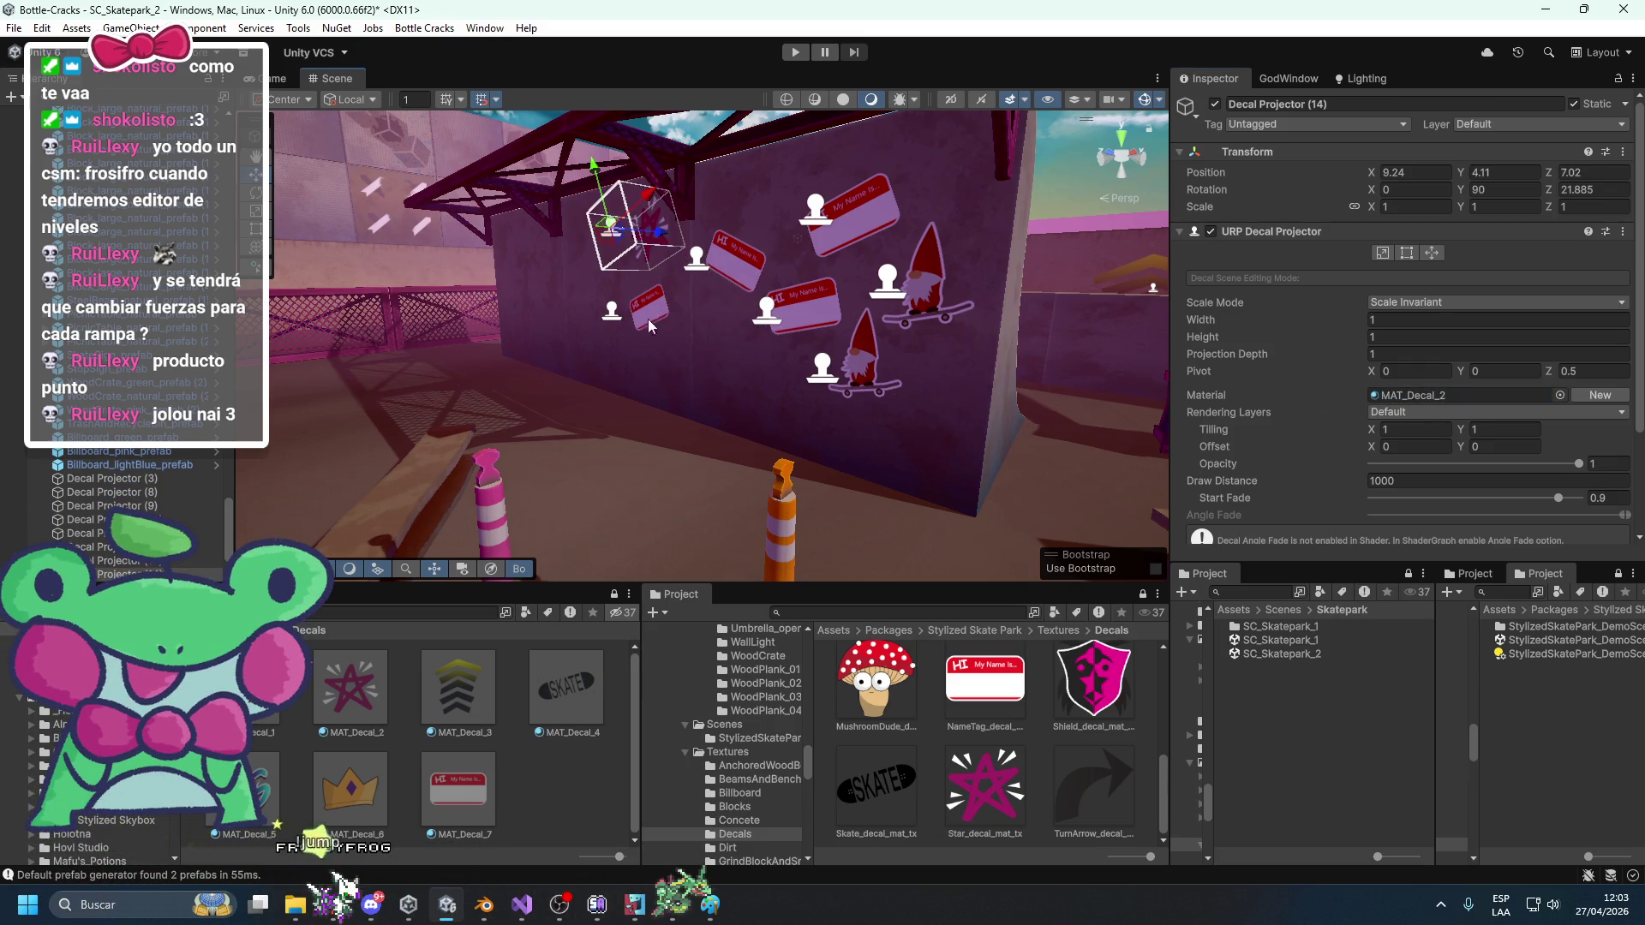
drag(355, 803, 1404, 396)
key(e)
drag(724, 402, 718, 467)
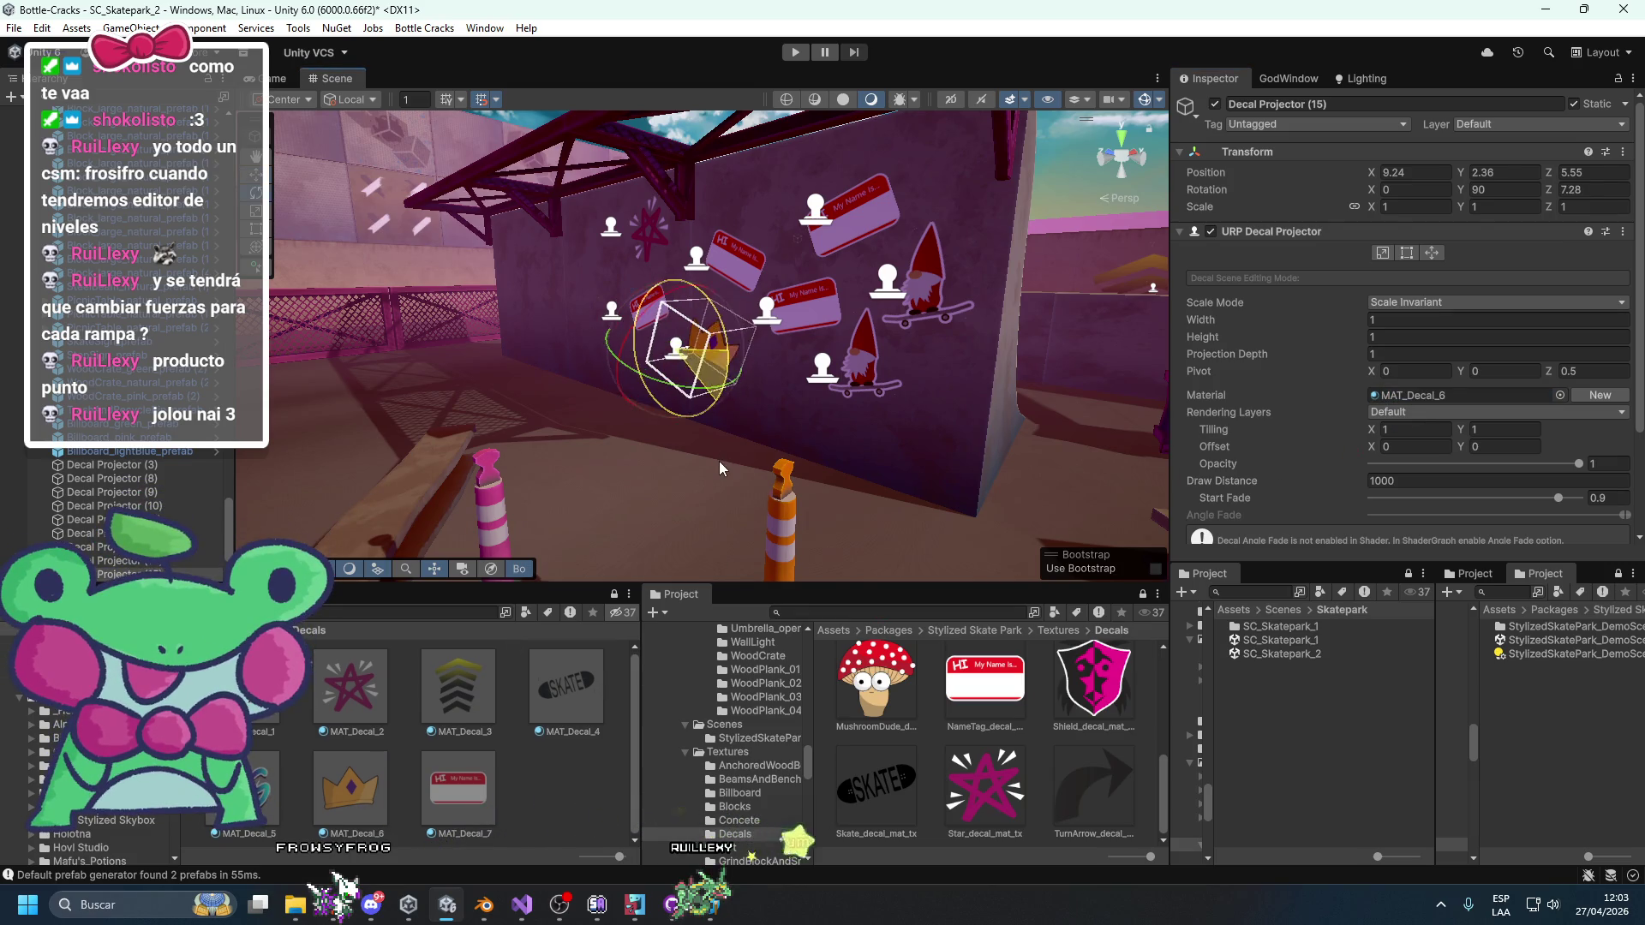
Select the half pipe ramp and look toward the bench and cones, then back at the decal wall.
click(1040, 254)
mouse_move(1120, 133)
mouse_down()
mouse_move(759, 204)
mouse_move(804, 264)
mouse_move(771, 263)
mouse_up()
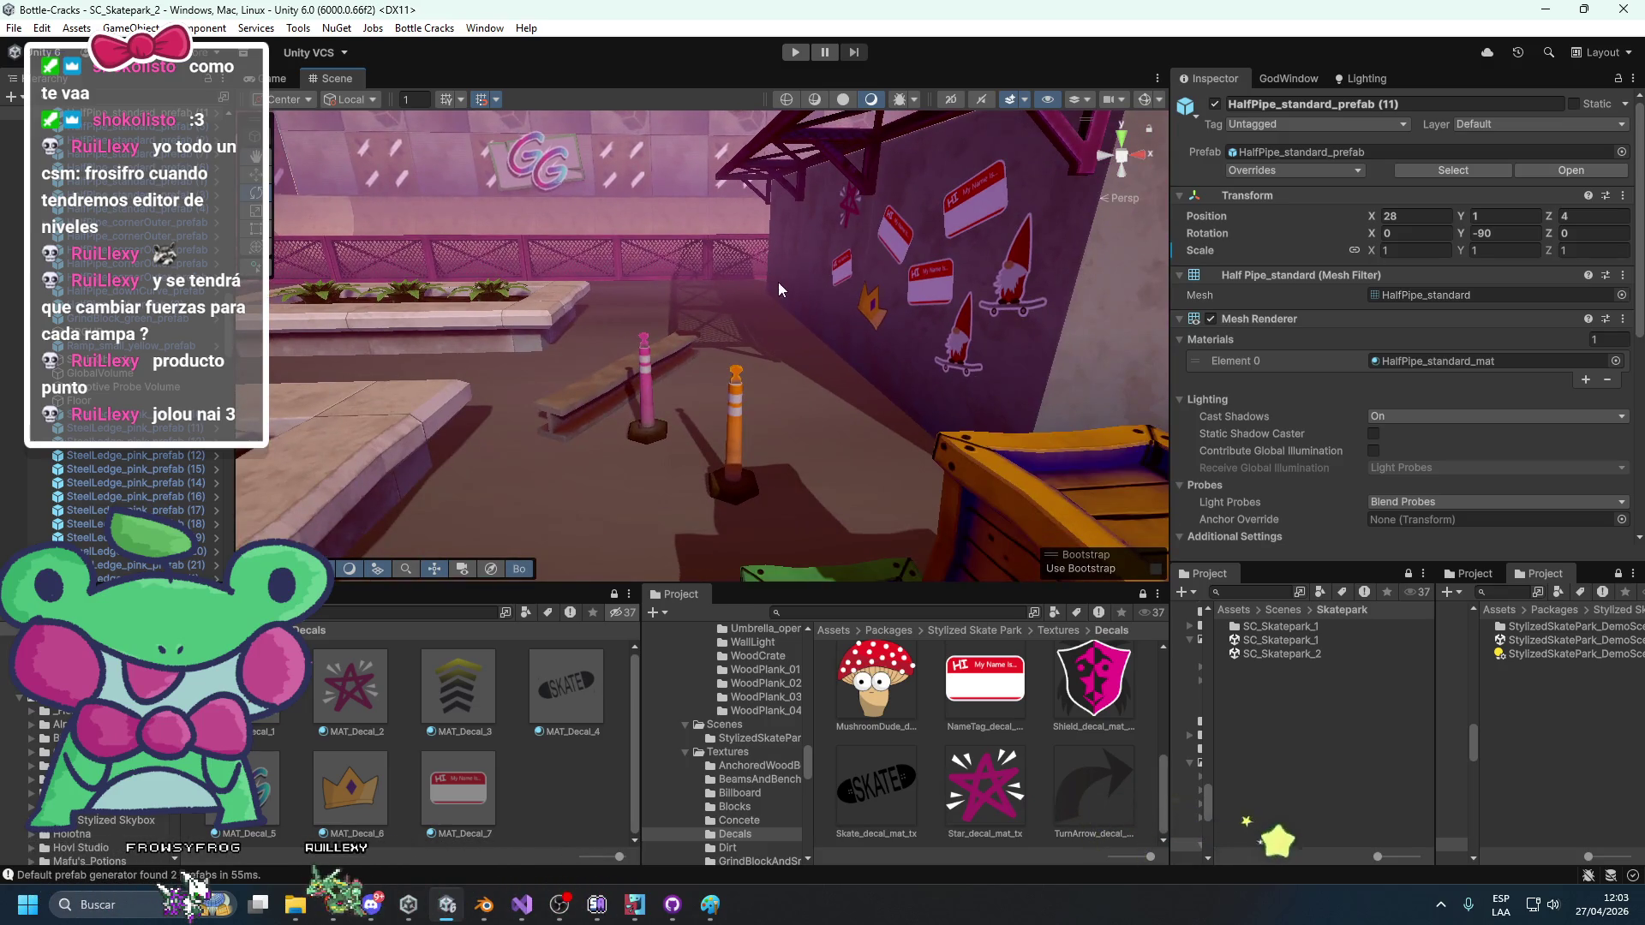
mouse_move(693, 316)
mouse_down()
mouse_move(834, 274)
mouse_move(933, 274)
mouse_up()
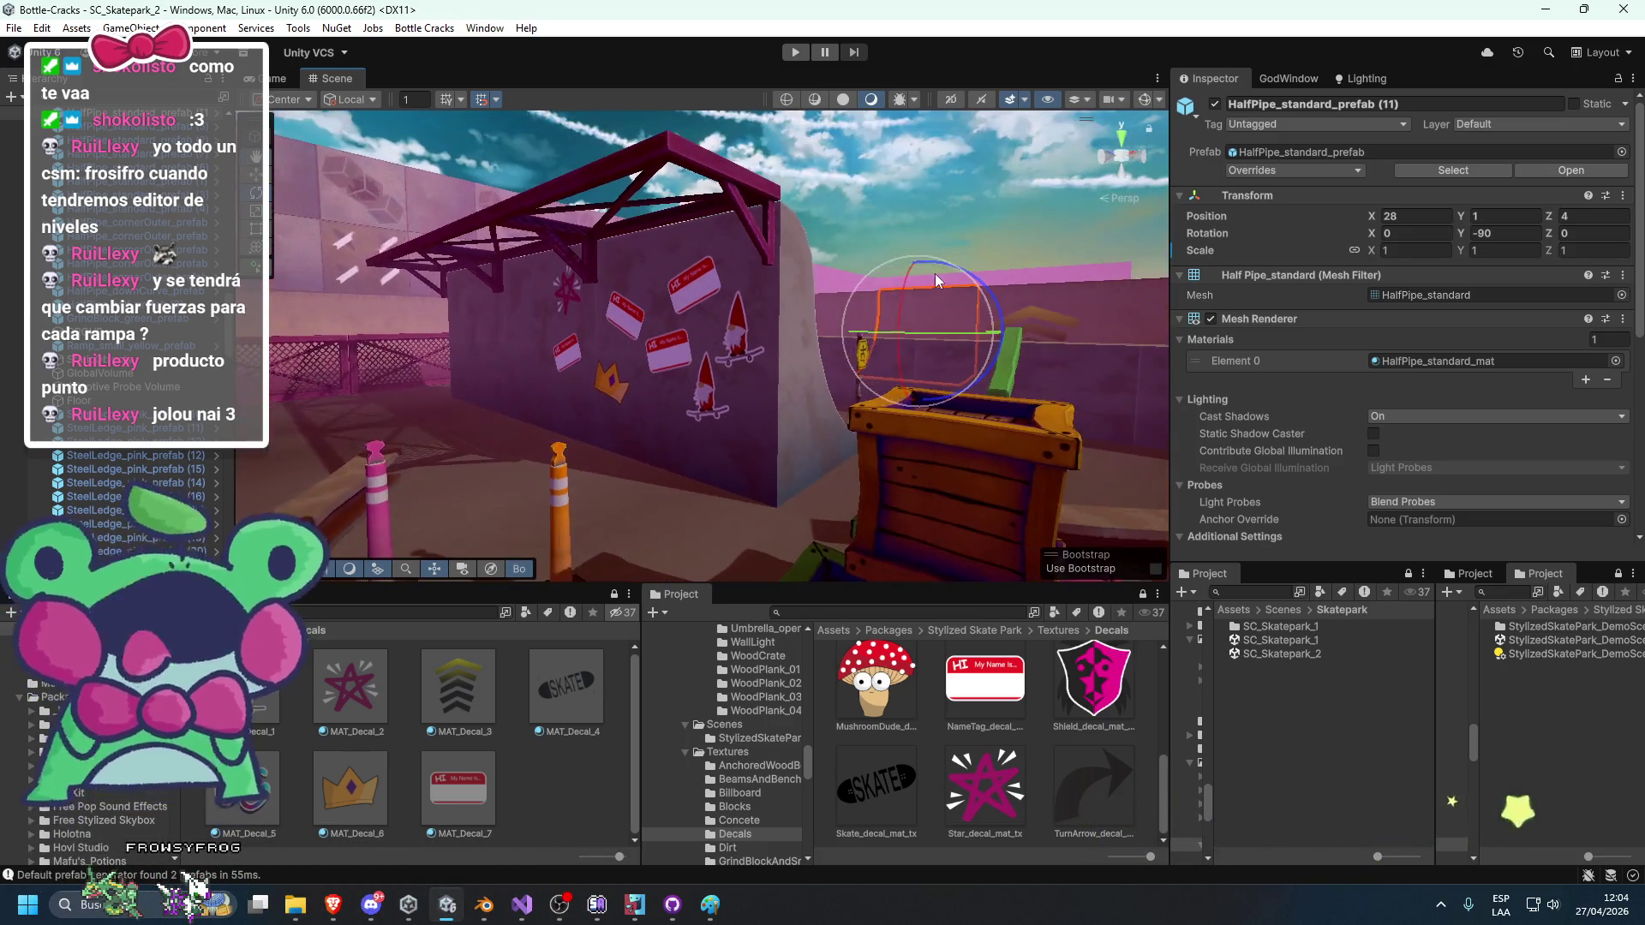
scroll(981, 748, up, 2)
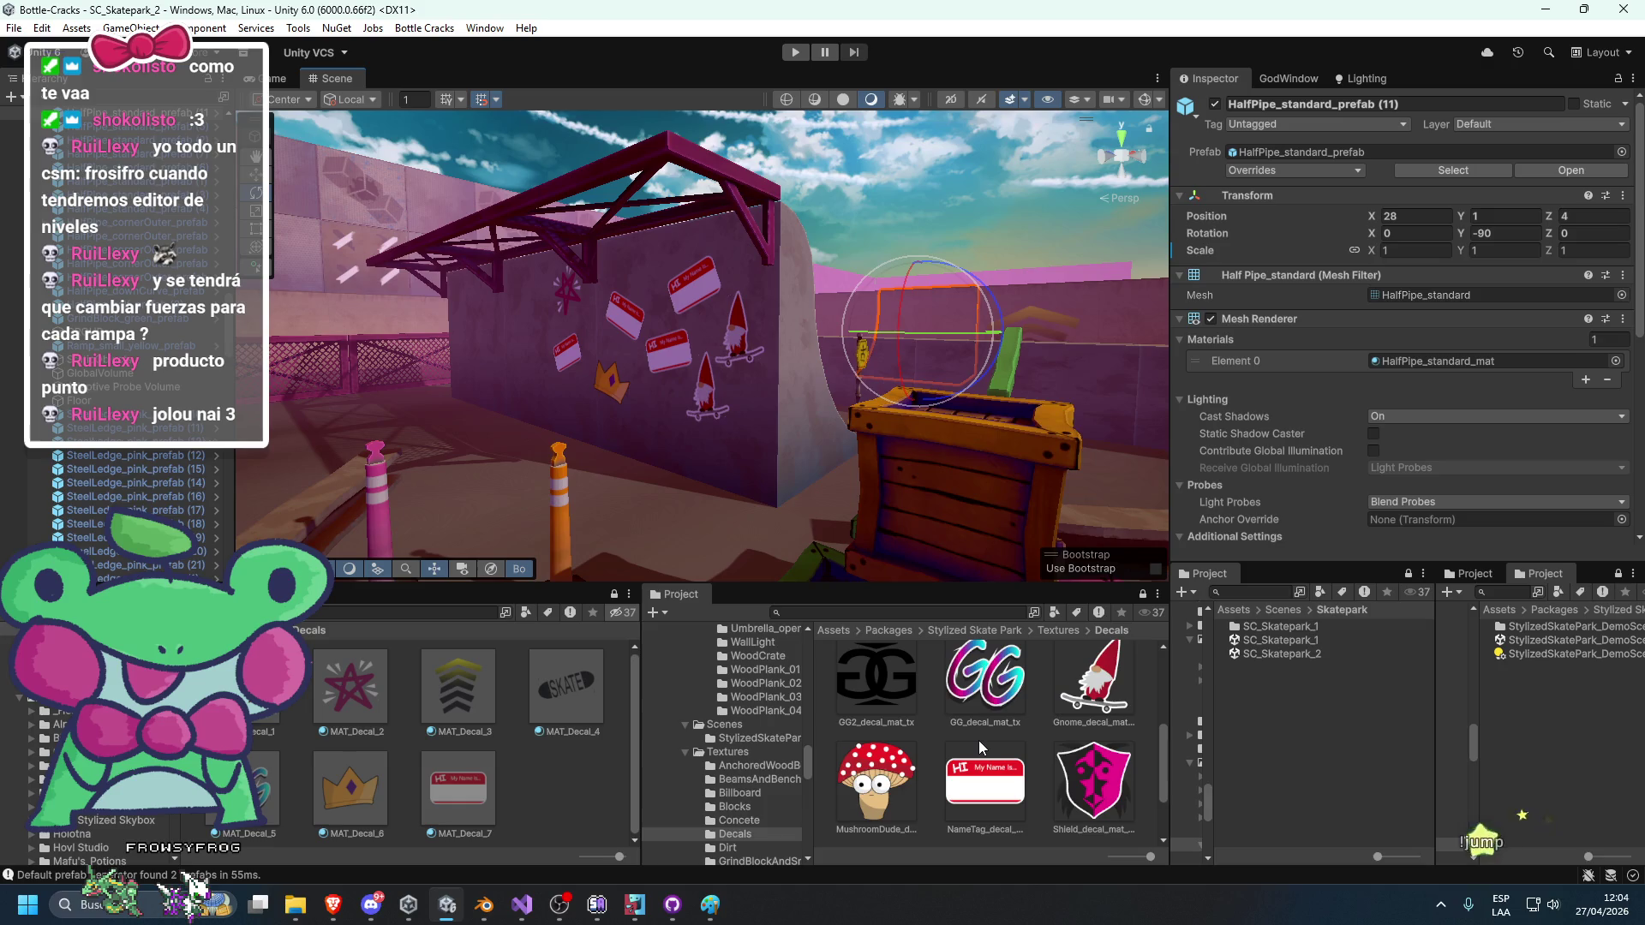
Duplicate MAT_Decal_7 as MAT_Decal_8 and give it the Bull texture as Base Map.
scroll(978, 740, up, 2)
click(480, 770)
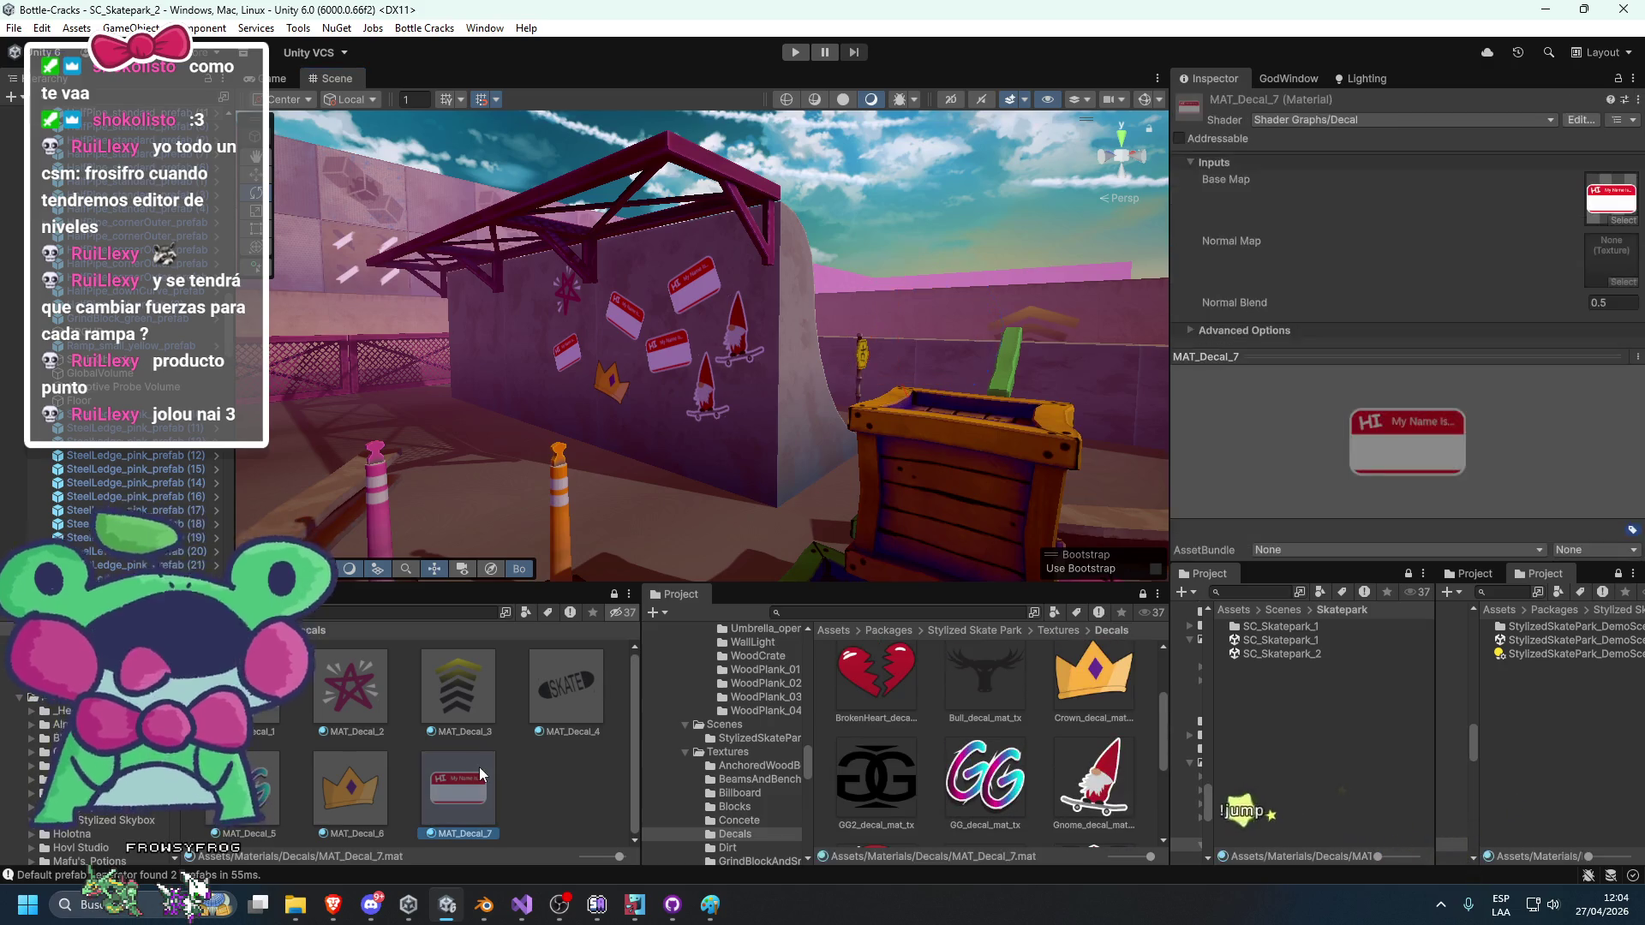
key(ctrl+d)
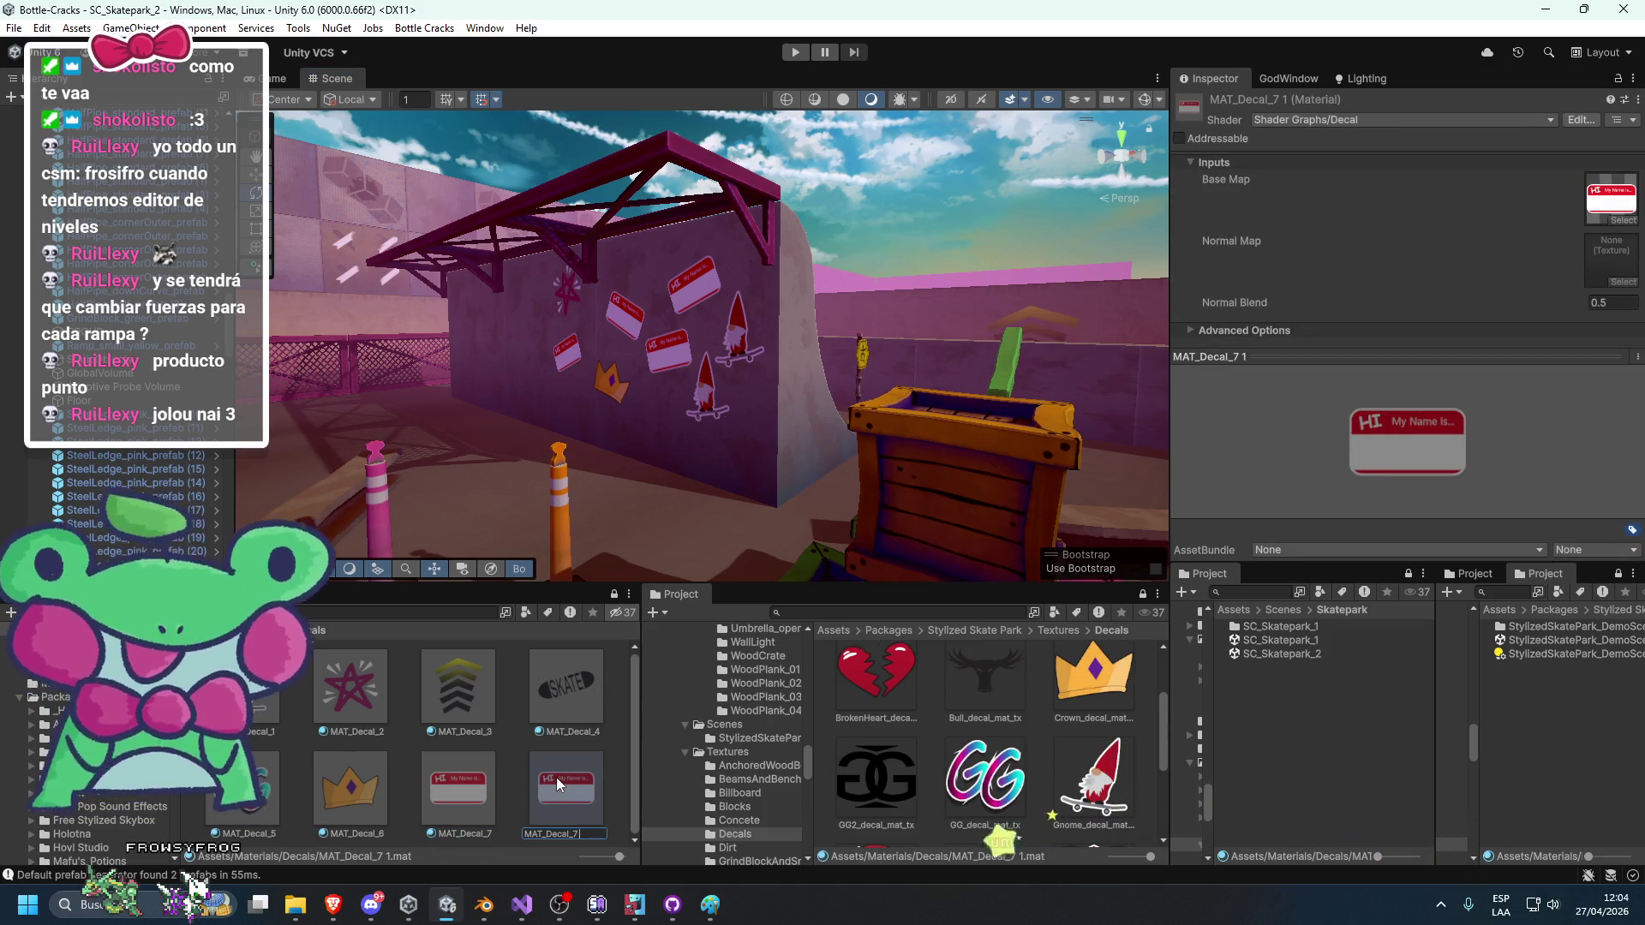
key(BackSpace)
text(8)
key(Return)
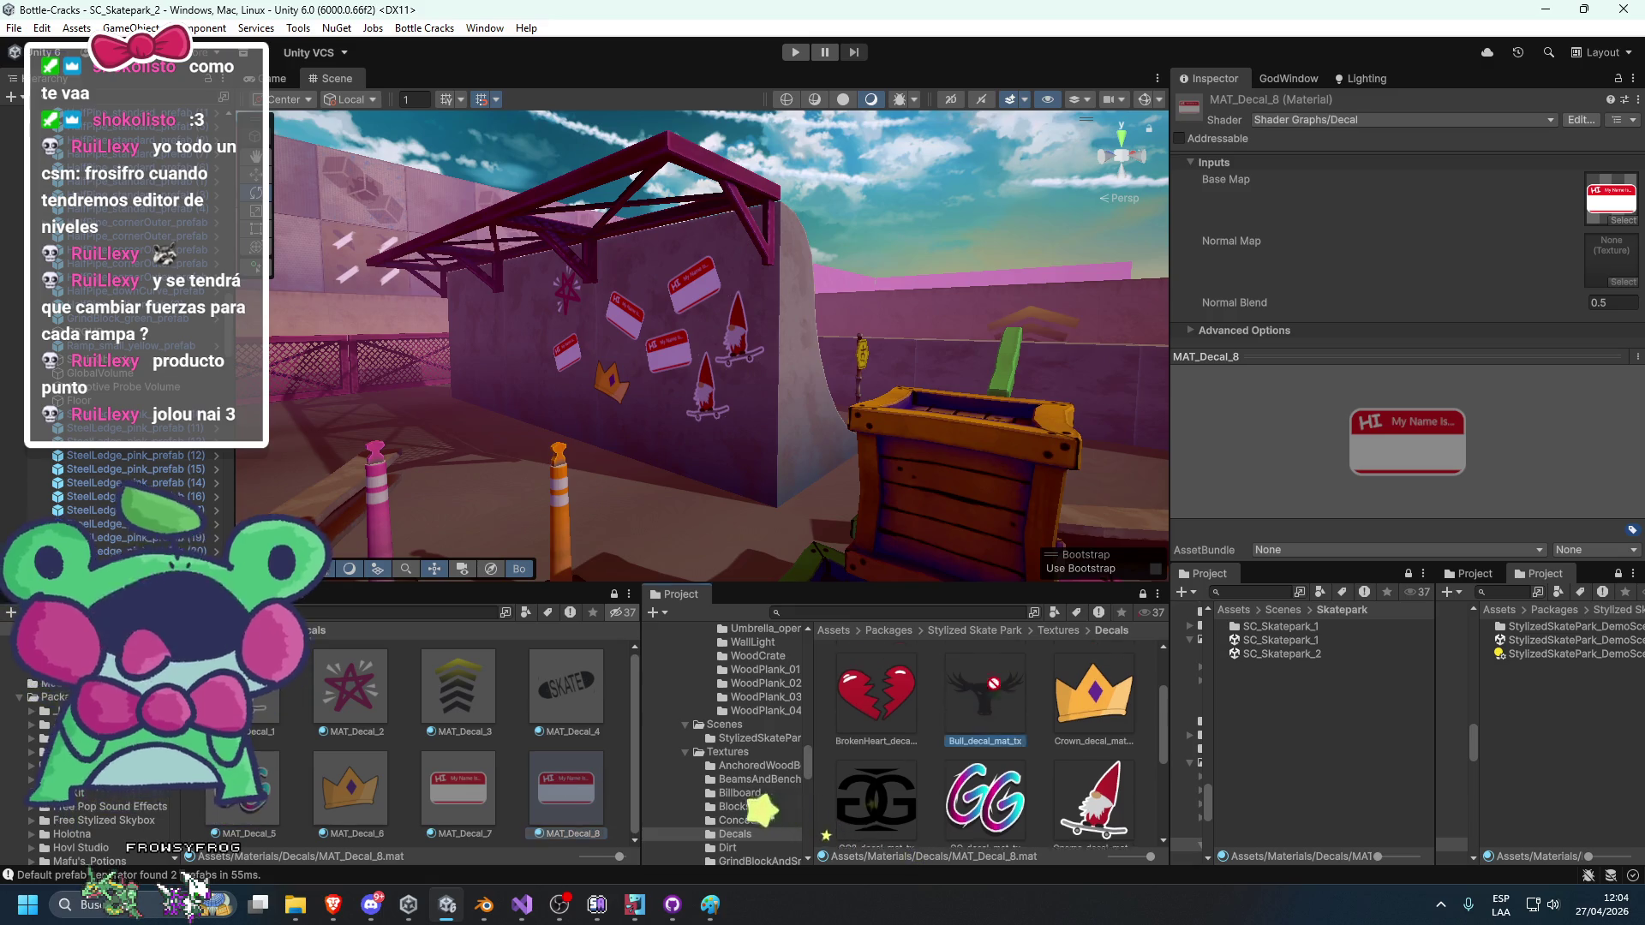
drag(1599, 231, 1598, 224)
Duplicate Decal Projector (11), move the copy up-left on the wall, and assign MAT_Decal_8.
scroll(764, 368, up, 3)
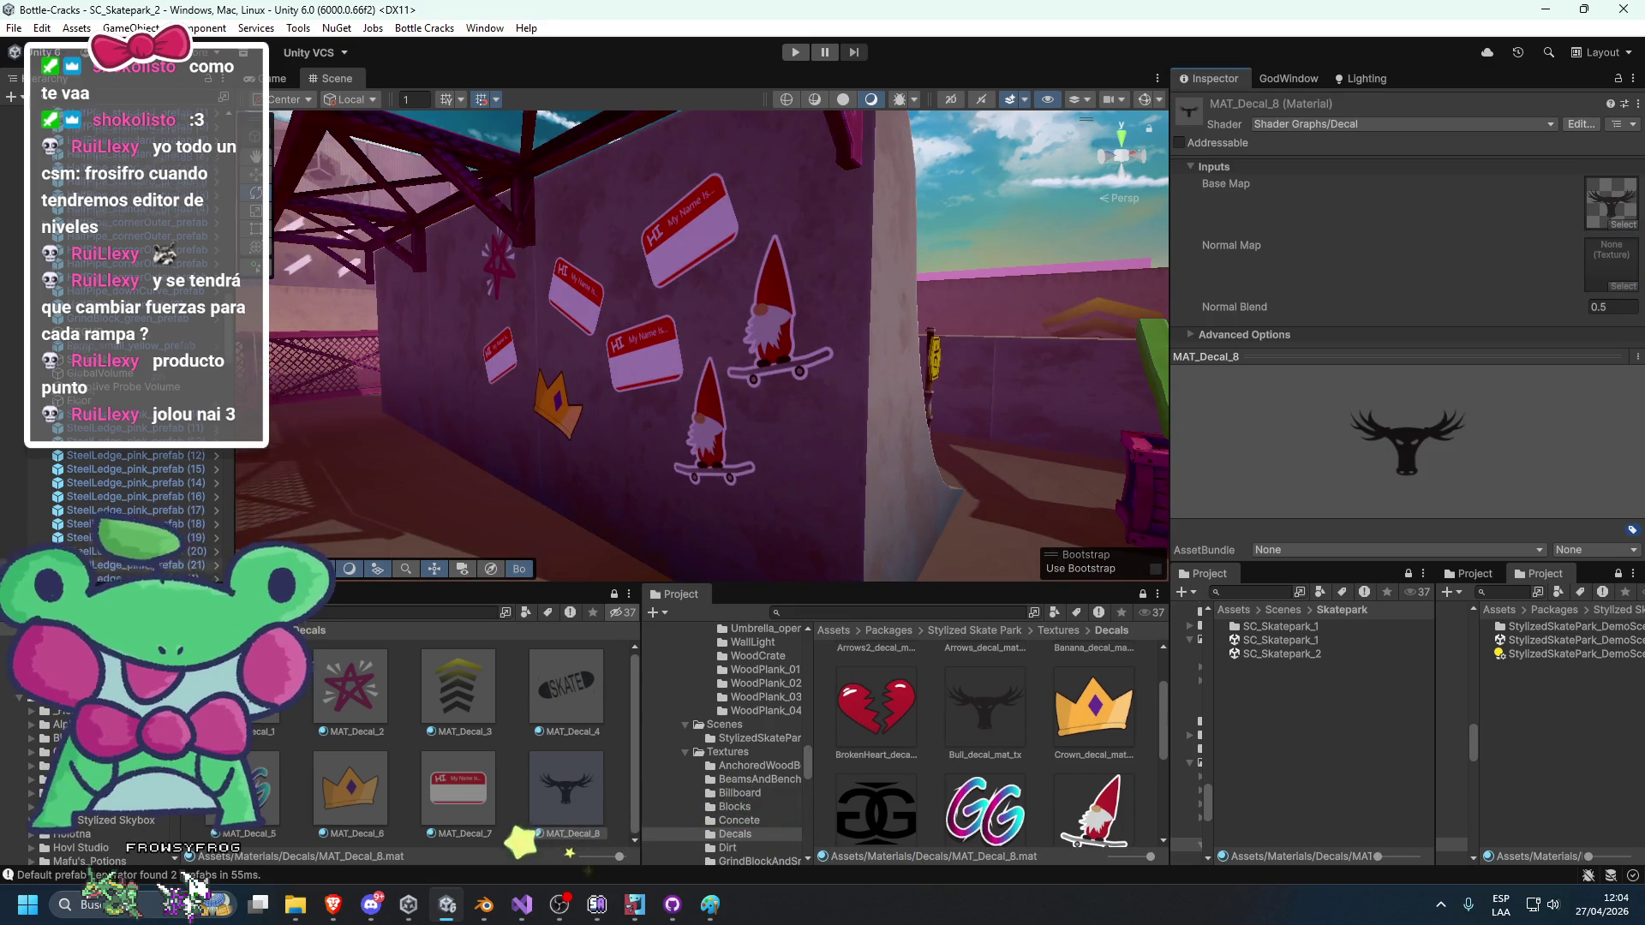
click(771, 313)
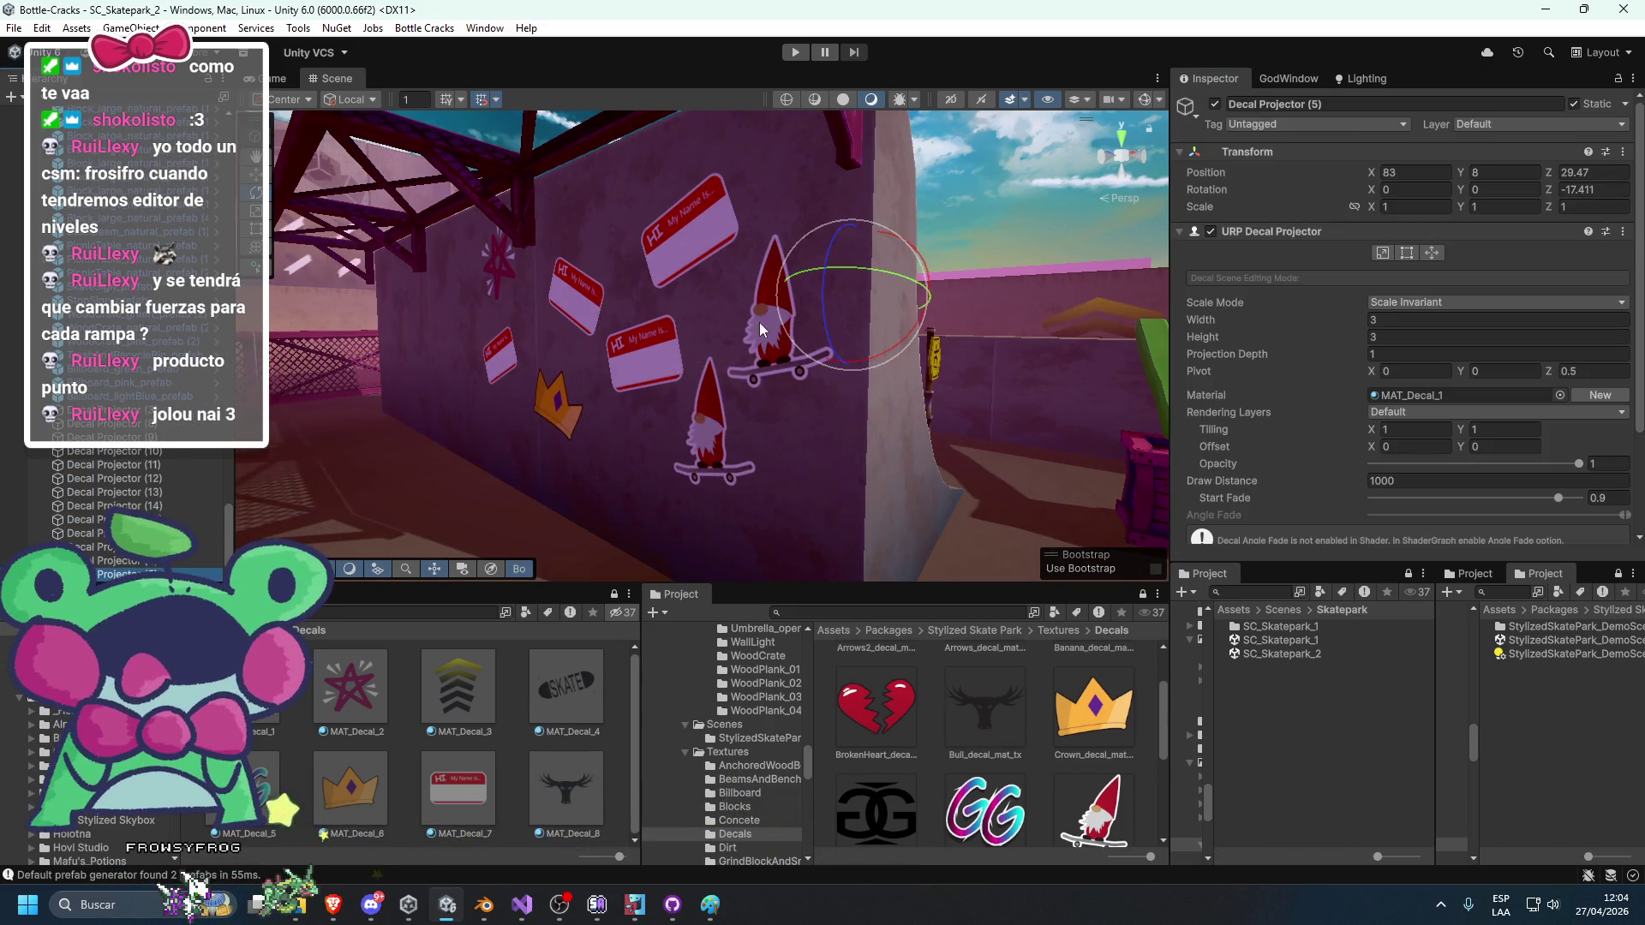
scroll(852, 334, down, 10)
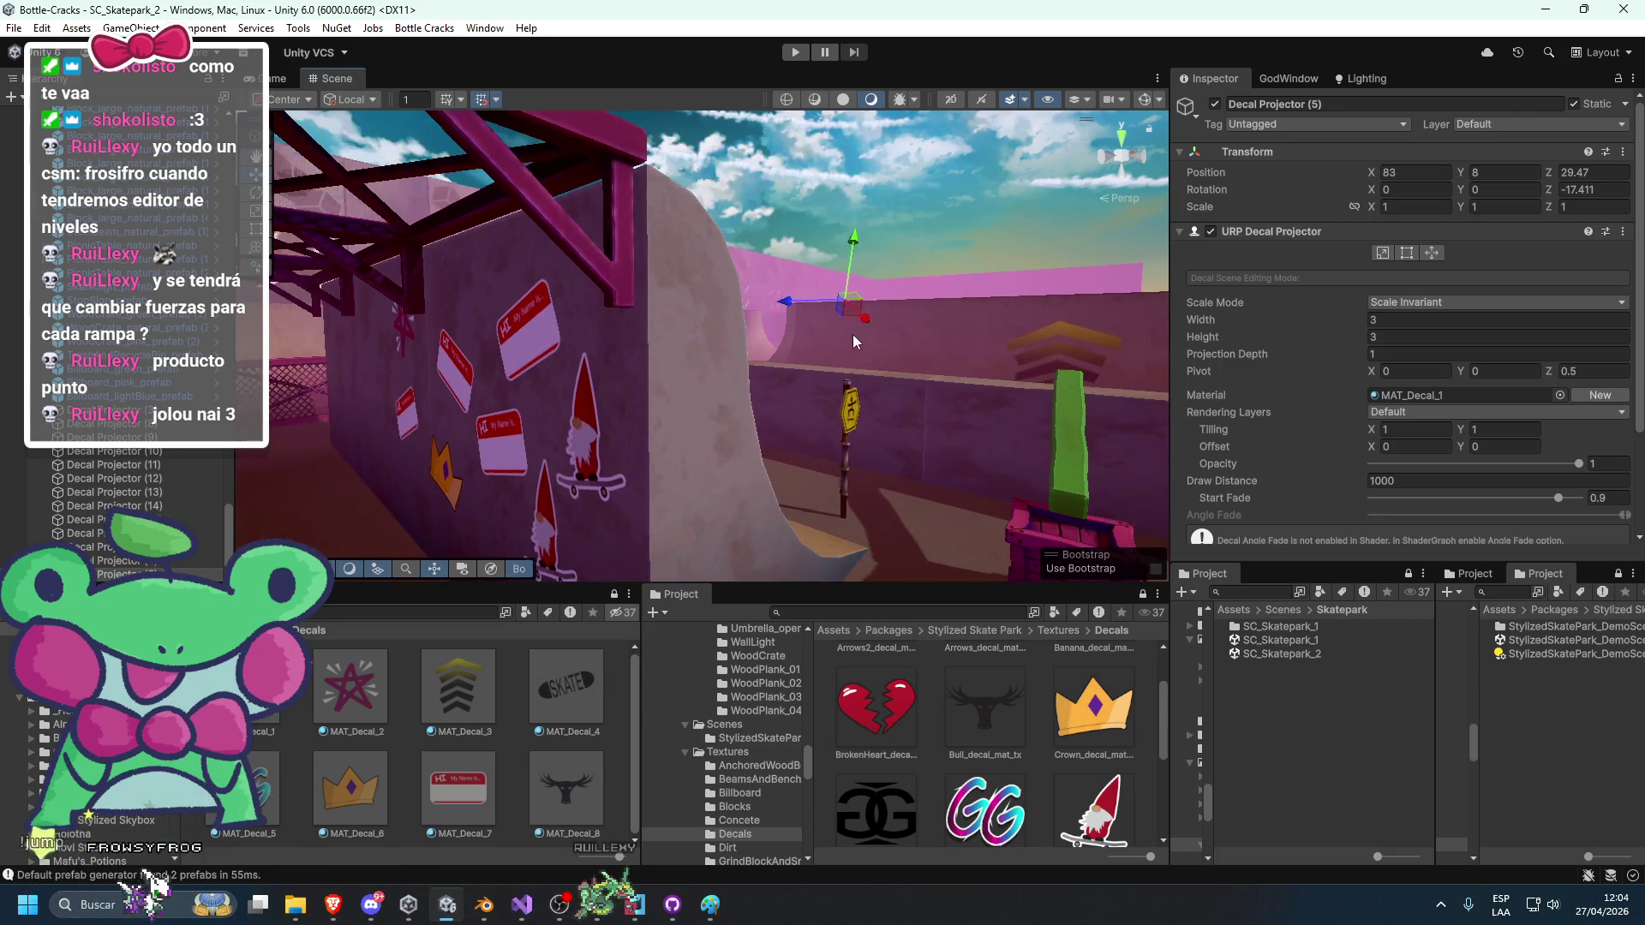
double_click(163, 464)
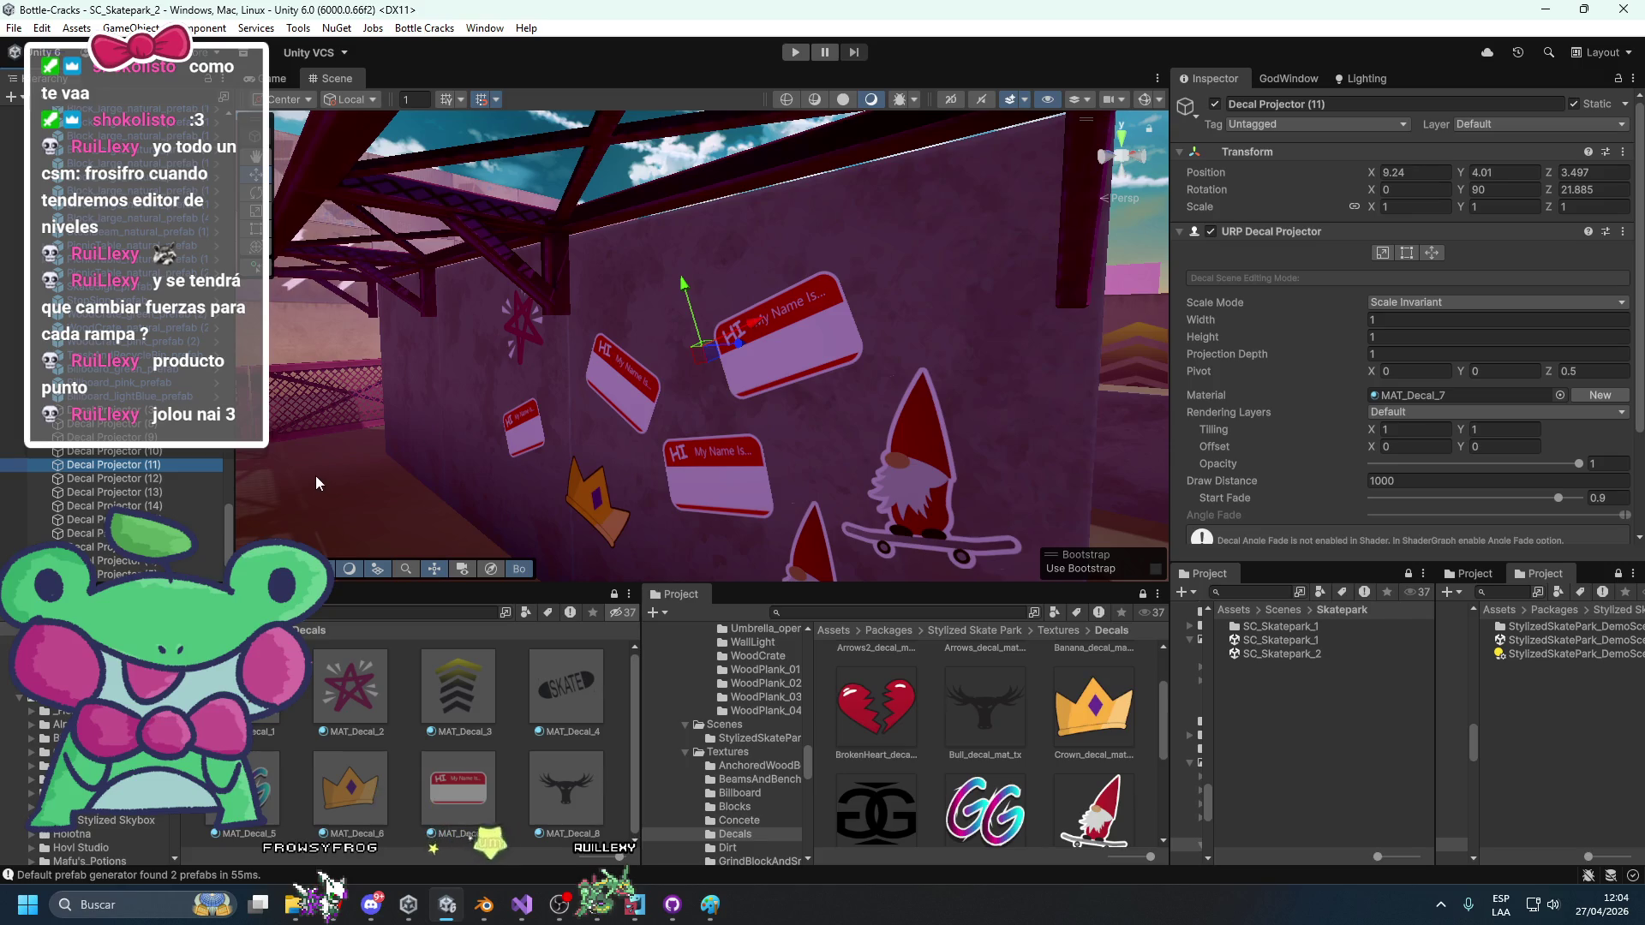
key(ctrl+d)
drag(701, 352, 549, 321)
mouse_move(575, 757)
mouse_down()
mouse_move(822, 342)
mouse_move(1388, 397)
mouse_up()
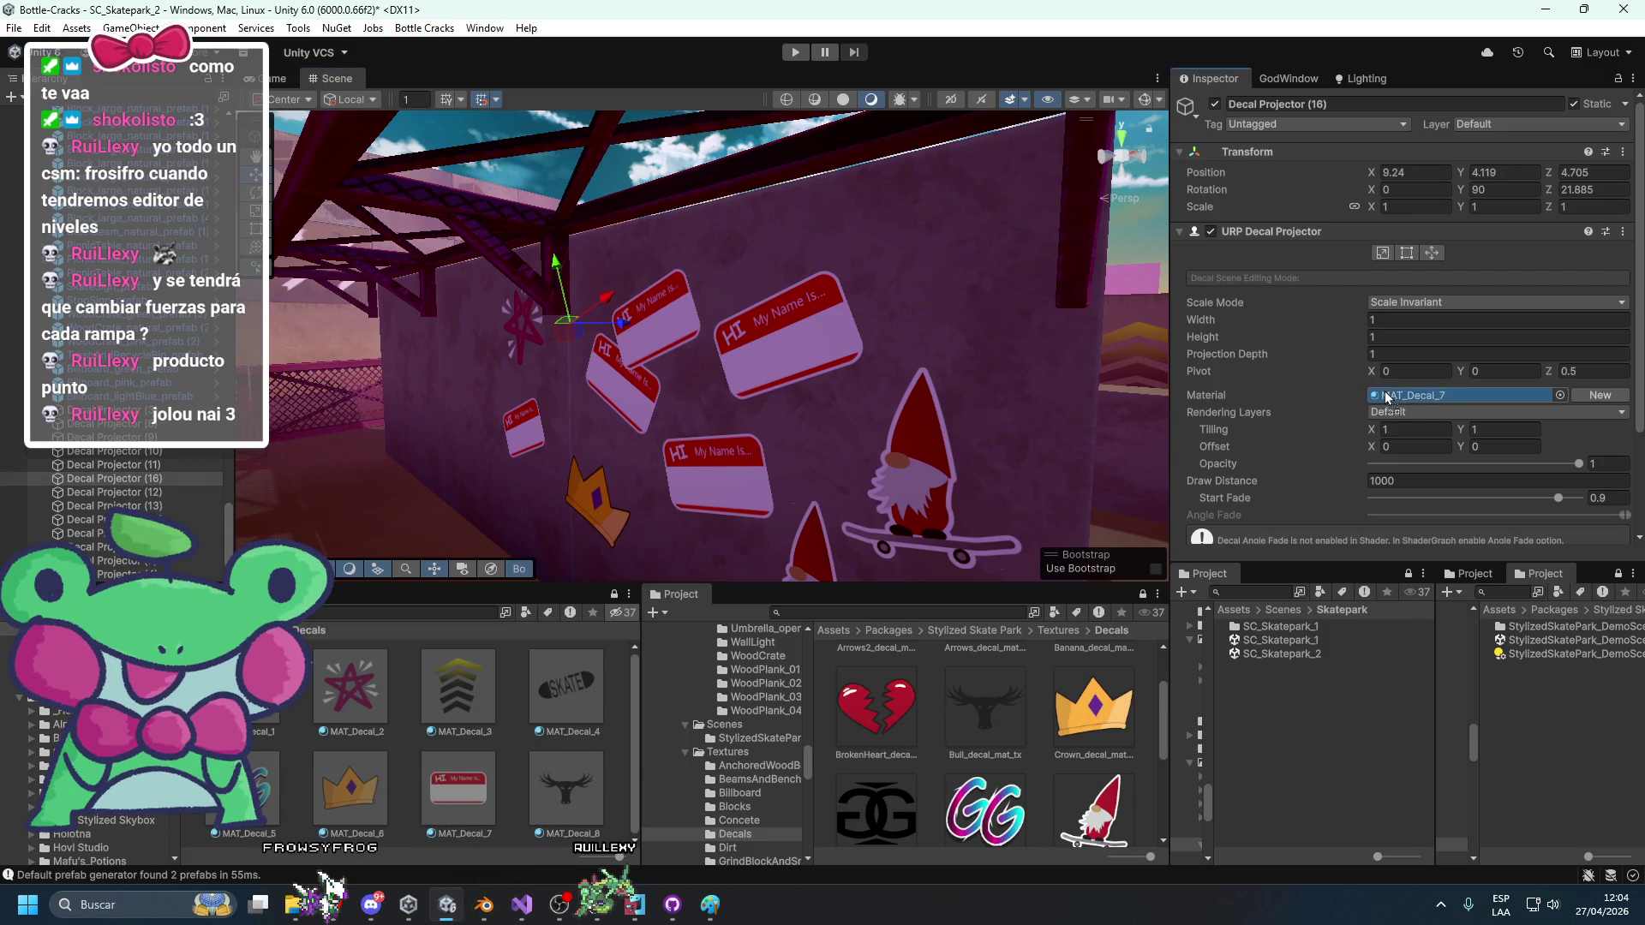
Set the bull decal's width and height to 2, shift it right, and tilt it about -11 degrees.
double_click(1413, 337)
text(2)
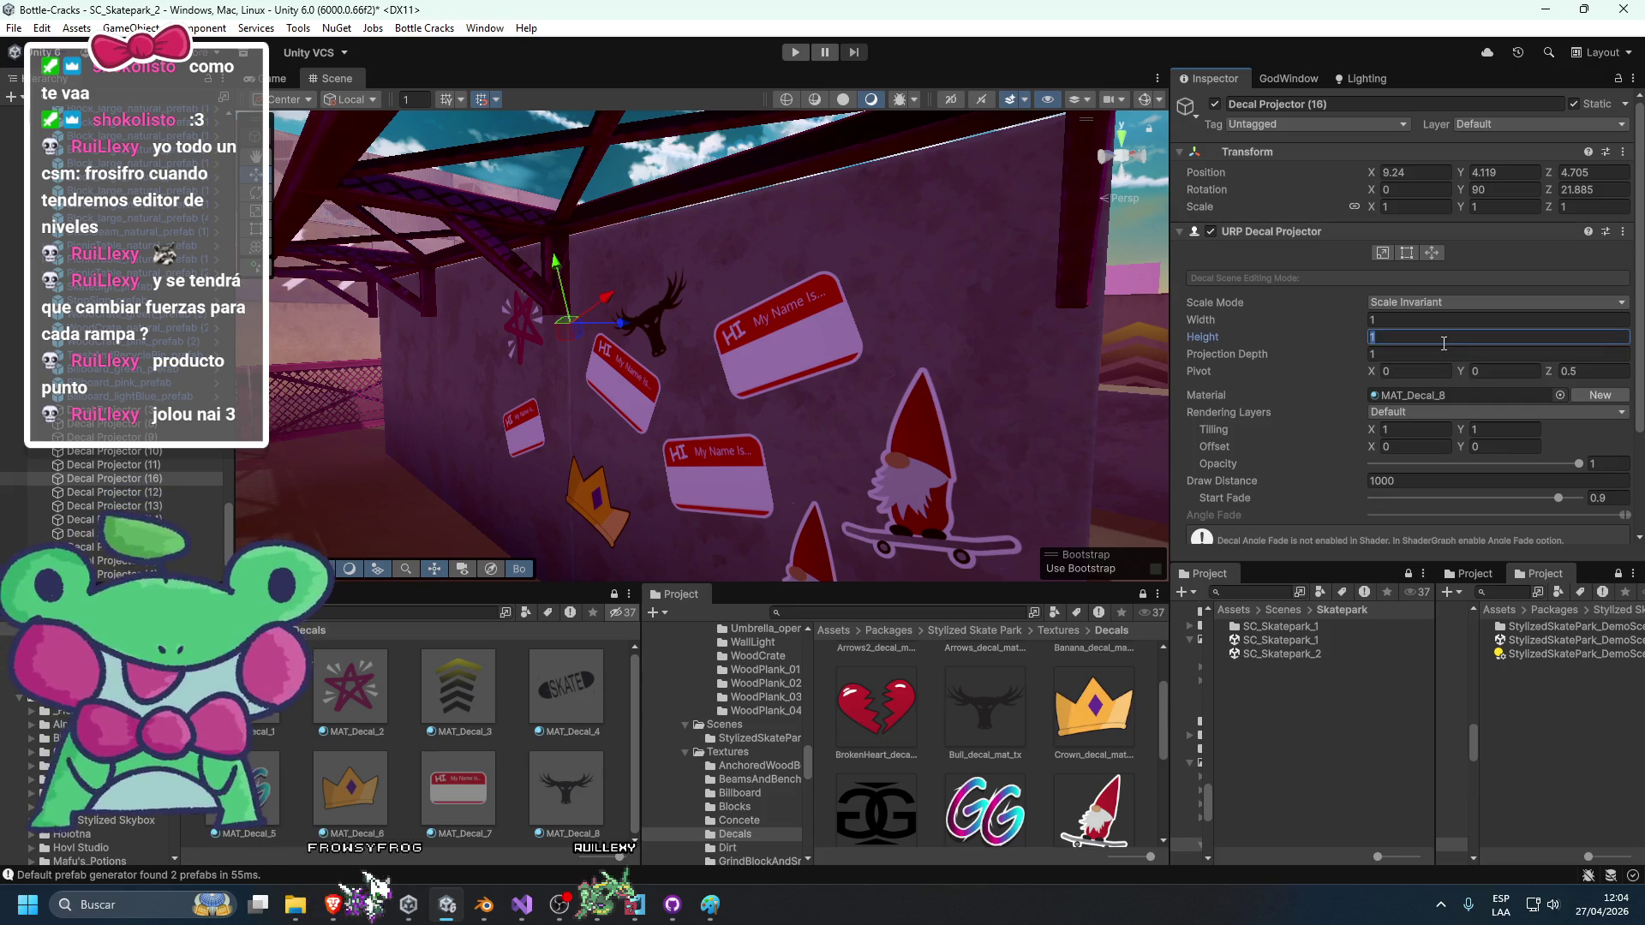
double_click(1418, 320)
text(2)
drag(576, 340, 600, 329)
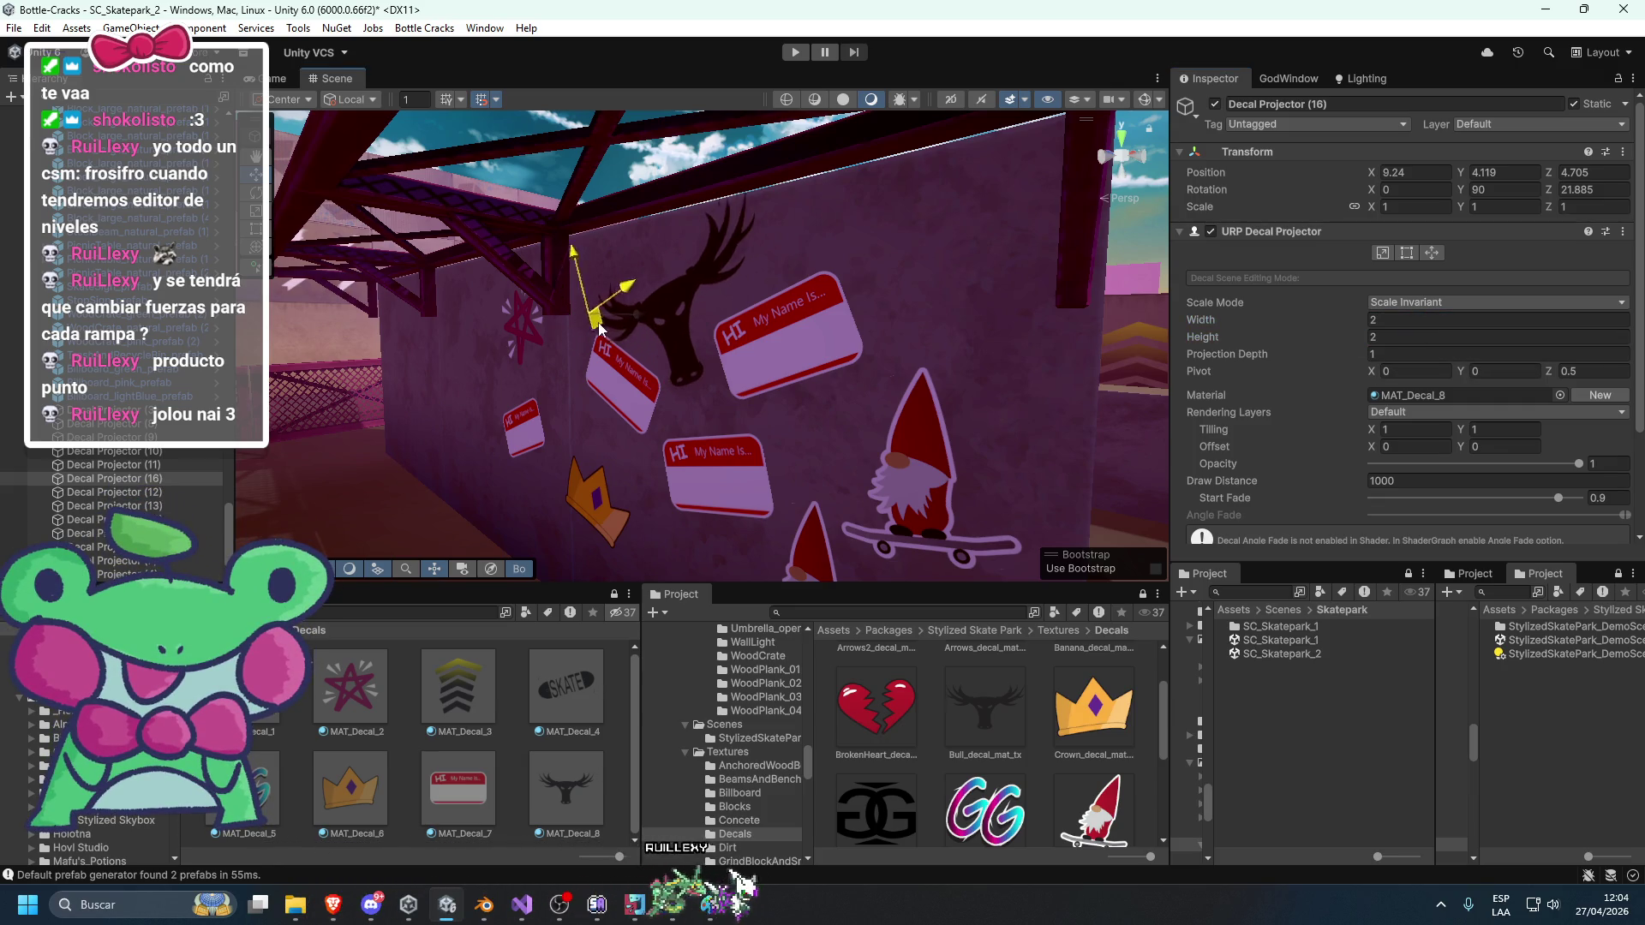
drag(873, 347, 1018, 262)
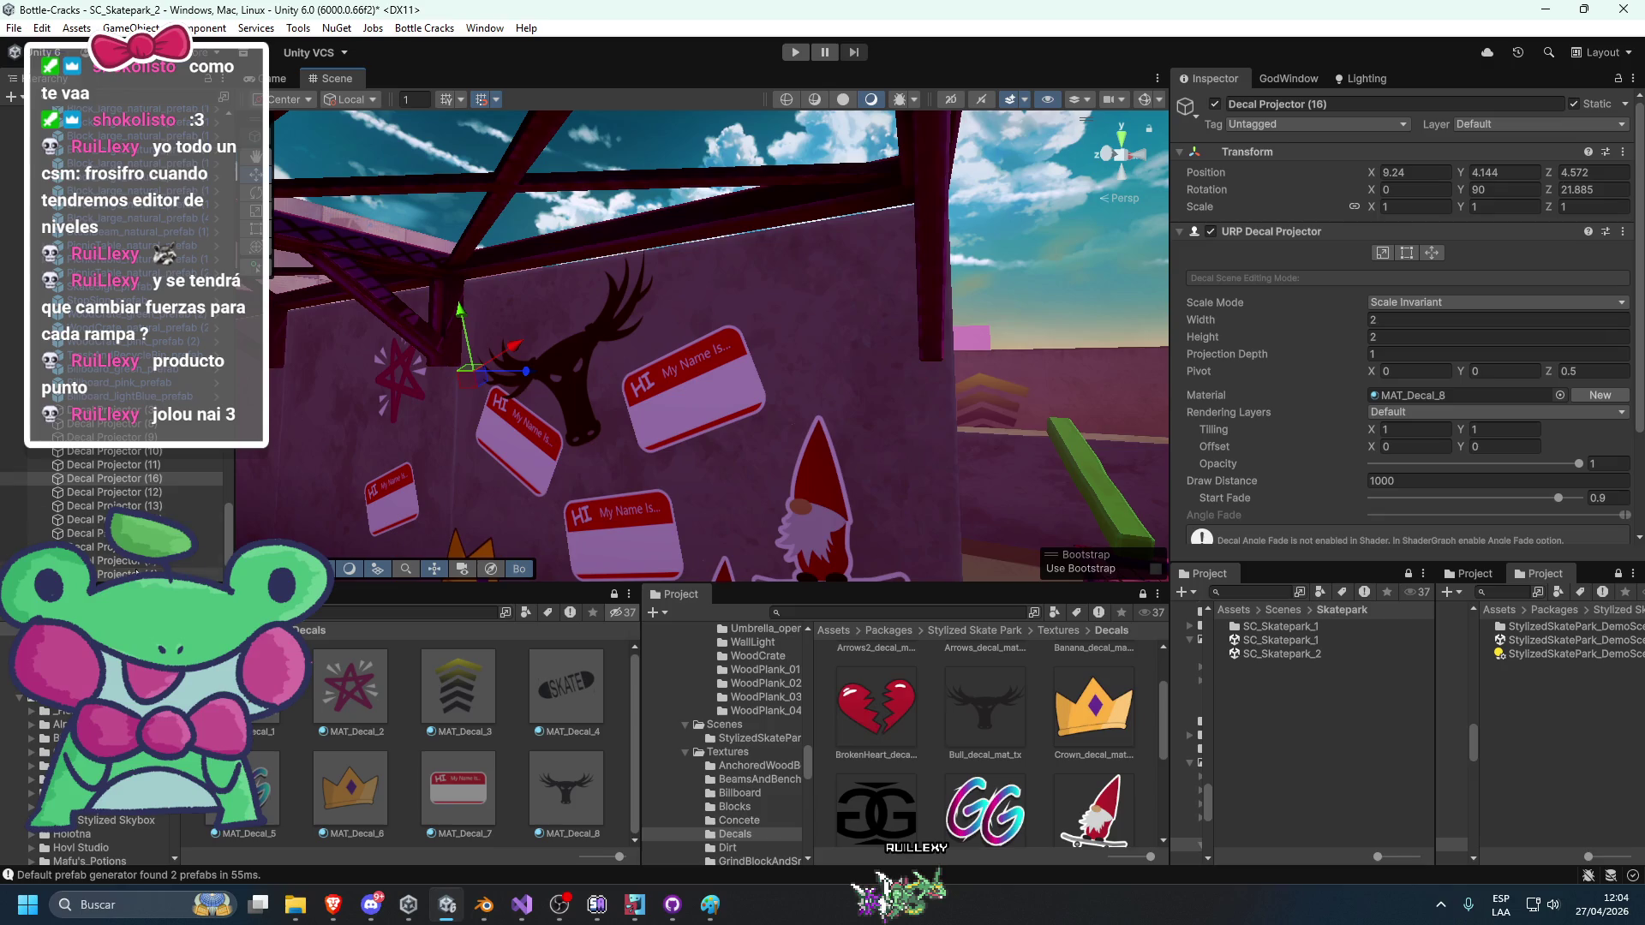
mouse_move(514, 390)
mouse_down()
mouse_move(489, 489)
mouse_move(590, 344)
mouse_move(873, 322)
mouse_move(753, 408)
mouse_move(826, 467)
mouse_move(673, 459)
mouse_move(685, 428)
mouse_move(1005, 456)
mouse_up()
click(521, 462)
Slide the stop sign to a new spot by the ramp and save the scene.
click(943, 379)
key(w)
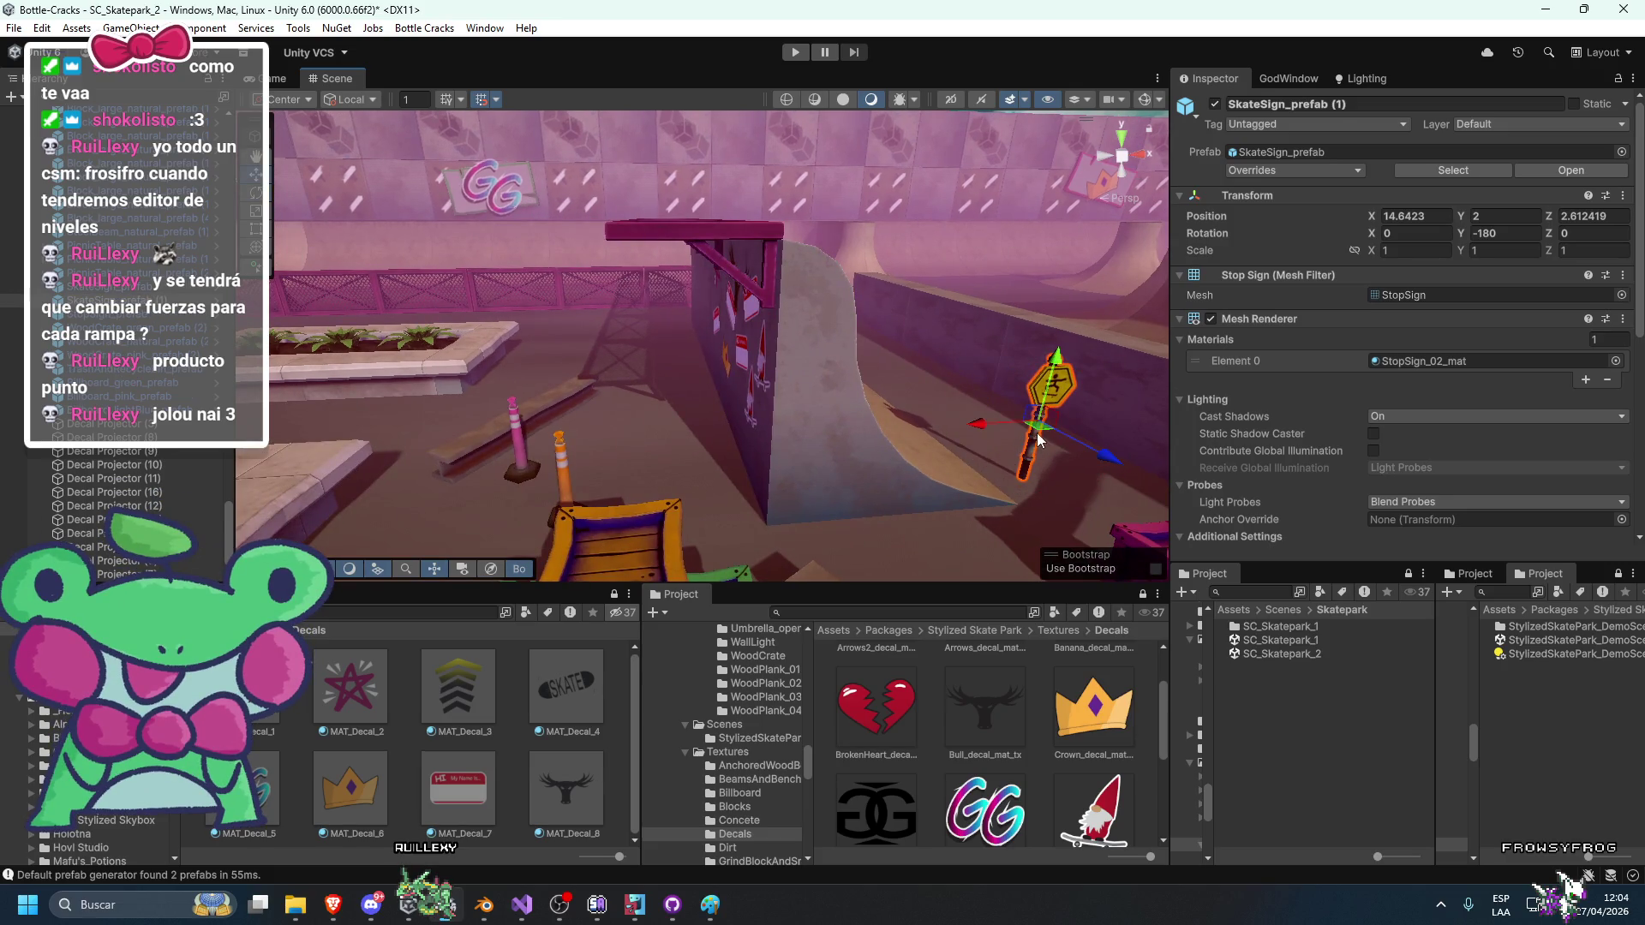
mouse_move(641, 352)
mouse_down()
mouse_move(652, 341)
mouse_move(548, 352)
mouse_move(655, 370)
mouse_up()
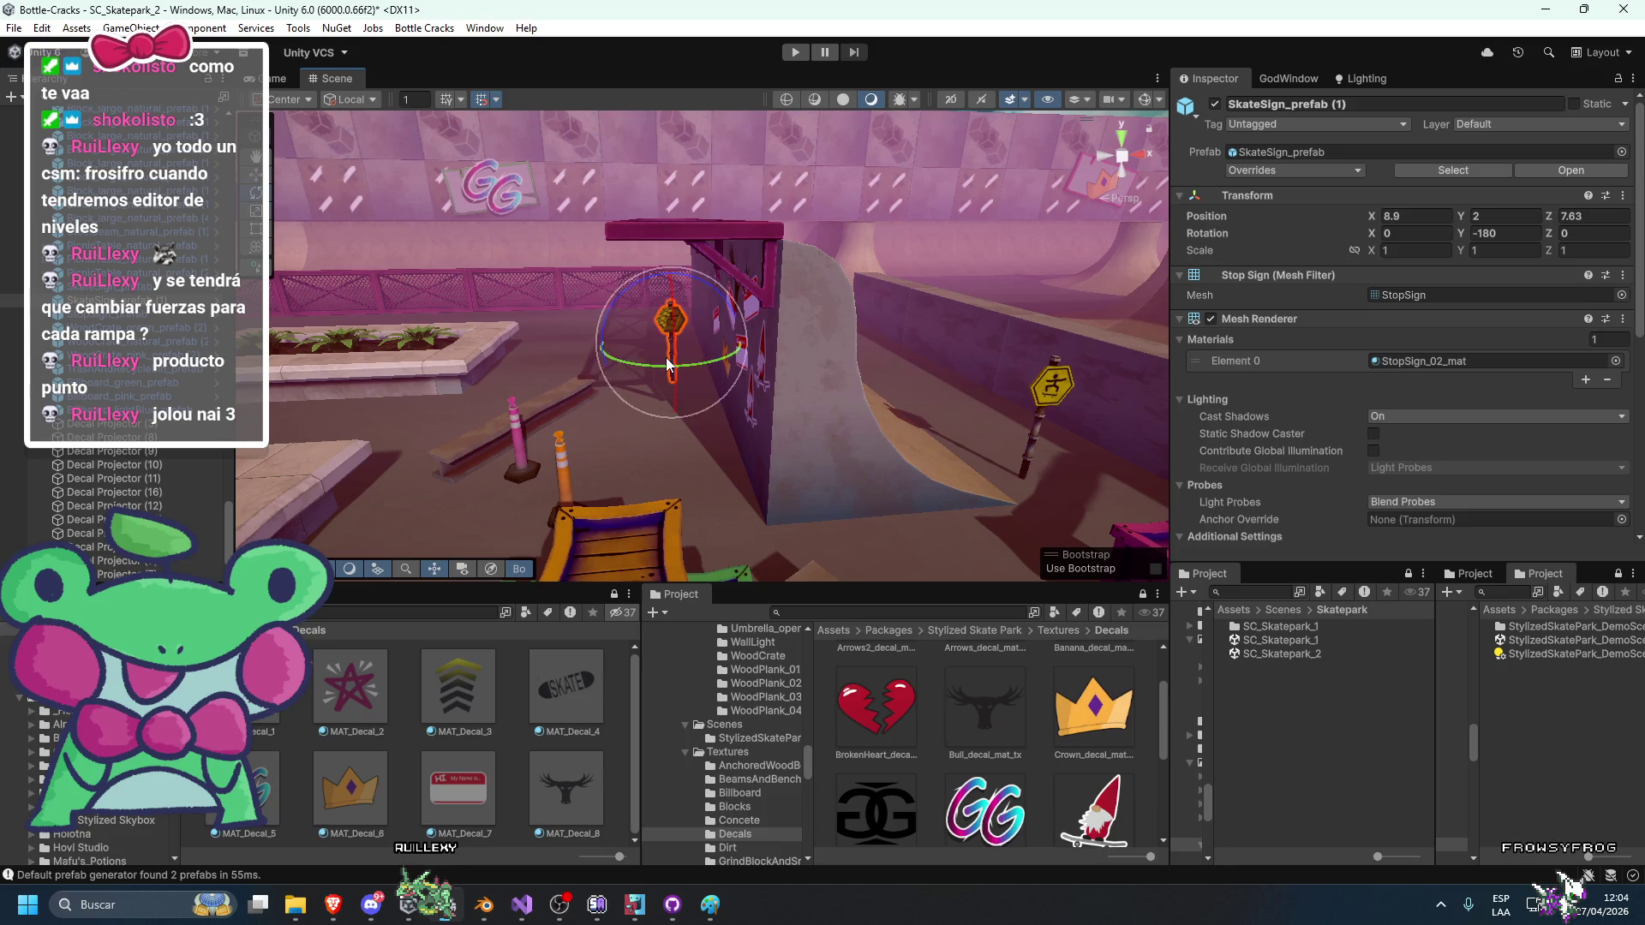
mouse_move(680, 362)
mouse_down()
mouse_move(785, 193)
mouse_move(722, 298)
mouse_move(887, 301)
mouse_move(519, 341)
mouse_move(788, 370)
mouse_move(632, 402)
mouse_move(759, 473)
mouse_up()
key(ctrl+s)
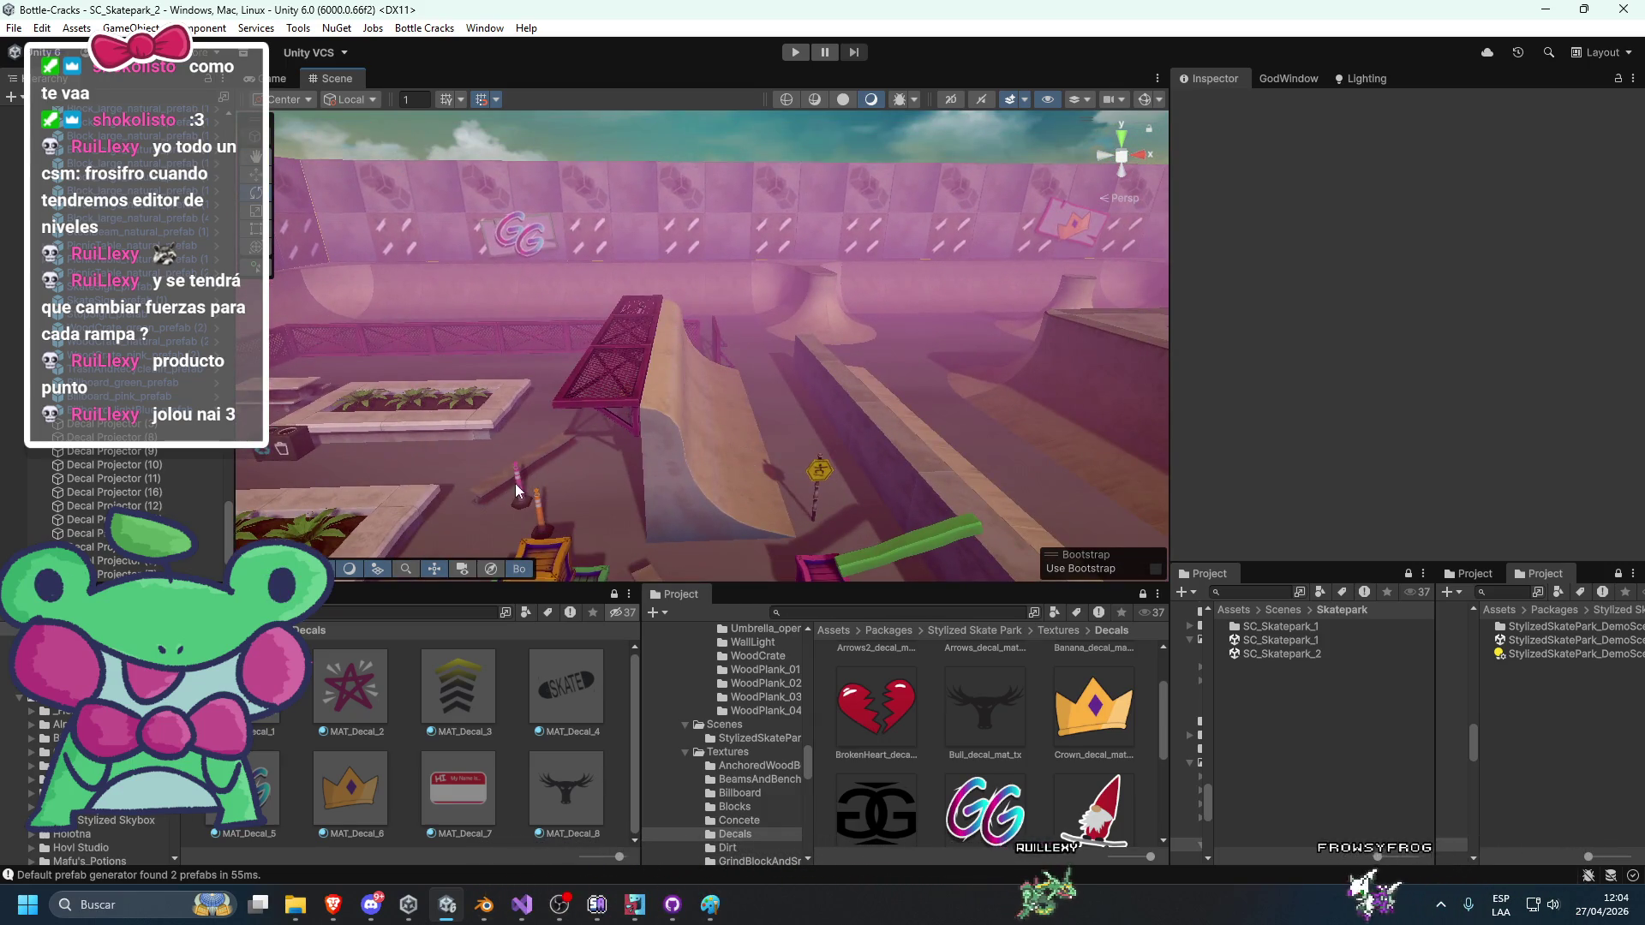
Delete the arrow decal projector from the half pipe, then bring the skate pack's store page forward.
mouse_move(741, 379)
mouse_down()
mouse_move(696, 432)
mouse_move(855, 364)
mouse_move(760, 387)
mouse_move(601, 329)
mouse_move(808, 335)
mouse_move(953, 374)
mouse_move(763, 363)
mouse_move(823, 360)
mouse_move(702, 446)
mouse_move(526, 433)
mouse_move(602, 352)
mouse_move(833, 382)
mouse_move(1037, 436)
mouse_move(851, 469)
mouse_move(879, 392)
mouse_up()
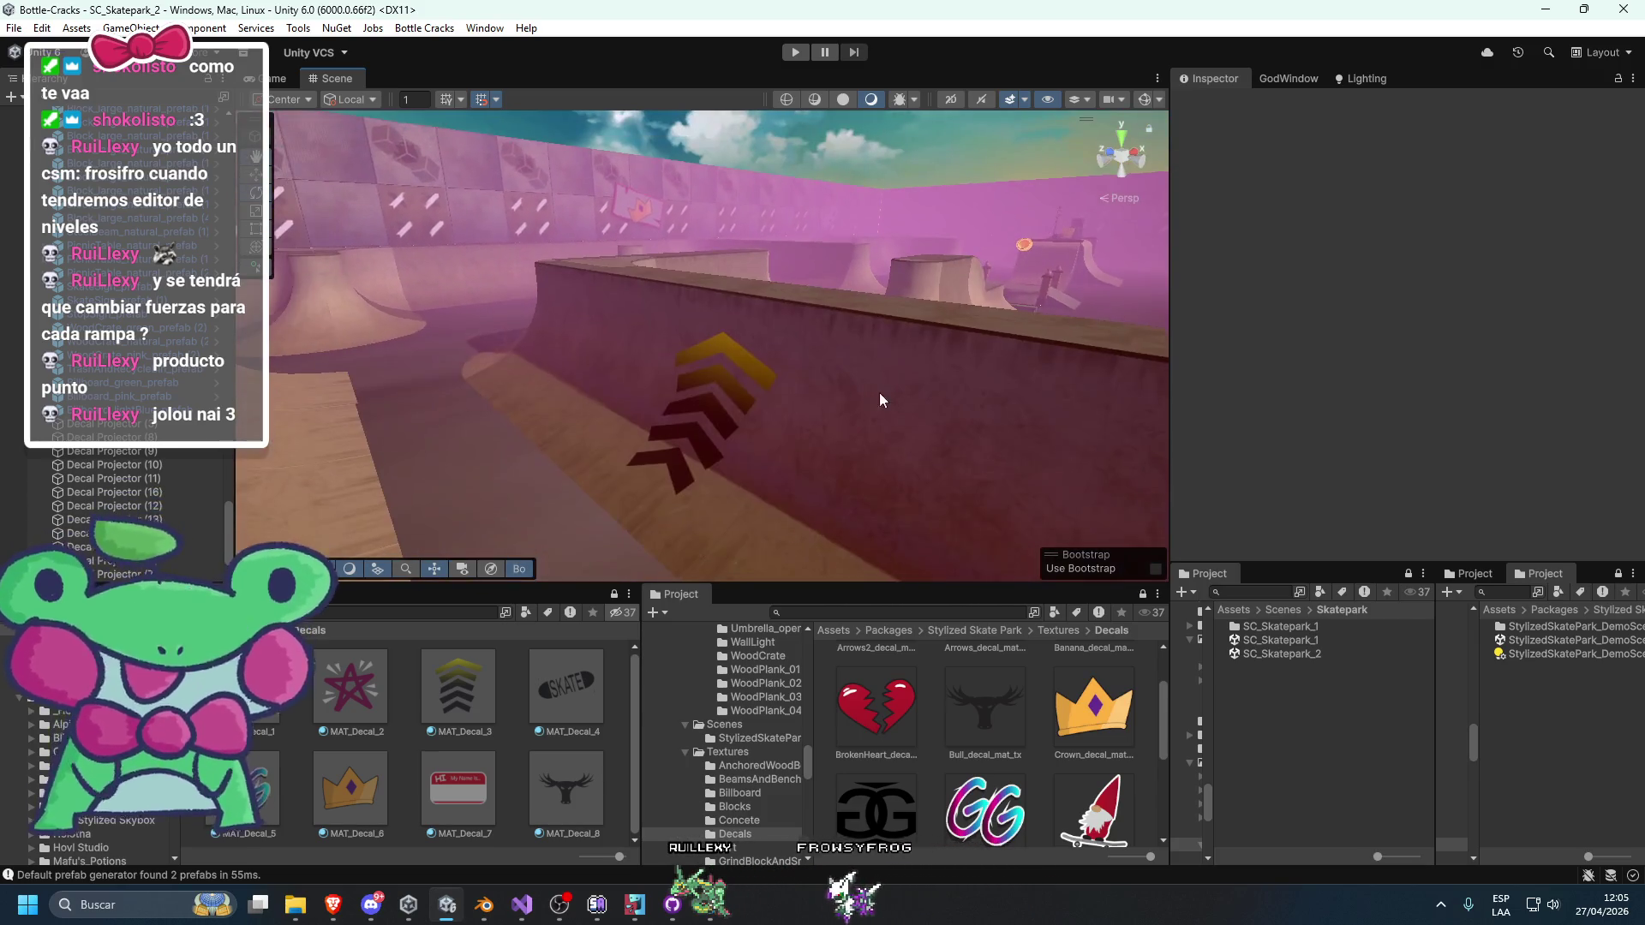
click(674, 414)
scroll(142, 424, down, 5)
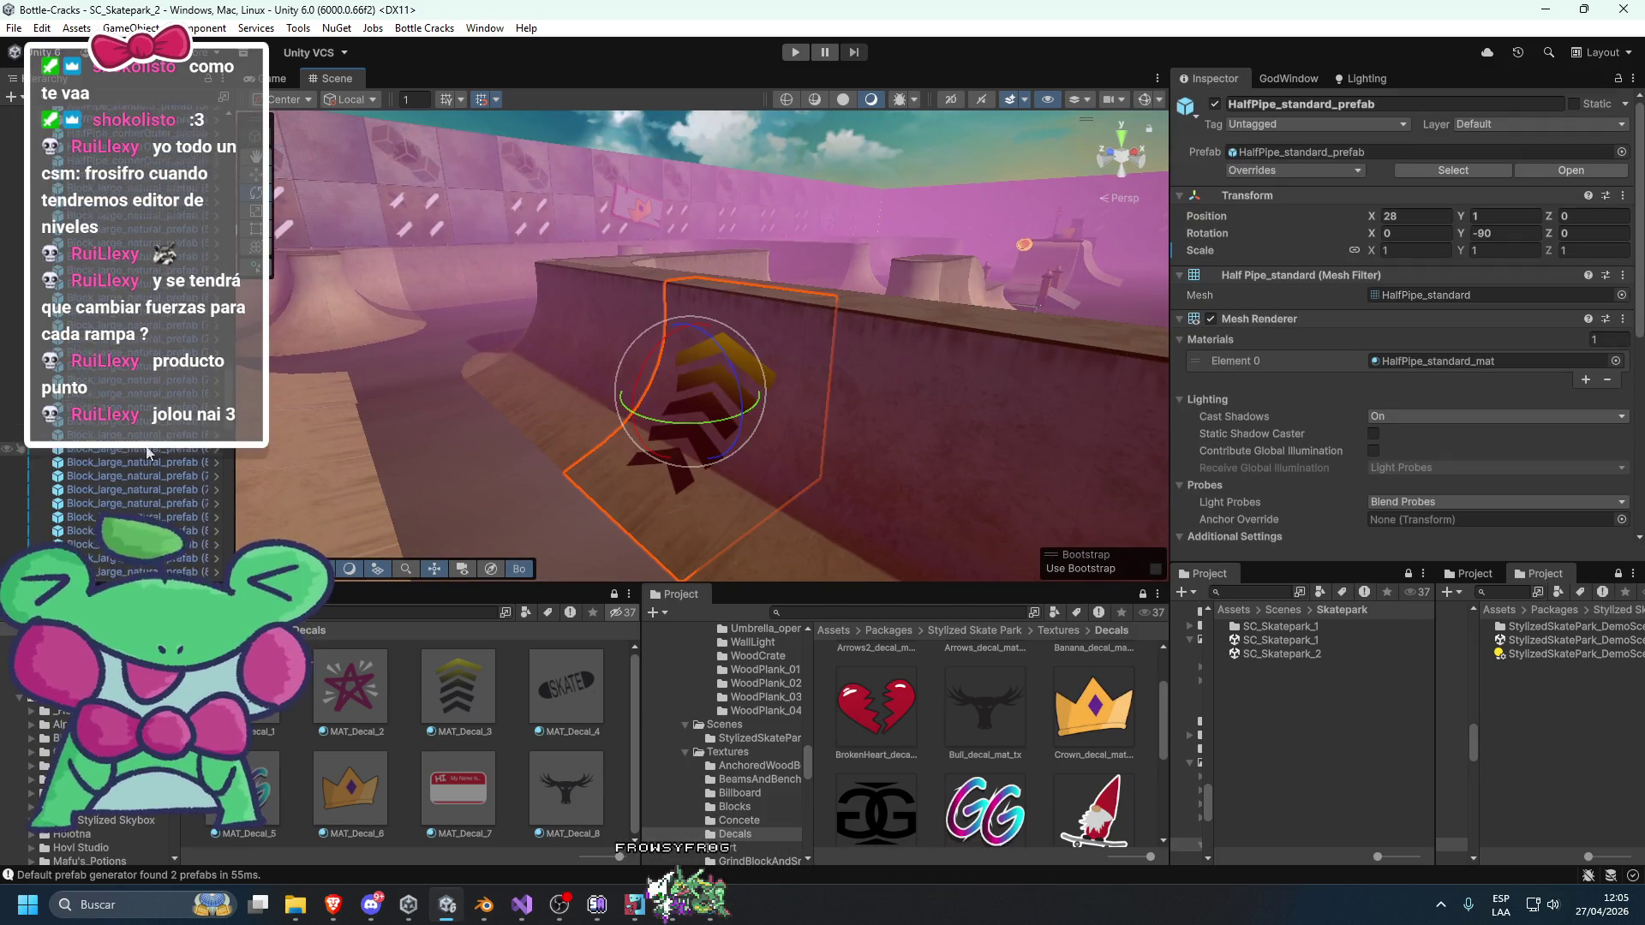
click(163, 436)
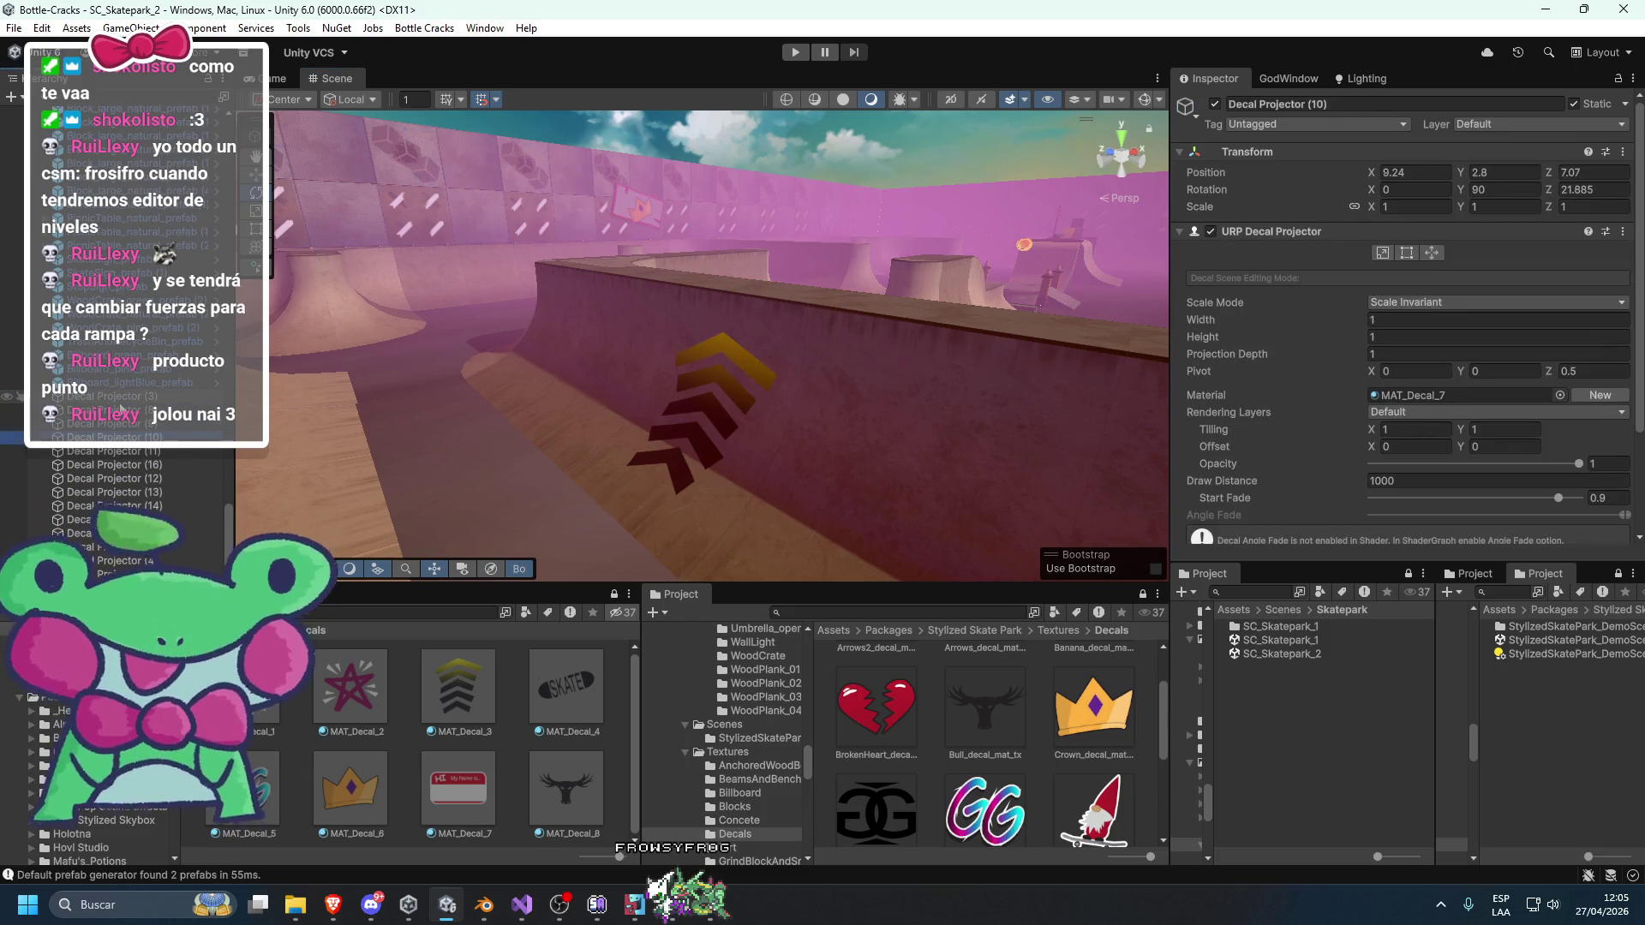
key(Delete)
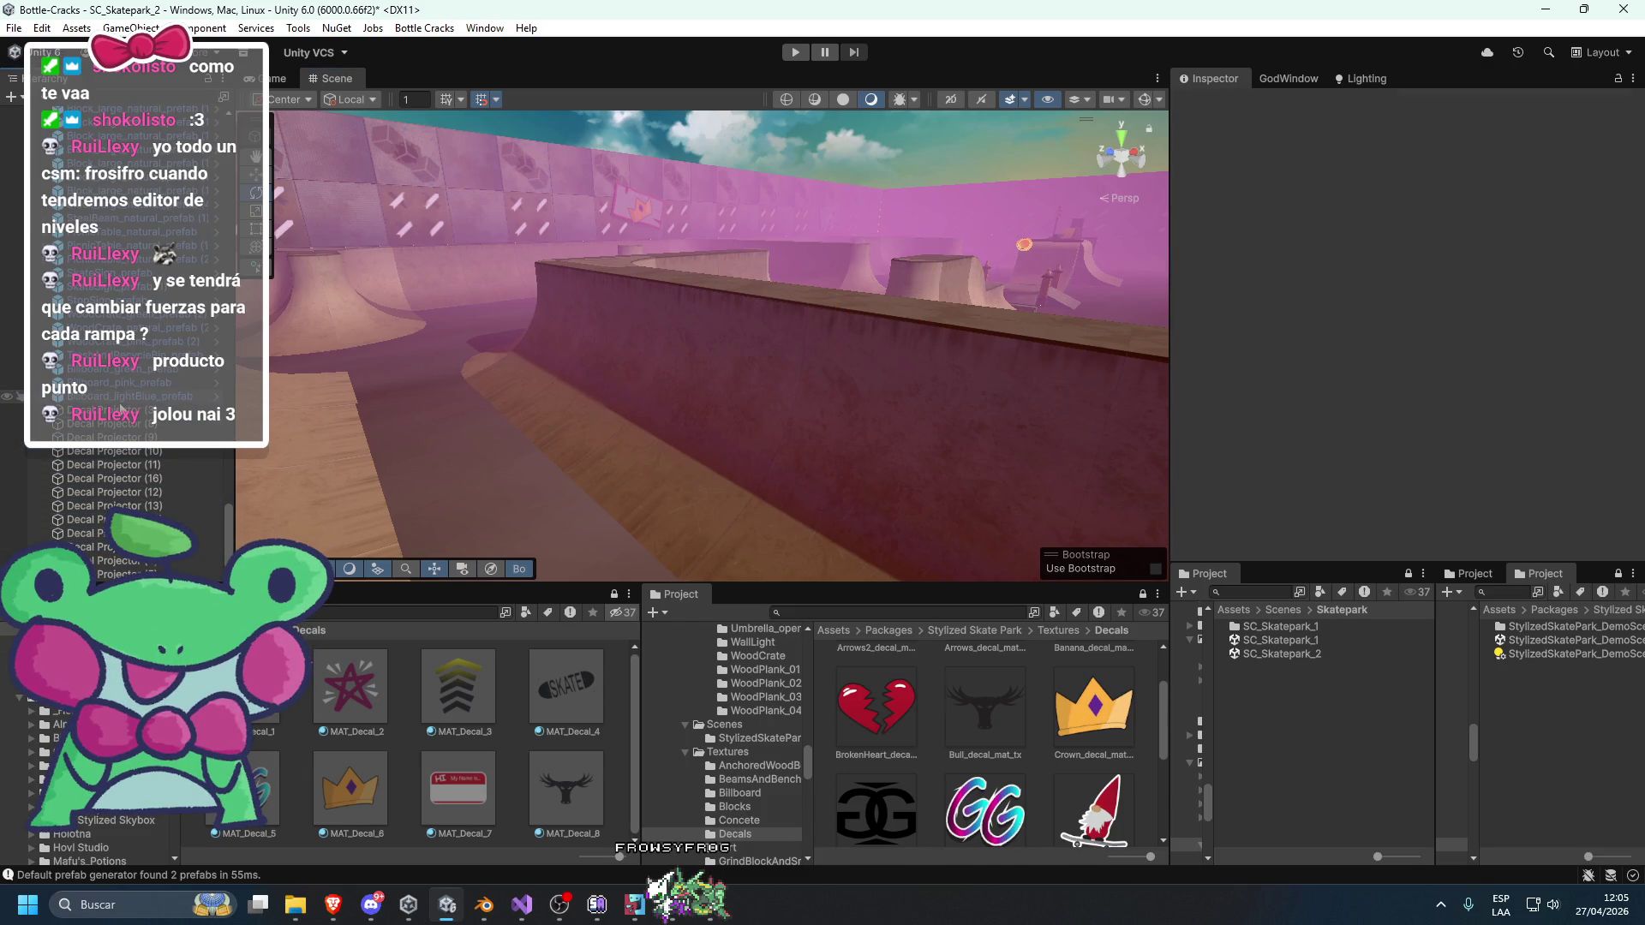
mouse_move(508, 352)
mouse_down()
mouse_move(815, 323)
mouse_move(772, 291)
mouse_move(555, 331)
mouse_up()
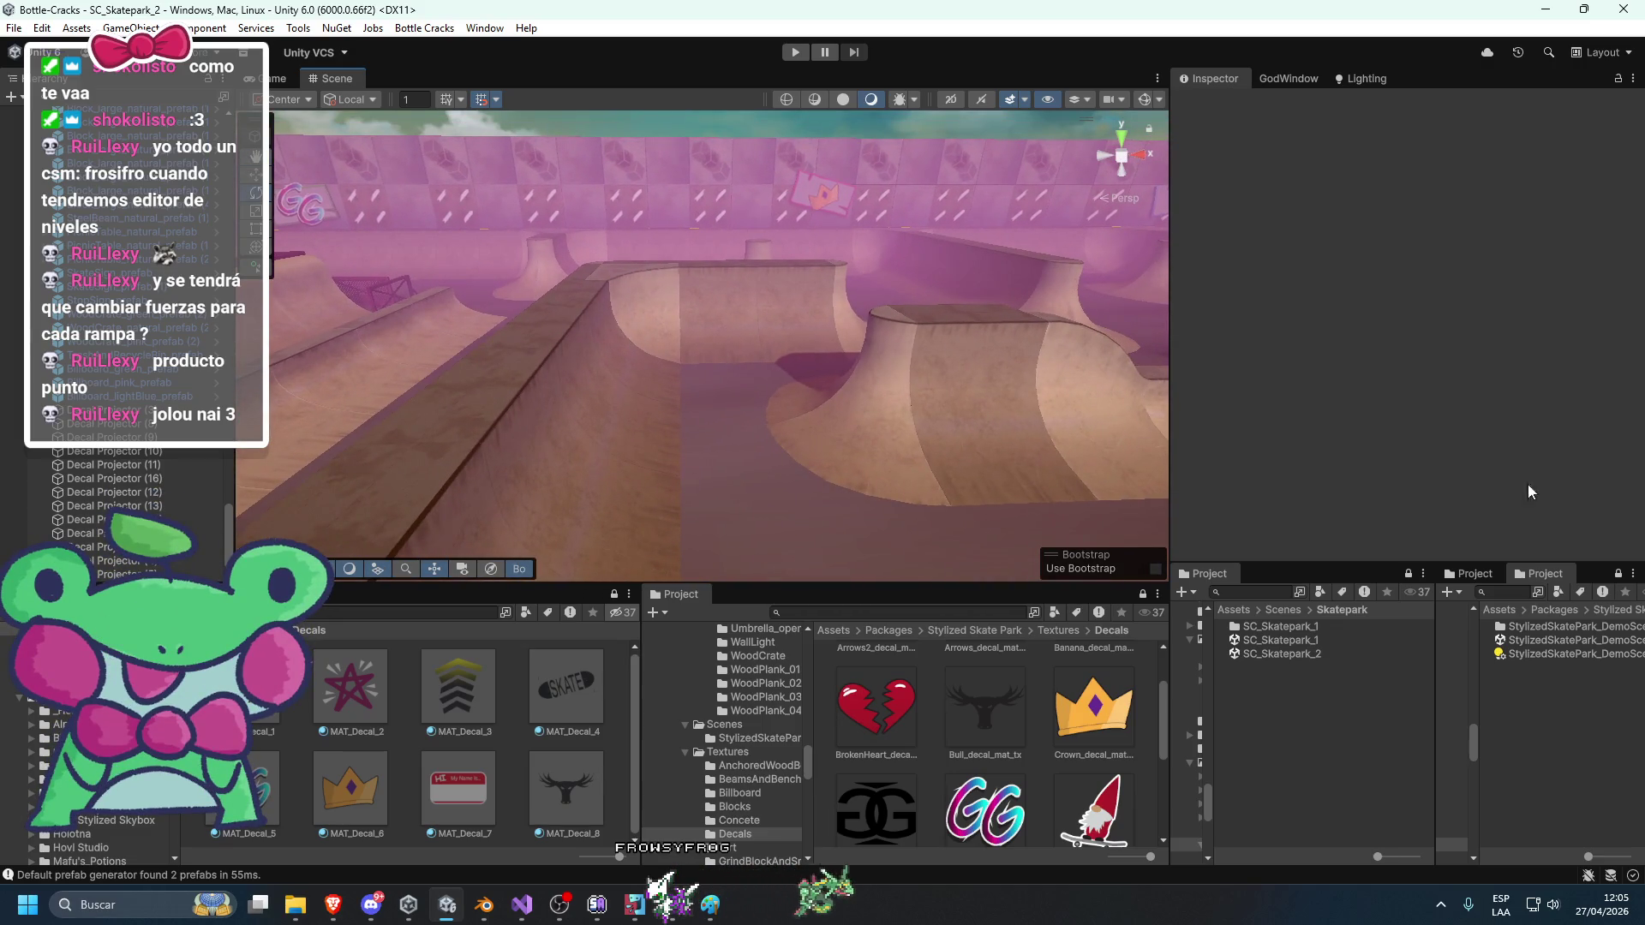
click(334, 905)
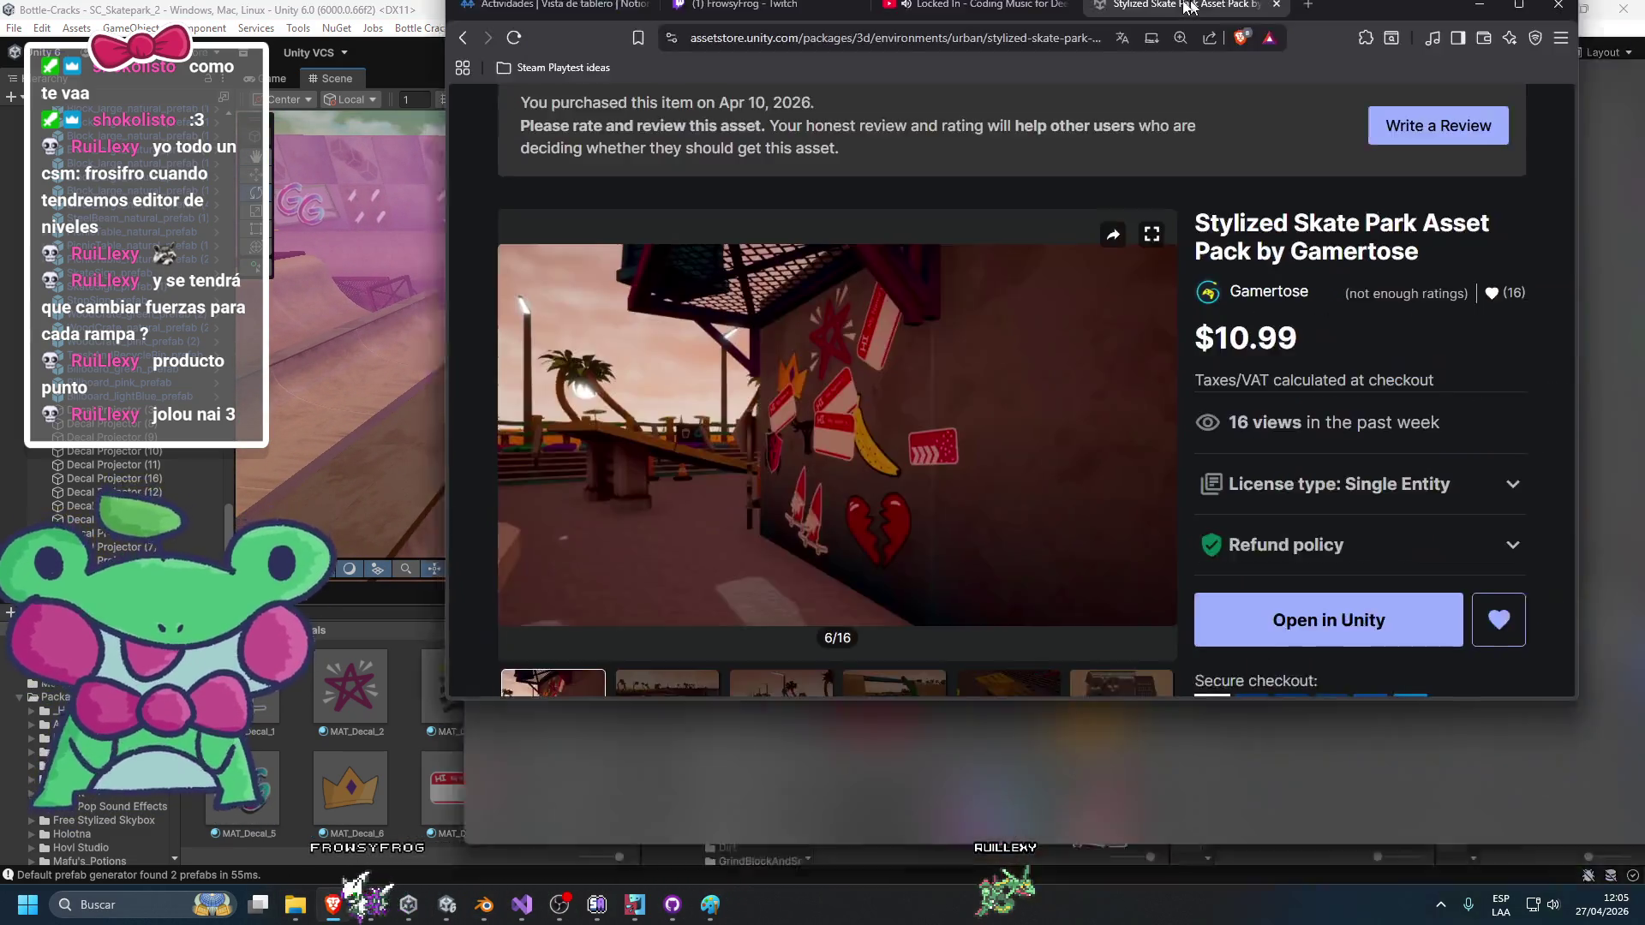
Page through the skate pack's seventh, eighth and ninth preview images.
click(908, 839)
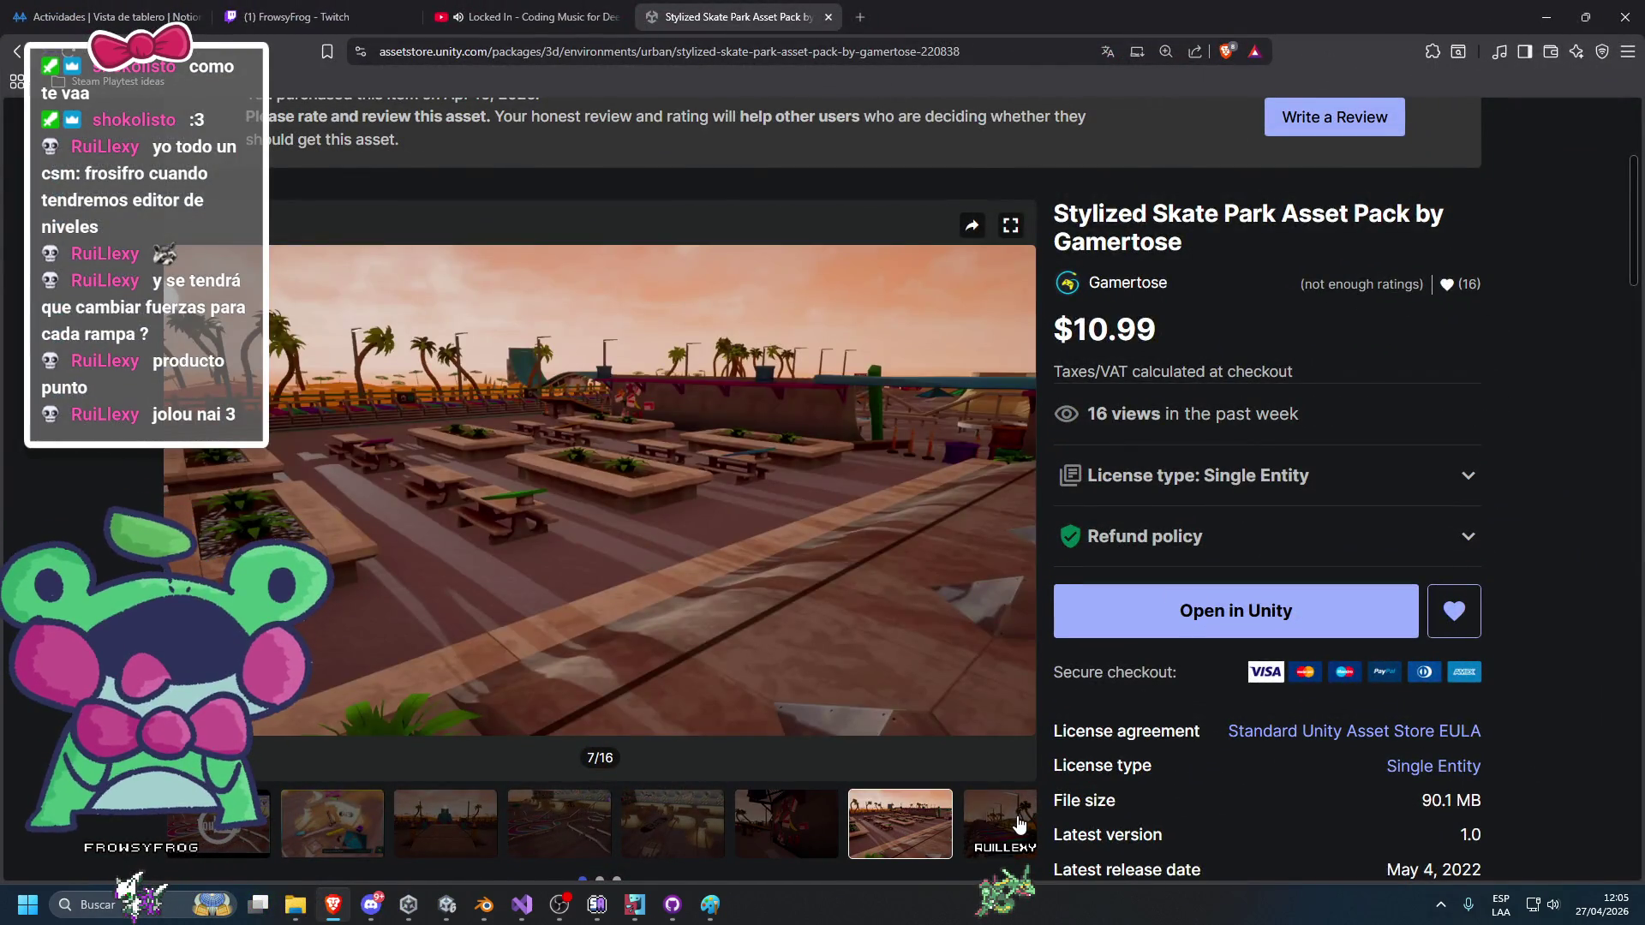
click(1020, 824)
scroll(1021, 828, down, 1)
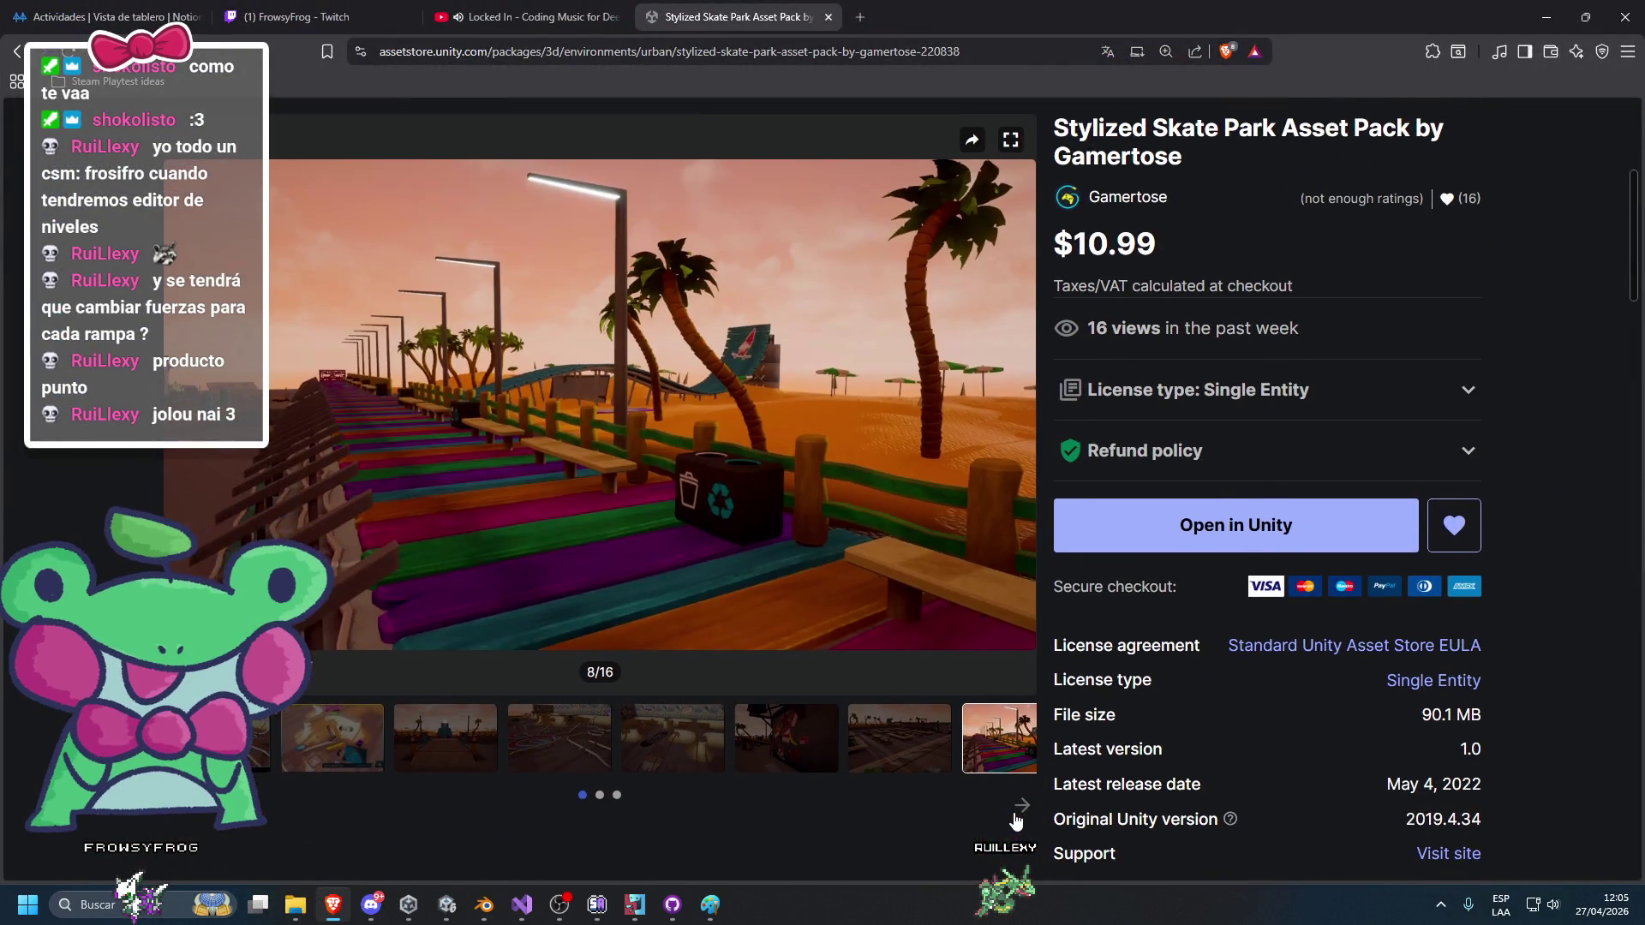
click(358, 718)
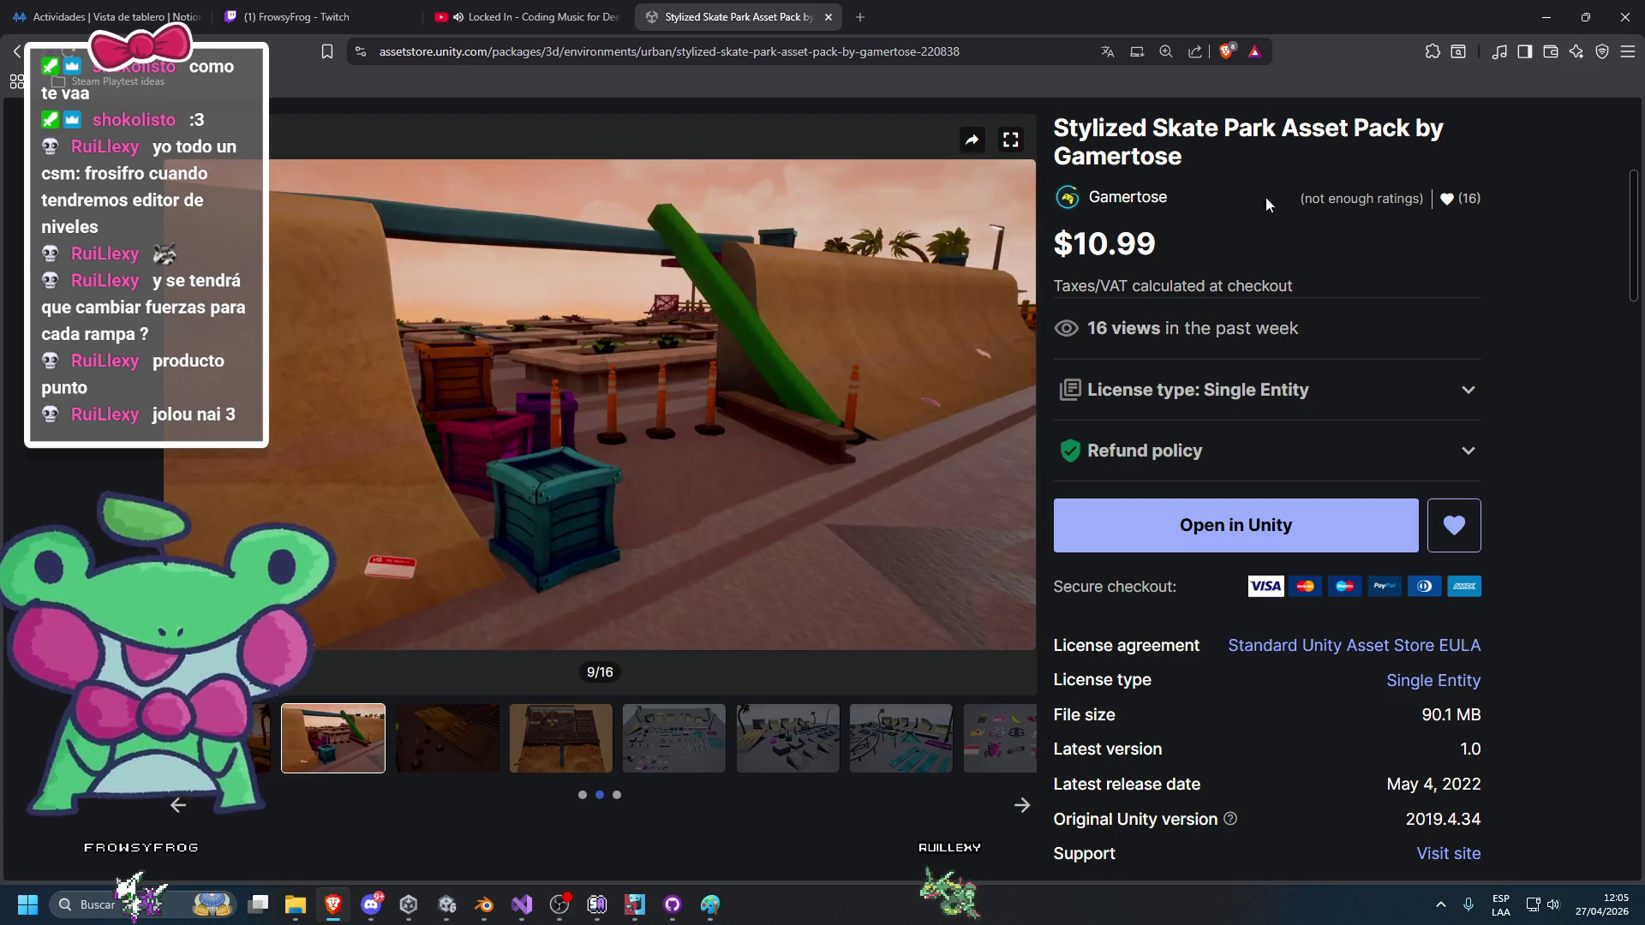
Back in Unity, fly toward the decal wall and select the bull decal projector.
key(alt+Tab)
mouse_move(876, 347)
mouse_down()
mouse_move(944, 300)
mouse_move(805, 324)
mouse_move(902, 320)
mouse_up()
click(172, 465)
ctrl+click(172, 463)
click(137, 478)
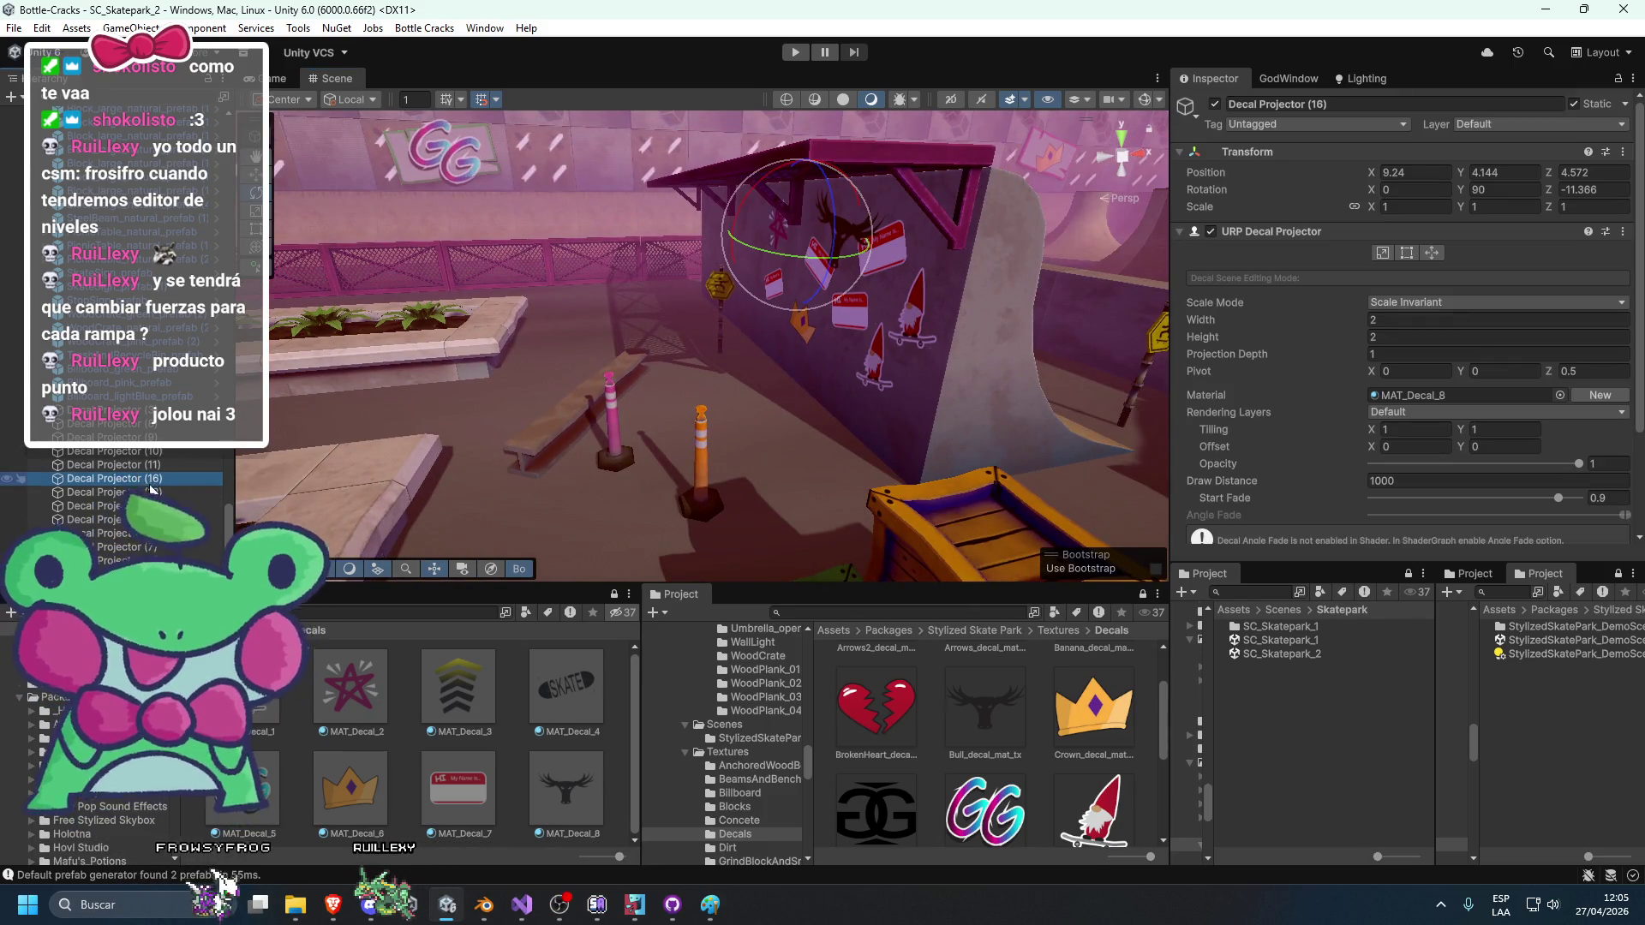
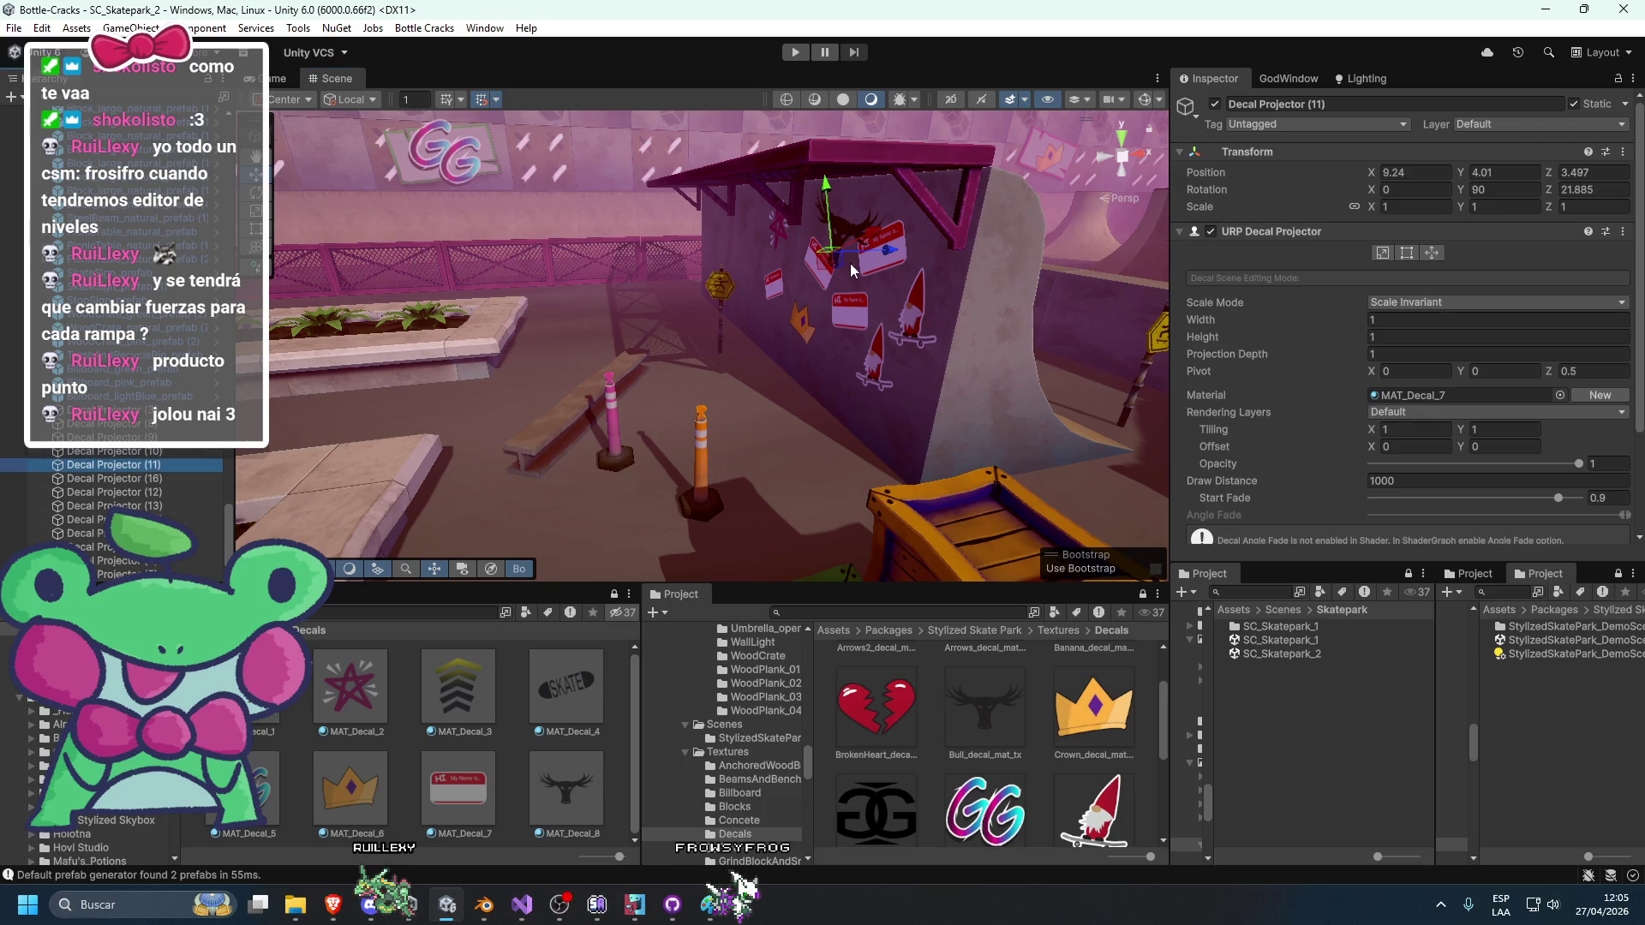
Move the red sticker decal off the wall onto the side of the ramp and tilt it.
drag(910, 312, 772, 352)
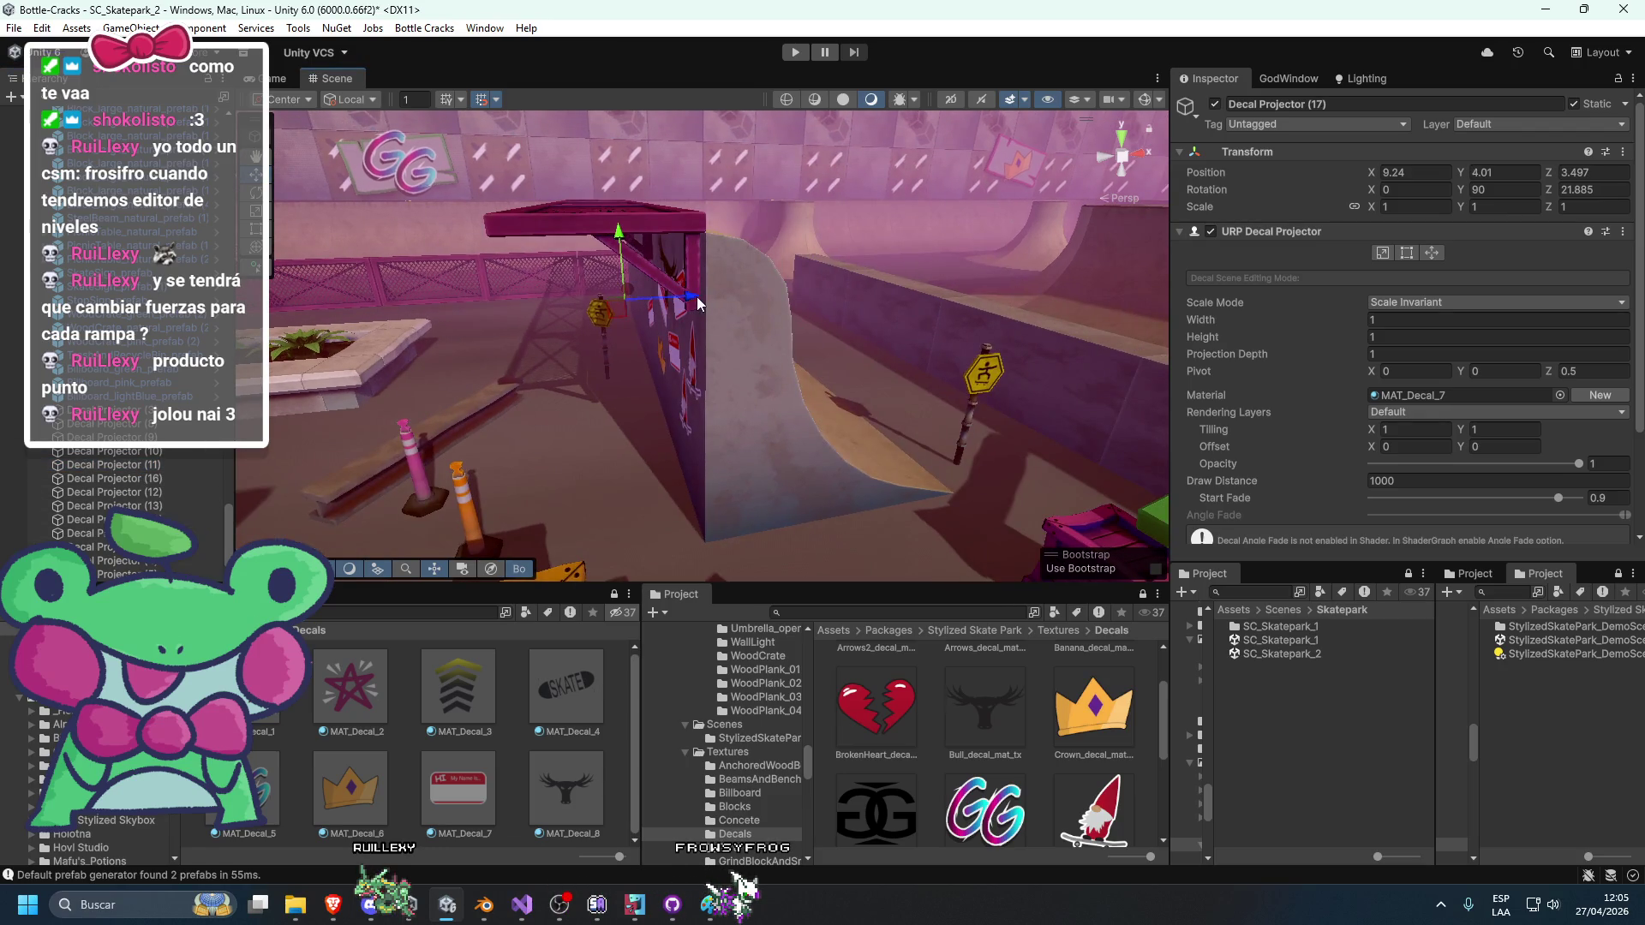
drag(699, 303, 597, 337)
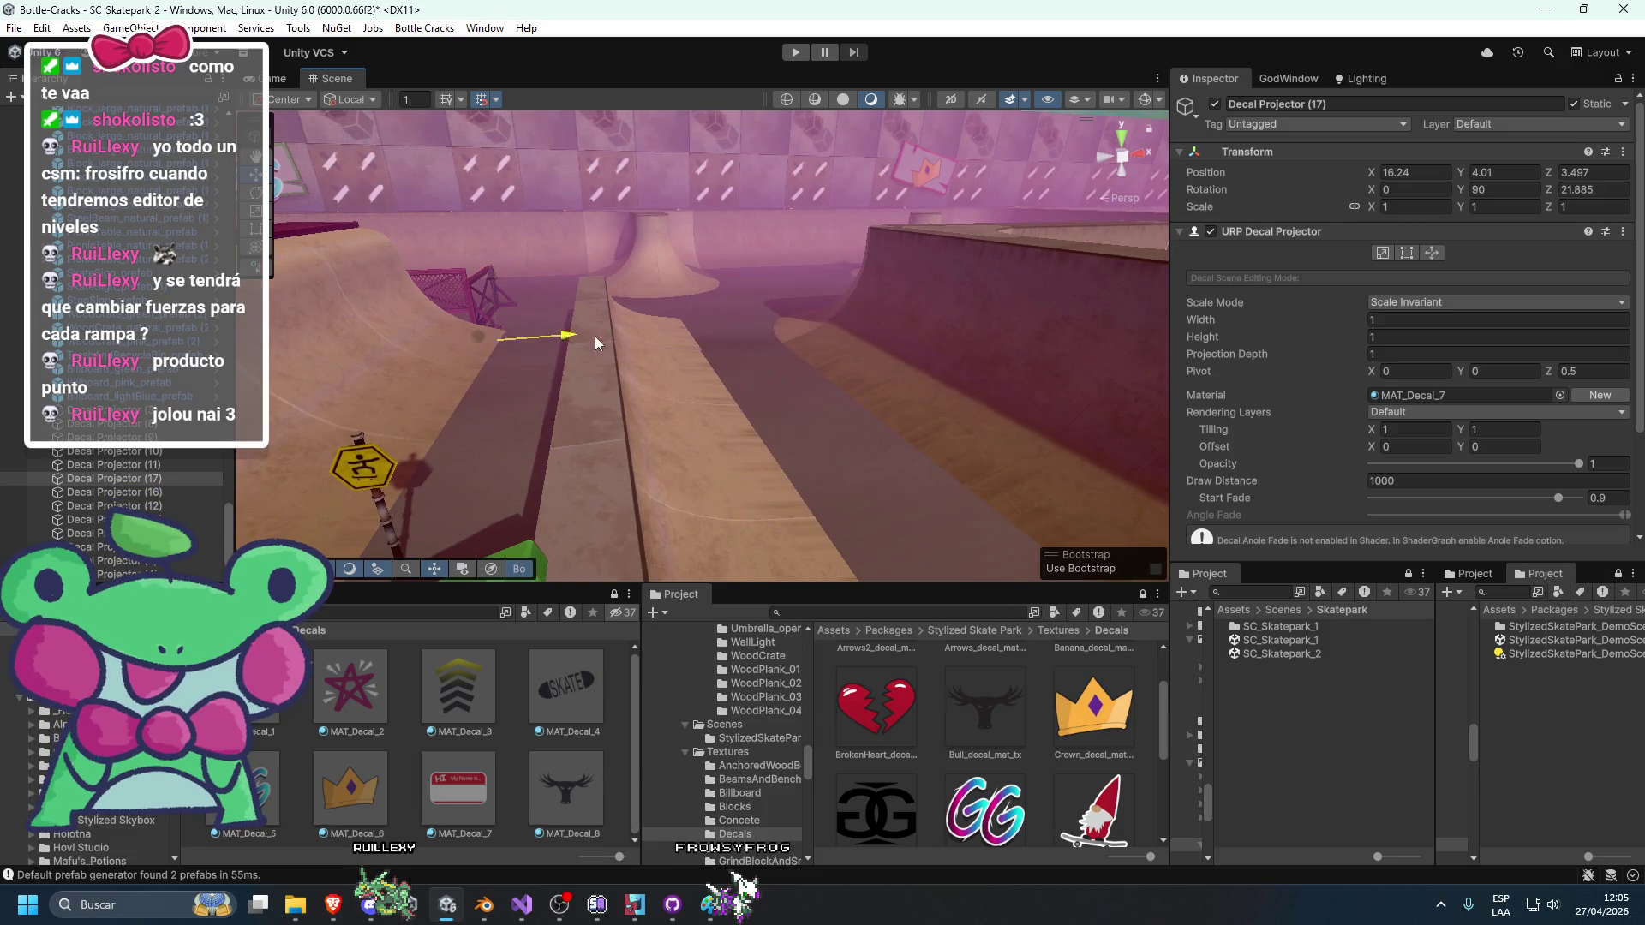
drag(639, 388, 514, 277)
key(e)
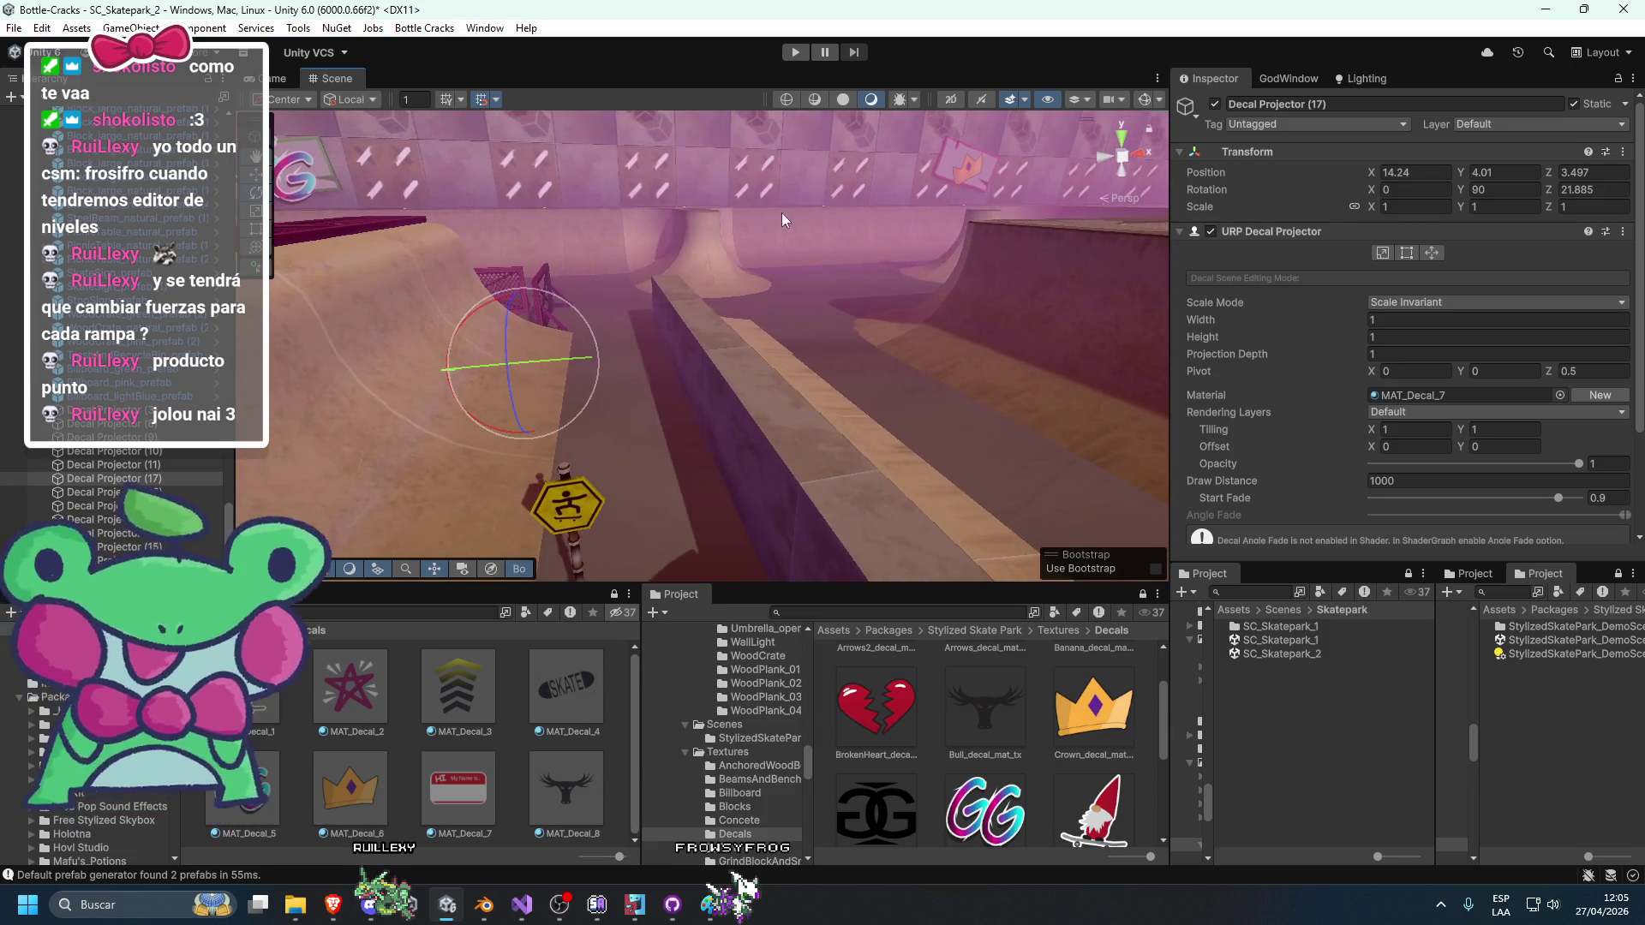
click(1145, 99)
key(f)
mouse_move(454, 381)
mouse_down()
mouse_move(411, 368)
mouse_move(537, 342)
mouse_up()
key(f)
key(e)
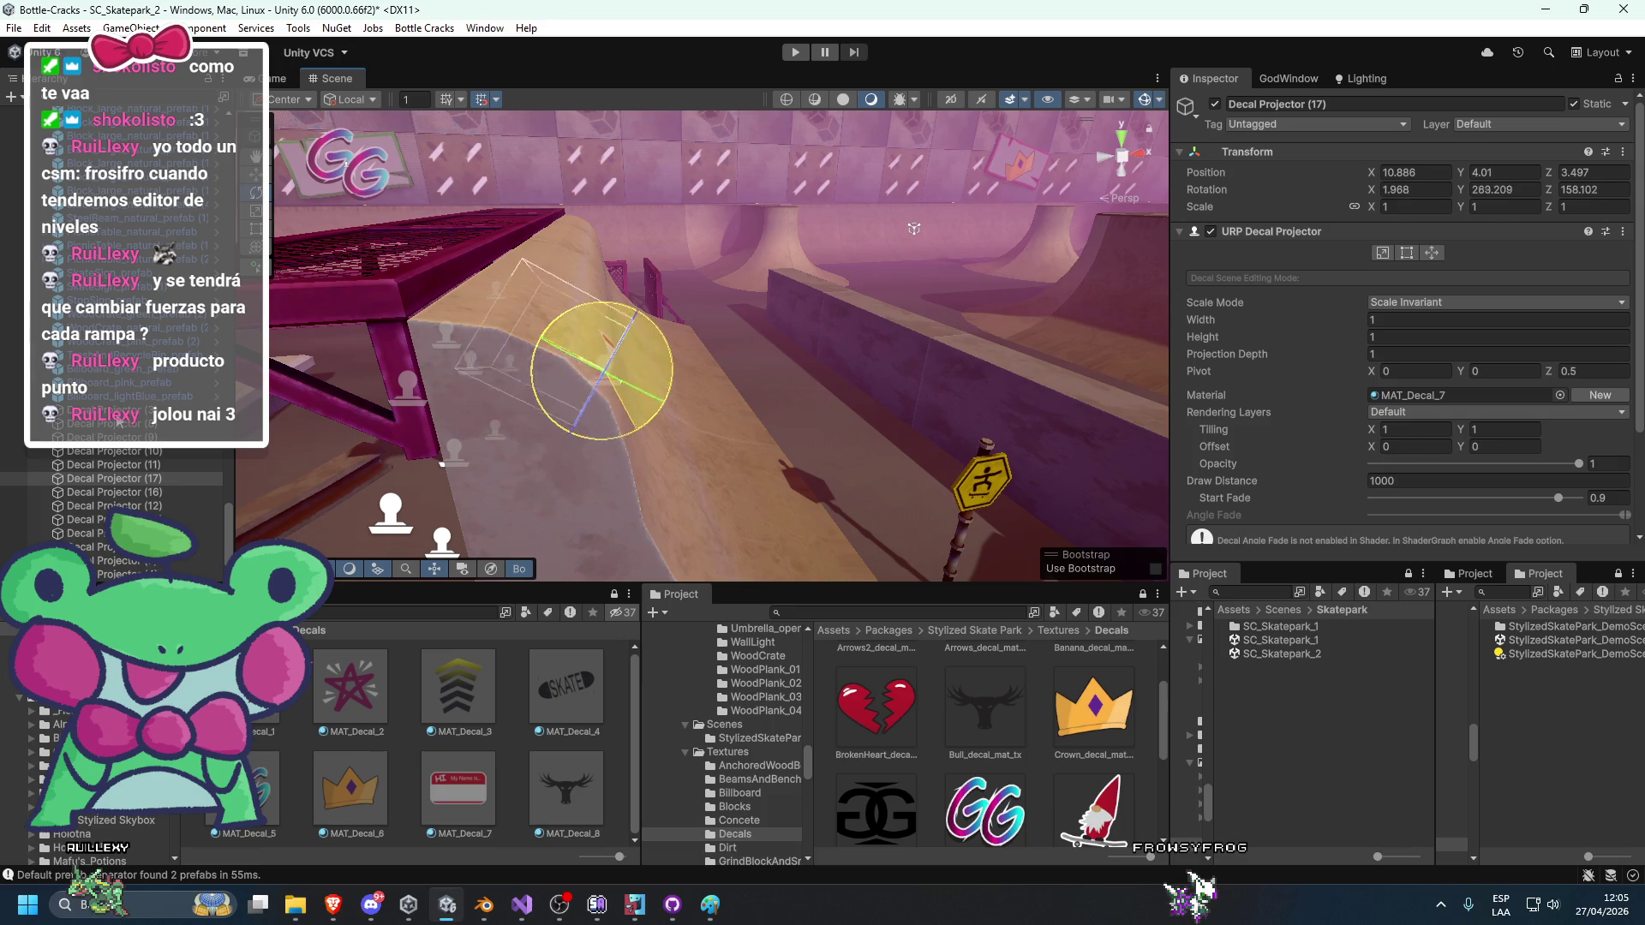
key(w)
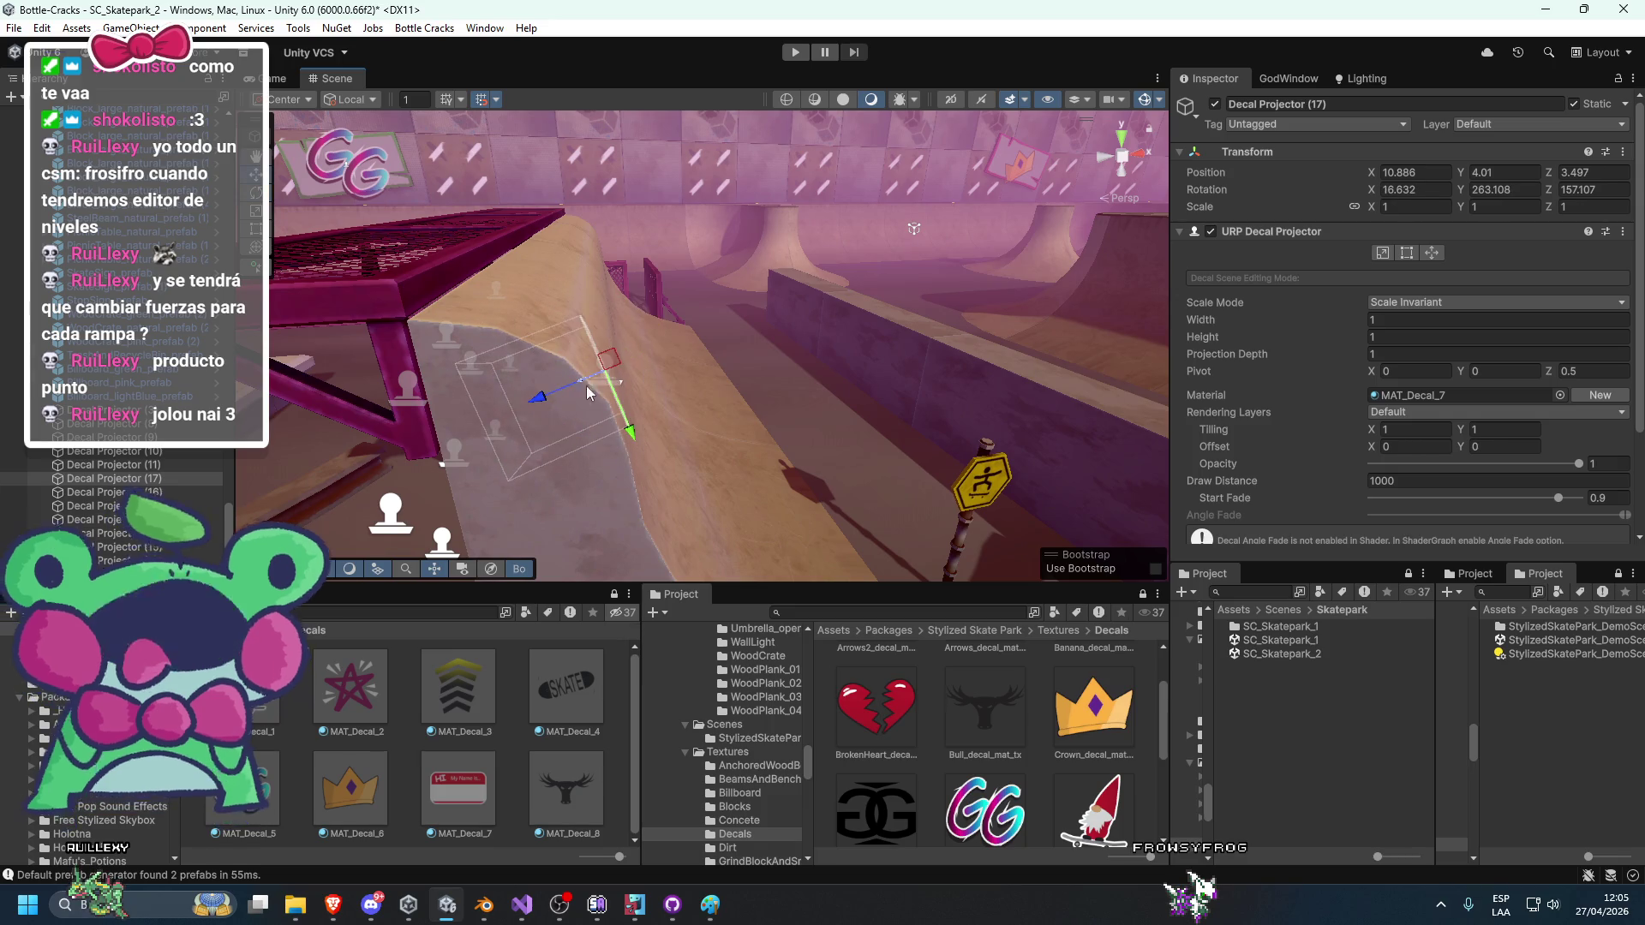
drag(569, 394, 624, 387)
drag(624, 388, 565, 379)
key(f)
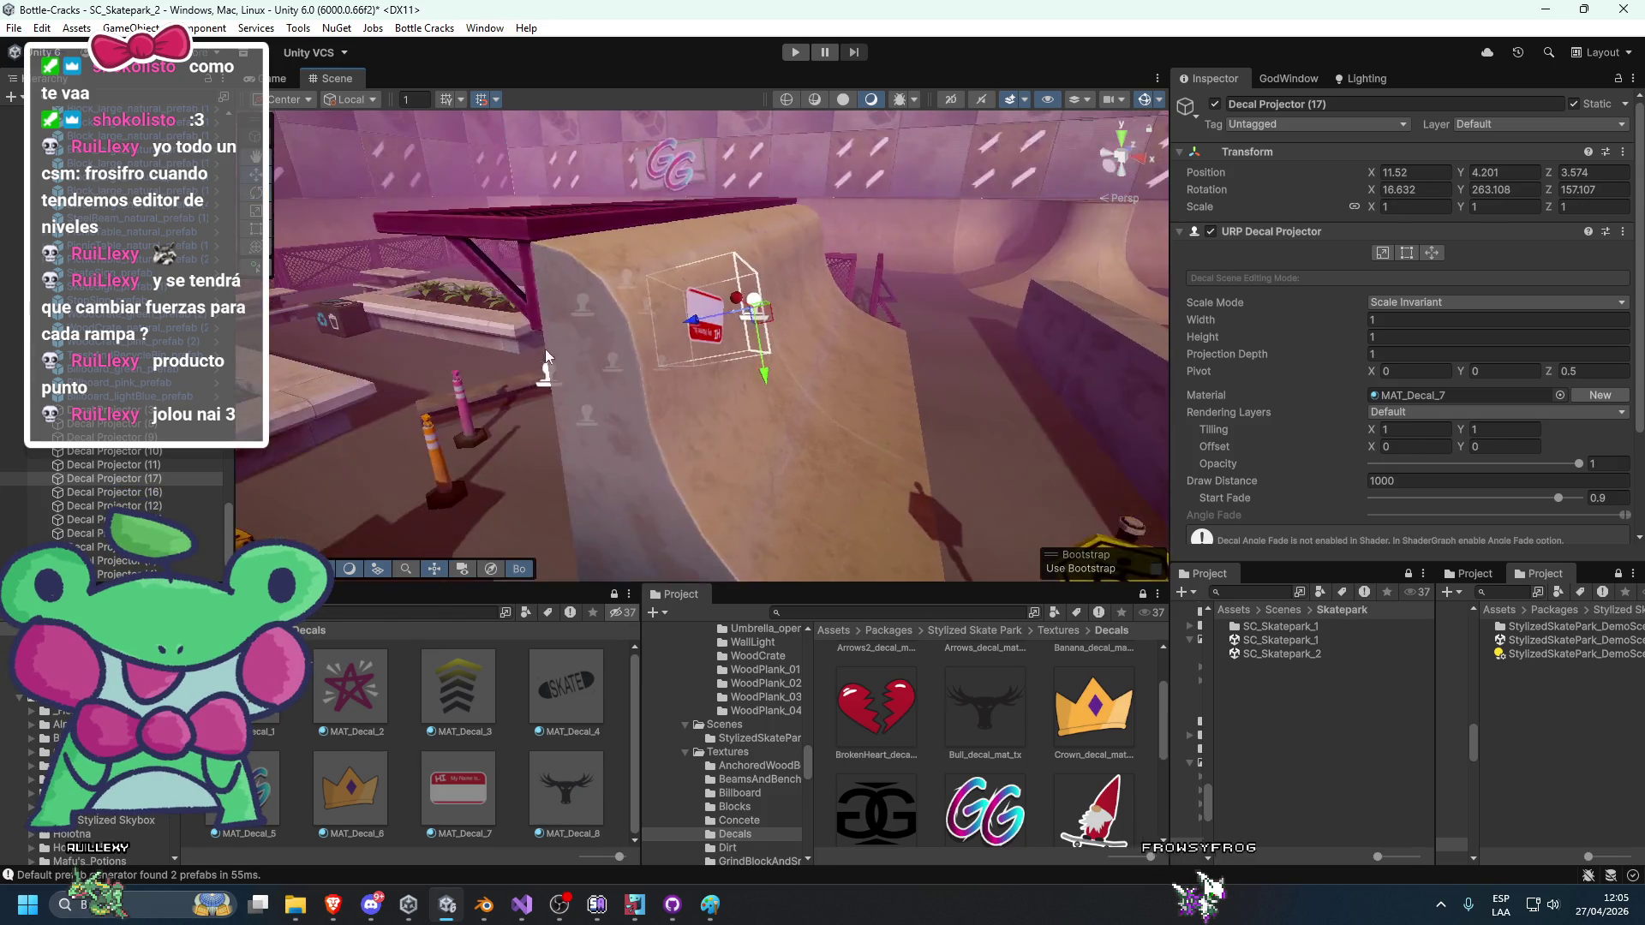
key(e)
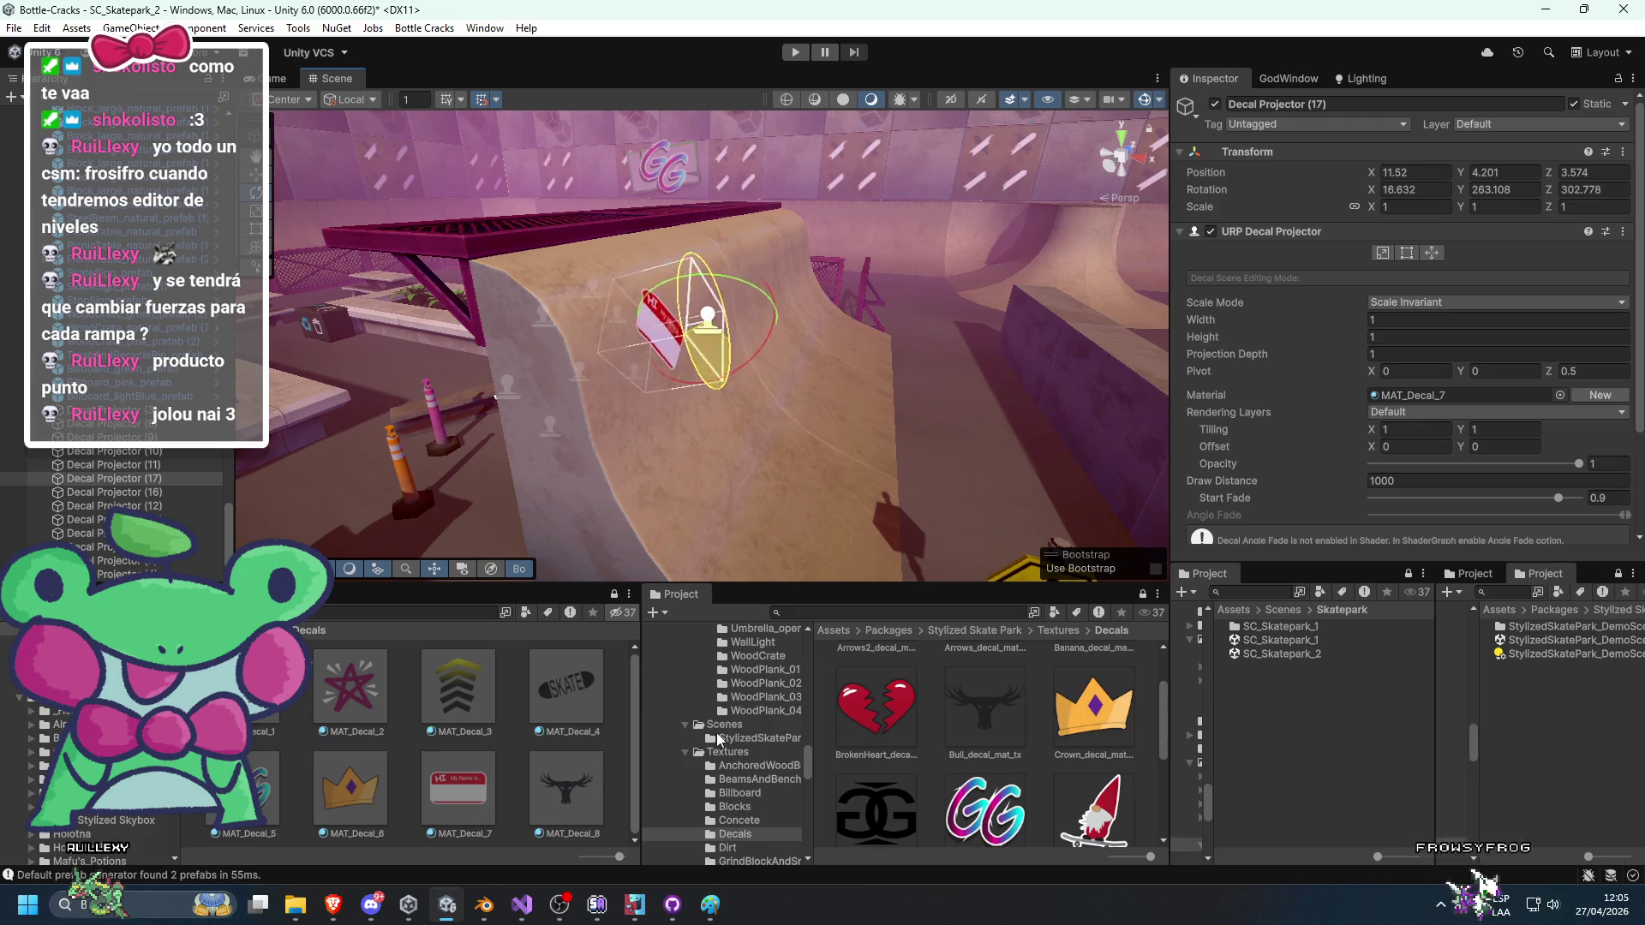
Shrink the sticker decal to 0.5 by 0.5.
click(1407, 337)
text(0.5)
key(Return)
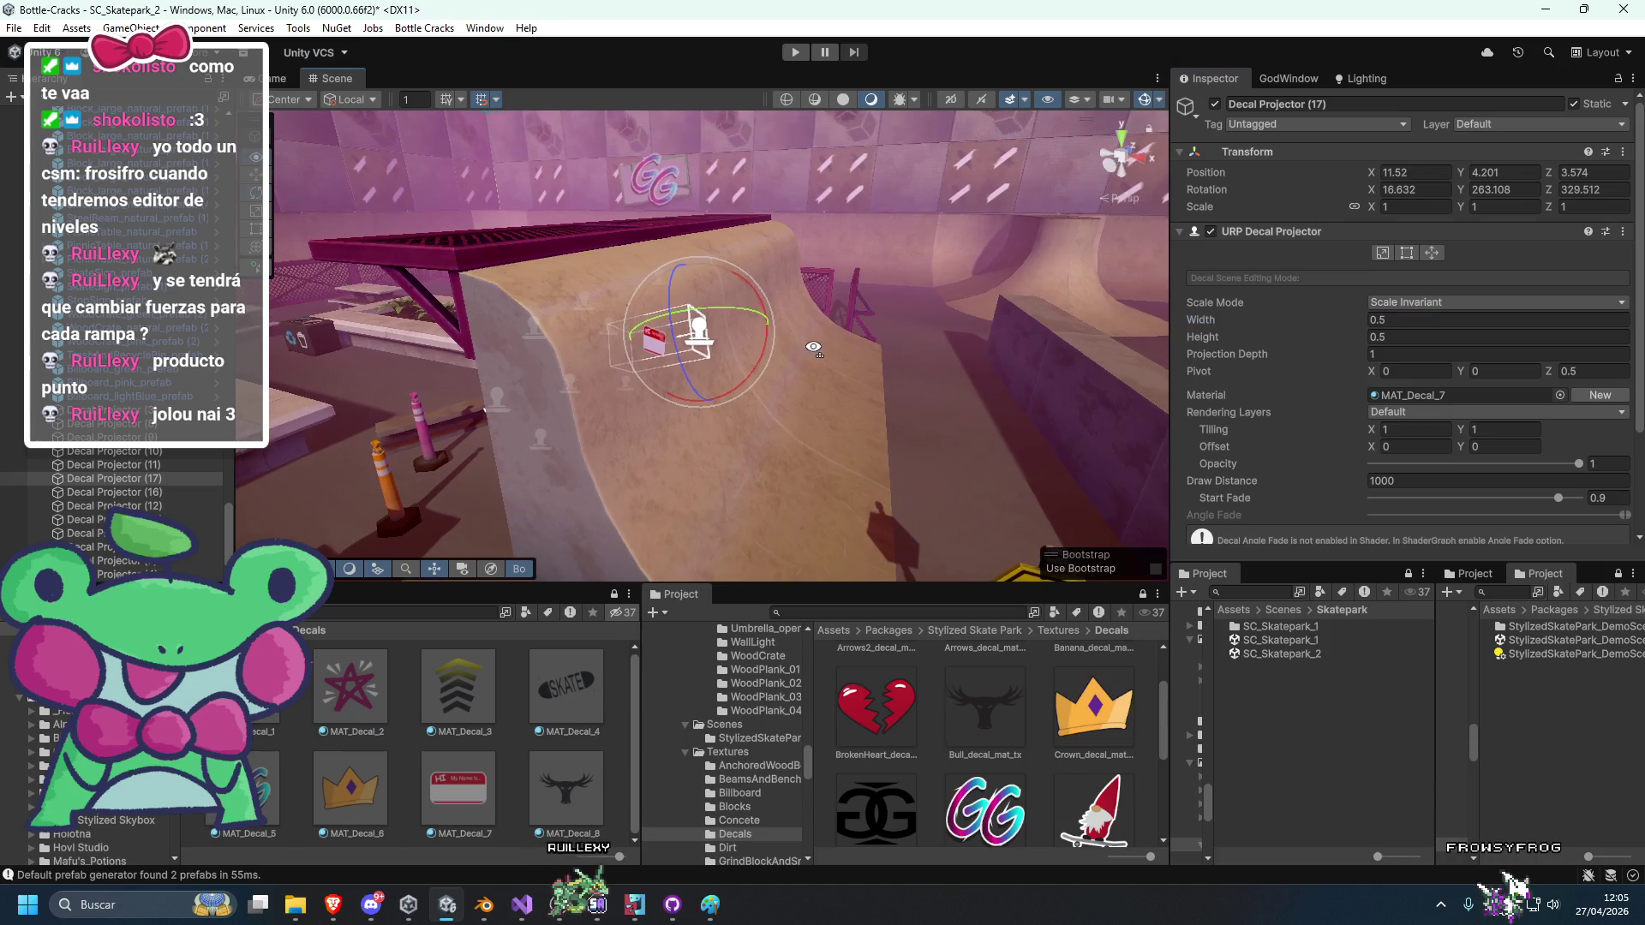
click(857, 446)
drag(814, 429, 870, 447)
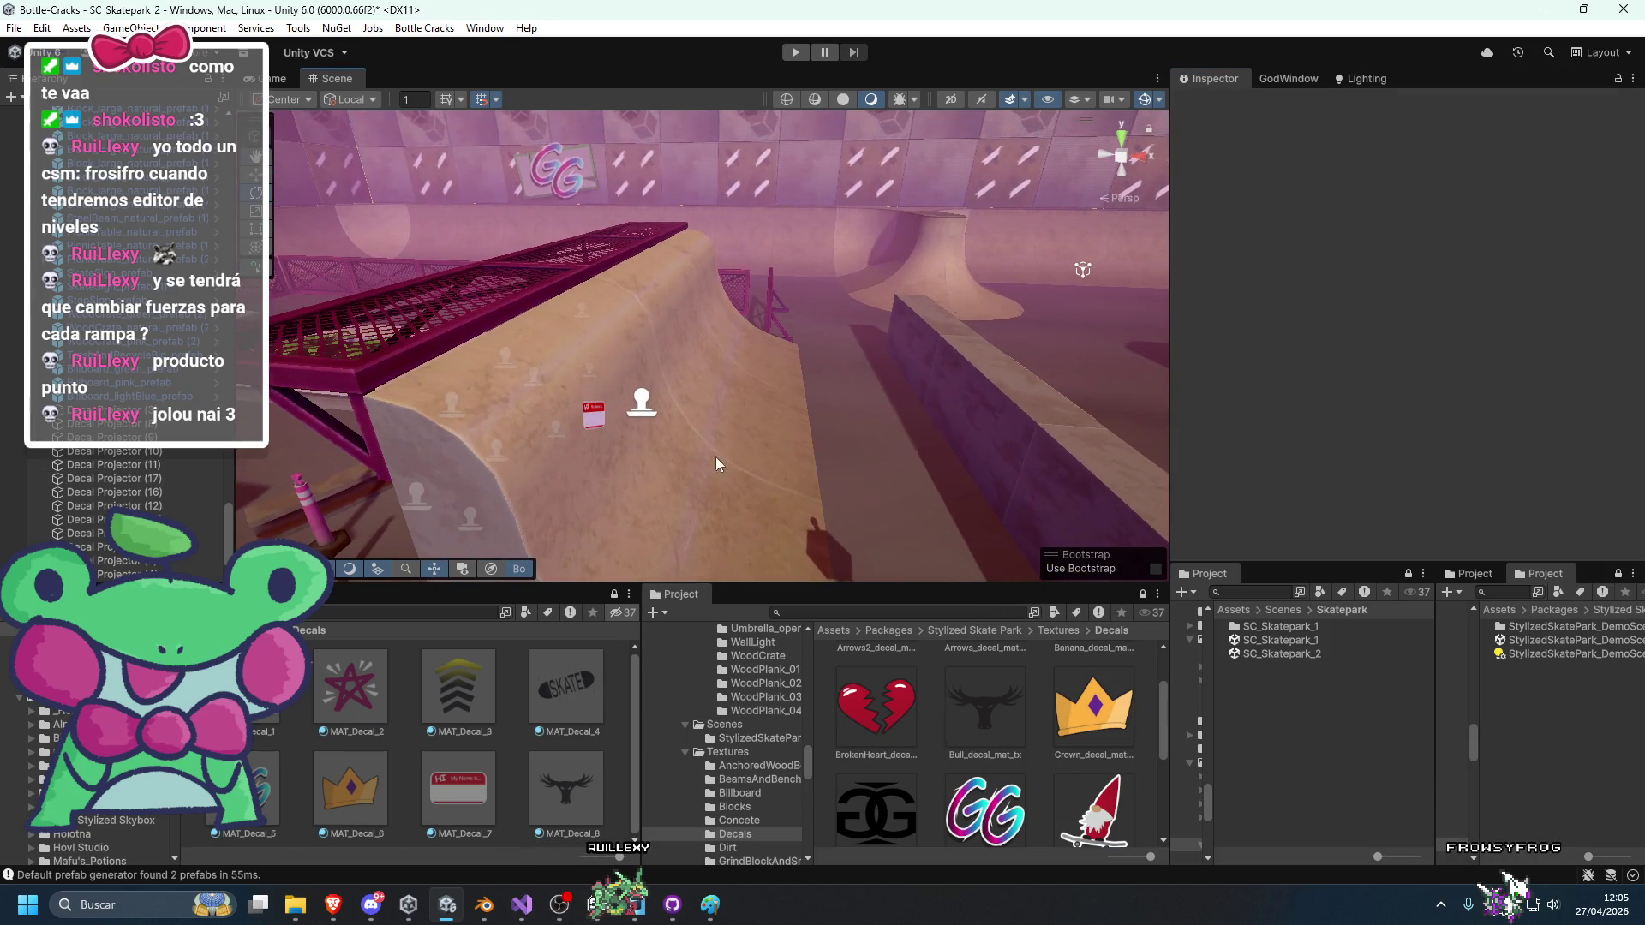
Reposition the placed sticker decal on the ramp and tilt it slightly.
click(650, 409)
key(f)
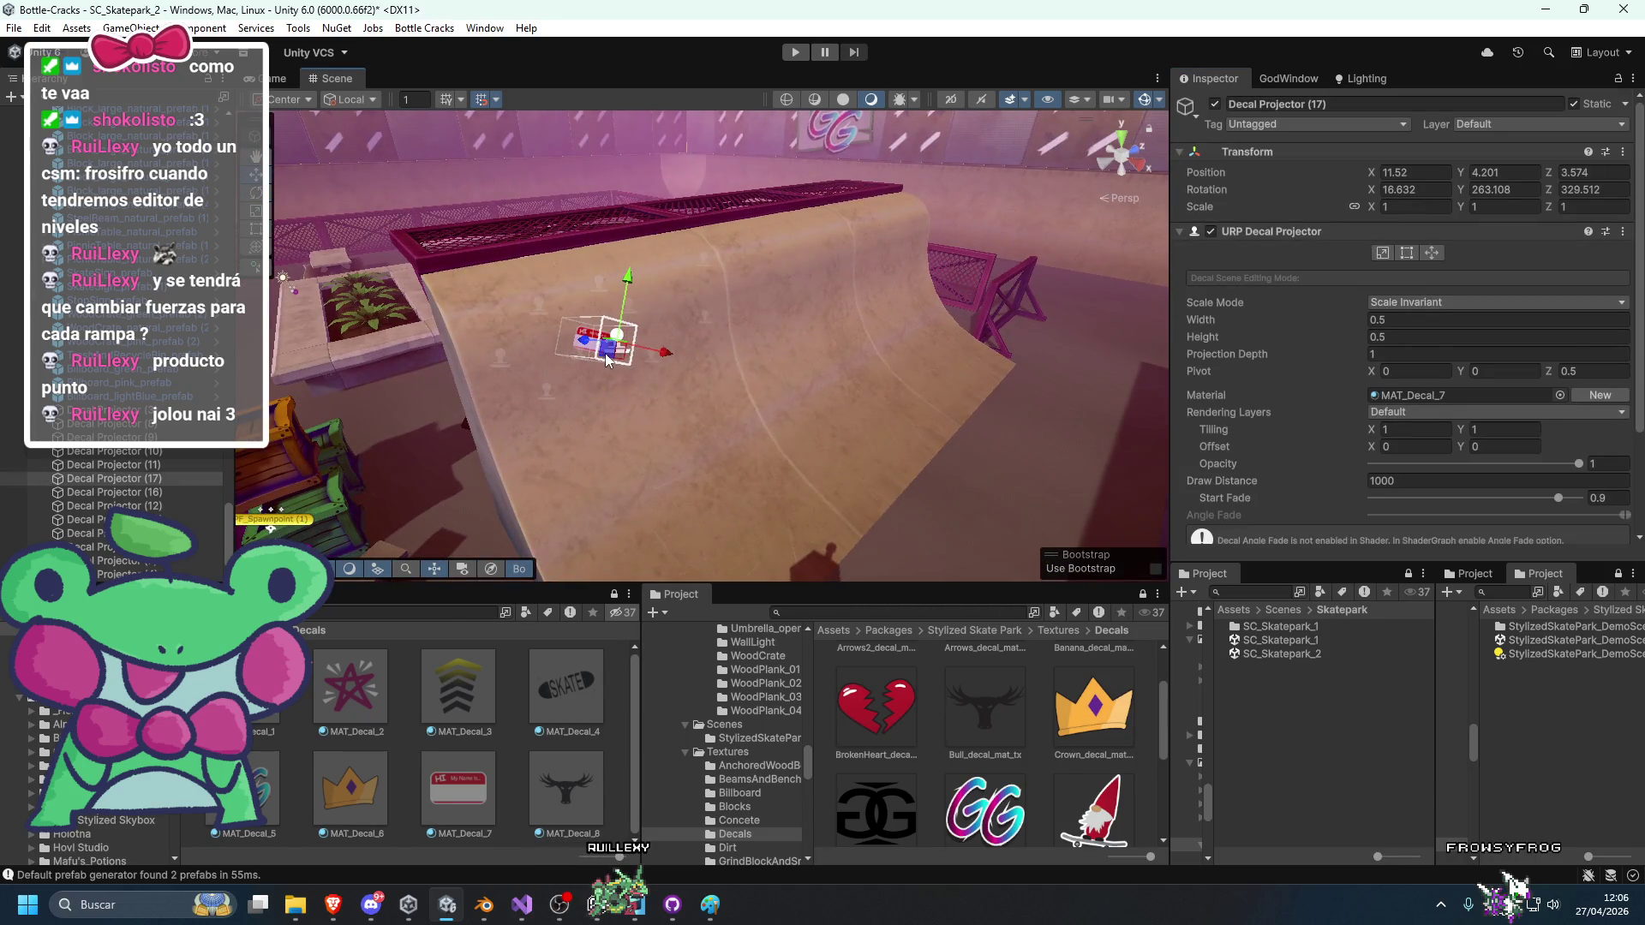
mouse_move(902, 470)
mouse_down()
mouse_move(587, 338)
mouse_move(673, 366)
mouse_move(684, 264)
mouse_up()
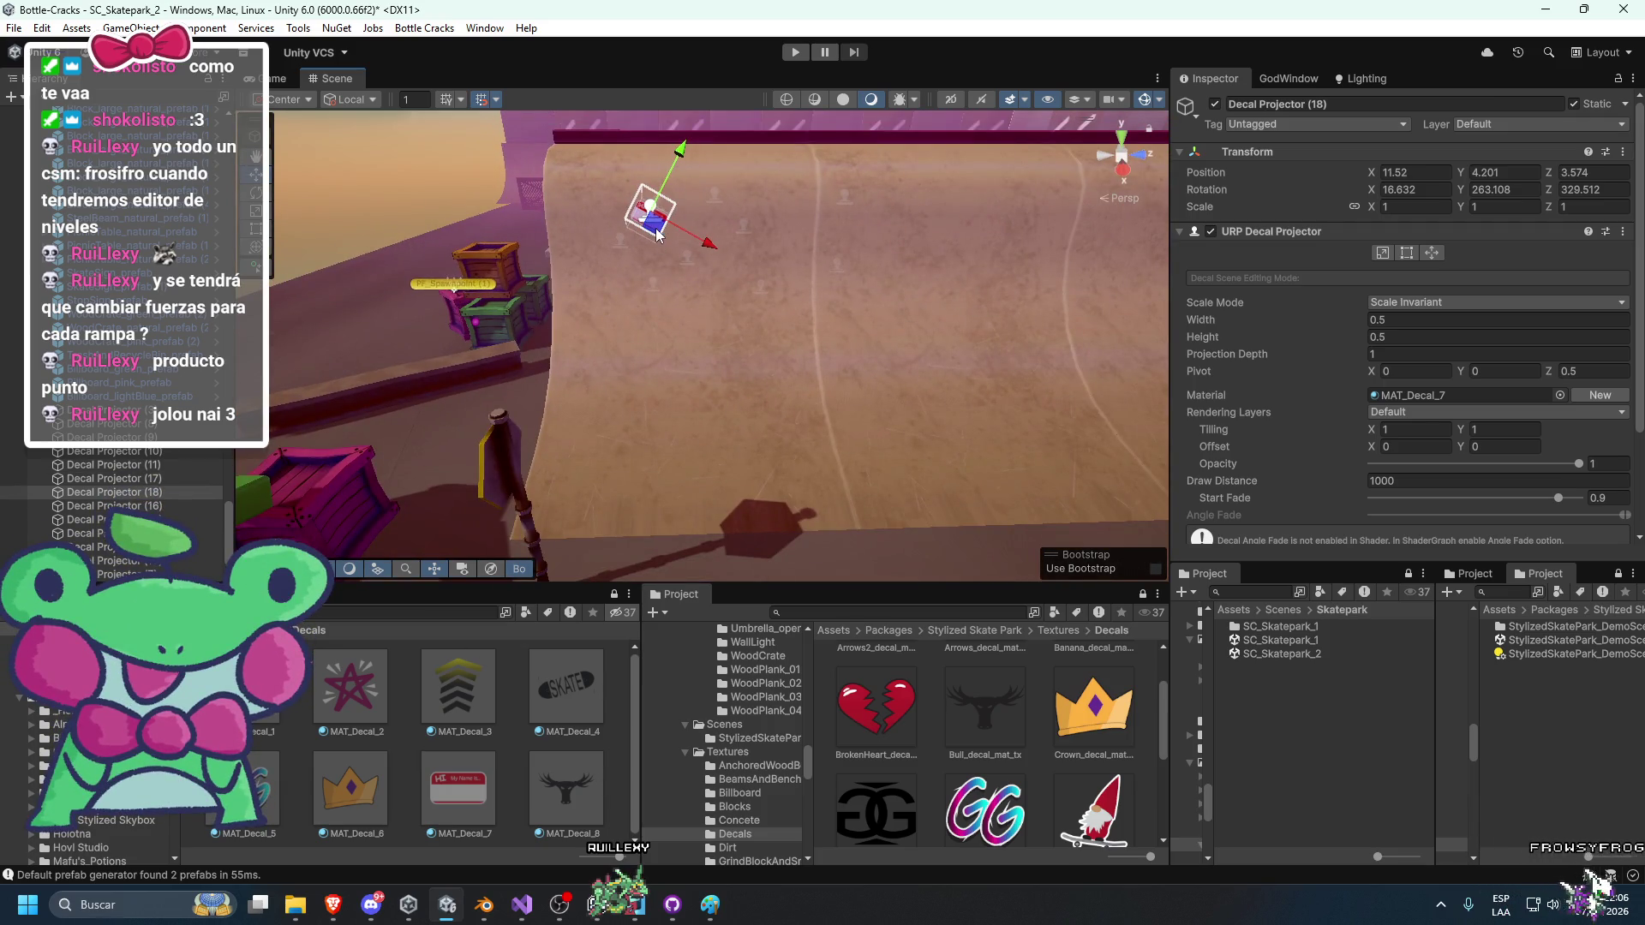
mouse_move(670, 387)
mouse_down()
mouse_move(835, 464)
mouse_move(925, 329)
mouse_move(962, 358)
mouse_move(939, 420)
mouse_move(836, 356)
mouse_move(606, 291)
mouse_up()
key(e)
drag(683, 464, 773, 387)
Duplicate the sticker decal and move the copy down onto another spot on the ramp face.
key(ctrl+d)
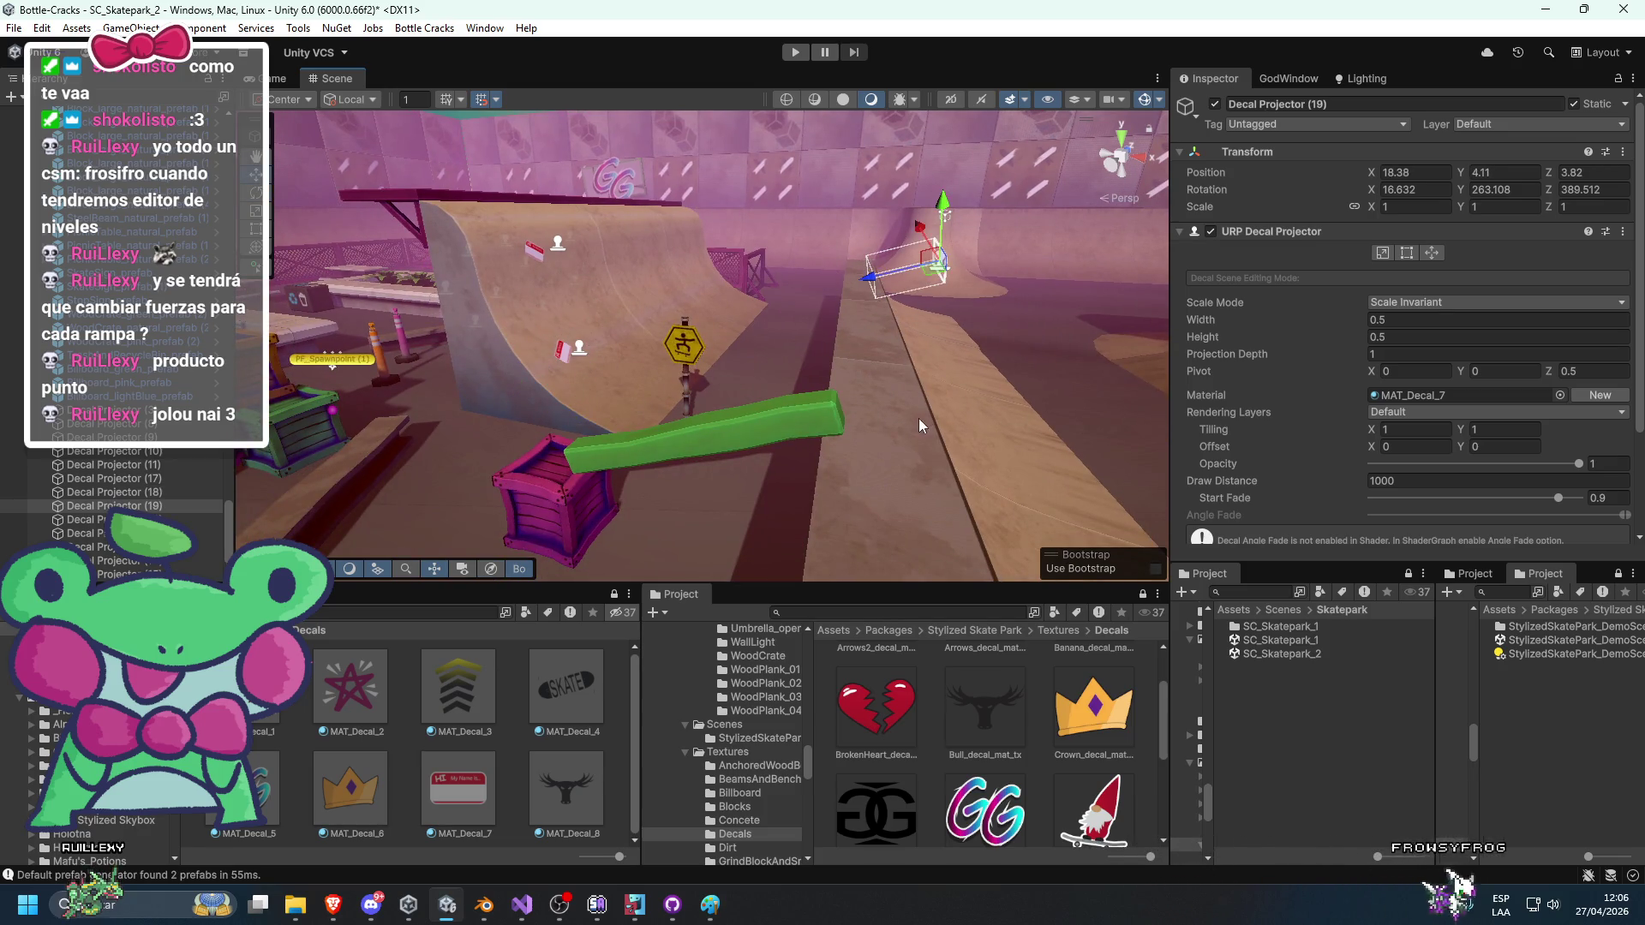
mouse_move(866, 408)
mouse_down()
mouse_move(572, 438)
mouse_move(774, 254)
mouse_up()
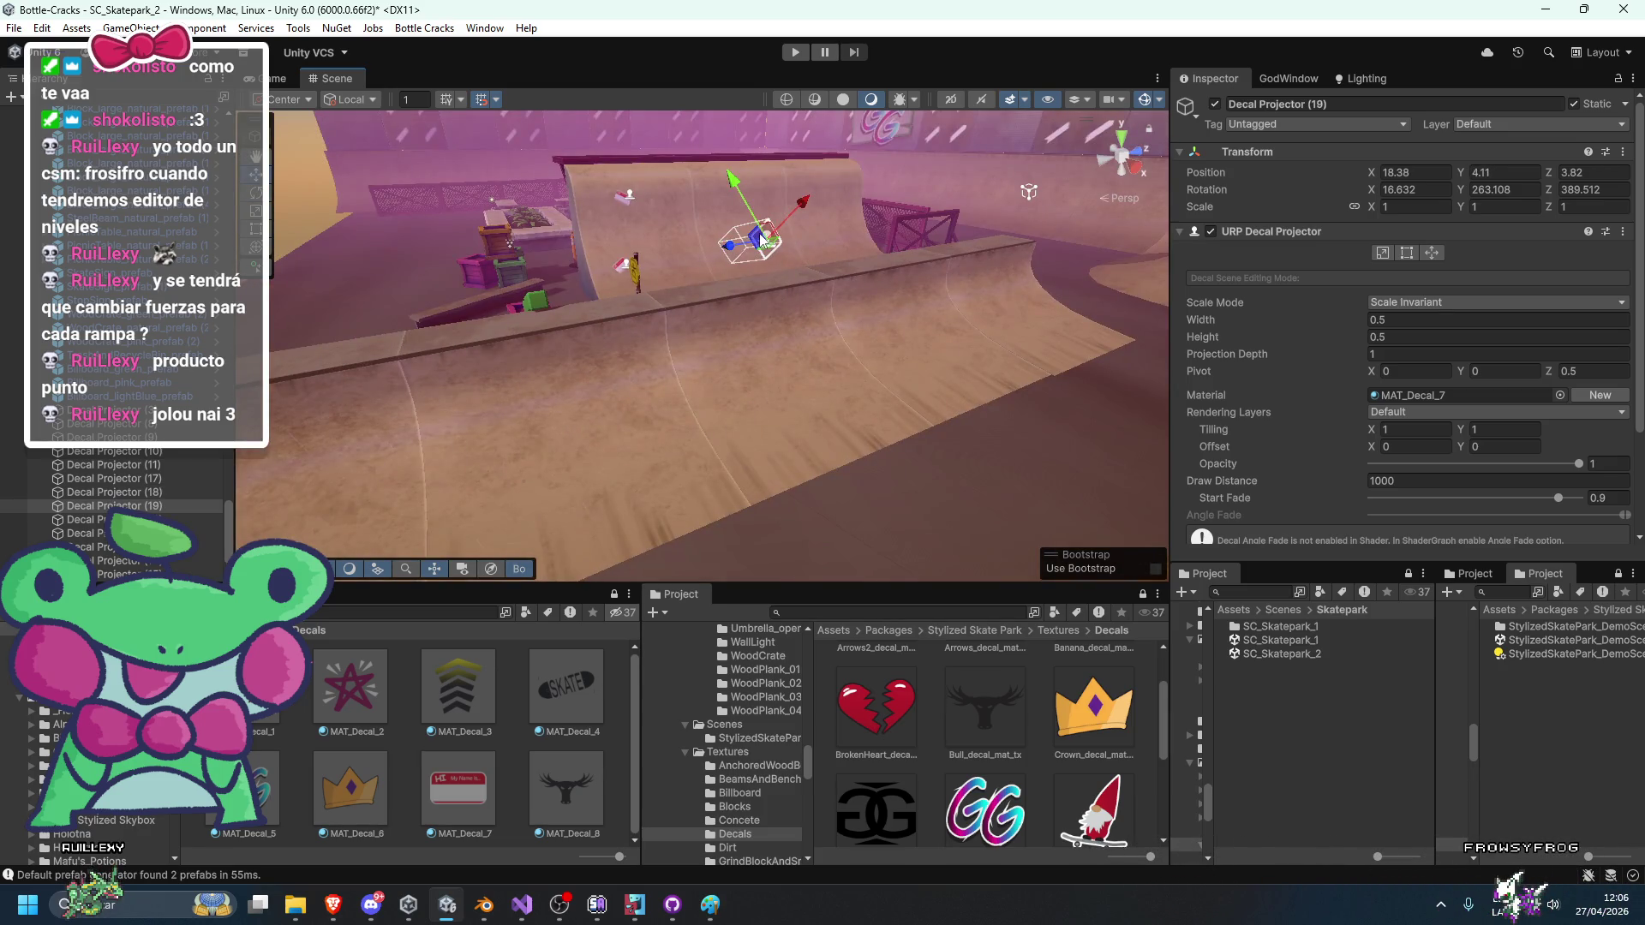
mouse_move(529, 429)
mouse_down()
mouse_move(428, 440)
mouse_move(891, 370)
mouse_move(861, 387)
mouse_up()
mouse_move(450, 310)
mouse_down()
mouse_move(477, 331)
mouse_move(661, 349)
mouse_move(606, 433)
mouse_move(713, 387)
mouse_move(621, 379)
mouse_up()
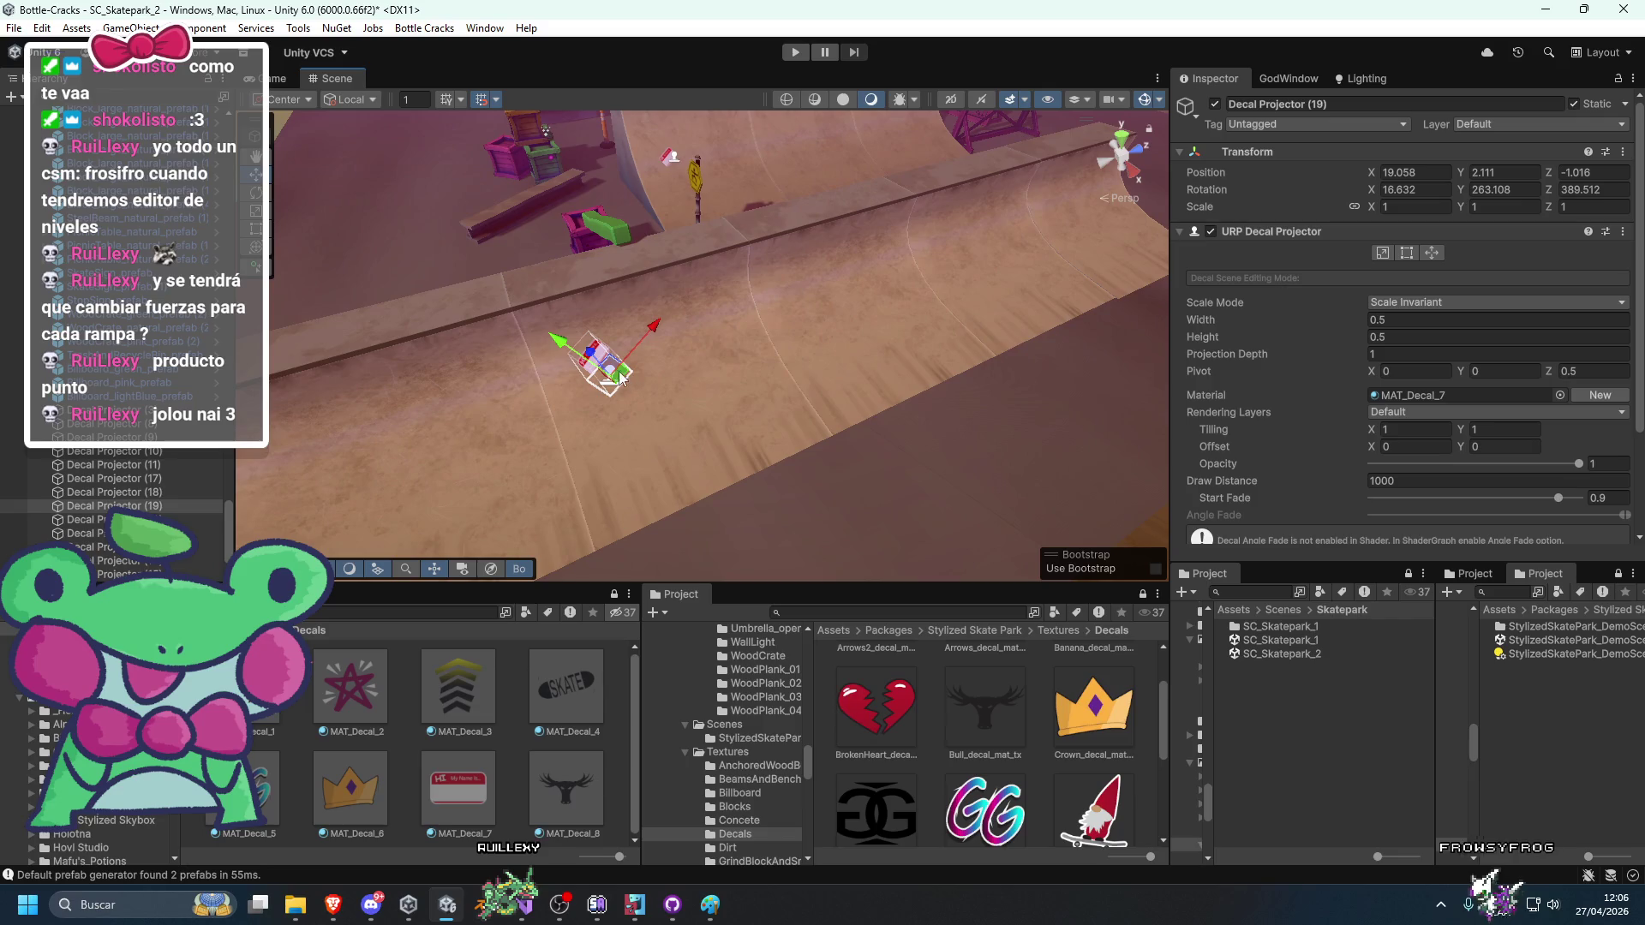
mouse_move(742, 424)
mouse_down()
mouse_move(699, 433)
mouse_move(860, 316)
mouse_move(728, 391)
mouse_up()
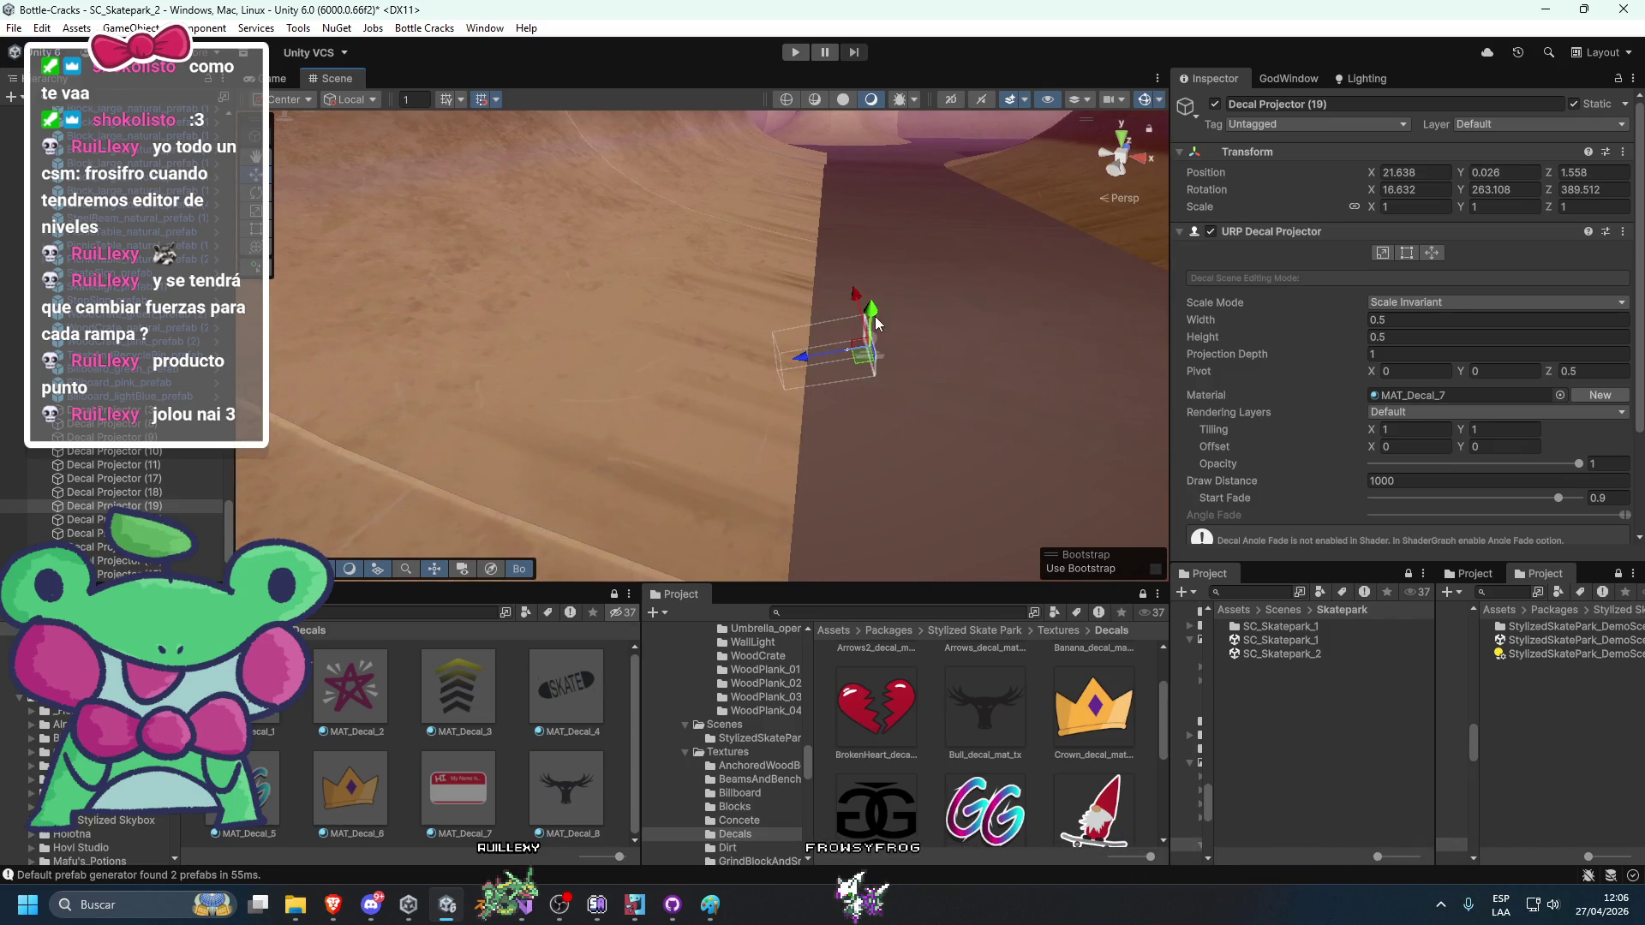
mouse_move(871, 305)
mouse_down()
mouse_move(857, 257)
mouse_move(803, 215)
mouse_up()
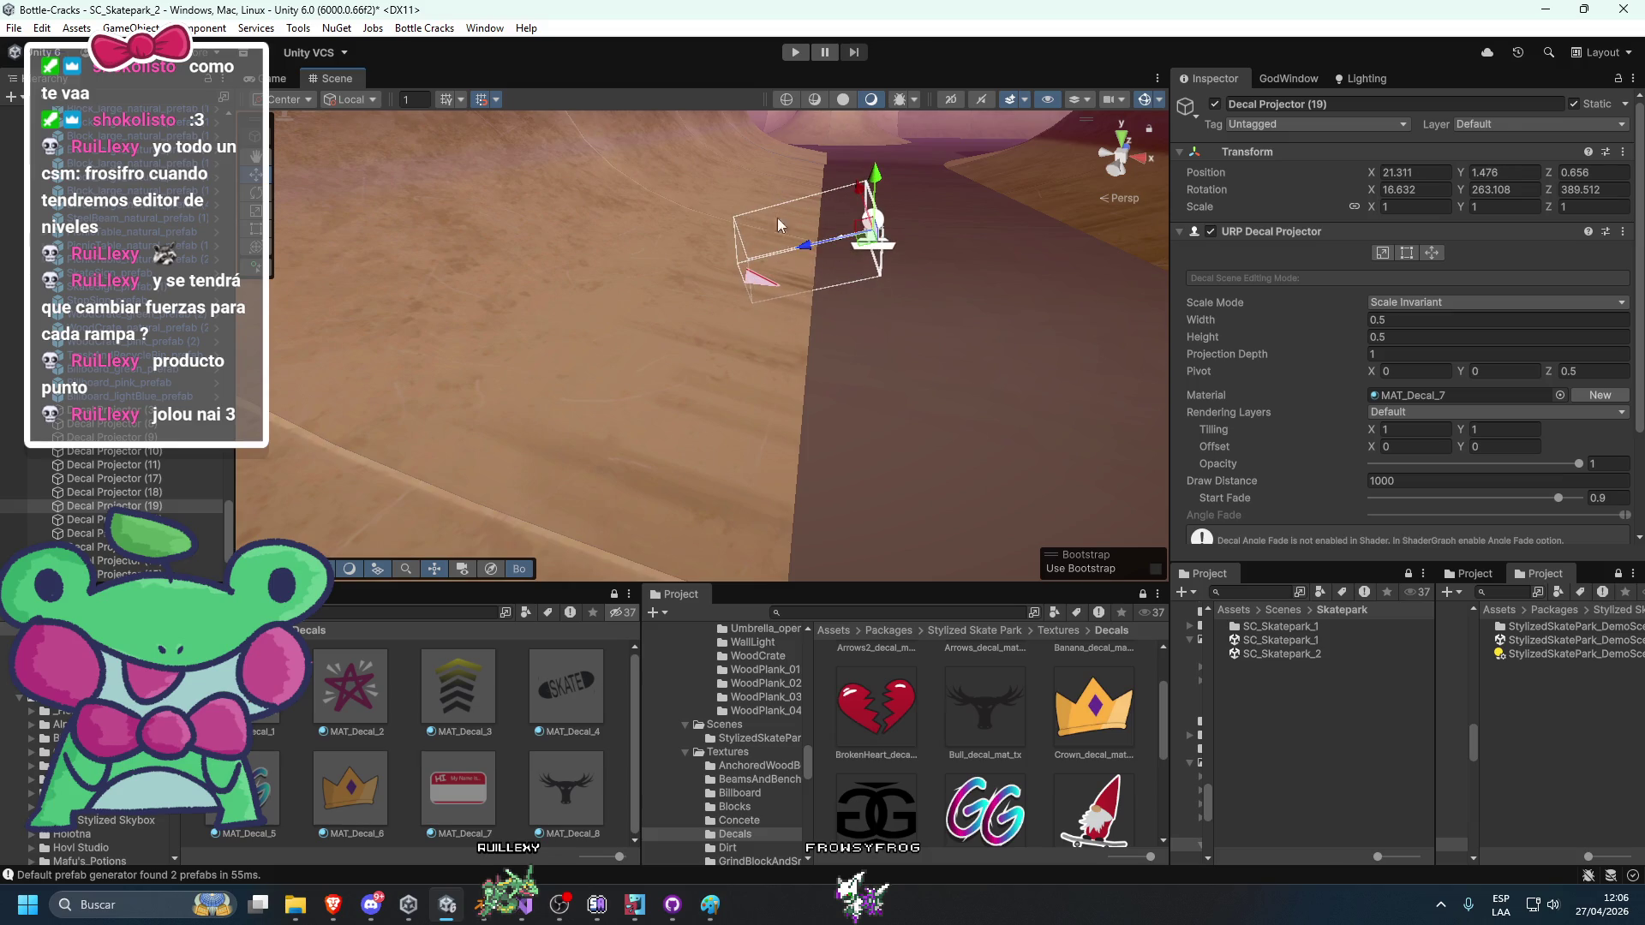
drag(712, 263, 784, 392)
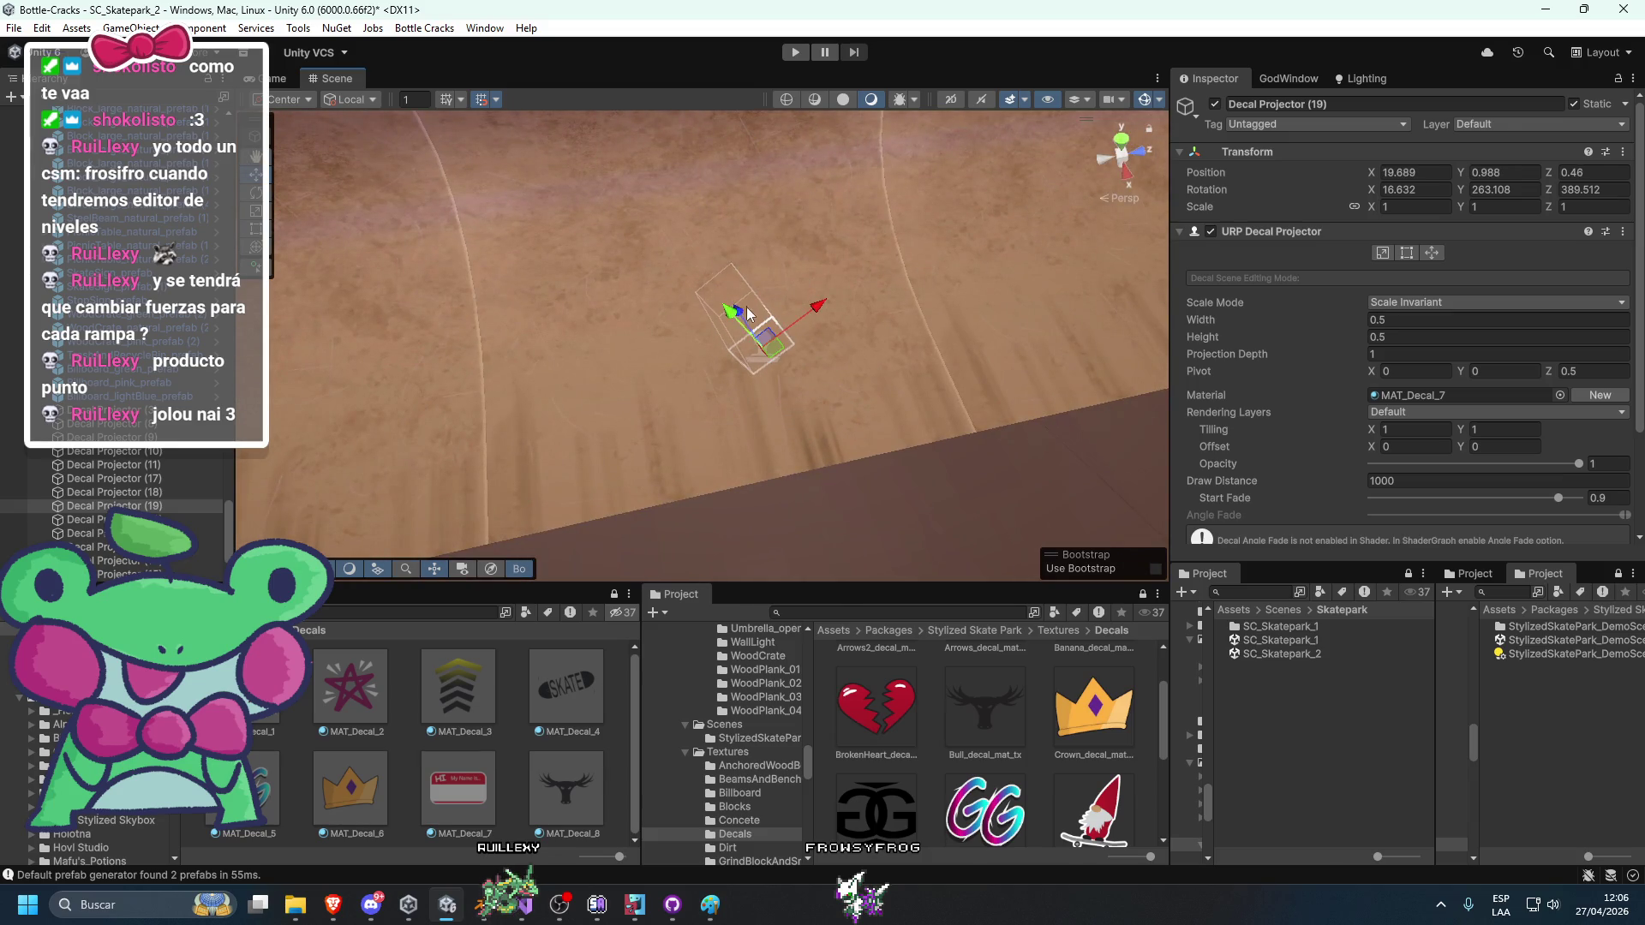
mouse_move(665, 254)
mouse_down()
mouse_move(946, 233)
mouse_move(910, 209)
mouse_move(814, 304)
mouse_move(621, 356)
mouse_move(617, 292)
mouse_move(695, 333)
mouse_move(801, 526)
mouse_up()
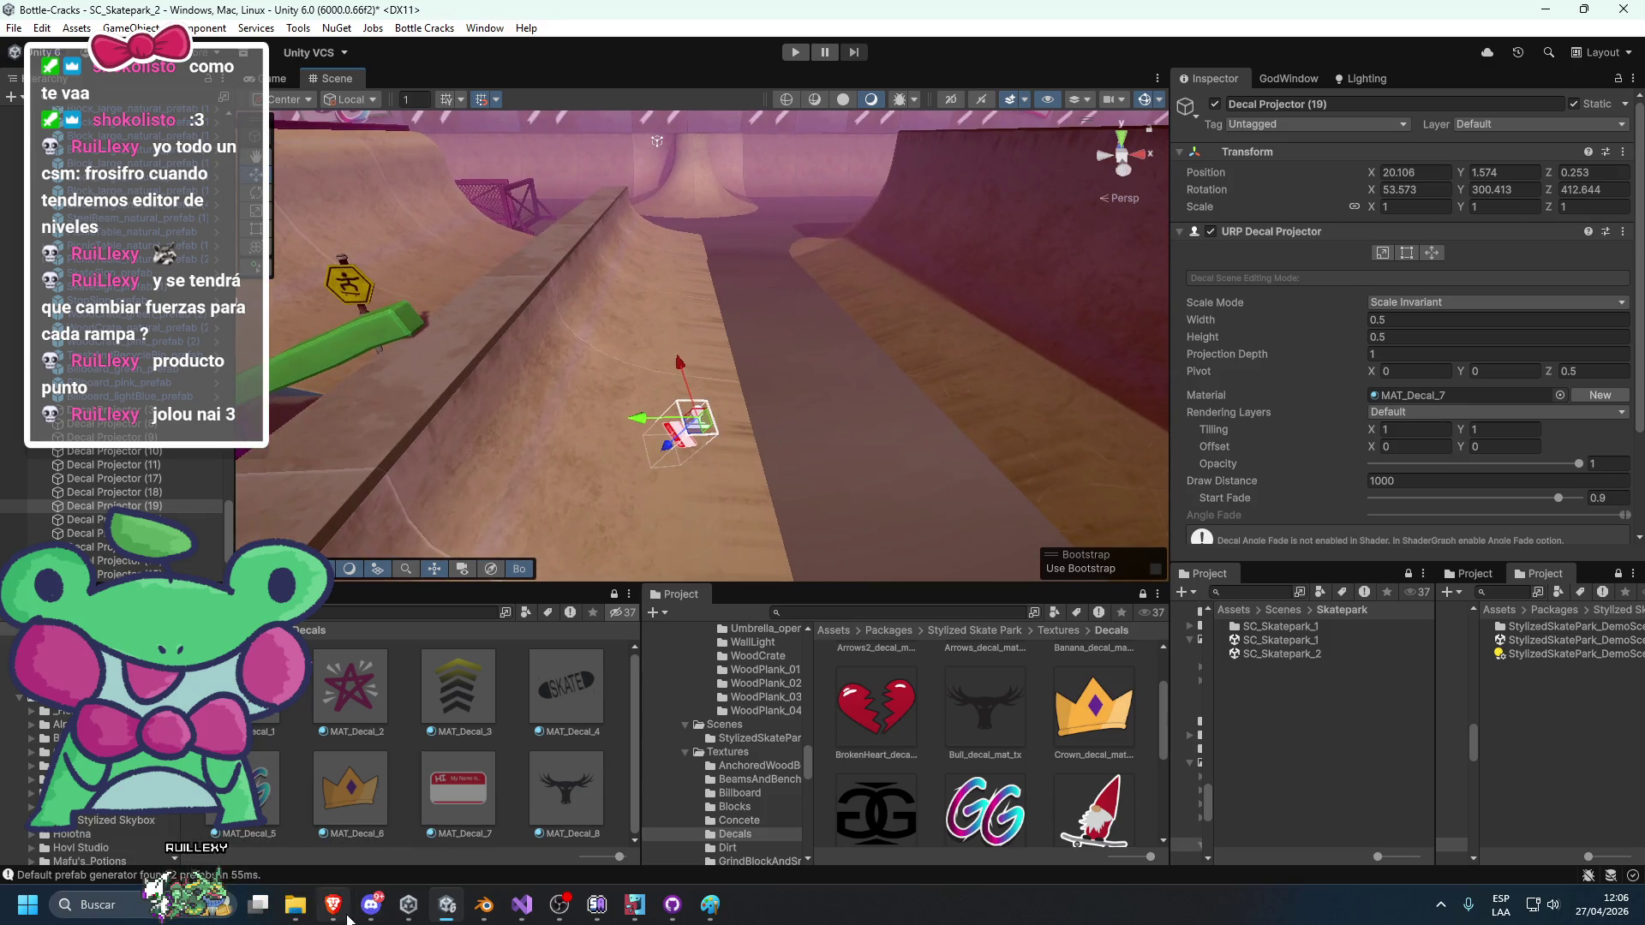
click(347, 917)
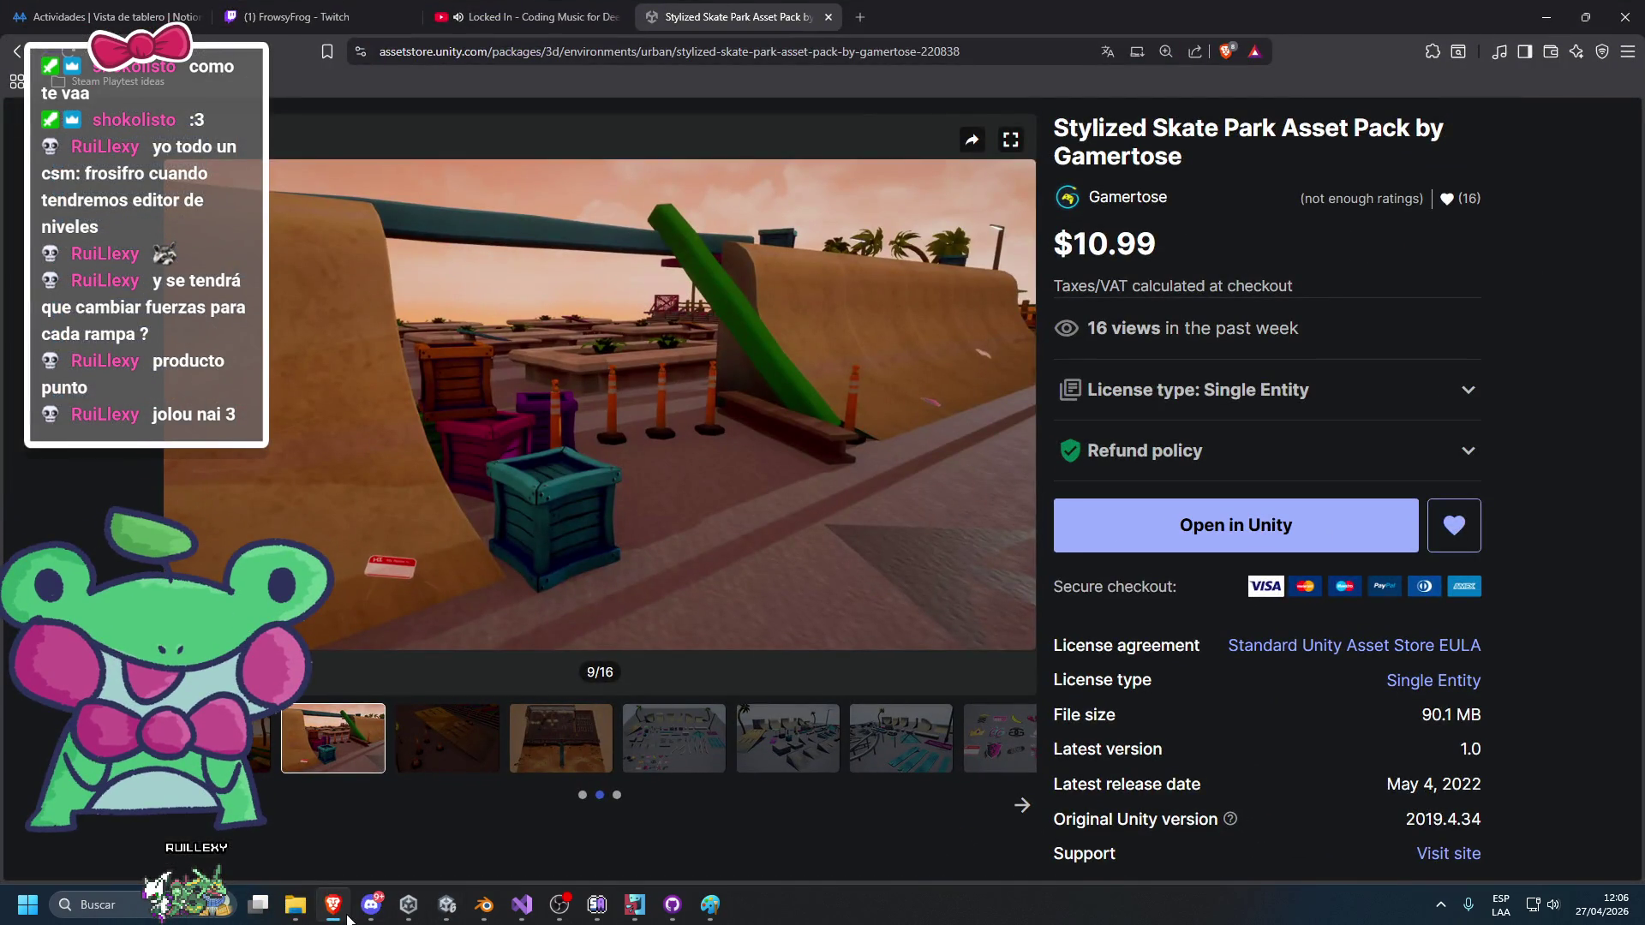
click(494, 743)
click(553, 724)
click(639, 723)
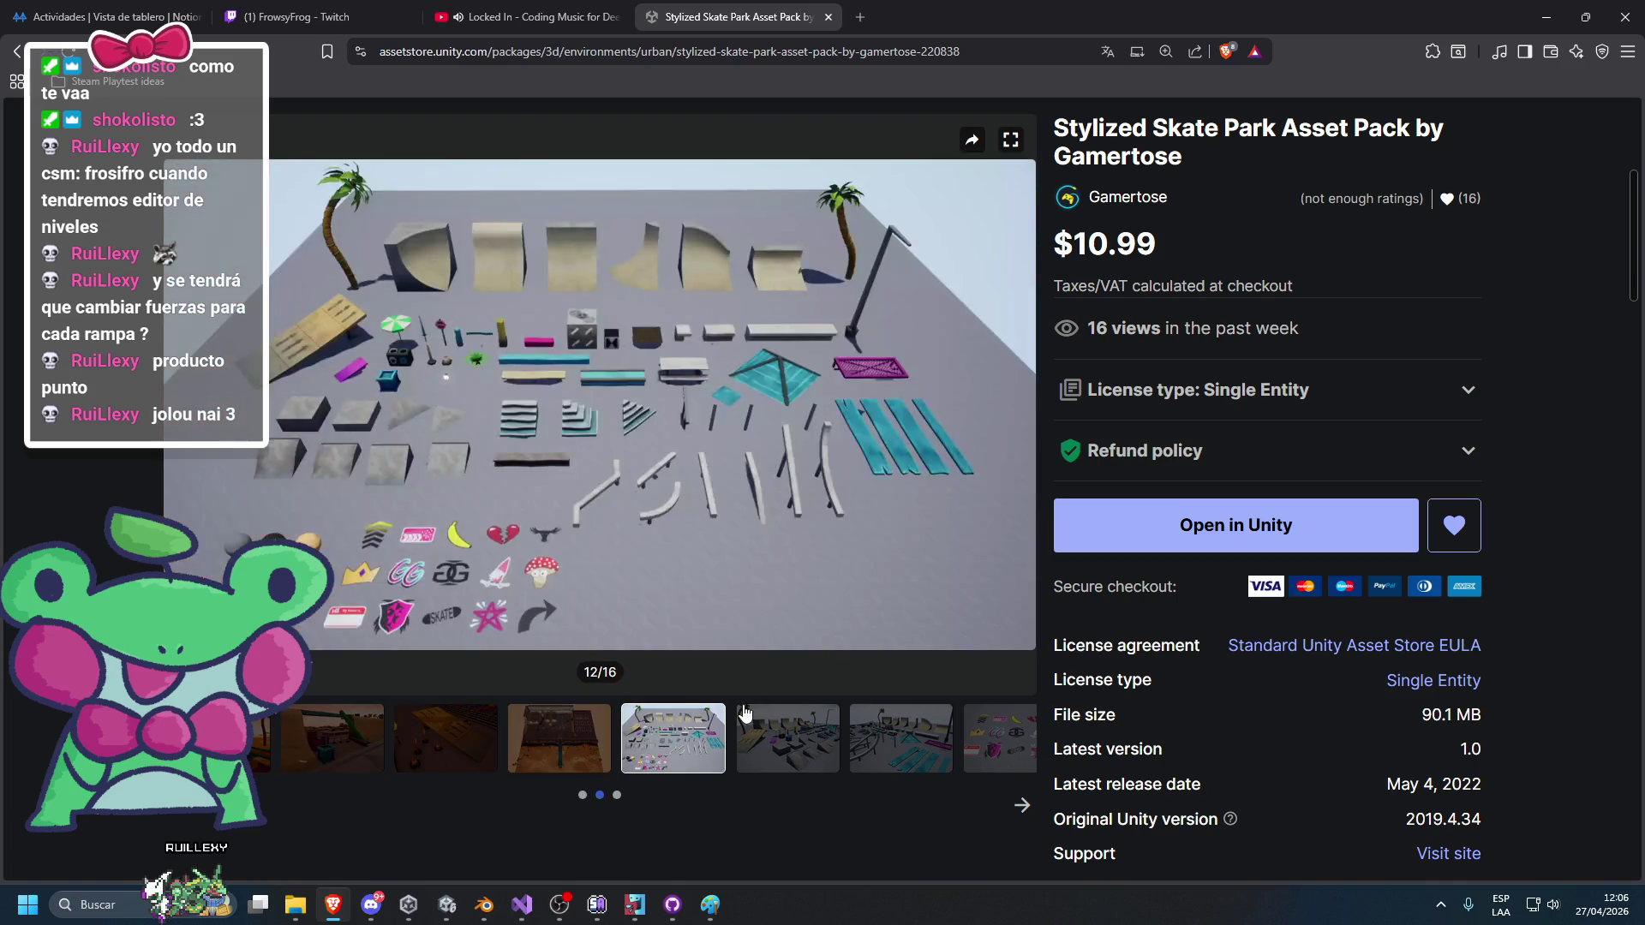
click(745, 714)
click(893, 713)
click(1029, 813)
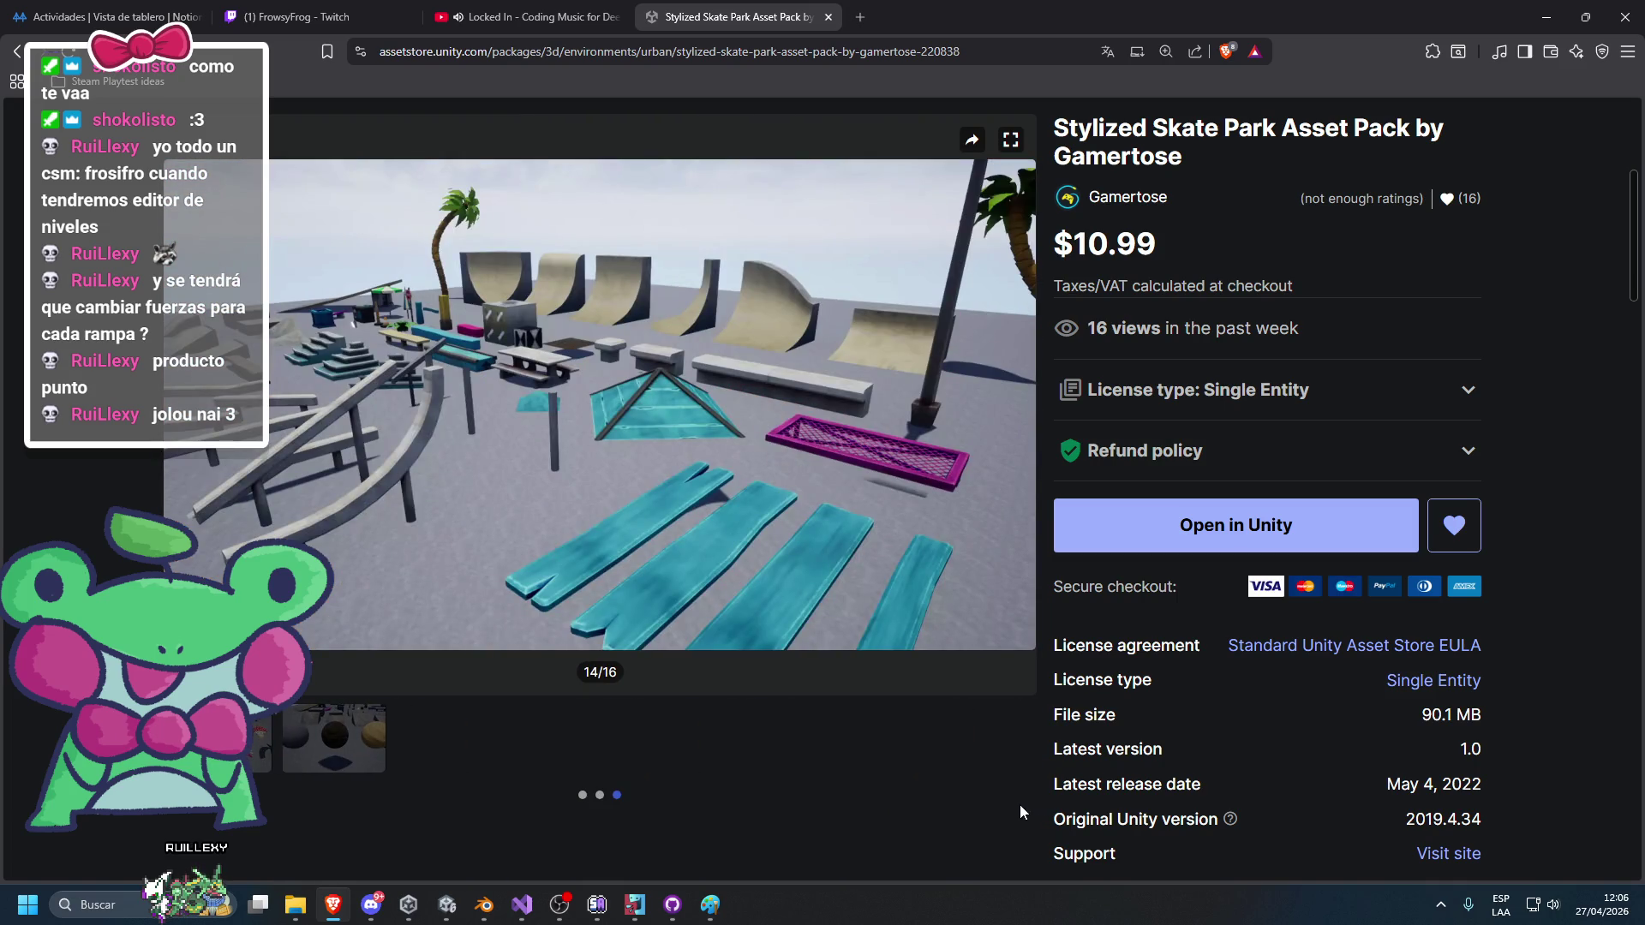
click(189, 814)
click(446, 738)
click(560, 738)
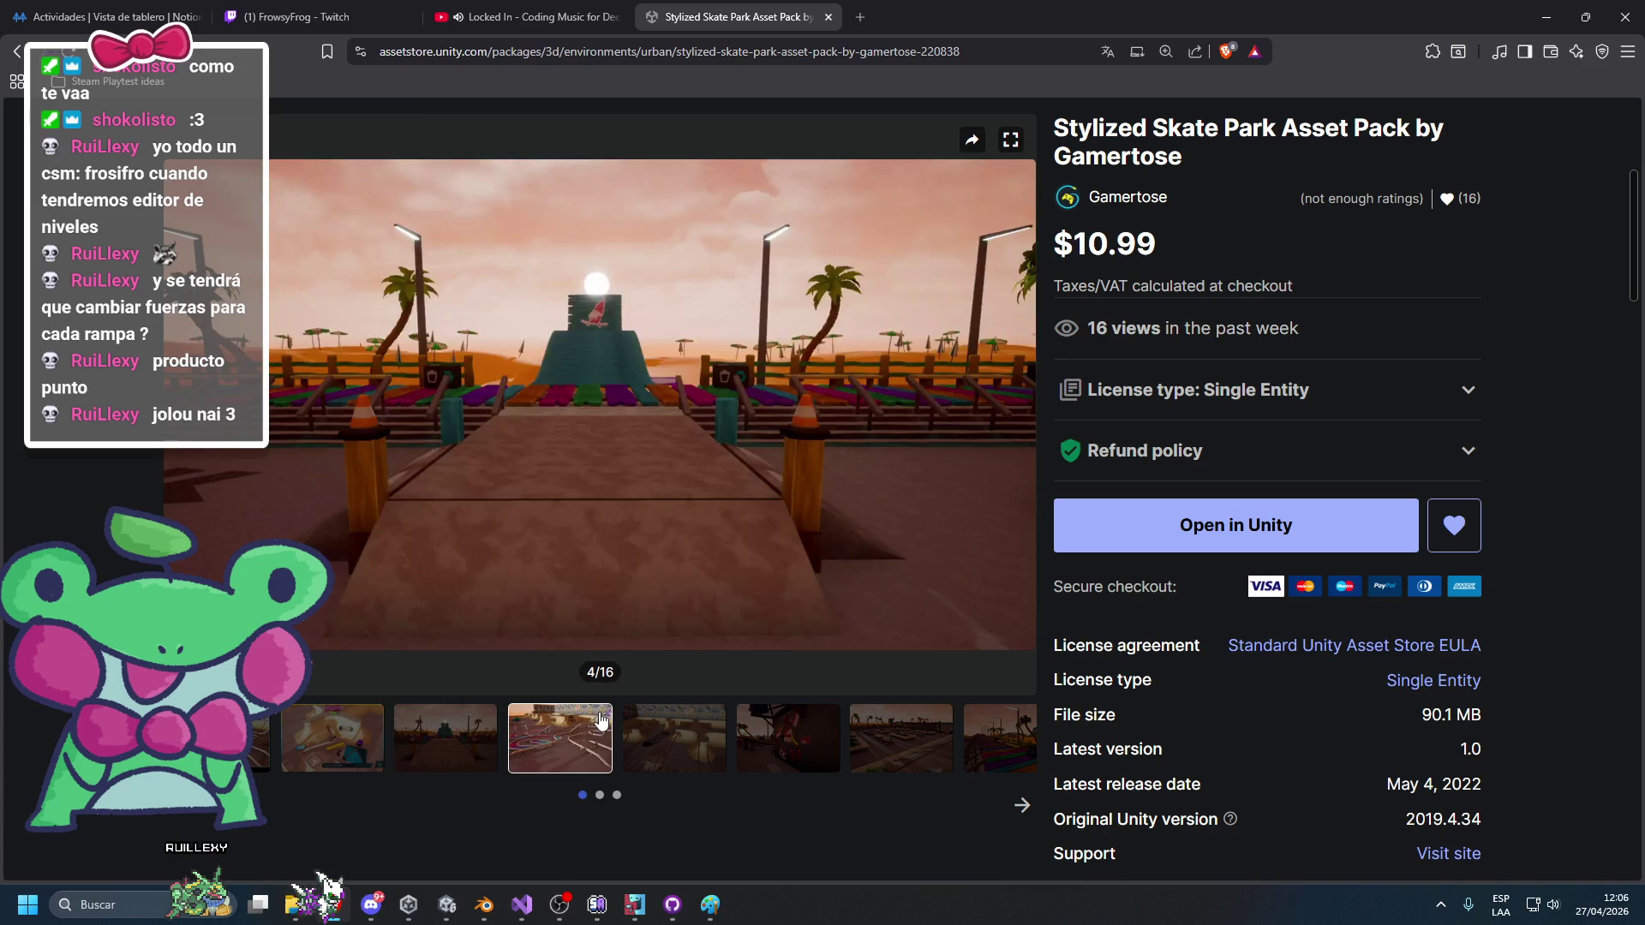
click(1539, 13)
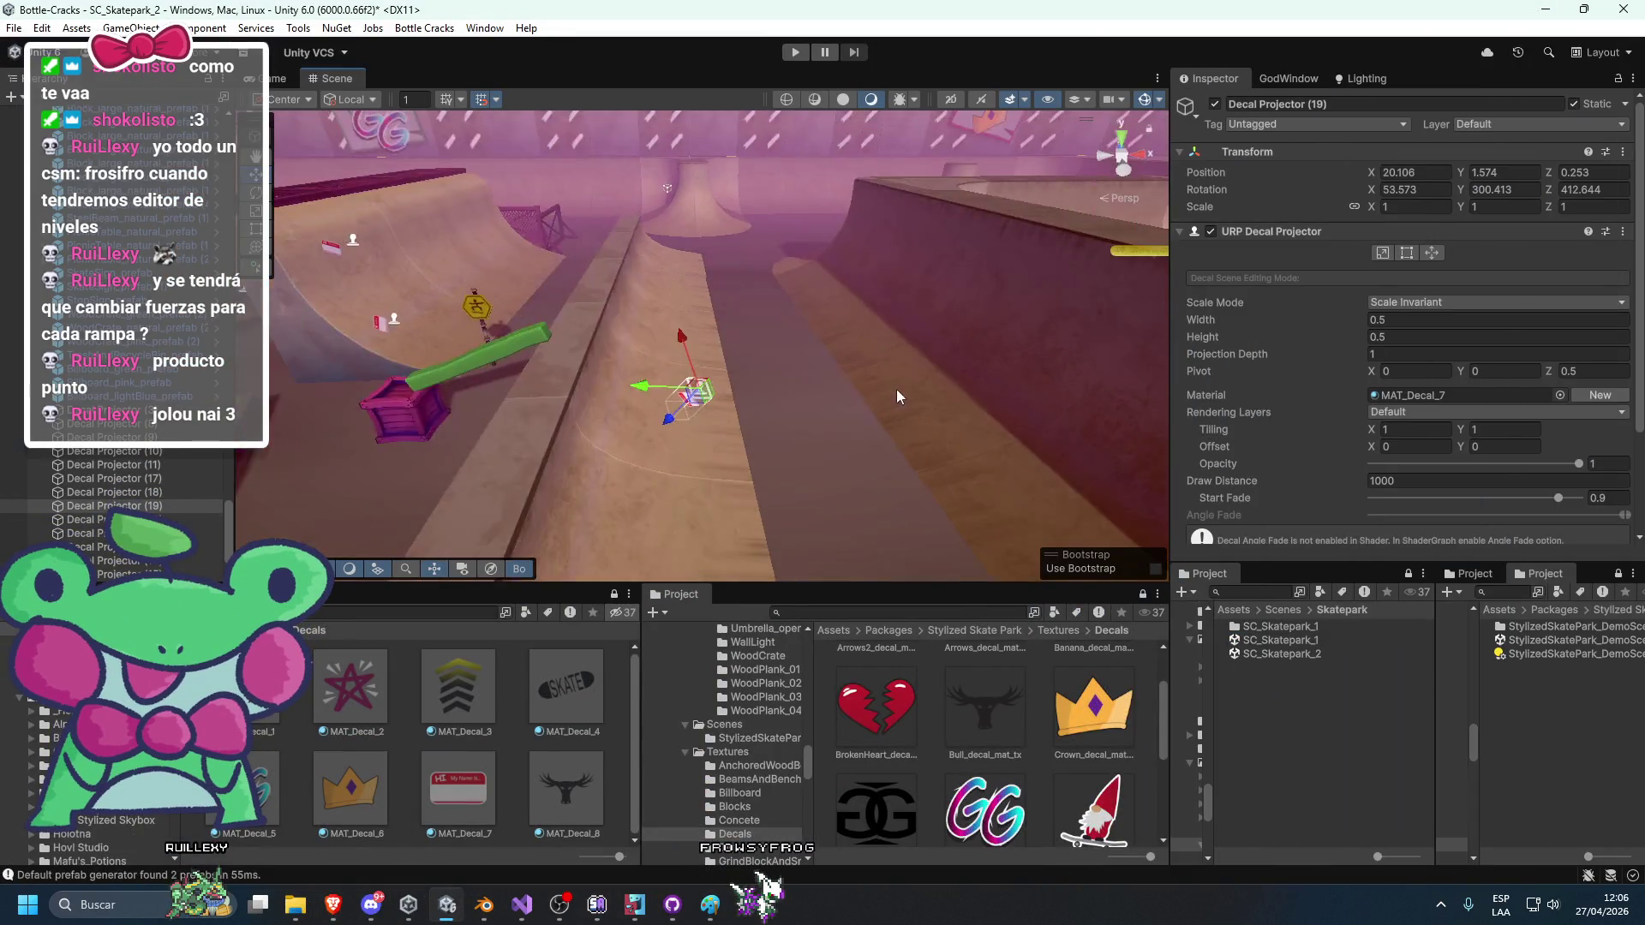
Straighten the decal to rotation 0, 0, 0.
mouse_move(915, 513)
mouse_down()
mouse_move(871, 490)
mouse_move(557, 482)
mouse_up()
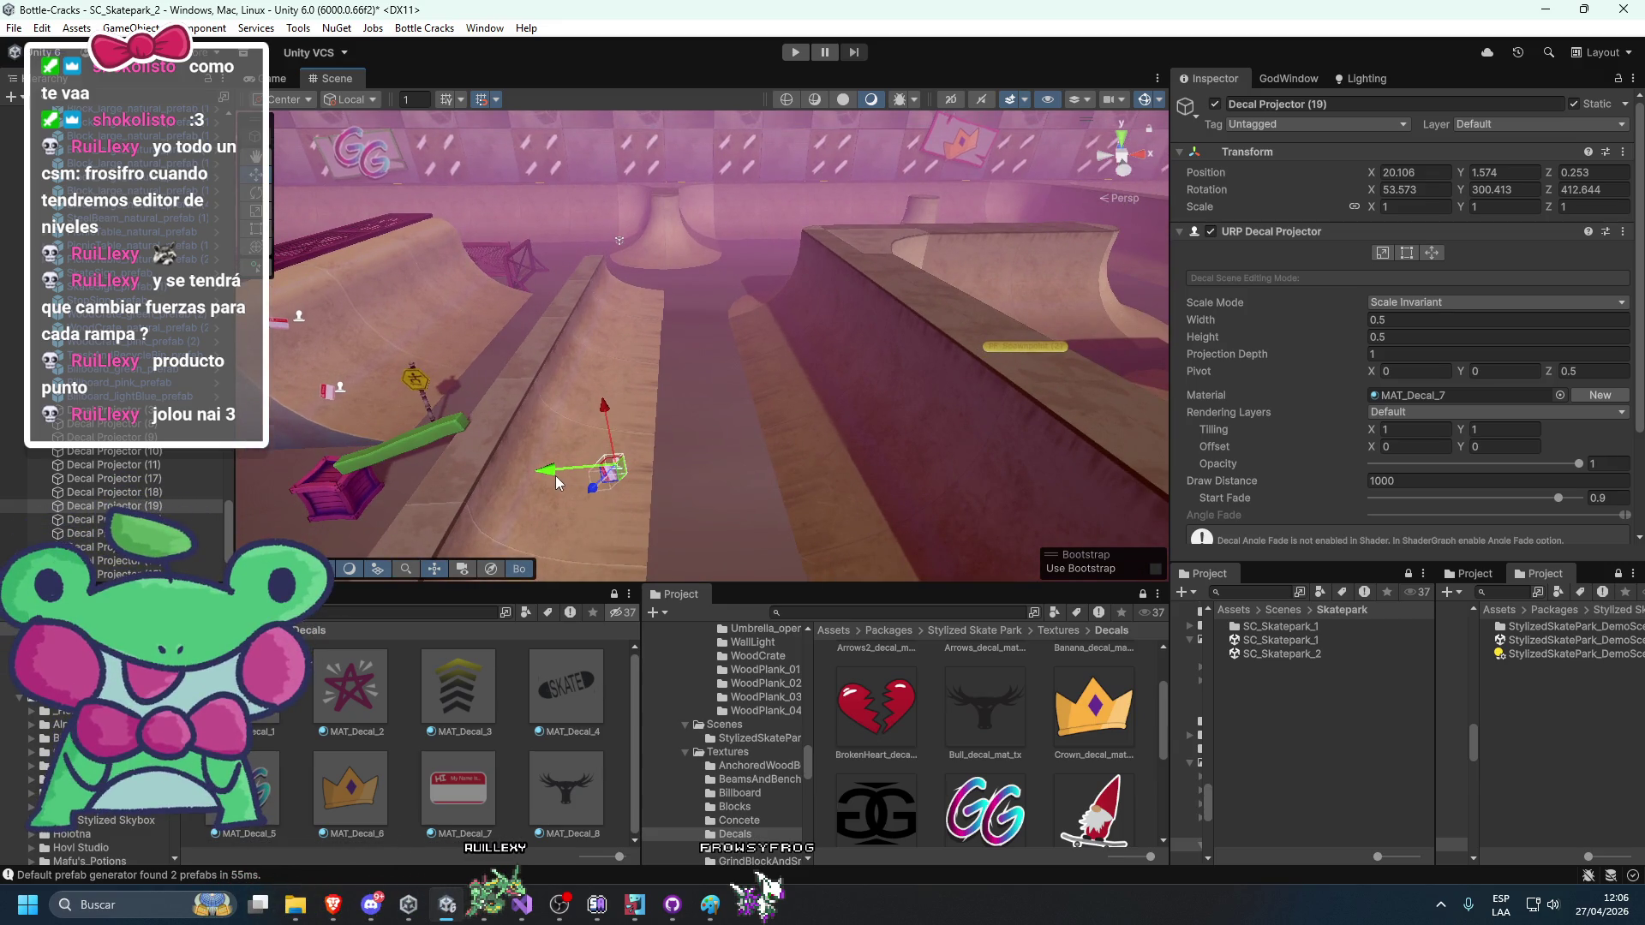
click(1414, 189)
text(0)
click(1526, 190)
text(0)
click(1580, 189)
text(0)
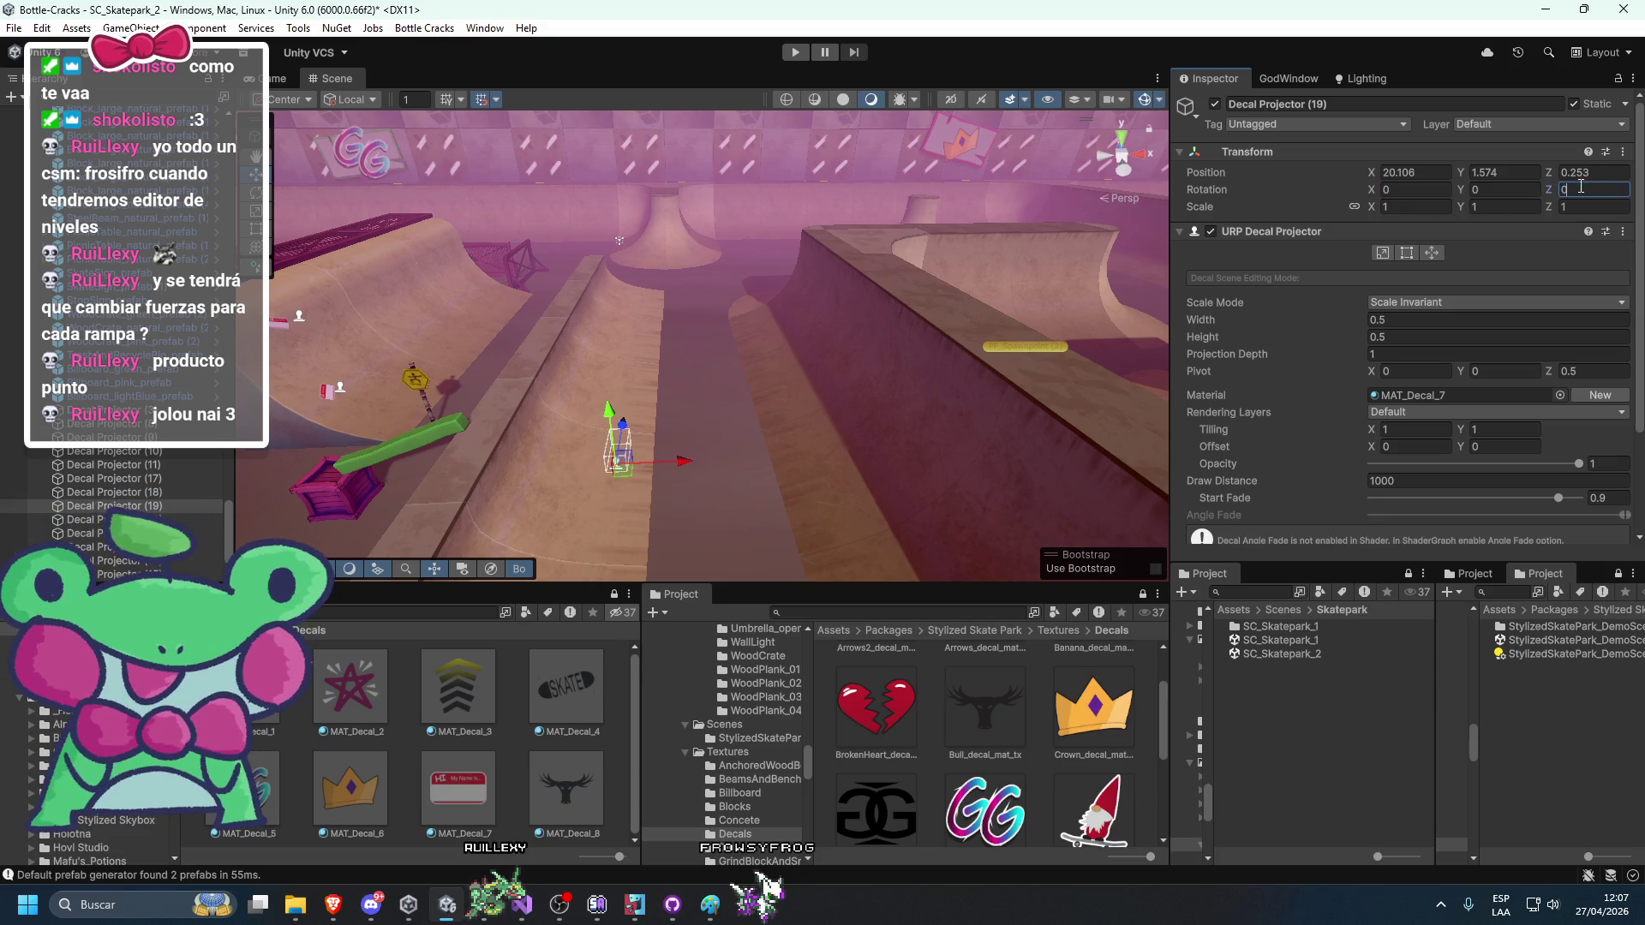
Duplicate MAT_Decal_8 as MAT_Decal_9 with the GG logo as its base map.
click(546, 771)
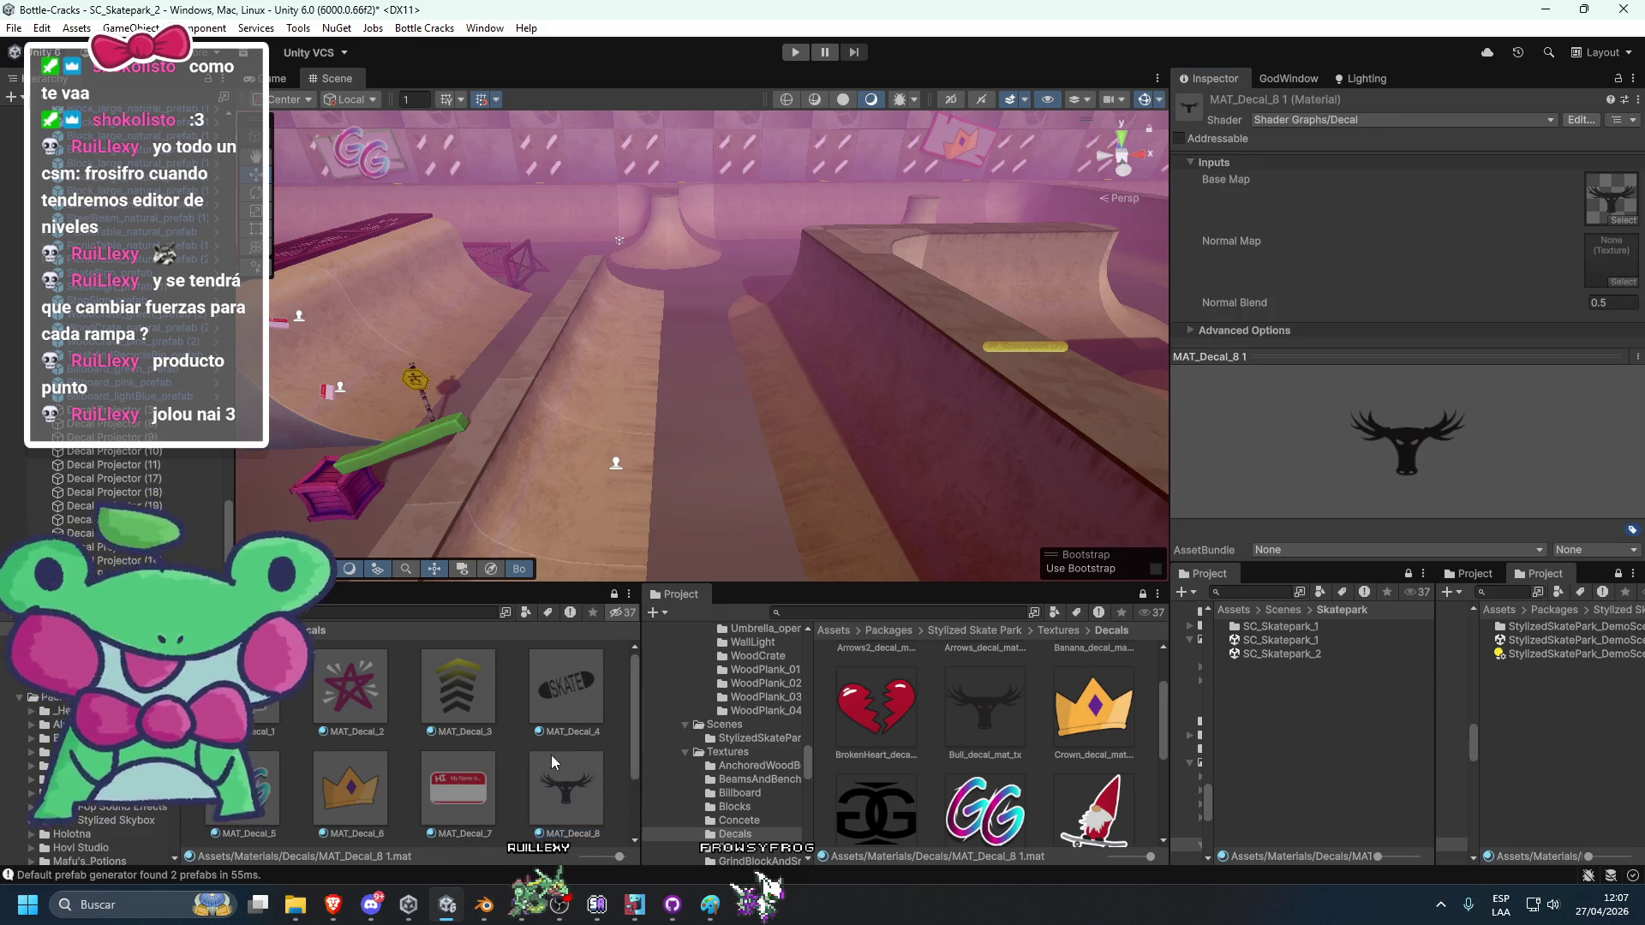
key(ctrl+d)
drag(307, 829, 1565, 378)
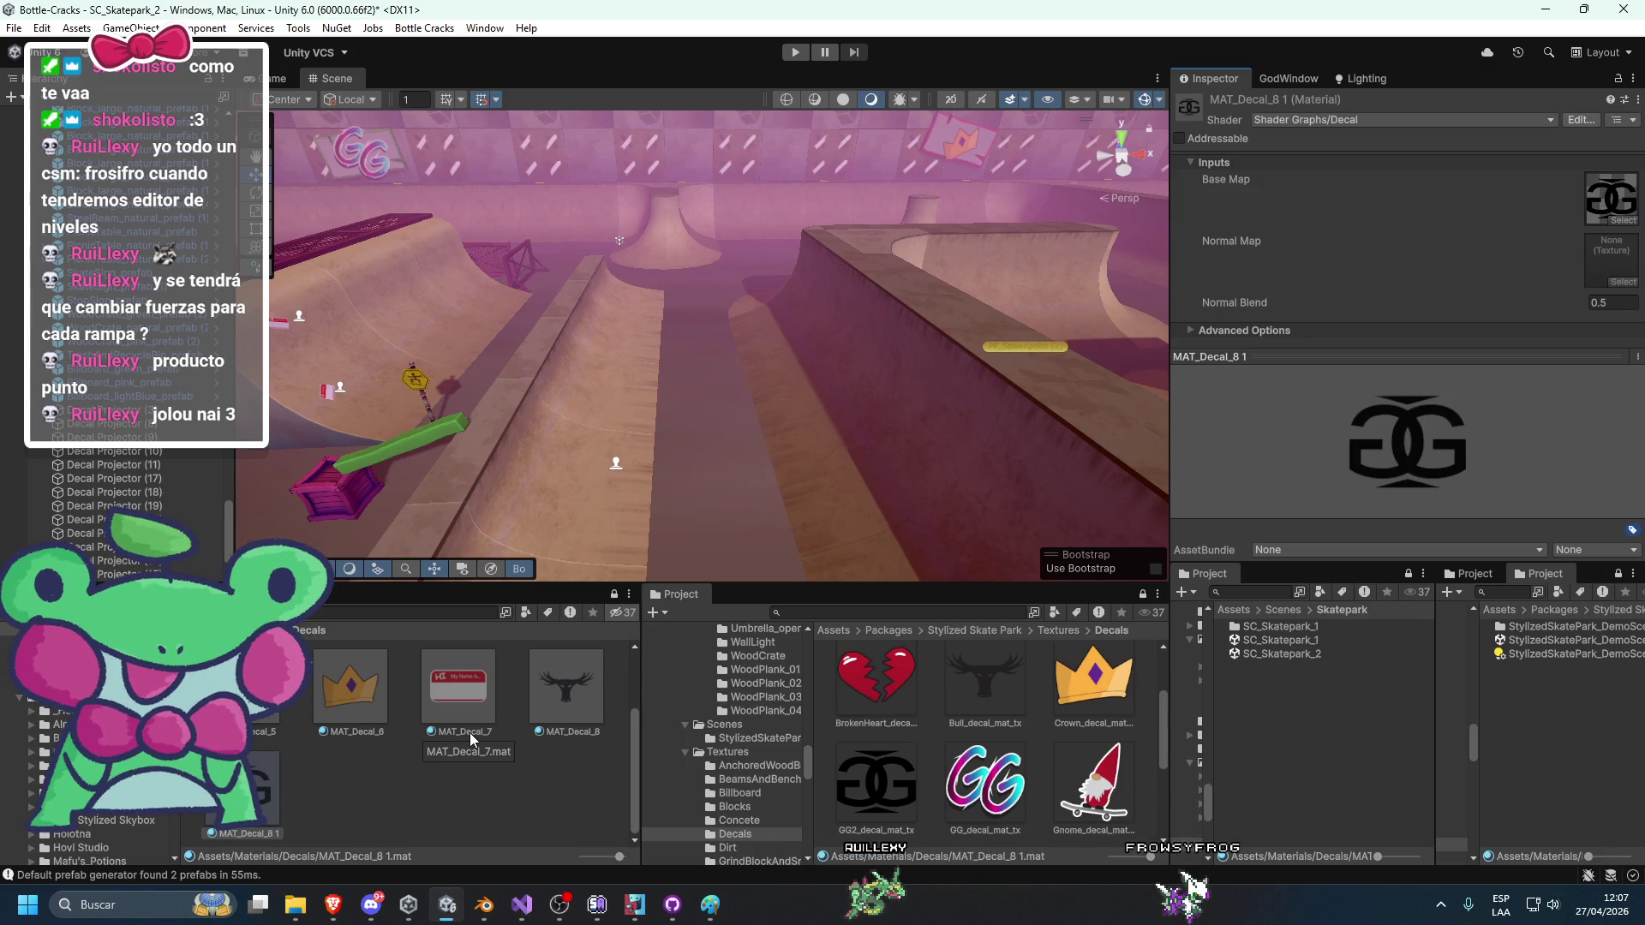
key(F2)
key(BackSpace)
key(BackSpace)
text(9)
key(Return)
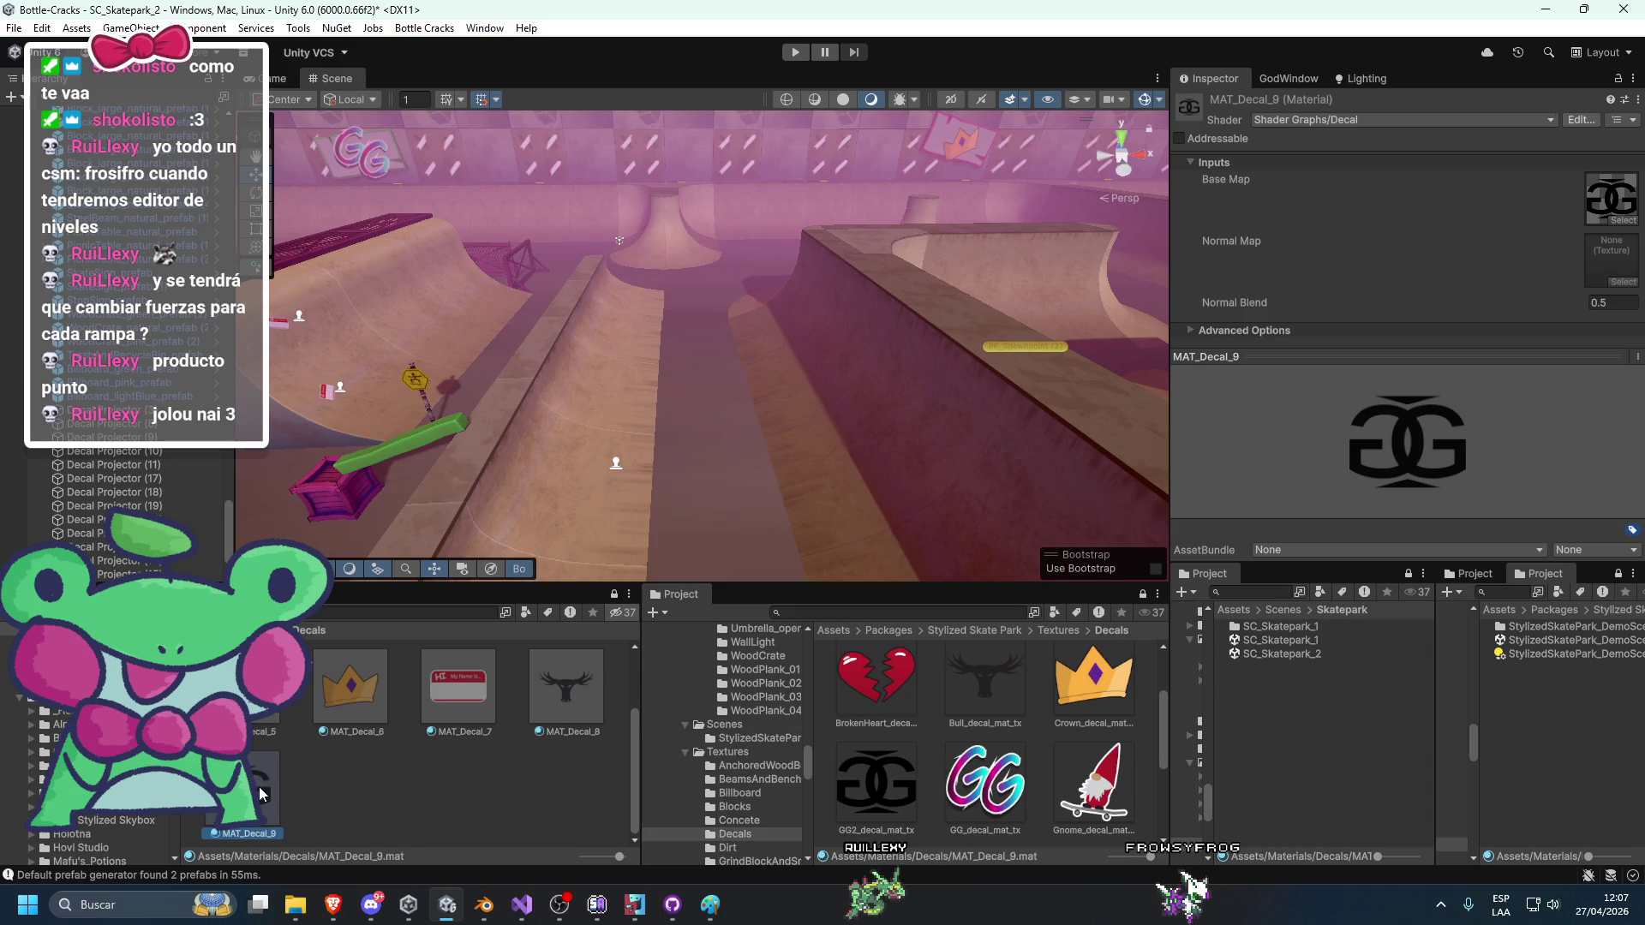
scroll(666, 463, up, 2)
click(597, 495)
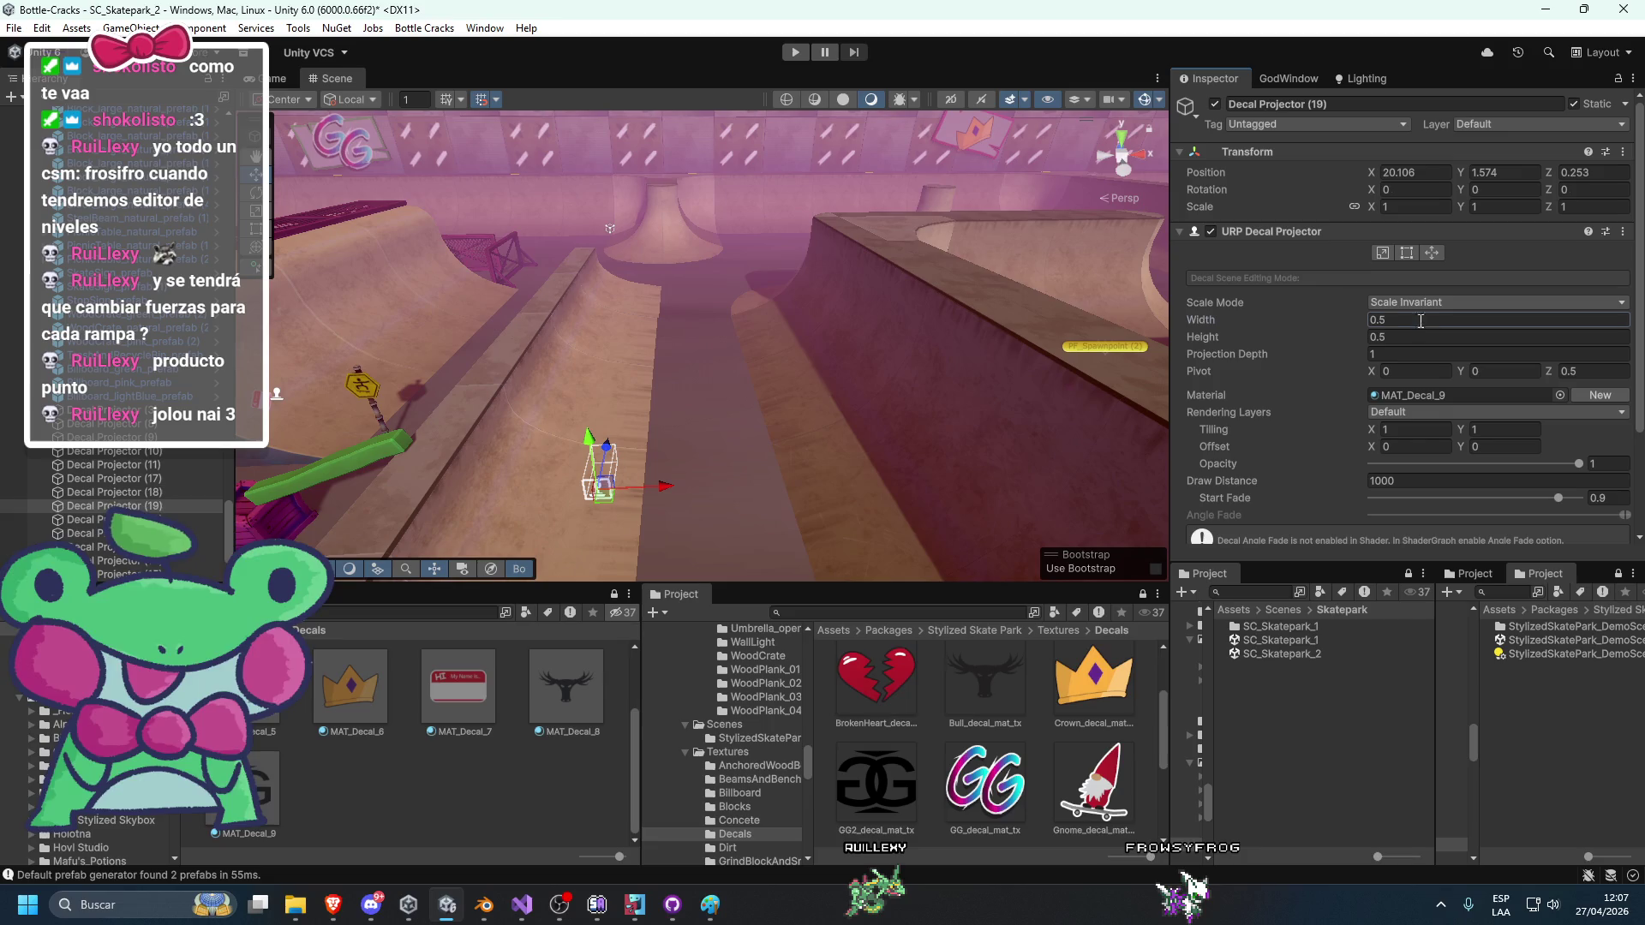
Raise Decal Projector (19) and turn it 90 degrees around Y.
text(4)
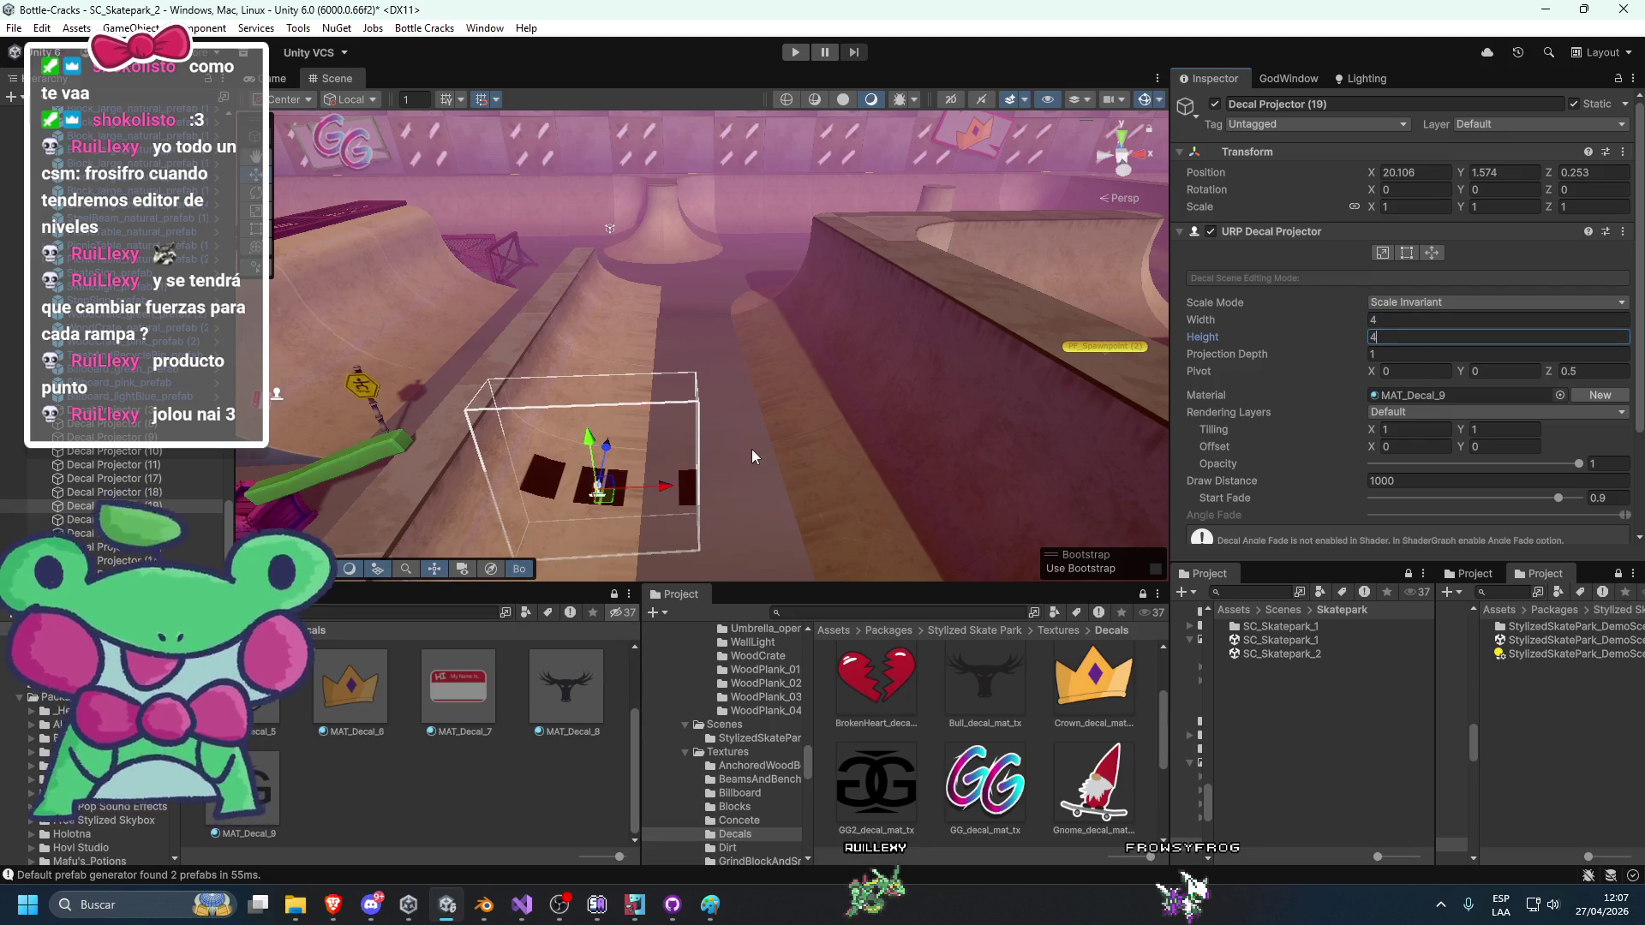
drag(594, 454, 584, 331)
mouse_move(617, 229)
mouse_down()
mouse_move(634, 255)
mouse_move(454, 250)
mouse_up()
drag(1256, 352, 1283, 353)
key(f)
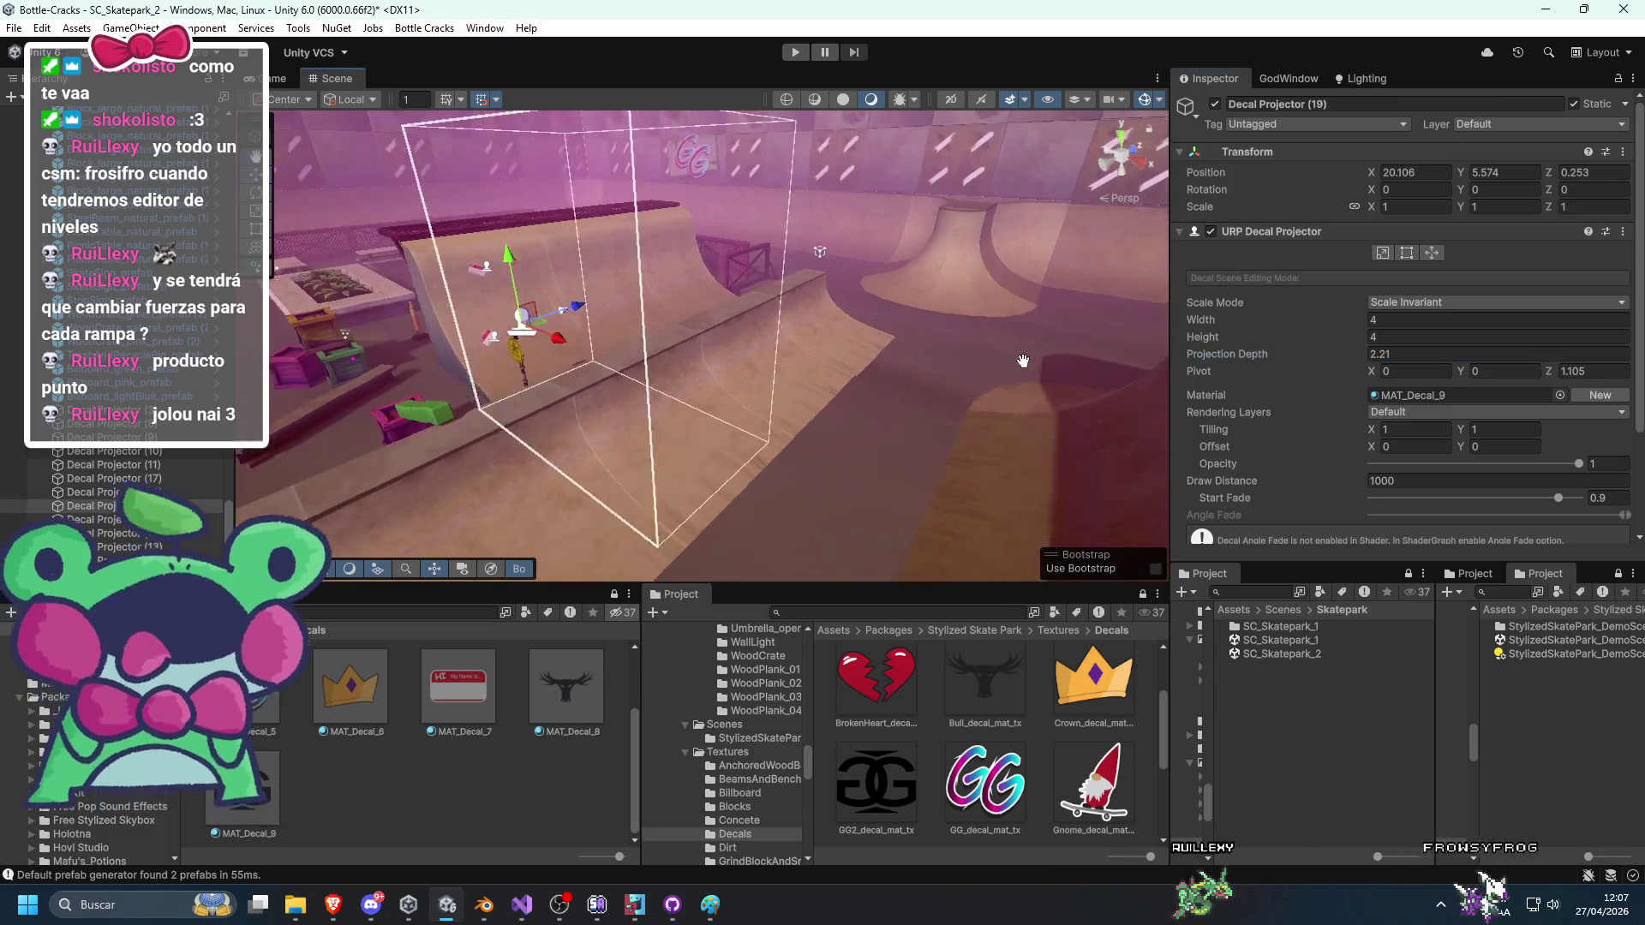
key(e)
mouse_move(416, 374)
mouse_down()
mouse_move(384, 377)
mouse_move(738, 357)
mouse_move(557, 337)
mouse_move(506, 272)
mouse_move(634, 260)
mouse_move(891, 300)
mouse_move(835, 351)
mouse_up()
key(w)
Push the GG decal onto the ledge wall with projection depth 2.48 and size 5 by 5.
key(e)
key(w)
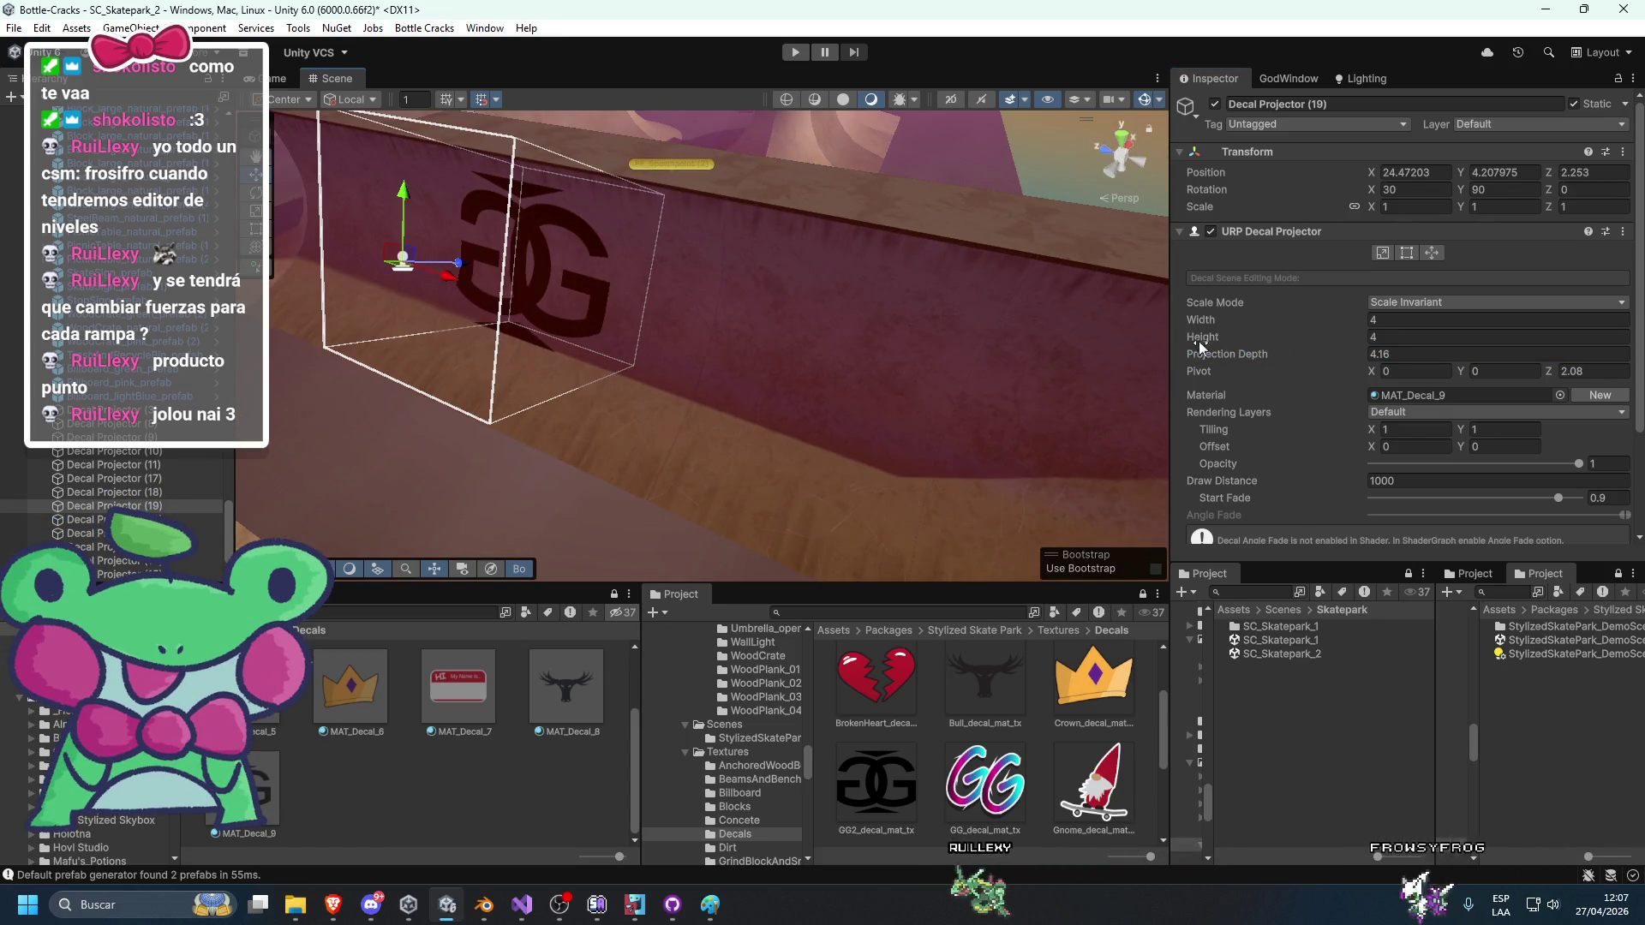
key(f)
drag(625, 342, 619, 233)
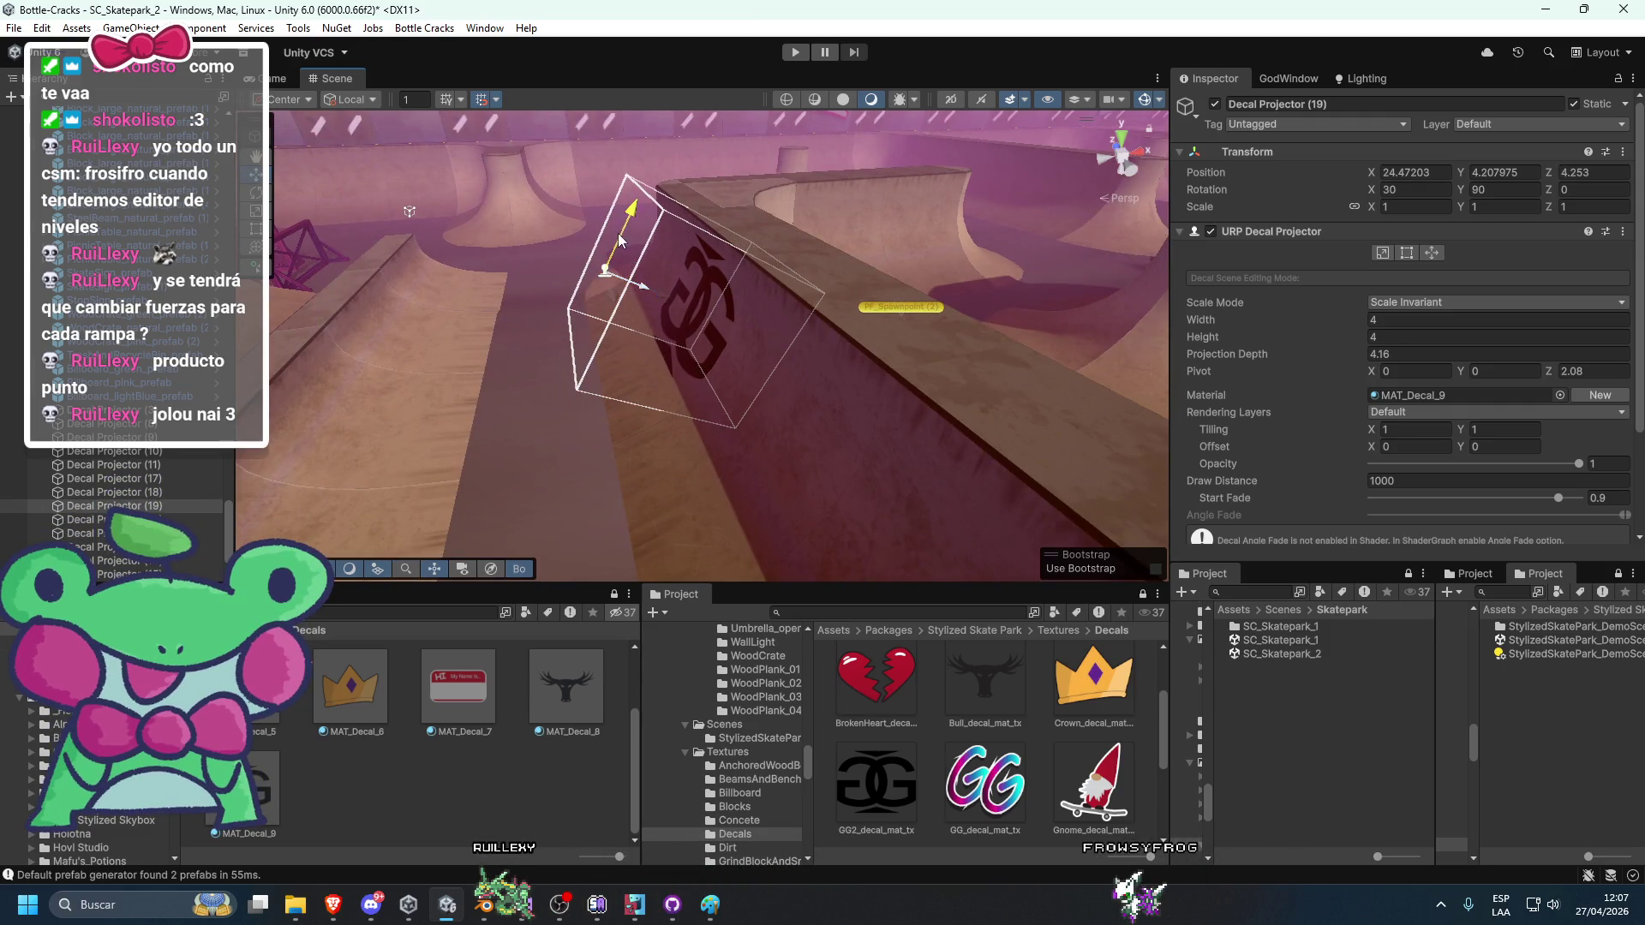
drag(645, 326, 677, 330)
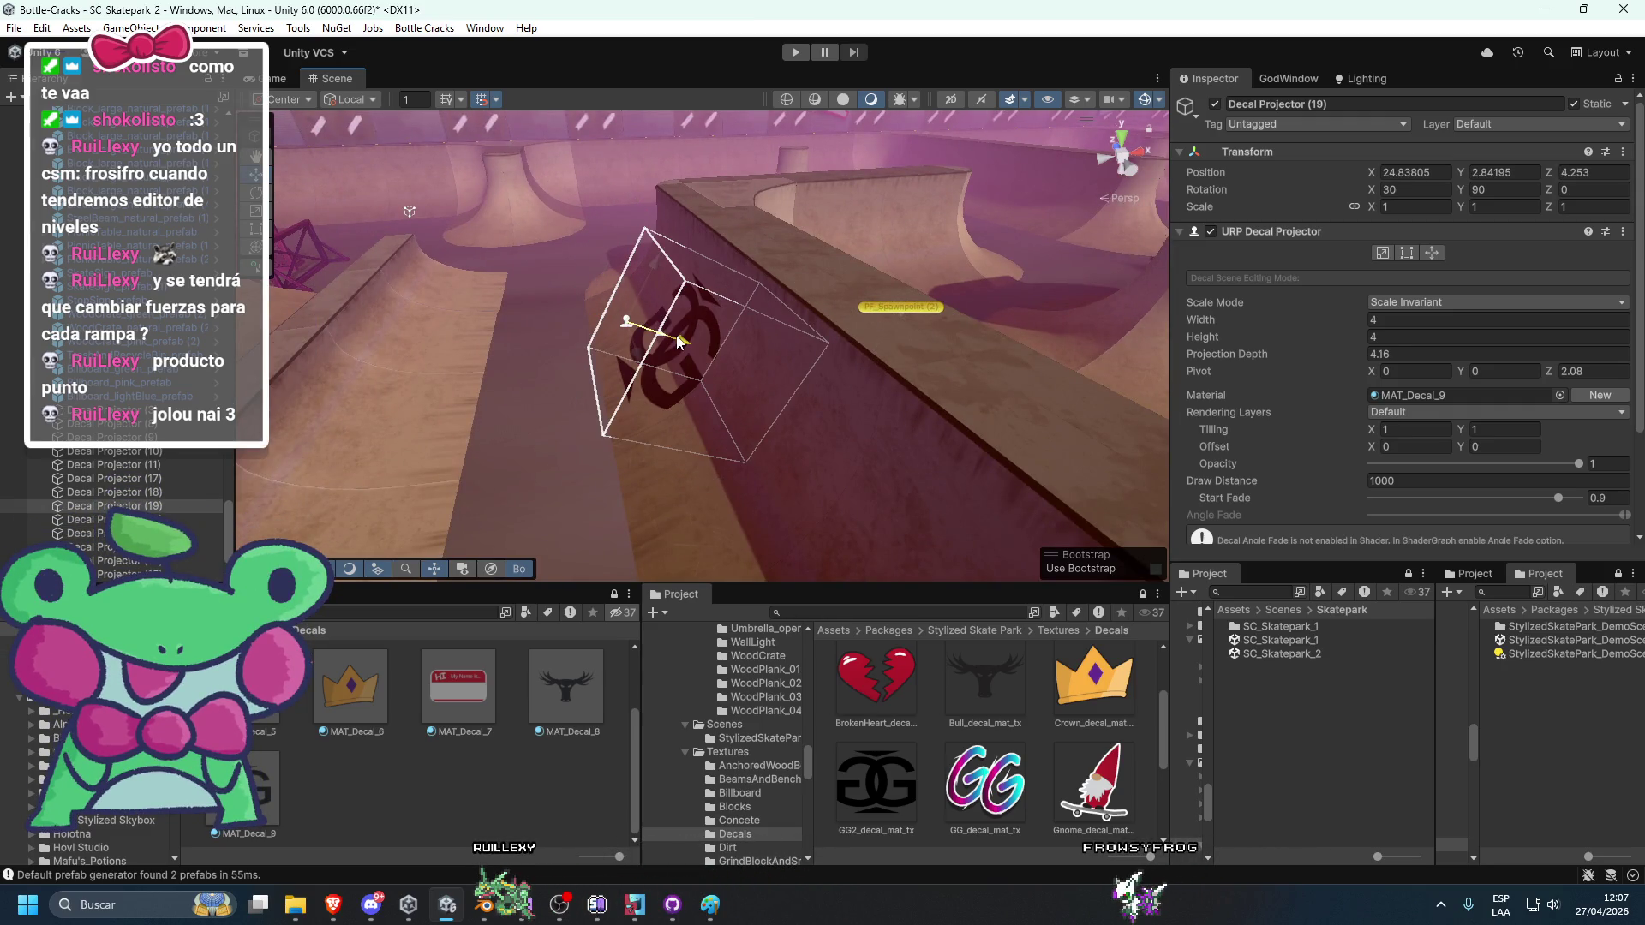
key(f)
drag(1255, 352, 1221, 357)
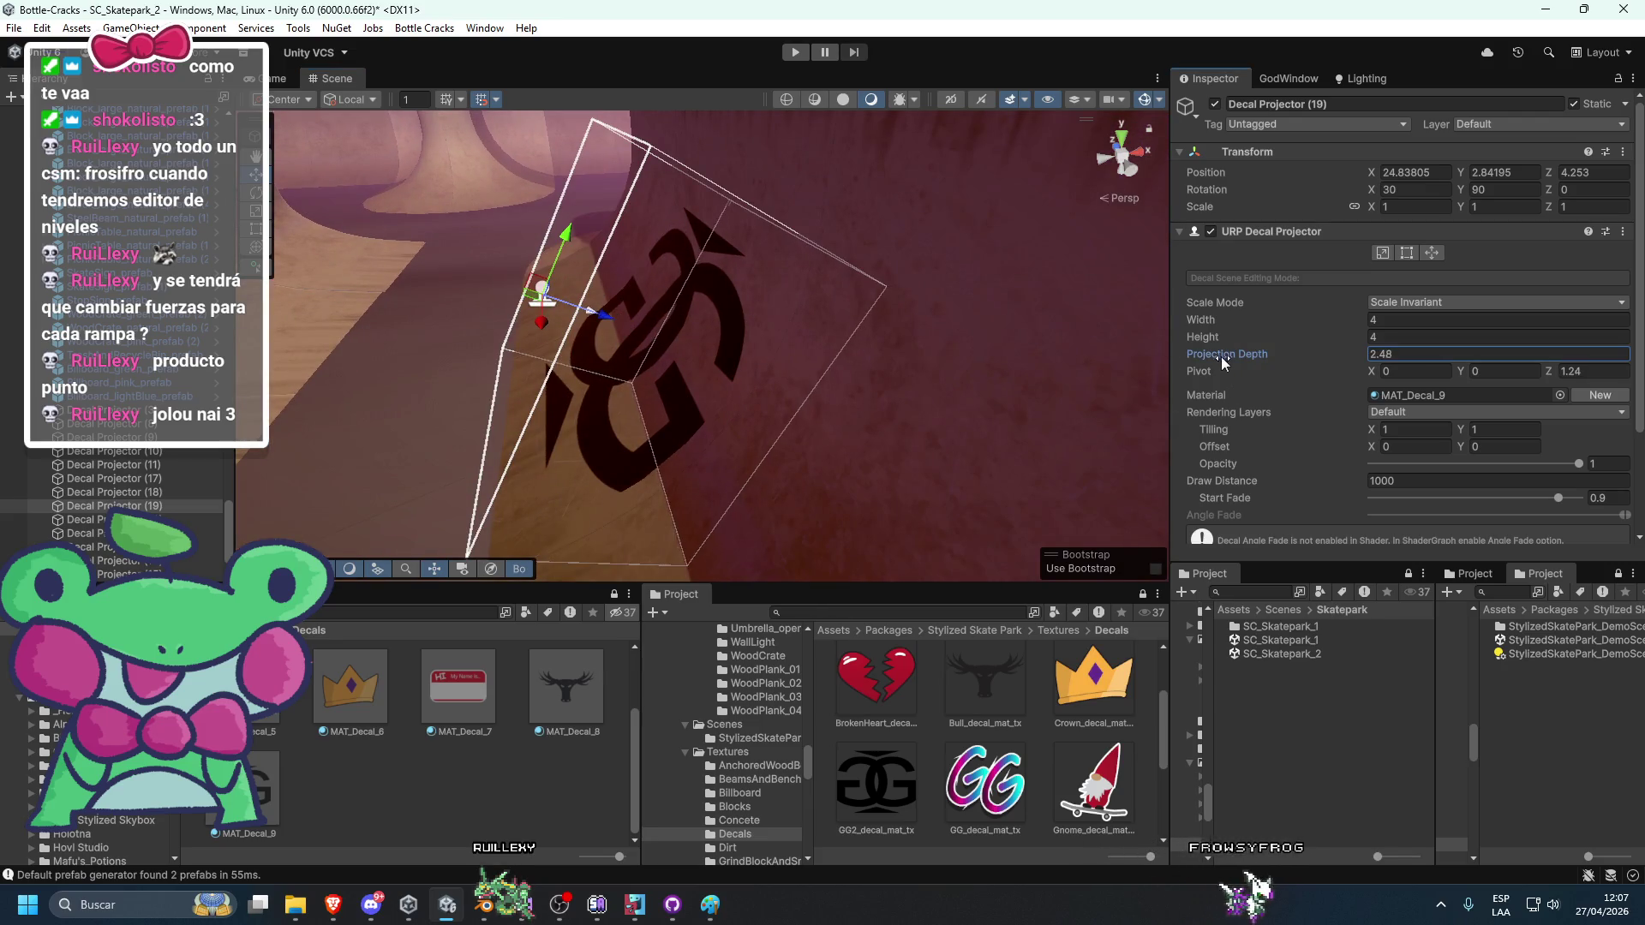
drag(520, 414, 516, 416)
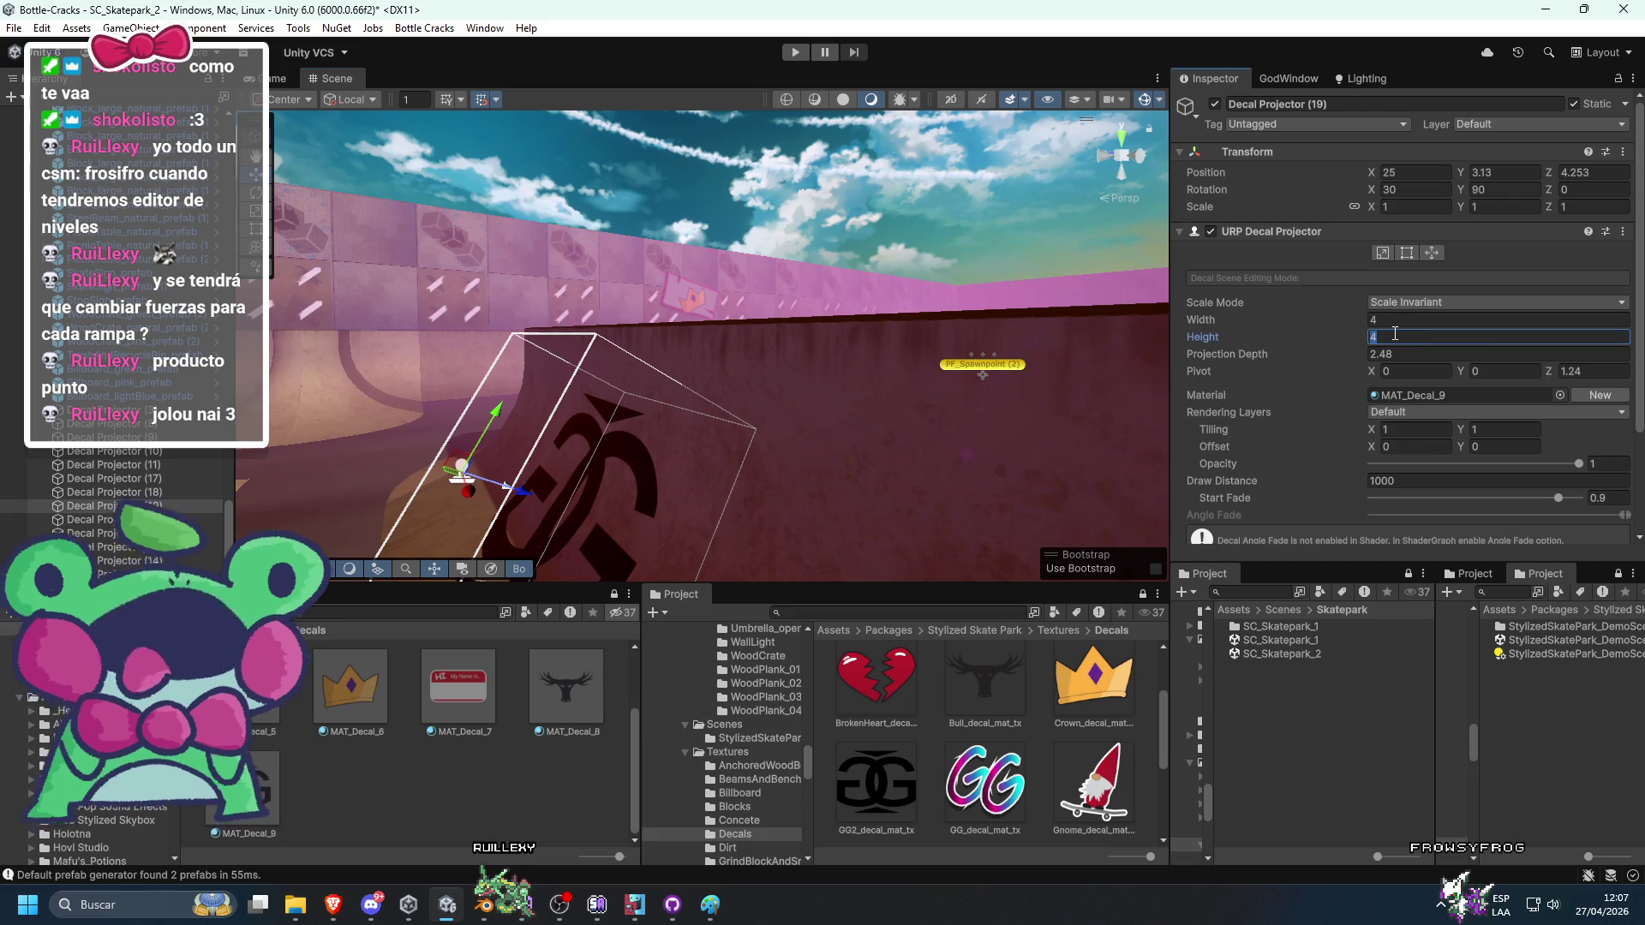
click(708, 386)
mouse_move(708, 385)
mouse_down()
mouse_move(867, 333)
mouse_move(703, 411)
mouse_move(557, 566)
mouse_up()
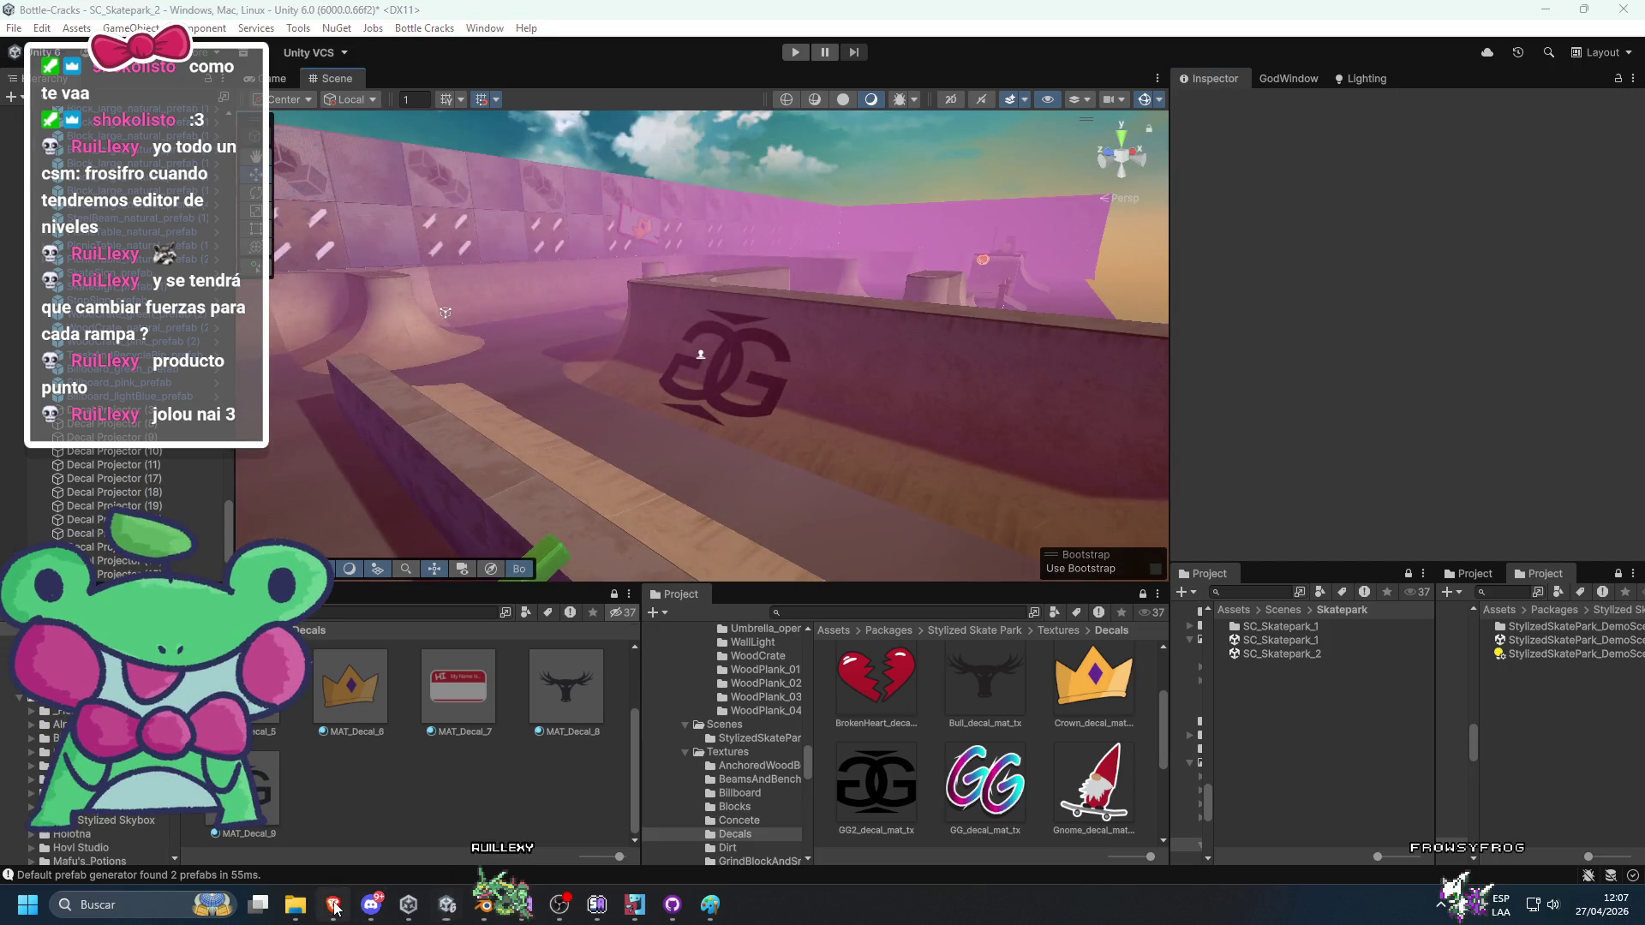
Glance at the Asset Store page, then reselect and review the GG decal on the ramp wall.
click(334, 904)
click(334, 905)
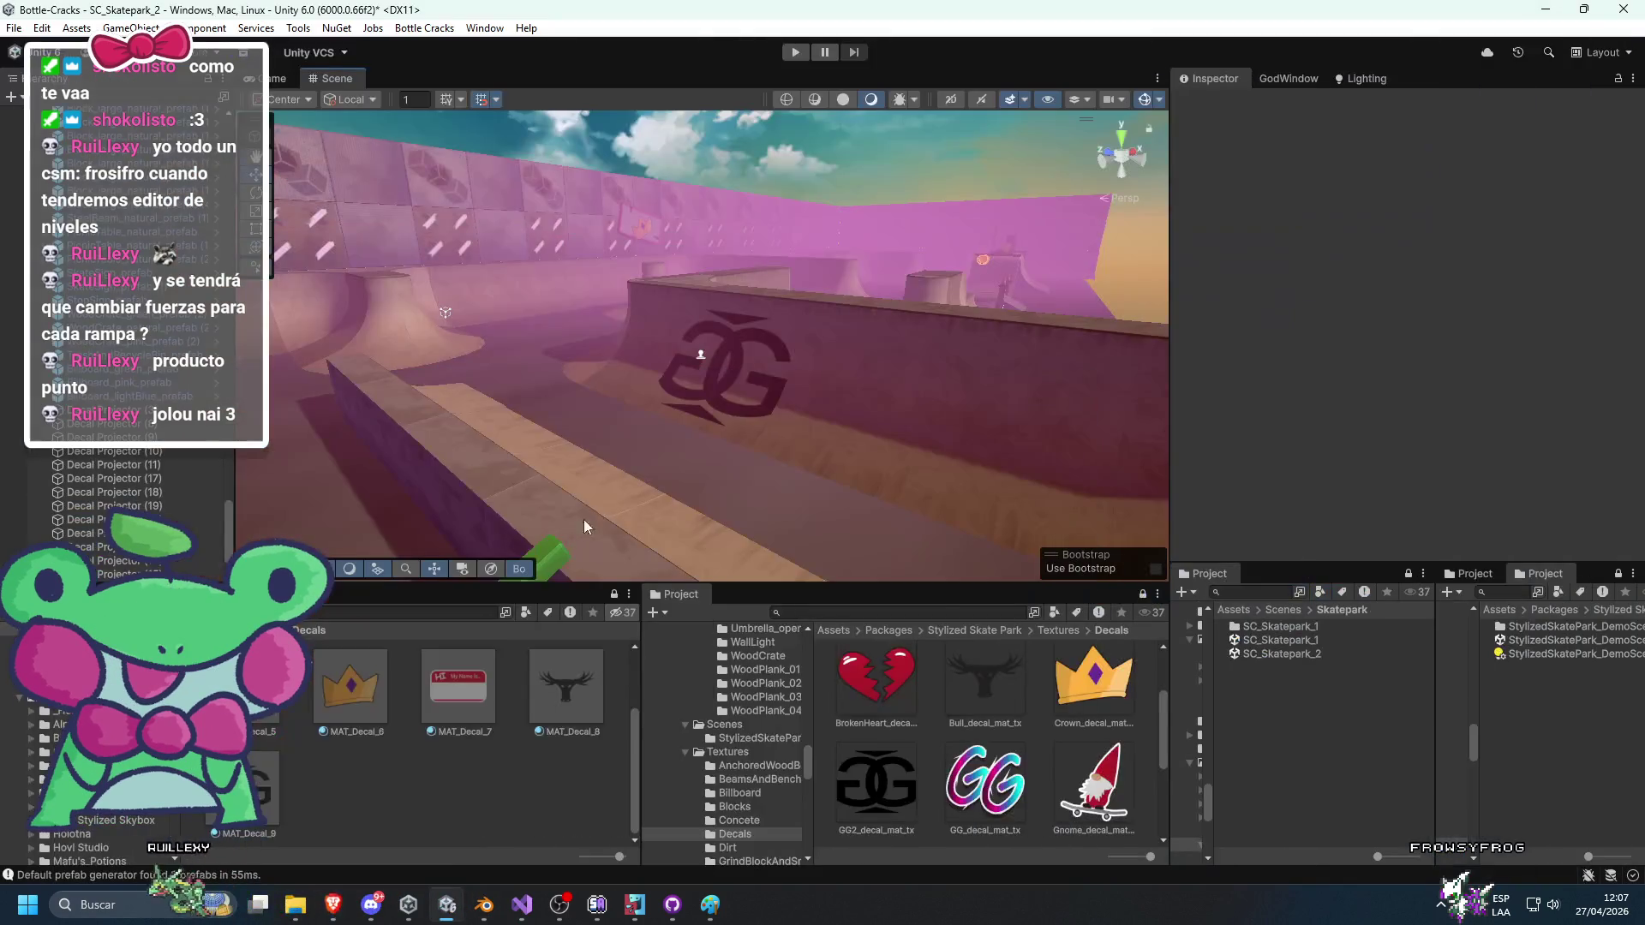
scroll(685, 384, up, 2)
click(699, 358)
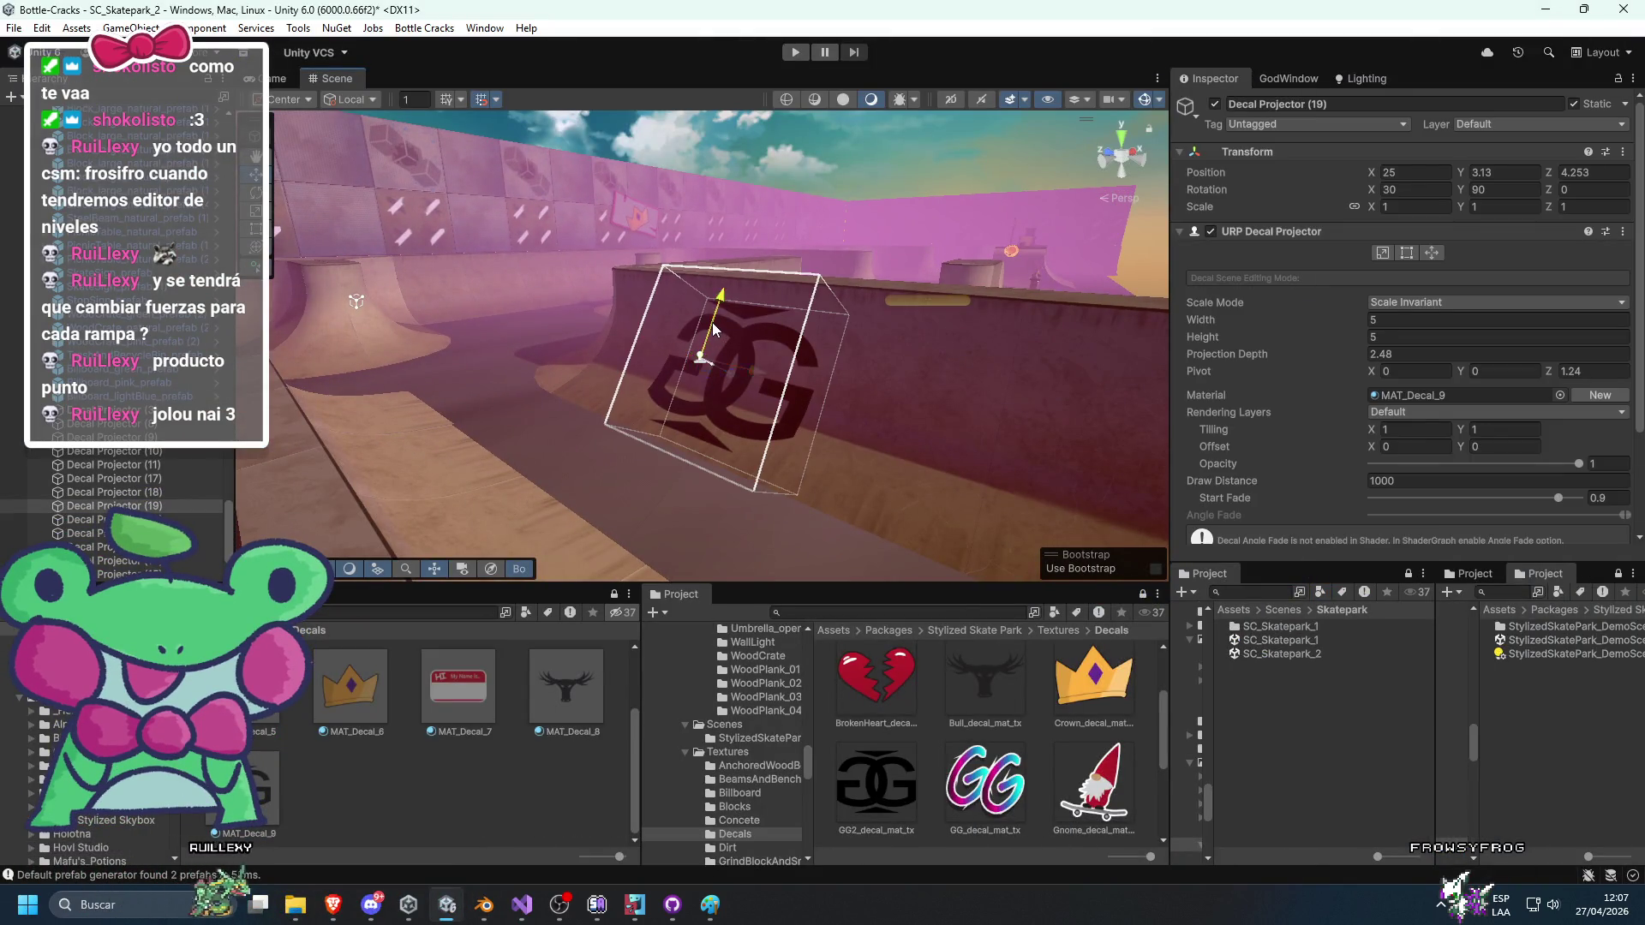
click(774, 199)
mouse_move(775, 199)
mouse_down()
mouse_move(608, 301)
mouse_move(547, 378)
mouse_move(341, 418)
mouse_move(715, 388)
mouse_move(613, 433)
mouse_move(891, 416)
mouse_move(850, 431)
mouse_move(882, 429)
mouse_move(691, 396)
mouse_move(639, 433)
mouse_move(888, 474)
mouse_up()
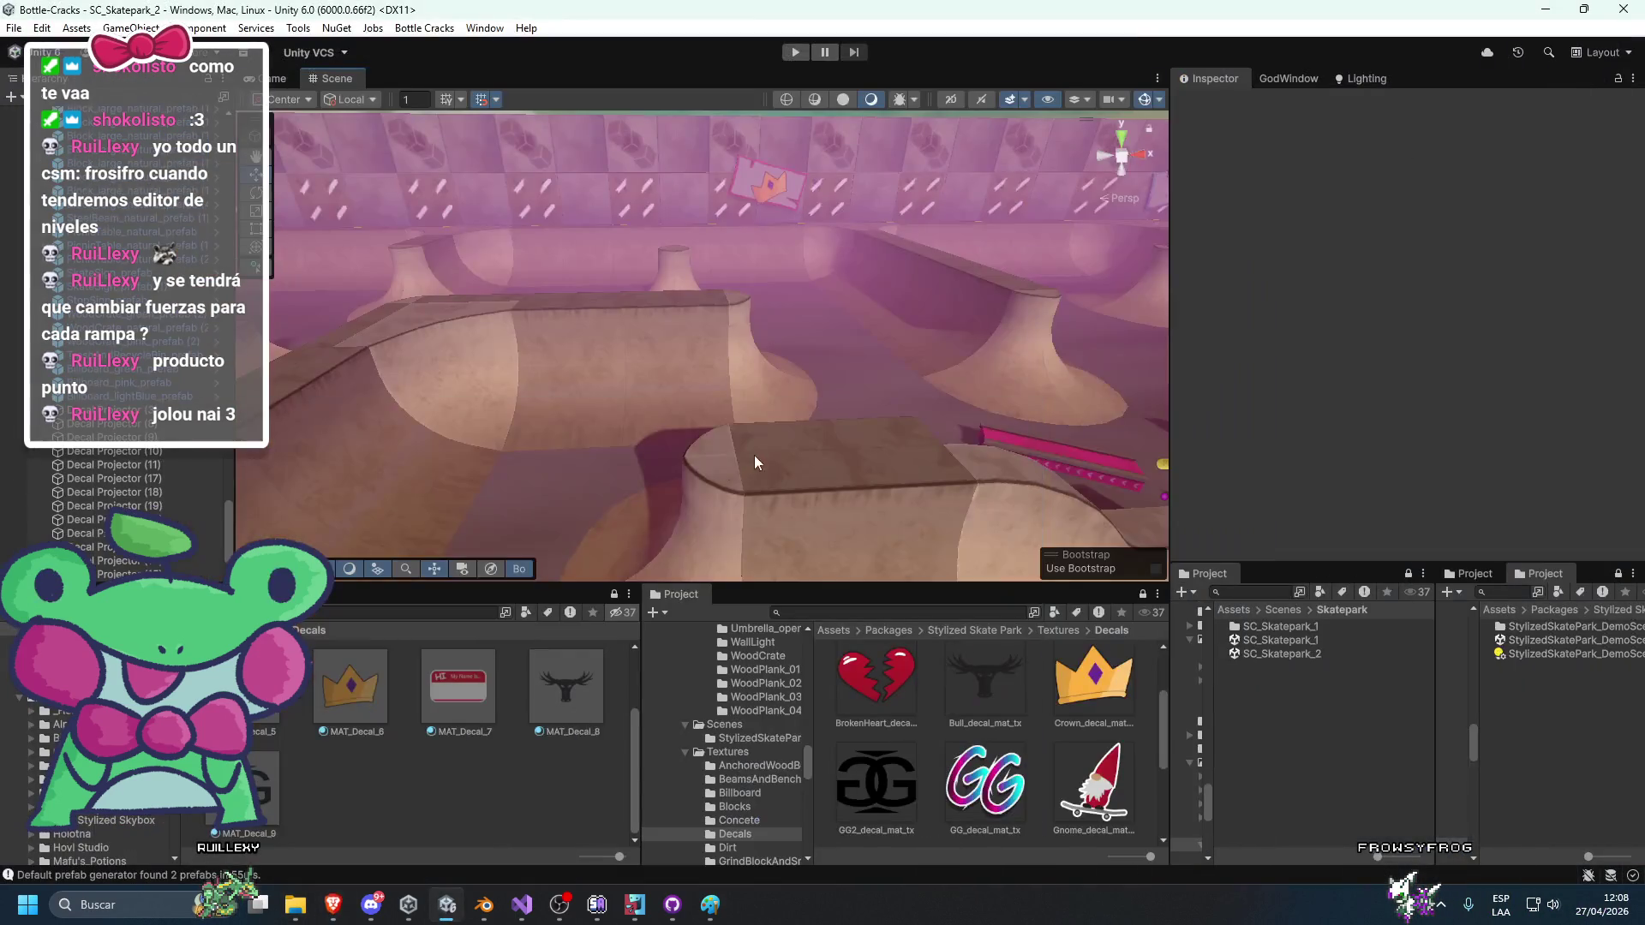
mouse_move(754, 455)
mouse_down()
mouse_move(628, 468)
mouse_move(668, 448)
mouse_move(449, 589)
mouse_up()
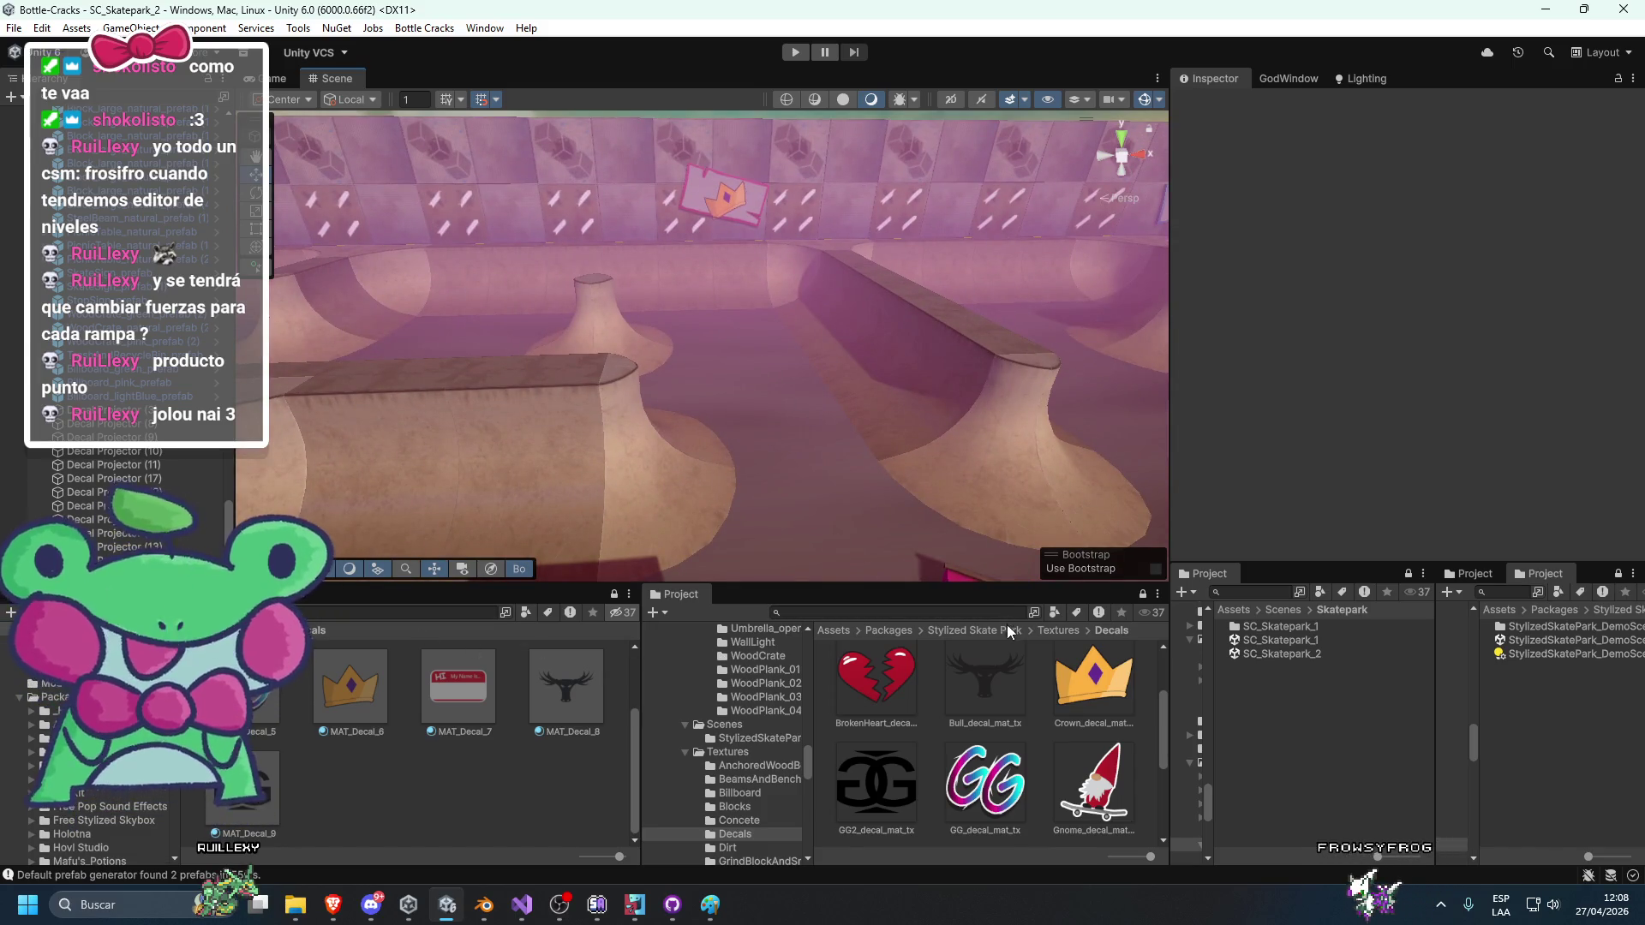
Select the half-pipe corner piece and locate its prefab asset in Packages.
click(881, 633)
scroll(894, 664, down, 3)
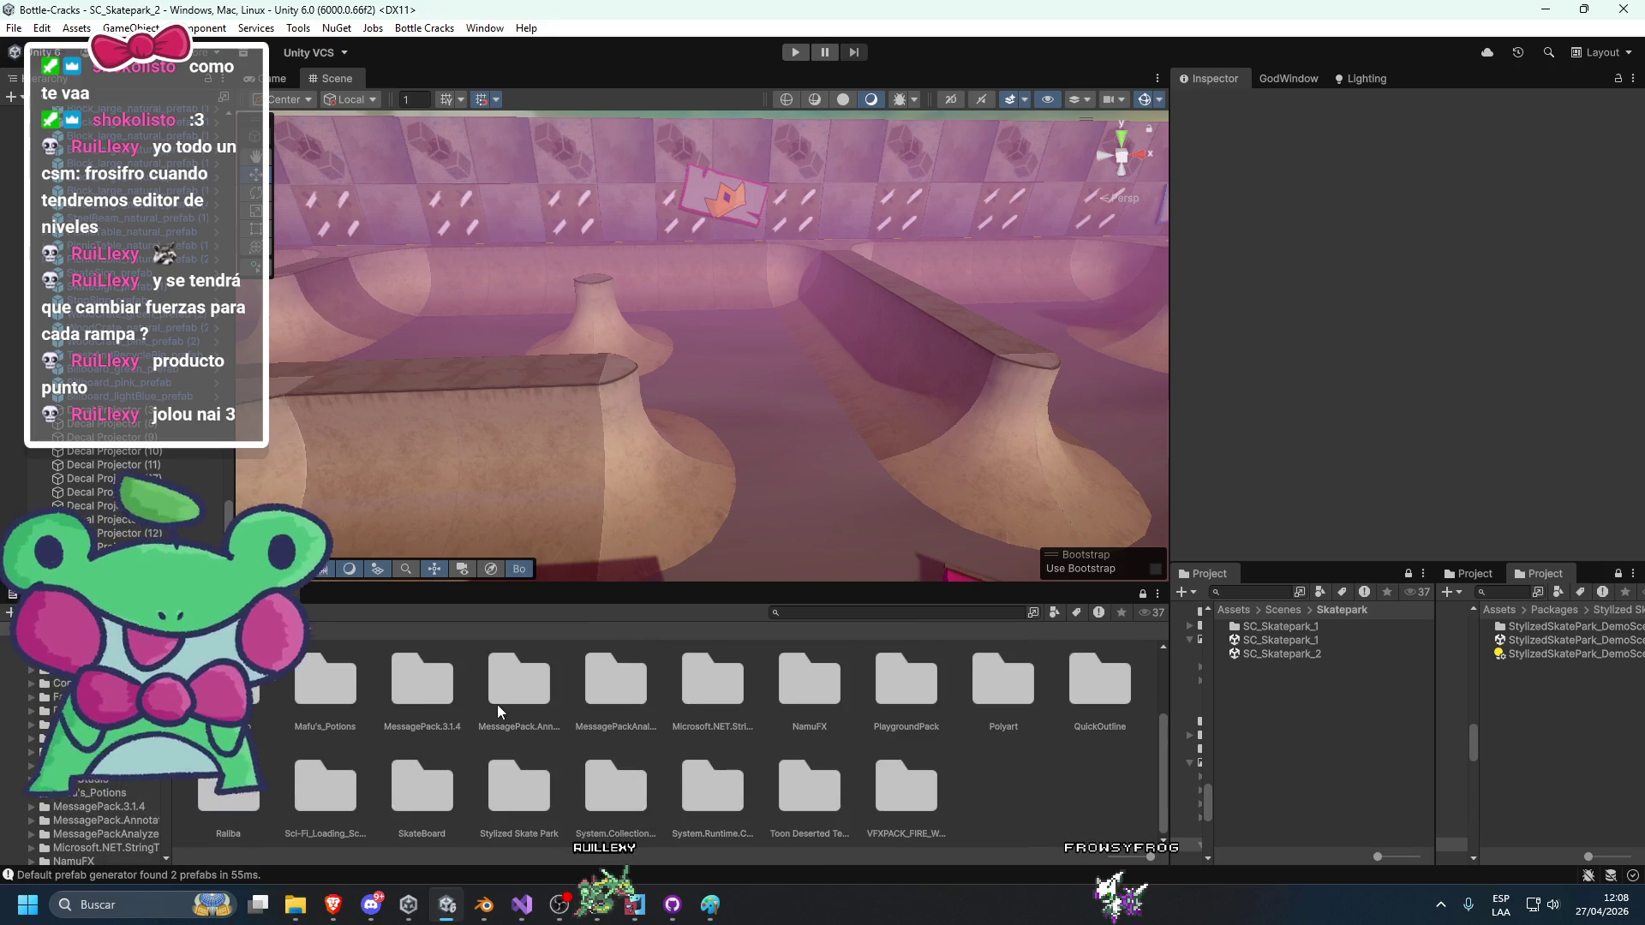
mouse_move(701, 456)
mouse_down()
mouse_move(900, 330)
mouse_move(655, 403)
mouse_up()
mouse_move(715, 470)
mouse_down()
mouse_move(783, 427)
mouse_move(697, 474)
mouse_move(770, 420)
mouse_move(624, 453)
mouse_up()
click(624, 453)
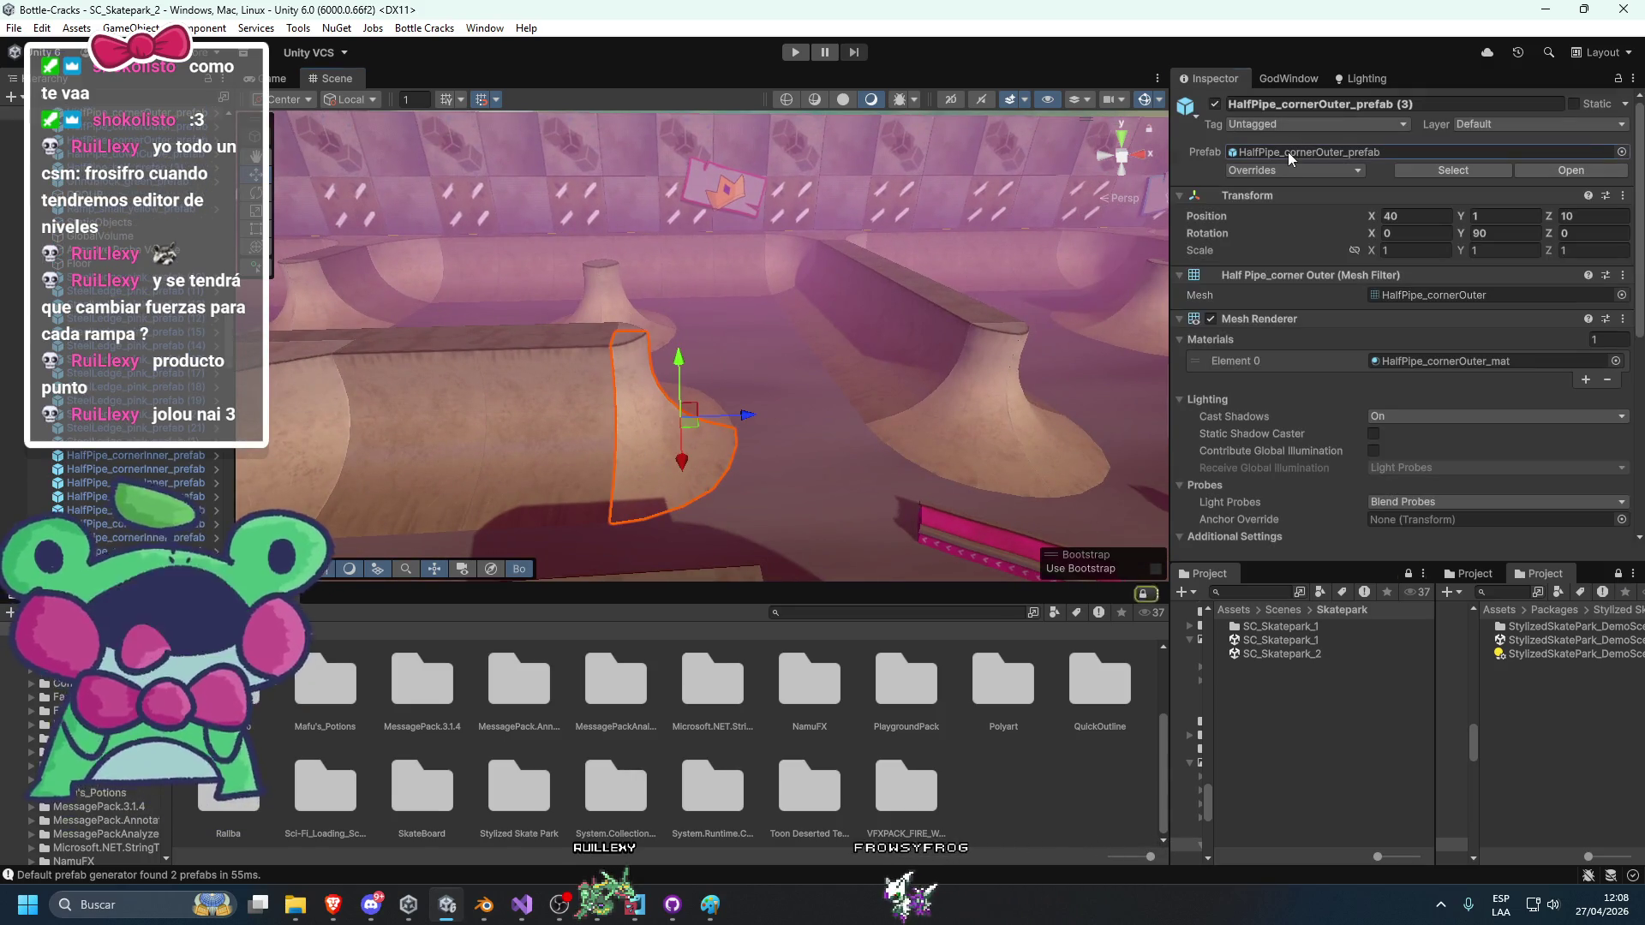
drag(1308, 104, 1321, 104)
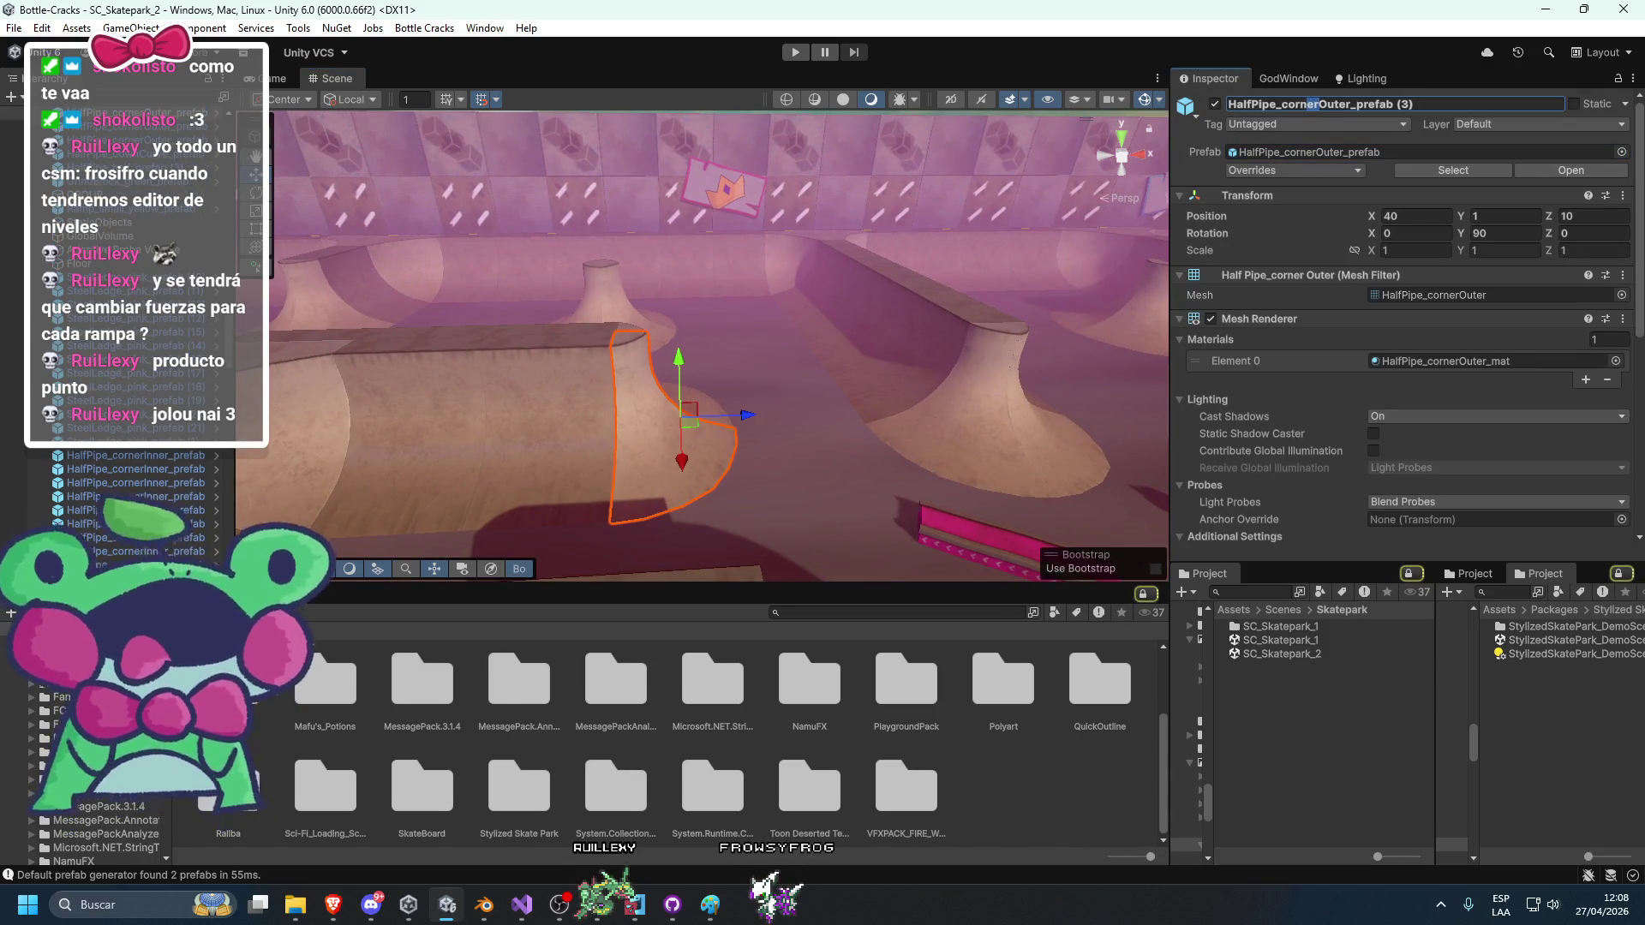
key(Return)
click(1305, 152)
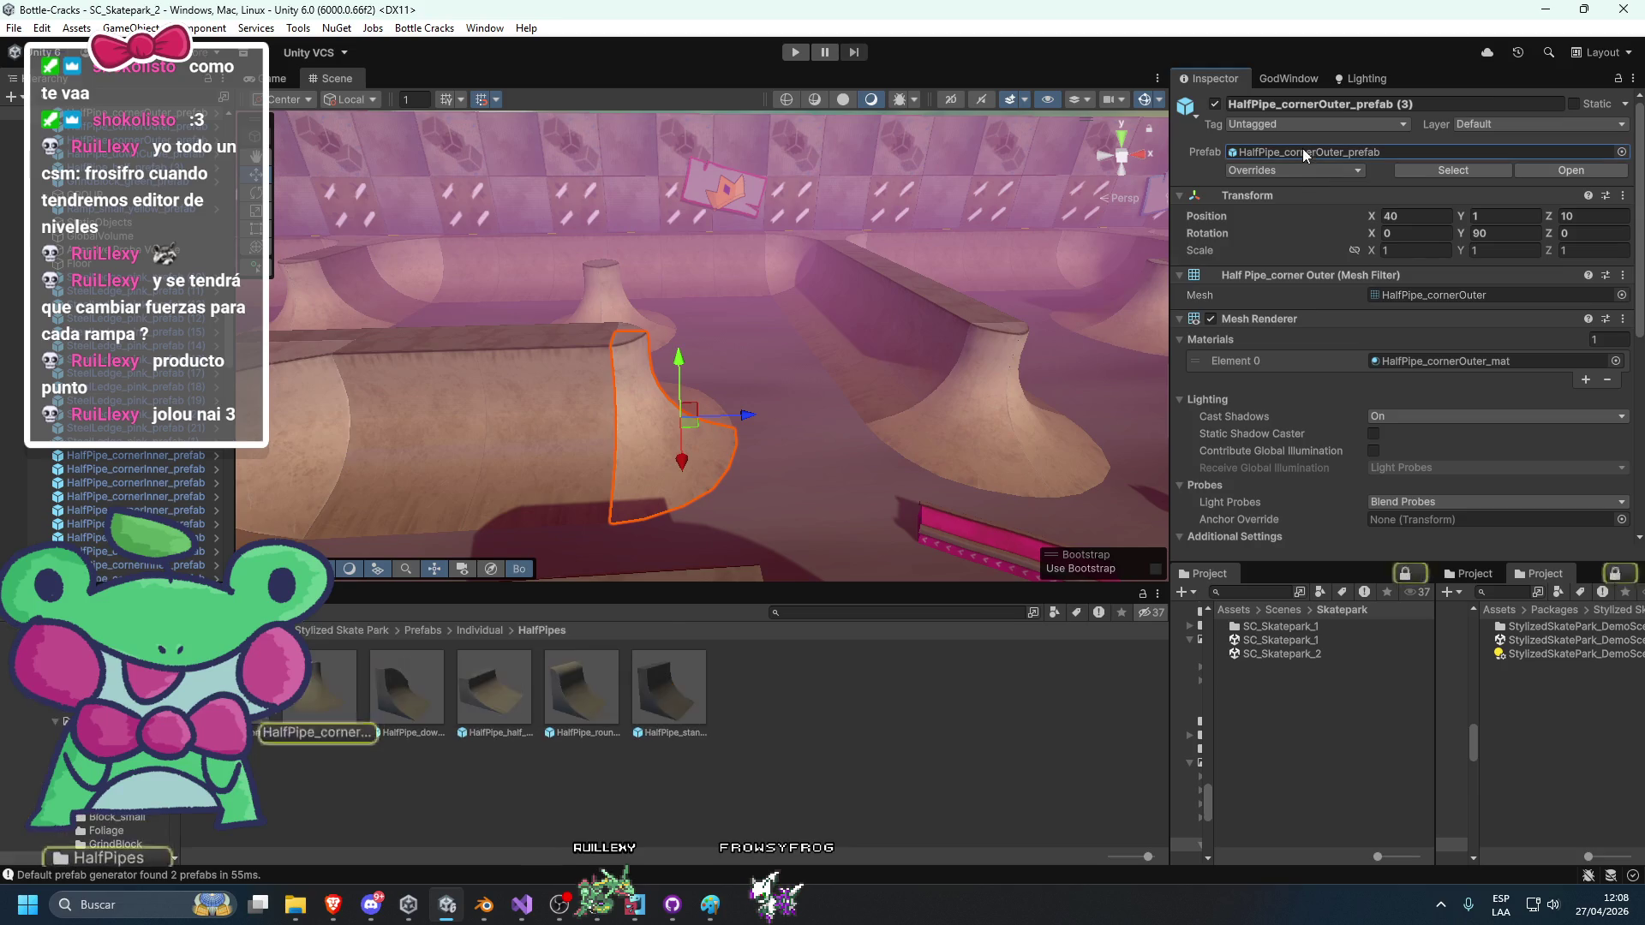
Open the Pyramid_large folder from the Individual prefabs and select a pyramid in the scene.
click(477, 628)
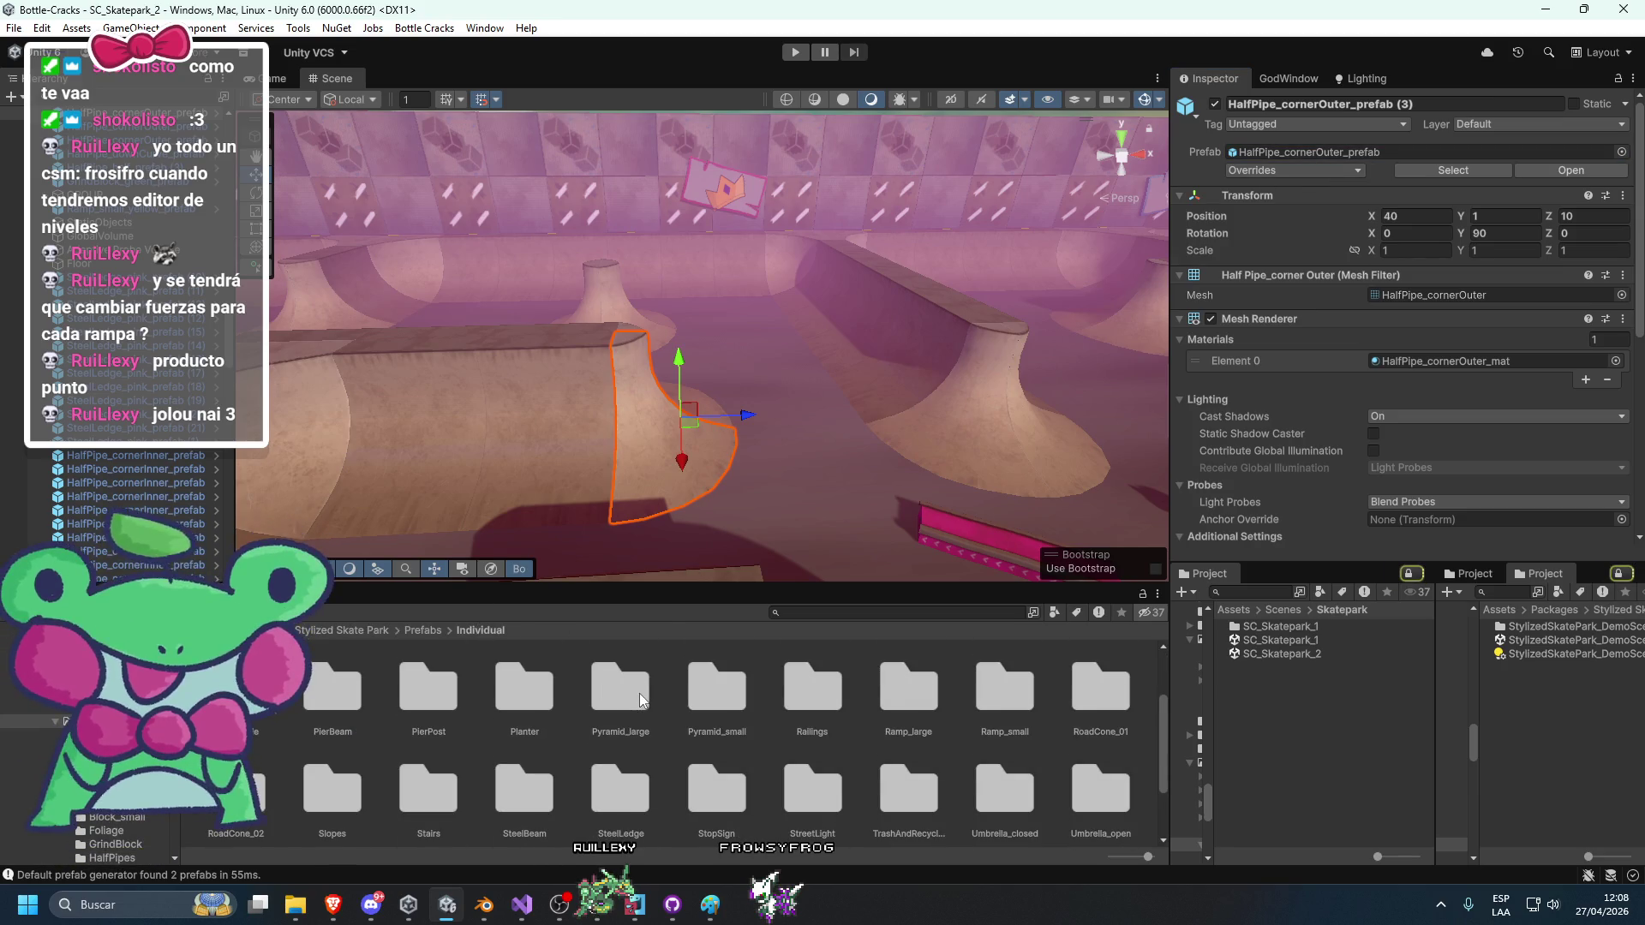
double_click(639, 695)
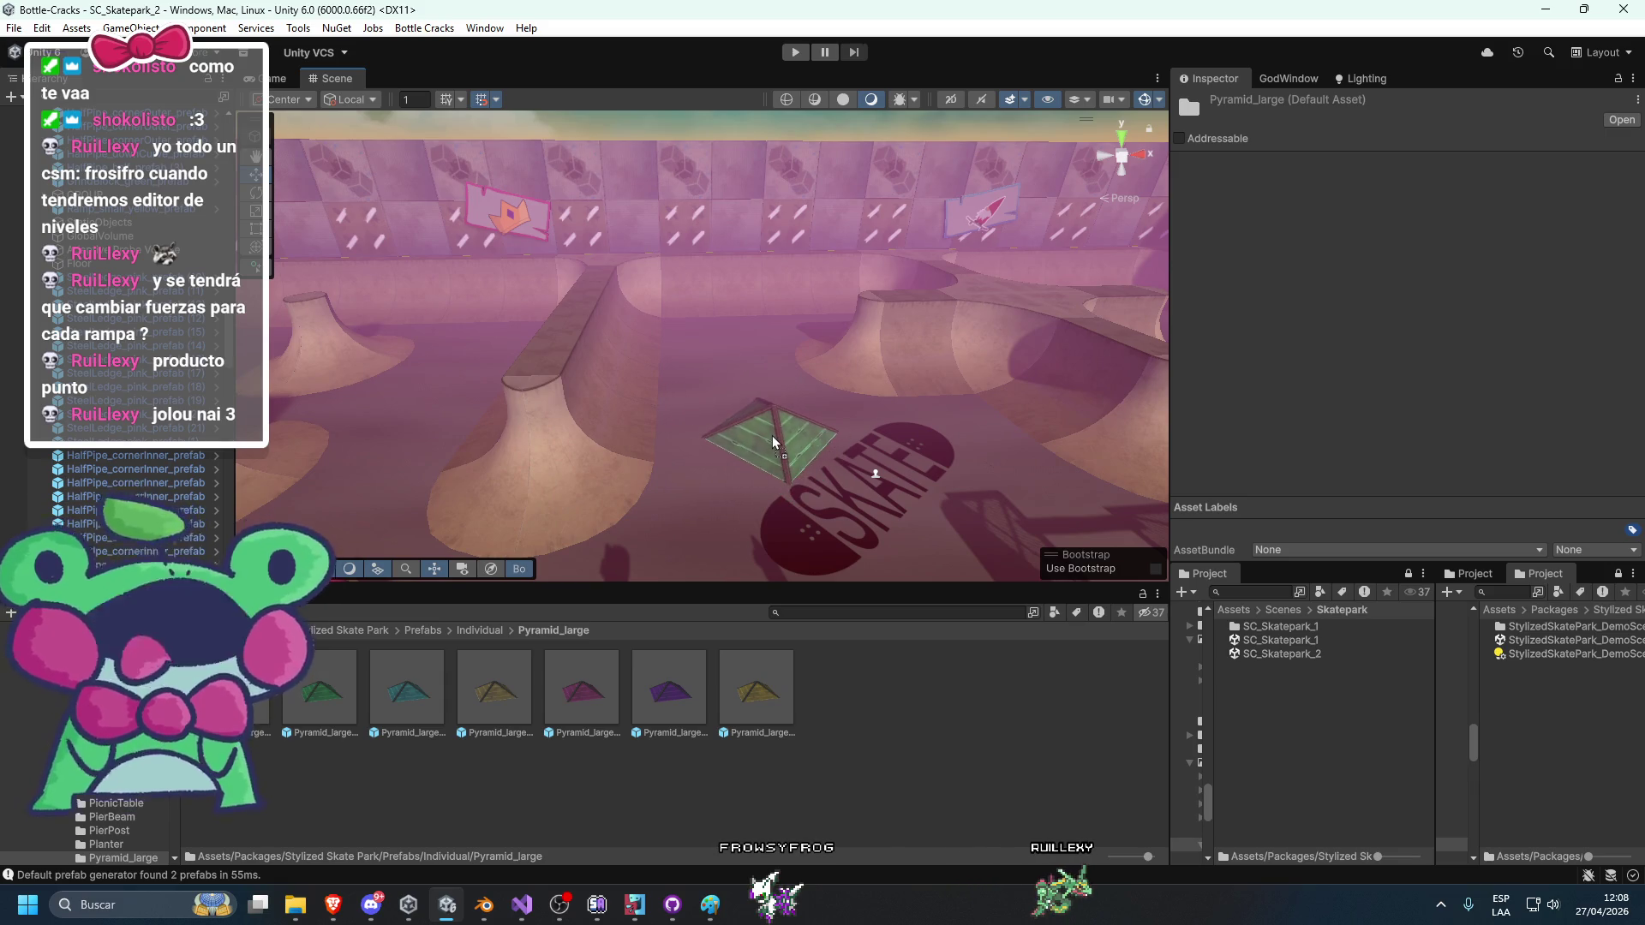
click(752, 413)
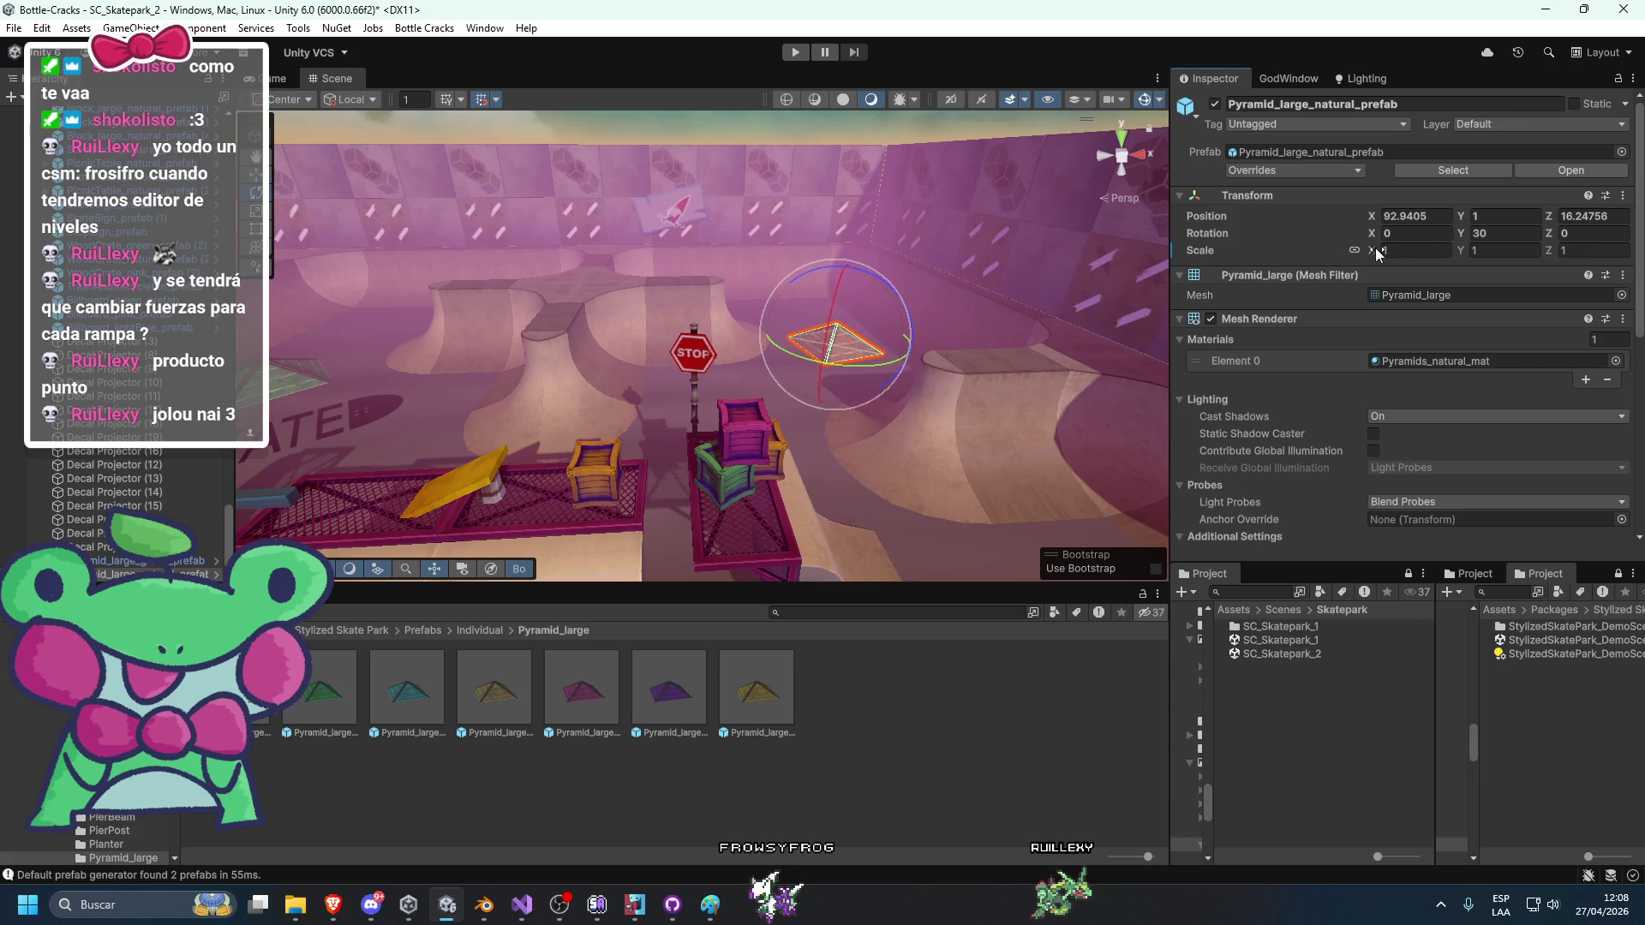
Shrink the green pyramid to 0.73 scale.
key(ctrl+z)
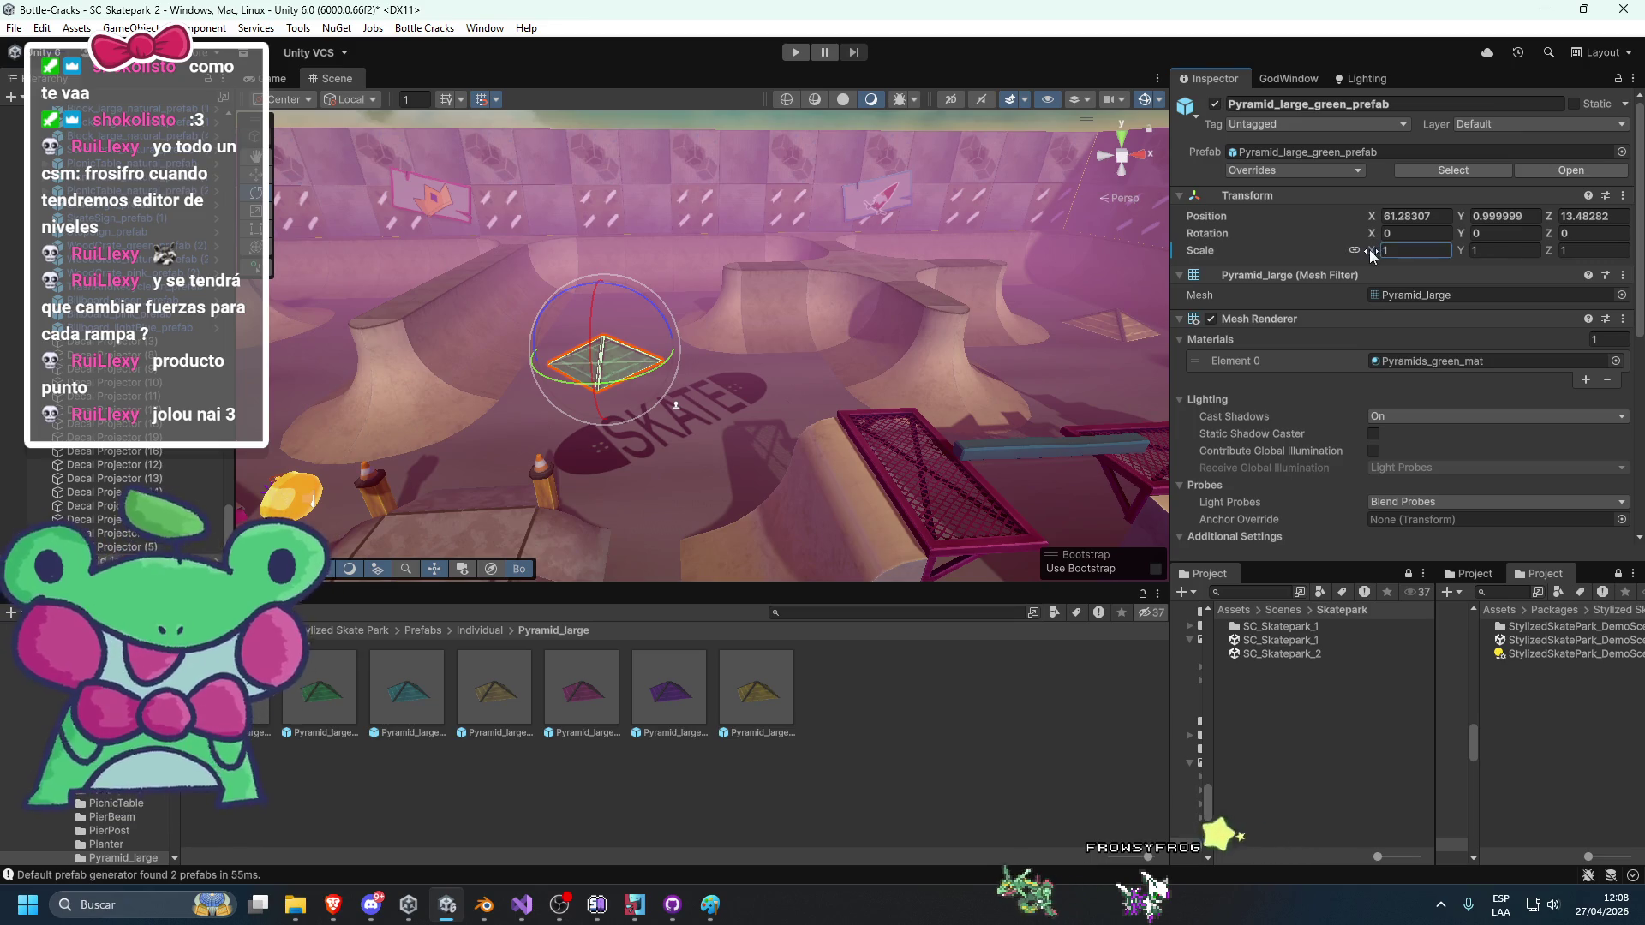
drag(1369, 250, 1362, 252)
mouse_move(480, 403)
mouse_down()
mouse_move(701, 406)
mouse_move(665, 461)
mouse_up()
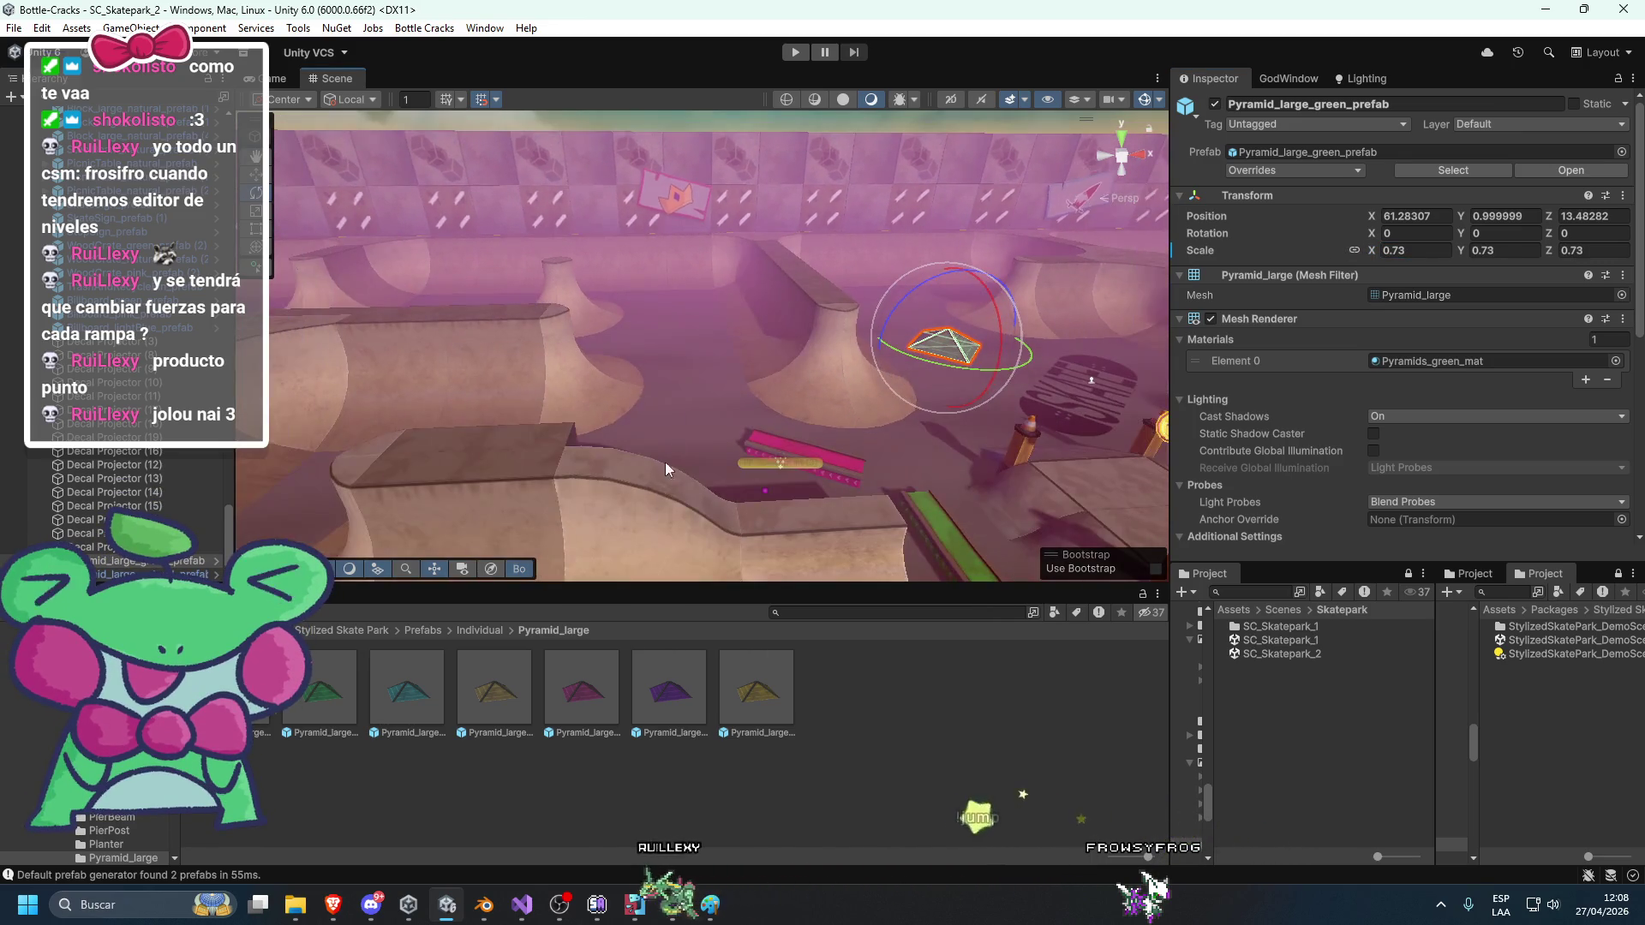
Browse the Railings prefab folder and locate the green pyramid's prefab asset.
click(480, 630)
double_click(819, 726)
mouse_move(564, 518)
mouse_down()
mouse_move(619, 464)
mouse_move(631, 477)
mouse_move(706, 445)
mouse_move(676, 389)
mouse_move(591, 466)
mouse_move(870, 395)
mouse_move(745, 441)
mouse_move(777, 460)
mouse_move(556, 332)
mouse_move(782, 290)
mouse_move(503, 352)
mouse_move(411, 437)
mouse_move(1056, 344)
mouse_up()
click(1000, 349)
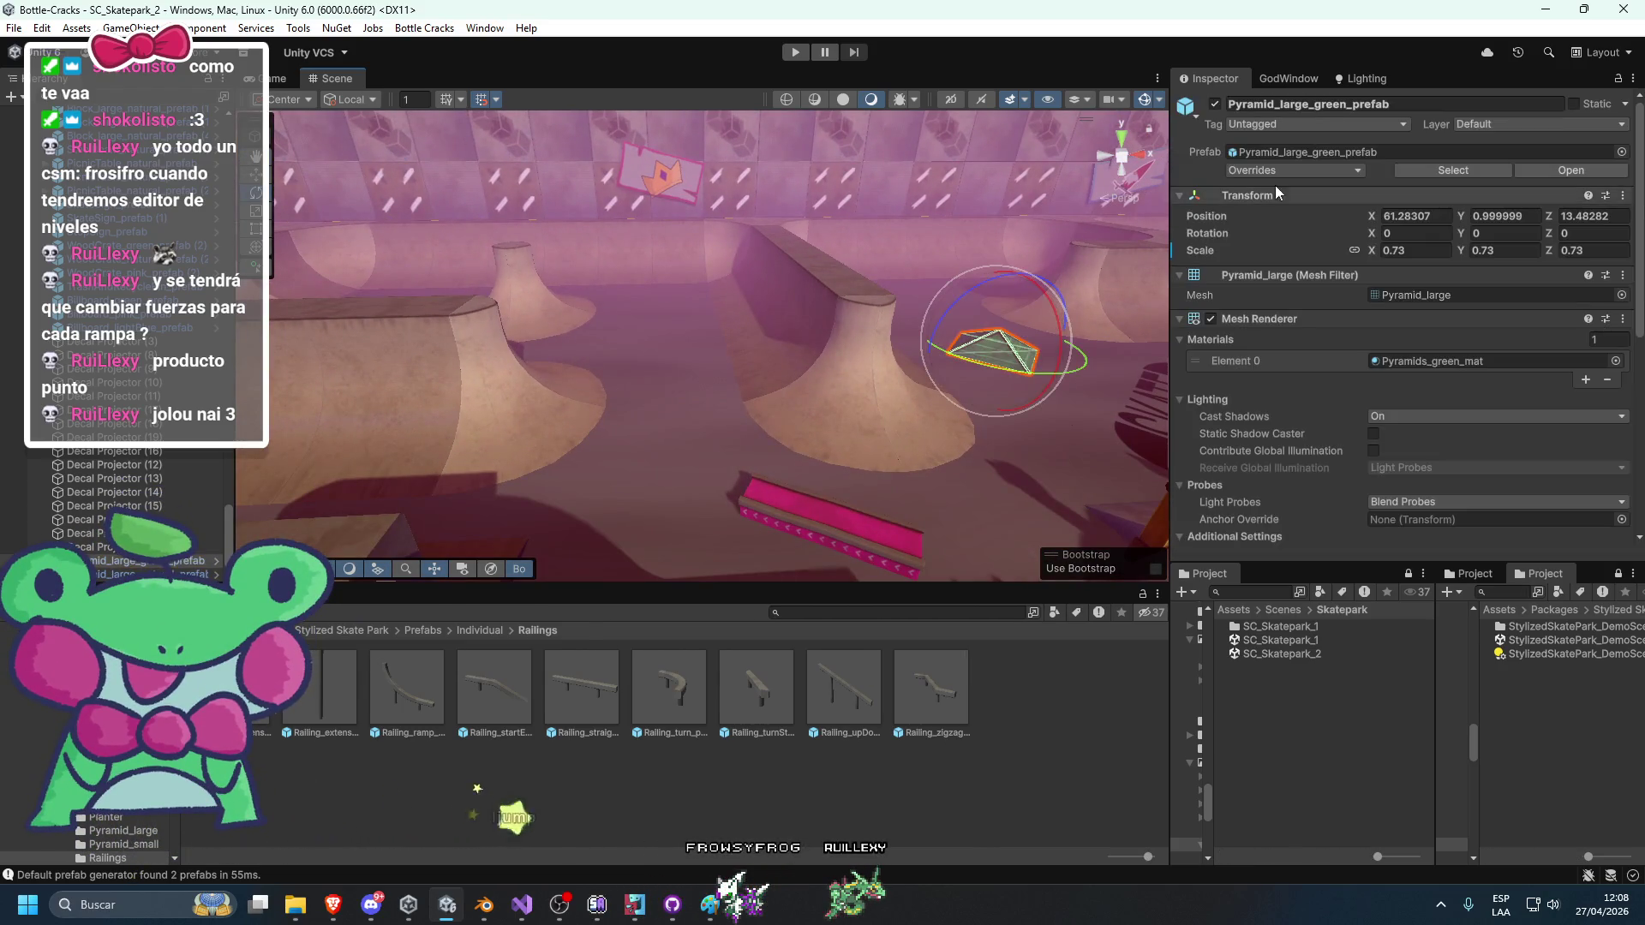
click(1280, 152)
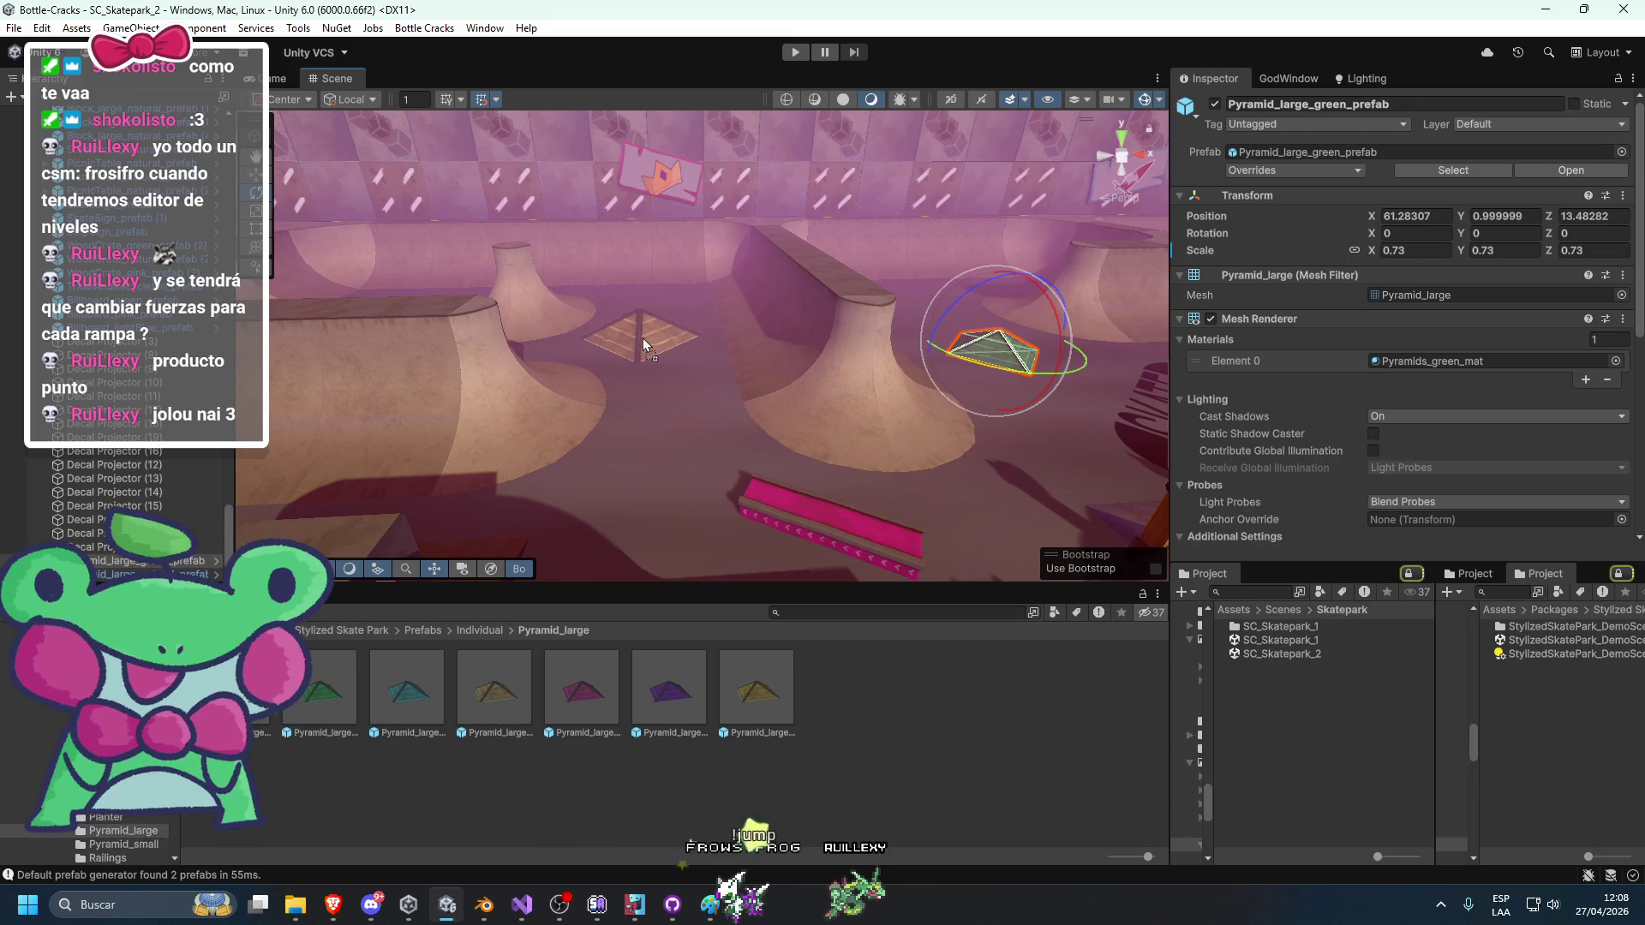
Scale the natural pyramid uniformly down to 0.71.
click(1354, 250)
click(1374, 250)
text(0.71)
key(Return)
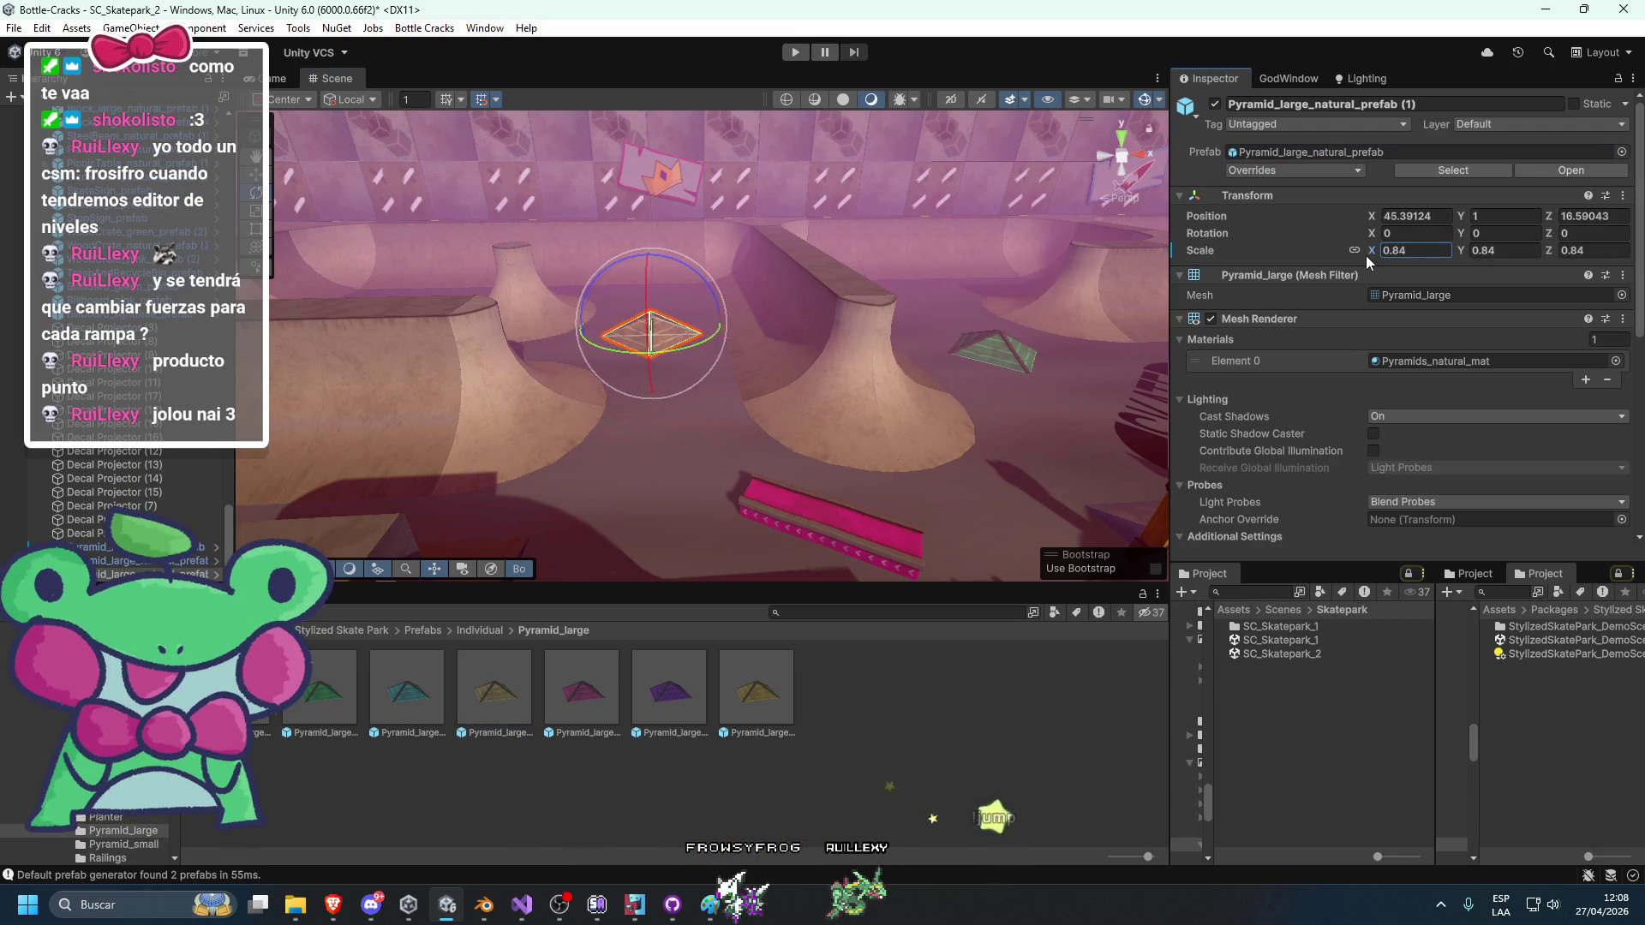
mouse_move(886, 523)
mouse_down()
mouse_move(877, 350)
mouse_move(584, 419)
mouse_move(753, 239)
mouse_move(782, 342)
mouse_move(576, 263)
mouse_move(712, 298)
mouse_move(852, 375)
mouse_move(764, 437)
mouse_up()
click(753, 239)
mouse_move(1002, 399)
mouse_down()
mouse_move(514, 323)
mouse_move(576, 389)
mouse_move(827, 419)
mouse_move(744, 456)
mouse_move(778, 493)
mouse_up()
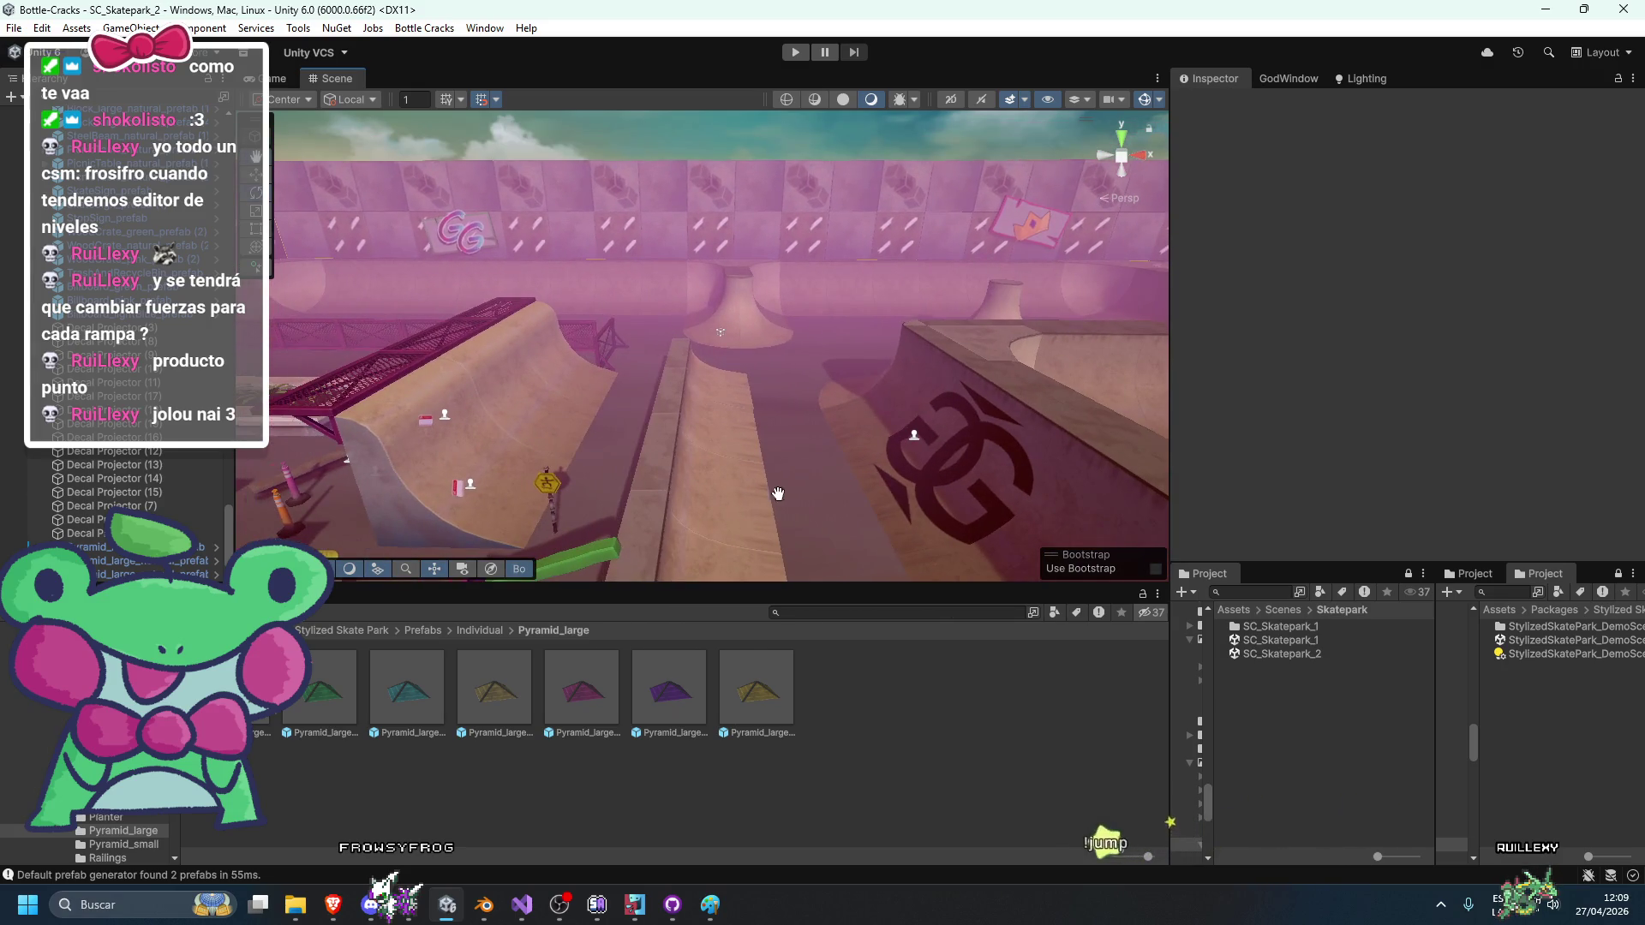
Browse the Planter and PierPost folders, then identify the yellow wood beam in StylizedSkatePark_DemoScene.
click(480, 631)
double_click(538, 711)
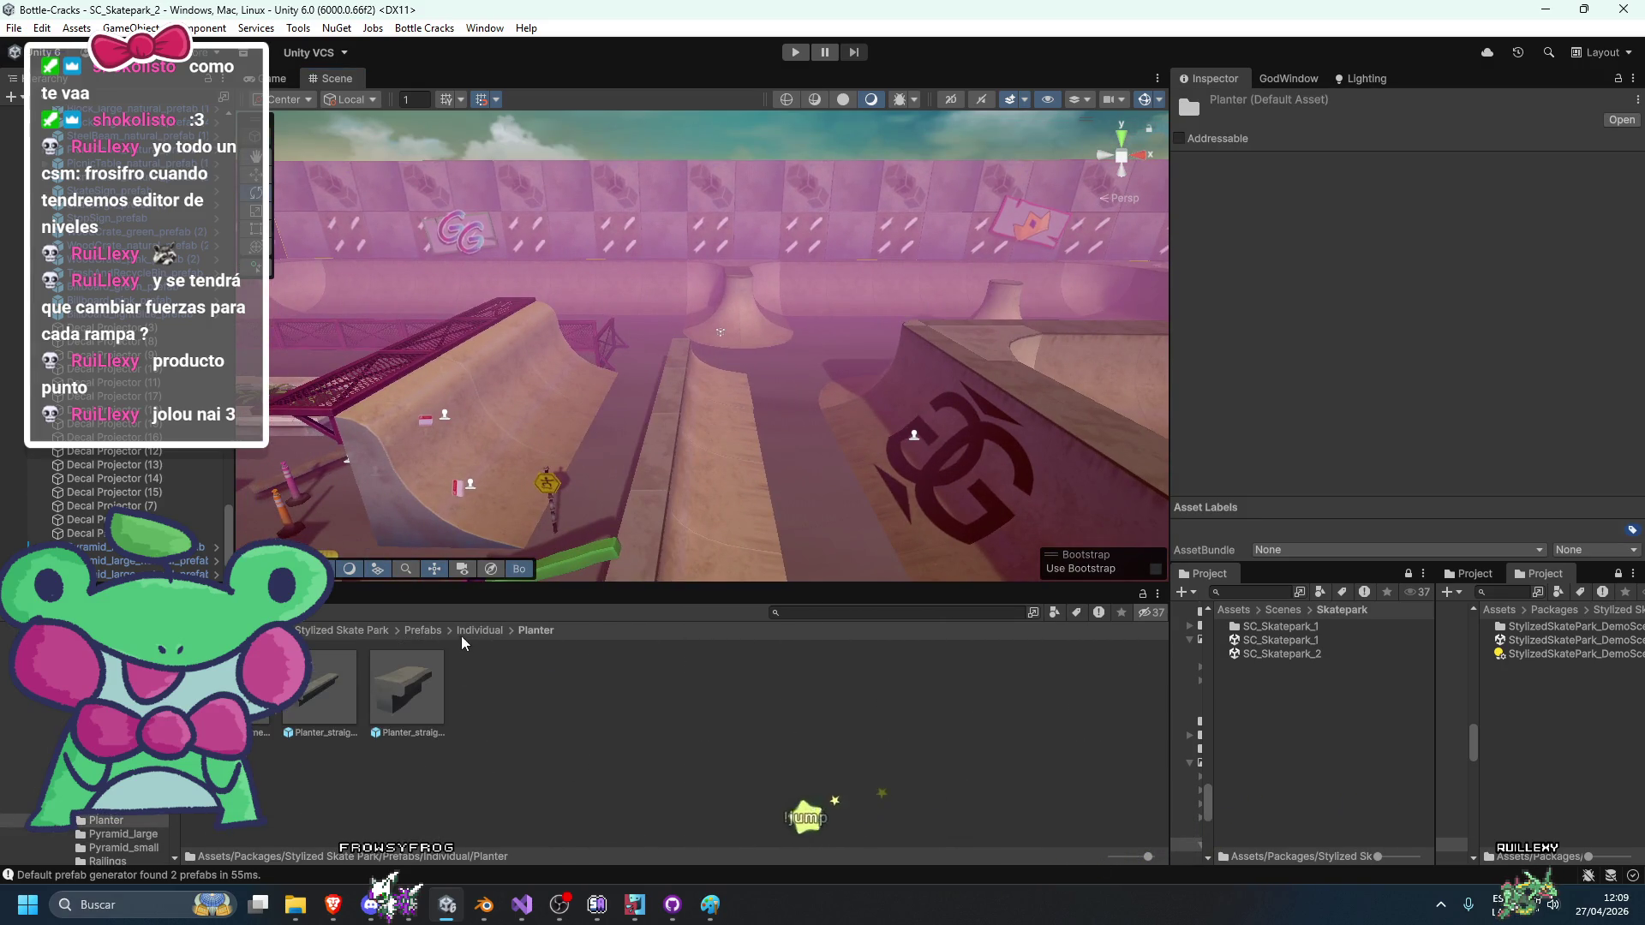
click(465, 631)
double_click(439, 697)
click(479, 630)
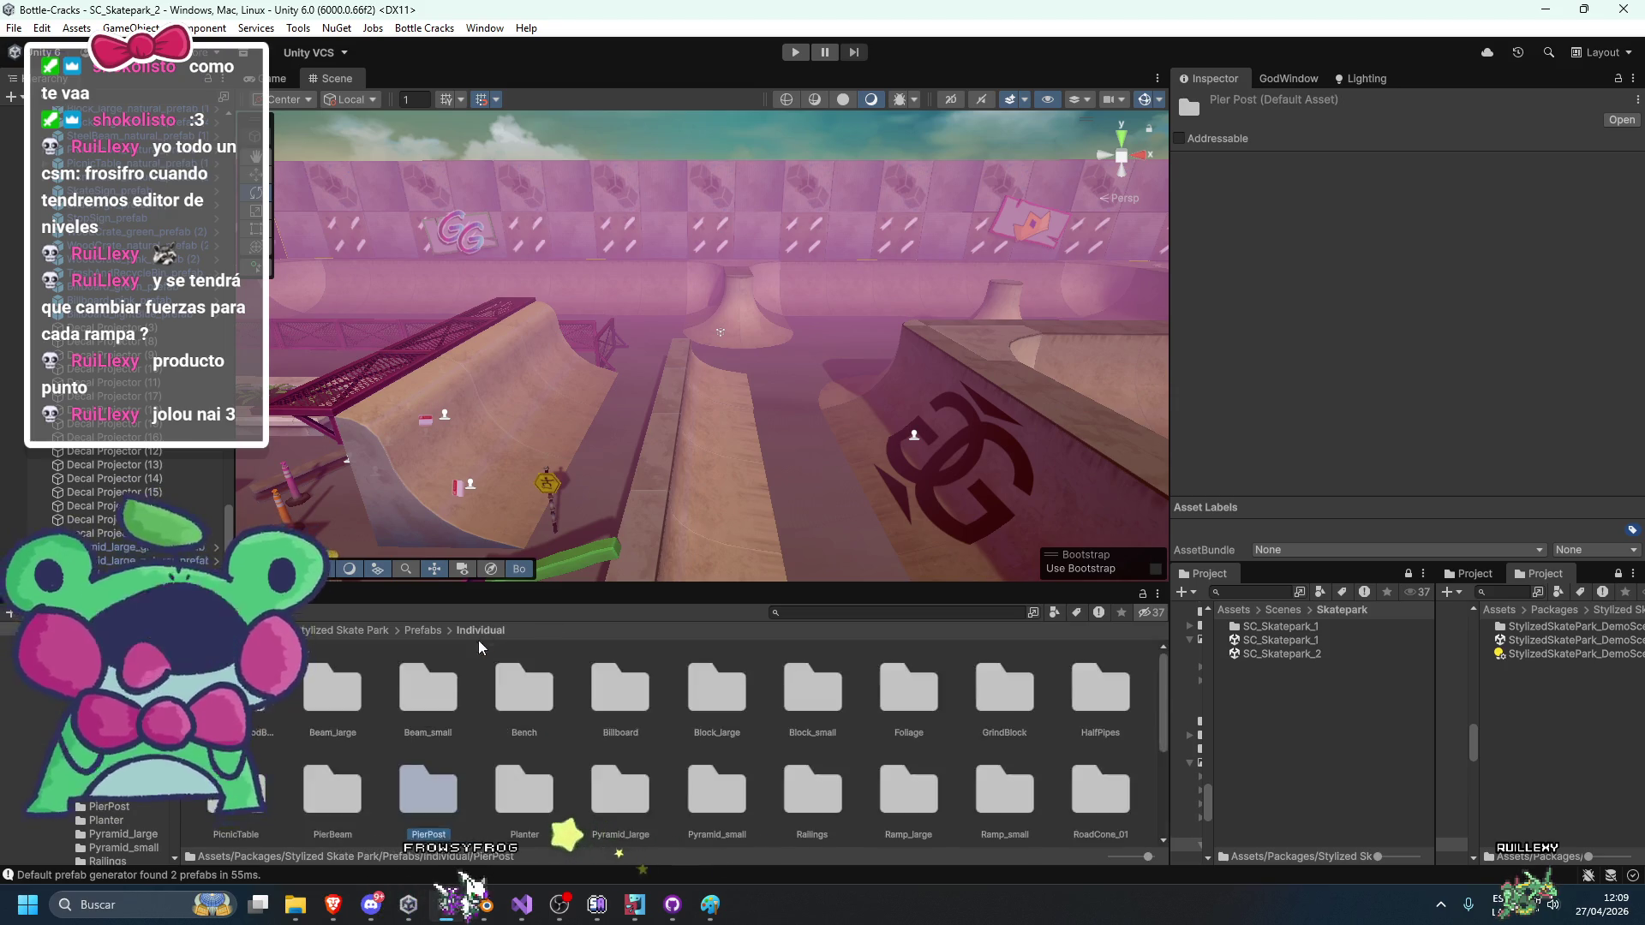
double_click(1551, 640)
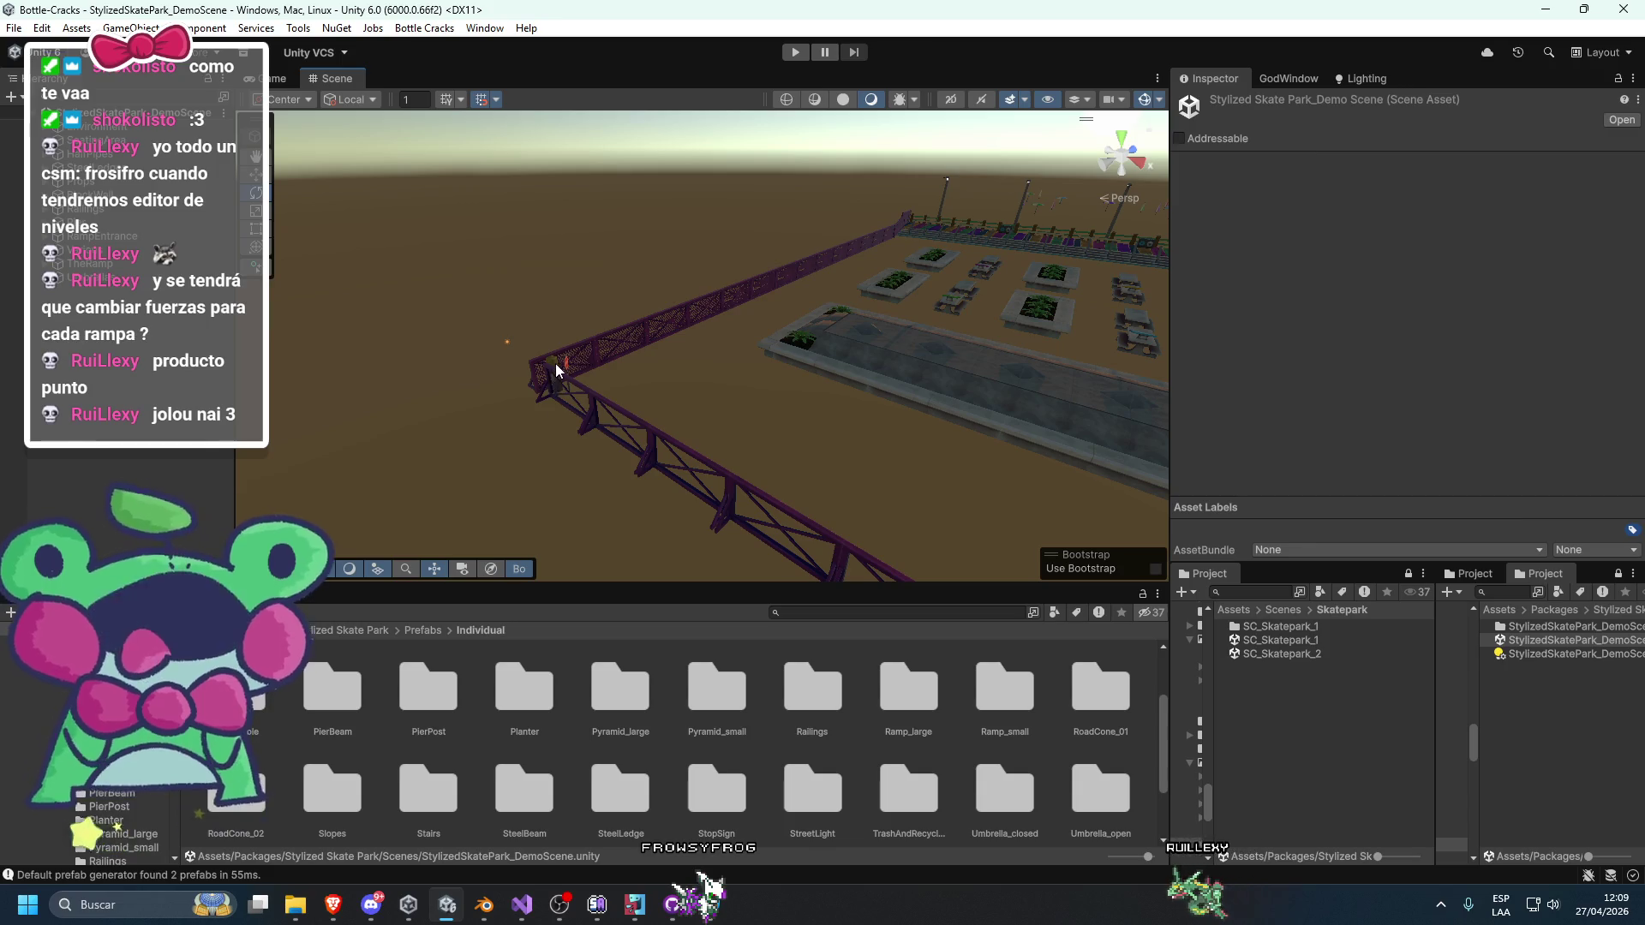
click(552, 370)
click(1364, 154)
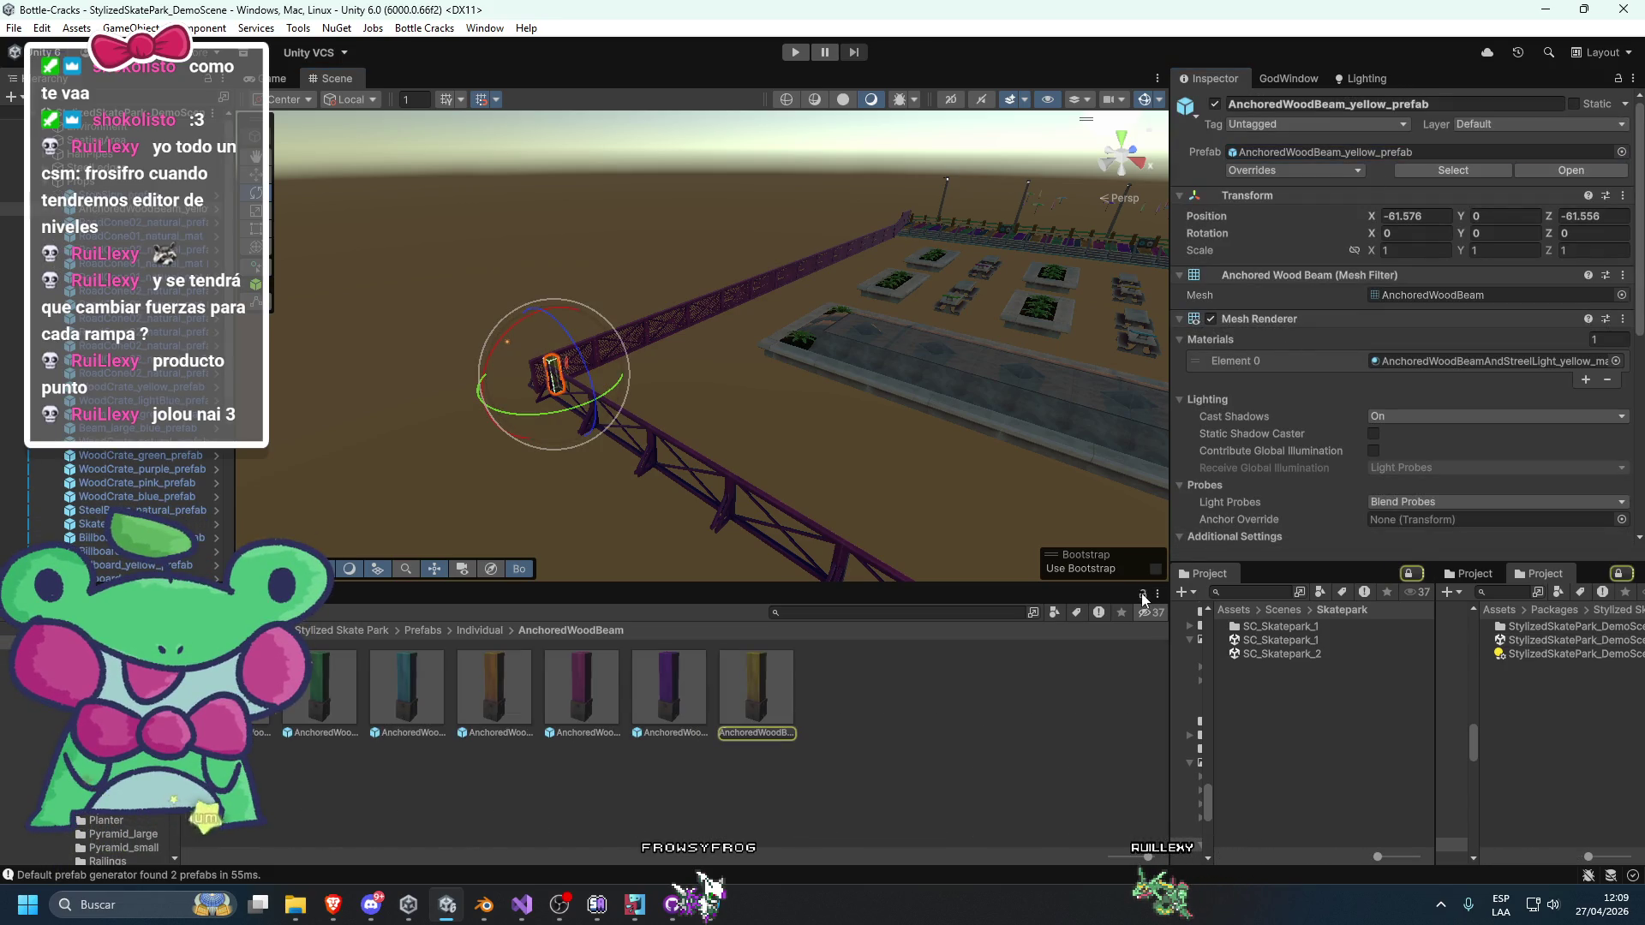
Reopen SC_Skatepark_2 and place the AnchoredWoodBeam_yellow_prefab beside the fence.
double_click(1277, 654)
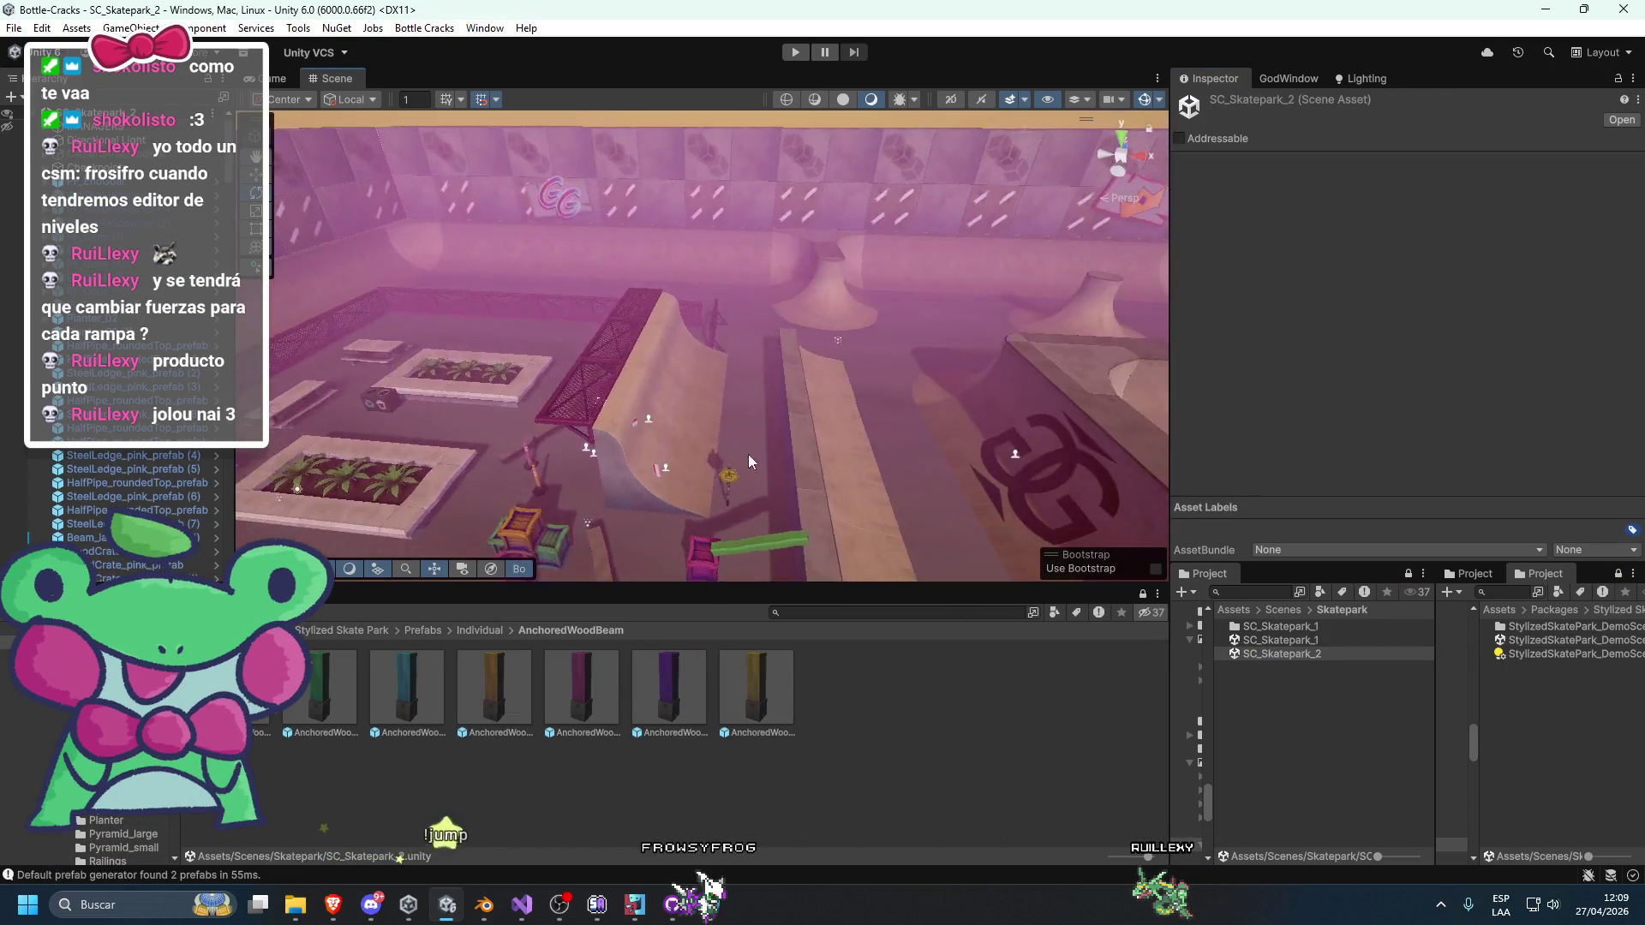
mouse_move(789, 461)
mouse_down()
mouse_move(504, 373)
mouse_move(599, 343)
mouse_up()
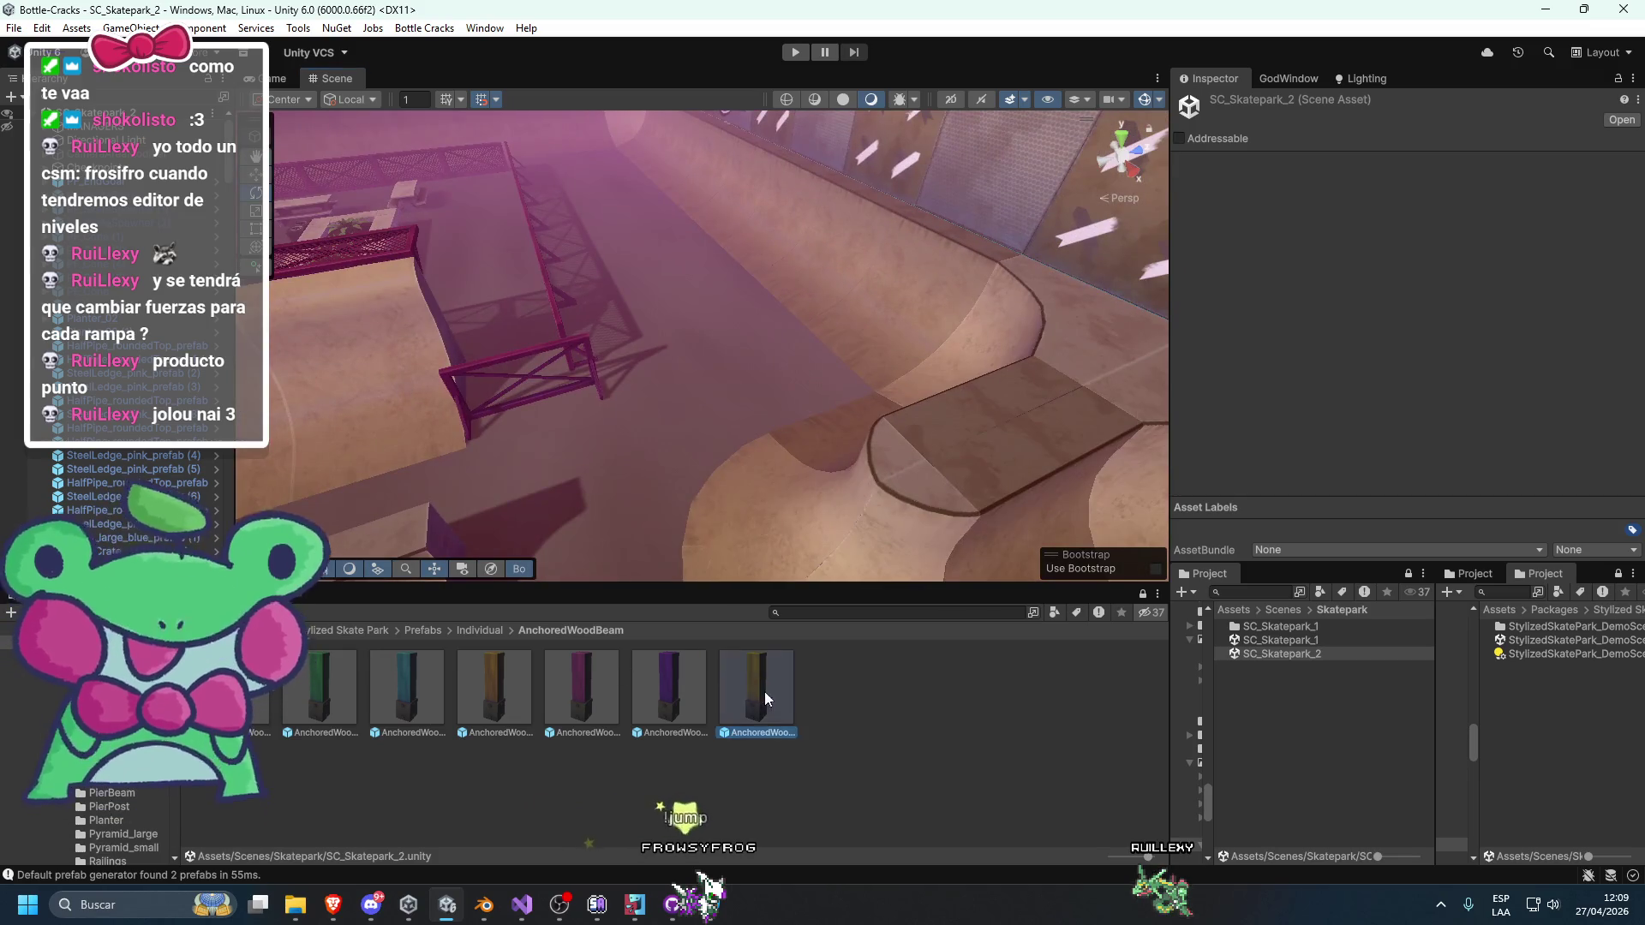
click(598, 351)
key(w)
mouse_move(599, 336)
mouse_down()
mouse_move(566, 347)
mouse_move(689, 313)
mouse_move(836, 382)
mouse_move(716, 454)
mouse_move(548, 321)
mouse_move(547, 282)
mouse_up()
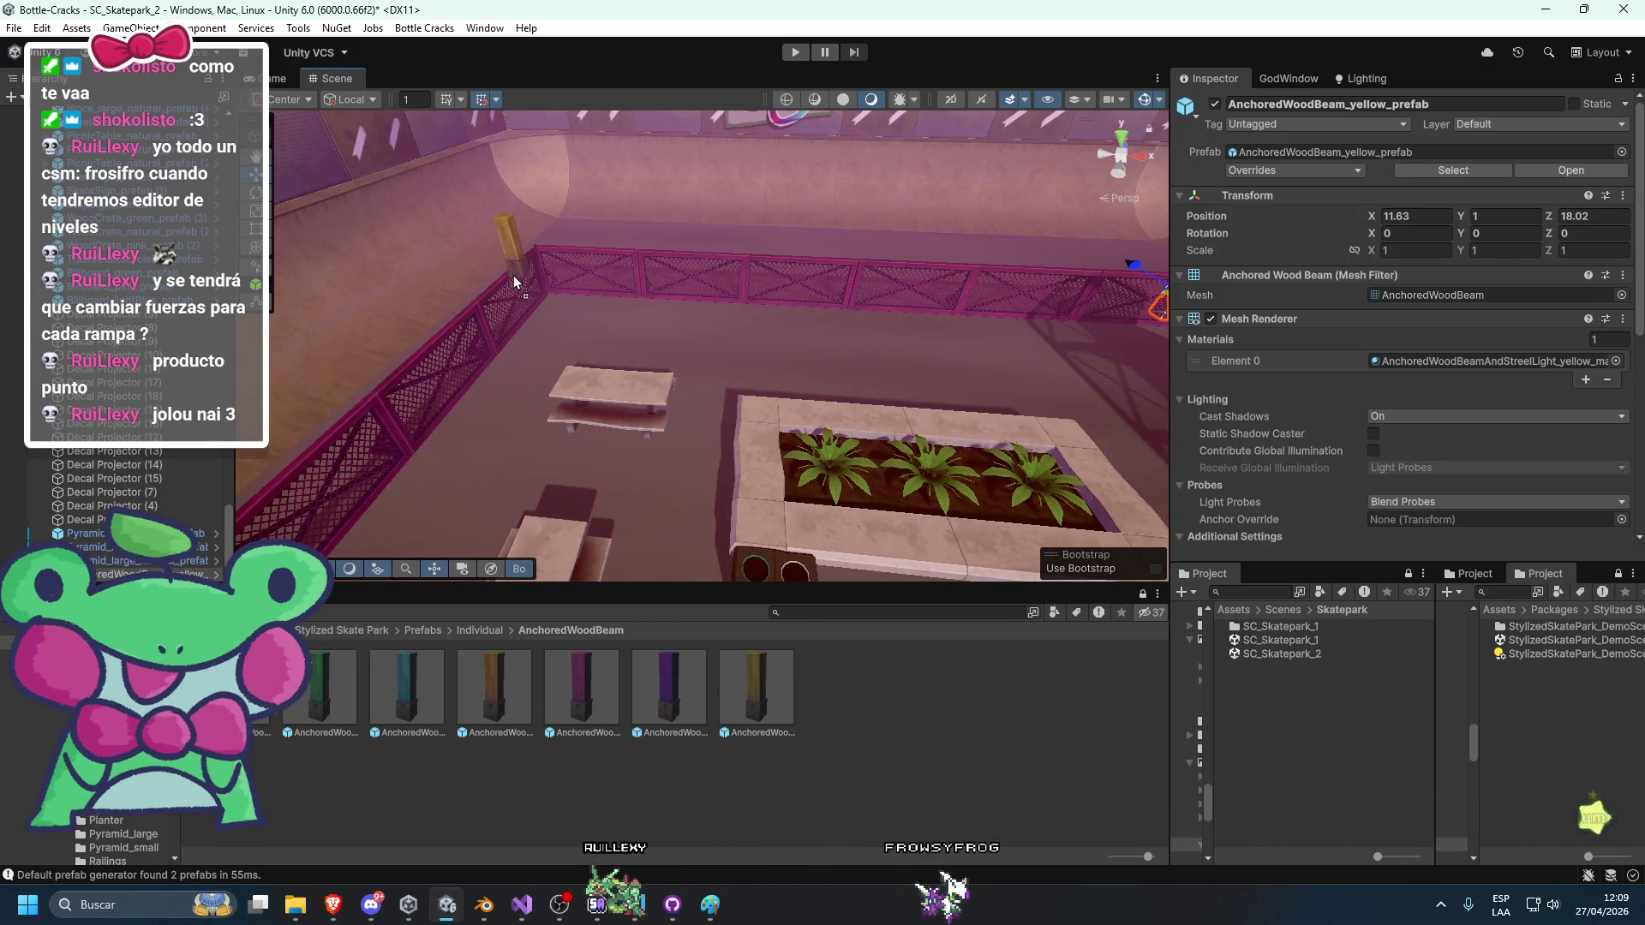
scroll(702, 485, up, 5)
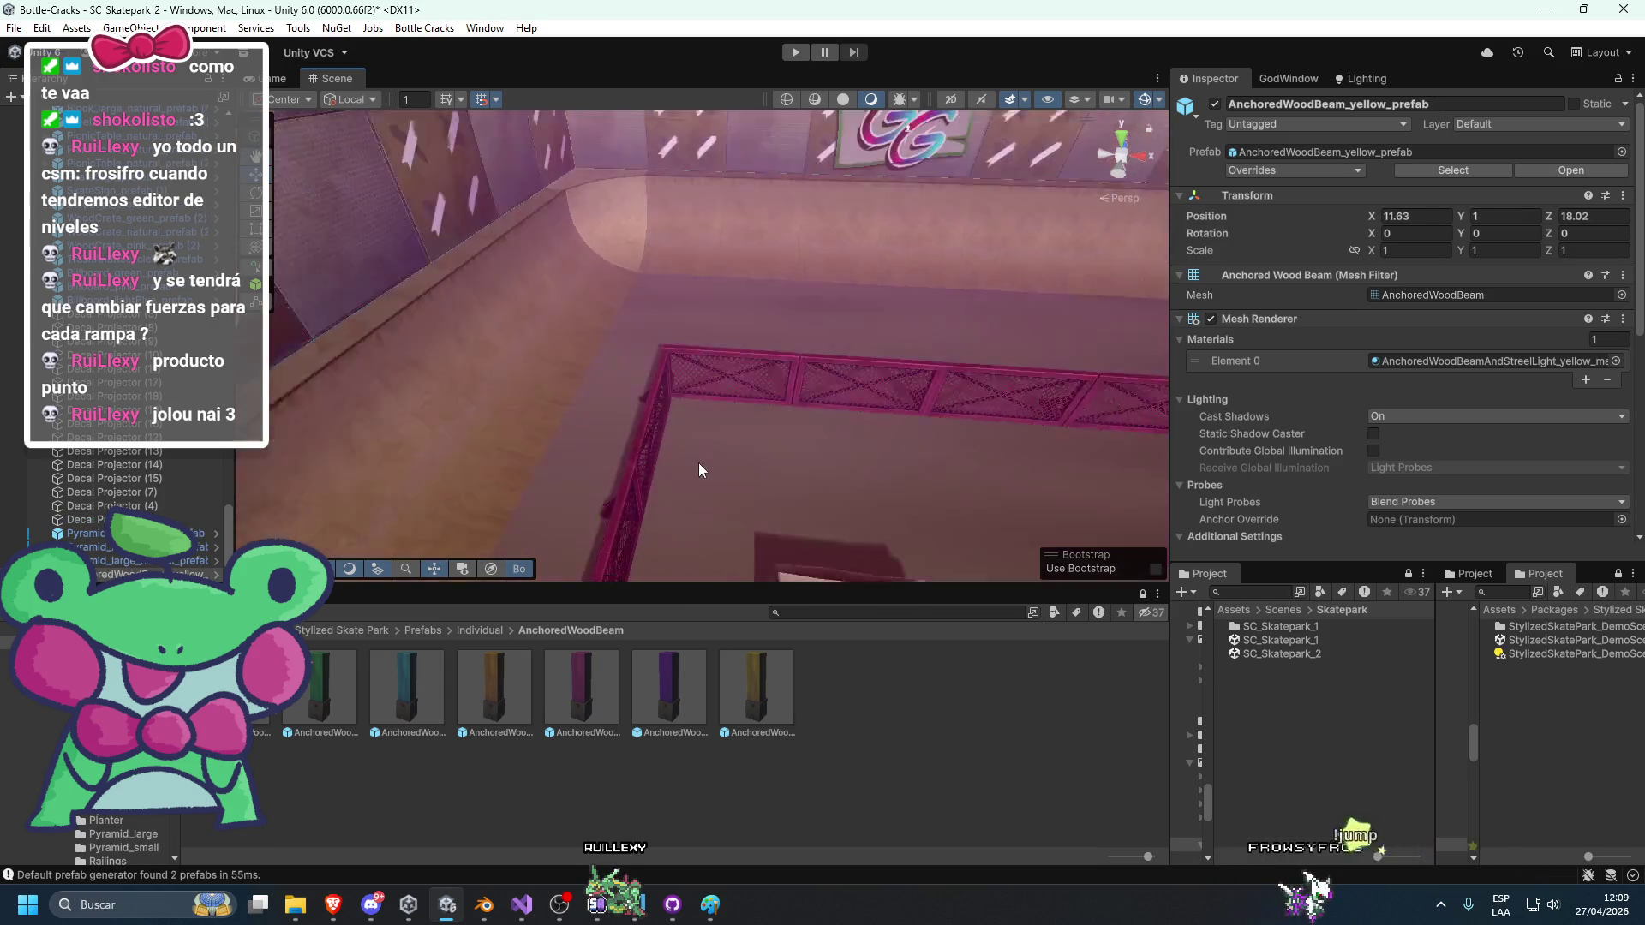
scroll(699, 470, up, 3)
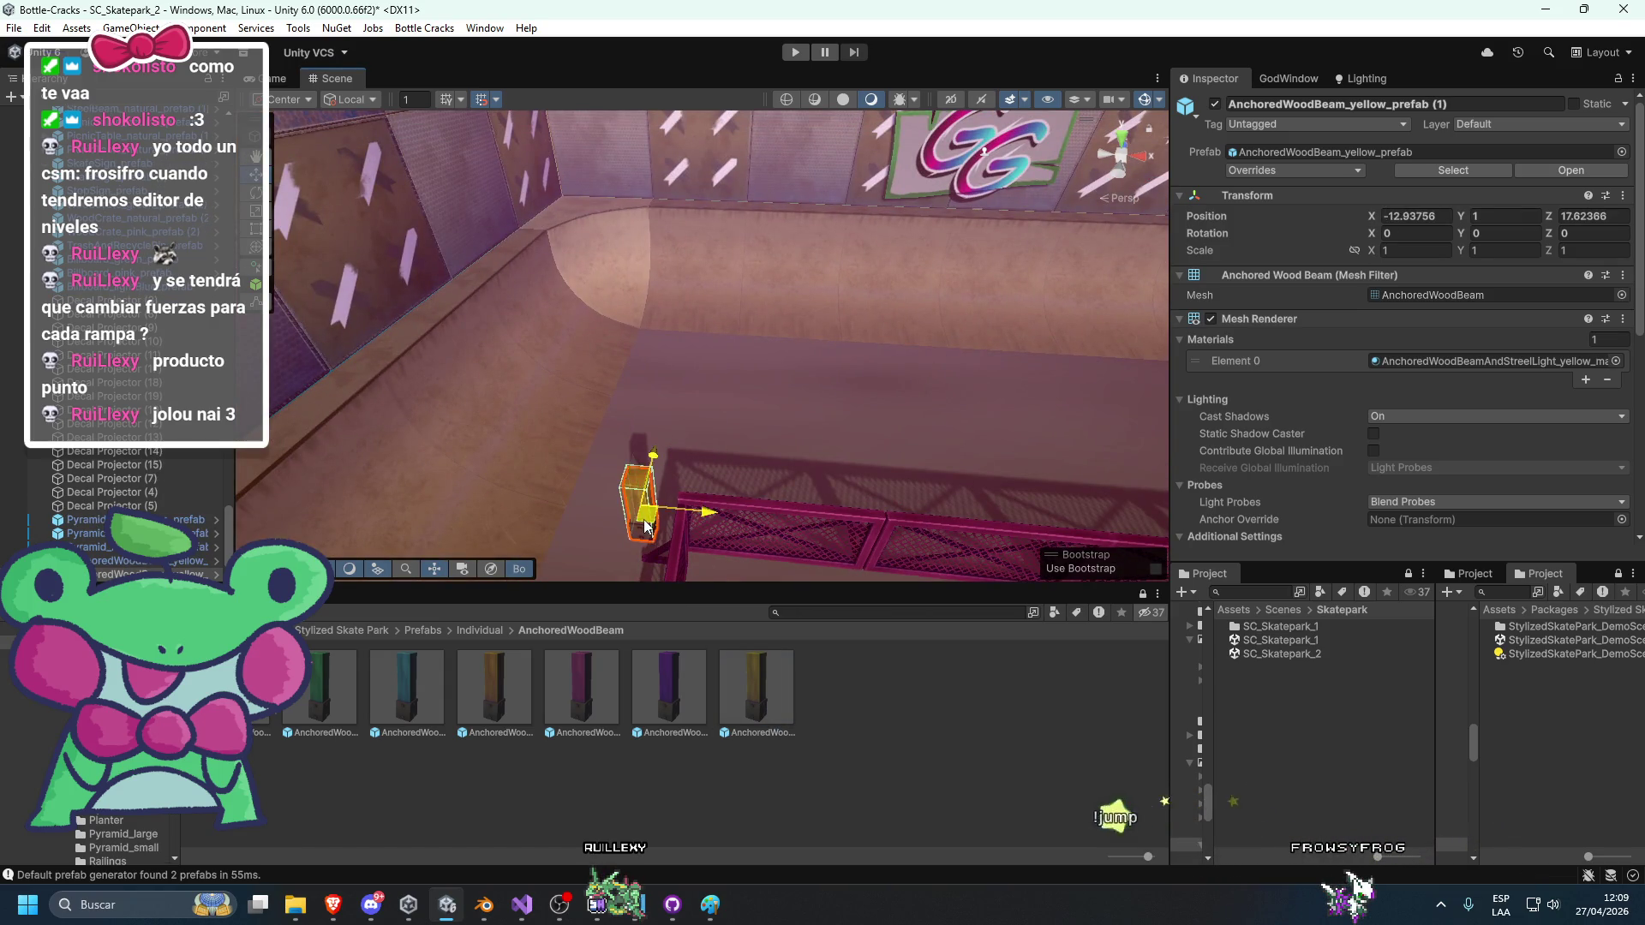
mouse_move(721, 568)
mouse_down()
mouse_move(741, 310)
mouse_move(798, 452)
mouse_move(656, 303)
mouse_move(632, 321)
mouse_move(696, 296)
mouse_move(809, 321)
mouse_move(733, 379)
mouse_move(540, 445)
mouse_move(593, 404)
mouse_move(681, 447)
mouse_move(695, 384)
mouse_move(815, 356)
mouse_move(745, 432)
mouse_move(646, 463)
mouse_move(840, 489)
mouse_move(856, 463)
mouse_move(845, 435)
mouse_move(737, 485)
mouse_move(602, 480)
mouse_move(723, 382)
mouse_move(783, 449)
mouse_move(758, 445)
mouse_up()
click(613, 410)
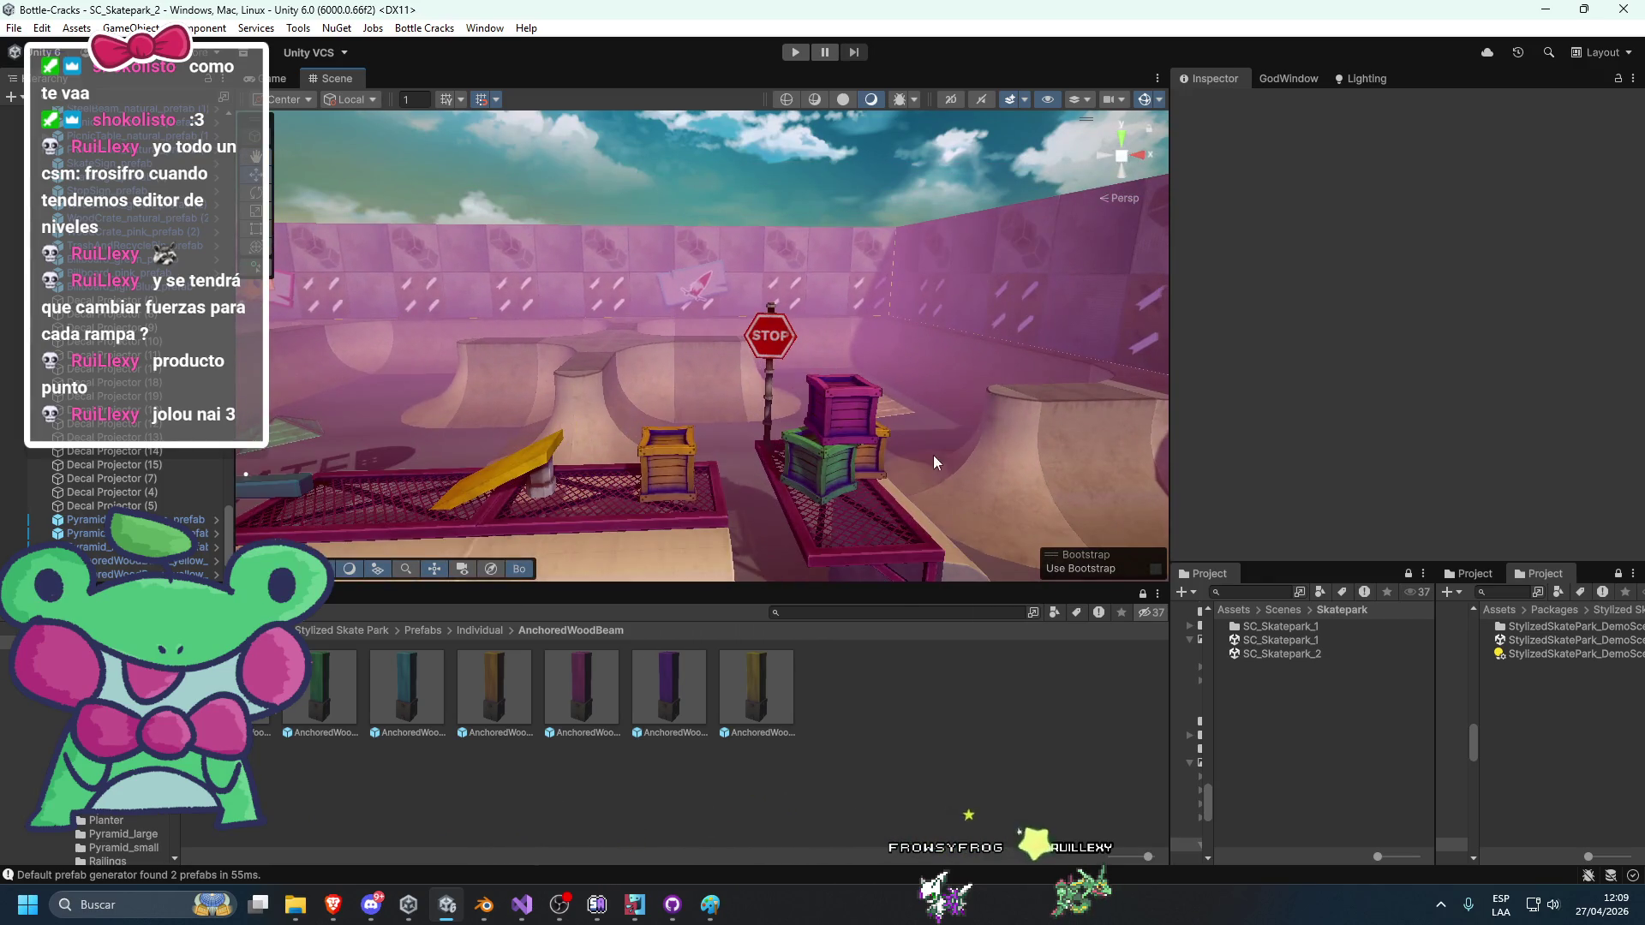
mouse_move(934, 462)
mouse_down()
mouse_move(794, 434)
mouse_move(753, 475)
mouse_move(682, 439)
mouse_up()
scroll(683, 440, down, 10)
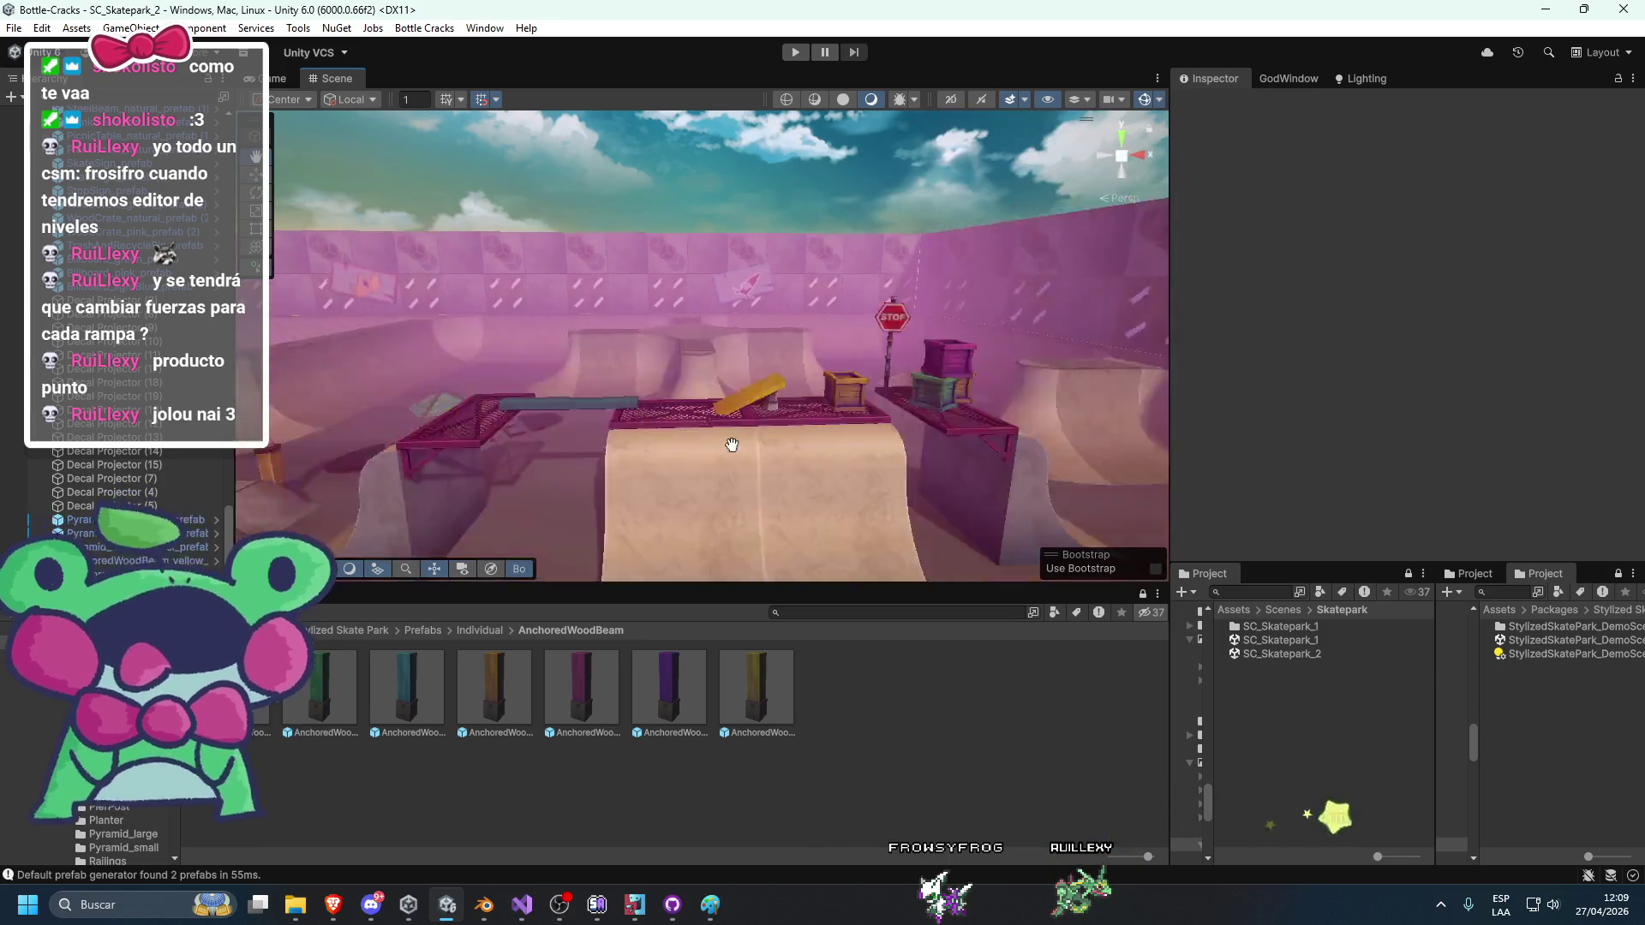
scroll(755, 480, up, 5)
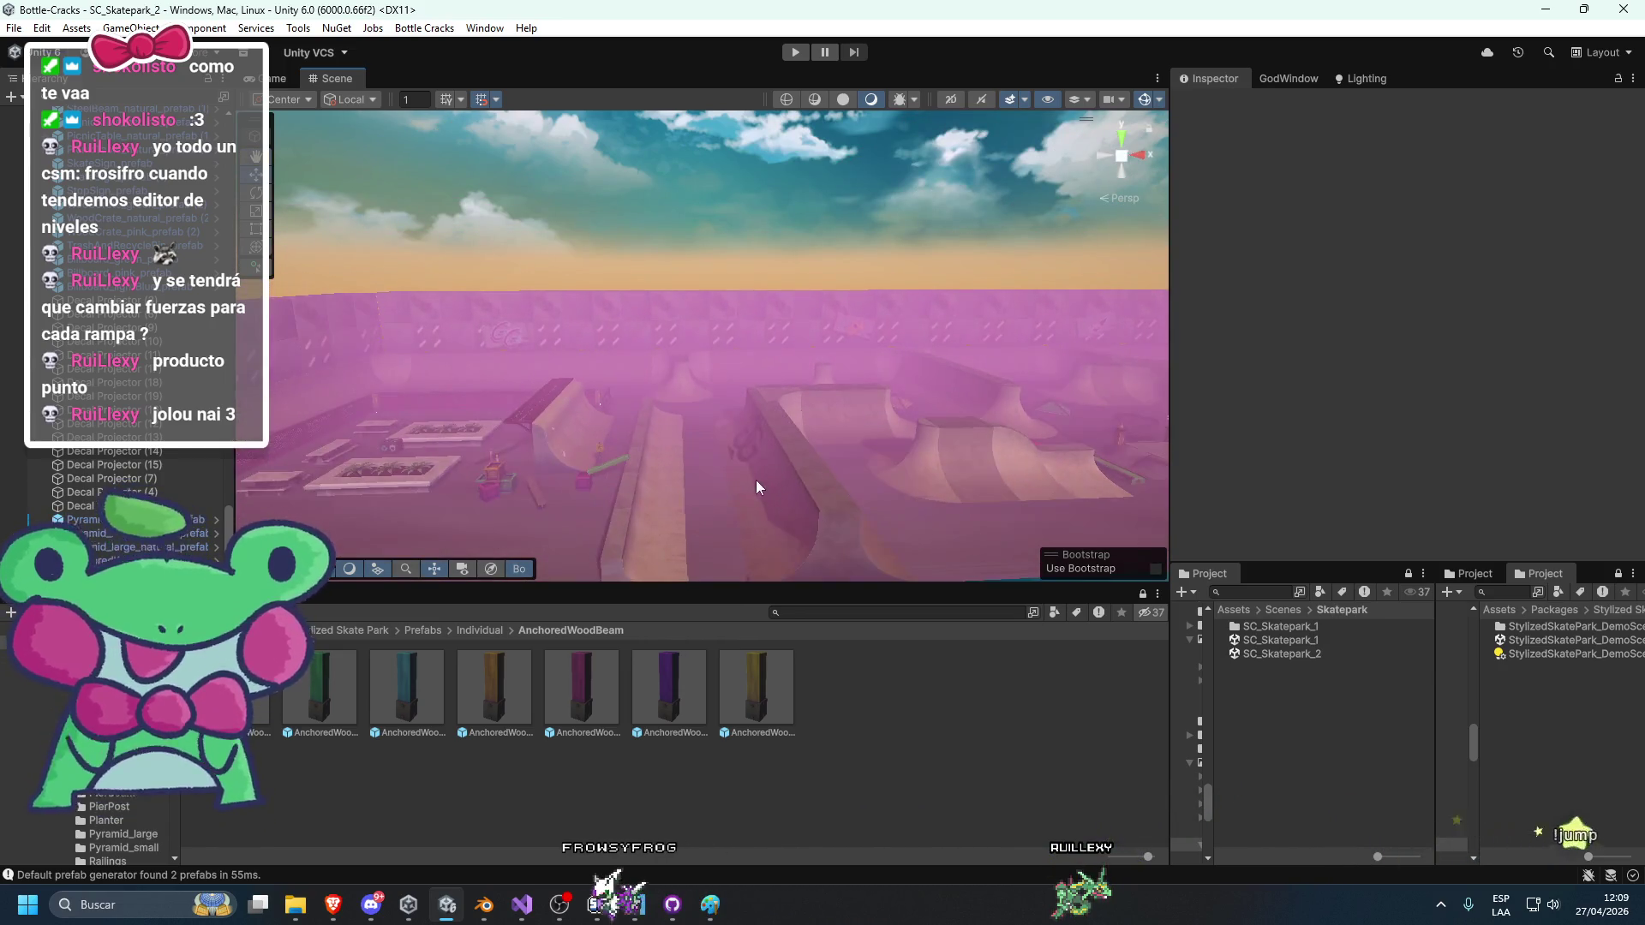
mouse_move(650, 466)
mouse_down()
mouse_move(816, 451)
mouse_move(617, 488)
mouse_move(681, 446)
mouse_move(739, 478)
mouse_up()
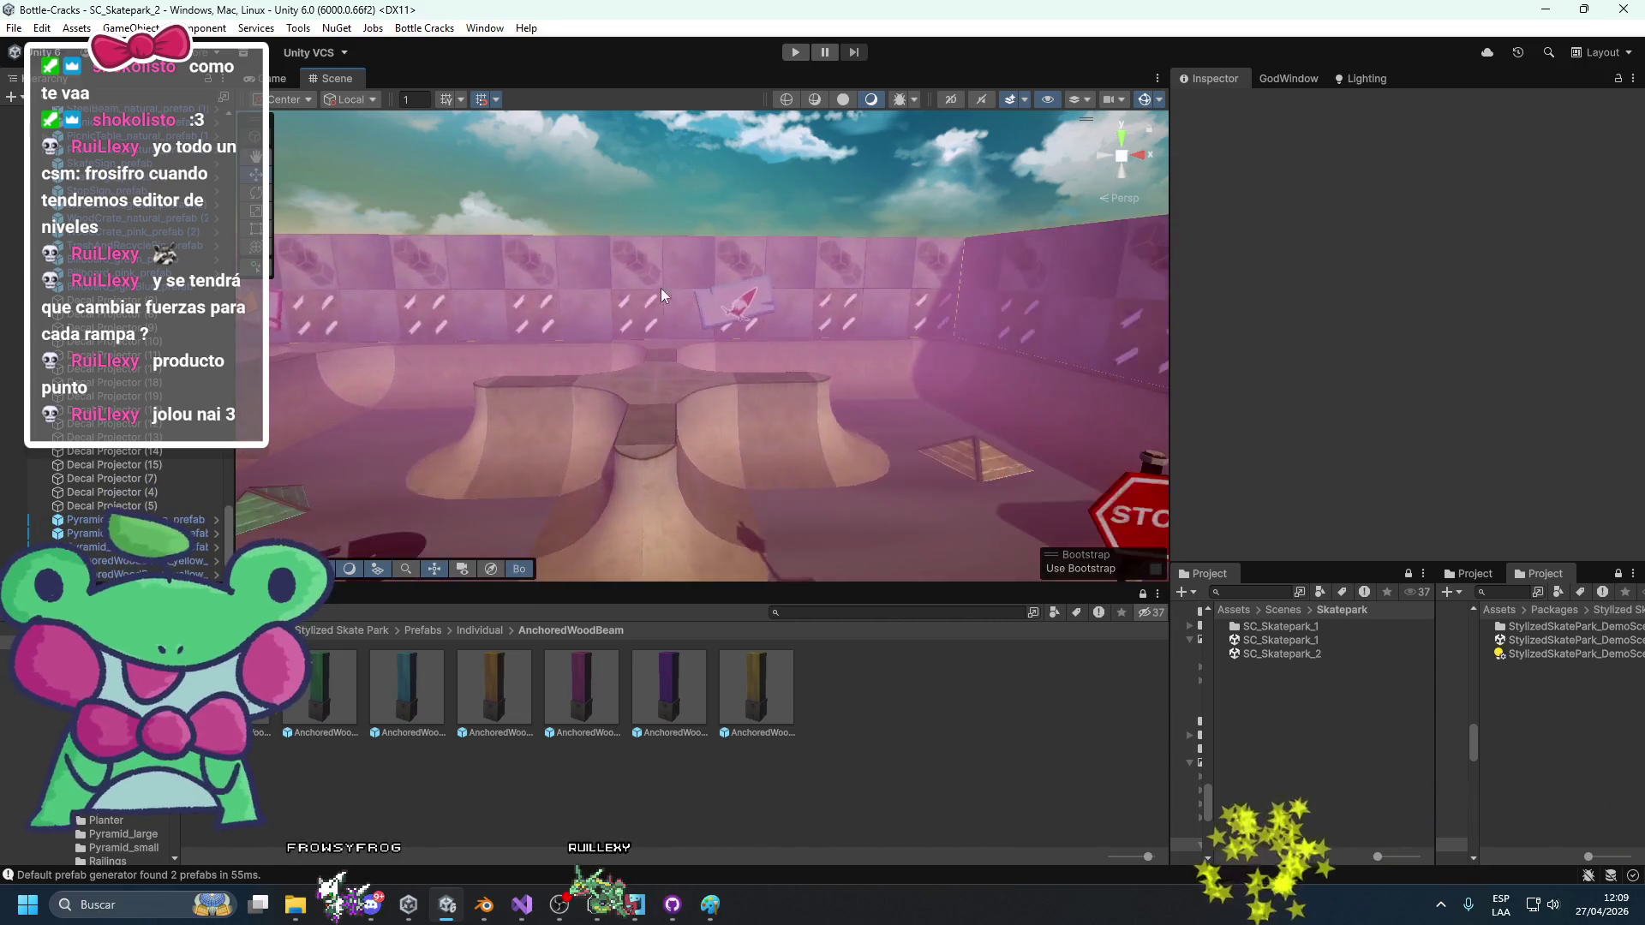
scroll(661, 288, up, 6)
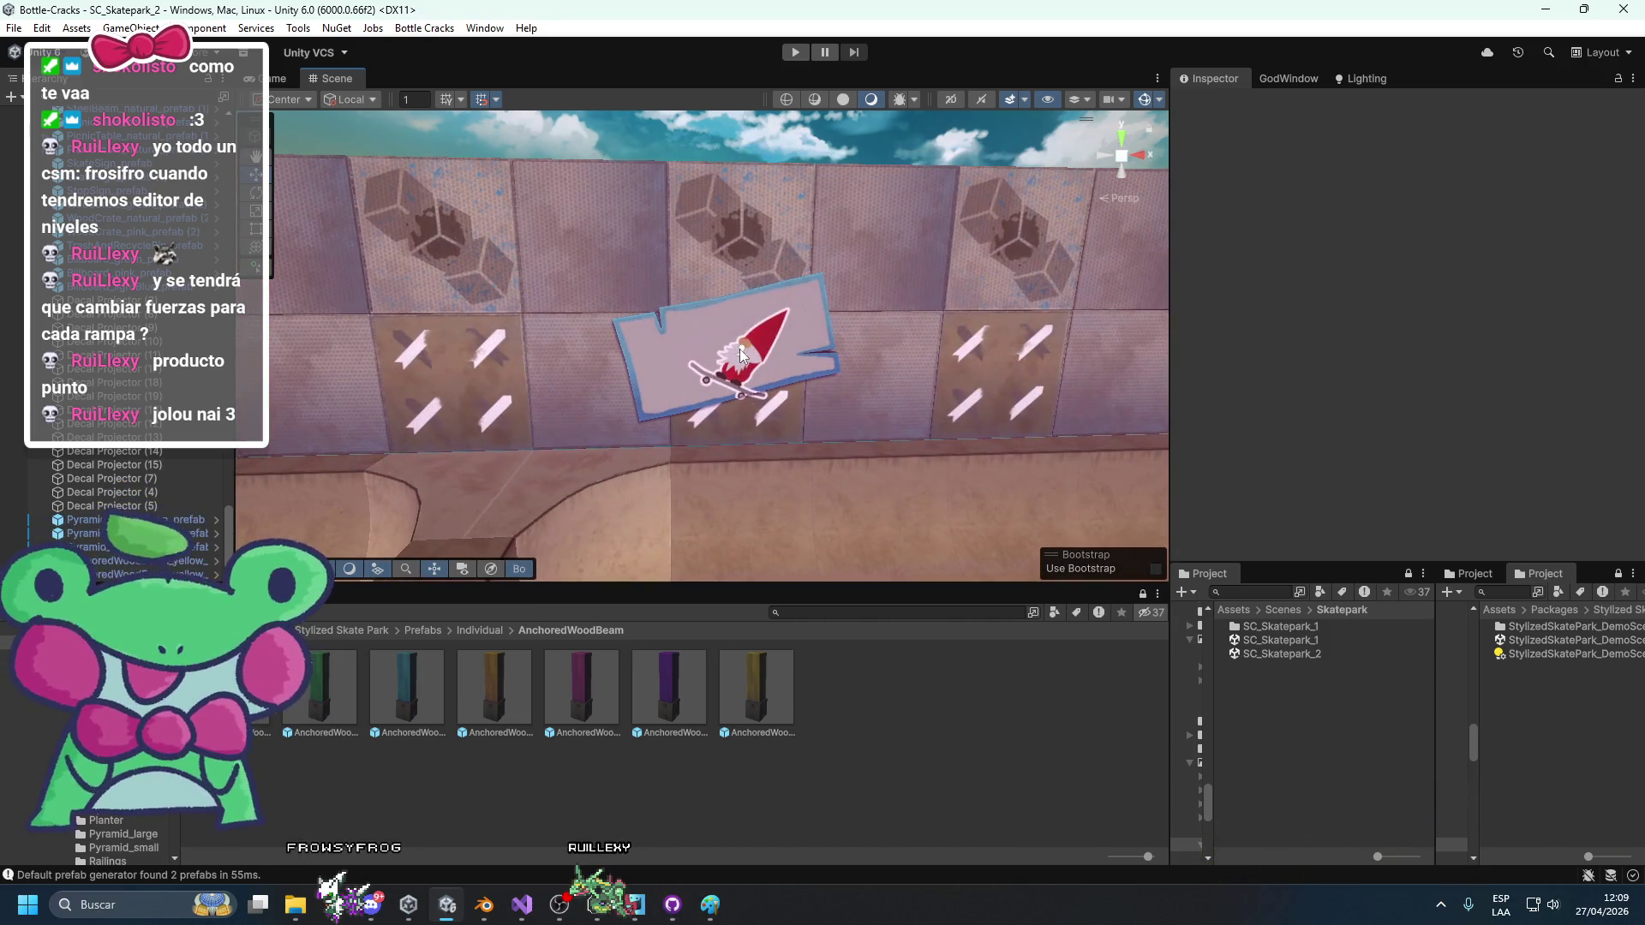
click(741, 354)
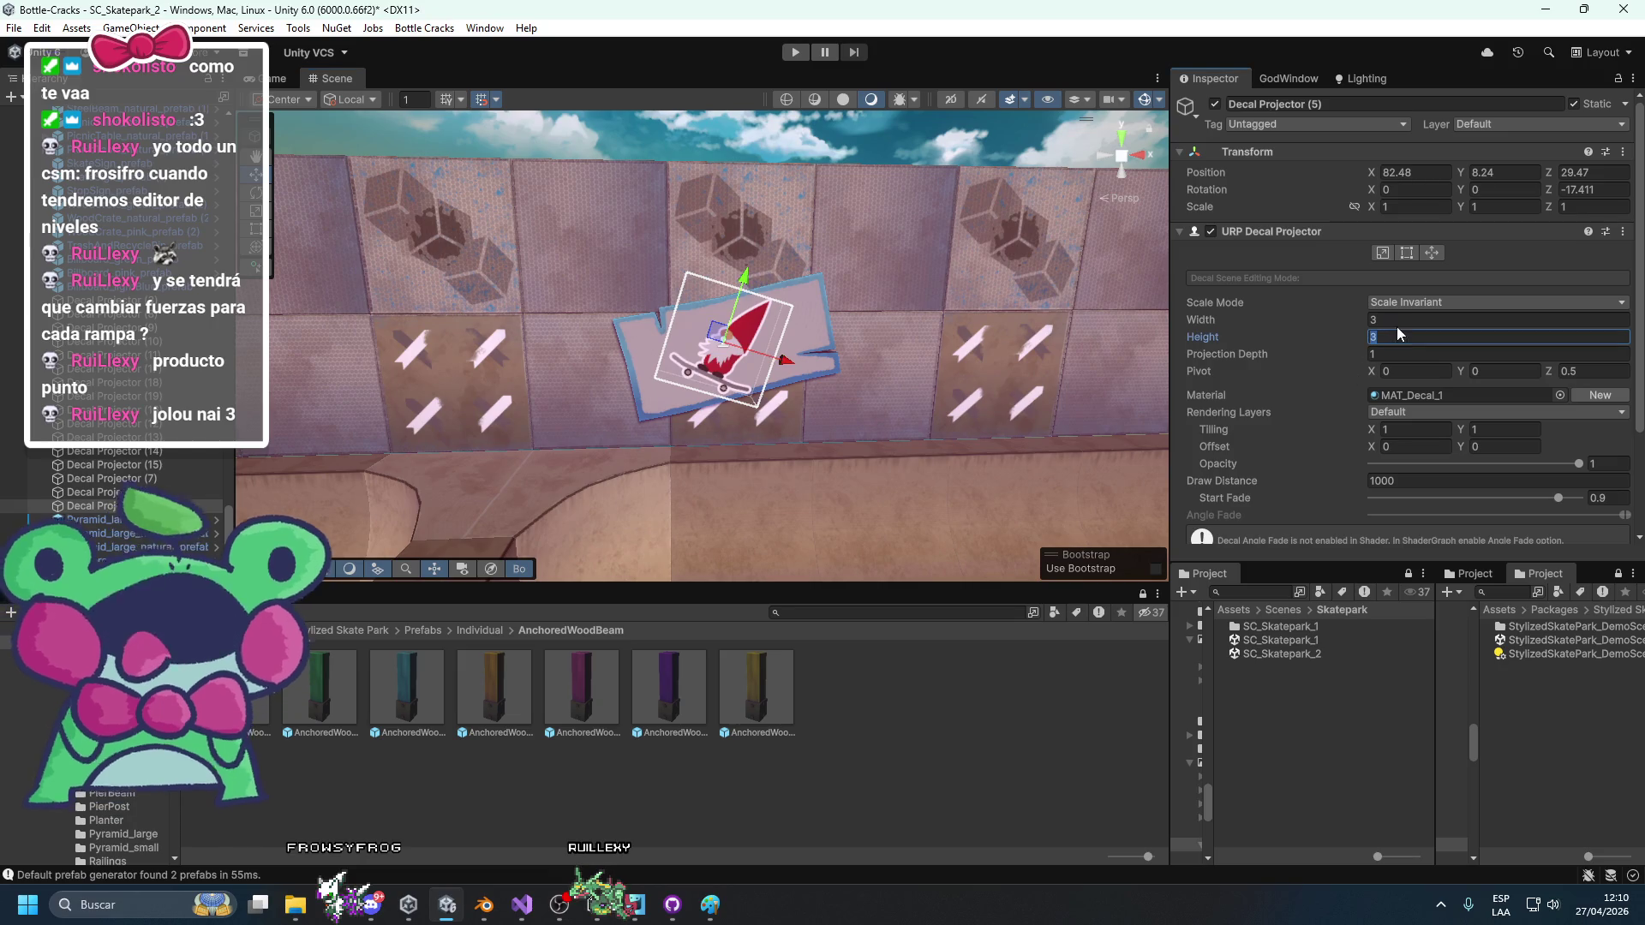
scroll(922, 212, down, 8)
click(861, 286)
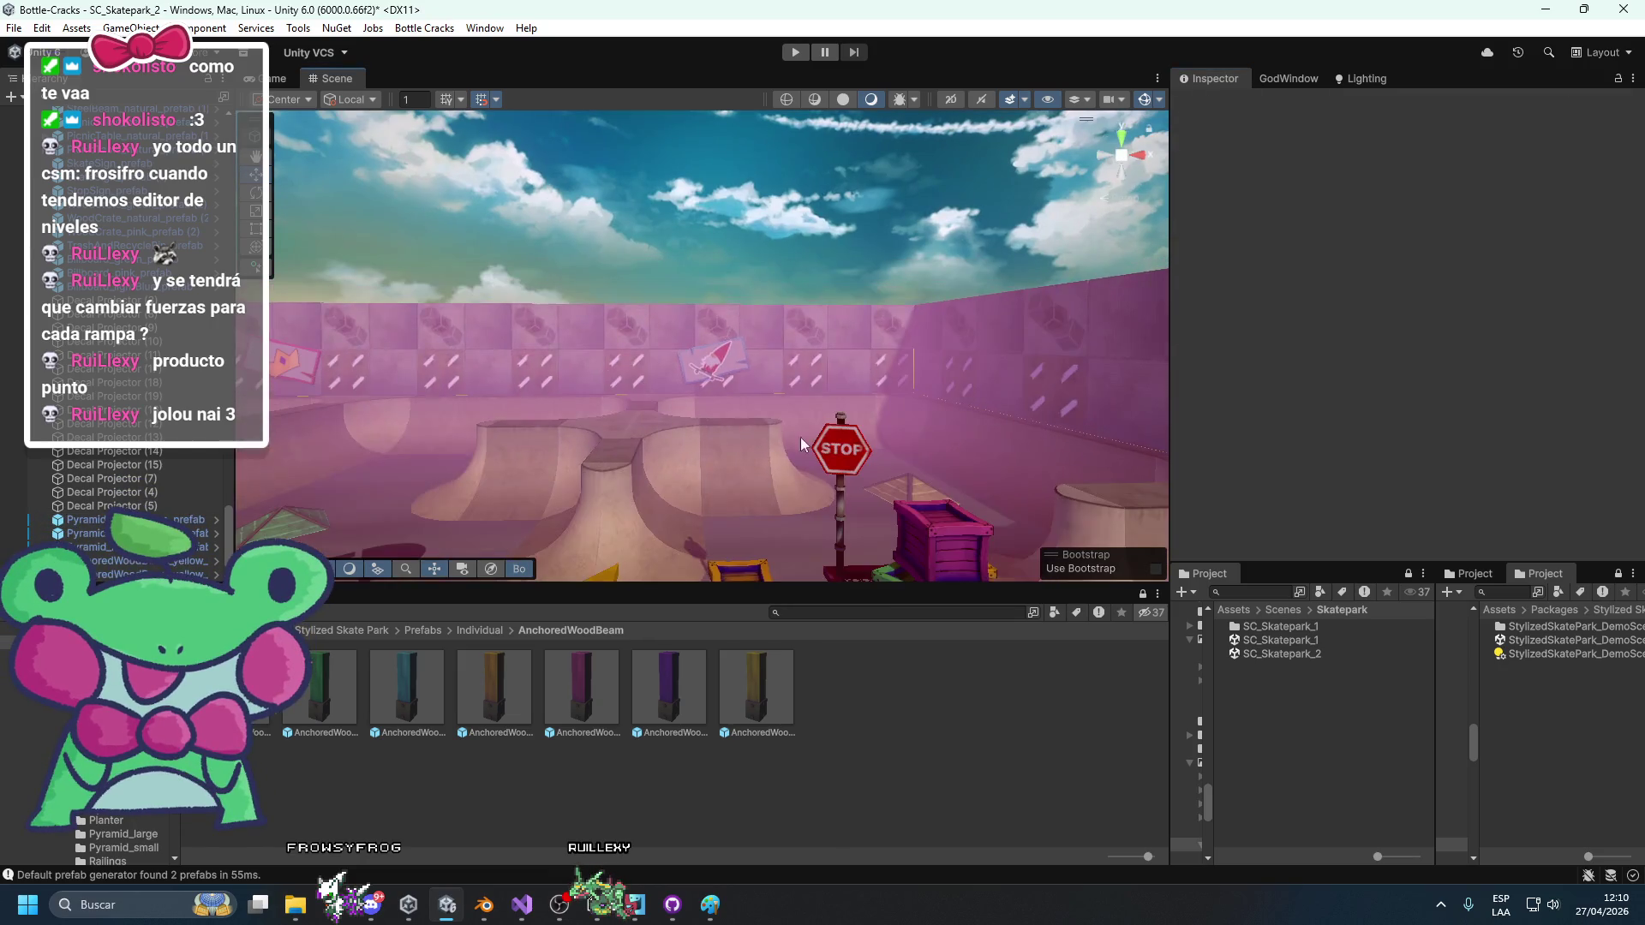
mouse_move(801, 444)
mouse_down()
mouse_move(723, 442)
mouse_move(902, 435)
mouse_move(865, 419)
mouse_up()
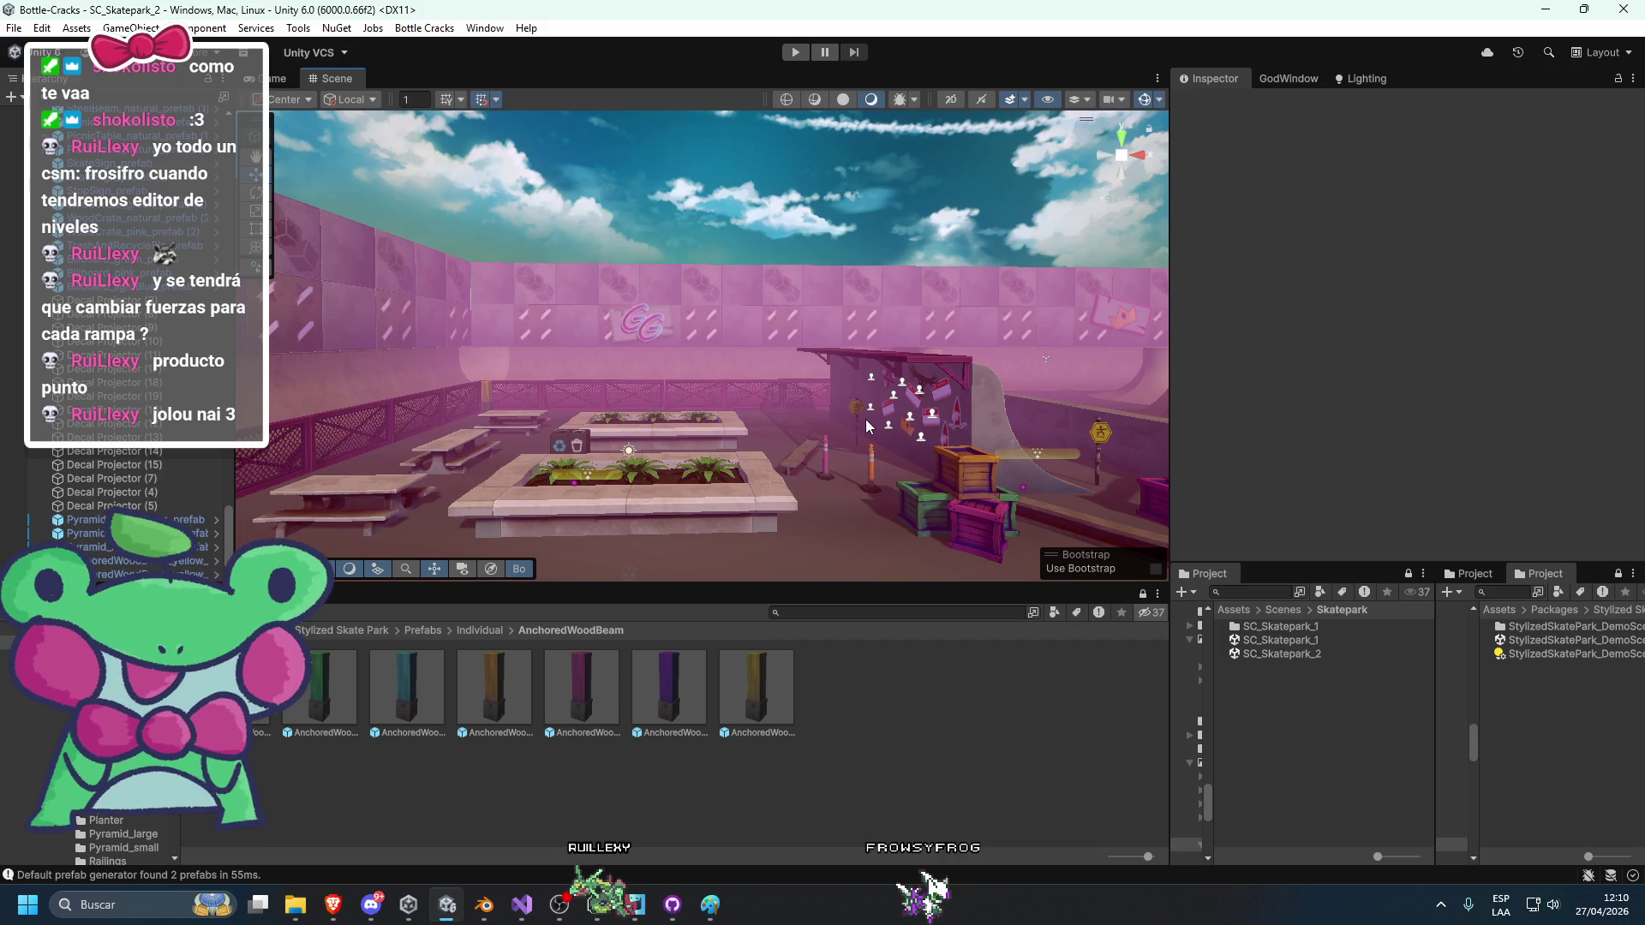
mouse_move(868, 425)
mouse_down()
mouse_move(798, 479)
mouse_move(857, 531)
mouse_move(677, 597)
mouse_move(681, 513)
mouse_move(737, 540)
mouse_move(709, 444)
mouse_move(1092, 589)
mouse_up()
click(727, 490)
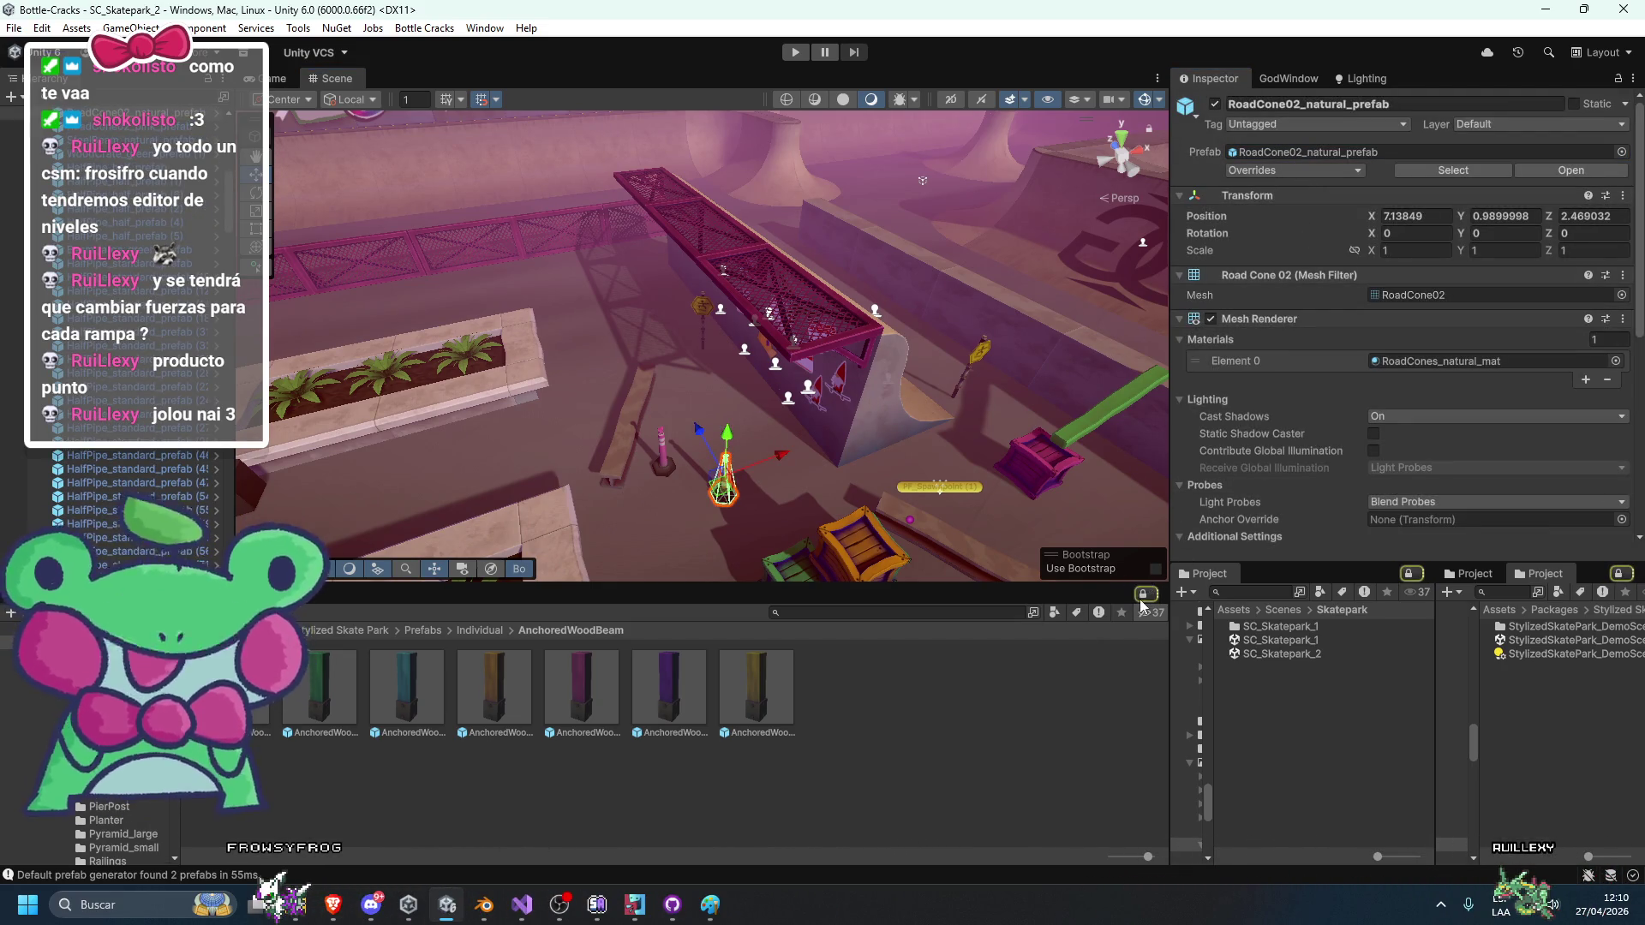
Place orange RoadCone02 cones on the floor beside the half-pipe ramp.
click(1315, 160)
drag(848, 377, 660, 542)
drag(783, 439, 779, 444)
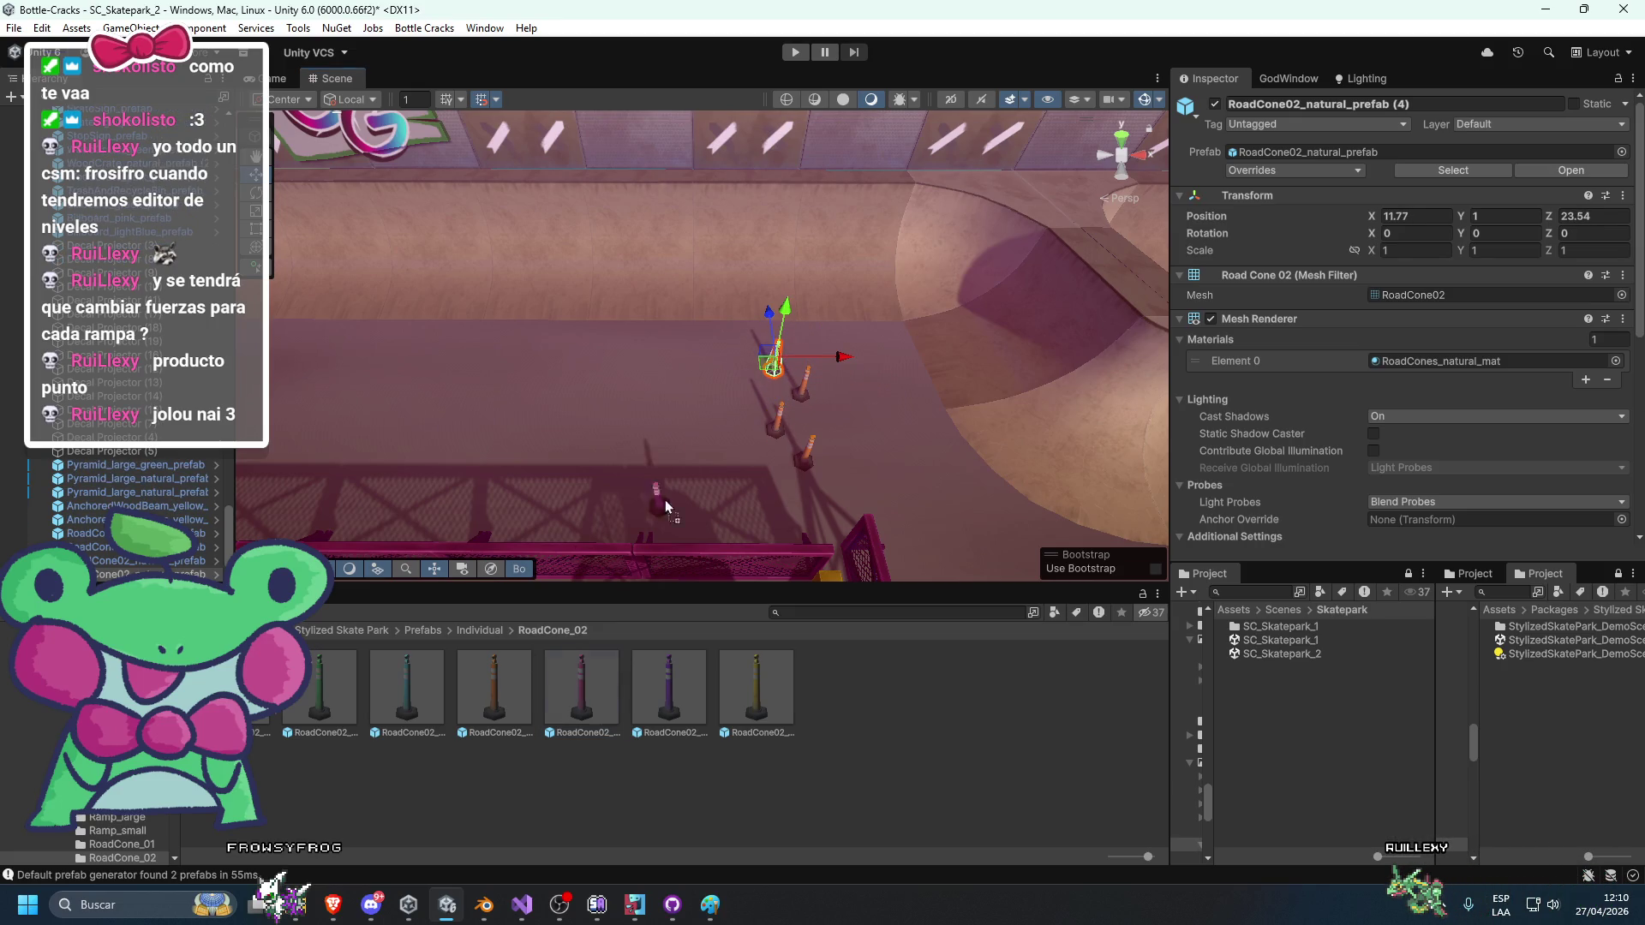
Duplicate the pink cone twice to extend the row across the floor.
click(741, 378)
key(ctrl+d)
mouse_move(742, 377)
mouse_down()
mouse_move(758, 330)
mouse_move(728, 340)
mouse_move(752, 495)
mouse_move(841, 404)
mouse_move(854, 429)
mouse_move(847, 405)
mouse_up()
key(ctrl+d)
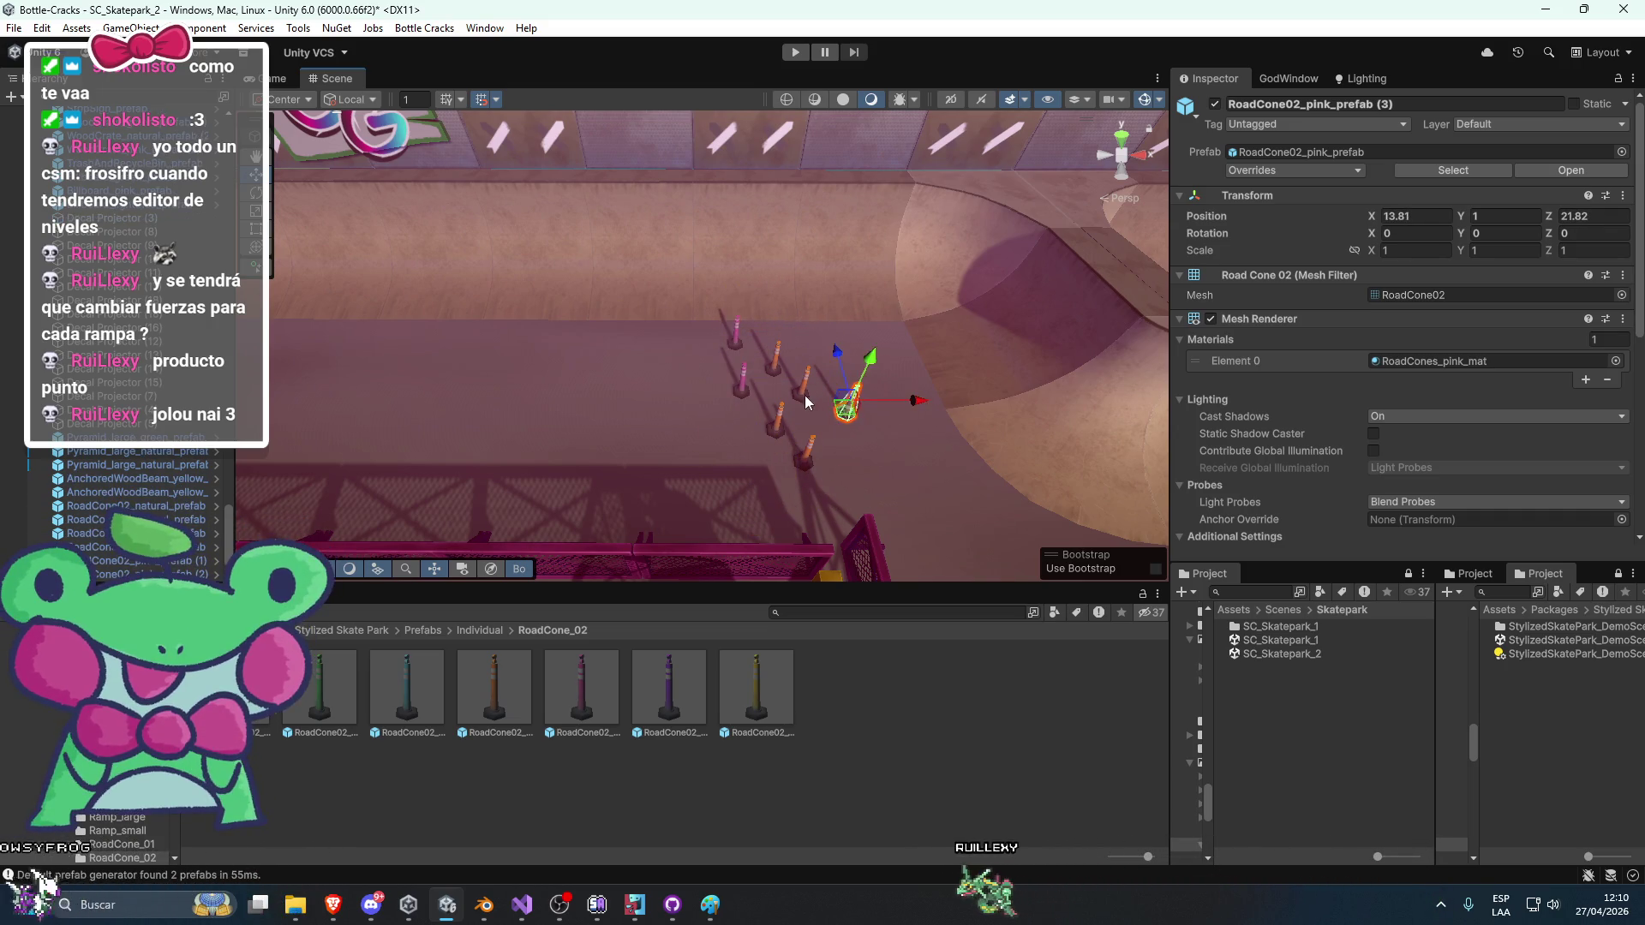
mouse_move(665, 398)
mouse_down()
mouse_move(718, 197)
mouse_move(771, 343)
mouse_move(824, 403)
mouse_move(797, 402)
mouse_move(734, 544)
mouse_move(635, 393)
mouse_move(778, 469)
mouse_move(730, 436)
mouse_move(771, 439)
mouse_move(645, 436)
mouse_move(671, 438)
mouse_move(687, 486)
mouse_move(504, 422)
mouse_move(835, 434)
mouse_up()
click(1059, 463)
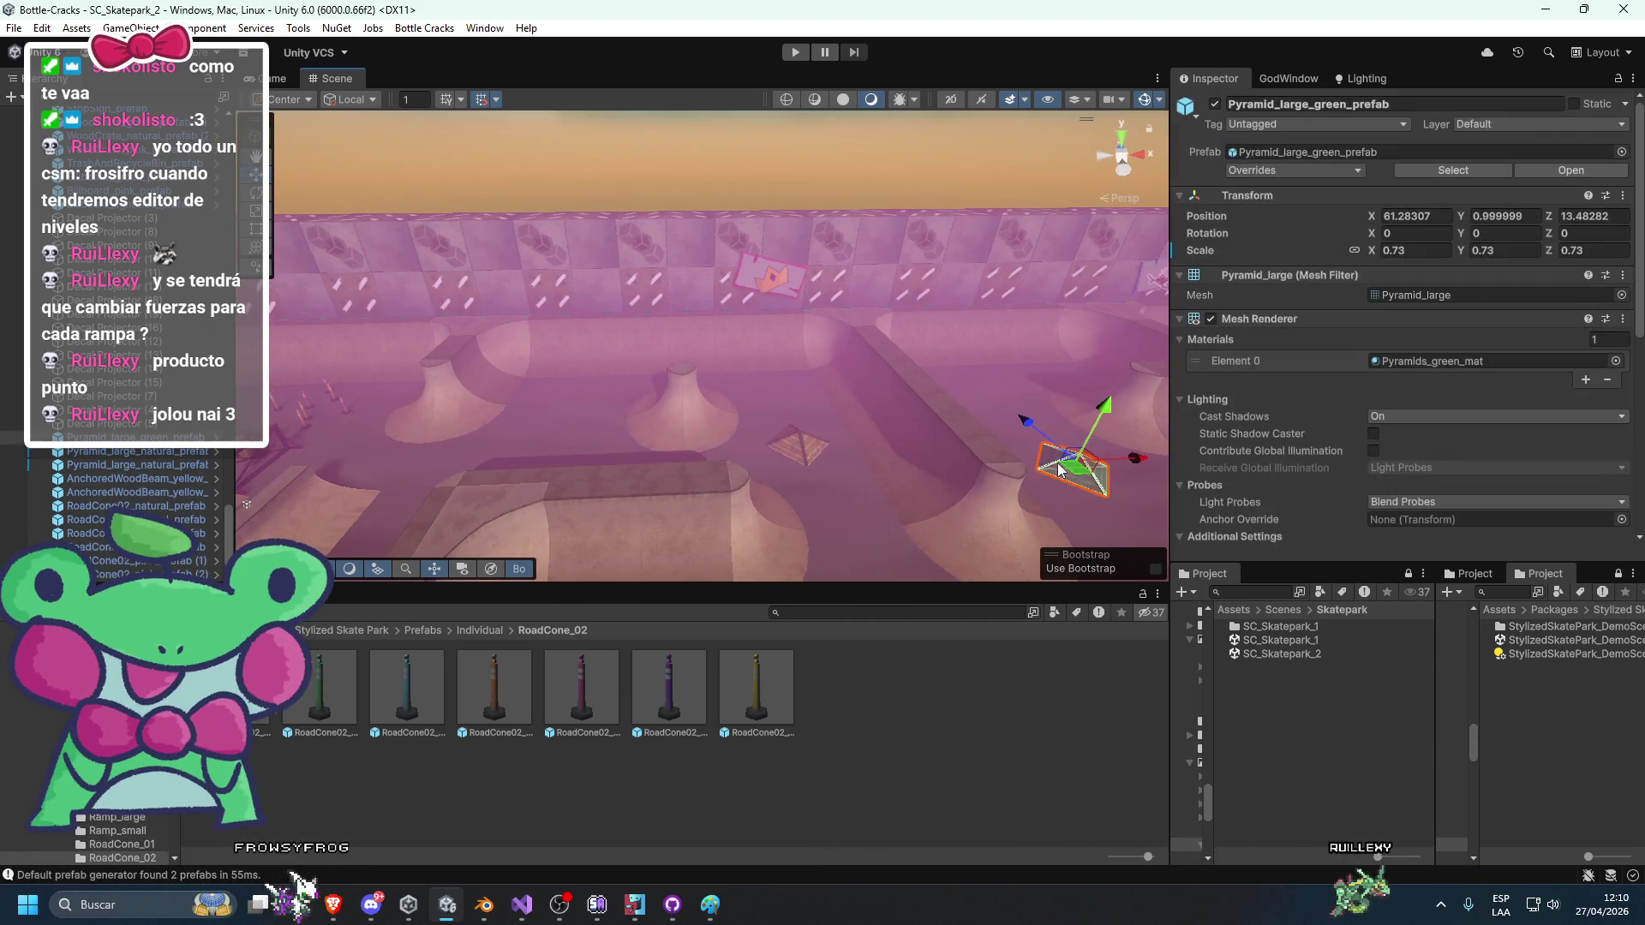
Drag Pyramid_large_green to the park centre in front of the GG sign, then select the last pink cone.
drag(908, 479, 701, 469)
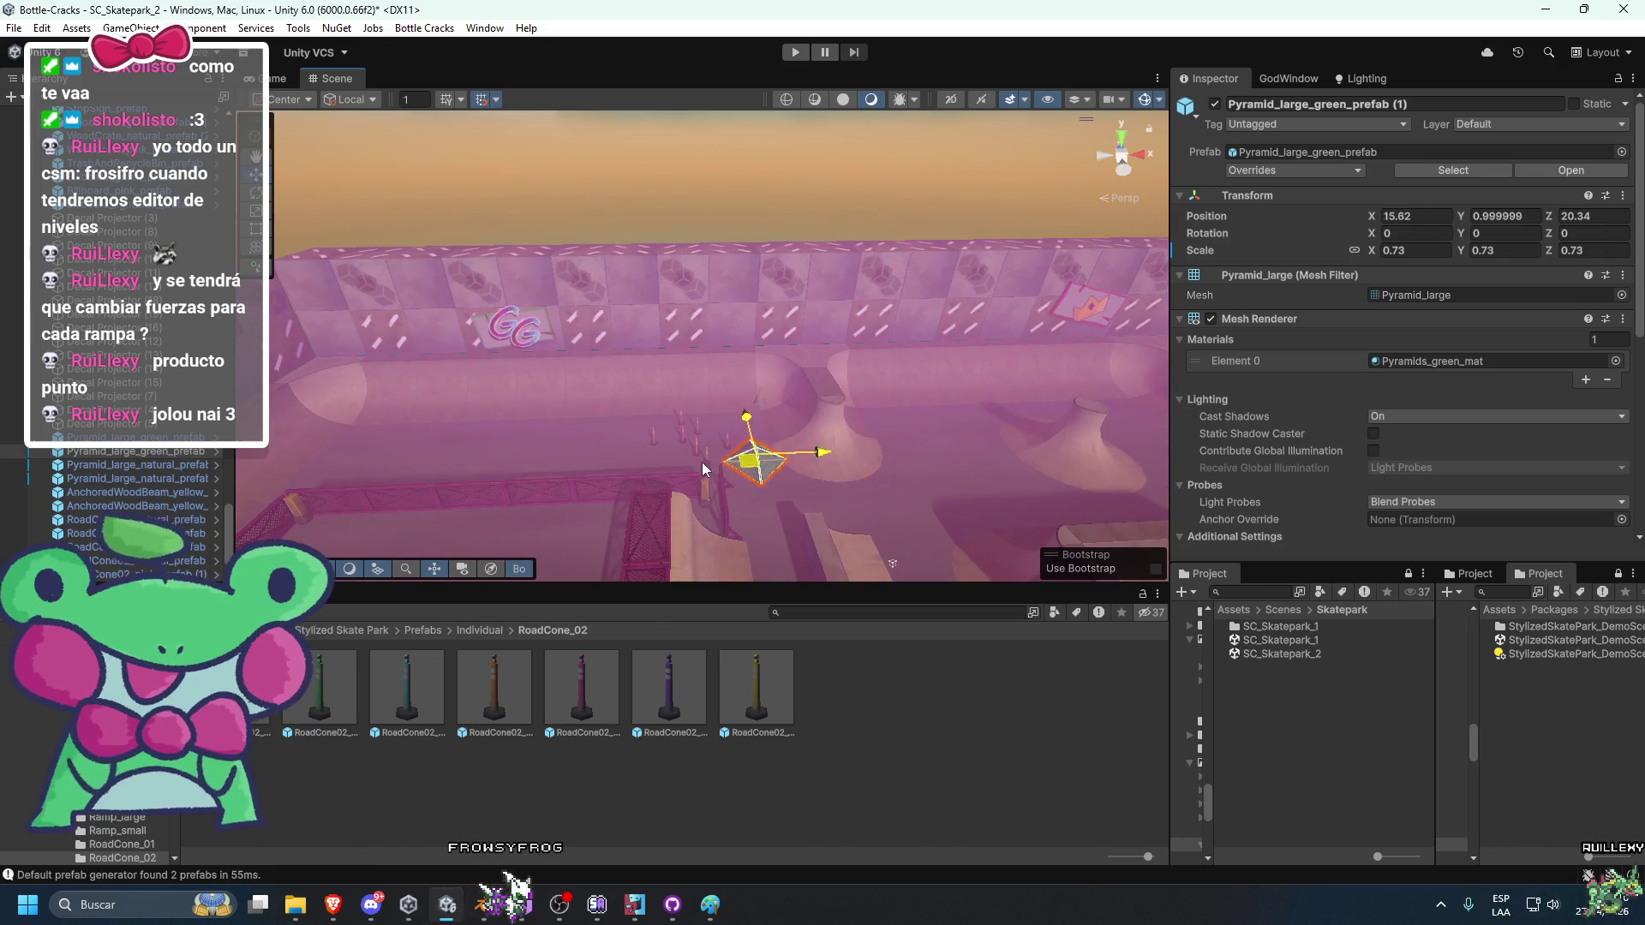
drag(580, 454, 700, 450)
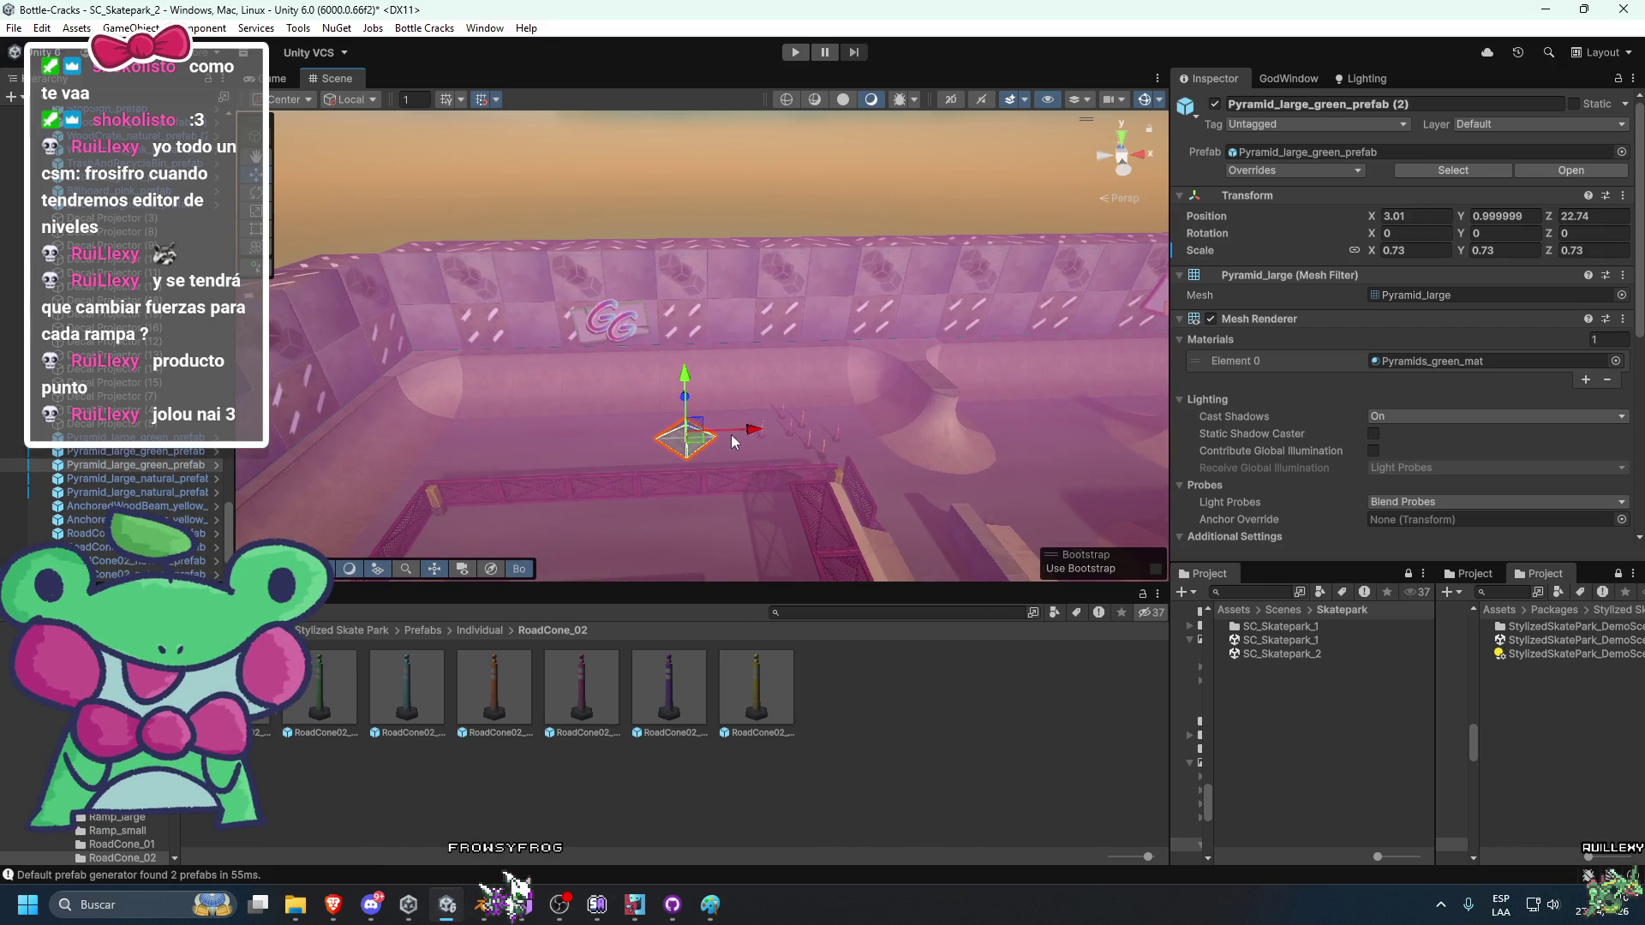
click(628, 463)
mouse_move(625, 502)
mouse_down()
mouse_move(655, 377)
mouse_move(550, 377)
mouse_move(763, 397)
mouse_move(588, 349)
mouse_move(464, 382)
mouse_move(559, 378)
mouse_move(824, 470)
mouse_move(666, 500)
mouse_up()
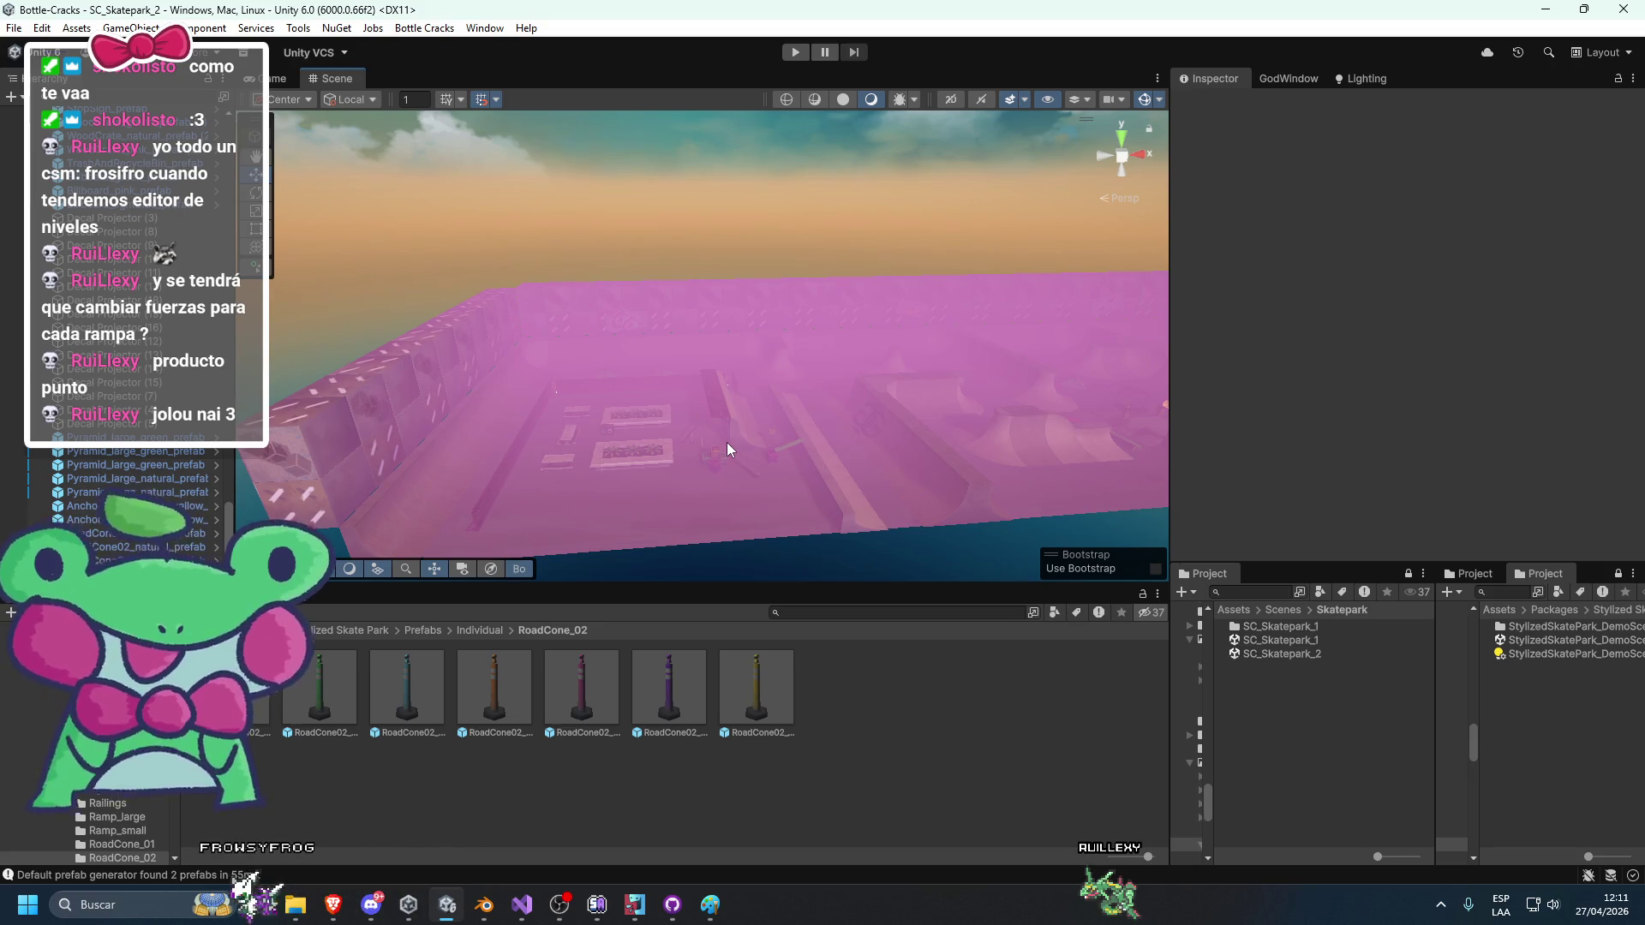
mouse_move(449, 389)
mouse_down()
mouse_move(815, 268)
mouse_move(512, 306)
mouse_move(568, 357)
mouse_move(763, 386)
mouse_move(797, 341)
mouse_move(711, 386)
mouse_up()
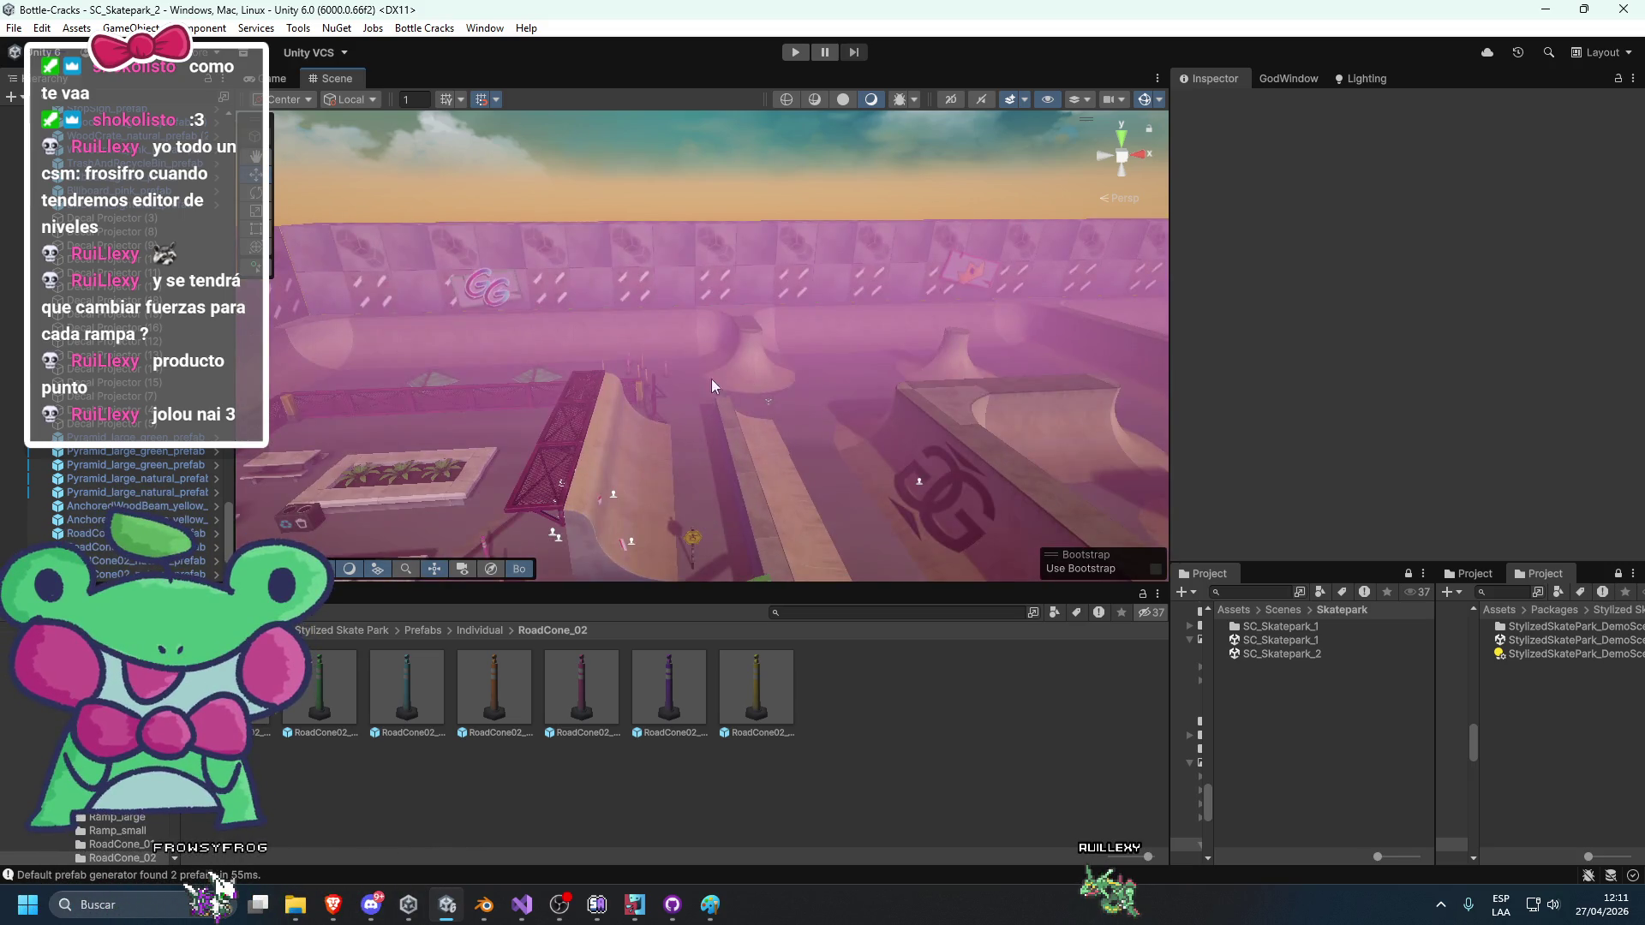
click(129, 574)
scroll(107, 476, up, 5)
scroll(107, 475, up, 5)
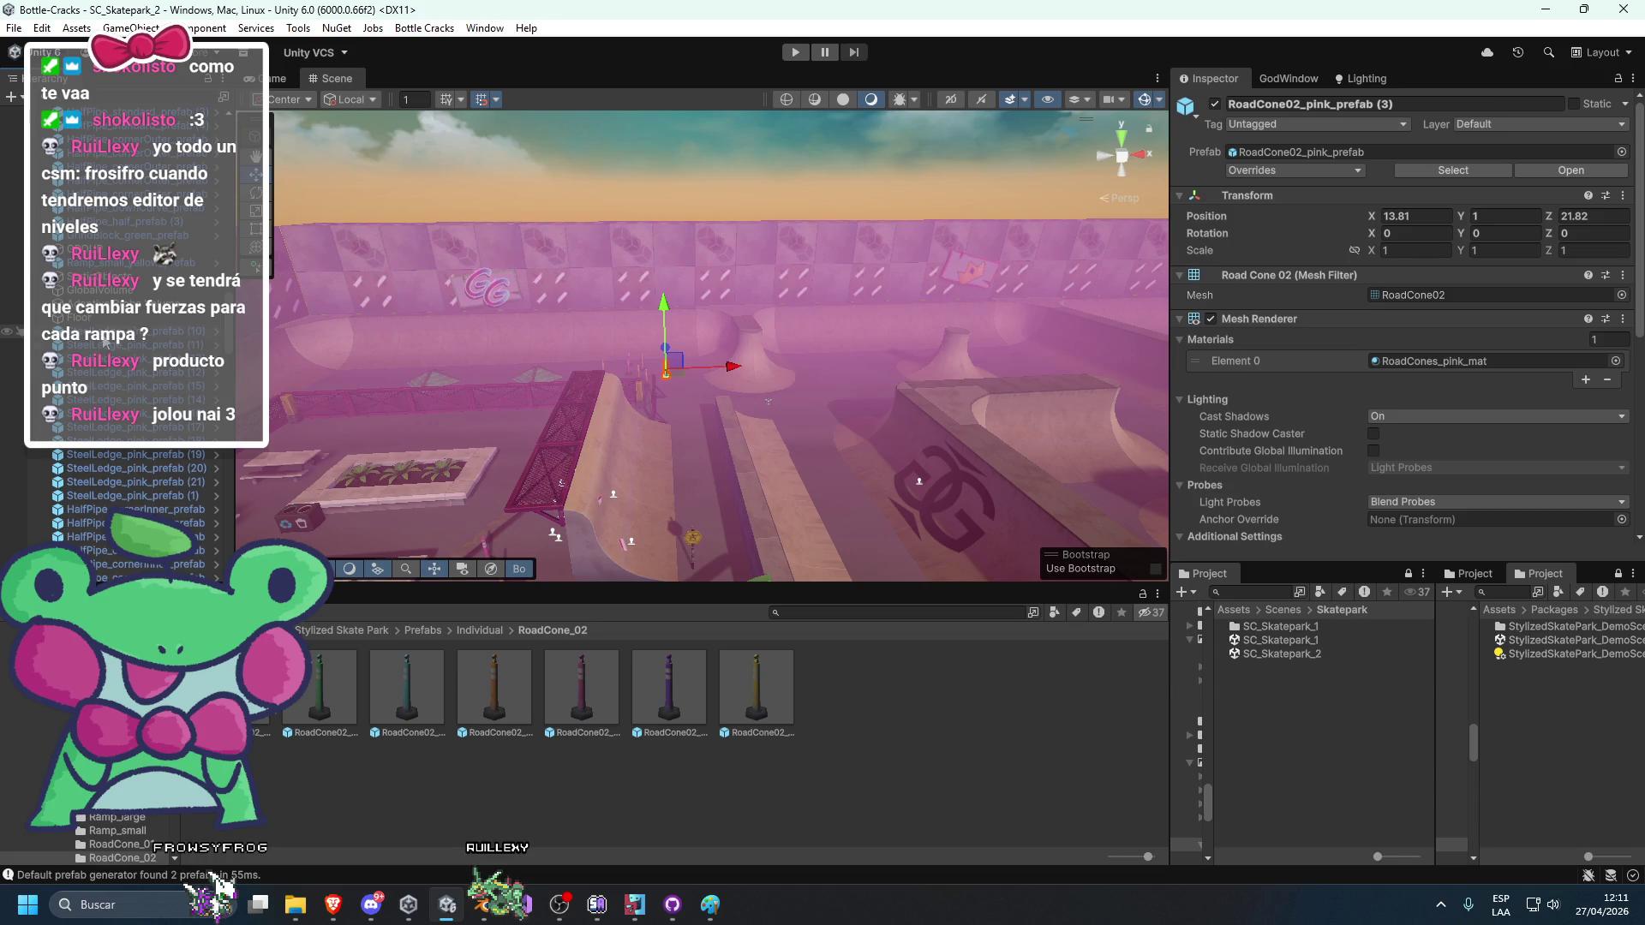
Frame the large natural wall blocks, then disable the StaticObjects group to hide its props.
shift+click(145, 389)
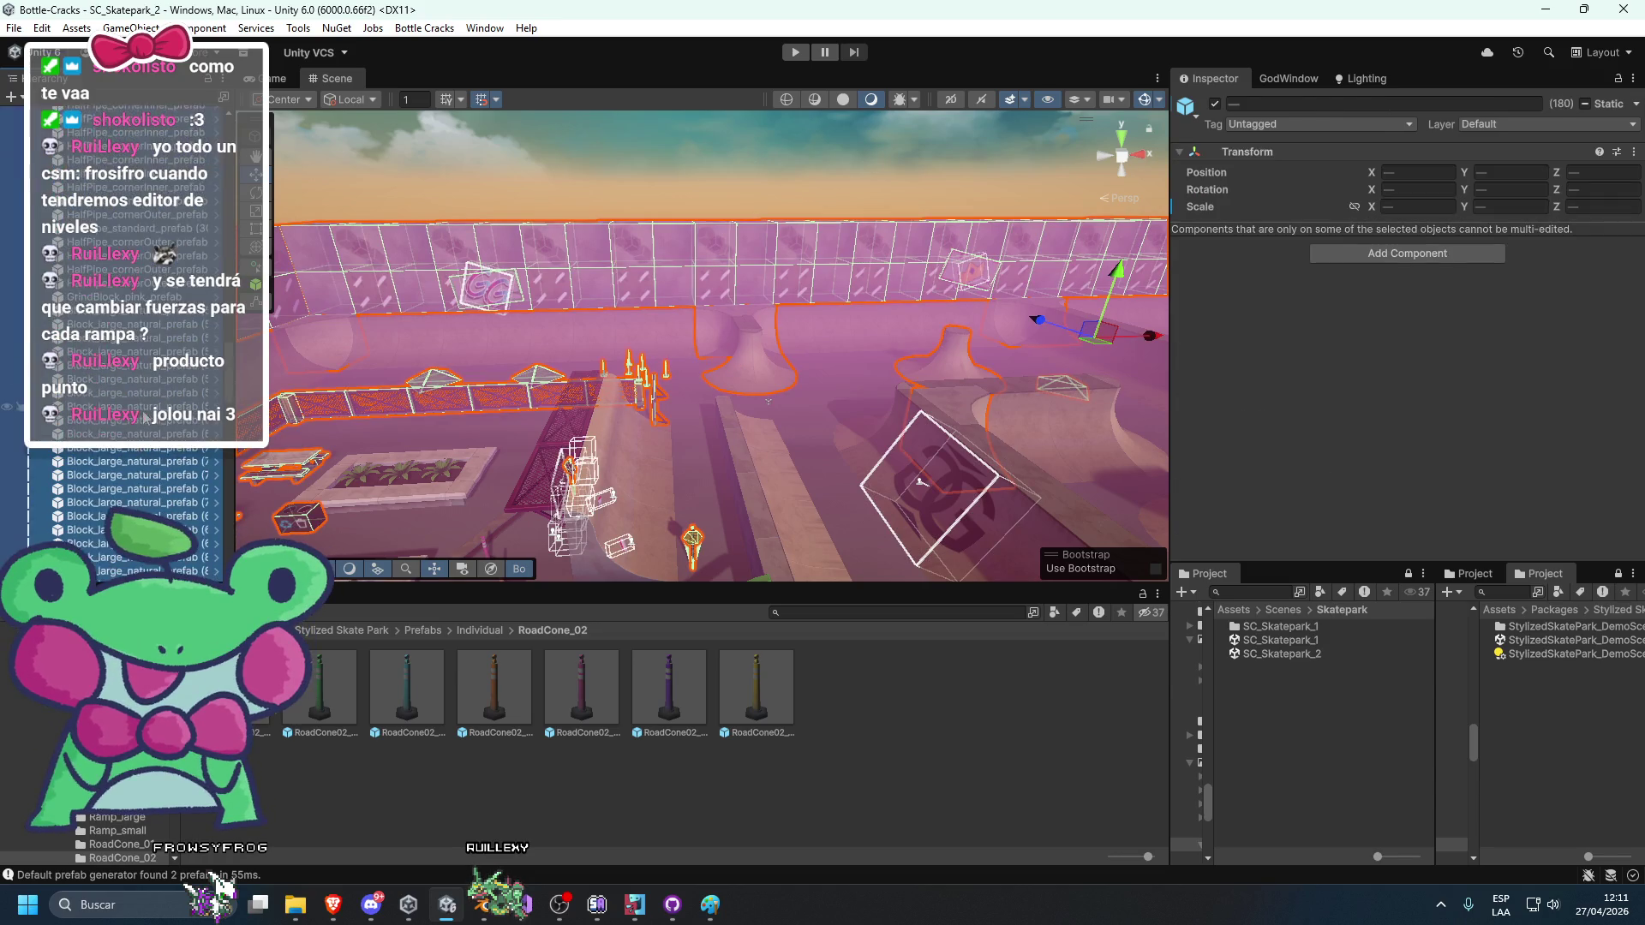
scroll(150, 385, down, 5)
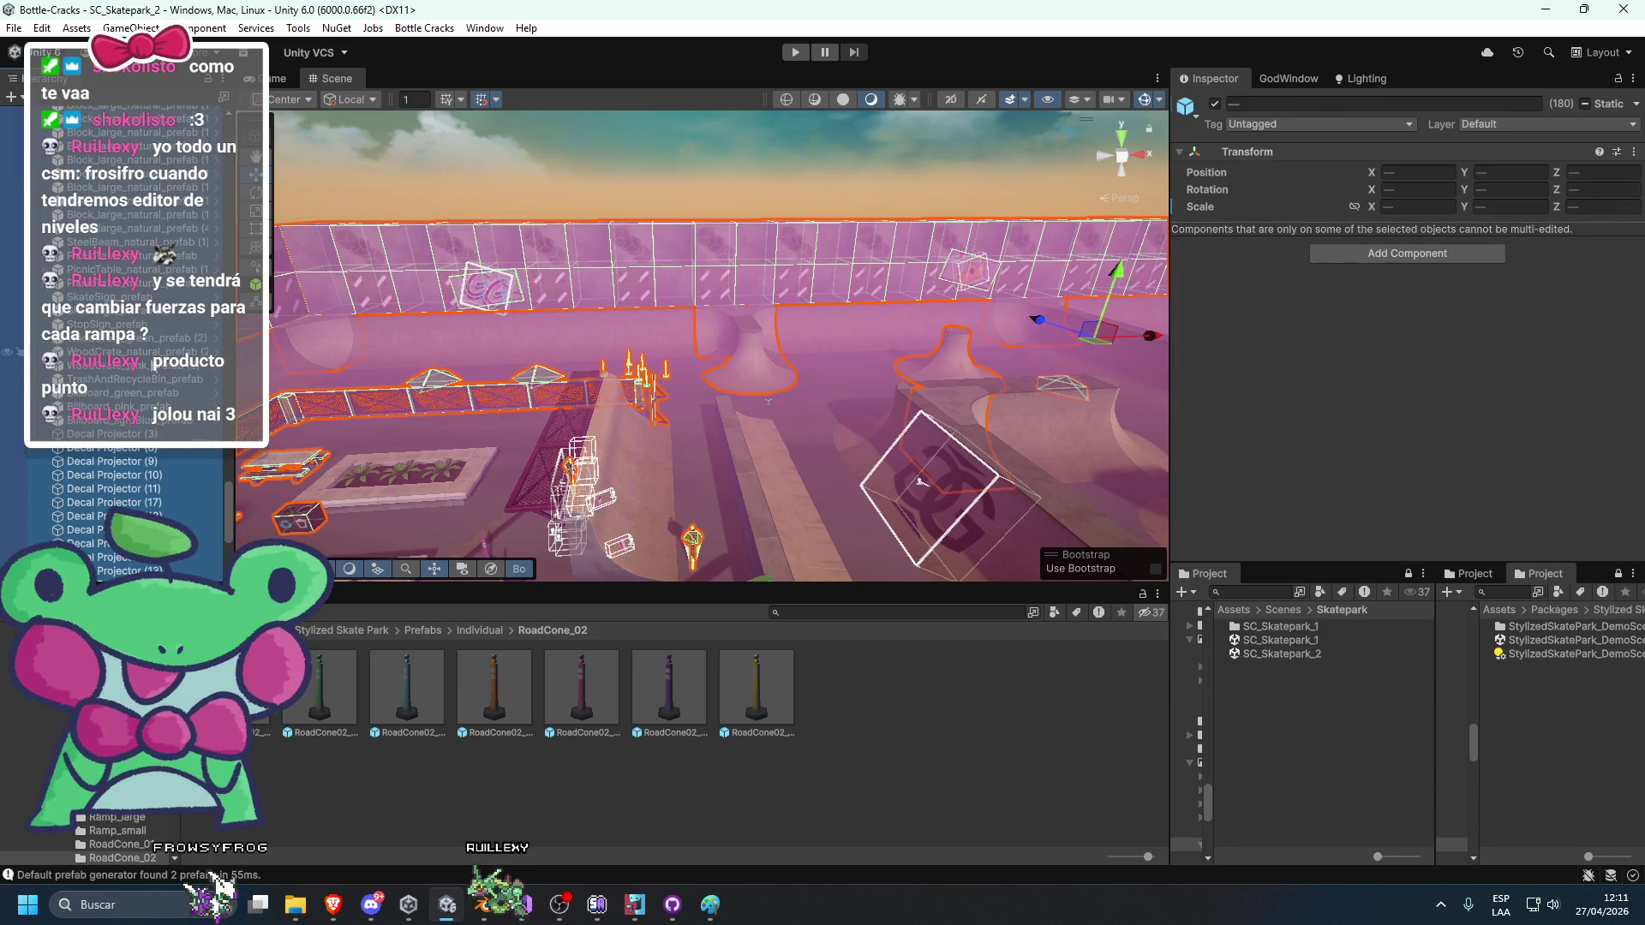
key(f)
scroll(13, 313, up, 5)
scroll(13, 313, up, 5)
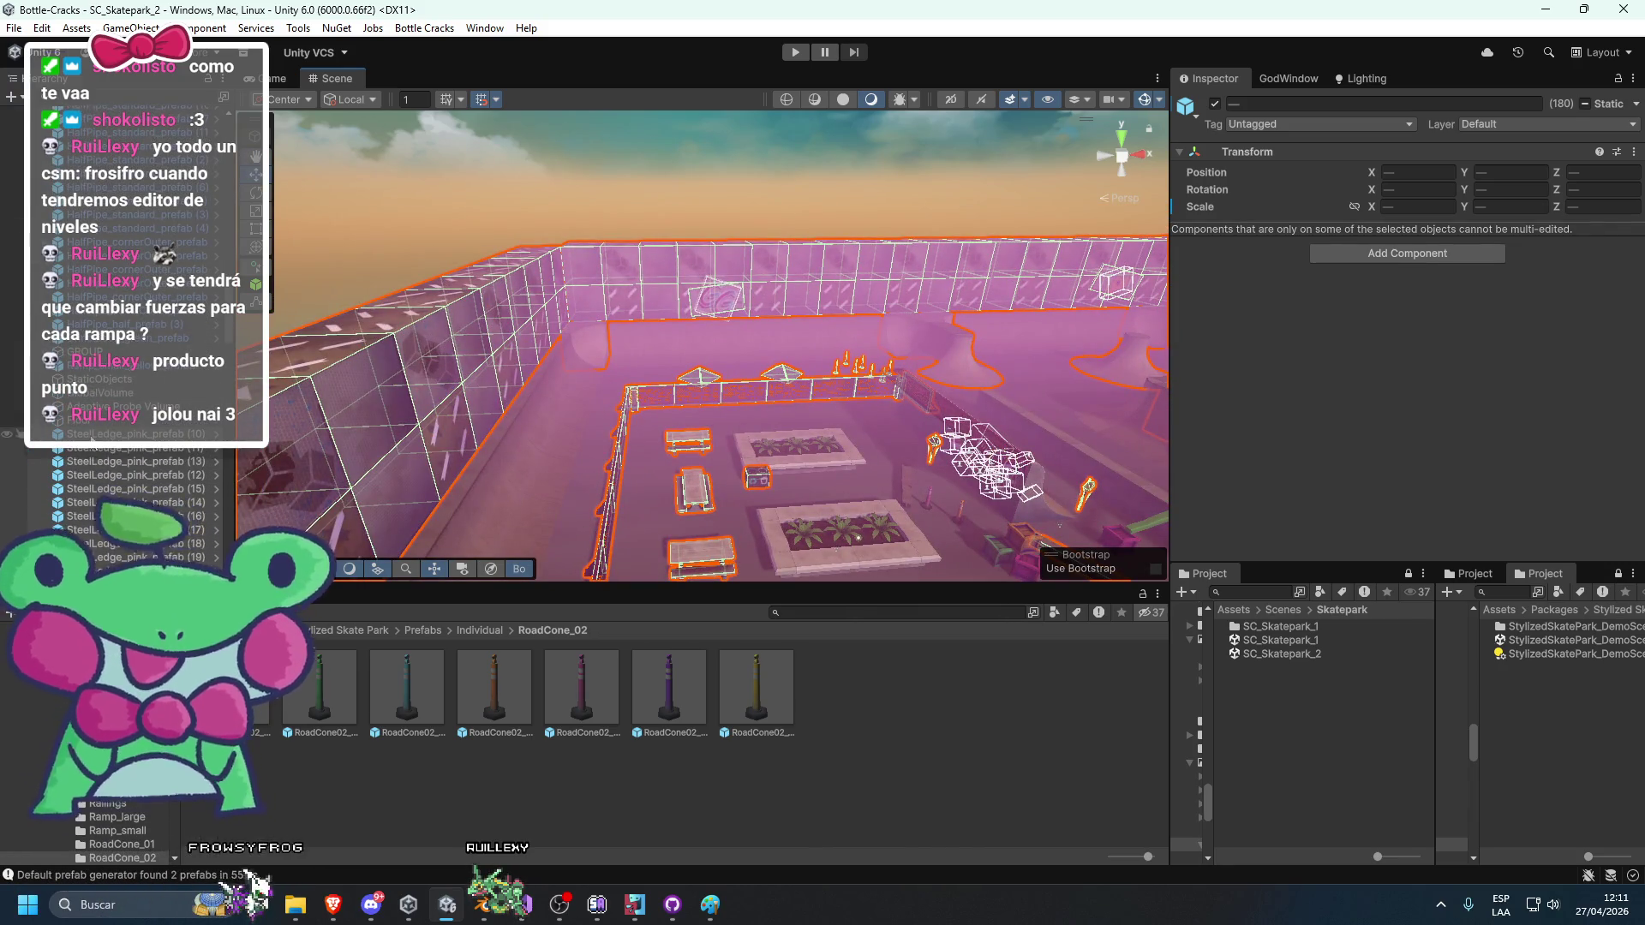
click(99, 378)
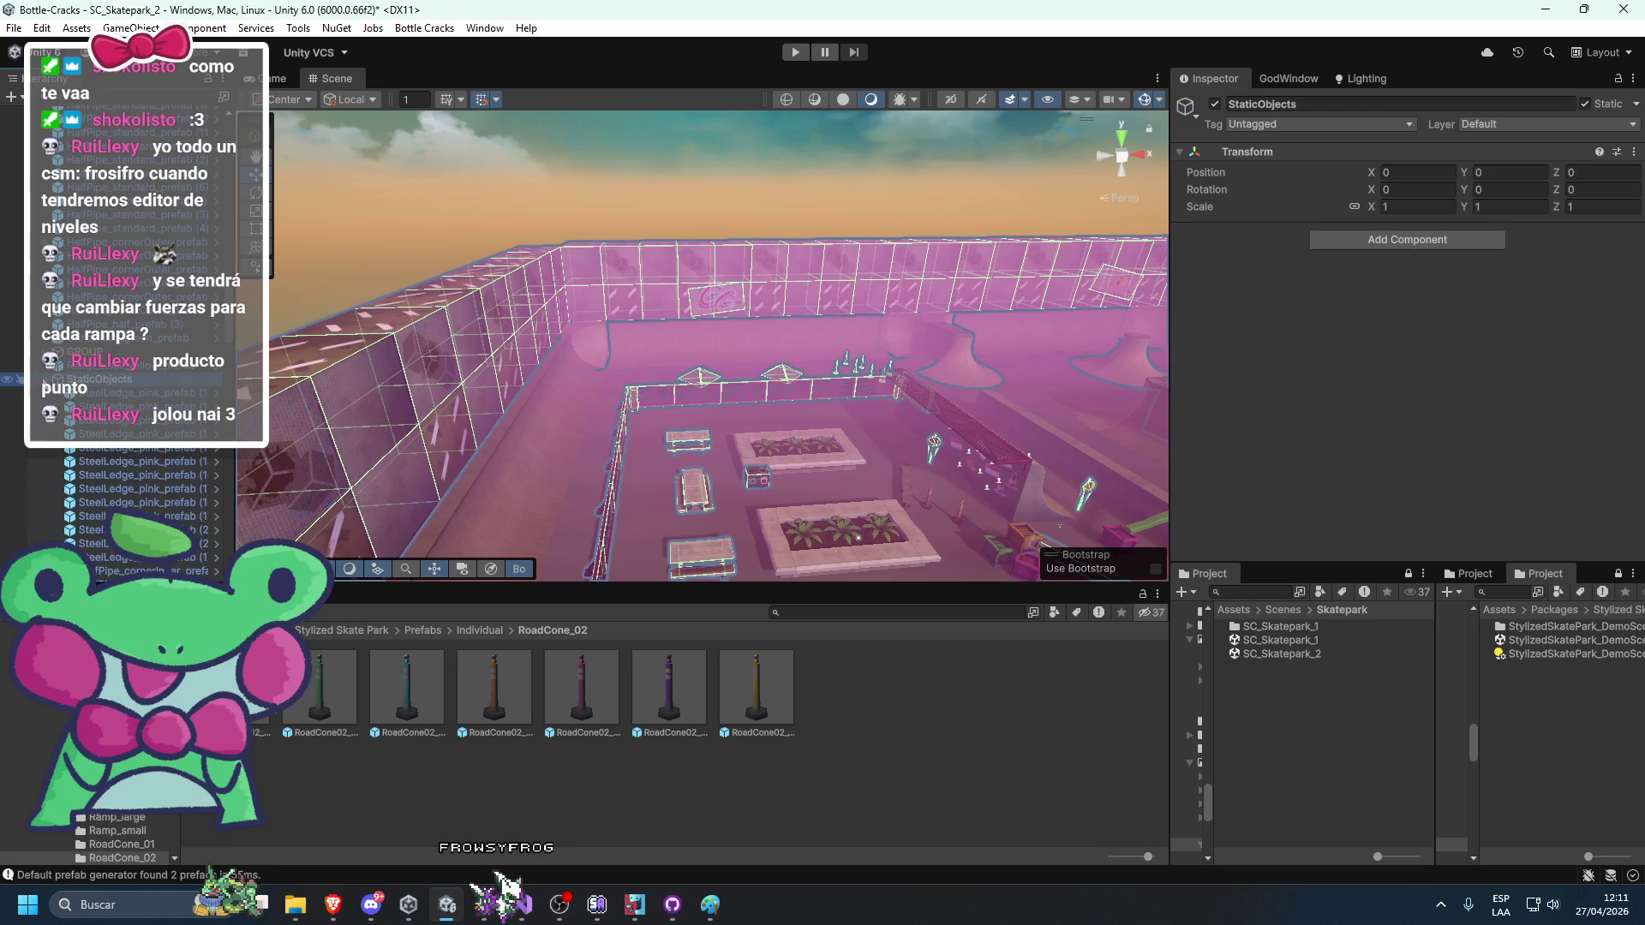
click(1215, 104)
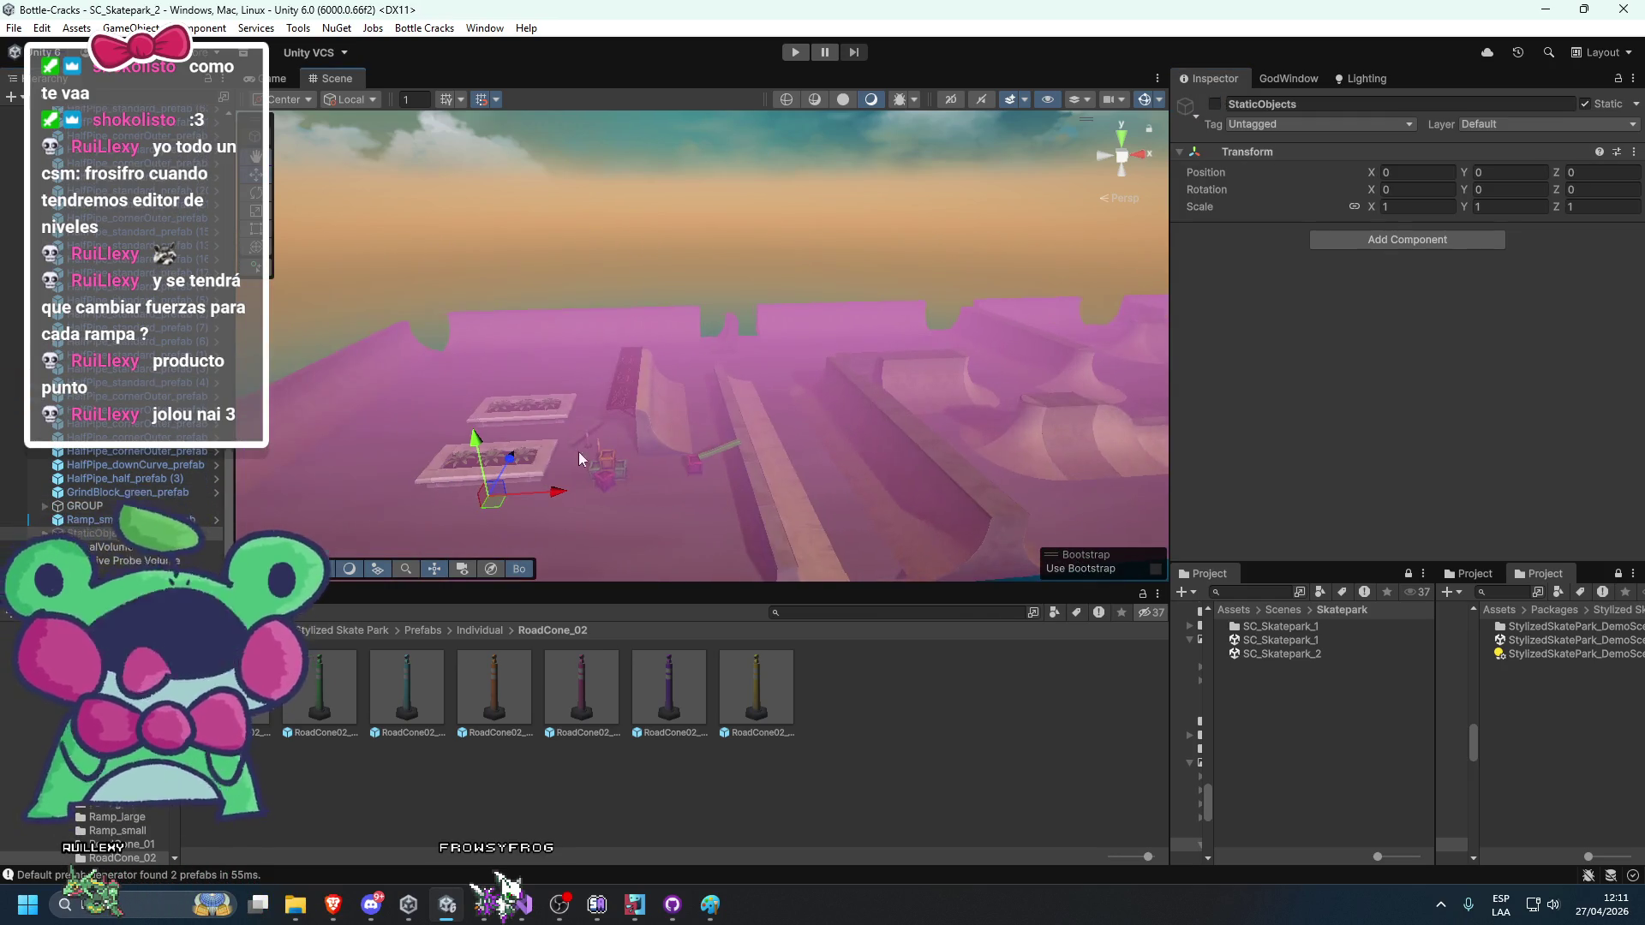
Inspect the yellow ramp, the green grind block and the 124 objects from Planter_02 down.
click(600, 454)
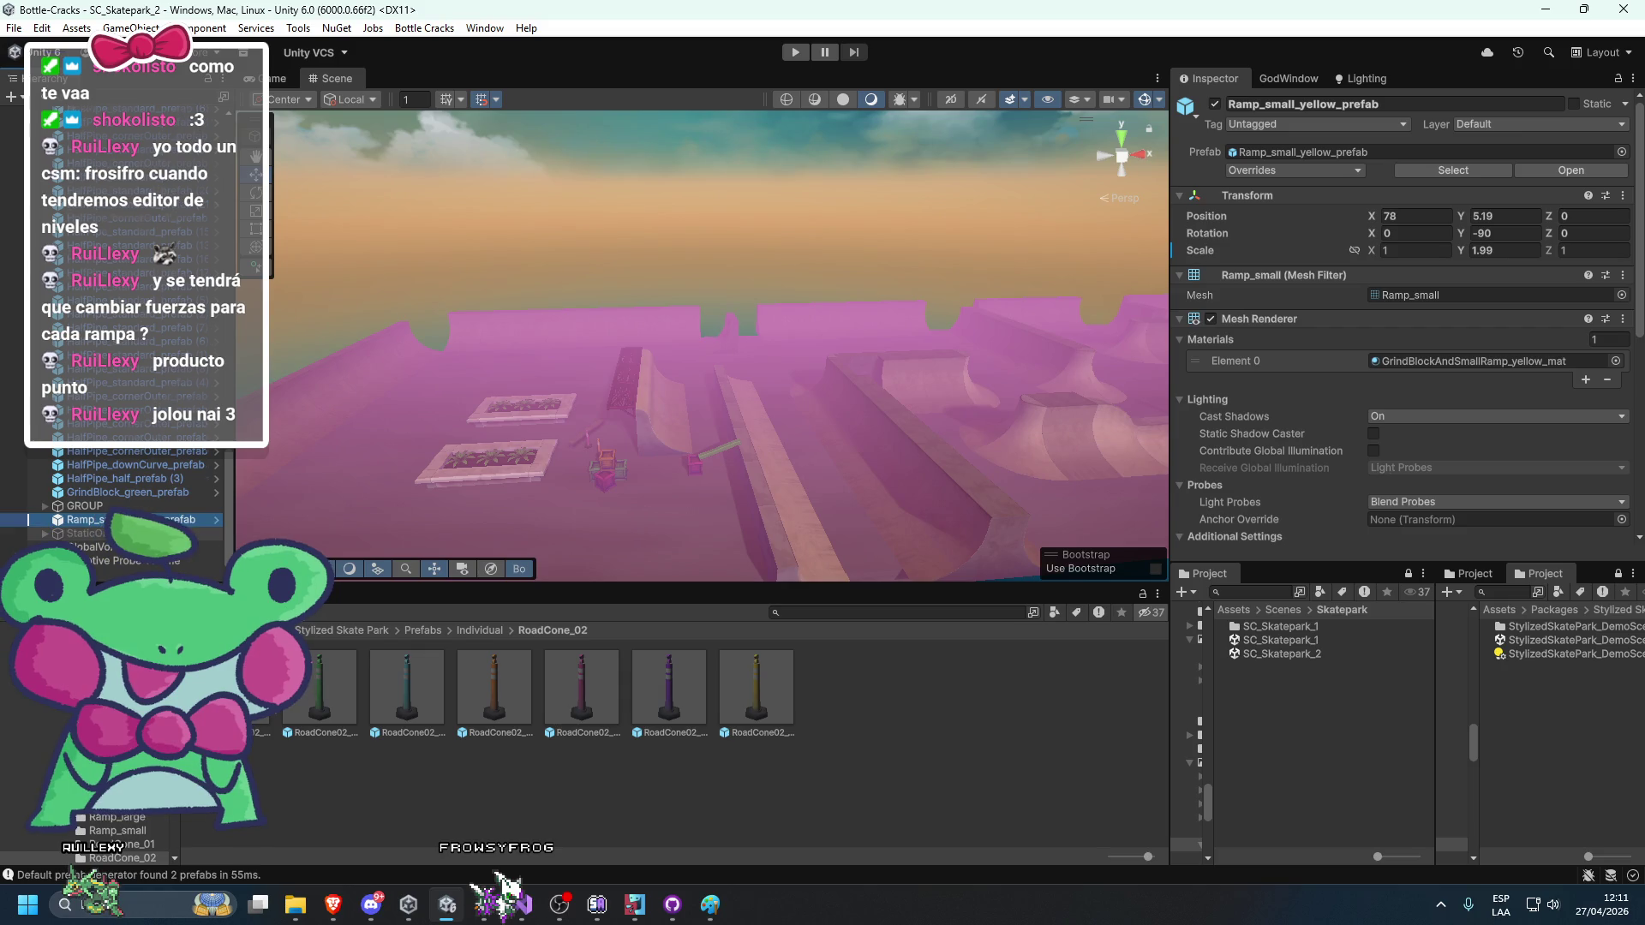
scroll(118, 481, up, 5)
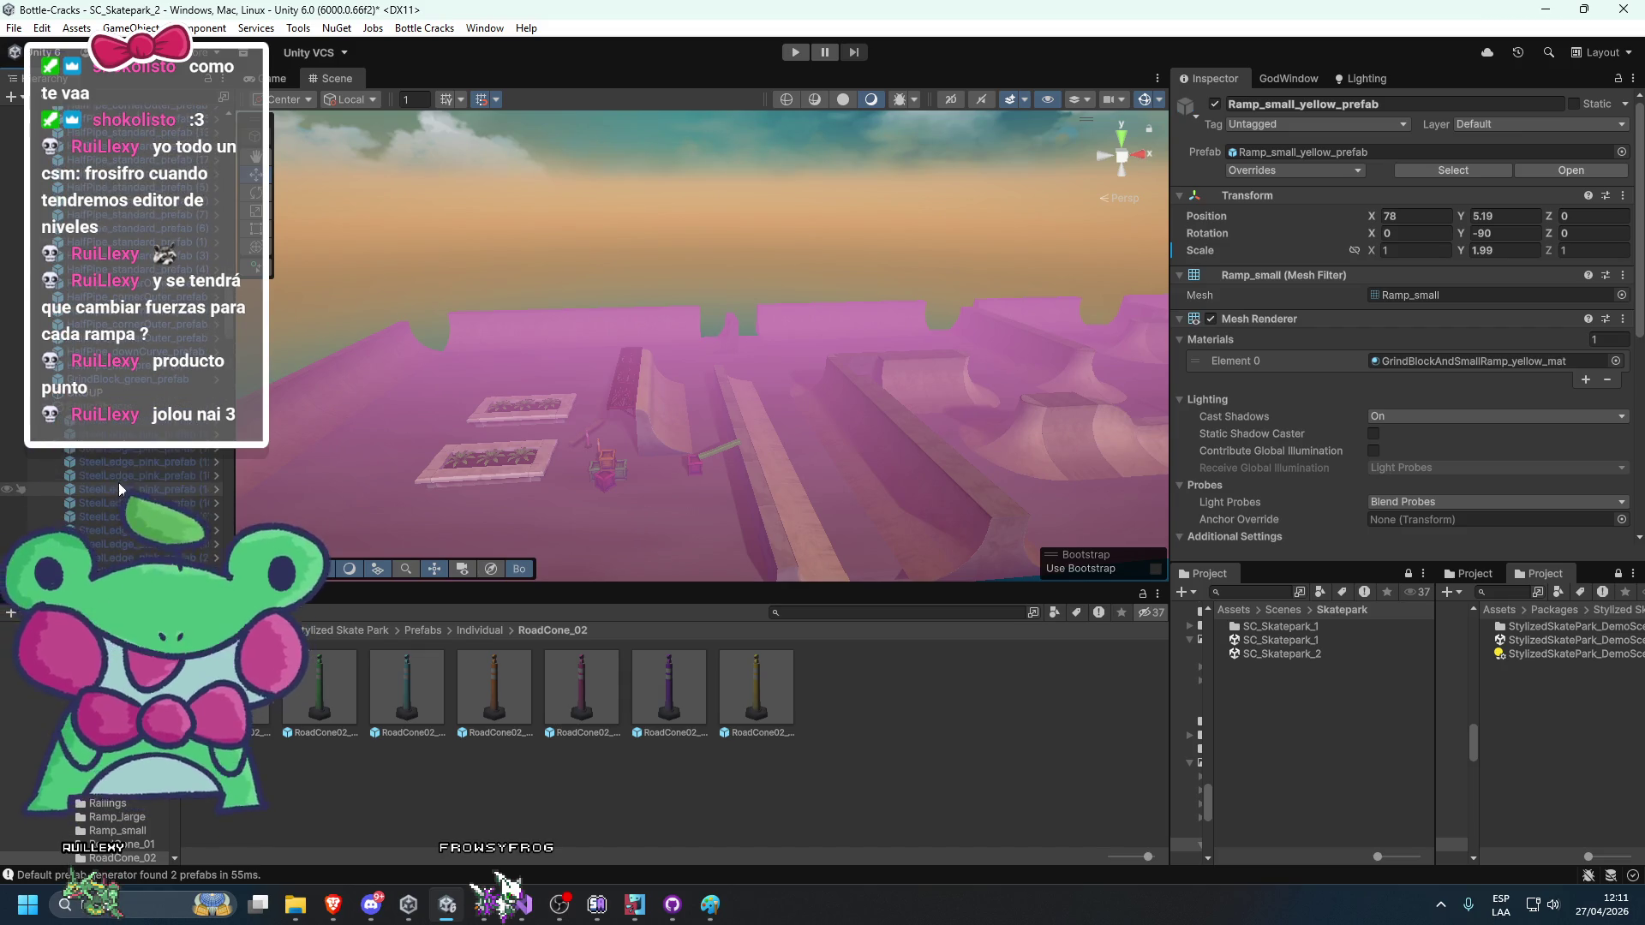
click(137, 383)
scroll(141, 377, up, 5)
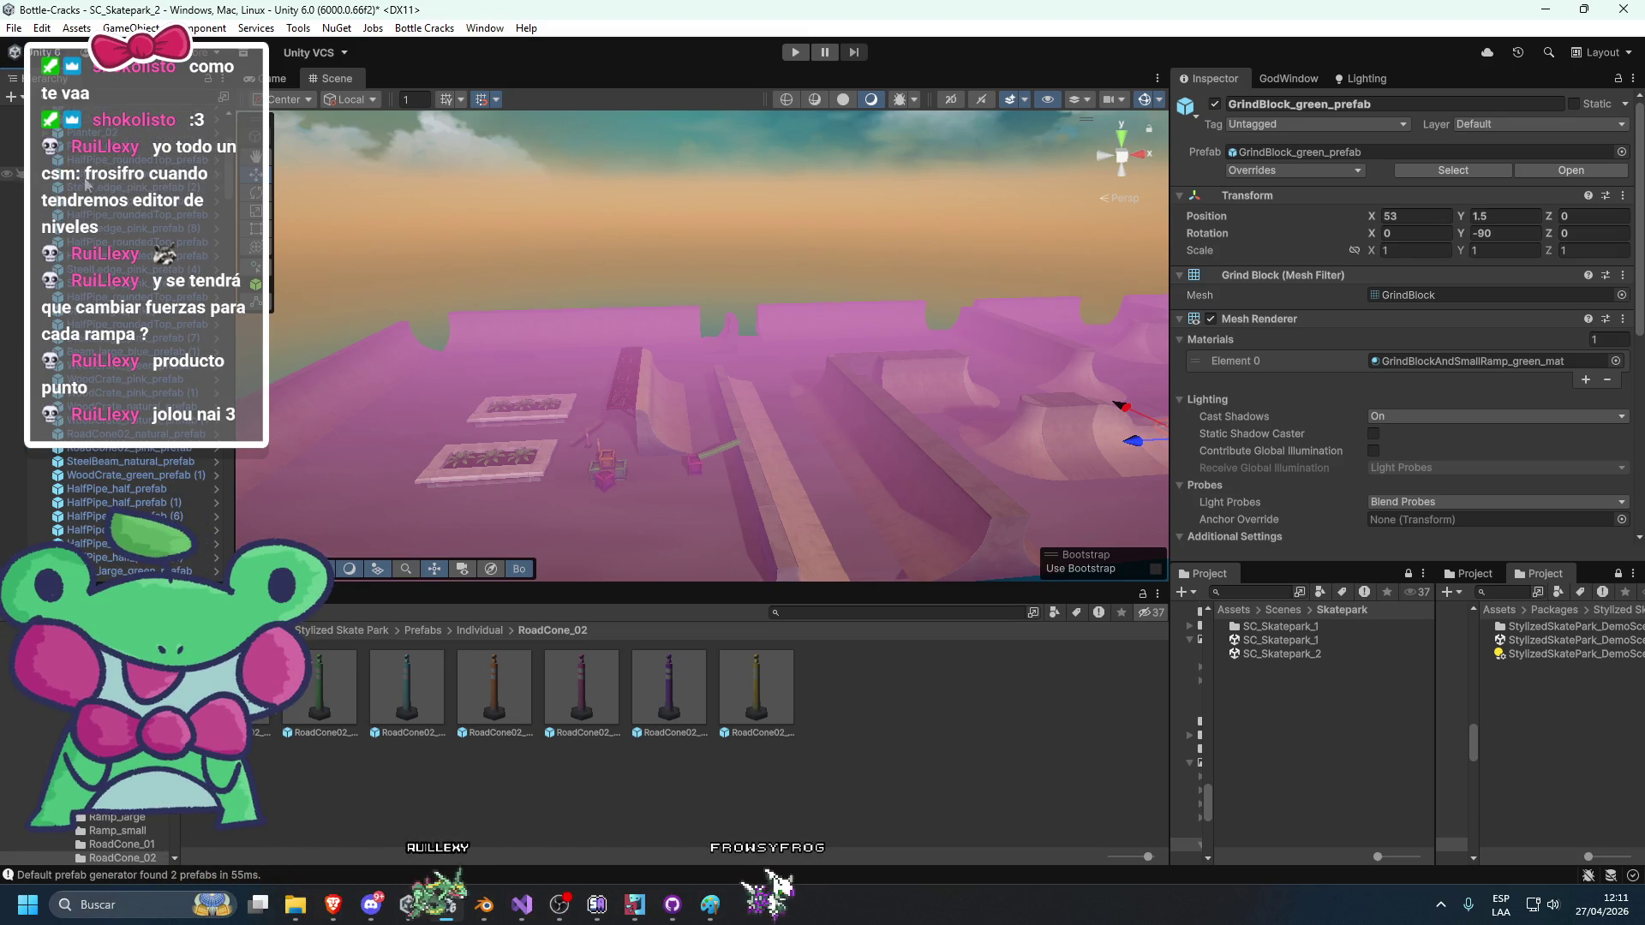
ctrl+click(121, 135)
click(116, 146)
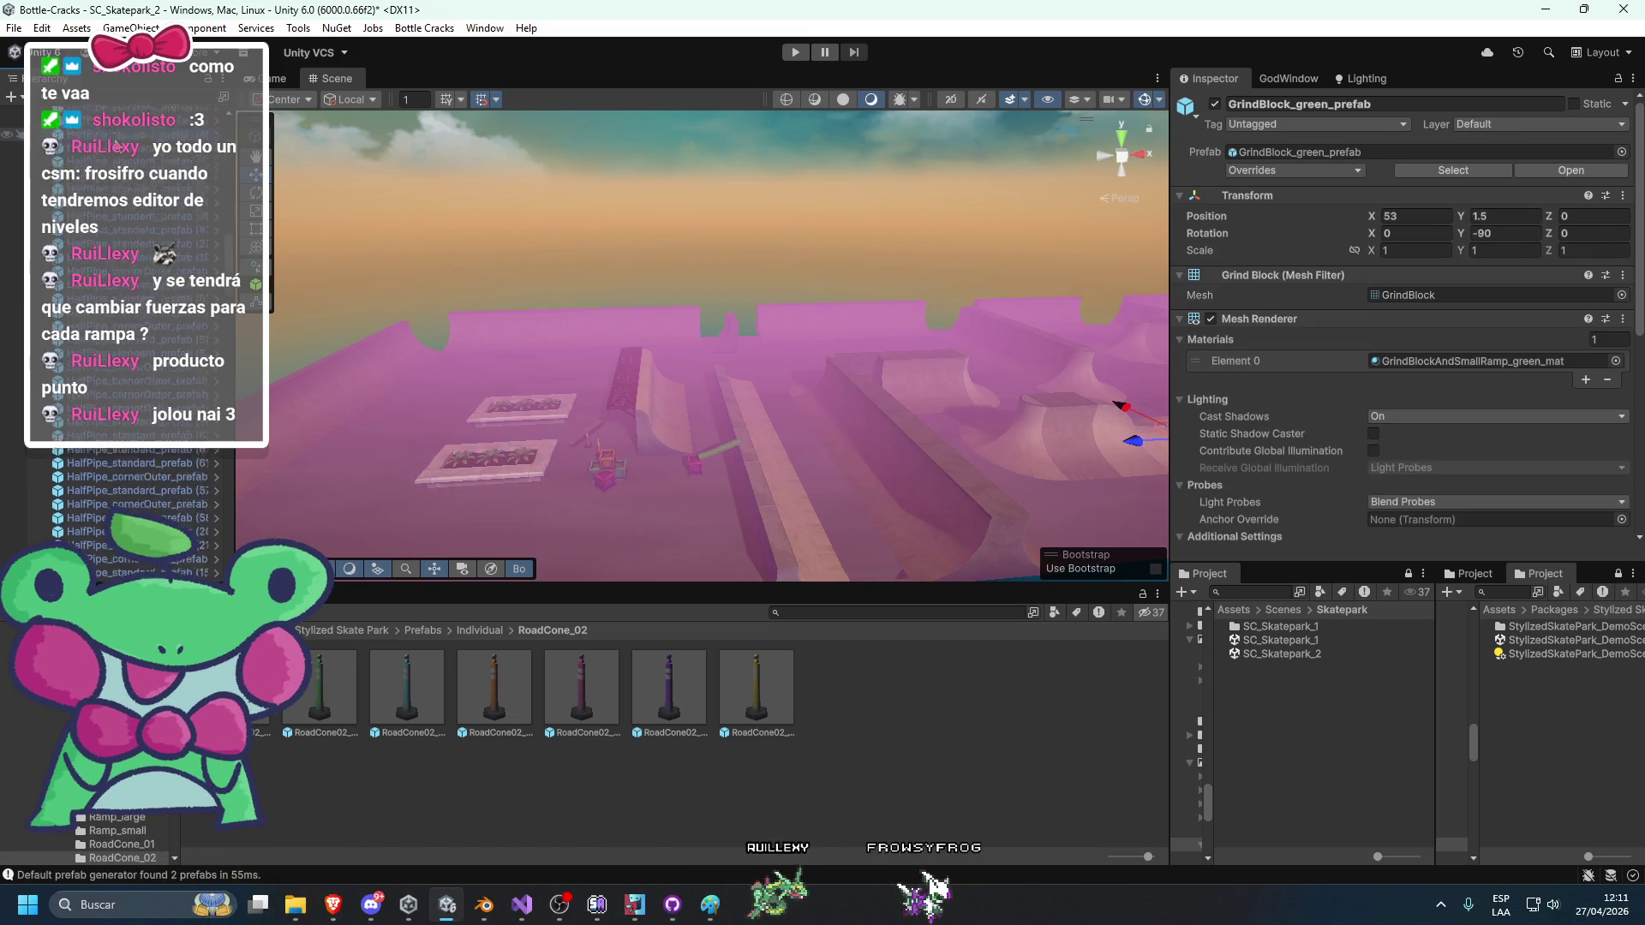
scroll(107, 343, up, 5)
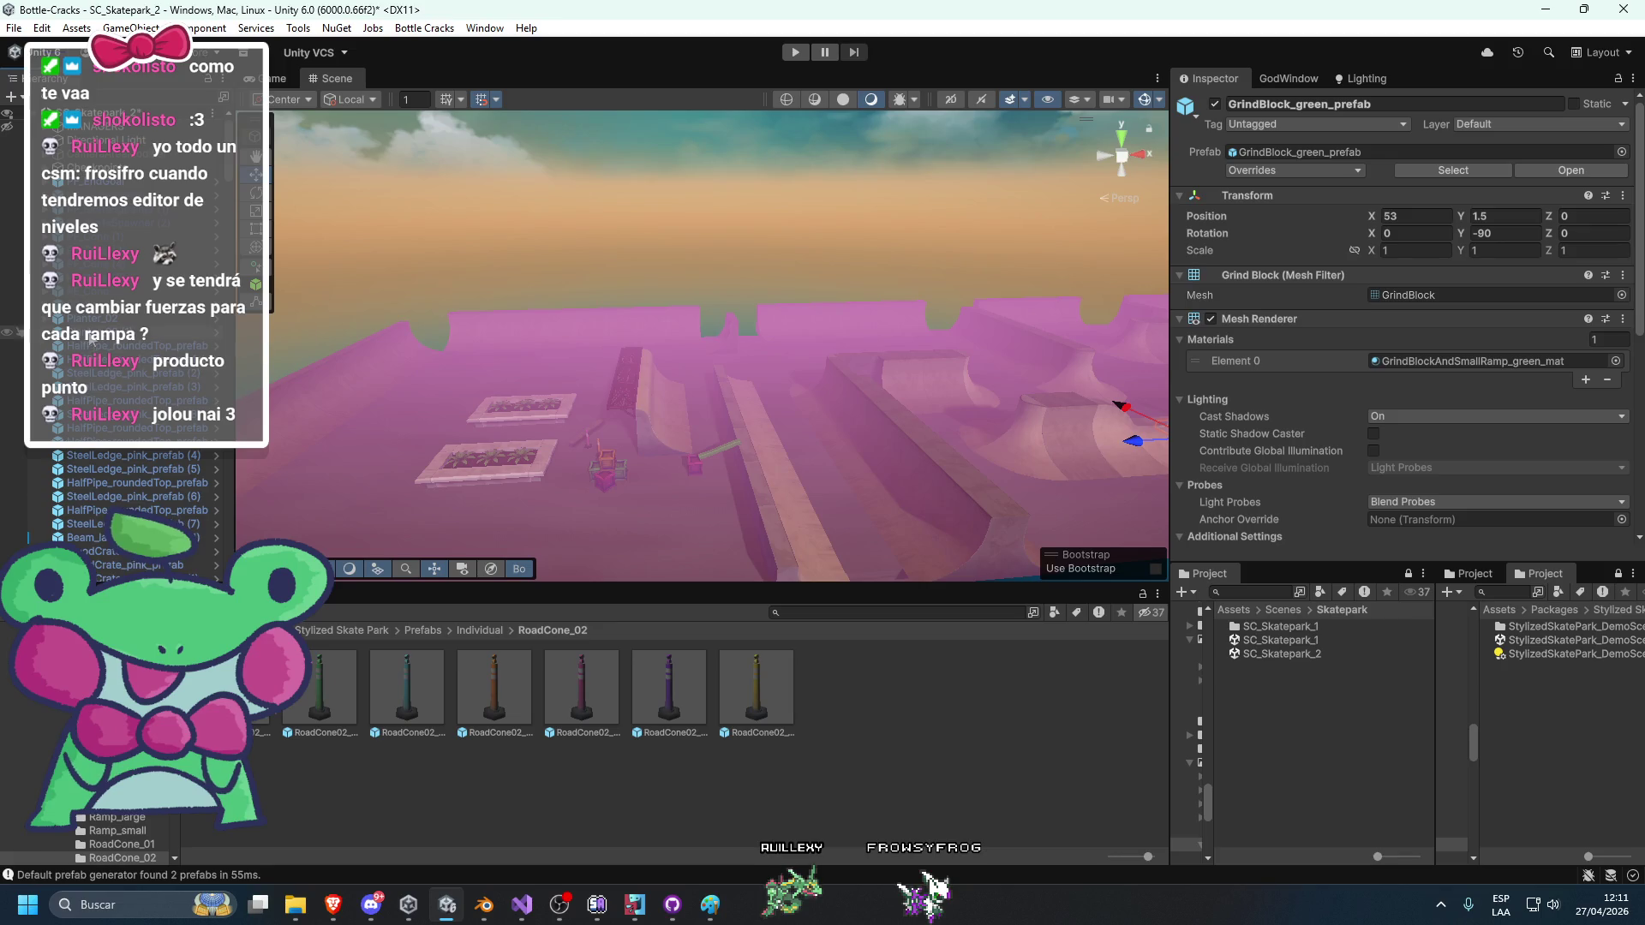
shift+click(94, 318)
key(f)
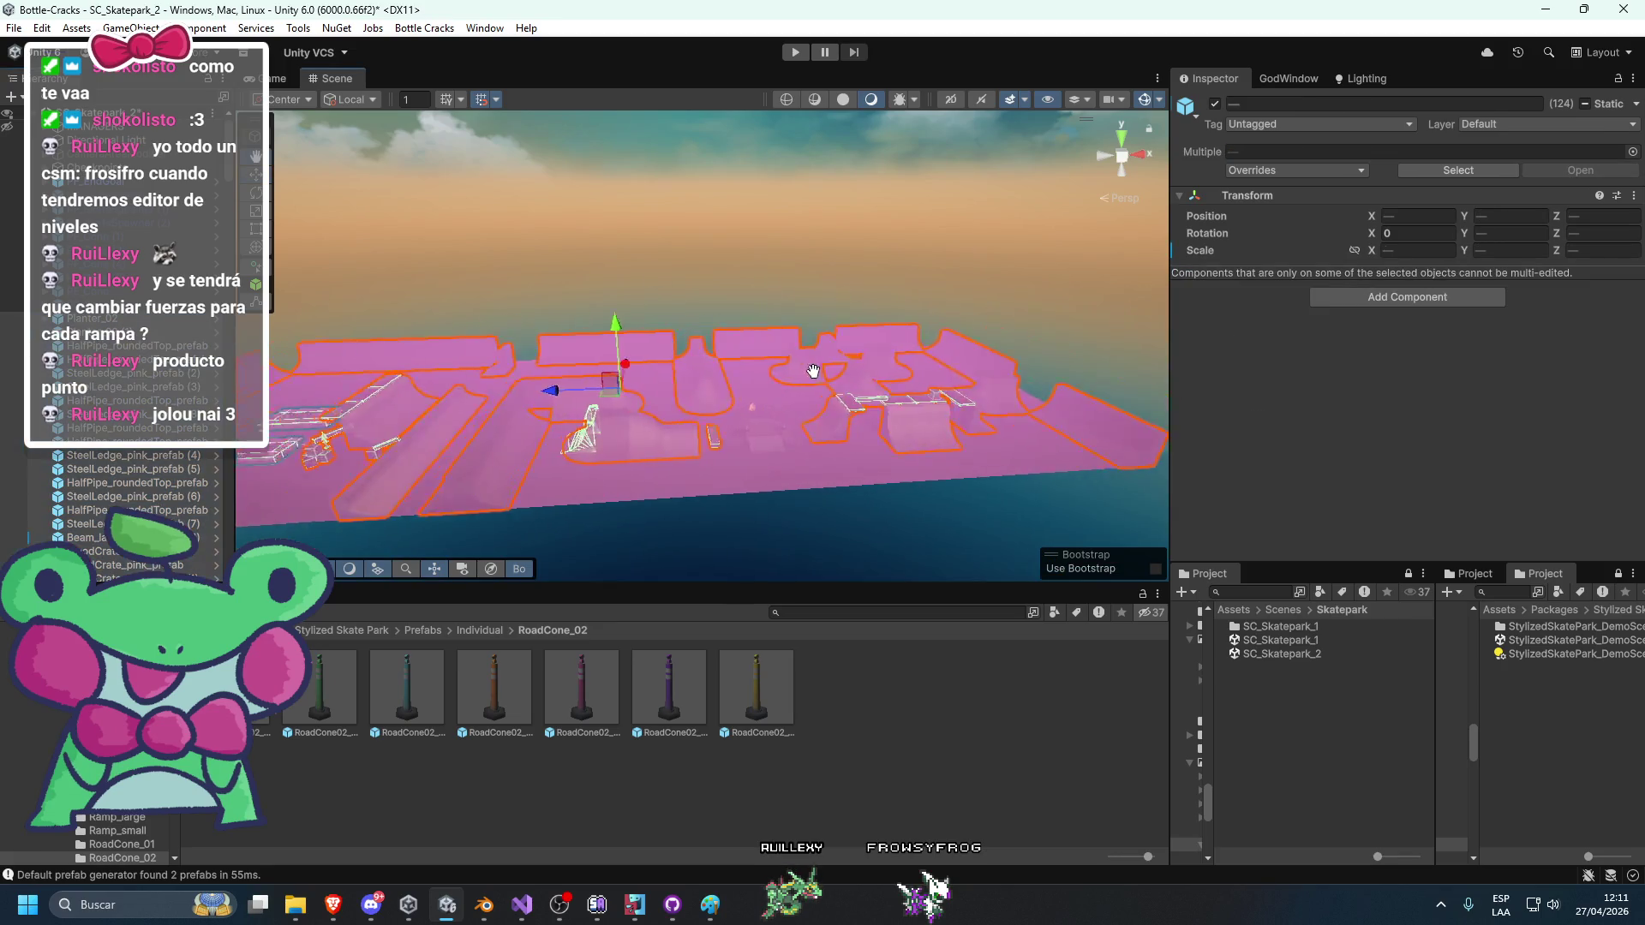
scroll(120, 360, up, 5)
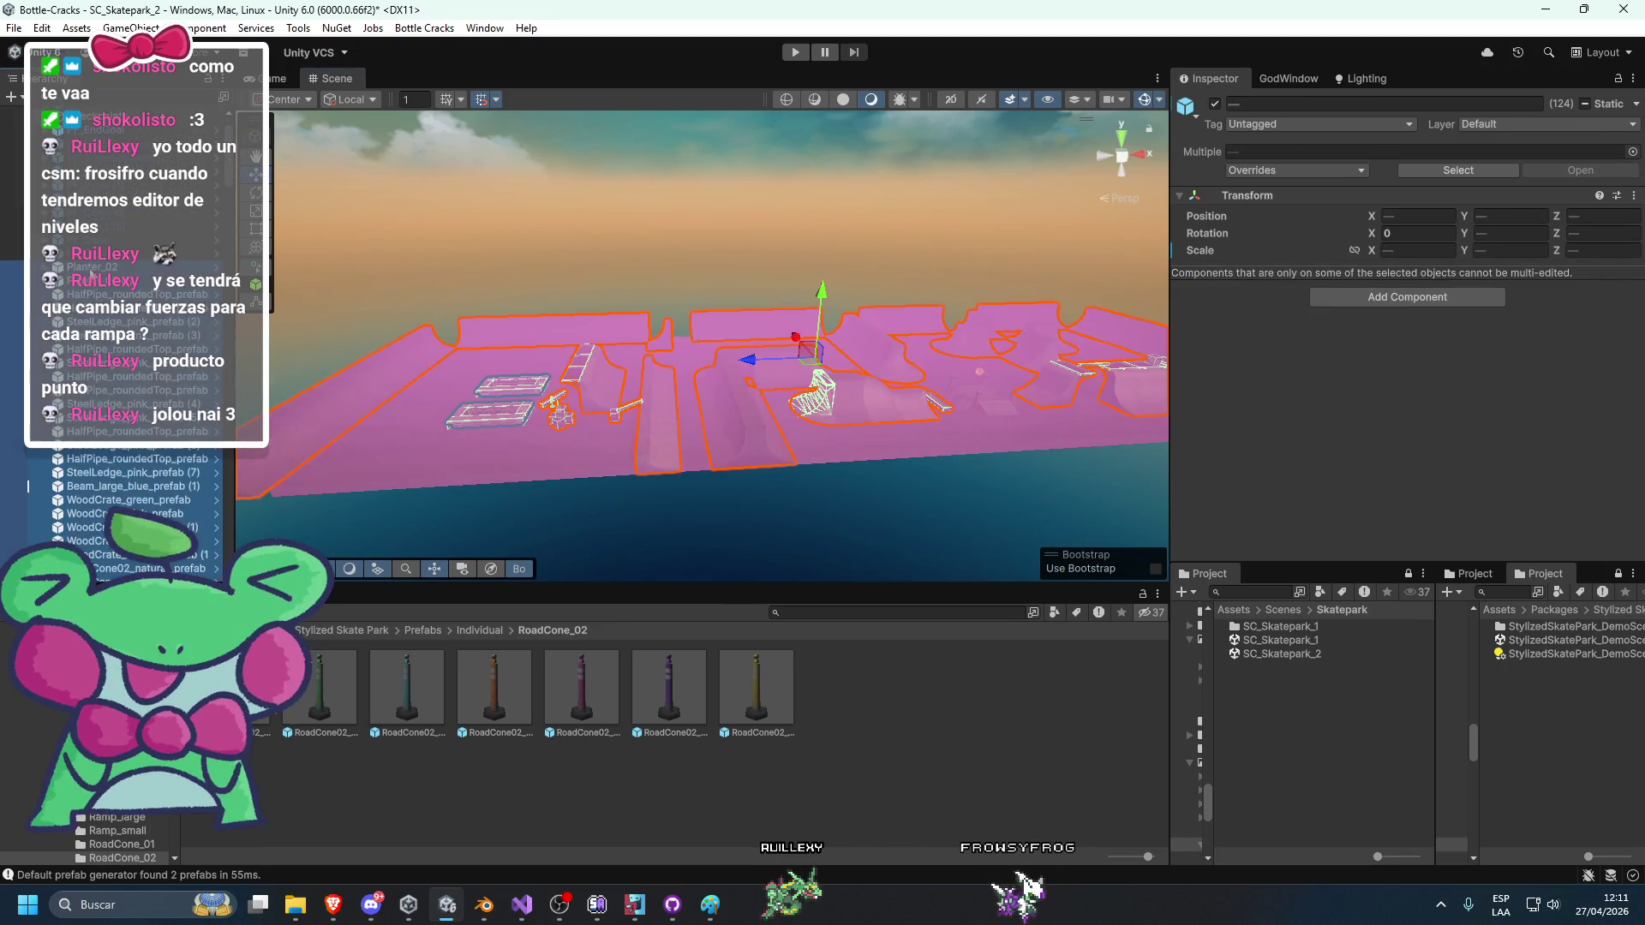
scroll(110, 566, down, 1)
key(ctrl+6)
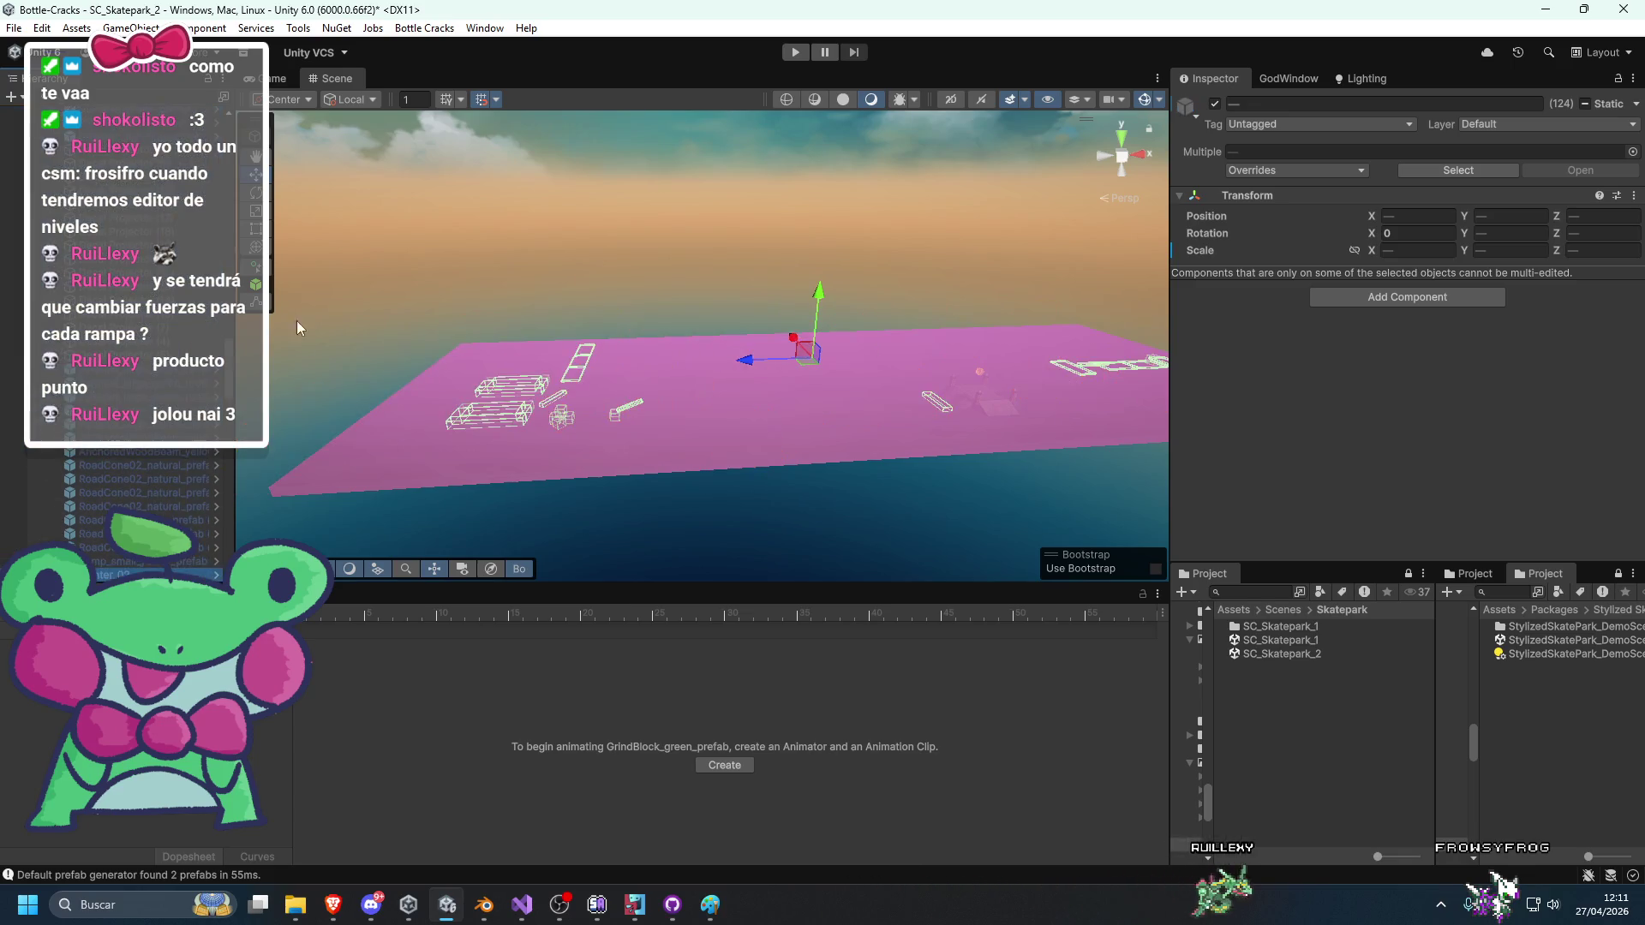
Clear the selection, pan onto the pink ground, check SkateSign_prefab, then frame StaticObjects.
click(296, 320)
scroll(478, 440, up, 5)
mouse_move(478, 440)
mouse_down()
mouse_move(557, 401)
mouse_move(560, 417)
mouse_move(653, 337)
mouse_move(691, 367)
mouse_move(859, 375)
mouse_move(626, 383)
mouse_move(877, 362)
mouse_move(525, 375)
mouse_move(609, 375)
mouse_move(397, 397)
mouse_up()
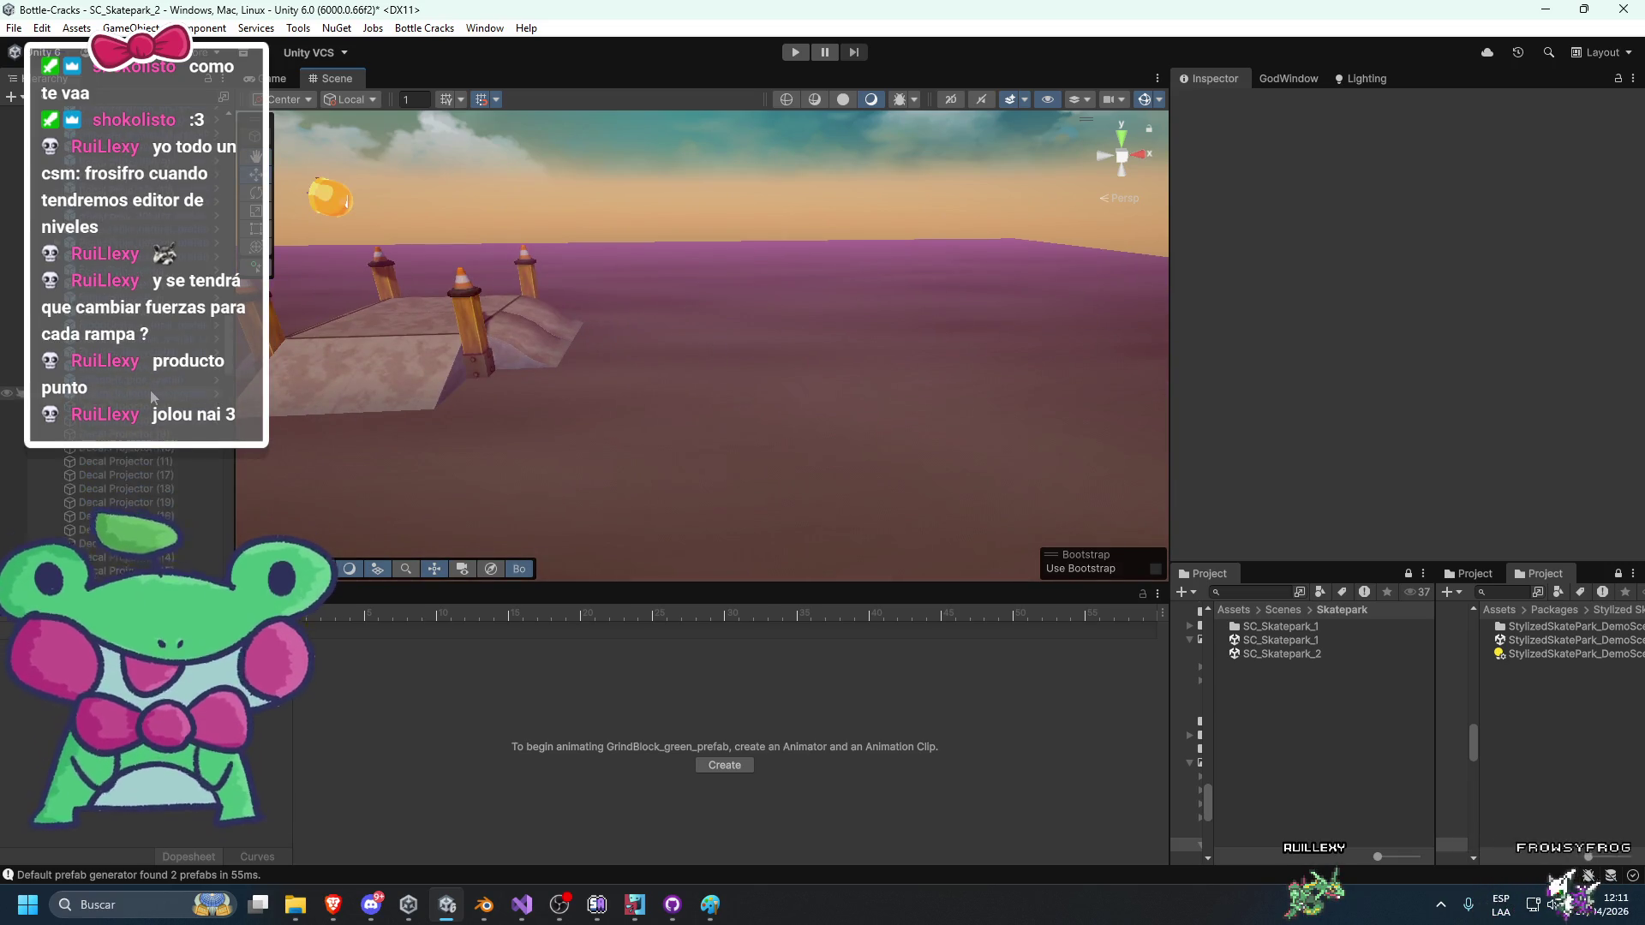
scroll(156, 388, up, 3)
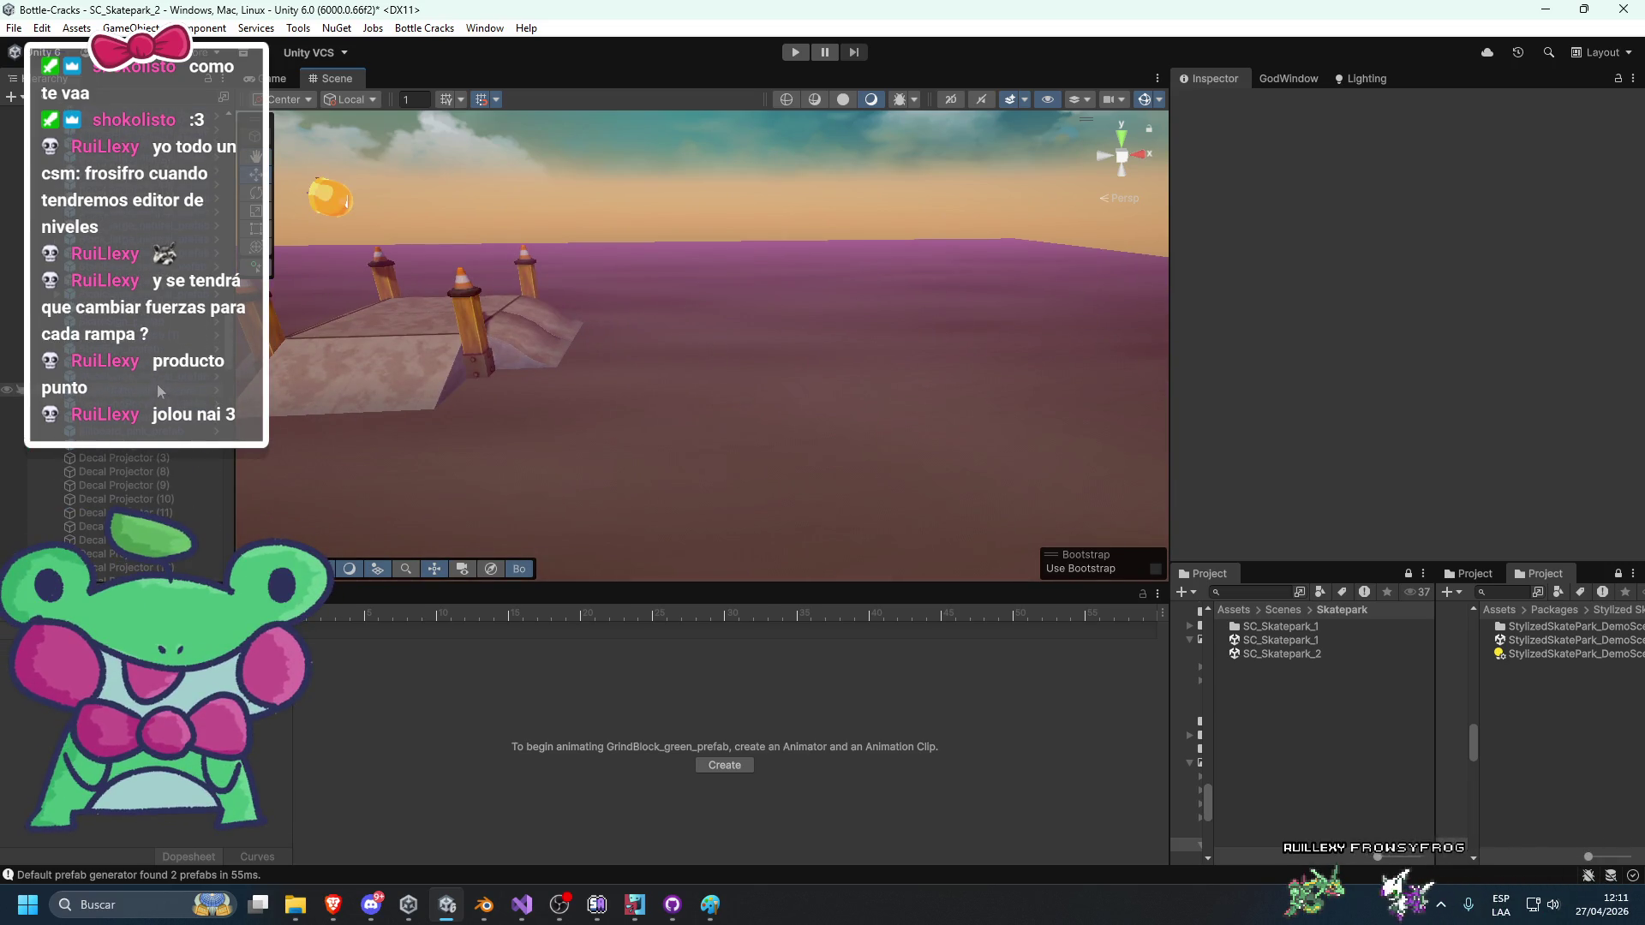
click(172, 331)
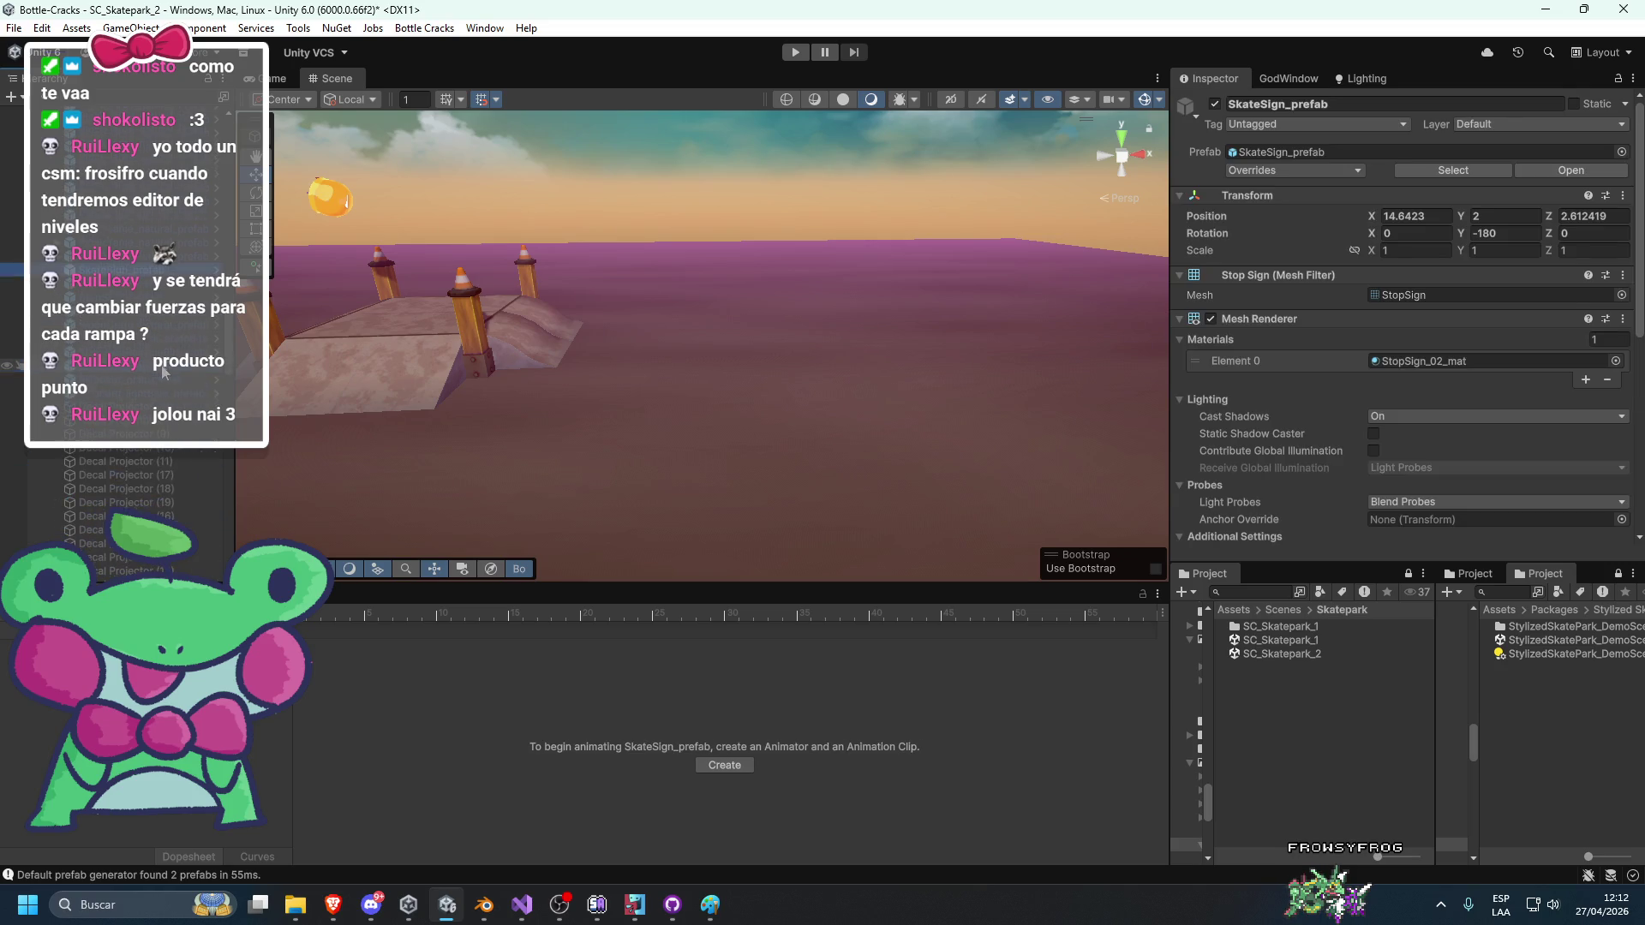
scroll(163, 377, down, 5)
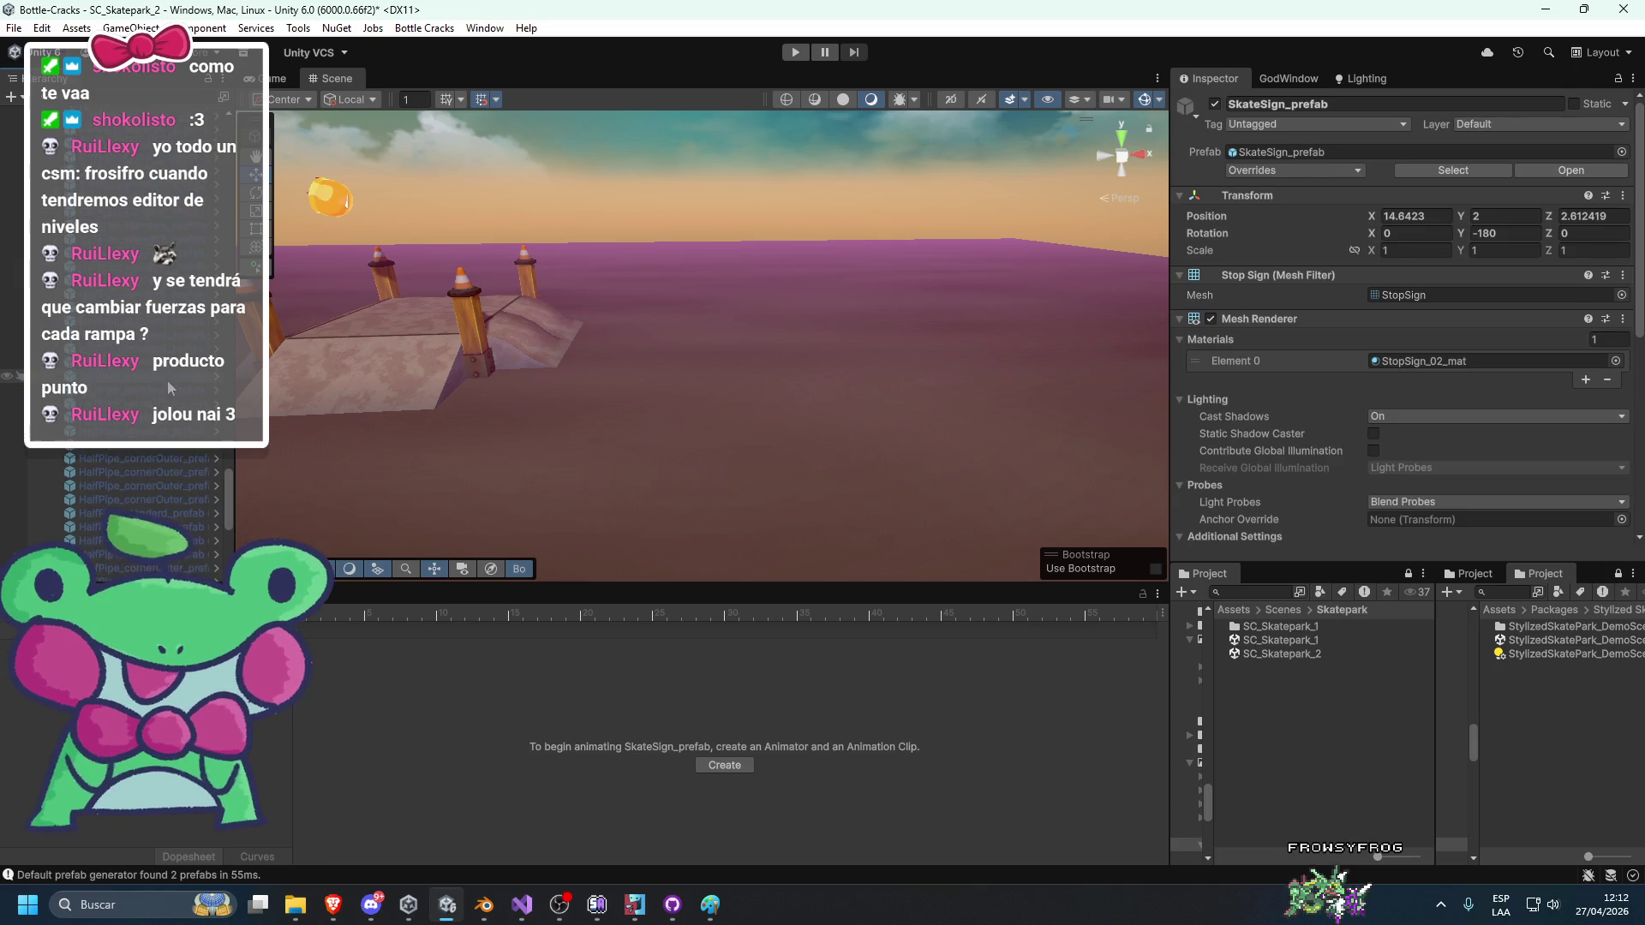
scroll(157, 389, up, 5)
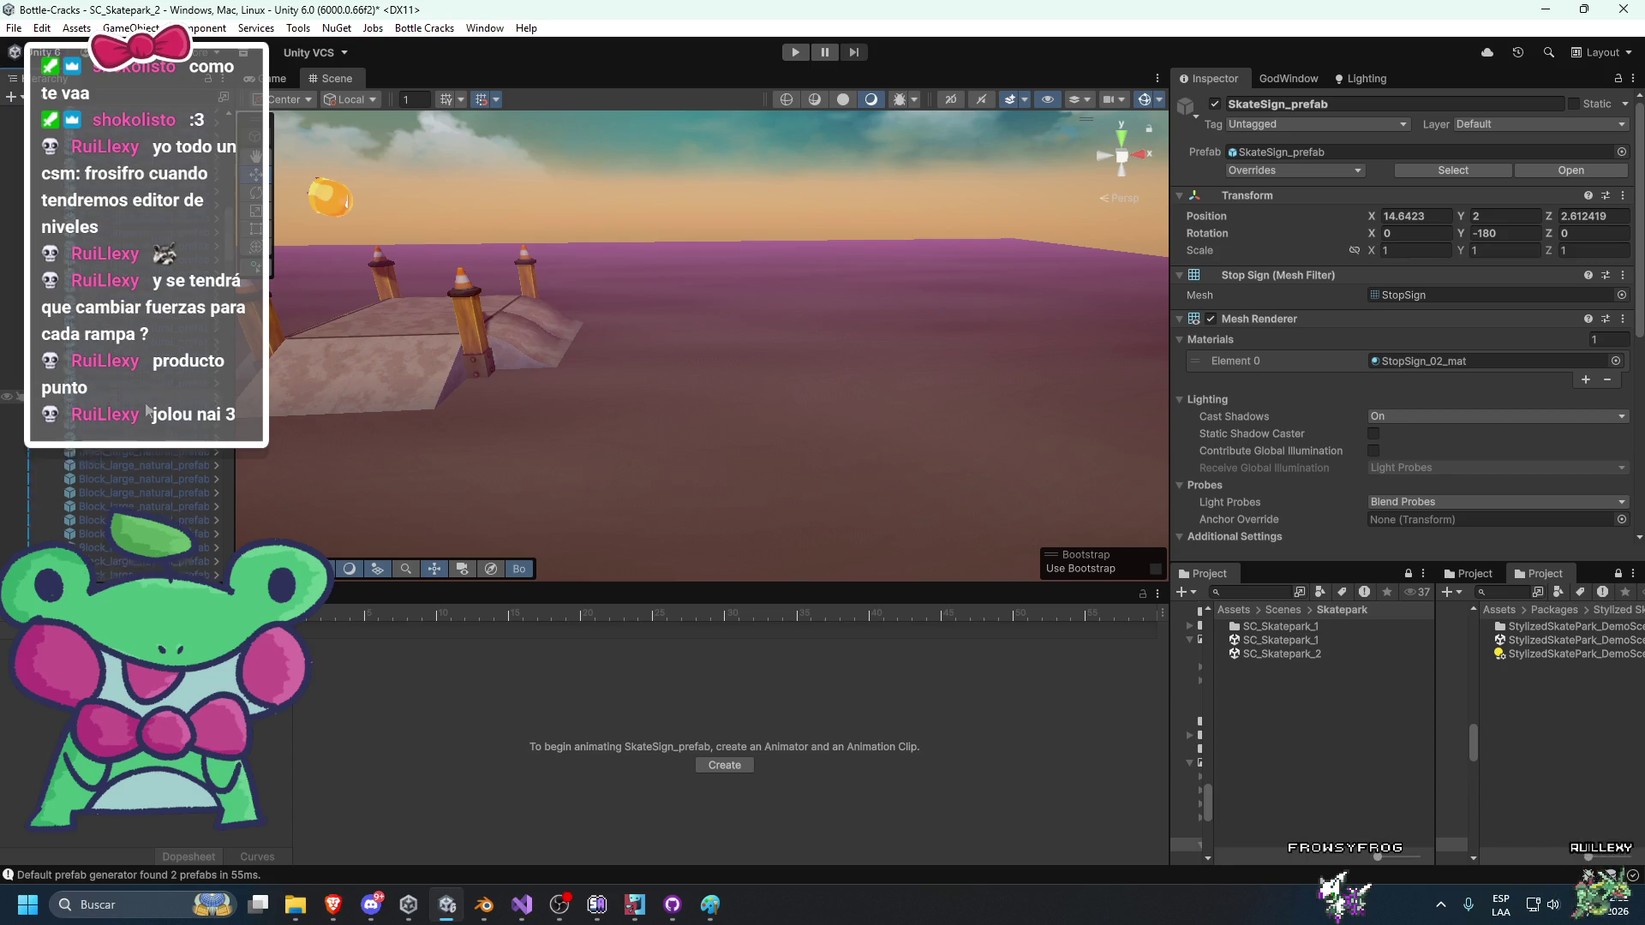
double_click(142, 346)
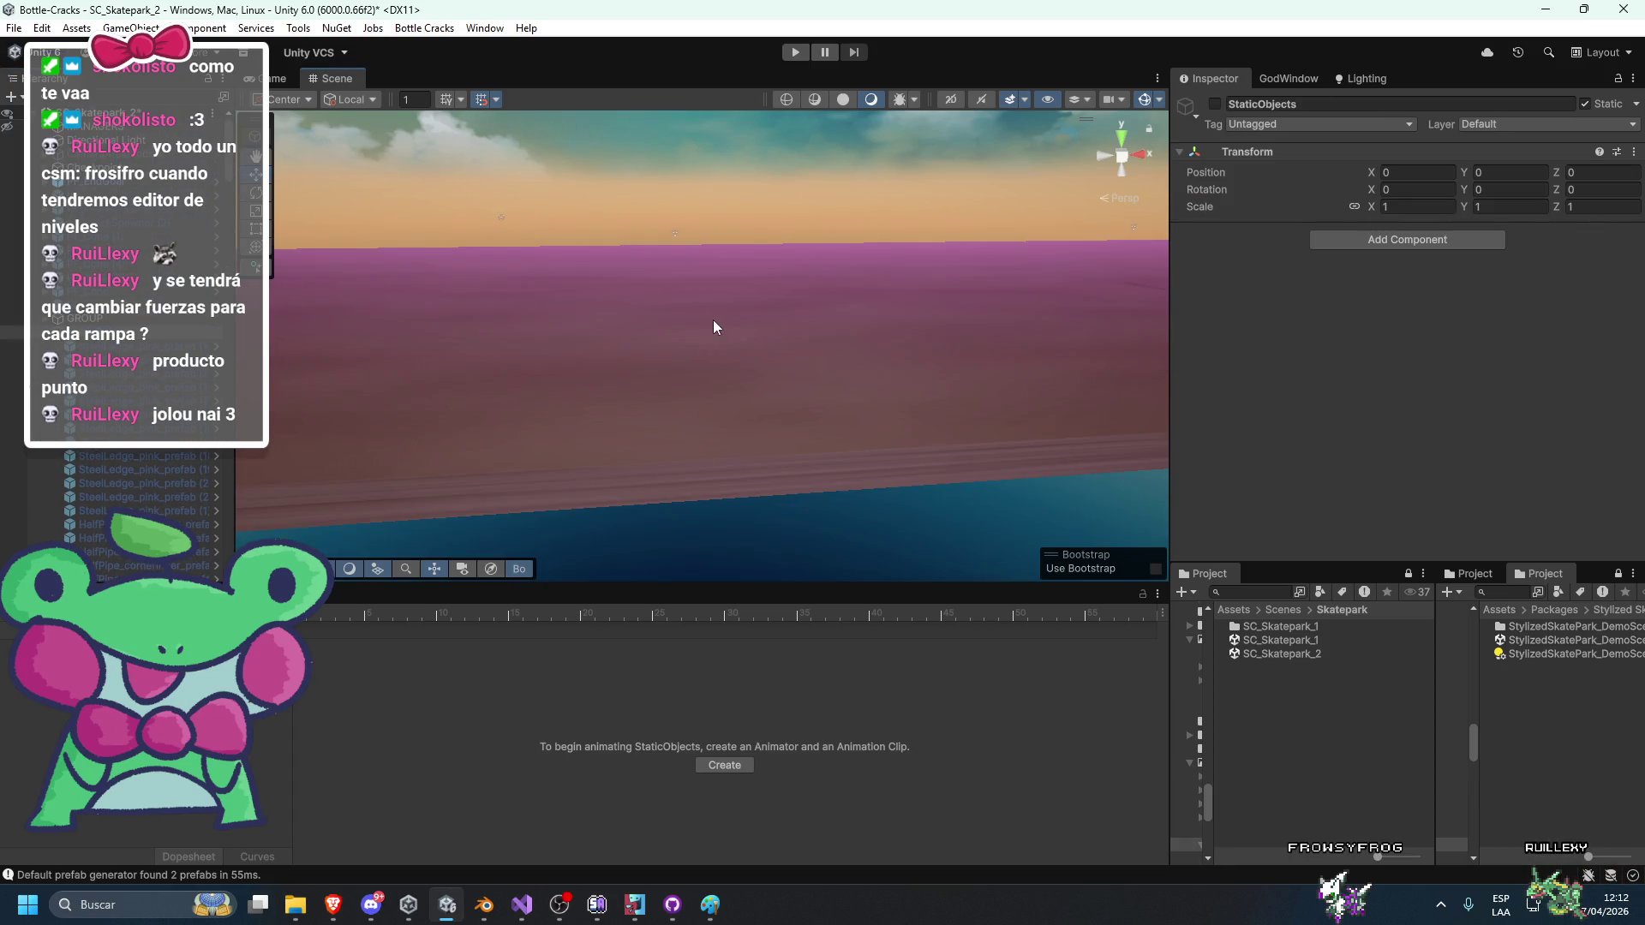
Briefly show StaticObjects across the ramps, hide it again, and create an empty DynamicObjects group.
click(1215, 105)
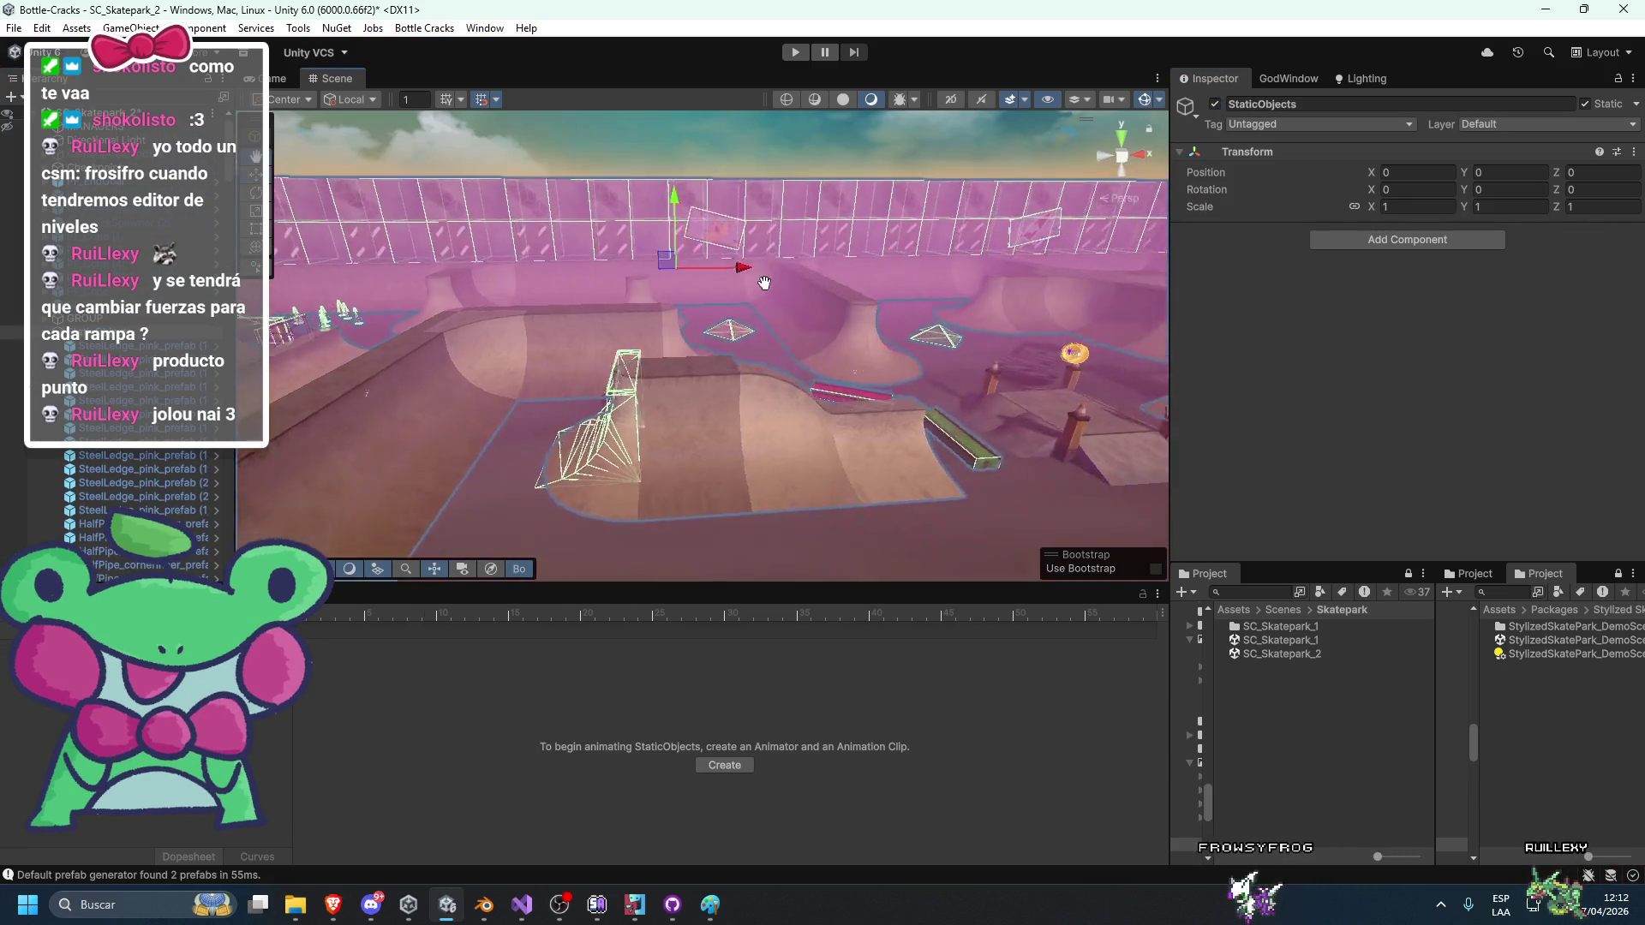
drag(761, 316, 857, 382)
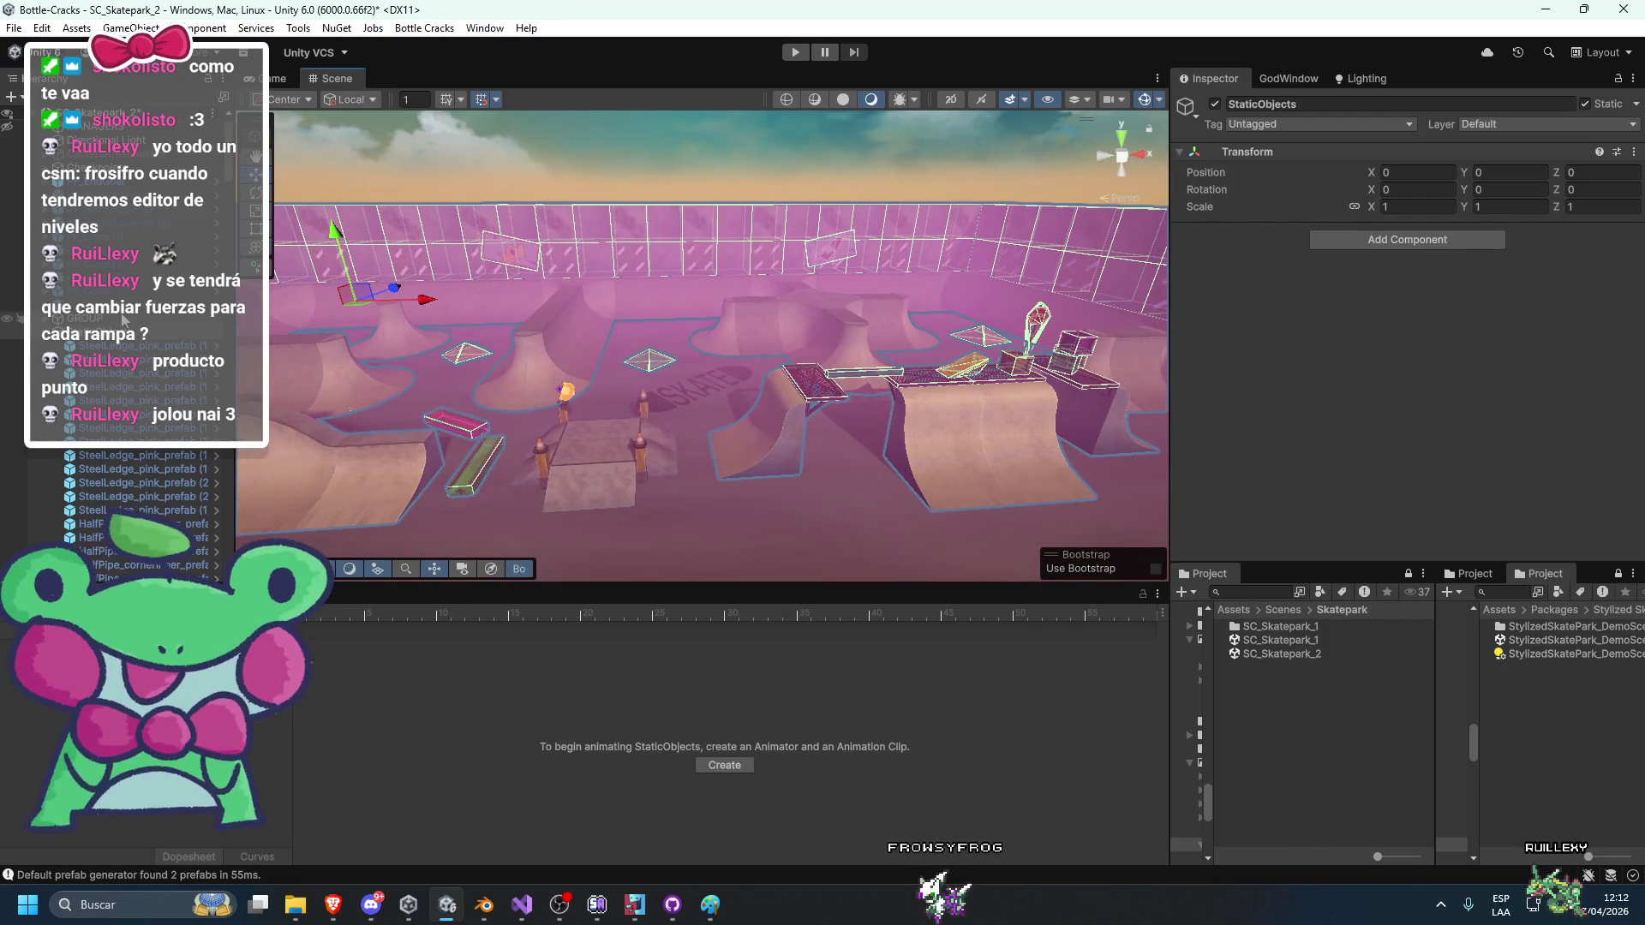
click(1215, 104)
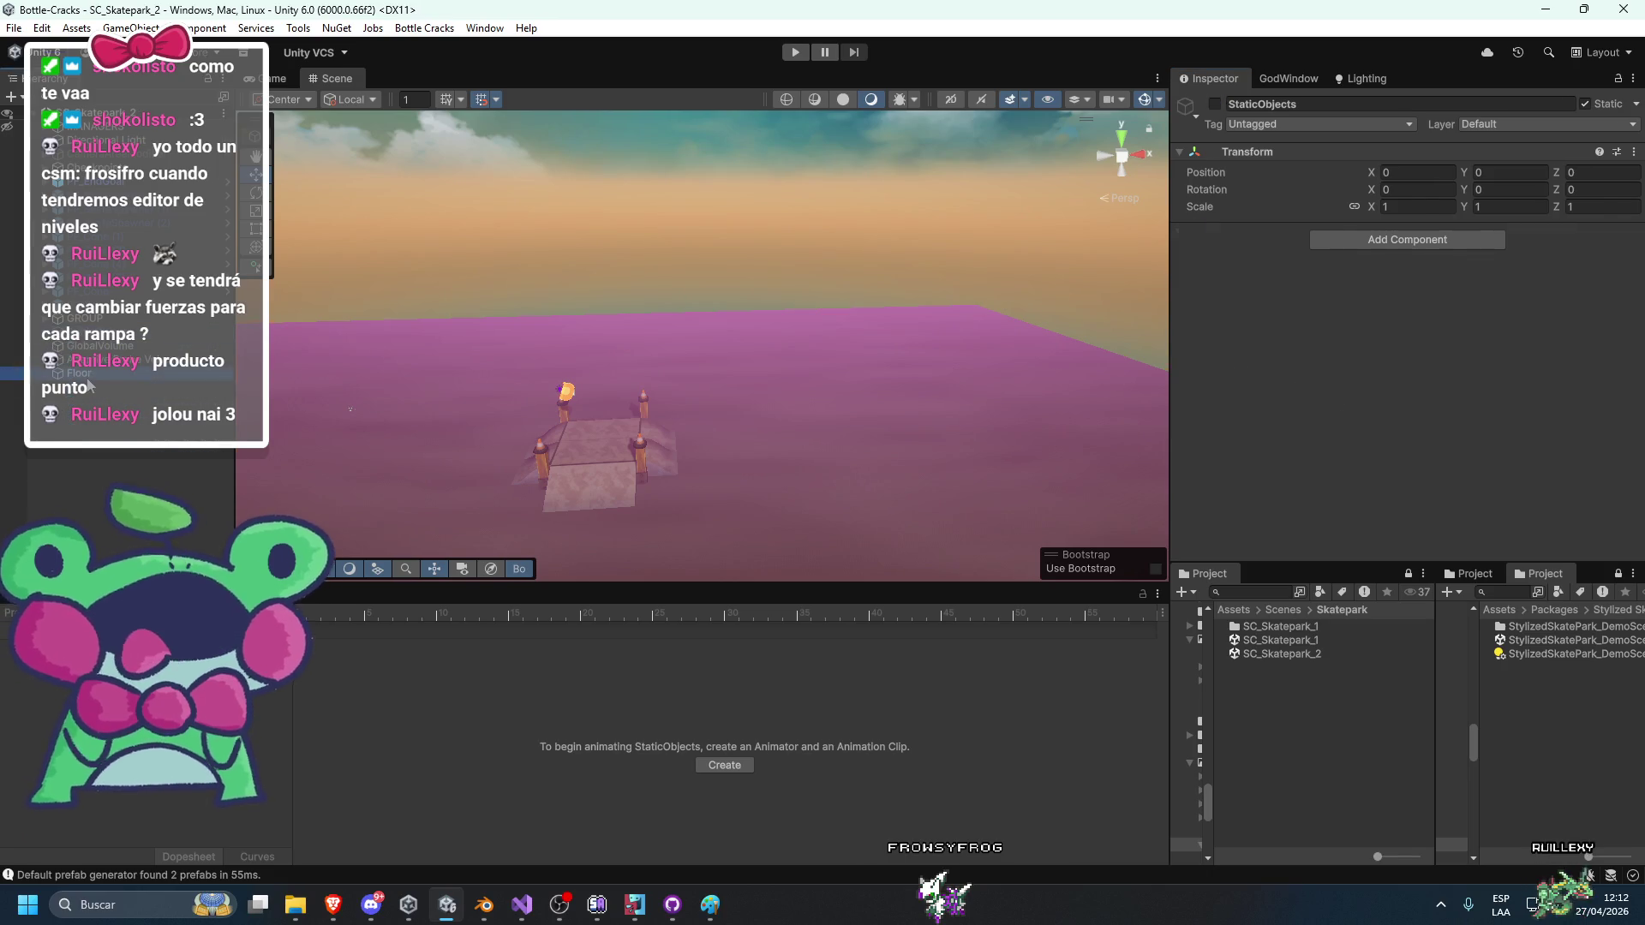
right_click(68, 420)
click(61, 455)
text(DynamicObjects)
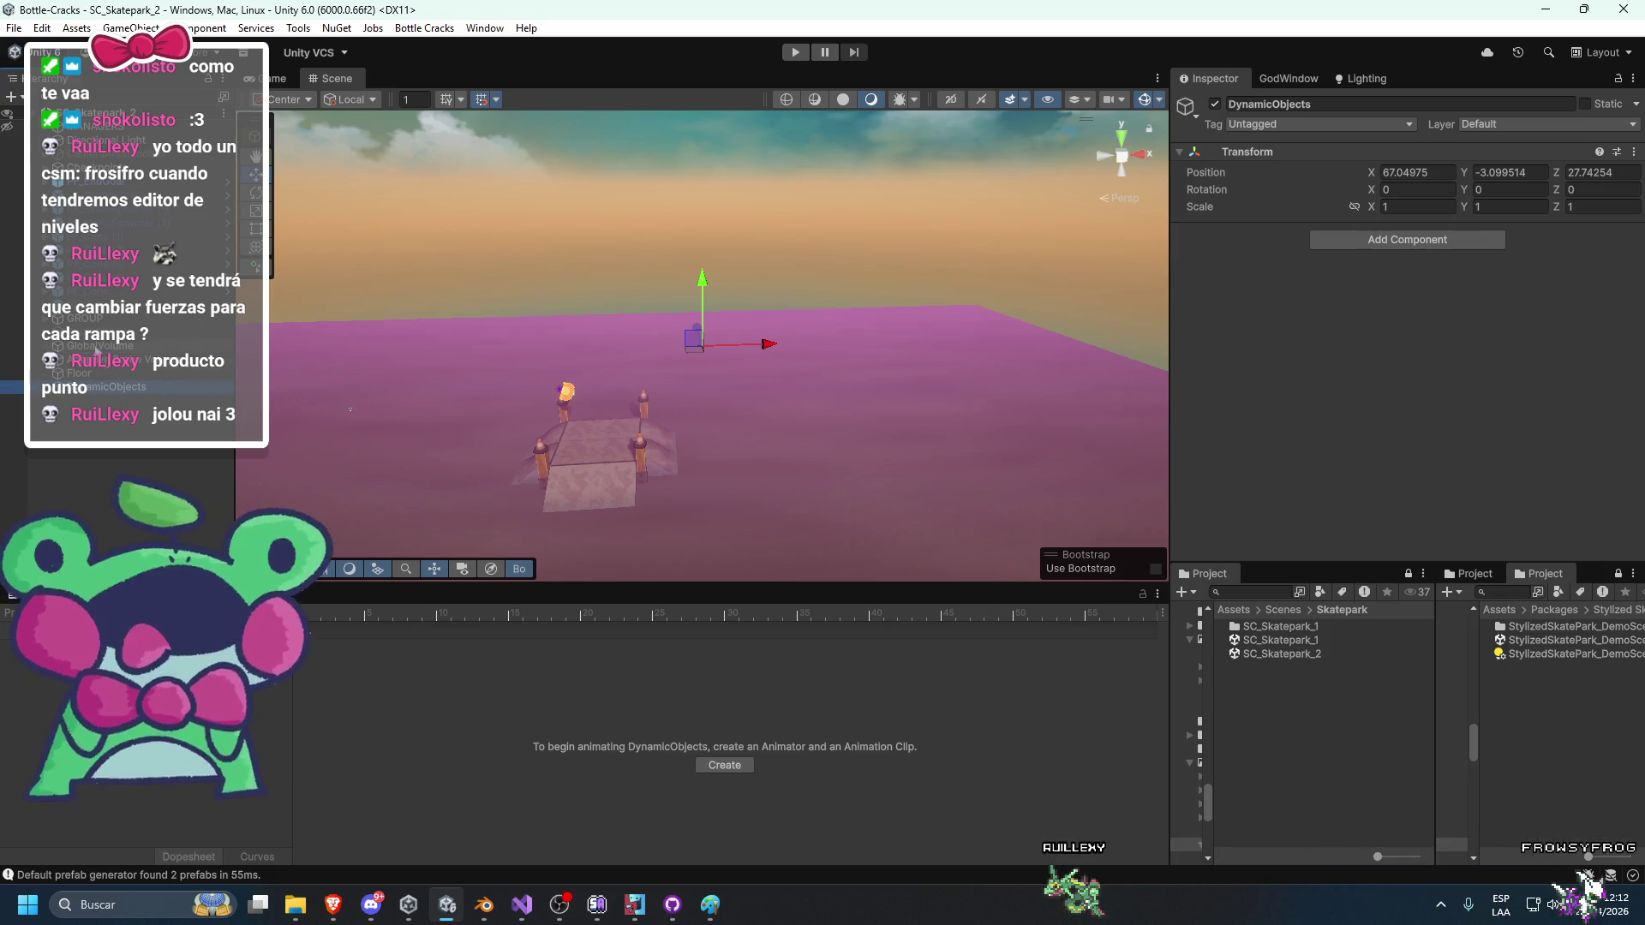
Re-enable the nine hidden dynamic objects and StaticObjects, then frame PF_EndGoal.
click(142, 288)
shift+click(125, 205)
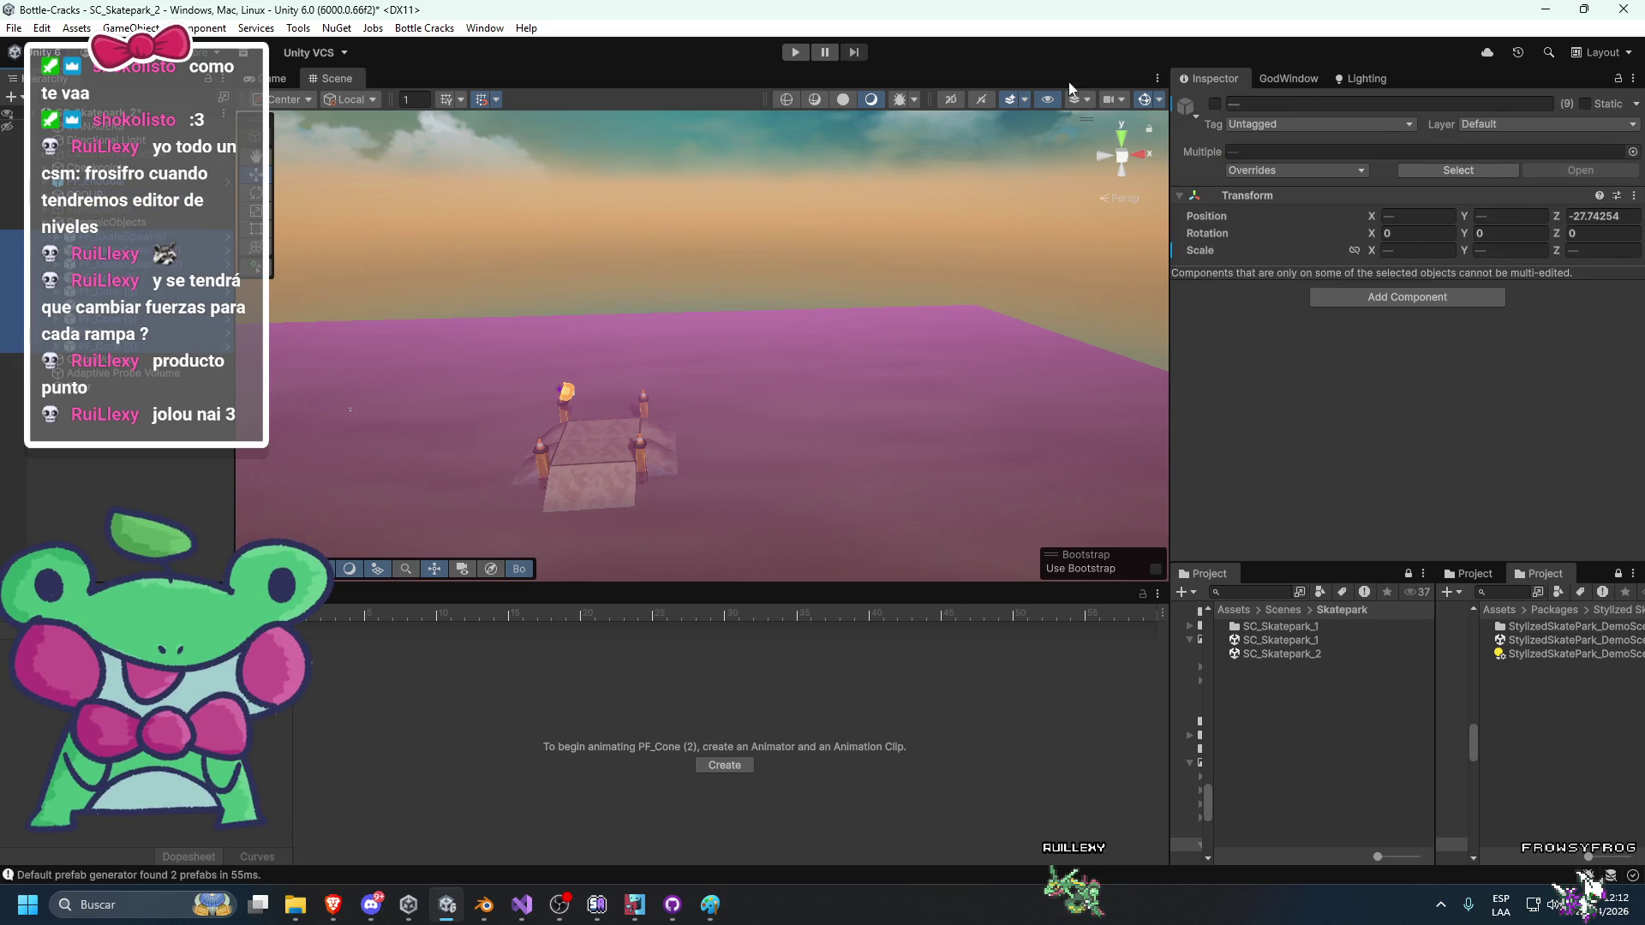
click(1214, 104)
click(810, 292)
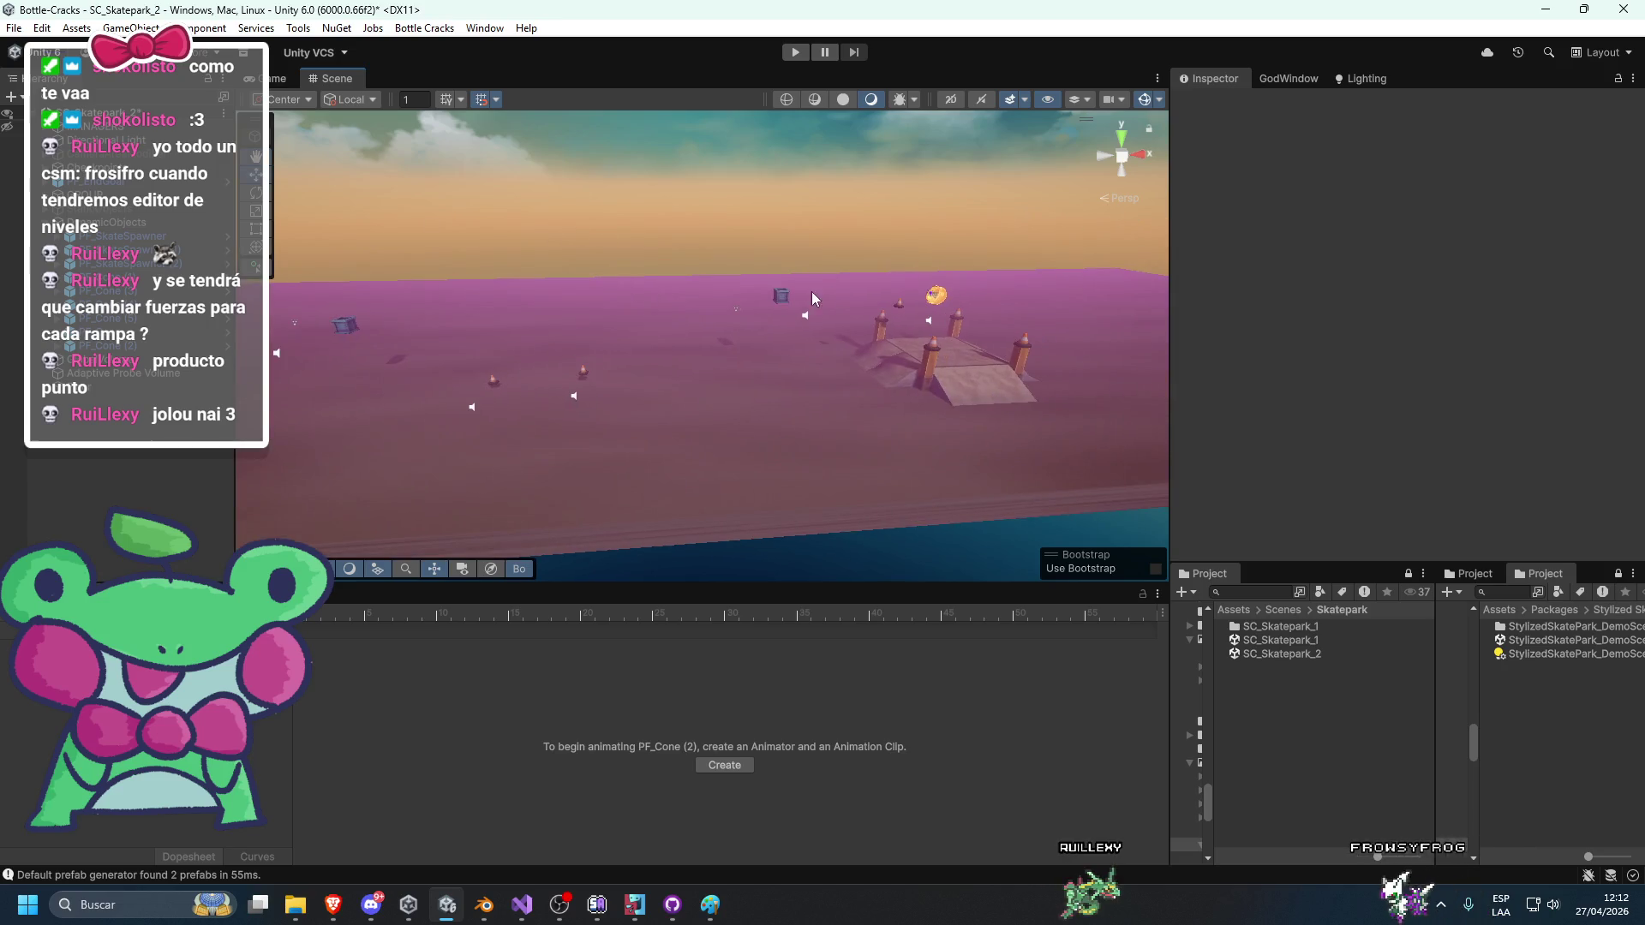
click(120, 208)
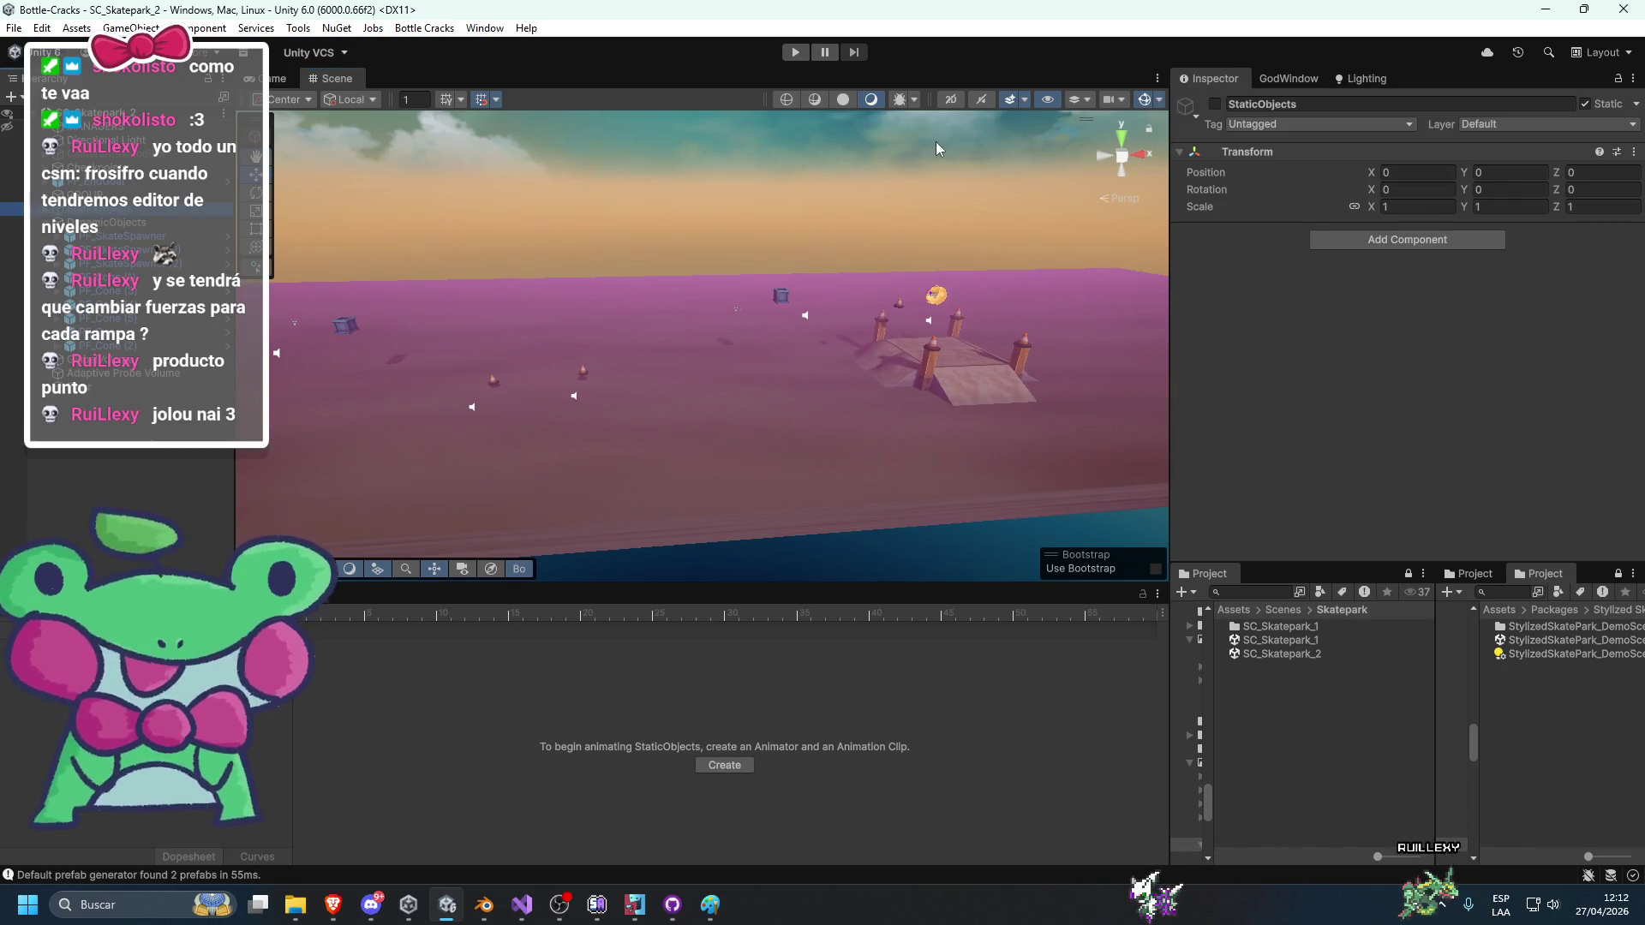
click(1214, 104)
click(651, 223)
key(f)
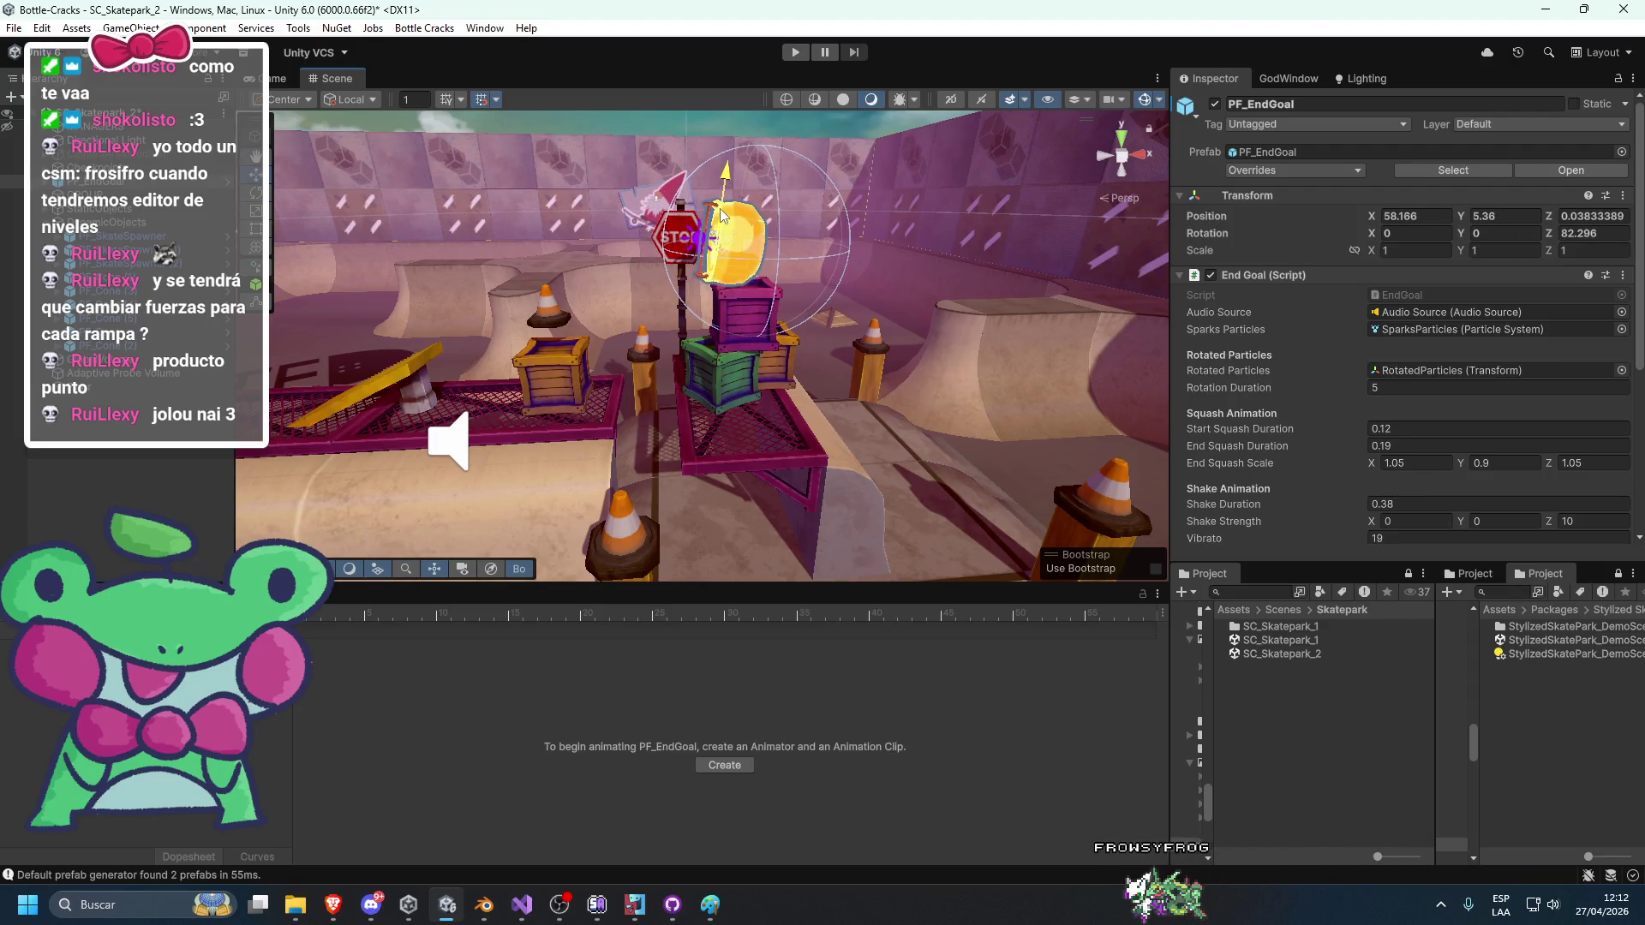
Frame the PF_Cone (5) cone, pull back over the ramps, then frame the DynamicObjects group.
scroll(722, 214, up, 10)
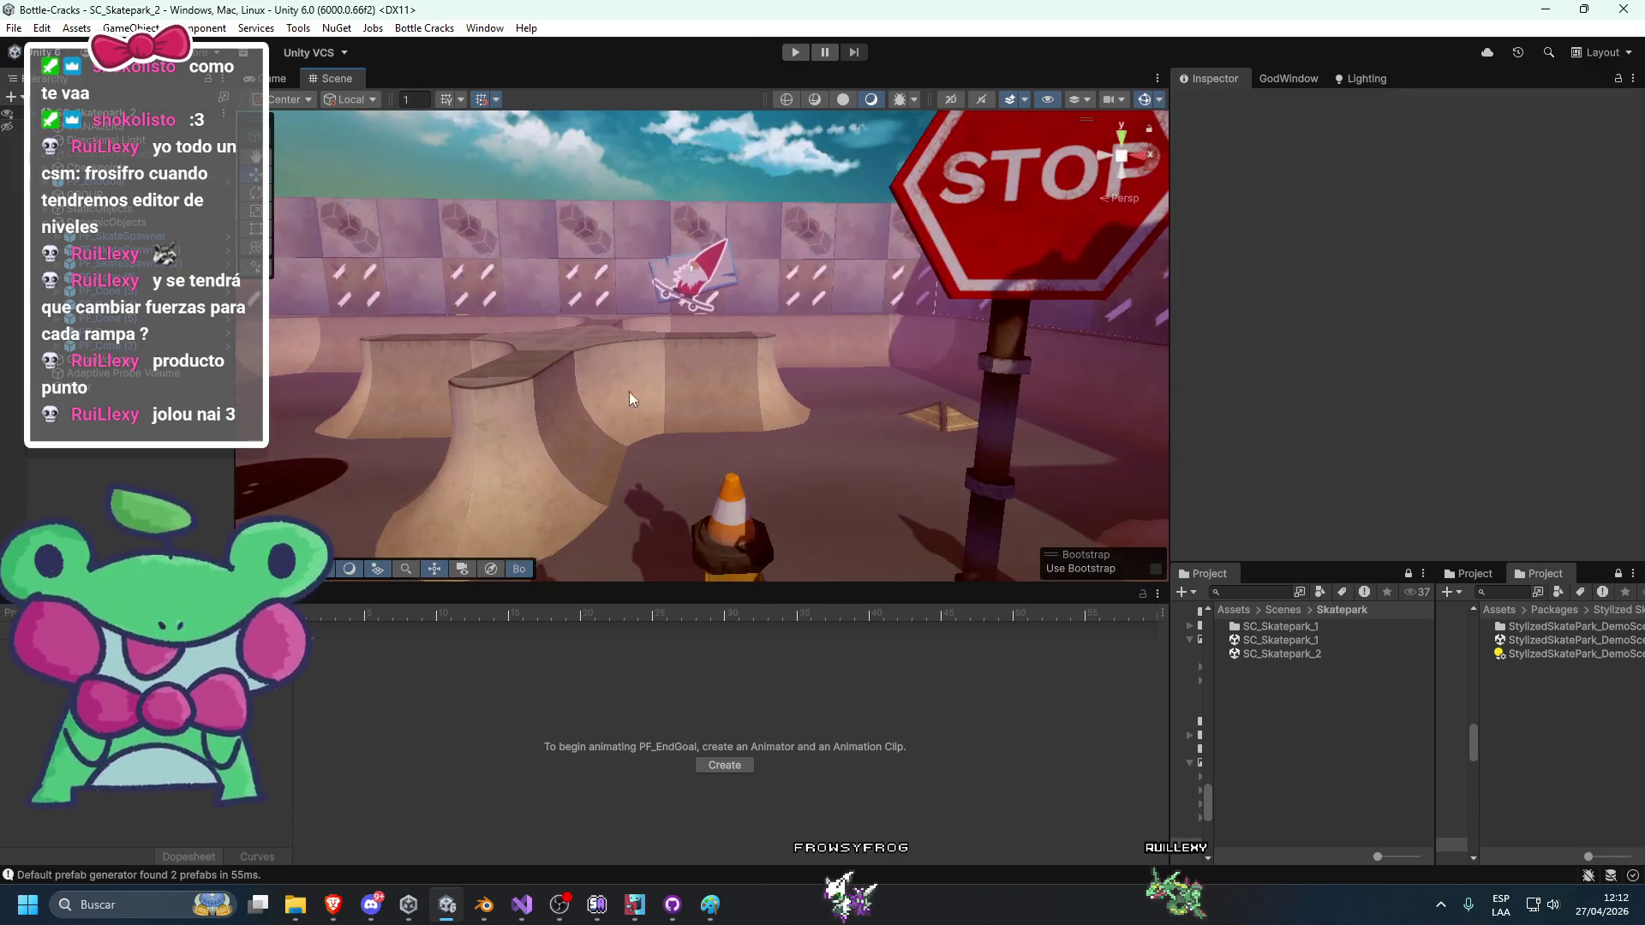
scroll(630, 394, down, 5)
click(566, 428)
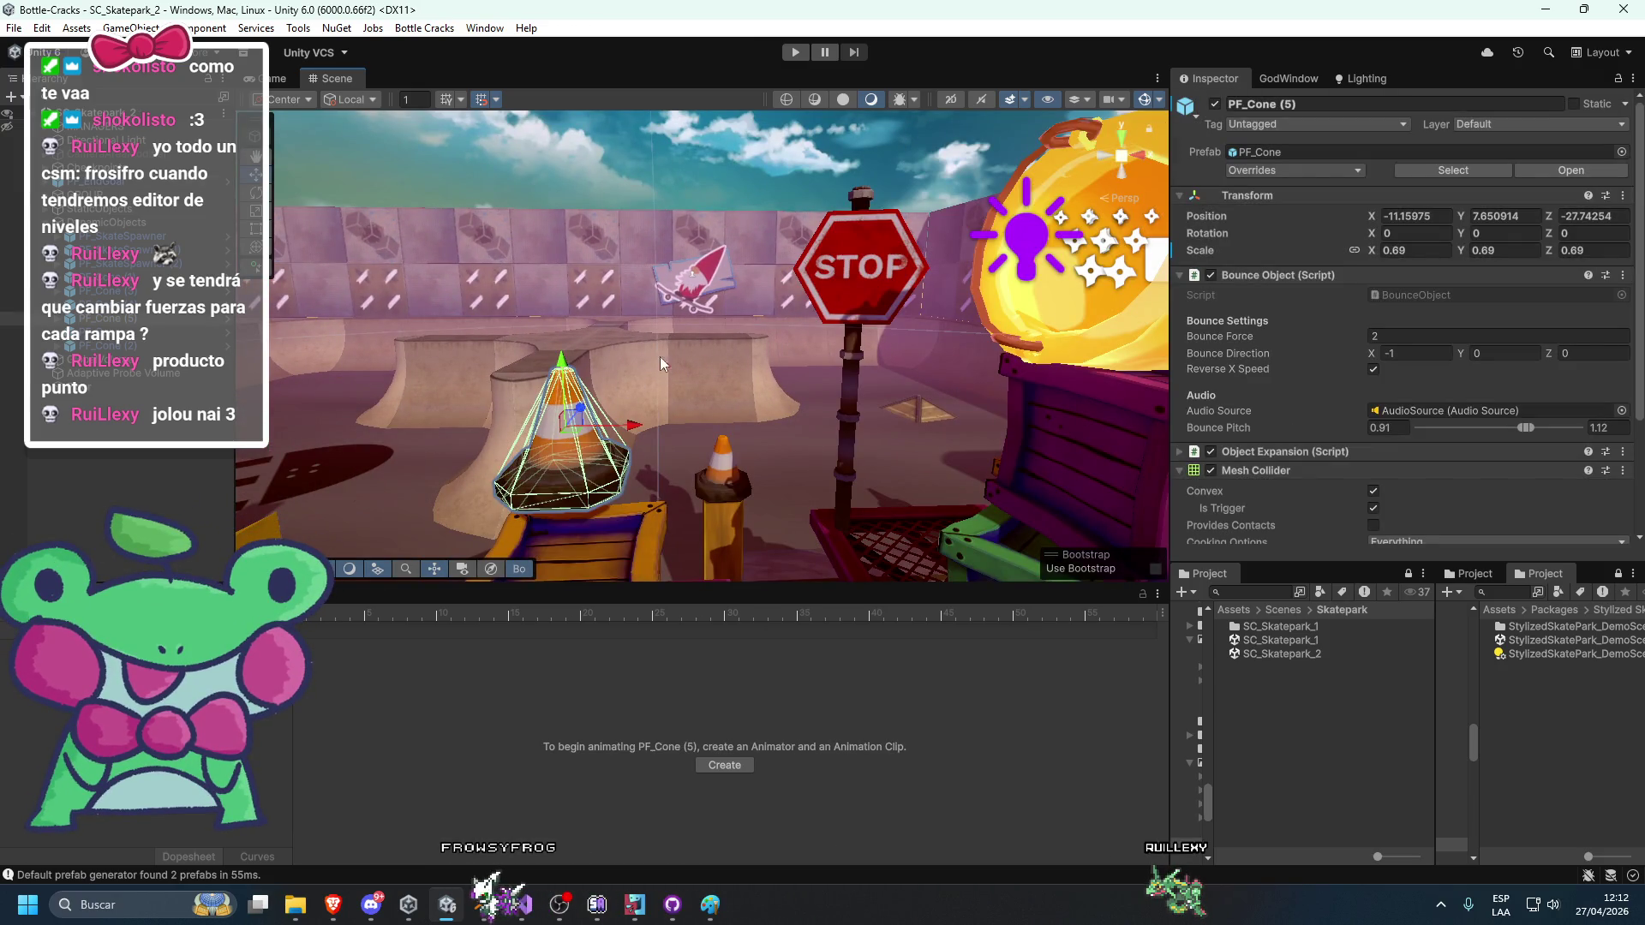
click(130, 224)
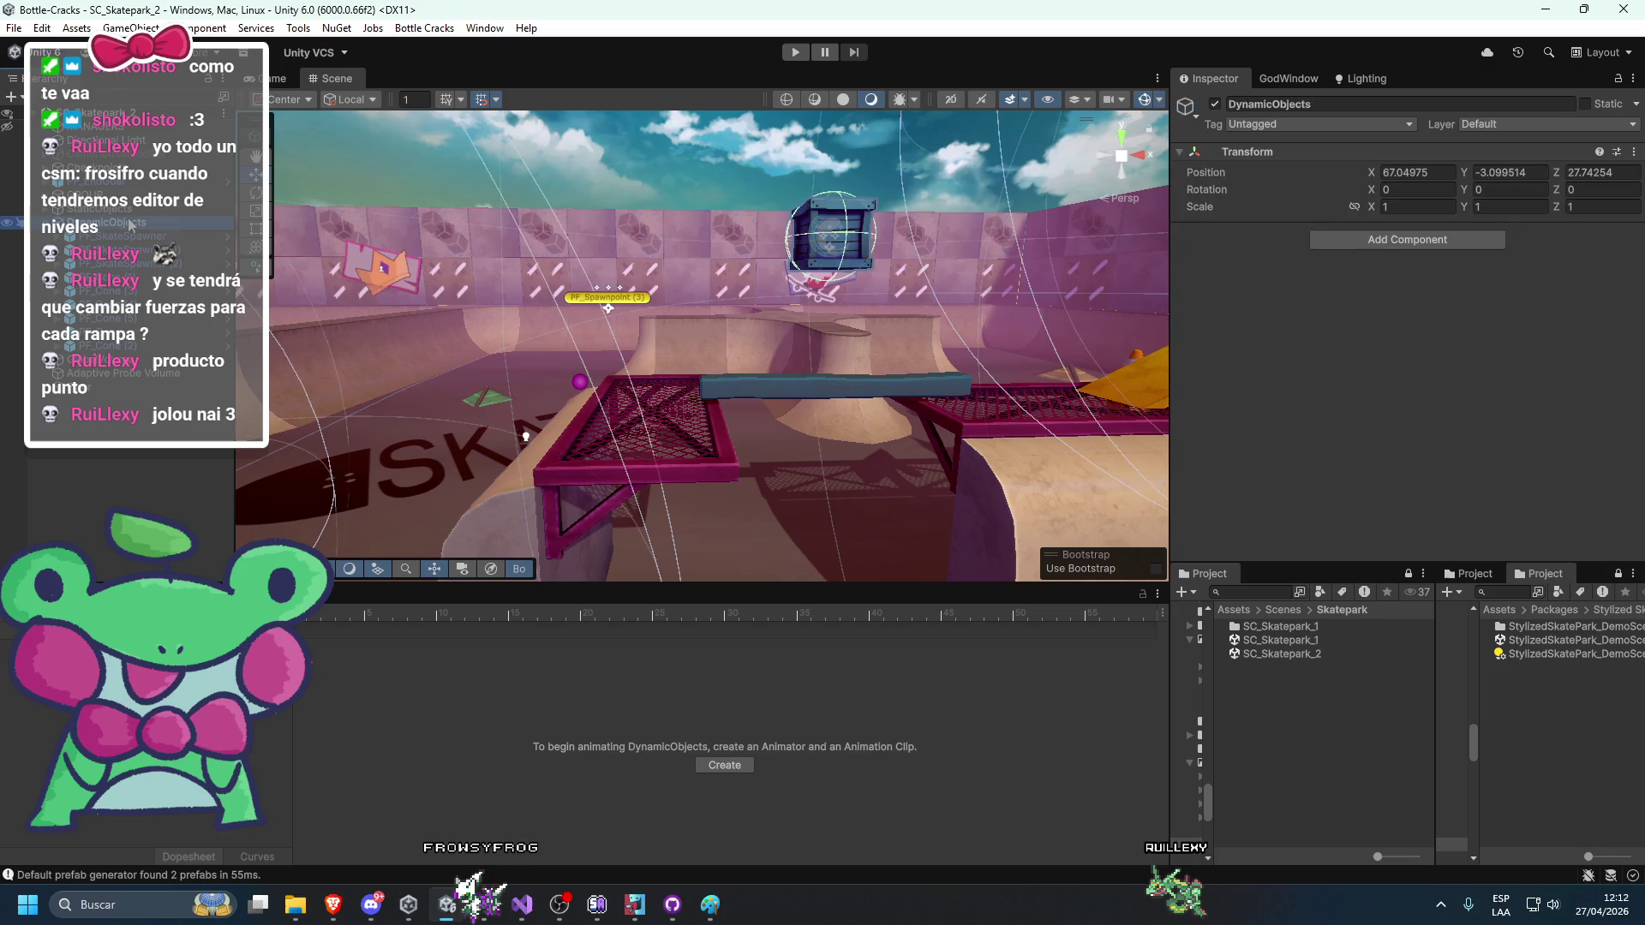
double_click(124, 325)
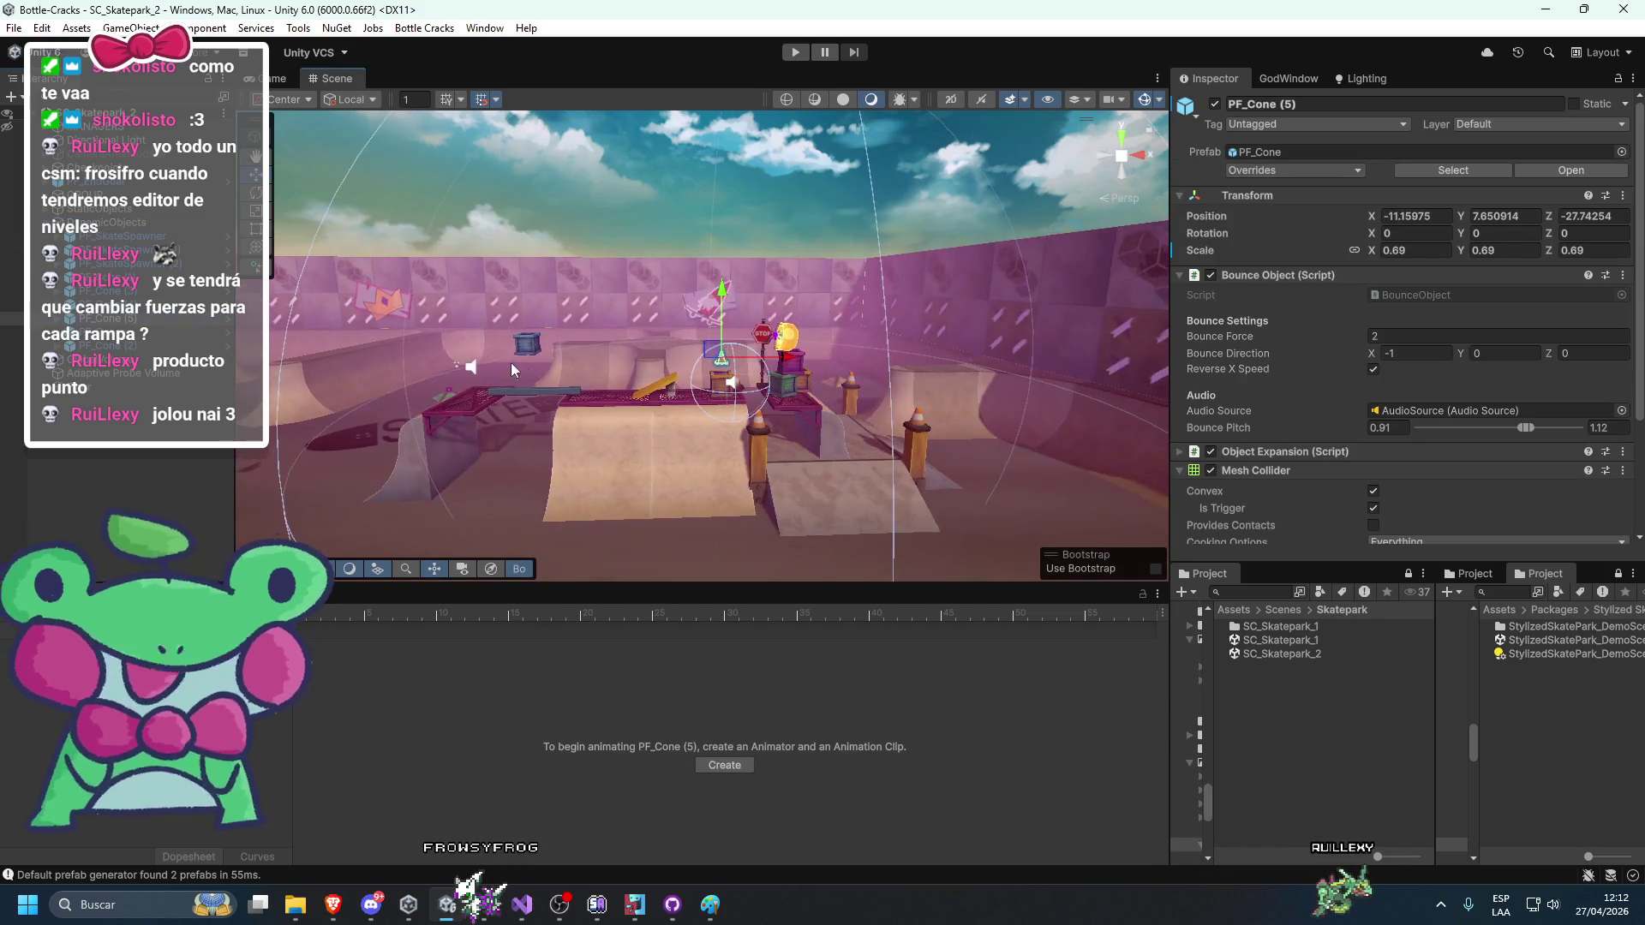
mouse_move(602, 377)
mouse_down()
mouse_move(478, 419)
mouse_move(677, 448)
mouse_move(669, 403)
mouse_up()
scroll(680, 417, up, 3)
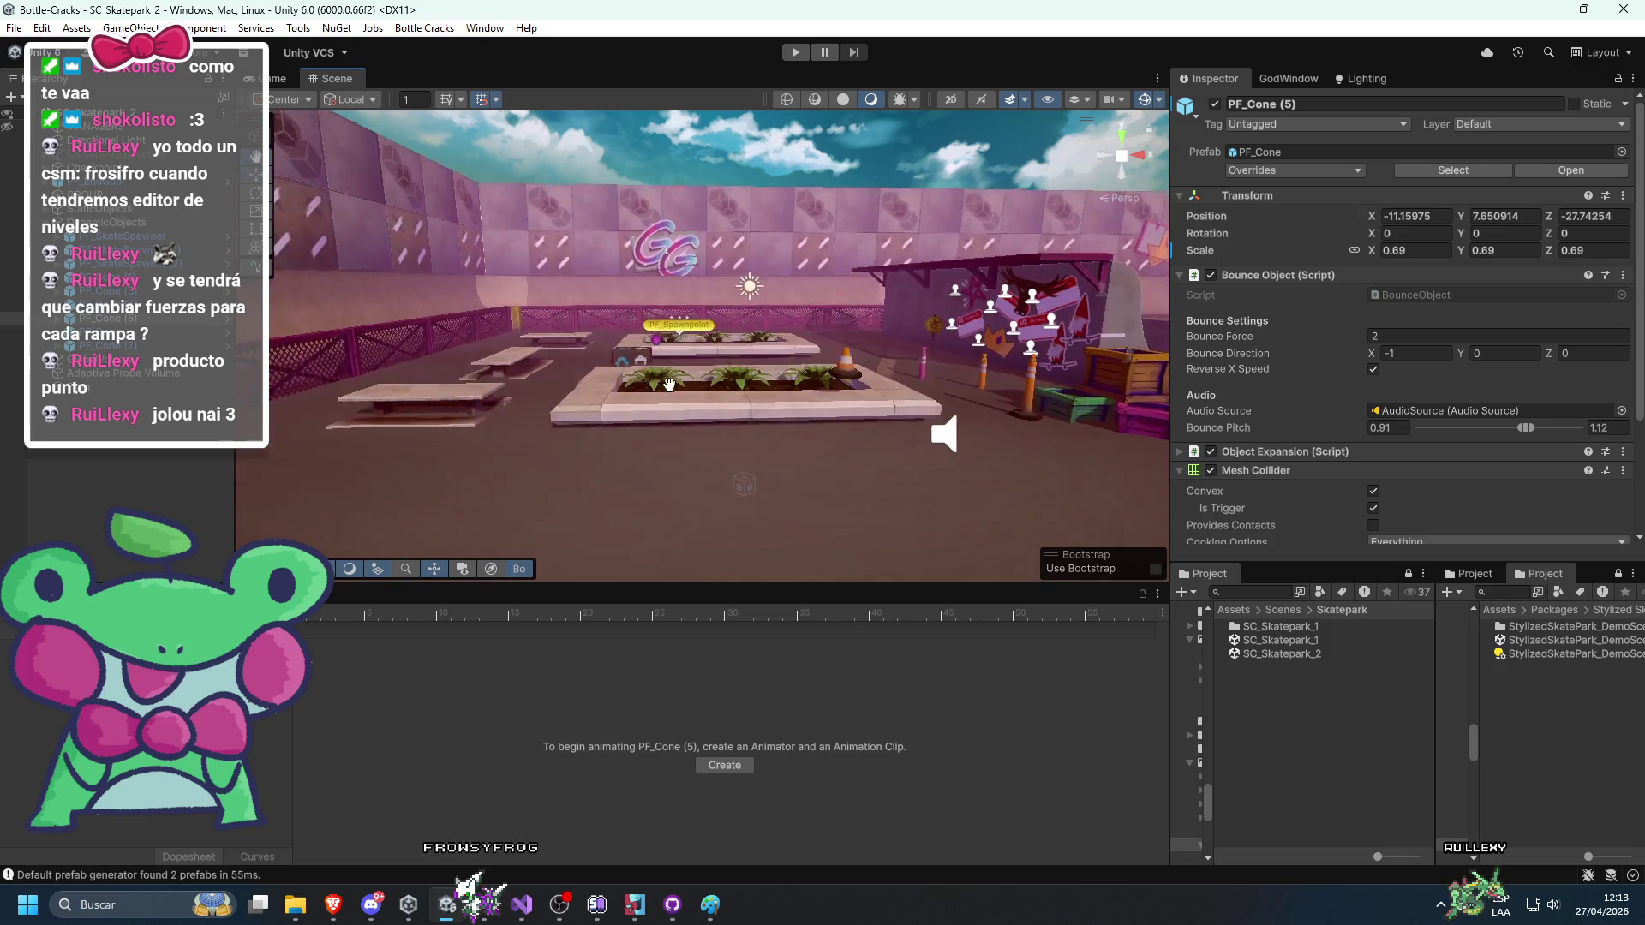
click(101, 224)
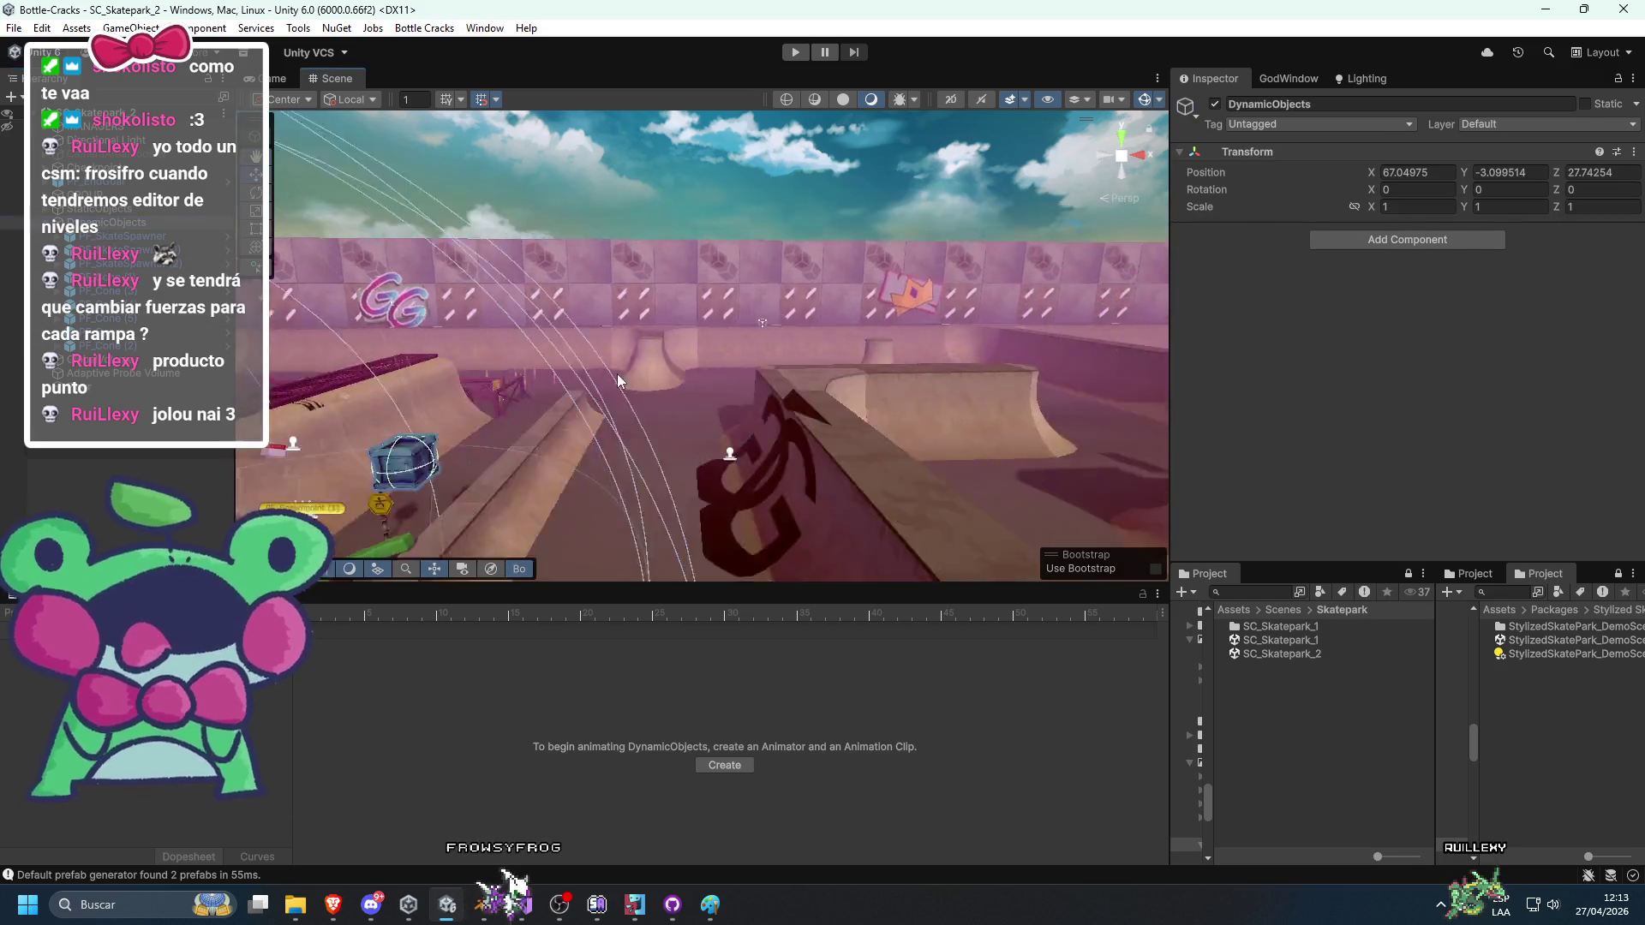
key(f)
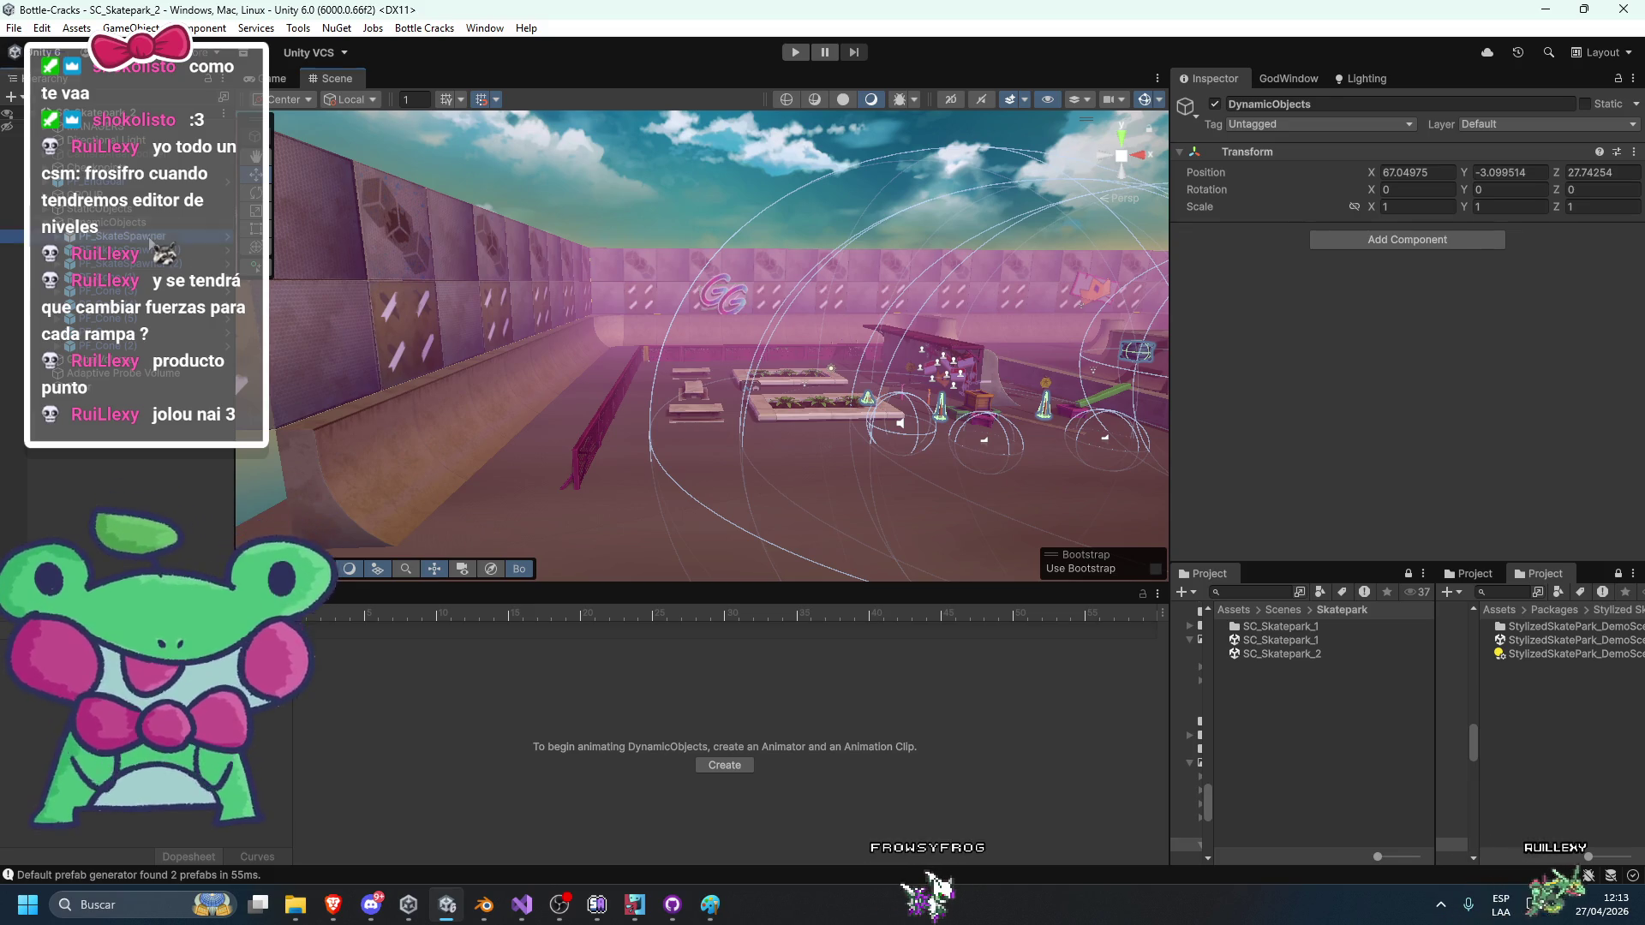
Review the dynamic props from PF_Cone (2) to PF_SkateSpawner and StaticObjects, then select the Floor.
shift+click(92, 244)
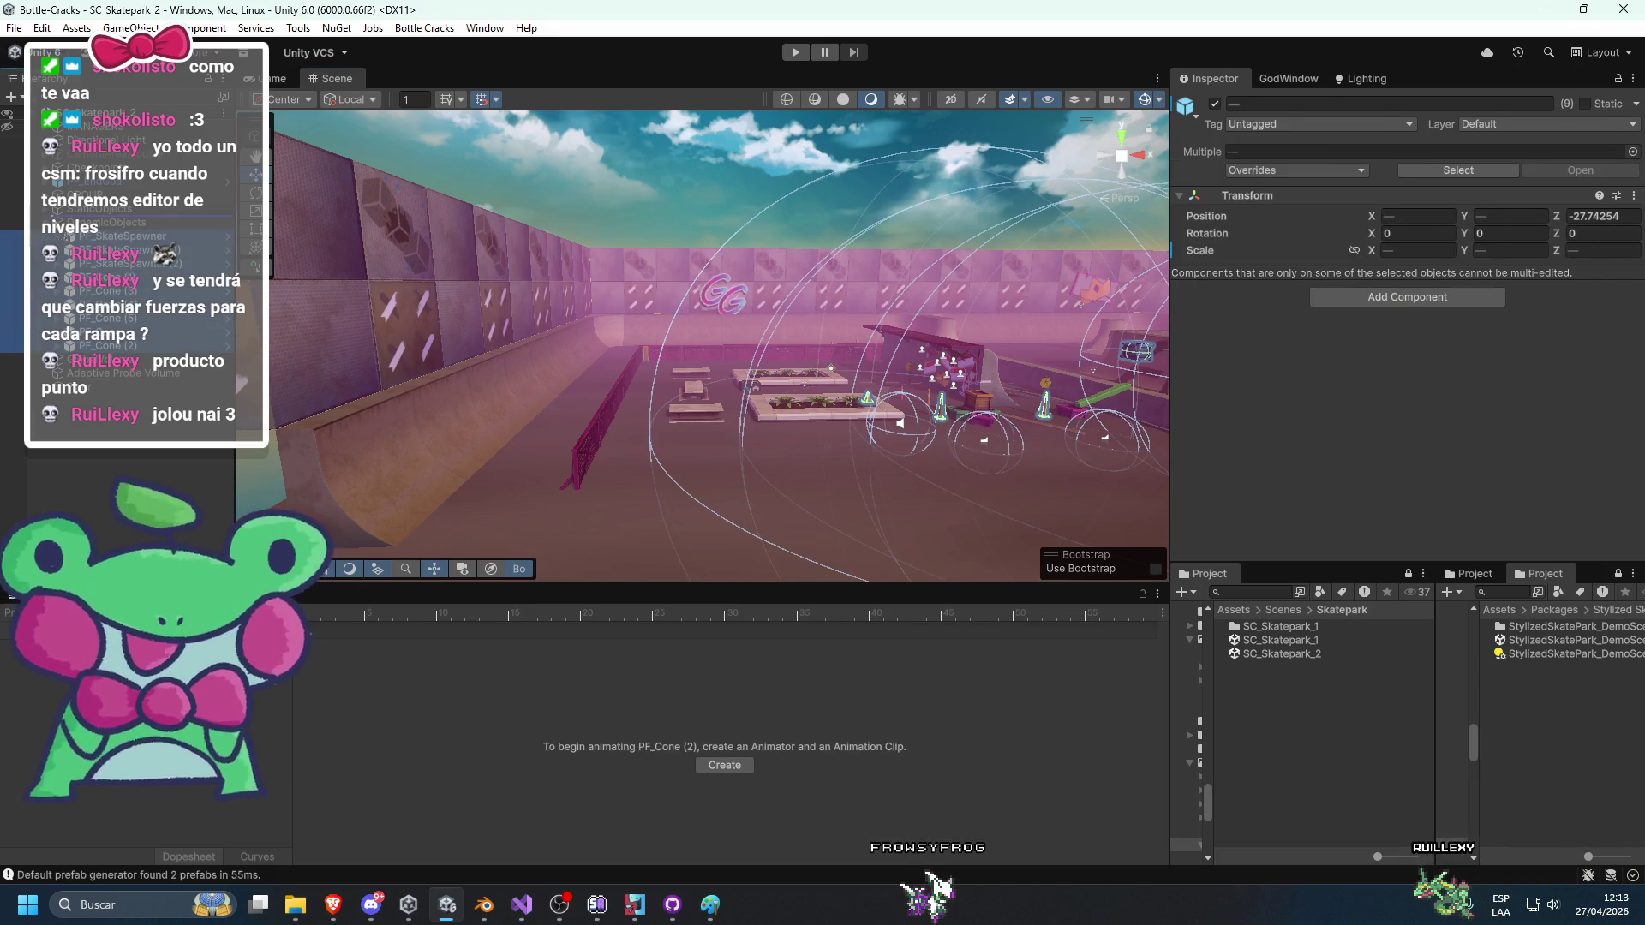
click(130, 350)
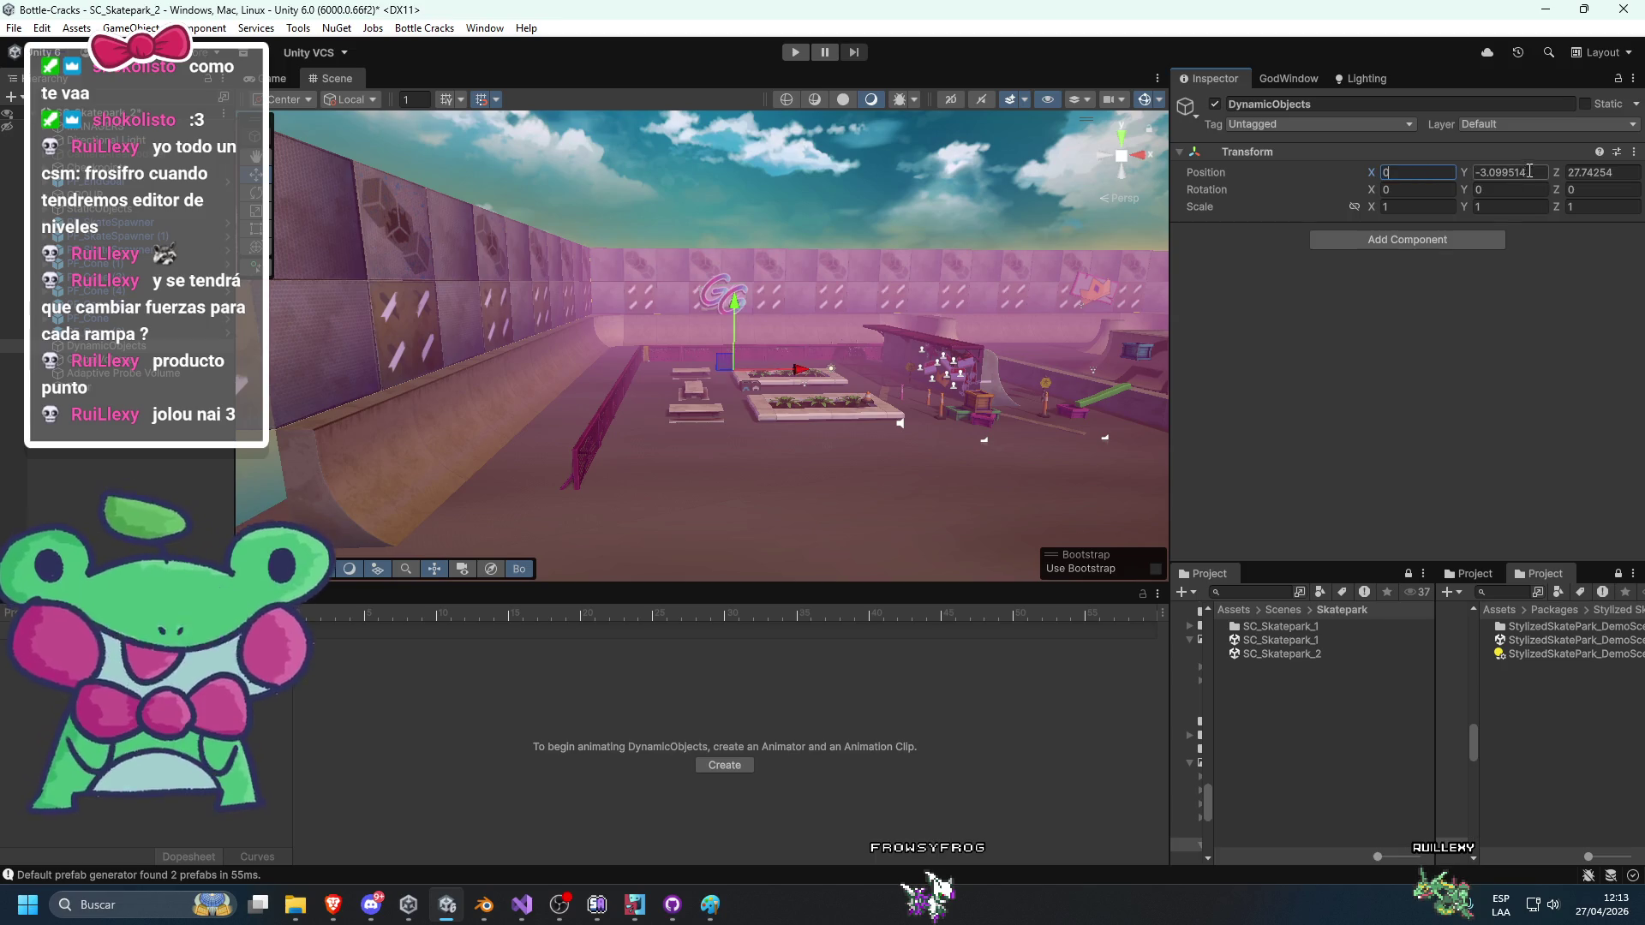
click(107, 332)
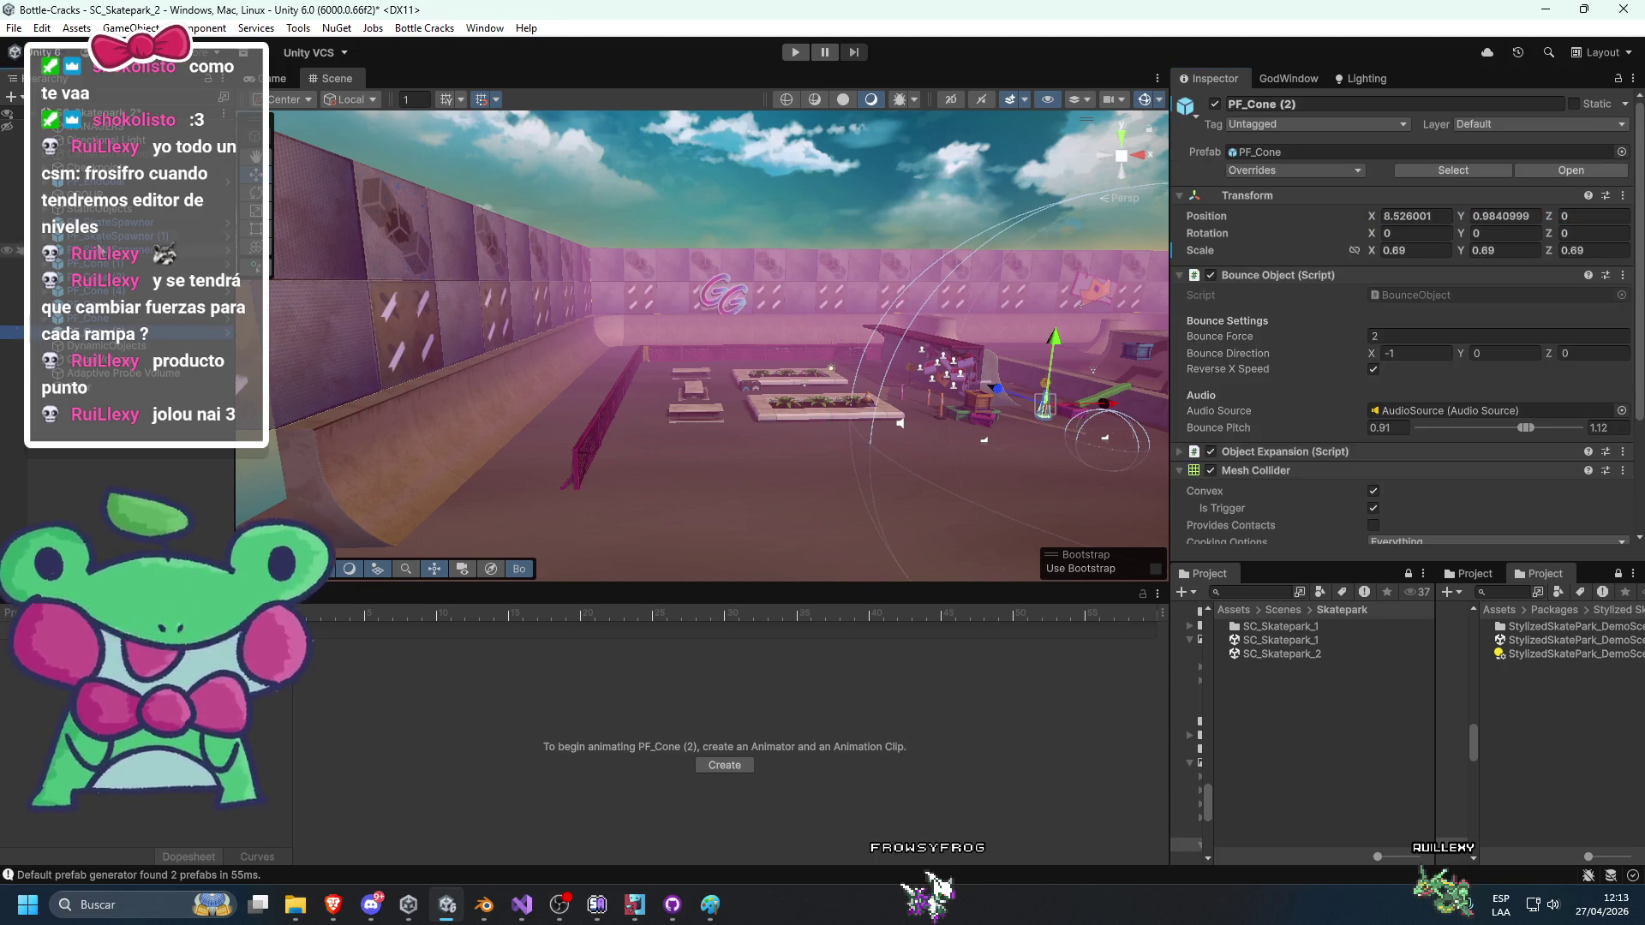
shift+click(102, 224)
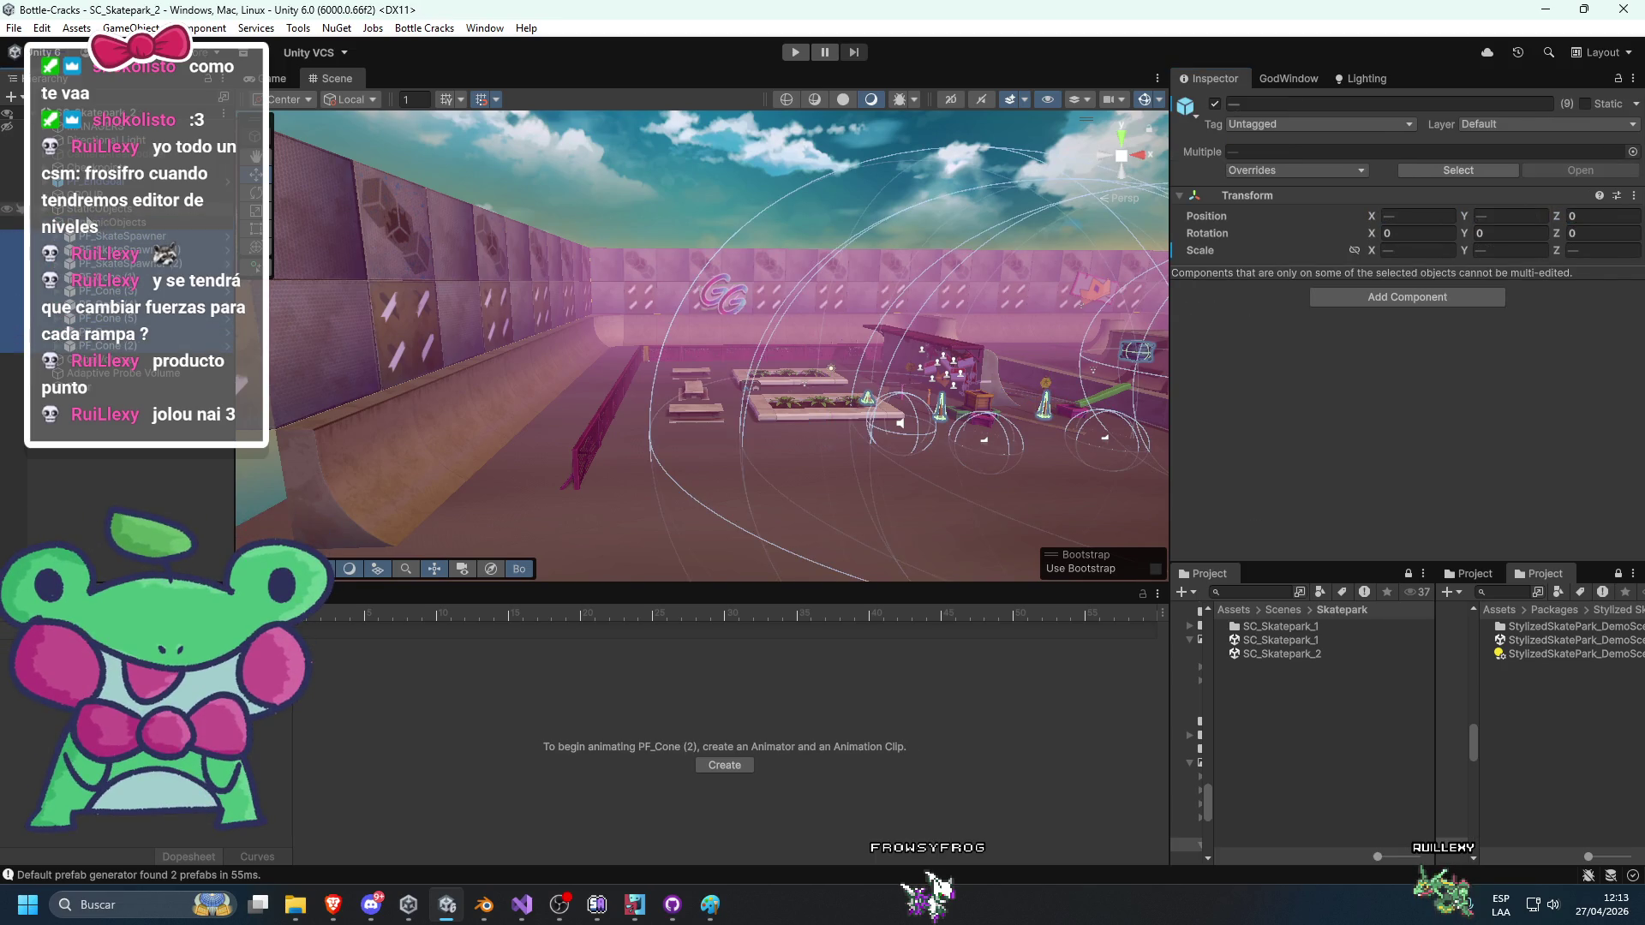
double_click(111, 209)
mouse_move(649, 331)
mouse_down()
mouse_move(569, 346)
mouse_move(672, 413)
mouse_up()
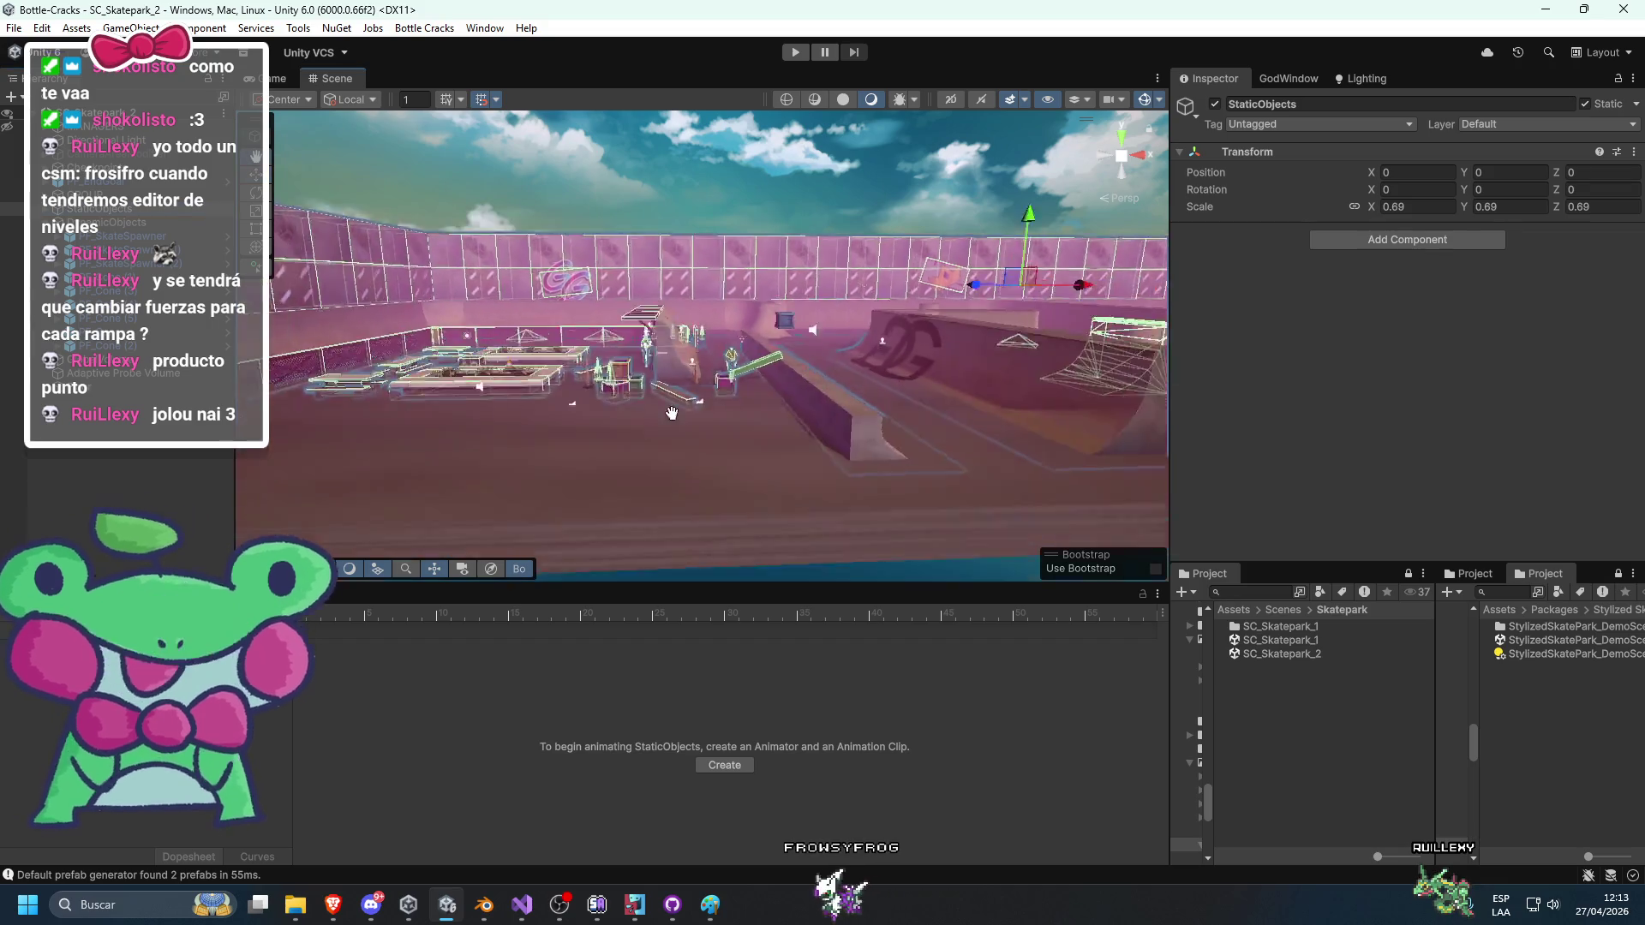
scroll(692, 414, up, 10)
click(646, 470)
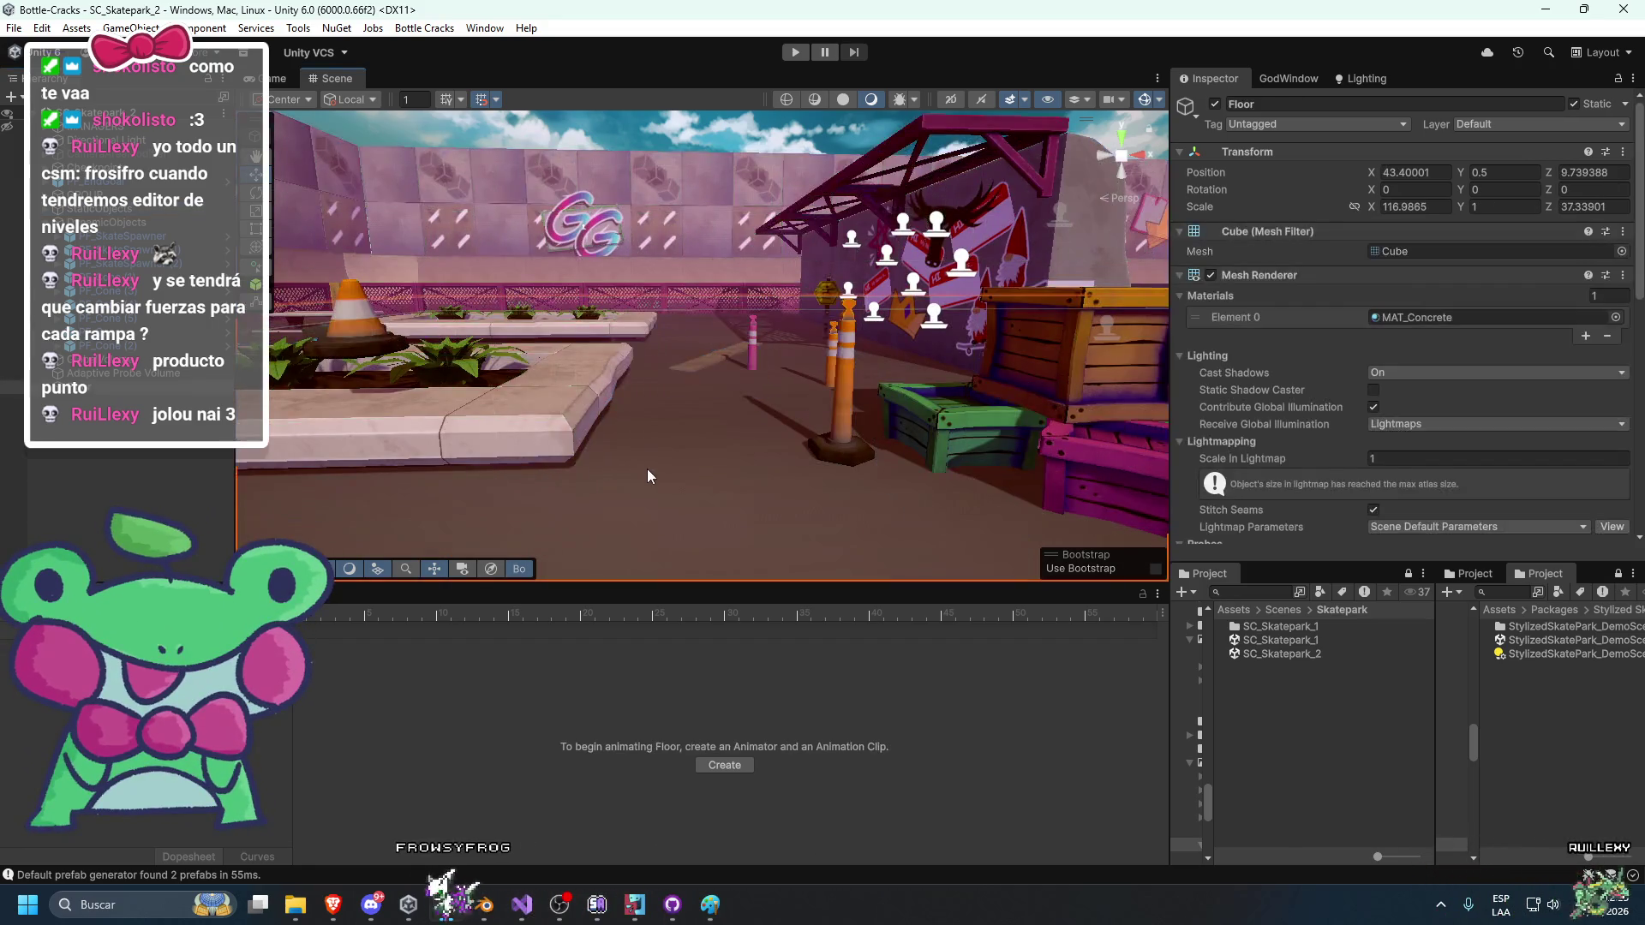
Lower the floor's Y position to 0.15, then fly the view past the bench to the sticker wall.
scroll(646, 470, up, 3)
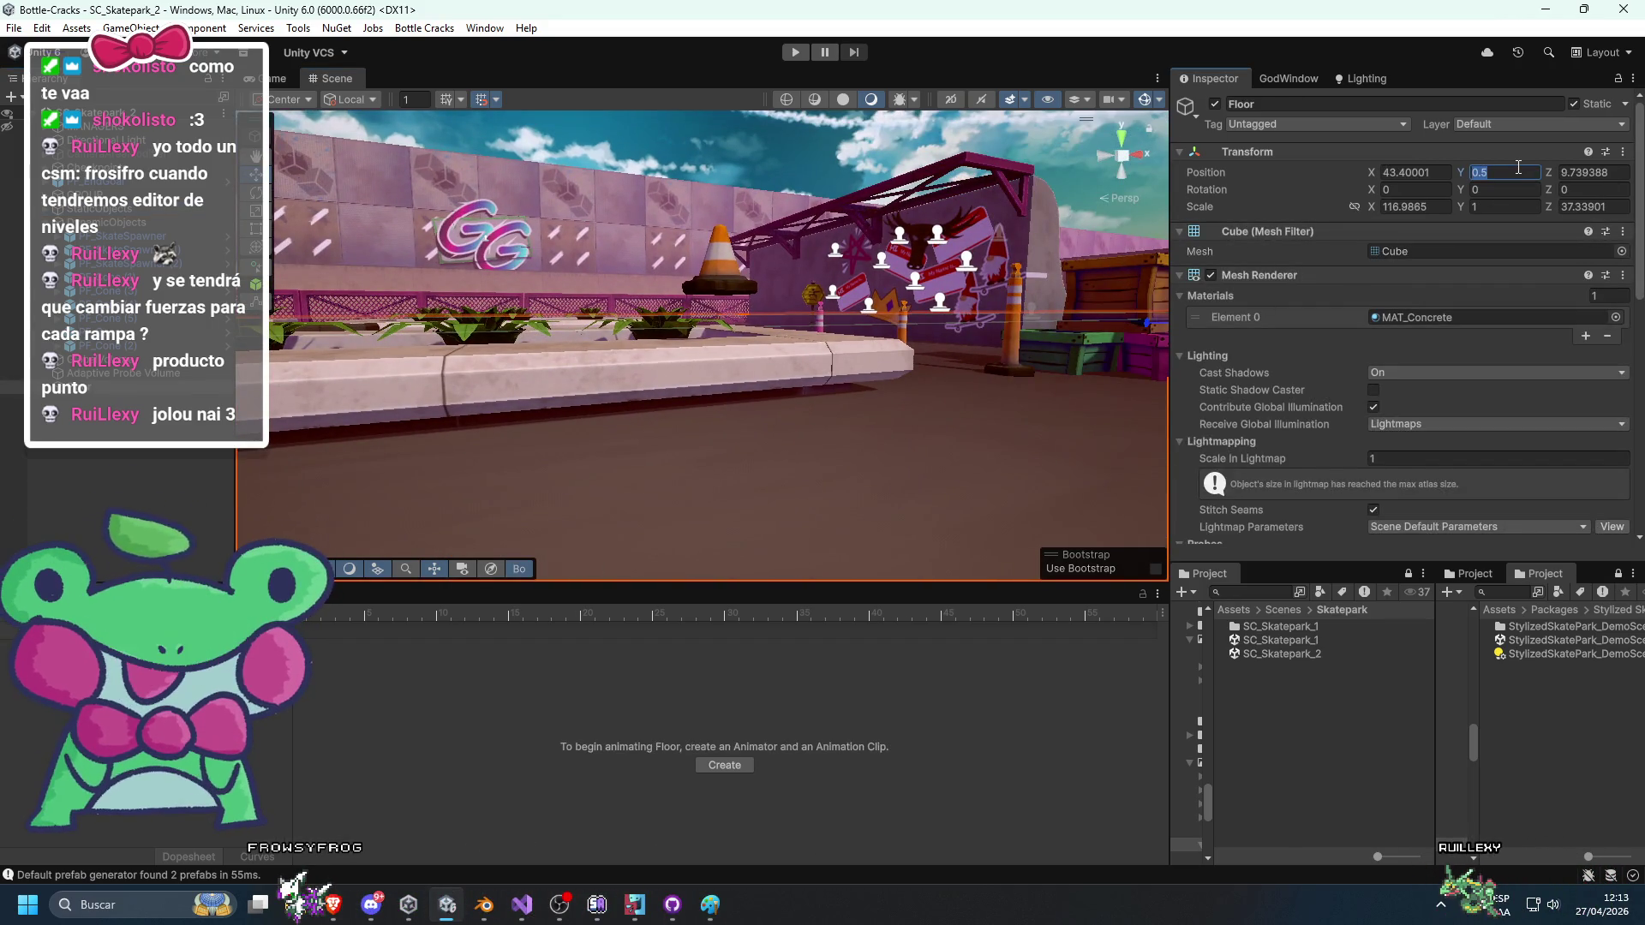
text(0.14)
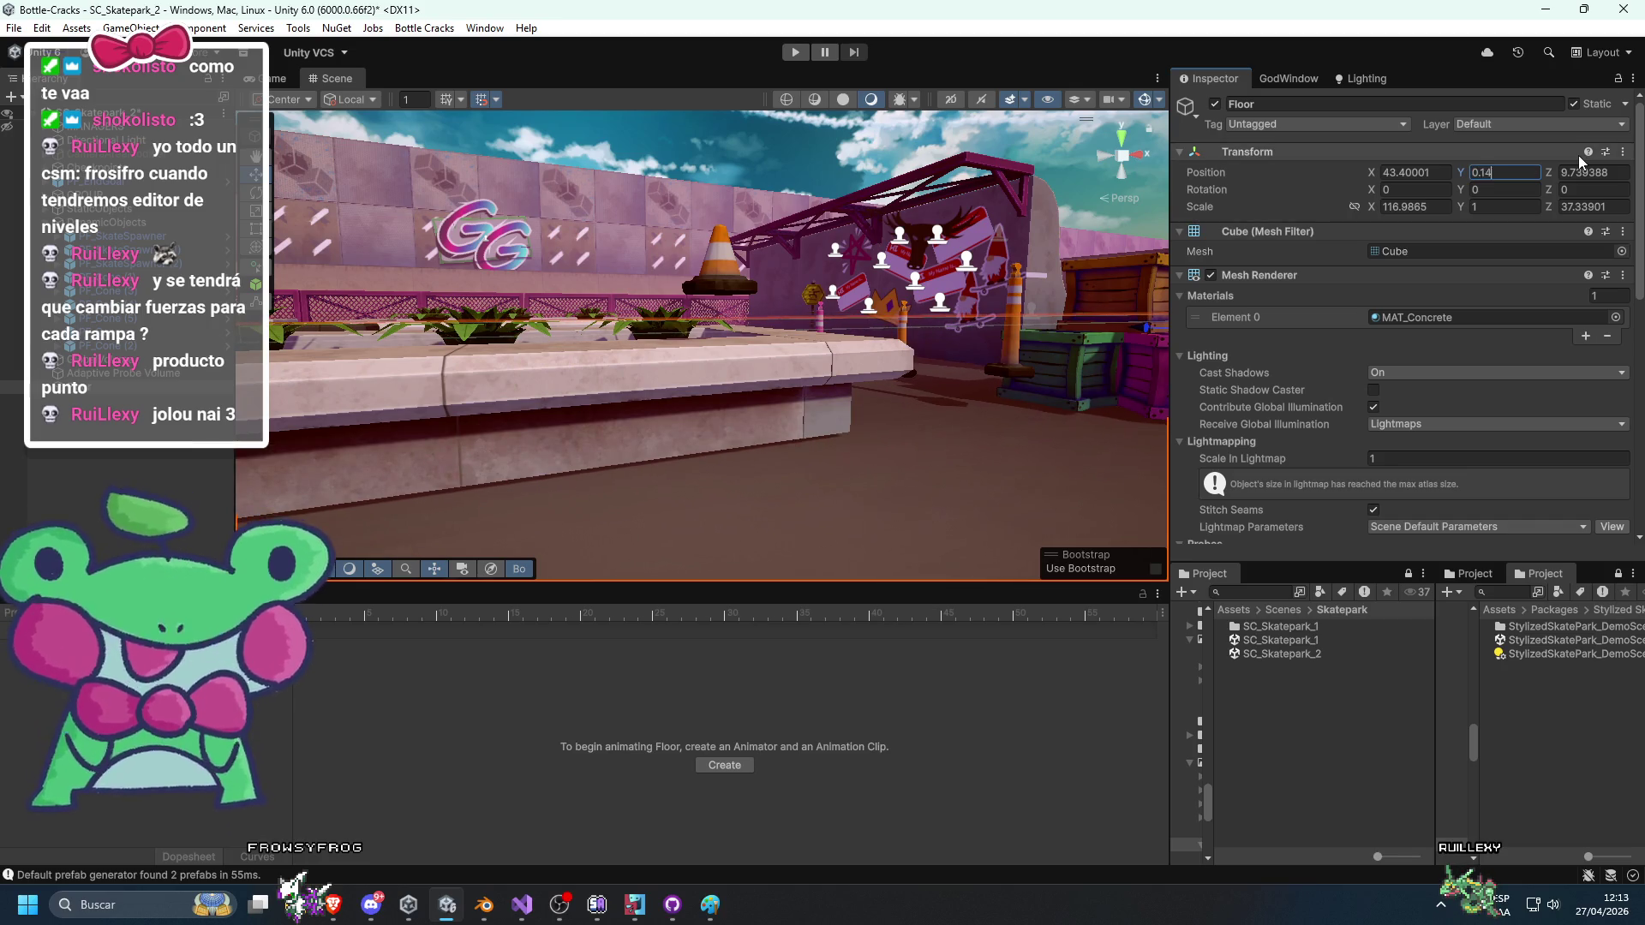
text(8)
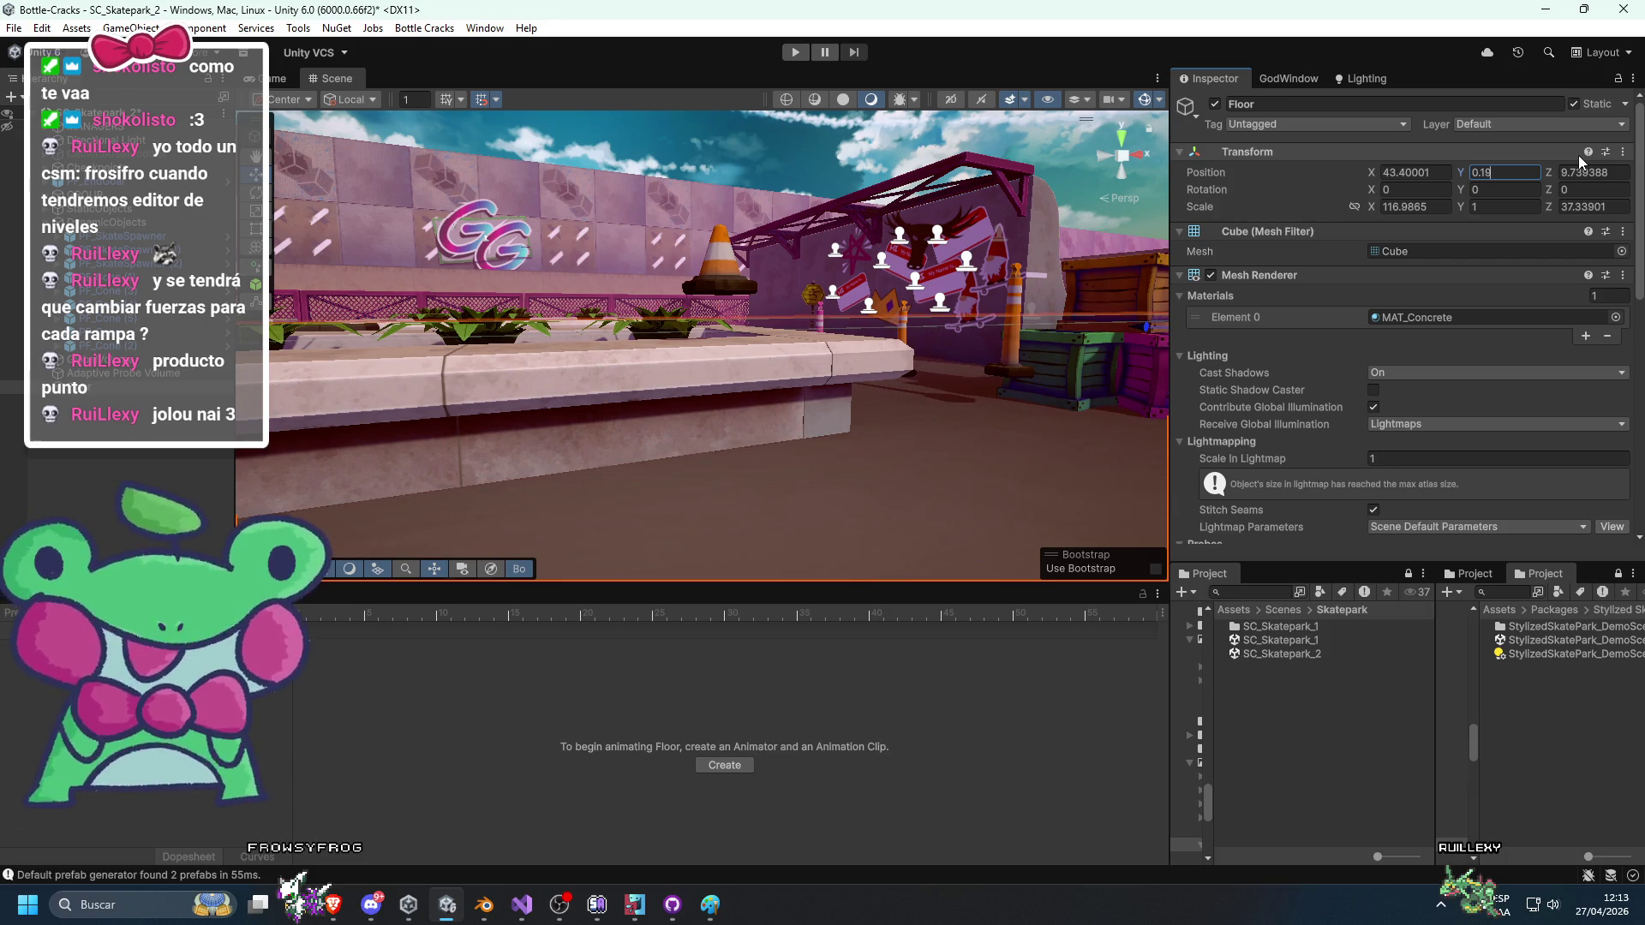
mouse_move(814, 514)
mouse_down()
mouse_move(812, 403)
mouse_move(826, 423)
mouse_move(903, 415)
mouse_move(873, 433)
mouse_move(788, 348)
mouse_move(866, 379)
mouse_move(989, 372)
mouse_up()
drag(881, 353, 917, 332)
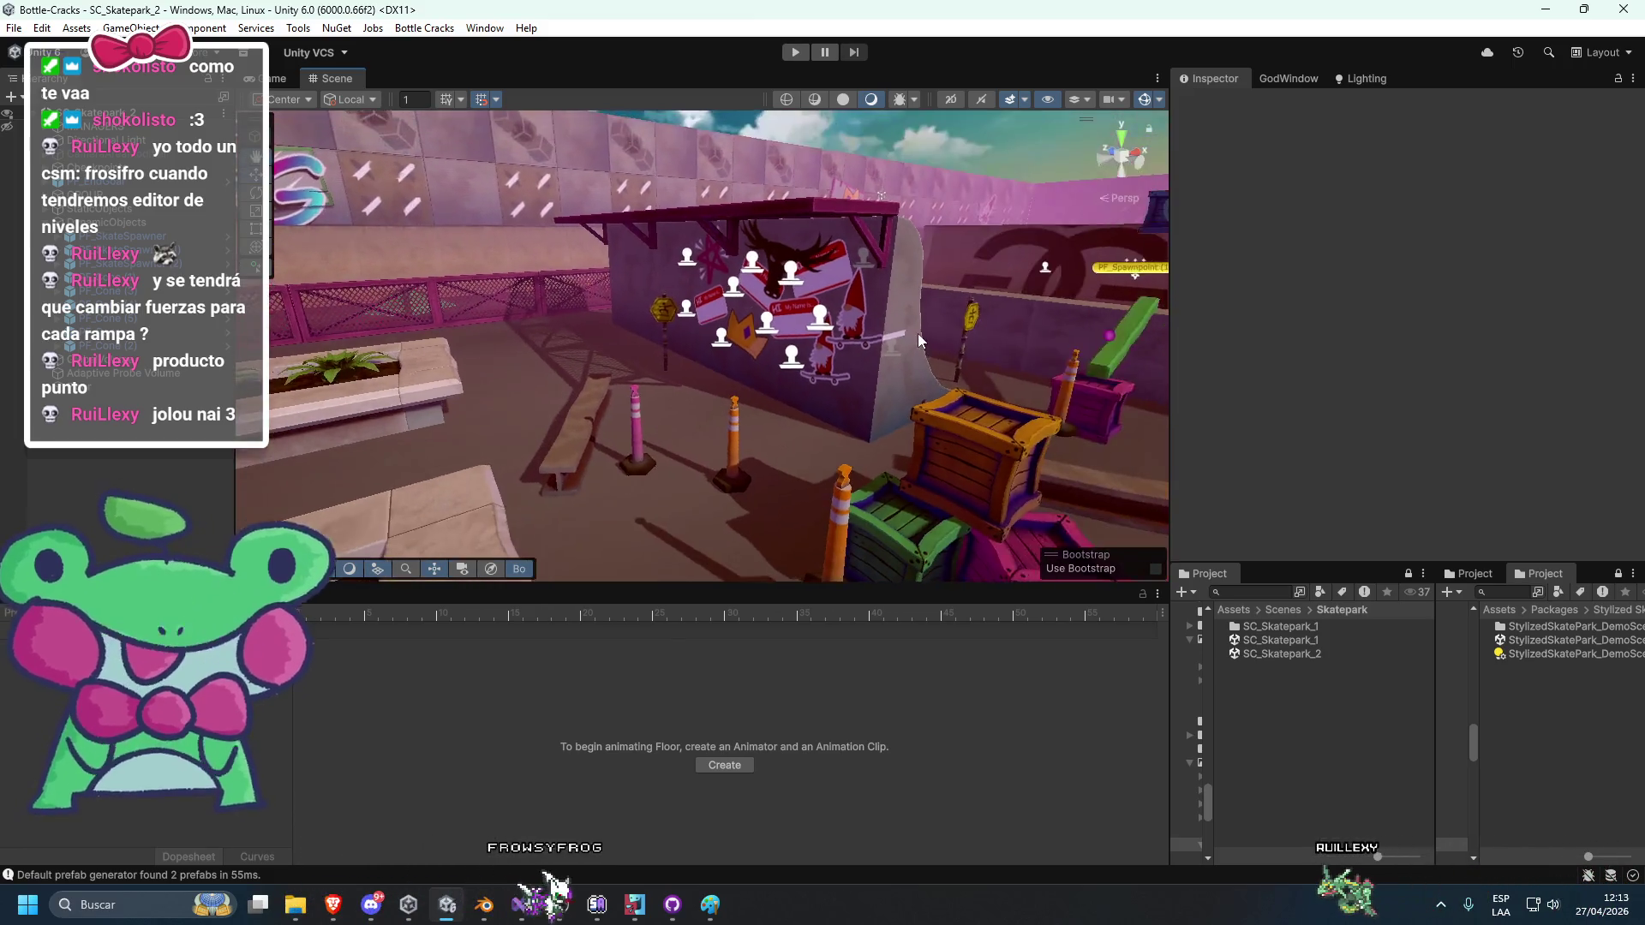
scroll(913, 334, up, 5)
Frame the GG graffiti decal (Decal Projector (3)) and scale its size by 0.69 to 2.76.
click(841, 290)
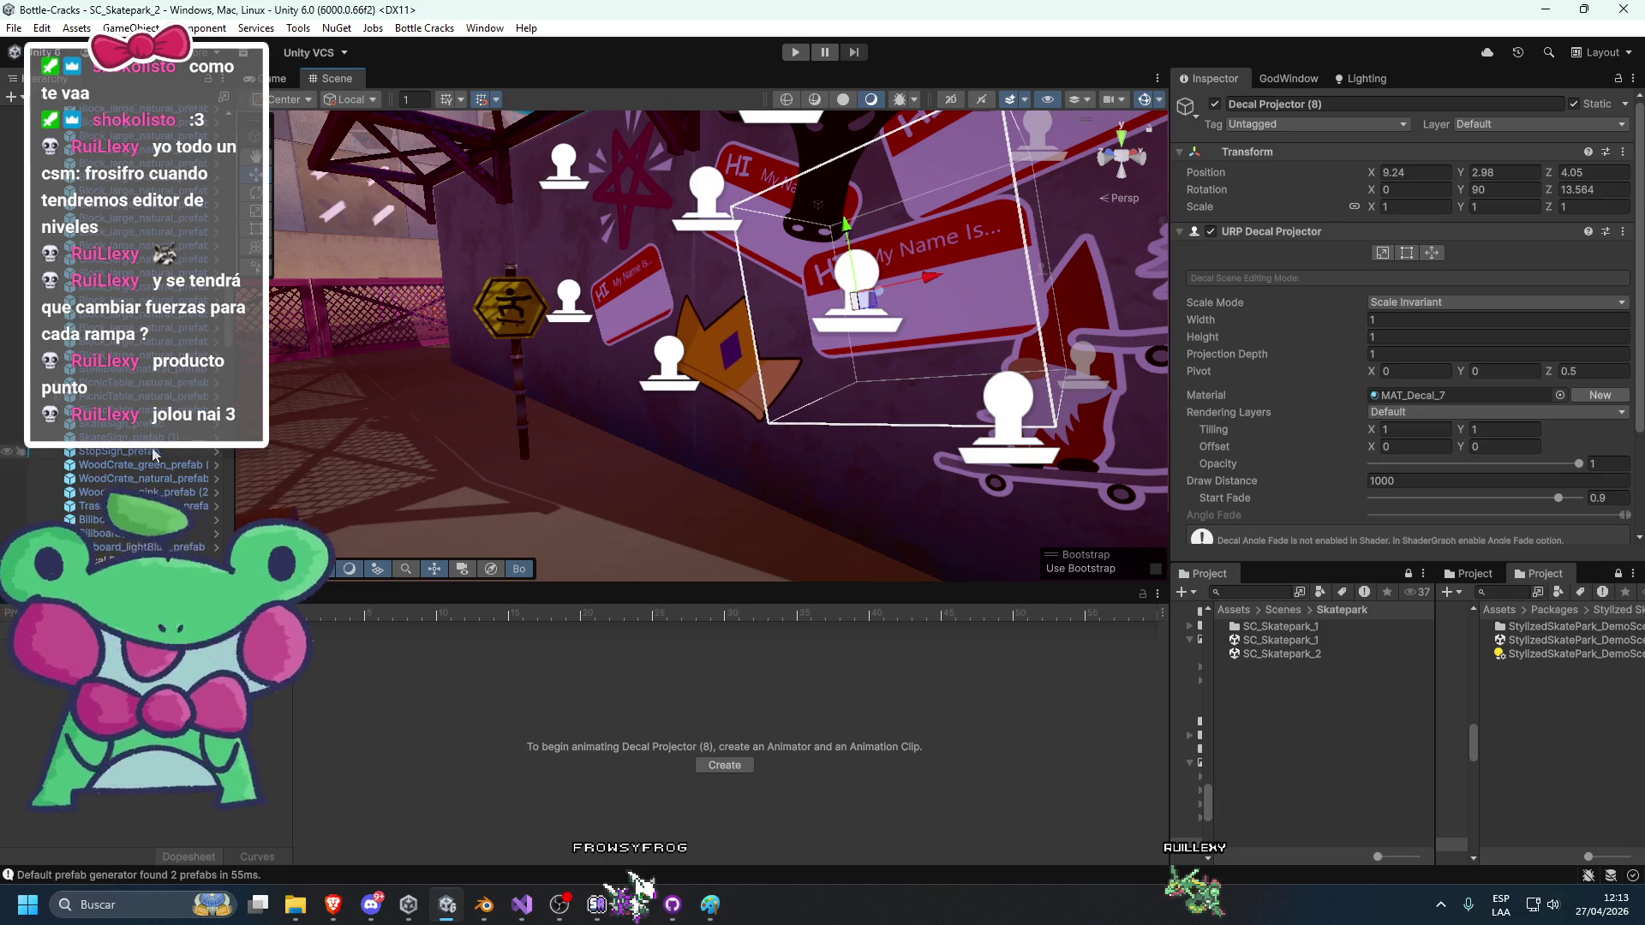
click(128, 406)
scroll(149, 385, down, 5)
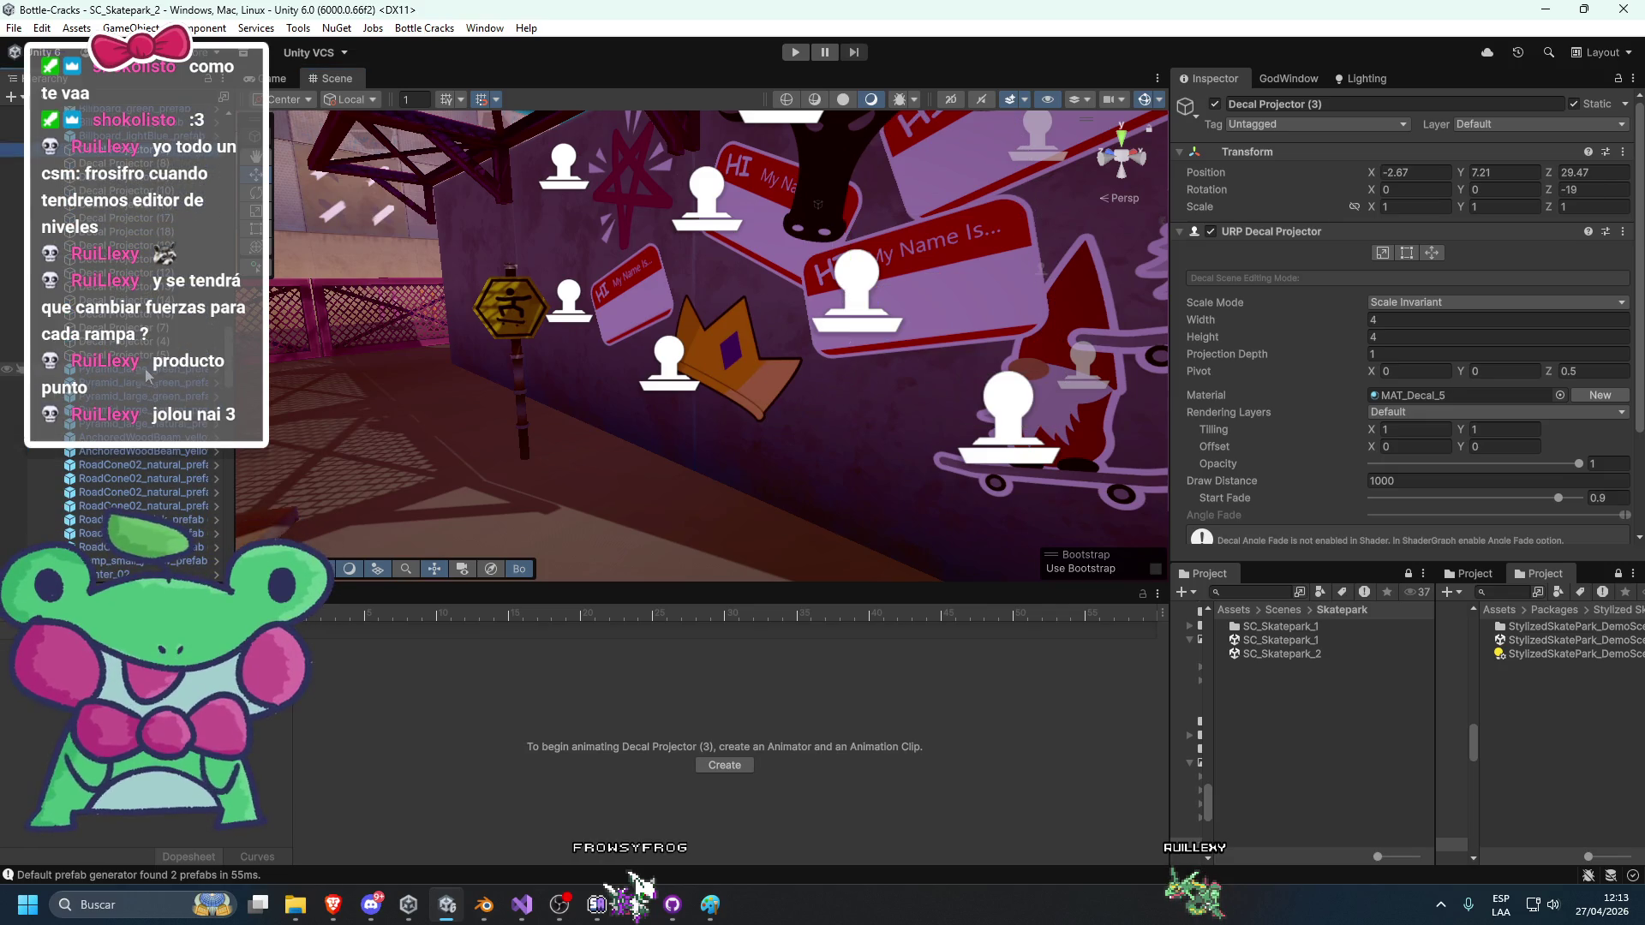
shift+click(129, 215)
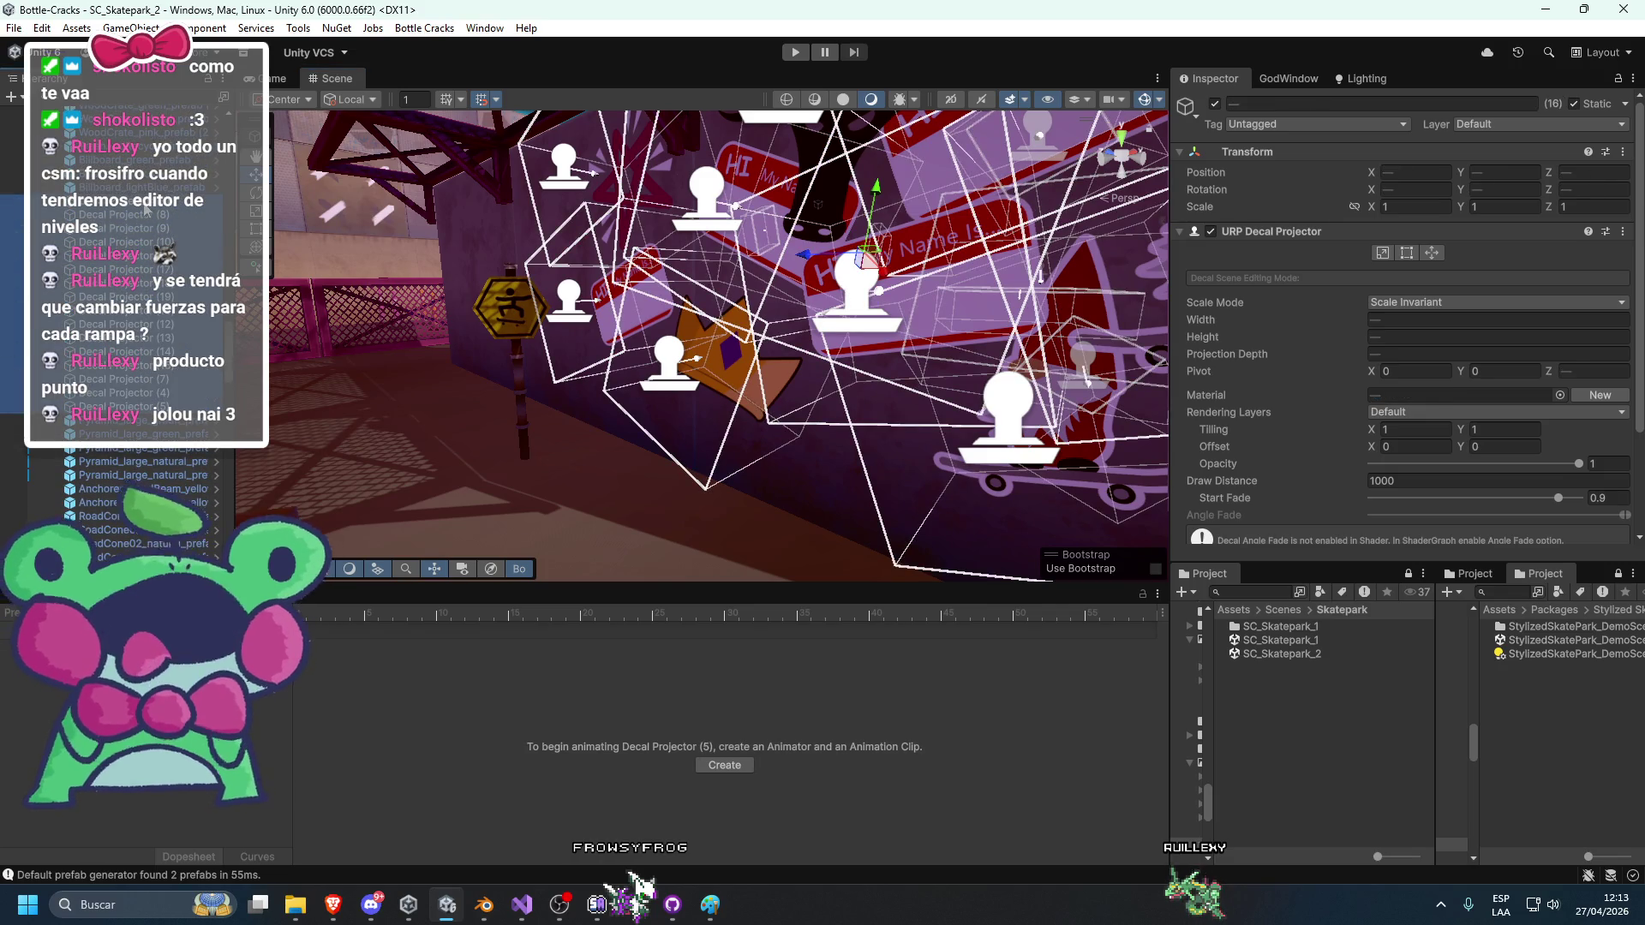
click(146, 208)
key(f)
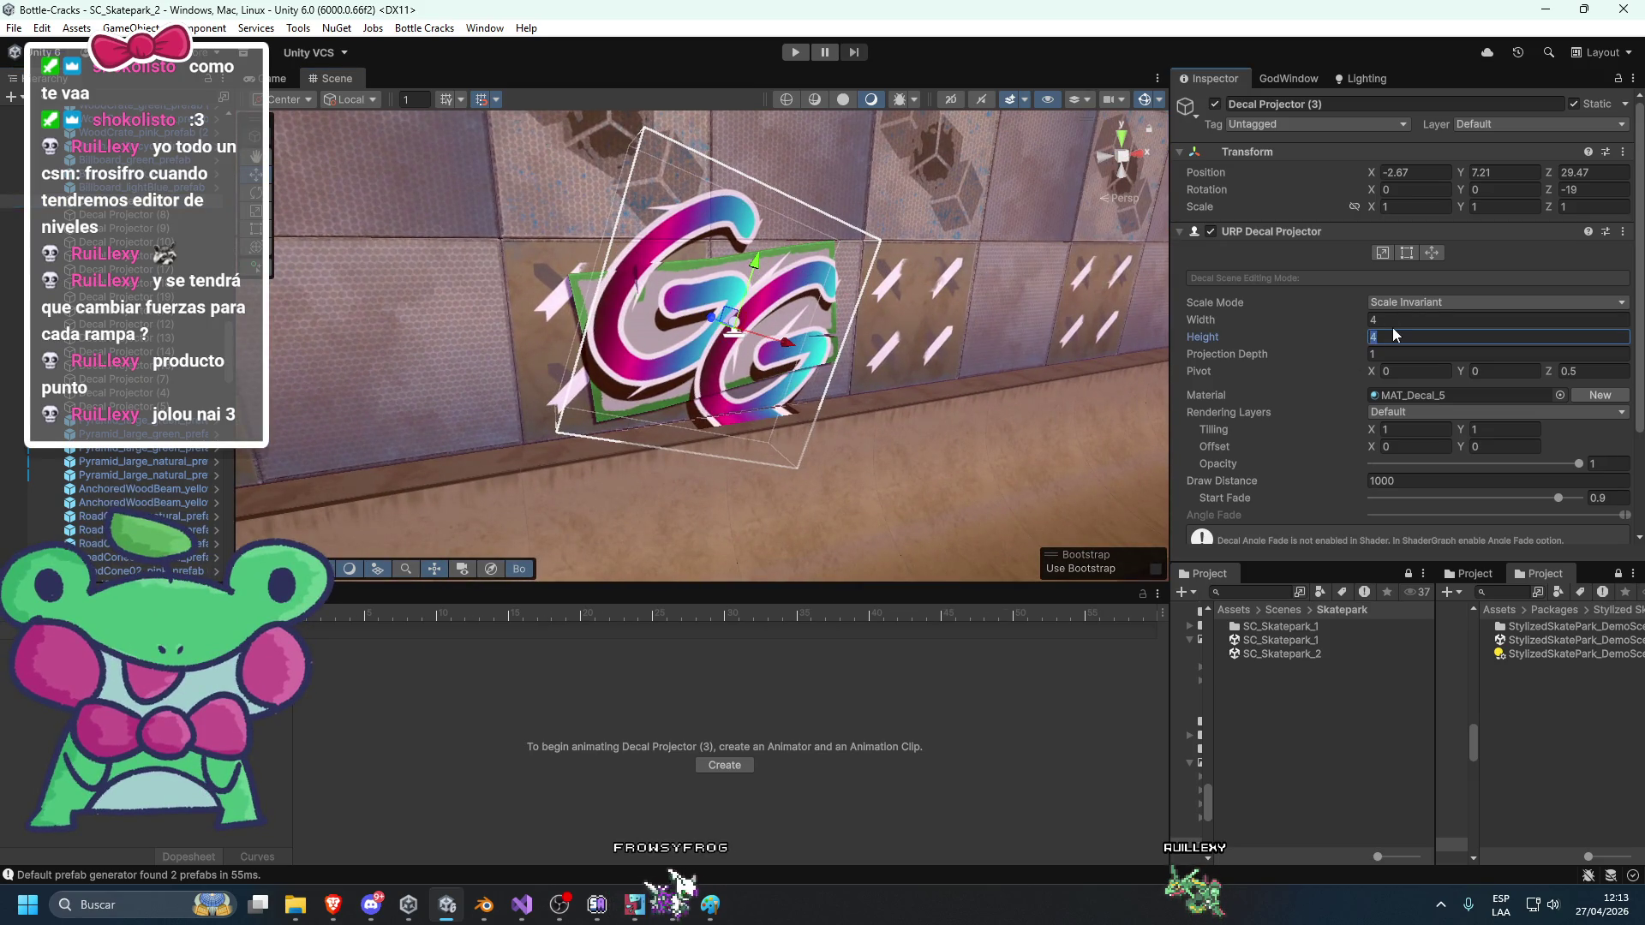
click(1425, 341)
text(*0)
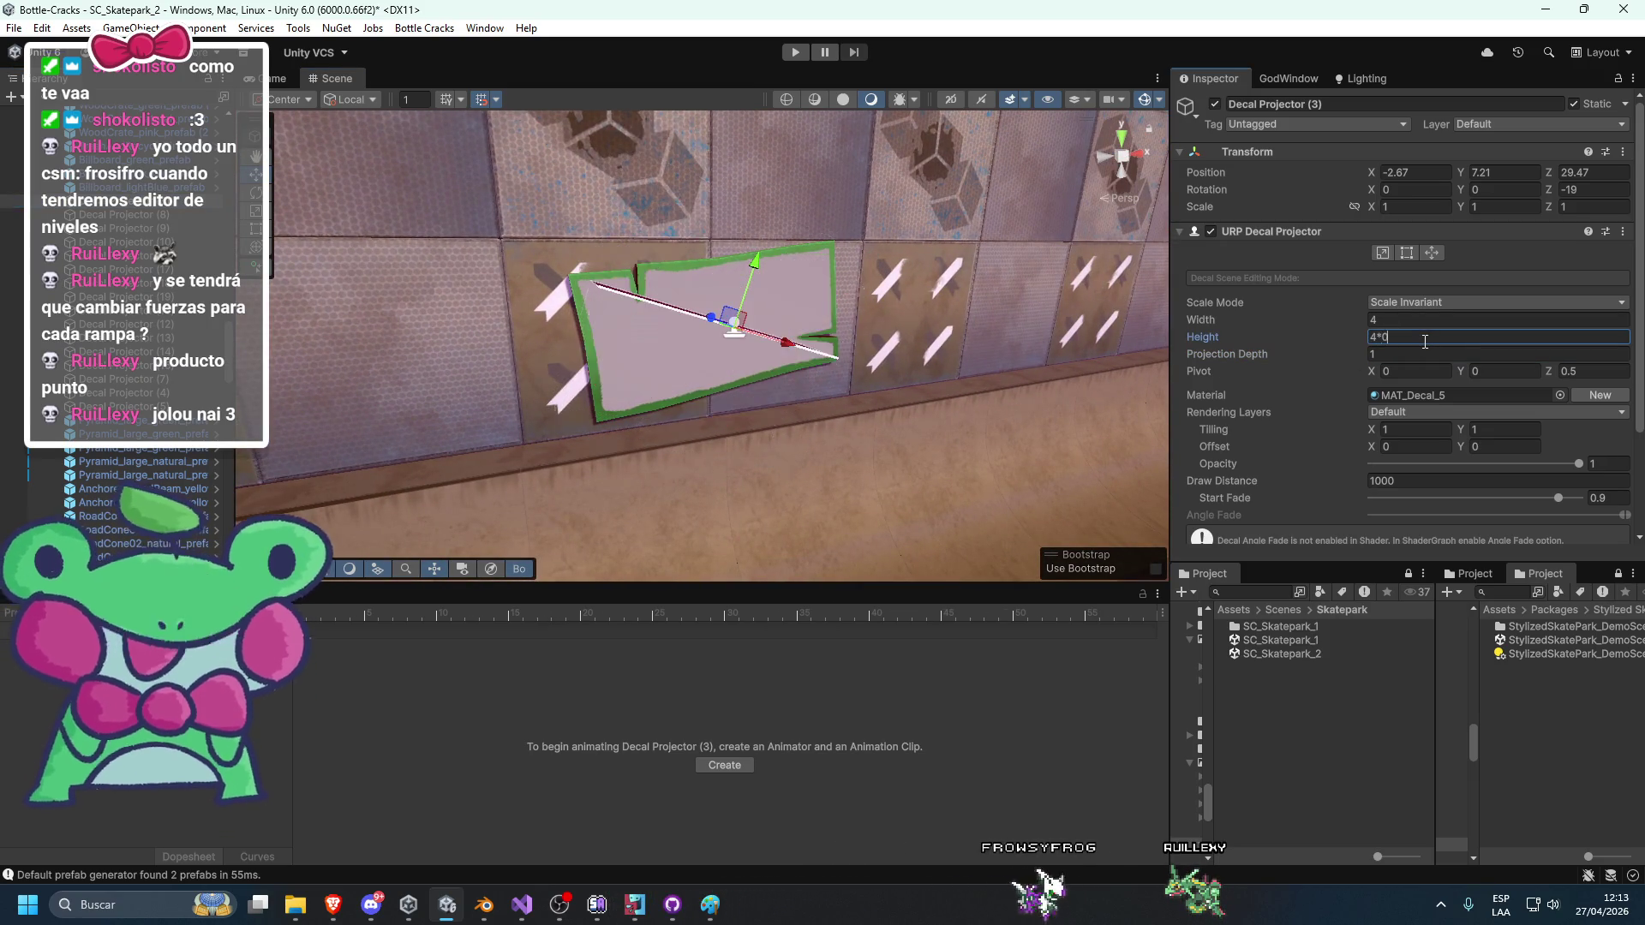
text(.69)
key(Return)
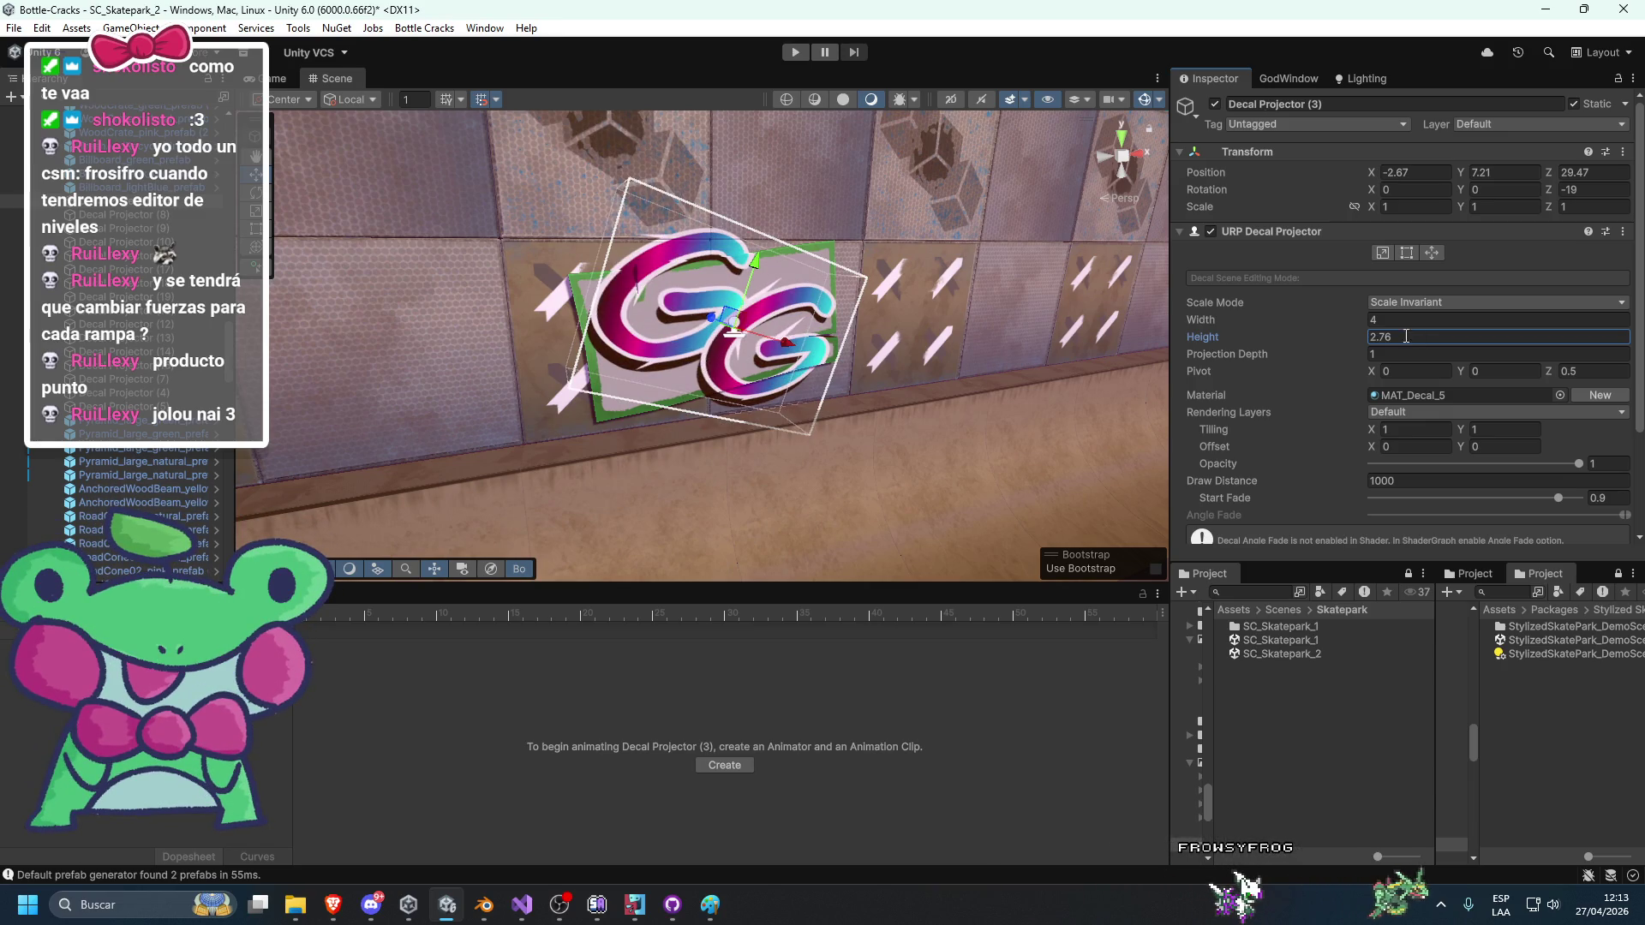
Select four wall sticker decal projectors and set their width and height to 0.69.
drag(728, 403, 645, 398)
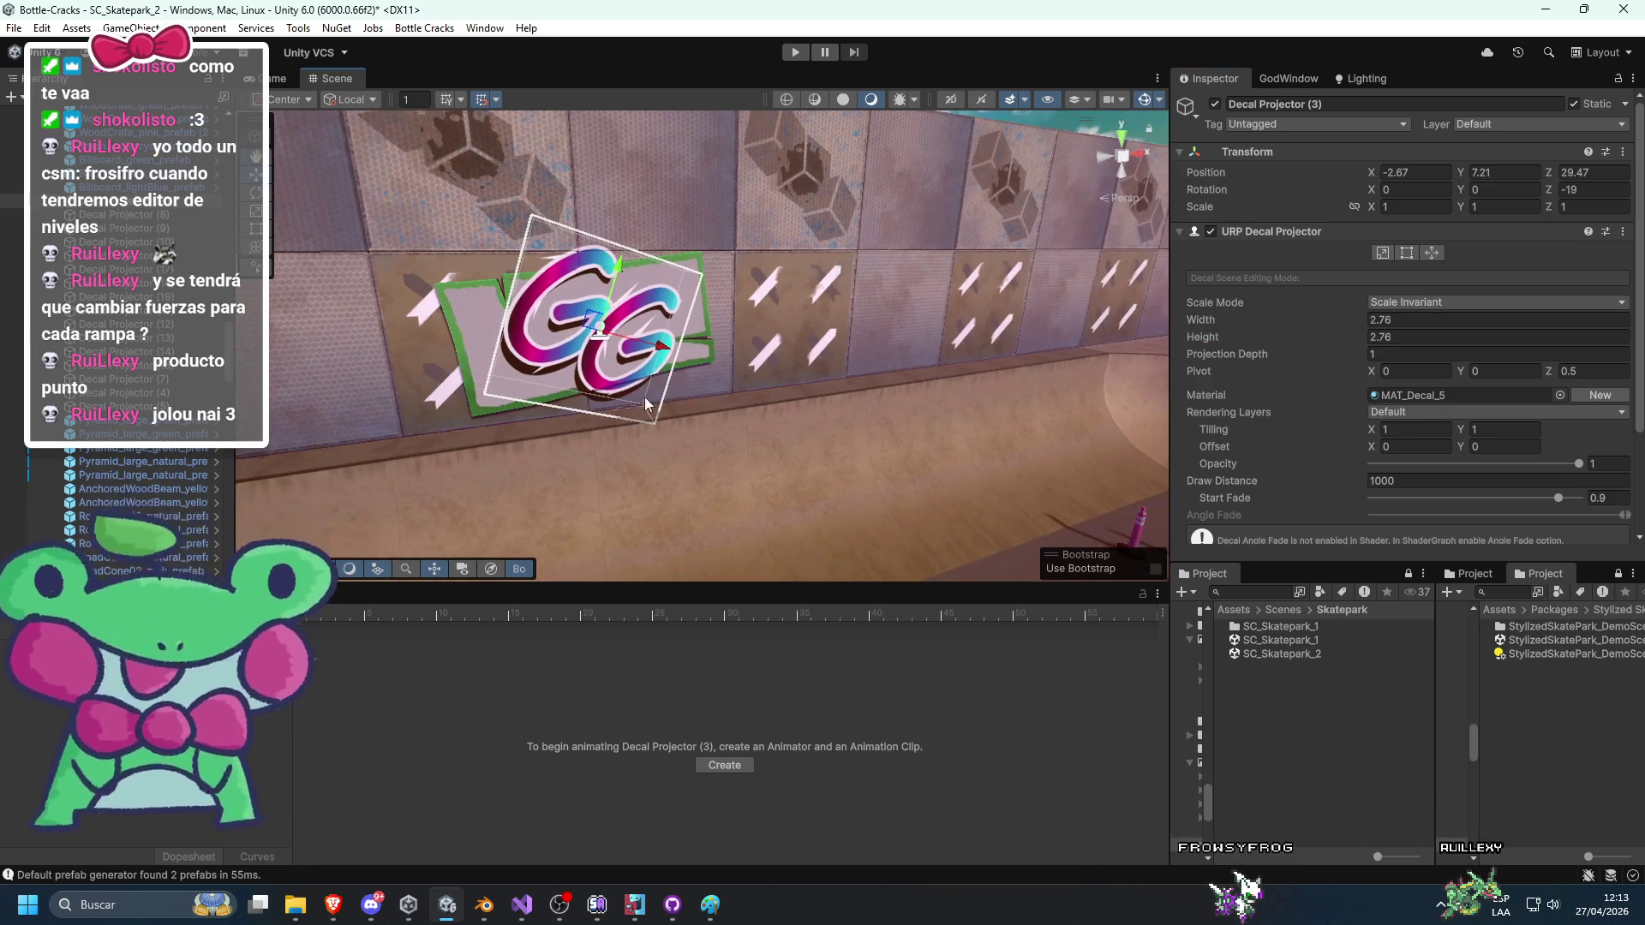
double_click(101, 216)
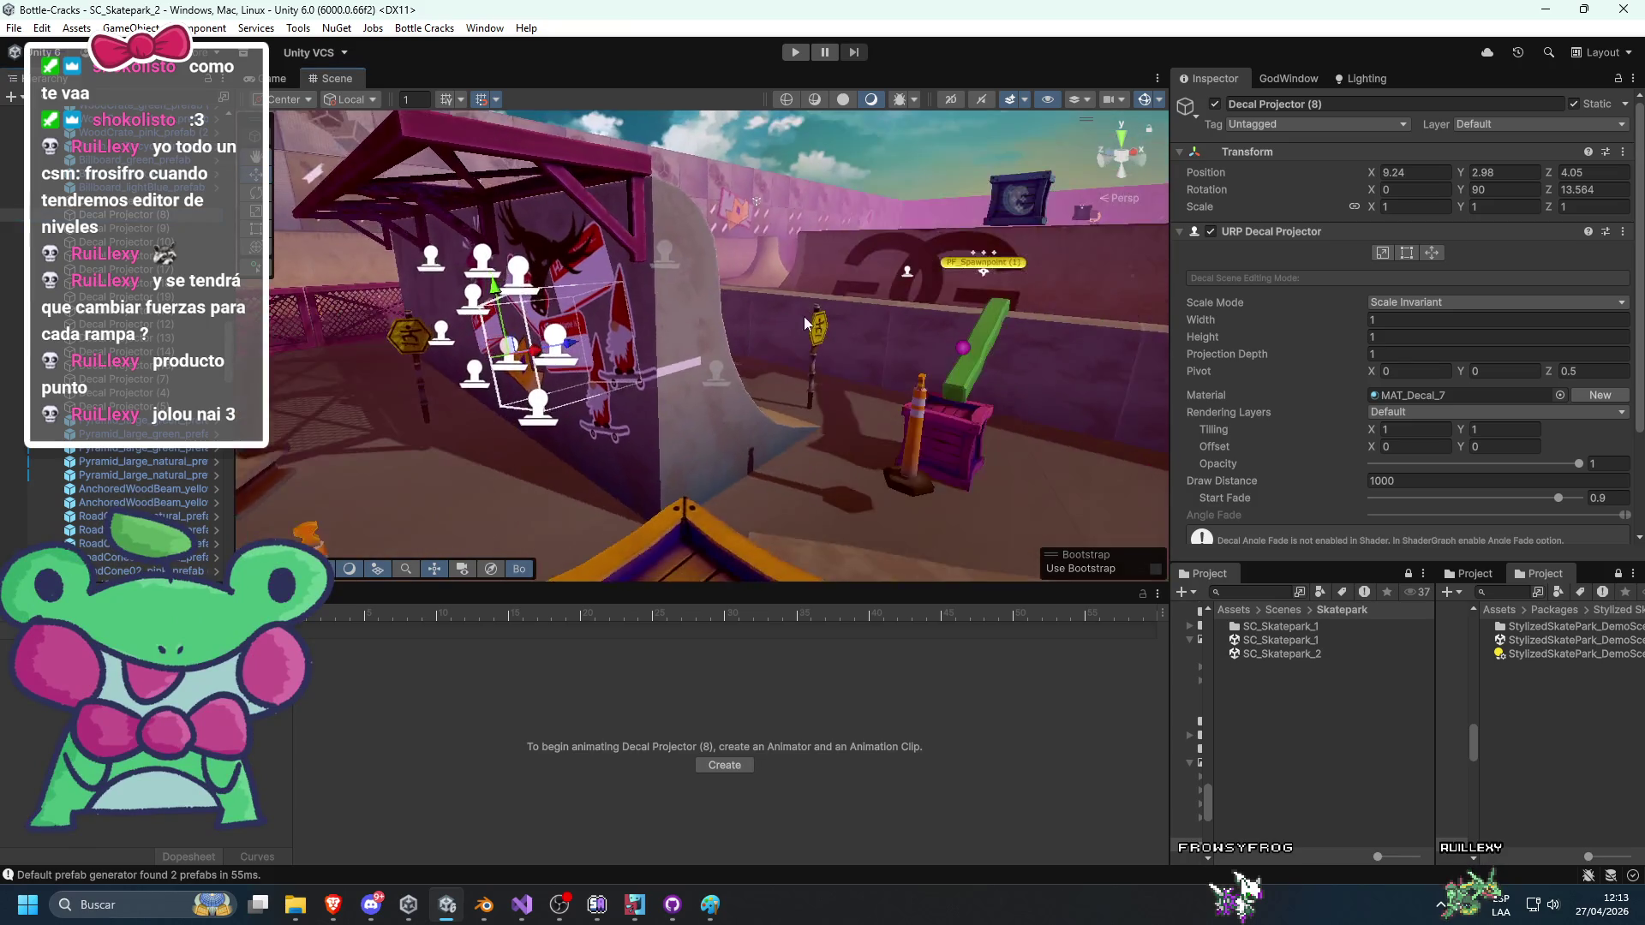
click(112, 228)
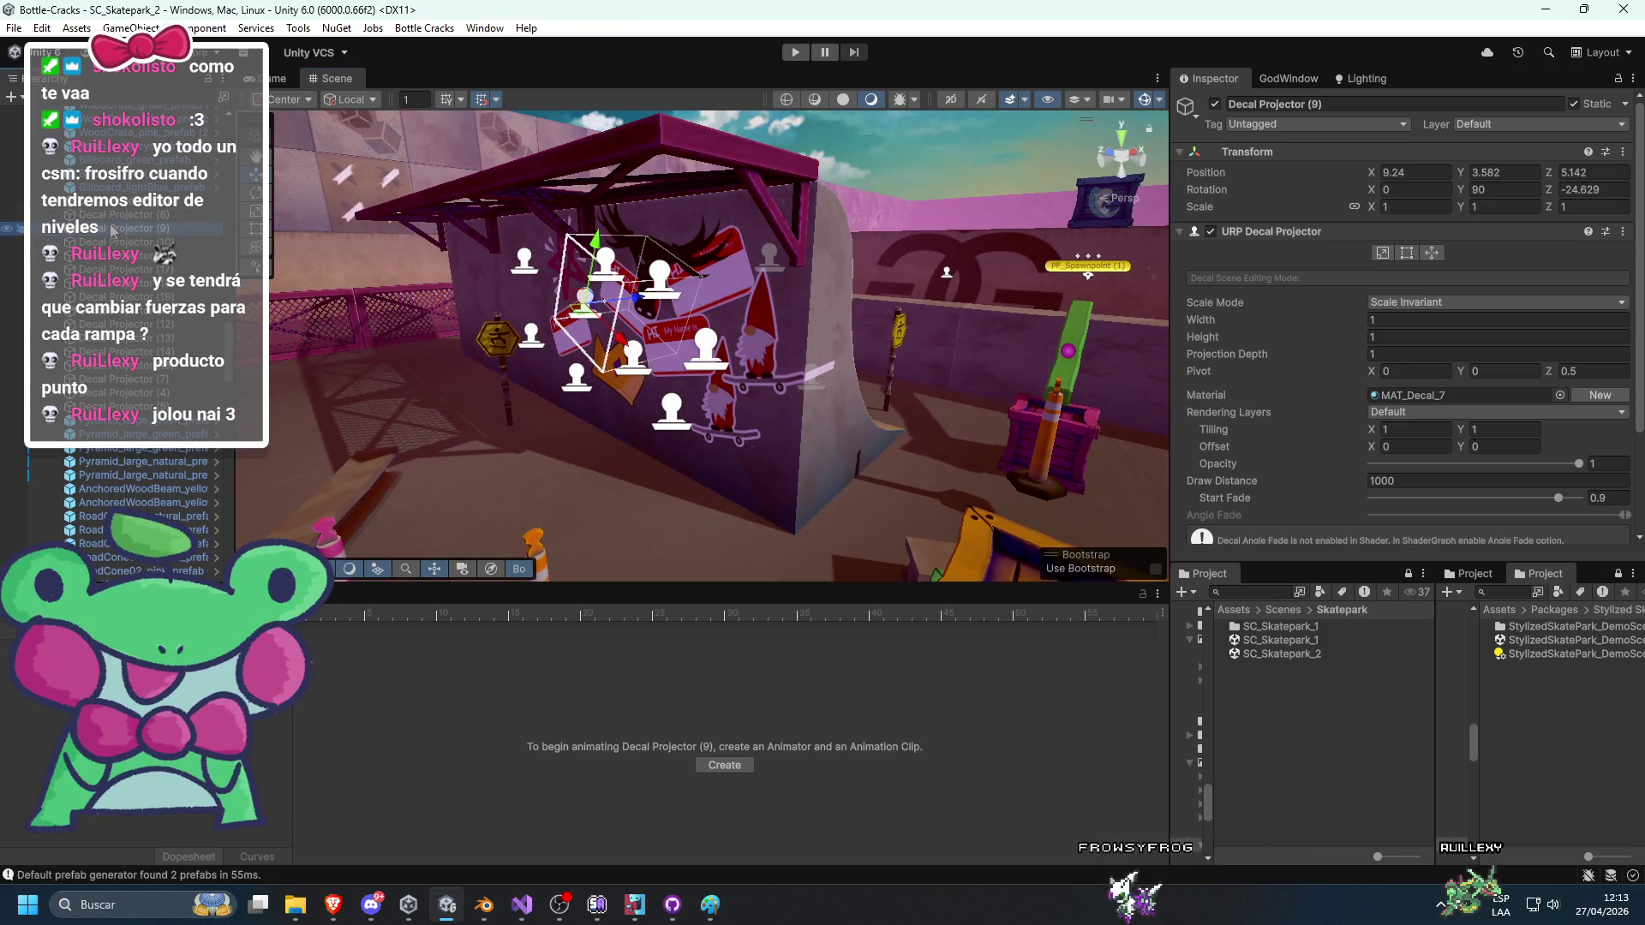
click(112, 242)
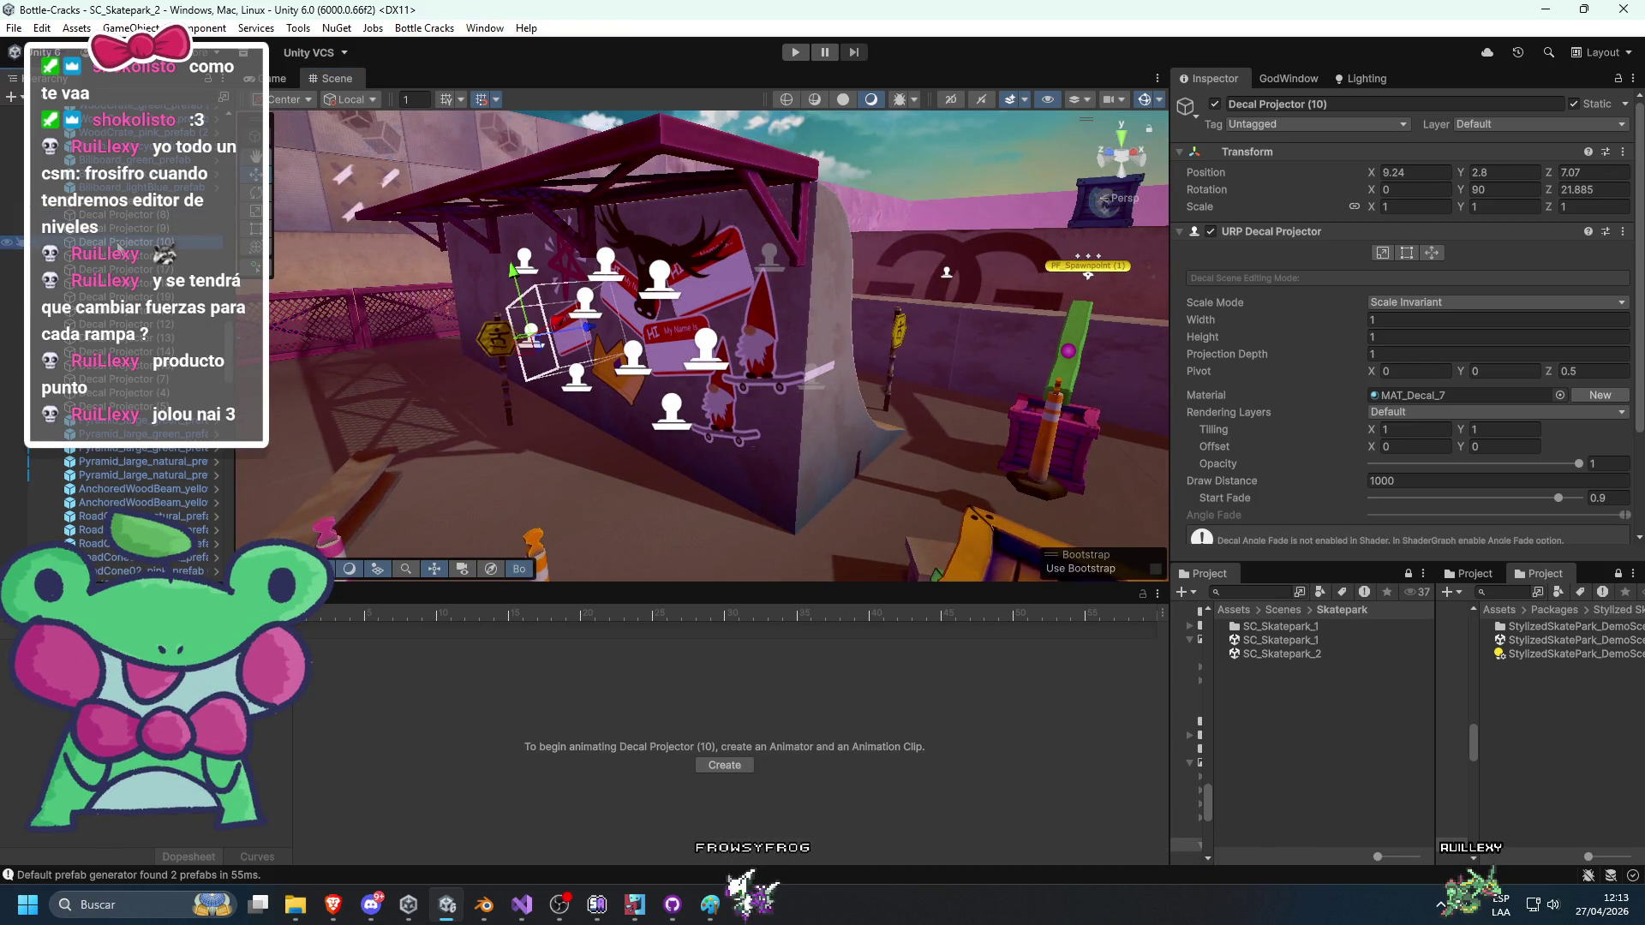
click(118, 269)
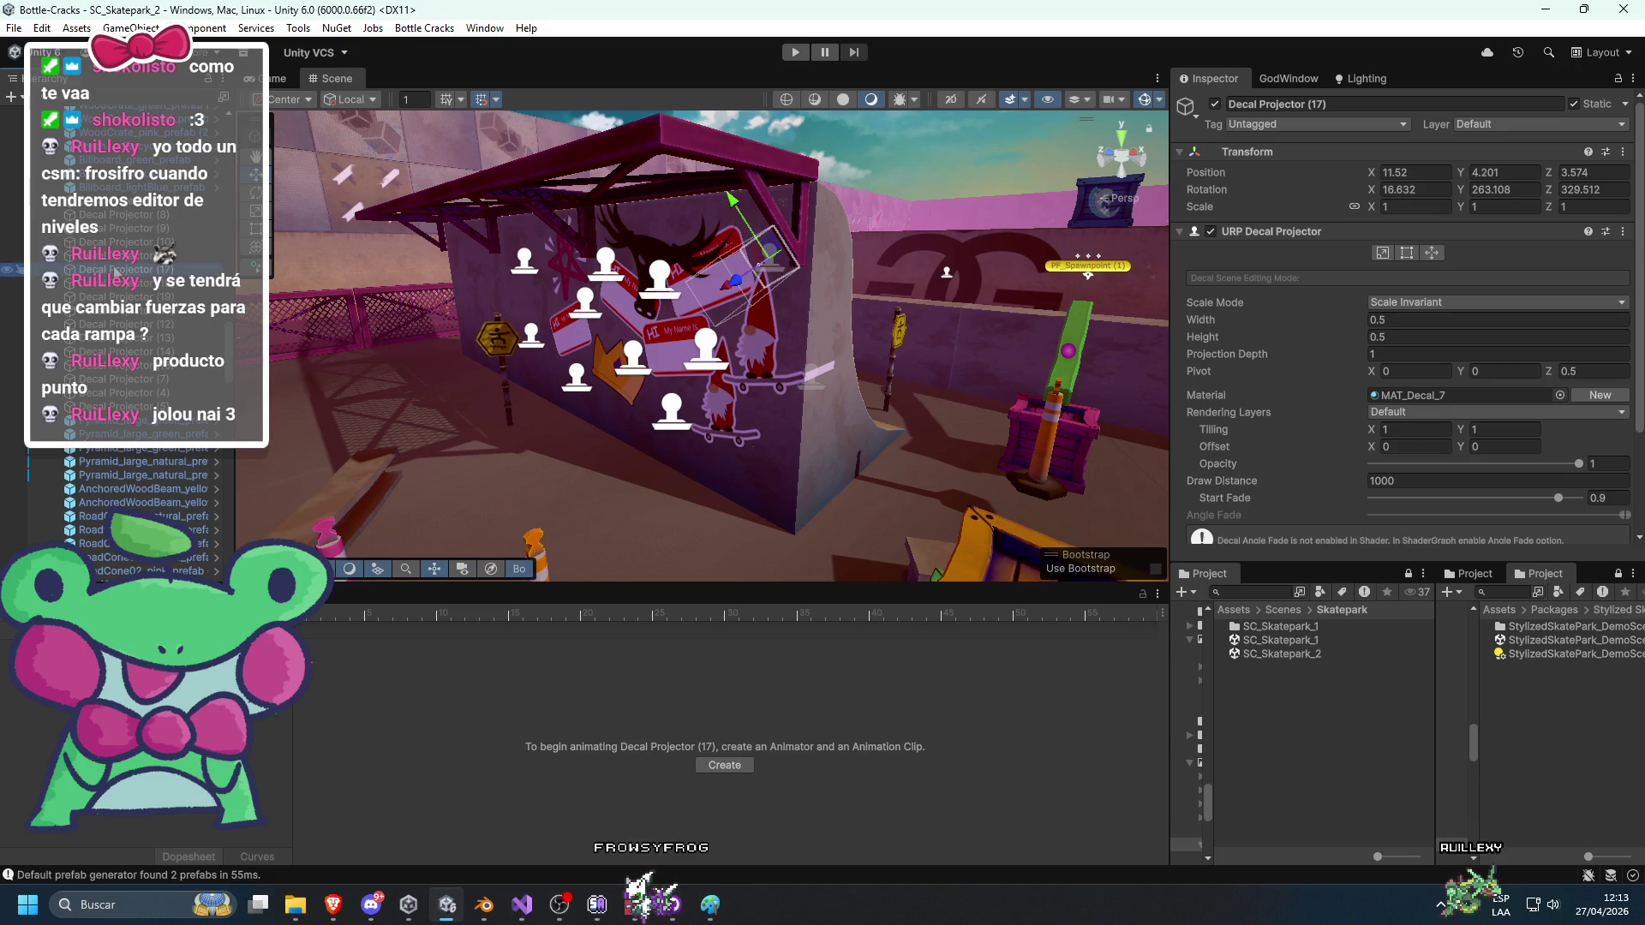
ctrl+click(129, 242)
ctrl+click(128, 228)
ctrl+click(130, 216)
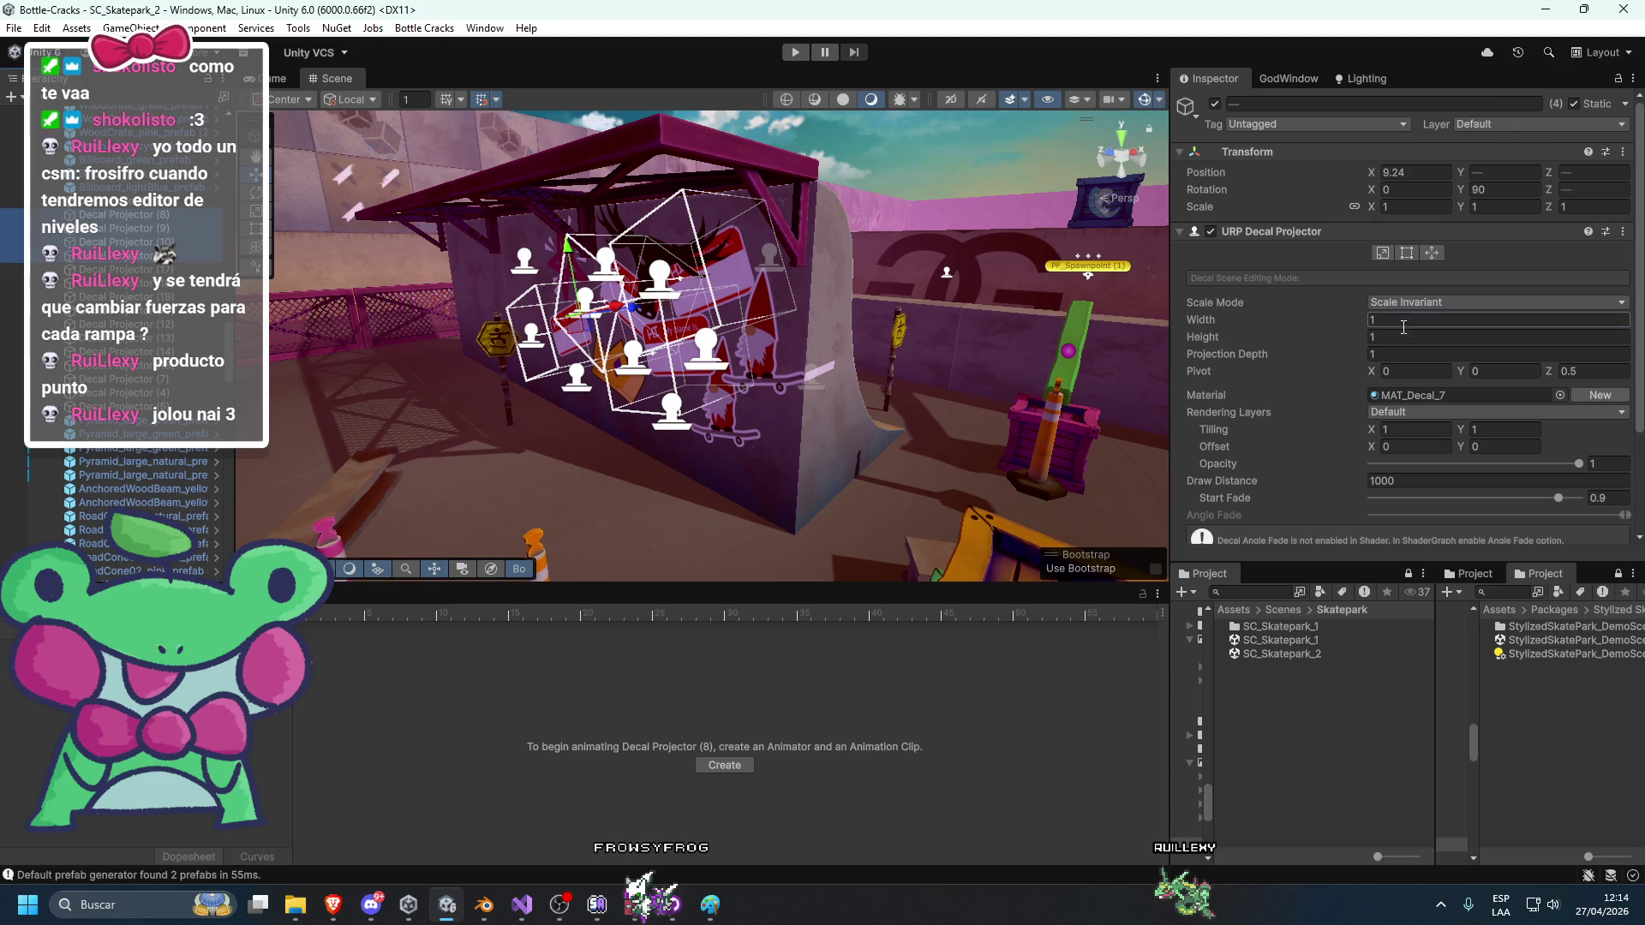
text(0.69)
click(1376, 337)
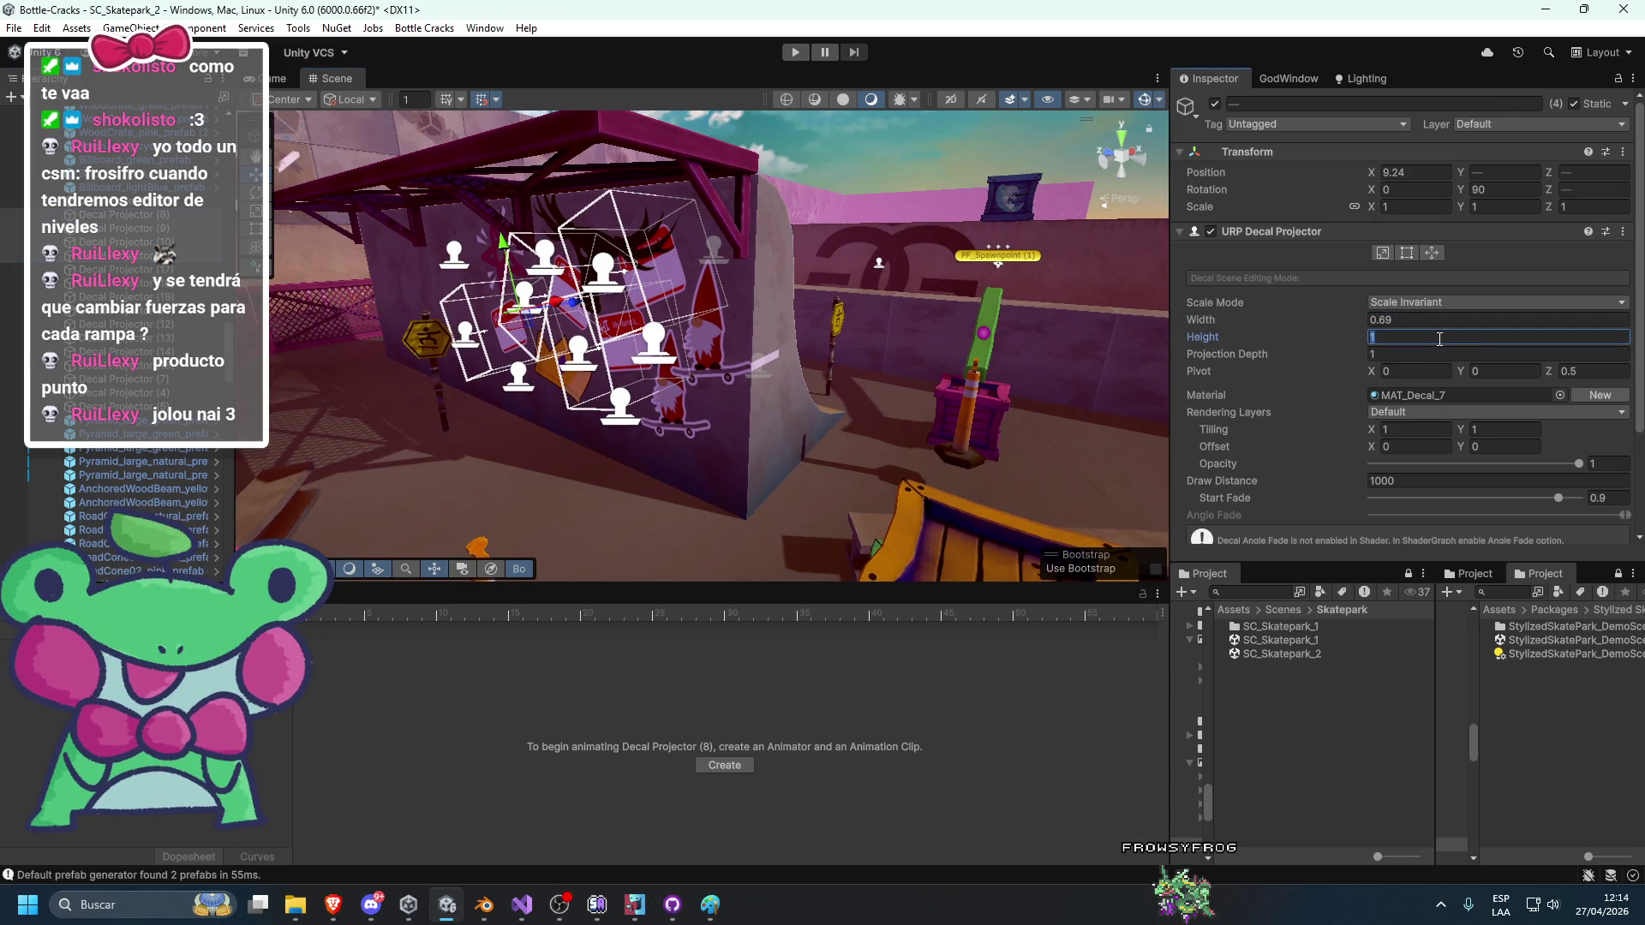
text(0.69)
key(Return)
Set two MAT_Decal_7 sticker decals to 0.345 width and paste 0.345 into their height.
drag(749, 406, 910, 403)
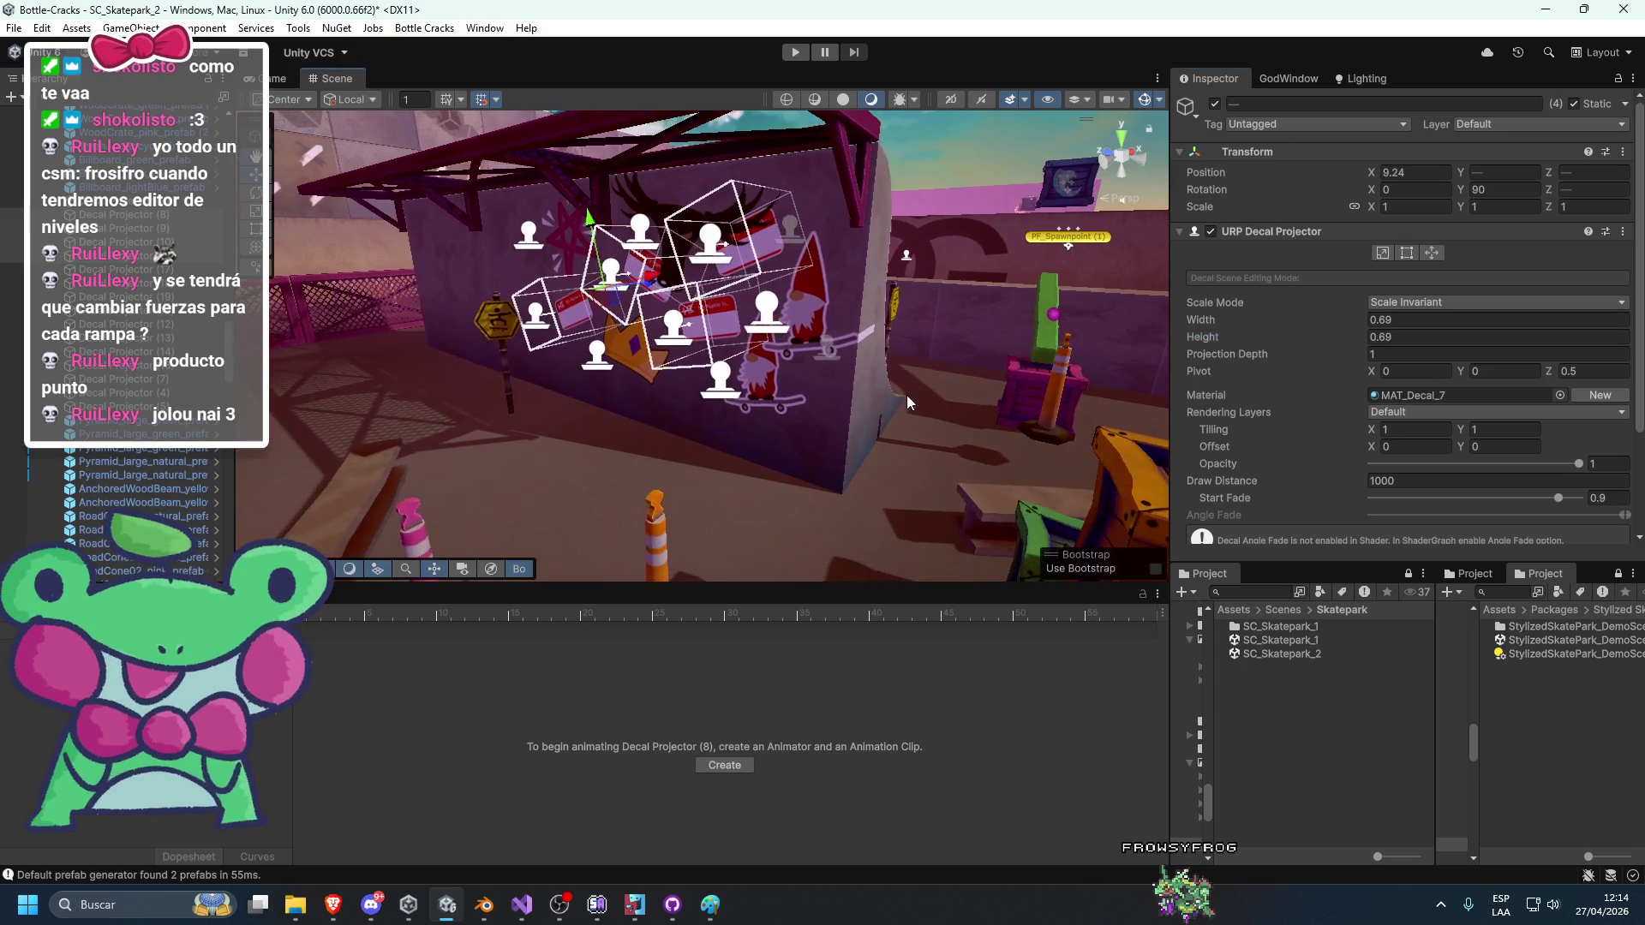
click(147, 281)
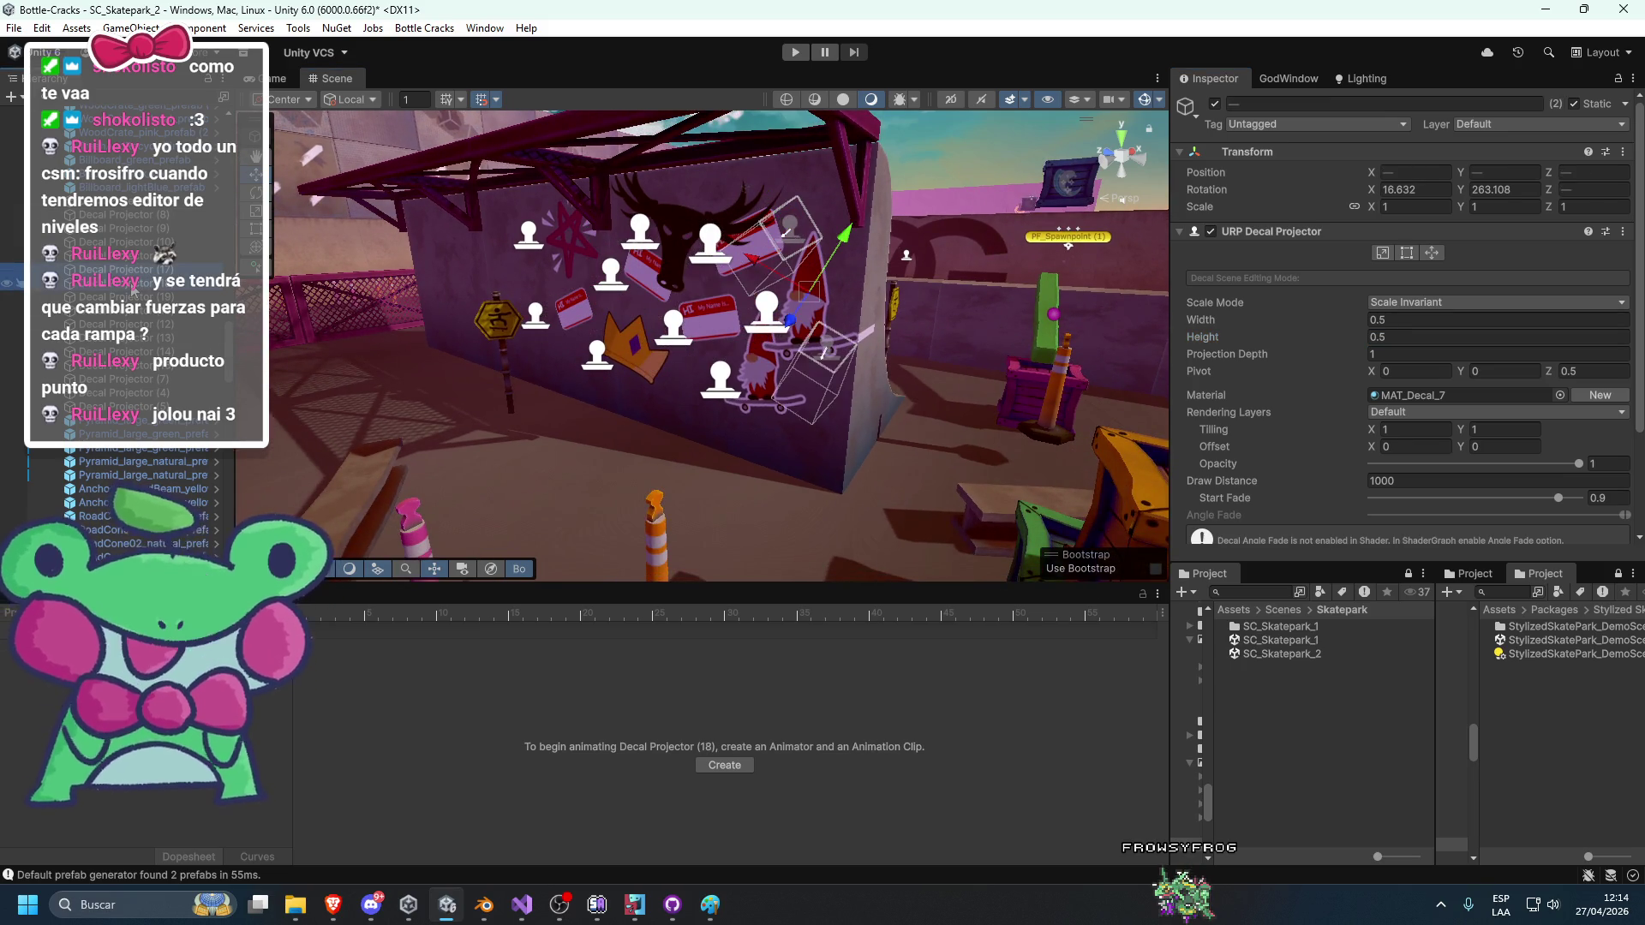
shift+click(141, 297)
ctrl+click(141, 297)
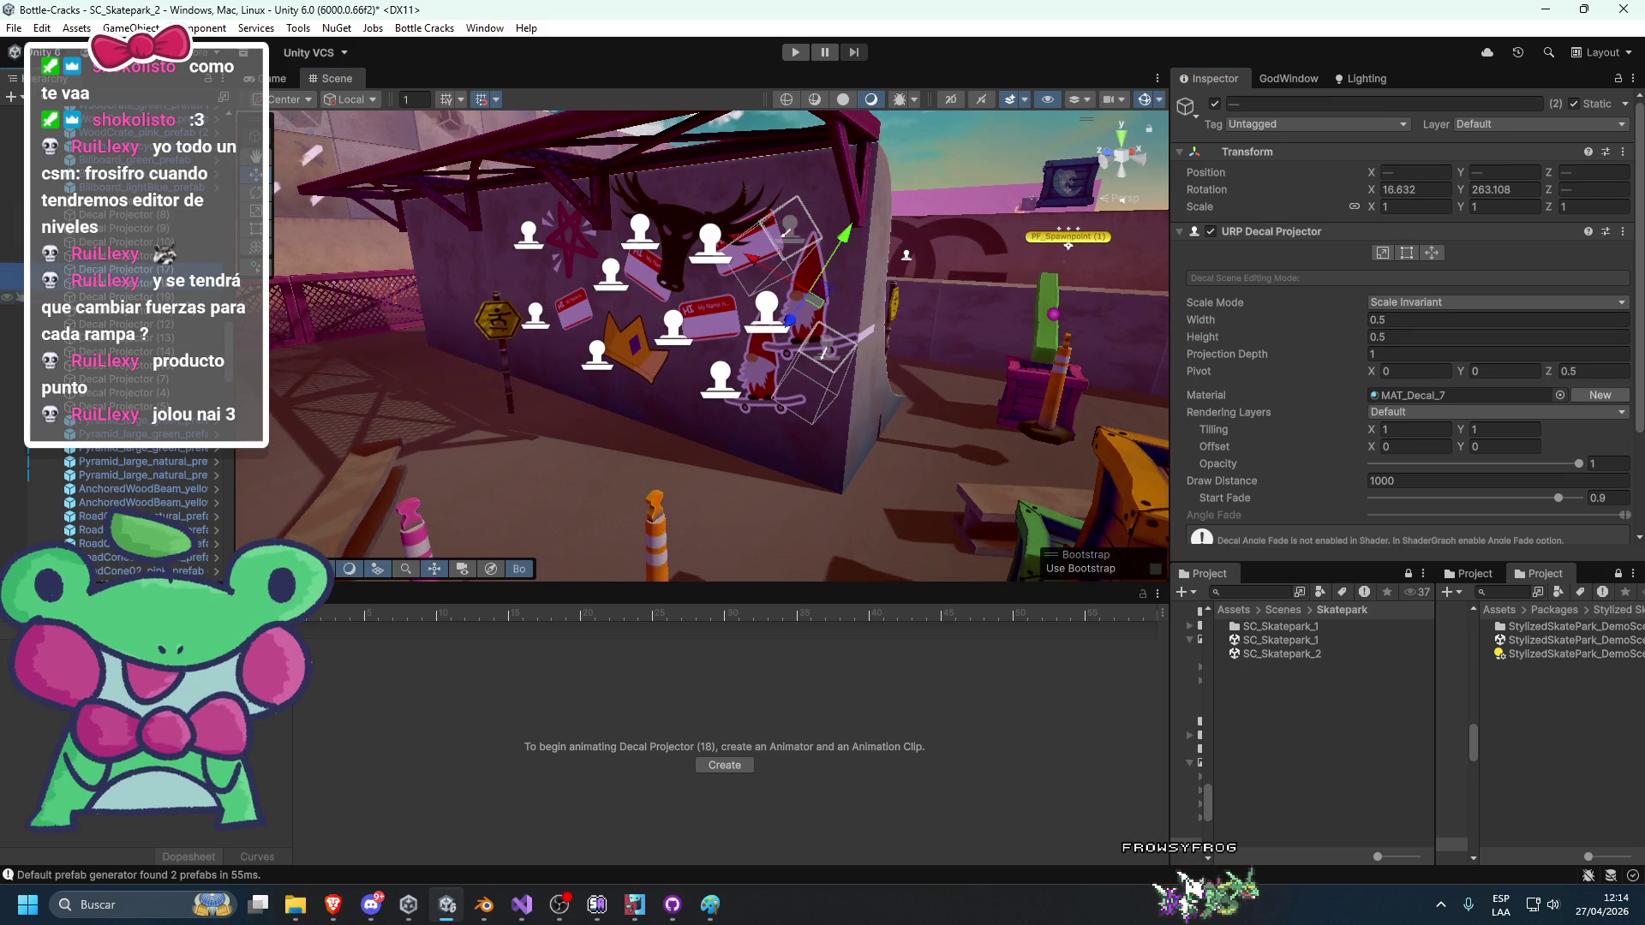
click(1439, 320)
text(0.345)
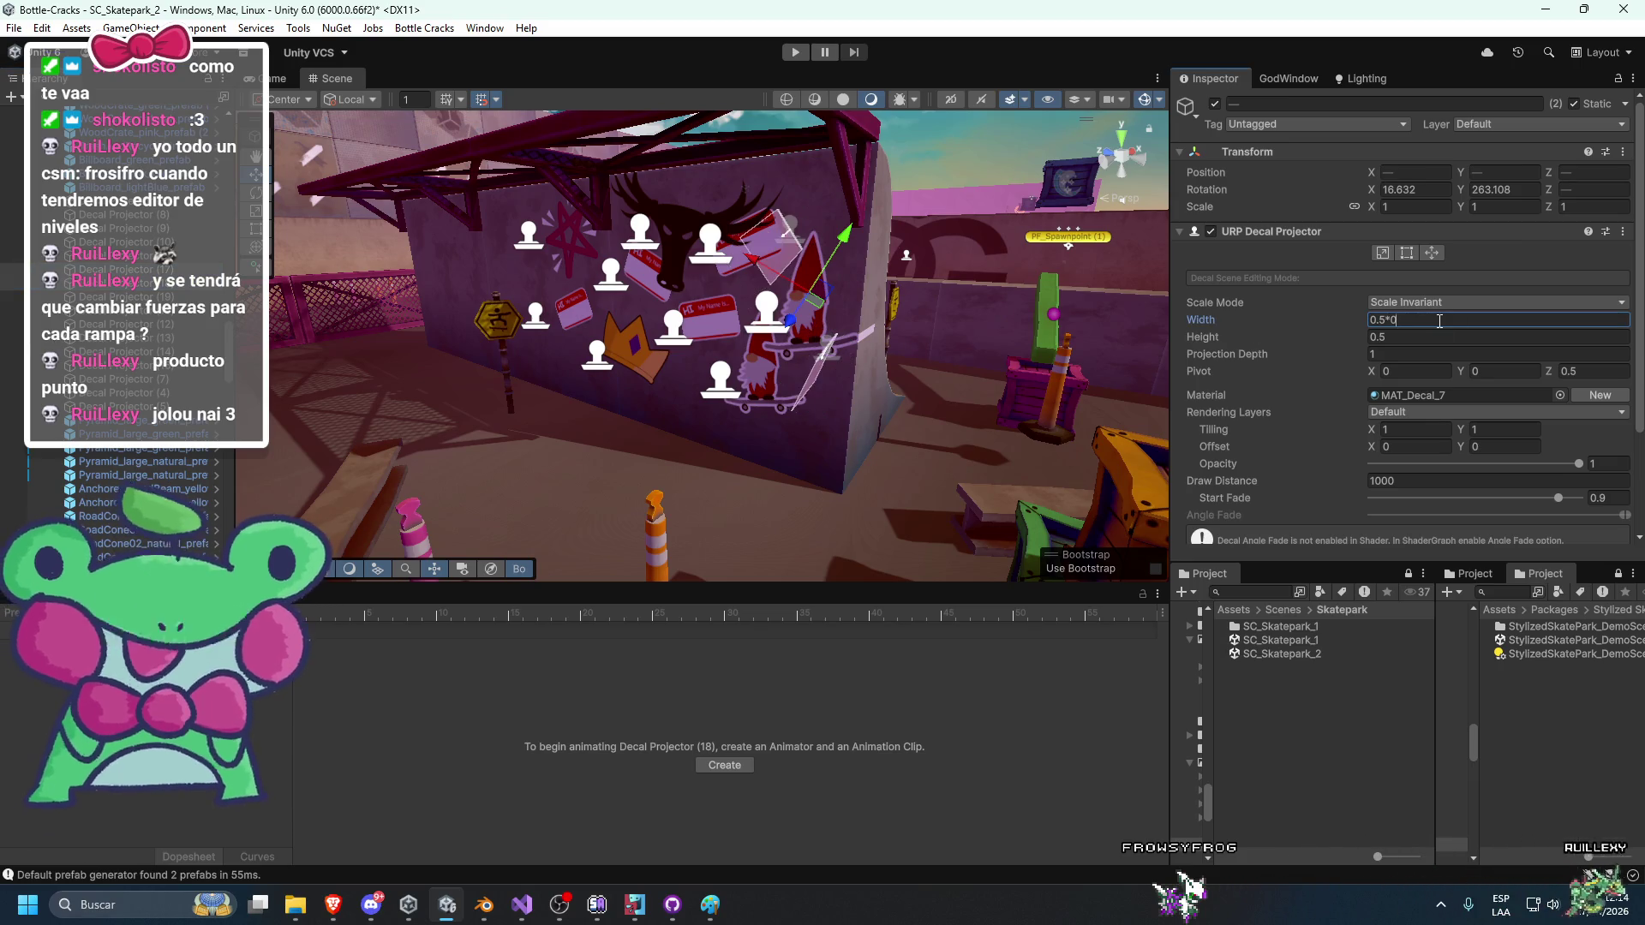
key(Return)
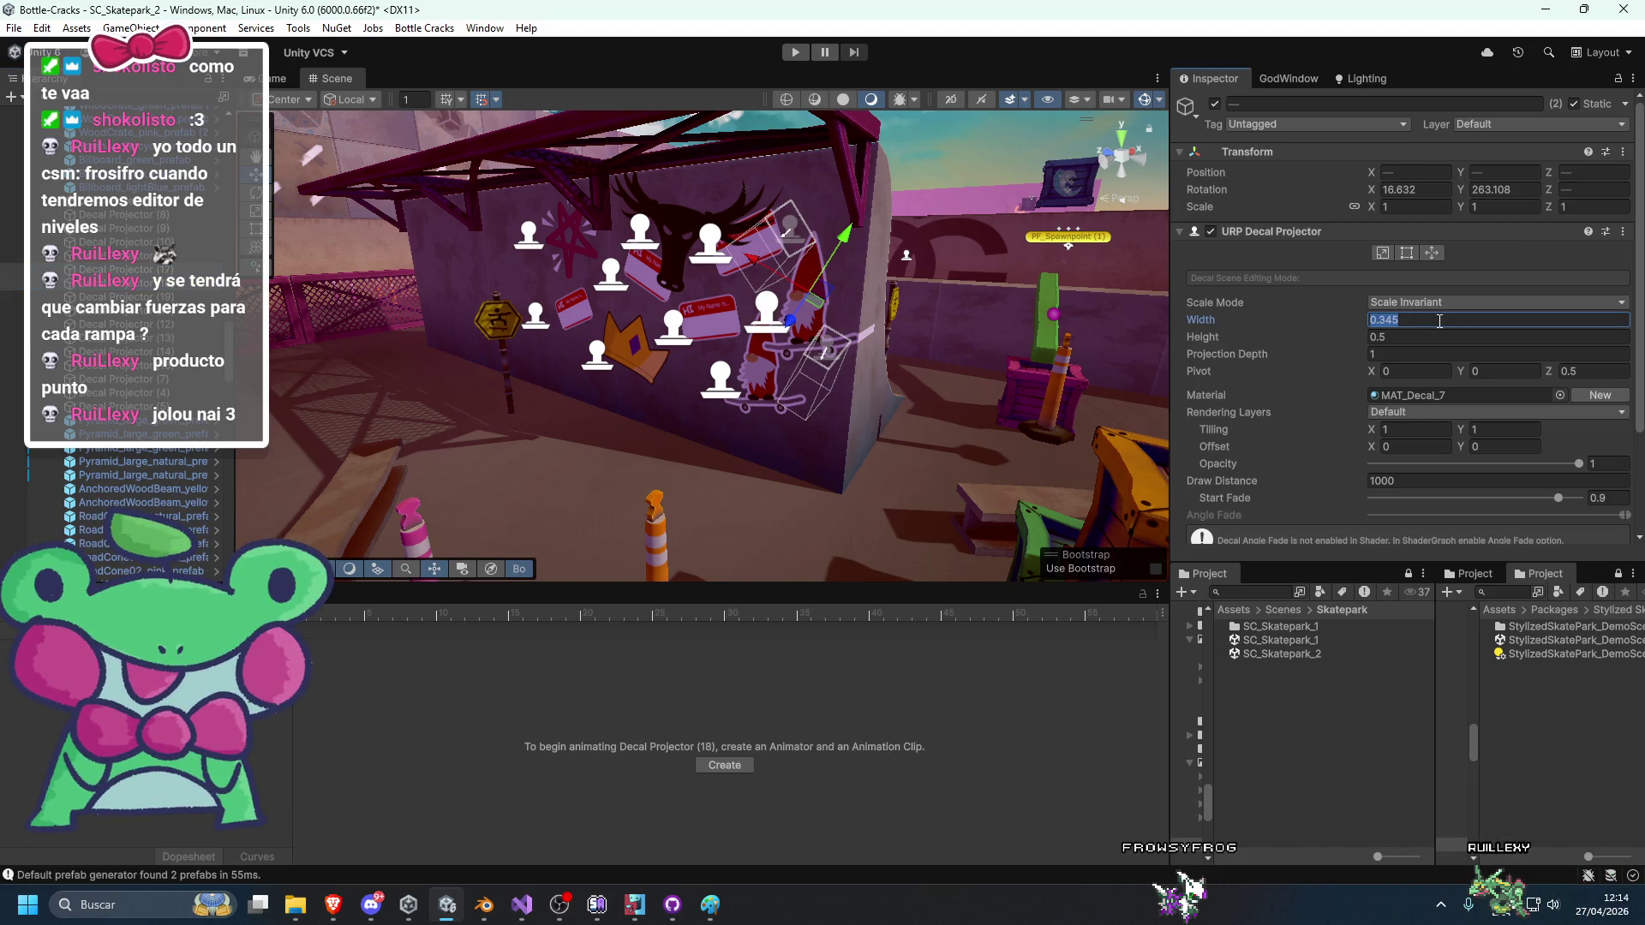
click(1401, 336)
text(0.345)
mouse_move(1028, 314)
mouse_down()
mouse_move(857, 383)
mouse_move(581, 420)
mouse_move(659, 425)
mouse_move(574, 513)
mouse_move(639, 455)
mouse_move(519, 455)
mouse_up()
Shrink the ramp decal (Decal Projector (19)) to 3.45 and Decal Projector (16) to 1.38.
double_click(128, 297)
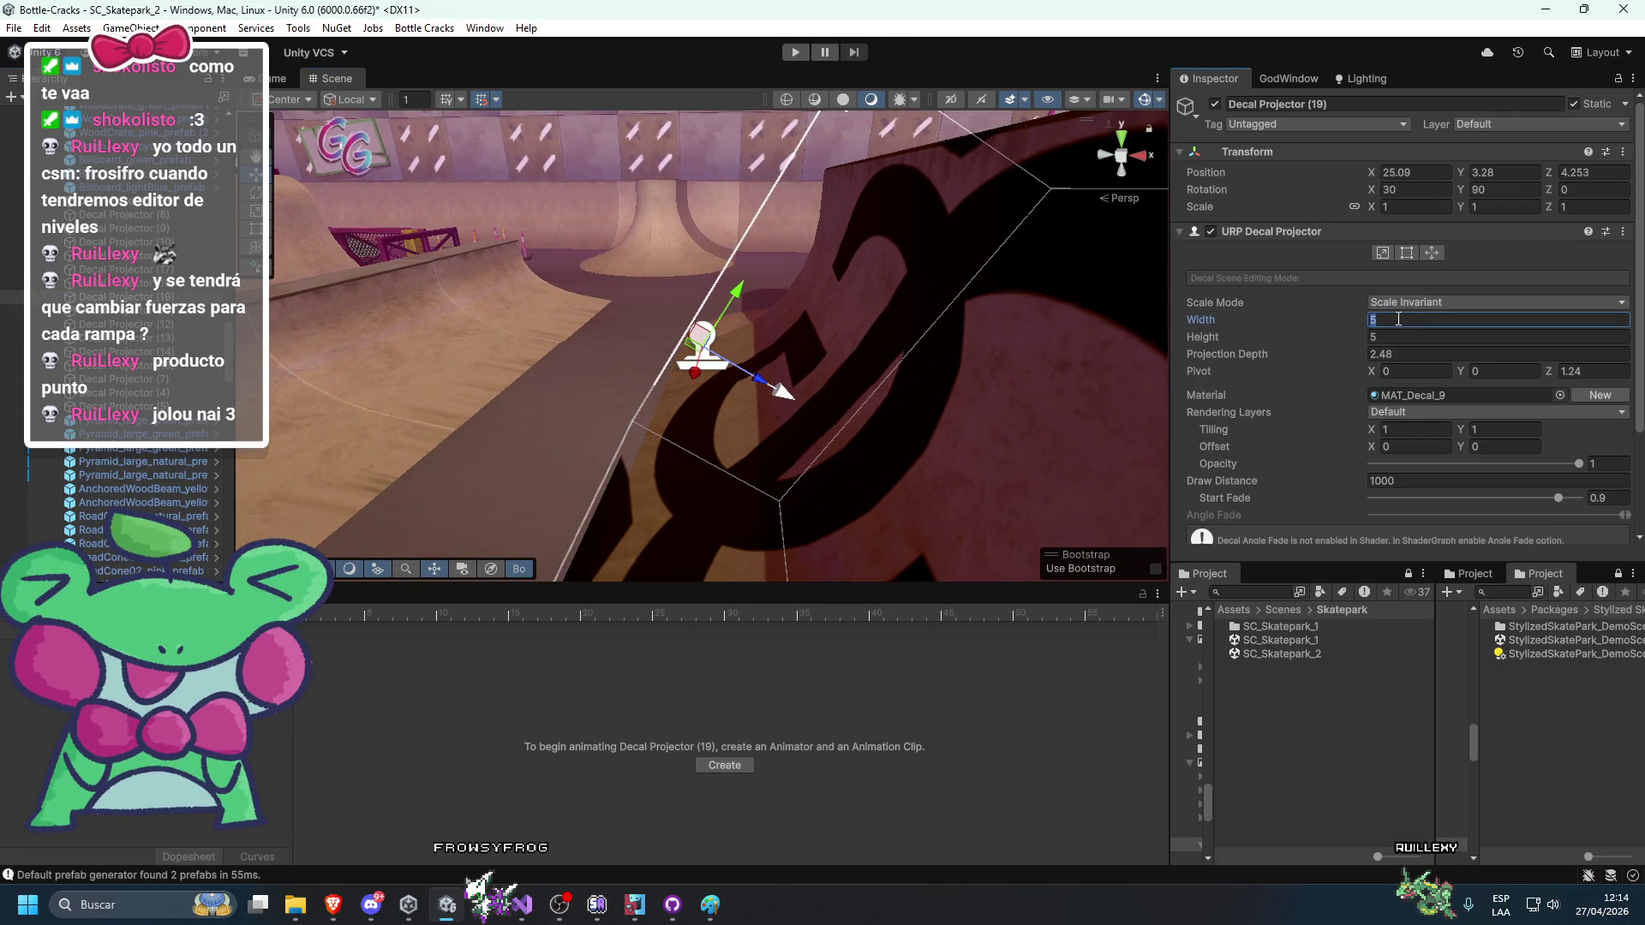
text(*0.6)
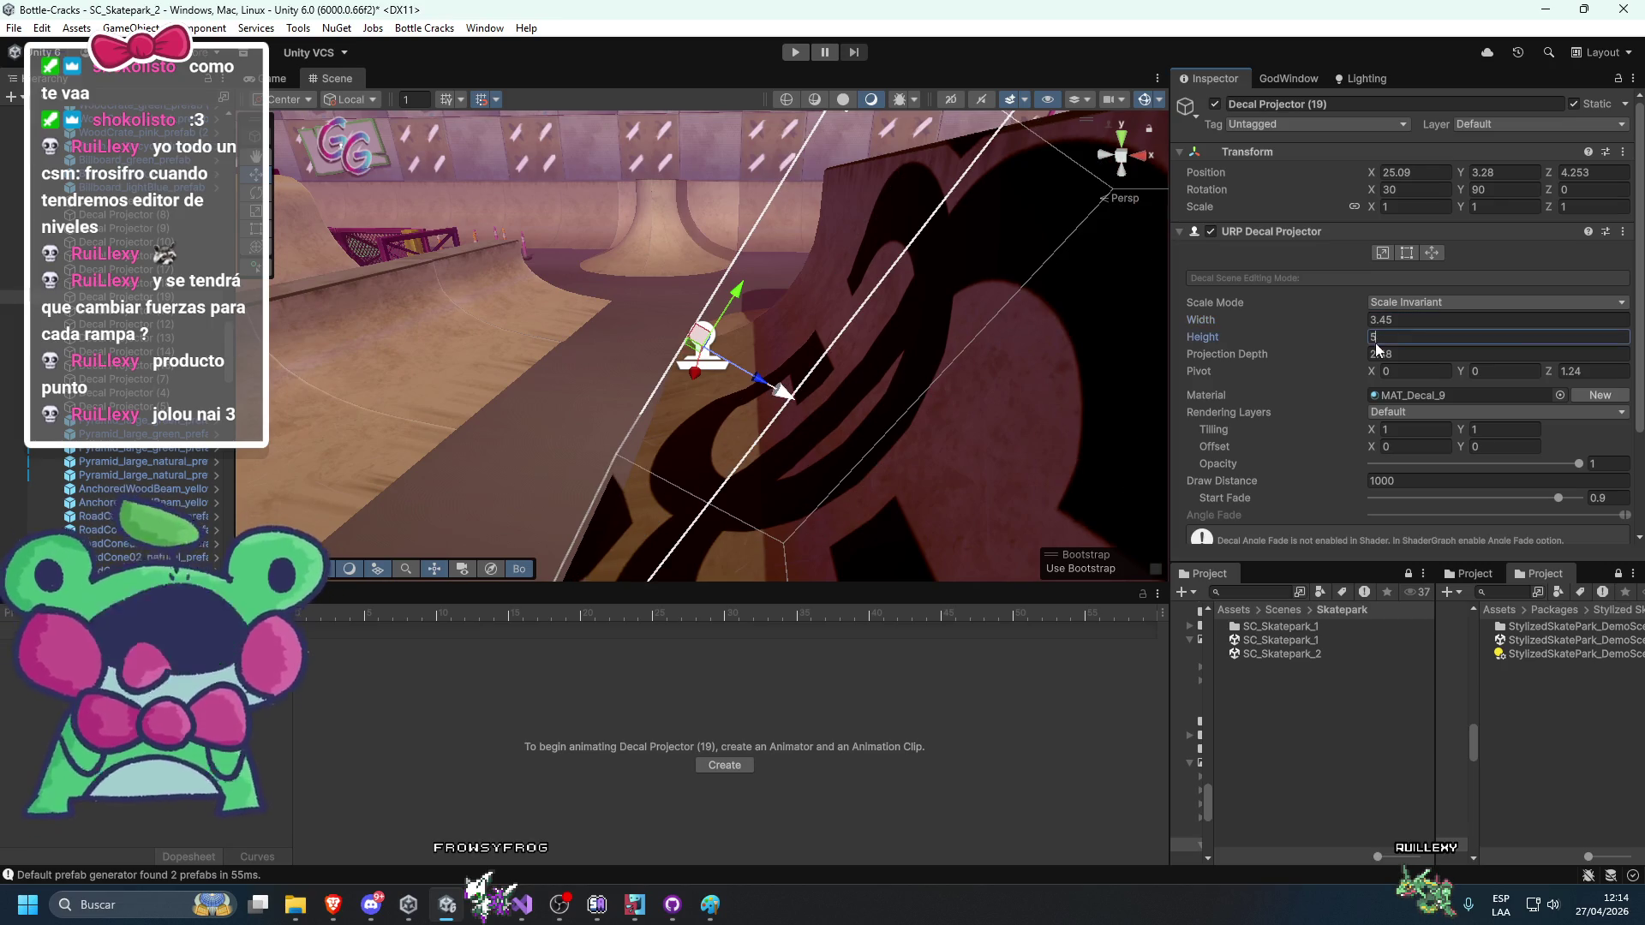
text(*0.69)
key(Return)
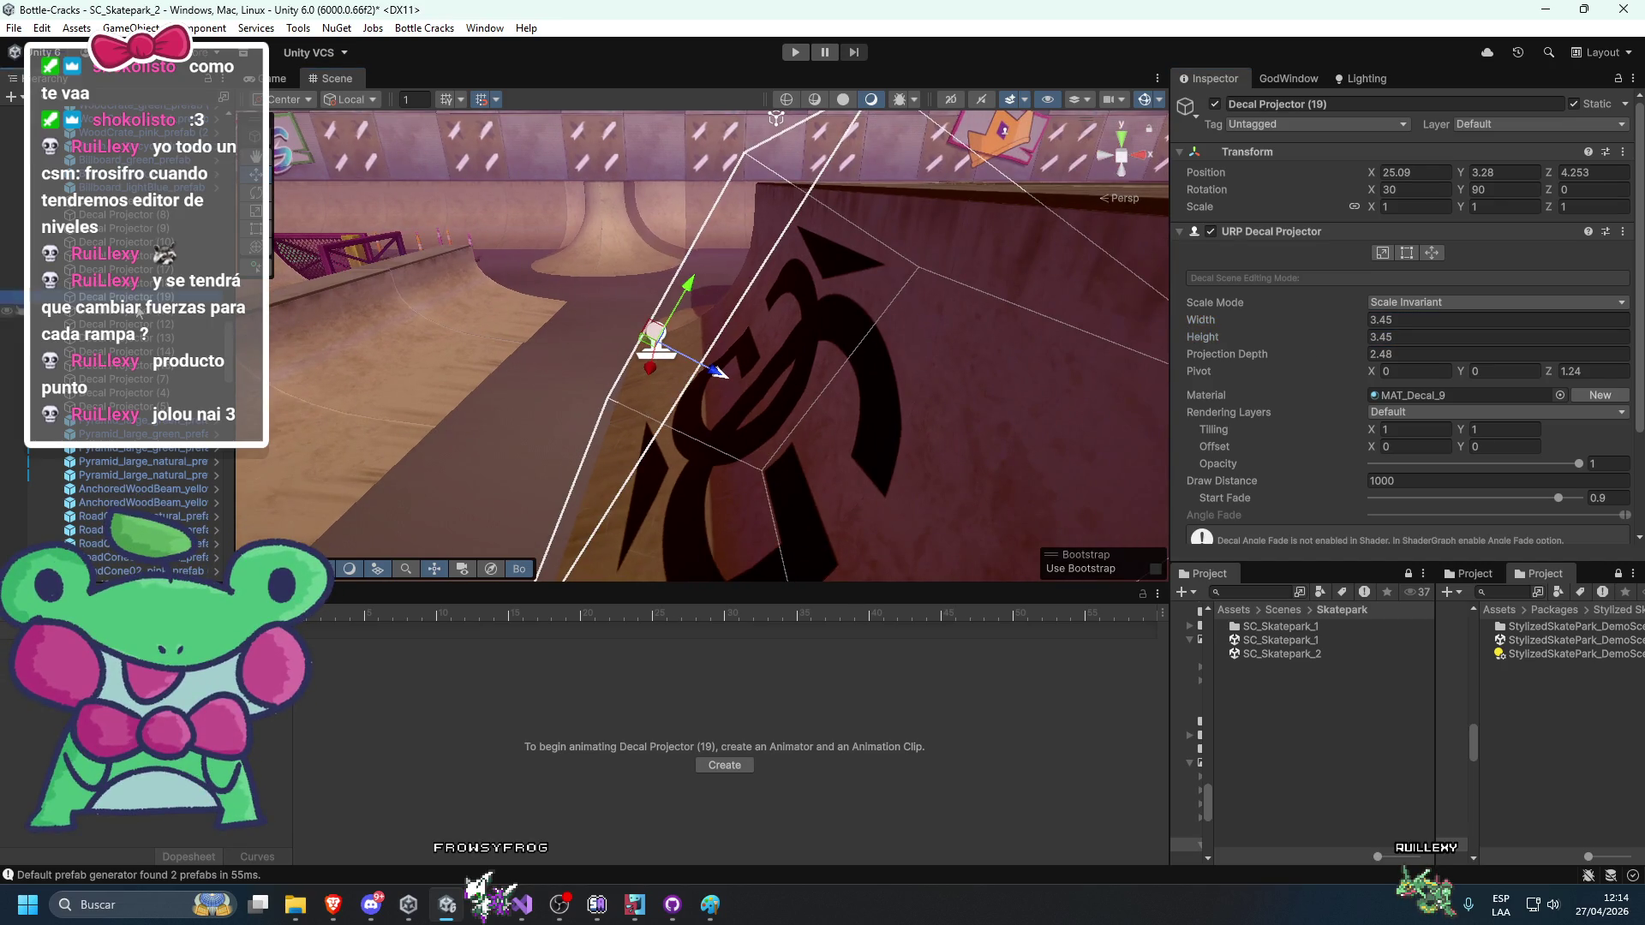
double_click(128, 310)
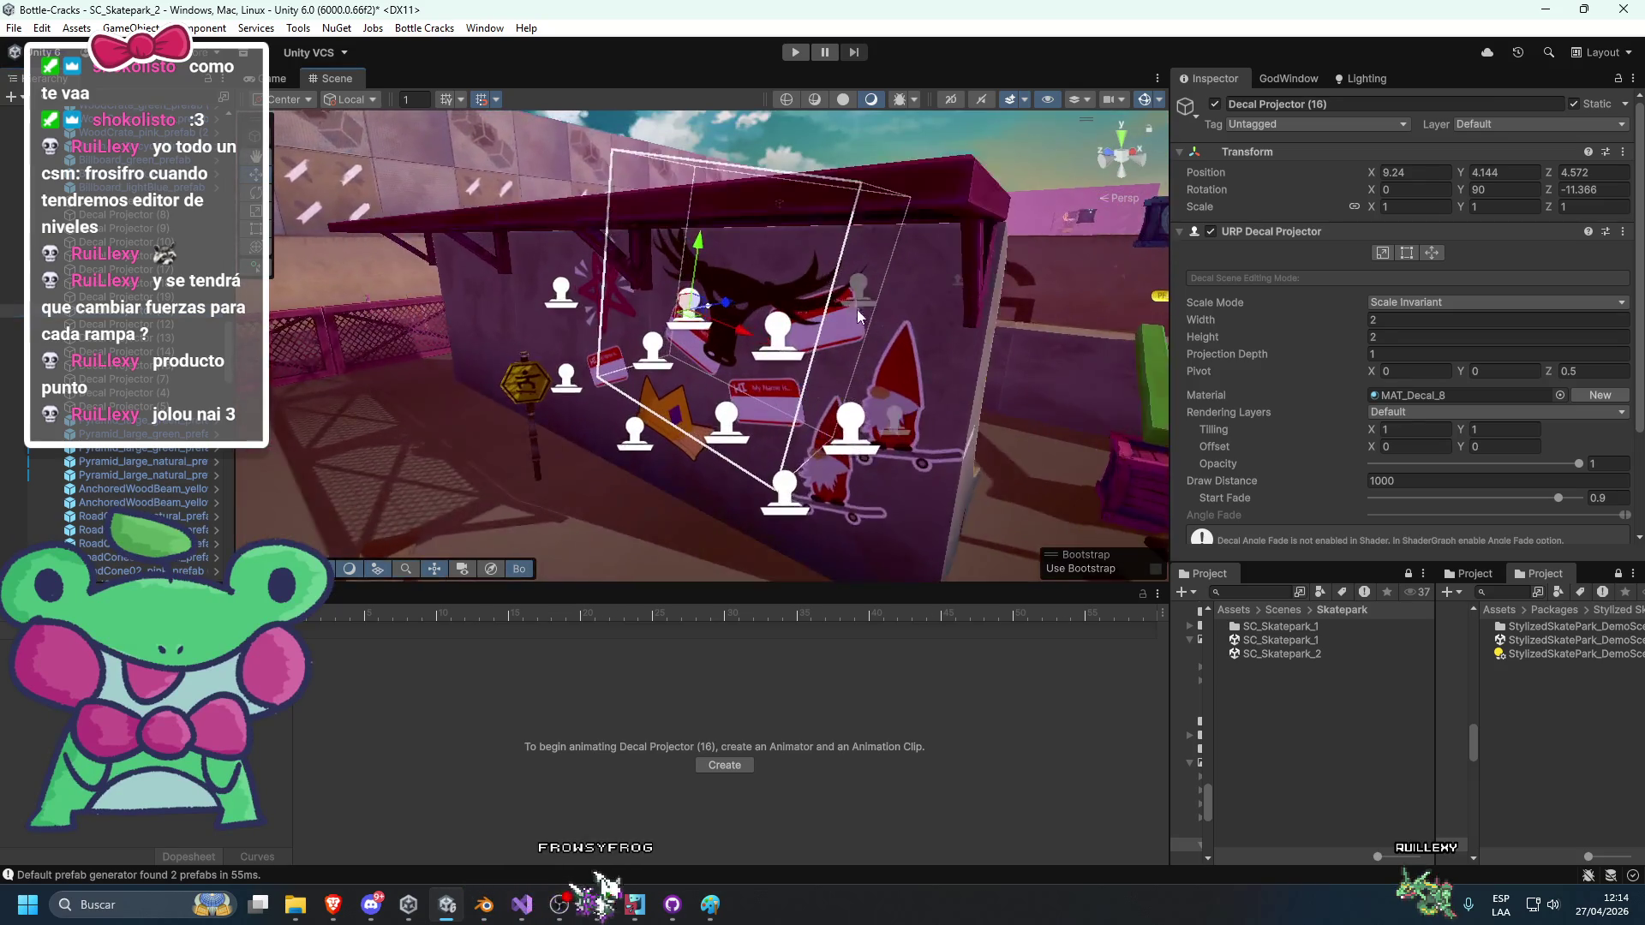
click(1399, 320)
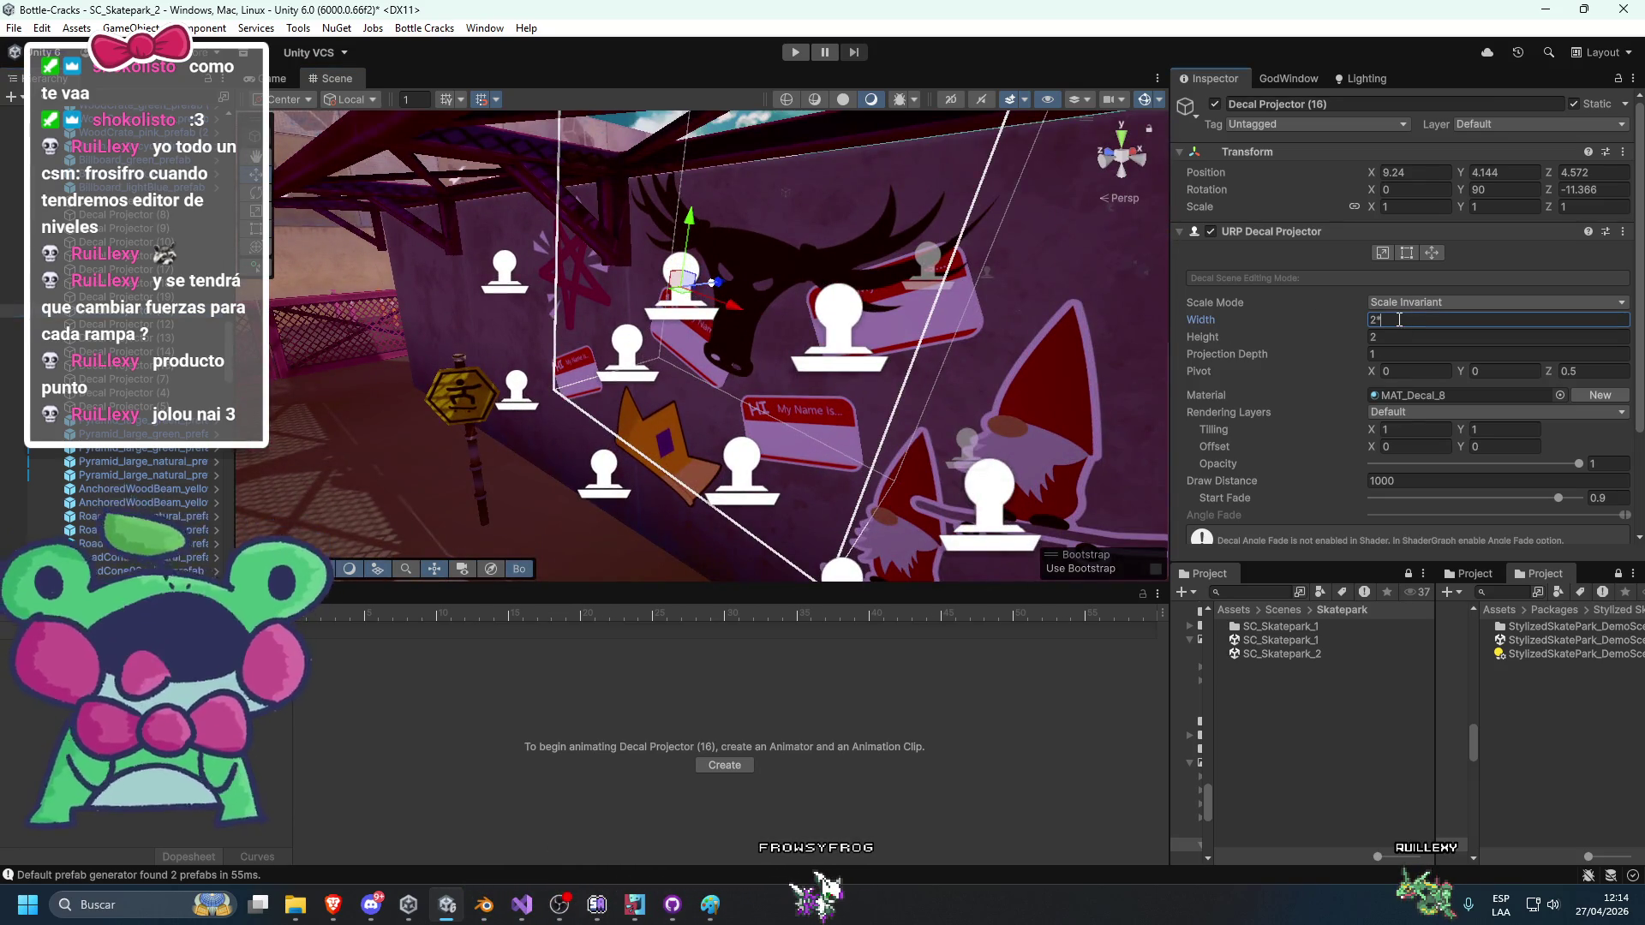
text(0.6)
key(Tab)
text(1.38)
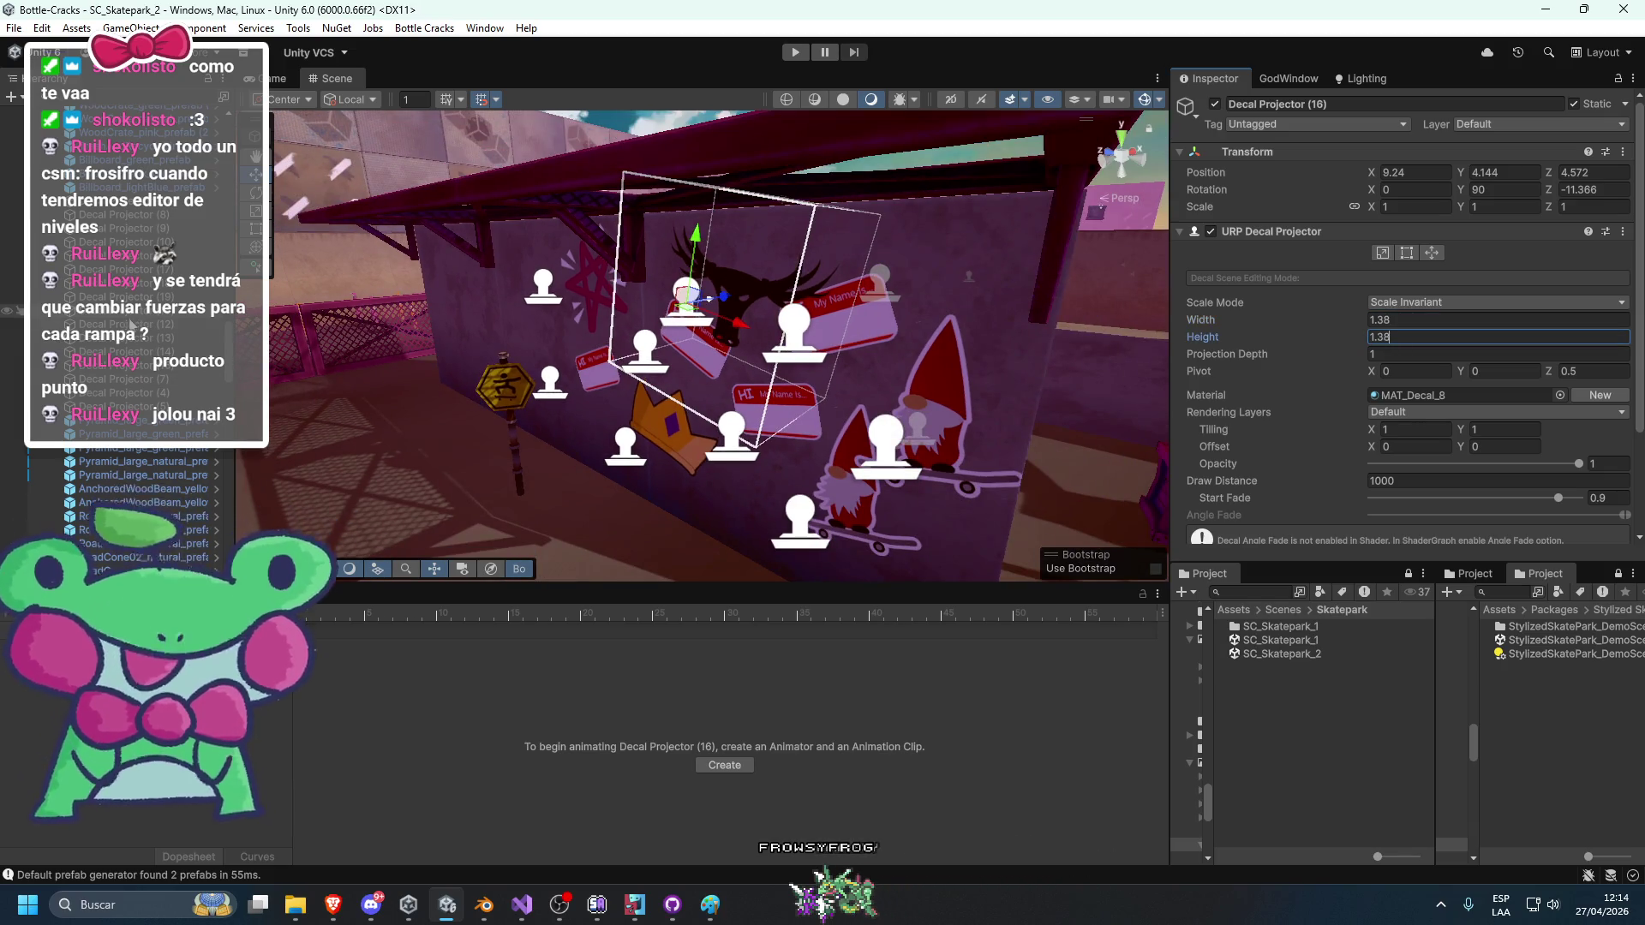
Resize Decal Projectors (12), (13) and (14), giving them 0.69 width and height.
double_click(131, 324)
text(0.69)
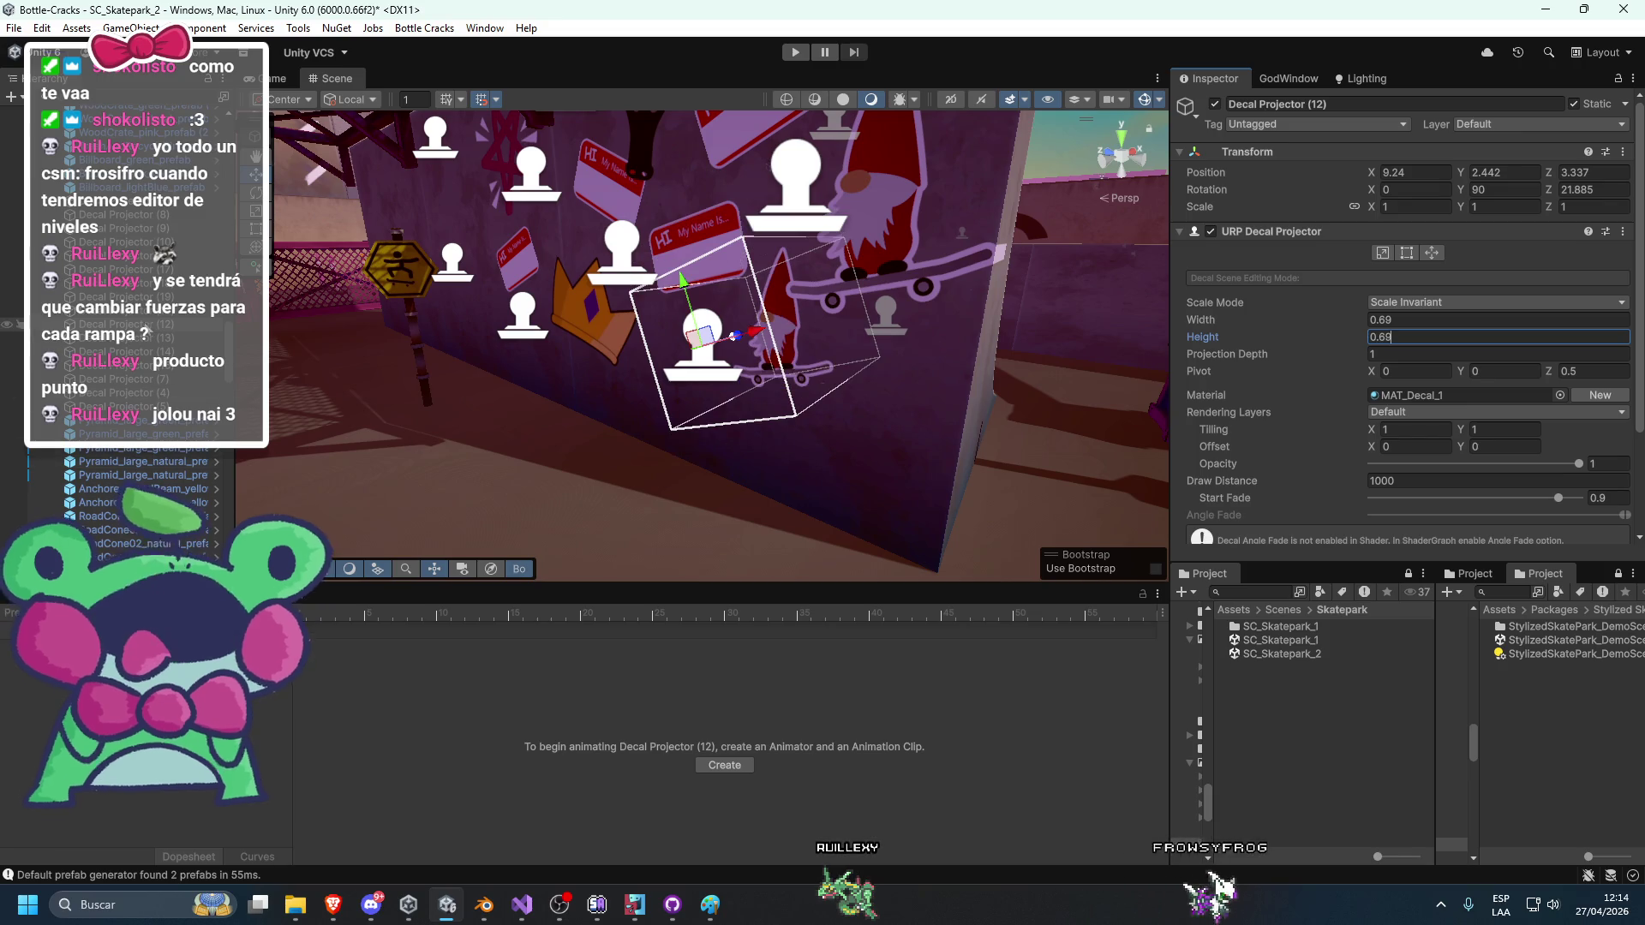
click(120, 341)
click(1364, 319)
text(0.69)
key(Tab)
text(0.69)
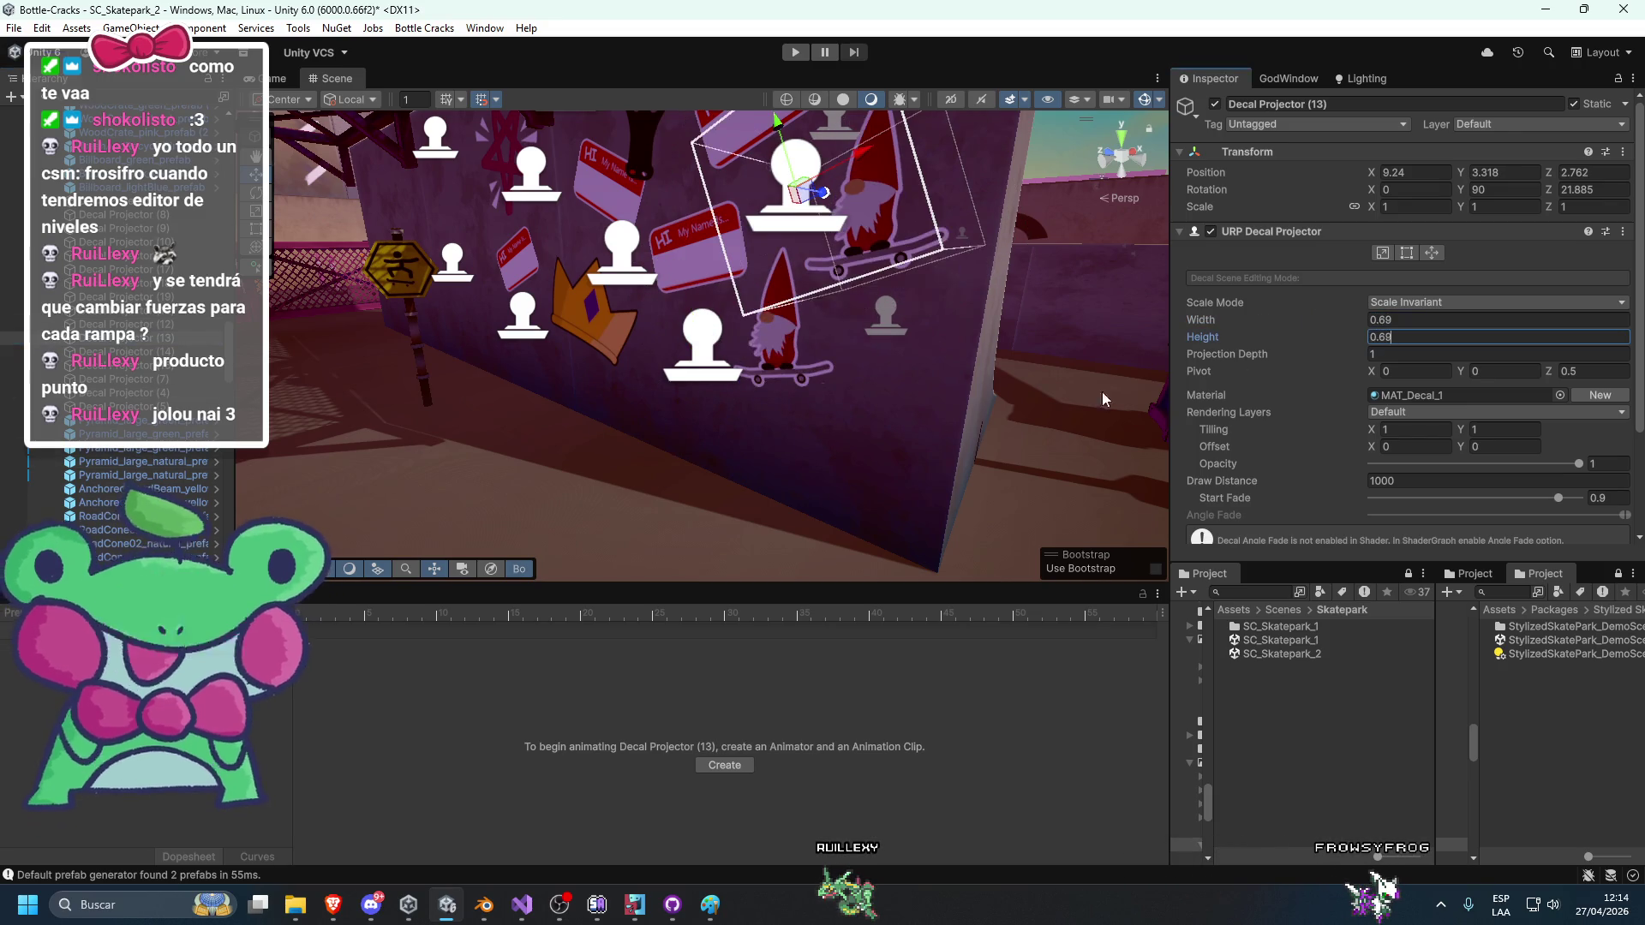
double_click(141, 355)
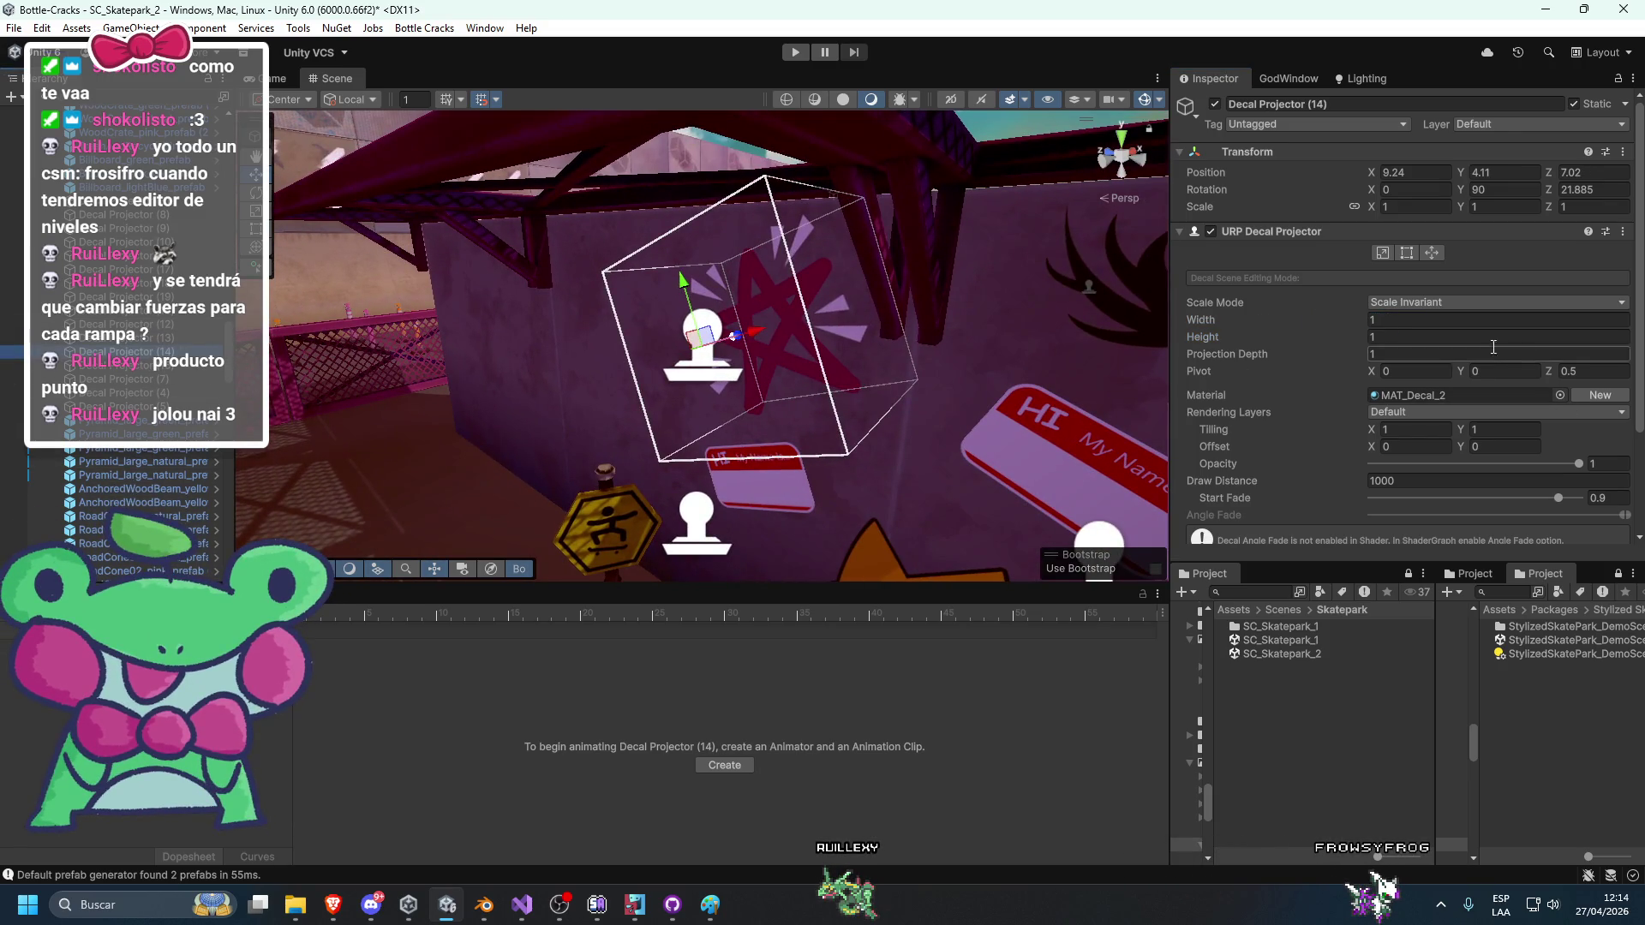
text(0.69)
key(Tab)
Set Decal Projector (15) to 0.69 width and 0.69 height.
text(0.69)
double_click(129, 365)
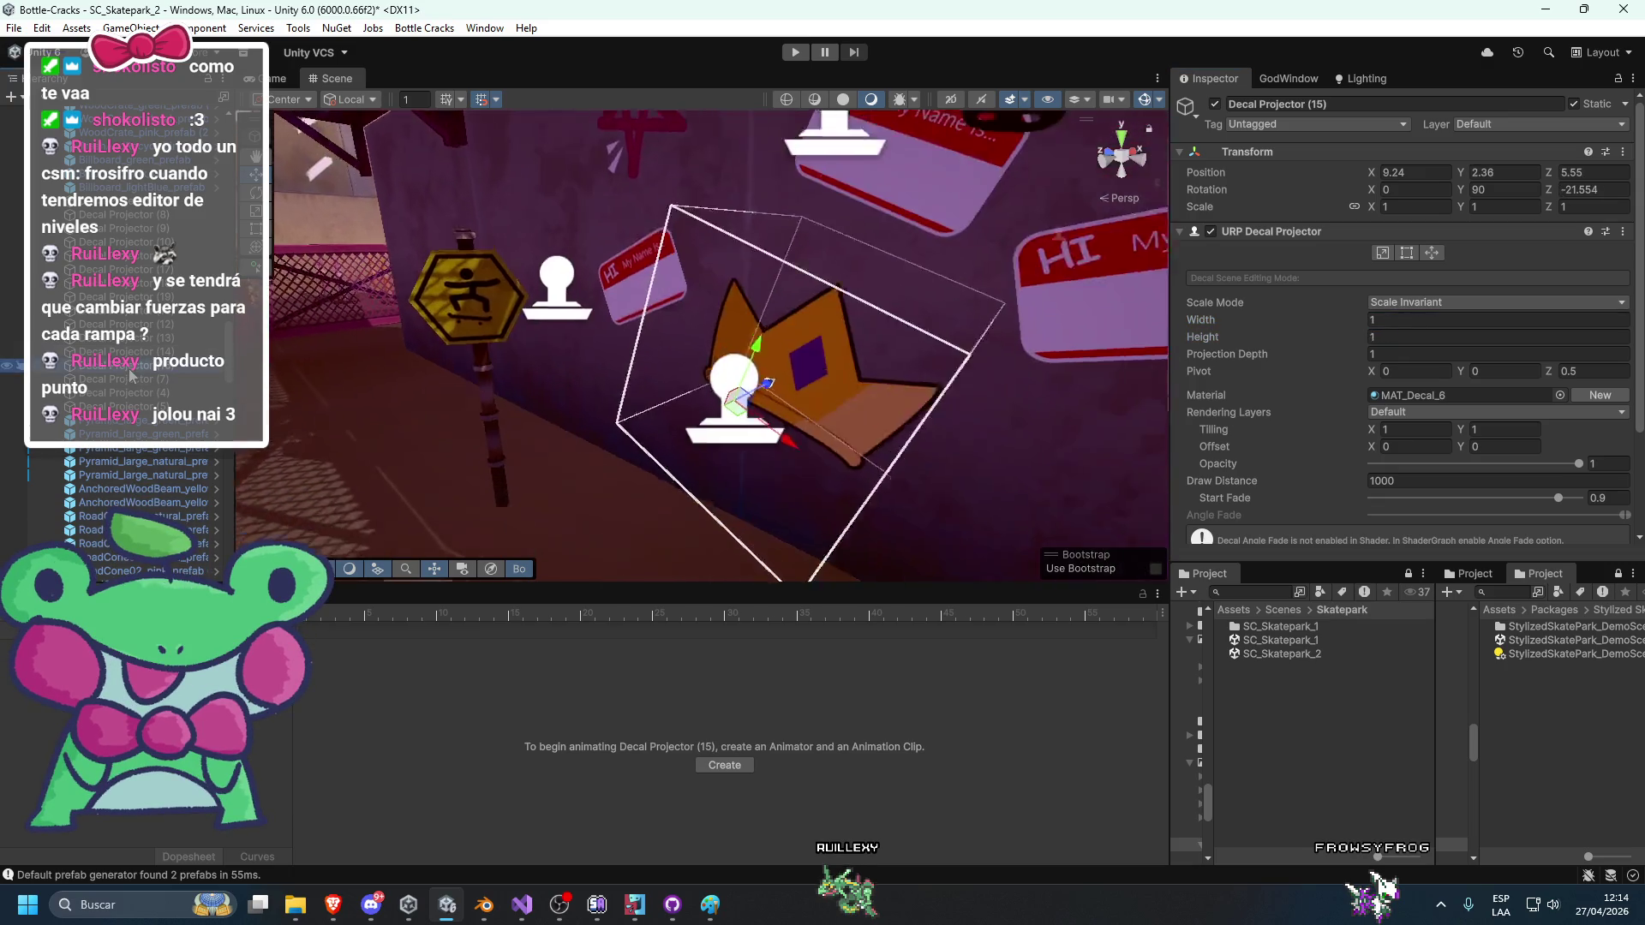
click(1378, 319)
text(0.69)
key(Tab)
text(0.69)
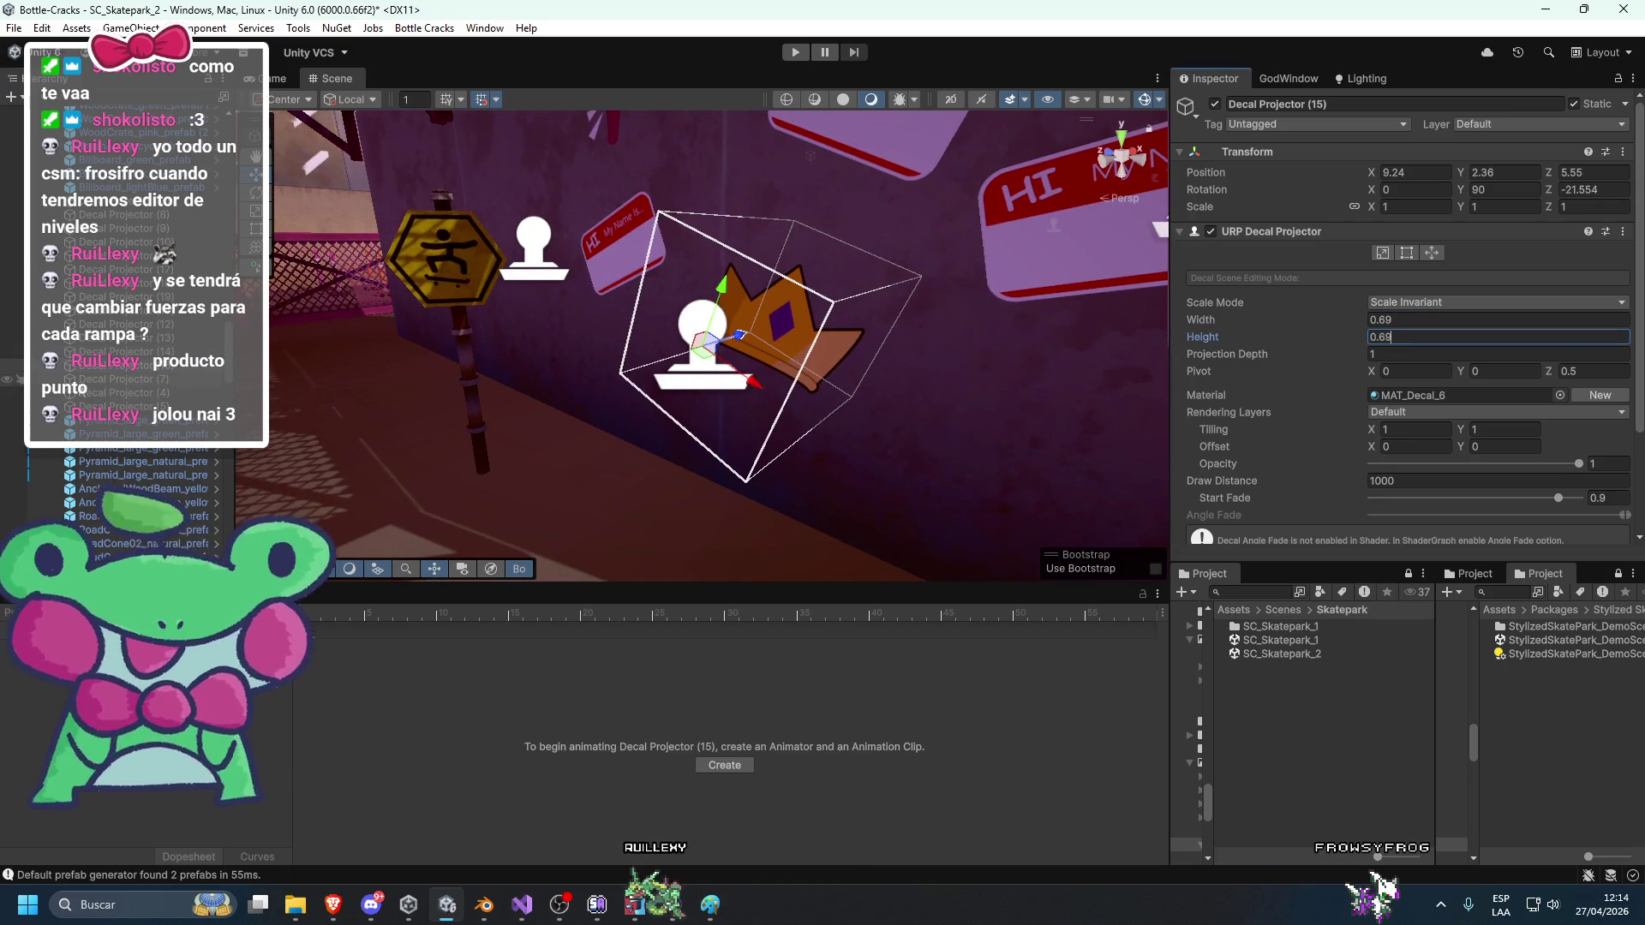
double_click(128, 378)
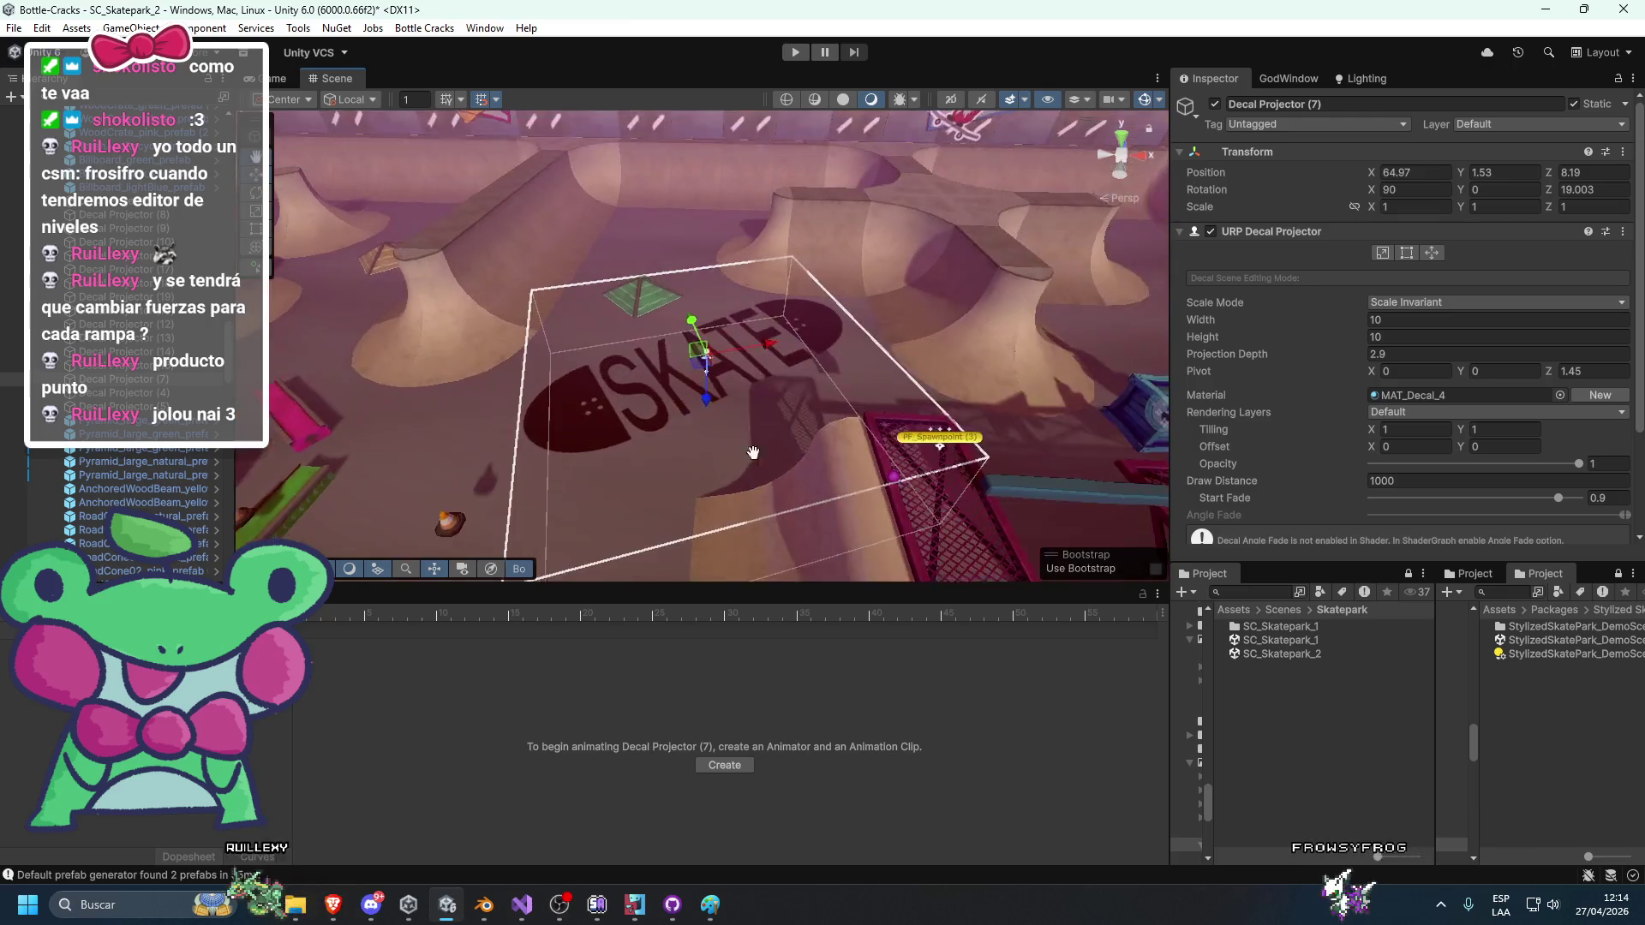
Resize the SKATE floor decal to 6.9 by 6.9, then clear the Hierarchy search.
mouse_move(768, 442)
mouse_down()
mouse_move(754, 480)
mouse_move(933, 397)
mouse_move(812, 431)
mouse_up()
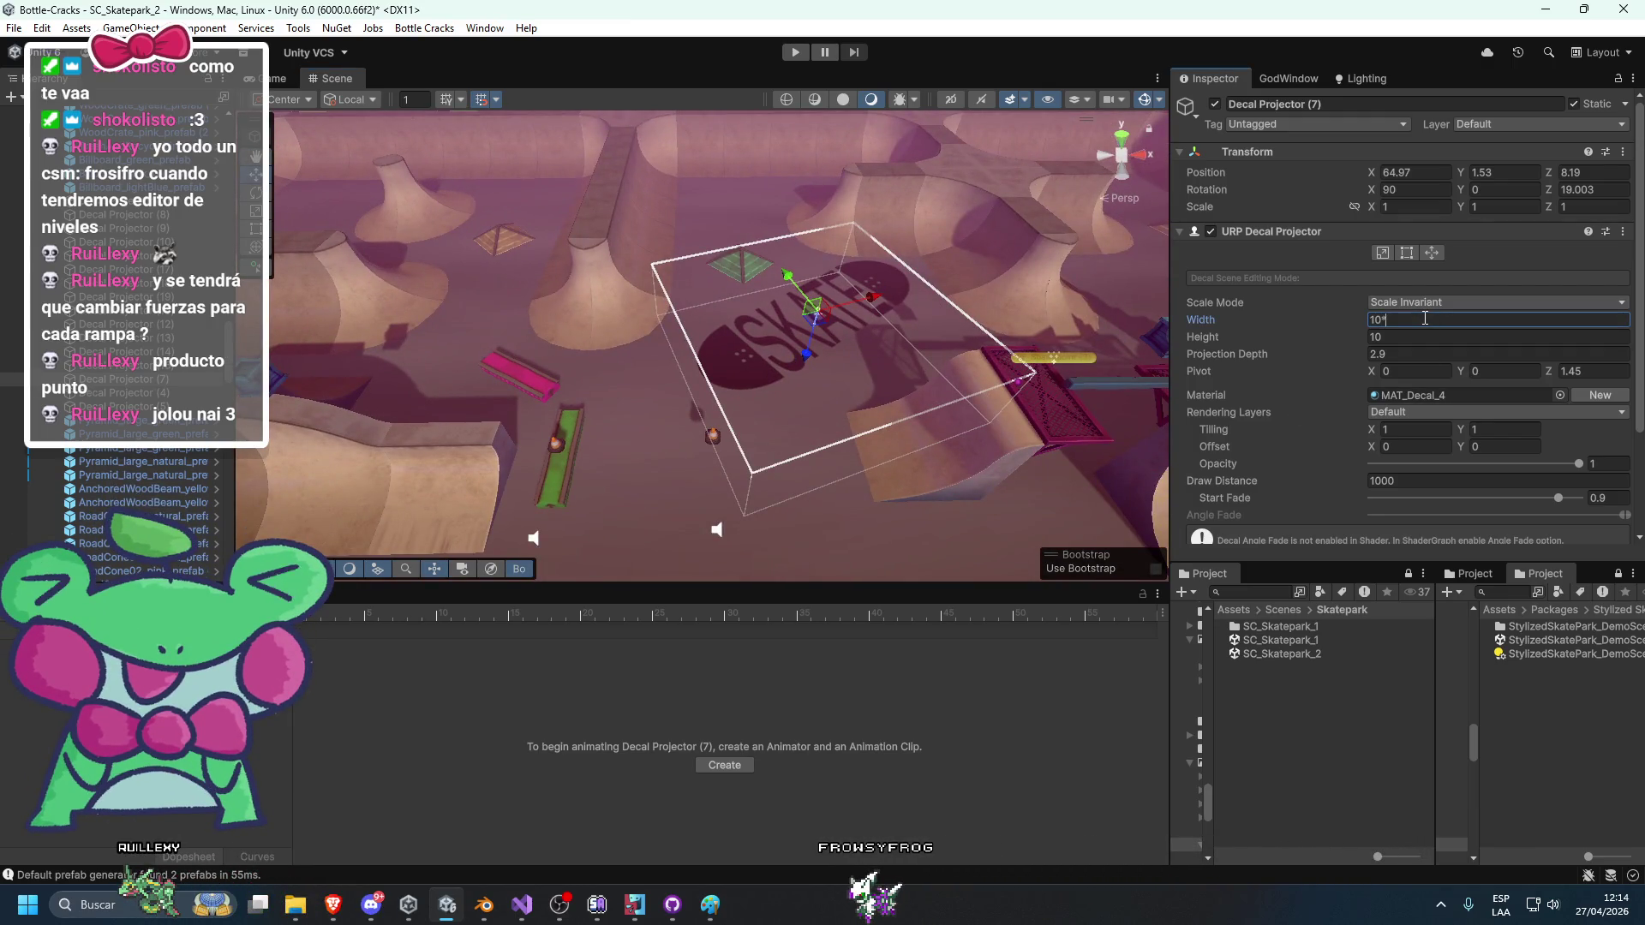
text(0.69)
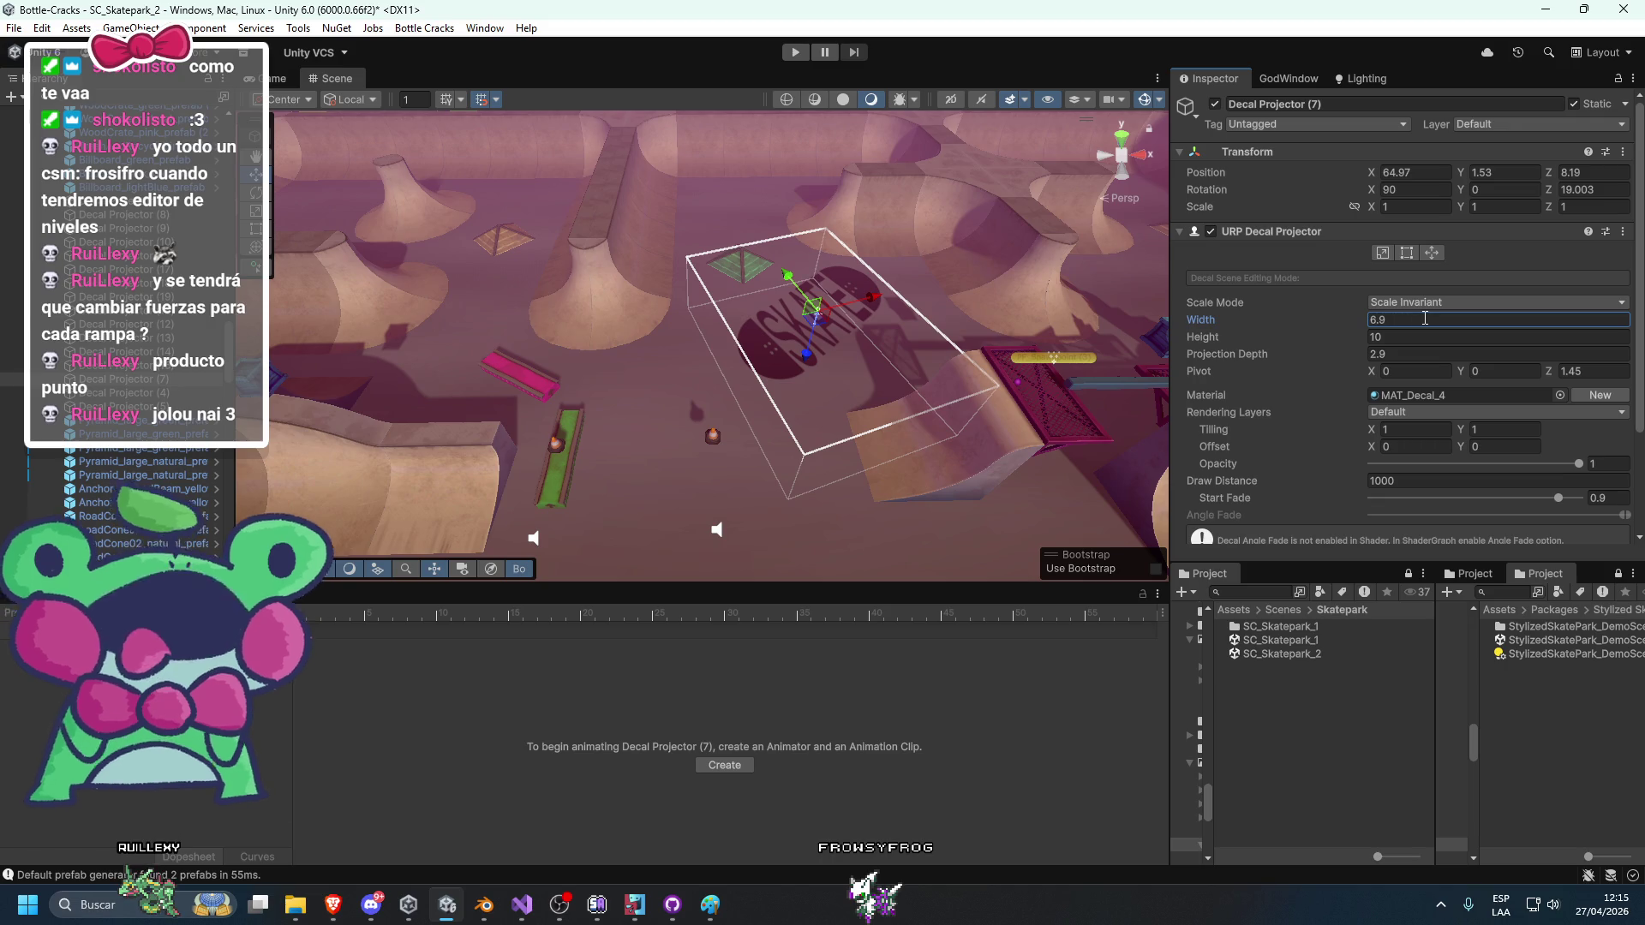
click(1406, 335)
text(6.9)
scroll(163, 462, down, 5)
scroll(663, 462, up, 5)
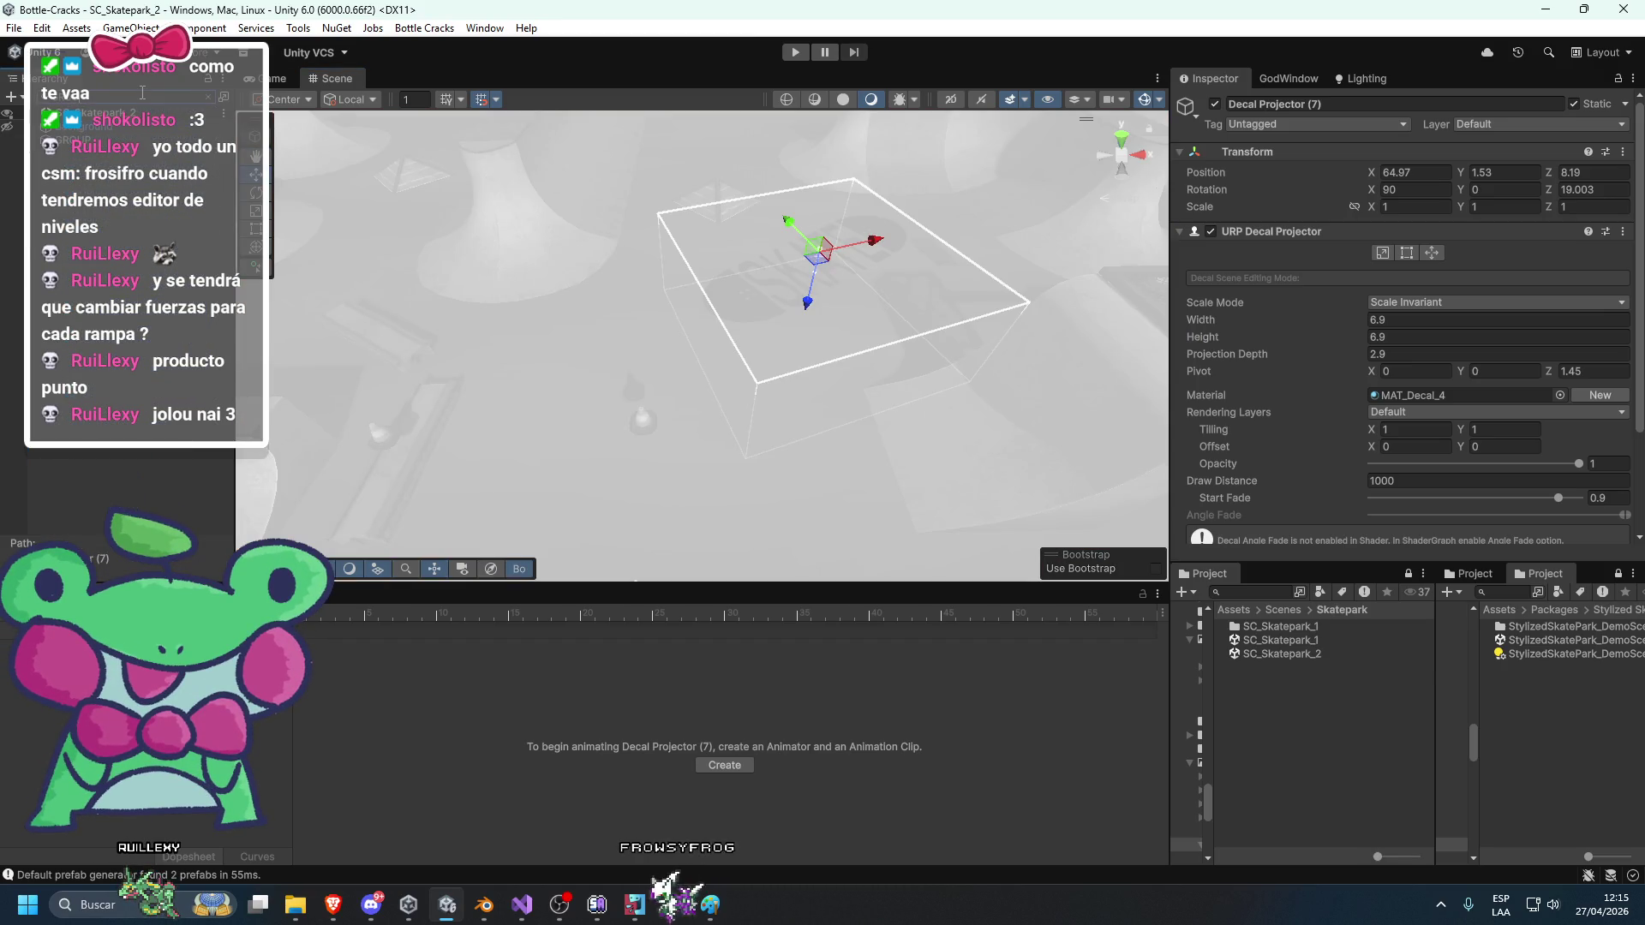
click(103, 139)
click(208, 97)
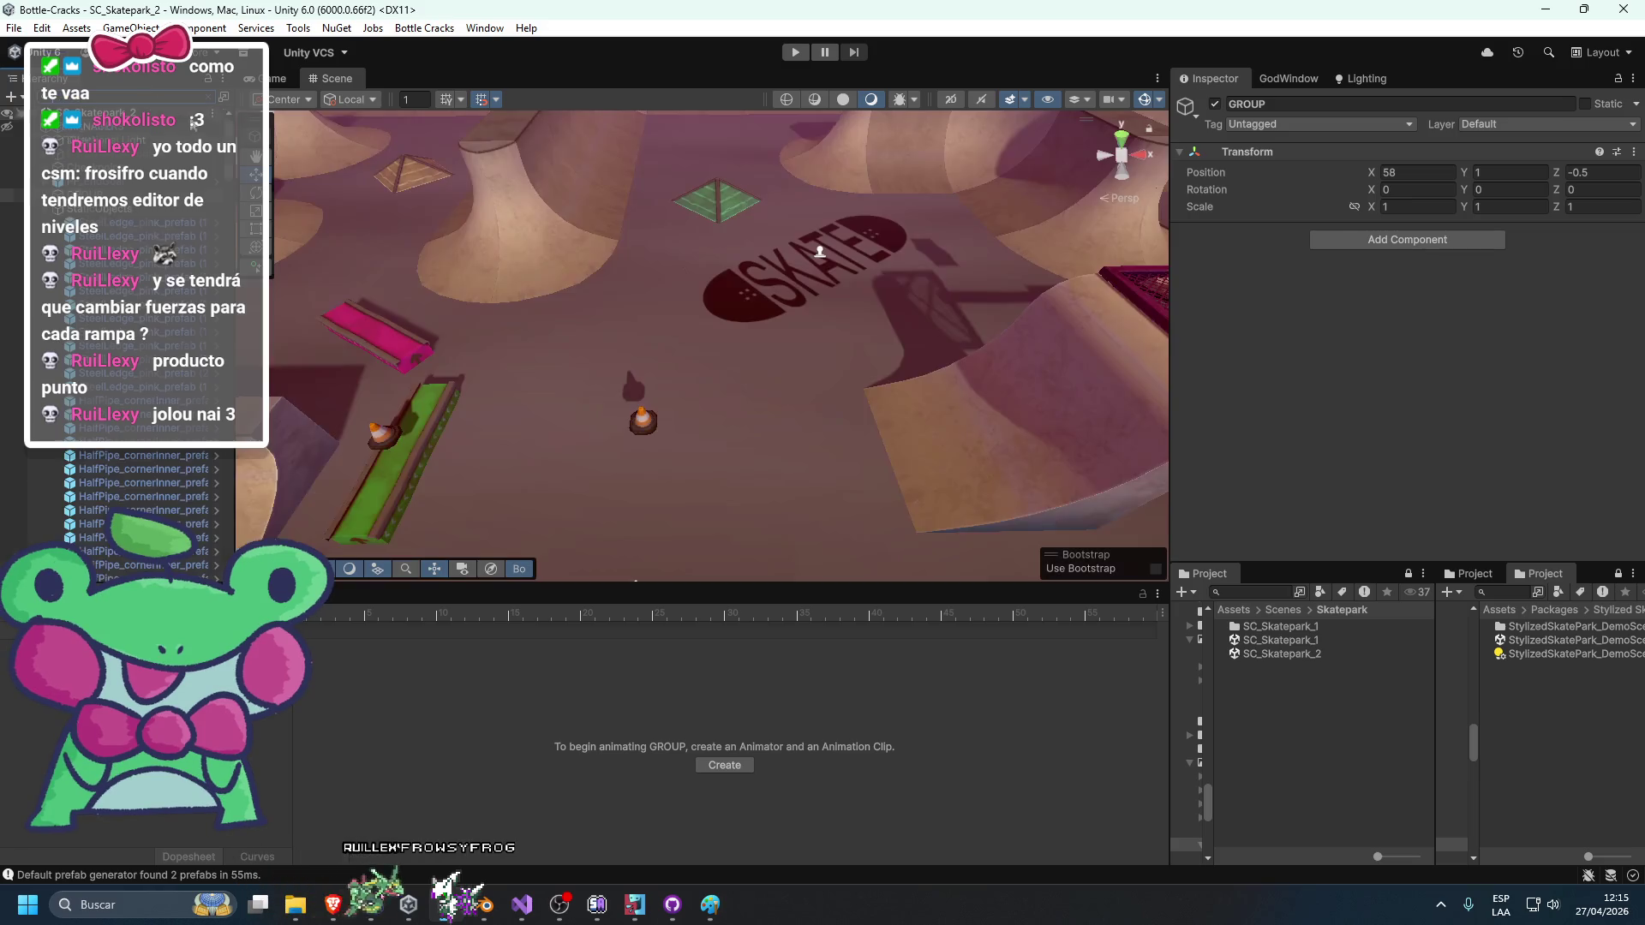
Create an empty GameObject in the Hierarchy and place GROUP under it.
key(f)
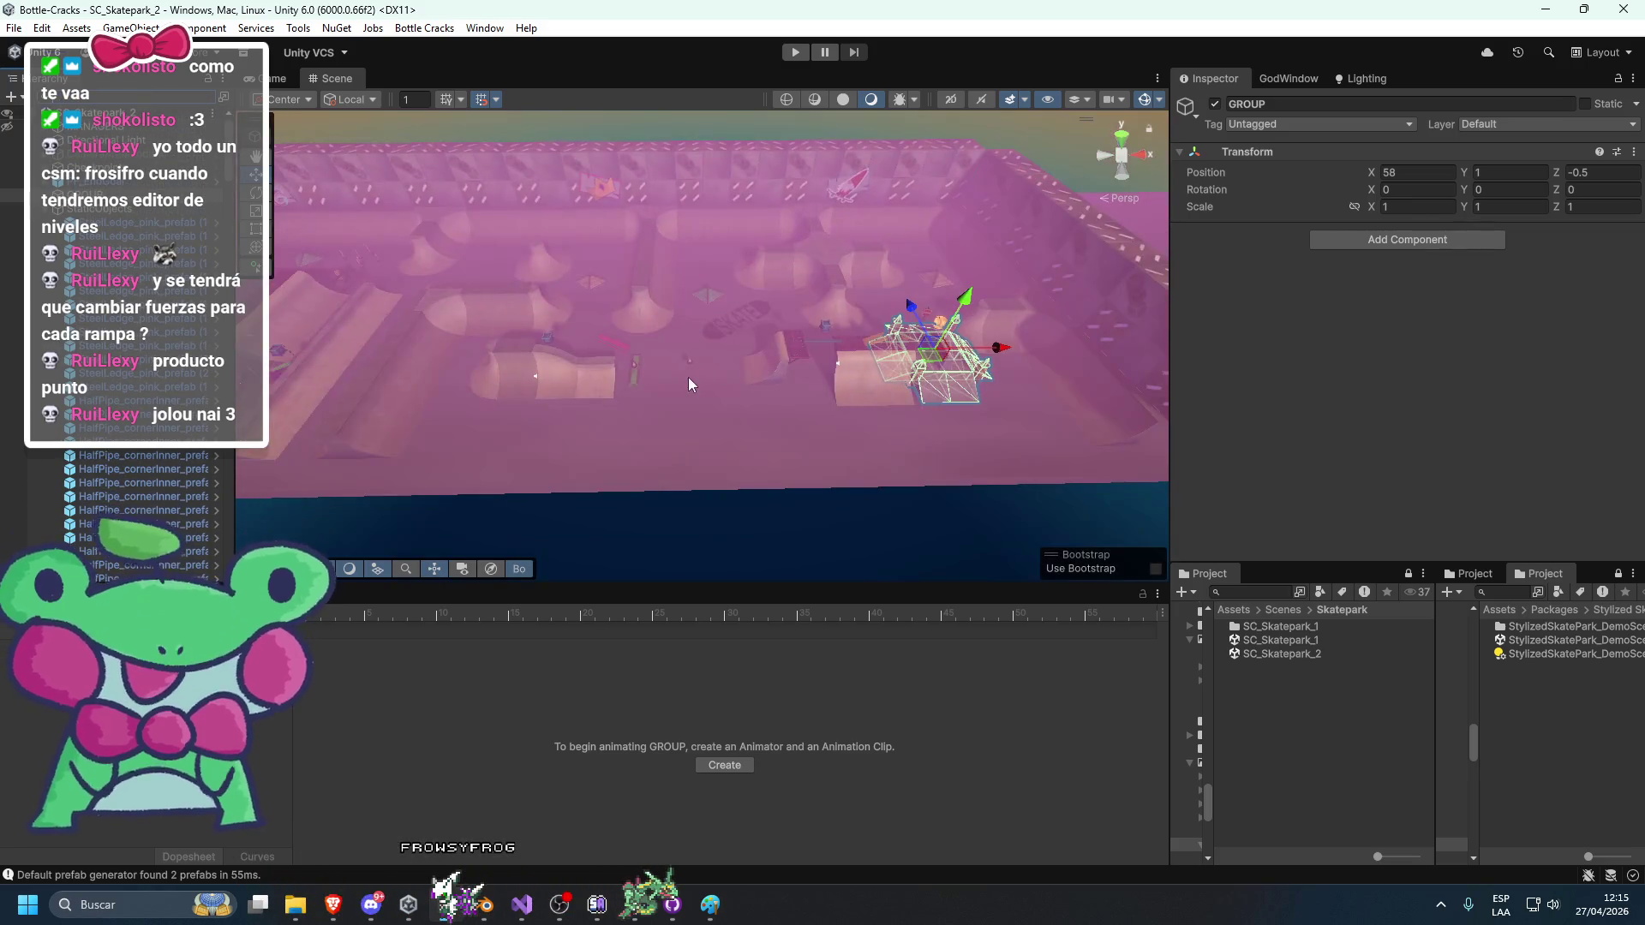
right_click(160, 426)
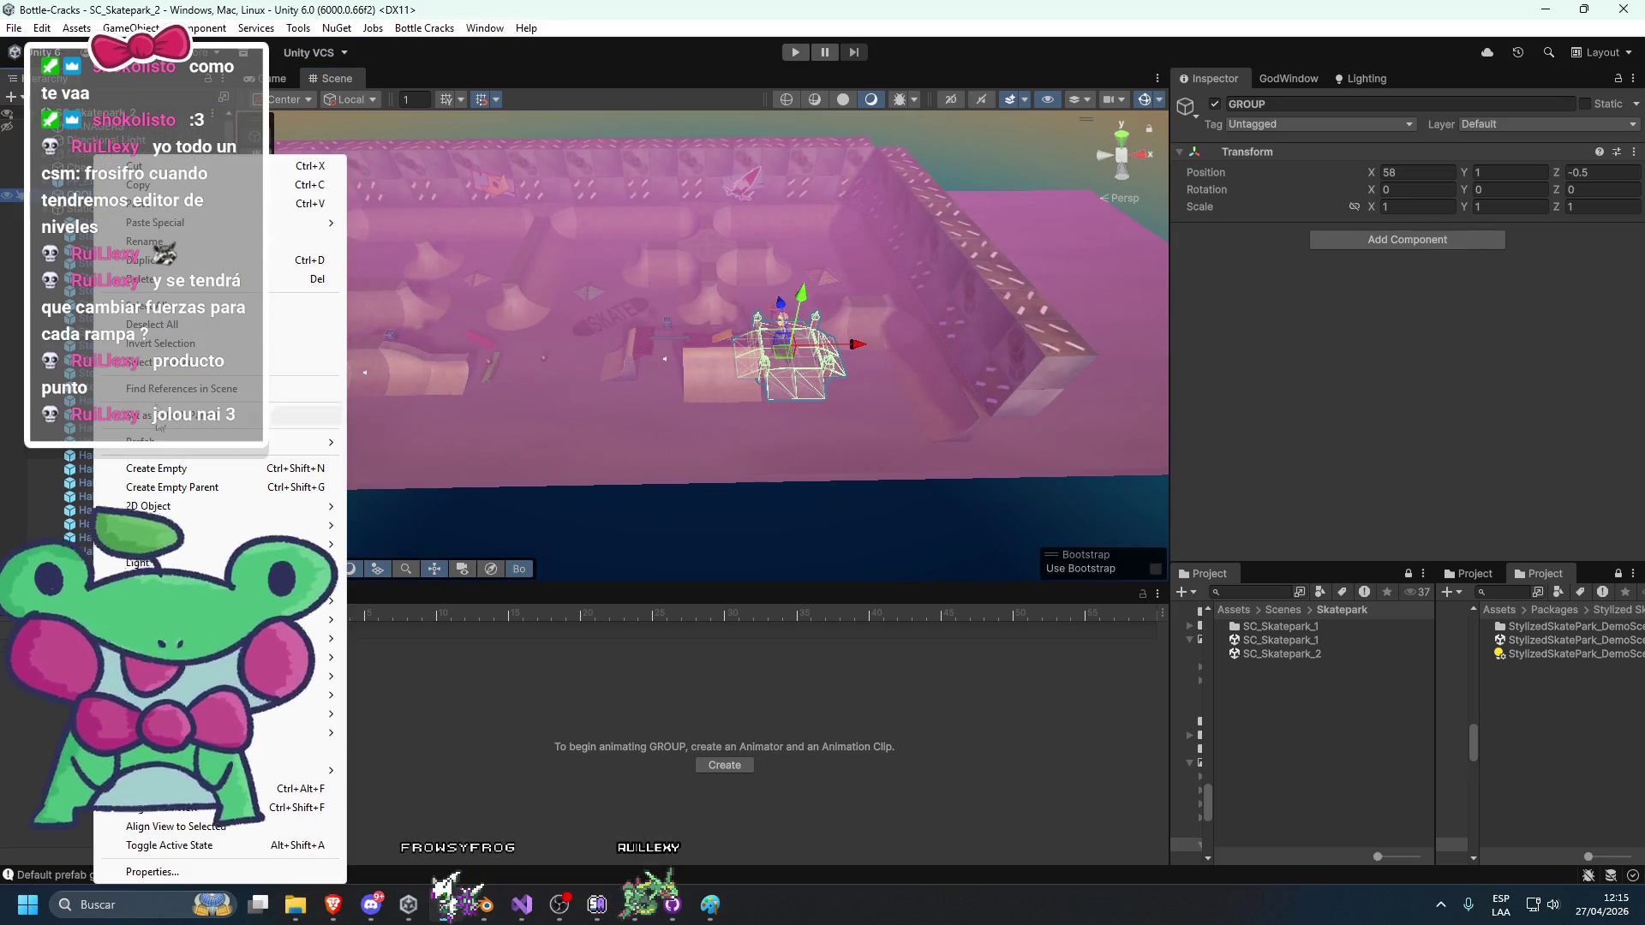
click(75, 210)
click(94, 196)
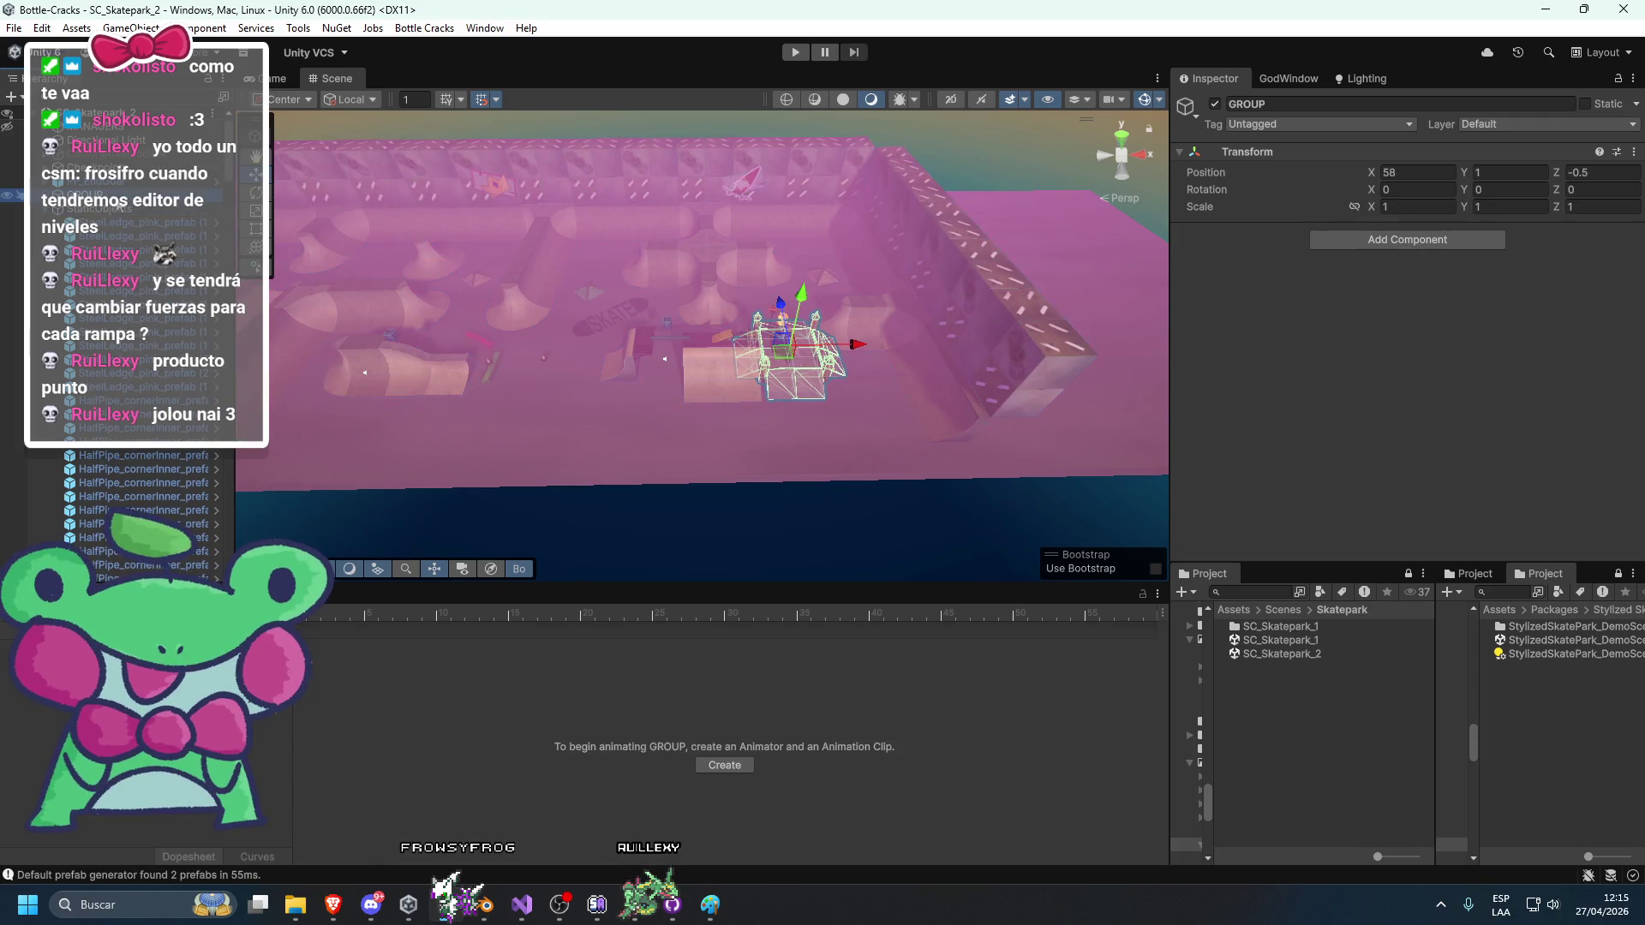
right_click(117, 195)
click(166, 469)
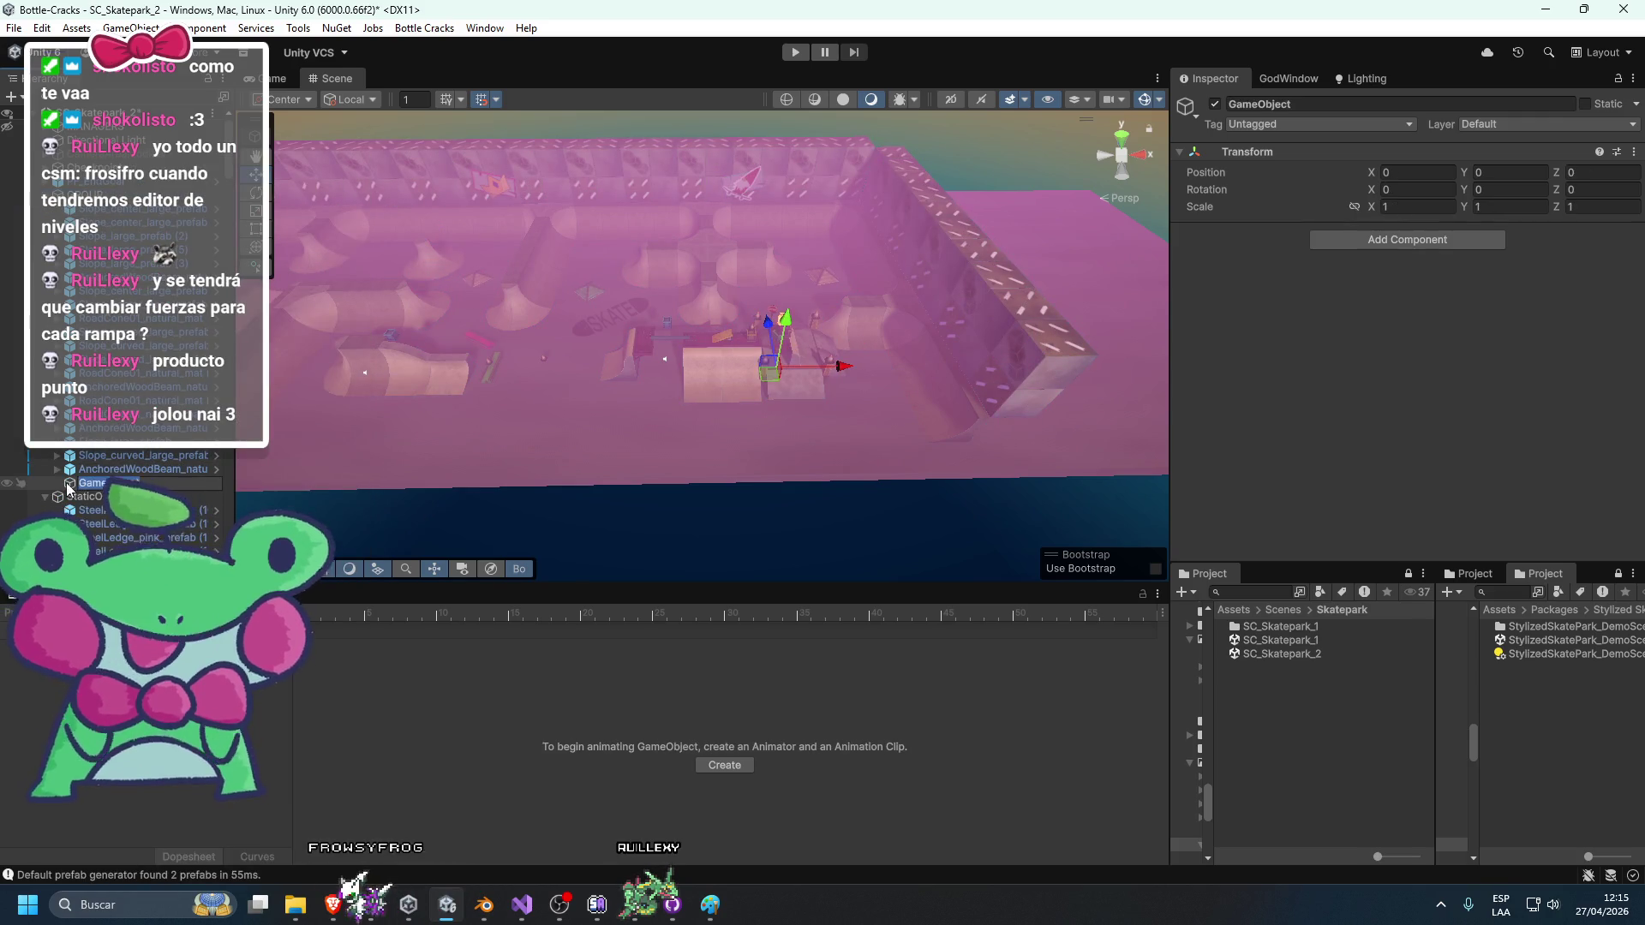
click(83, 210)
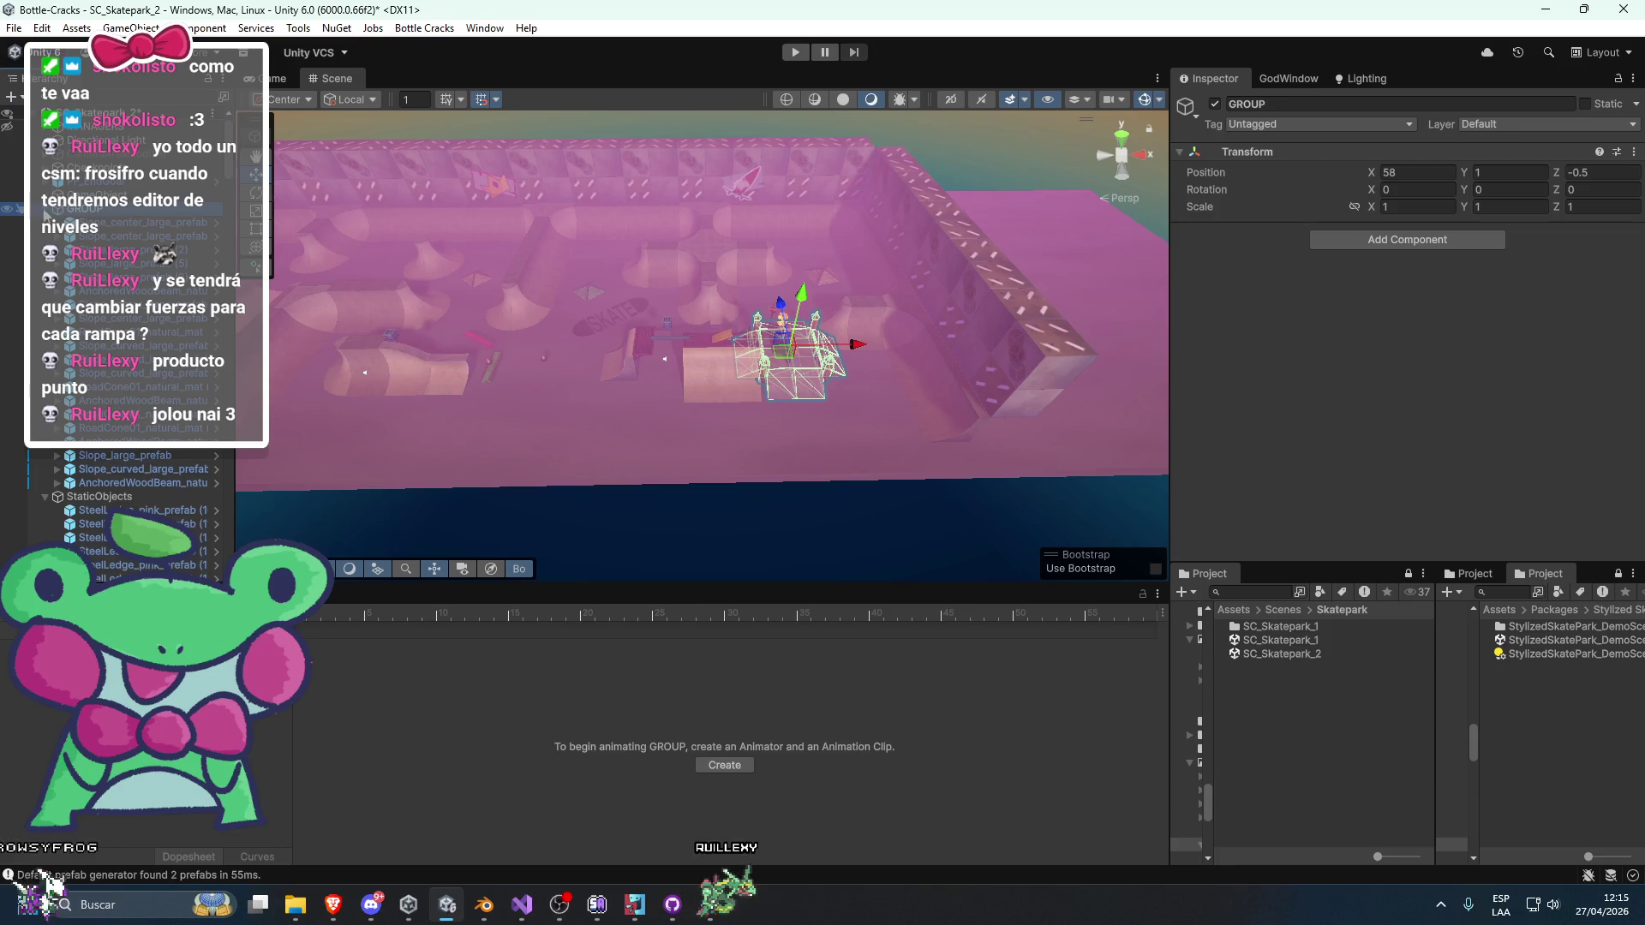
click(86, 195)
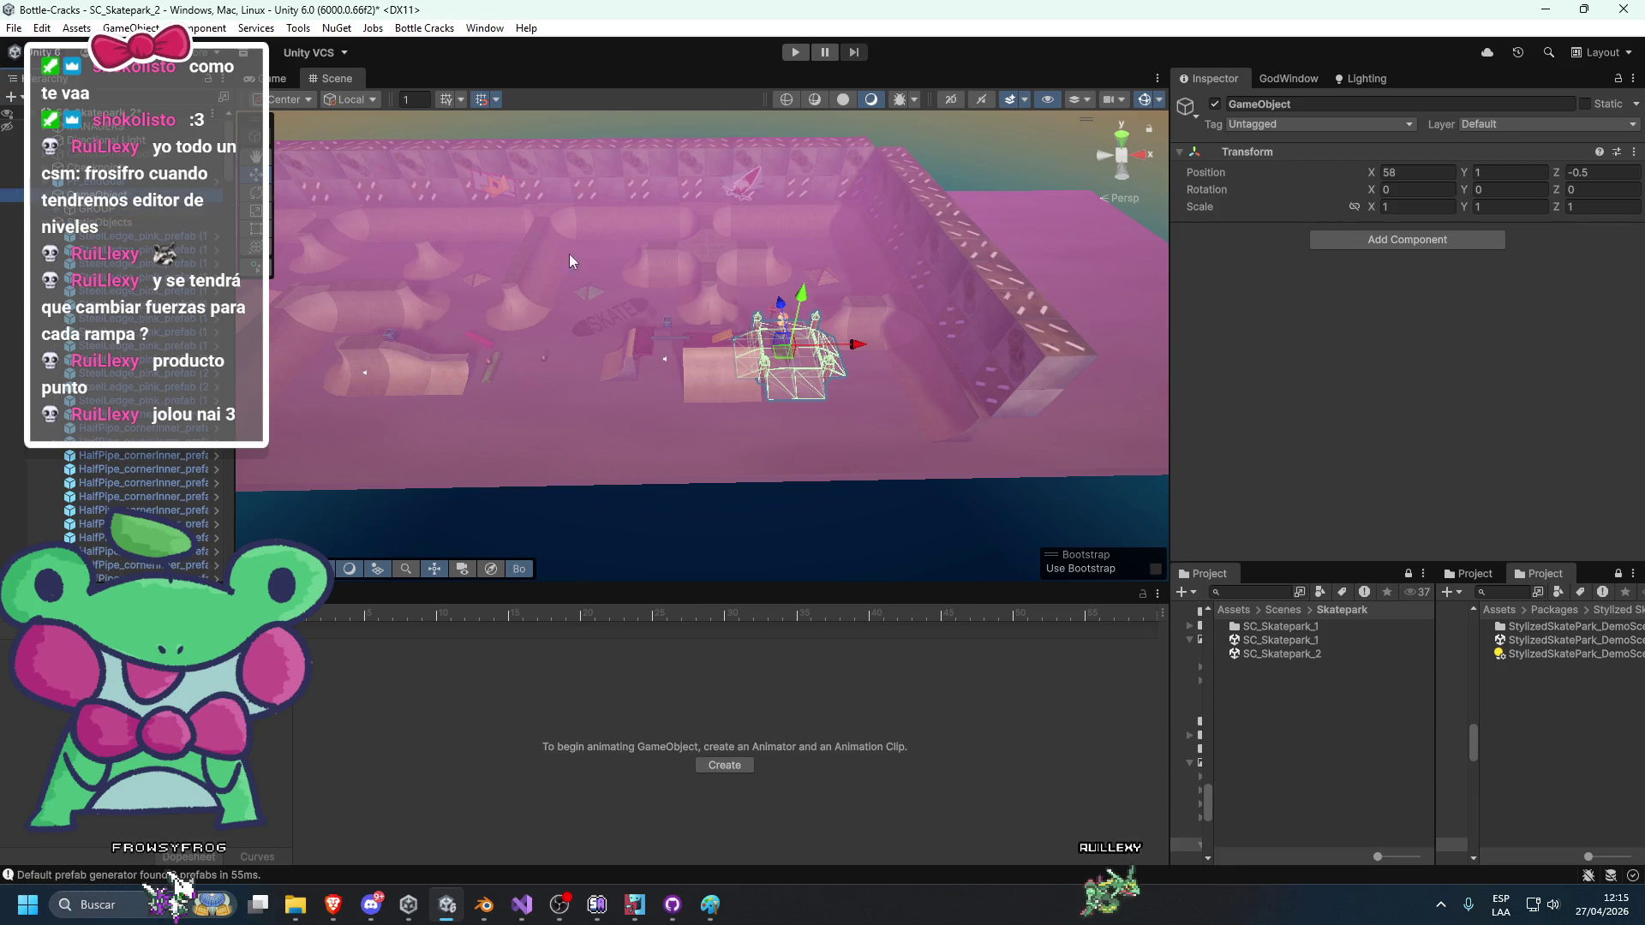
Link the empty's scale axes and set its uniform scale to 0.69.
click(1354, 206)
click(1414, 206)
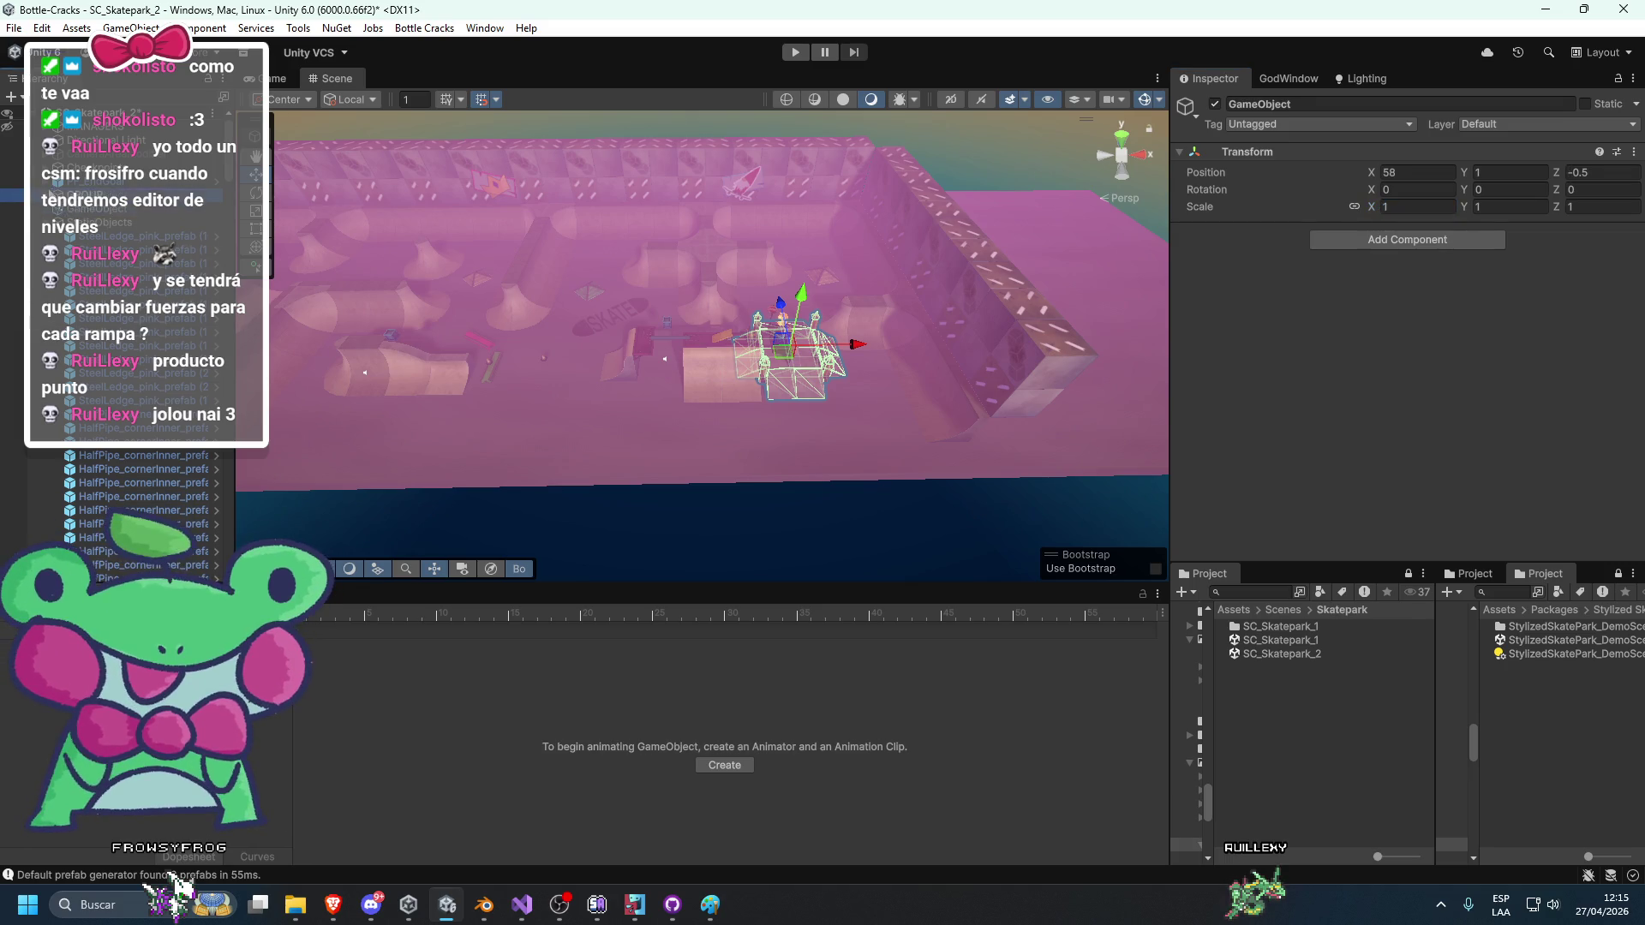
right_click(1264, 149)
key(Escape)
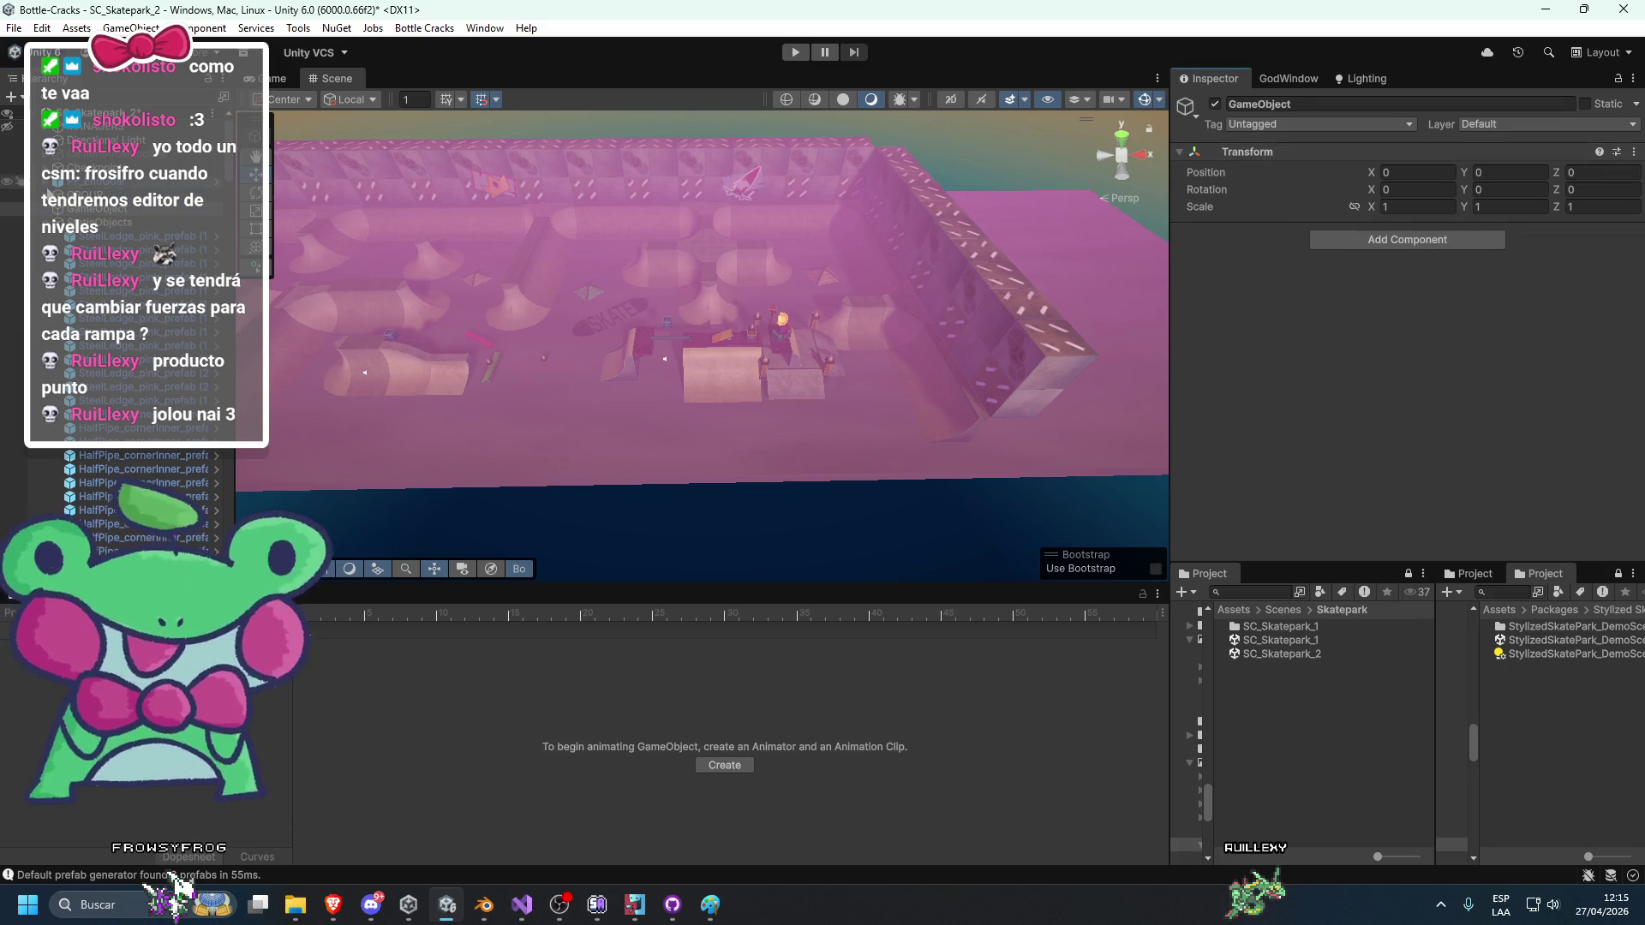
click(86, 209)
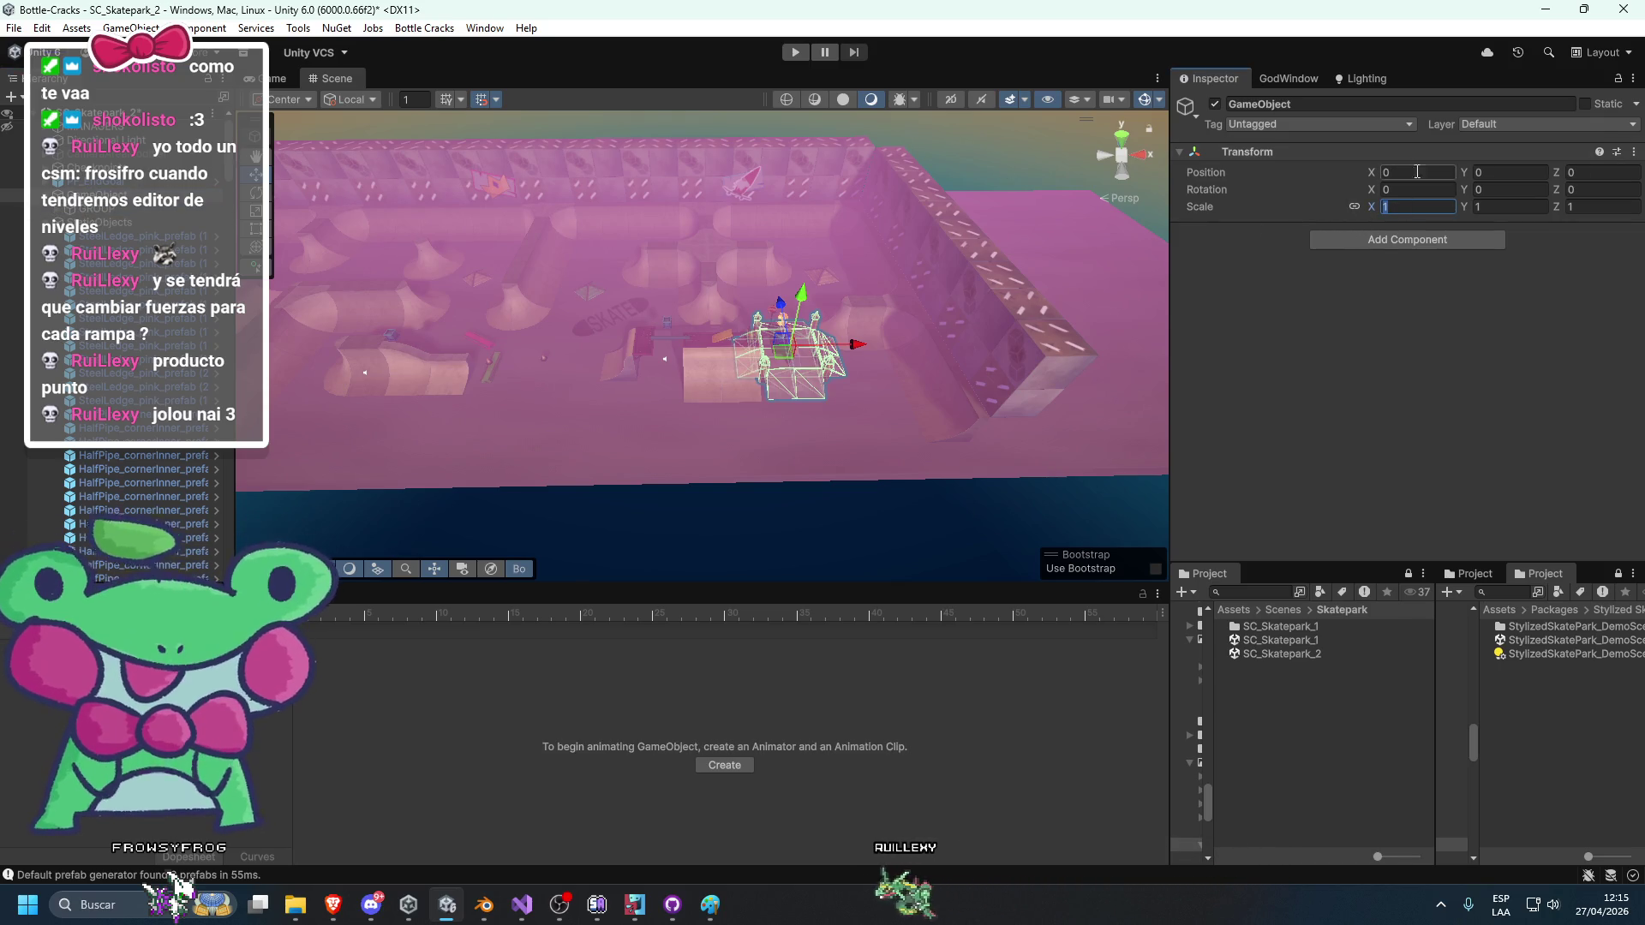
text(0.69)
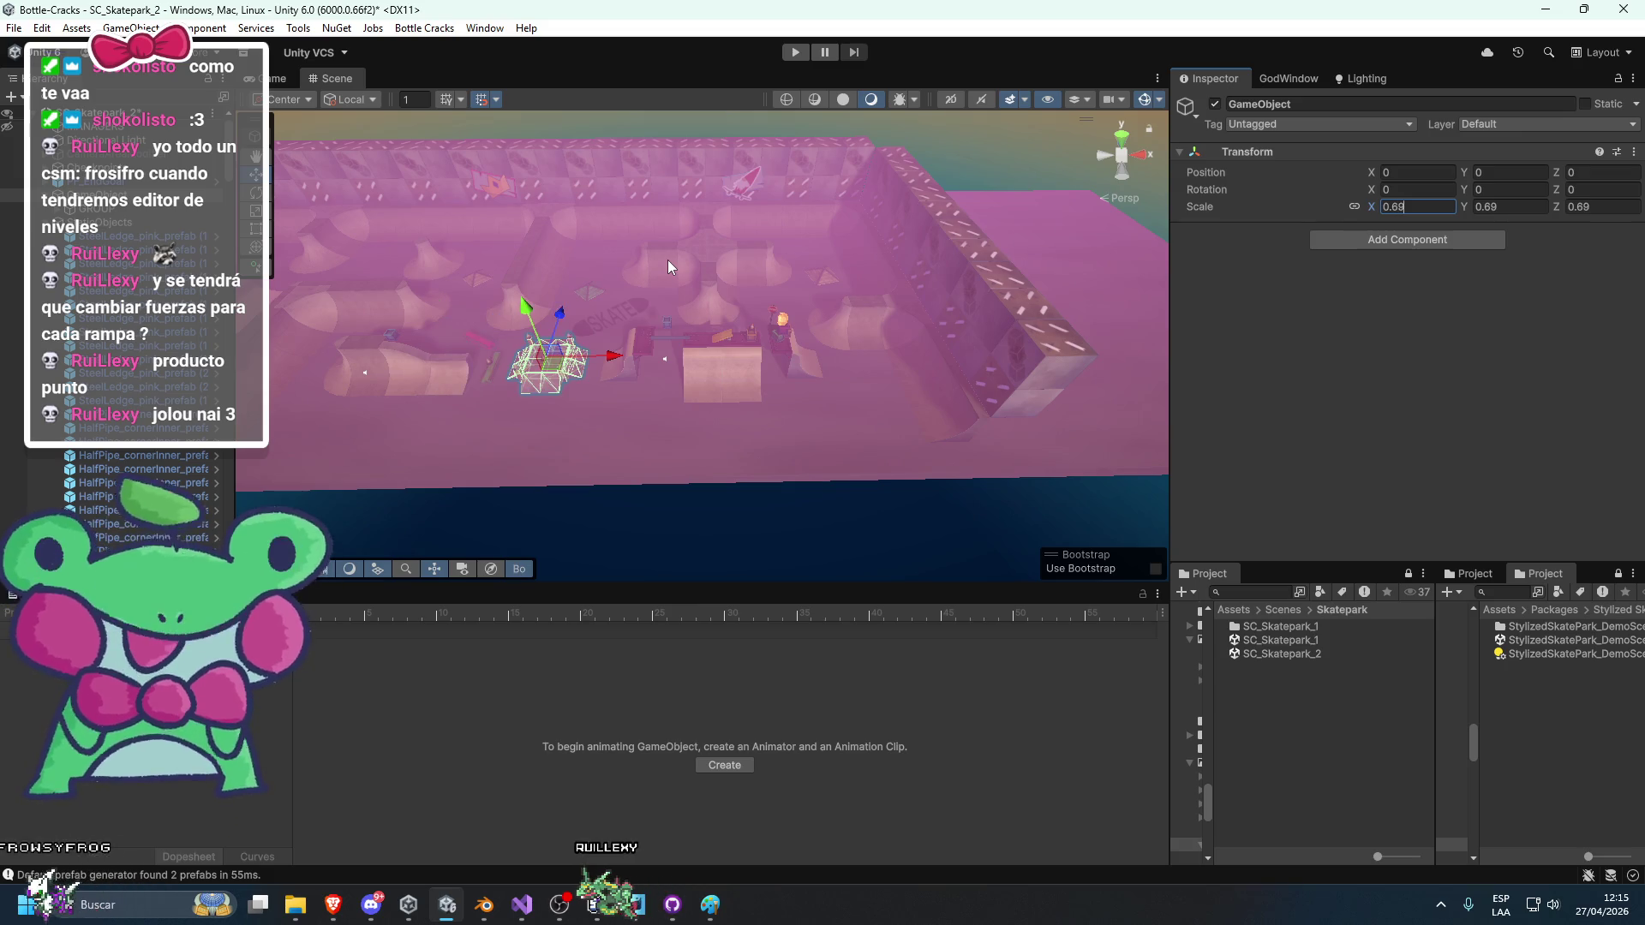
Move GROUP back out of the empty and delete the temporary empty object.
click(115, 214)
click(104, 225)
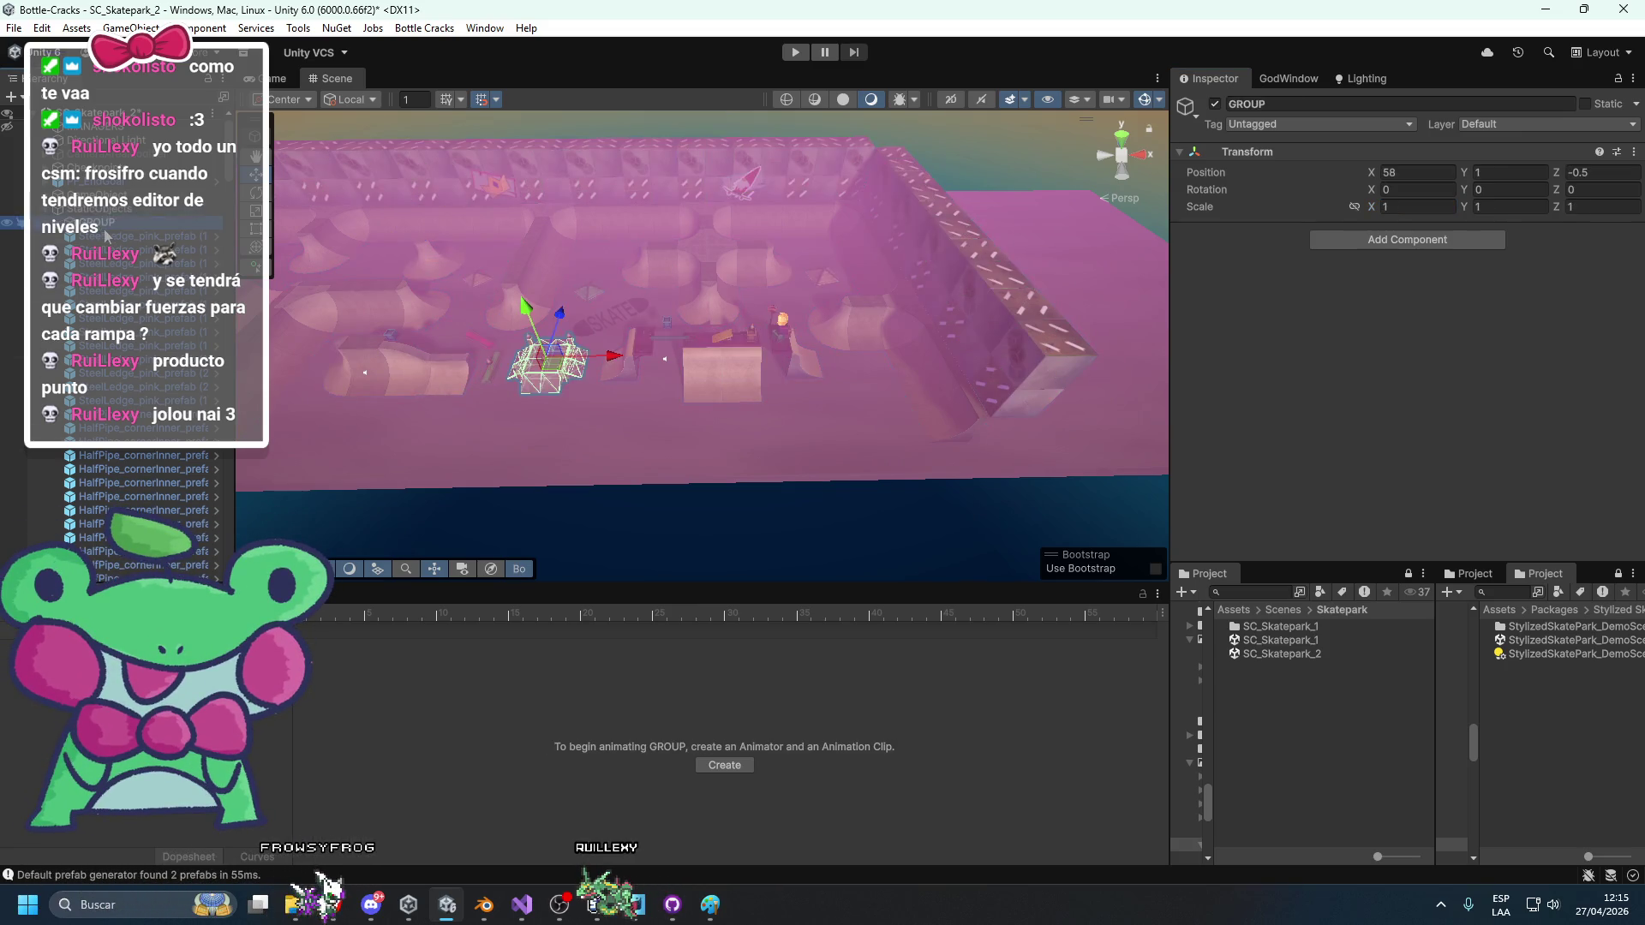
key(Delete)
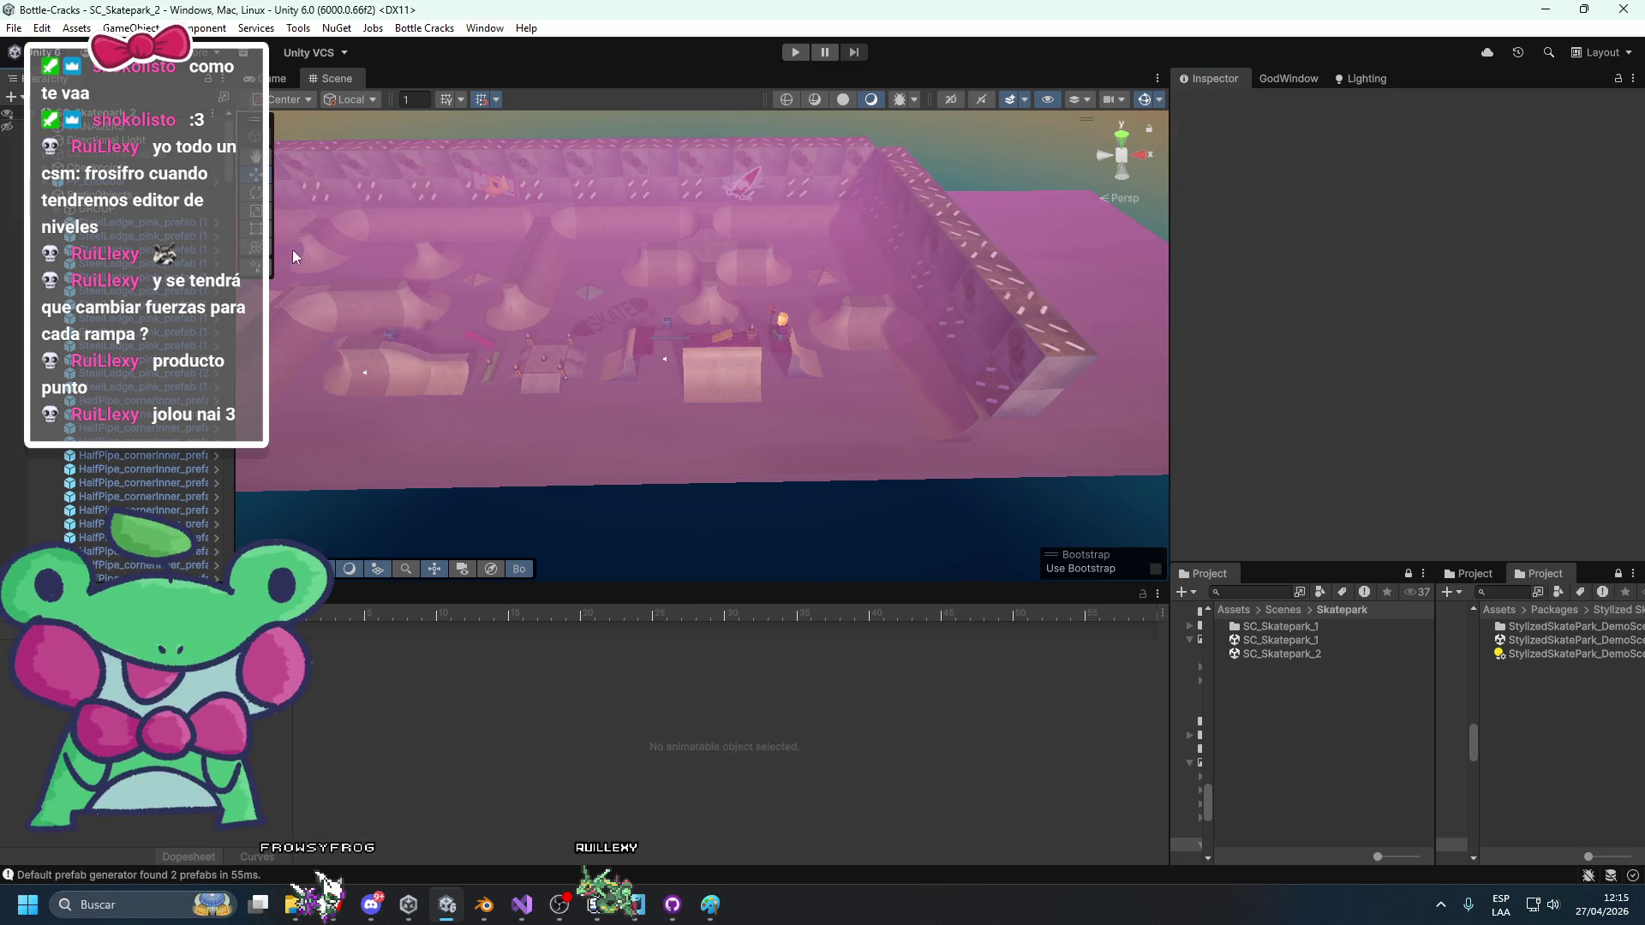
Lower PF_Cone (4) so it sits on its surface near the crates and stop sign.
scroll(579, 334, down, 10)
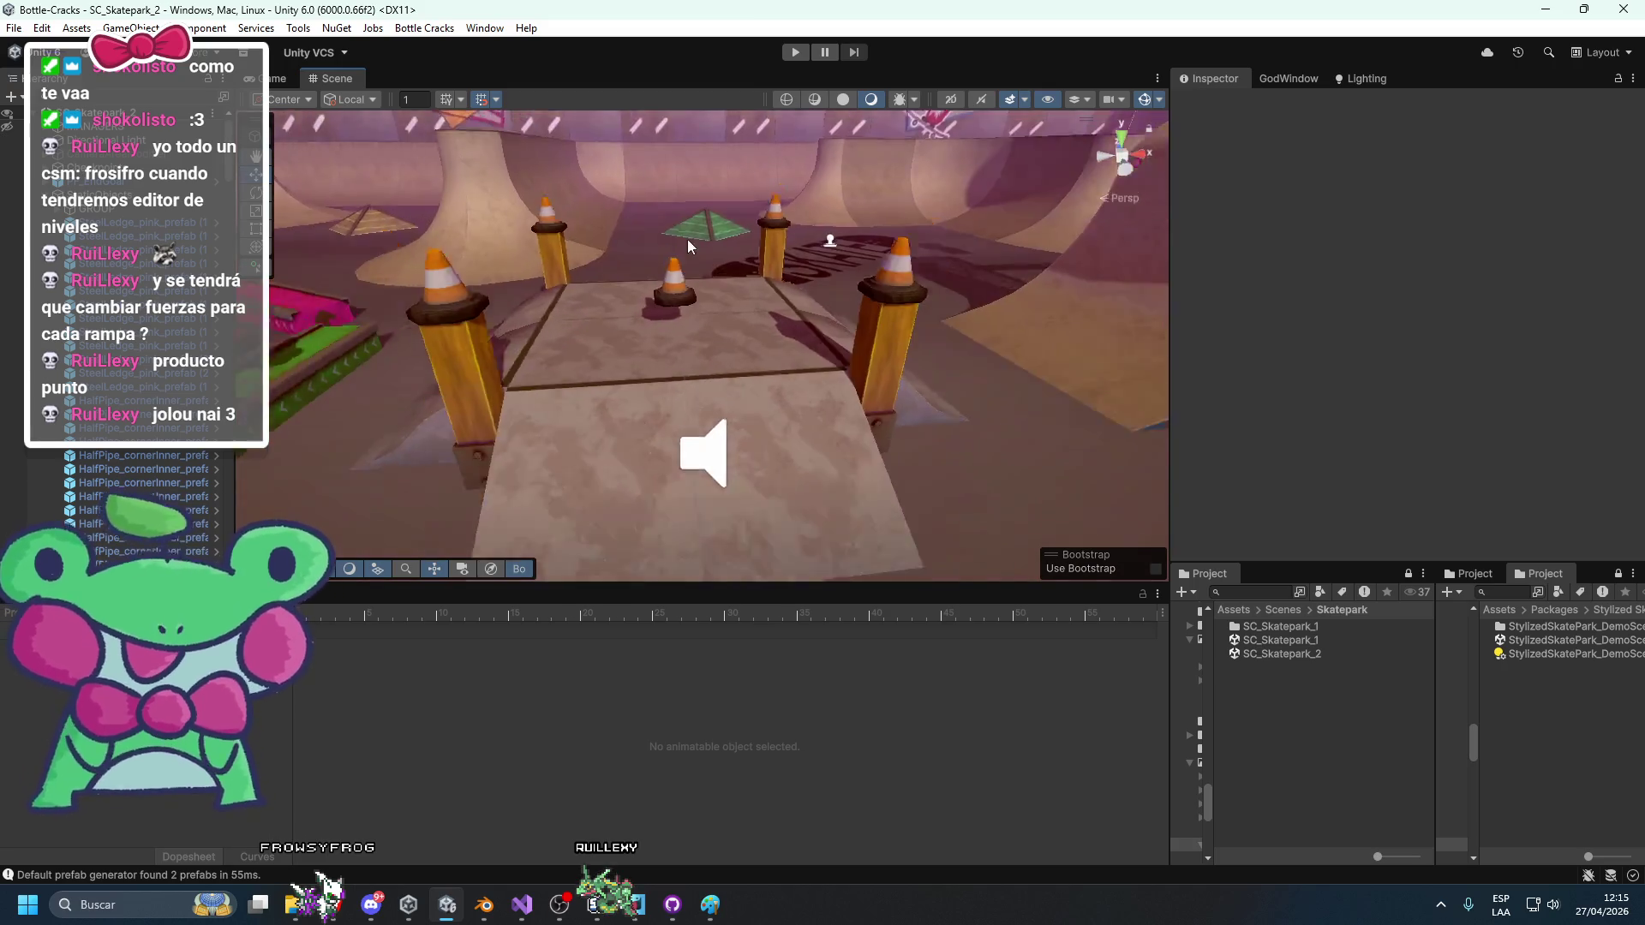
scroll(688, 246, down, 3)
click(661, 247)
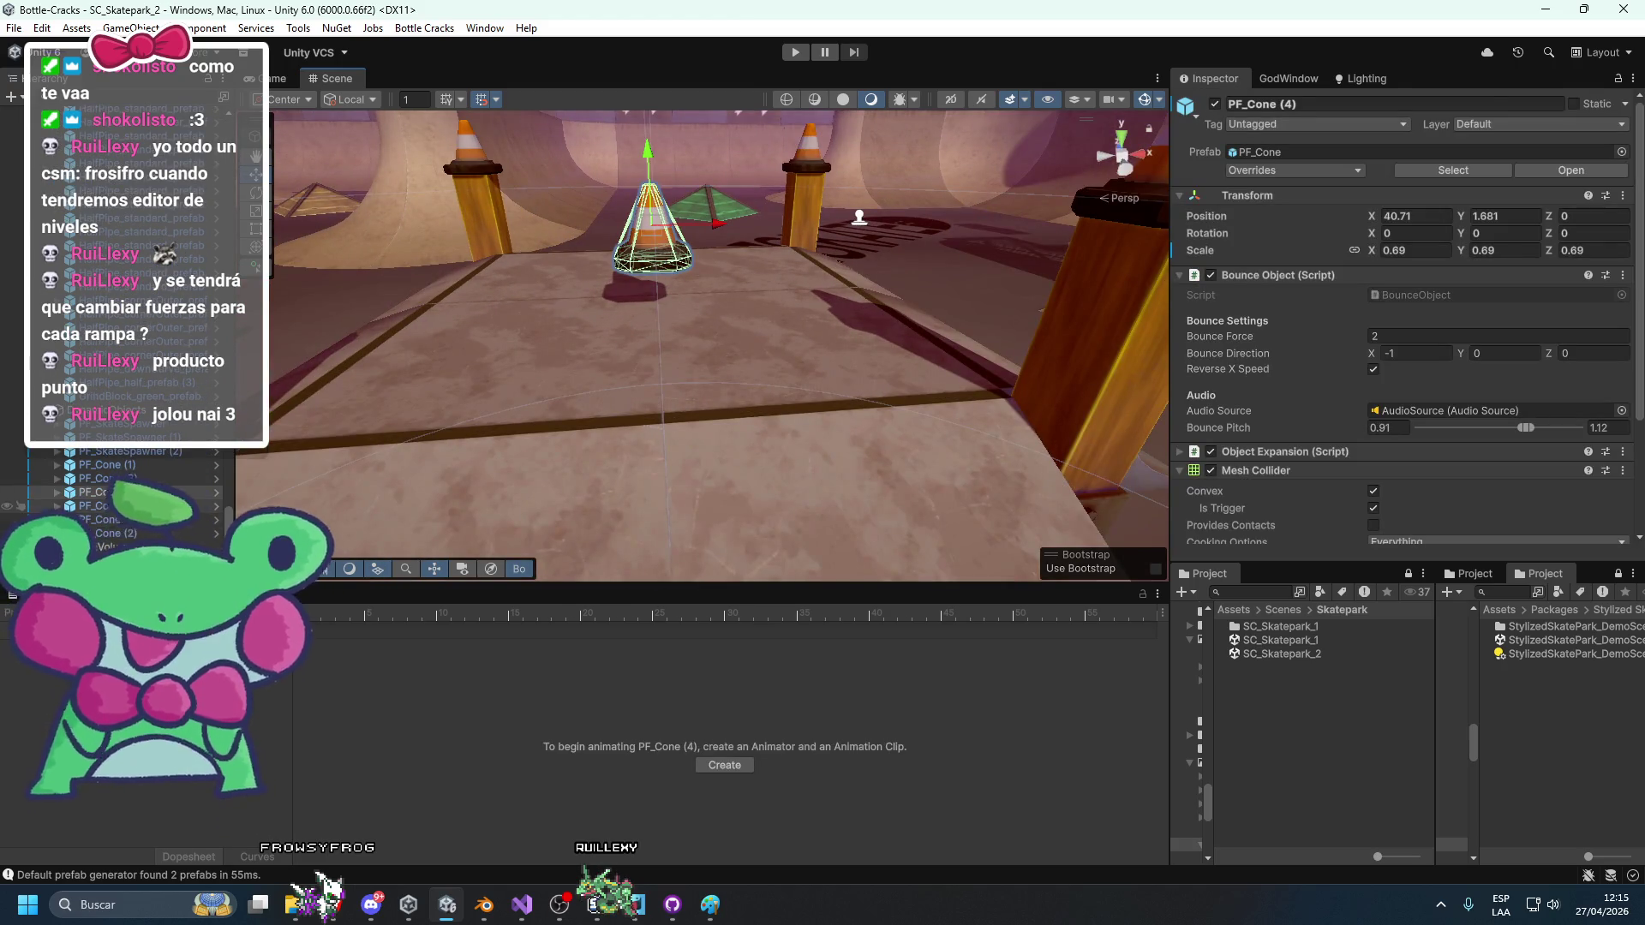
shift+click(107, 505)
mouse_move(512, 447)
mouse_down()
mouse_move(565, 382)
mouse_move(783, 302)
mouse_move(512, 378)
mouse_move(495, 300)
mouse_move(414, 413)
mouse_move(762, 296)
mouse_move(560, 357)
mouse_move(742, 327)
mouse_move(763, 341)
mouse_move(670, 370)
mouse_up()
click(600, 355)
key(f)
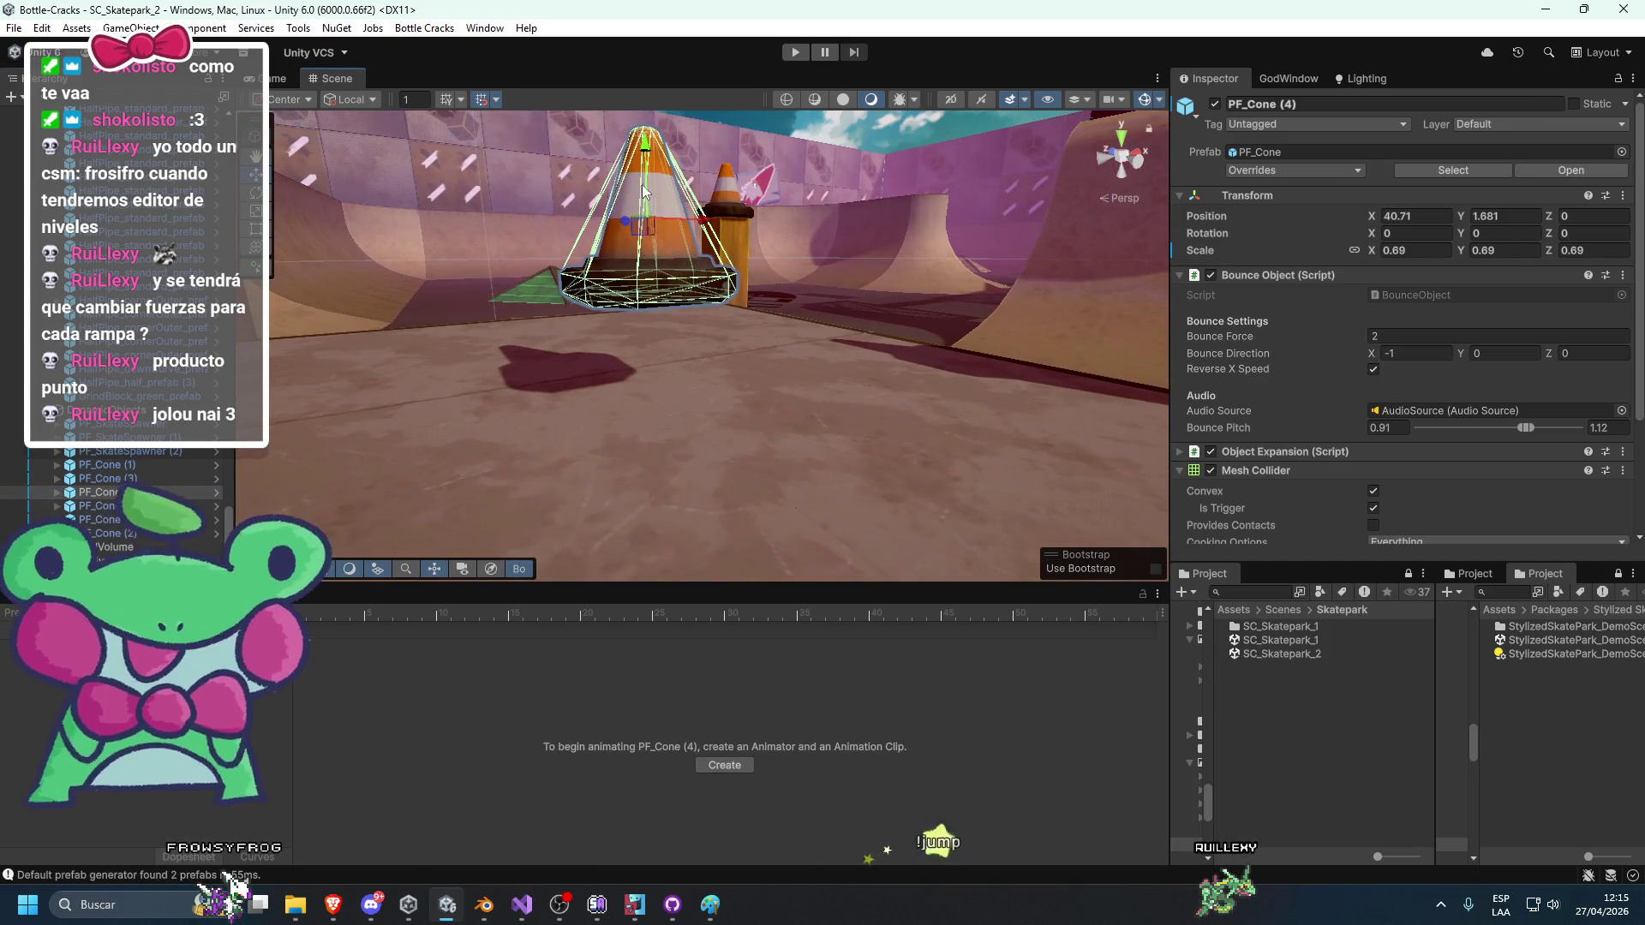
mouse_move(644, 218)
mouse_down()
mouse_move(637, 311)
mouse_move(622, 305)
mouse_up()
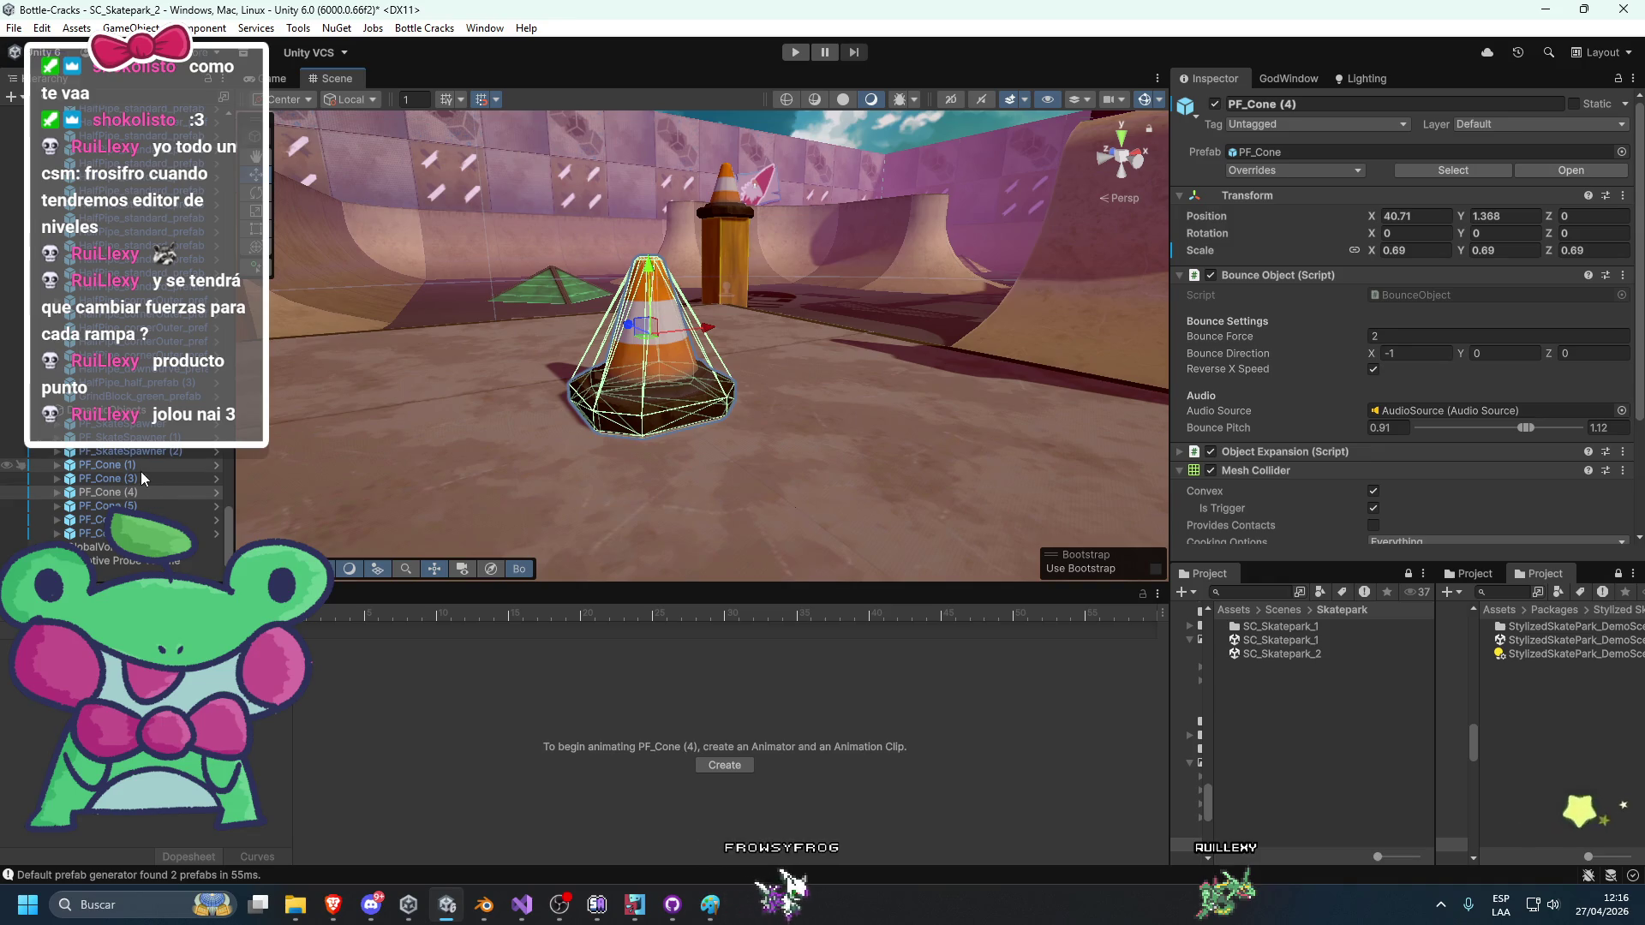
Lower PF_Cone (1) onto the ledge, PF_Cone (3) onto the green rail, and PF_Cone (5) onto the crate.
double_click(211, 464)
mouse_move(675, 330)
mouse_down()
mouse_move(663, 433)
mouse_move(642, 437)
mouse_up()
double_click(133, 492)
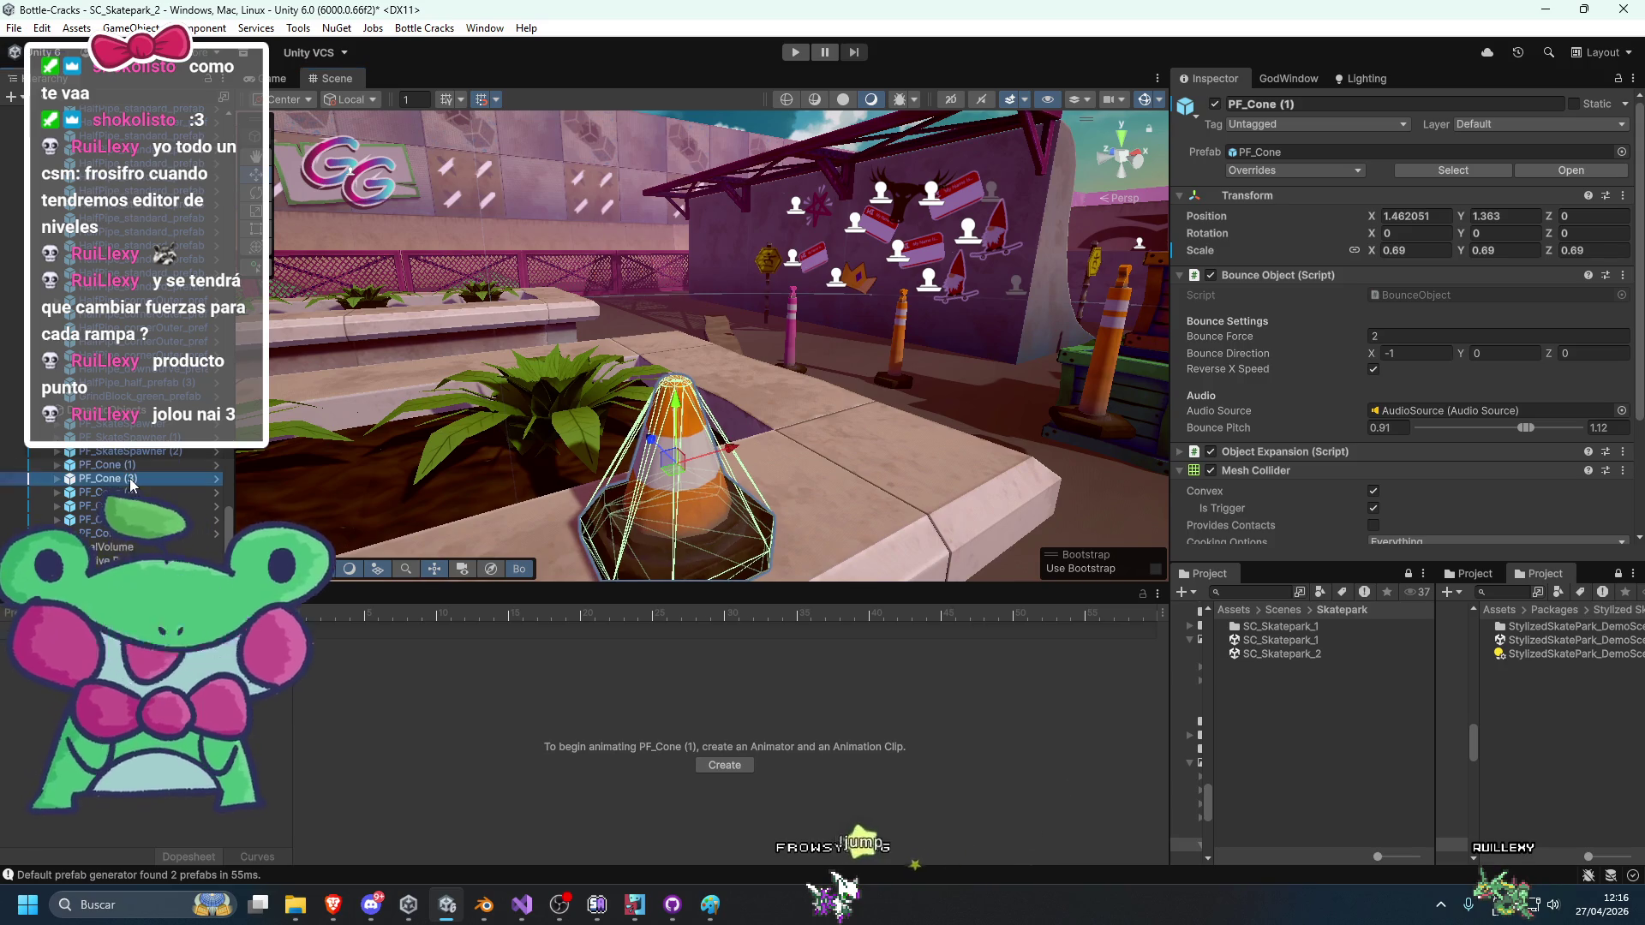
double_click(181, 478)
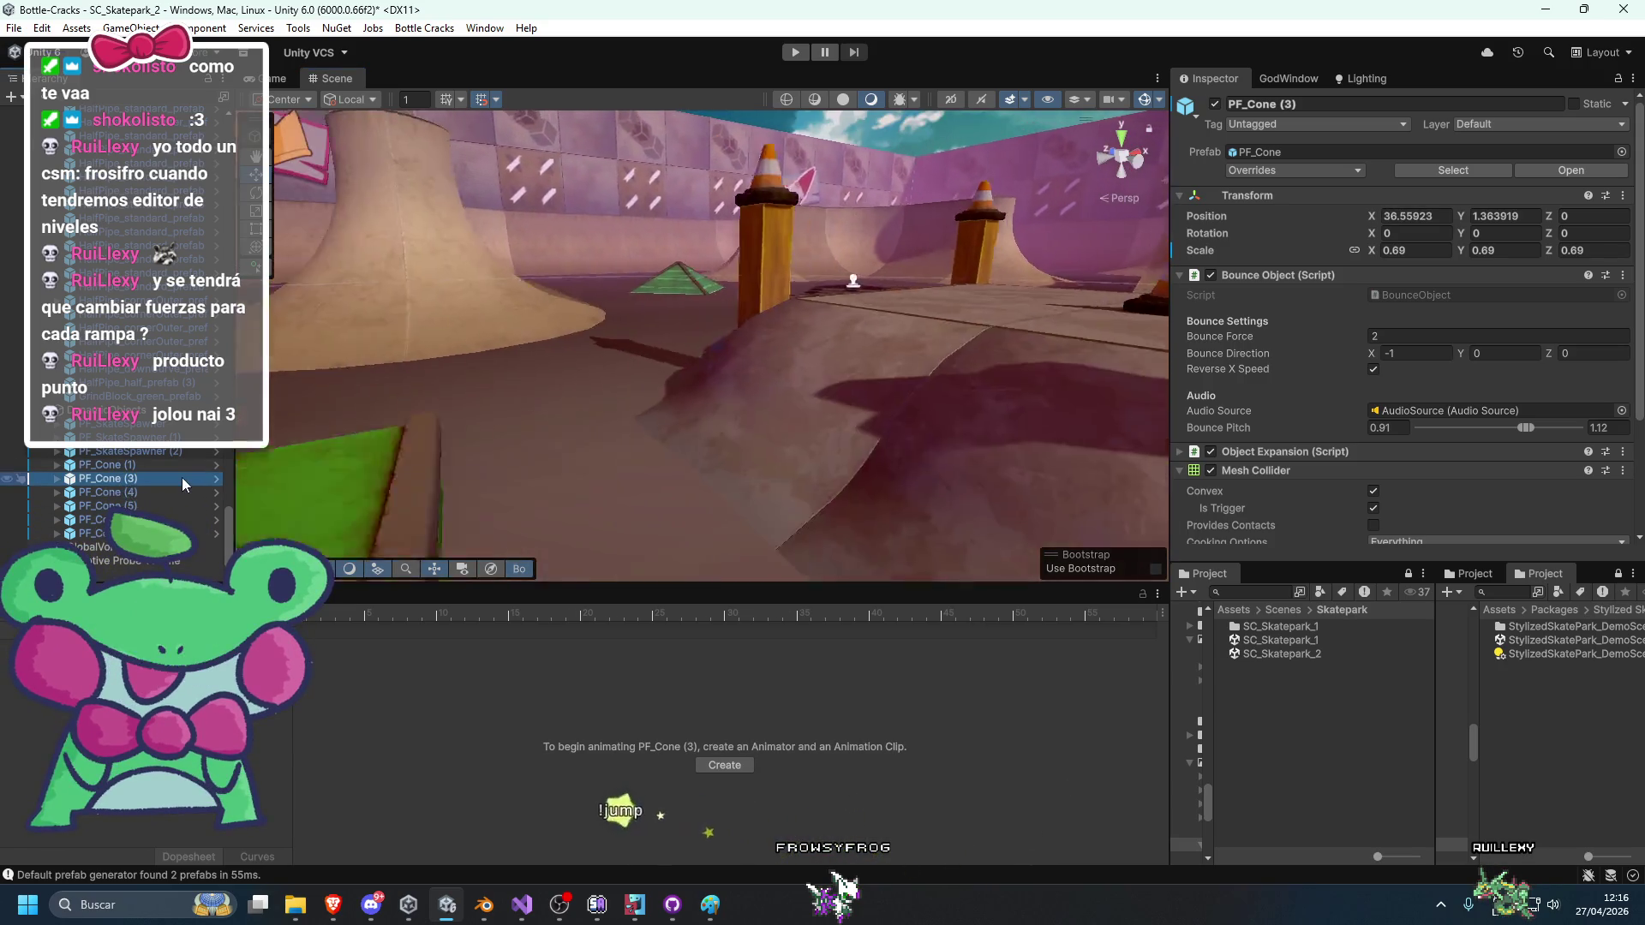
mouse_move(688, 249)
mouse_down()
mouse_move(669, 341)
mouse_move(651, 337)
mouse_up()
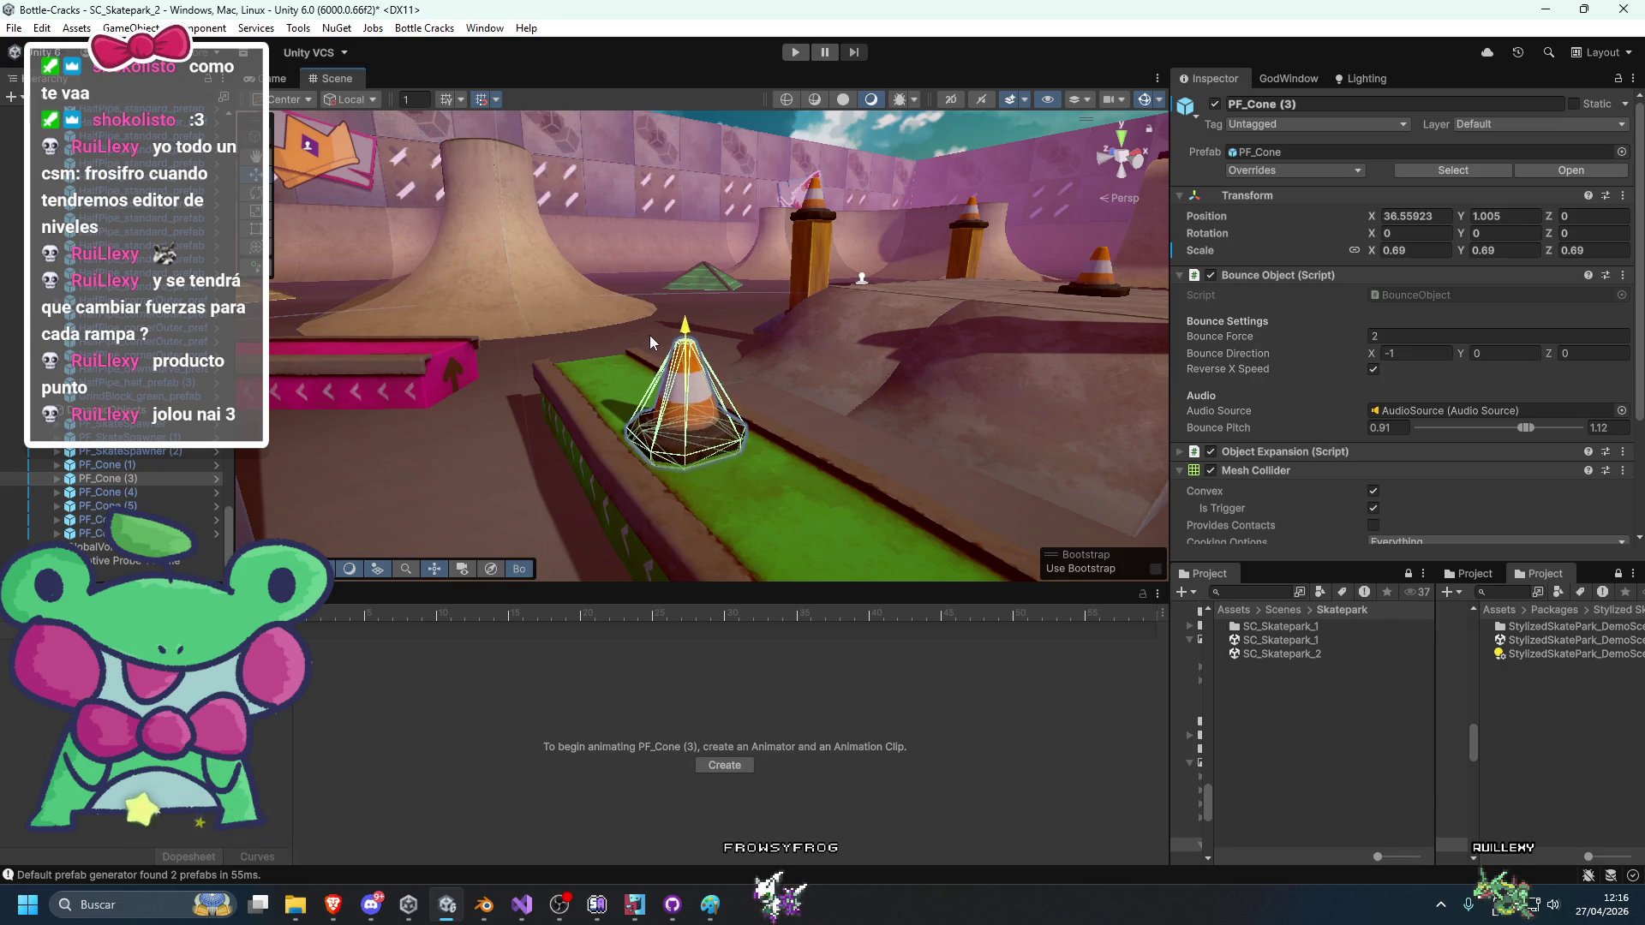
double_click(146, 505)
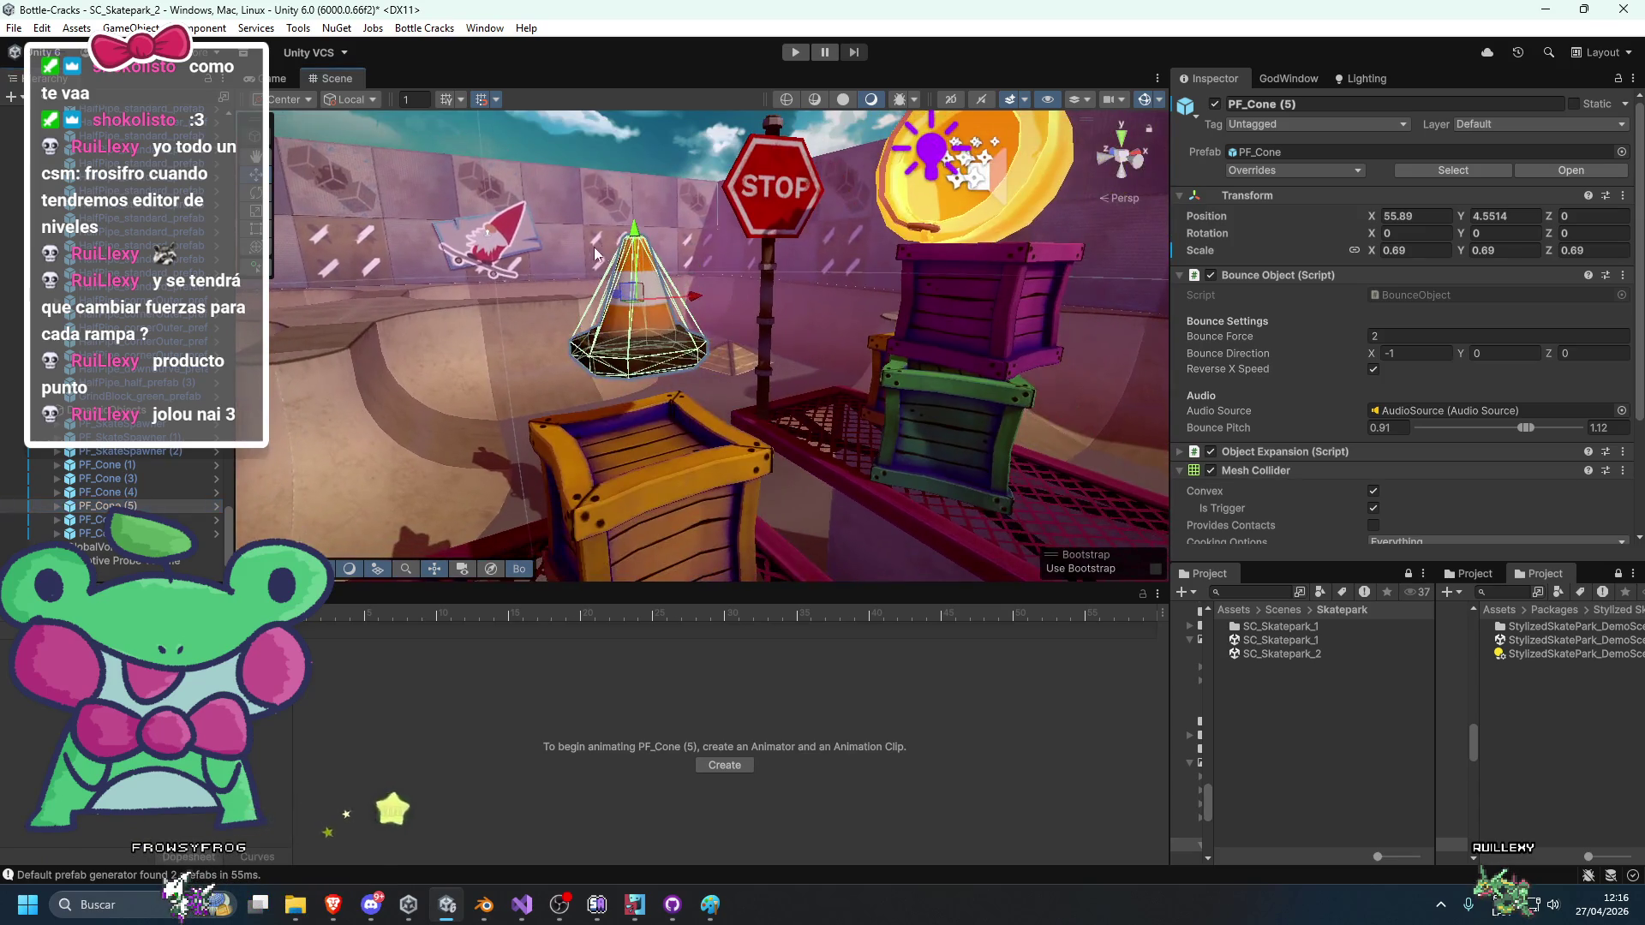
drag(634, 255, 638, 340)
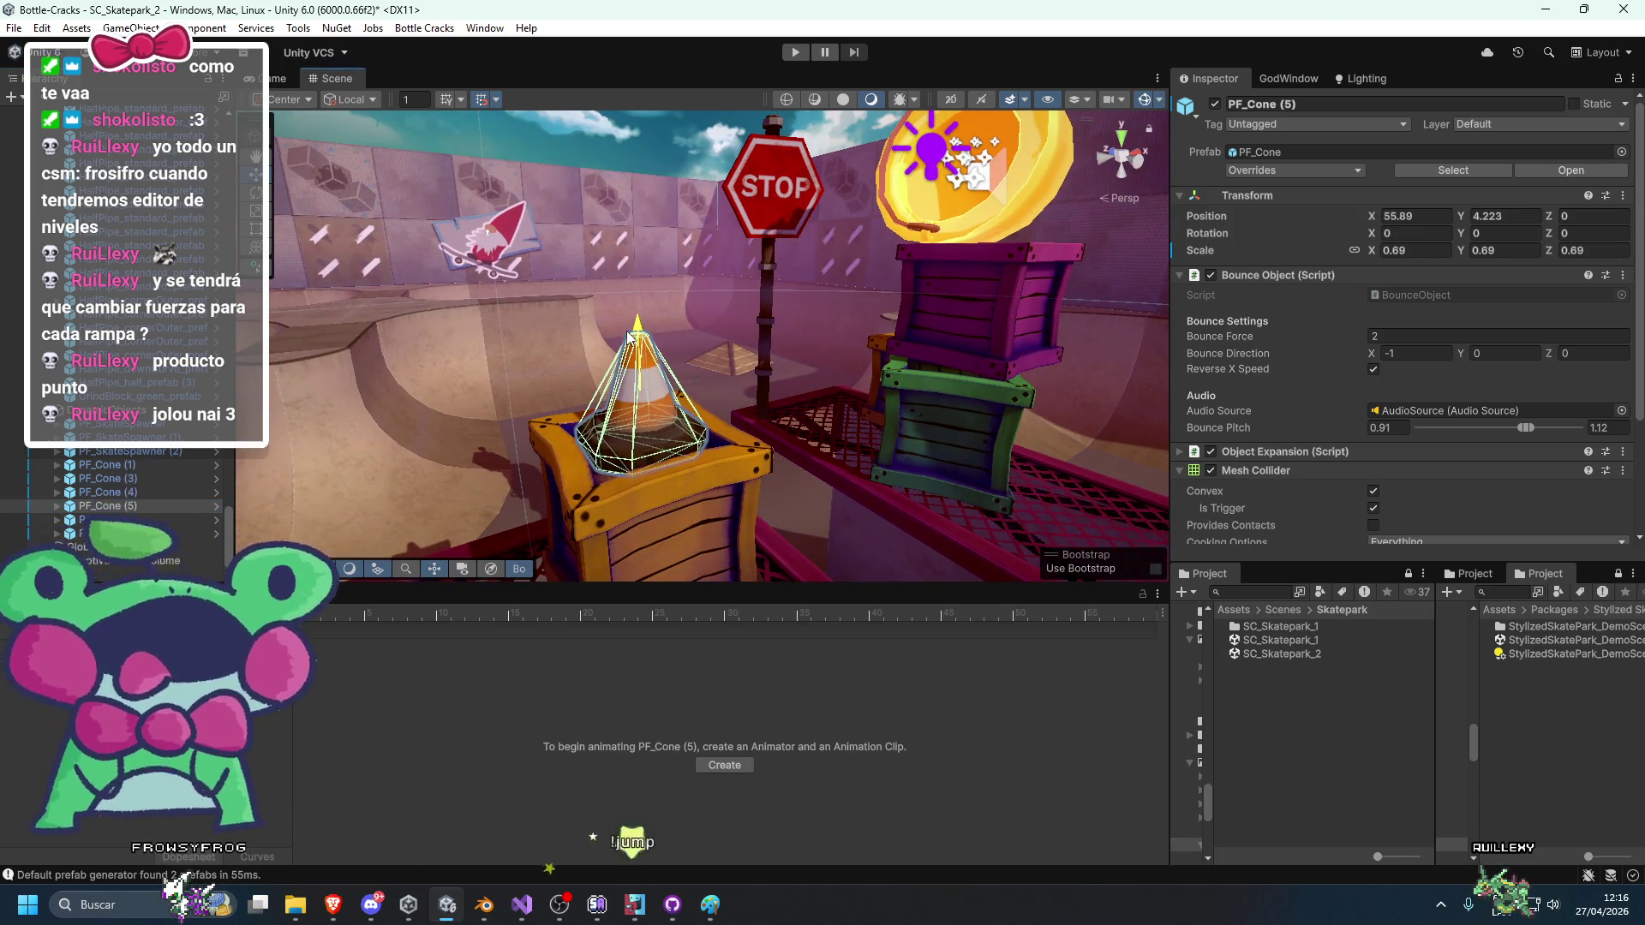
Drop the cone beside the purple crate to the ground at Position Y 0.656.
drag(631, 336, 709, 397)
scroll(708, 396, up, 10)
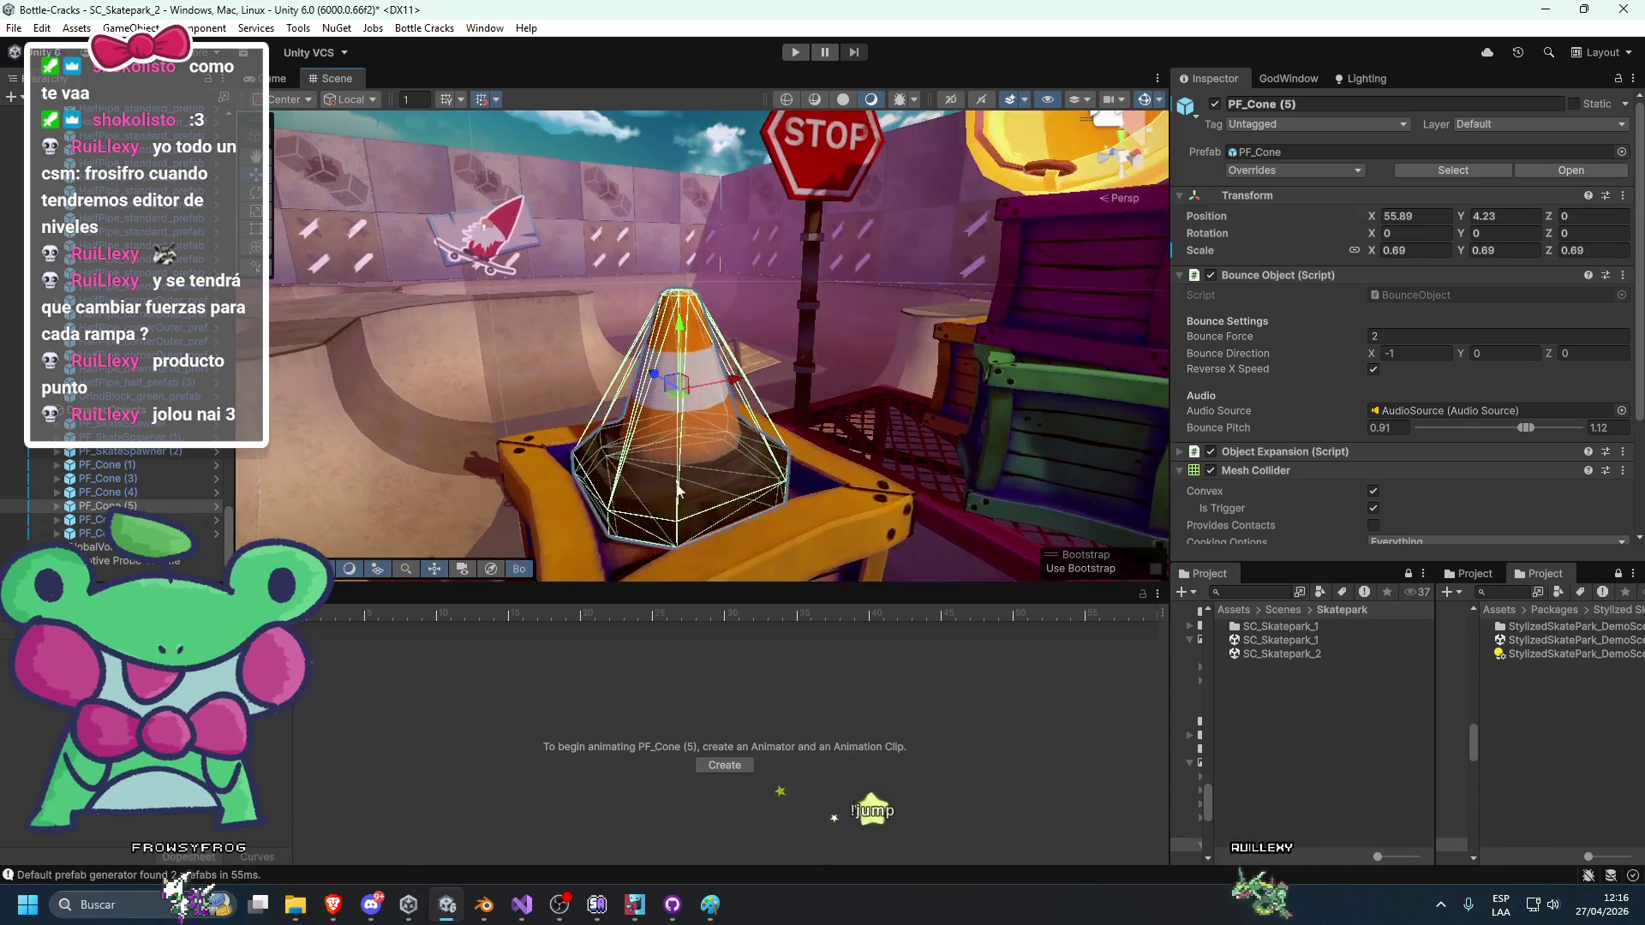
scroll(711, 240, down, 1)
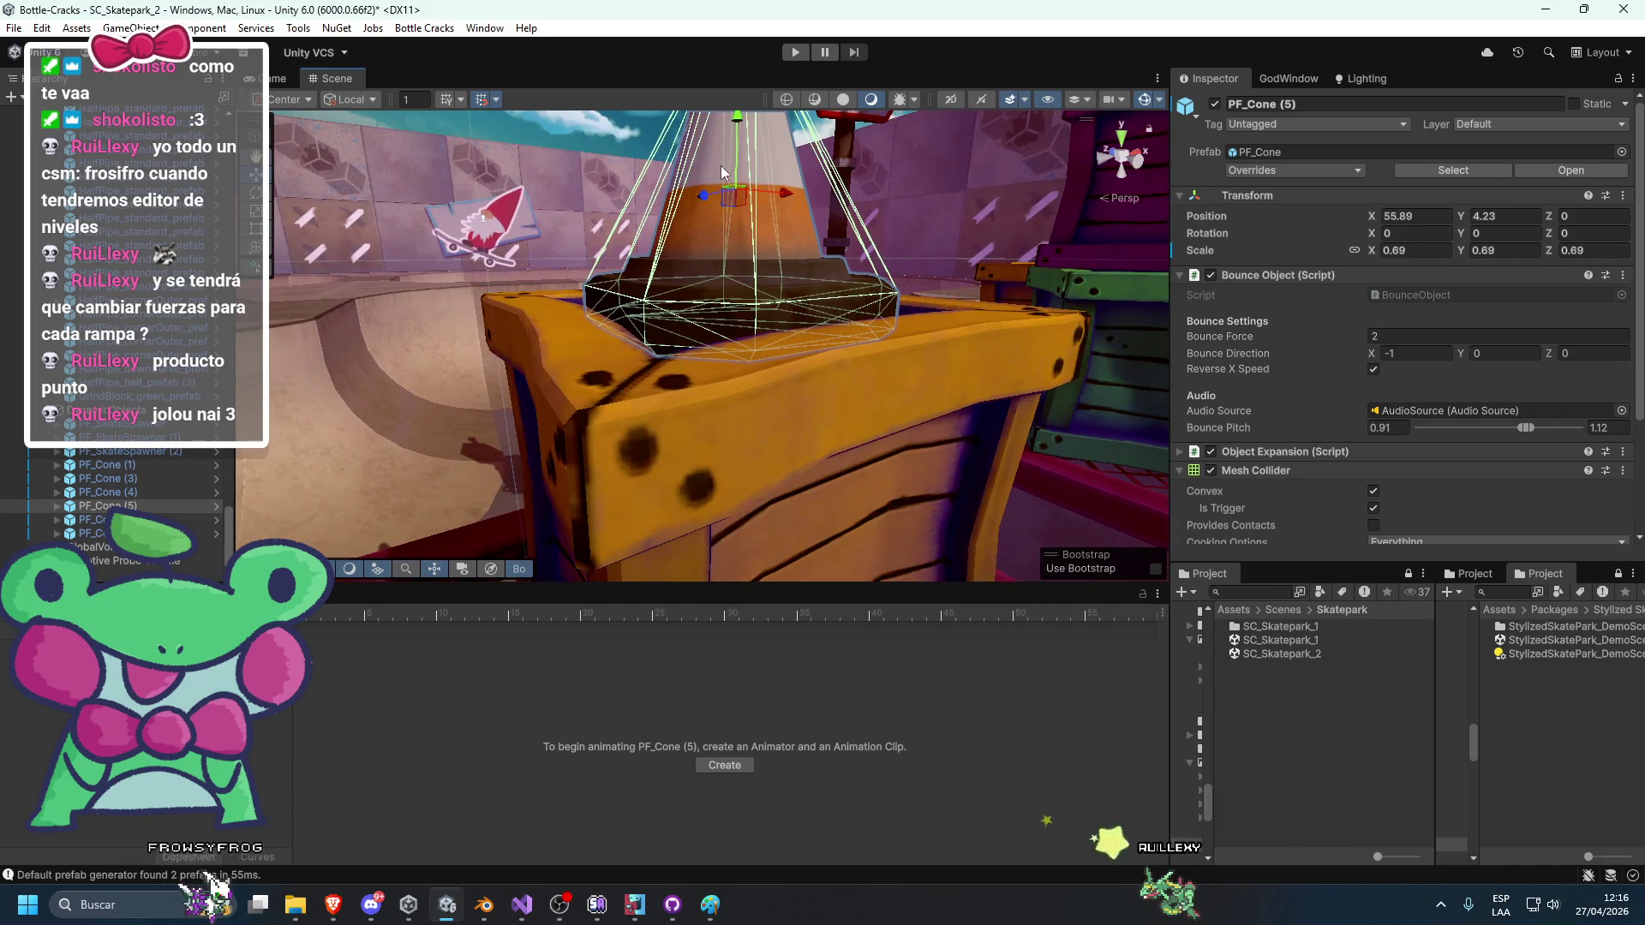
double_click(129, 519)
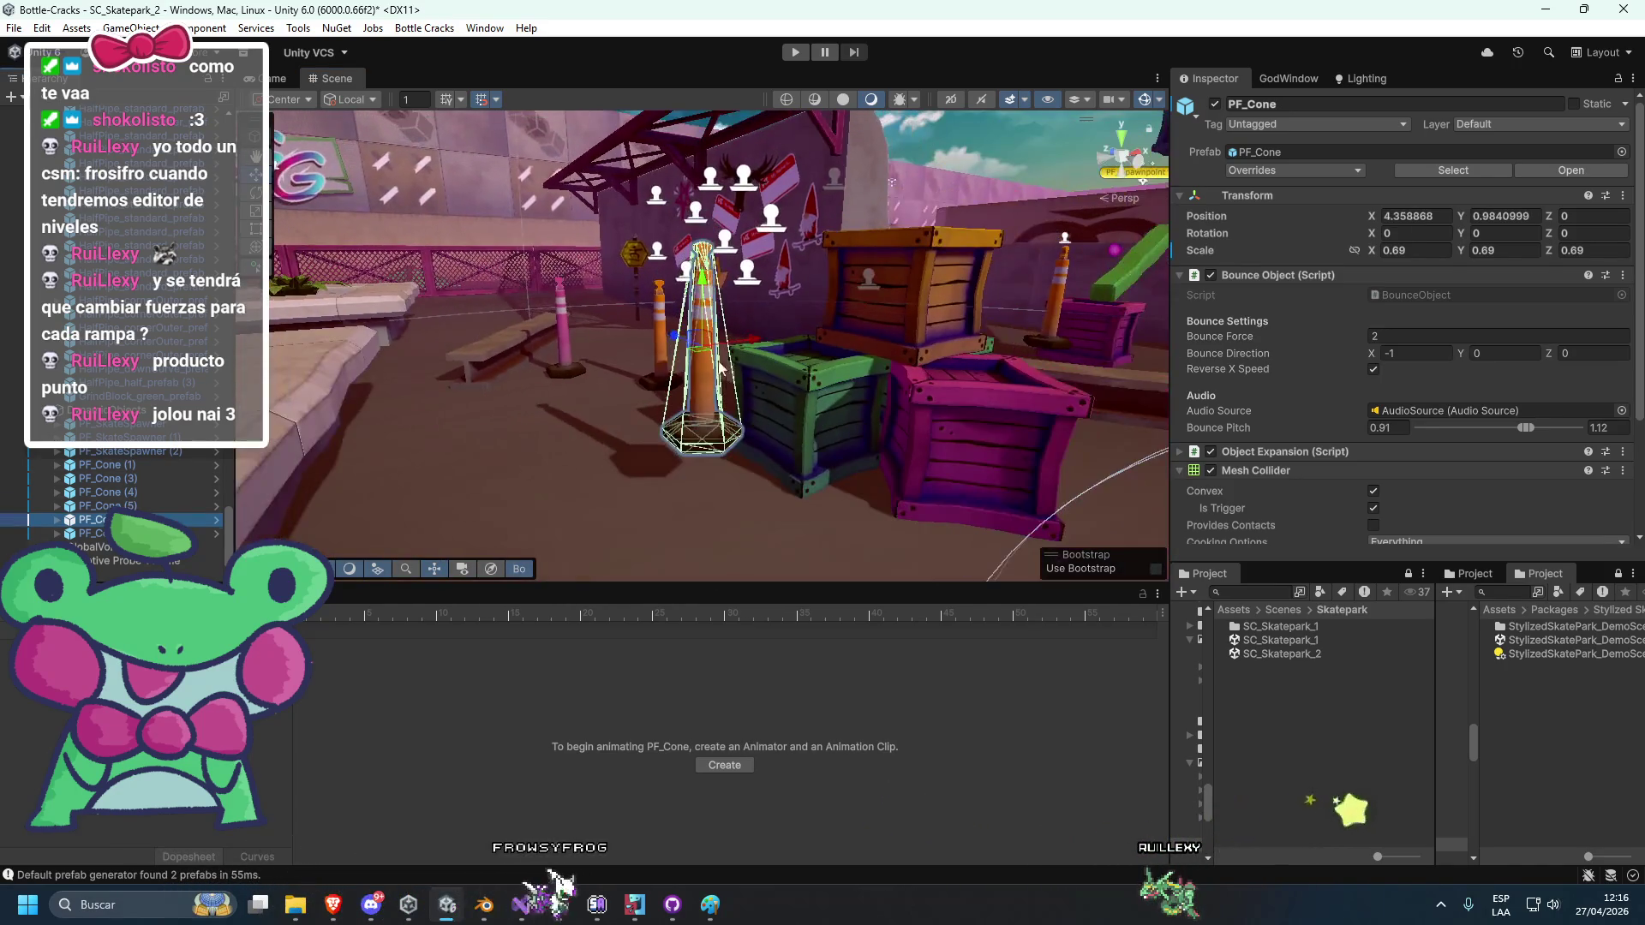
mouse_move(705, 282)
mouse_down()
mouse_move(689, 347)
mouse_move(657, 341)
mouse_up()
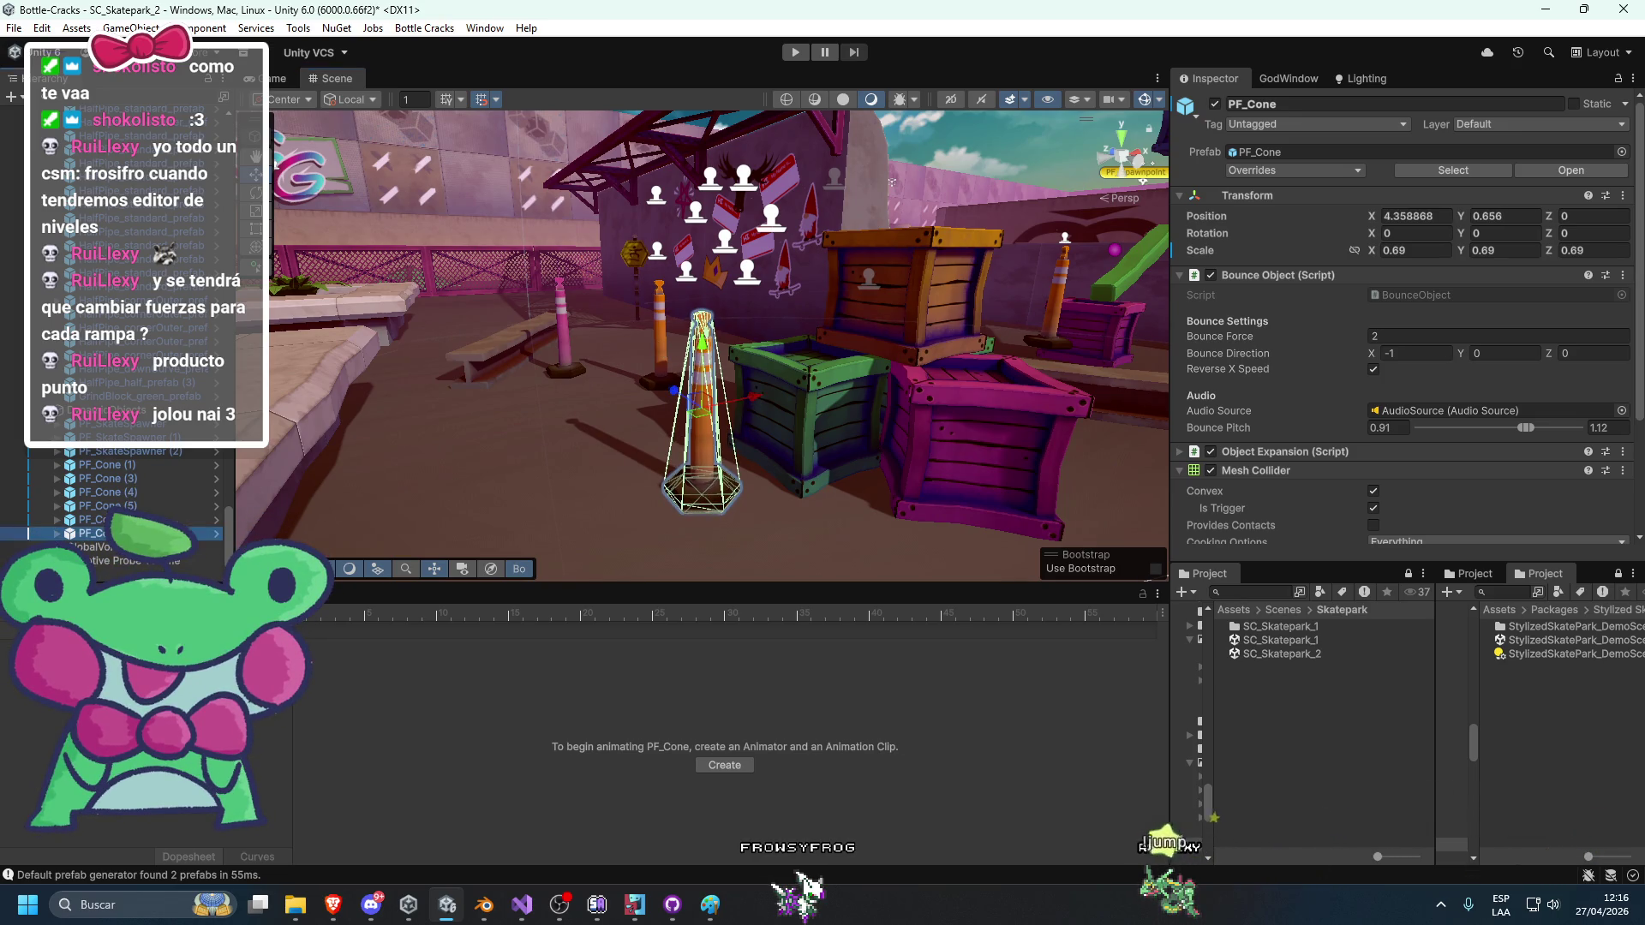
click(656, 341)
key(f)
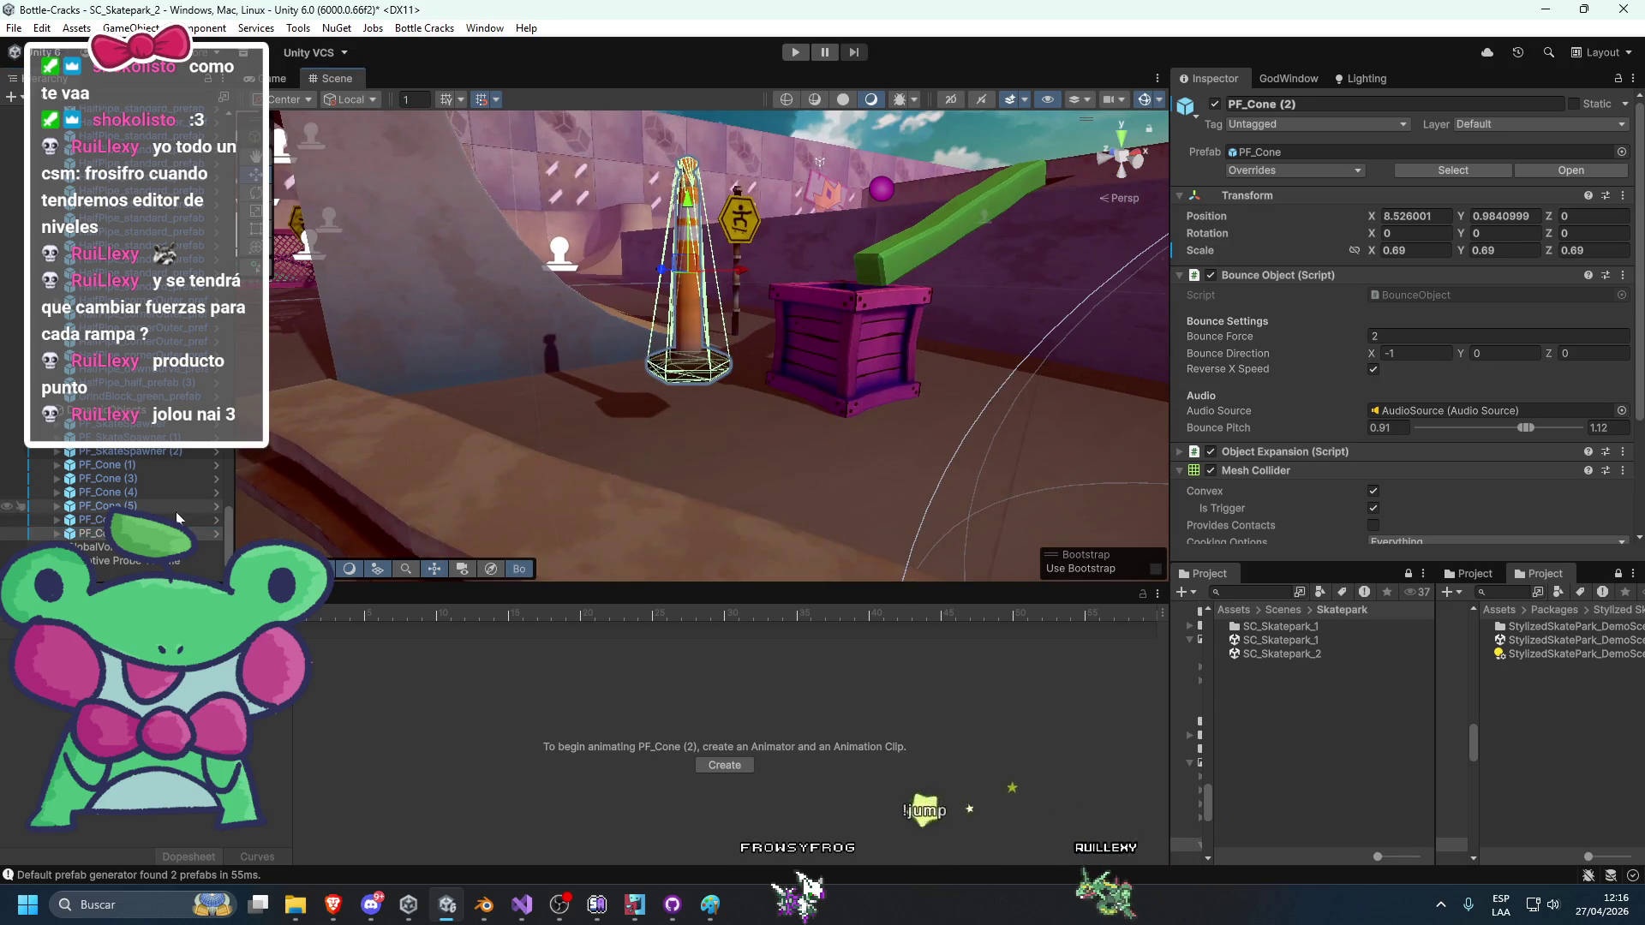
click(1504, 216)
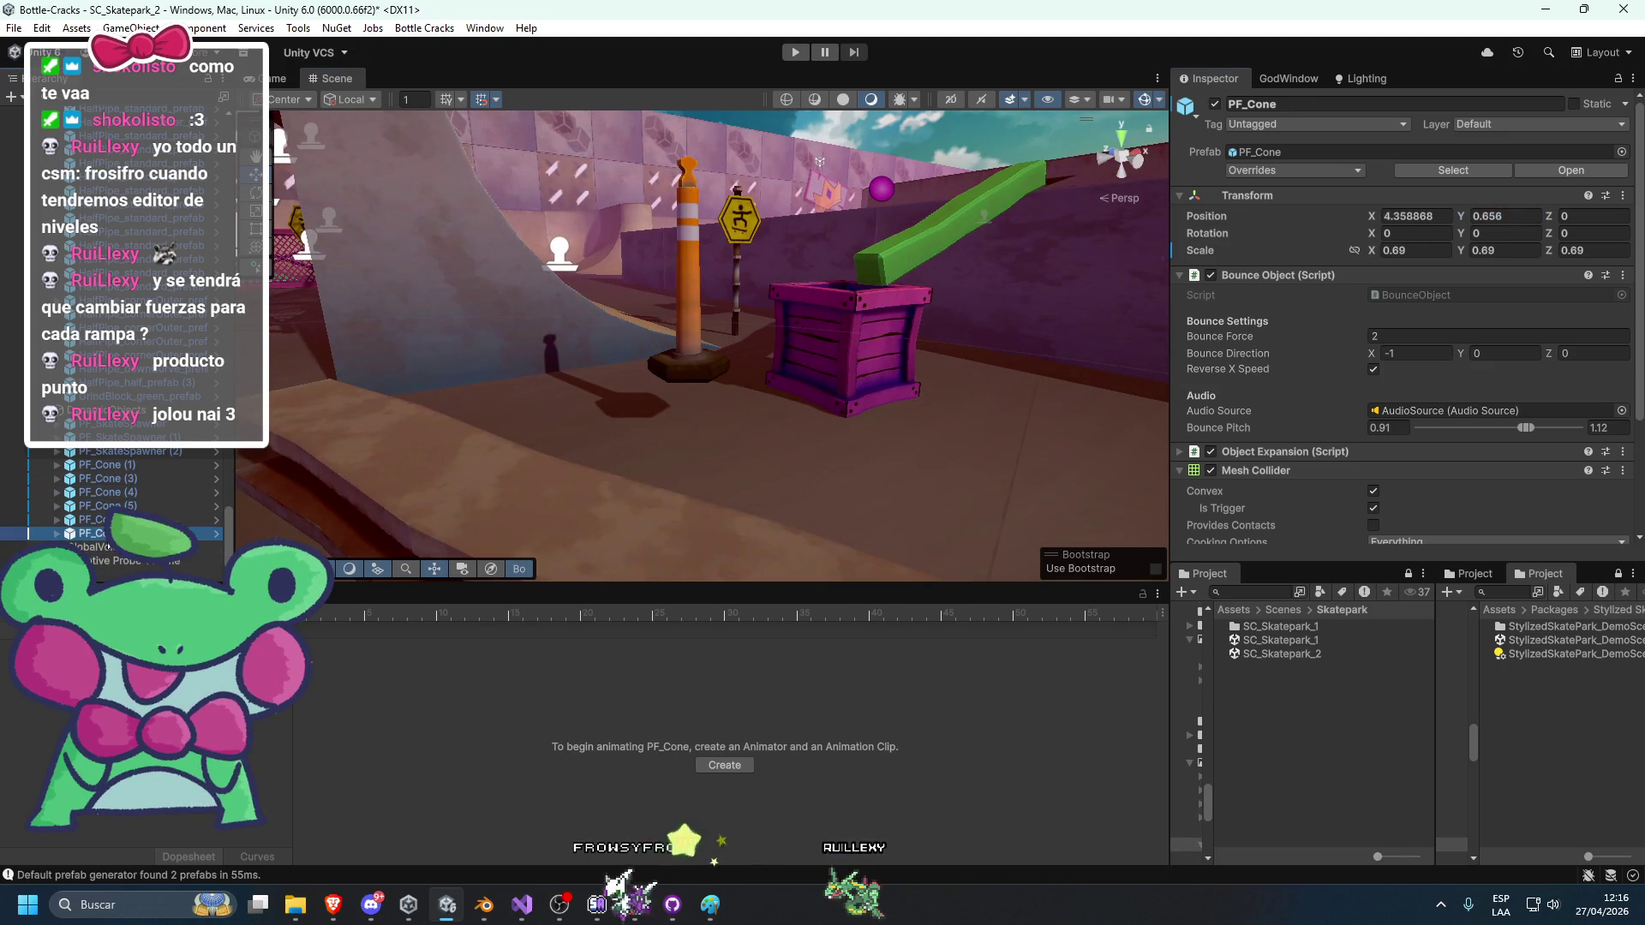
click(850, 209)
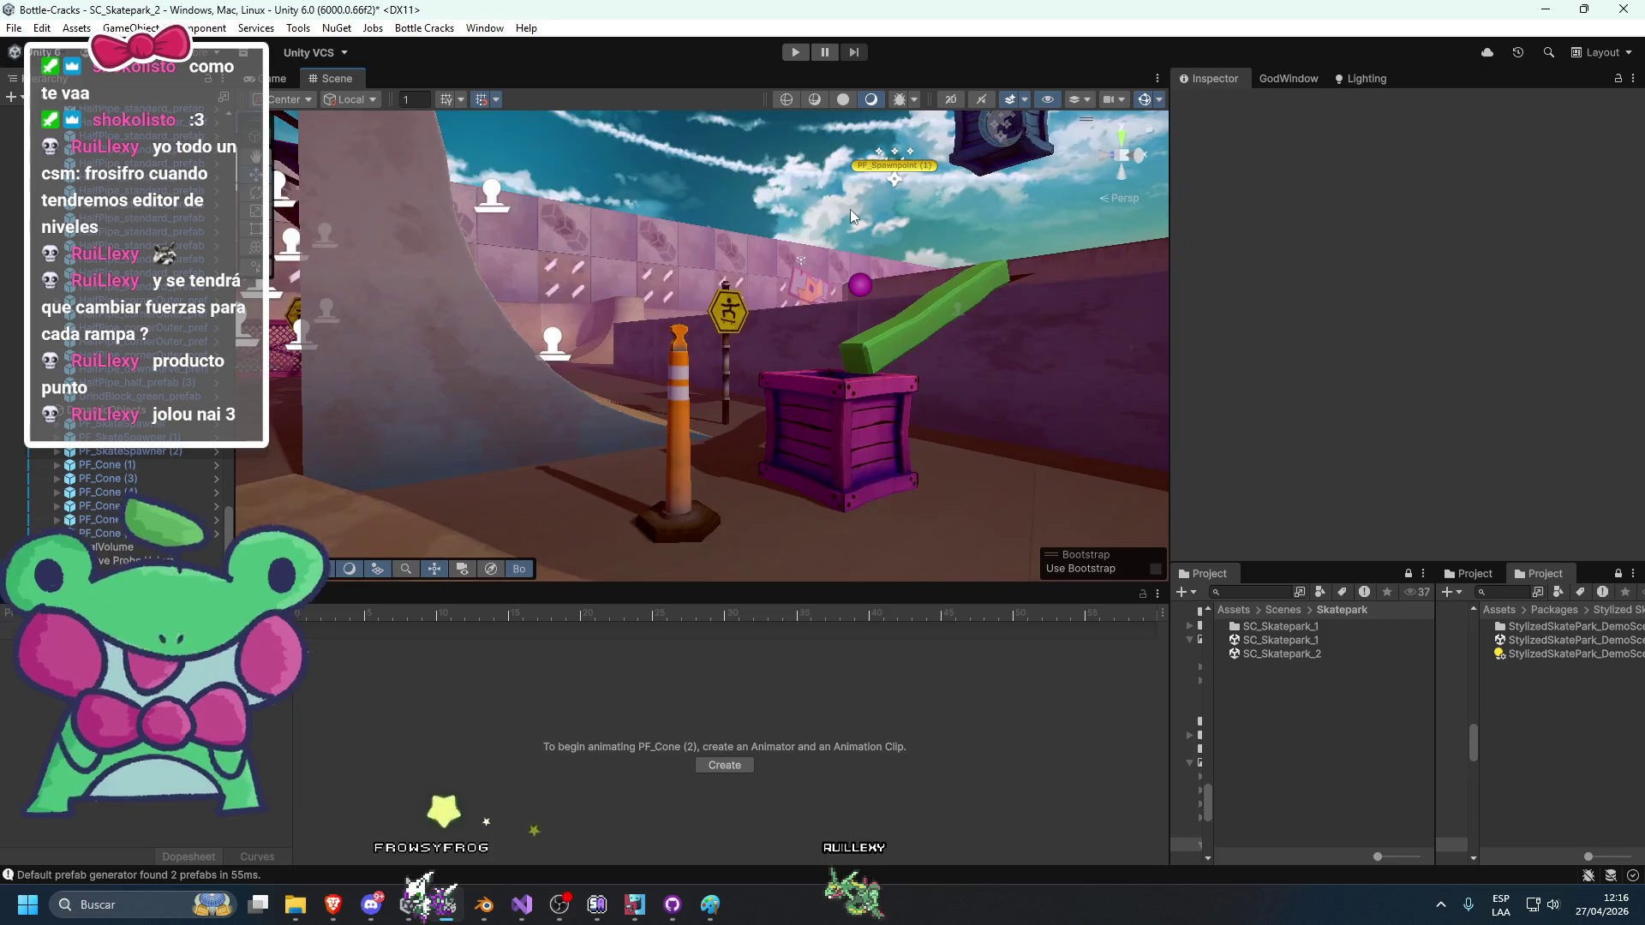
Rotate the yellow end goal above the stacked crates to about 97° on Z.
scroll(601, 317, down, 10)
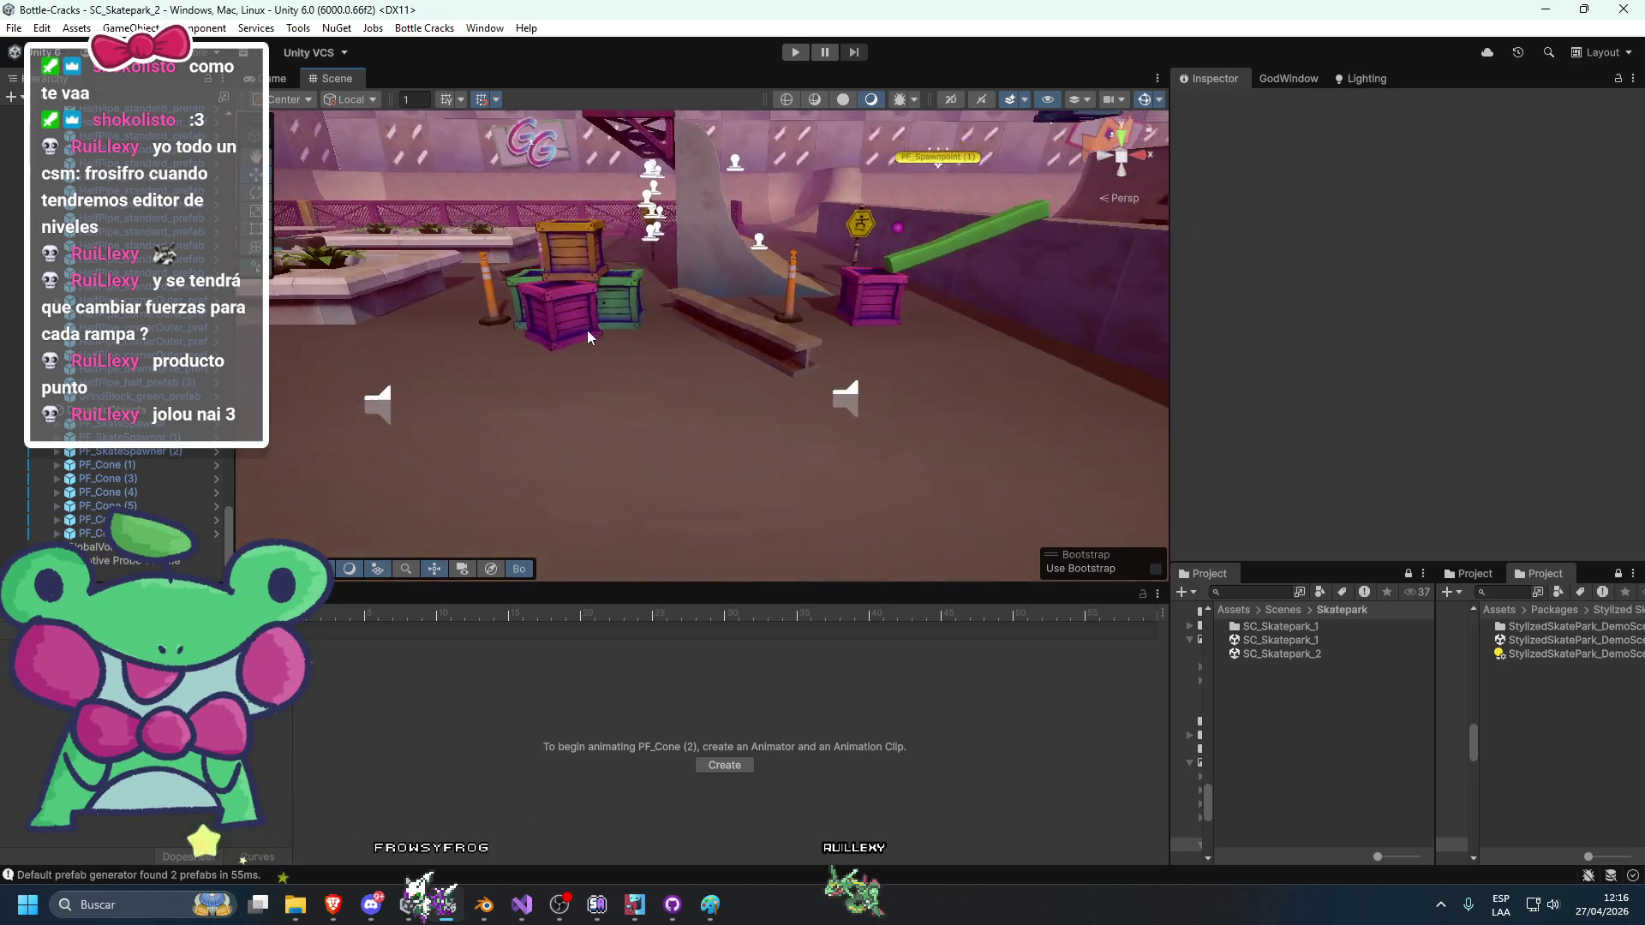
mouse_move(683, 442)
mouse_down()
mouse_move(550, 434)
mouse_move(601, 403)
mouse_move(697, 393)
mouse_move(567, 470)
mouse_up()
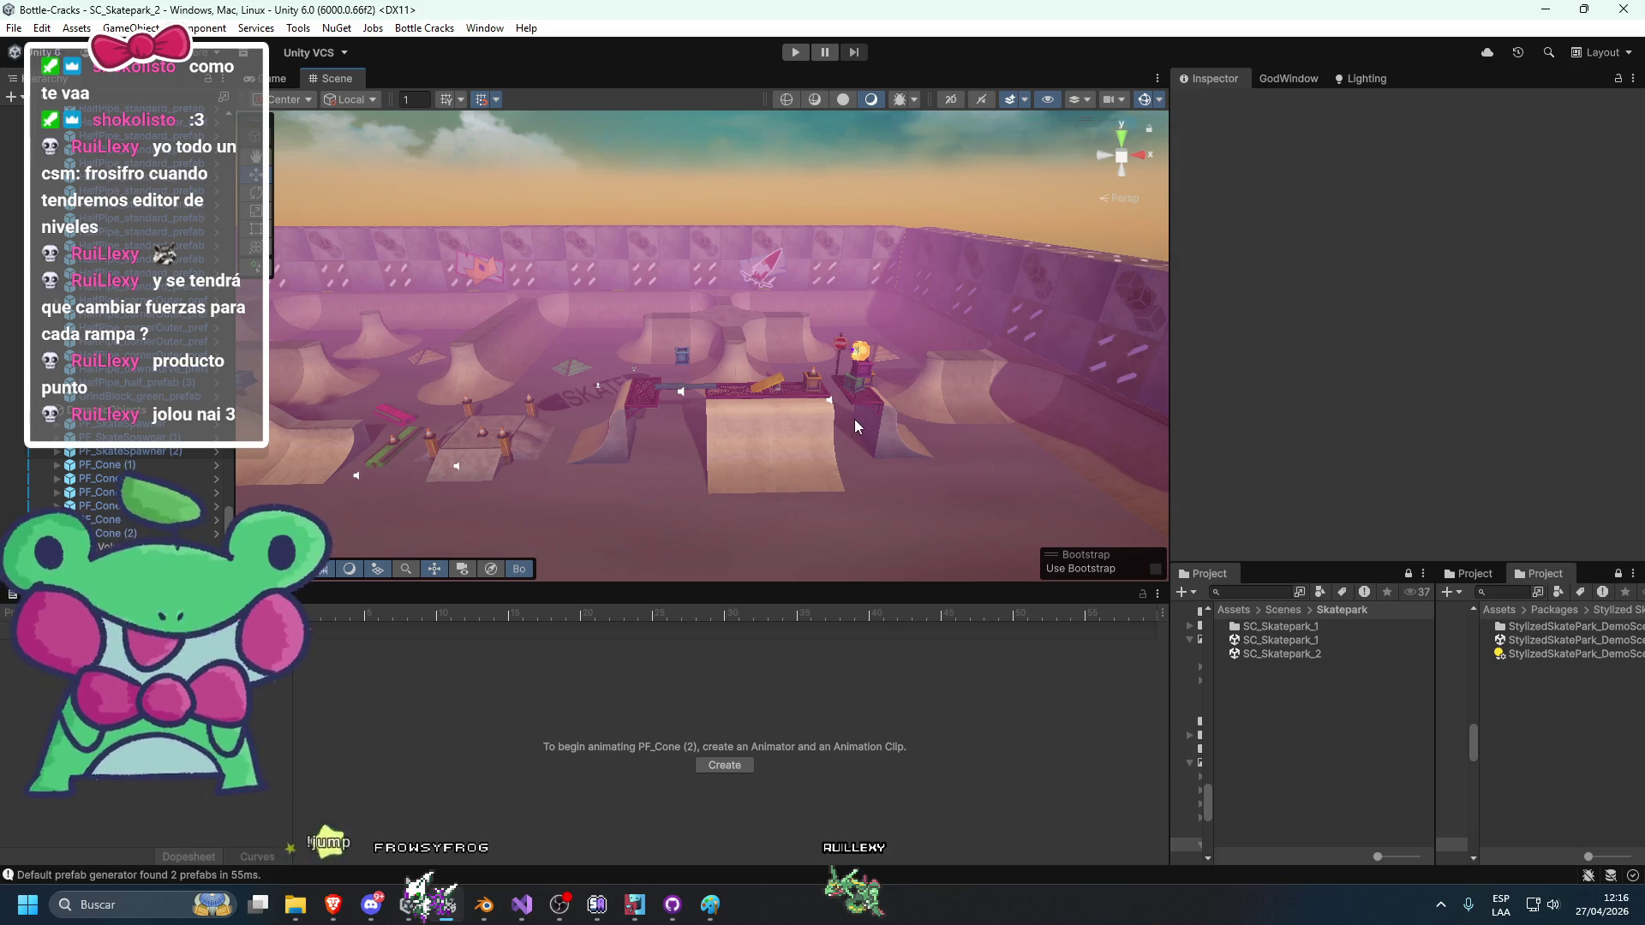
drag(855, 419, 582, 392)
scroll(671, 389, up, 10)
drag(766, 372, 1022, 358)
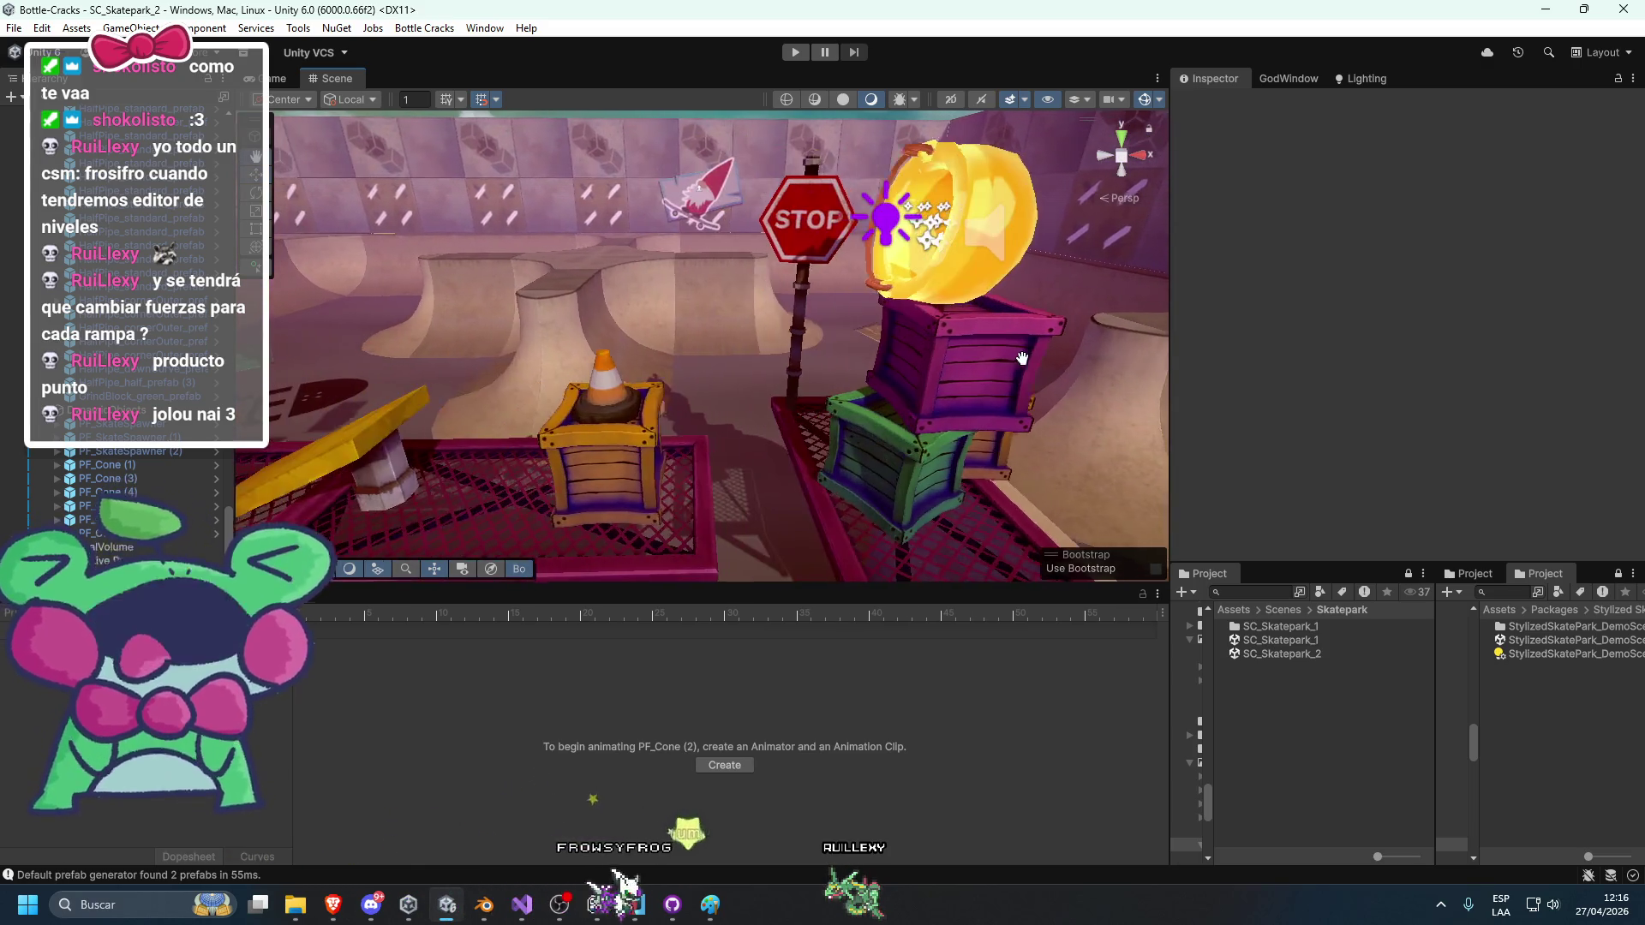
drag(788, 348, 793, 275)
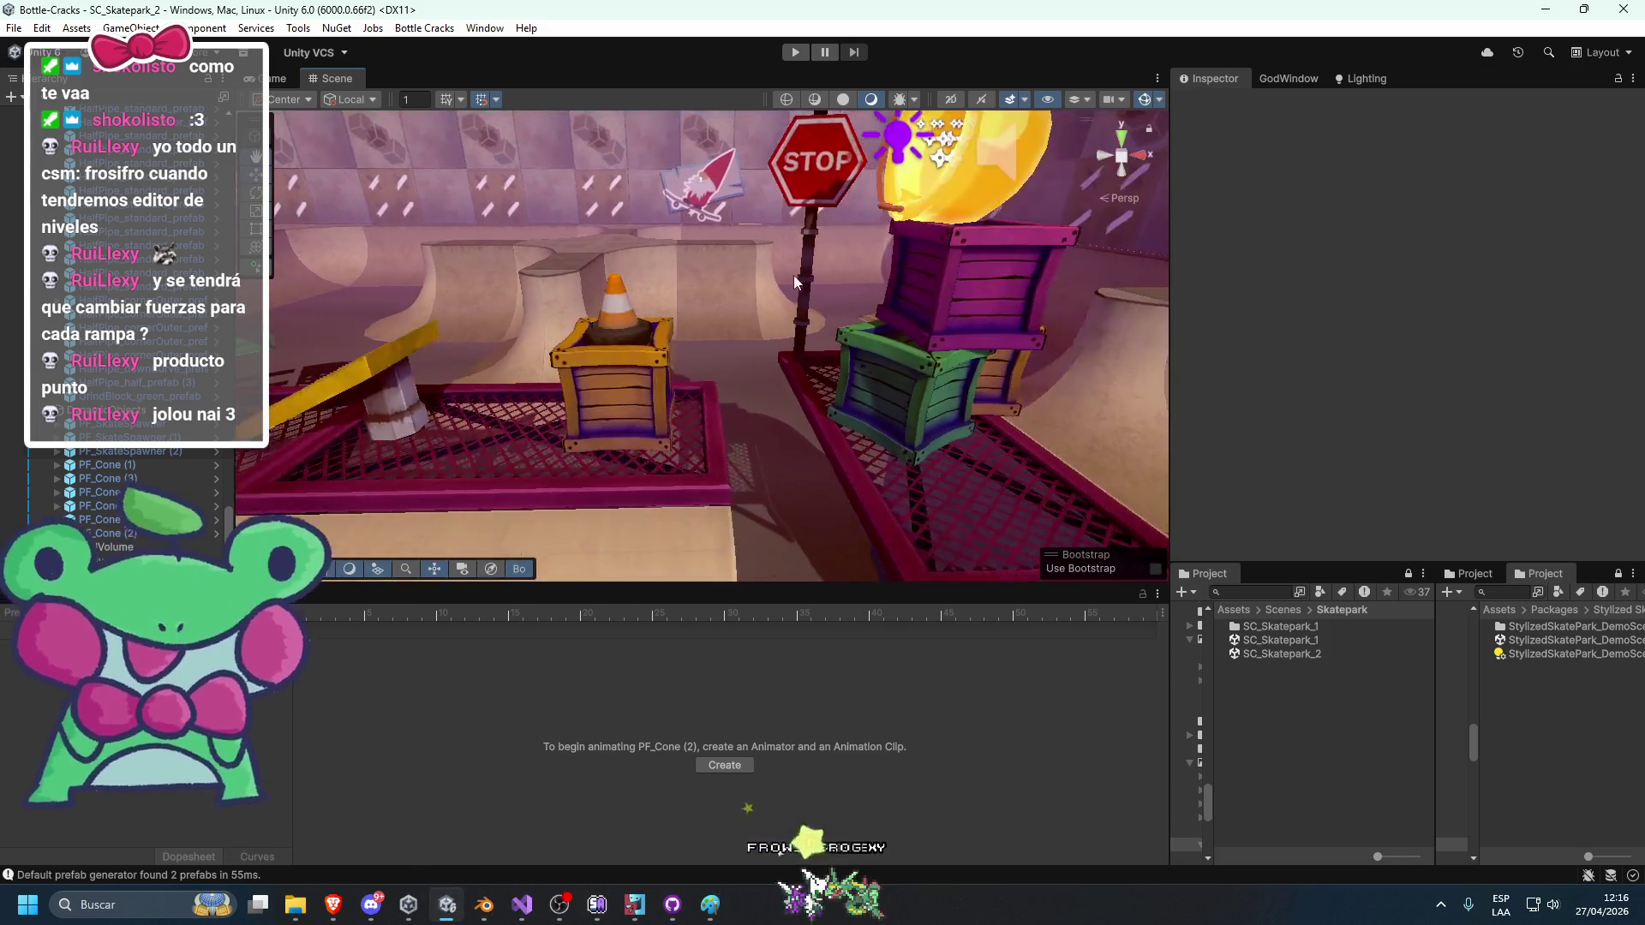
click(937, 174)
drag(937, 175, 883, 176)
key(e)
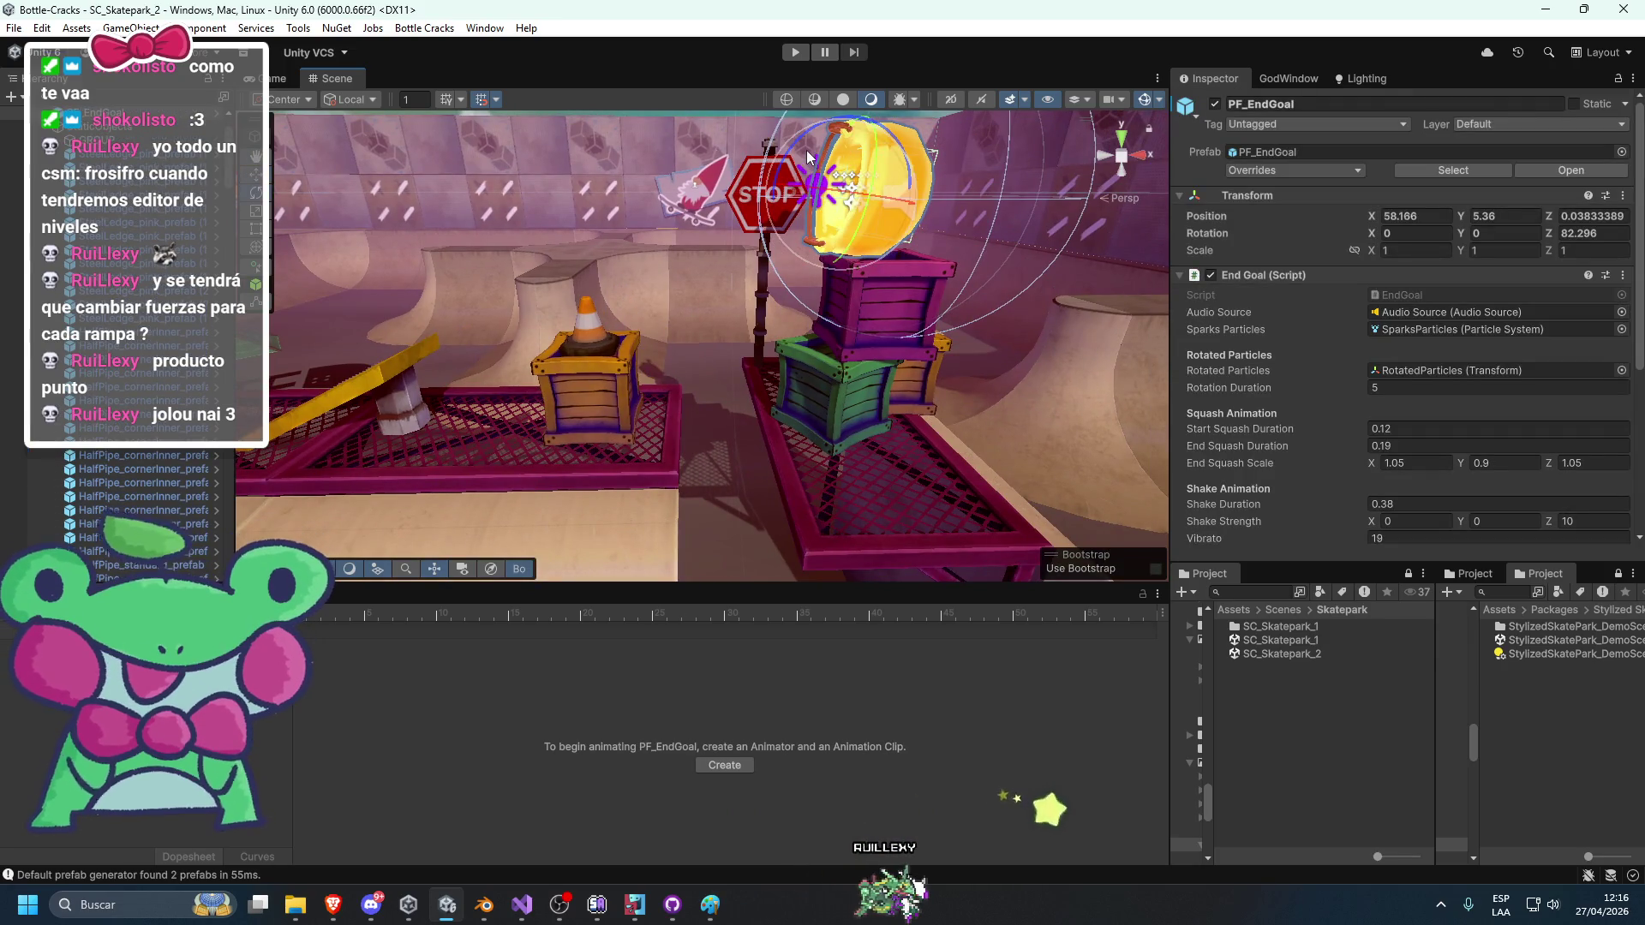
mouse_move(793, 149)
mouse_down()
mouse_move(751, 194)
mouse_move(801, 176)
mouse_move(828, 188)
mouse_move(793, 222)
mouse_move(822, 197)
mouse_move(793, 195)
mouse_up()
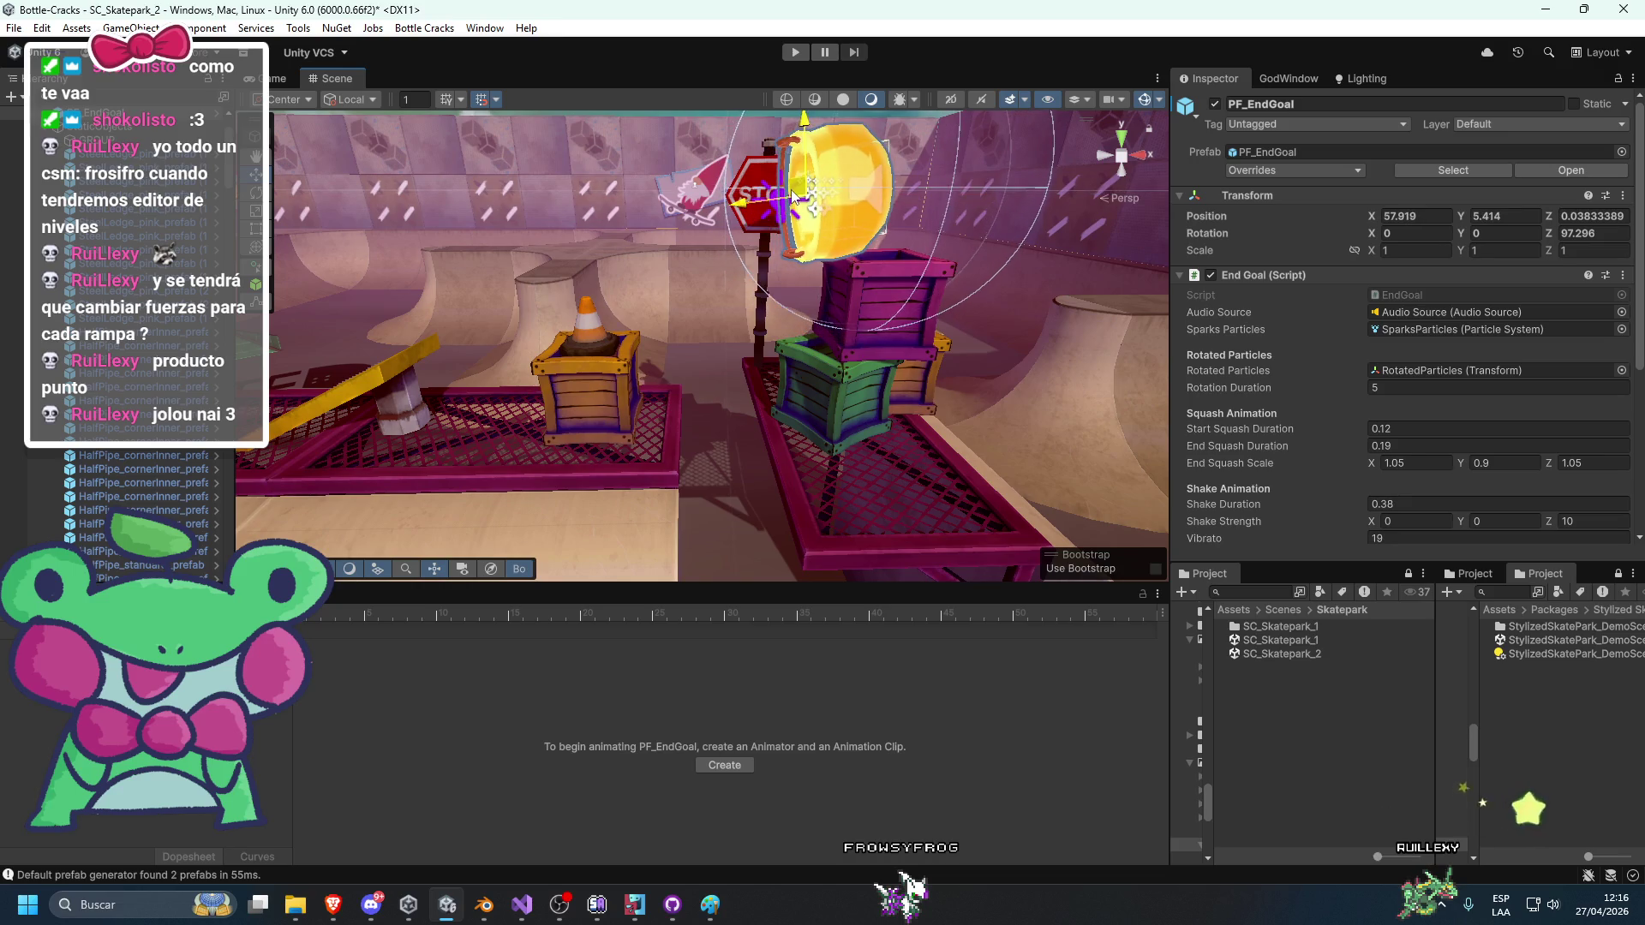
Nudge the end goal slightly right and down, then deselect it.
scroll(810, 192, down, 3)
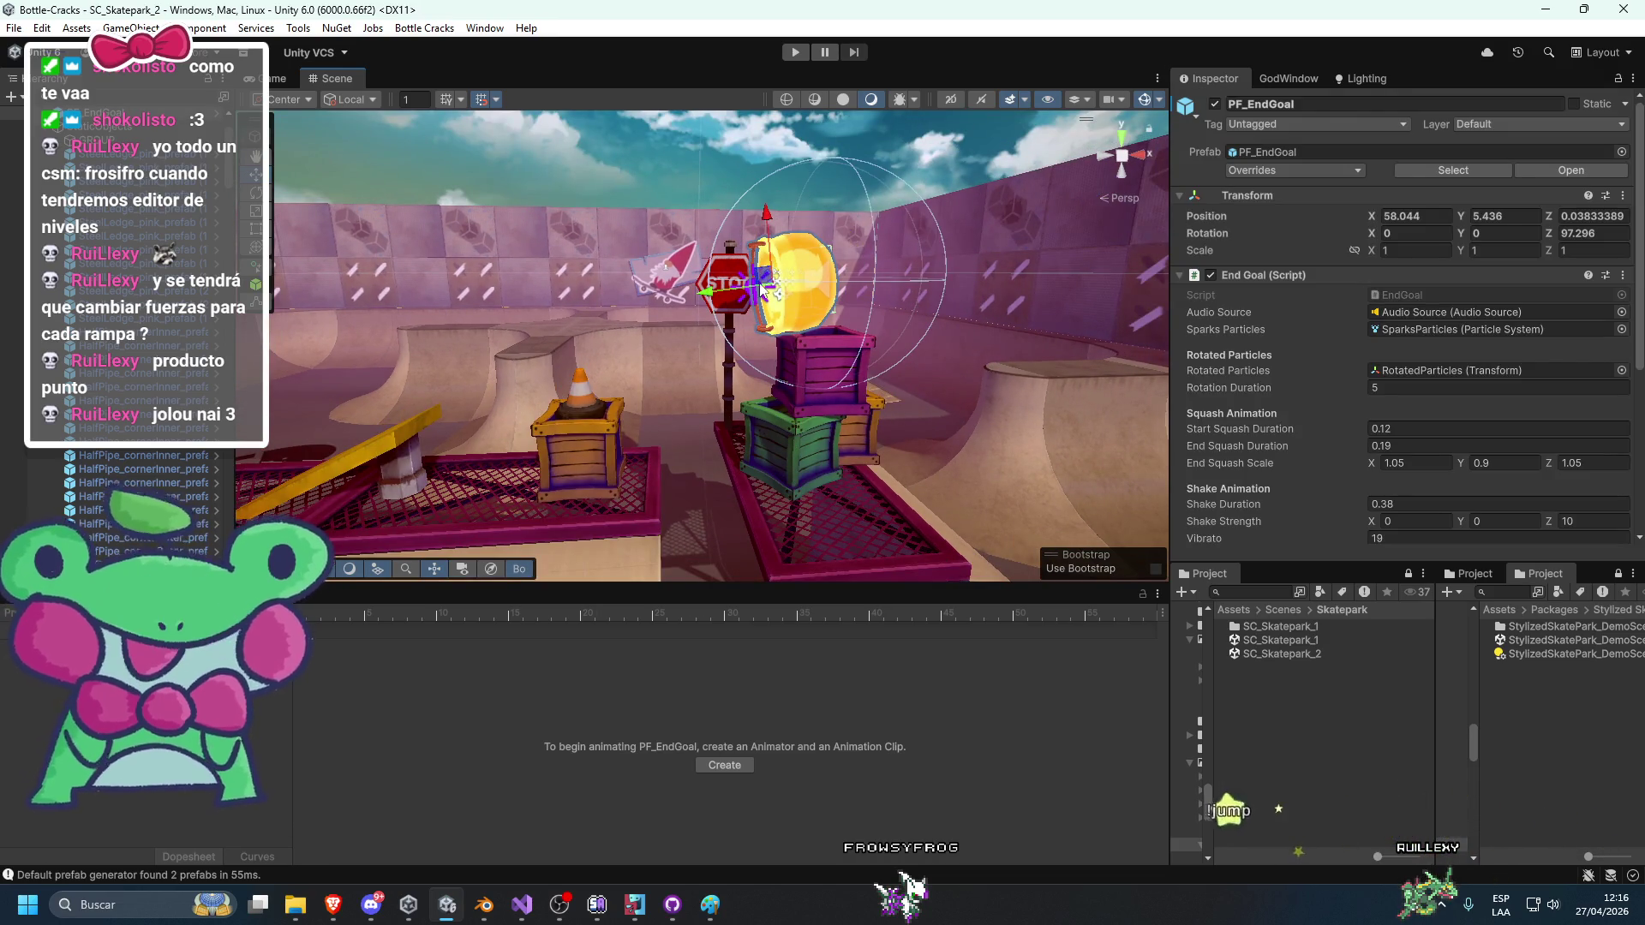
drag(797, 269, 783, 291)
click(824, 202)
Turn toward the benches and planters and select the light-blue billboard on the wall.
mouse_move(824, 202)
mouse_down()
mouse_move(646, 252)
mouse_move(873, 257)
mouse_up()
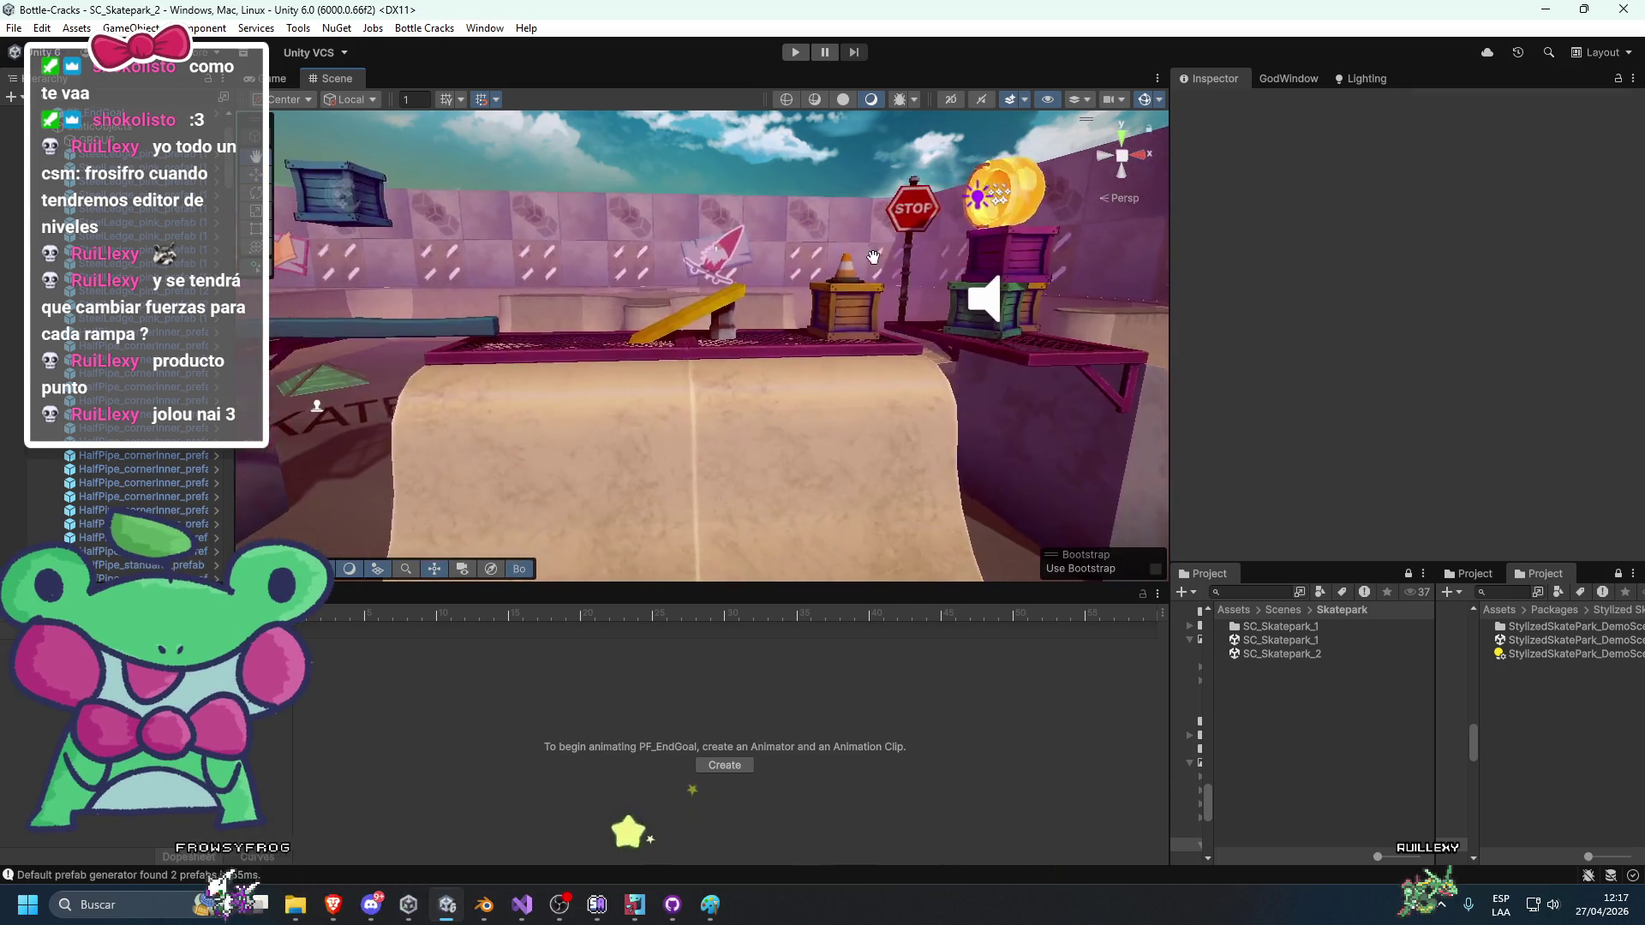
scroll(873, 258, down, 10)
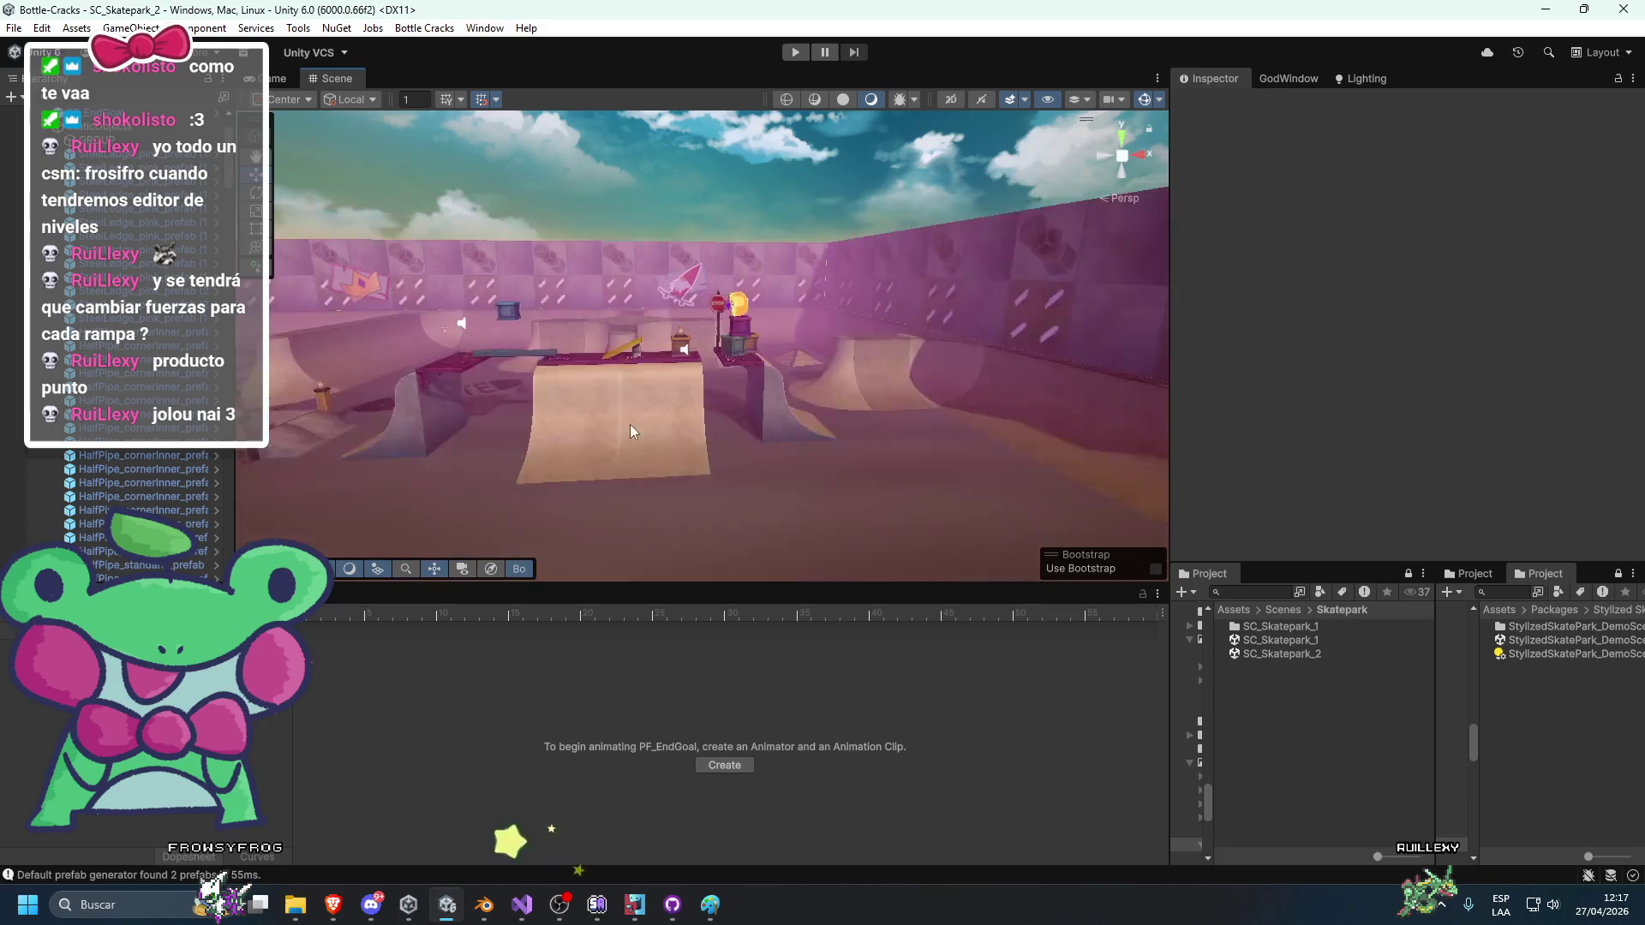
mouse_move(712, 346)
mouse_down()
mouse_move(918, 352)
mouse_move(946, 381)
mouse_move(225, 414)
mouse_move(454, 285)
mouse_move(778, 380)
mouse_move(612, 450)
mouse_move(801, 534)
mouse_move(644, 428)
mouse_move(631, 336)
mouse_move(728, 358)
mouse_move(690, 426)
mouse_move(661, 398)
mouse_move(491, 380)
mouse_up()
click(644, 313)
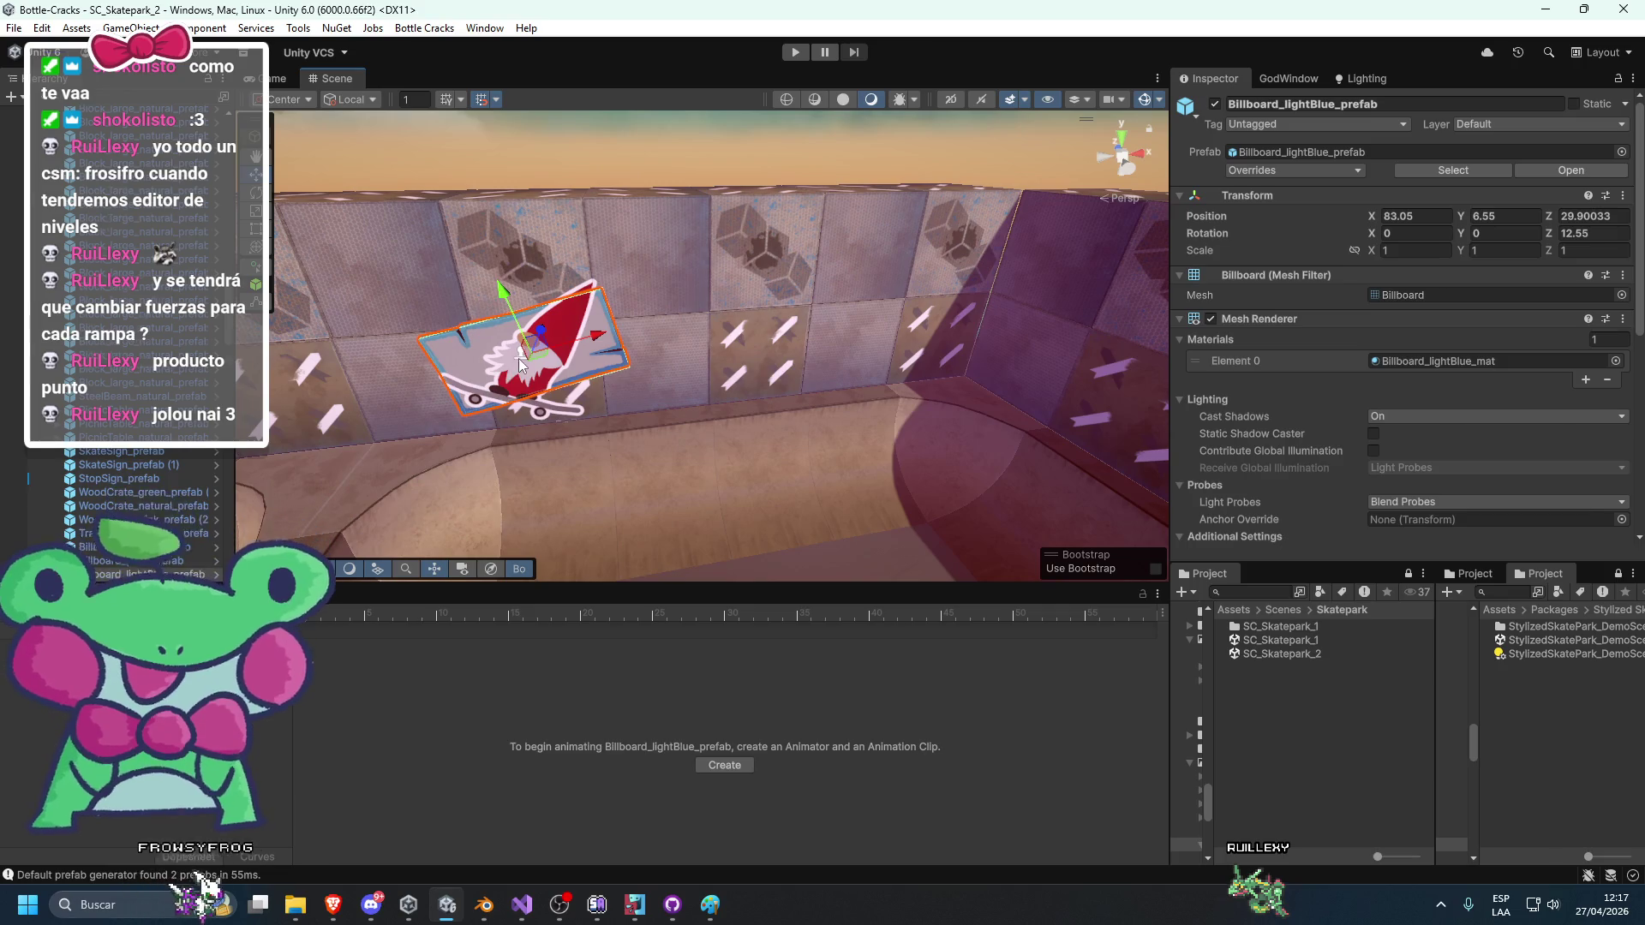
Resize the crown decal on the wall to 2.07 by 2.07.
click(490, 380)
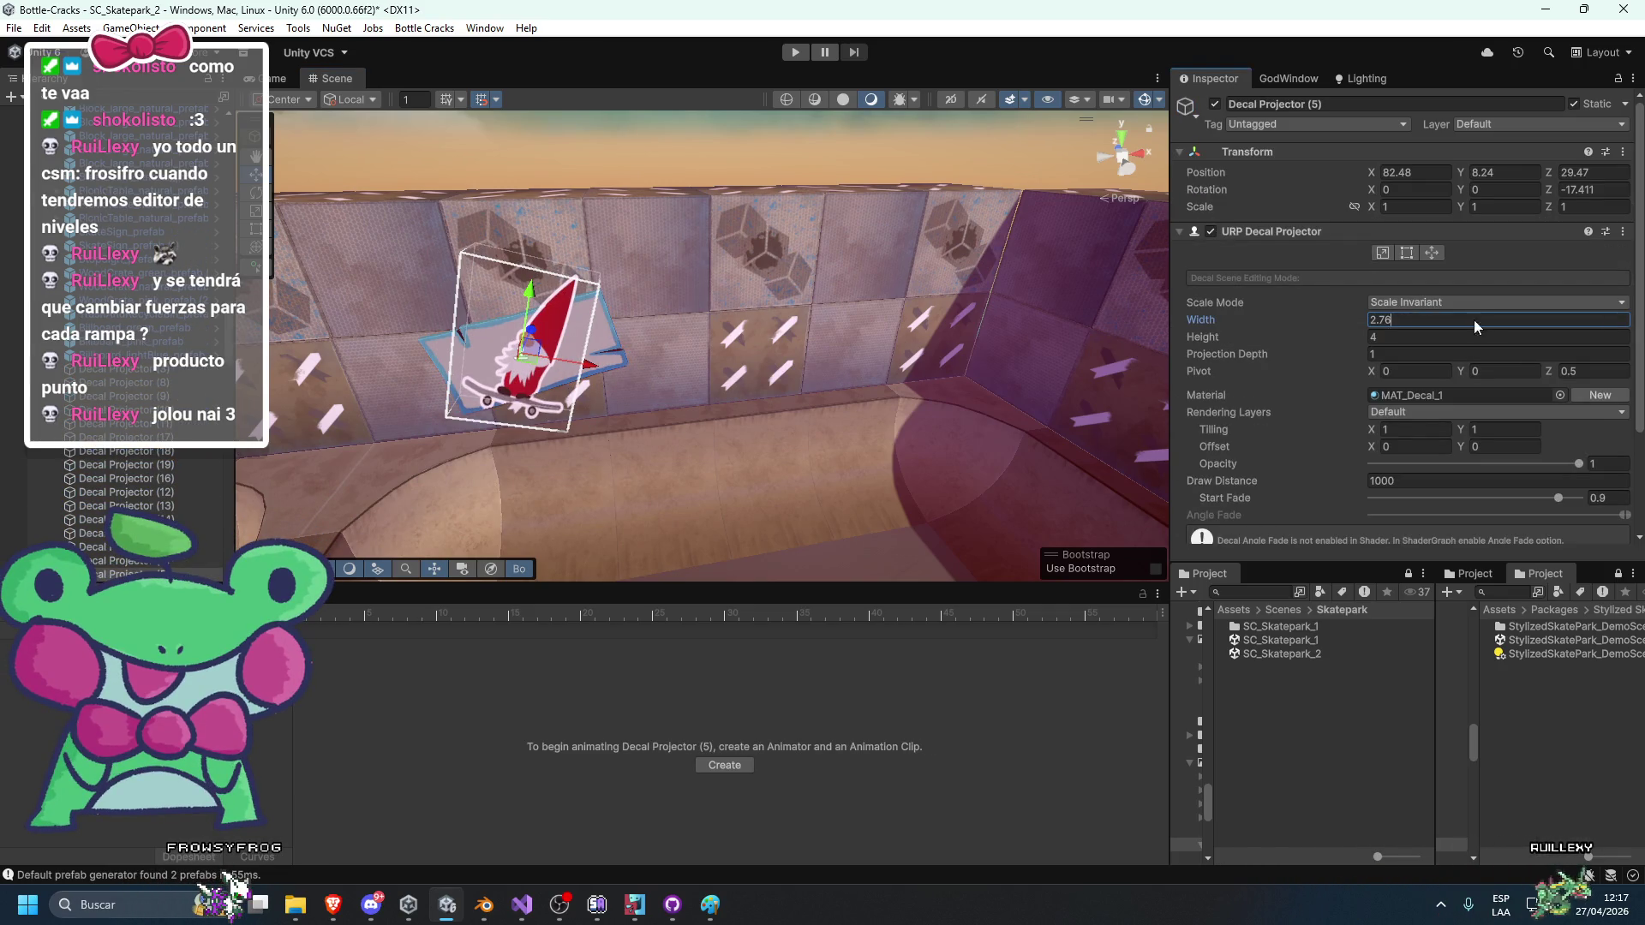
mouse_move(904, 313)
mouse_down()
mouse_move(658, 172)
mouse_move(521, 368)
mouse_move(597, 299)
mouse_up()
click(503, 286)
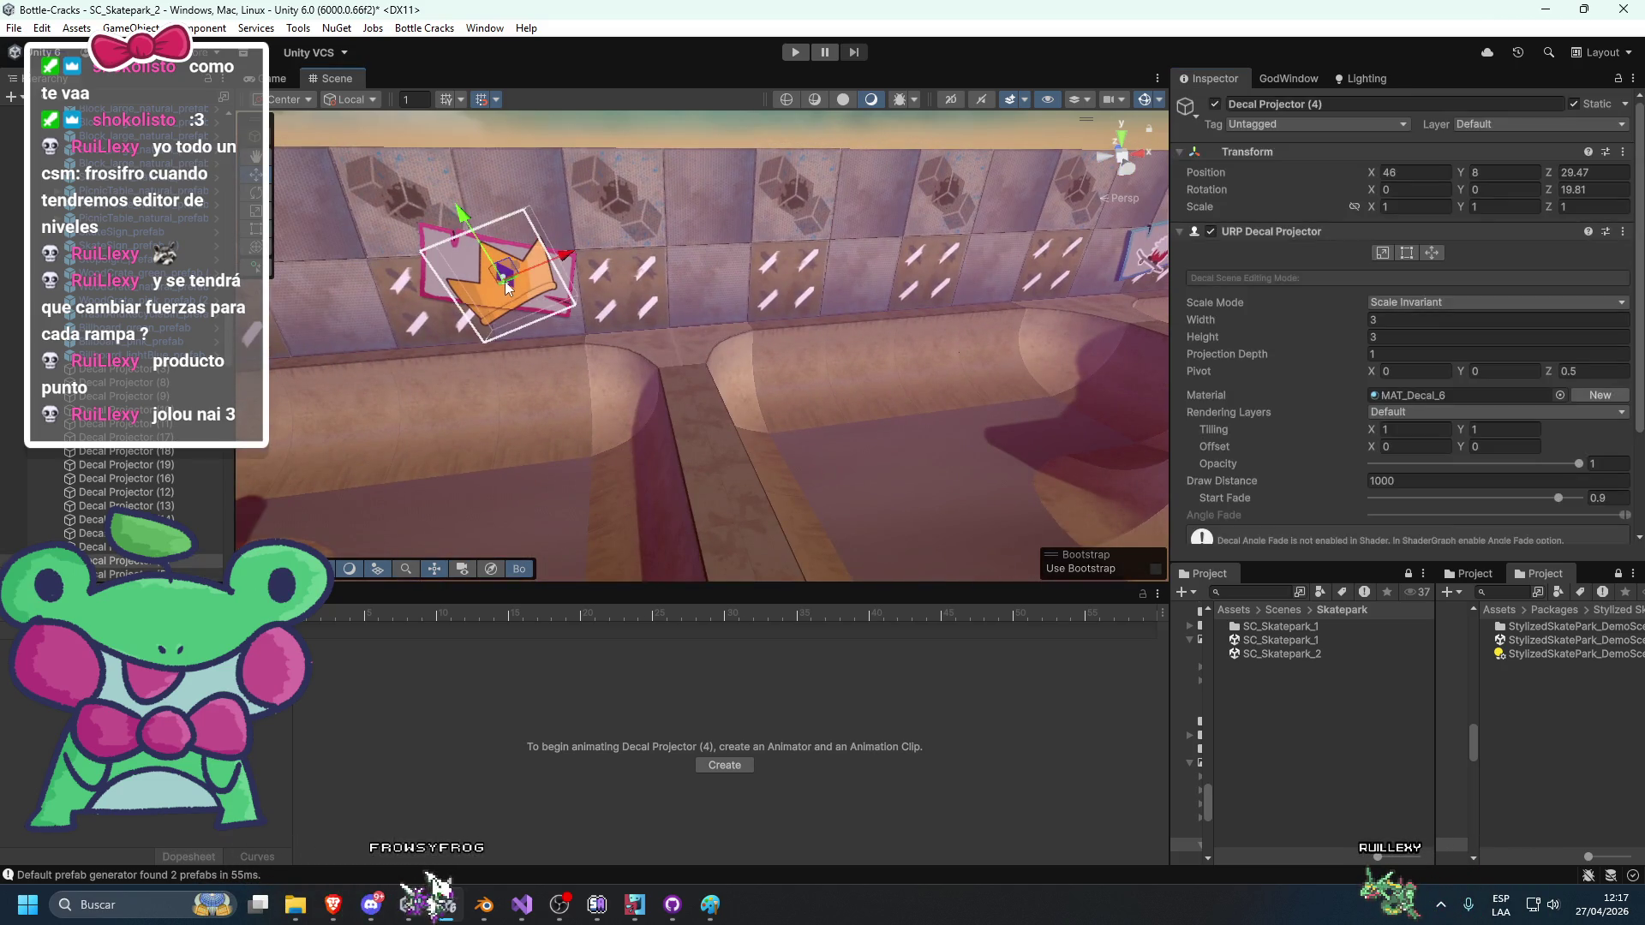
click(1408, 323)
text(2.07)
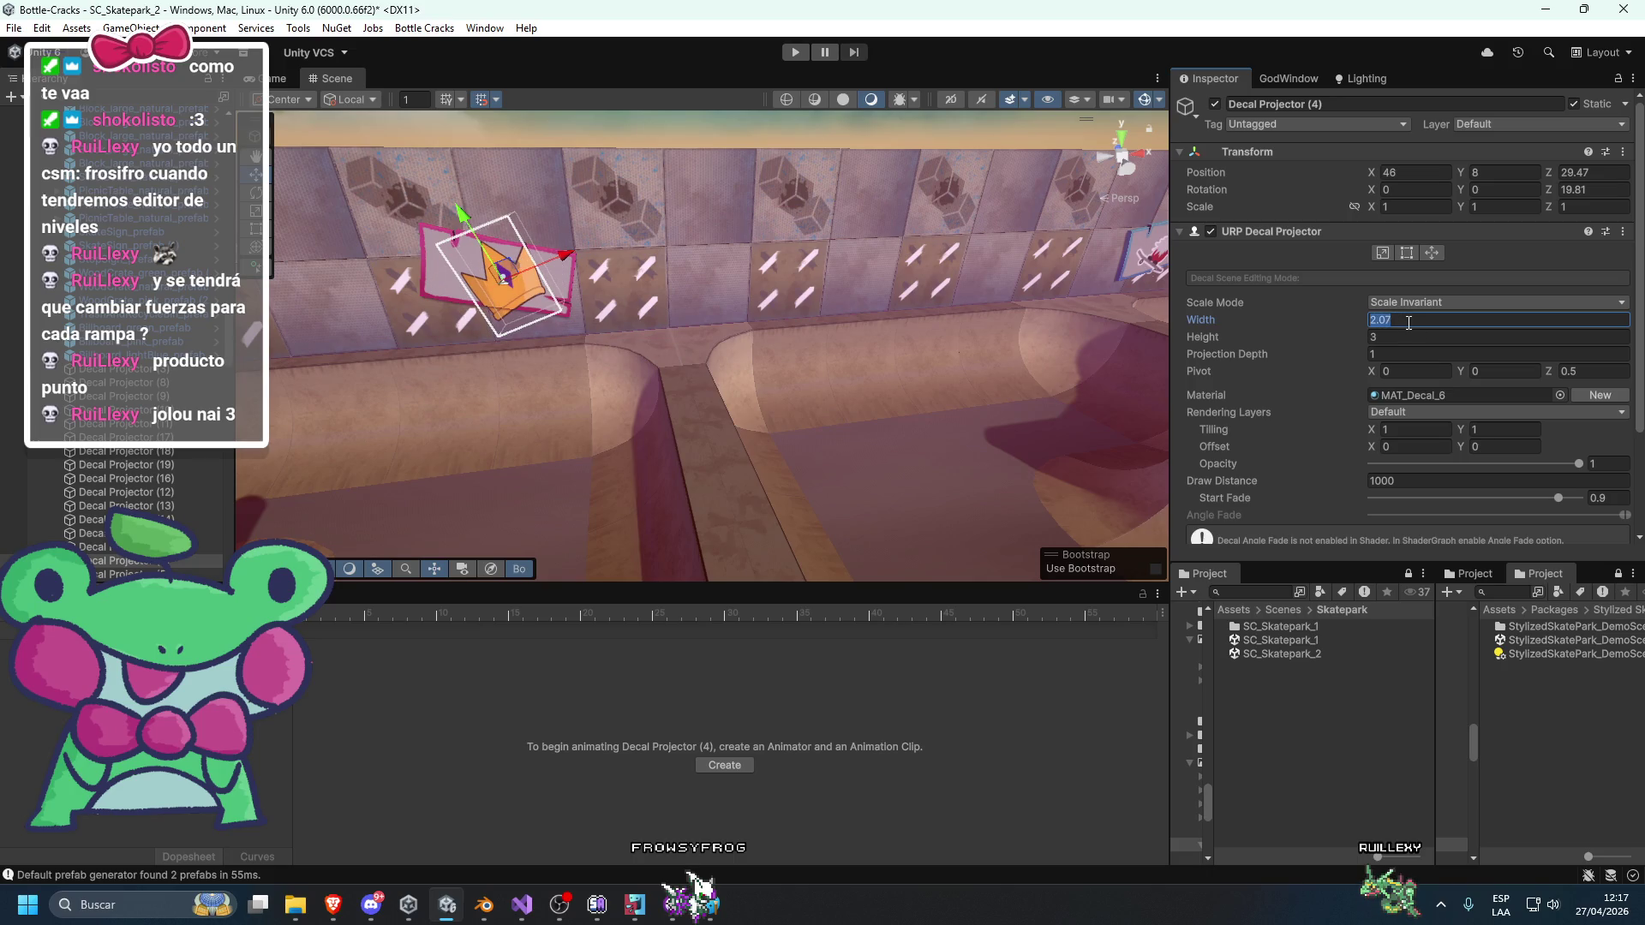
Inspect the GG wall decal and the SKATE floor decal, leaving nothing selected.
drag(889, 331, 568, 398)
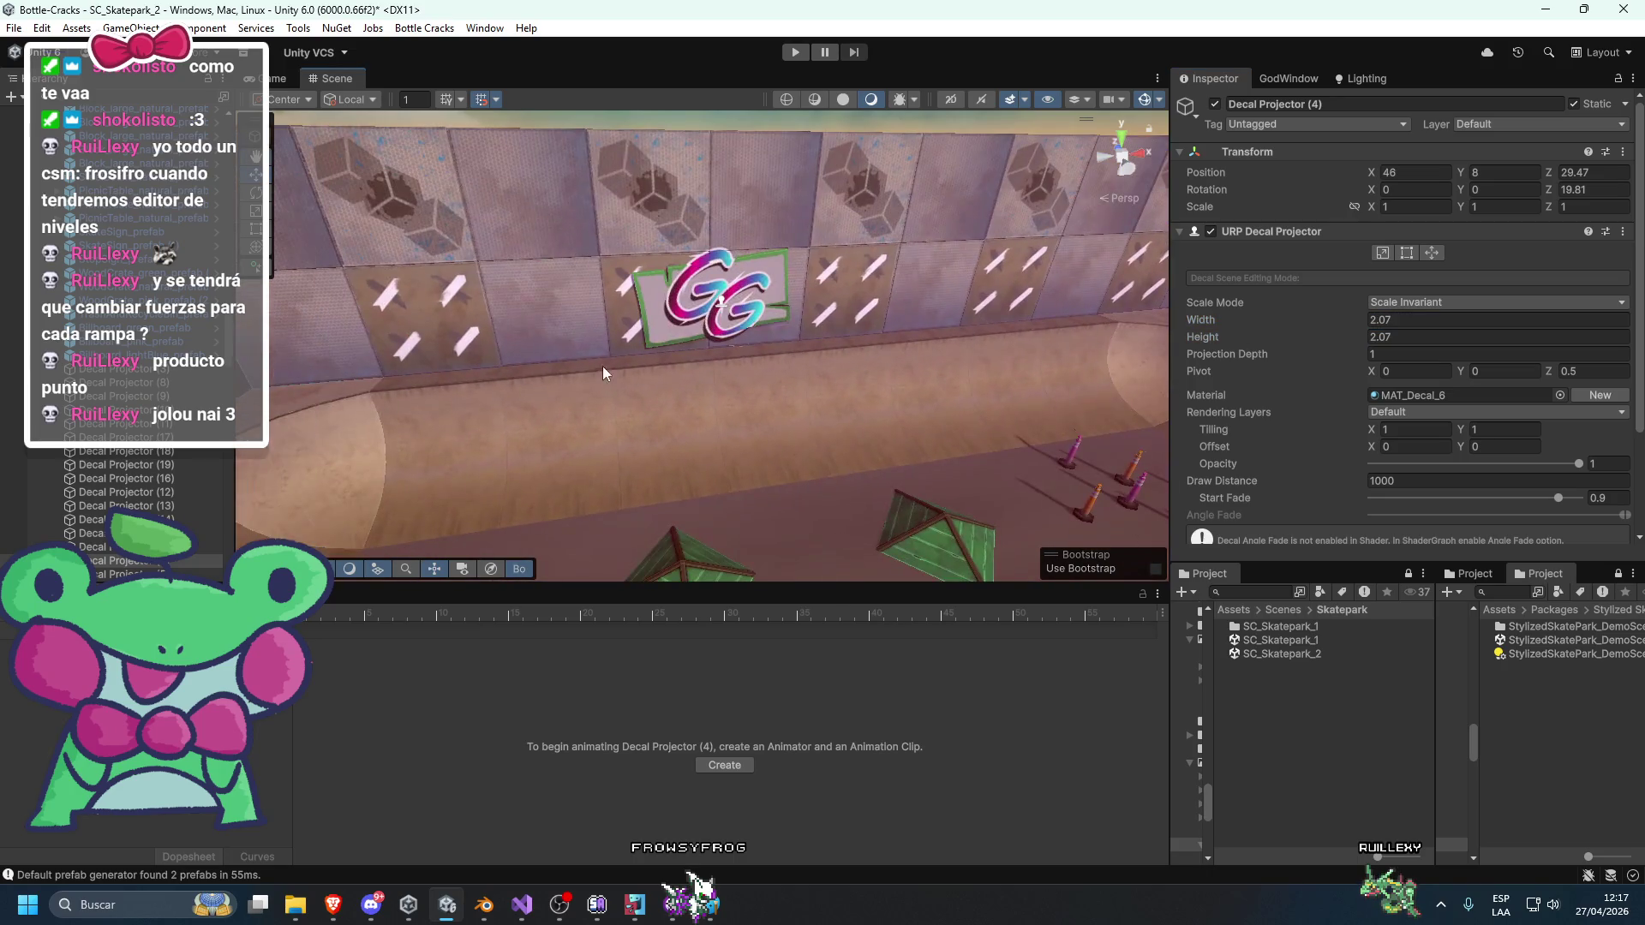
click(723, 313)
scroll(724, 313, down, 3)
mouse_move(776, 337)
mouse_down()
mouse_move(842, 377)
mouse_move(758, 384)
mouse_move(752, 411)
mouse_move(829, 398)
mouse_move(754, 406)
mouse_move(799, 351)
mouse_move(605, 375)
mouse_move(754, 197)
mouse_move(697, 378)
mouse_move(722, 424)
mouse_move(788, 437)
mouse_move(771, 402)
mouse_move(831, 403)
mouse_move(831, 443)
mouse_up()
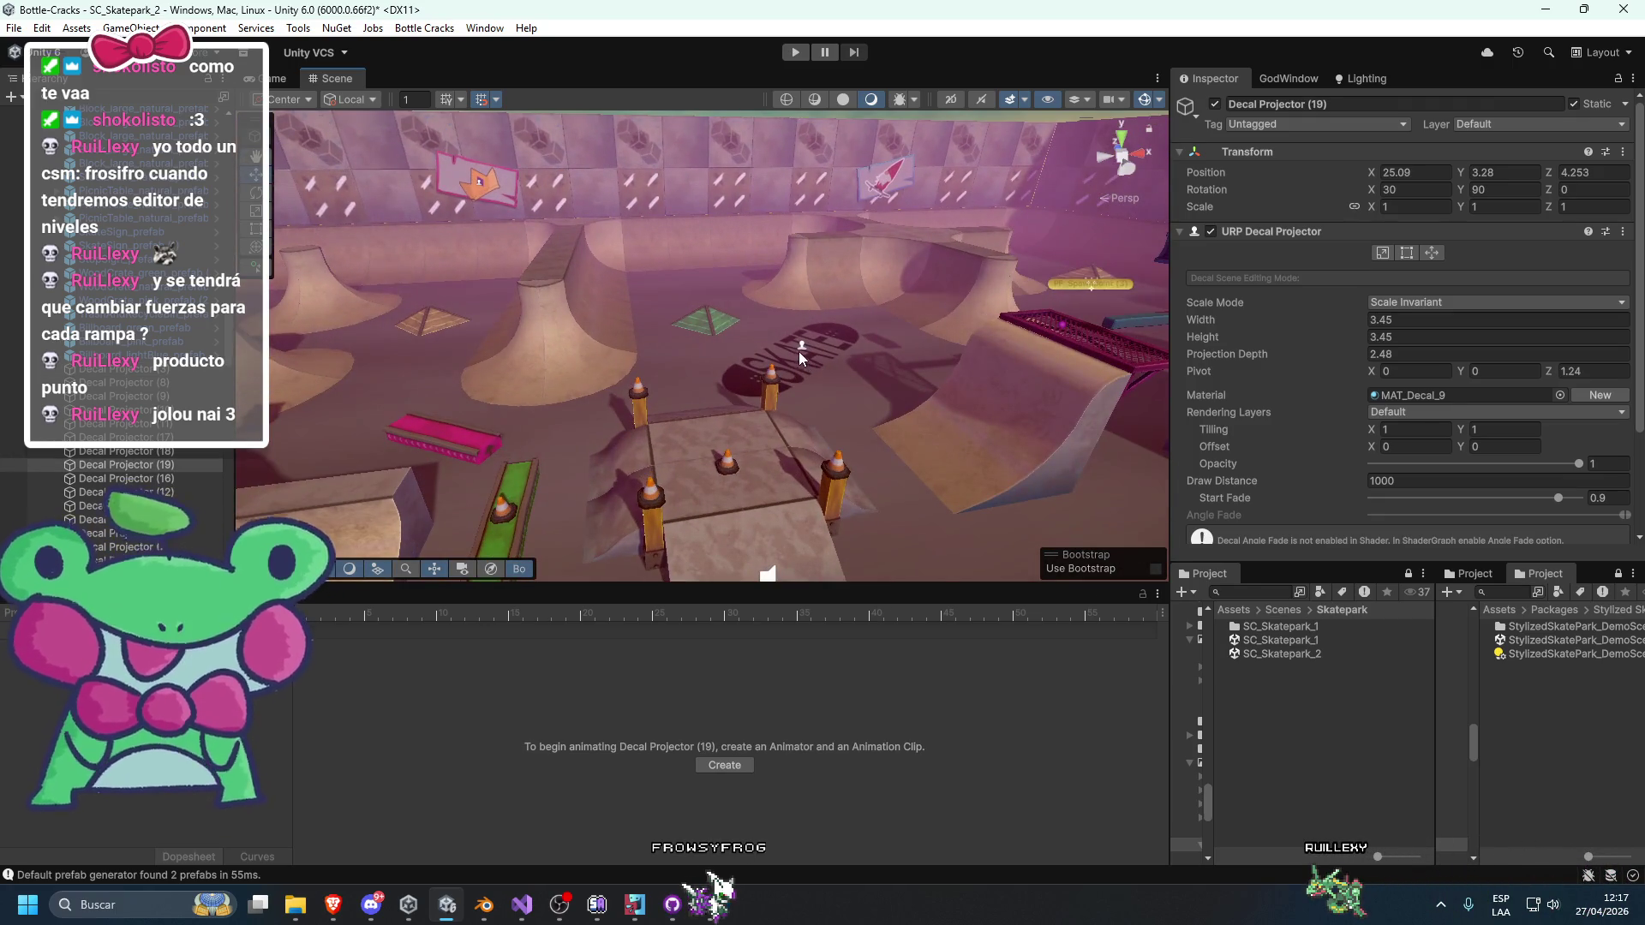
click(798, 351)
click(753, 204)
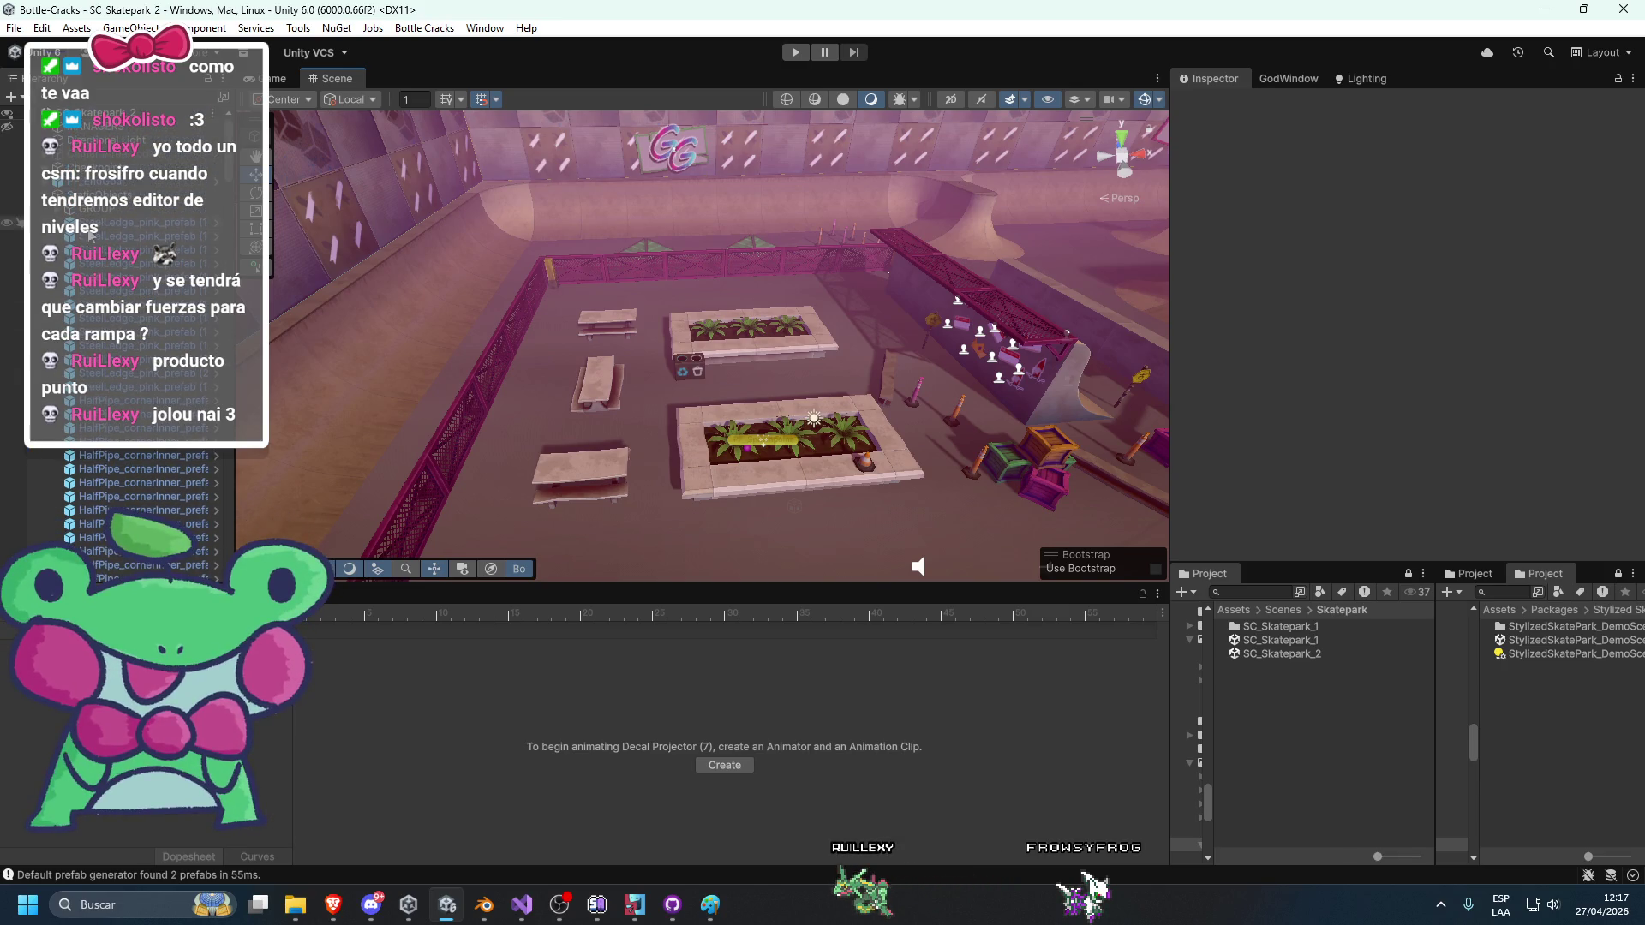
Mark StaticObjects as static, applying the flag to all its children.
click(86, 196)
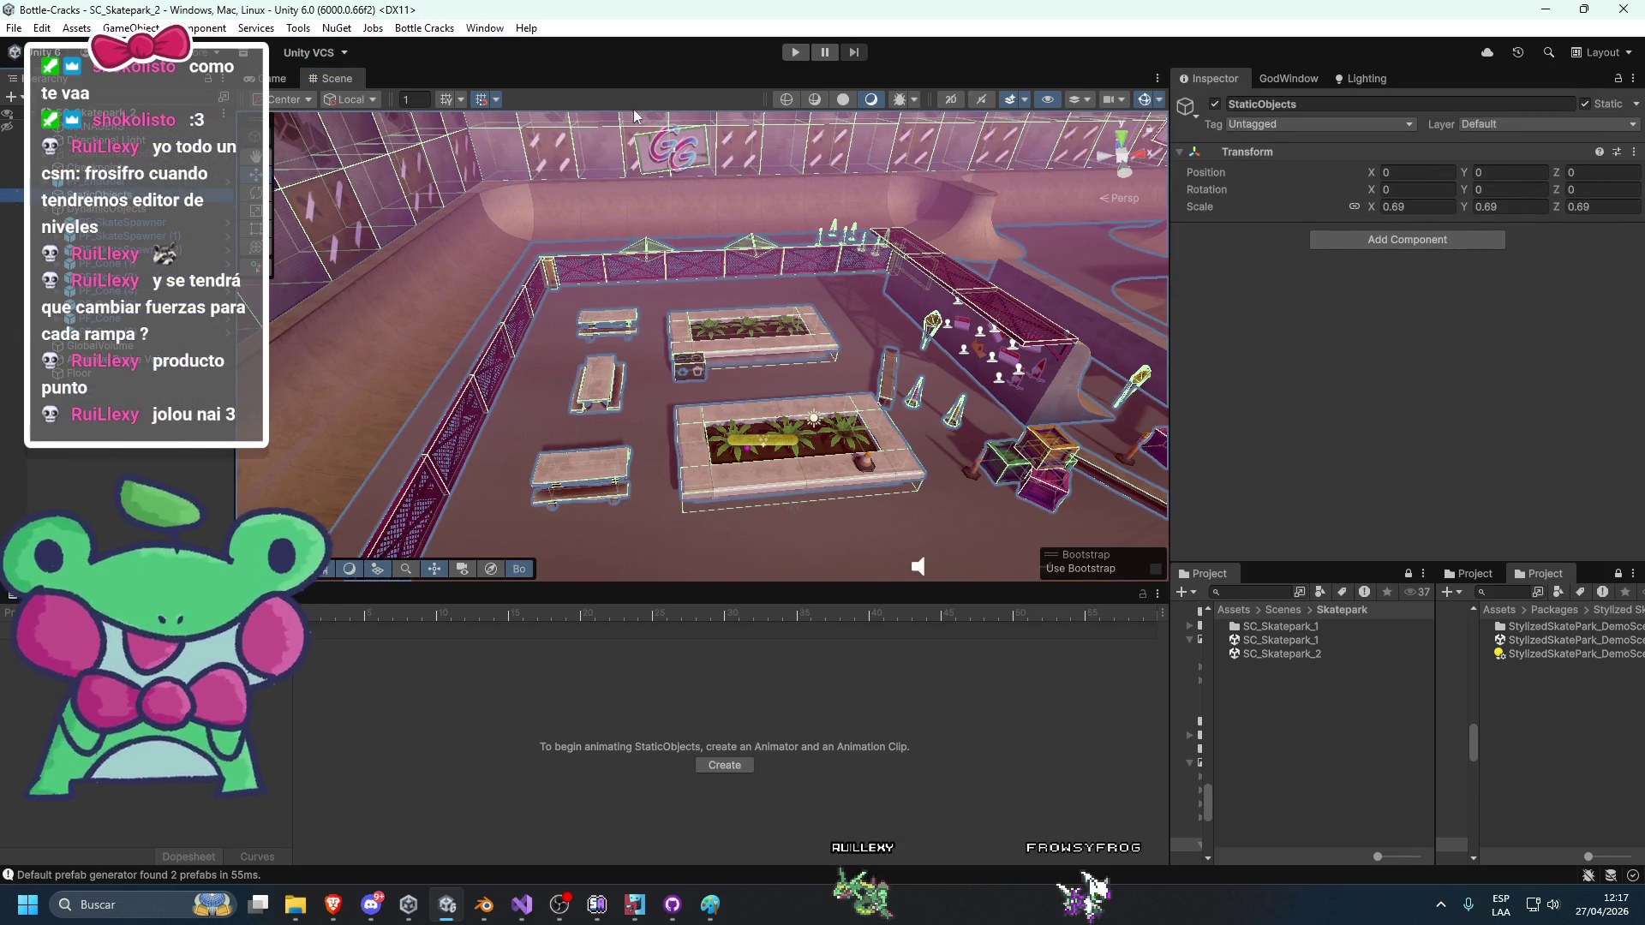
click(1584, 104)
click(848, 486)
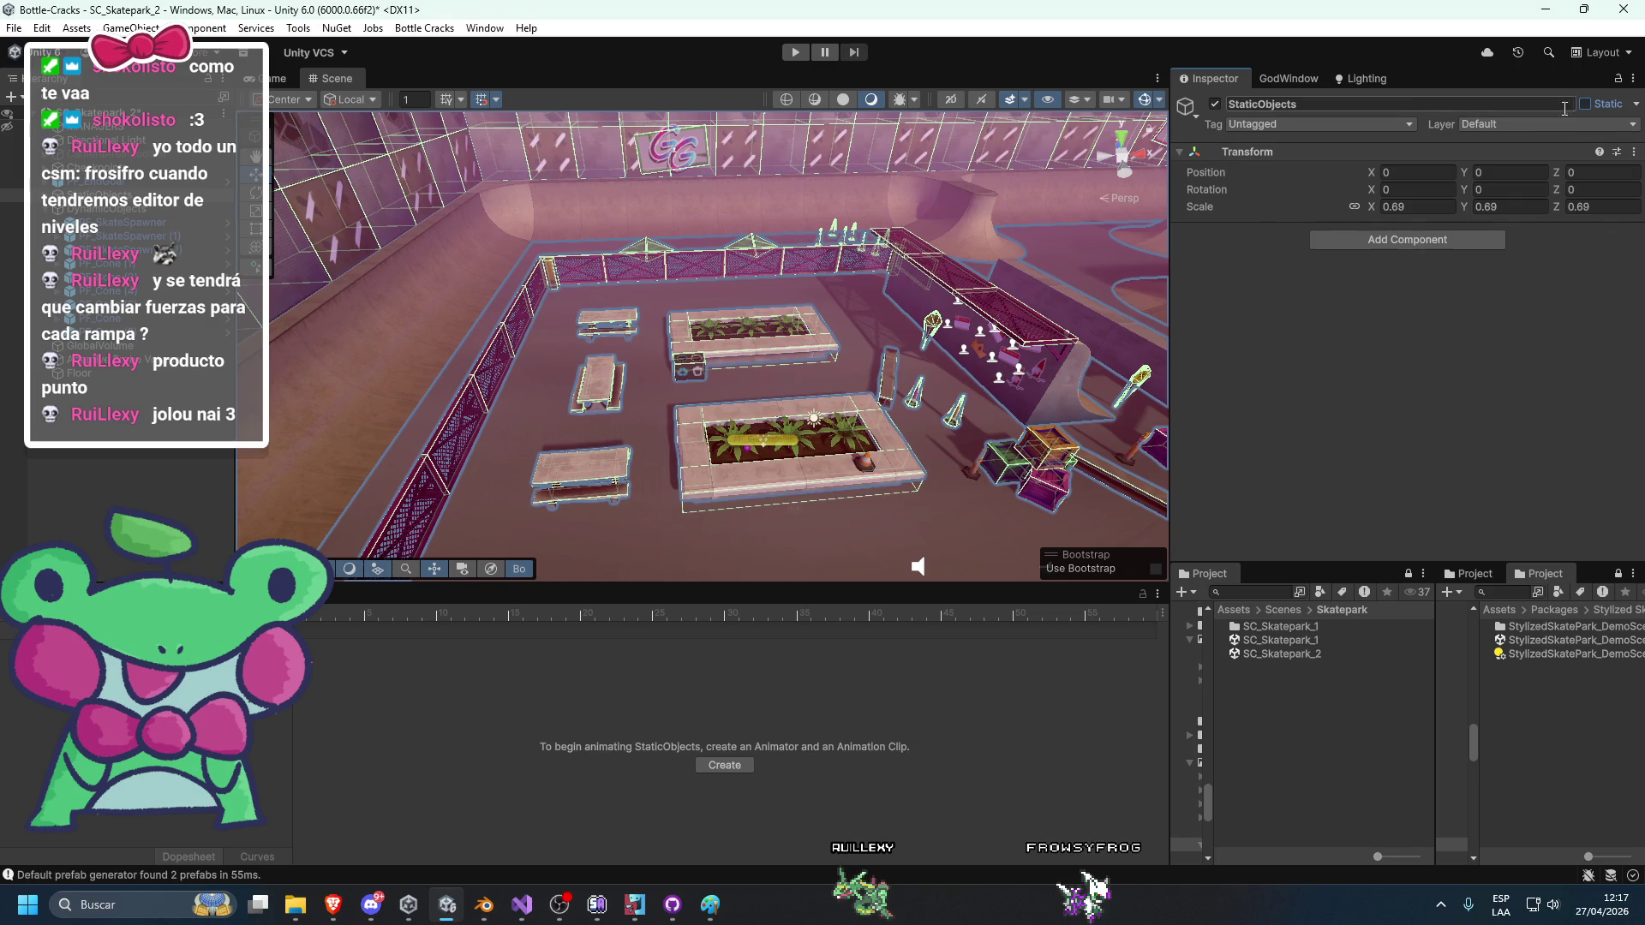
click(1585, 104)
click(740, 484)
Narrow the Floor by pulling its right edge inward to about 88 X scale.
mouse_move(1124, 396)
mouse_down()
mouse_move(912, 199)
mouse_move(967, 377)
mouse_move(844, 520)
mouse_move(846, 351)
mouse_move(795, 106)
mouse_up()
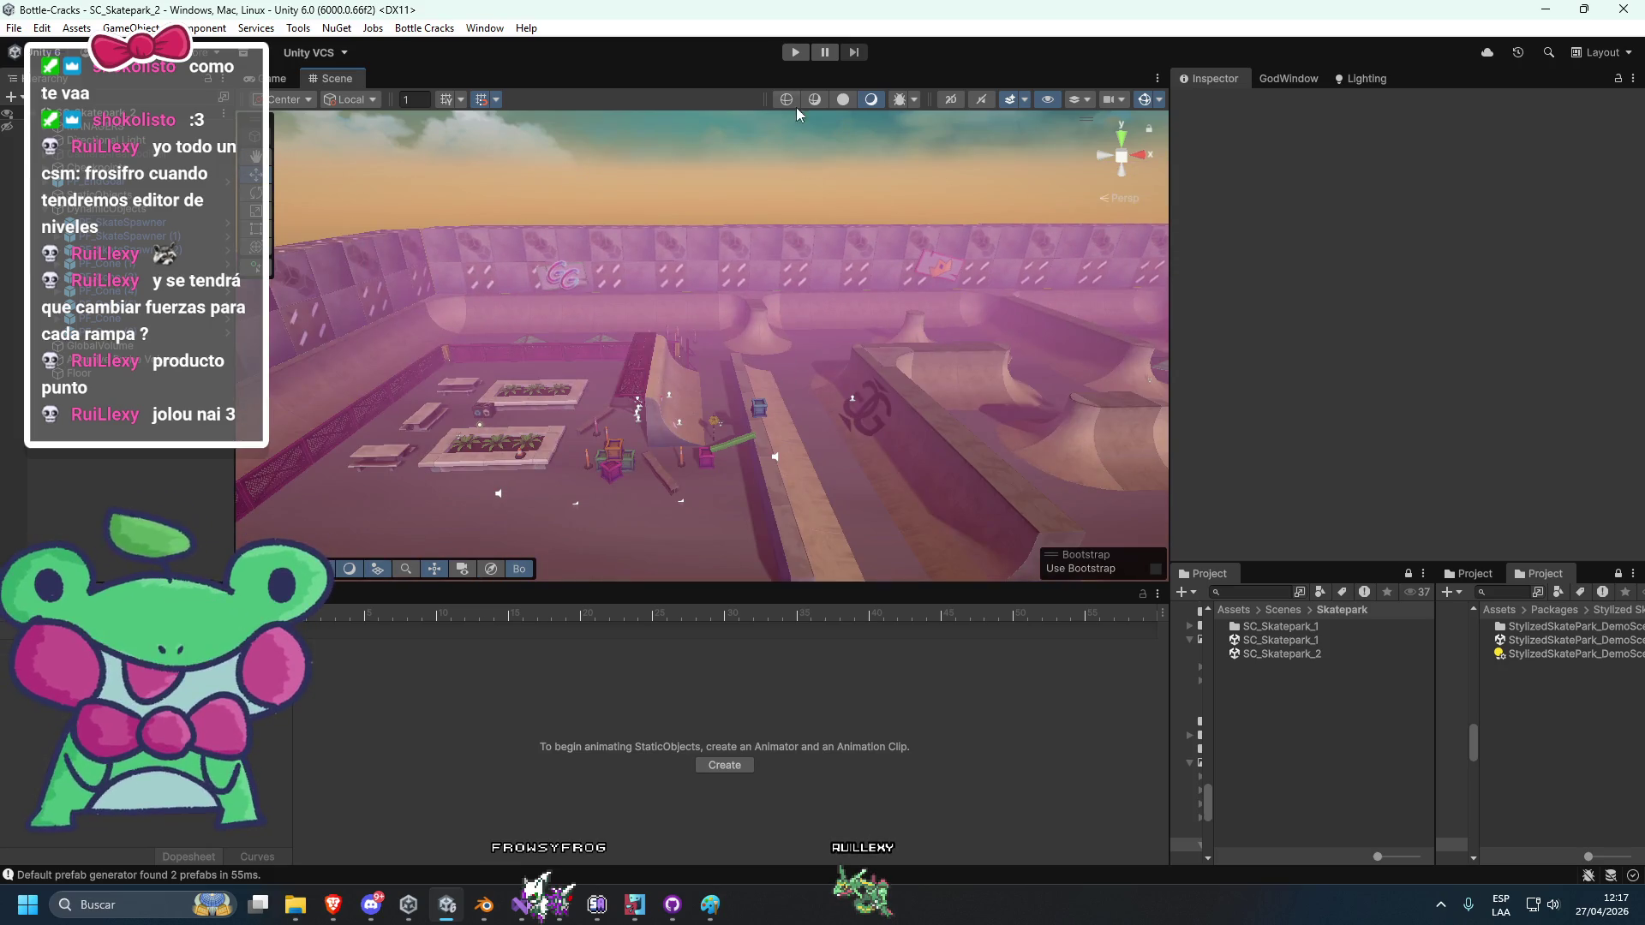
click(51, 210)
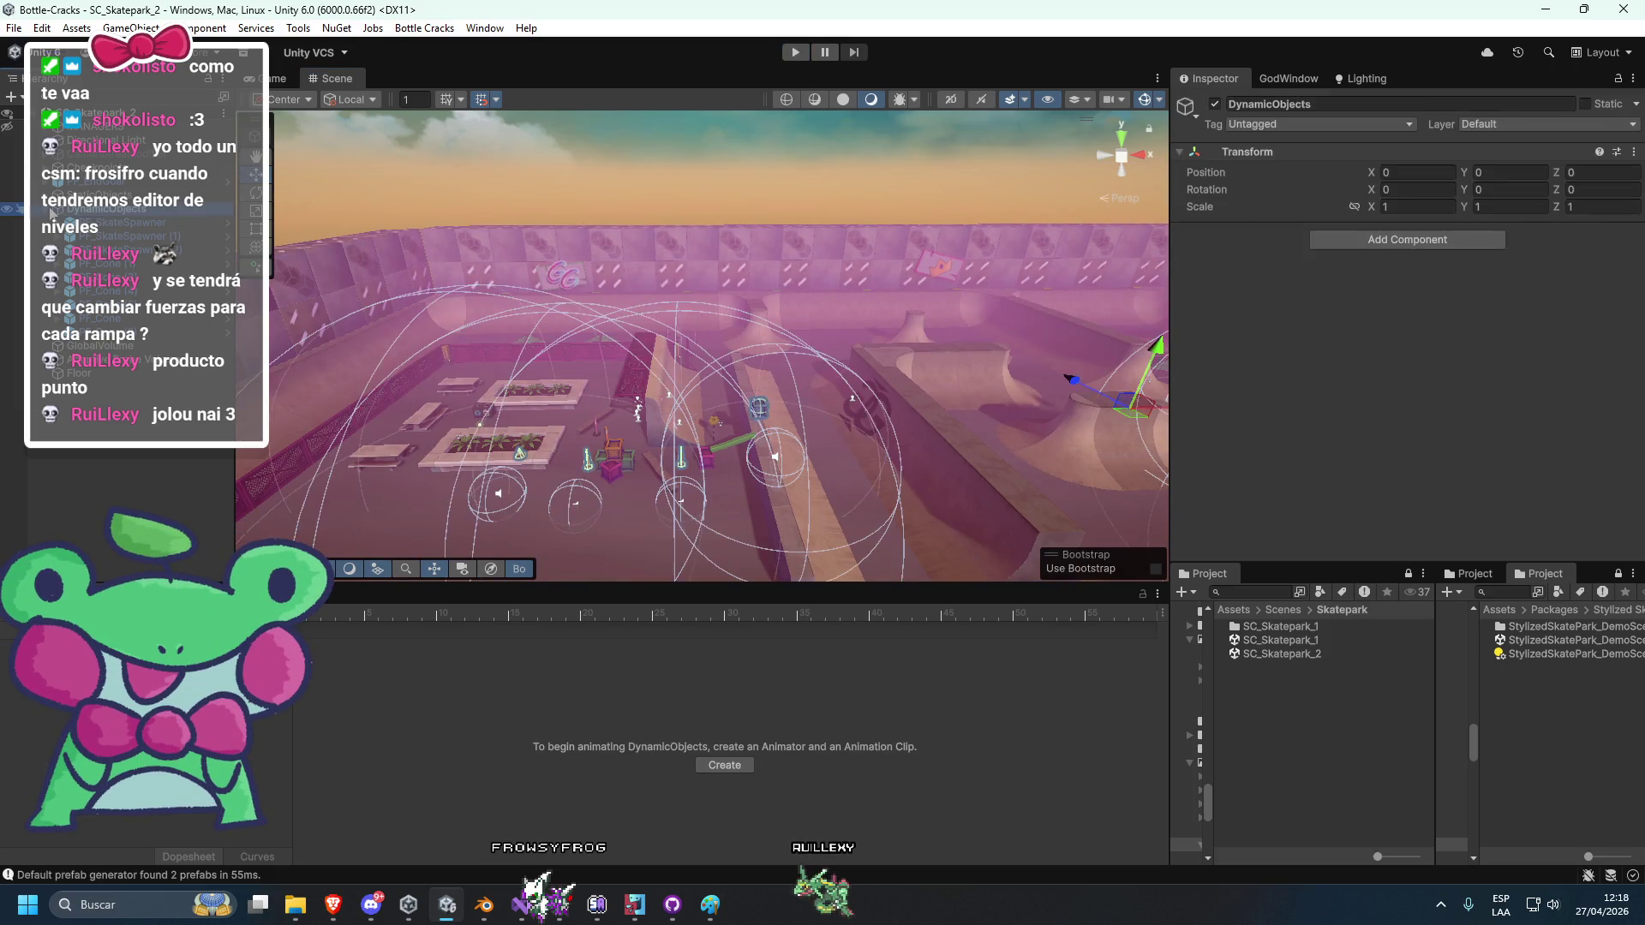
click(48, 211)
click(154, 438)
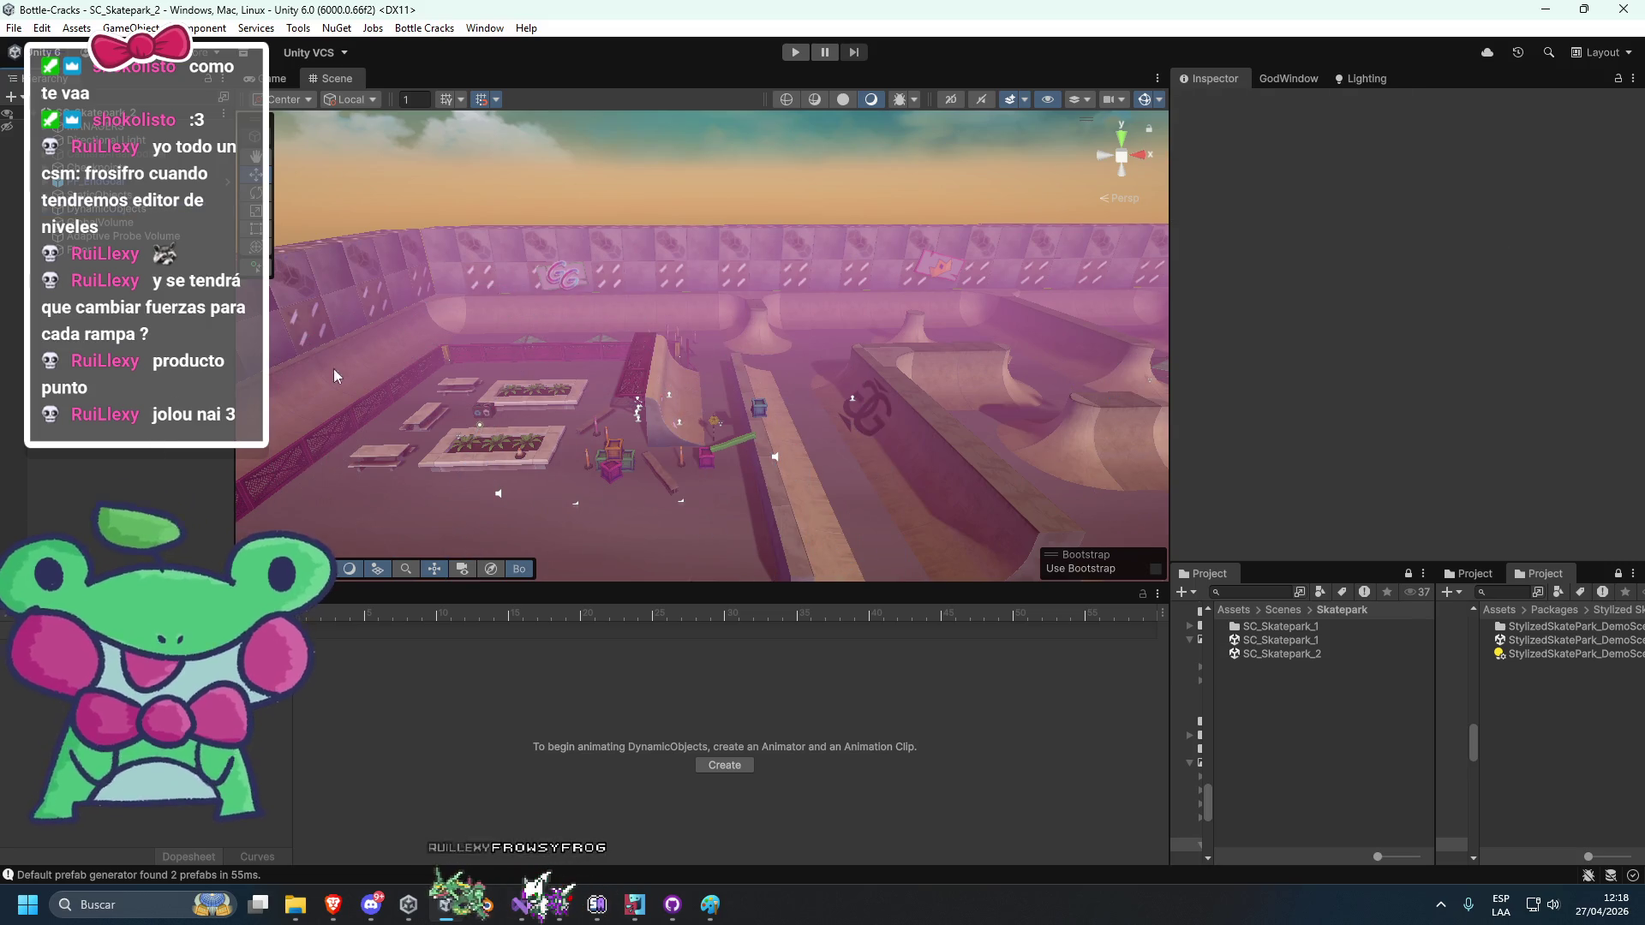
double_click(180, 251)
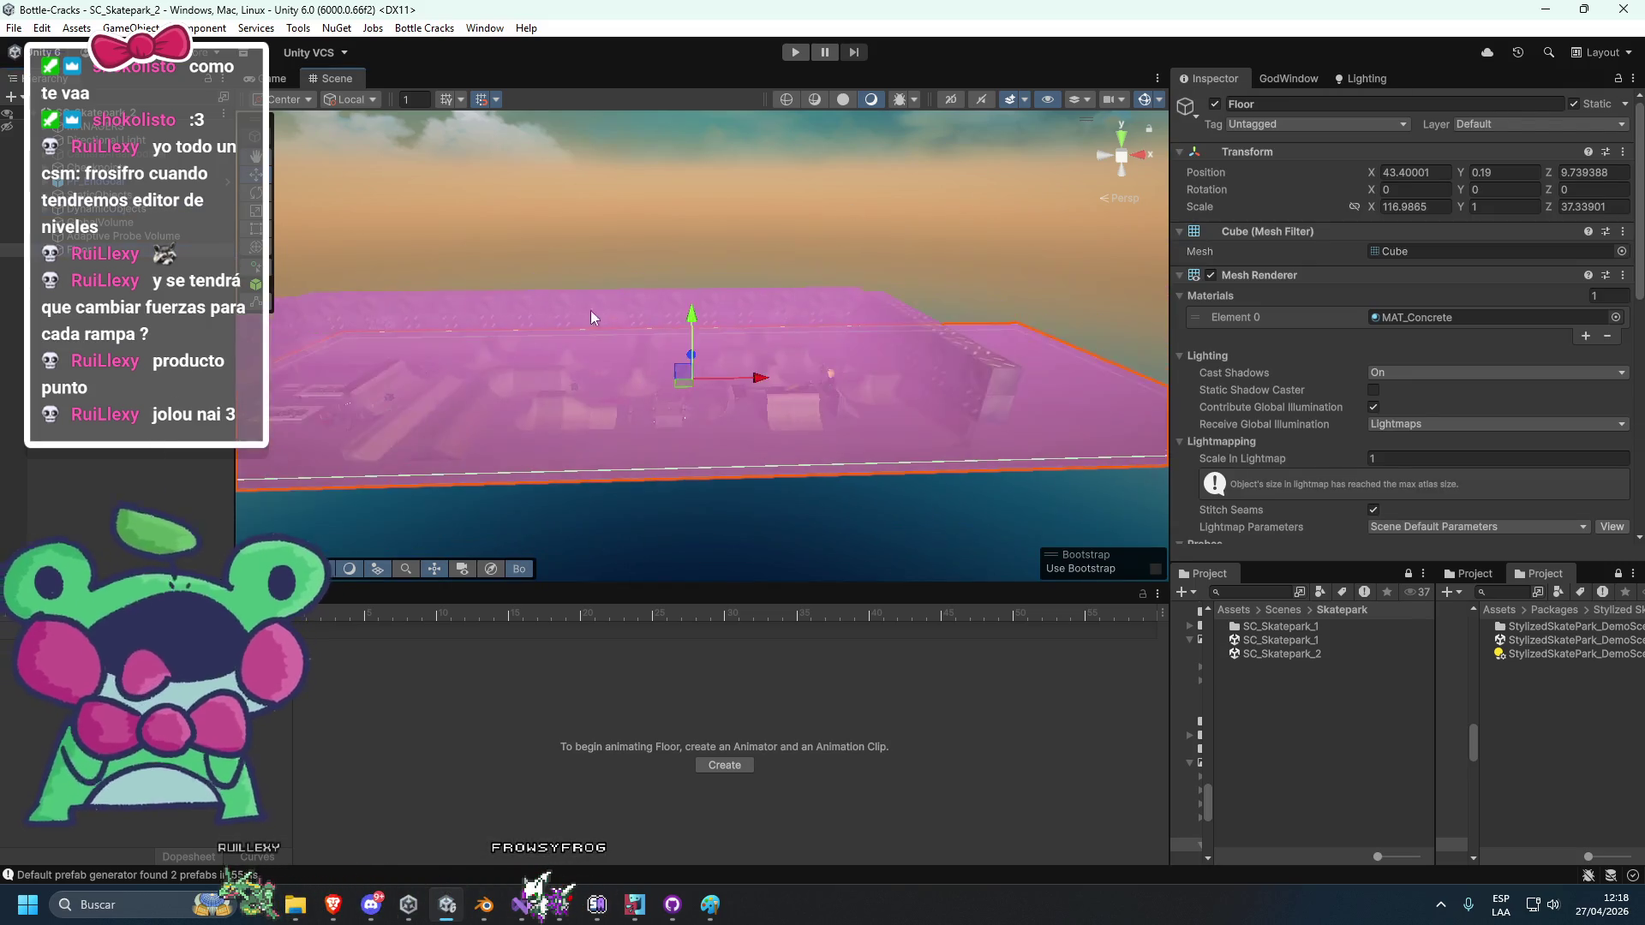
key(e)
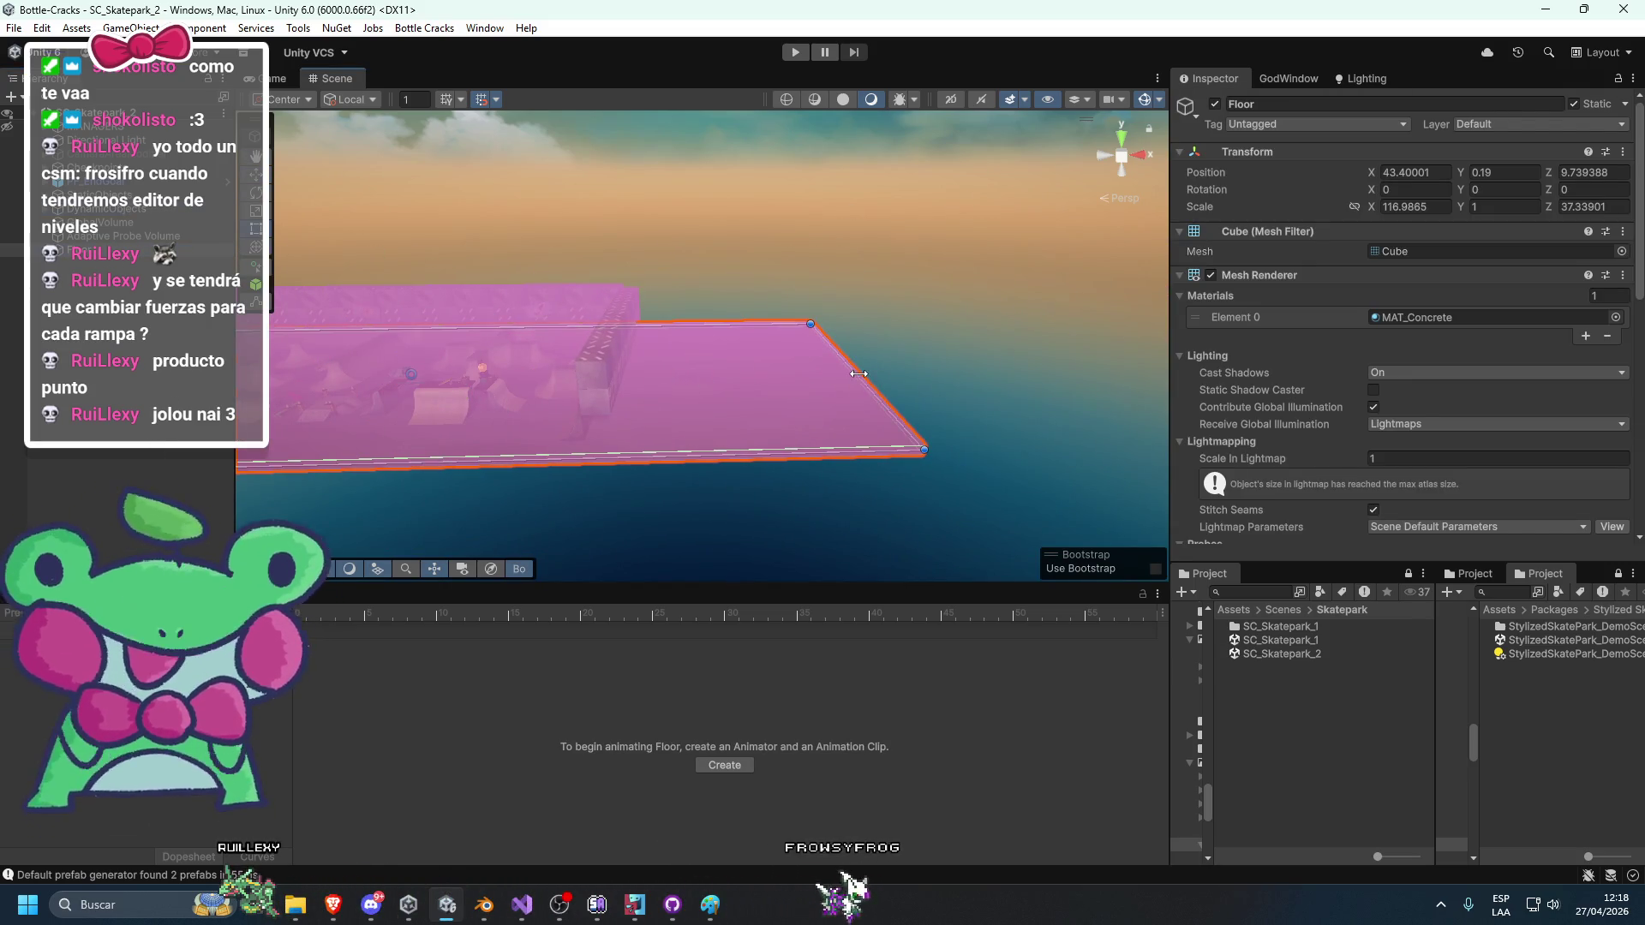
drag(859, 373, 630, 368)
click(638, 377)
scroll(754, 394, down, 10)
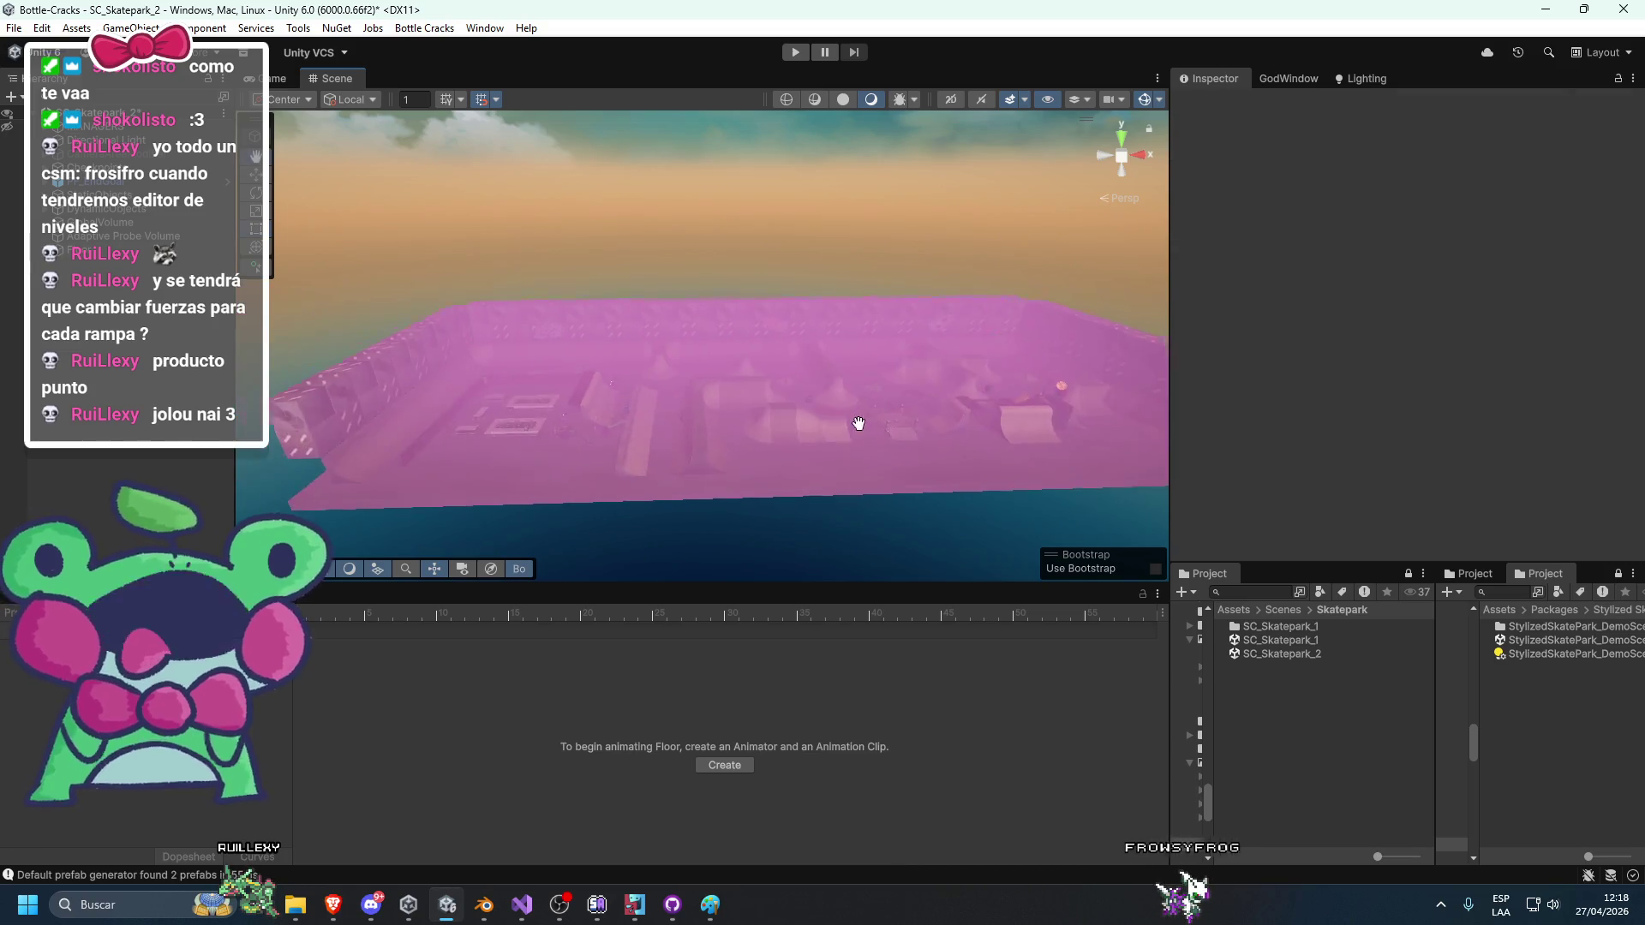
mouse_move(762, 411)
mouse_down()
mouse_move(614, 358)
mouse_move(942, 373)
mouse_move(893, 403)
mouse_move(697, 447)
mouse_move(841, 468)
mouse_move(752, 455)
mouse_move(755, 442)
mouse_up()
Enter Play mode and give the bottle the SkinBlue skin in the GodWindow tab.
click(790, 52)
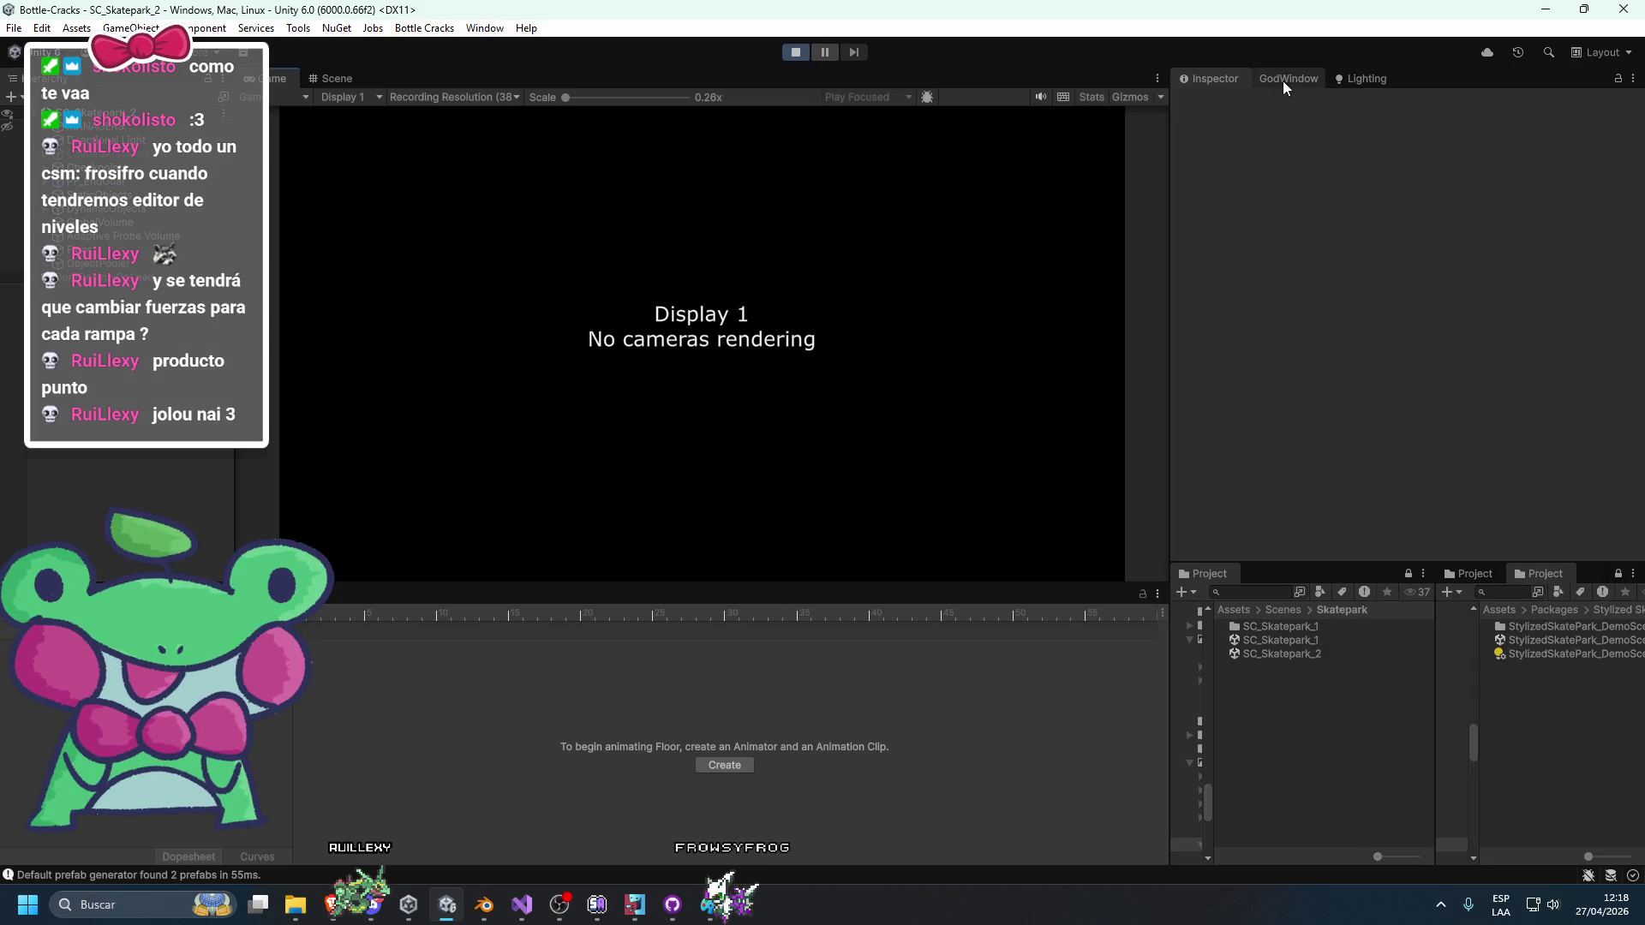
click(1283, 81)
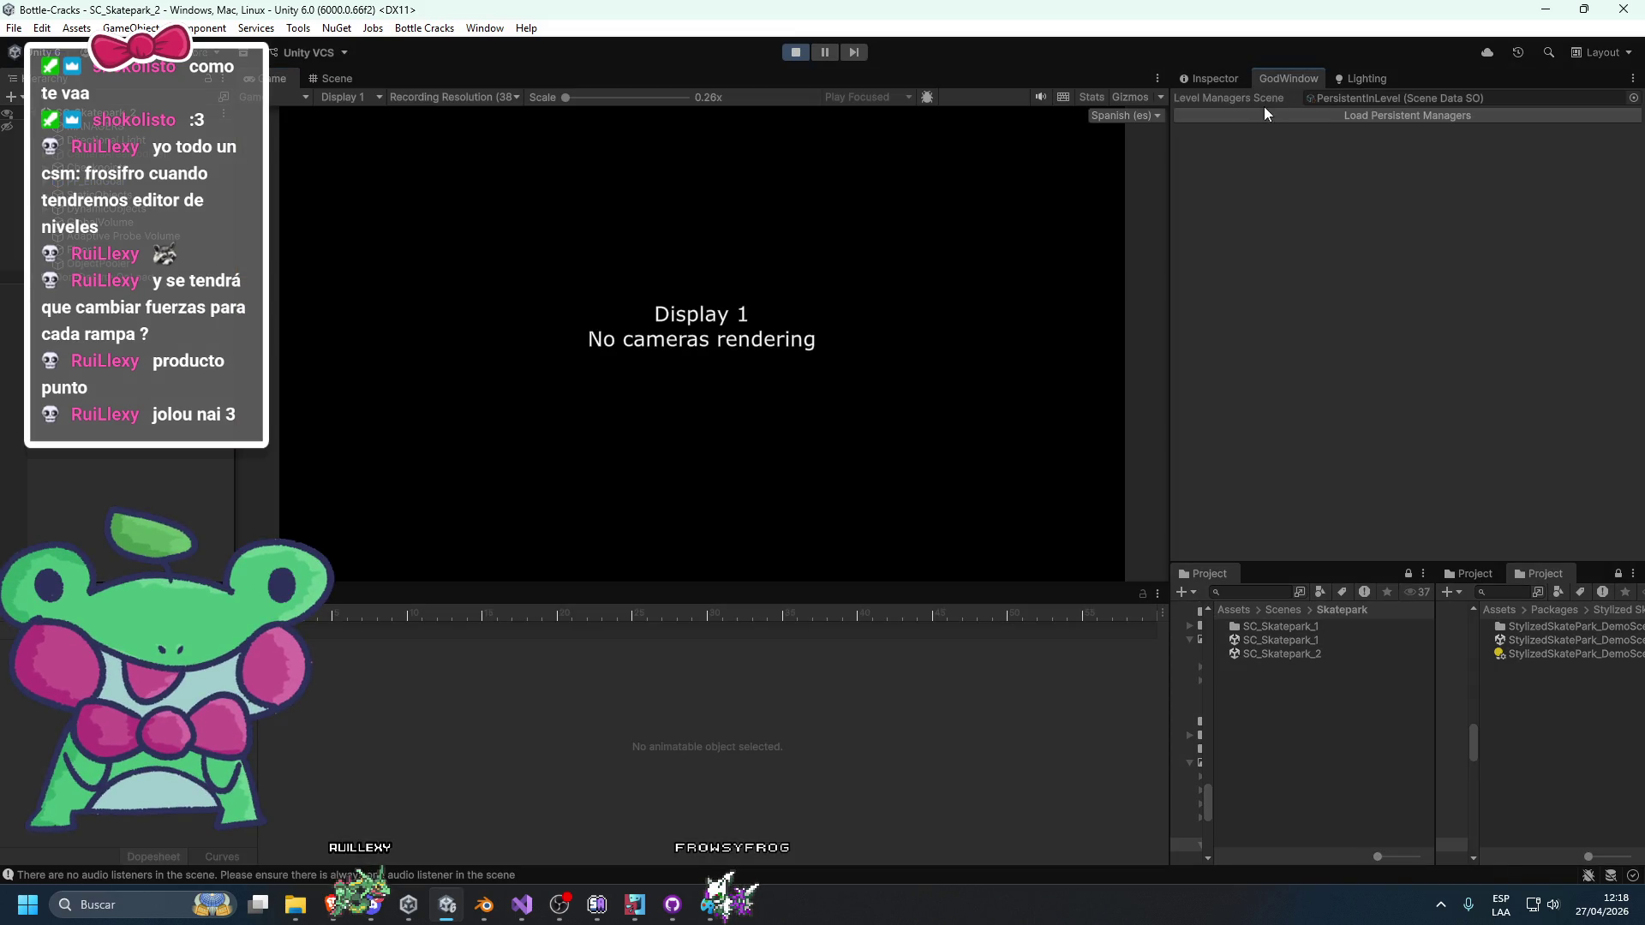
click(1633, 98)
double_click(1160, 171)
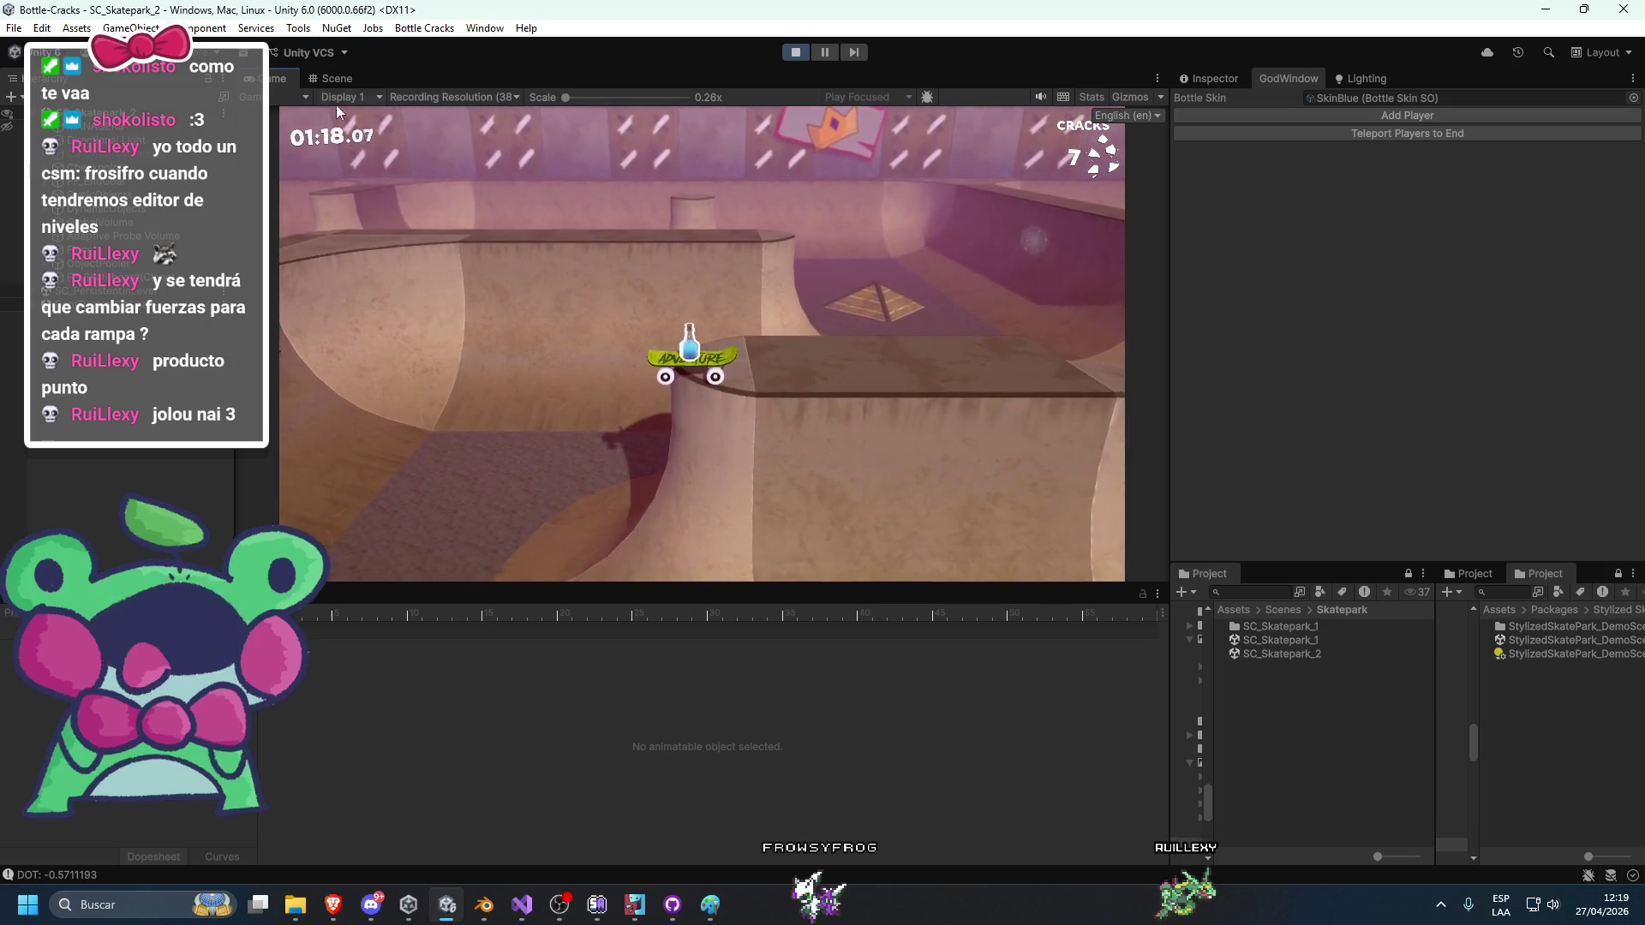
Check the Scene view mid-play, then return to the Game view and play on.
click(334, 77)
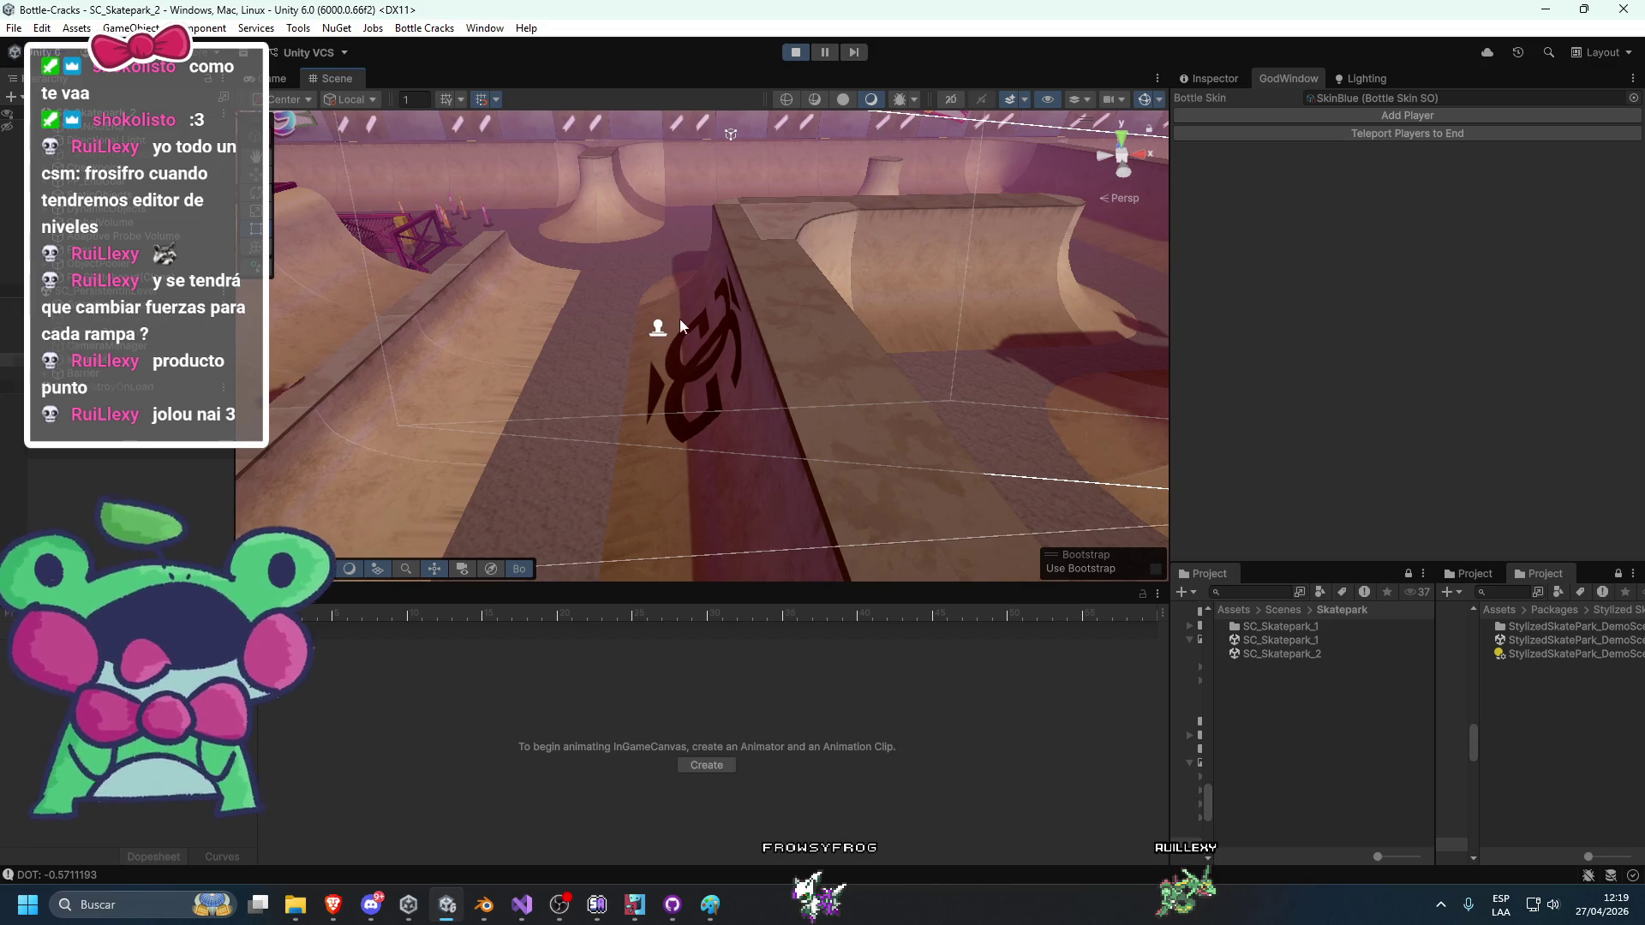
click(281, 78)
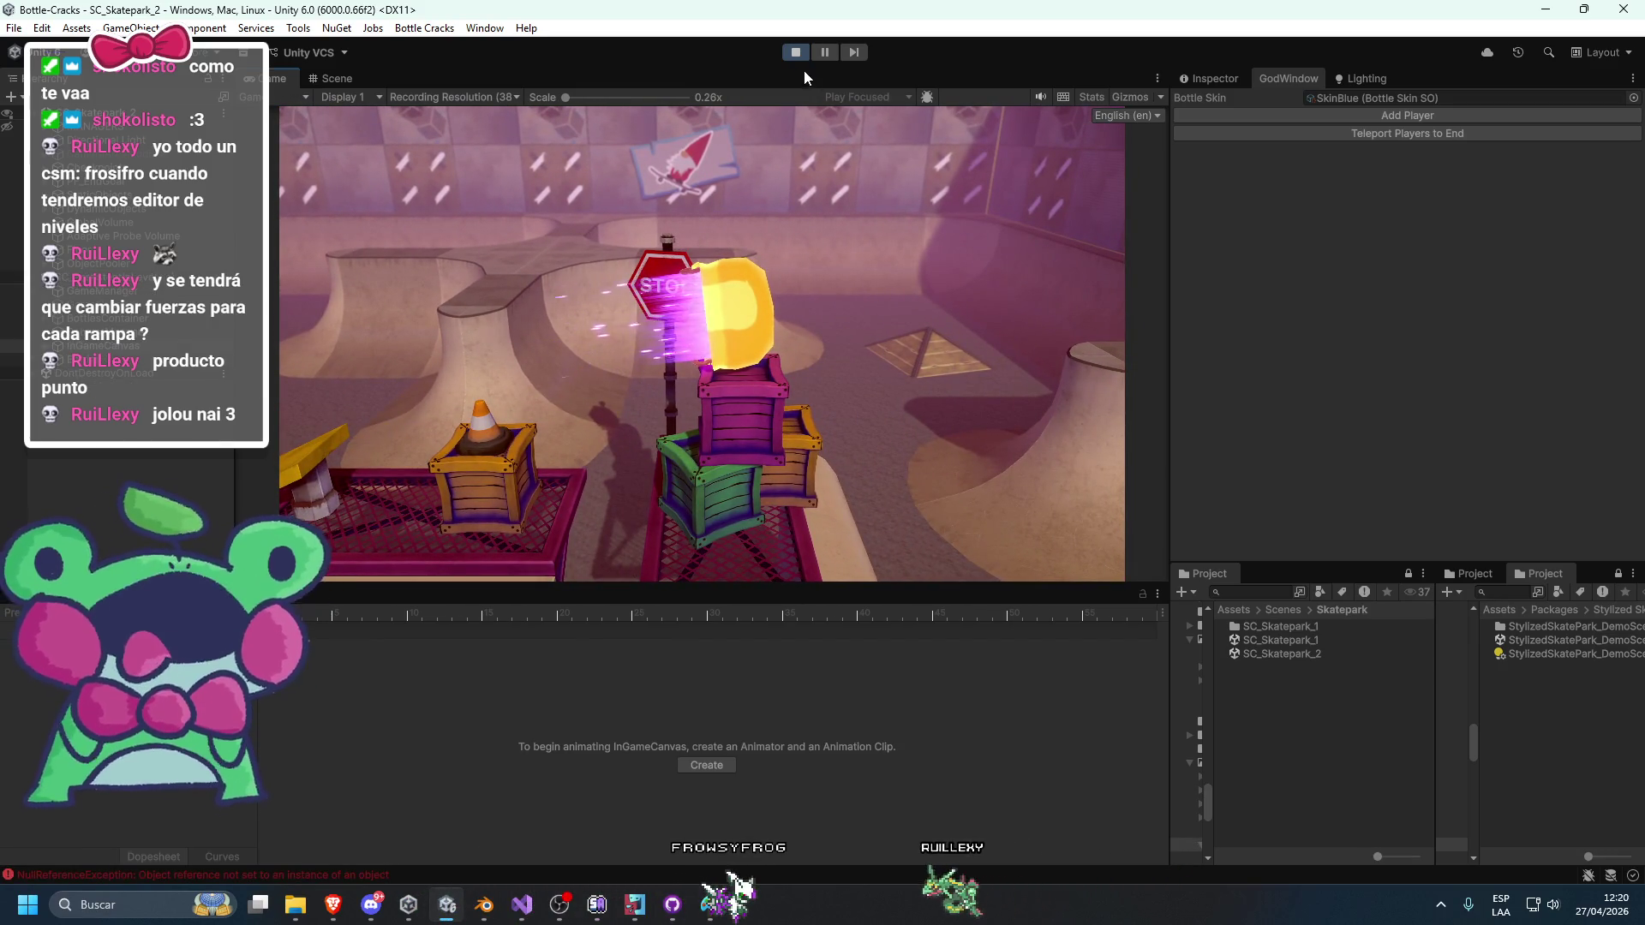
Stop play, undo the accidental decal move, and lower the ramp logo decal's Projection Depth.
click(785, 52)
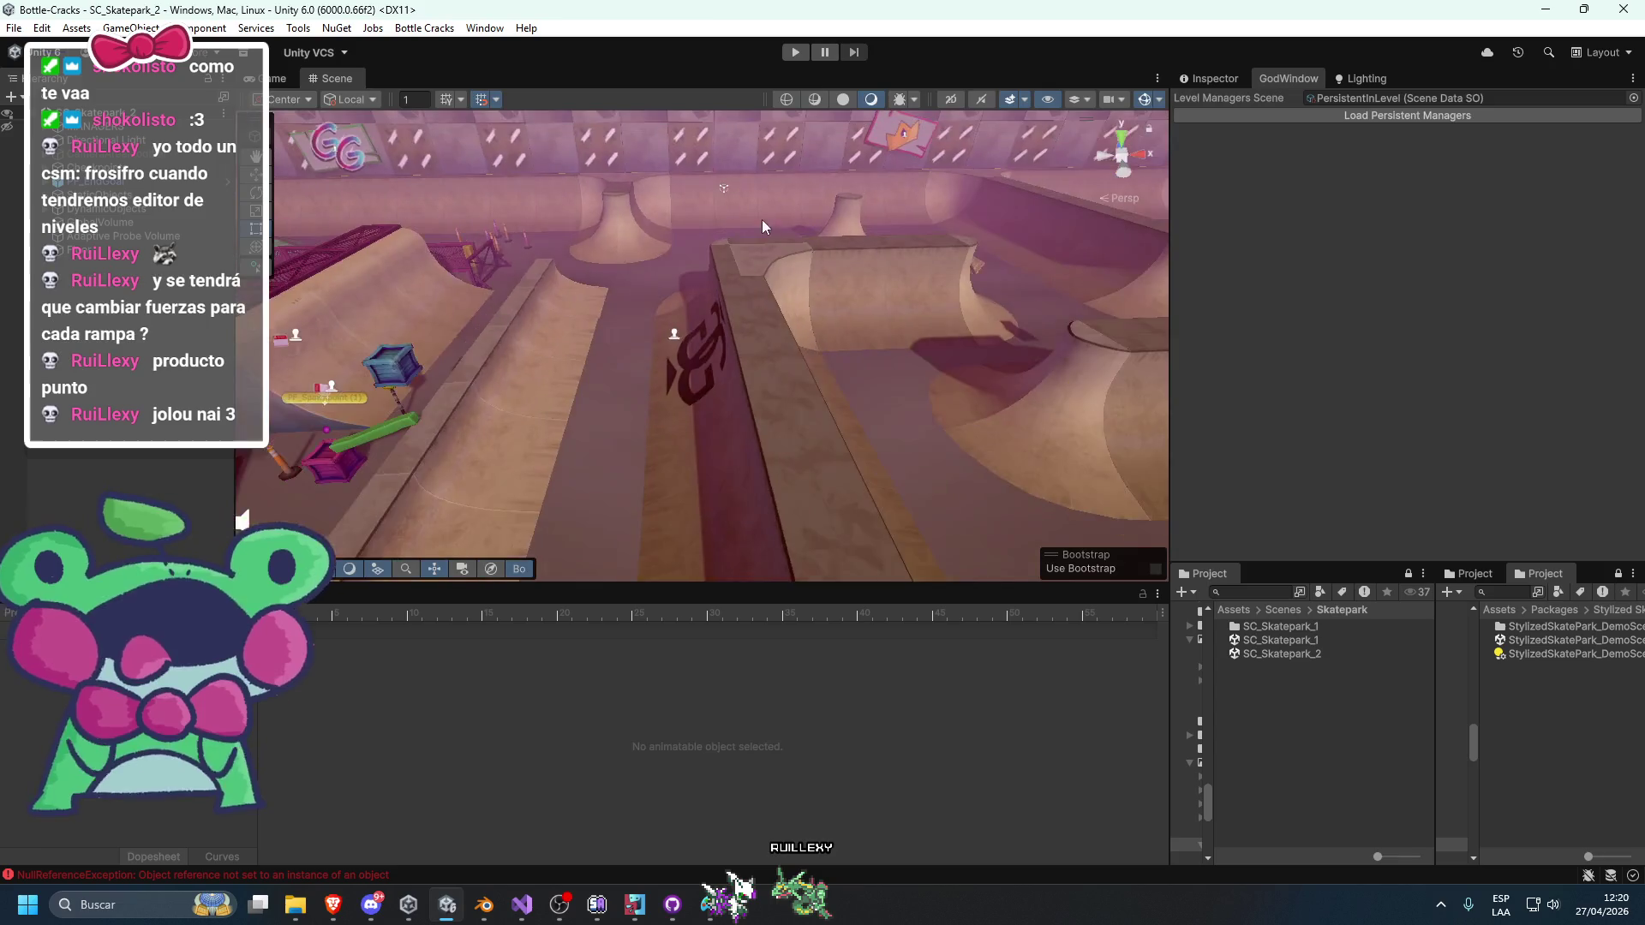
mouse_move(660, 281)
mouse_down()
mouse_move(781, 305)
mouse_move(697, 438)
mouse_up()
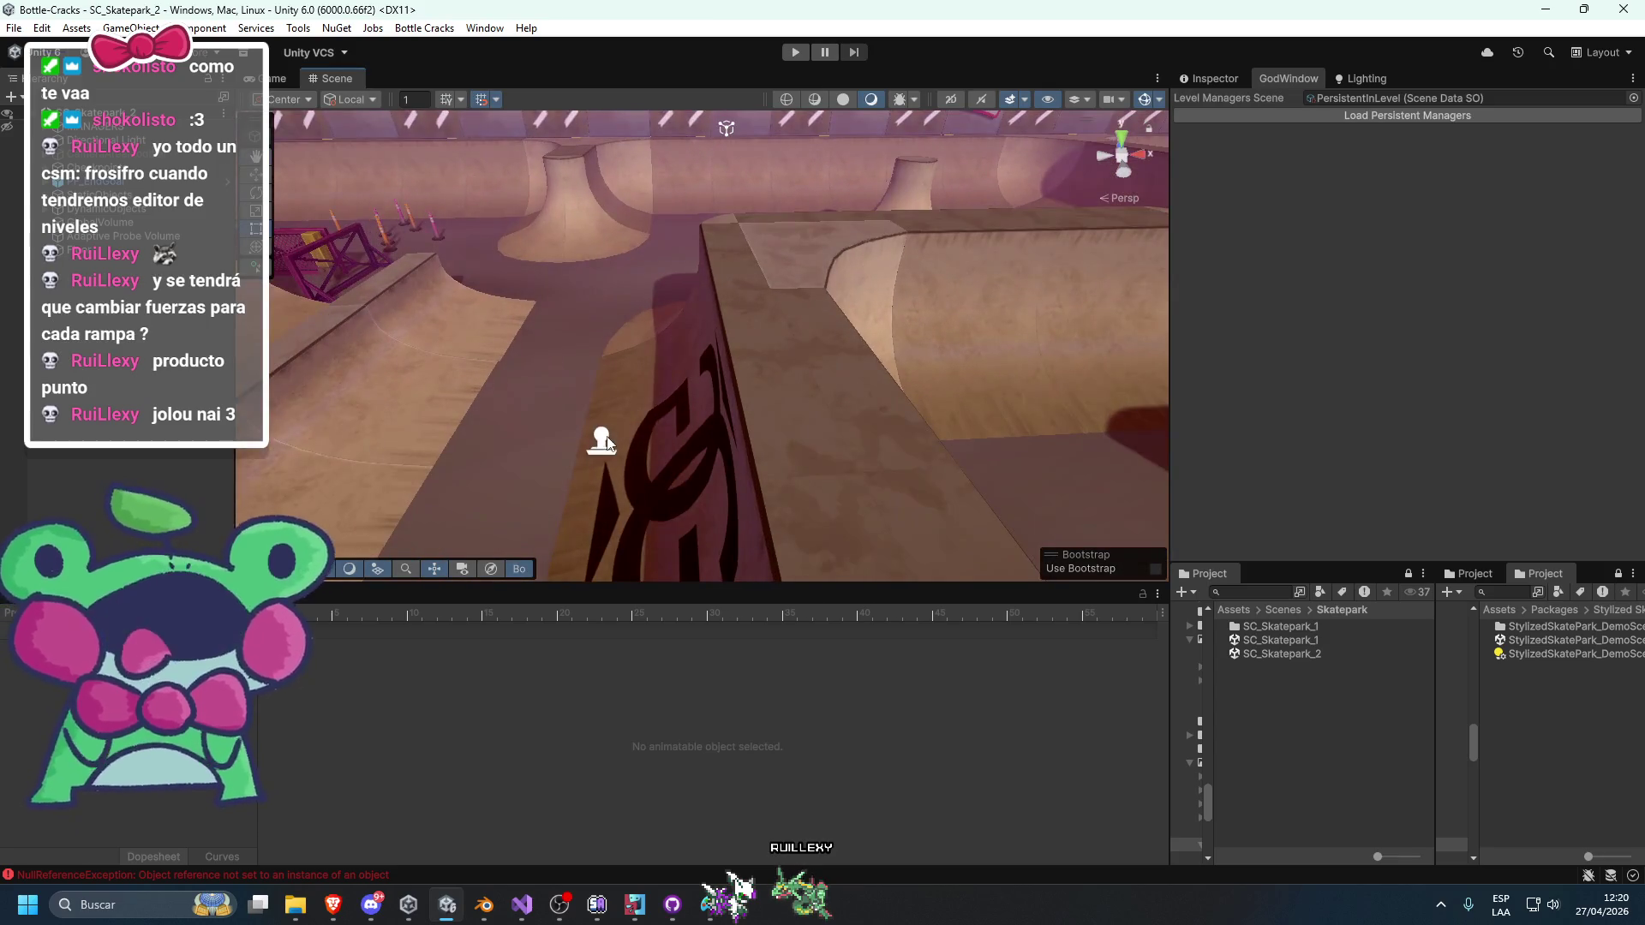
click(685, 435)
click(1208, 78)
mouse_move(932, 297)
mouse_down()
mouse_move(621, 300)
mouse_move(775, 323)
mouse_up()
key(ctrl+z)
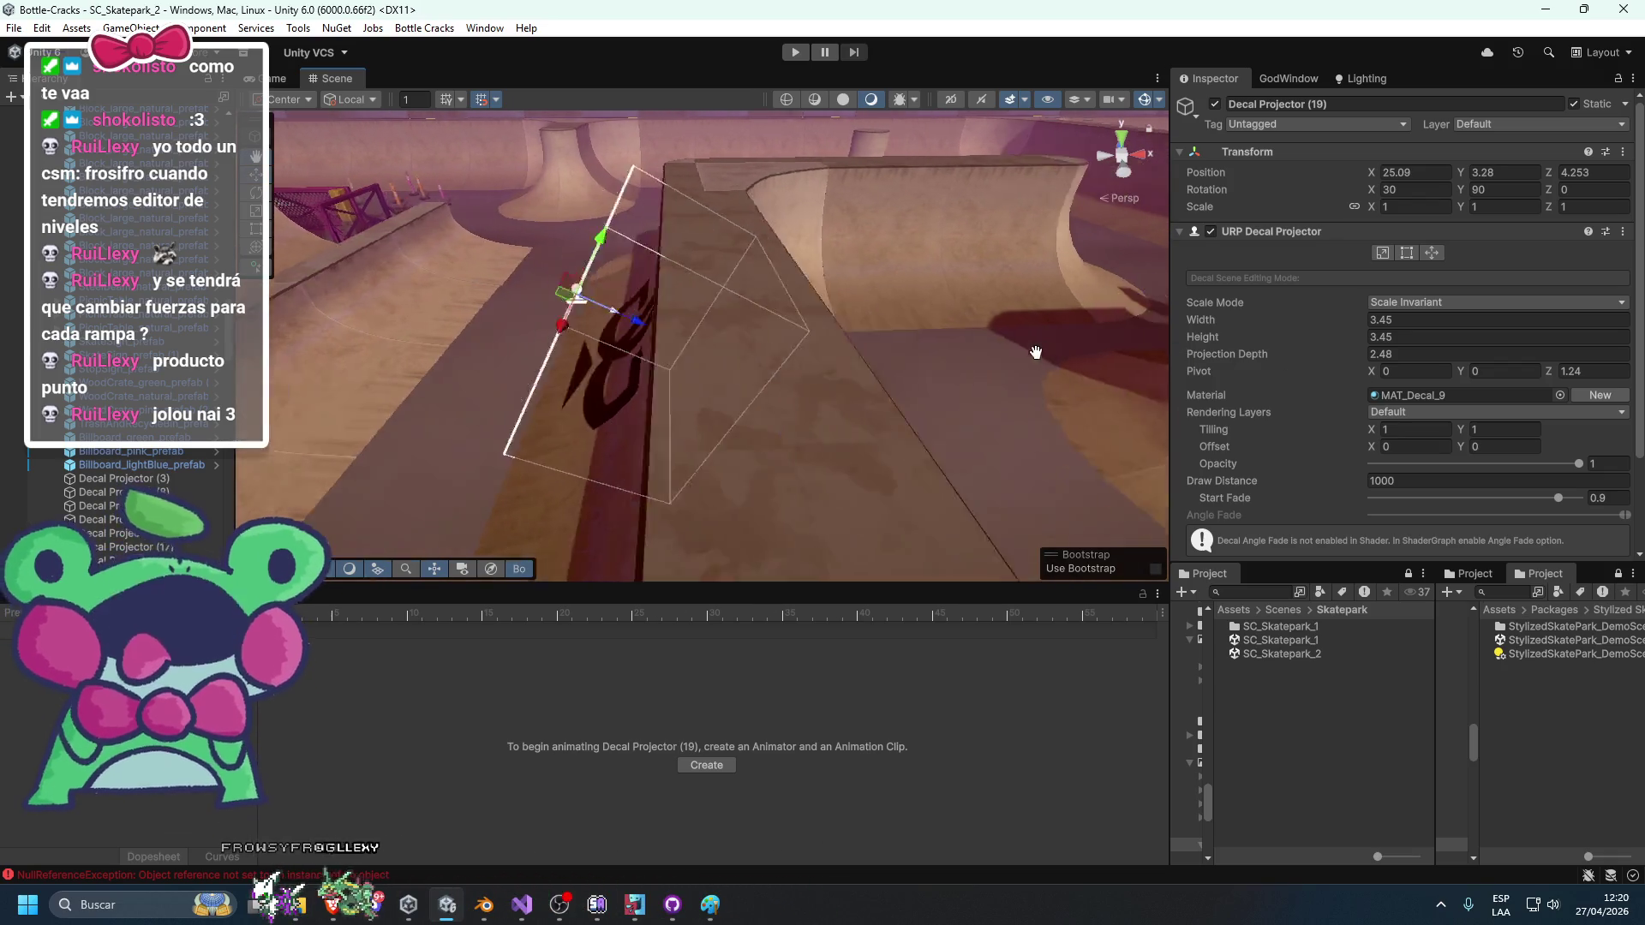
key(ctrl+z)
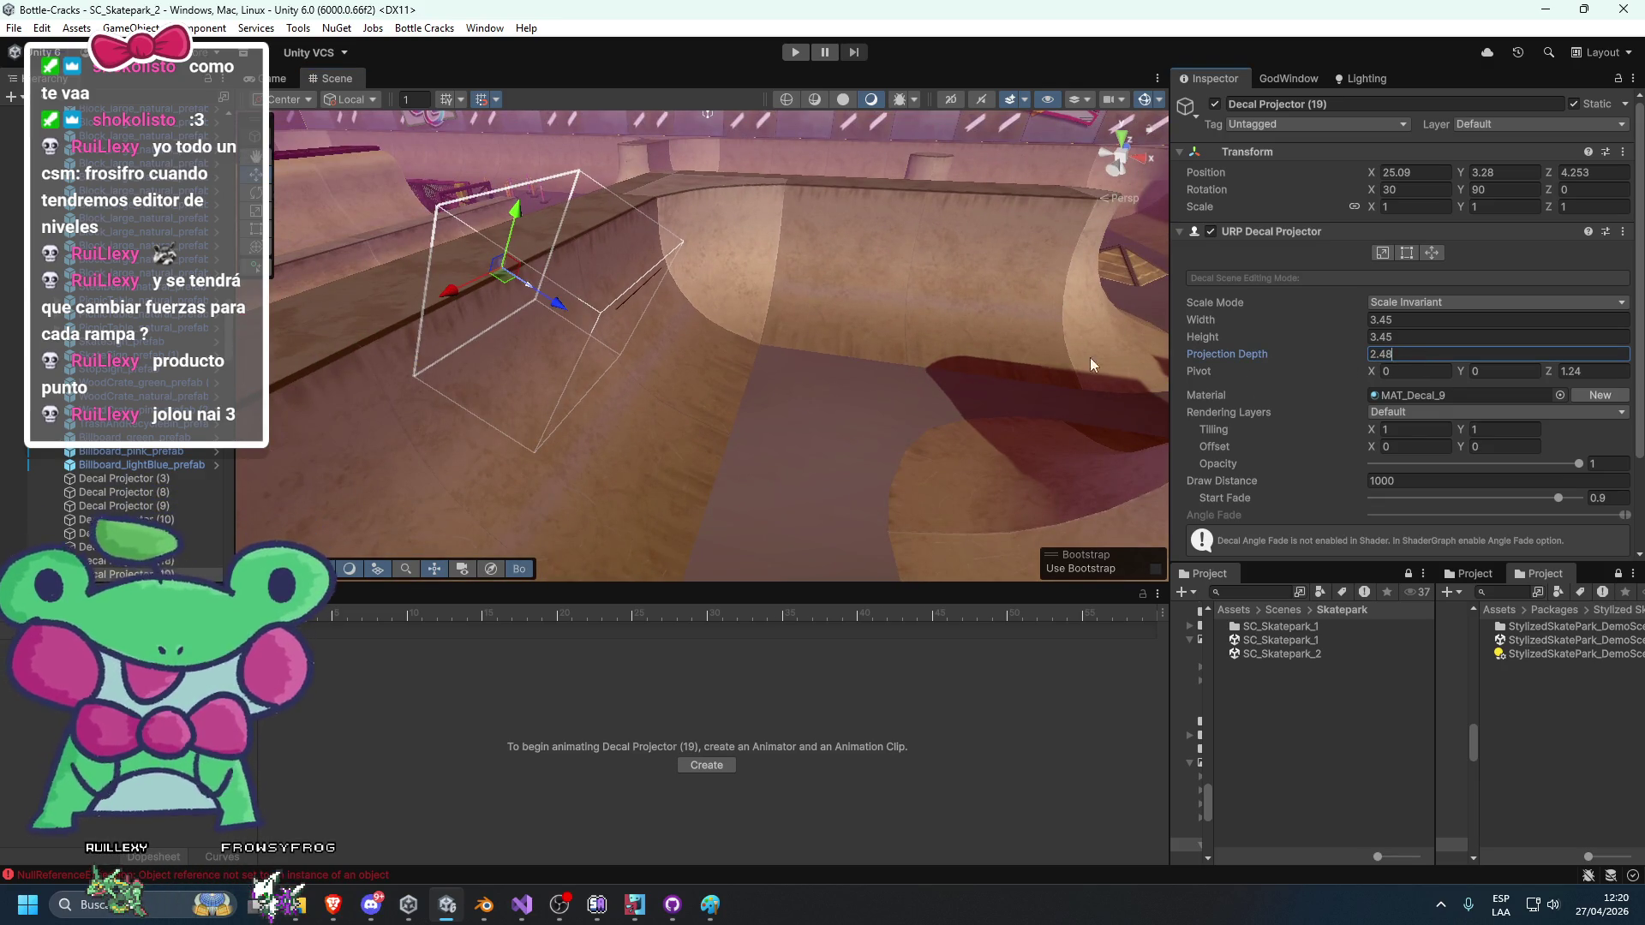
drag(1308, 346, 1289, 347)
Pull back to view the whole park, frame the planter block, and show Lighting settings.
key(f)
mouse_move(1038, 442)
mouse_down()
mouse_move(908, 356)
mouse_move(858, 156)
mouse_up()
click(859, 156)
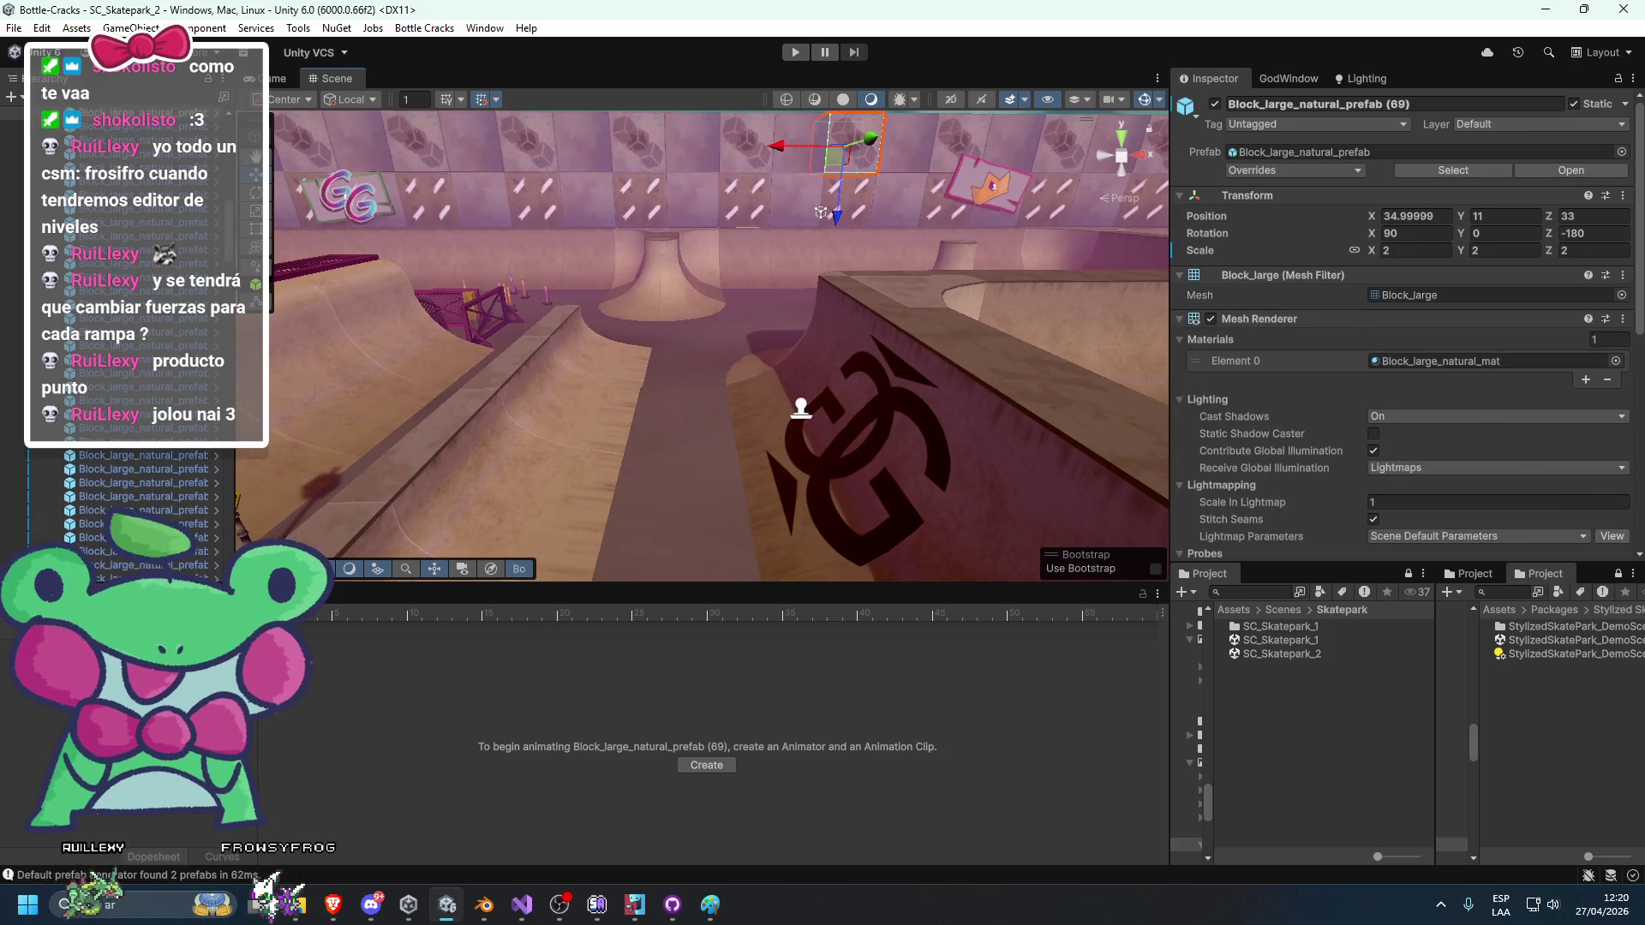
key(alt+Tab)
key(alt+Tab)
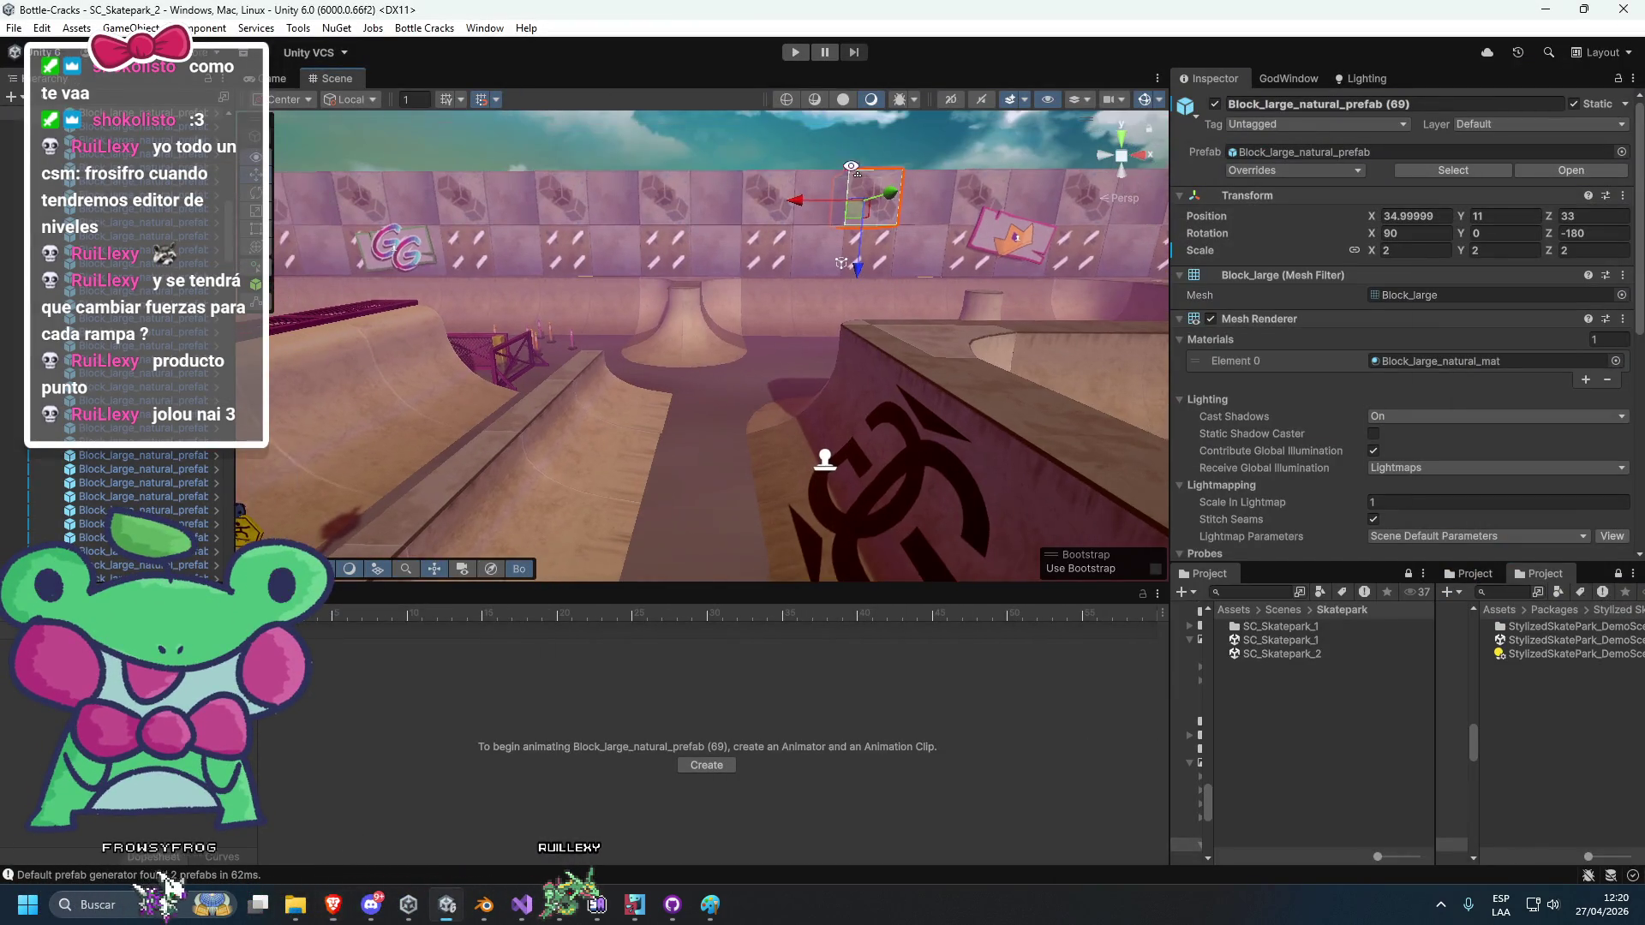
drag(862, 151, 709, 323)
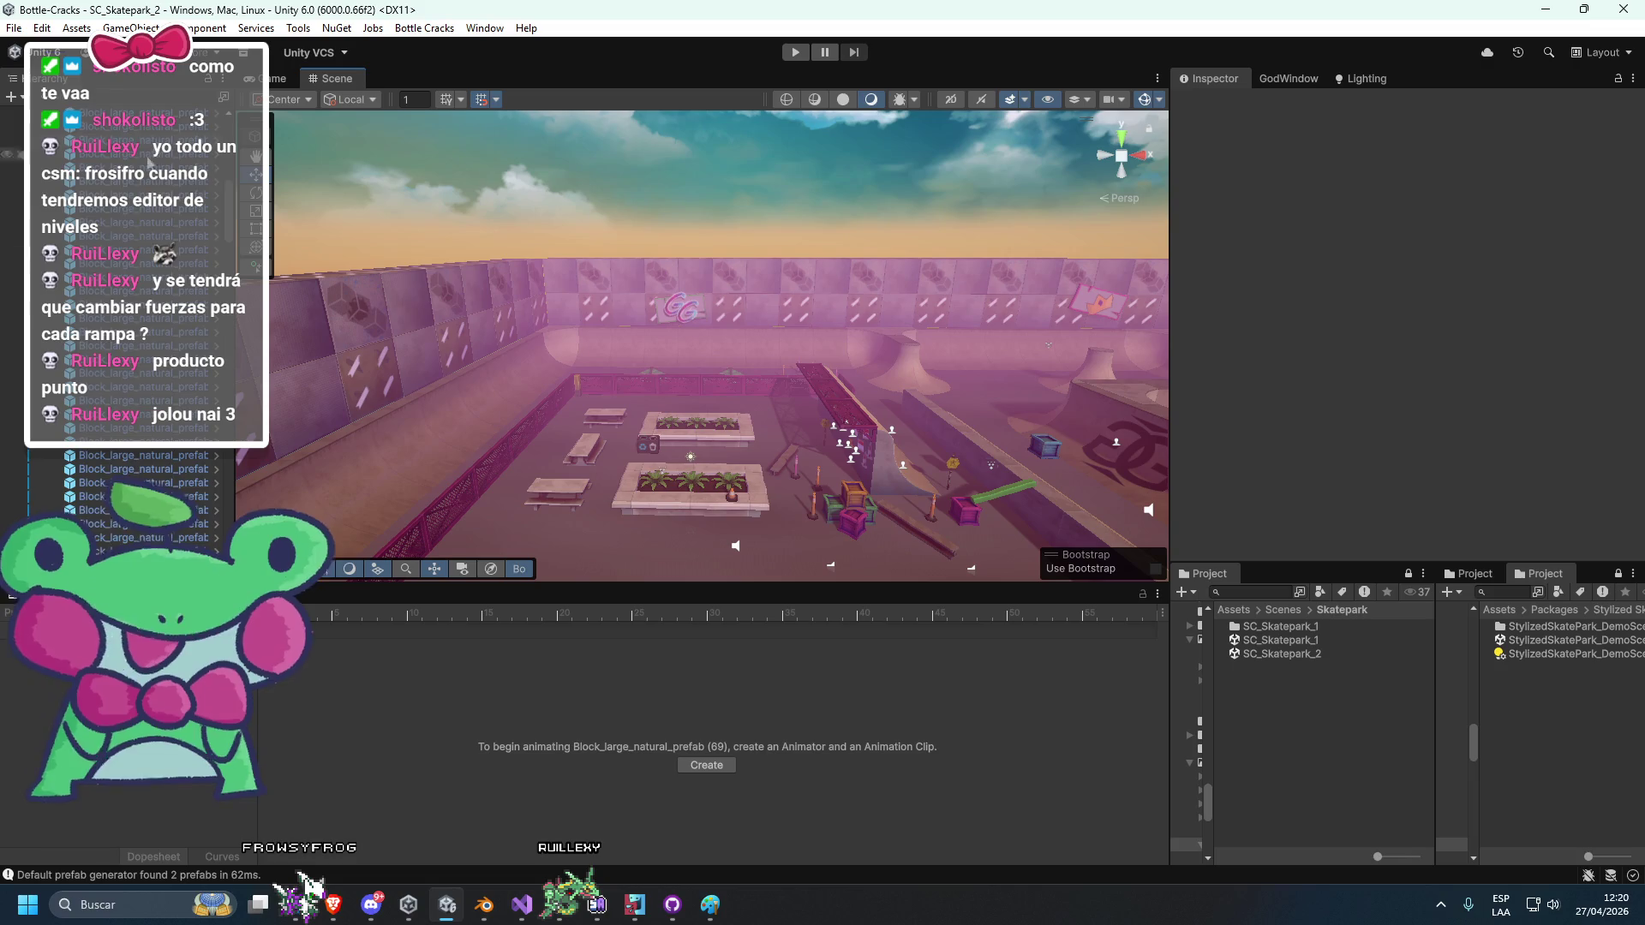
mouse_move(960, 402)
mouse_down()
mouse_move(632, 357)
mouse_move(385, 386)
mouse_move(454, 389)
mouse_move(397, 363)
mouse_move(757, 420)
mouse_move(490, 393)
mouse_move(603, 361)
mouse_move(552, 354)
mouse_move(607, 333)
mouse_move(767, 379)
mouse_up()
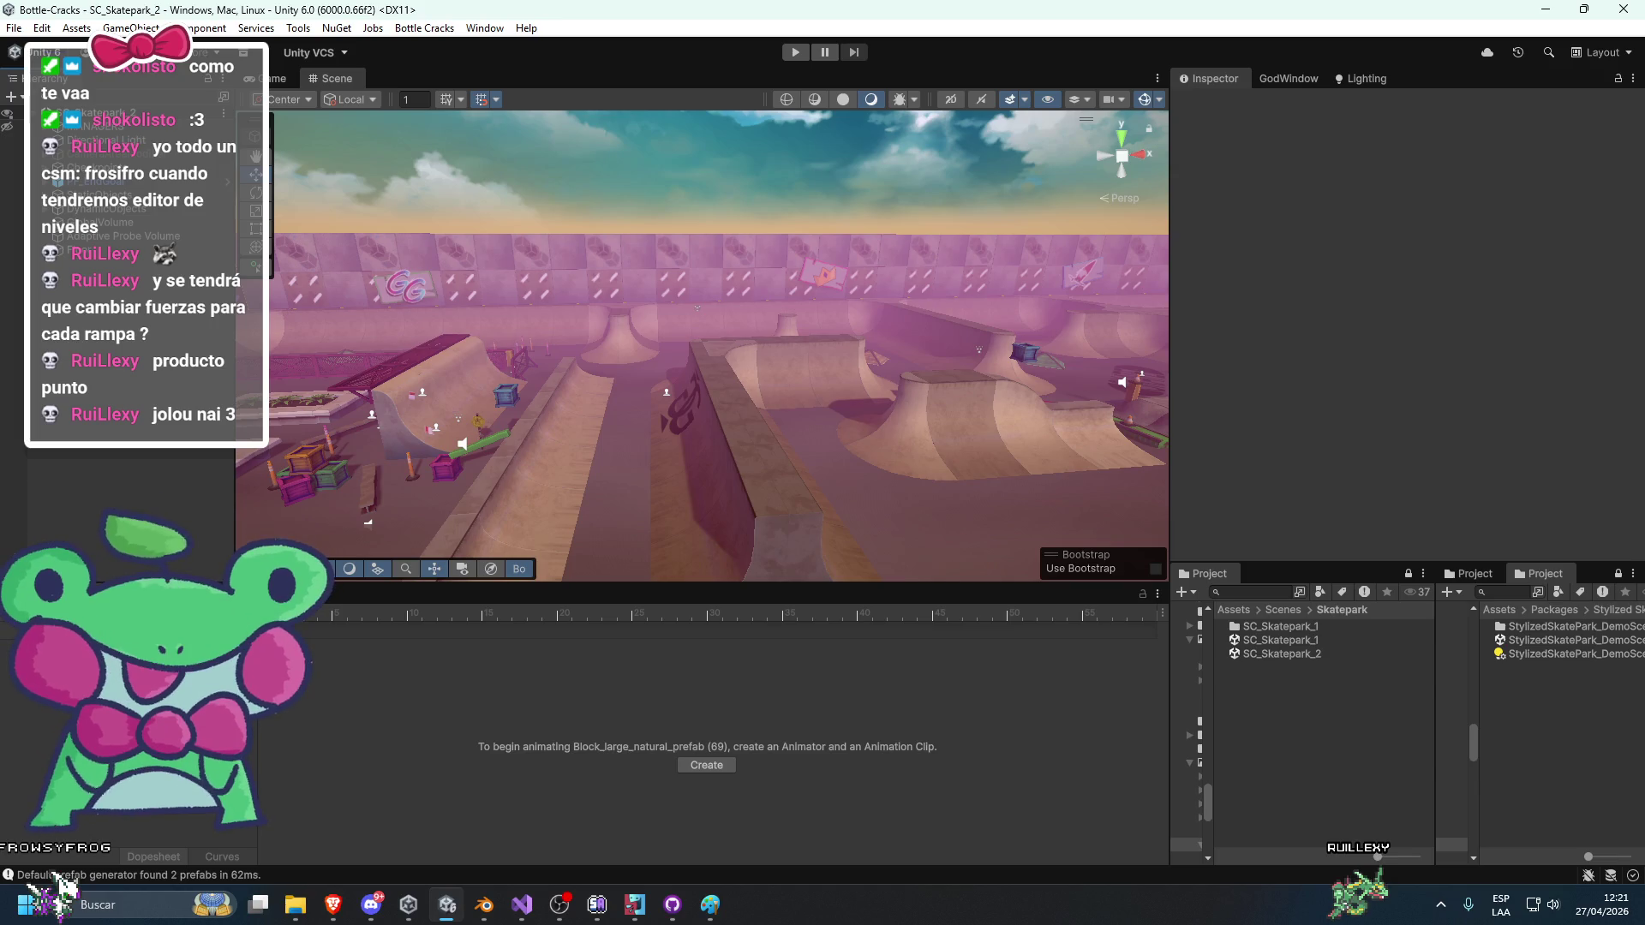
key(f)
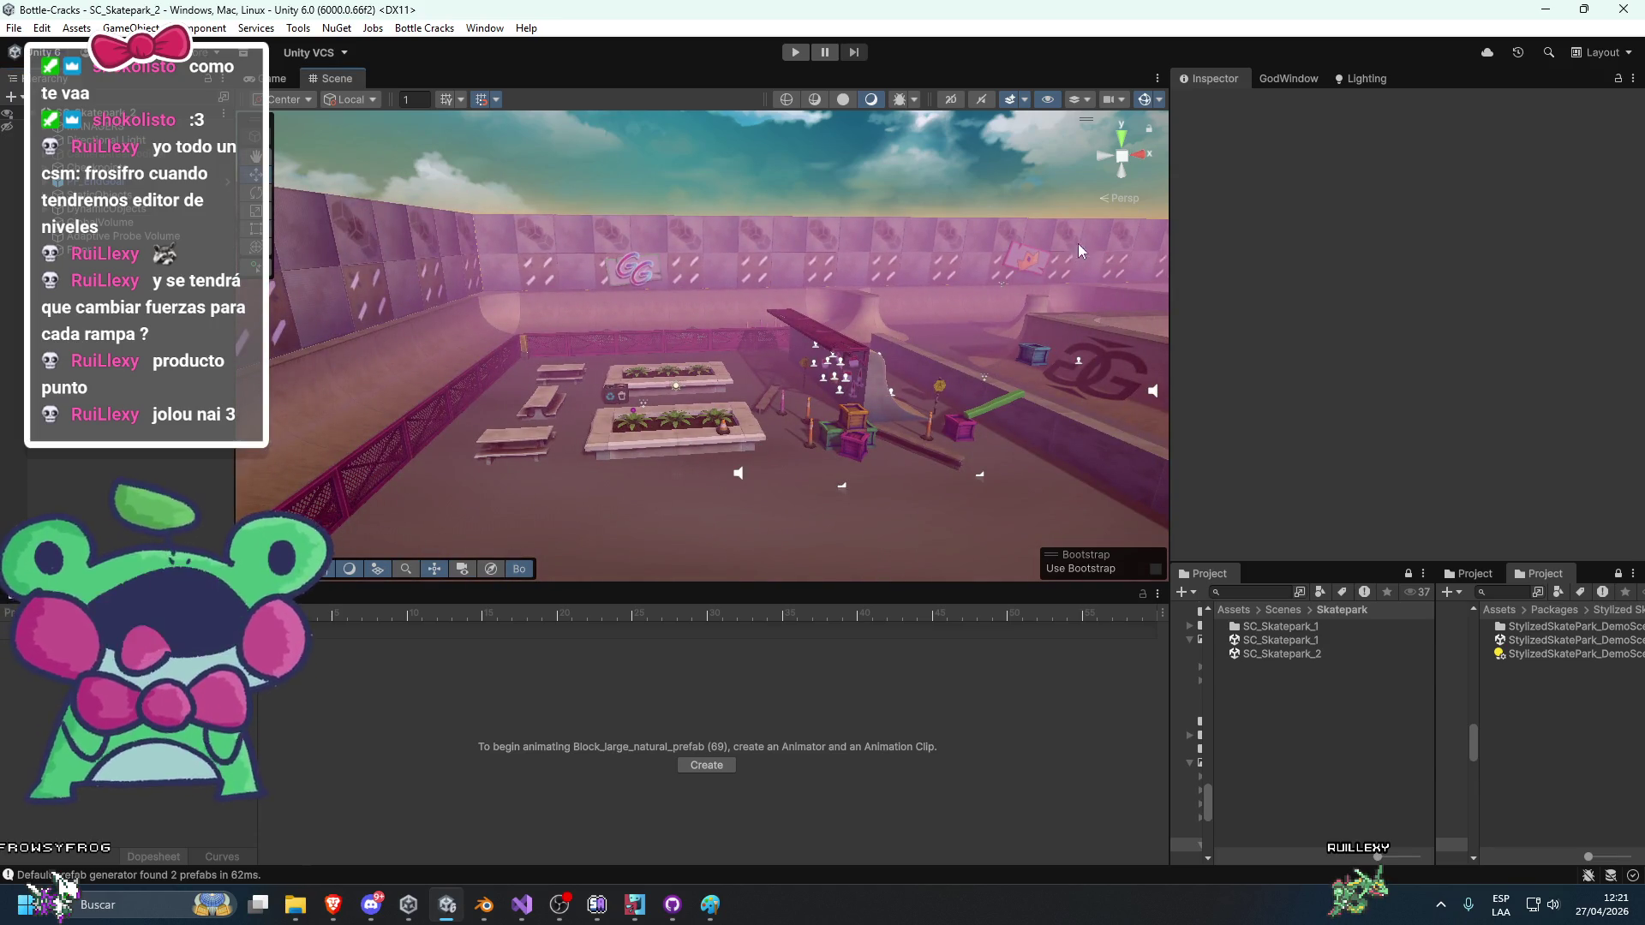
click(1362, 78)
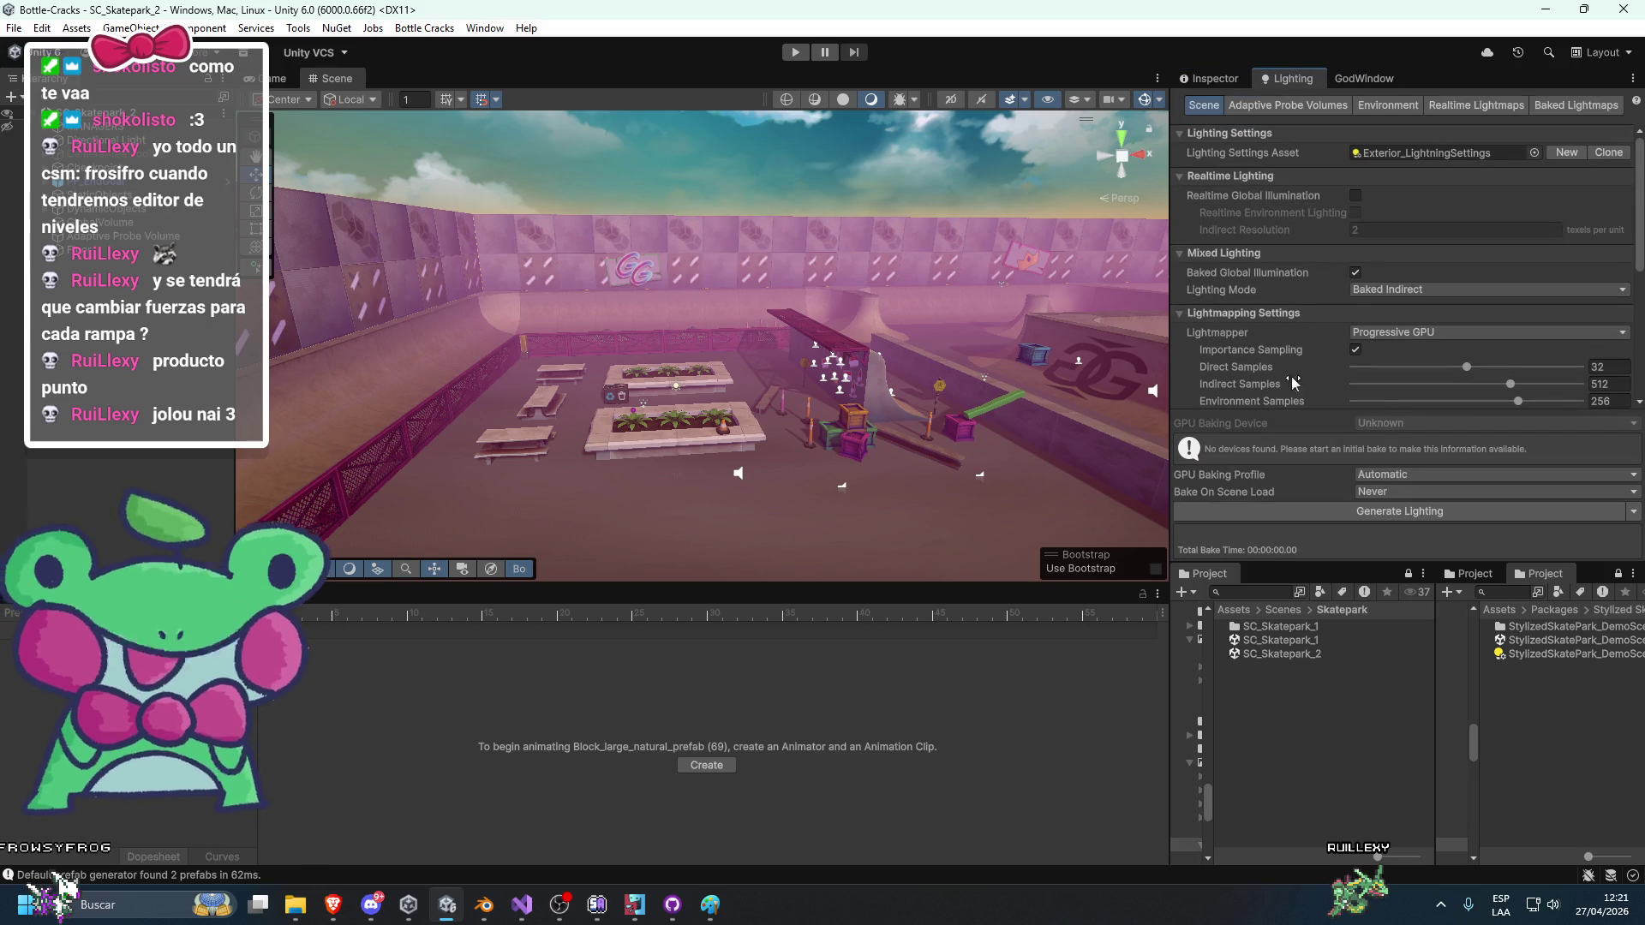
Move the skate spawner onto the centre ramp and start baking lighting into 16 lightmaps.
mouse_move(856, 446)
mouse_down()
mouse_move(772, 458)
mouse_move(794, 413)
mouse_move(743, 417)
mouse_up()
key(Right)
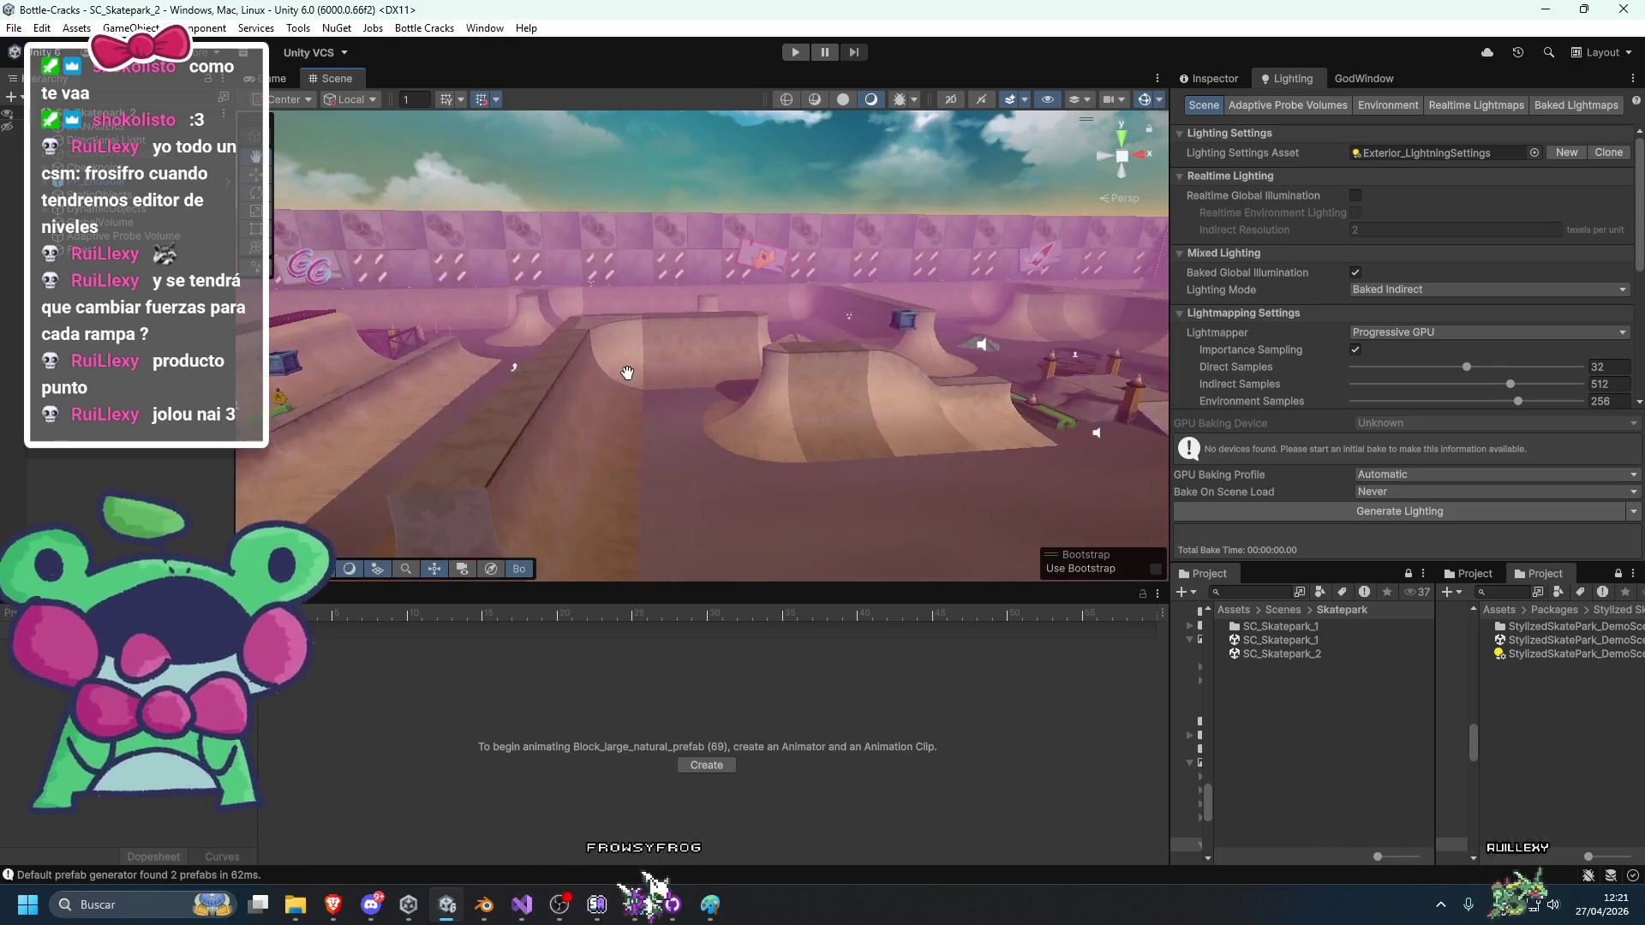
click(429, 382)
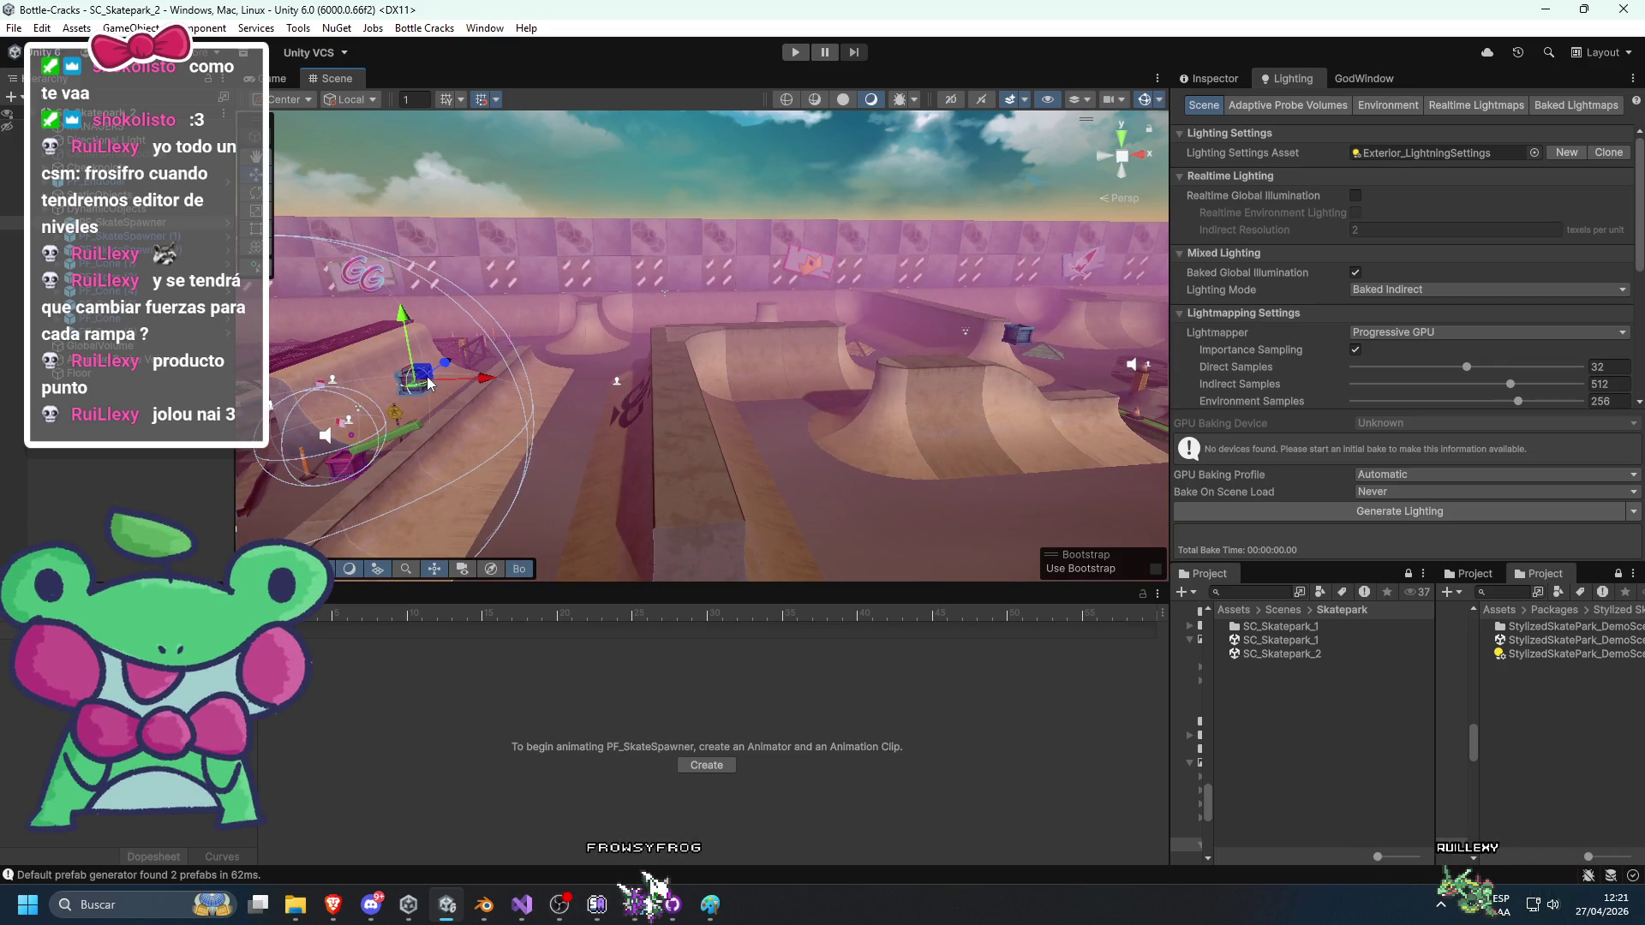
drag(431, 378, 729, 336)
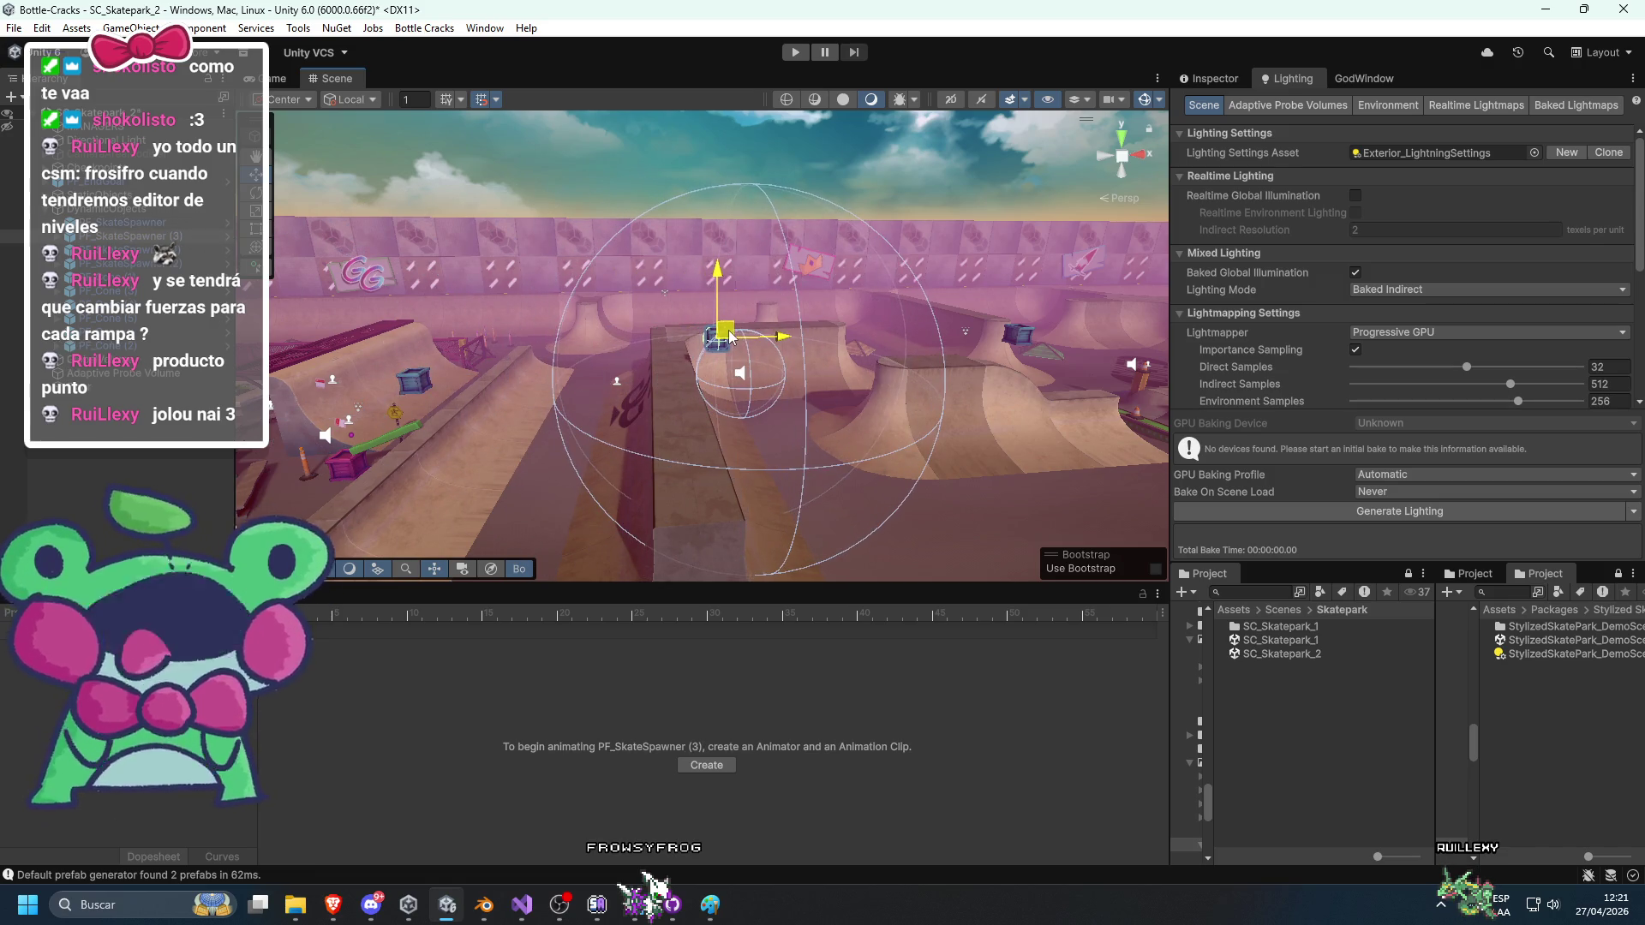
key(f)
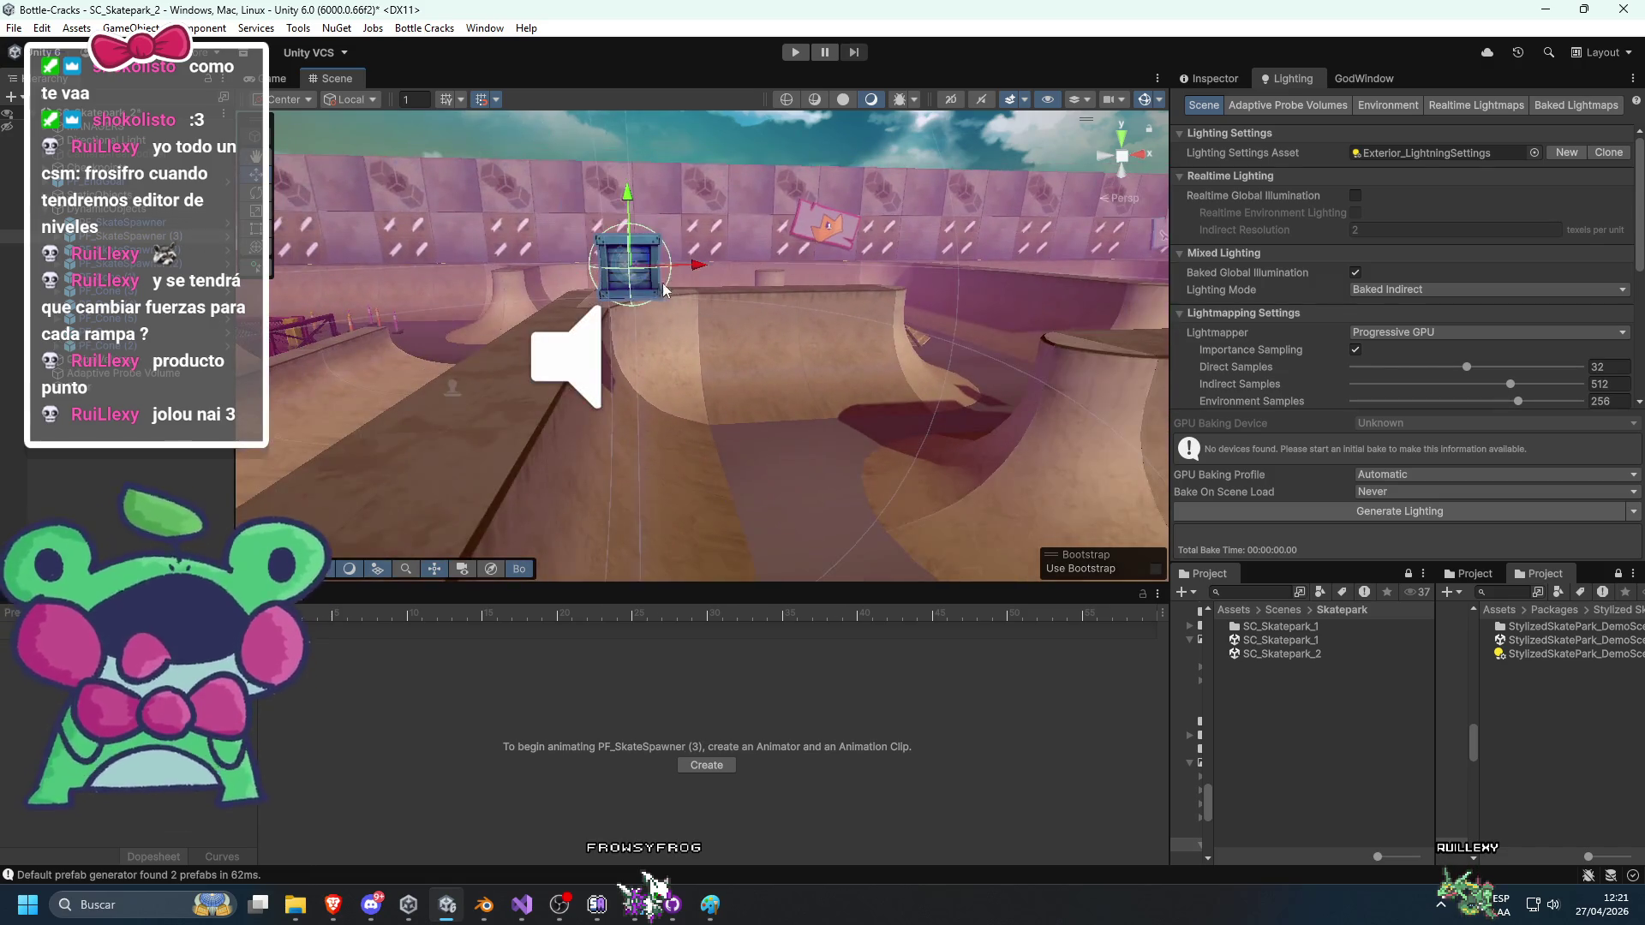
mouse_move(630, 263)
mouse_down()
mouse_move(675, 197)
mouse_move(792, 221)
mouse_move(716, 261)
mouse_move(721, 212)
mouse_move(737, 327)
mouse_move(807, 349)
mouse_move(712, 387)
mouse_move(865, 399)
mouse_up()
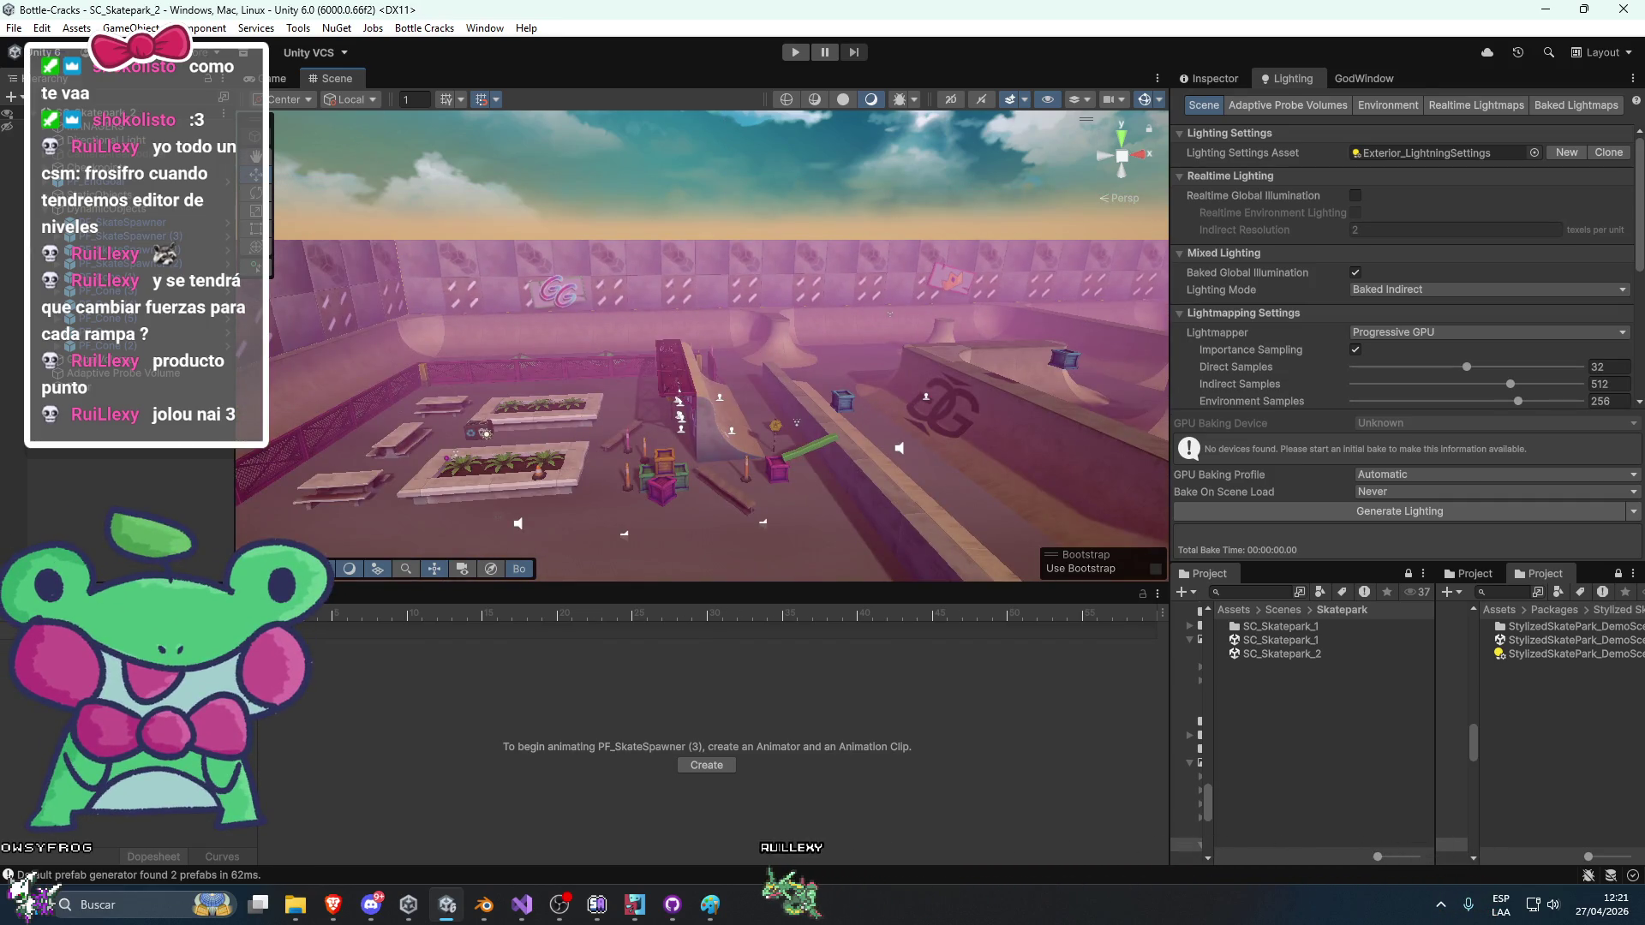
click(1301, 511)
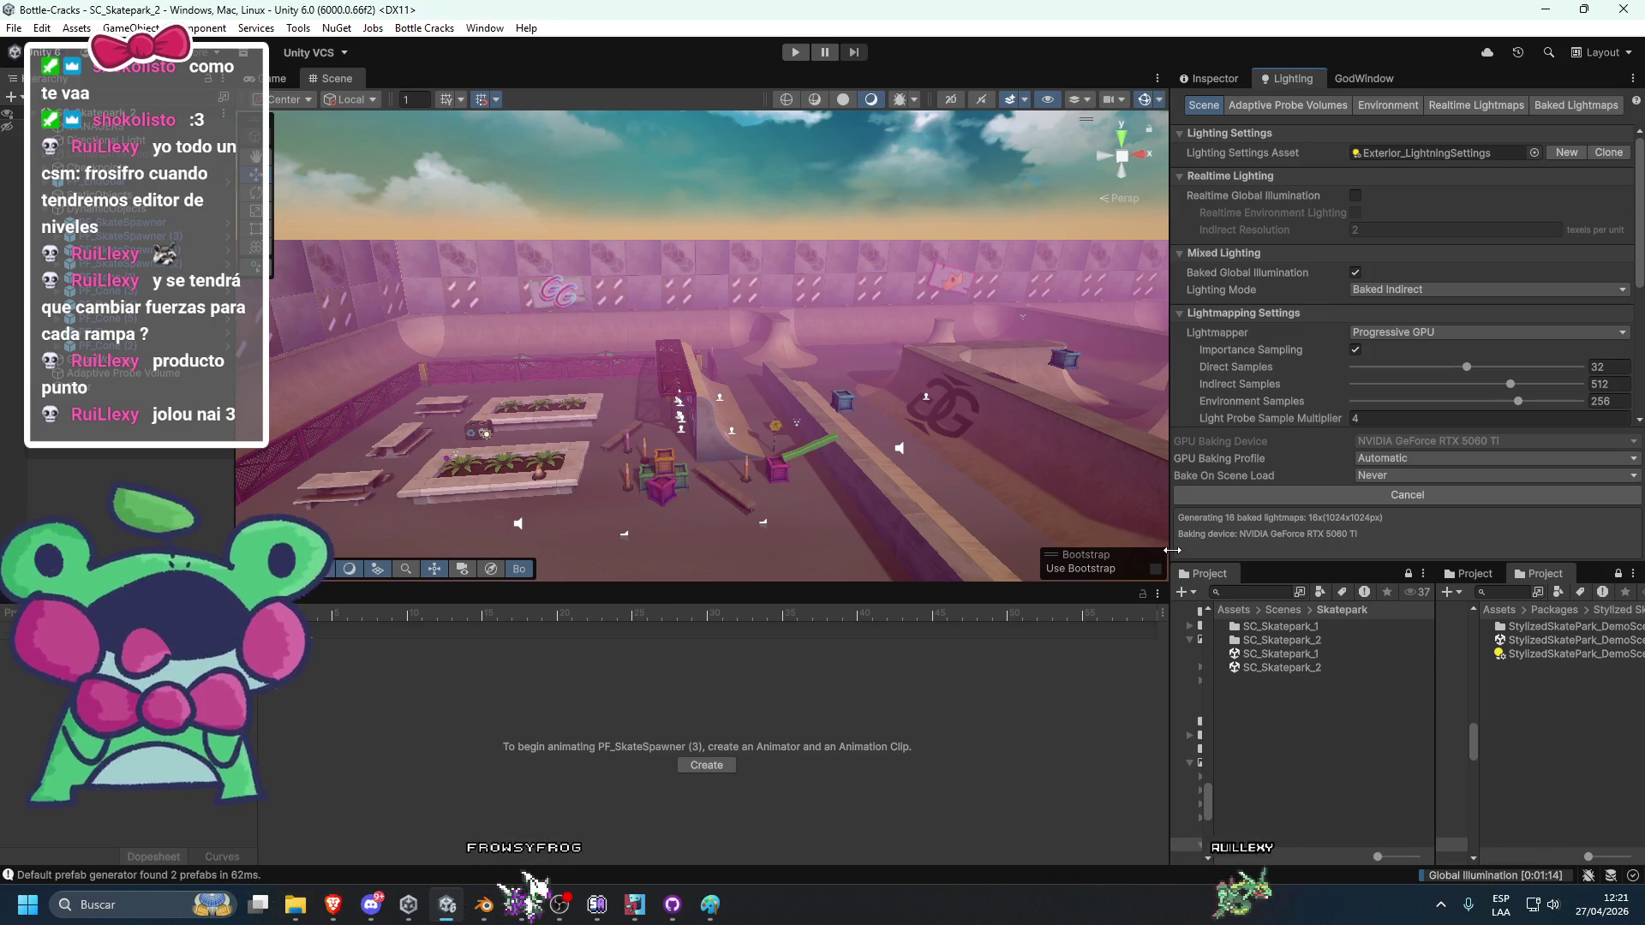
Snip the Scene view with Snipping Tool and send it to a new Paint image.
key(super+shift+s)
mouse_move(236, 102)
mouse_down()
mouse_move(643, 382)
mouse_move(1164, 598)
mouse_up()
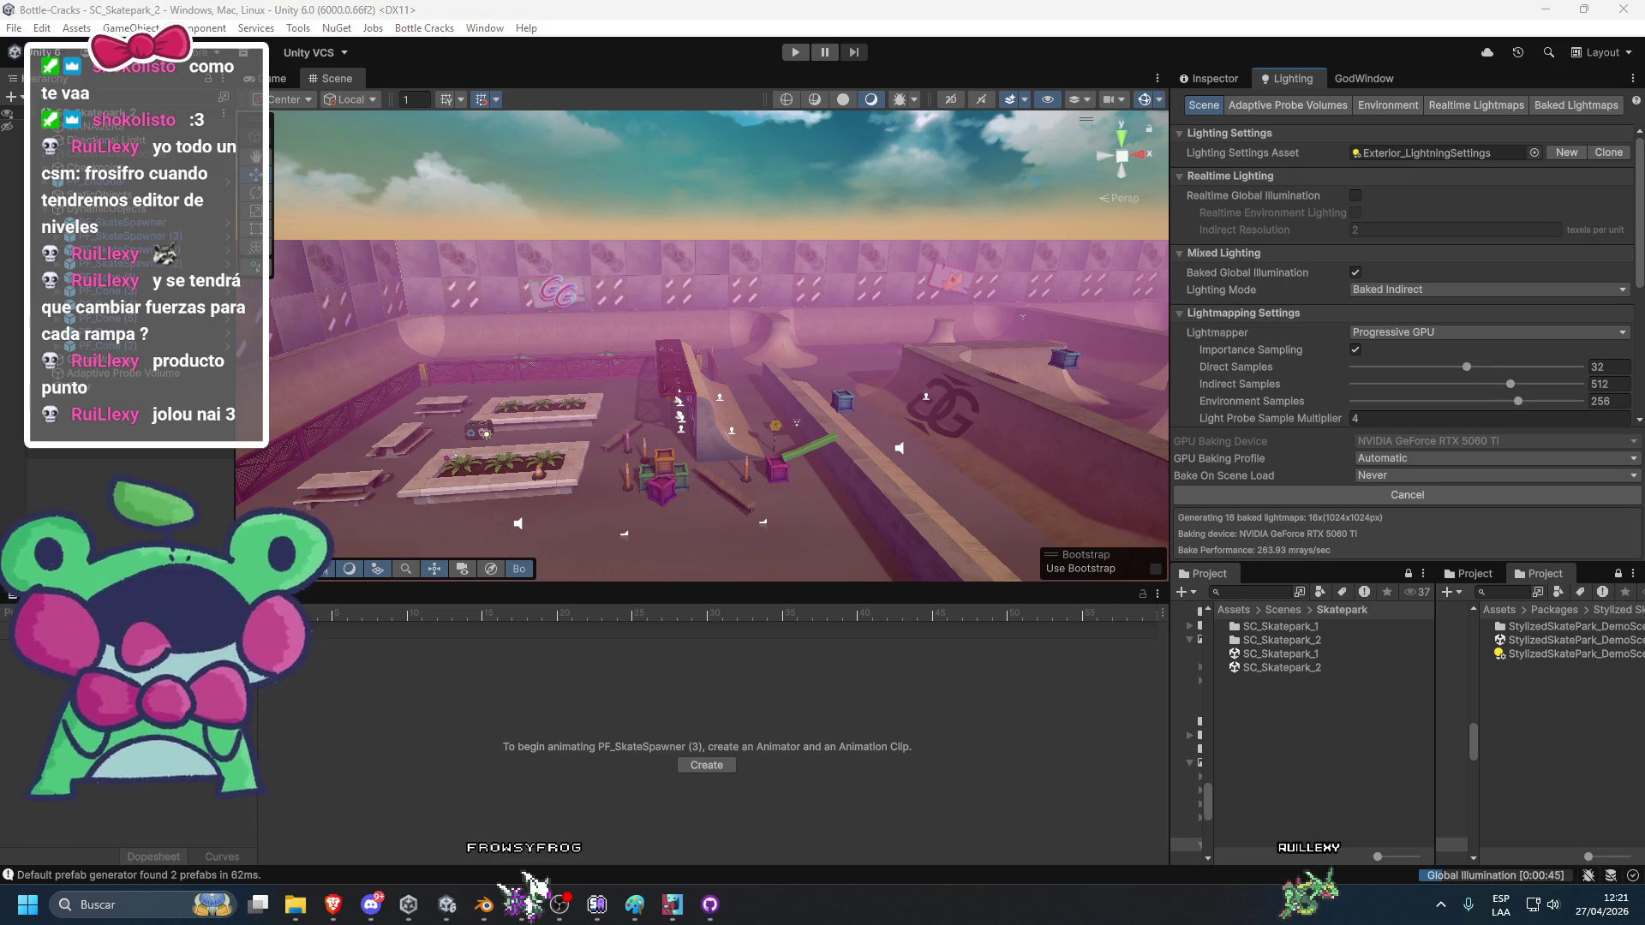
click(745, 569)
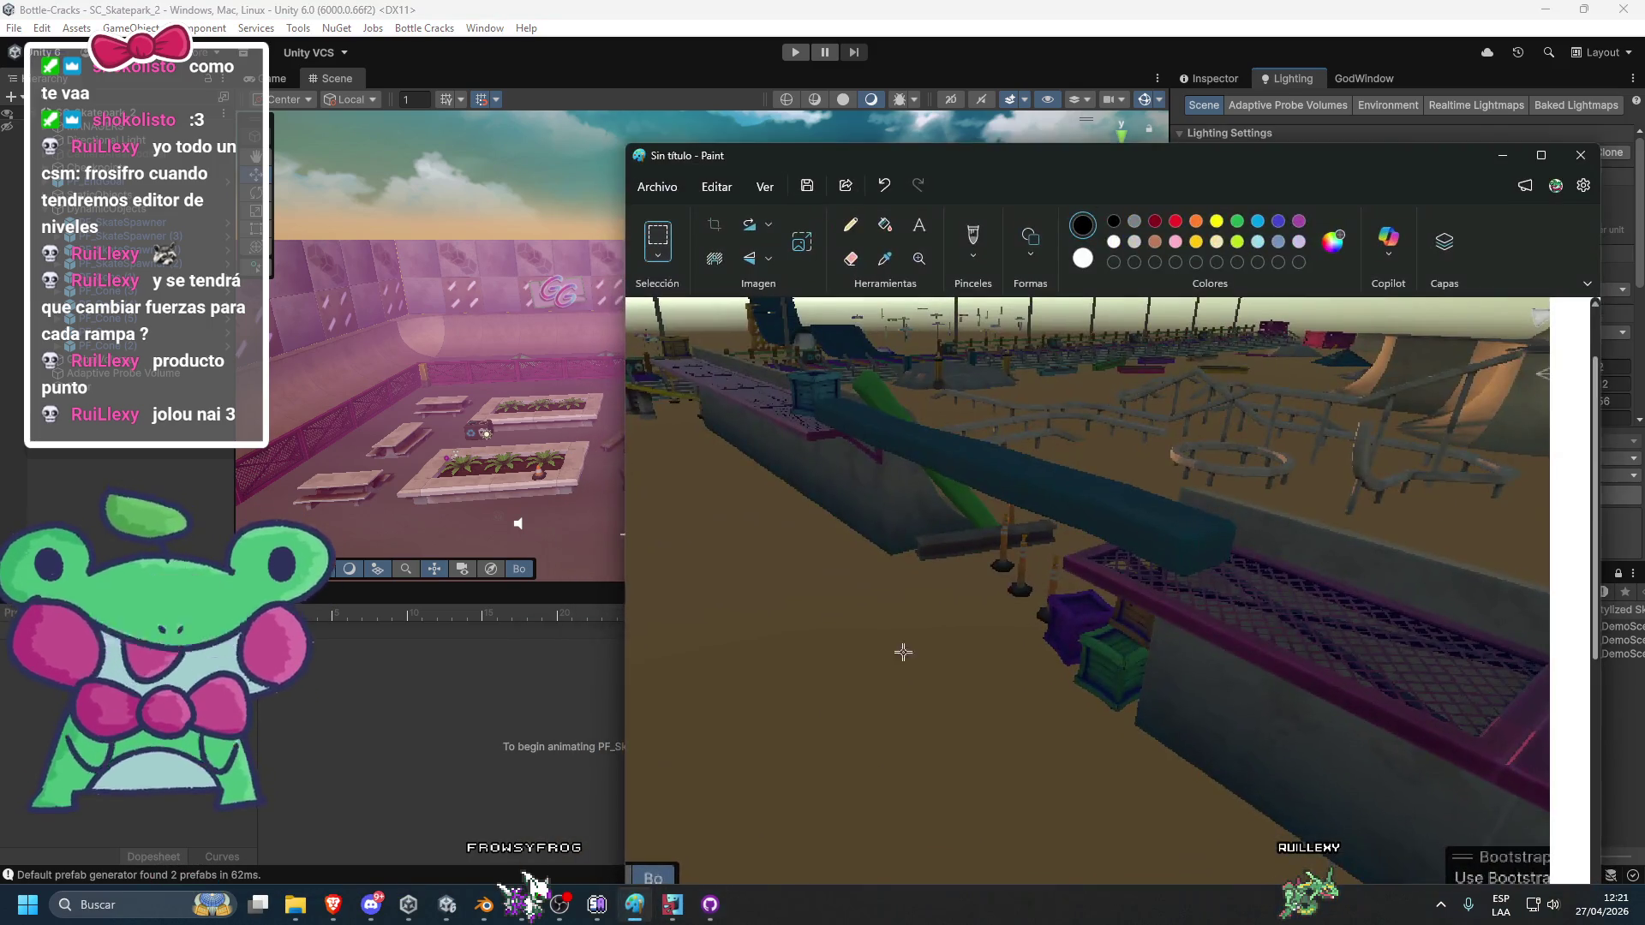
Paste the skate park snip into a maximised Paint window, then minimise Paint.
drag(1129, 183, 629, 8)
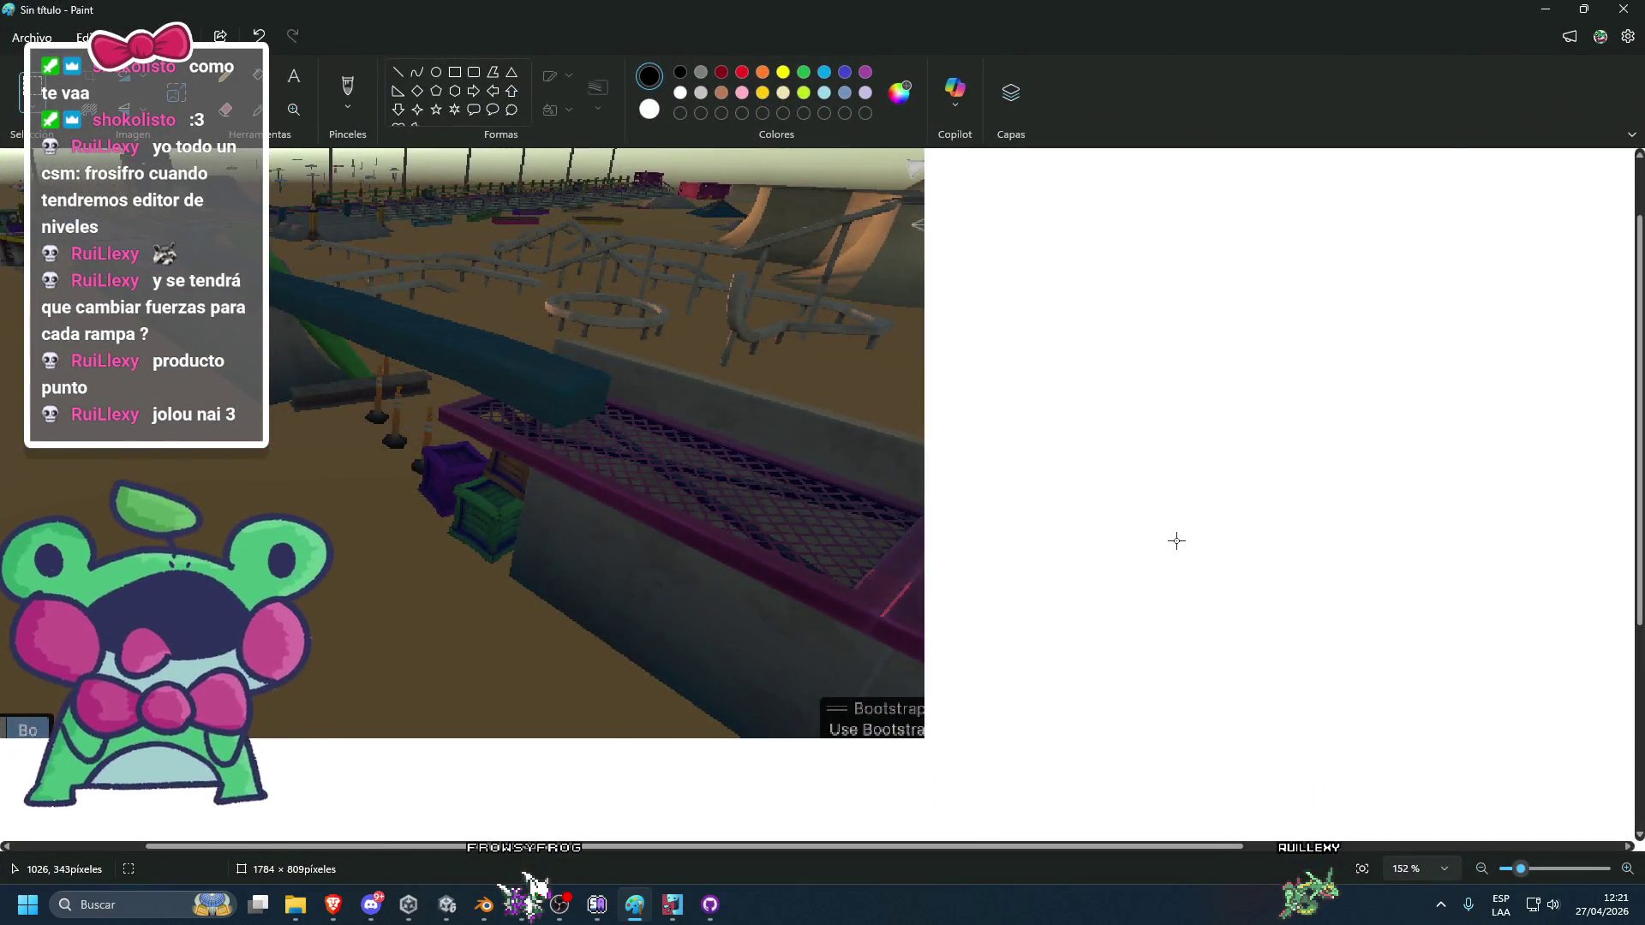
key(ctrl+v)
click(1542, 10)
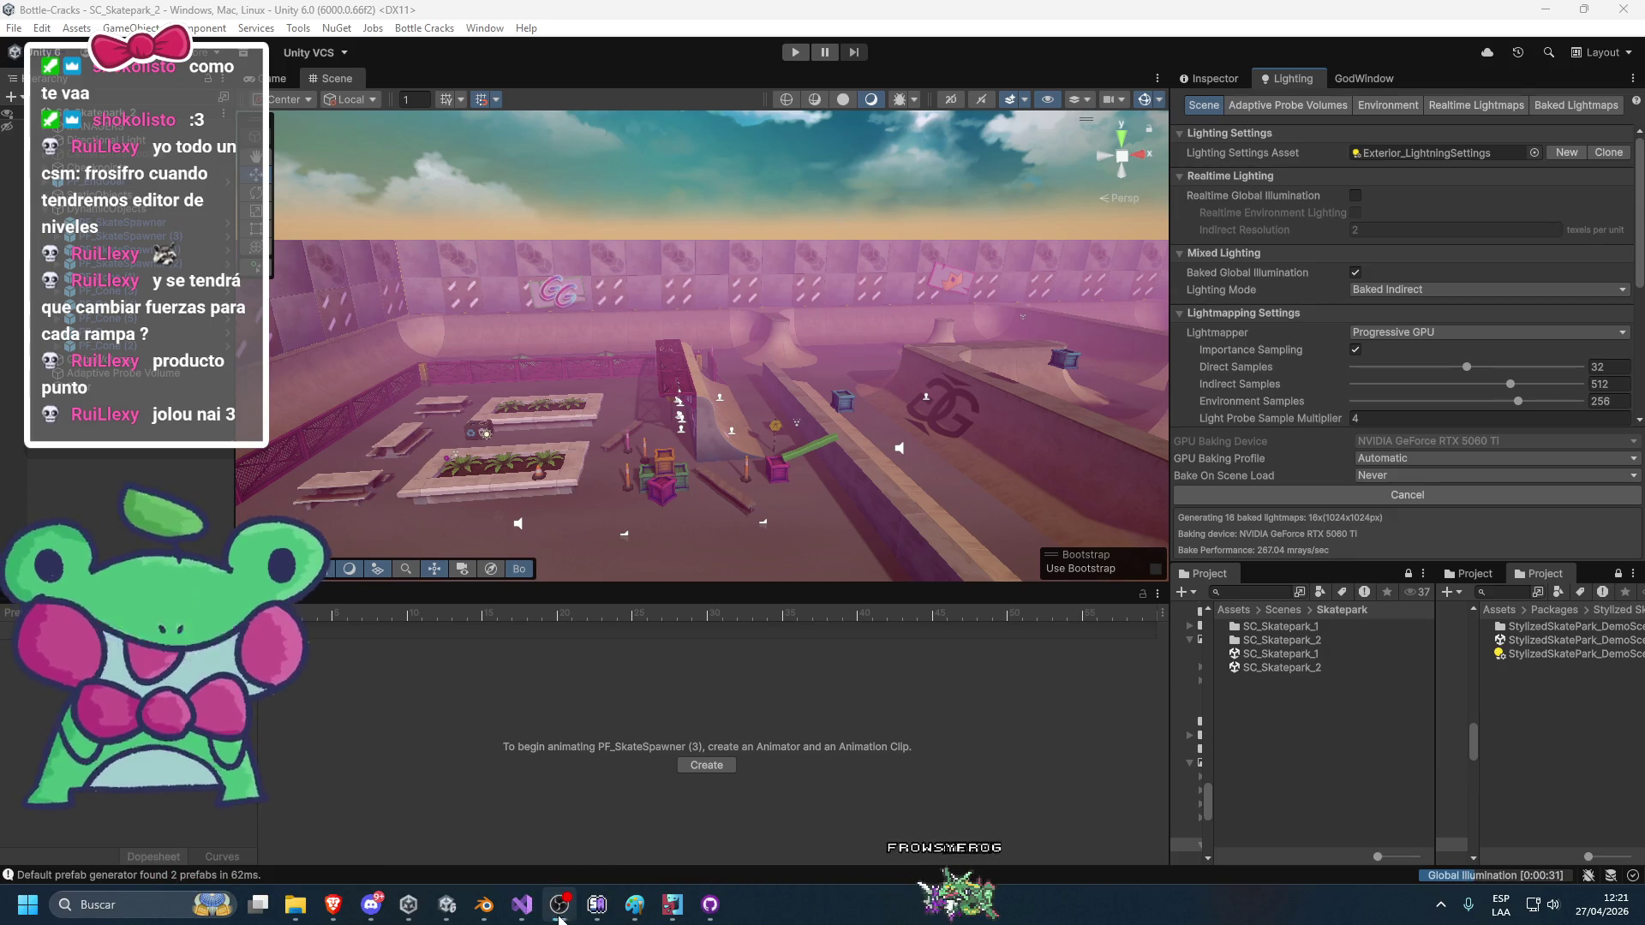
right_click(527, 897)
click(497, 855)
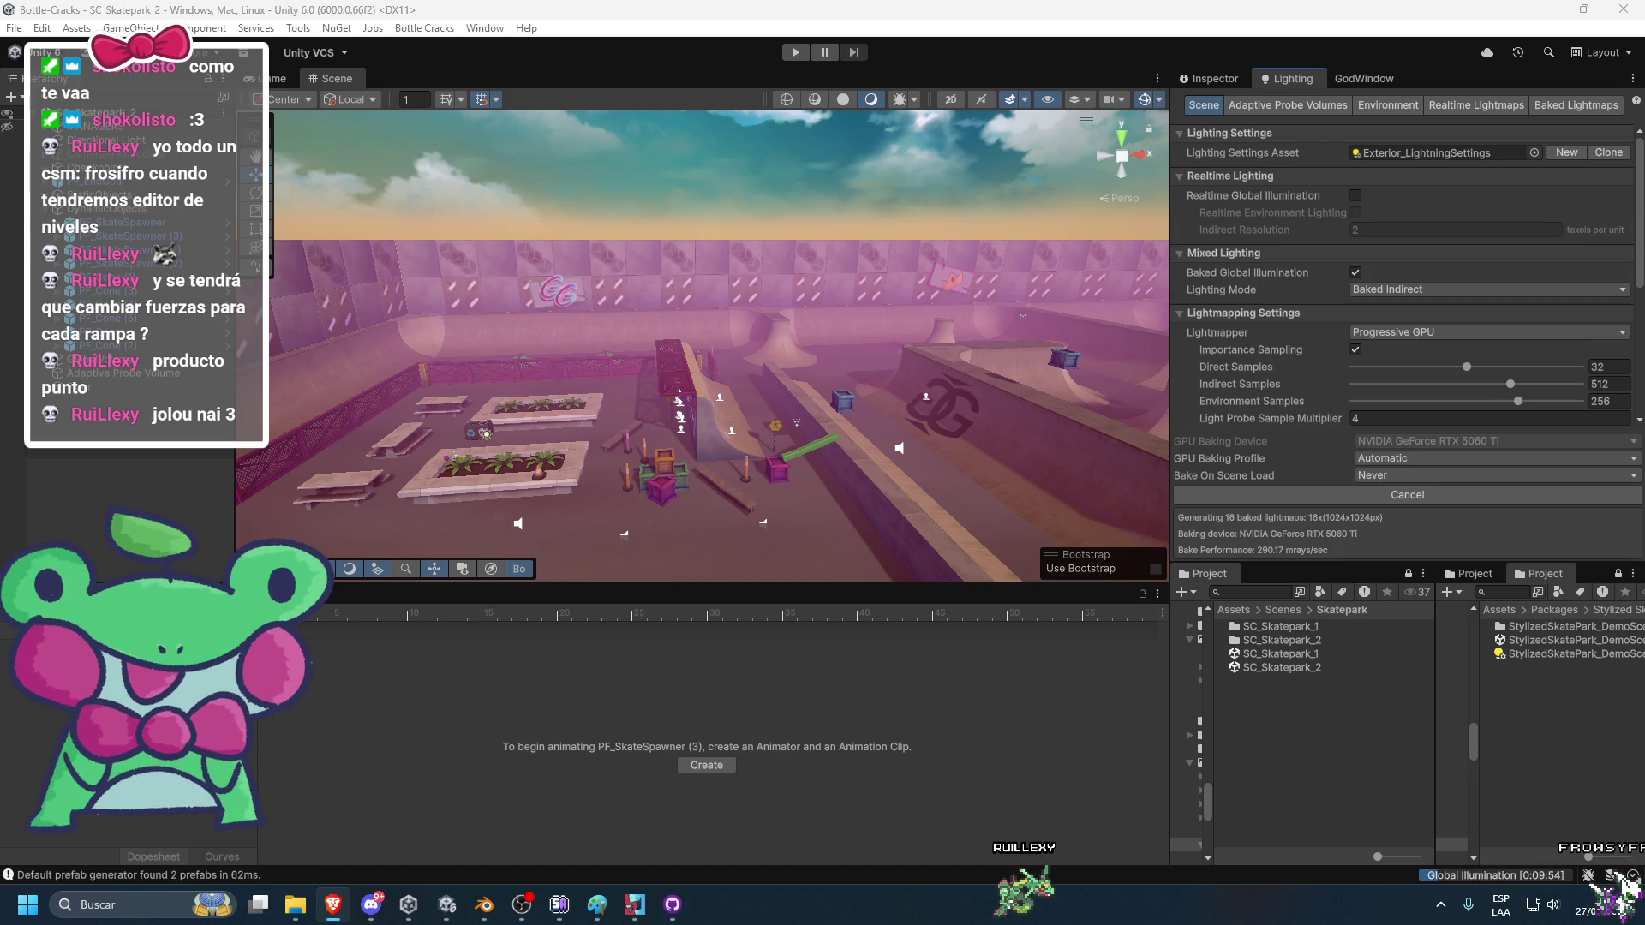
key(alt+Tab)
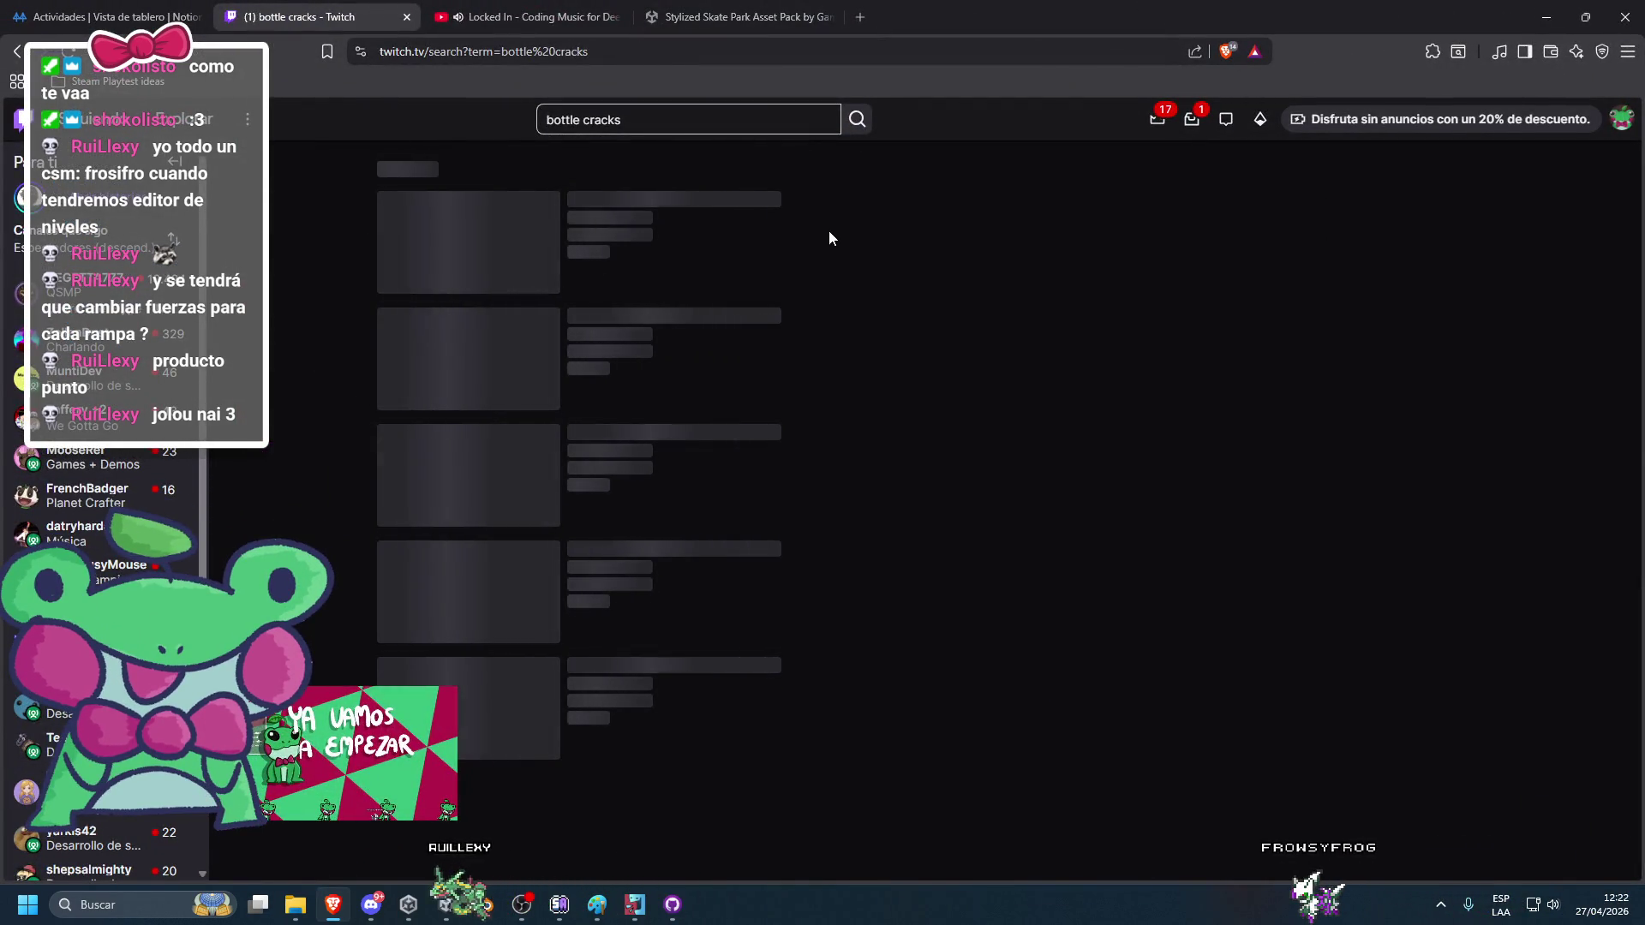
Open the first past Bottle Cracks broadcast under Vídeos emitidos and start it playing.
scroll(832, 237, down, 9)
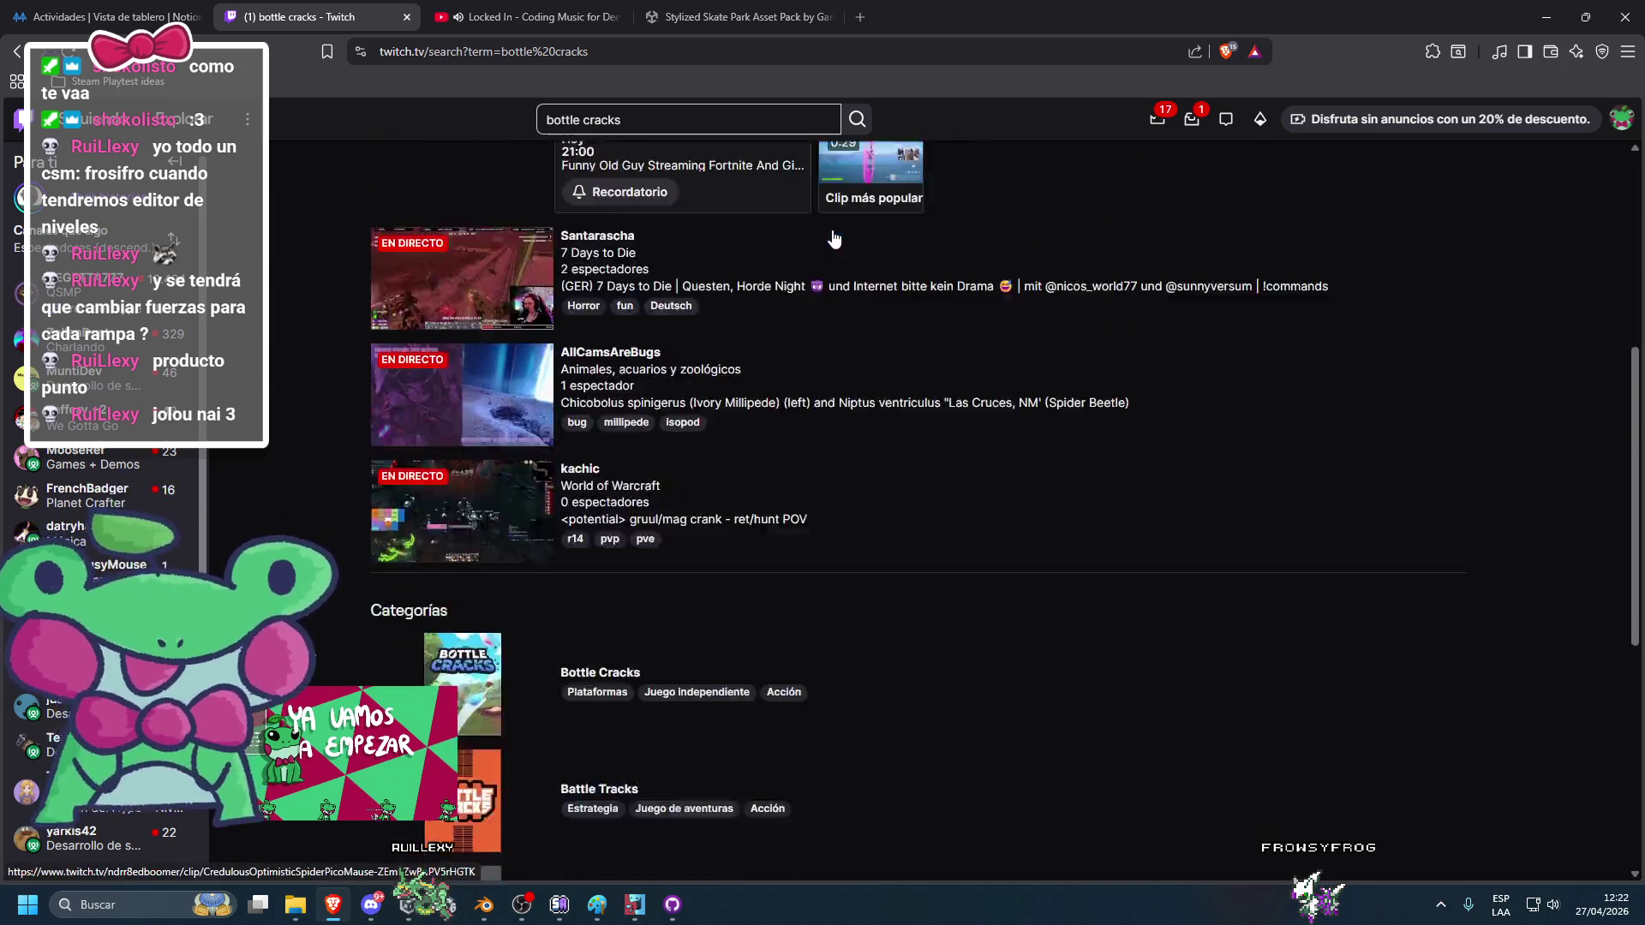
scroll(461, 495, up, 3)
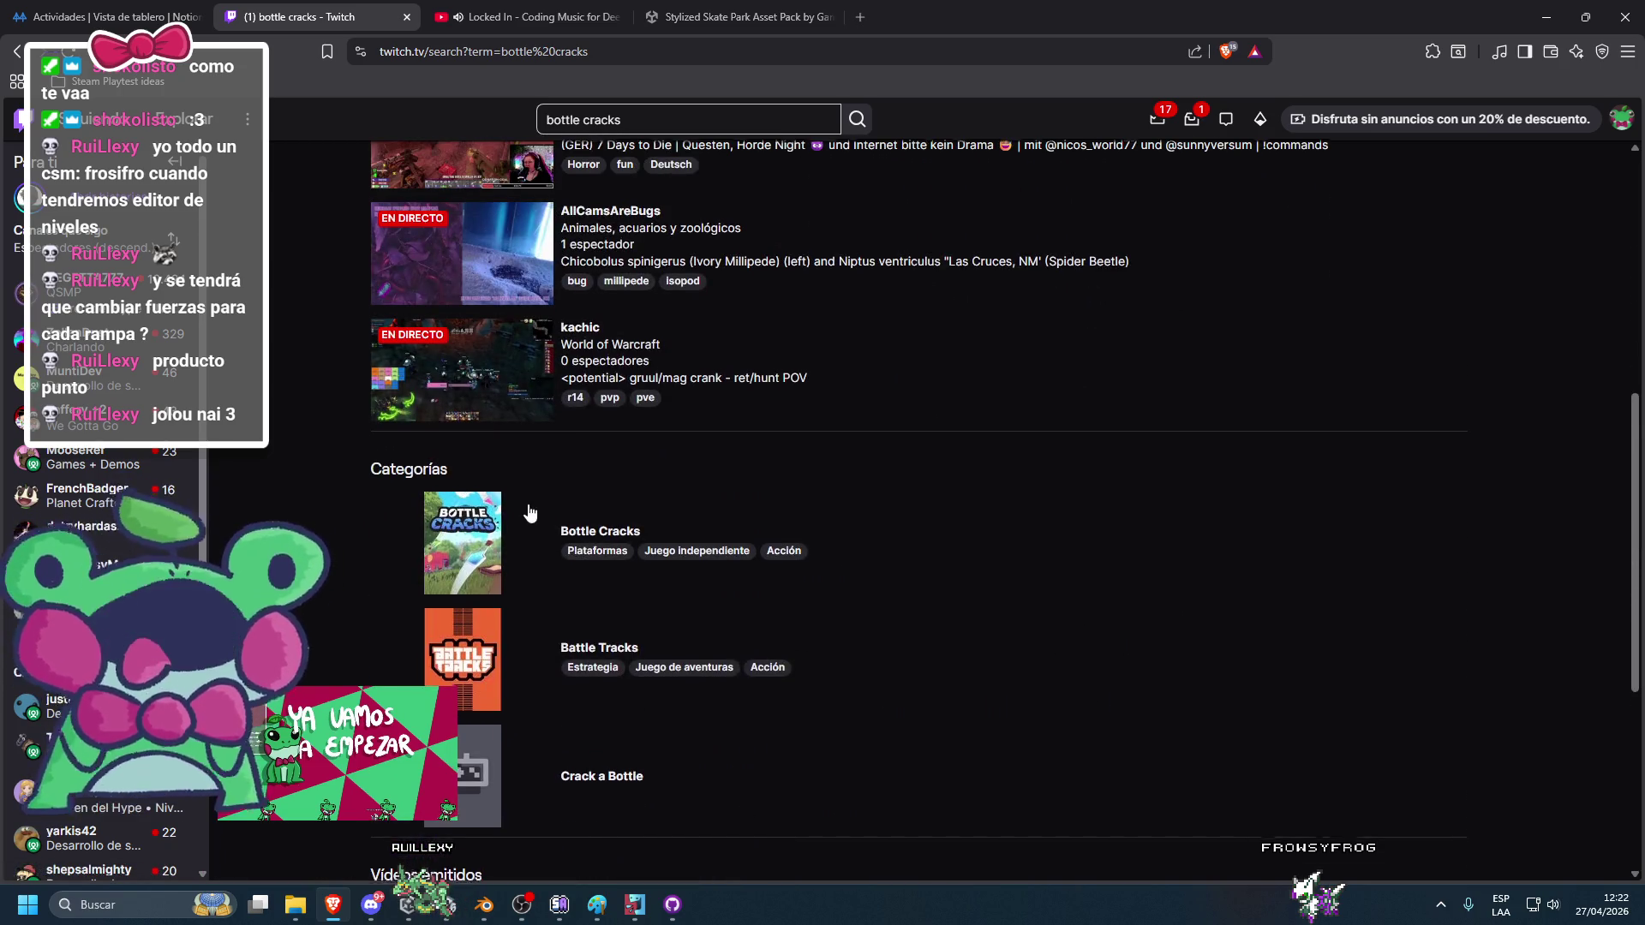
scroll(461, 496, down, 5)
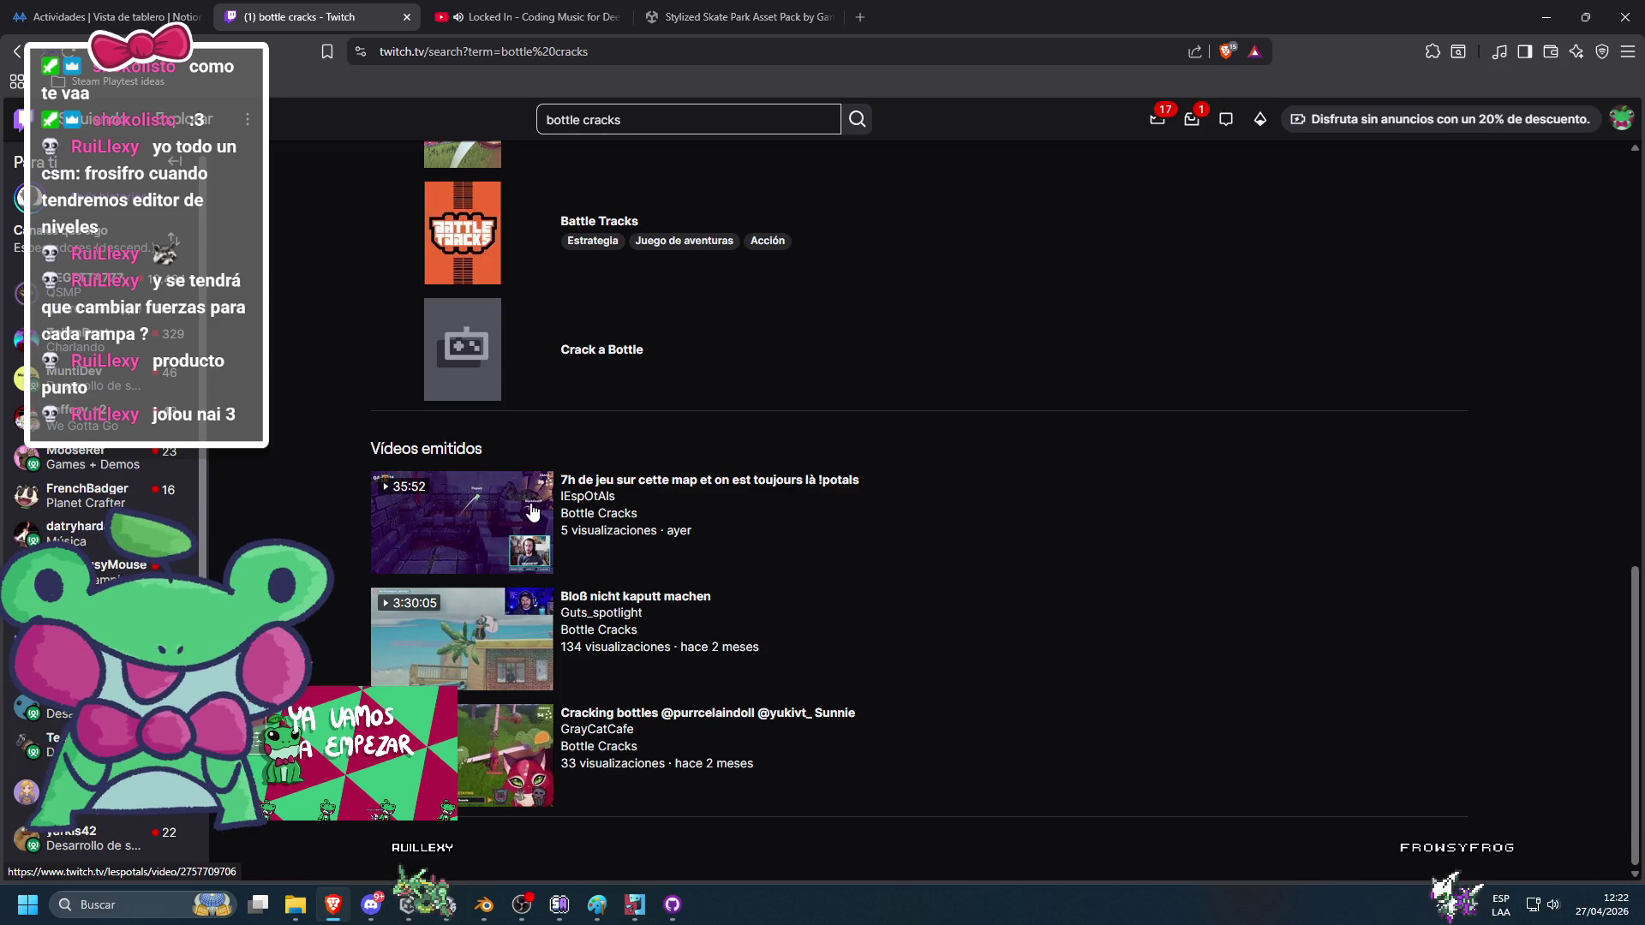
click(531, 505)
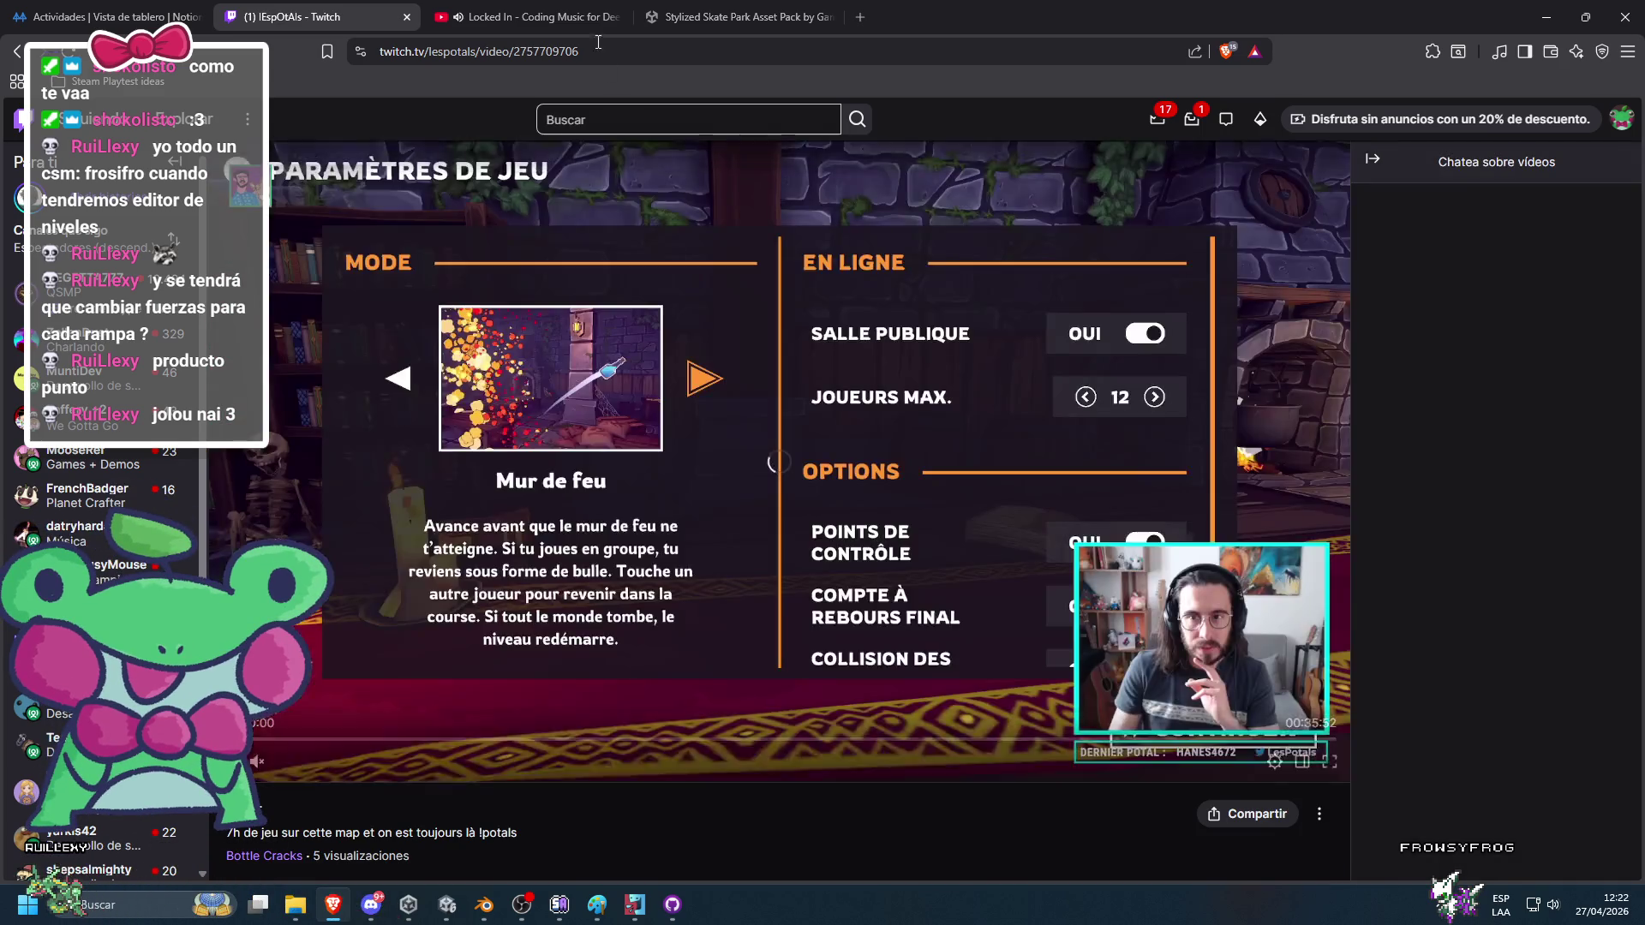
click(527, 17)
Turn the broadcast's volume down, check the notifying app, and open a new browser tab.
click(377, 17)
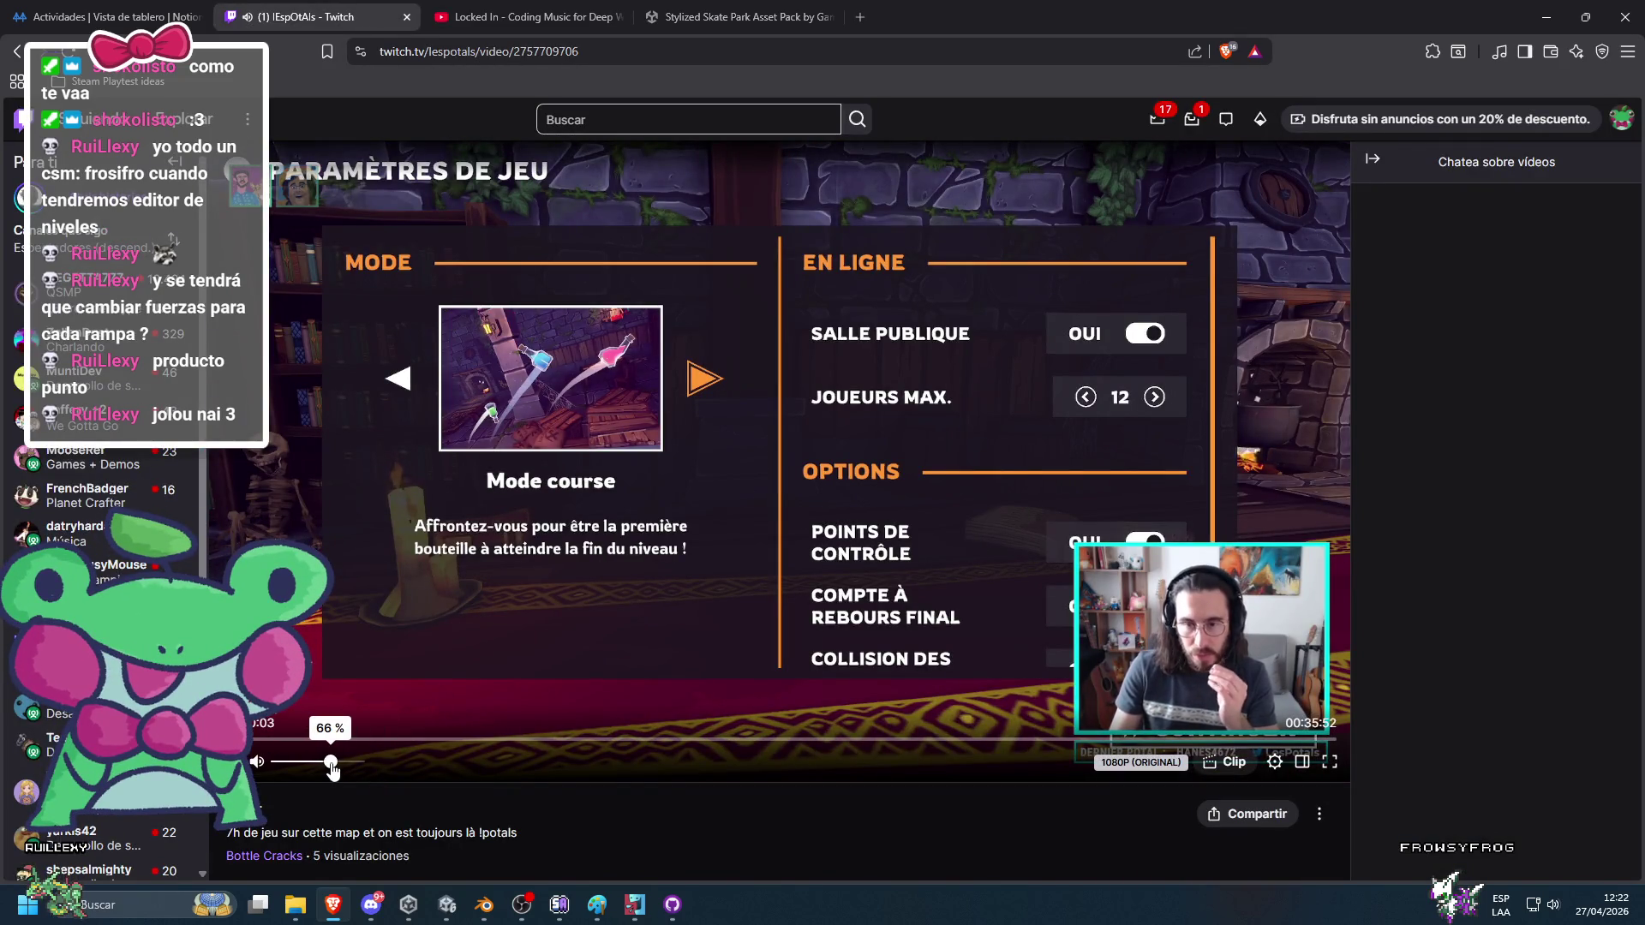
drag(332, 764, 326, 765)
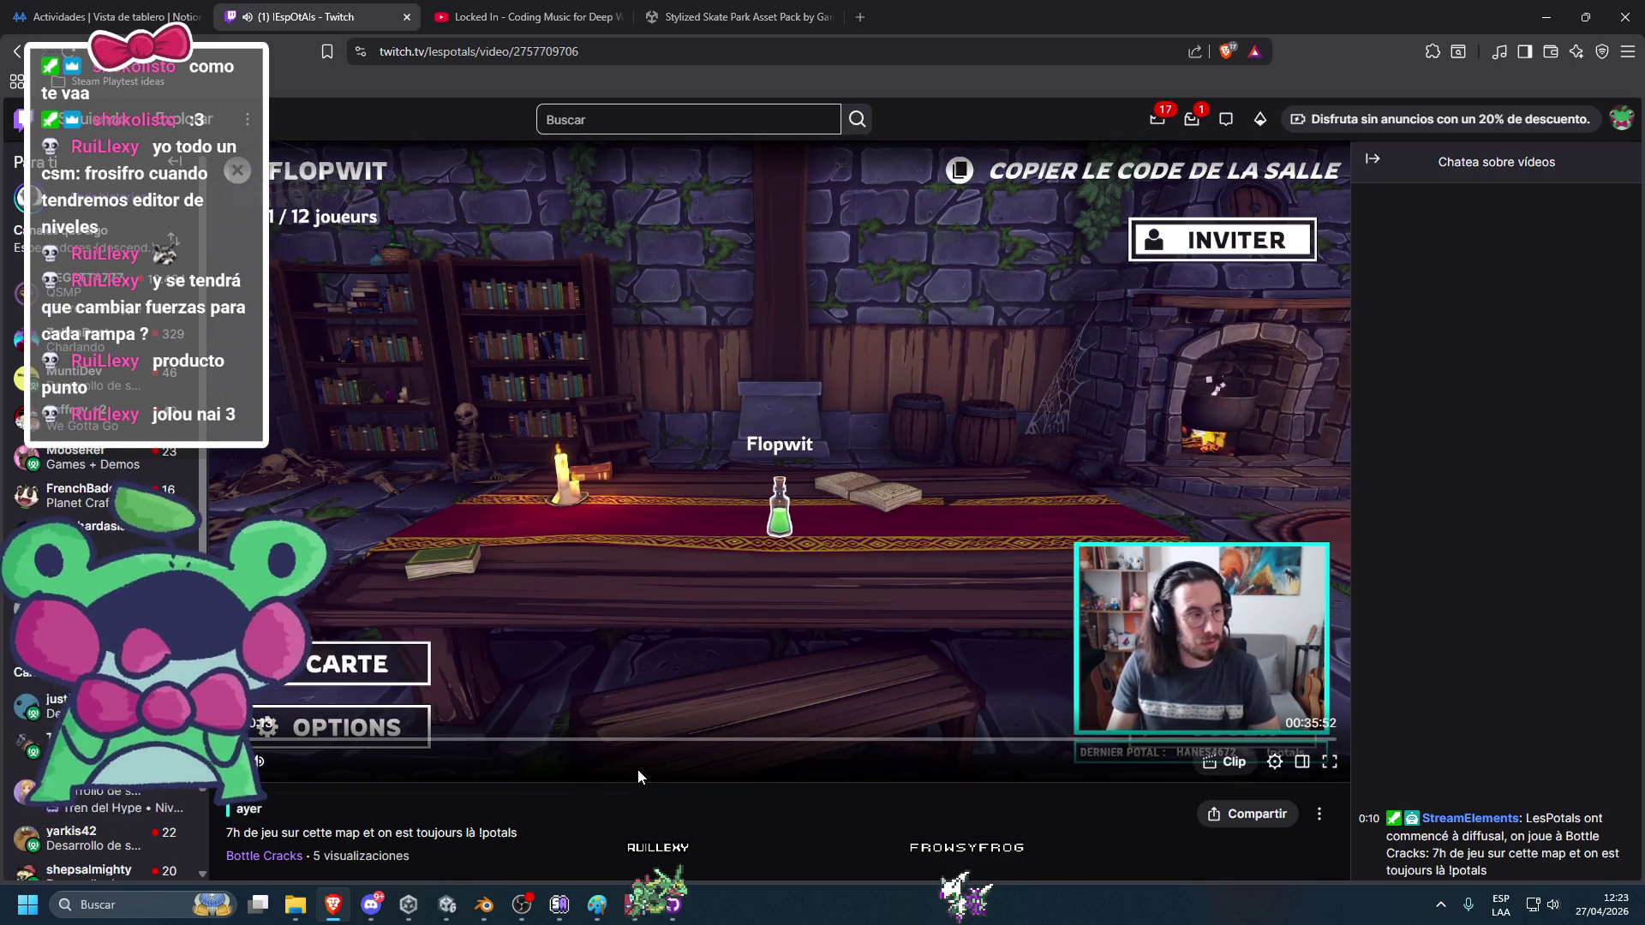
click(525, 901)
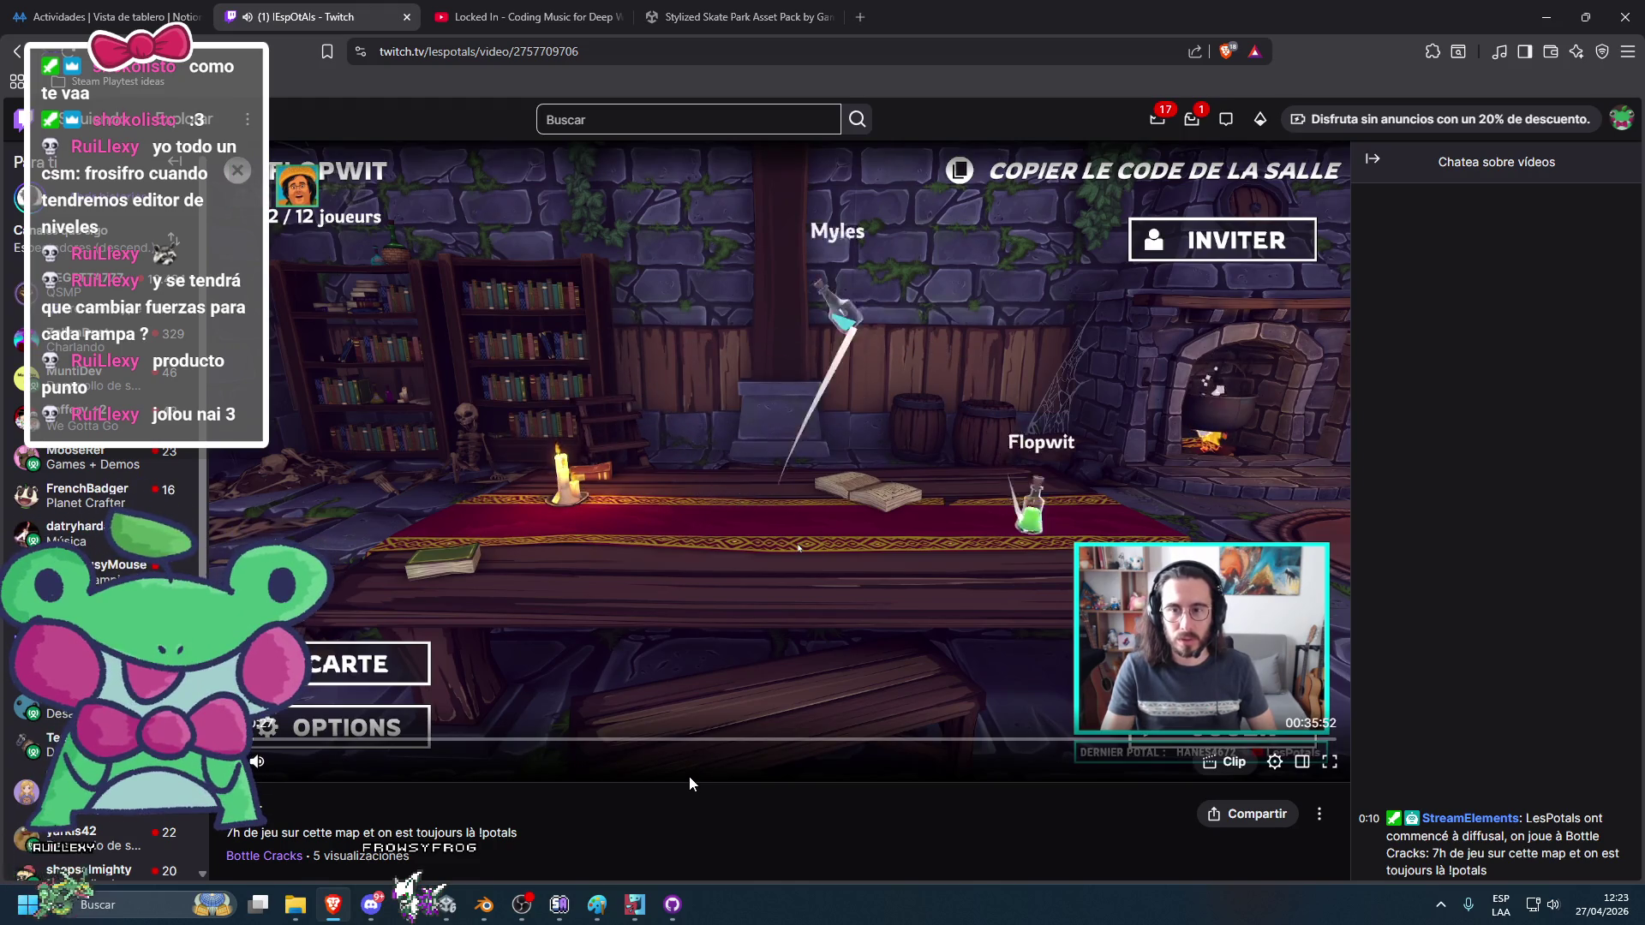
click(865, 12)
Open the Steamworks wishlist page for app 3982830, hit HTTP ERROR 500, and return to Twitch.
text(wis)
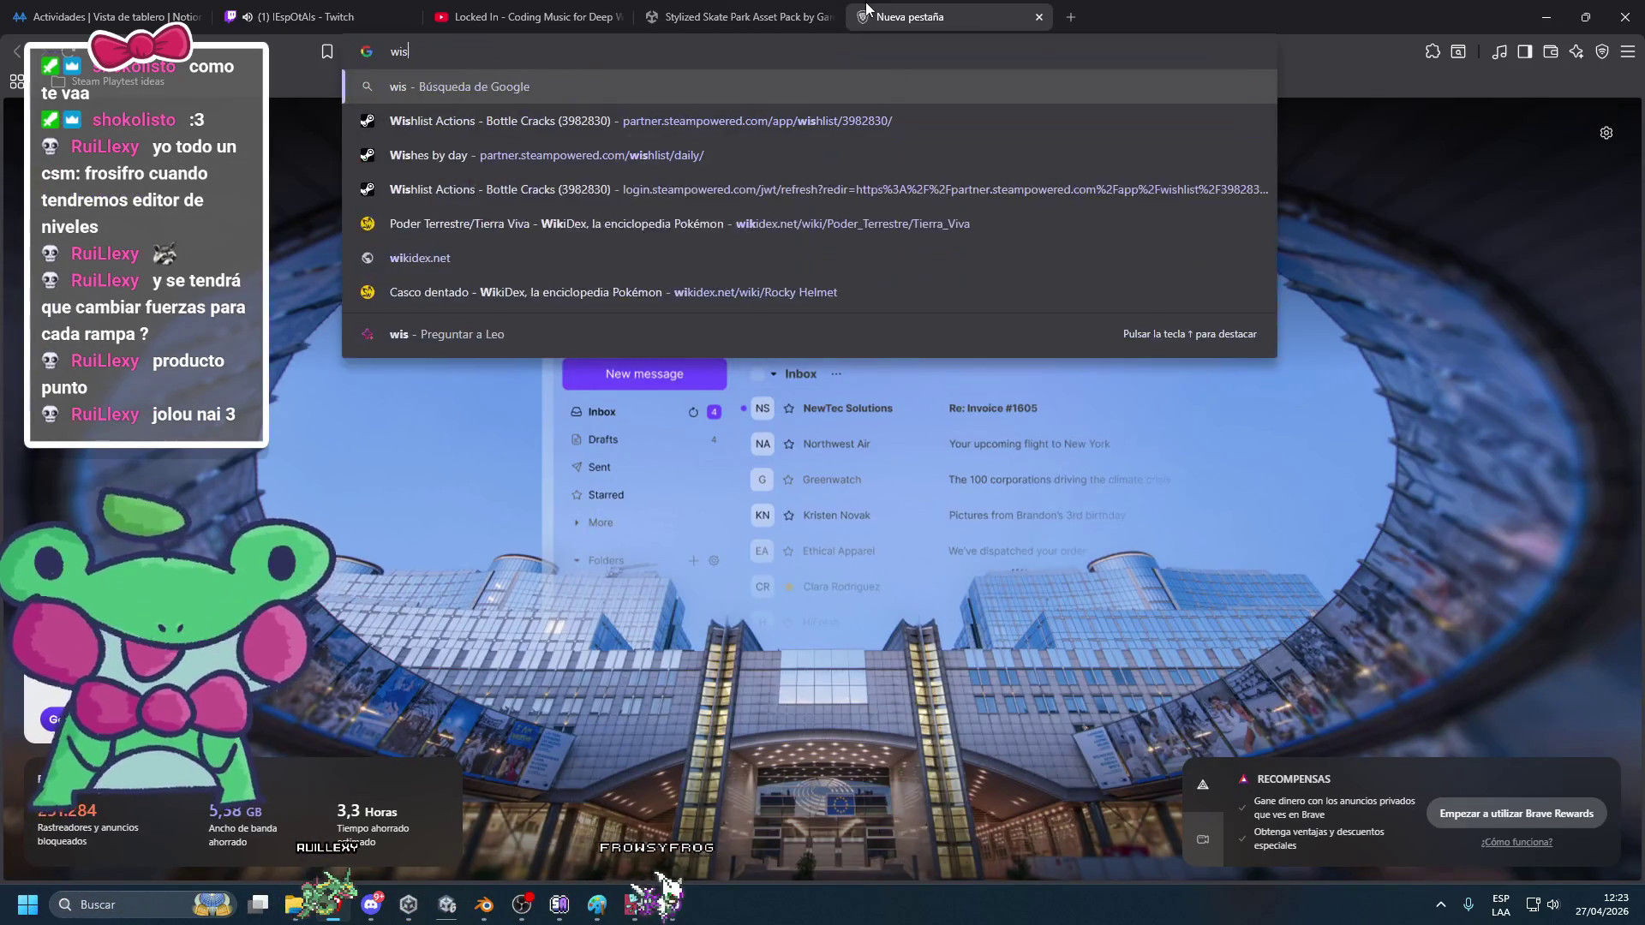
click(797, 121)
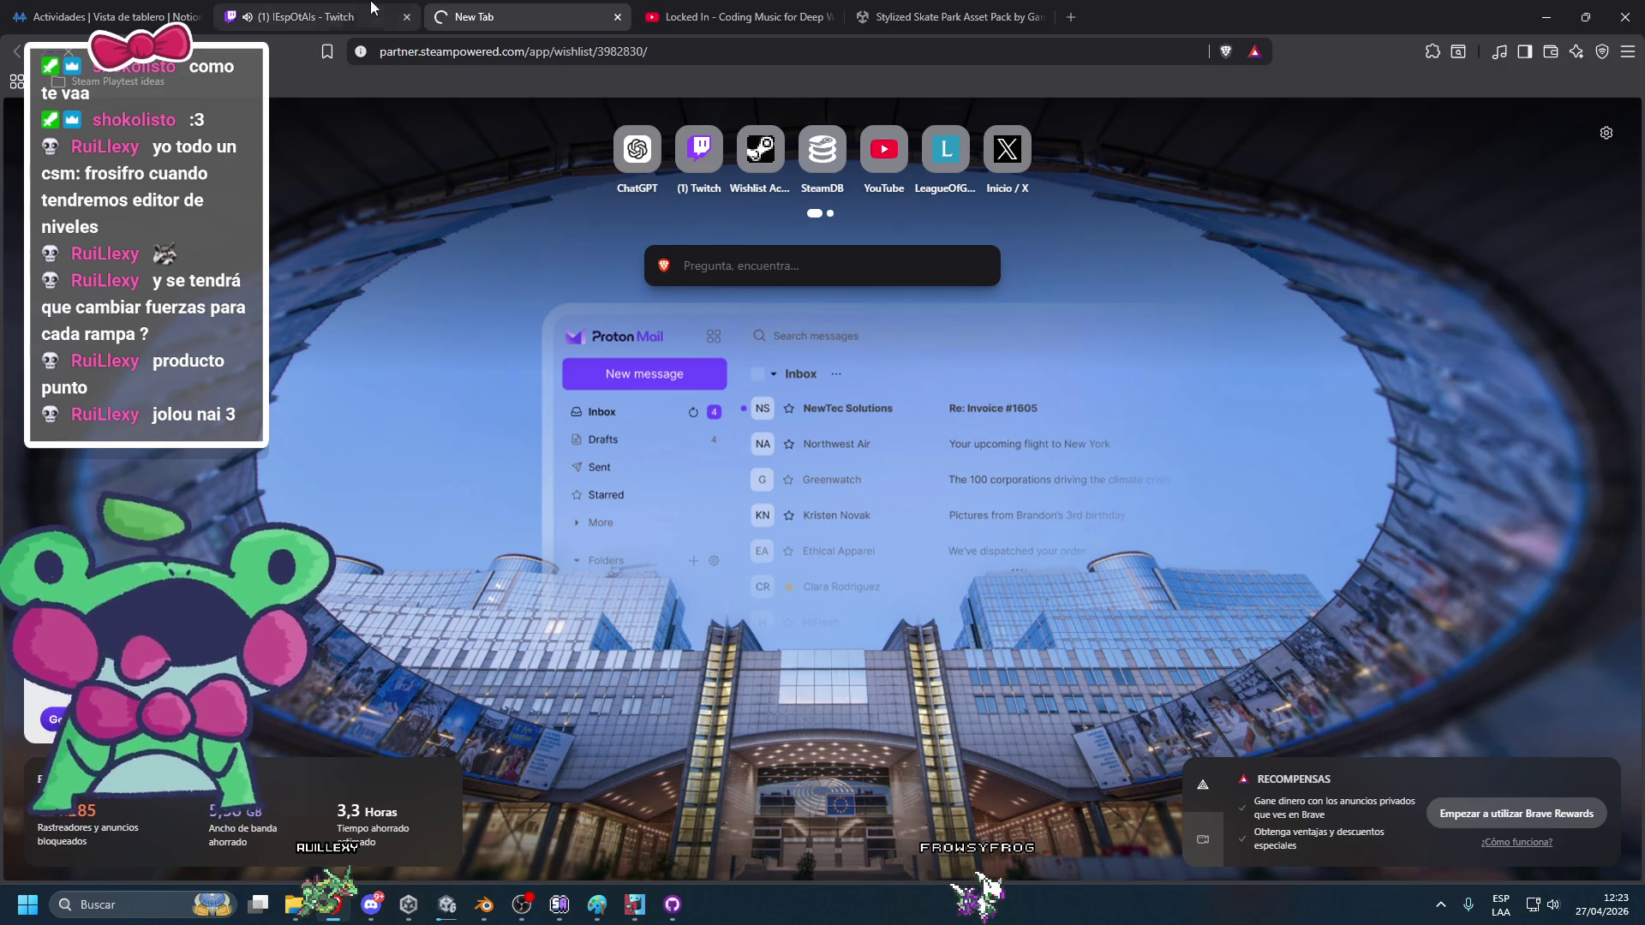
drag(777, 6, 567, 7)
click(567, 8)
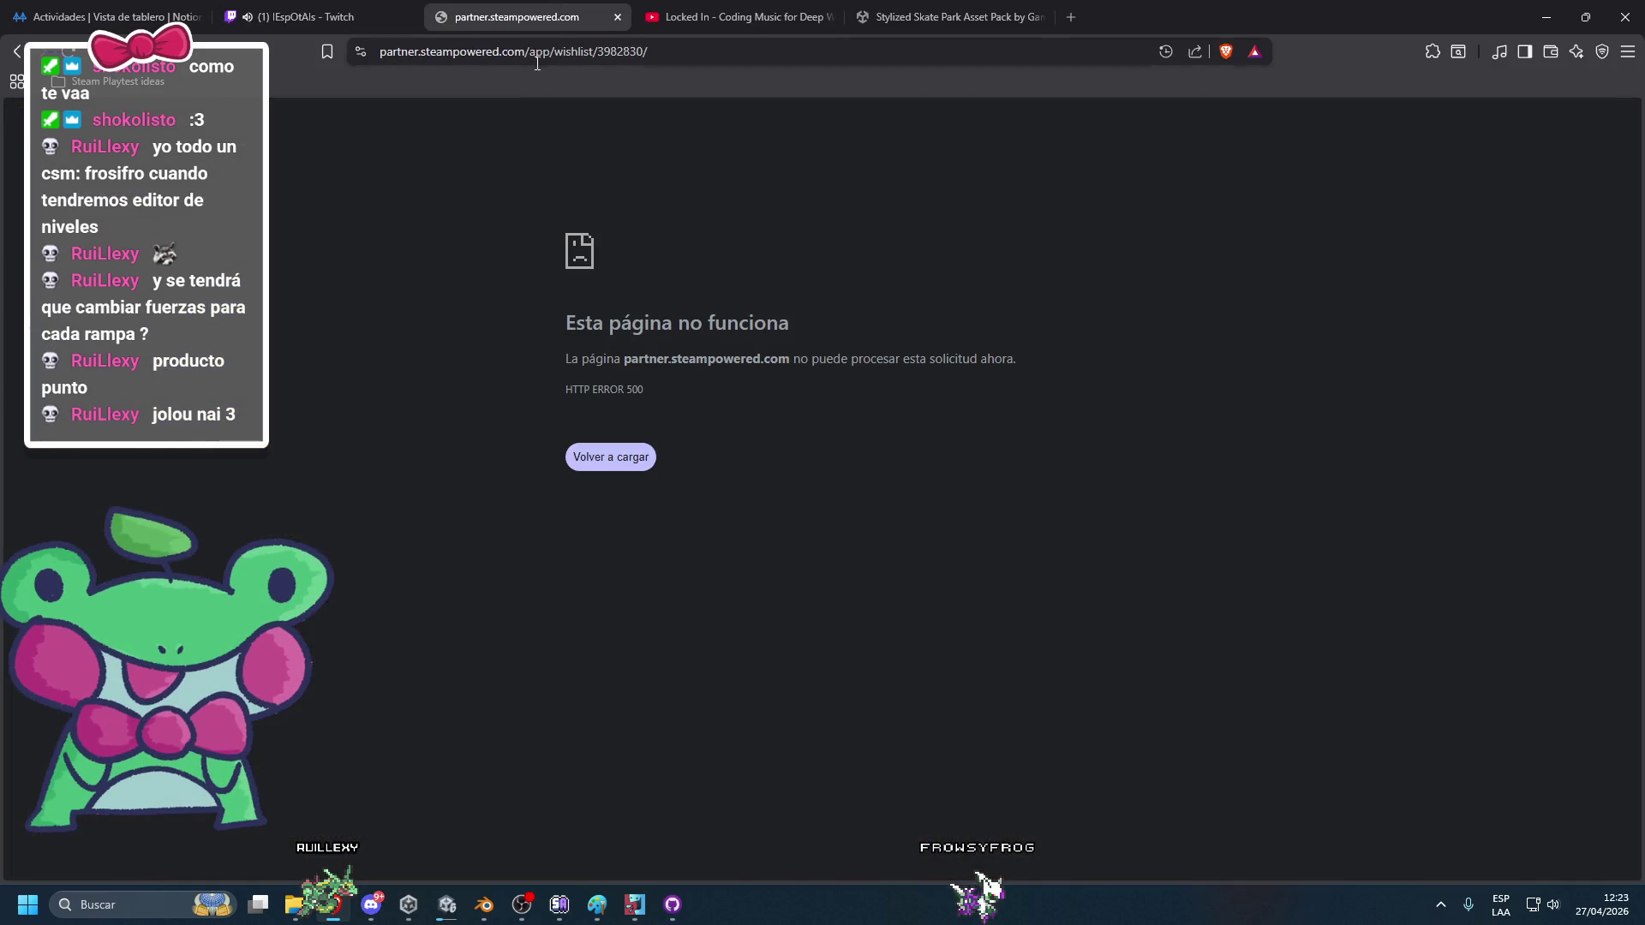
click(381, 8)
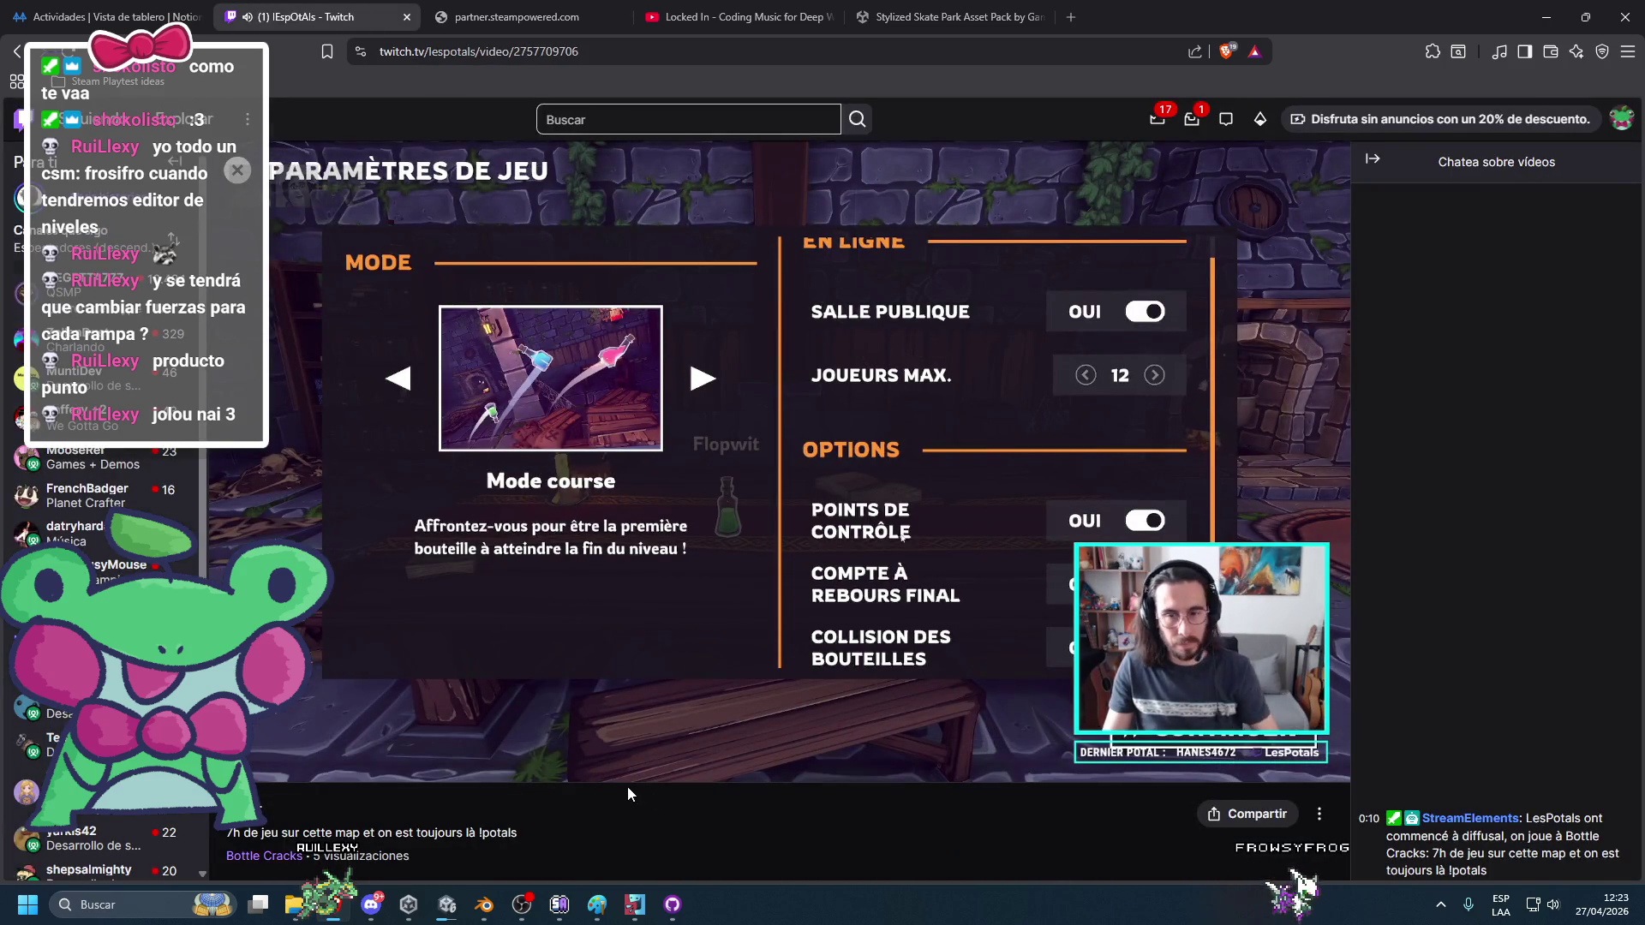
Seek the Bottle Cracks video ahead to about 7:38 and fine-tune the position.
mouse_move(557, 775)
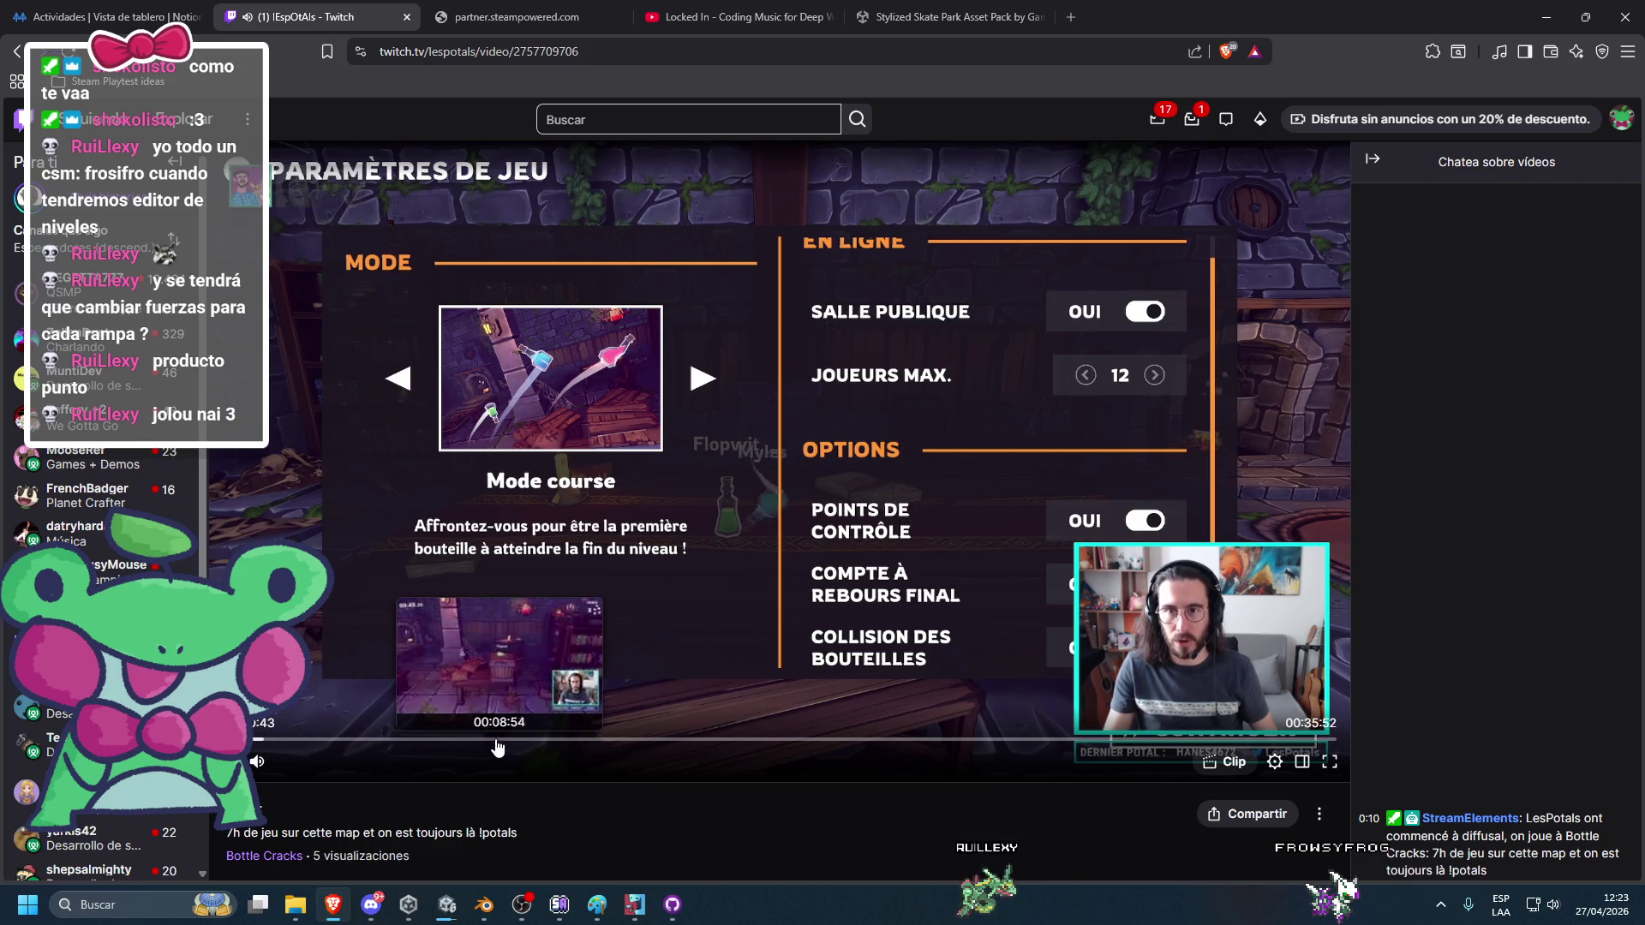
click(462, 740)
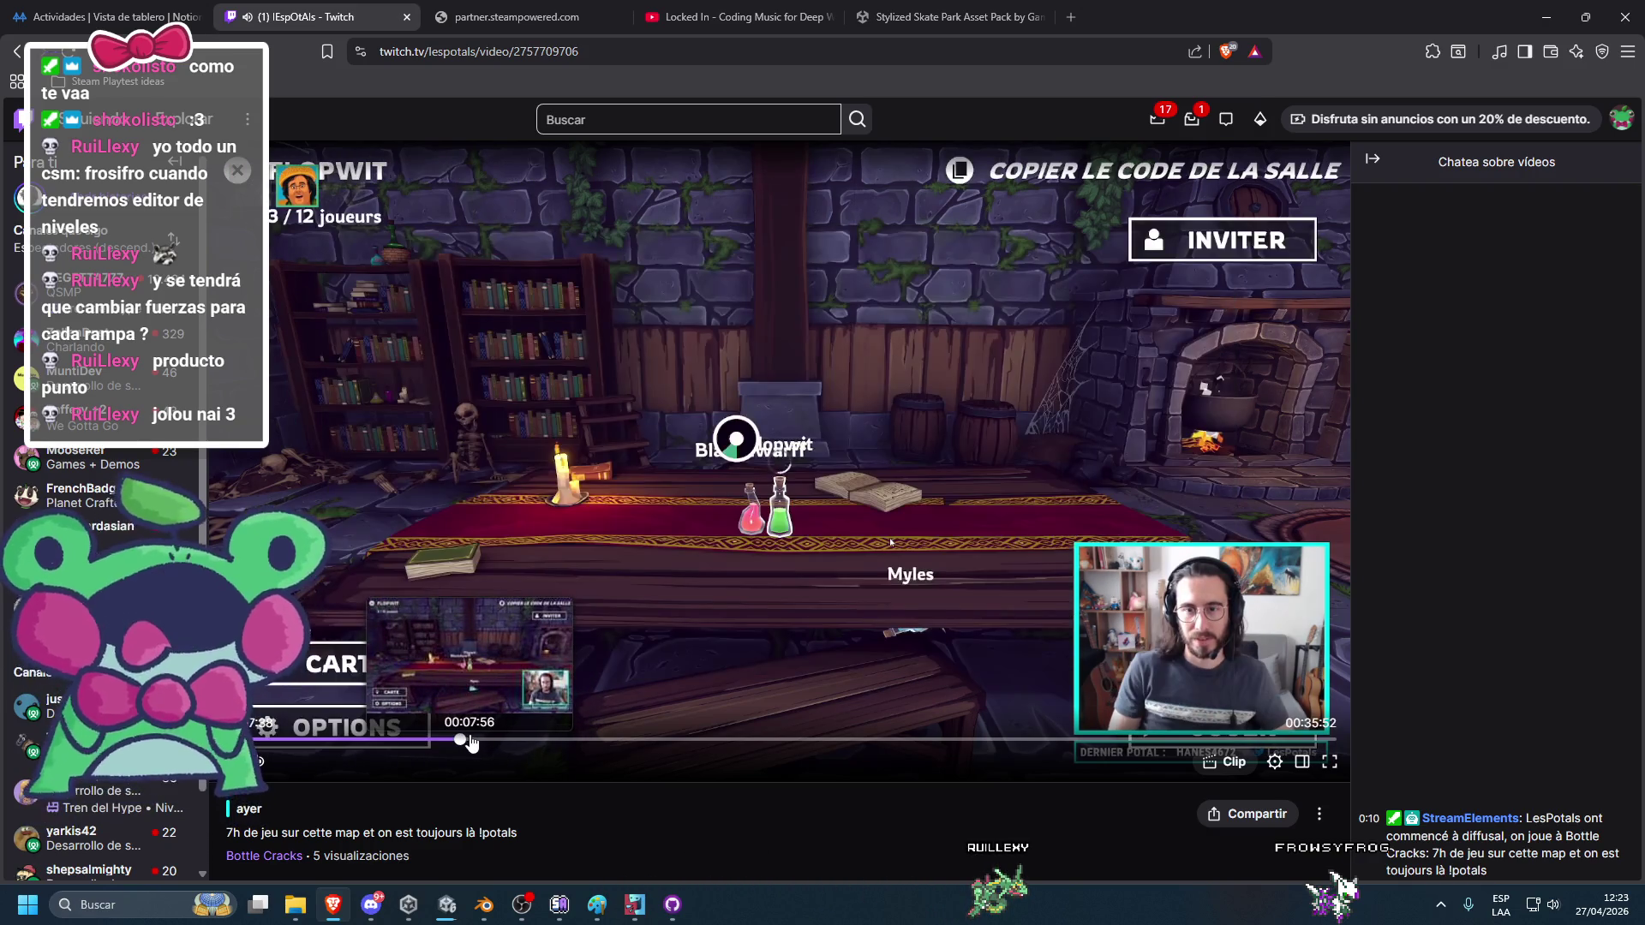
click(472, 740)
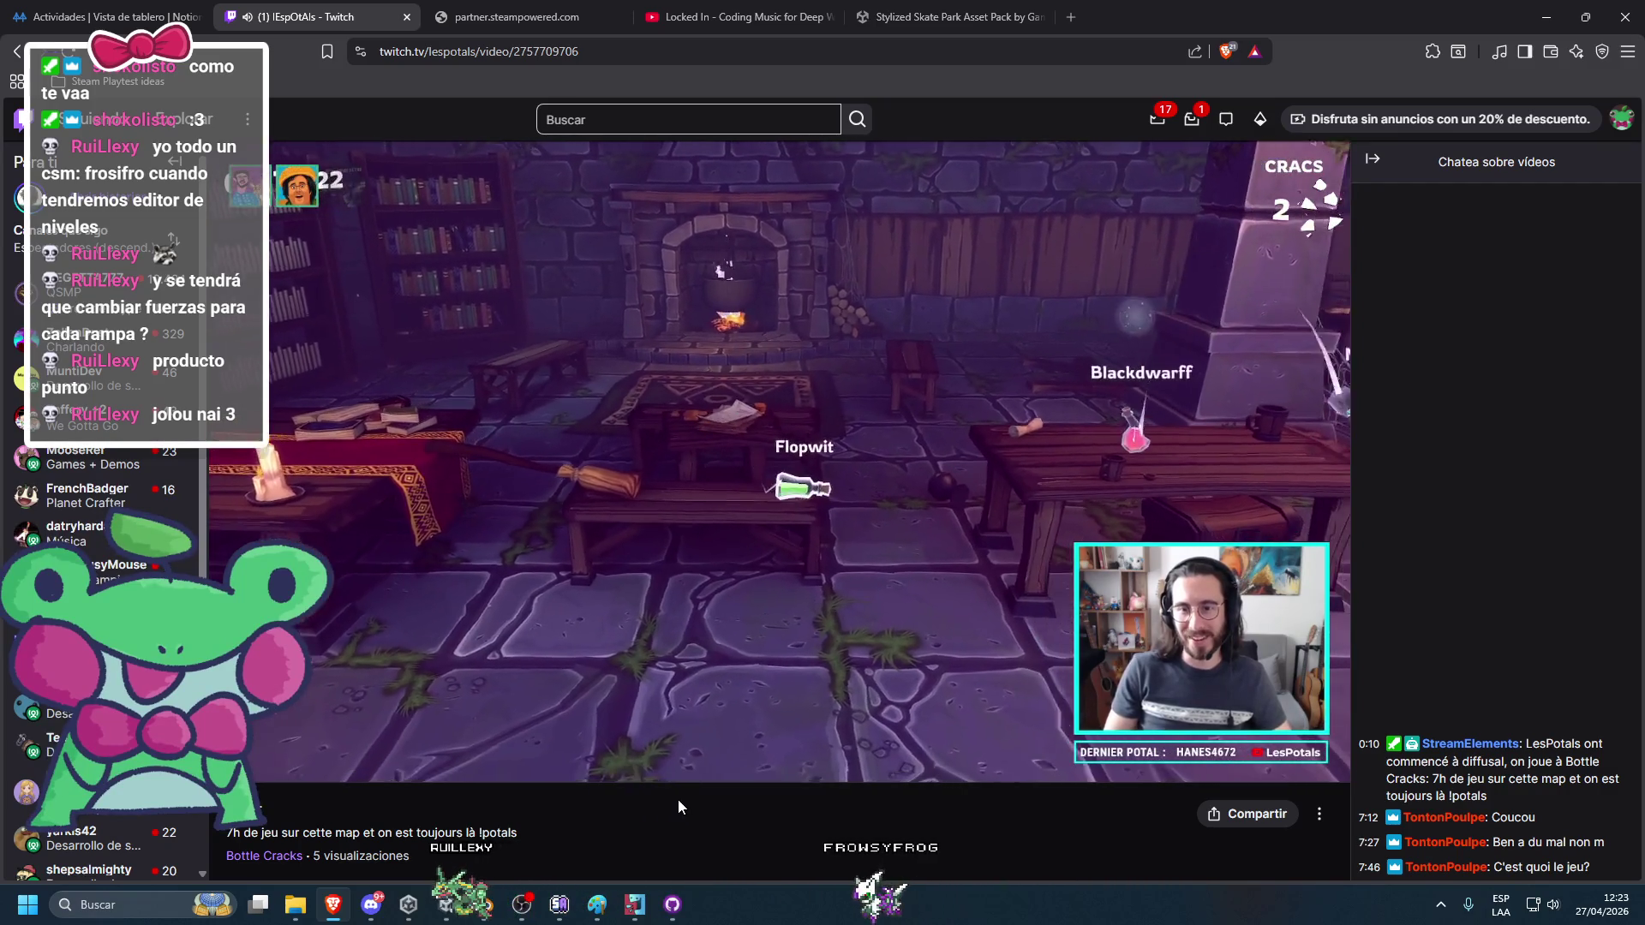
key(Right)
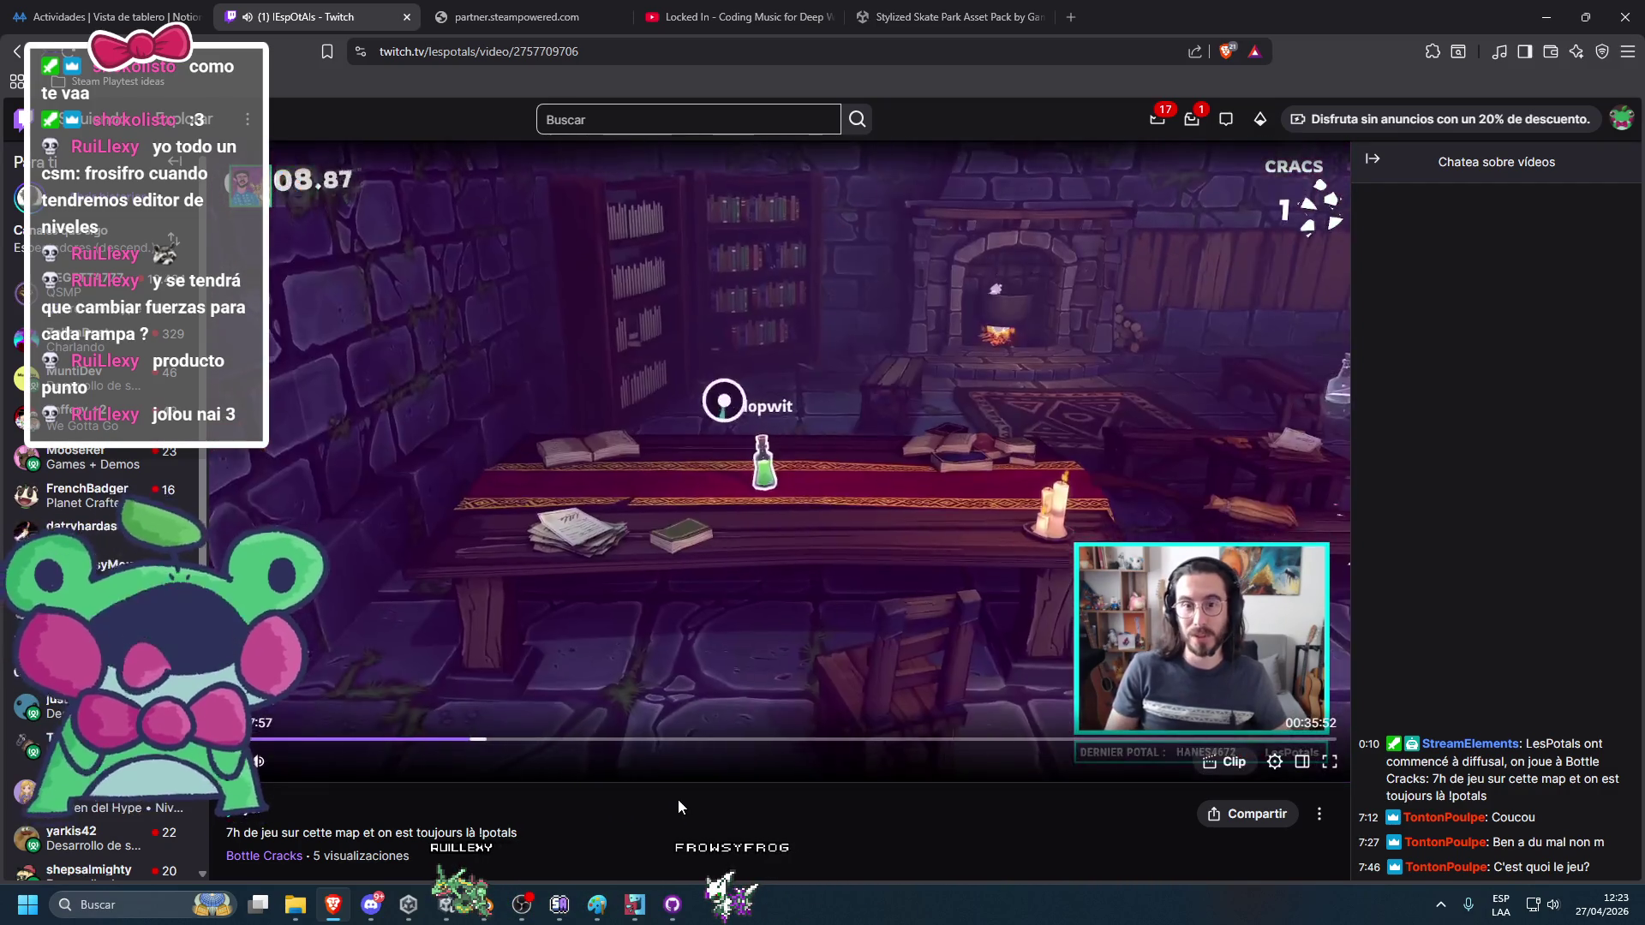
key(Left)
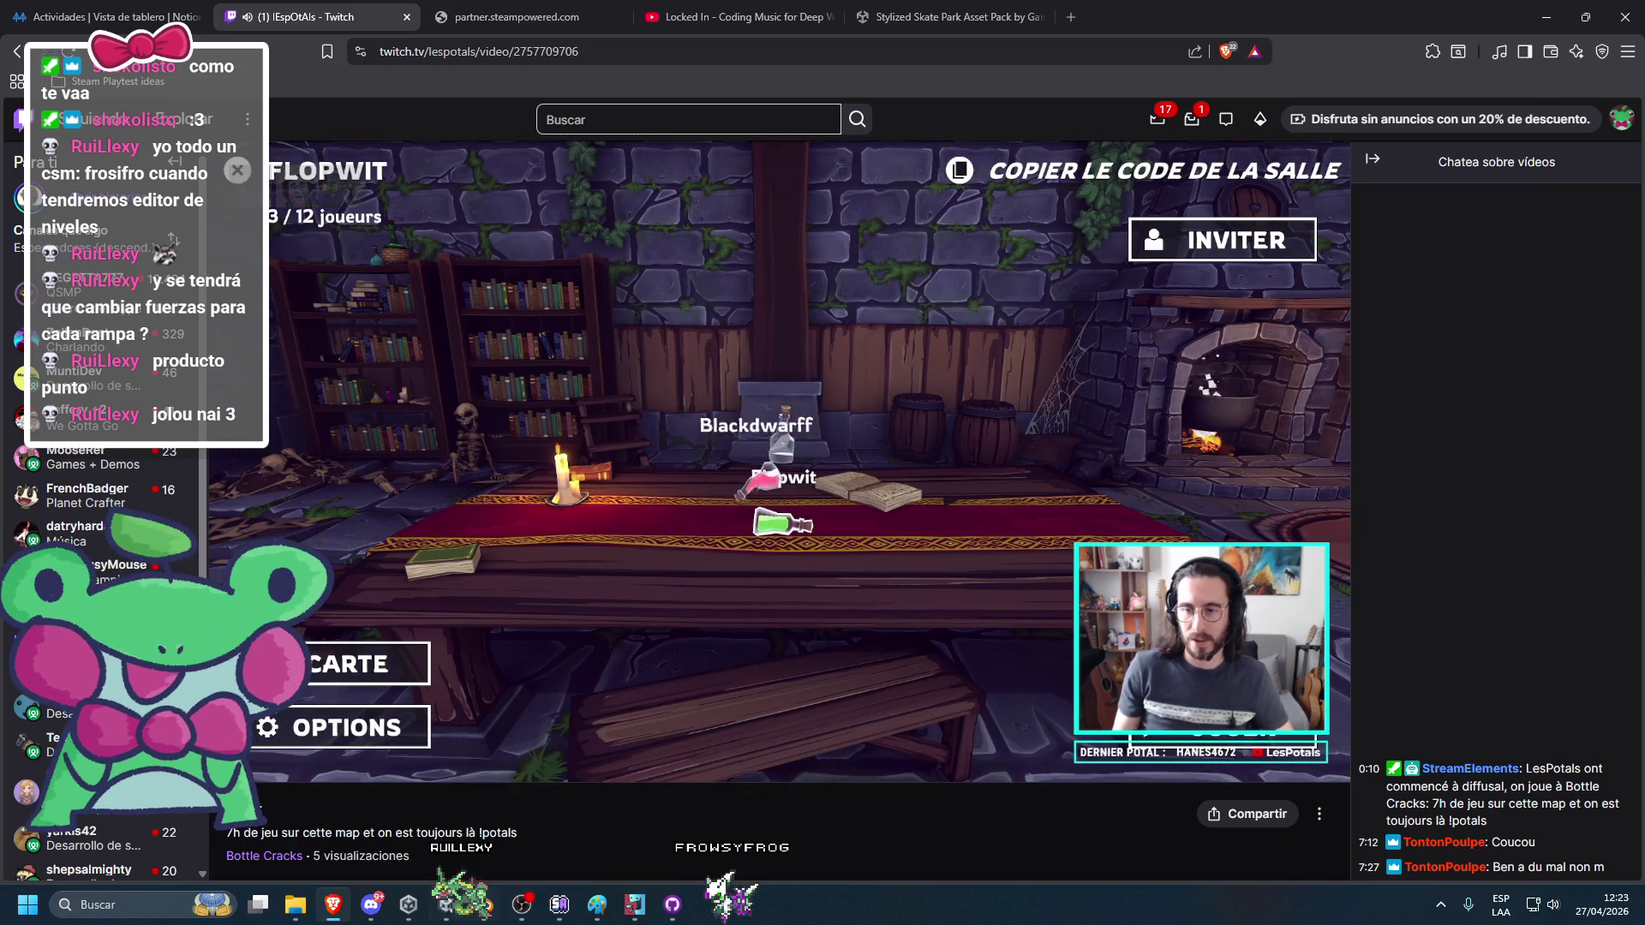
Snip the Unity skate park Scene view, pause the Twitch video, and bring Paint forward.
key(alt+Tab)
mouse_move(1024, 581)
mouse_down()
mouse_move(908, 418)
mouse_move(892, 442)
mouse_up()
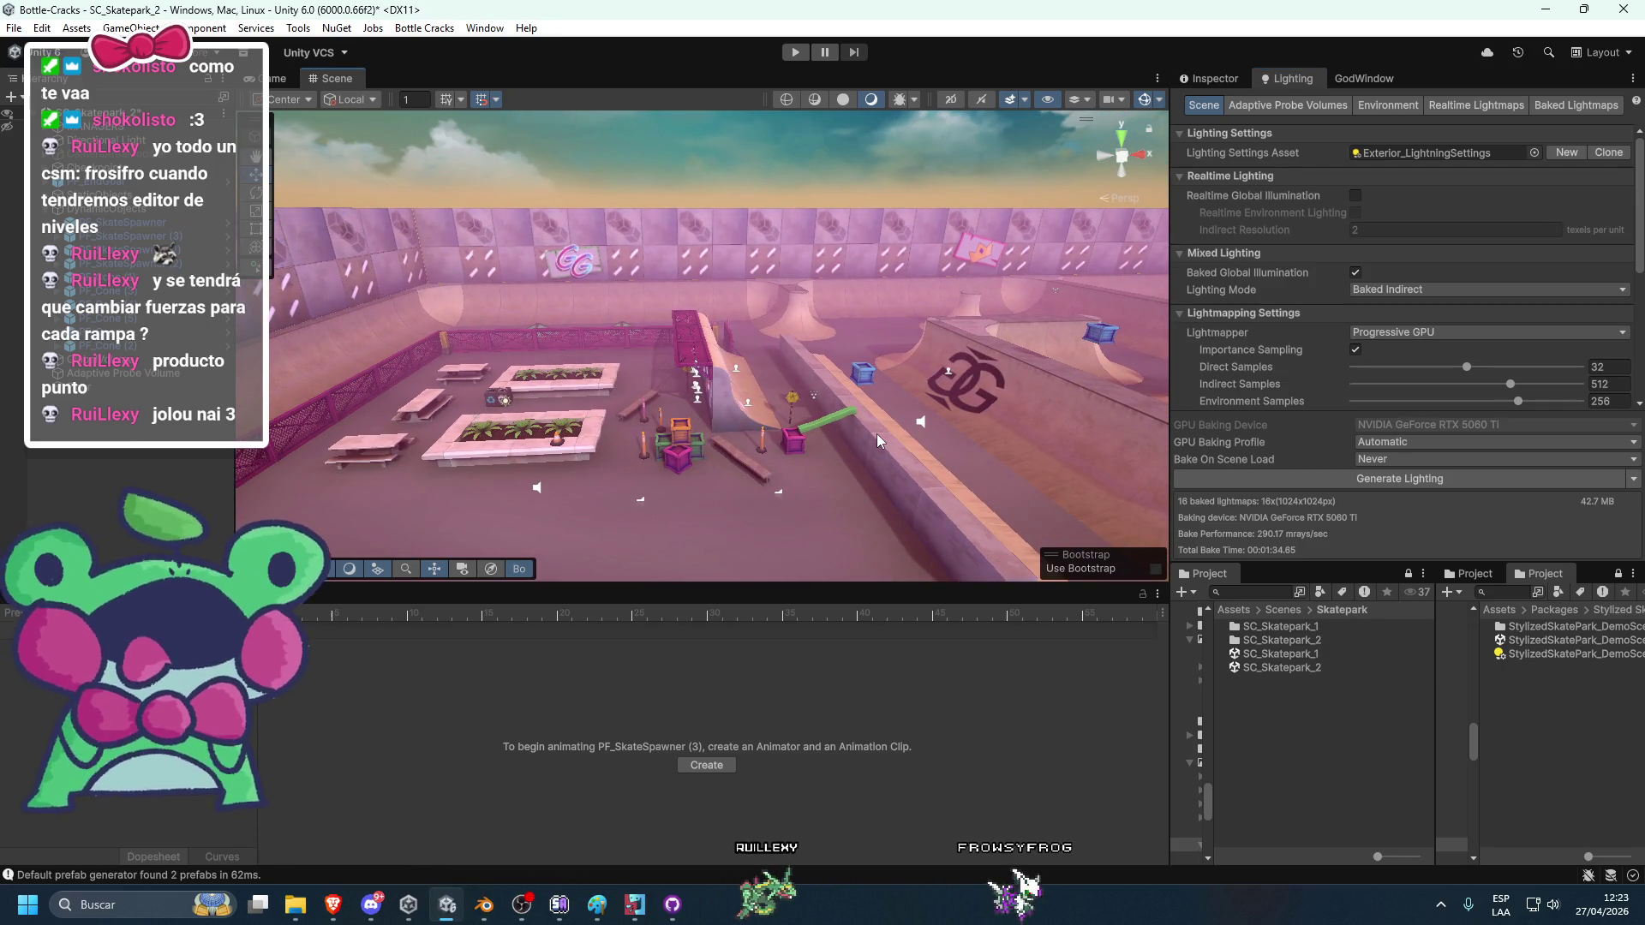
key(super+shift+s)
mouse_move(261, 108)
mouse_down()
mouse_move(1032, 561)
mouse_move(1173, 591)
mouse_up()
click(333, 905)
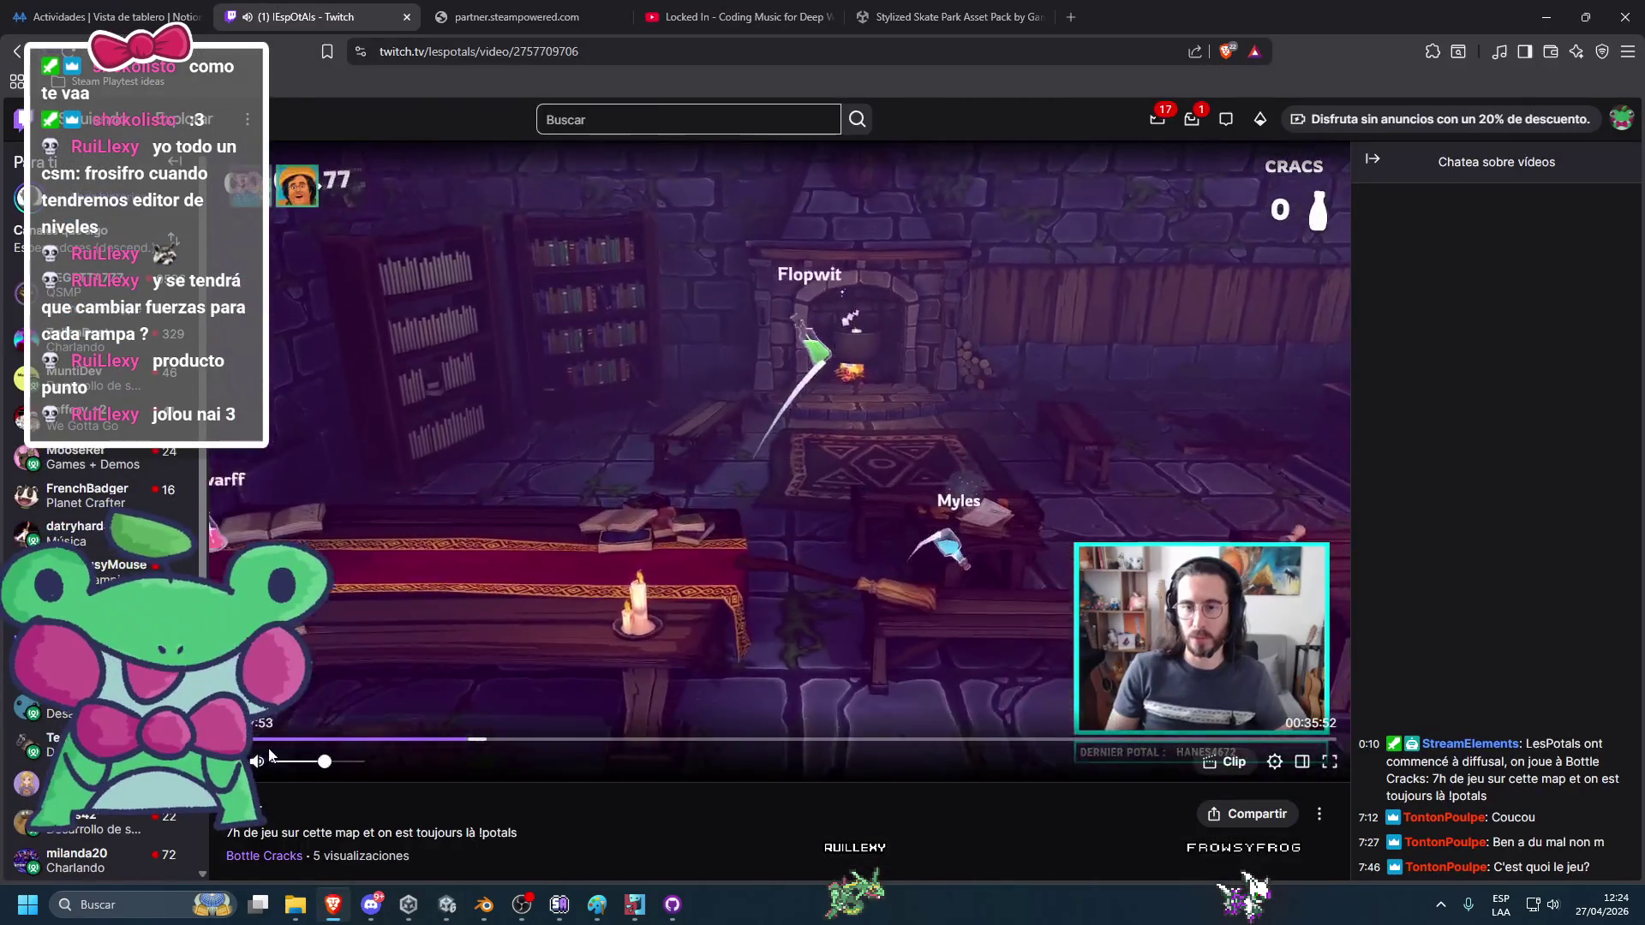
key(space)
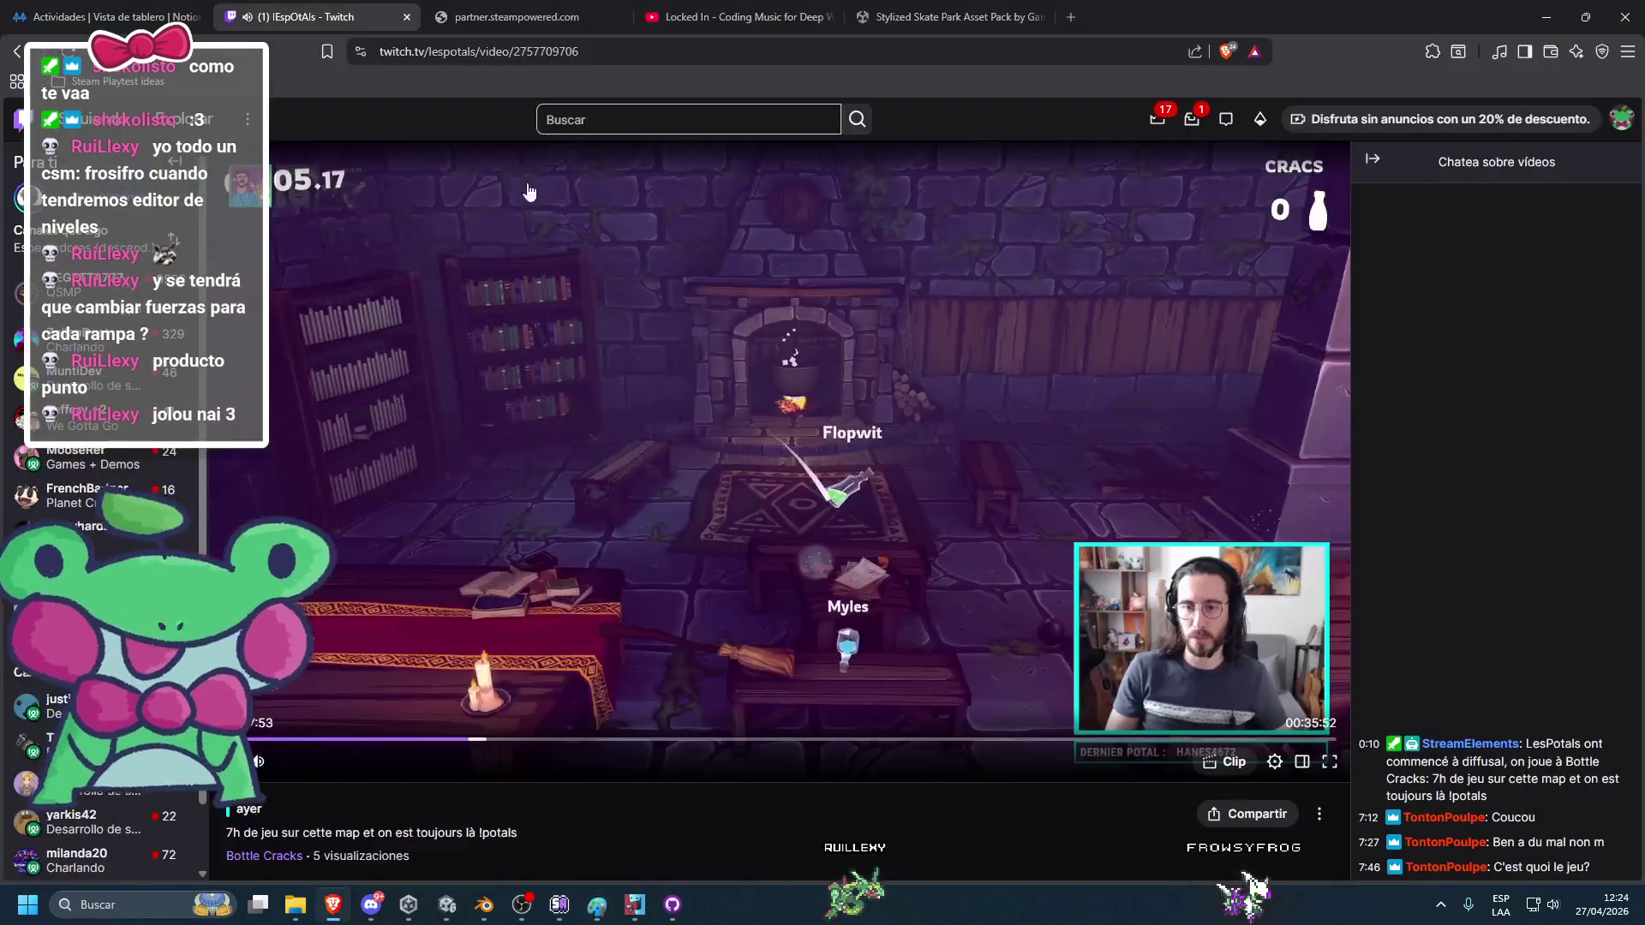
click(720, 10)
click(598, 905)
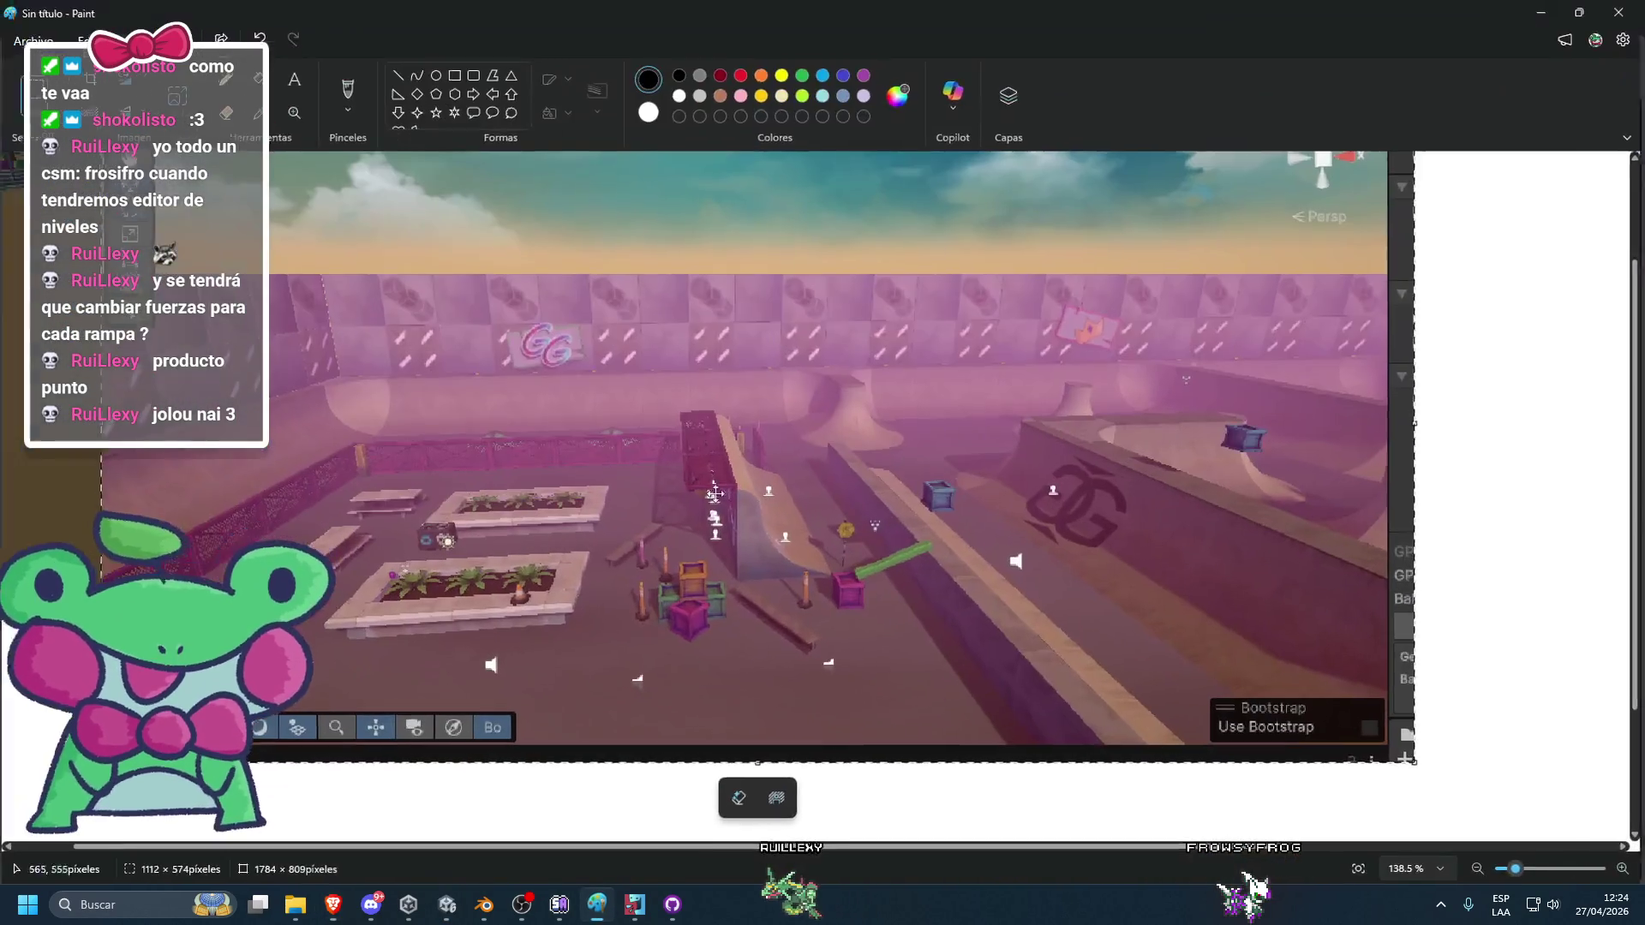
Extend the Paint canvas and place the new skate park screenshot below the first one.
key(ctrl+v)
scroll(1443, 412, down, 5)
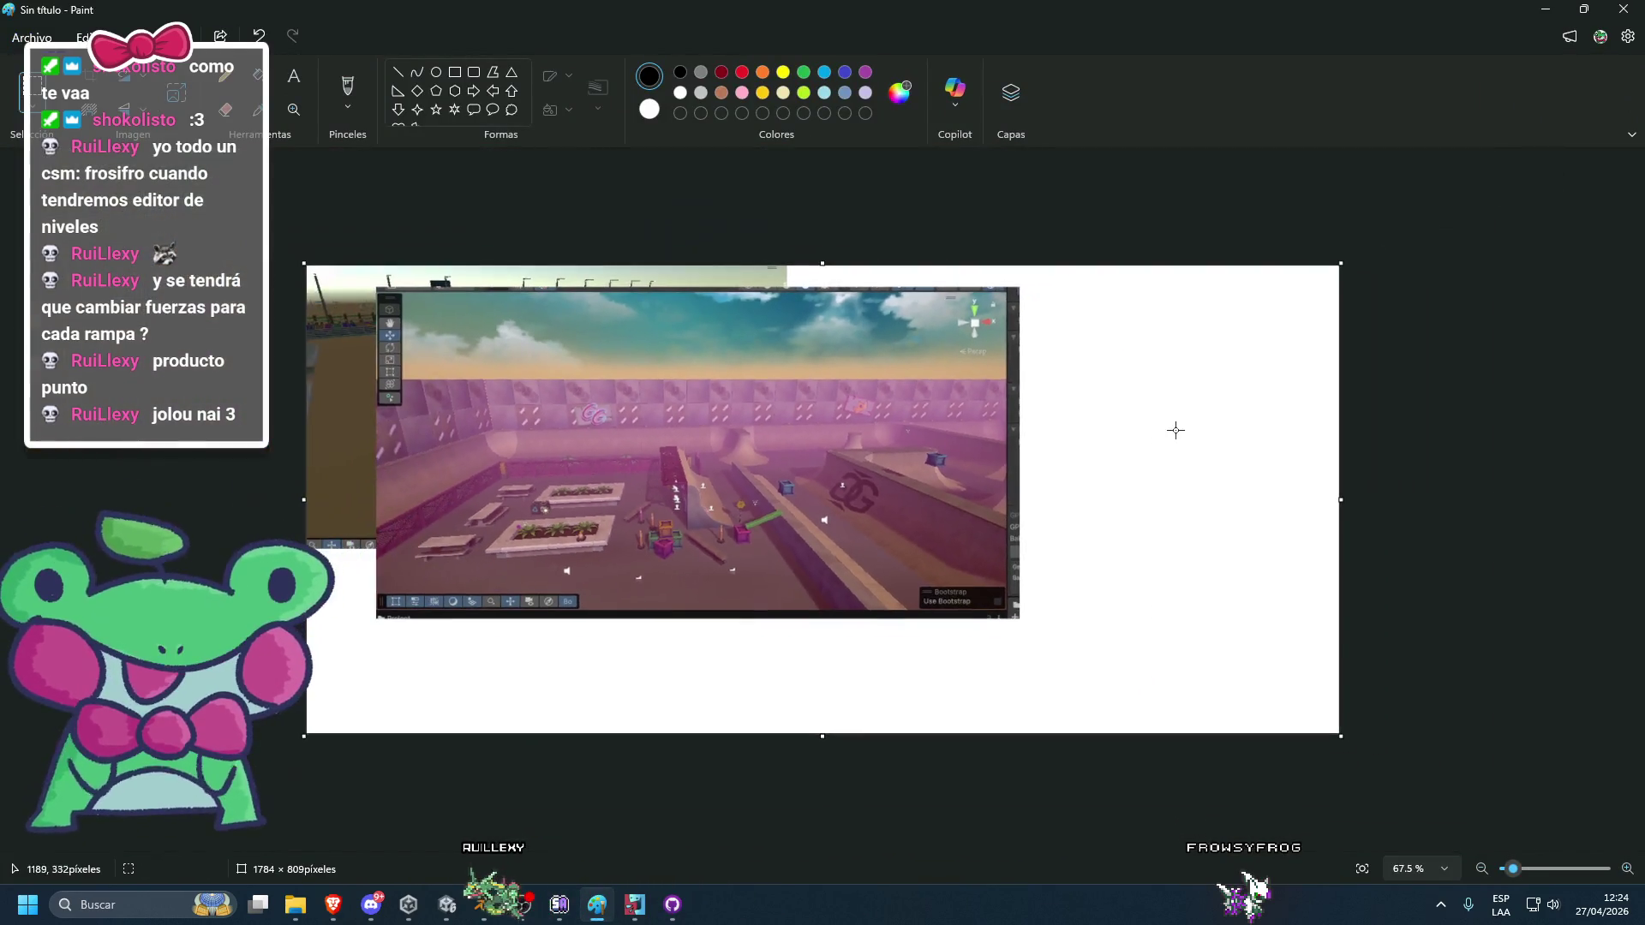
mouse_move(617, 246)
mouse_down()
mouse_move(990, 480)
mouse_move(1452, 445)
mouse_move(919, 548)
mouse_up()
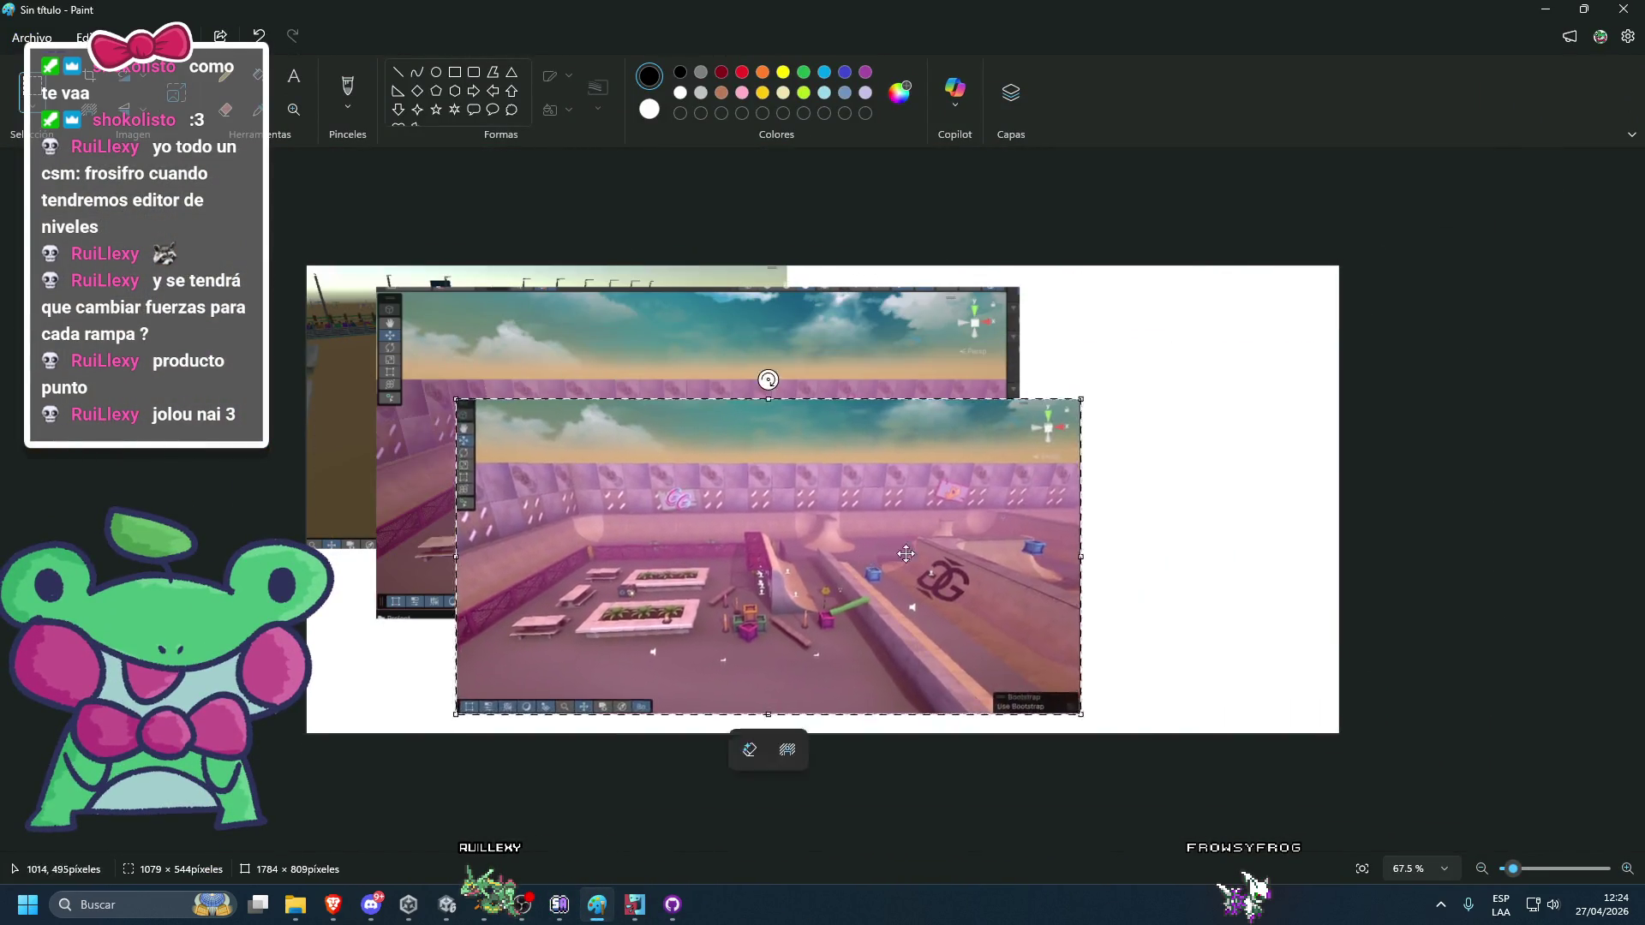
key(Delete)
drag(854, 919, 854, 919)
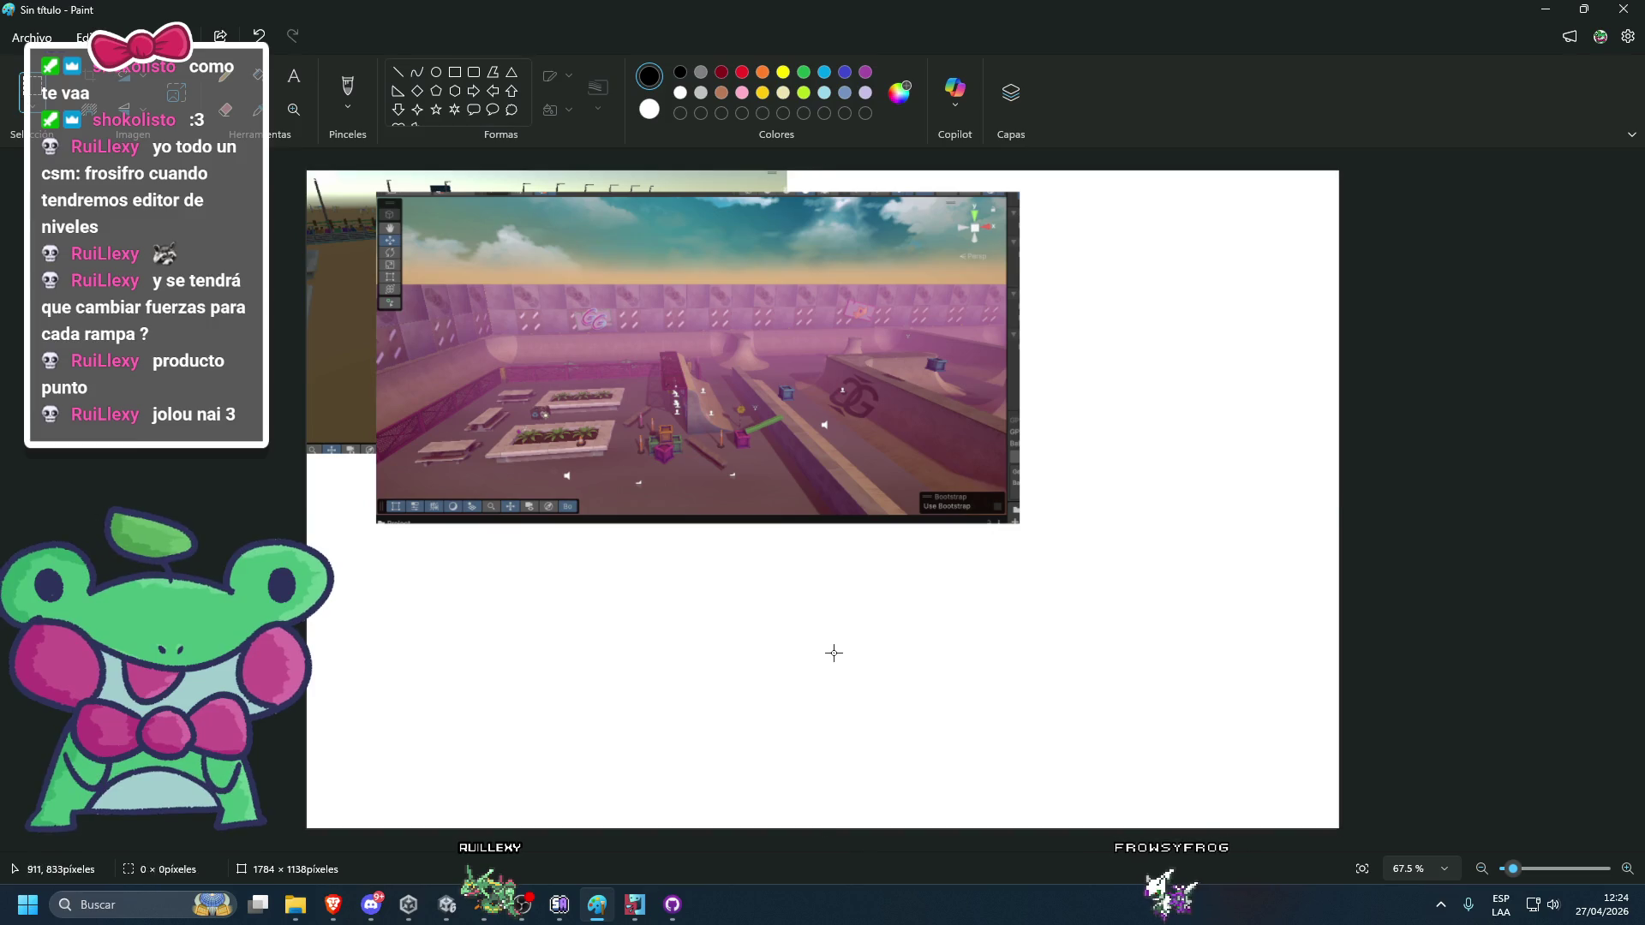
drag(821, 839, 760, 858)
key(ctrl+v)
drag(709, 358, 784, 707)
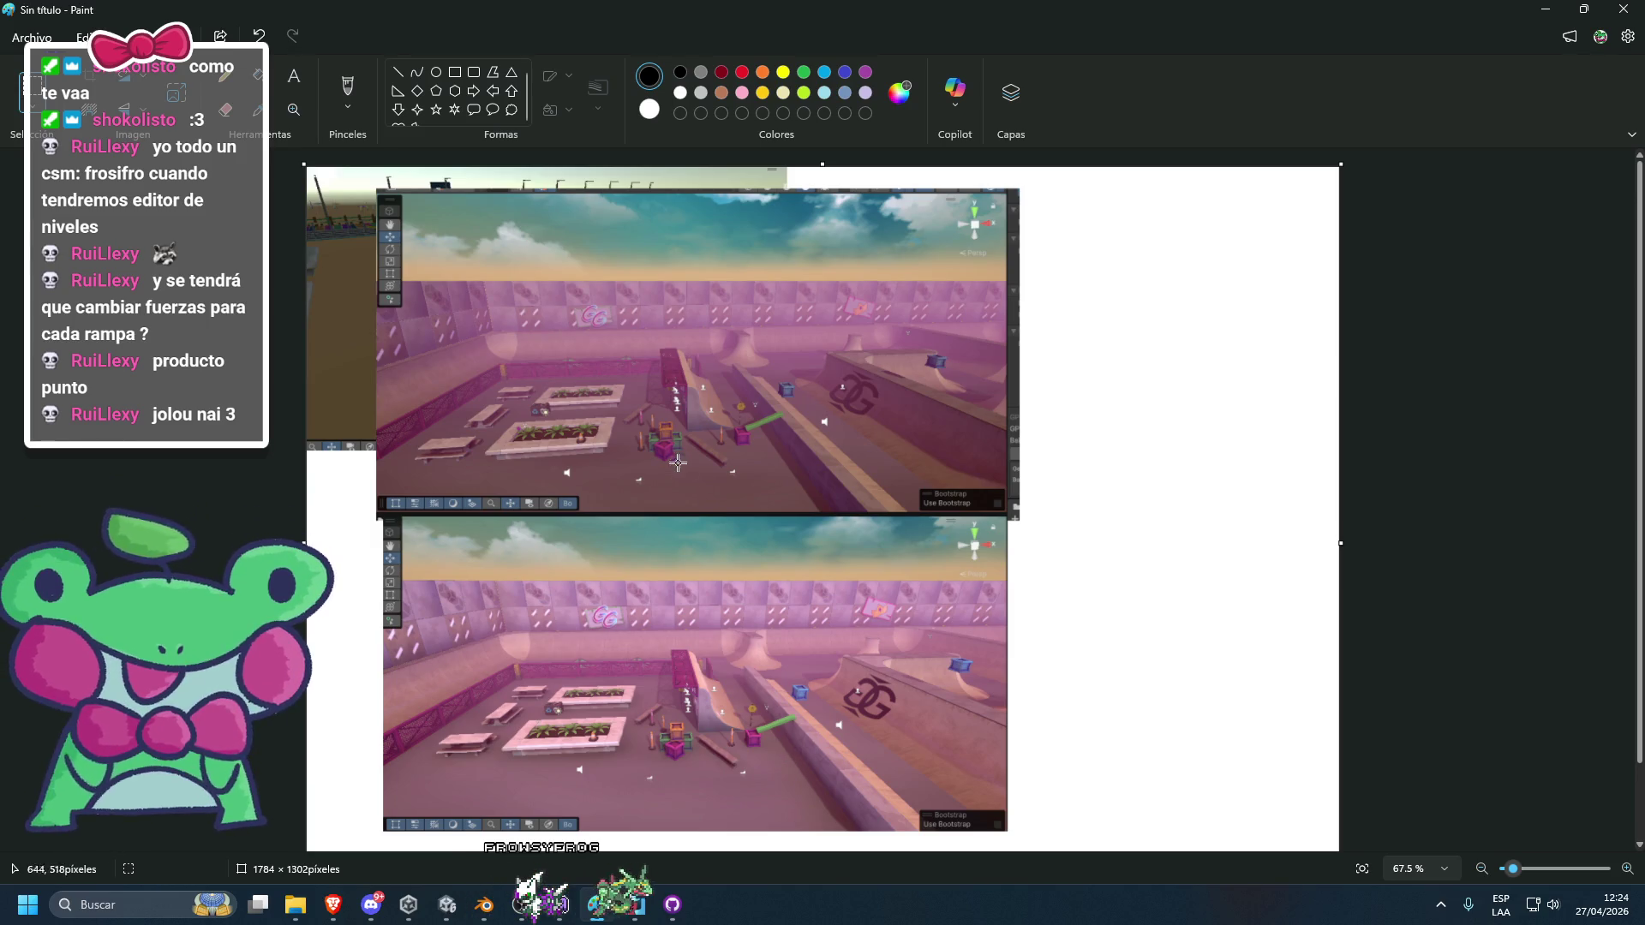
Compare the two screenshots, clear a stray selection, and minimize Paint.
scroll(657, 415, up, 10)
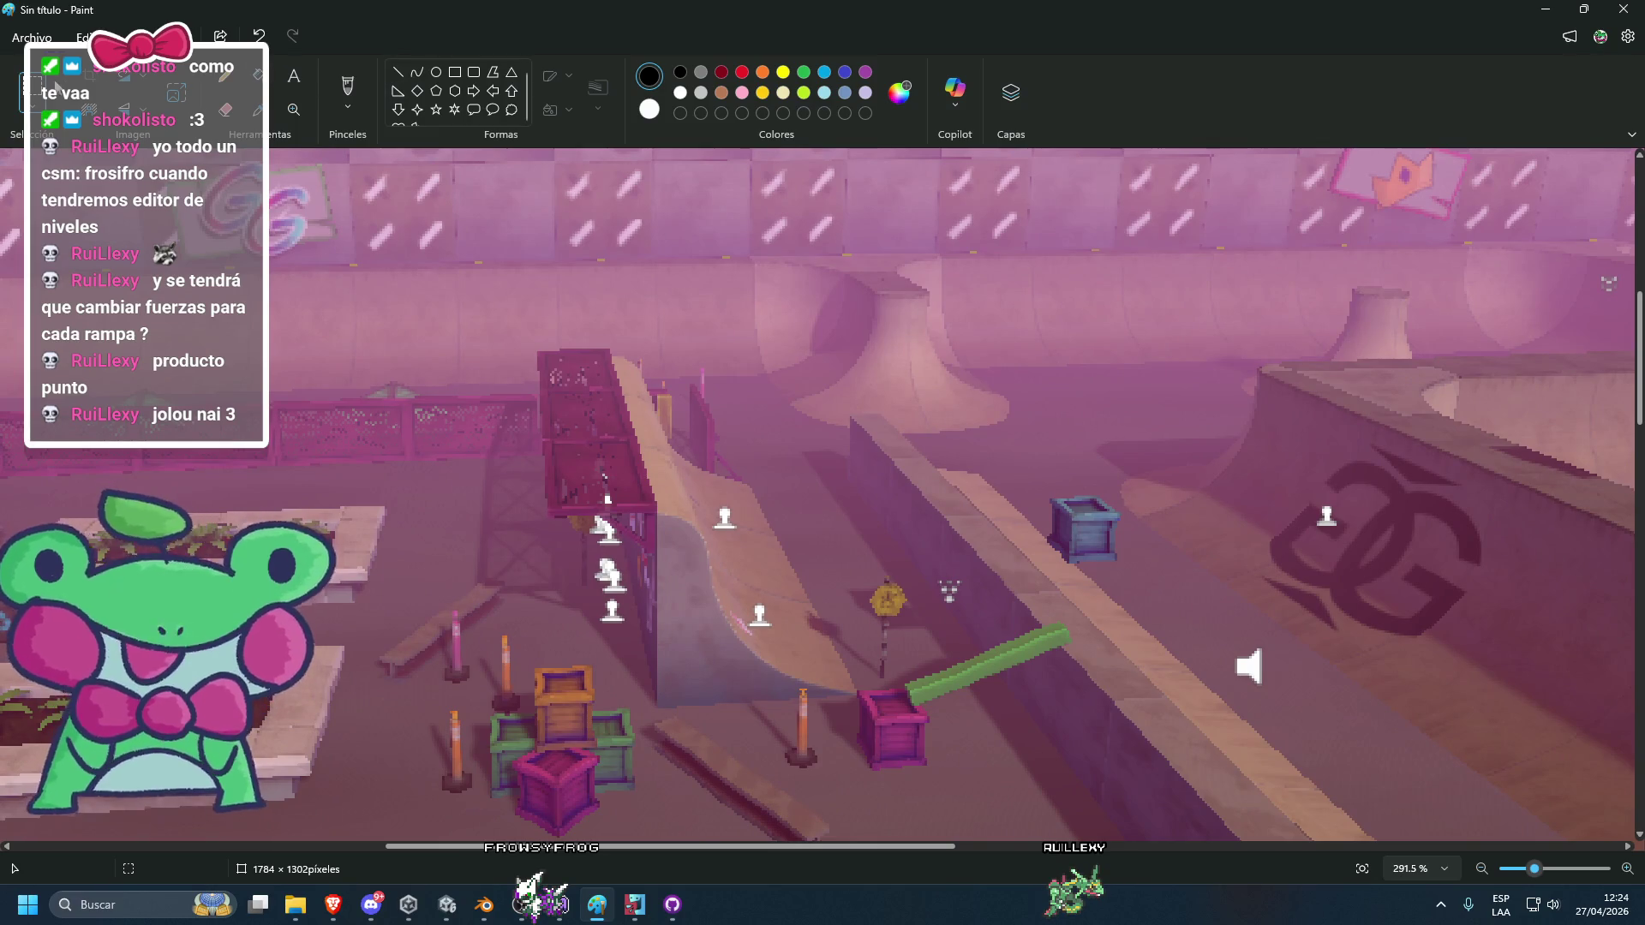
scroll(762, 583, down, 4)
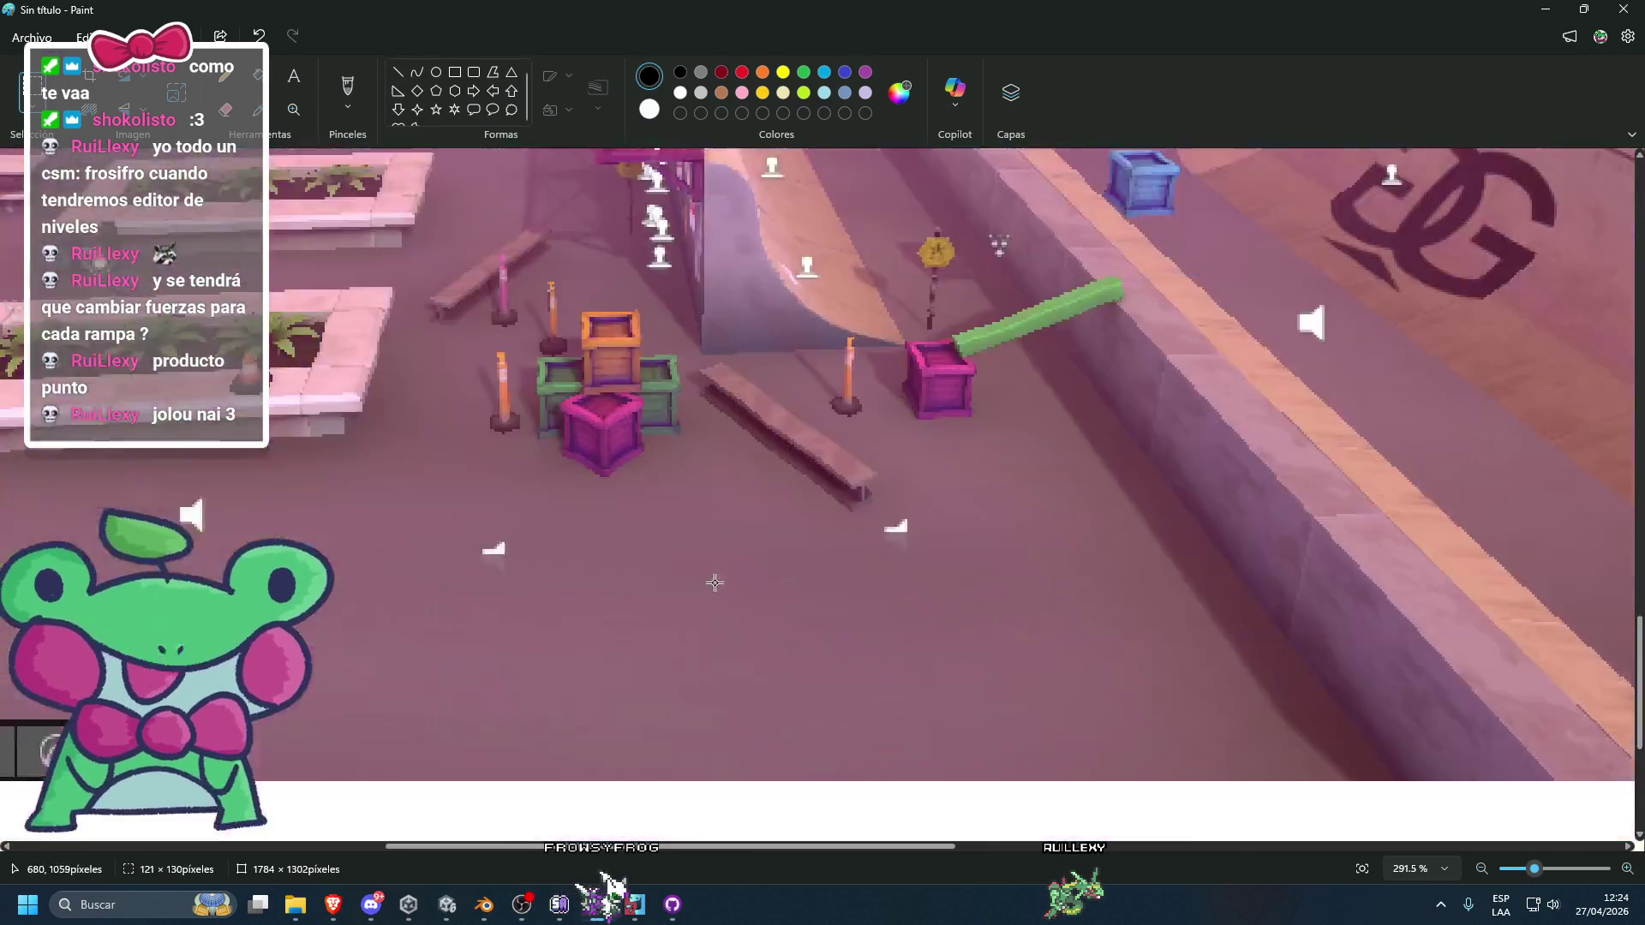
scroll(600, 429, up, 3)
drag(509, 277, 550, 333)
click(894, 490)
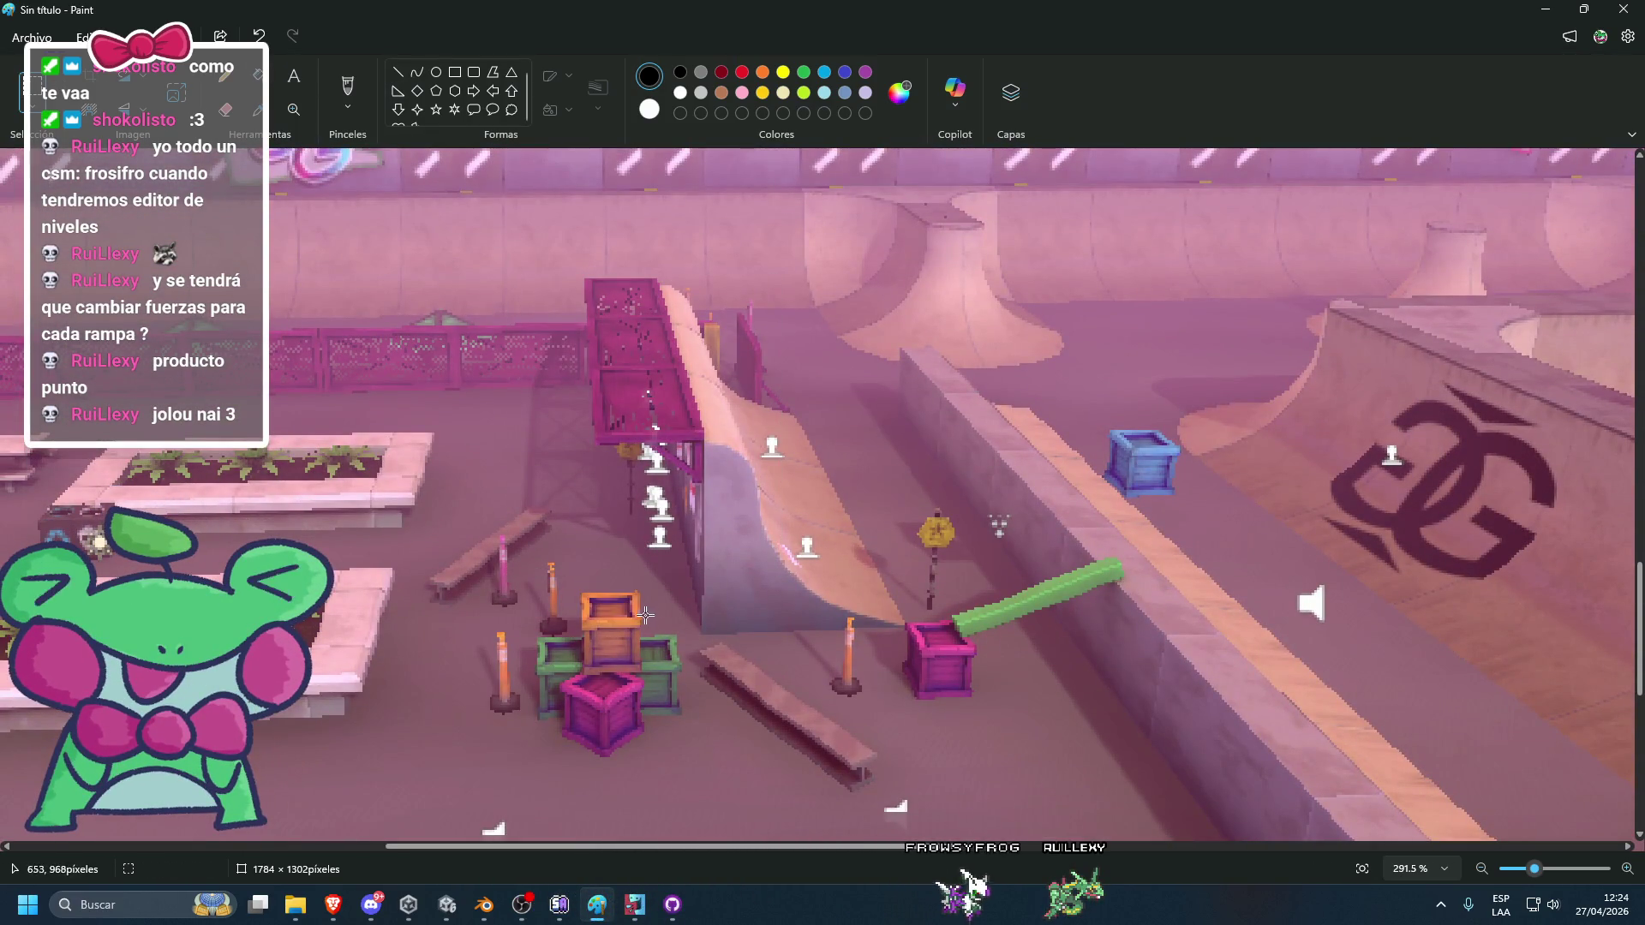
scroll(602, 668, up, 5)
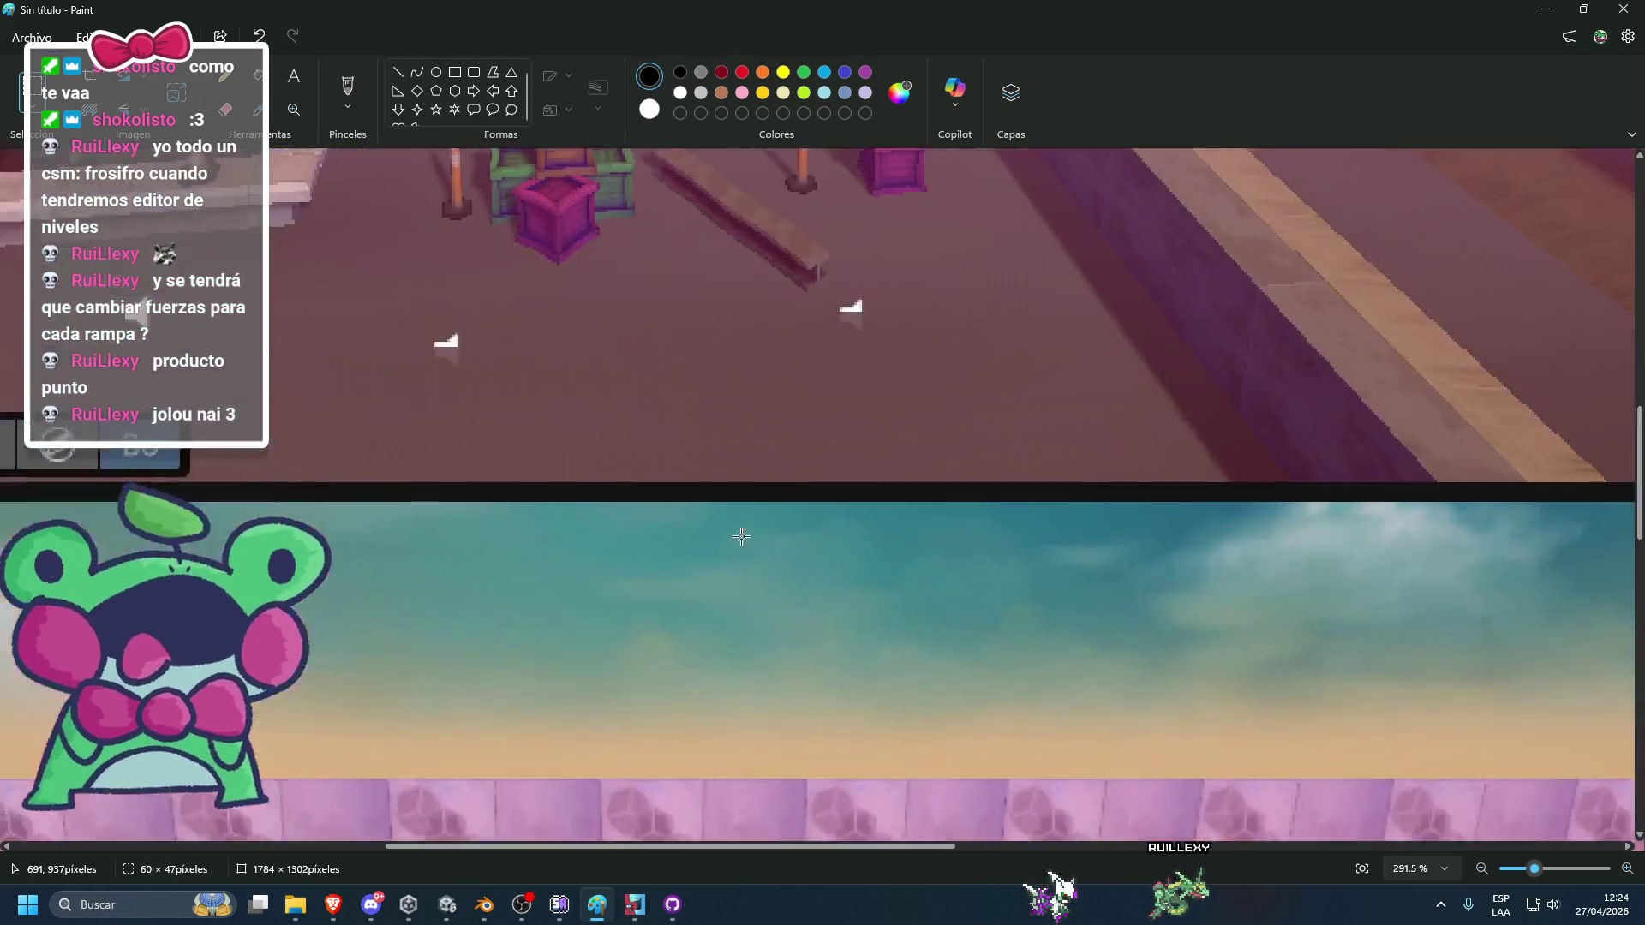
ctrl+scroll(716, 464, down, 2)
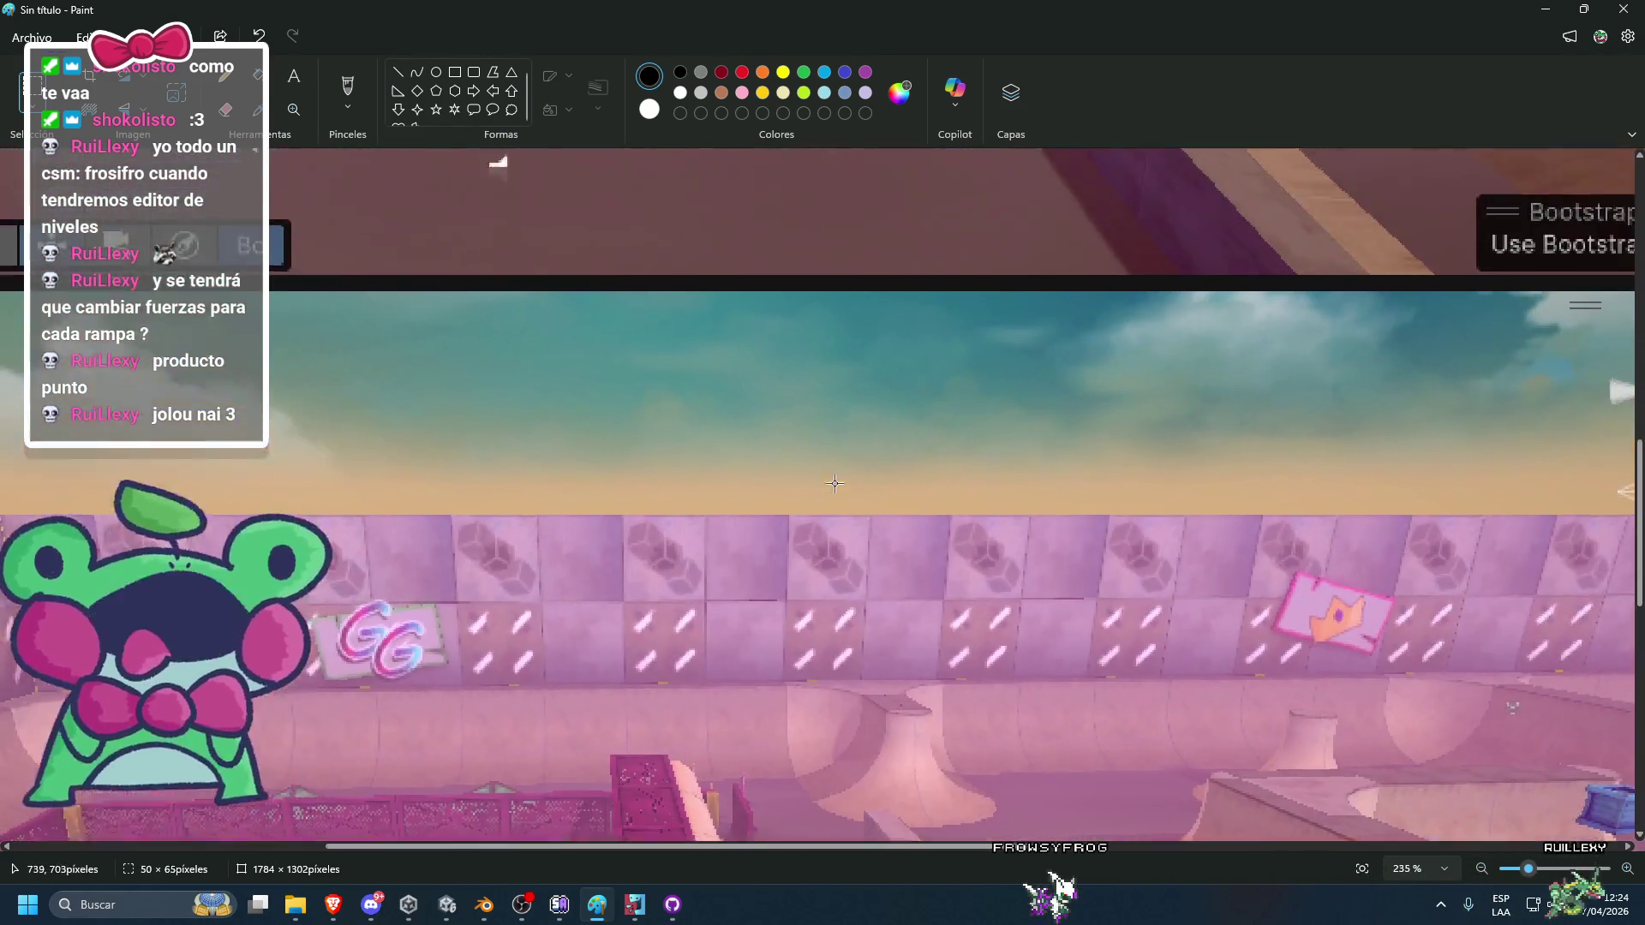
scroll(856, 514, down, 5)
scroll(899, 531, up, 4)
scroll(942, 542, down, 5)
scroll(942, 542, up, 5)
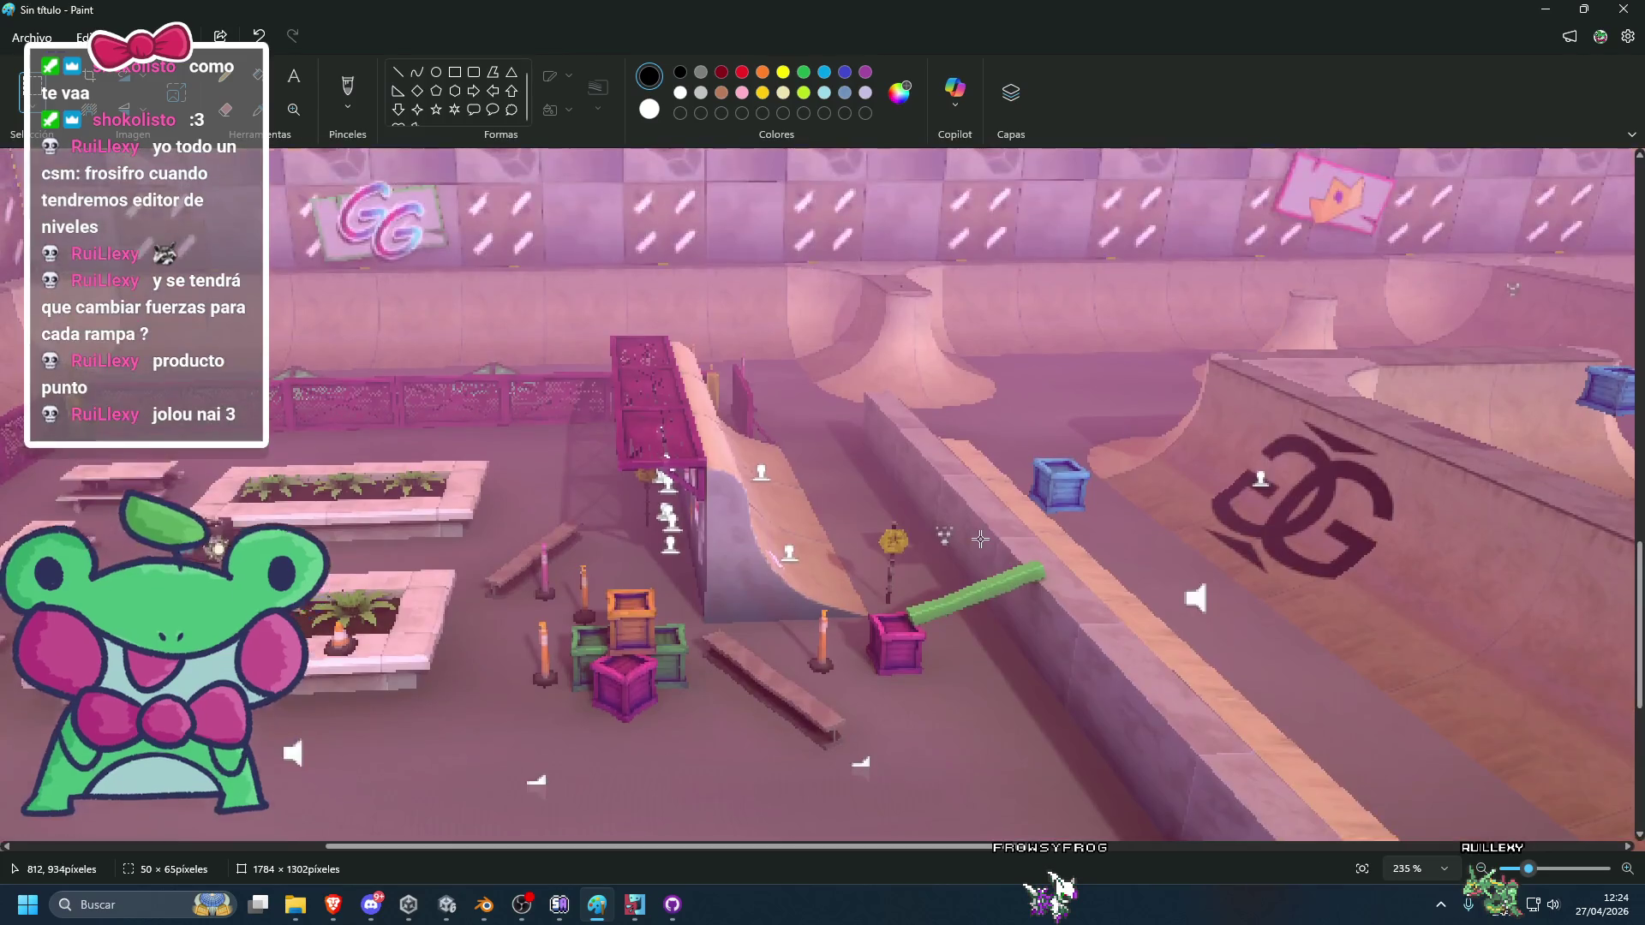
scroll(951, 531, down, 2)
scroll(964, 518, up, 1)
ctrl+scroll(969, 511, down, 3)
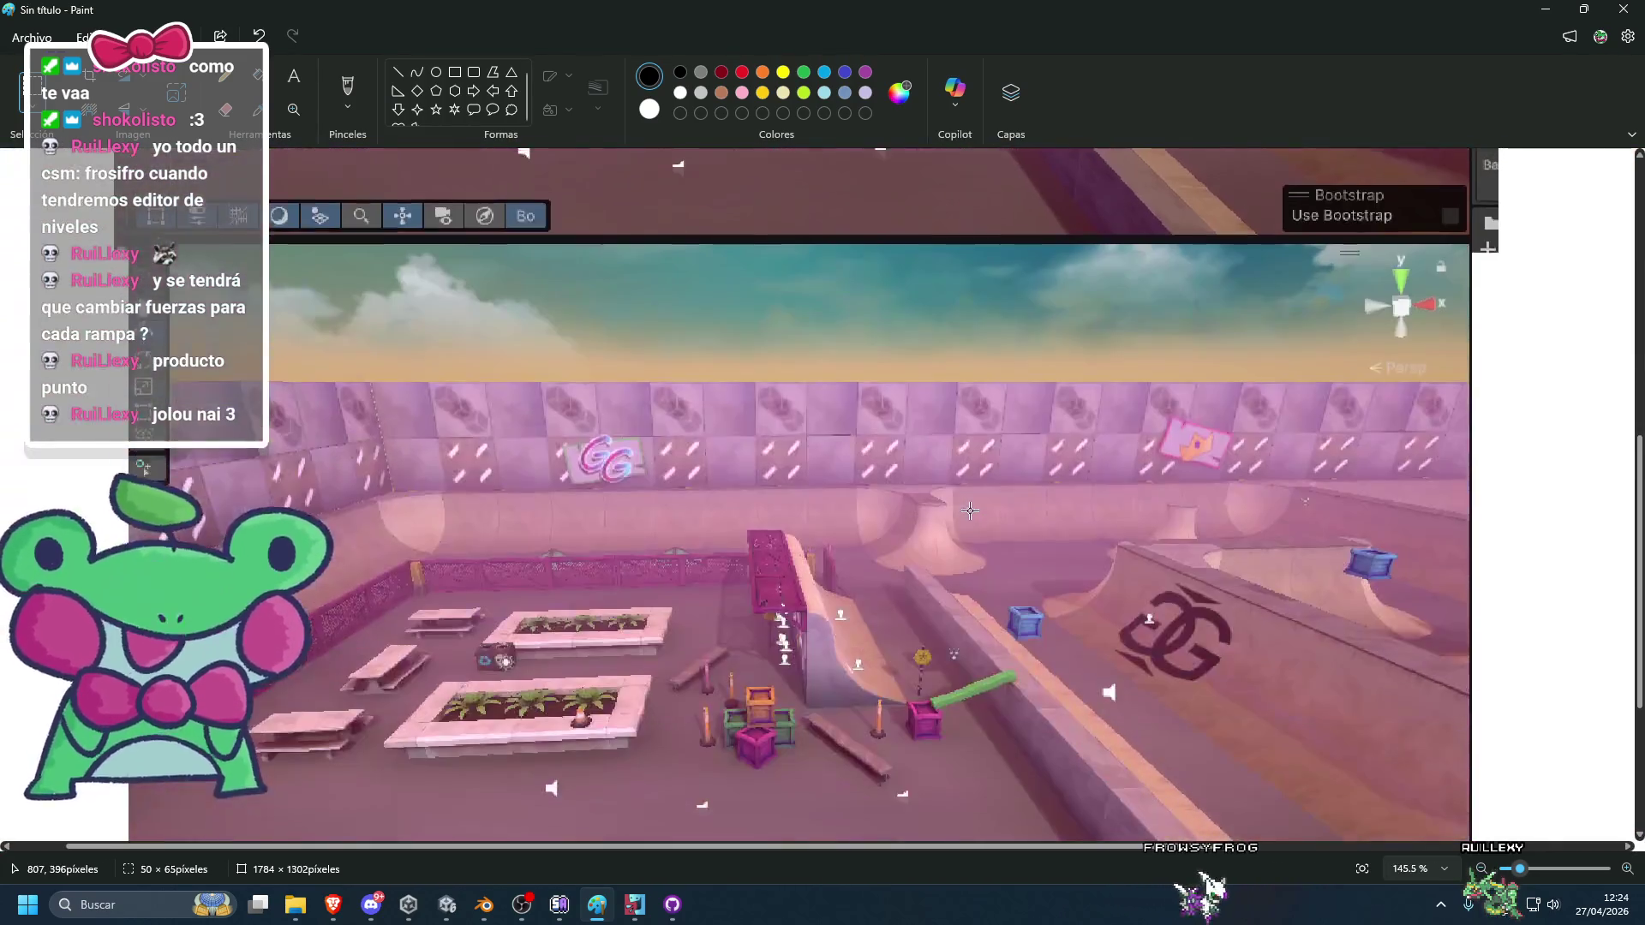
click(1538, 17)
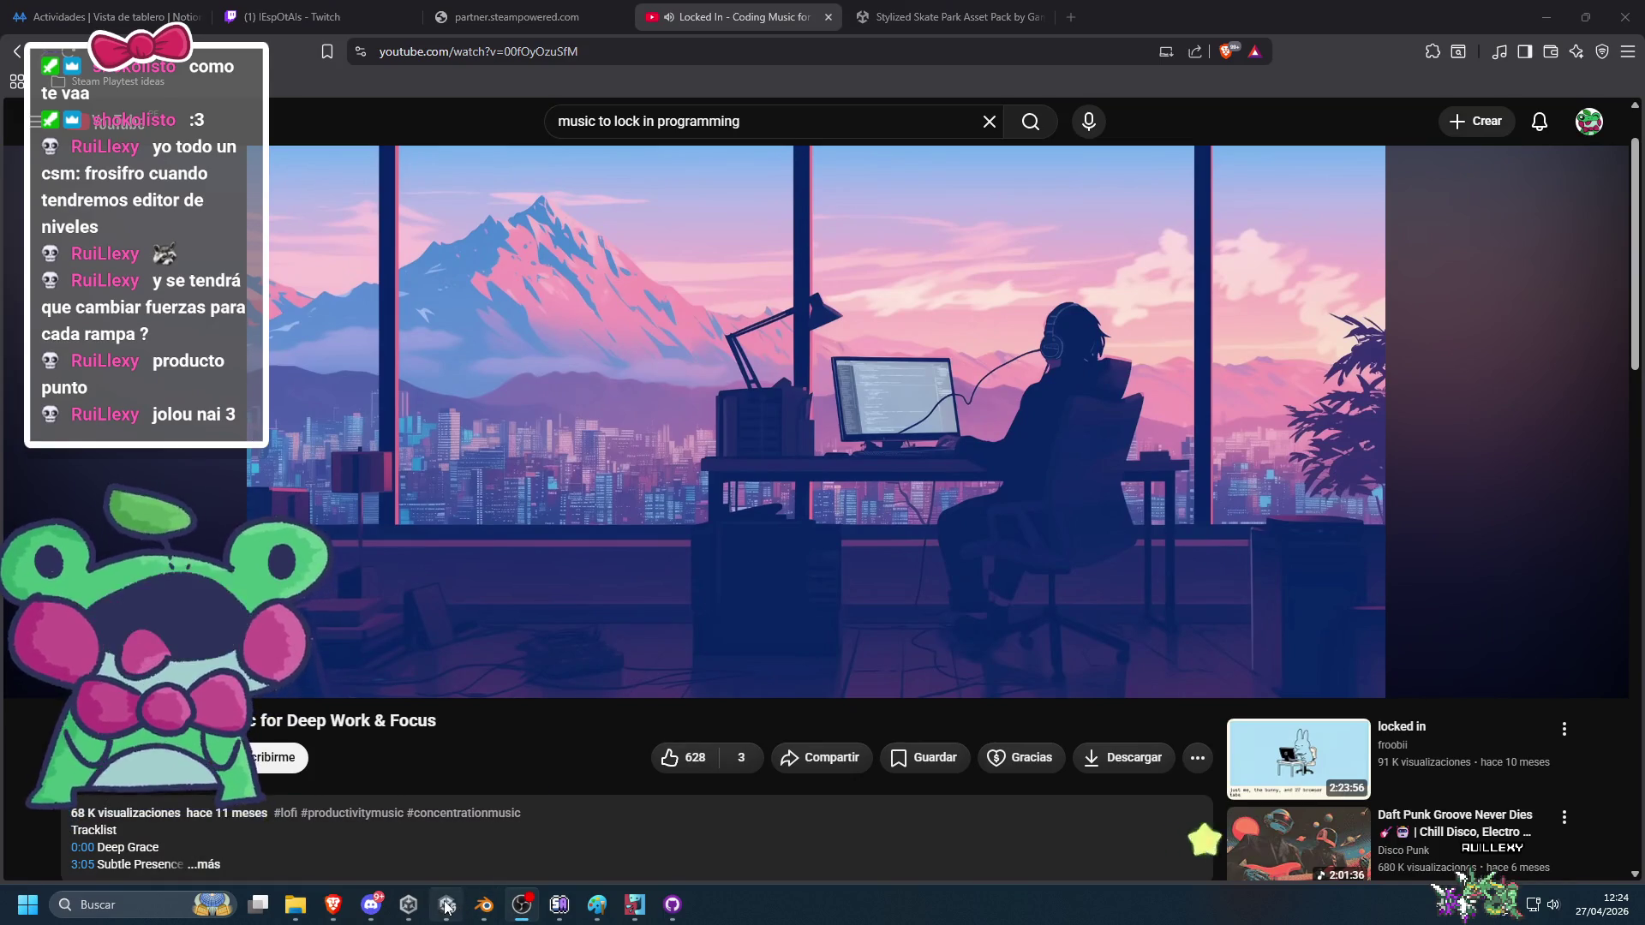
Save the skate park scene, show the Console, and review light and probe volume settings.
key(alt+Tab)
key(ctrl+s)
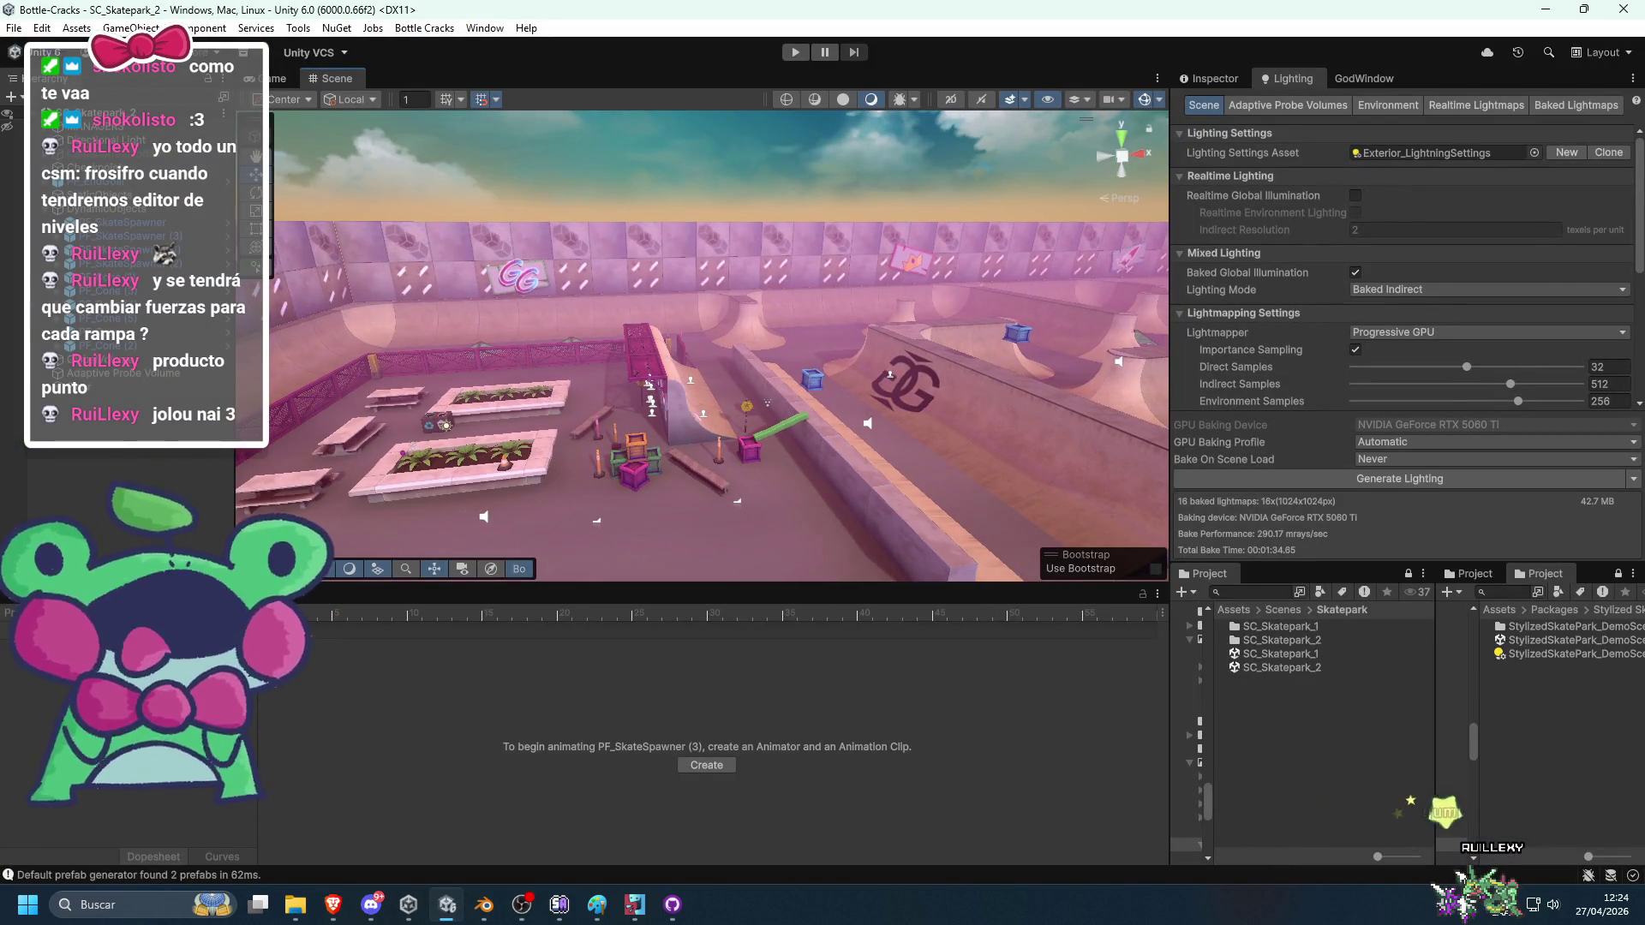
key(ctrl+shift+c)
scroll(738, 353, down, 3)
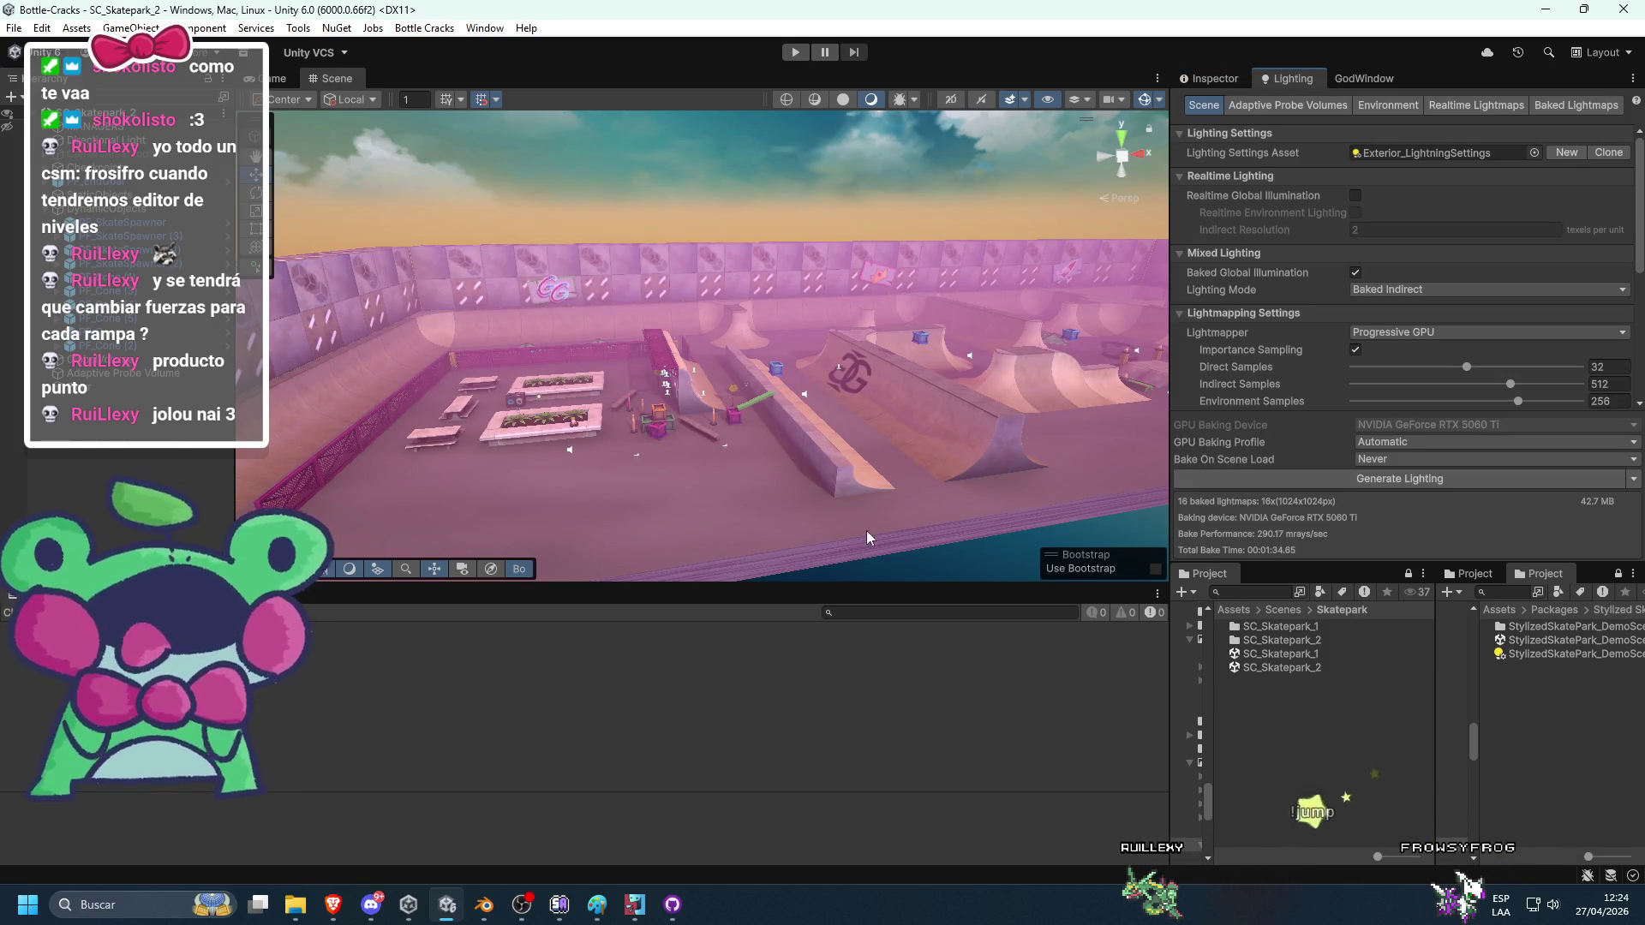
click(1209, 79)
click(1292, 78)
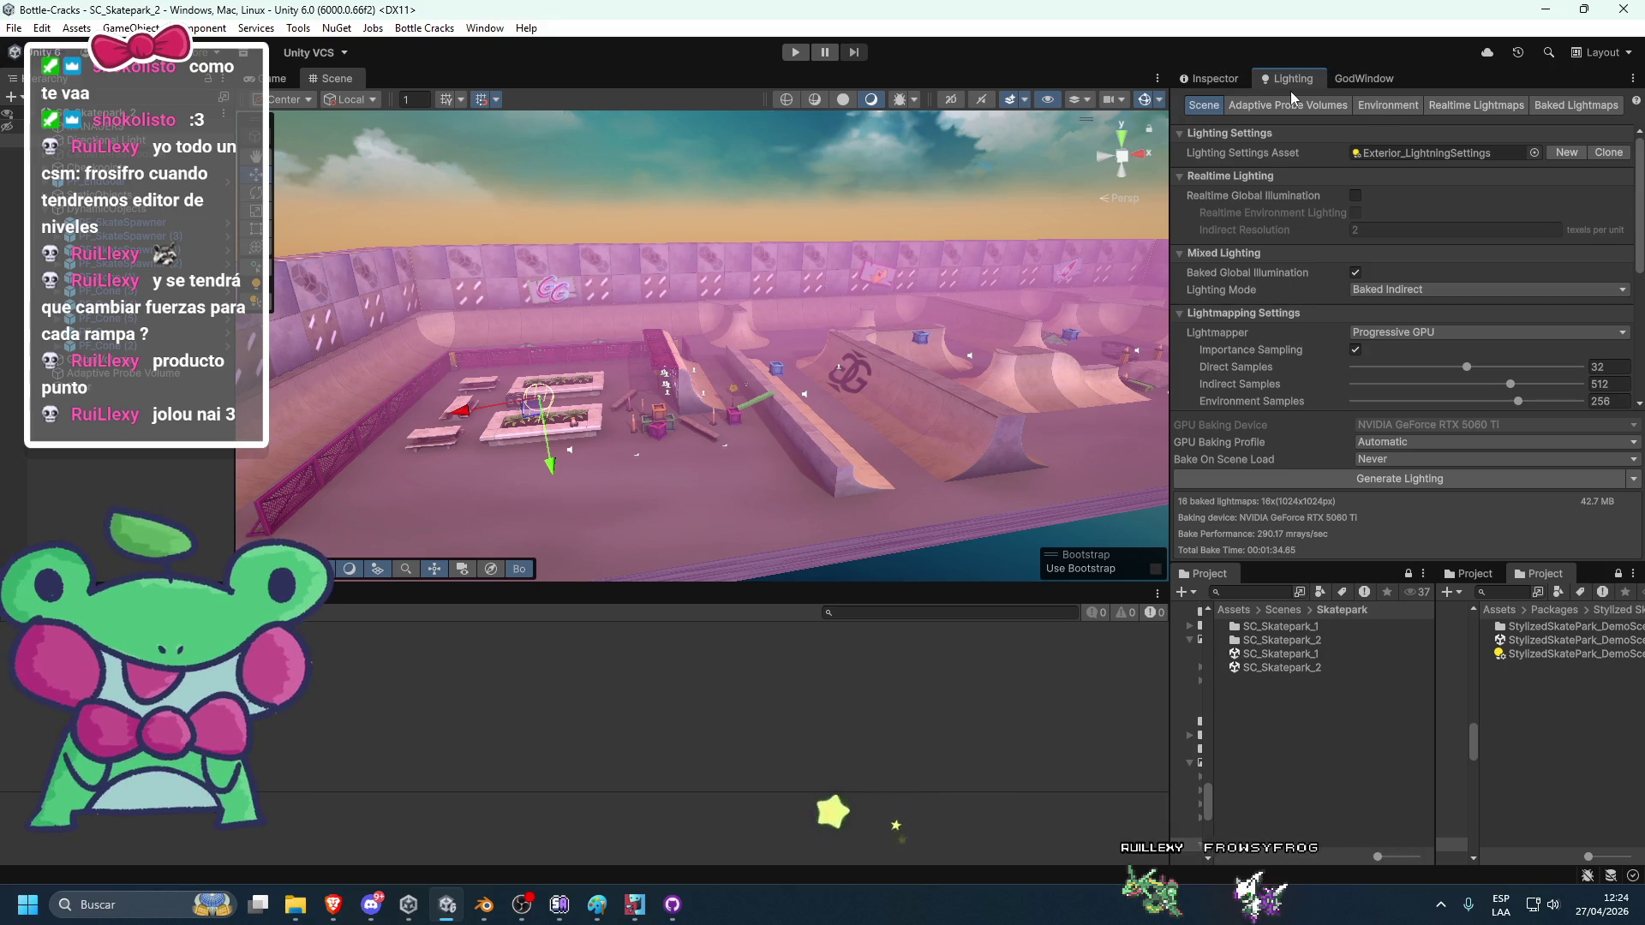
click(1290, 104)
Show the Baked Lightmaps list and ping the lightmap textures in the SC_Skatepark_2 folder.
key(ctrl+5)
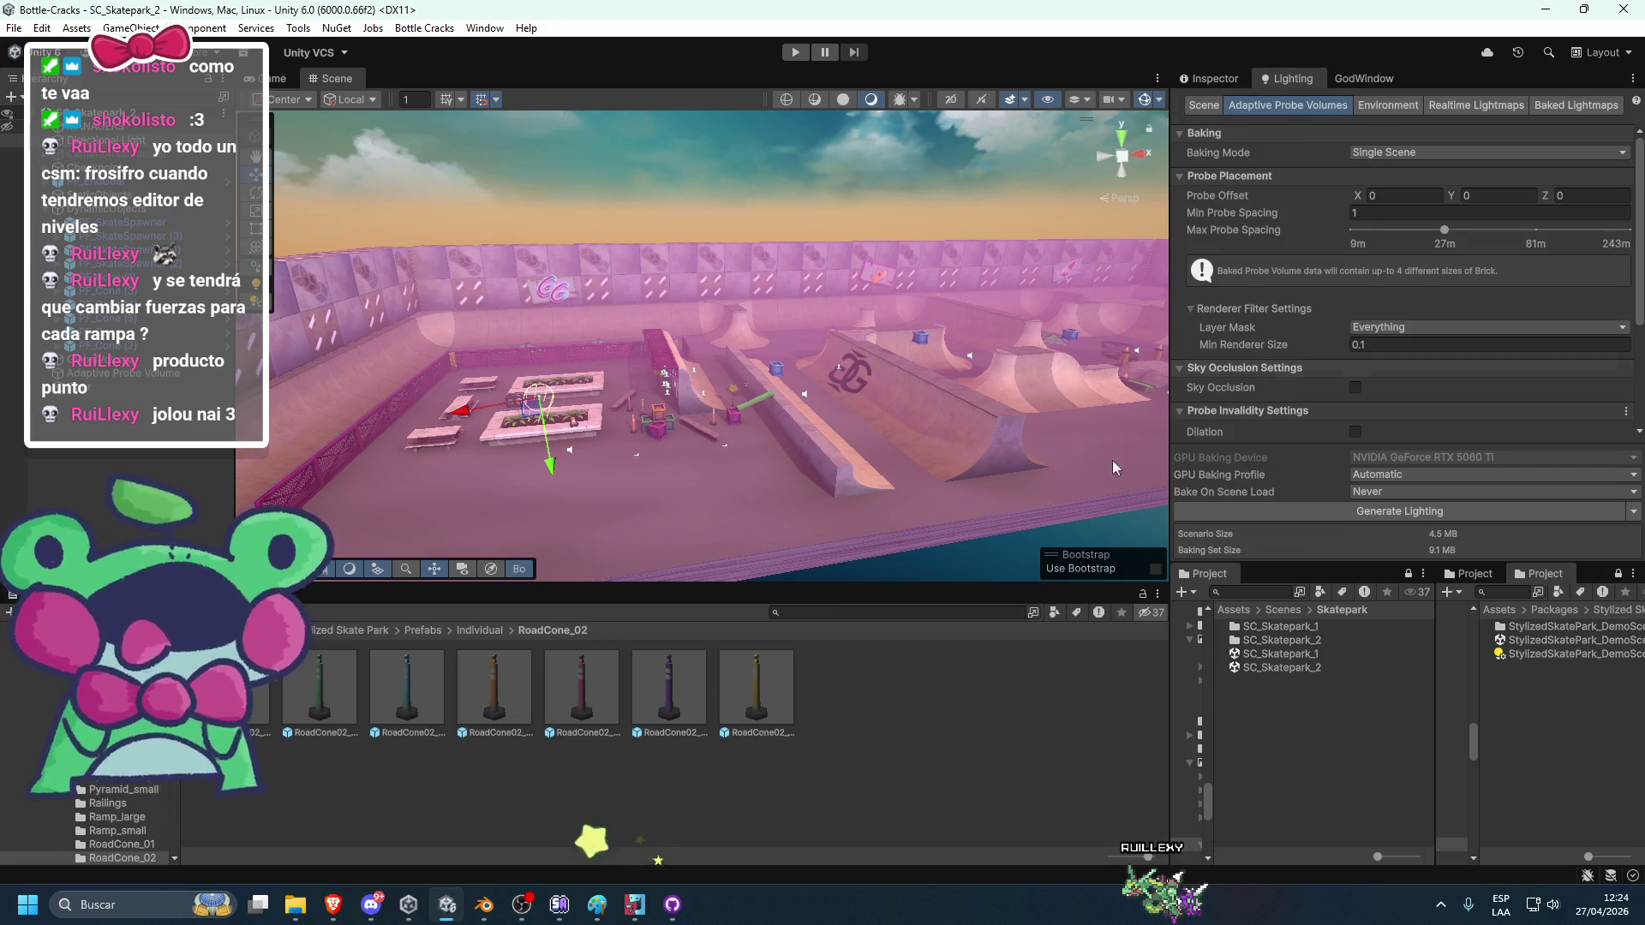
click(1217, 109)
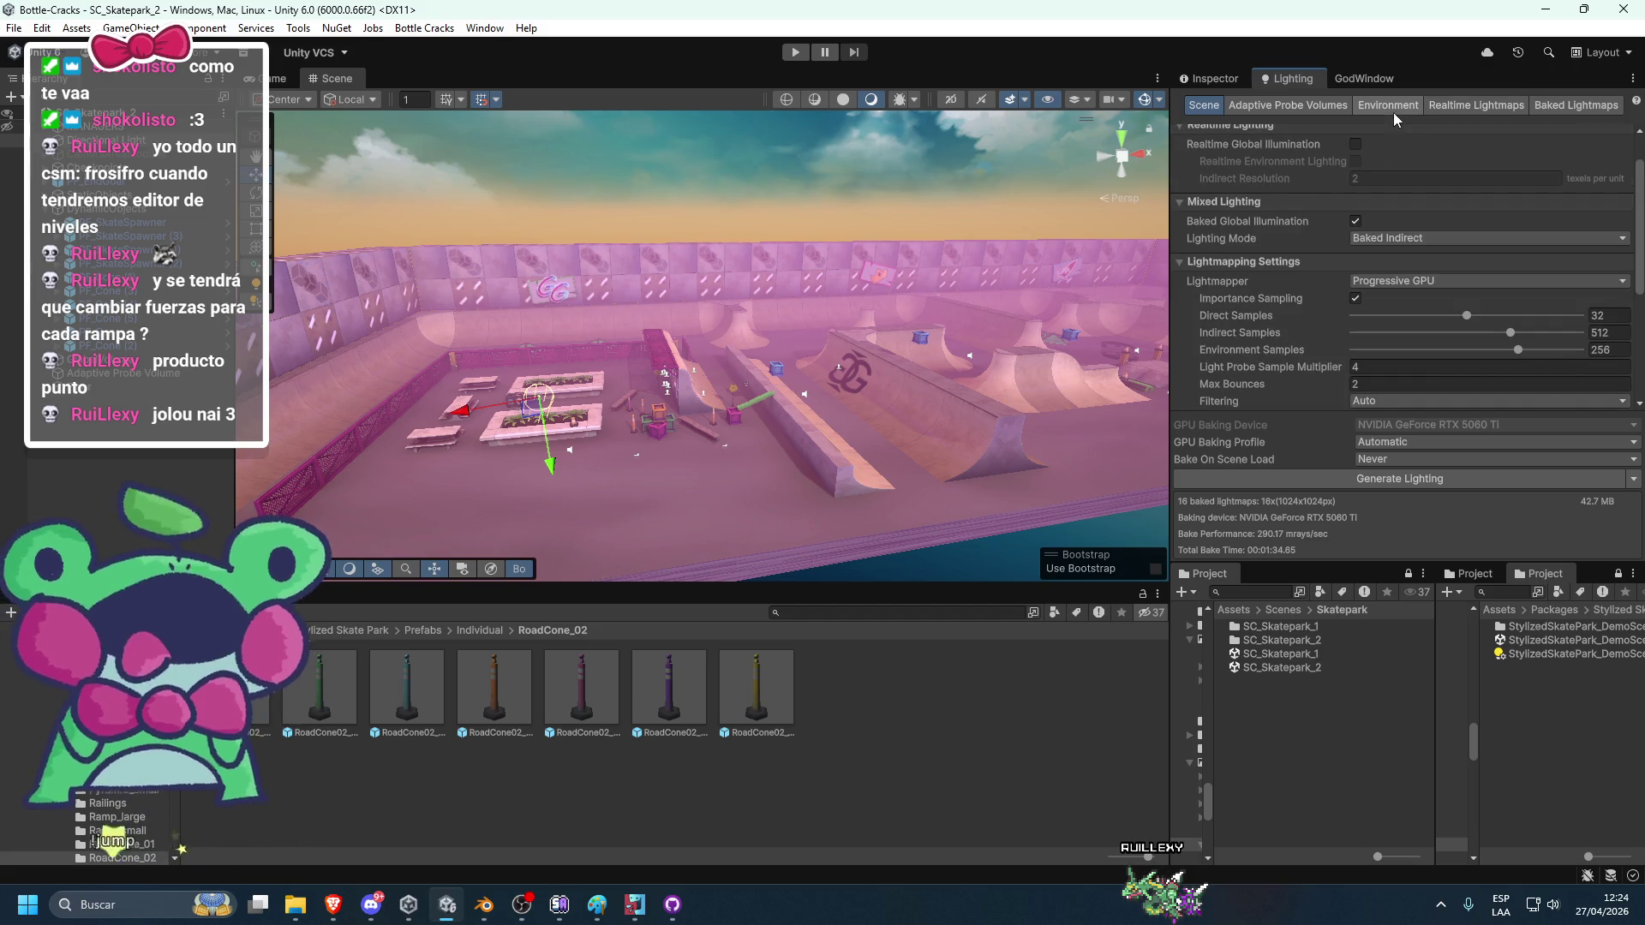
scroll(1261, 312, down, 5)
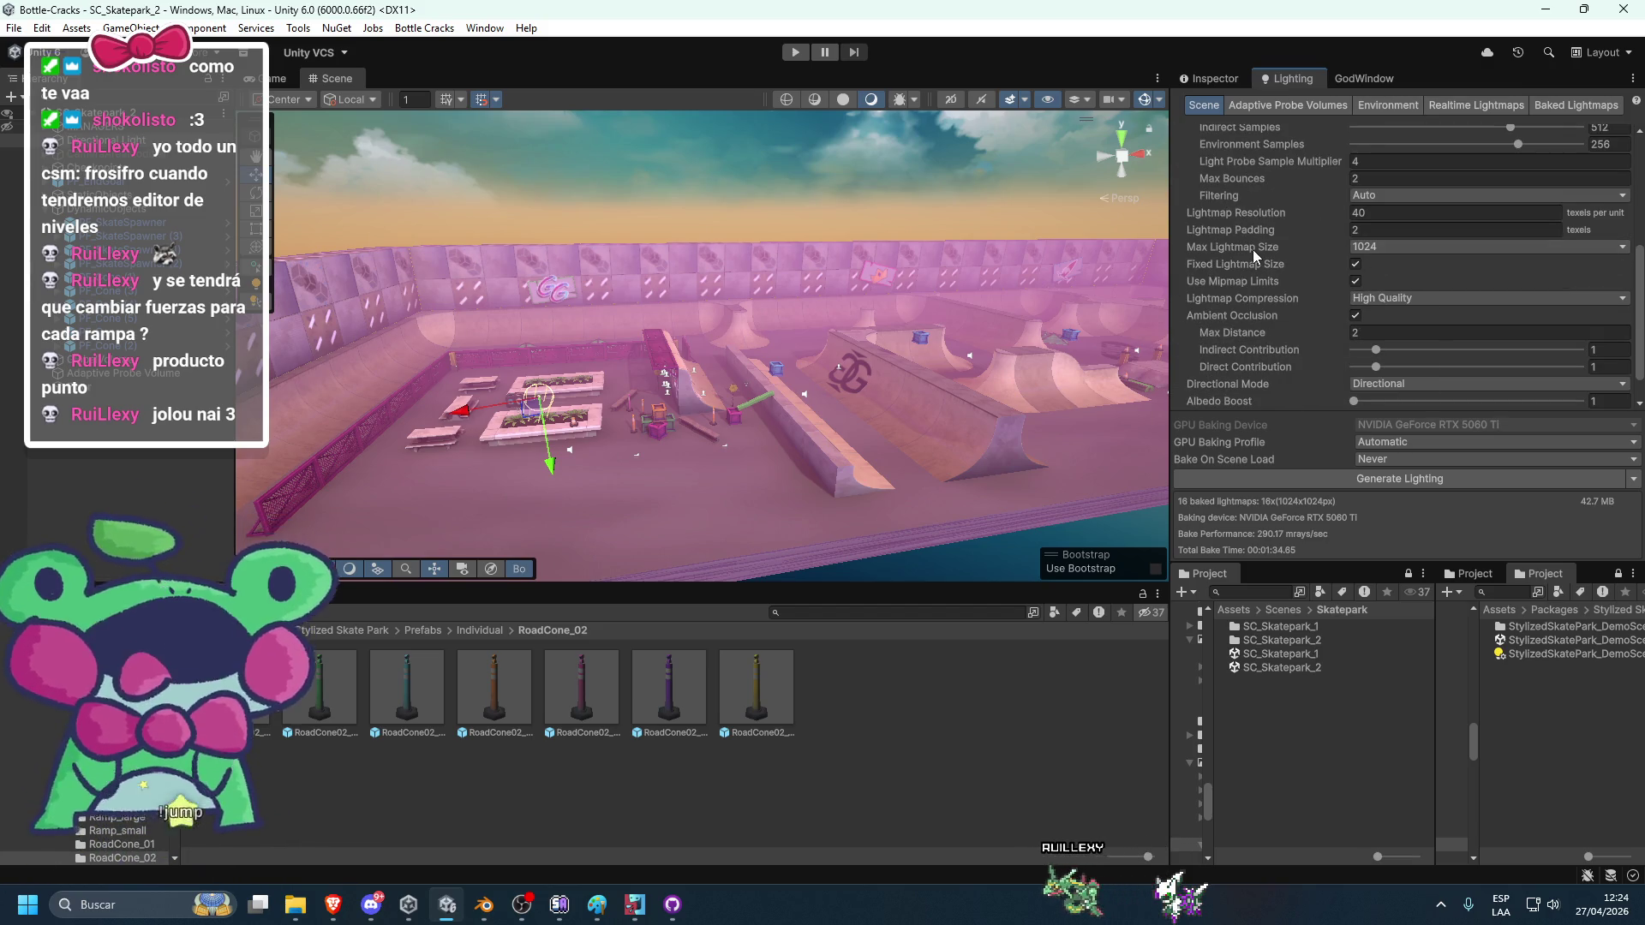
click(1386, 105)
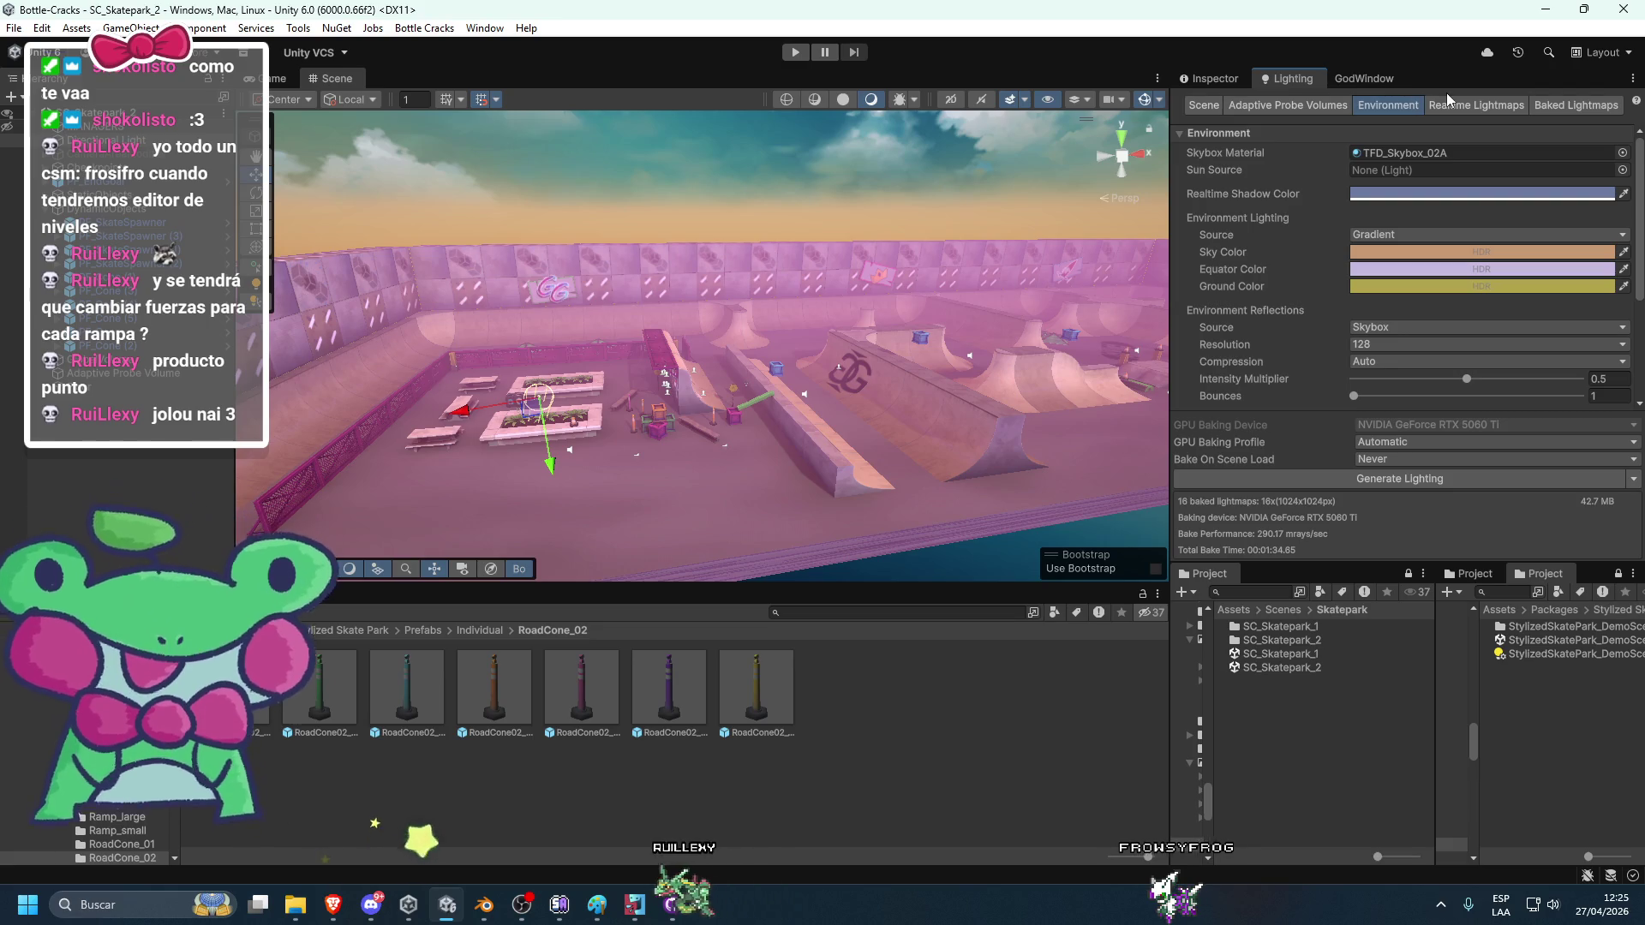
click(1437, 103)
click(1549, 103)
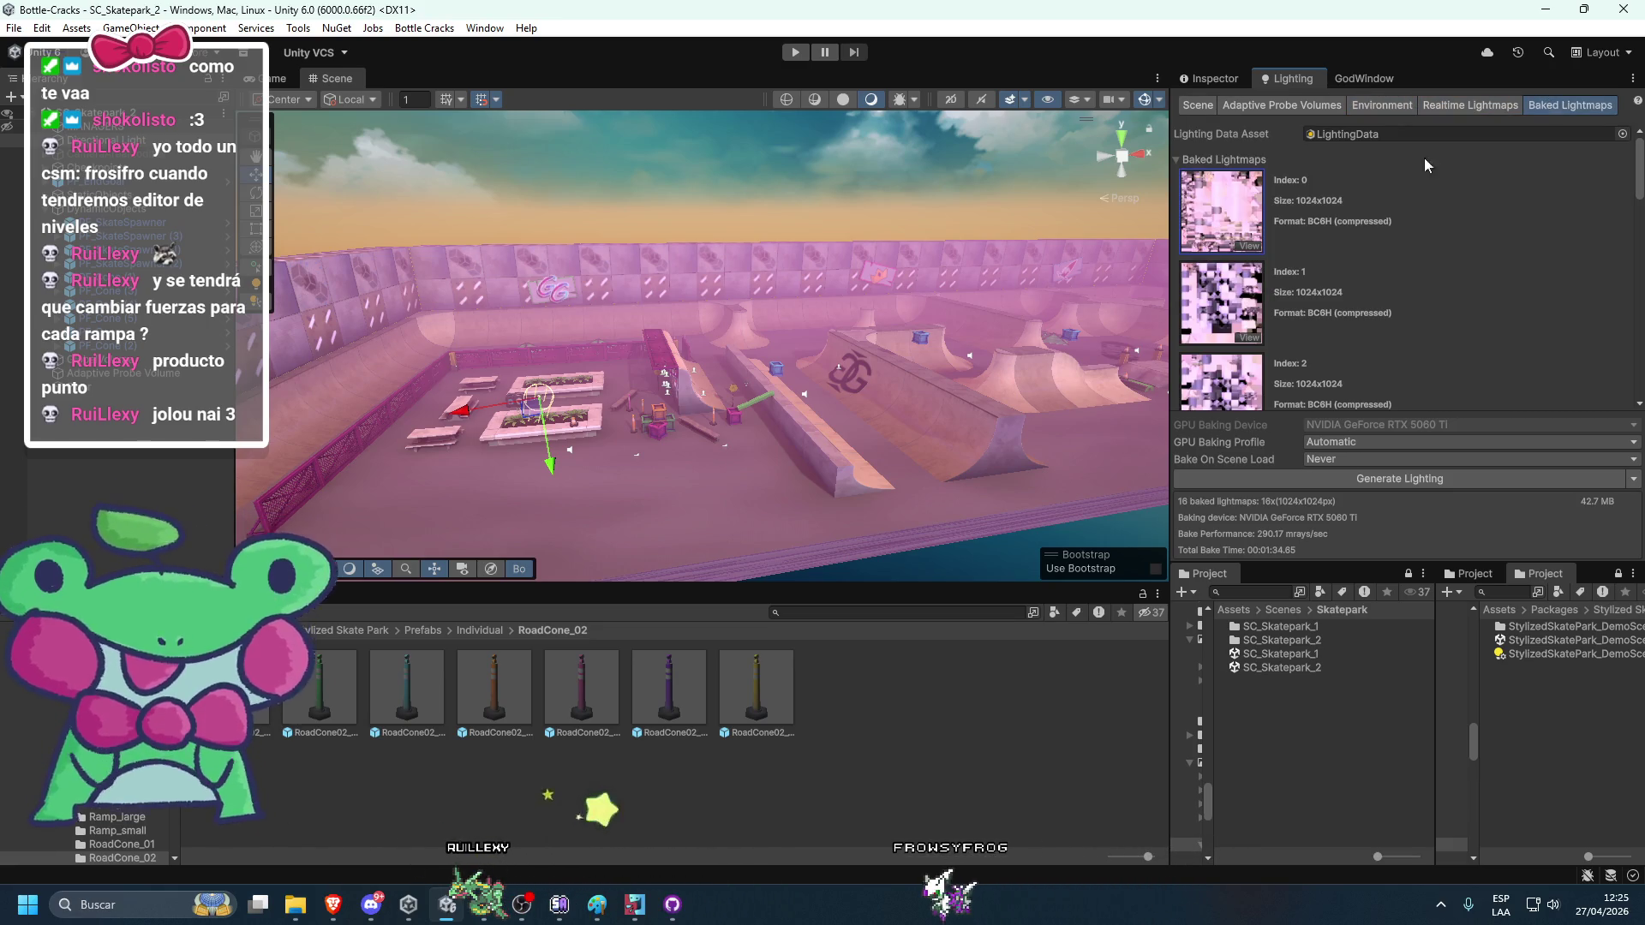
click(1242, 193)
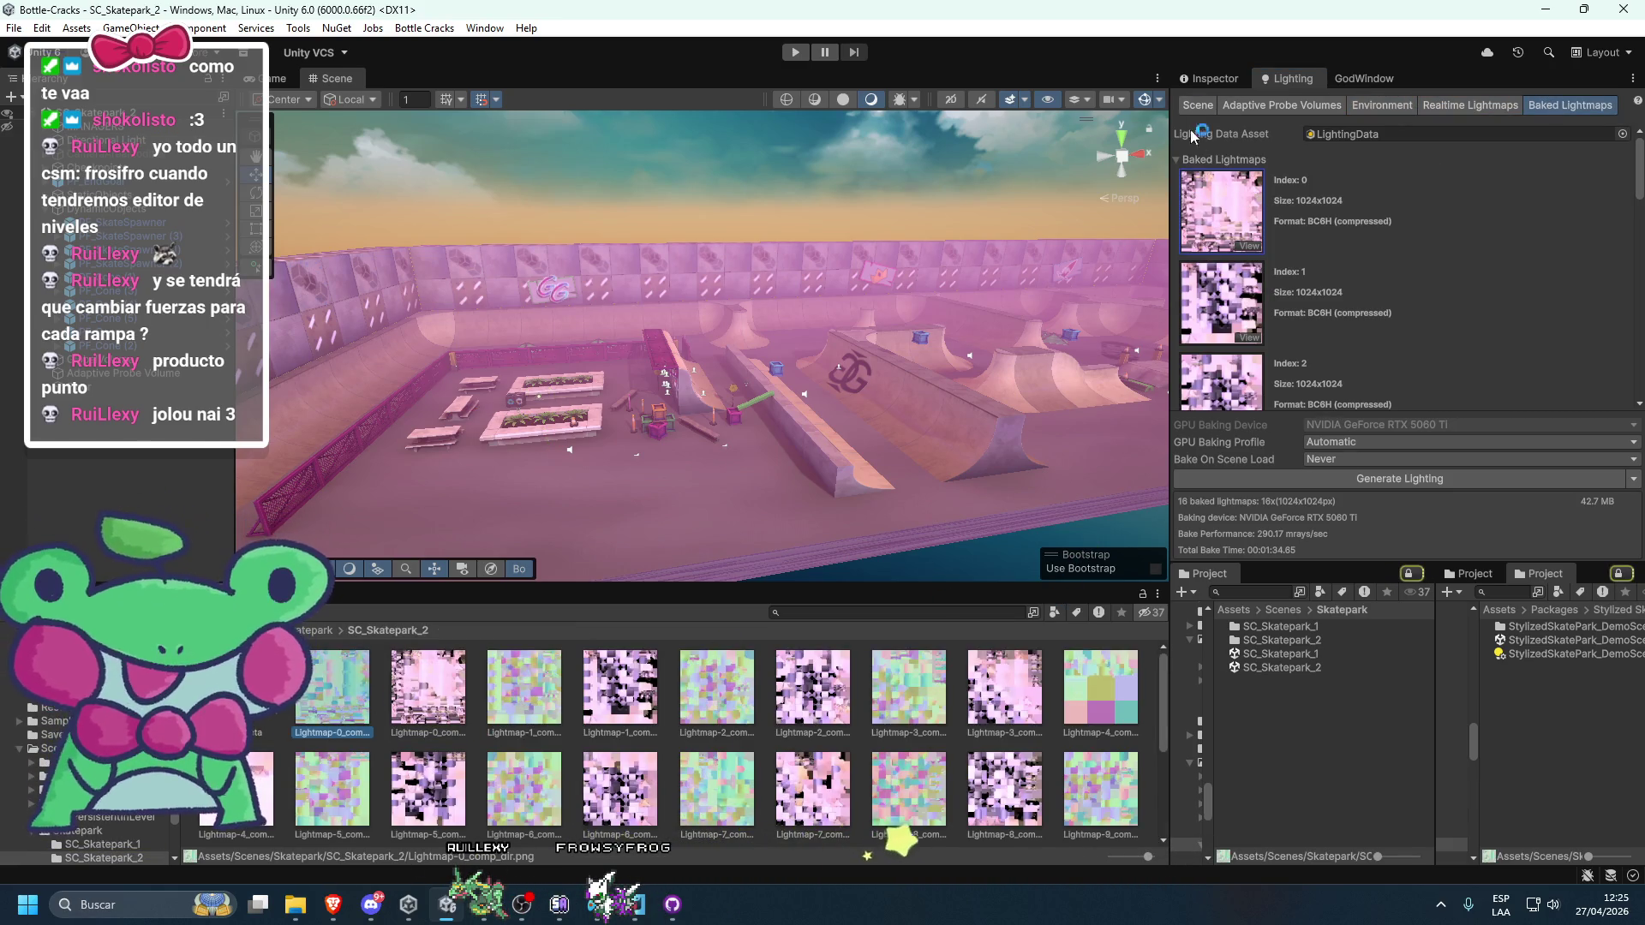
Select all 16 skatepark lightmap textures, set Max Size to 512, and apply.
click(1209, 78)
scroll(1405, 343, down, 10)
scroll(813, 703, down, 3)
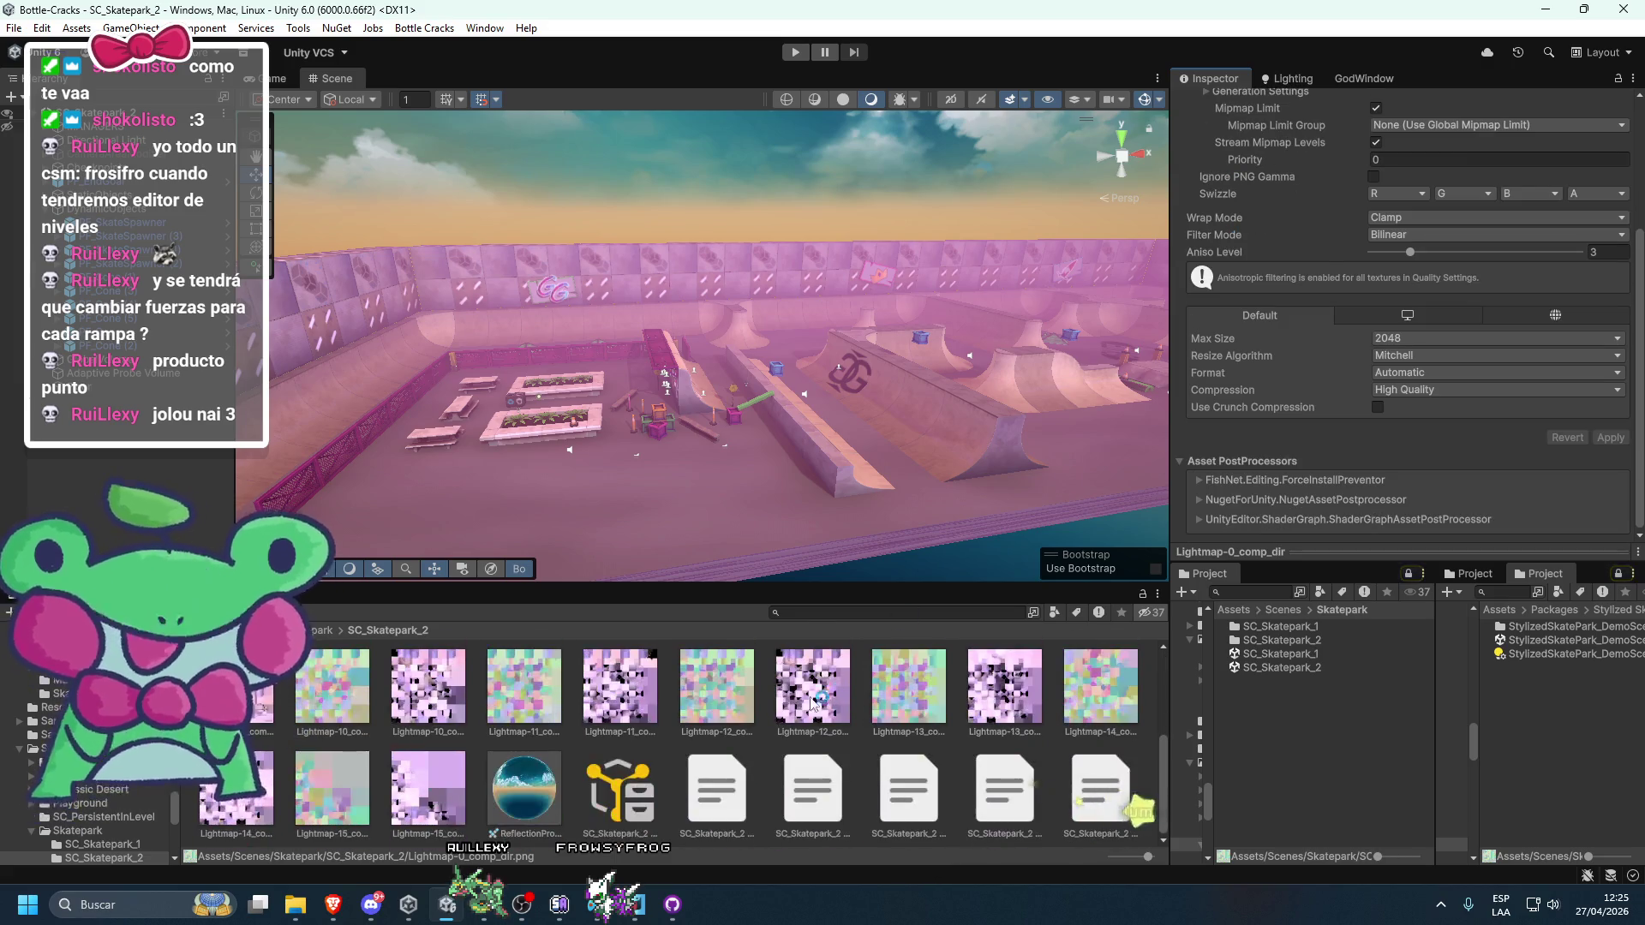
shift+click(447, 796)
scroll(488, 780, up, 3)
scroll(340, 754, down, 1)
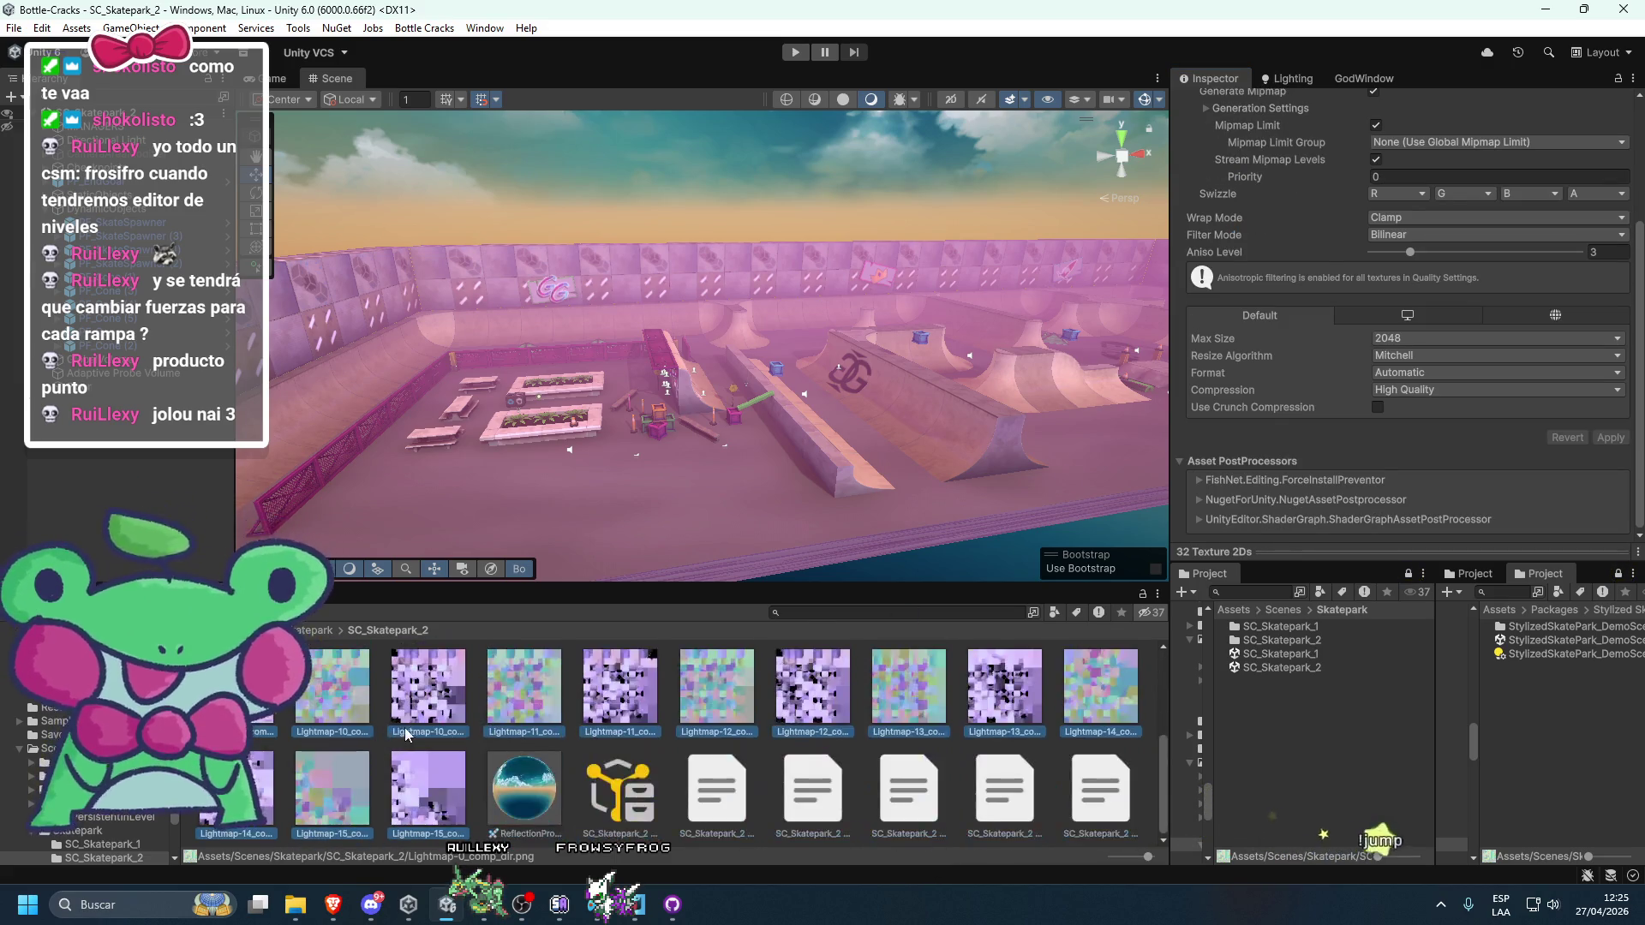
click(1412, 341)
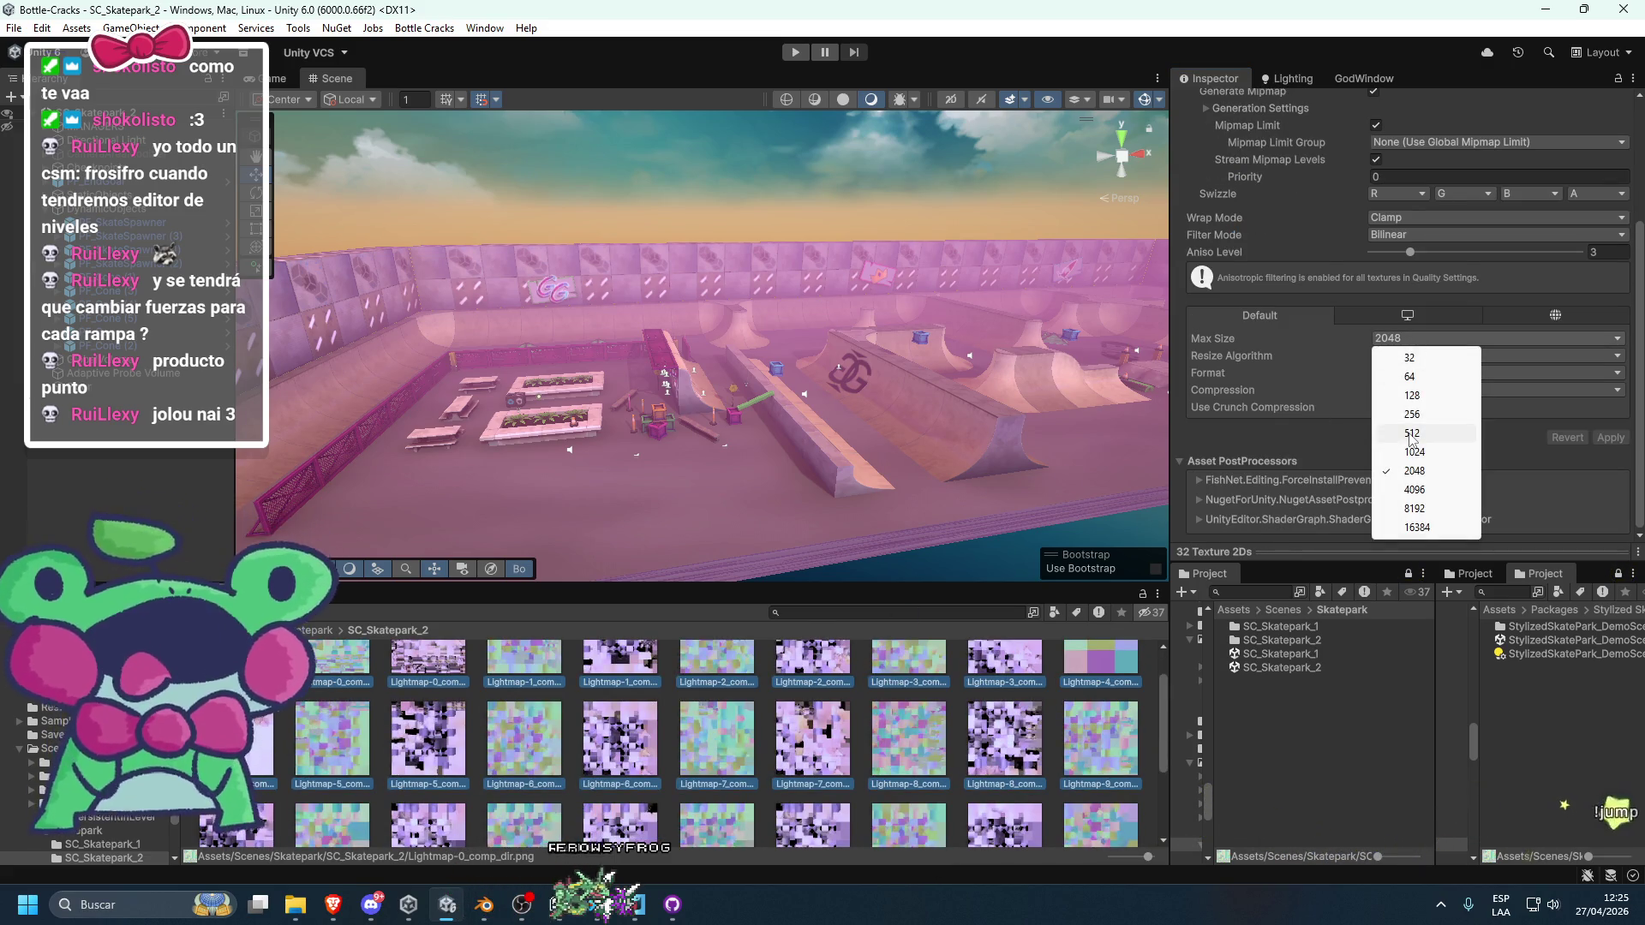
click(1412, 434)
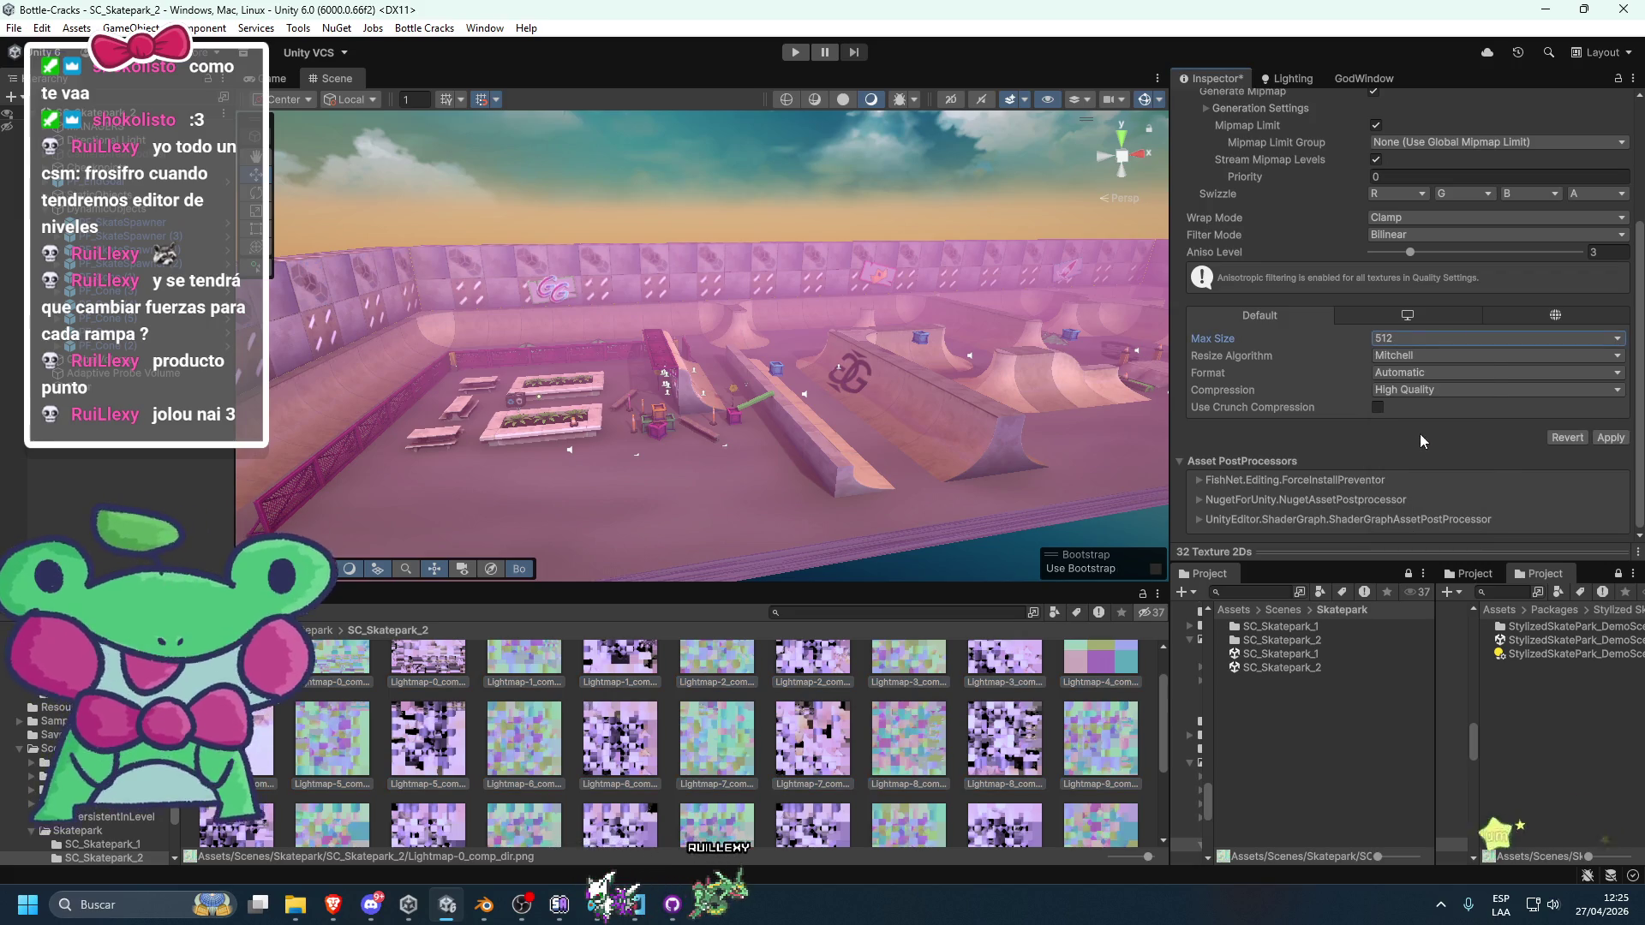
click(1608, 438)
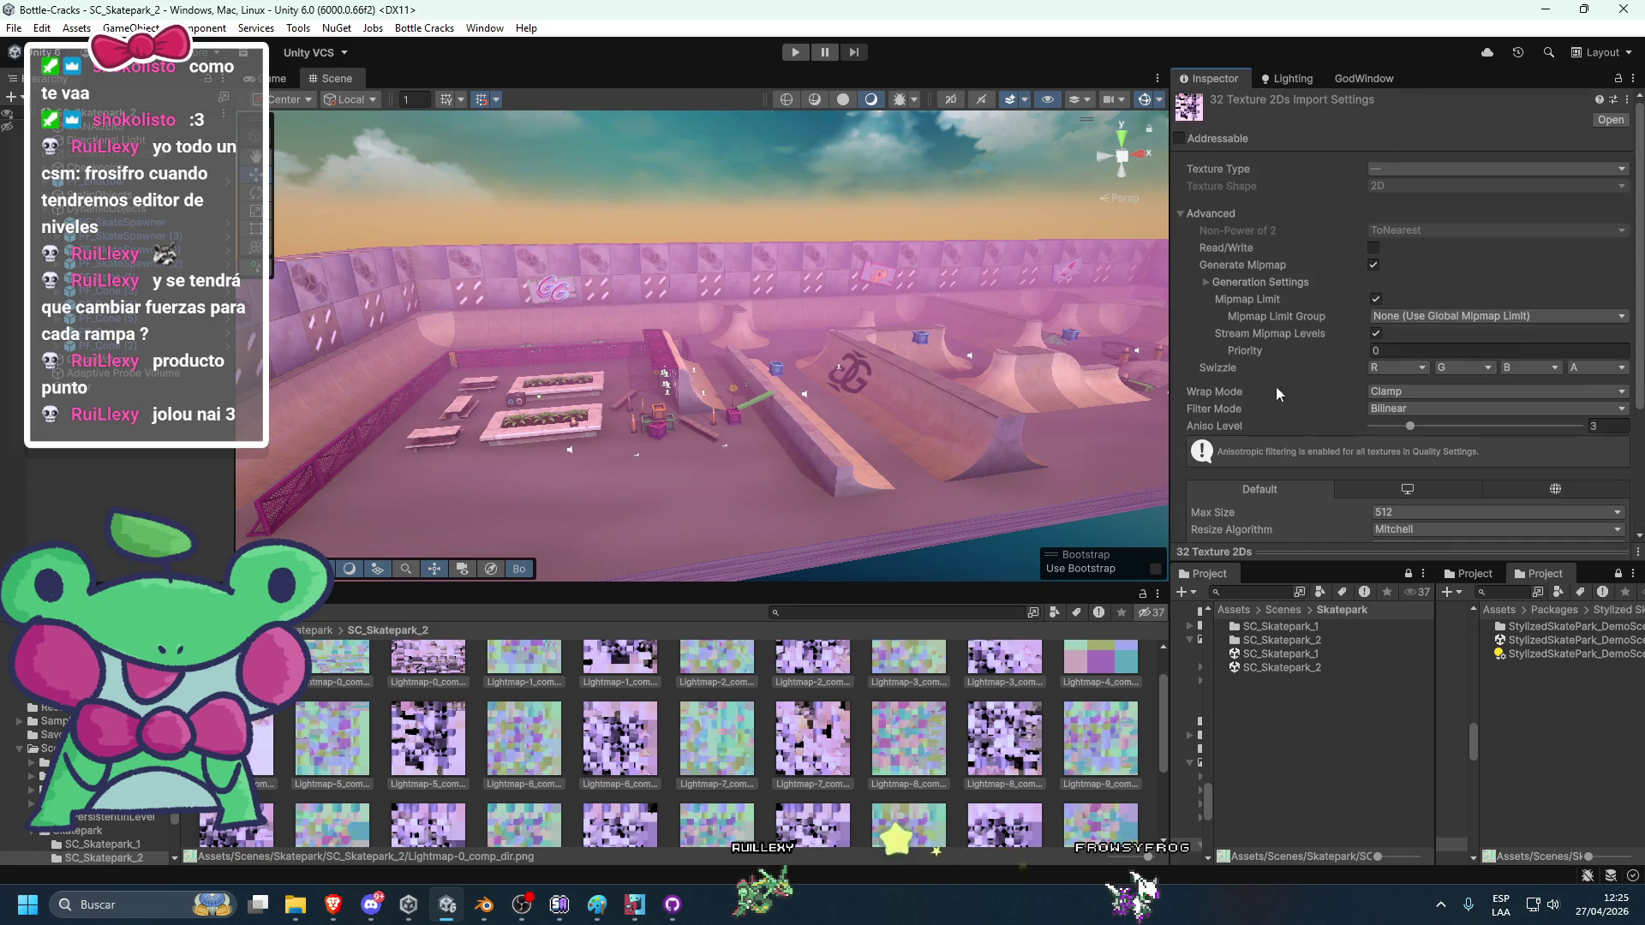
Confirm the baked lightmaps now list 512×512 at 10.7 MB, then show the Console.
click(1363, 78)
click(1290, 78)
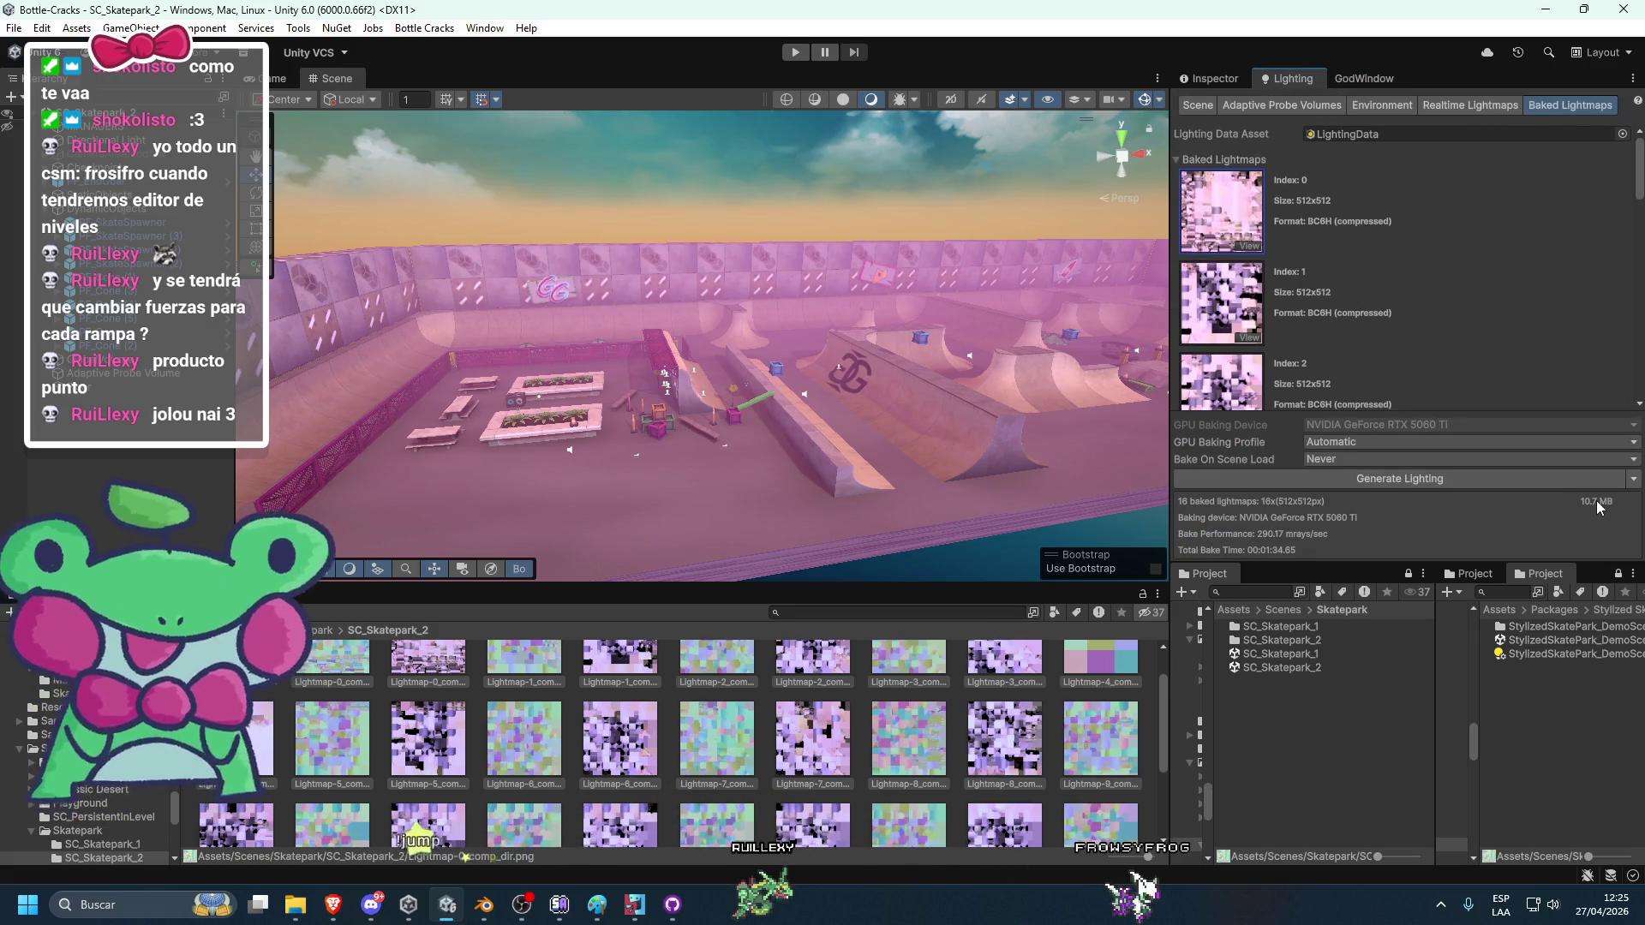
click(26, 593)
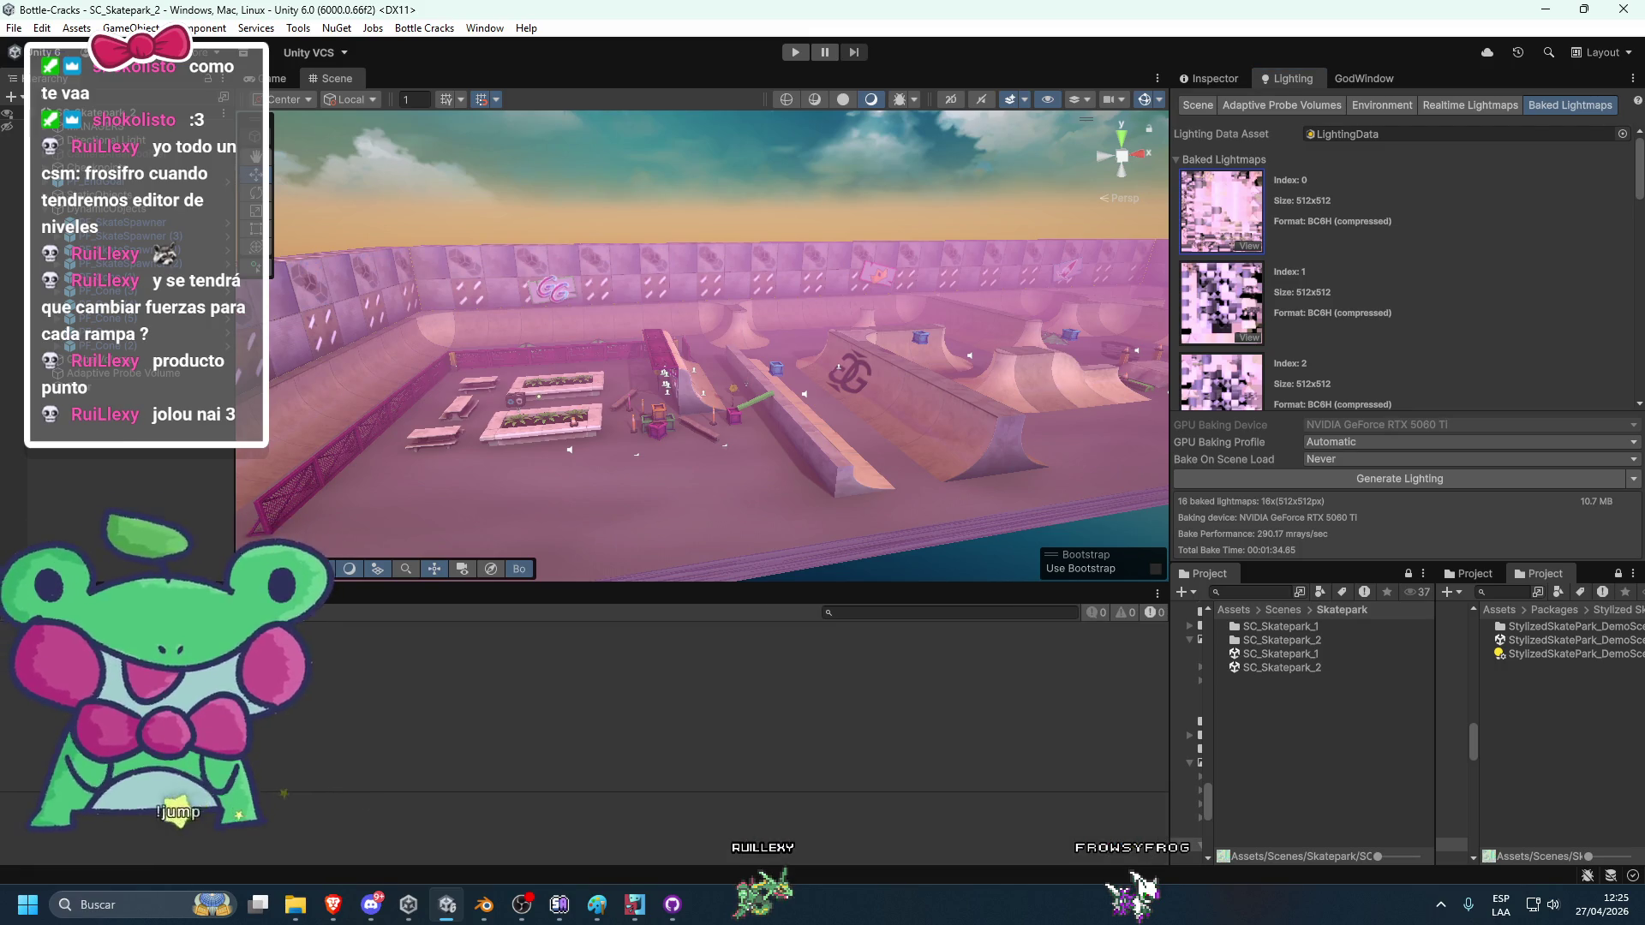
Play-test maximized, launching the bottle off the planter and from the bench onto the rail, then stop.
scroll(659, 300, up, 10)
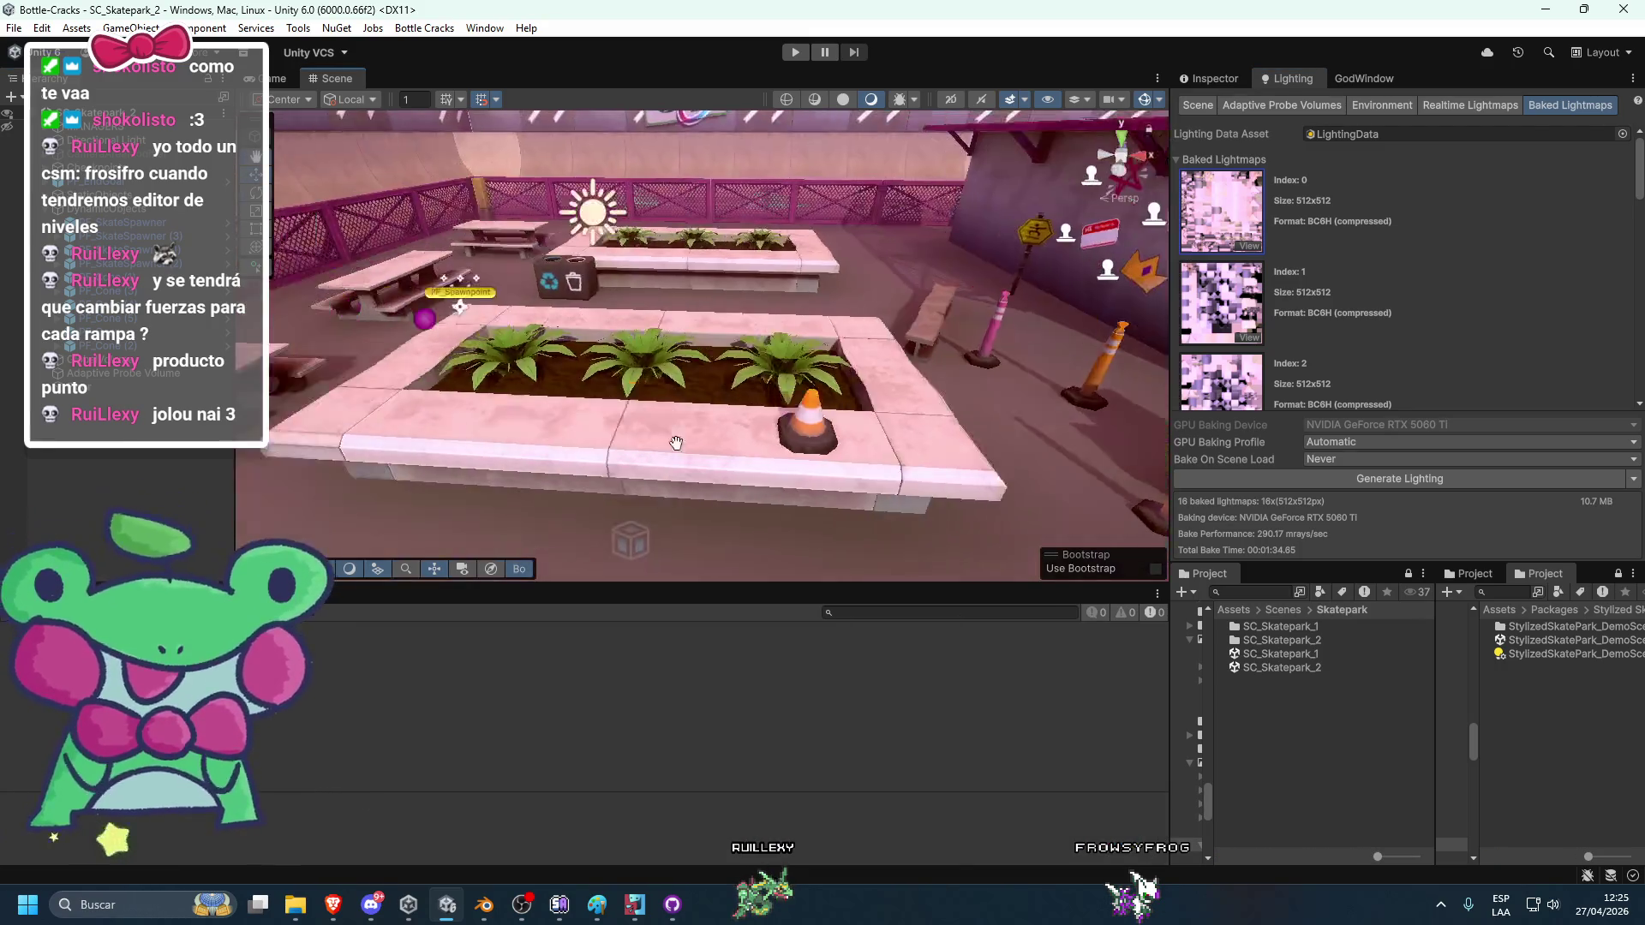
drag(704, 446, 634, 424)
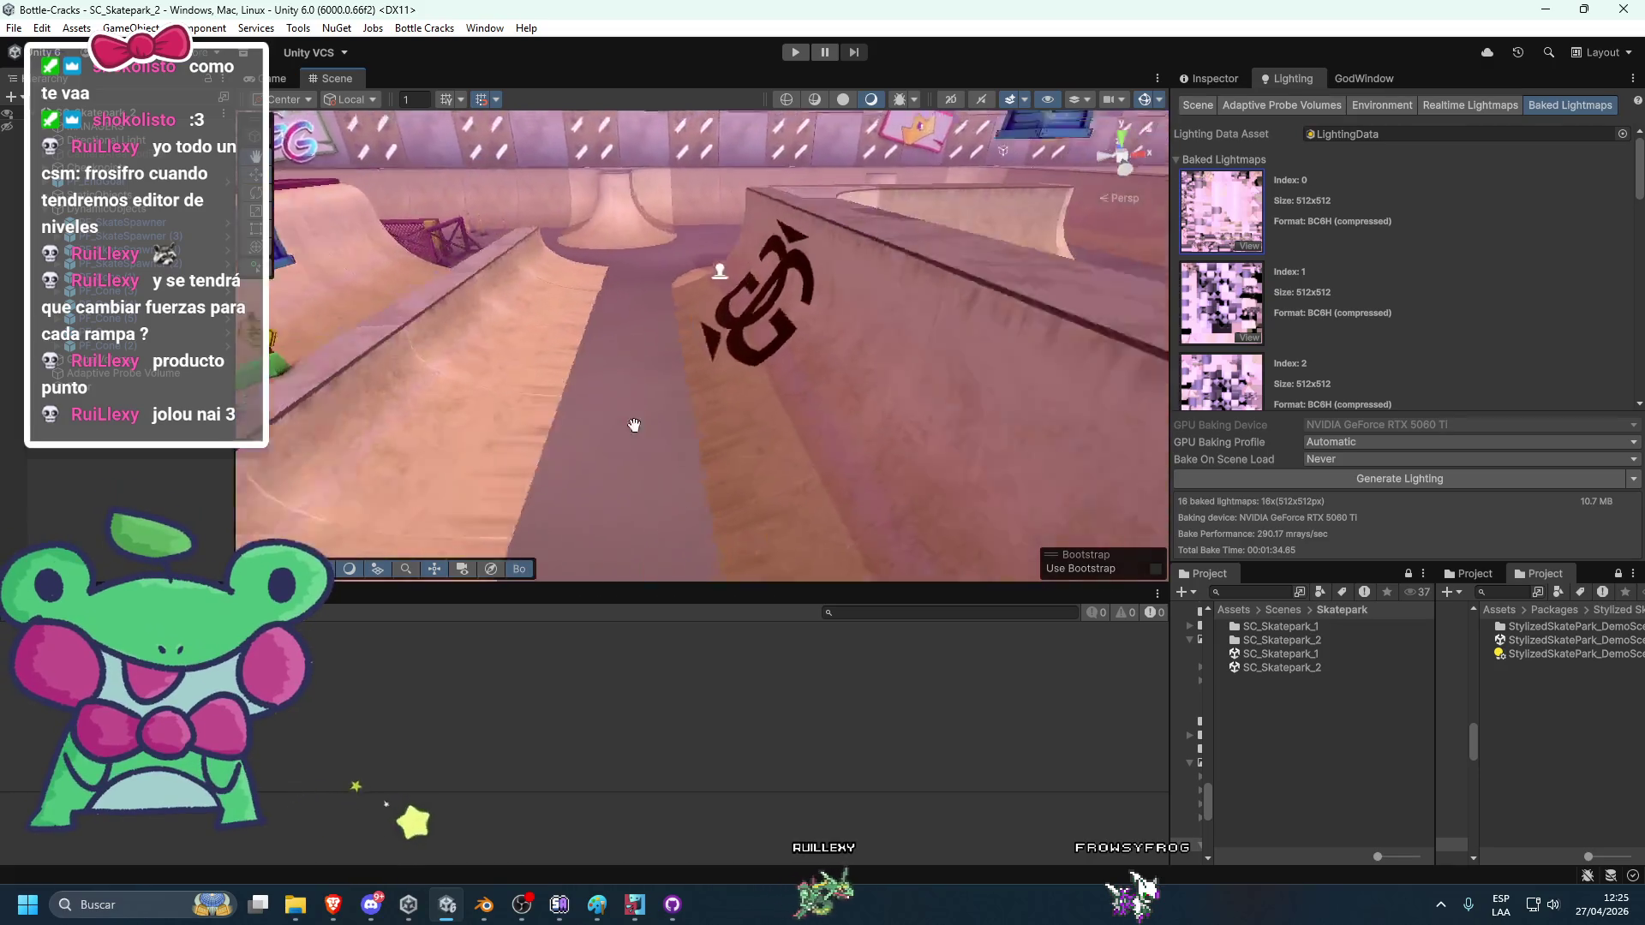
scroll(634, 425, down, 10)
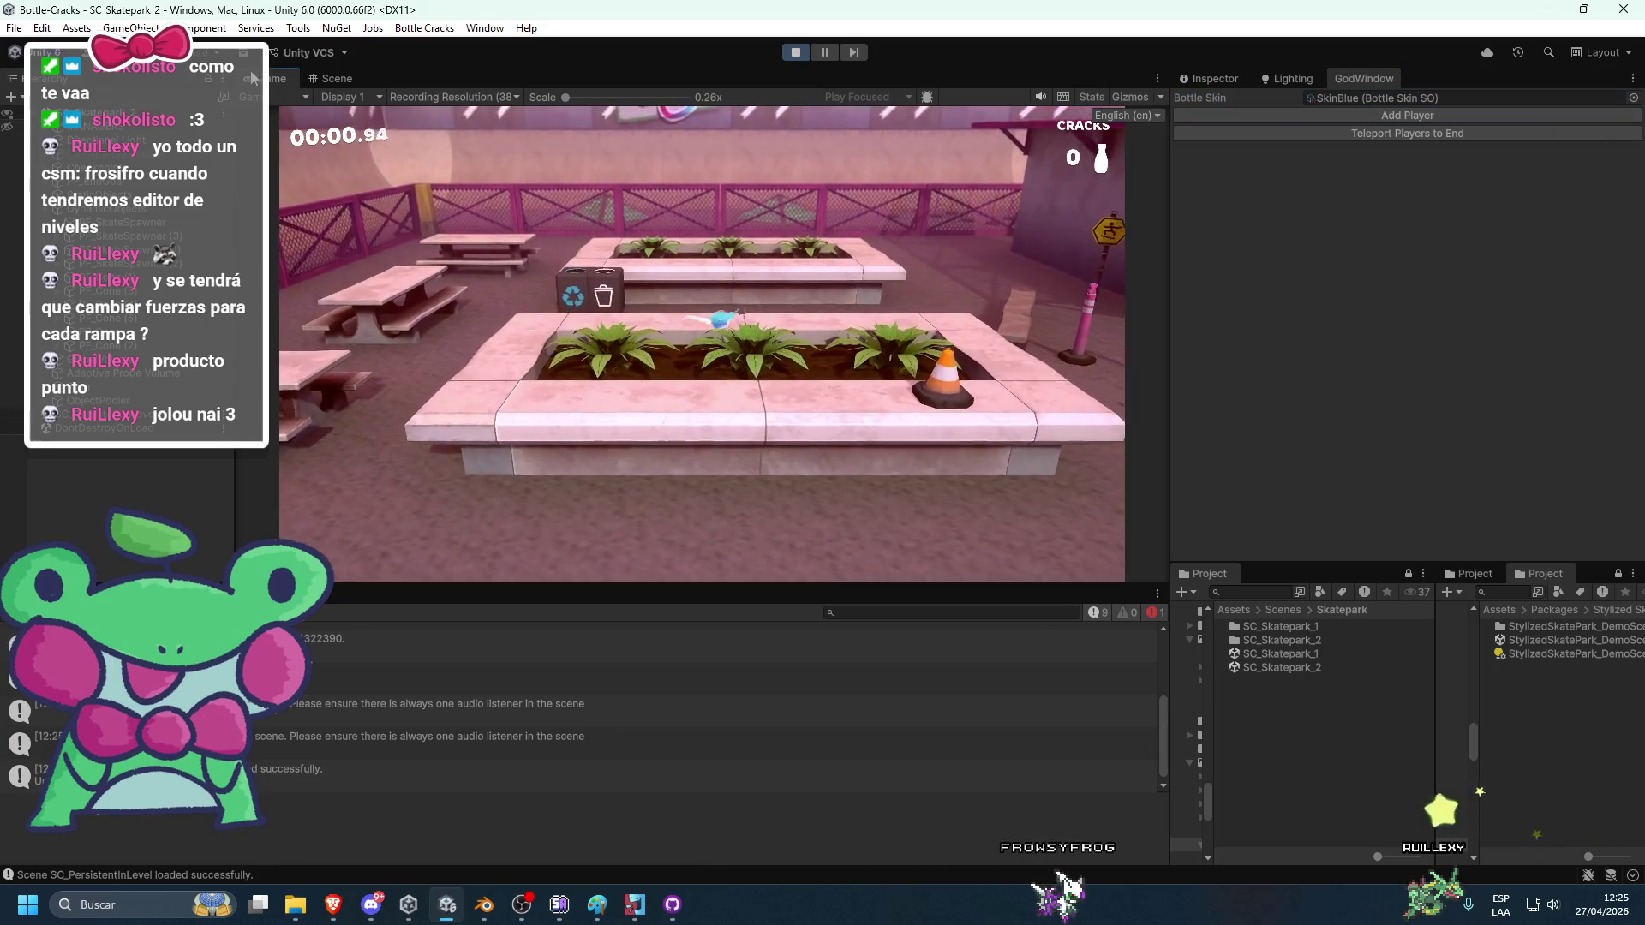
key(shift+space)
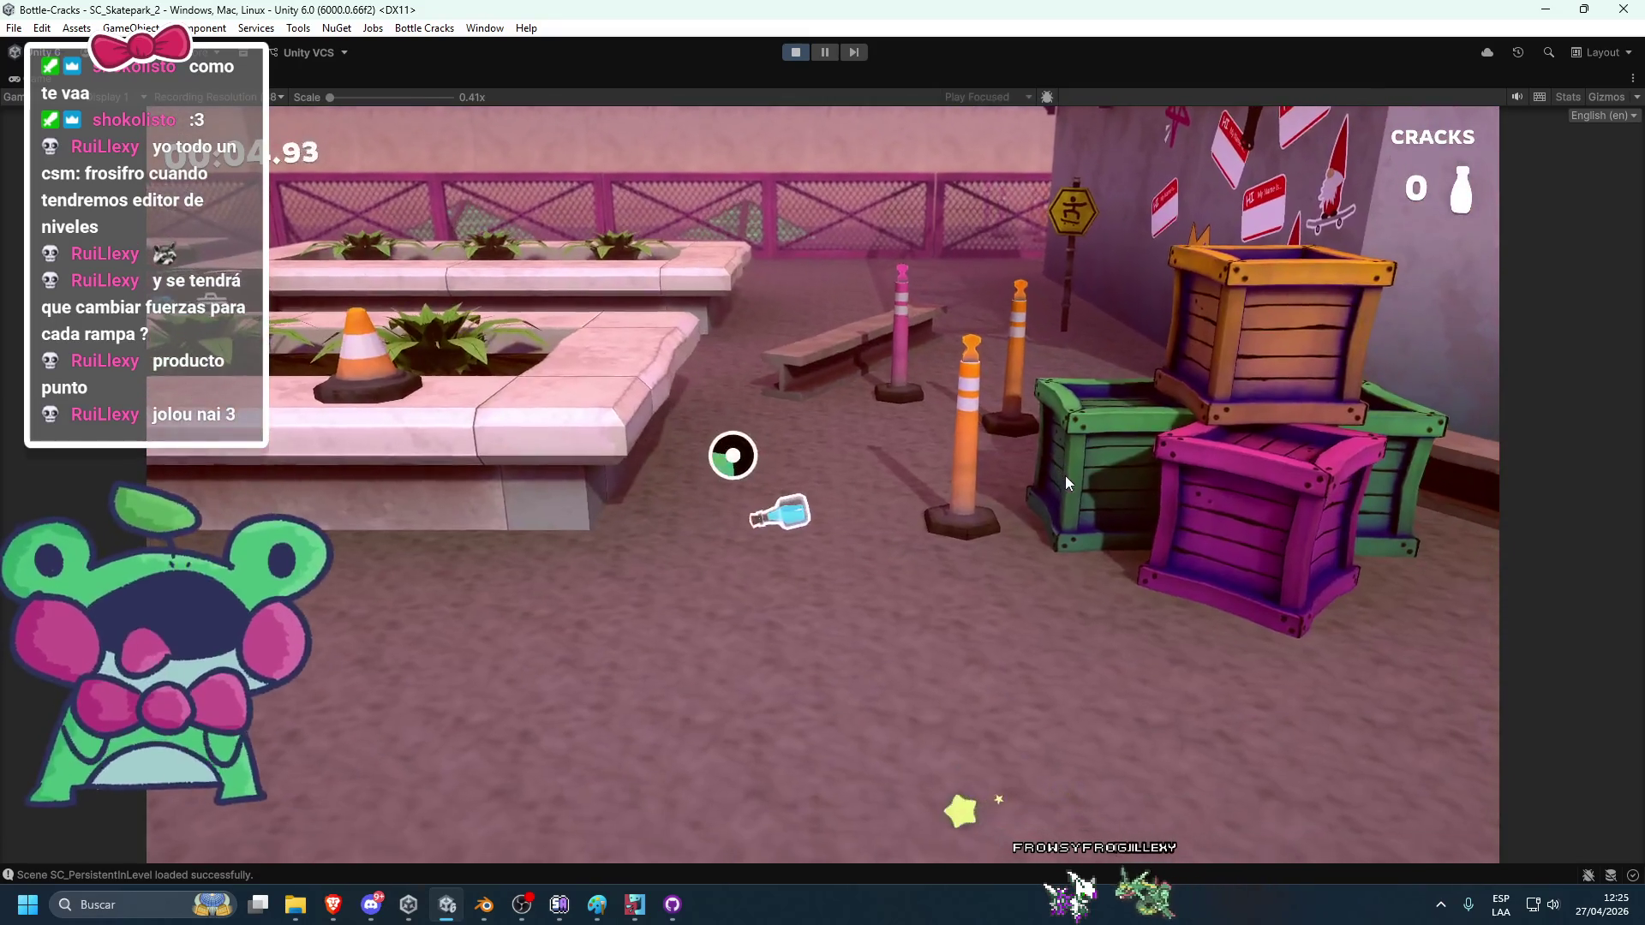
key(space)
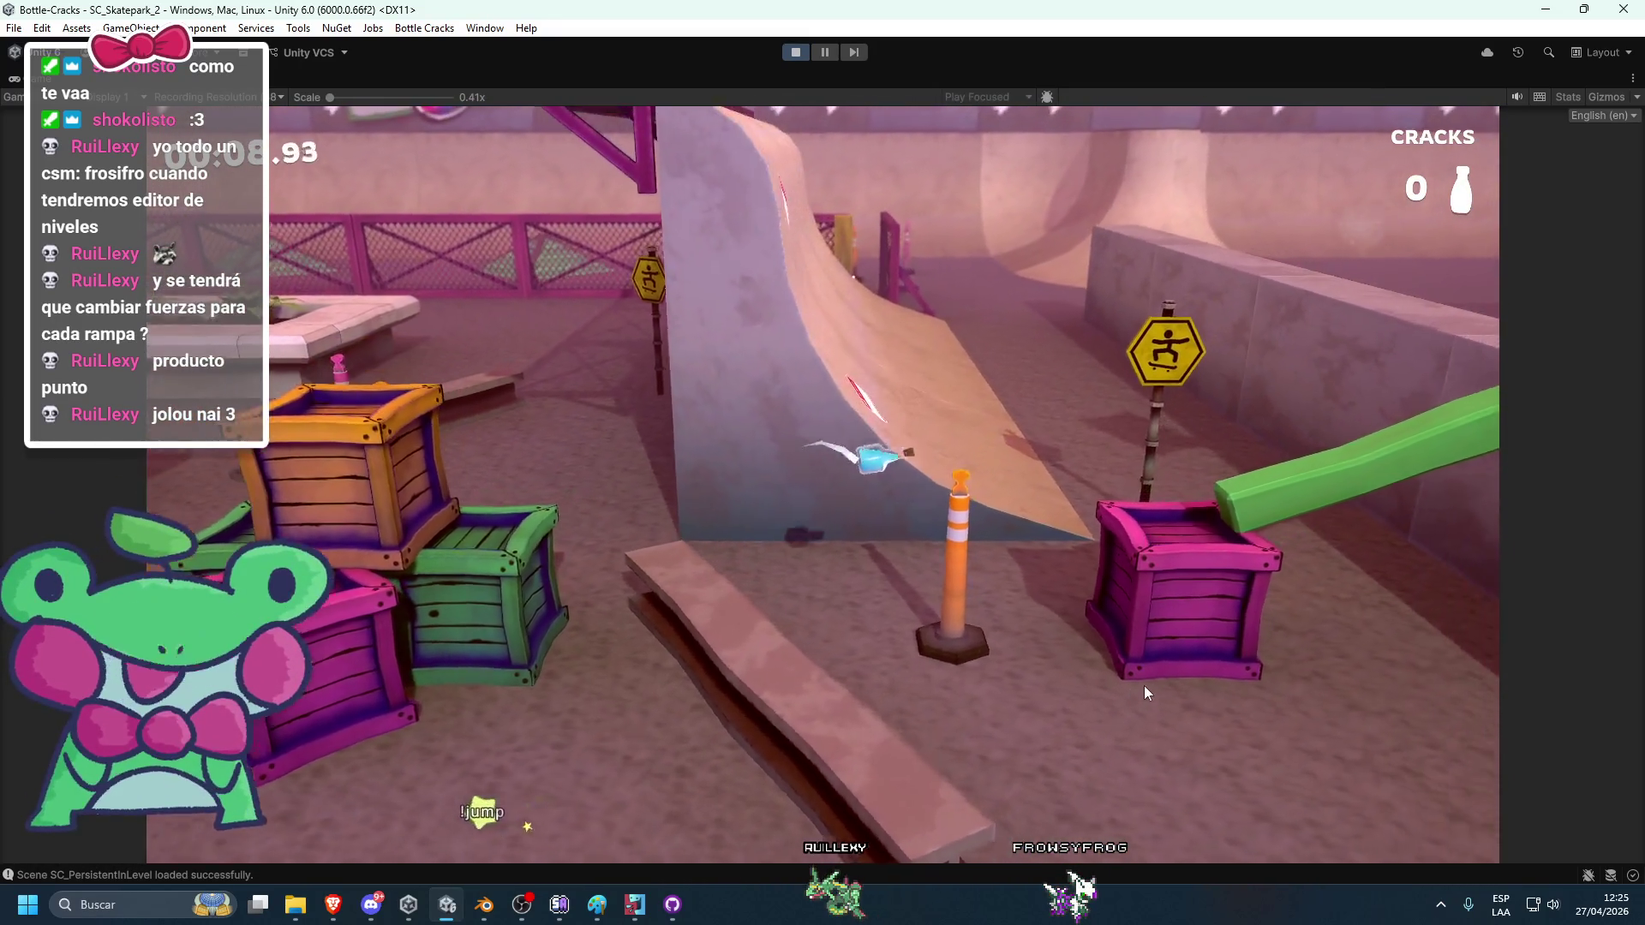
key(space)
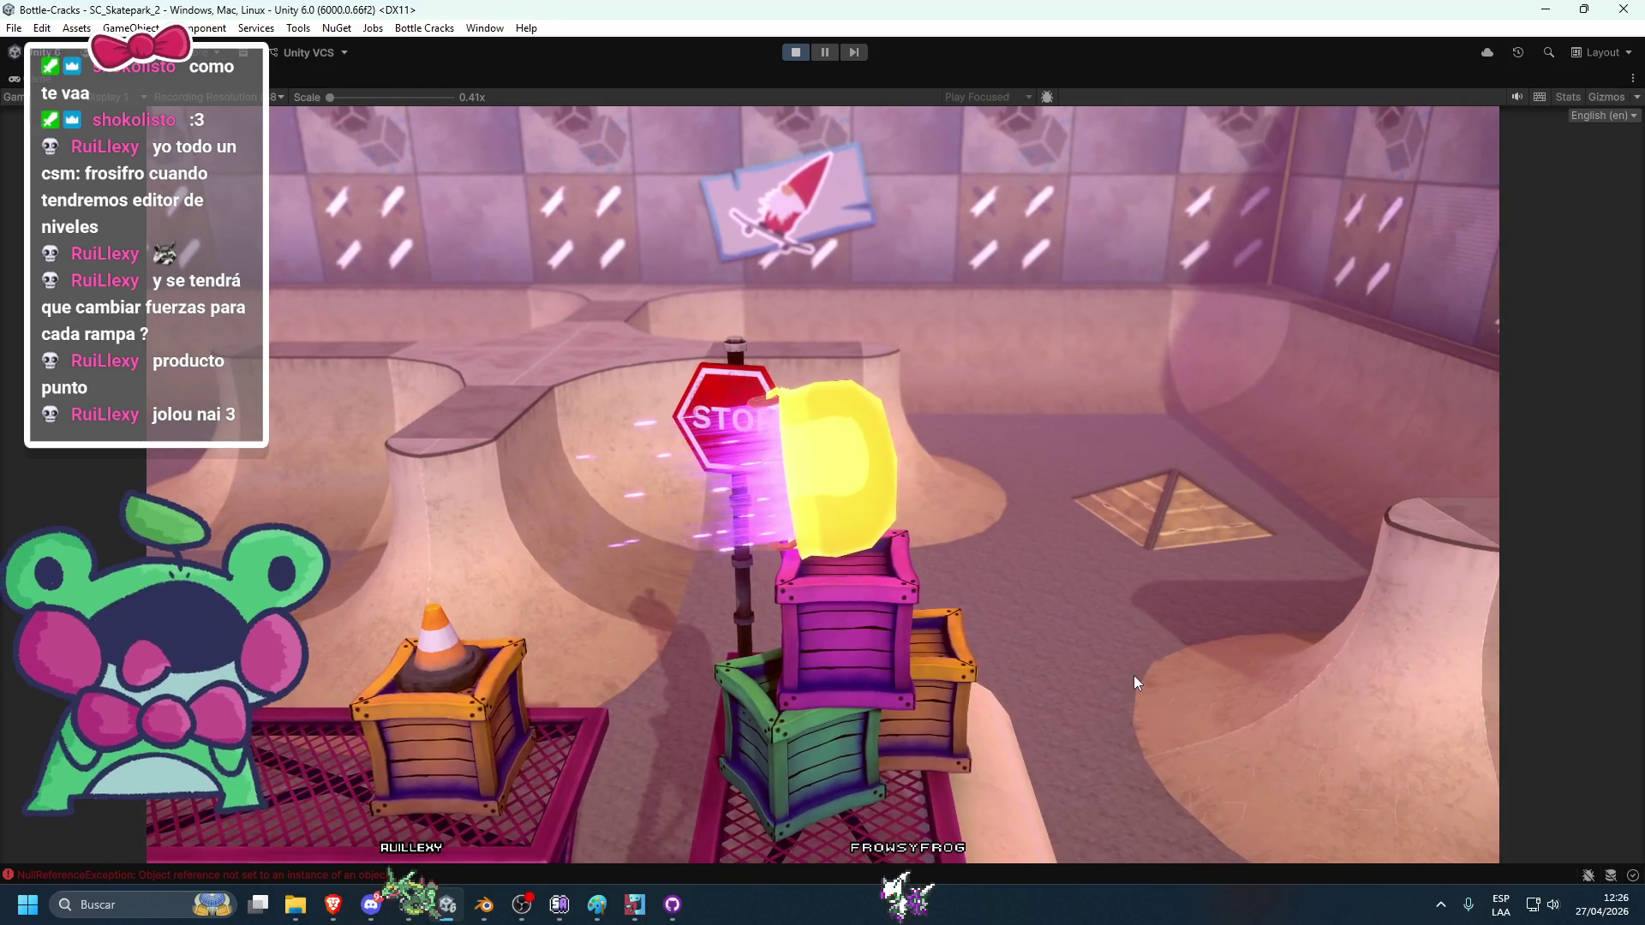
click(797, 54)
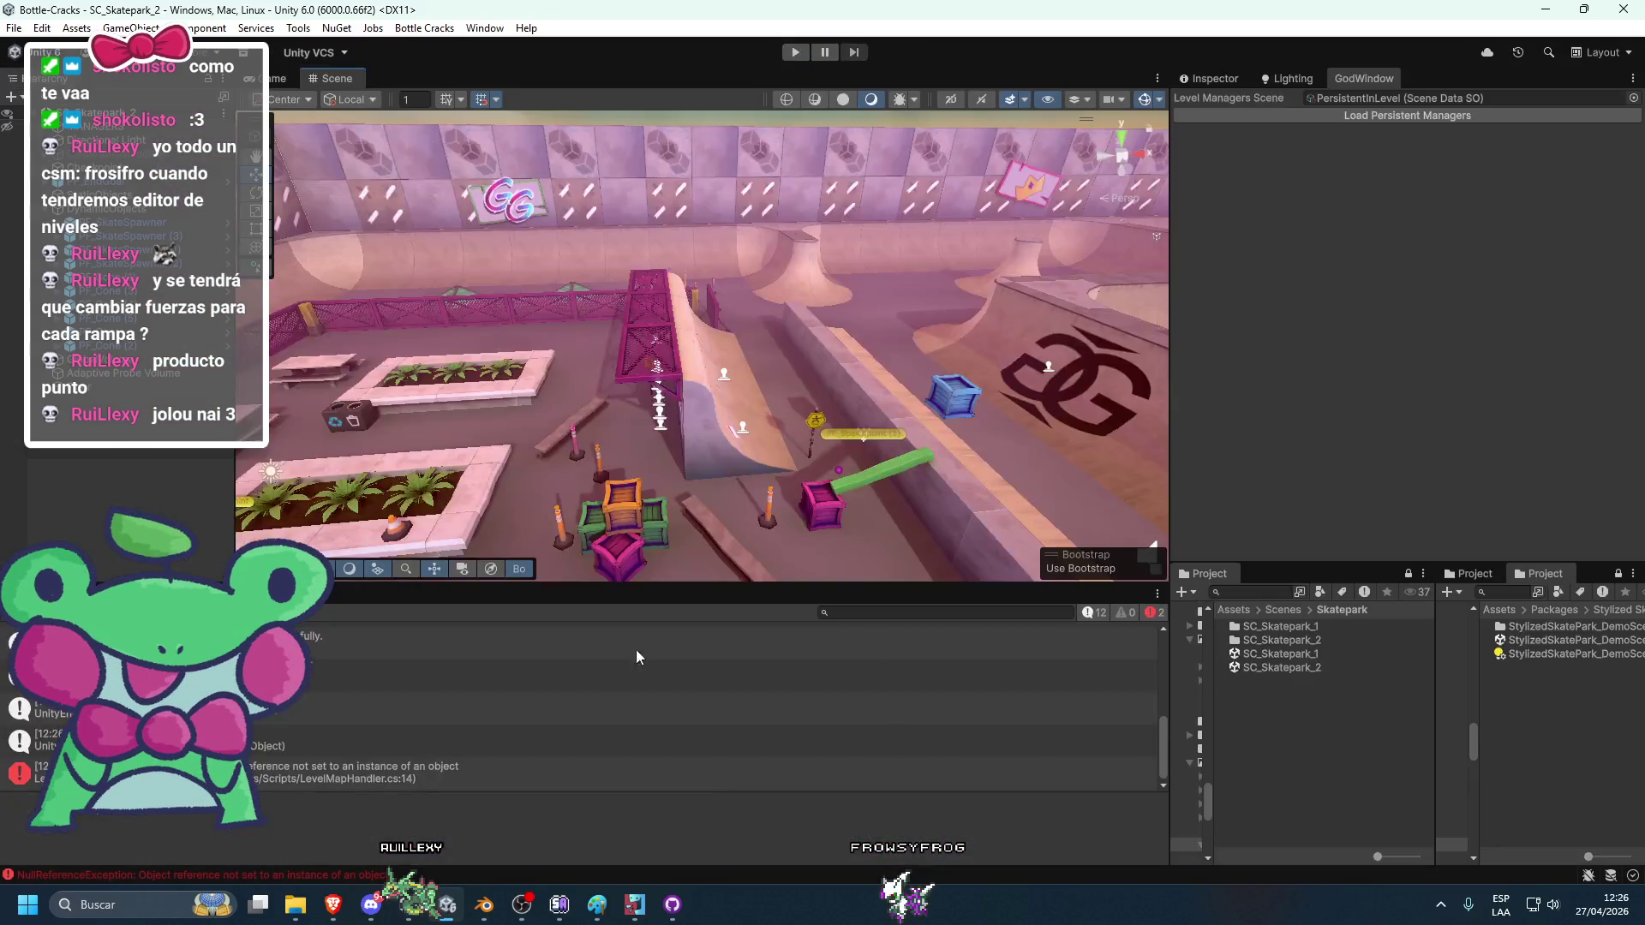
Clear the console errors, then delete the blue skate spawner crate and undo it.
click(10, 612)
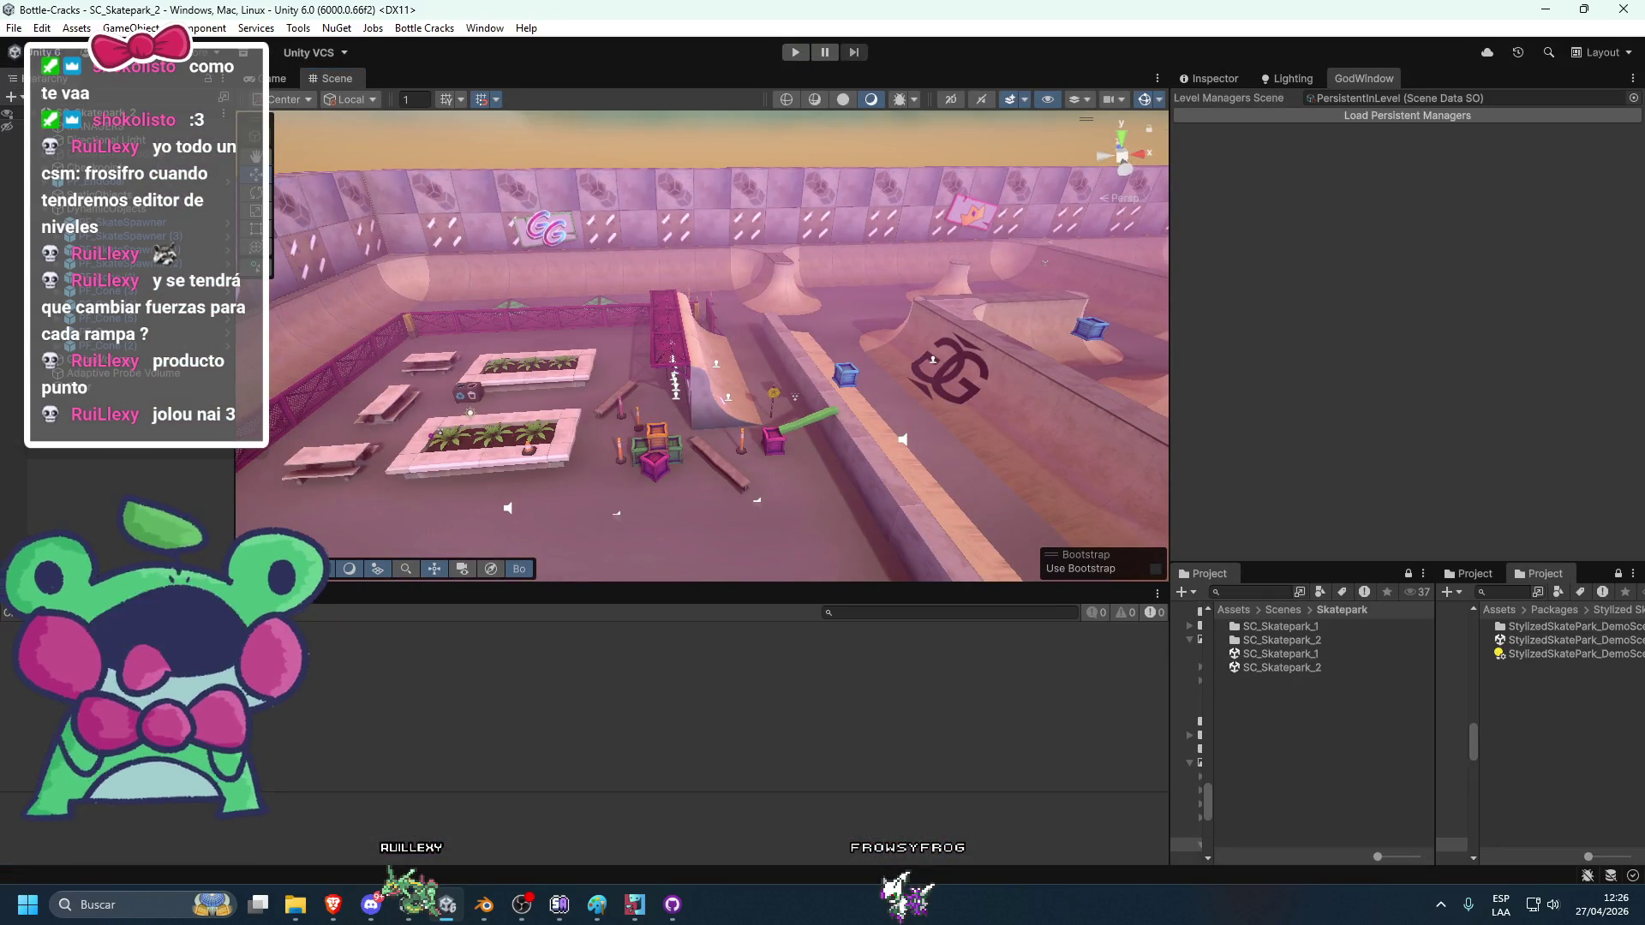
mouse_move(640, 378)
mouse_down()
mouse_move(863, 331)
mouse_move(614, 387)
mouse_move(775, 404)
mouse_up()
click(882, 471)
scroll(883, 471, down, 5)
scroll(876, 311, down, 5)
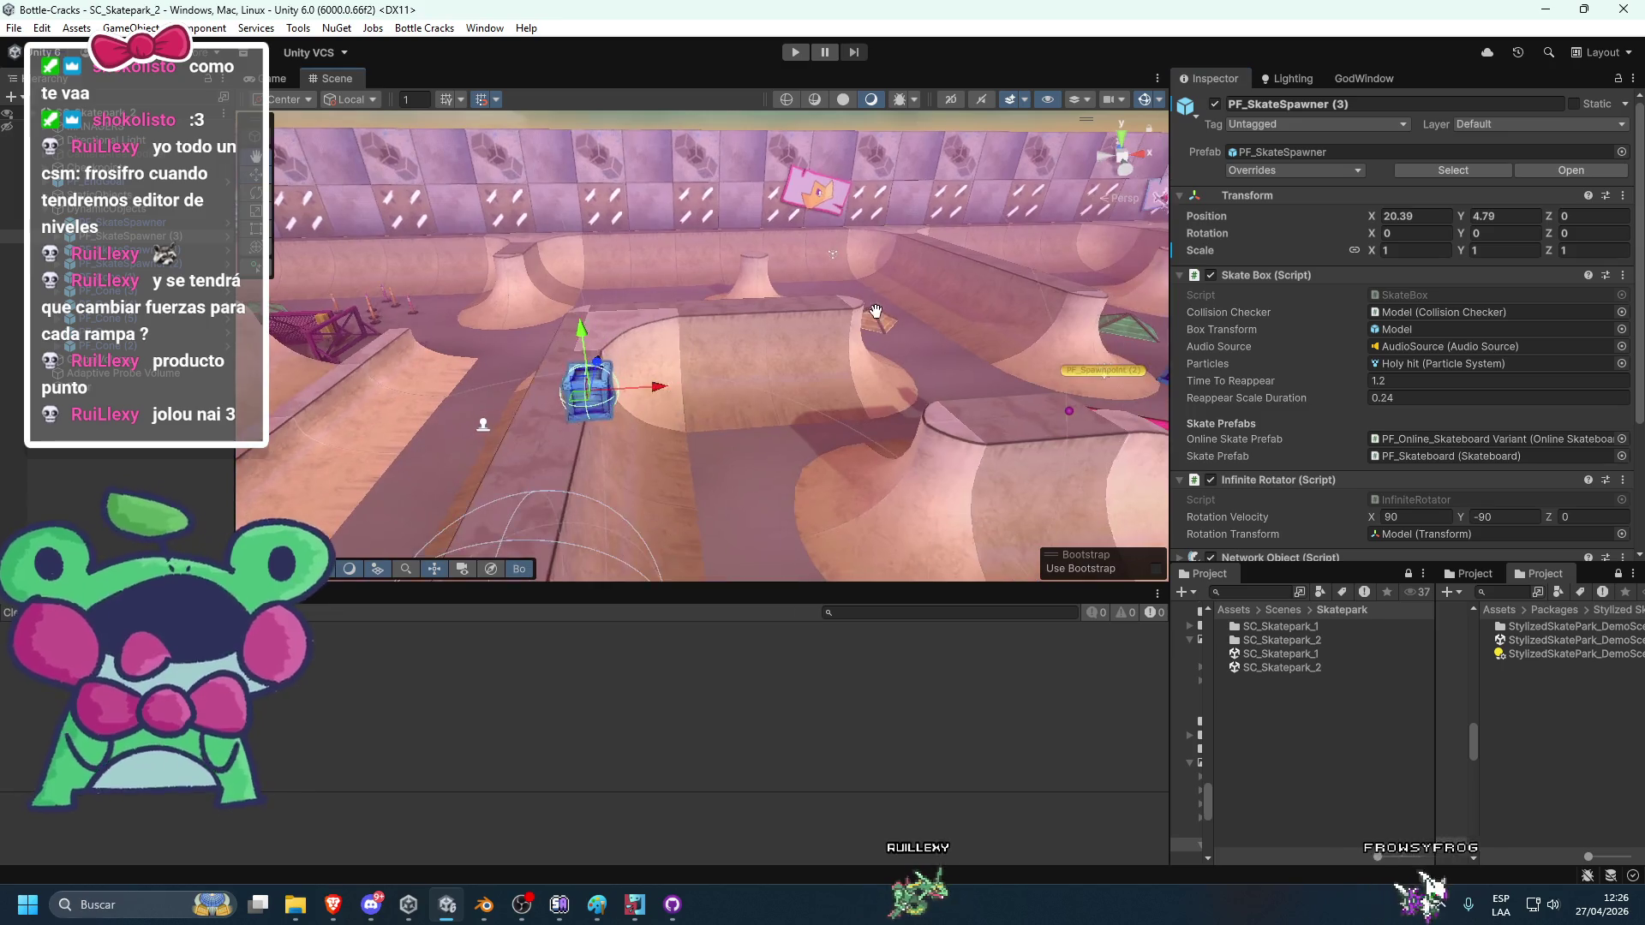
mouse_move(876, 311)
mouse_down()
mouse_move(703, 343)
mouse_move(612, 337)
mouse_move(768, 356)
mouse_up()
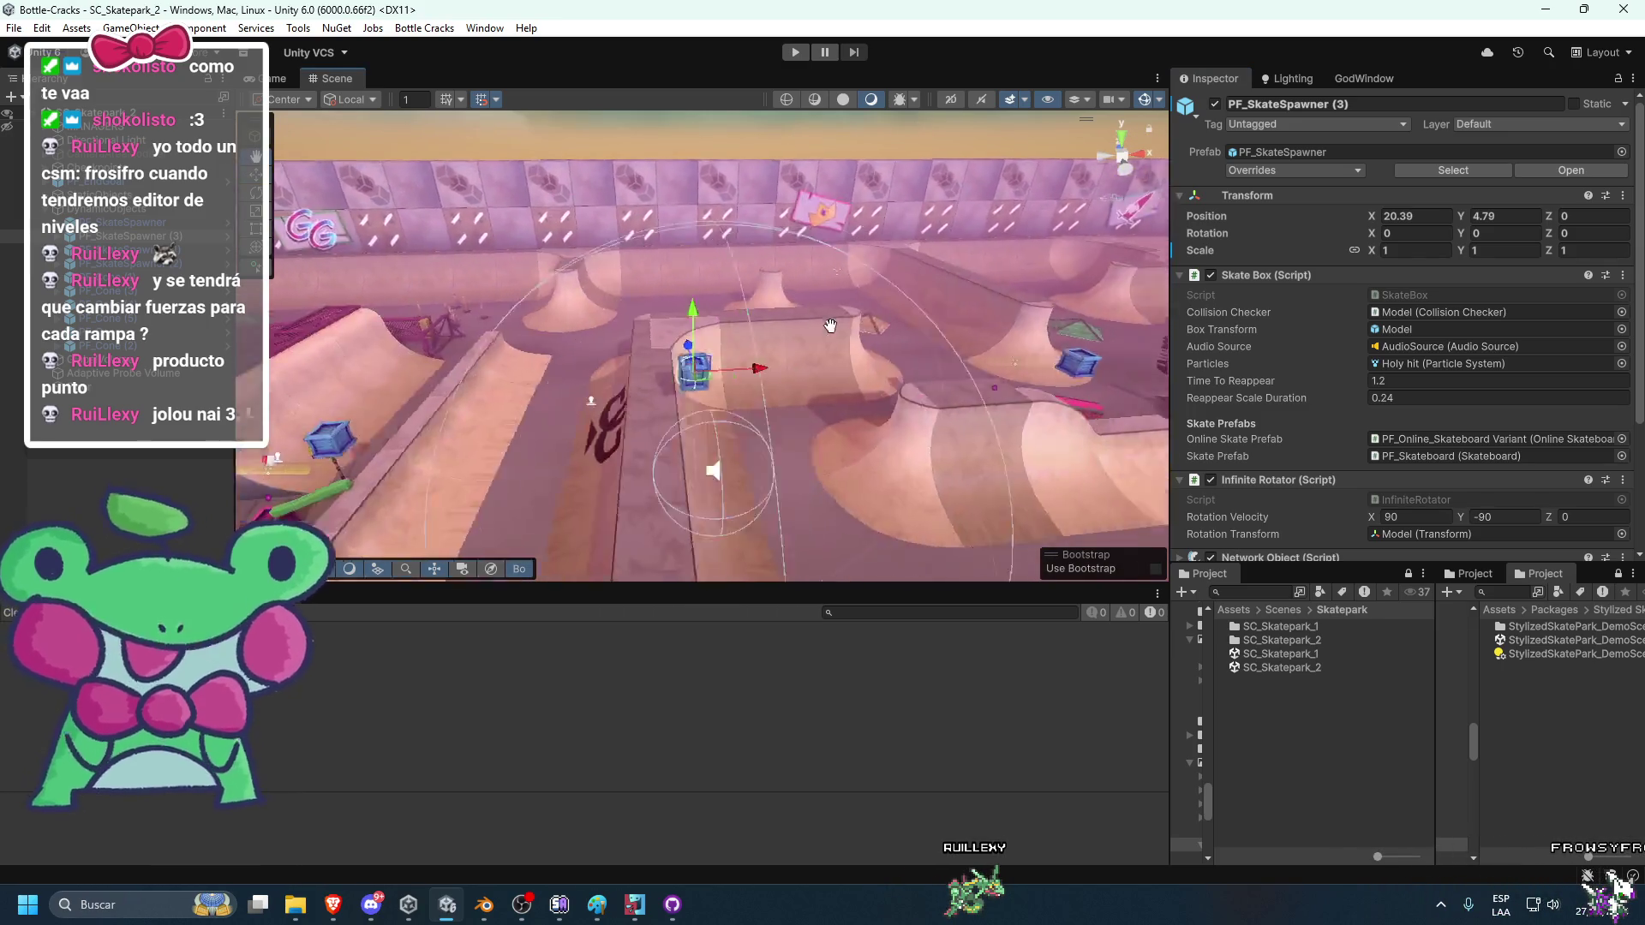
drag(659, 362, 732, 336)
key(Delete)
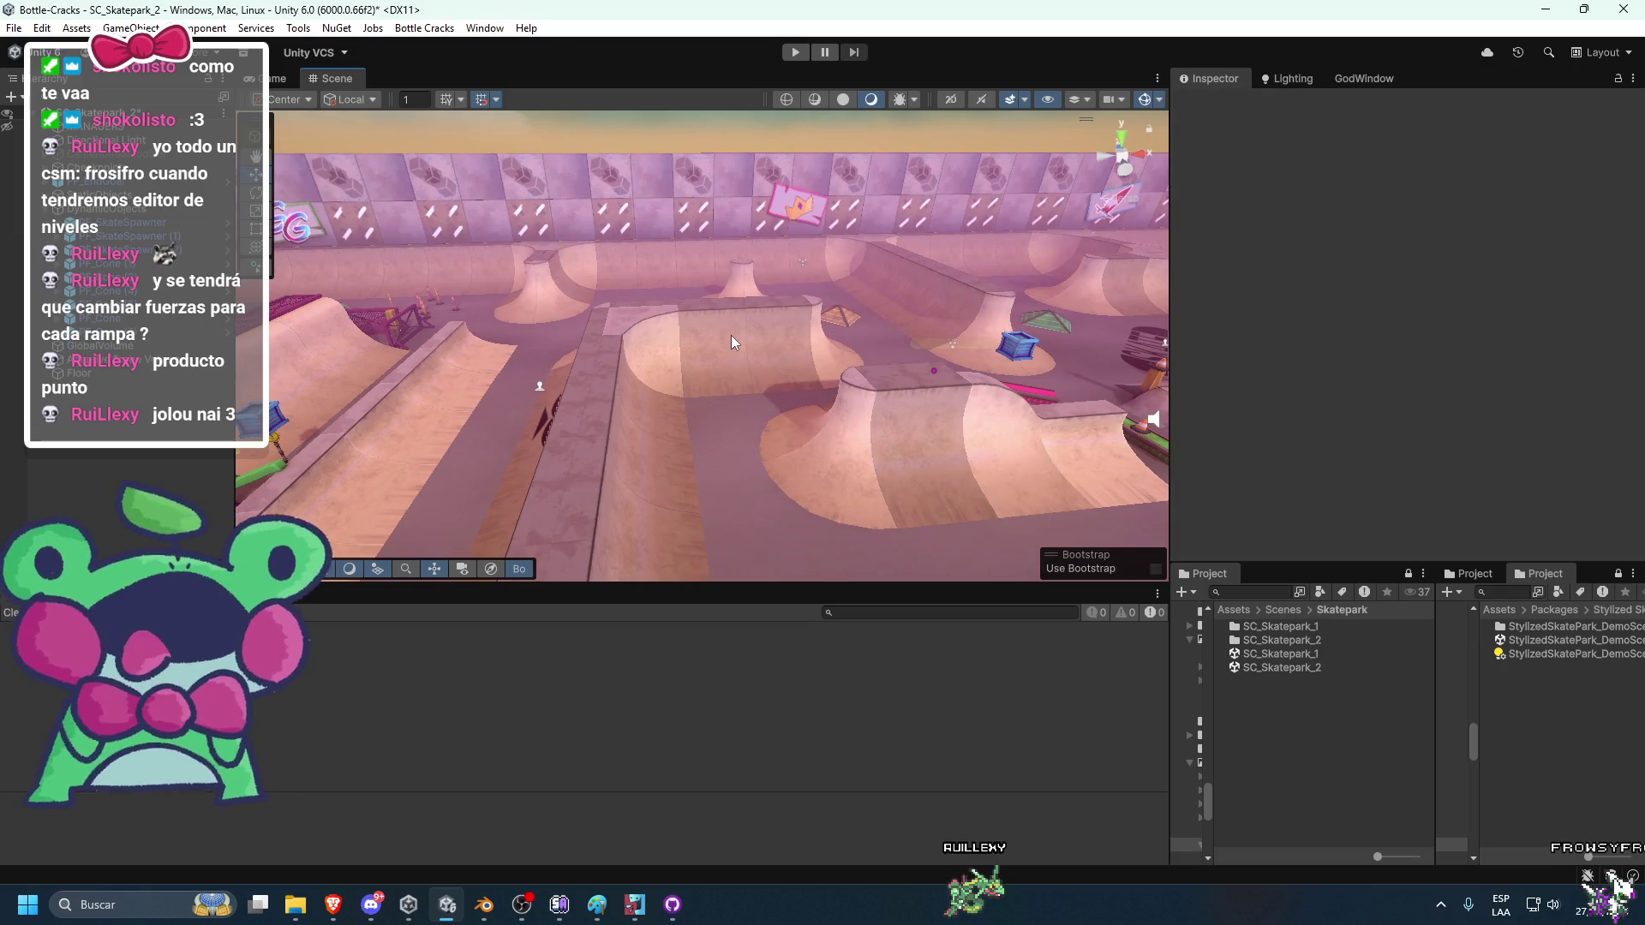
key(ctrl+z)
Orbit over the ramps to review the layout and select the PF_Cone (1) traffic cone.
mouse_move(777, 311)
mouse_down()
mouse_move(881, 392)
mouse_move(809, 394)
mouse_move(723, 433)
mouse_move(786, 429)
mouse_move(718, 435)
mouse_move(853, 420)
mouse_up()
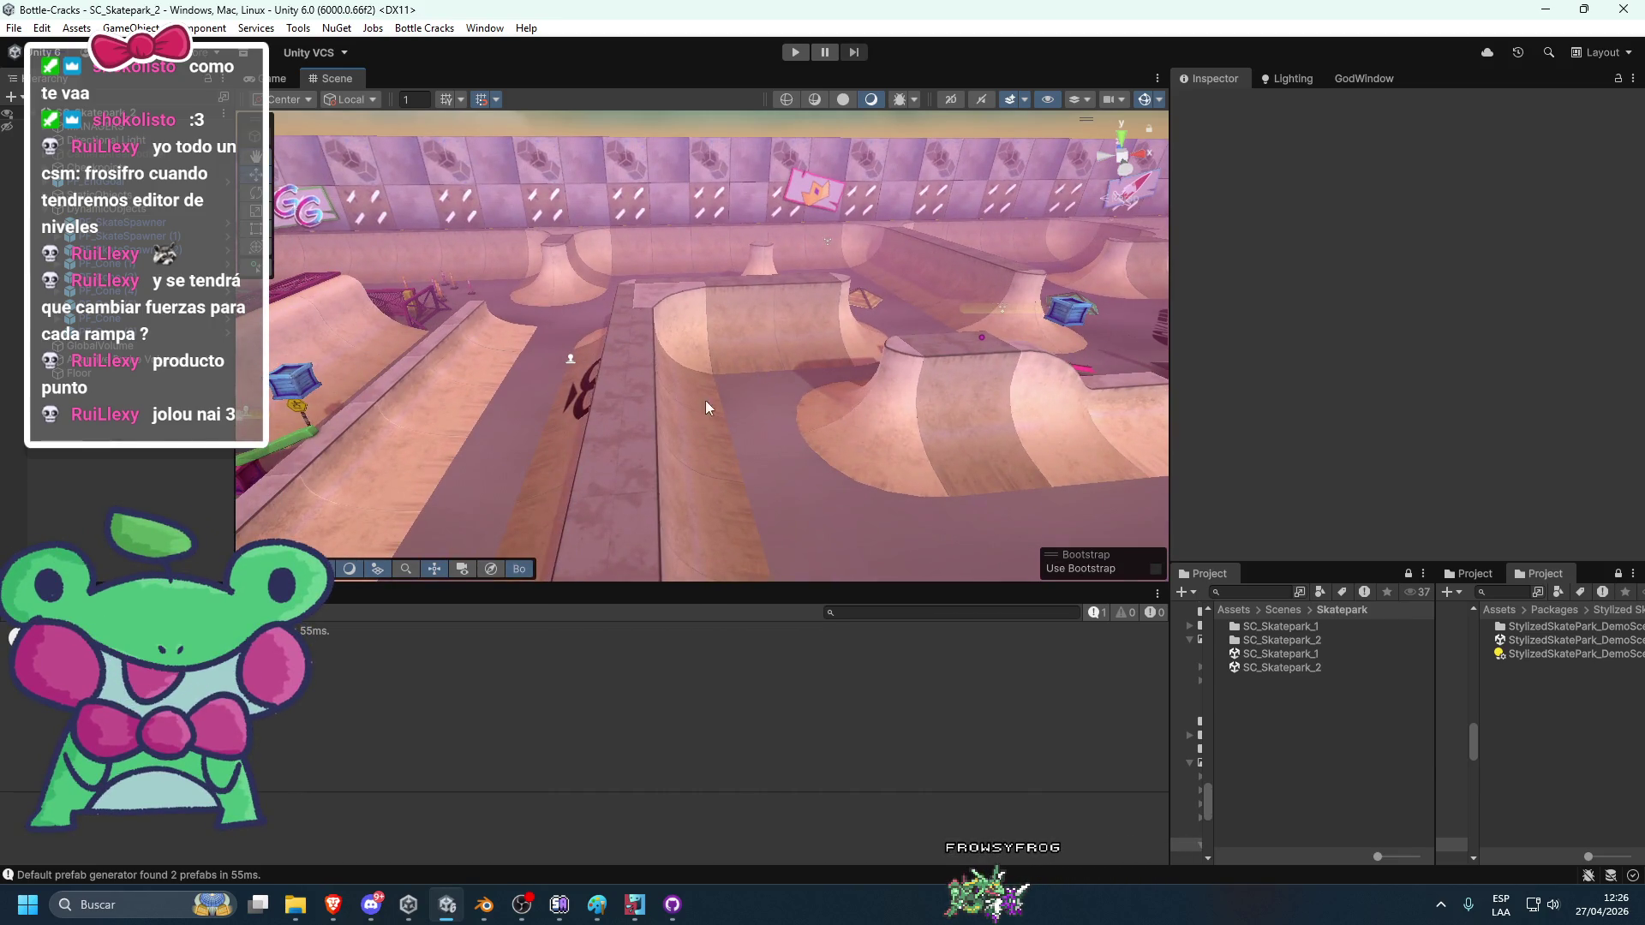
scroll(628, 371, up, 2)
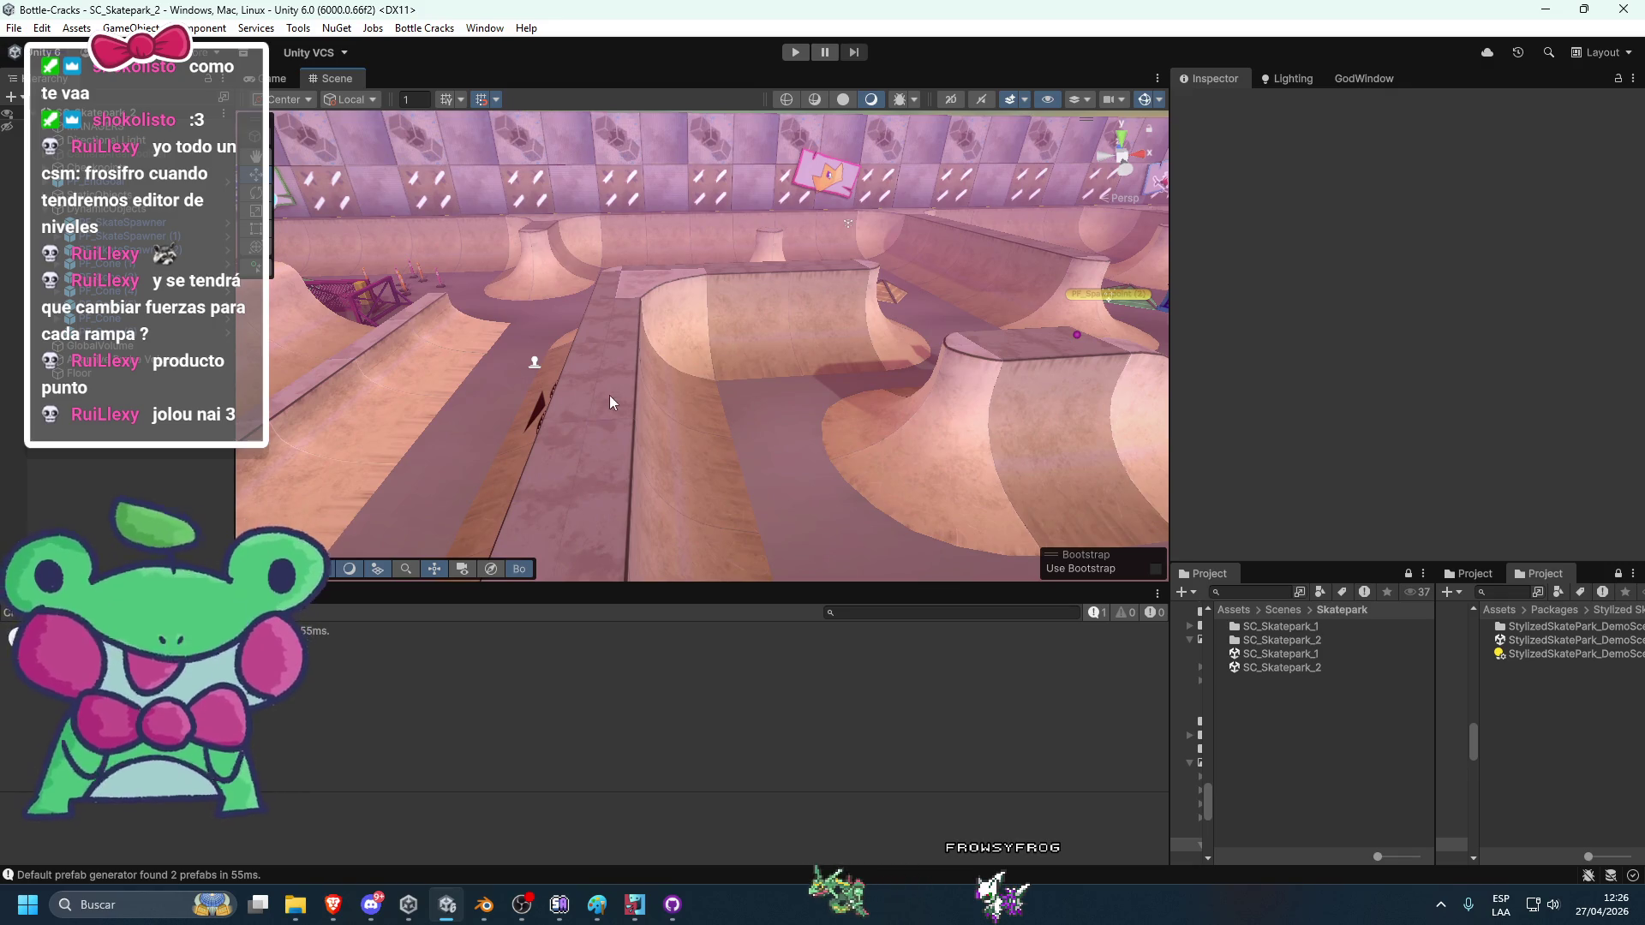
mouse_move(790, 445)
mouse_down()
mouse_move(771, 432)
mouse_move(795, 414)
mouse_move(781, 387)
mouse_move(867, 401)
mouse_up()
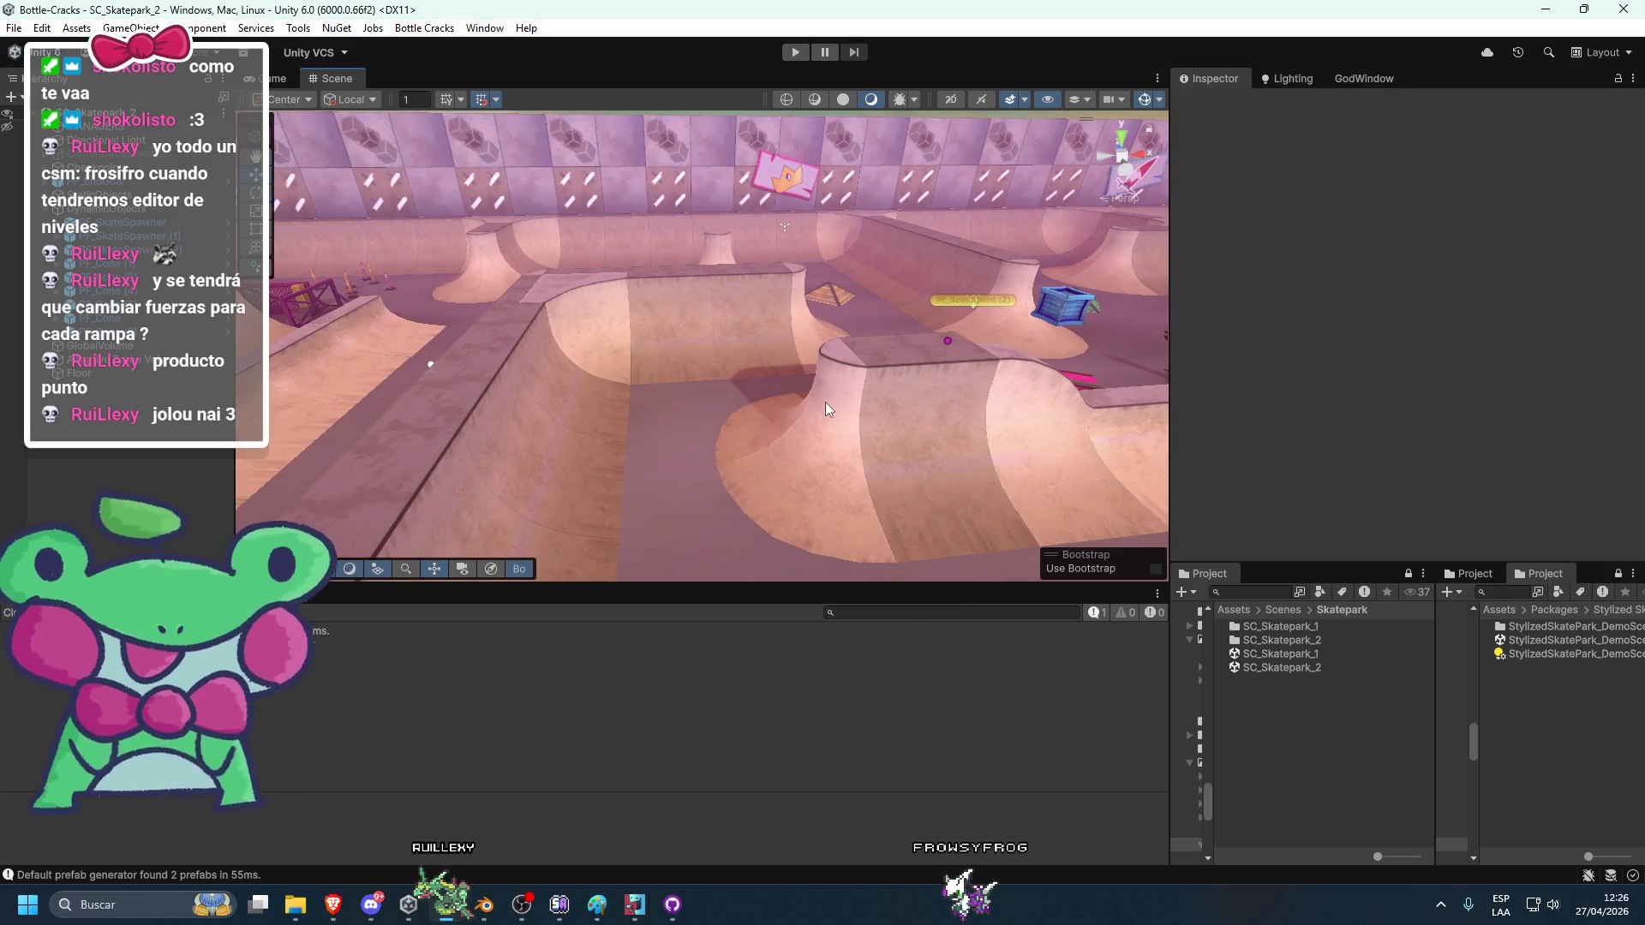
scroll(771, 415, down, 3)
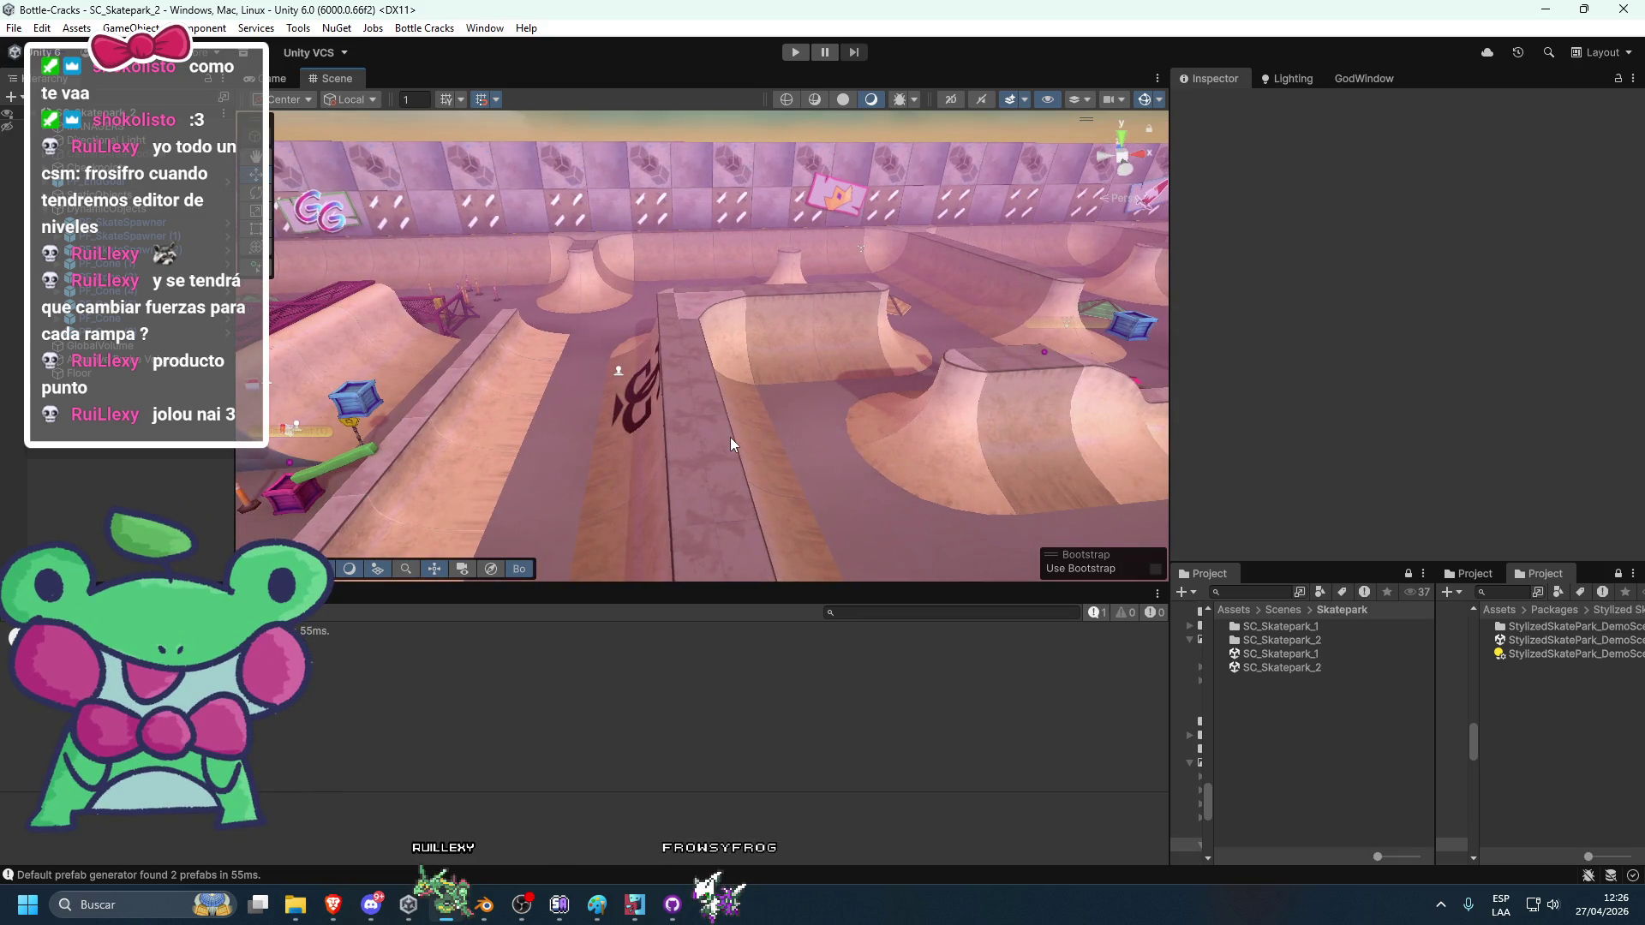
mouse_move(675, 408)
mouse_down()
mouse_move(661, 374)
mouse_move(624, 372)
mouse_move(819, 367)
mouse_move(678, 378)
mouse_move(703, 389)
mouse_up()
click(745, 386)
Open BounceObject.cs in Visual Studio and highlight every use of _reverseXSpeed on line 22.
double_click(1414, 295)
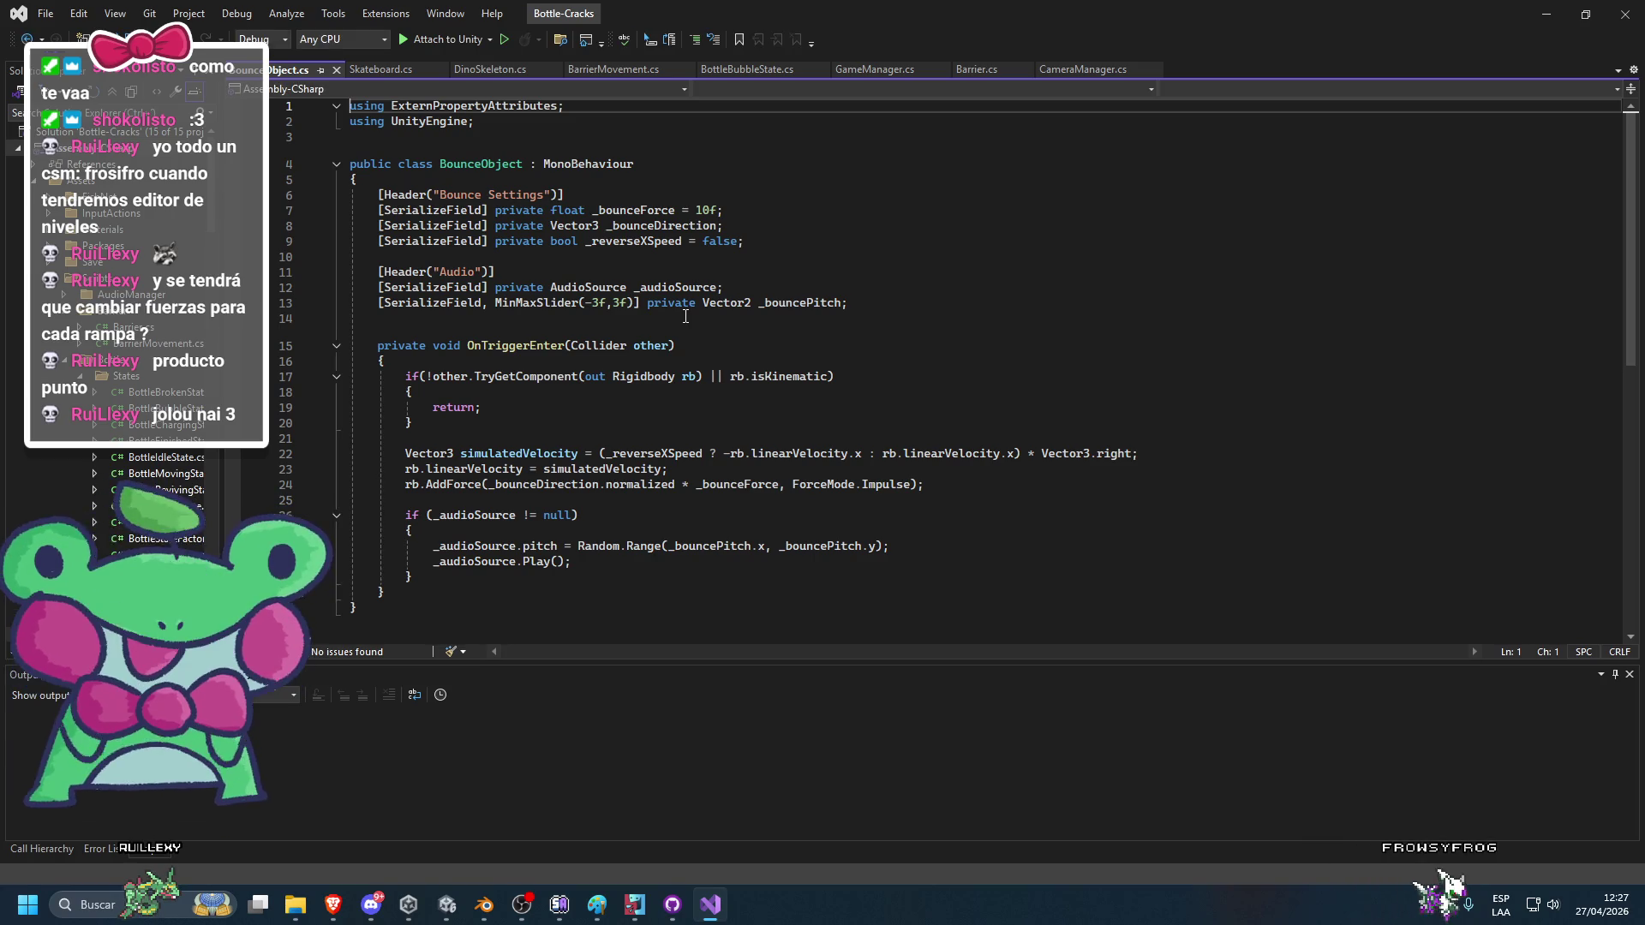
double_click(646, 452)
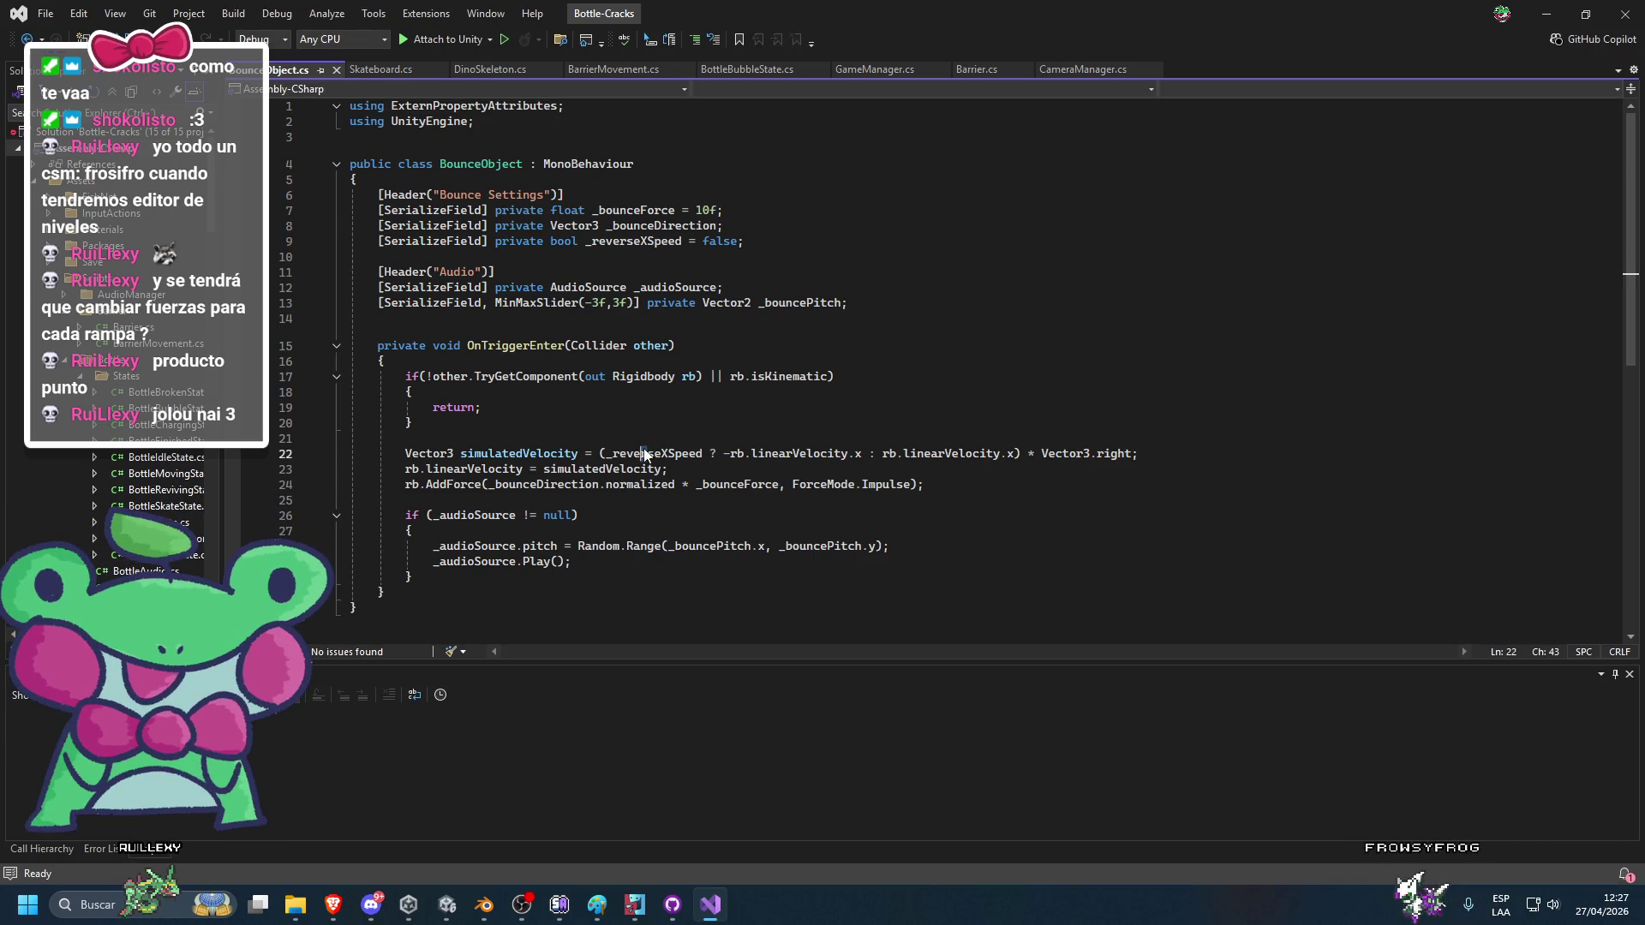